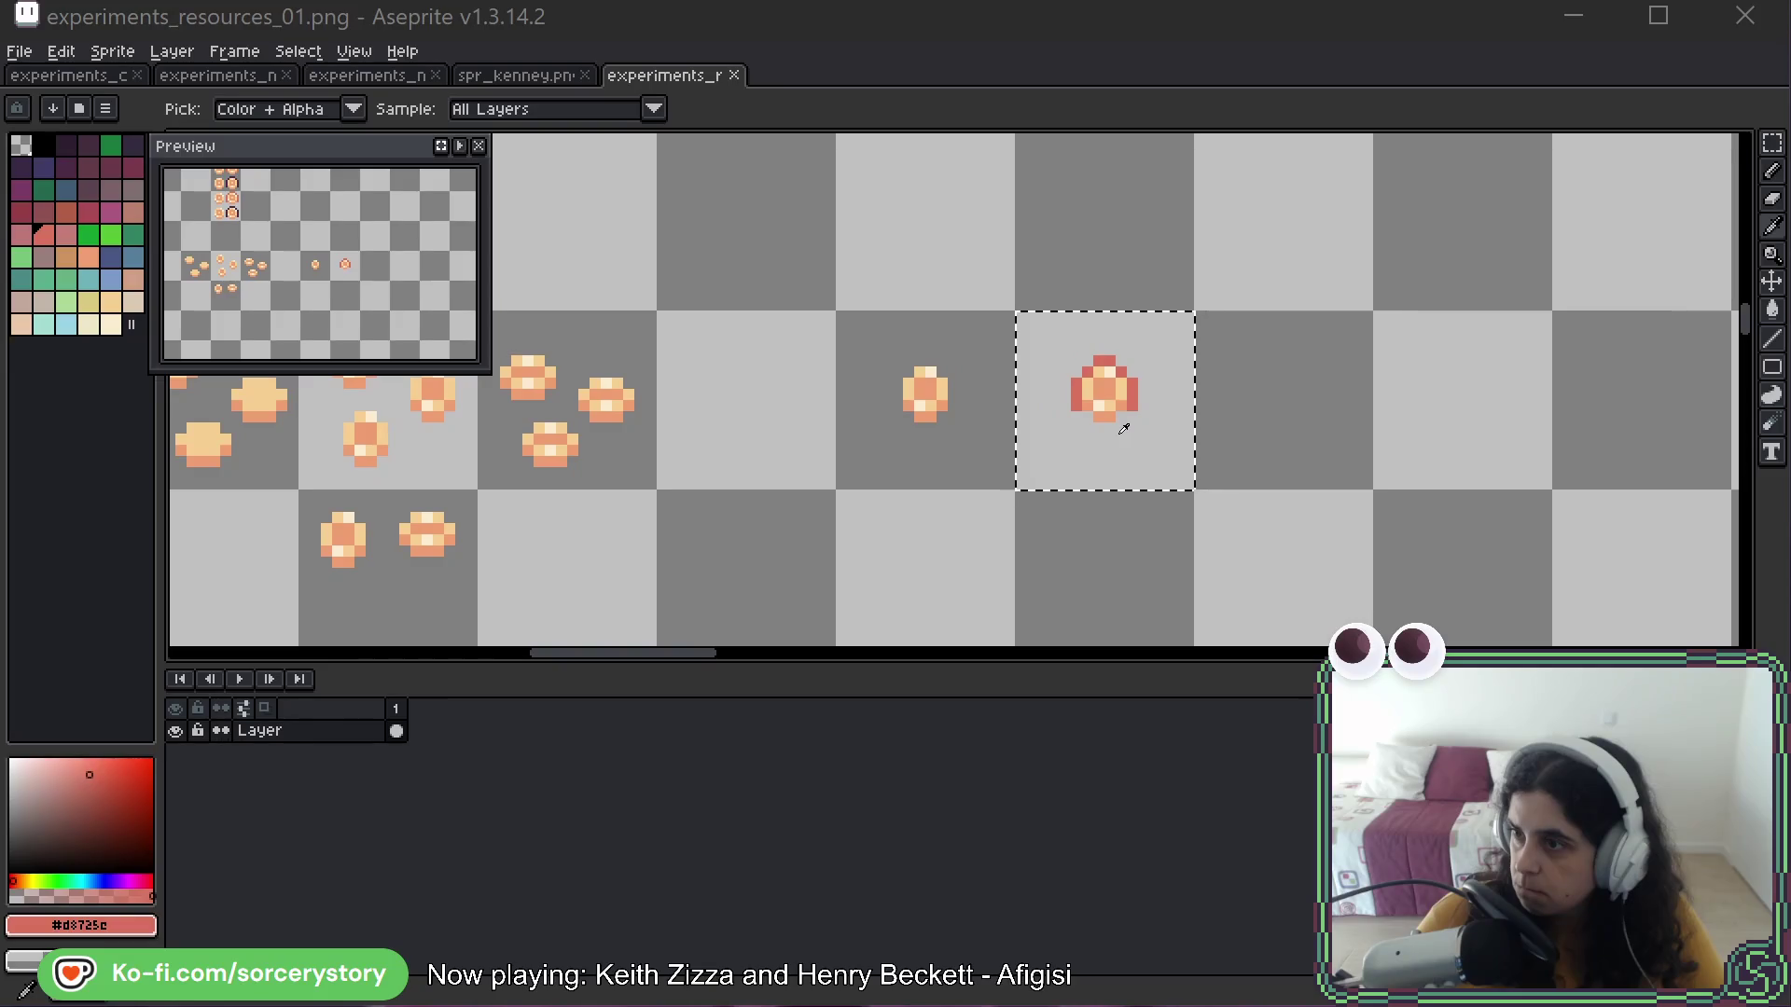
Switch to the spr_kenney.png sheet and scroll around to the log sprites
key(m)
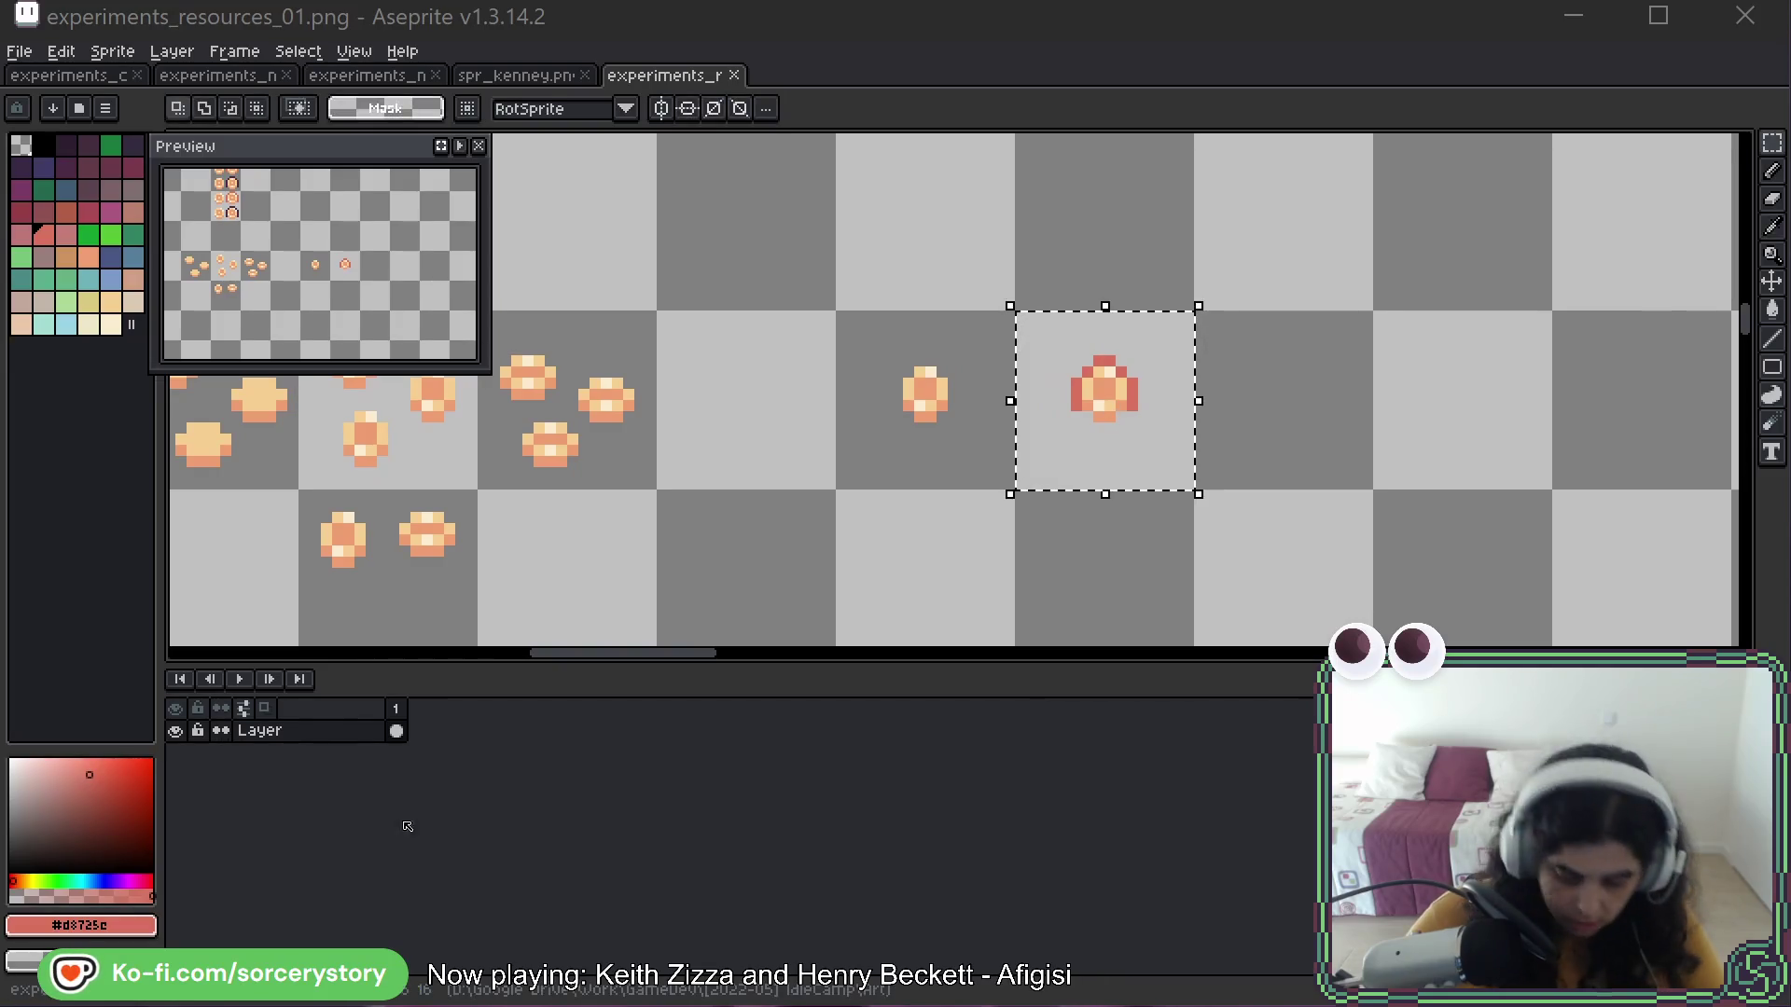
scroll(1140, 459, right, 1)
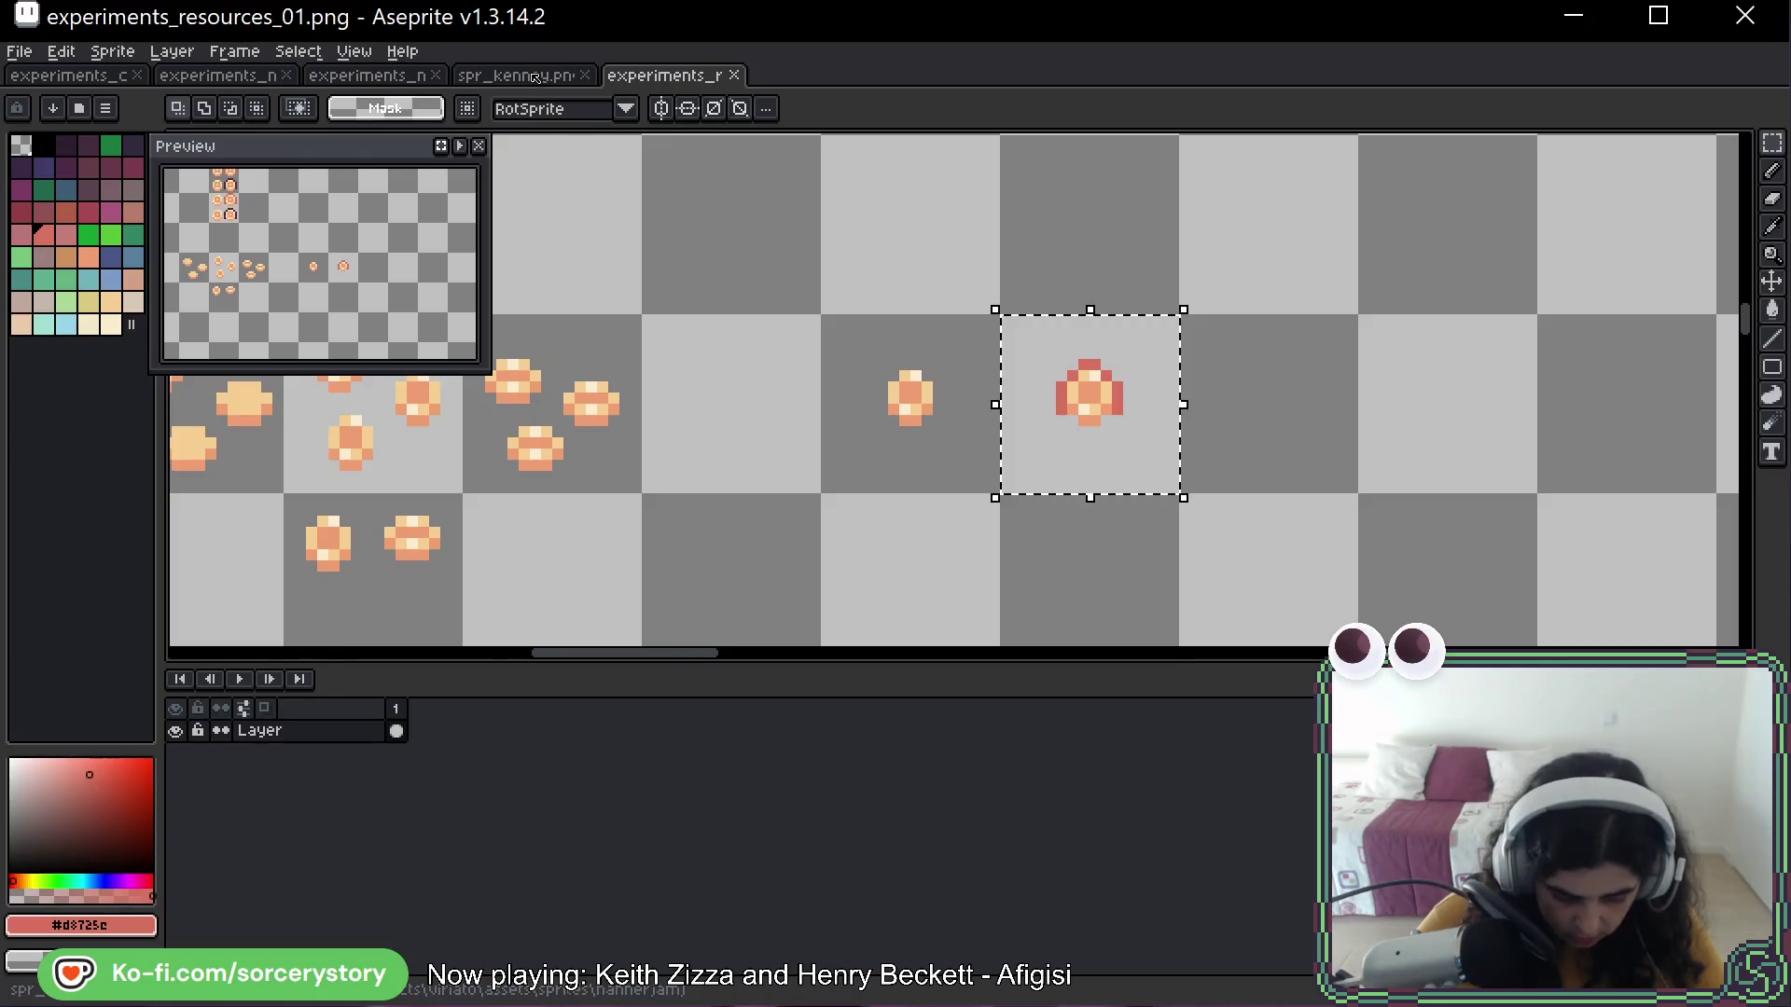
key(ctrl+shift+Tab)
scroll(765, 373, down, 4)
scroll(857, 467, up, 1)
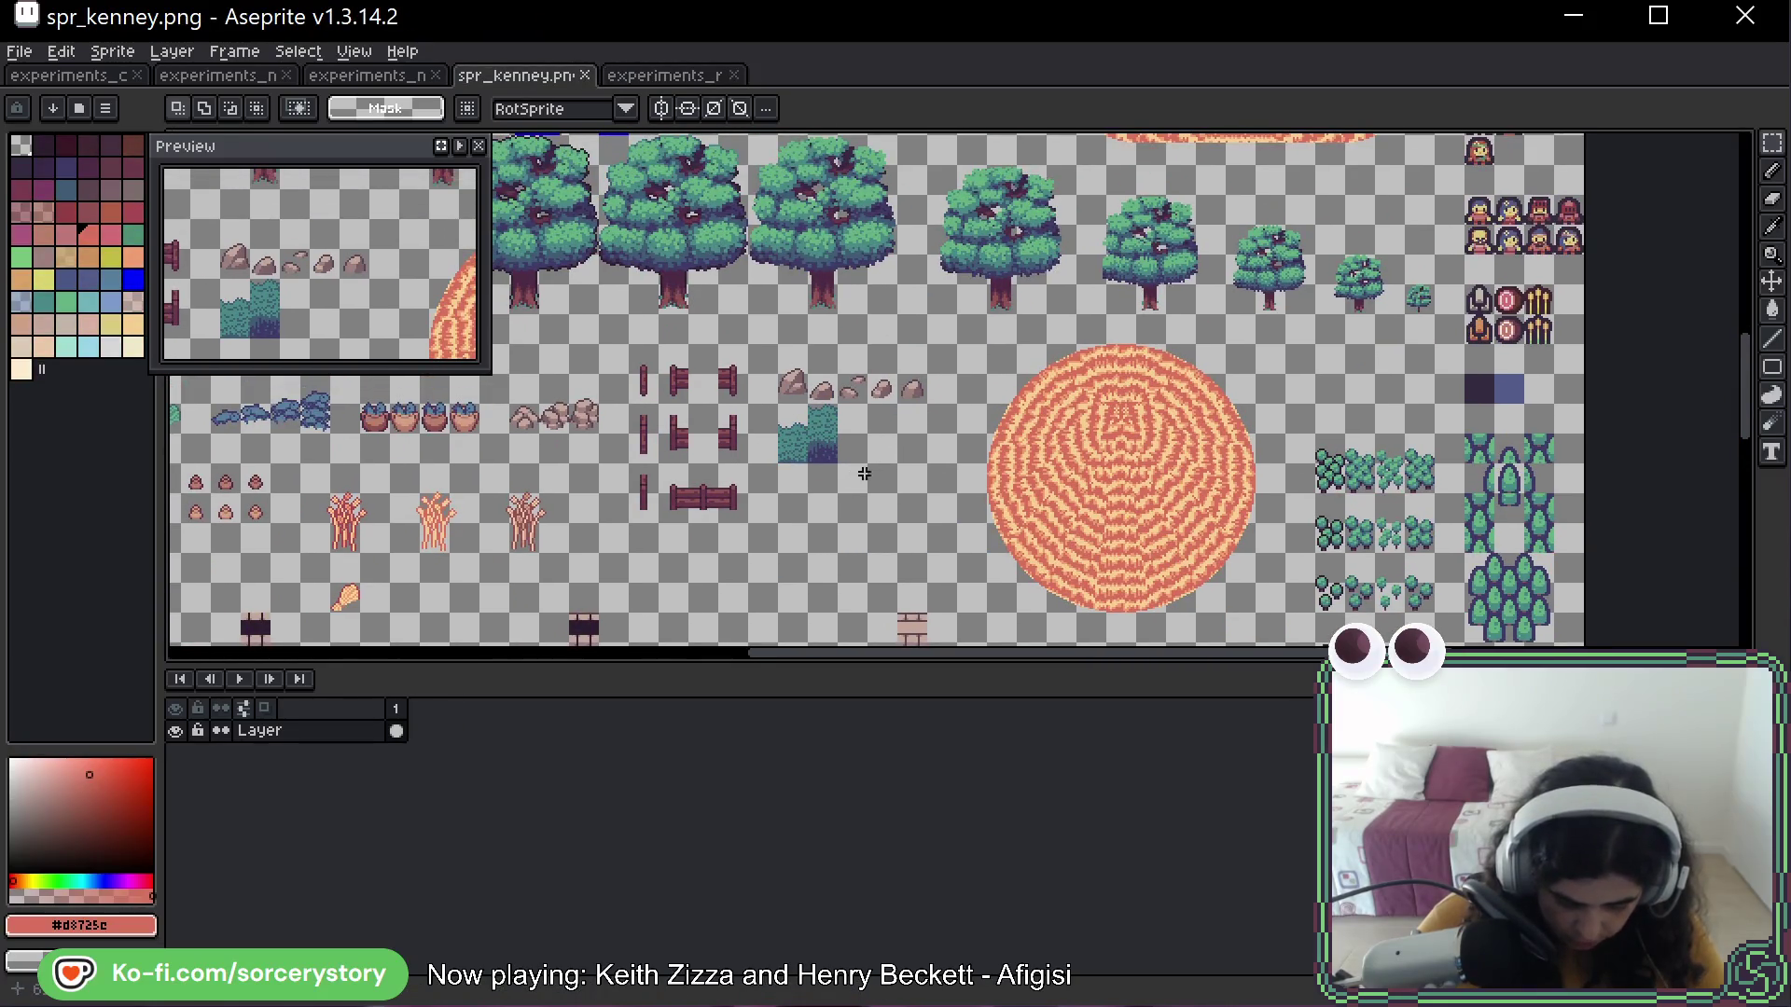
scroll(865, 474, left, 5)
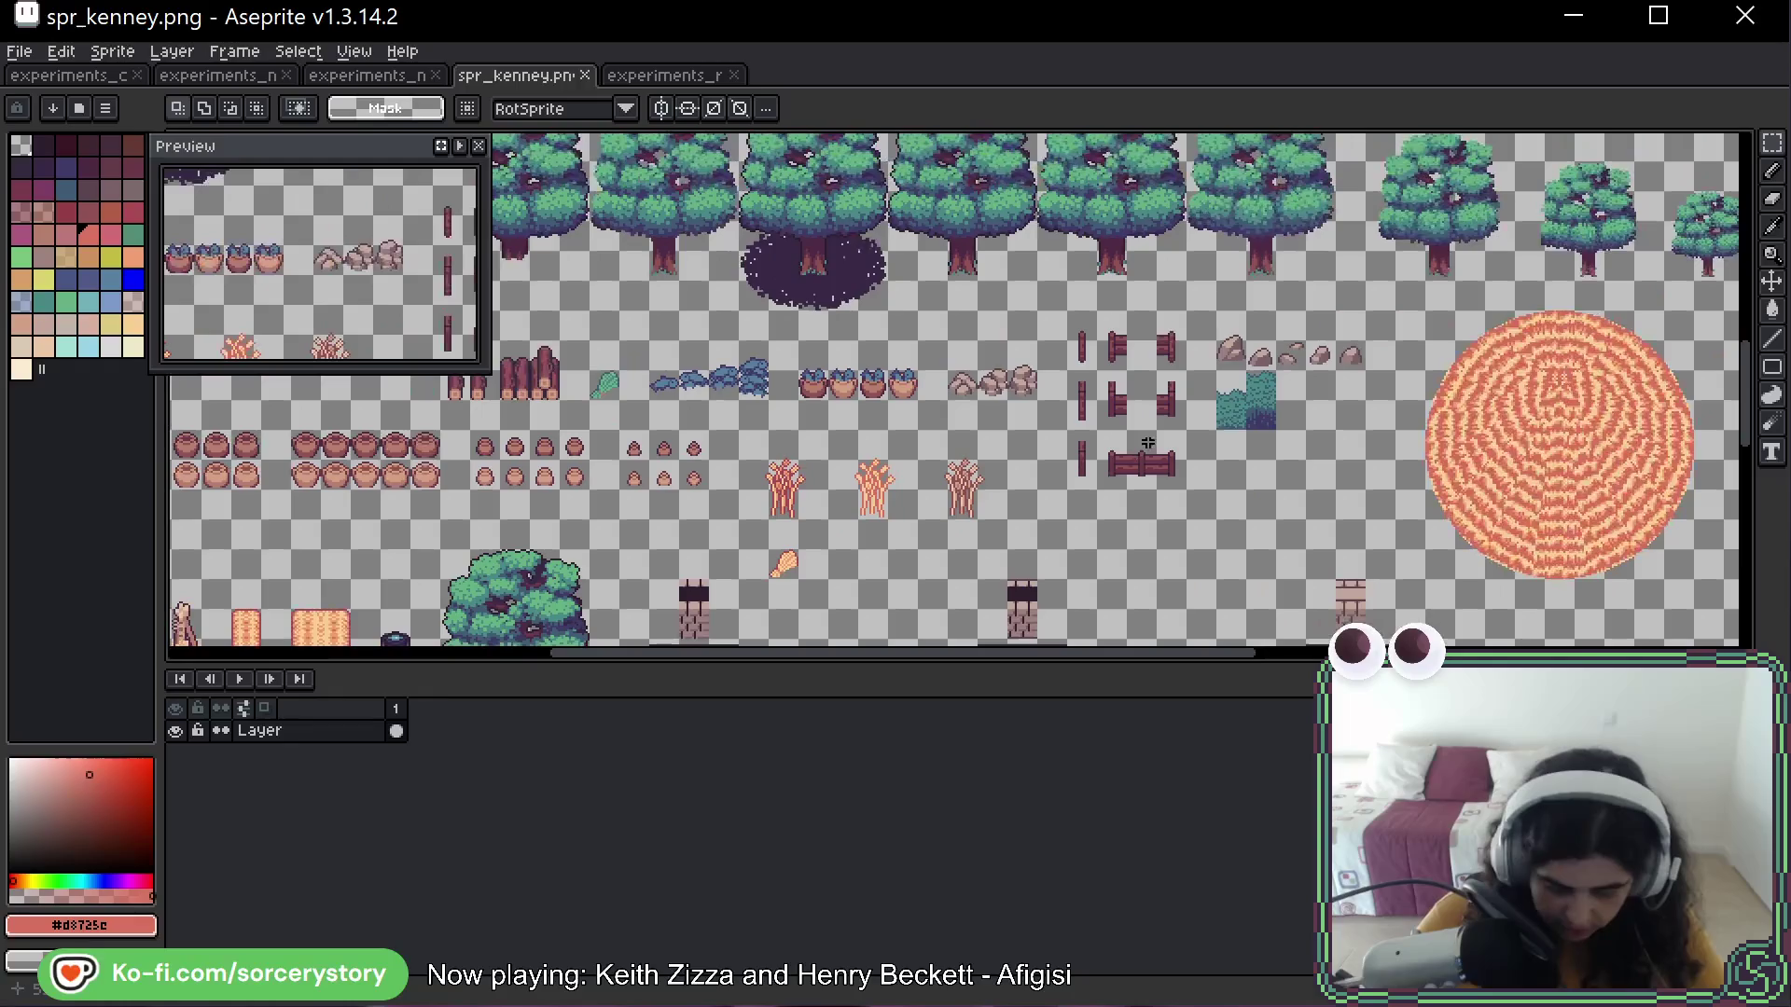
scroll(1294, 452, right, 4)
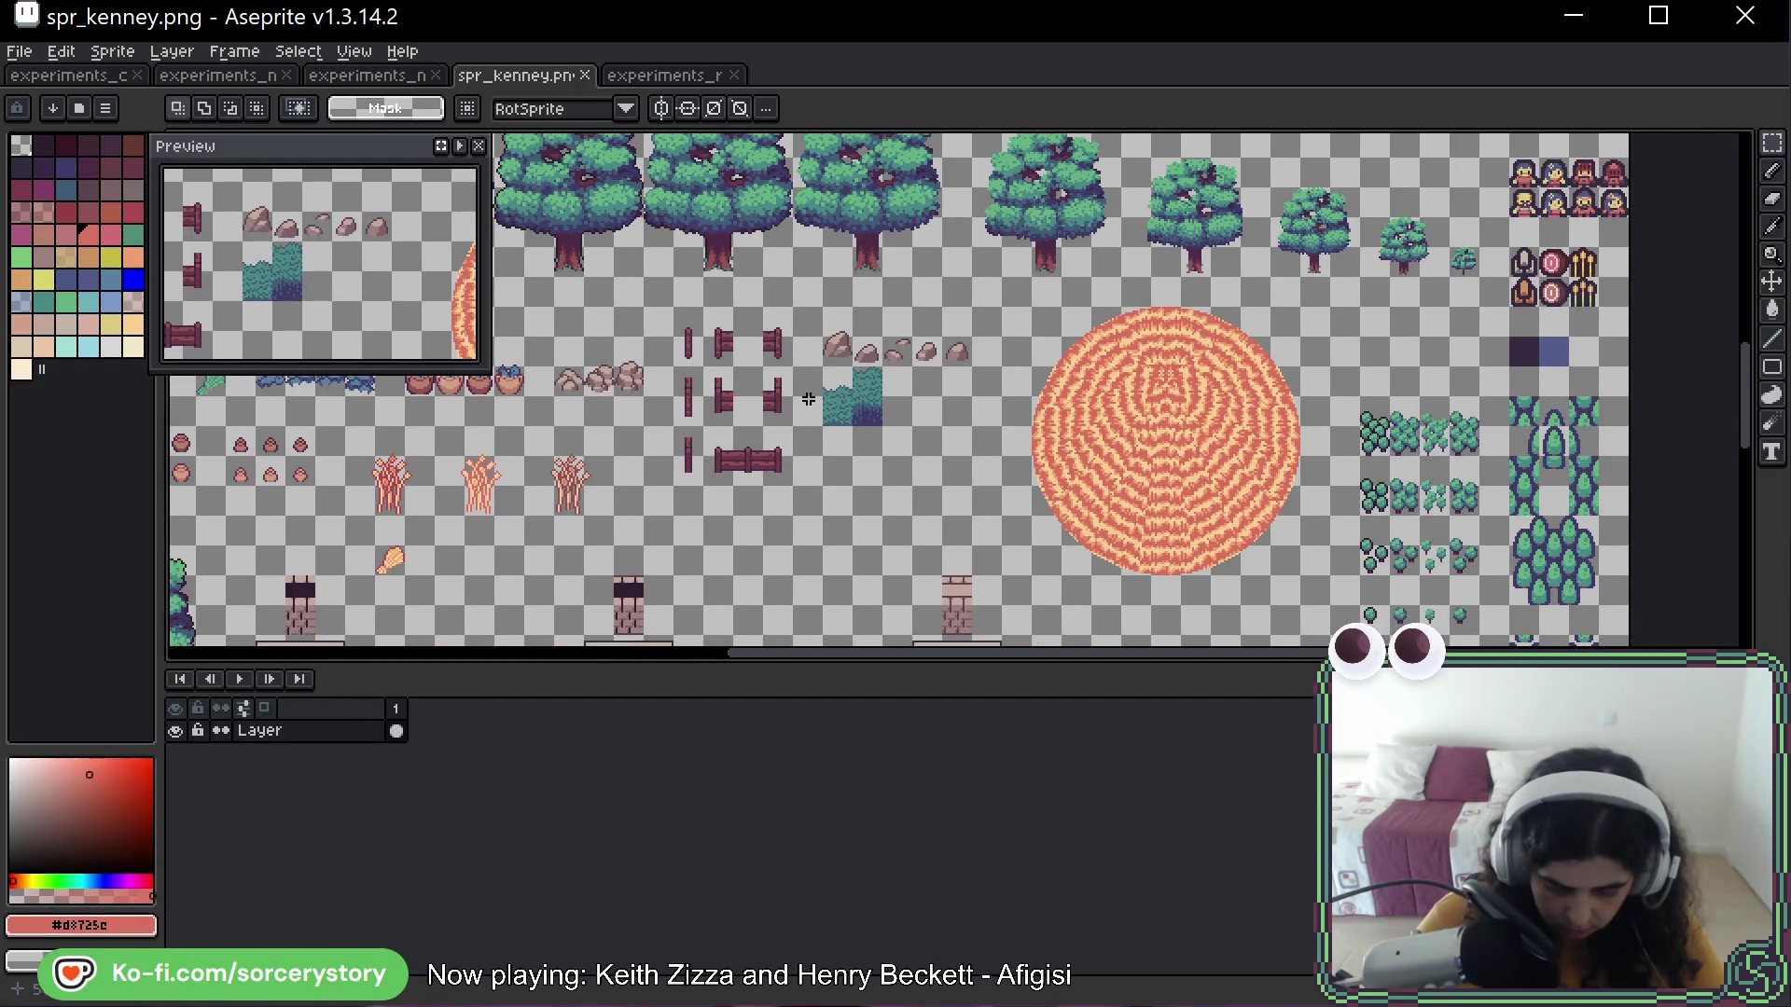
Select the red-edged coin and drop it into the empty cell left of the logs
drag(808, 399, 1527, 396)
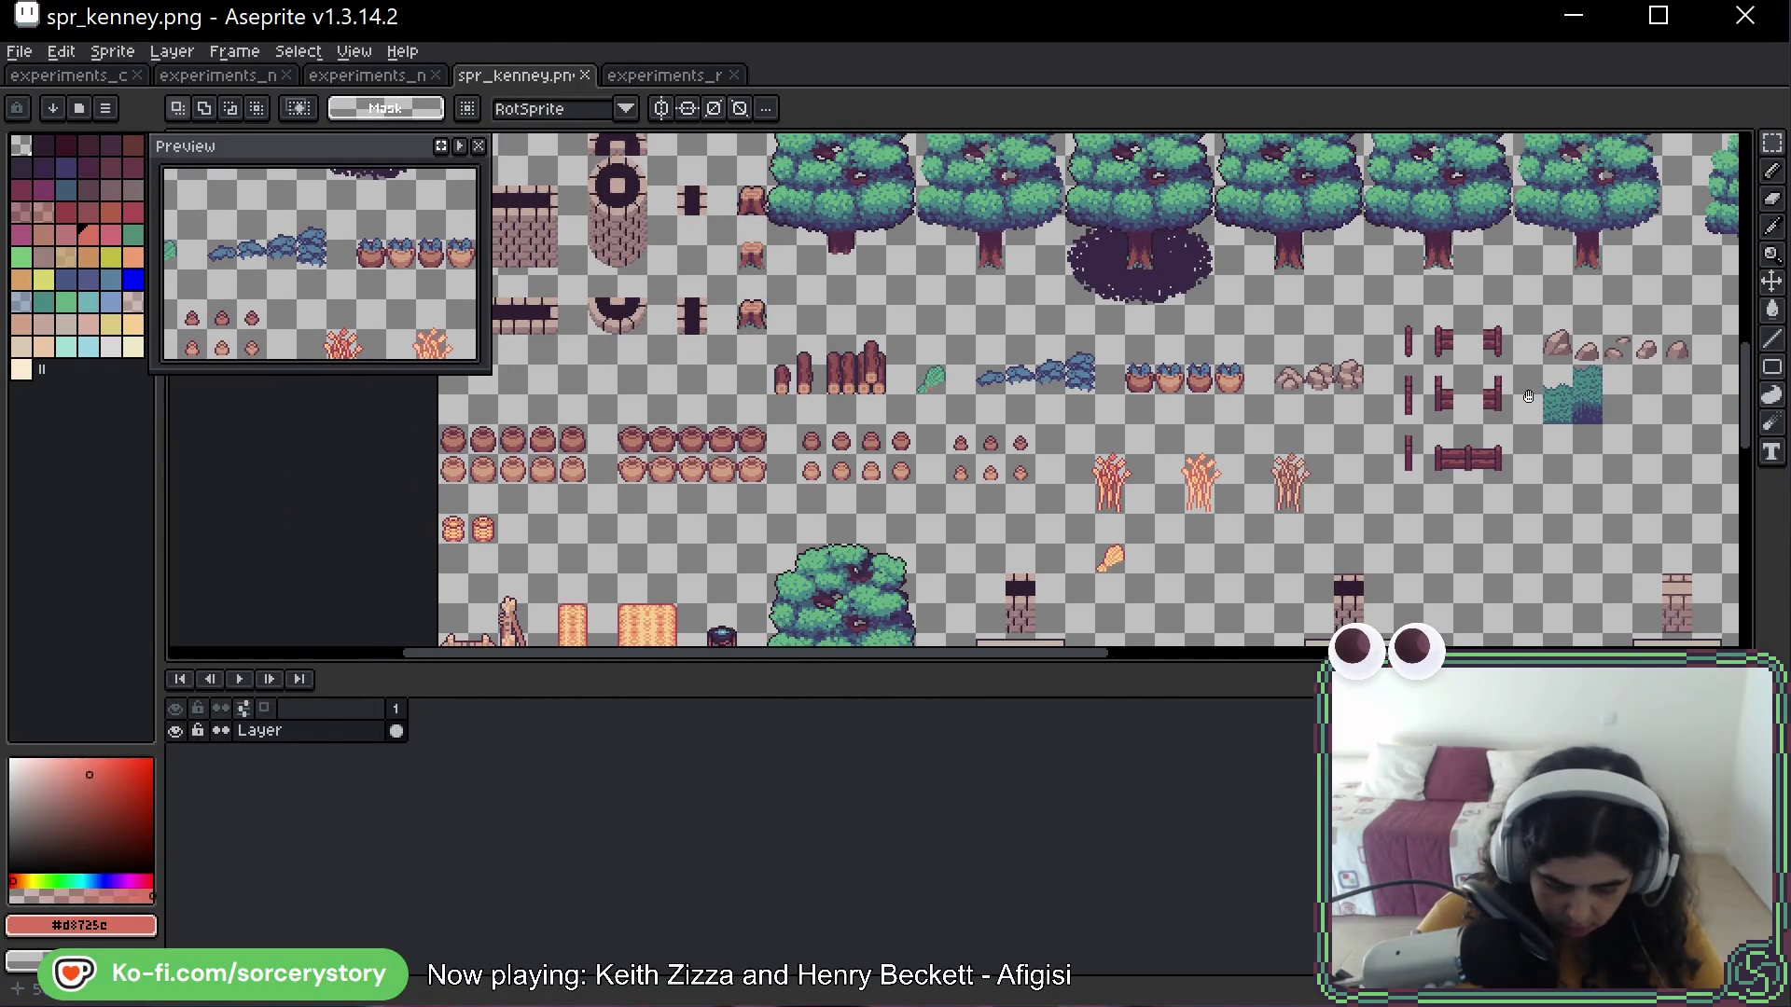
scroll(715, 395, up, 4)
drag(851, 291, 1045, 478)
drag(898, 370, 633, 430)
click(786, 506)
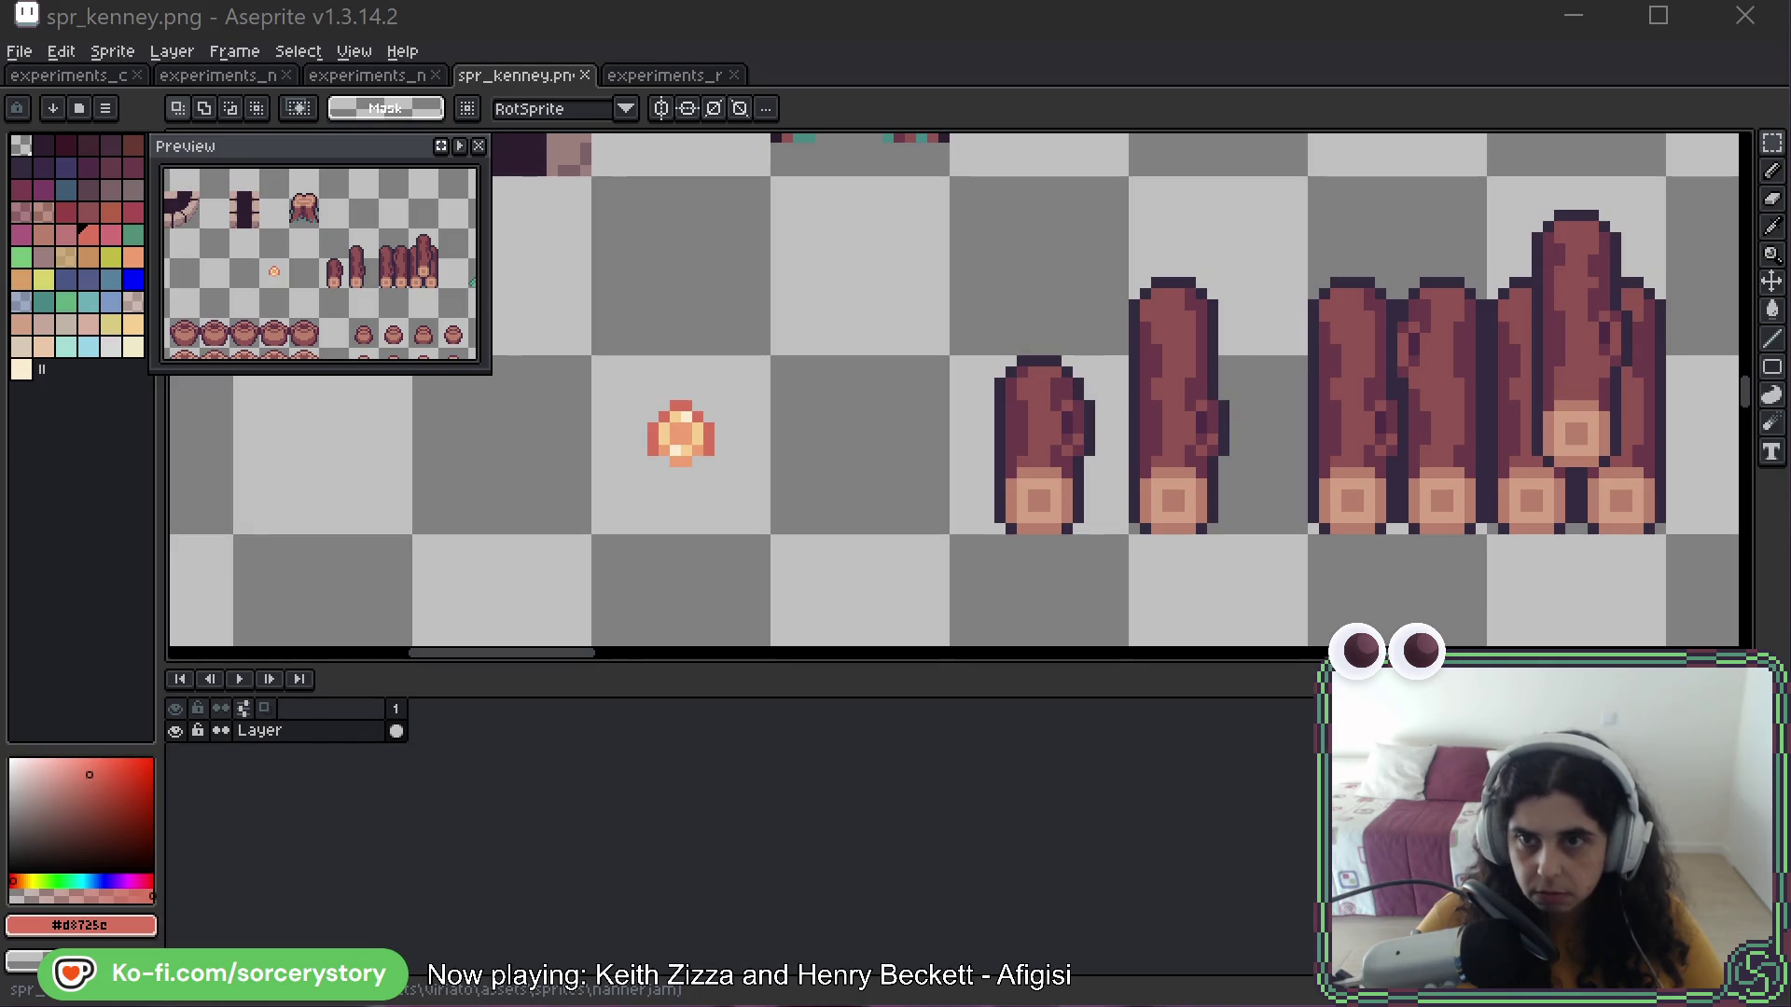
Alt+Tab to the AVE, VIRIATE! (DEBUG) game window
key(alt+Tab)
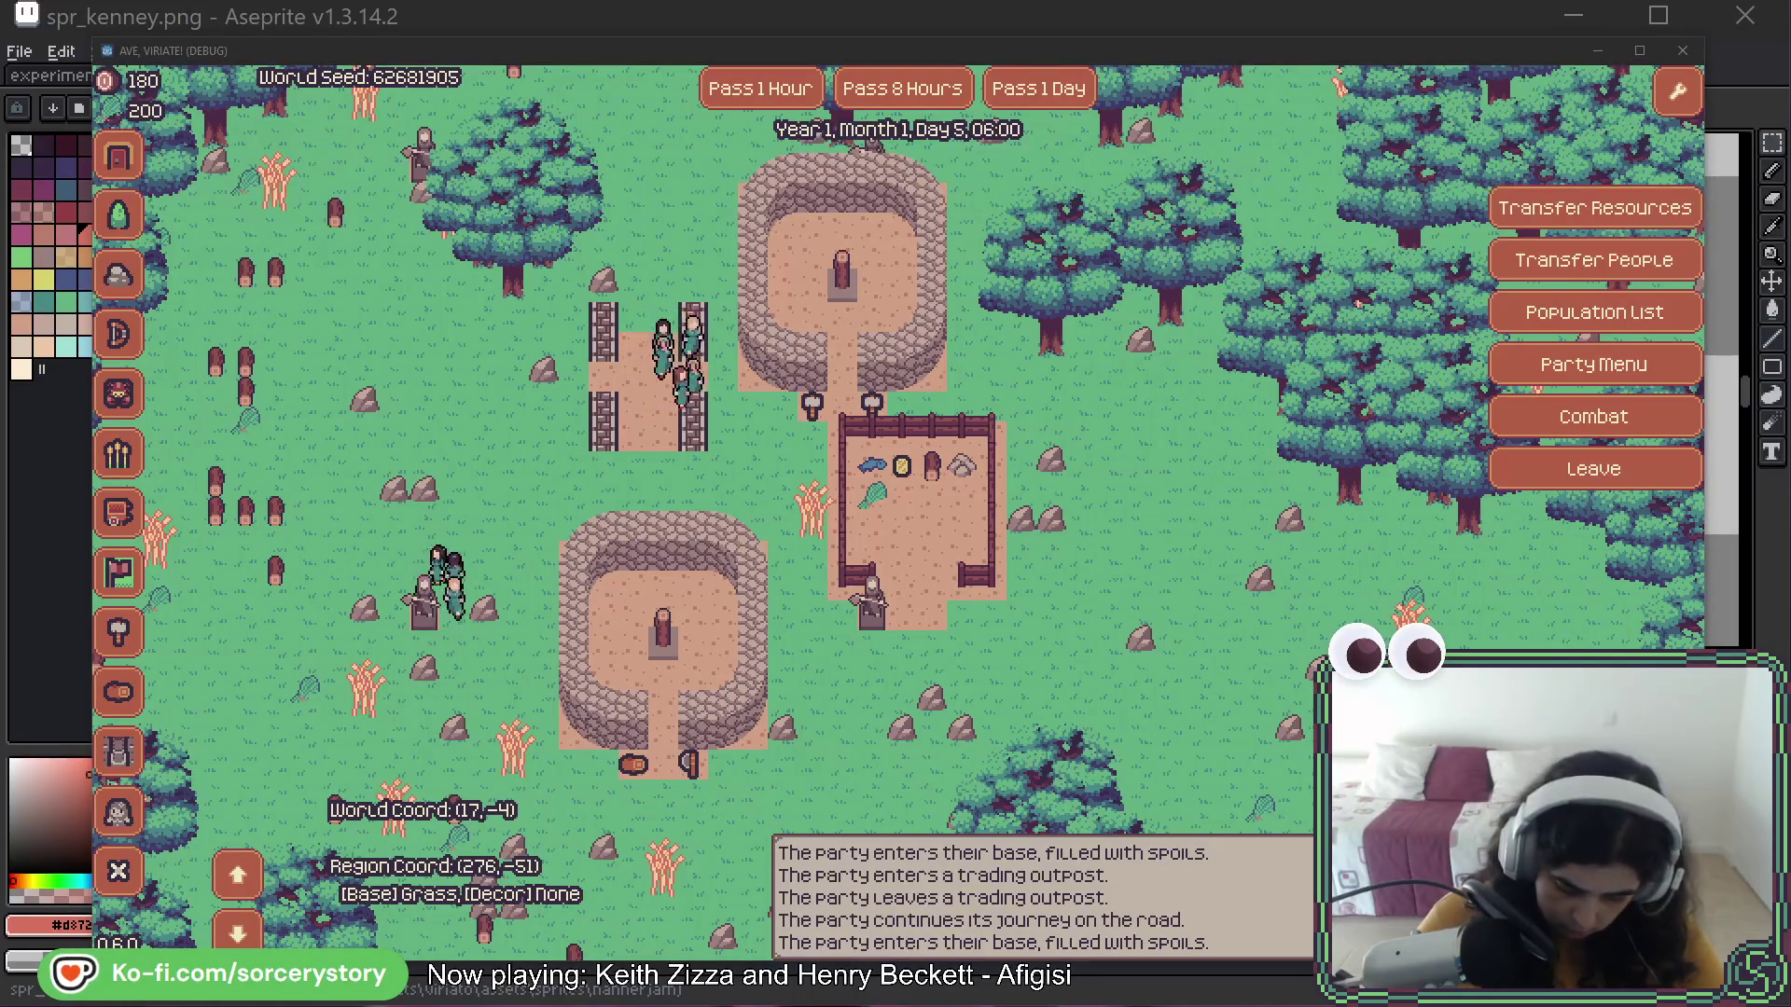
Focus the running game window and close it with Alt+F4
click(1203, 449)
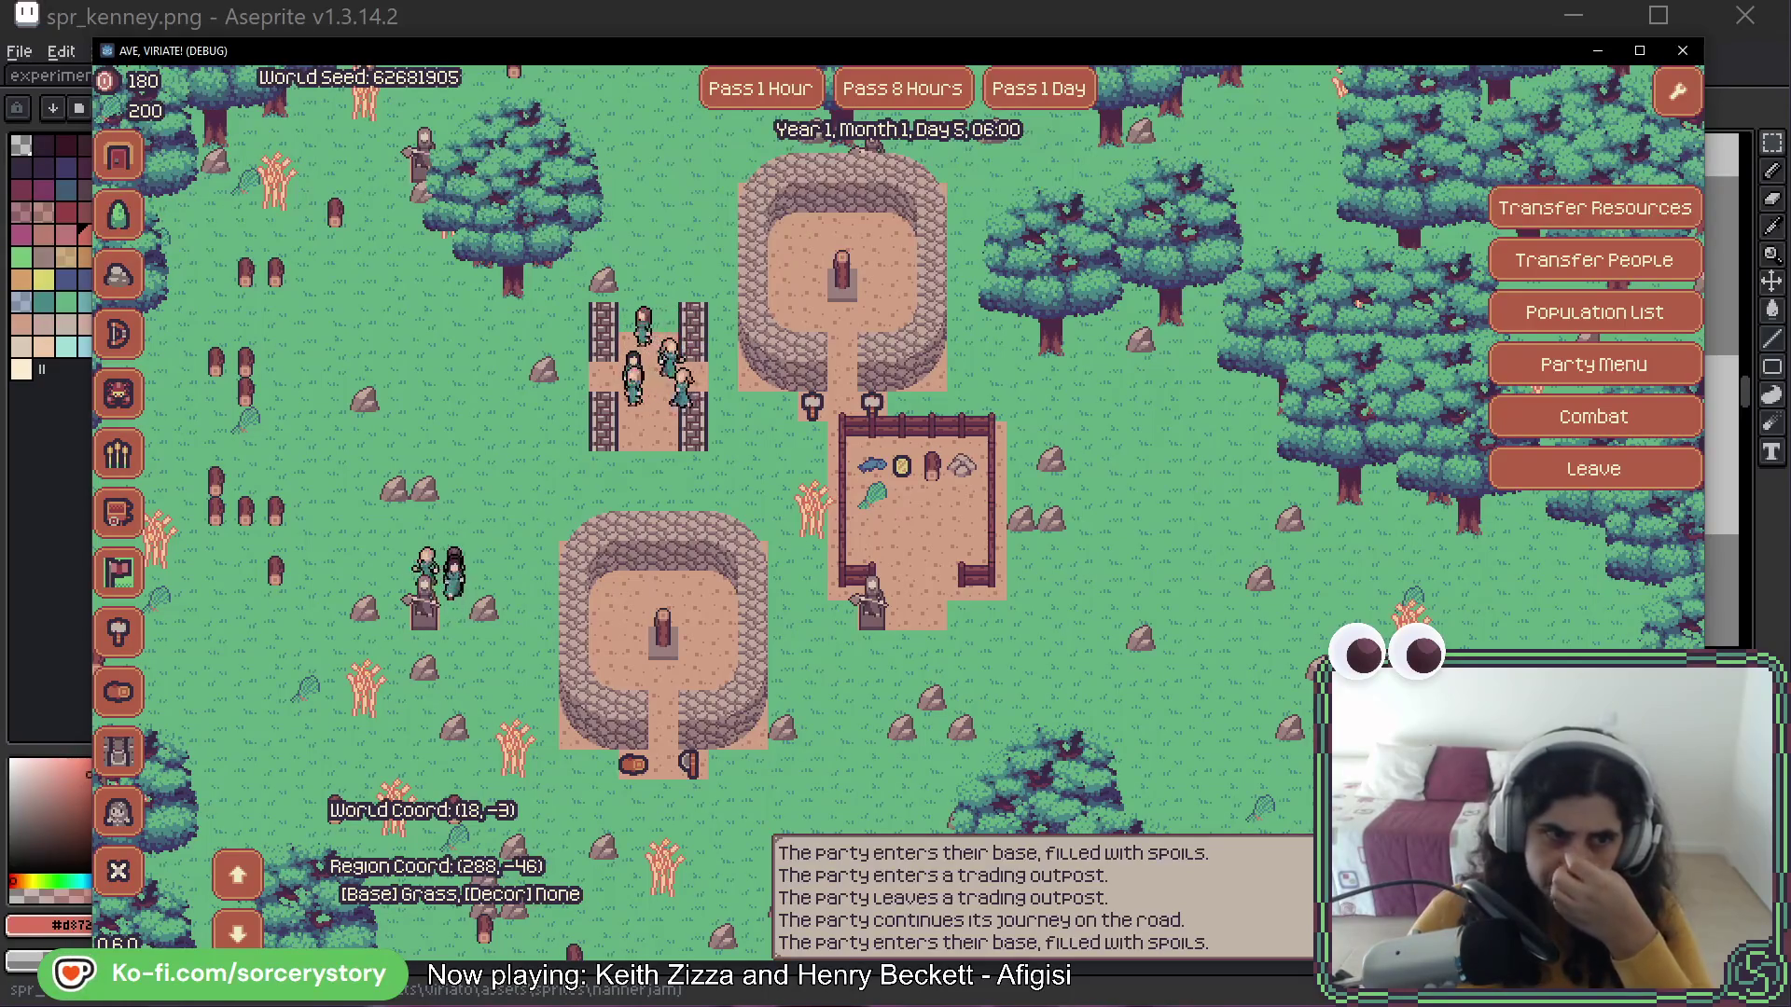
key(alt+F4)
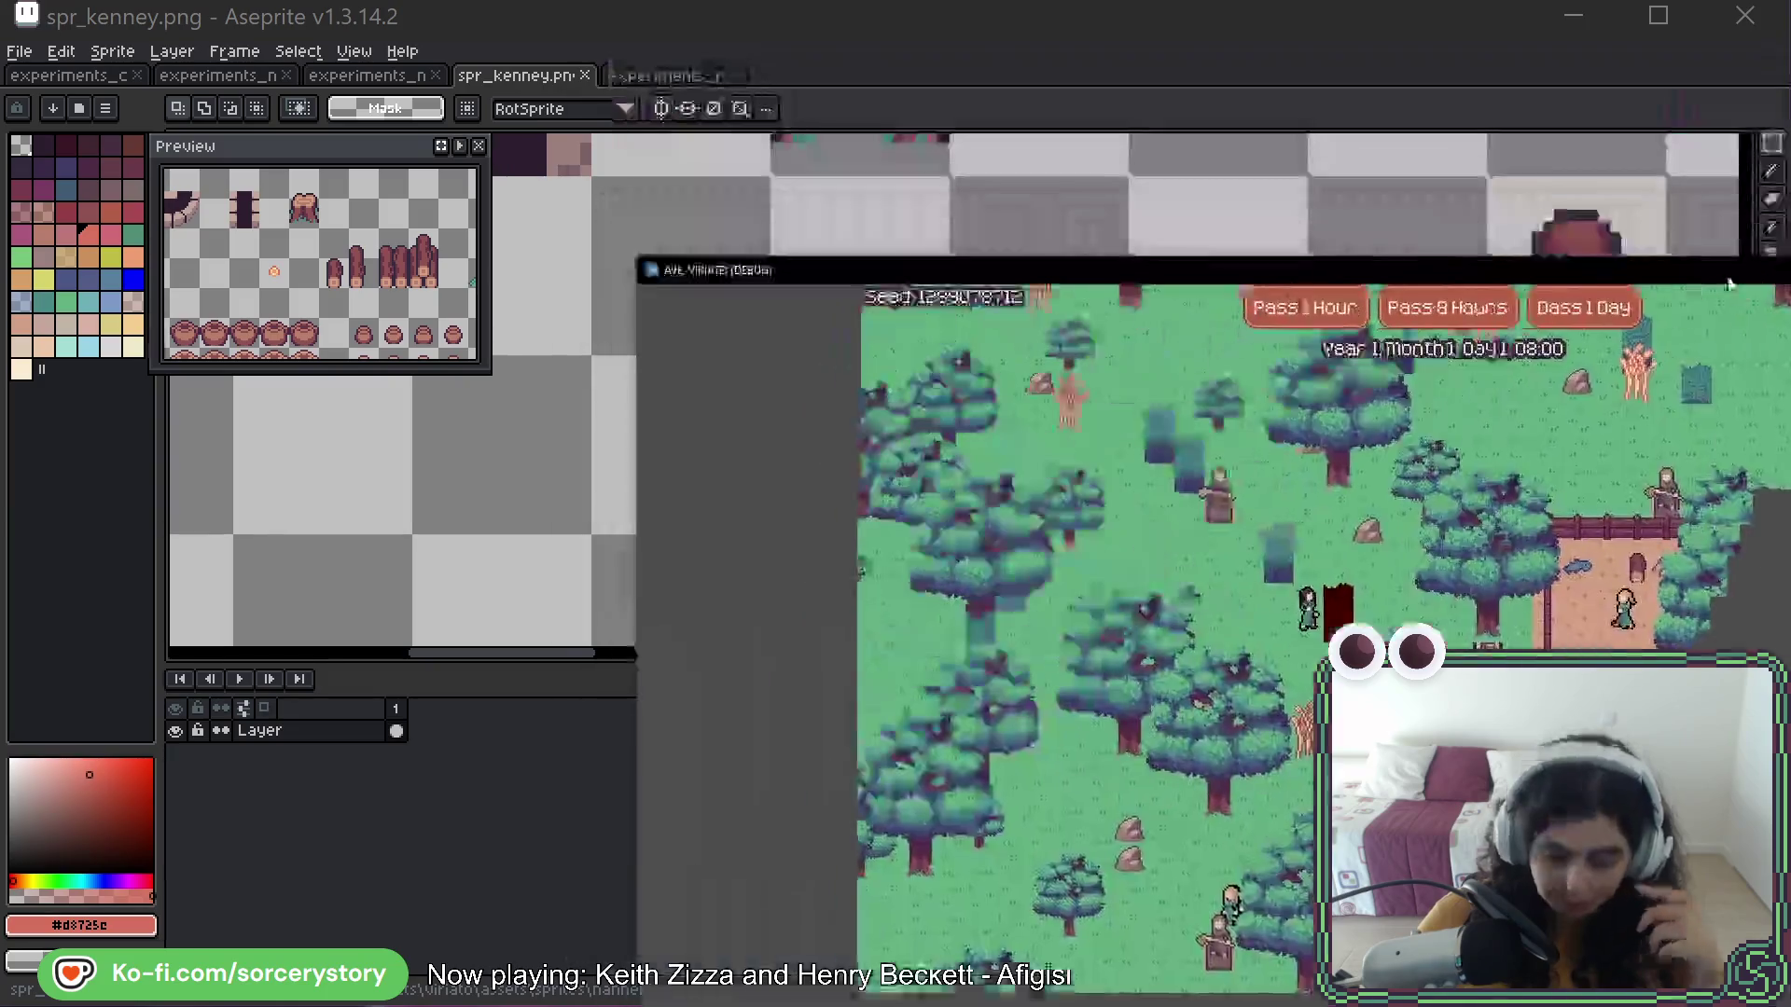
Move the game window to the top-left and open the warehouse's Transfer Resources dialog
mouse_move(1731, 271)
mouse_down()
mouse_move(1283, 238)
mouse_move(1144, 44)
mouse_up()
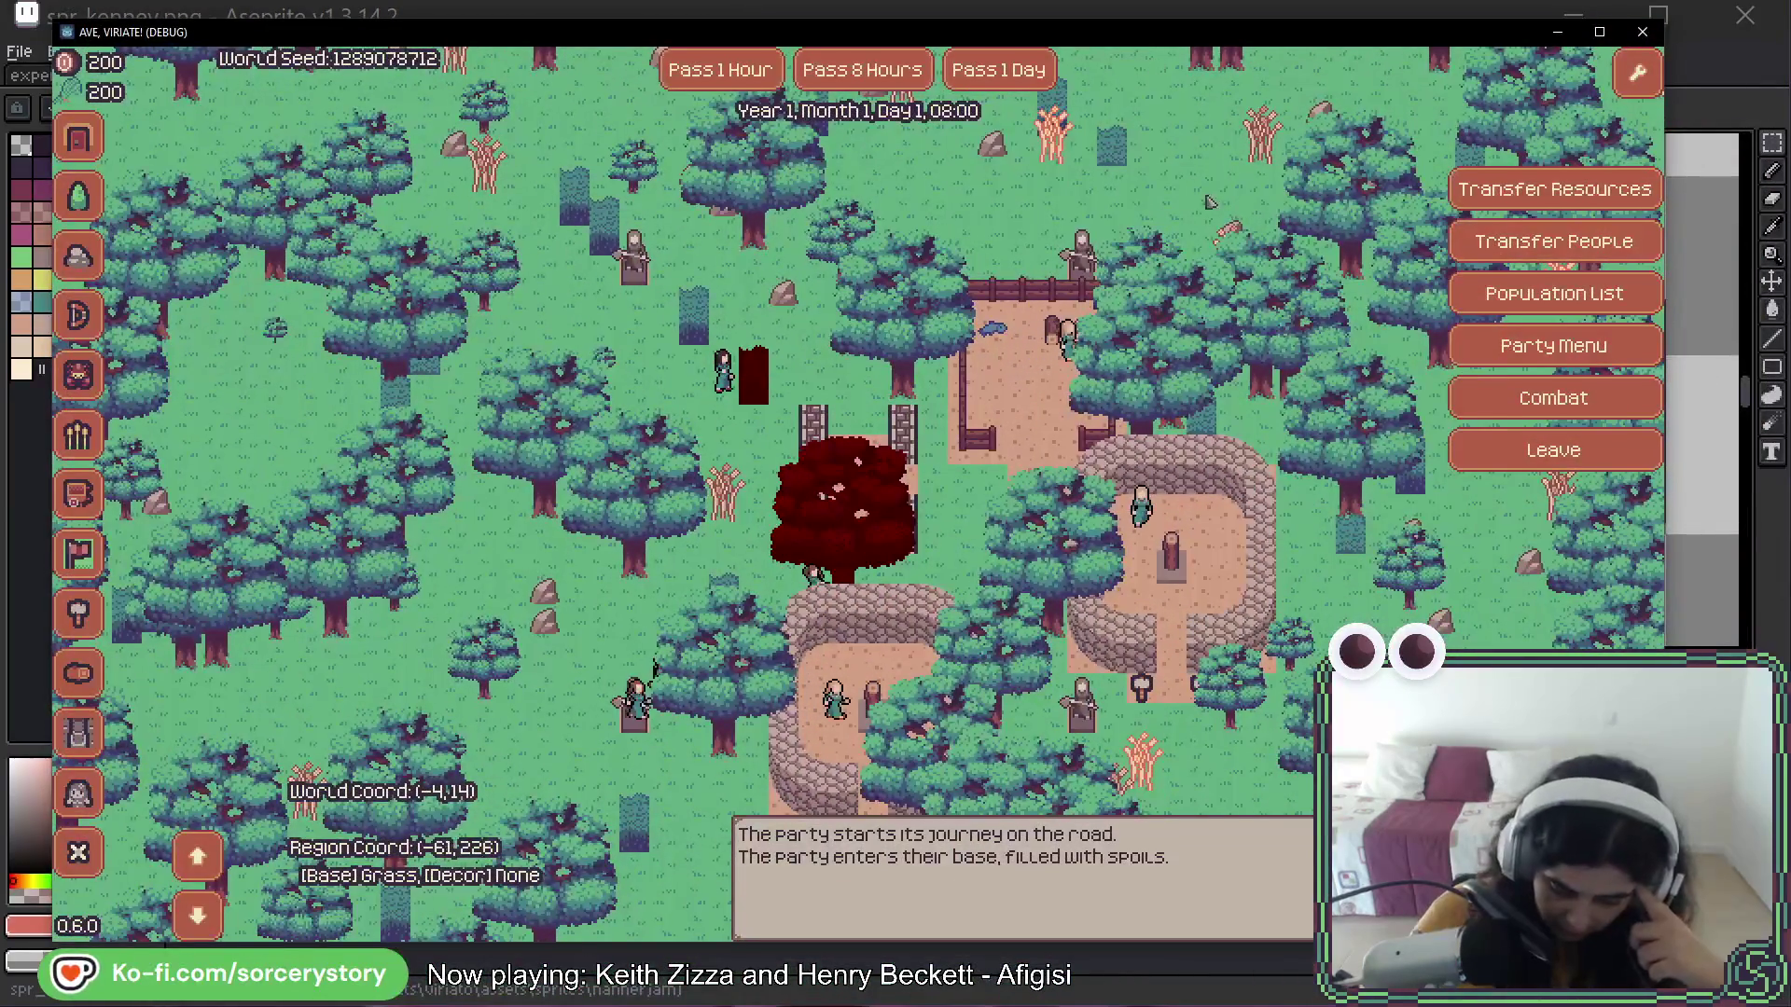
mouse_move(1029, 324)
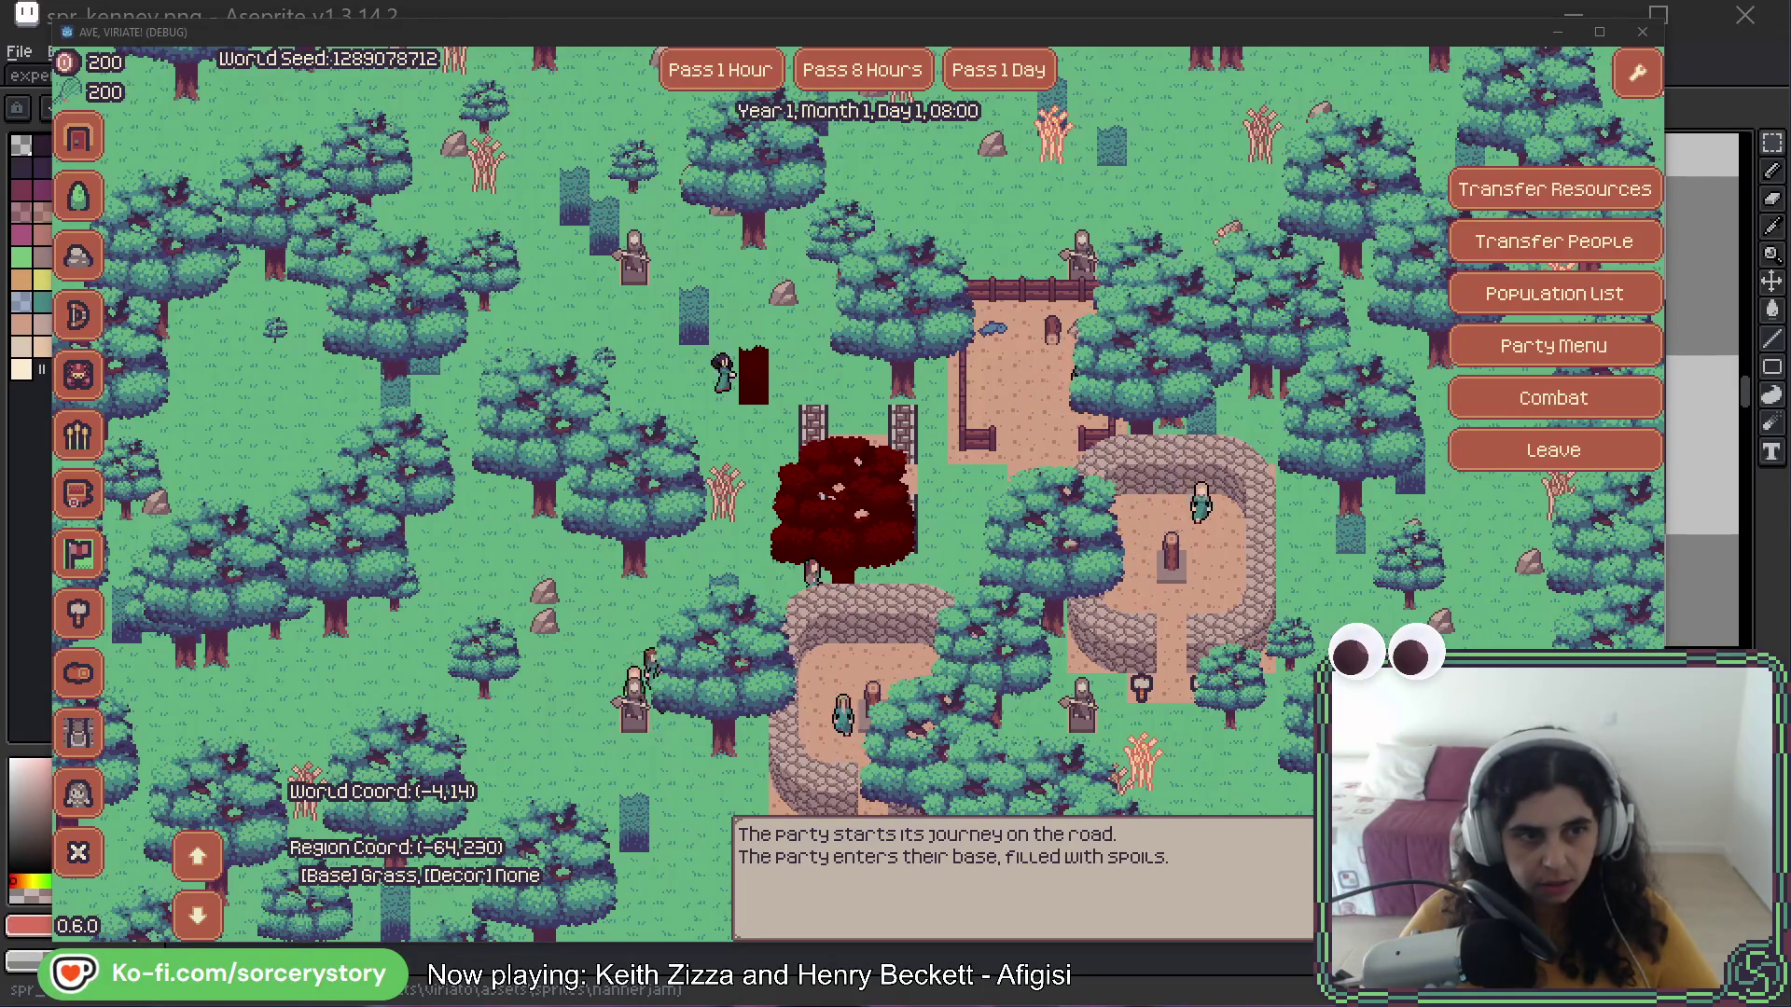
click(1036, 375)
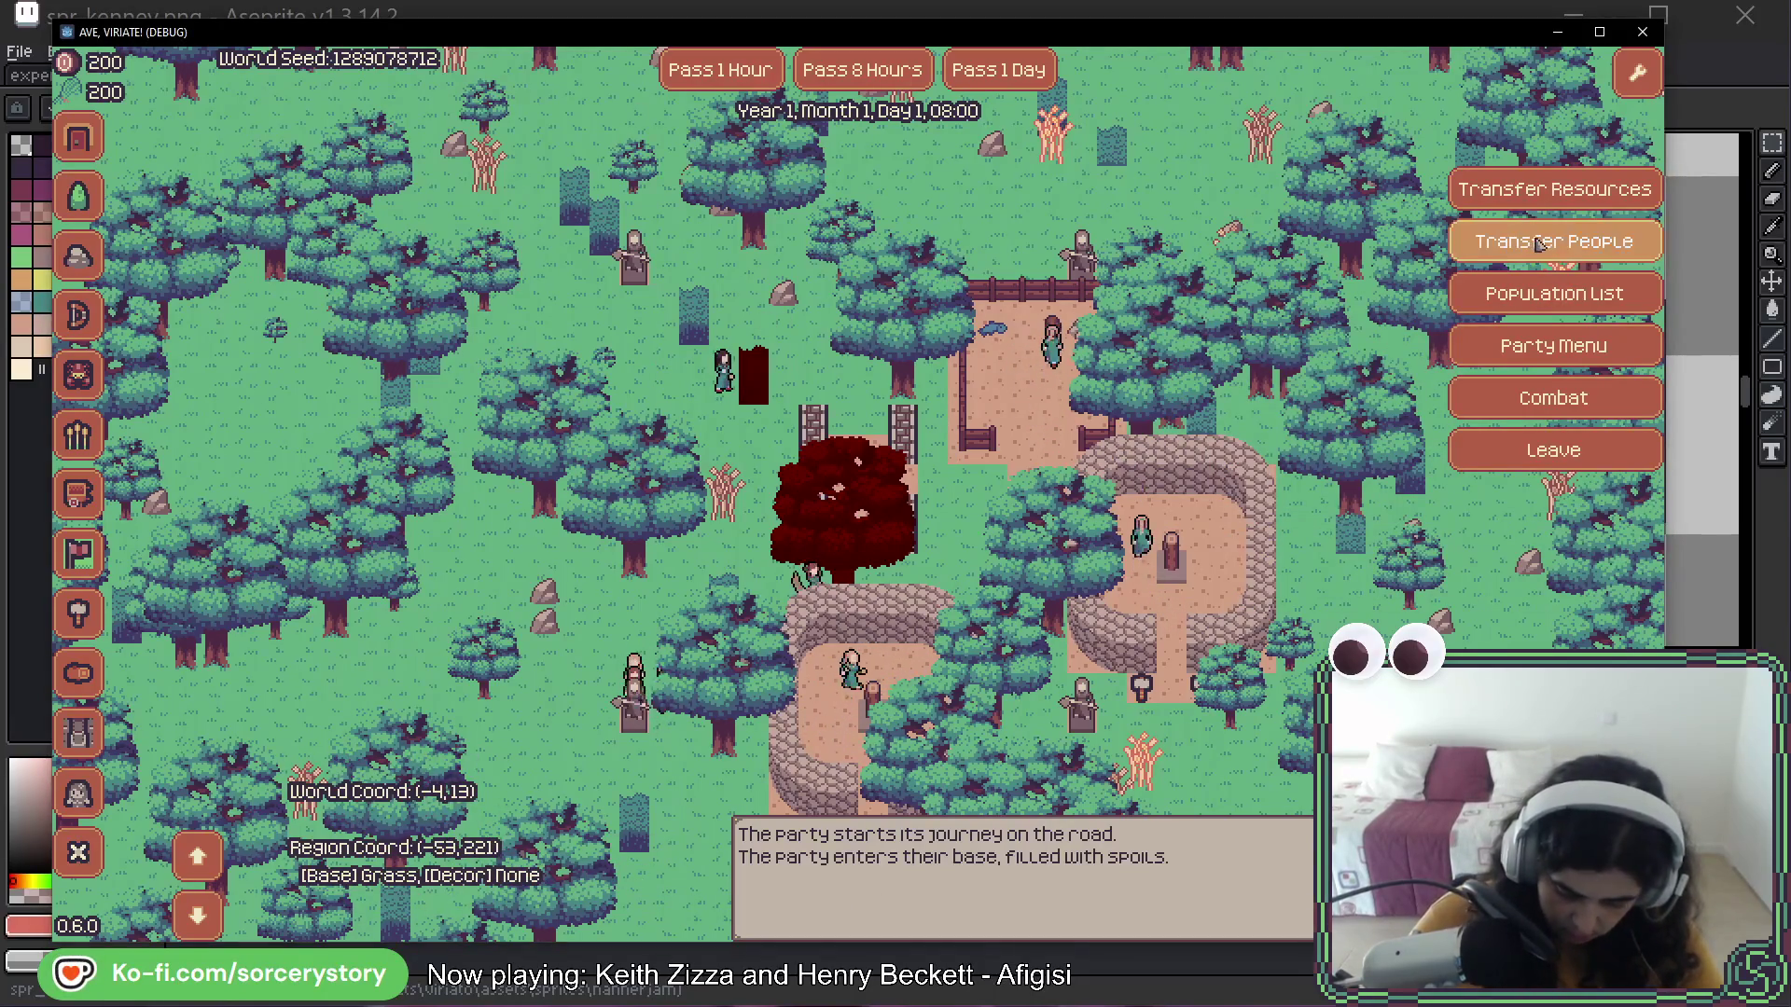
click(1551, 190)
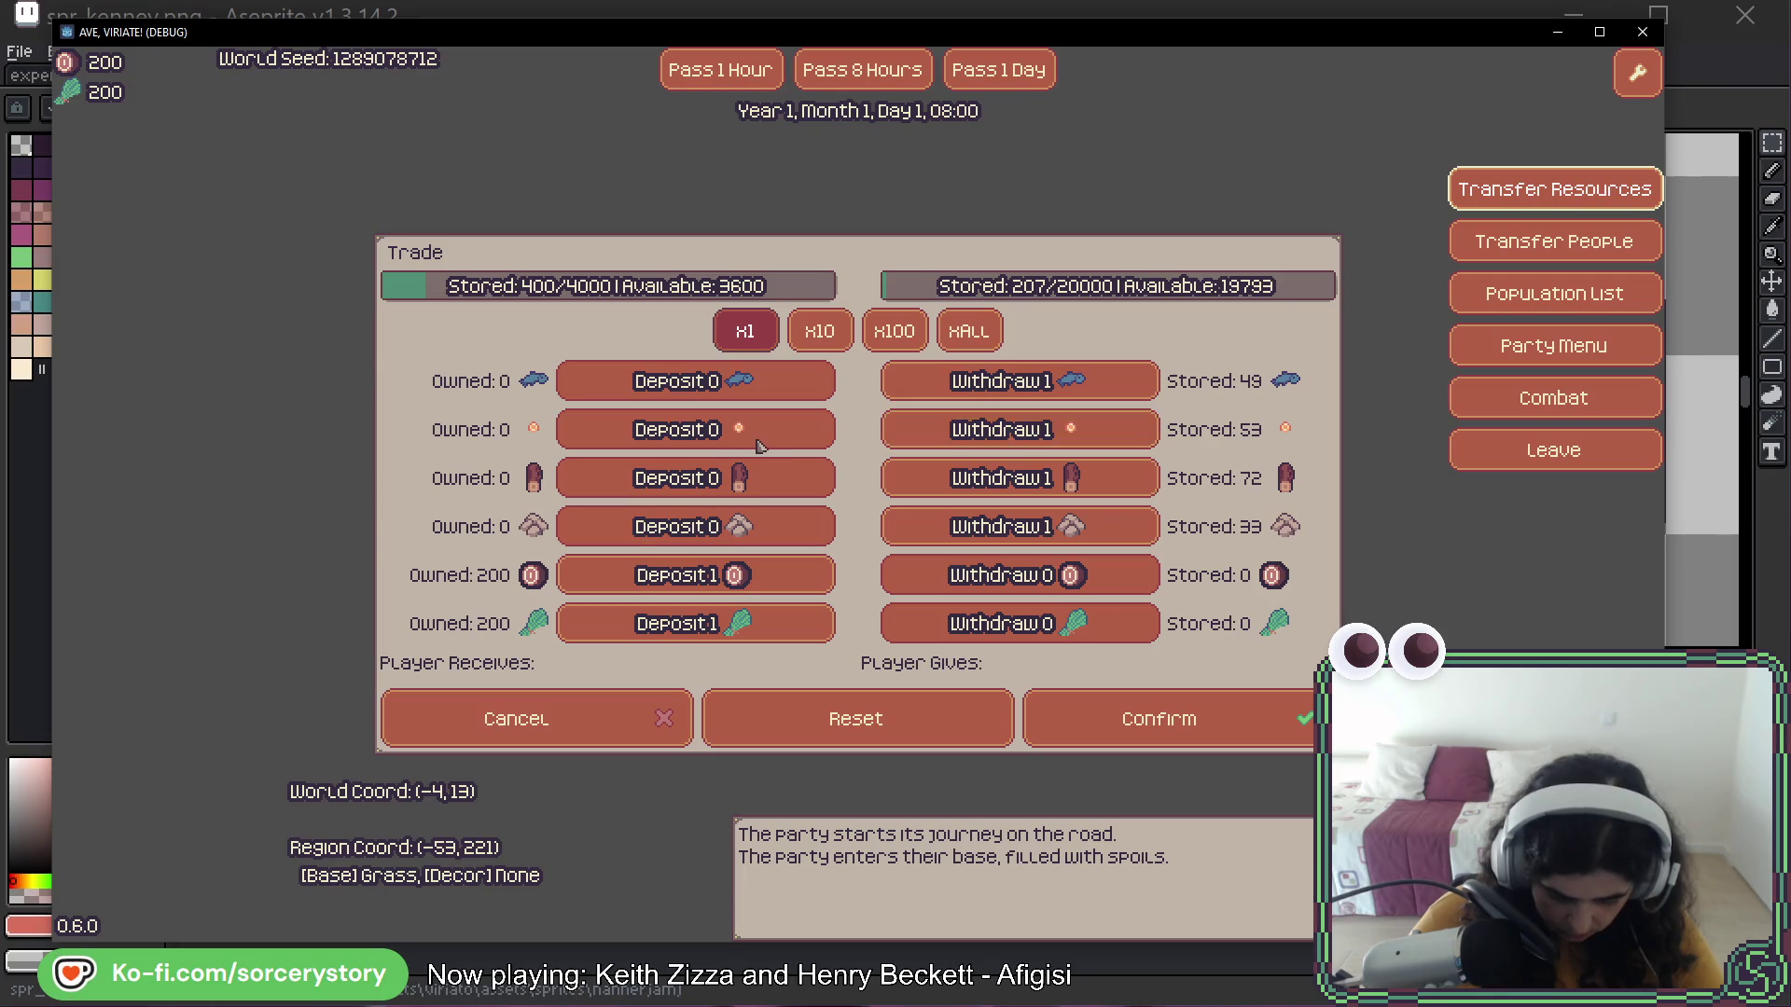
Withdraw all 53 coins to the party at x100, then deposit them back to the warehouse
key(ctrl)
click(1029, 435)
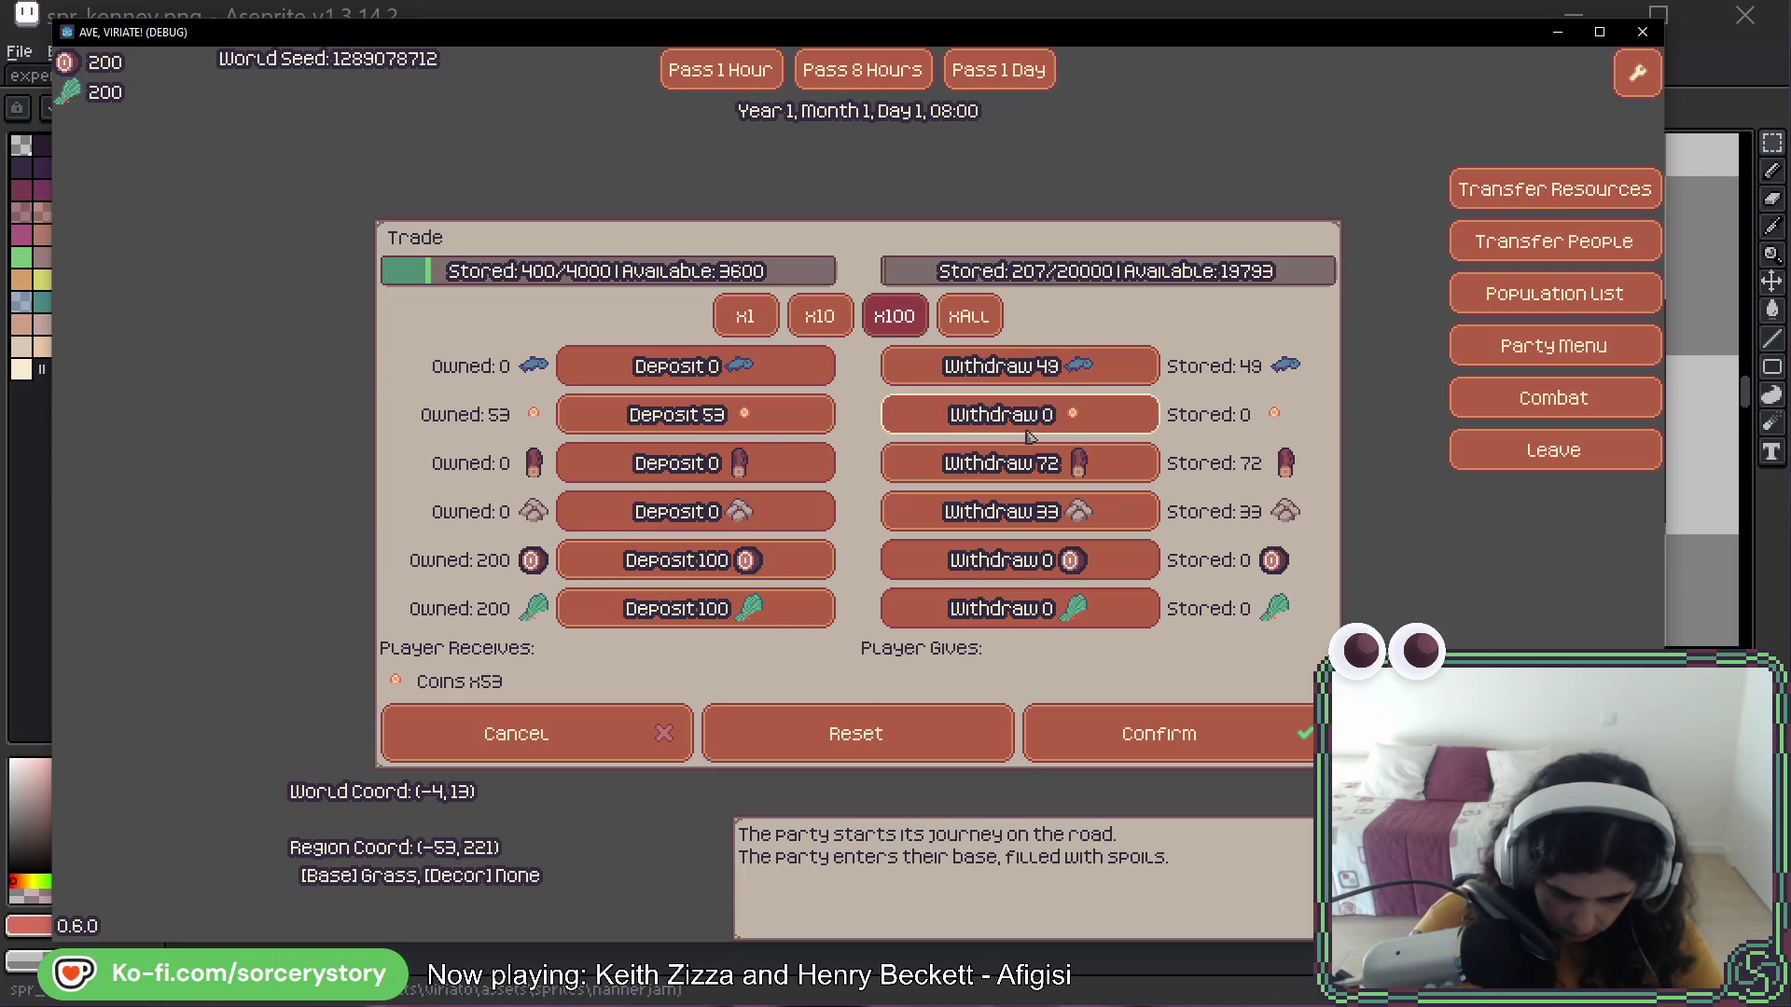
click(1122, 714)
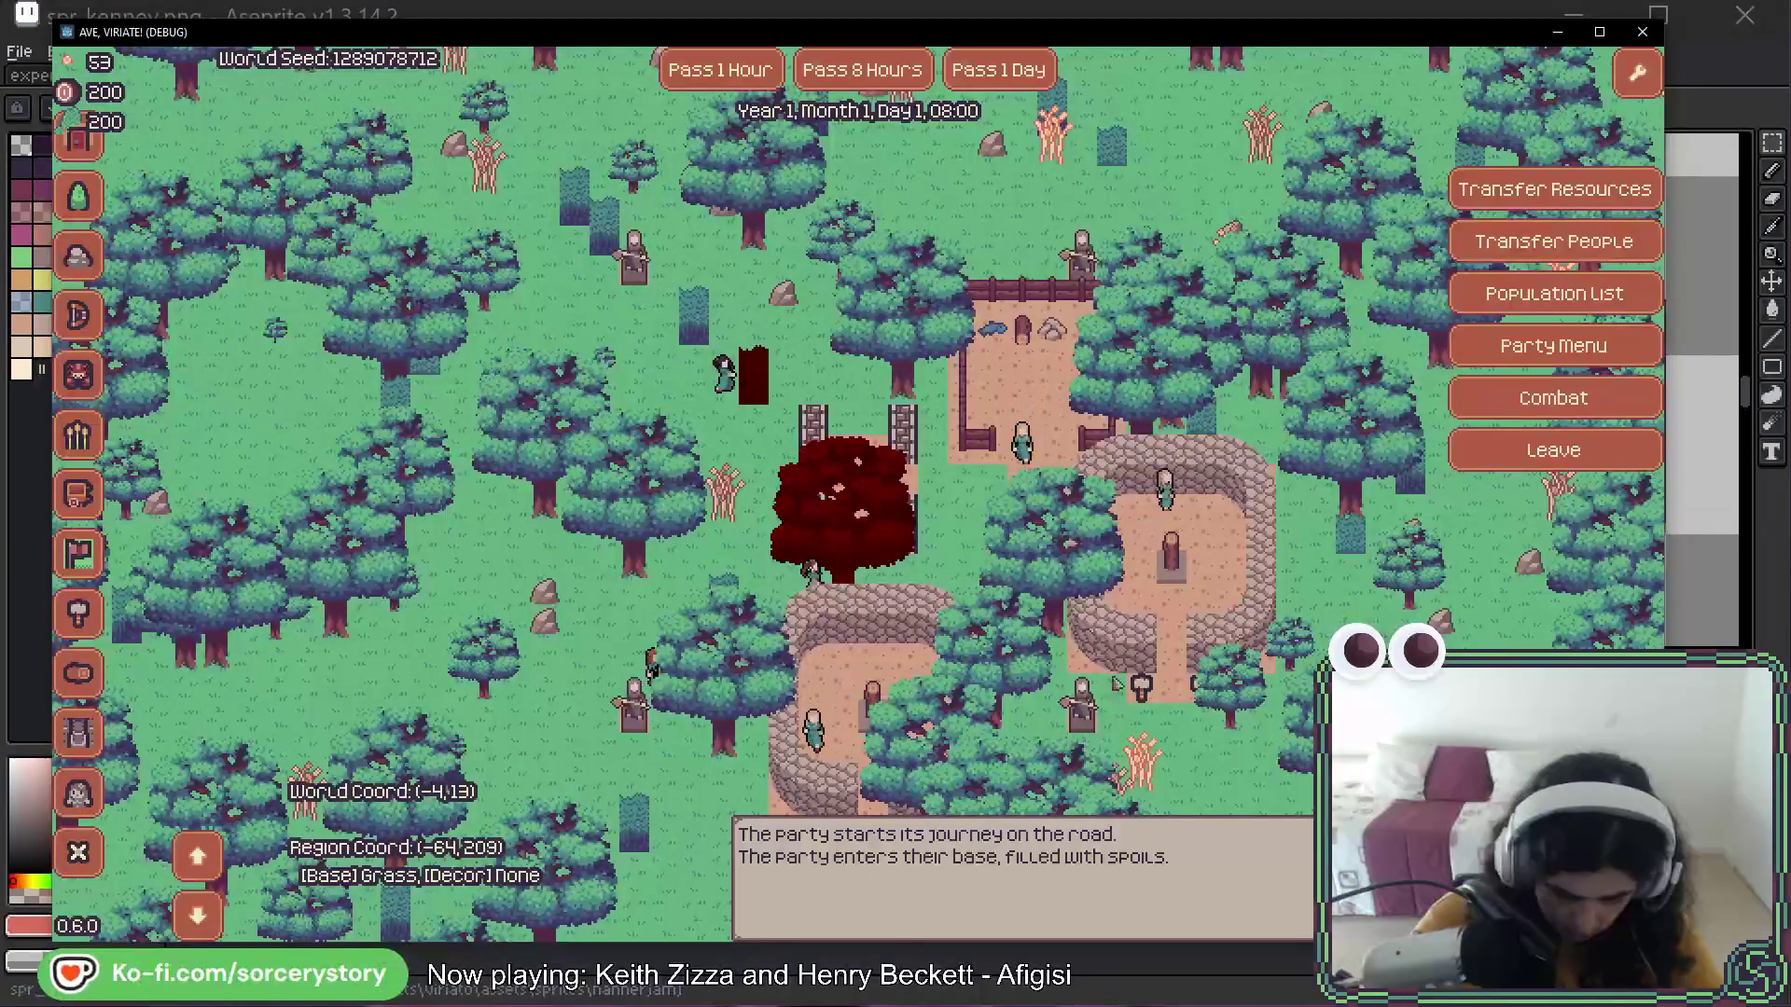
click(1602, 191)
click(695, 414)
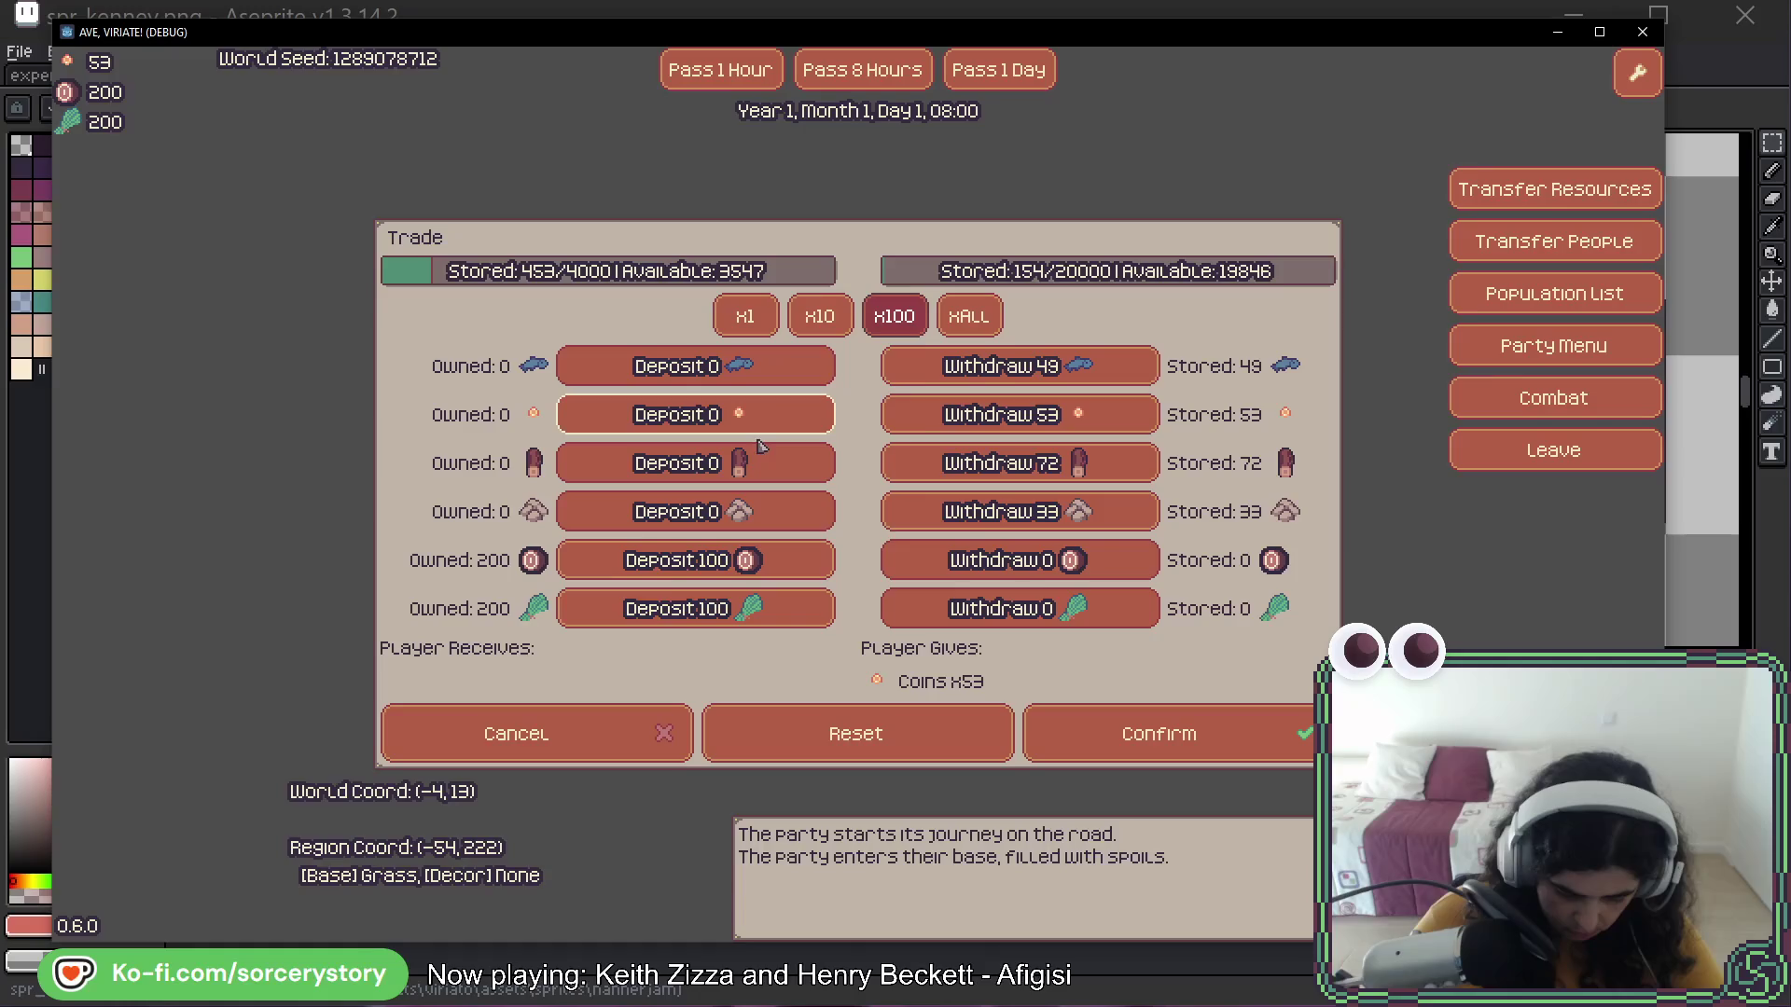
click(1132, 718)
Expand the warehouse panel's worker controls, then close the game
mouse_move(1023, 360)
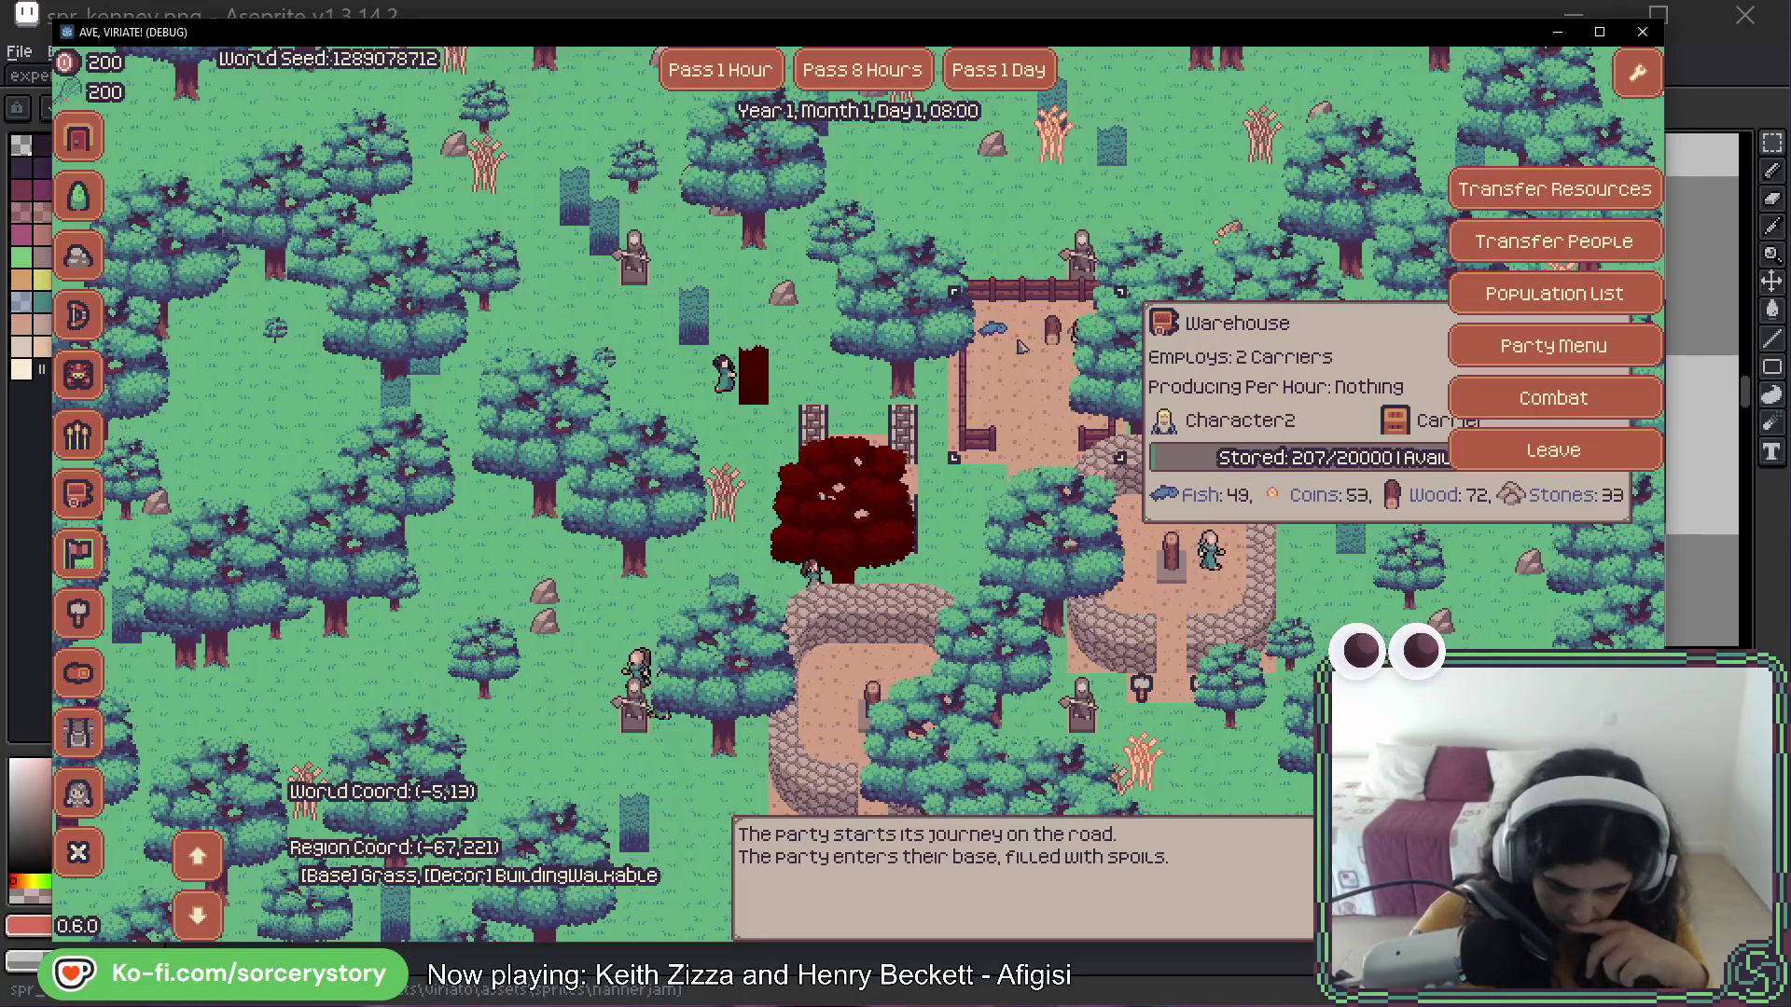
click(1021, 347)
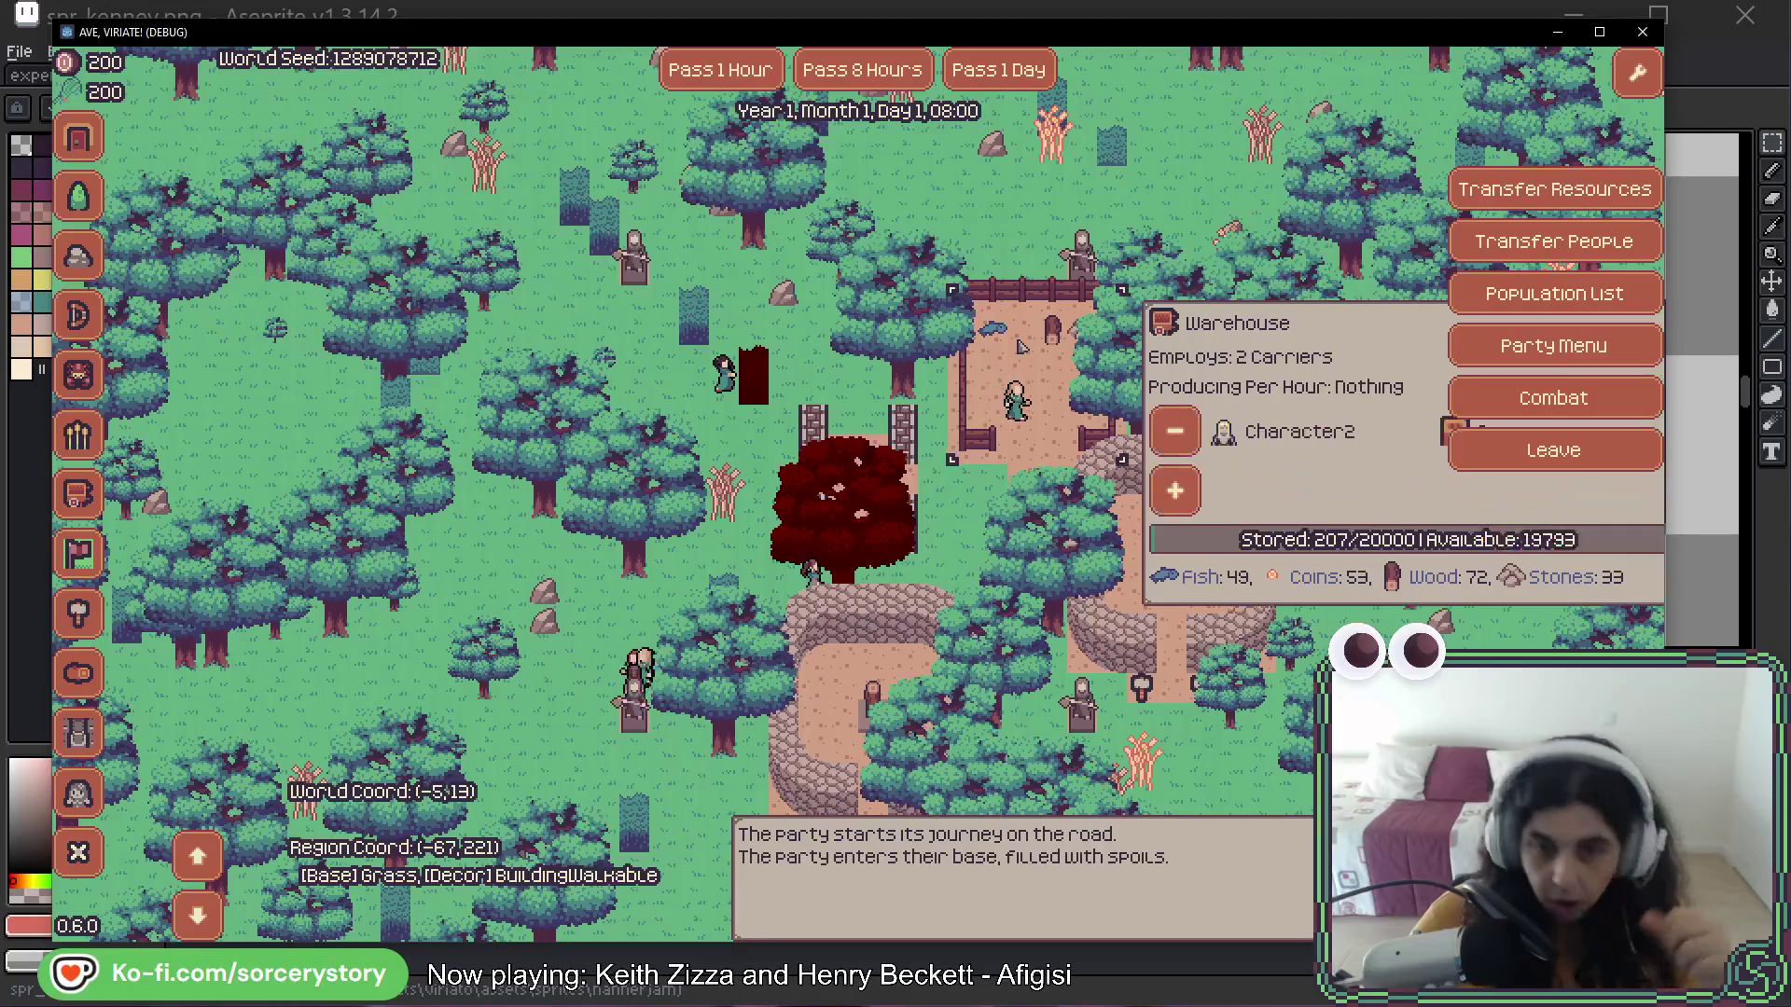
key(alt+F4)
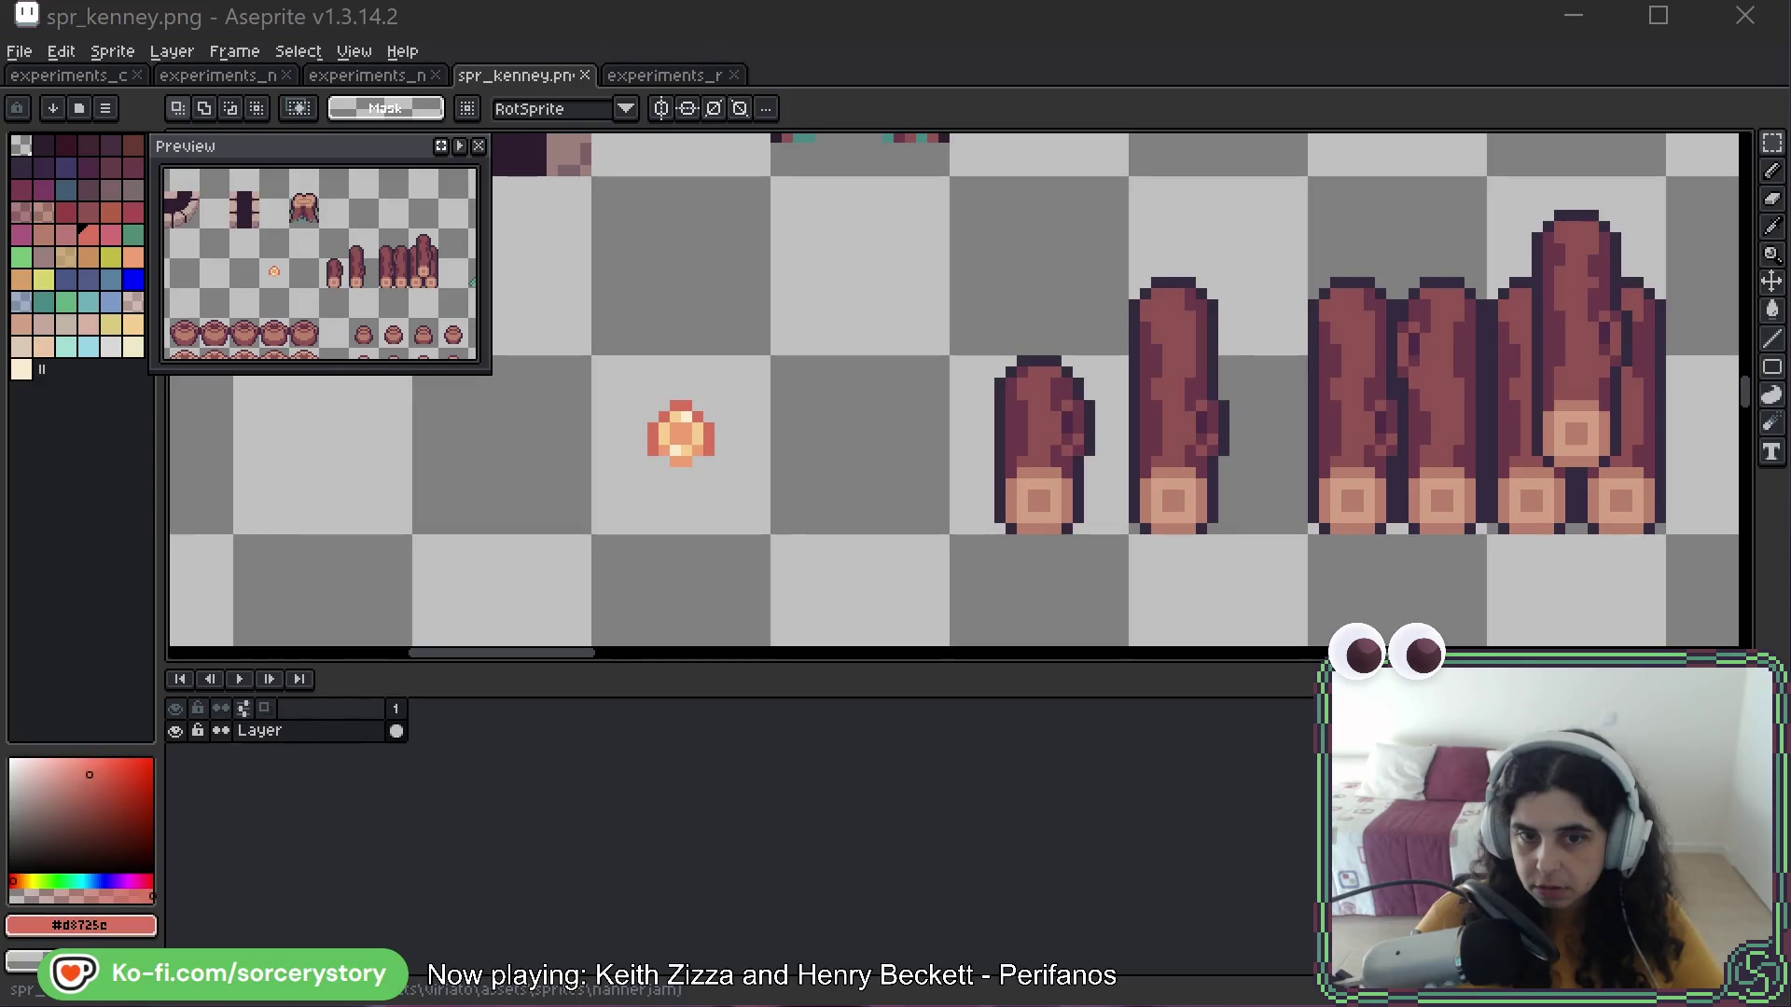
drag(1355, 10, 1061, 44)
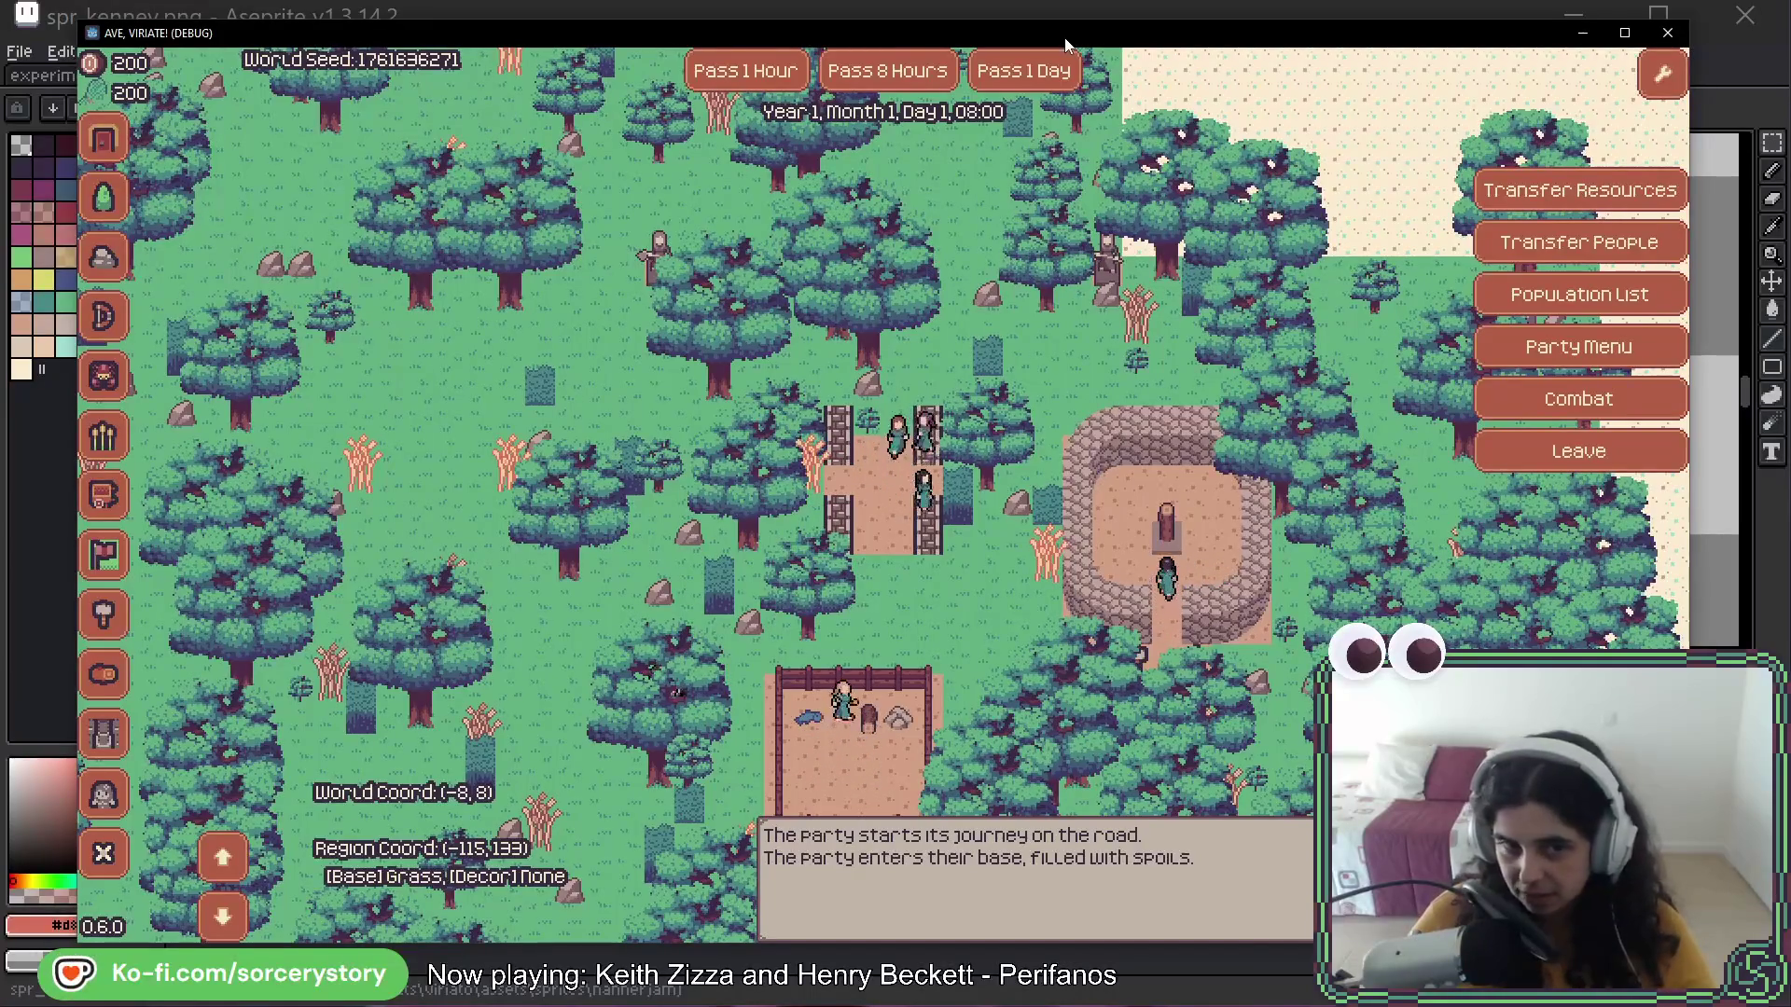
mouse_move(851, 727)
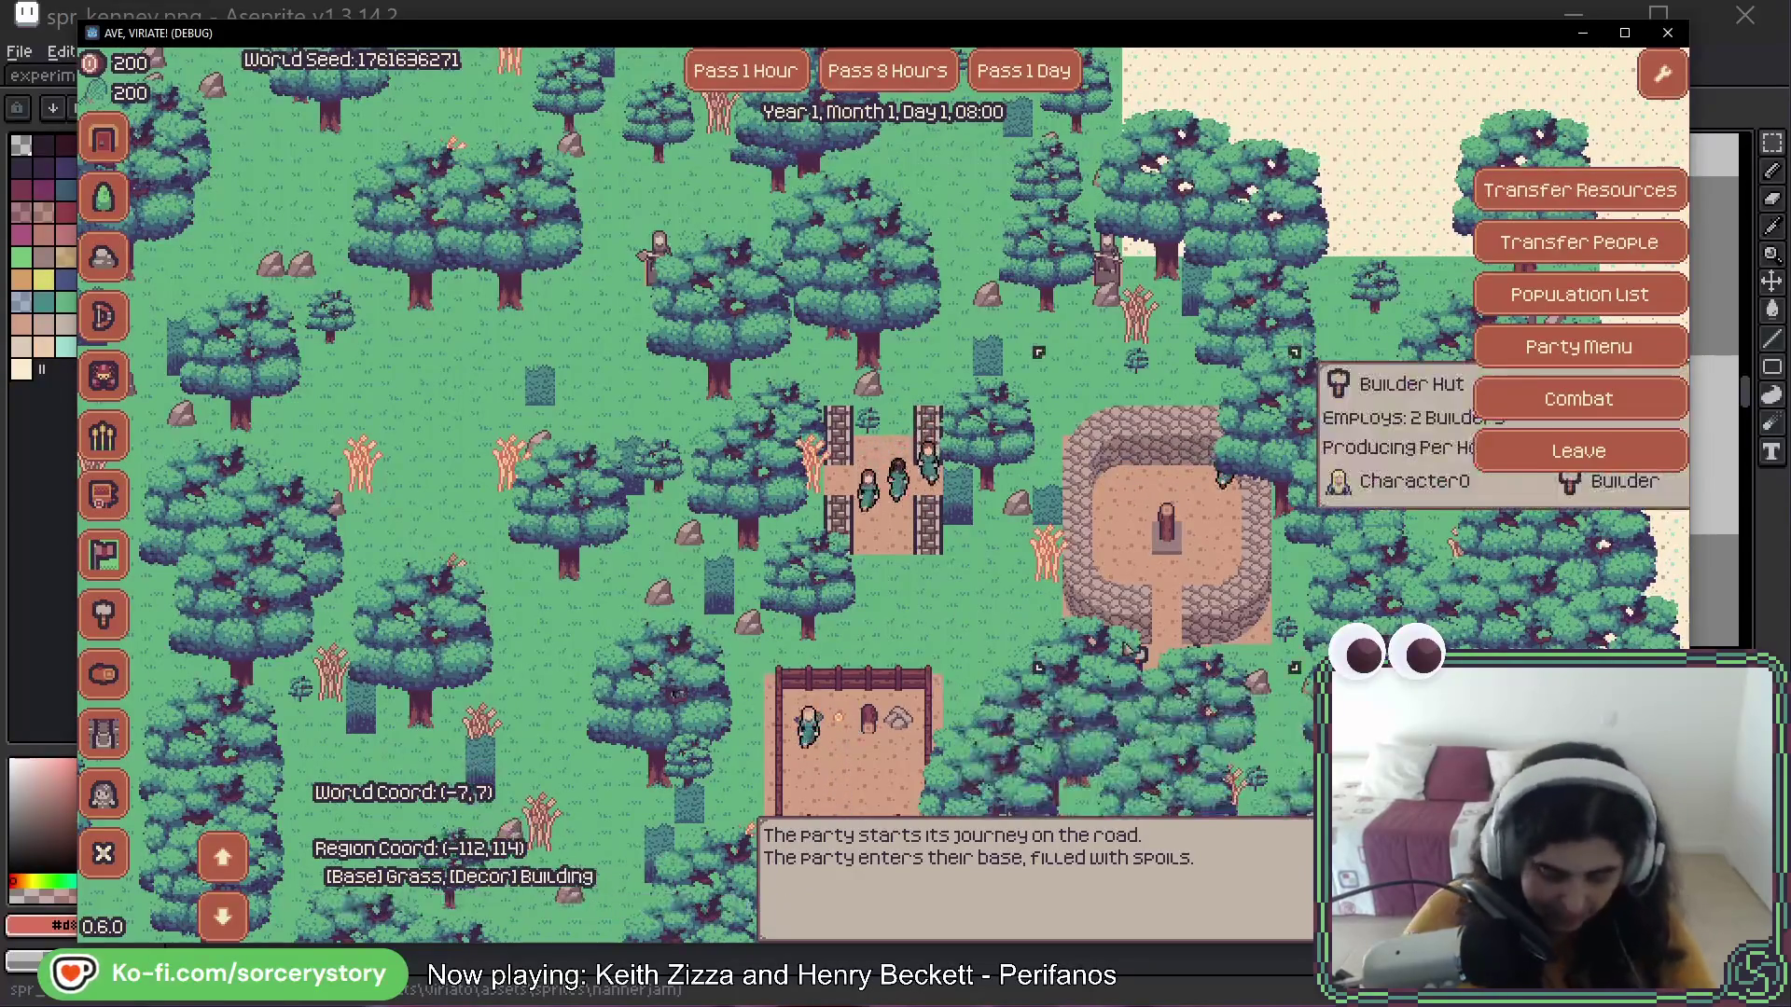
key(s)
mouse_move(794, 492)
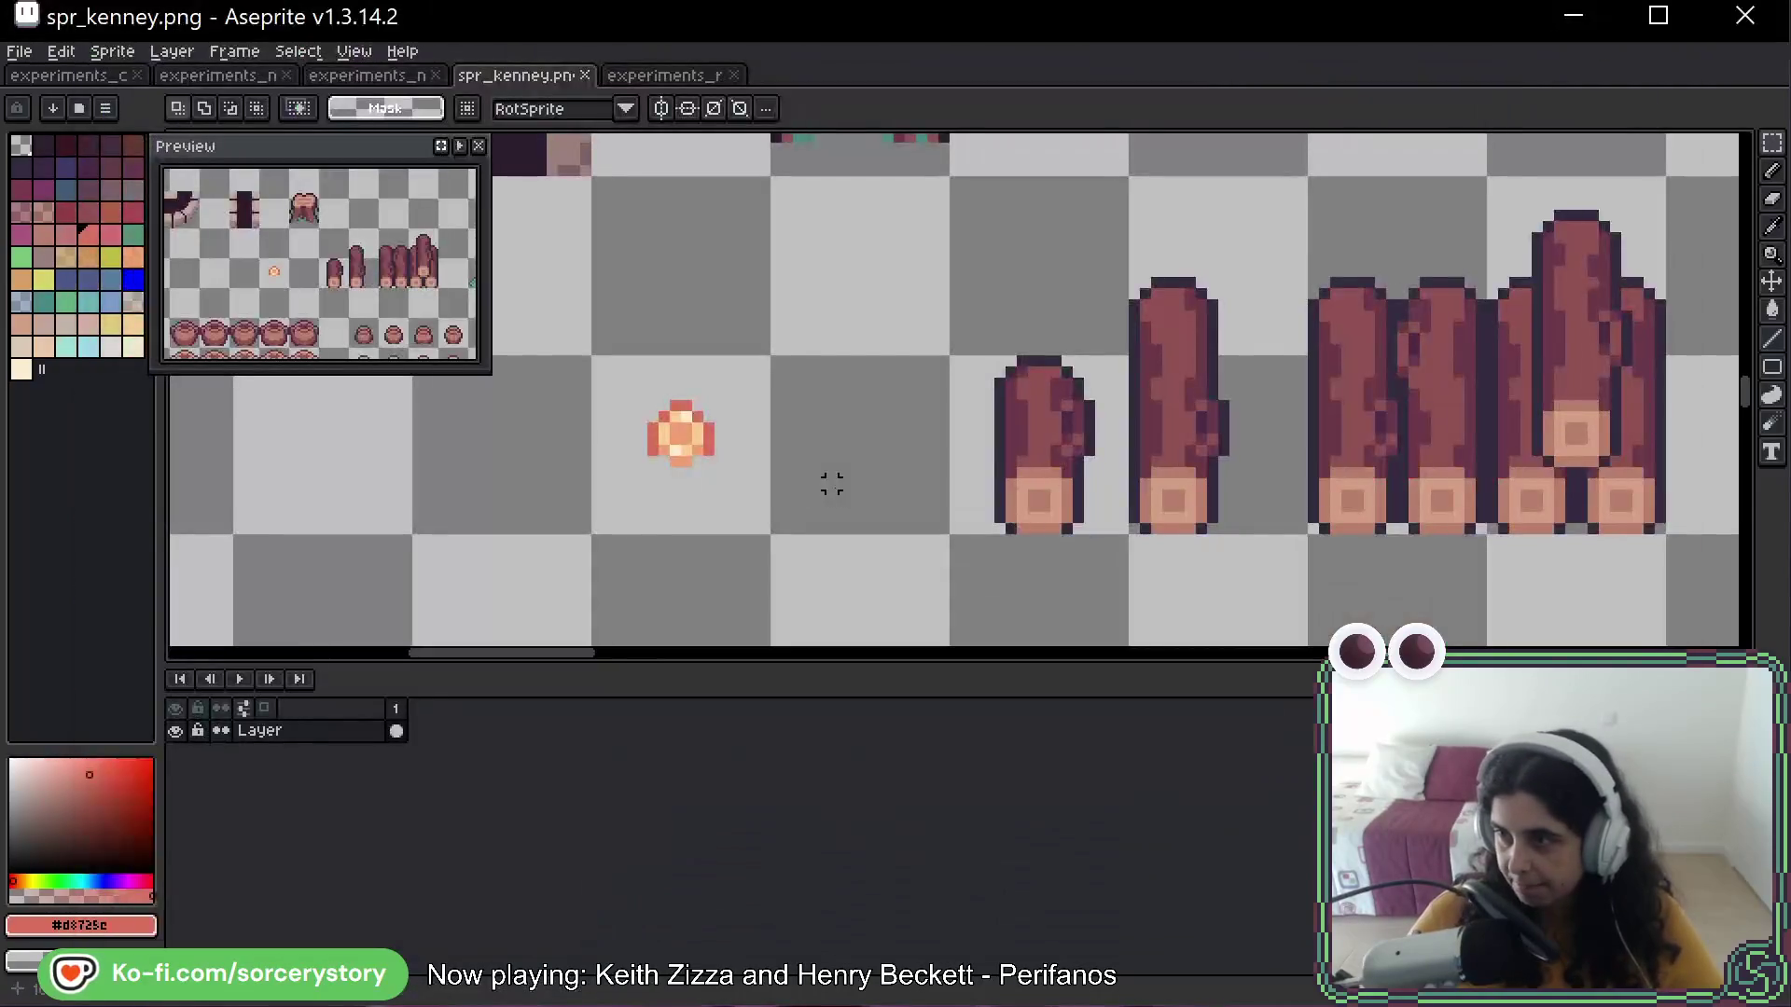
Duplicate the coin sprite leftward, then reposition the three-coin cell on experiments_resources_01
scroll(831, 518, down, 4)
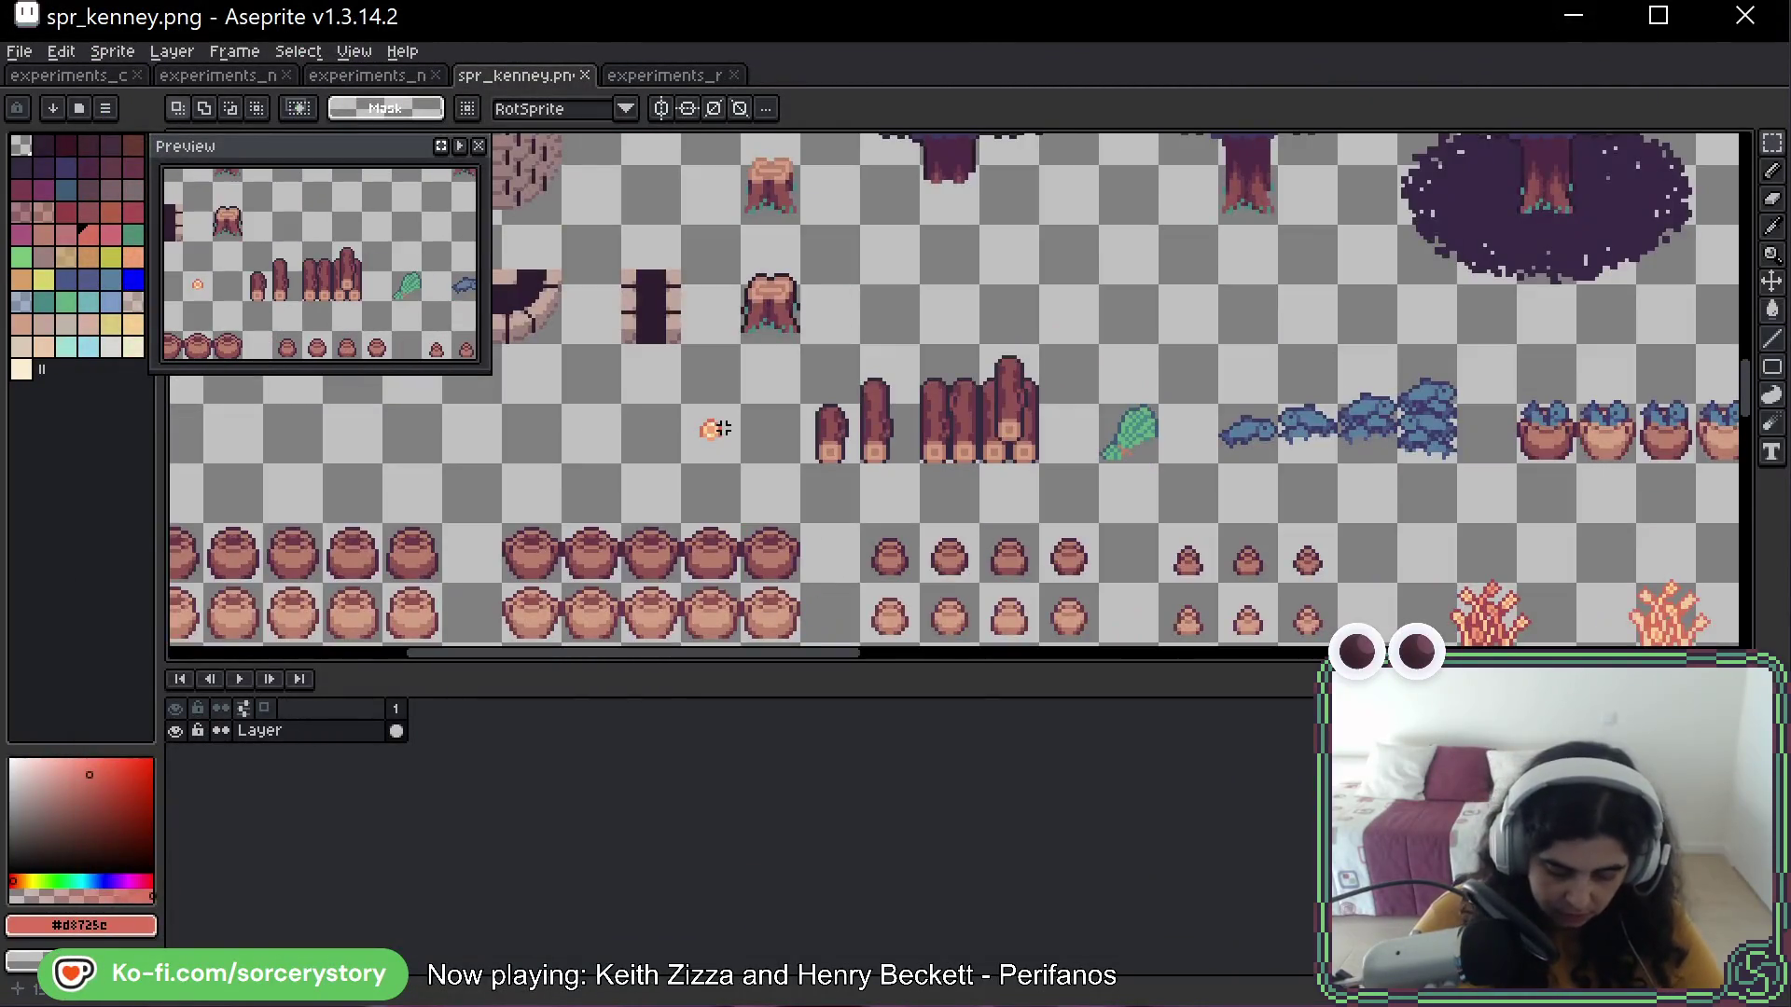
ctrl+drag(722, 428, 651, 428)
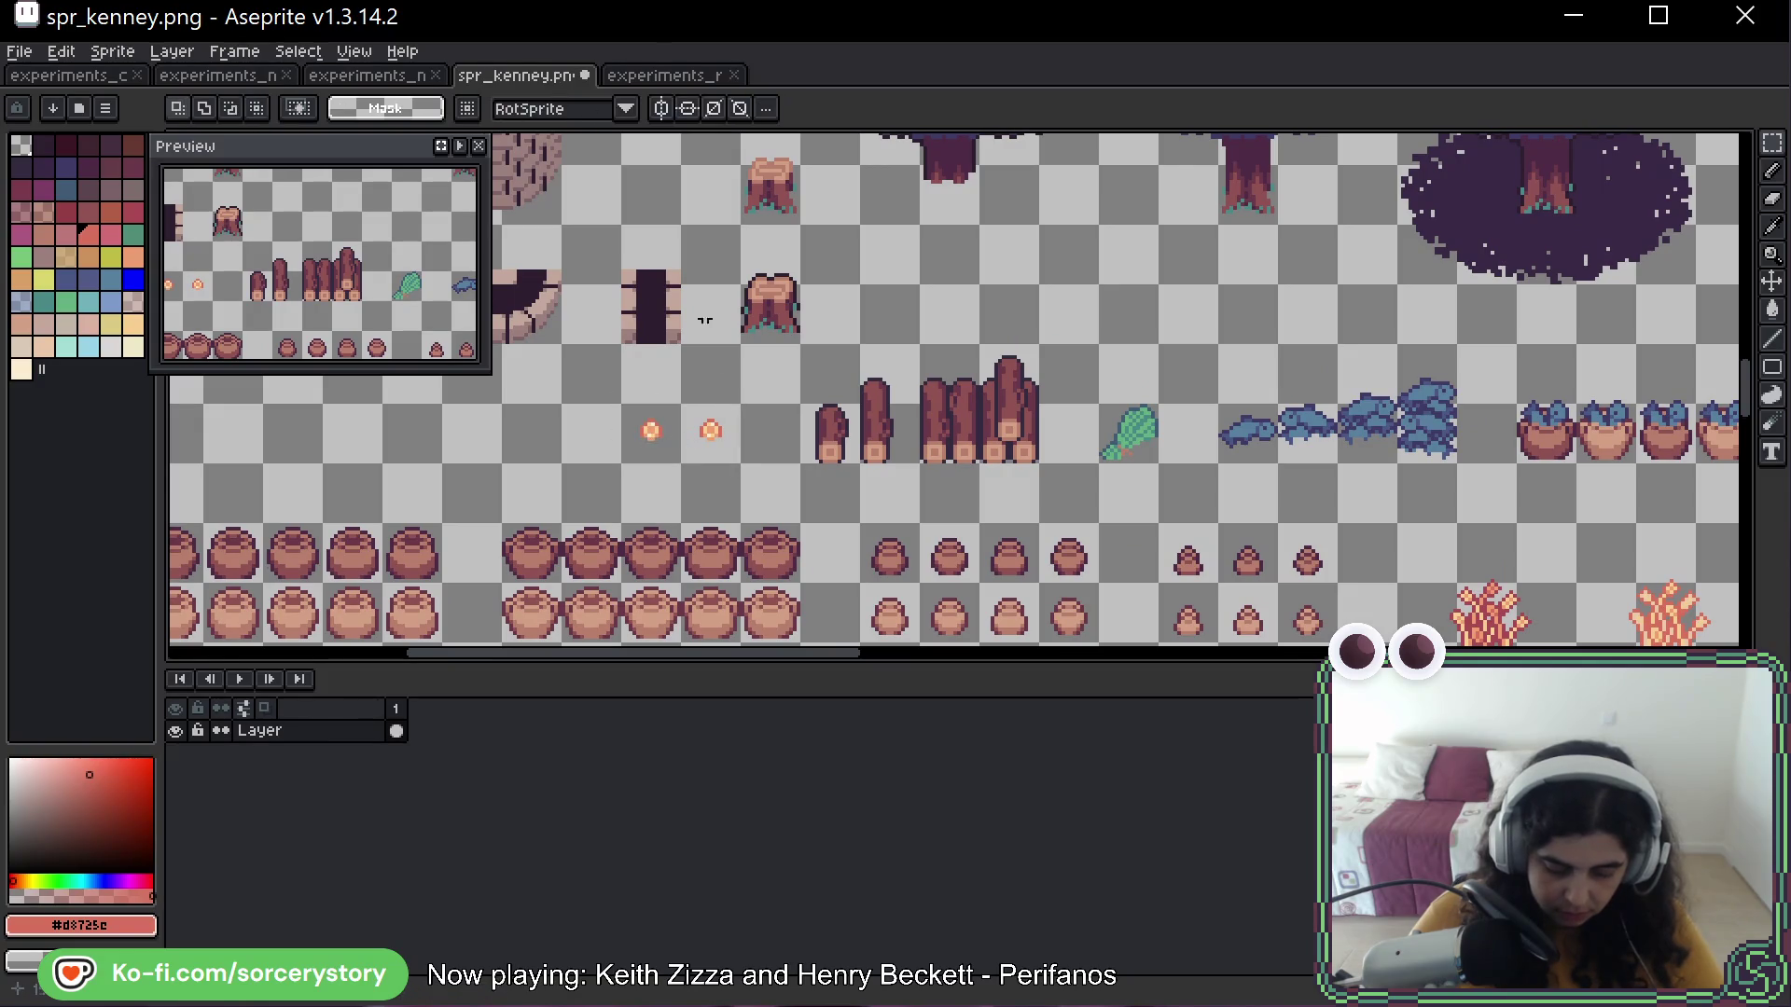
click(665, 77)
click(800, 364)
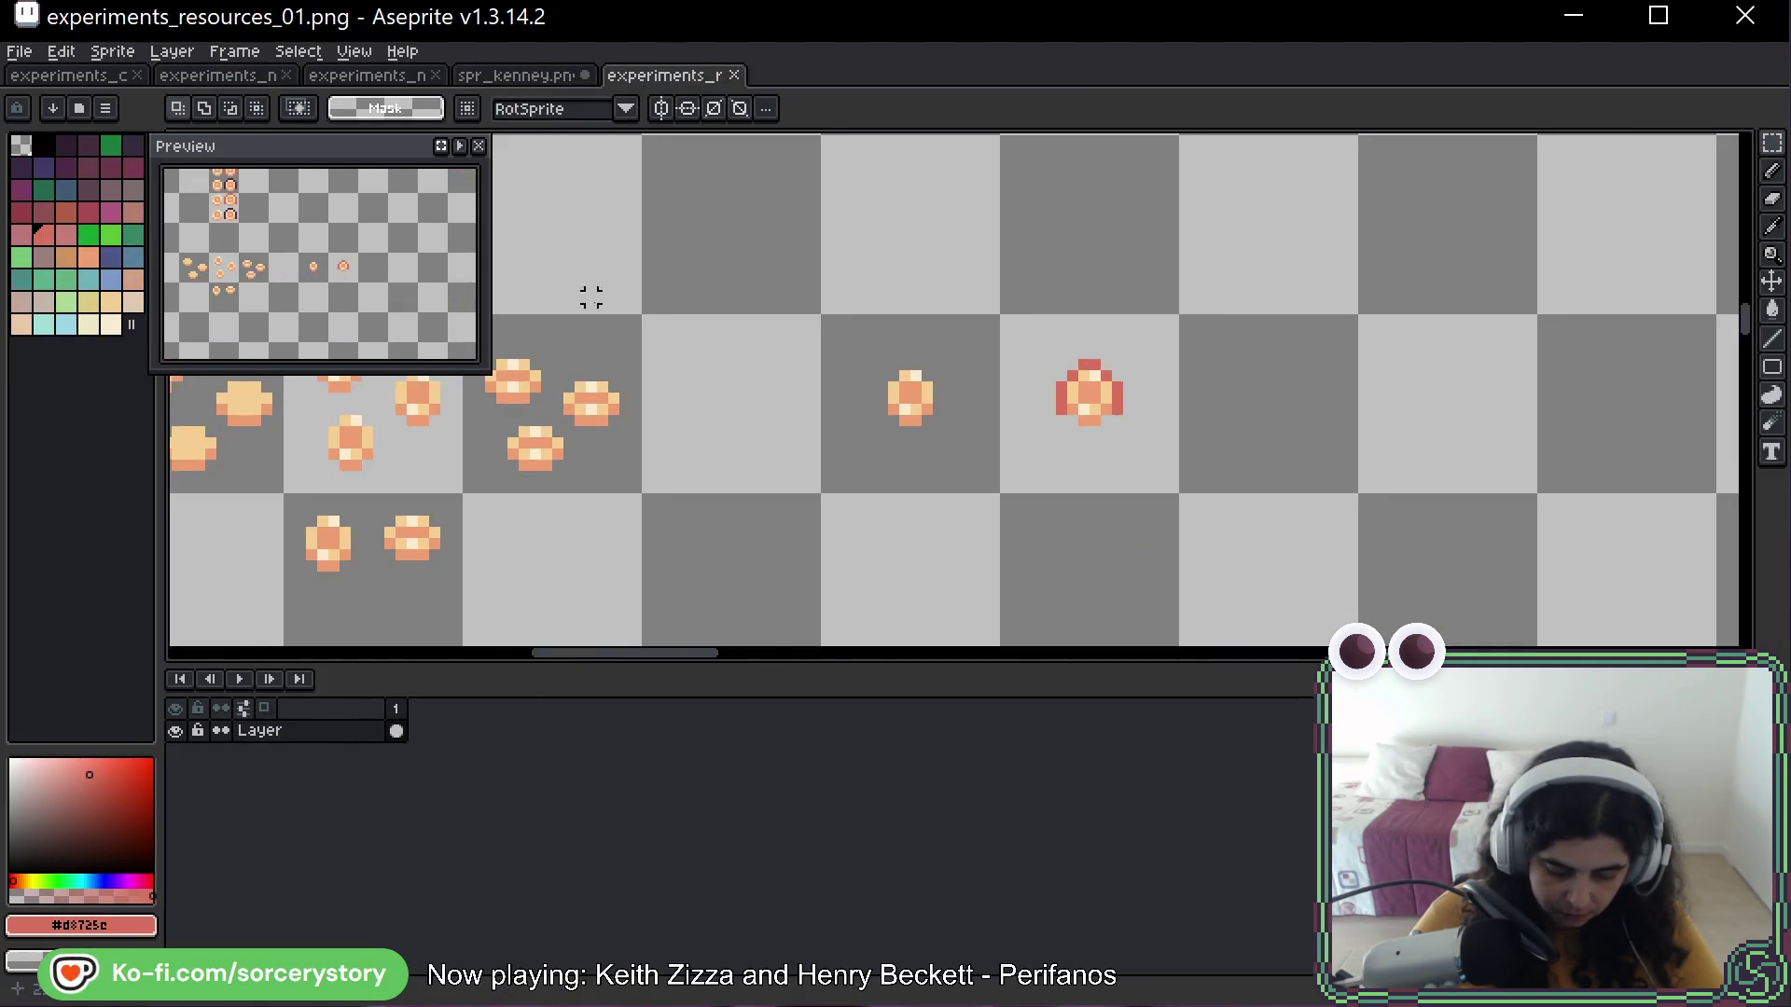
mouse_move(591, 292)
mouse_down()
mouse_move(1278, 330)
mouse_move(1032, 295)
mouse_up()
mouse_move(728, 313)
mouse_down()
mouse_move(848, 388)
mouse_move(1730, 347)
mouse_move(1129, 373)
mouse_up()
click(1131, 368)
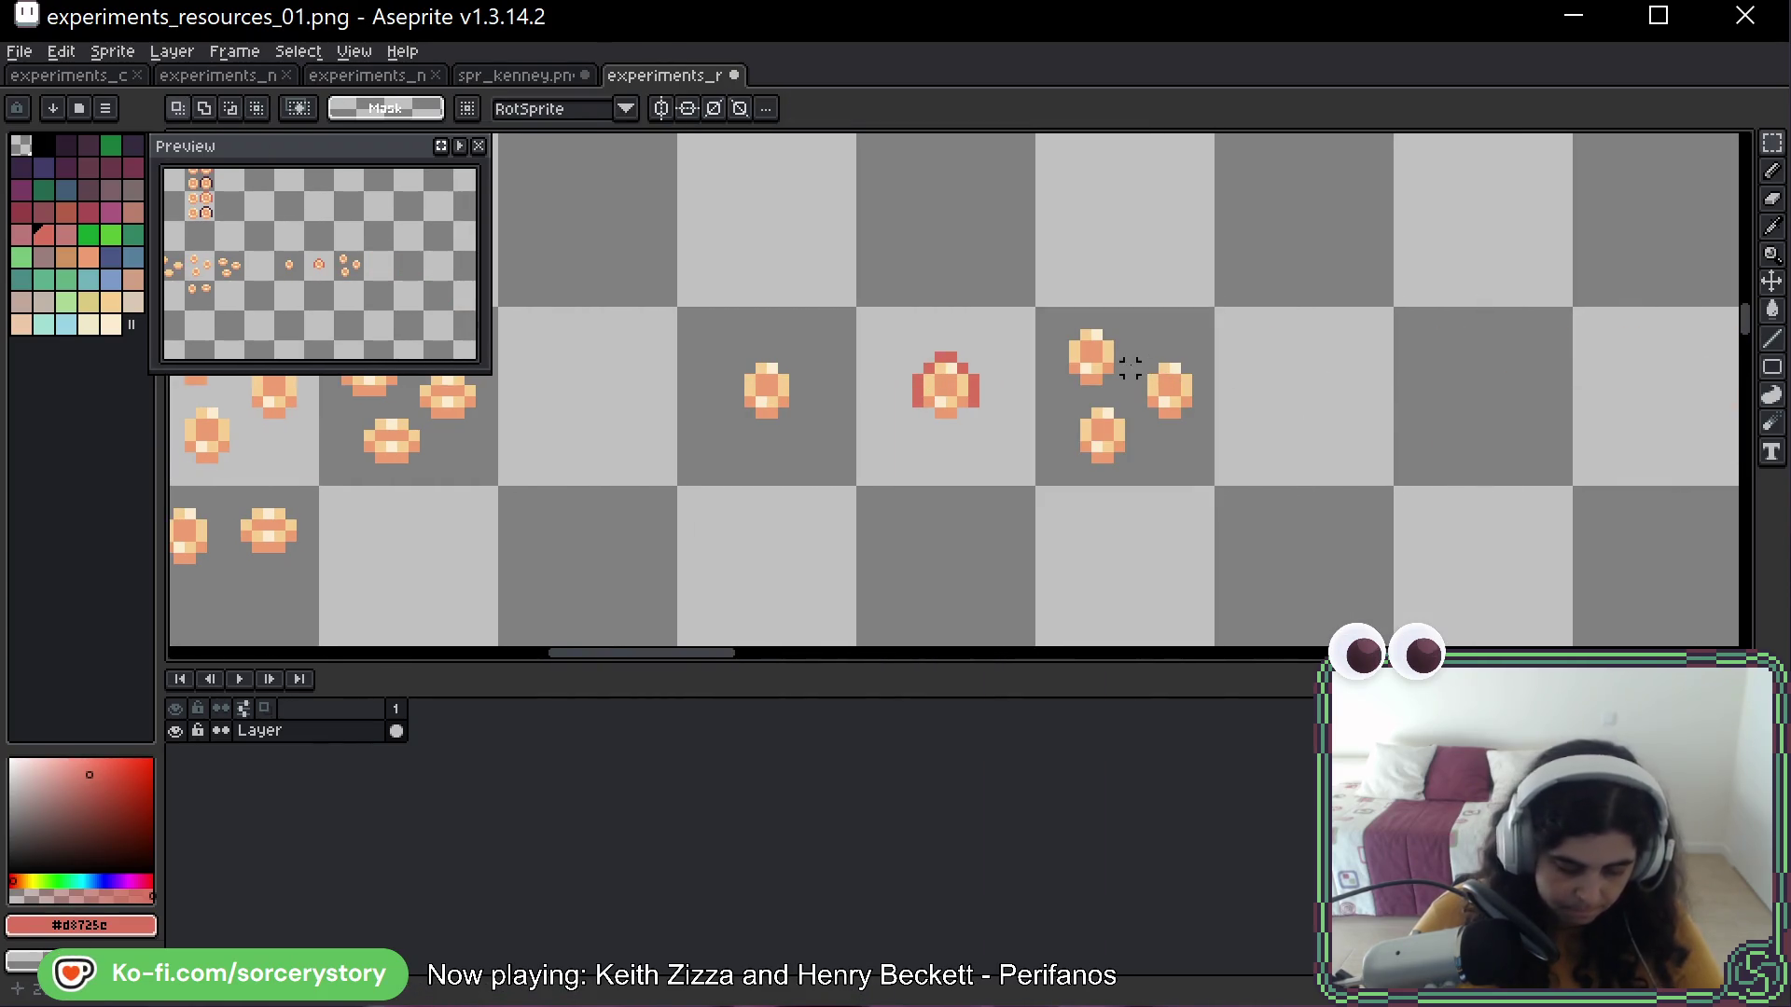
Place the red-edged coin over the three-coin pile and select the pile's cell
scroll(1126, 377, up, 3)
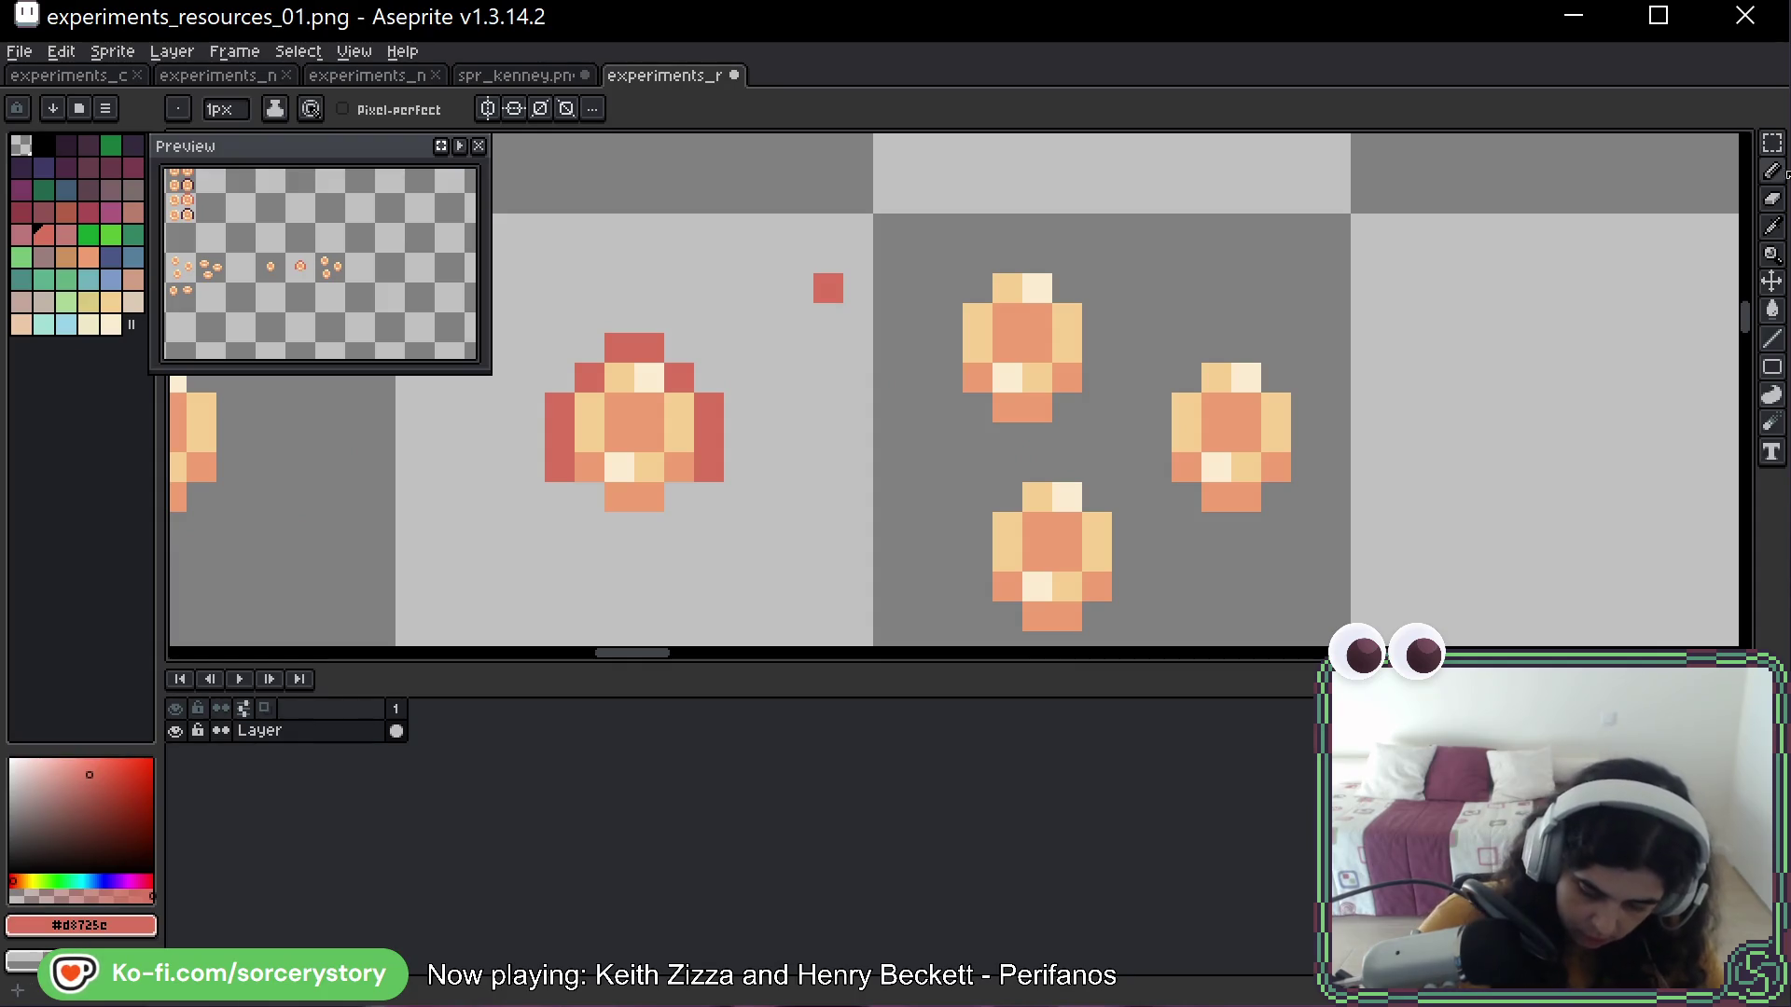
mouse_move(736, 495)
mouse_down()
mouse_move(612, 428)
mouse_move(1011, 353)
mouse_move(999, 340)
mouse_move(1007, 368)
mouse_move(1203, 373)
mouse_move(1217, 445)
mouse_up()
key(Return)
scroll(1296, 490, down, 4)
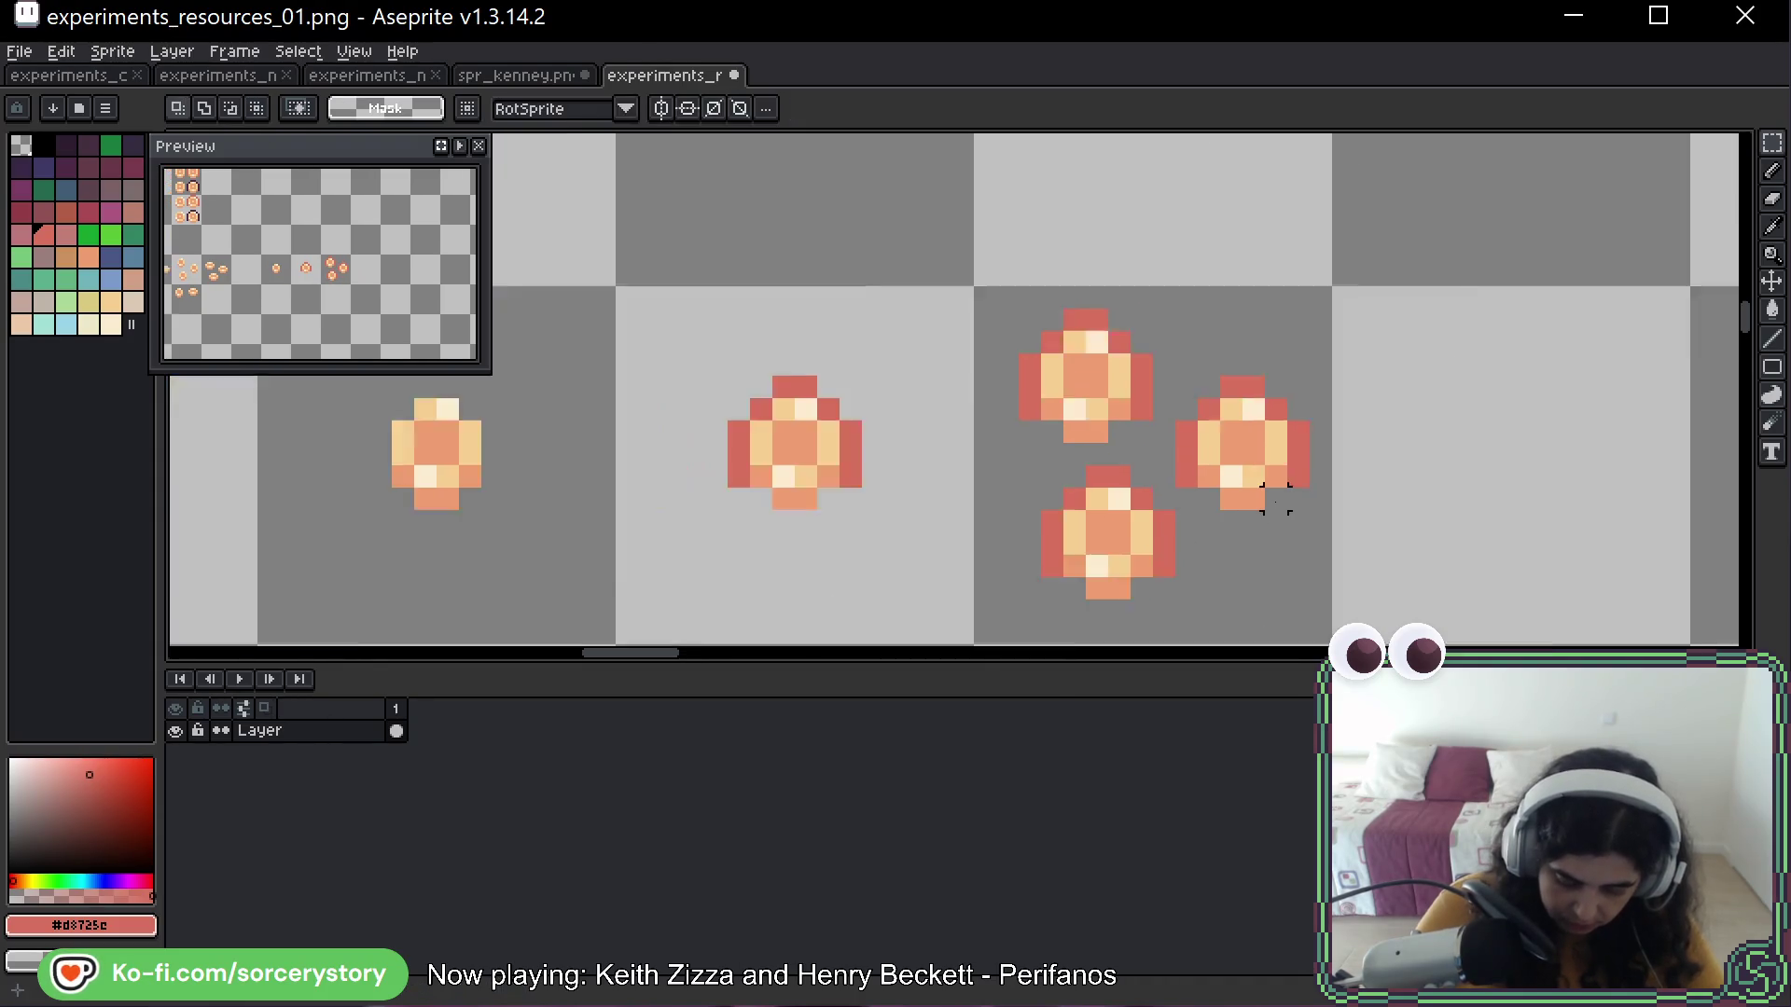
drag(1296, 490, 1095, 443)
drag(983, 396, 976, 396)
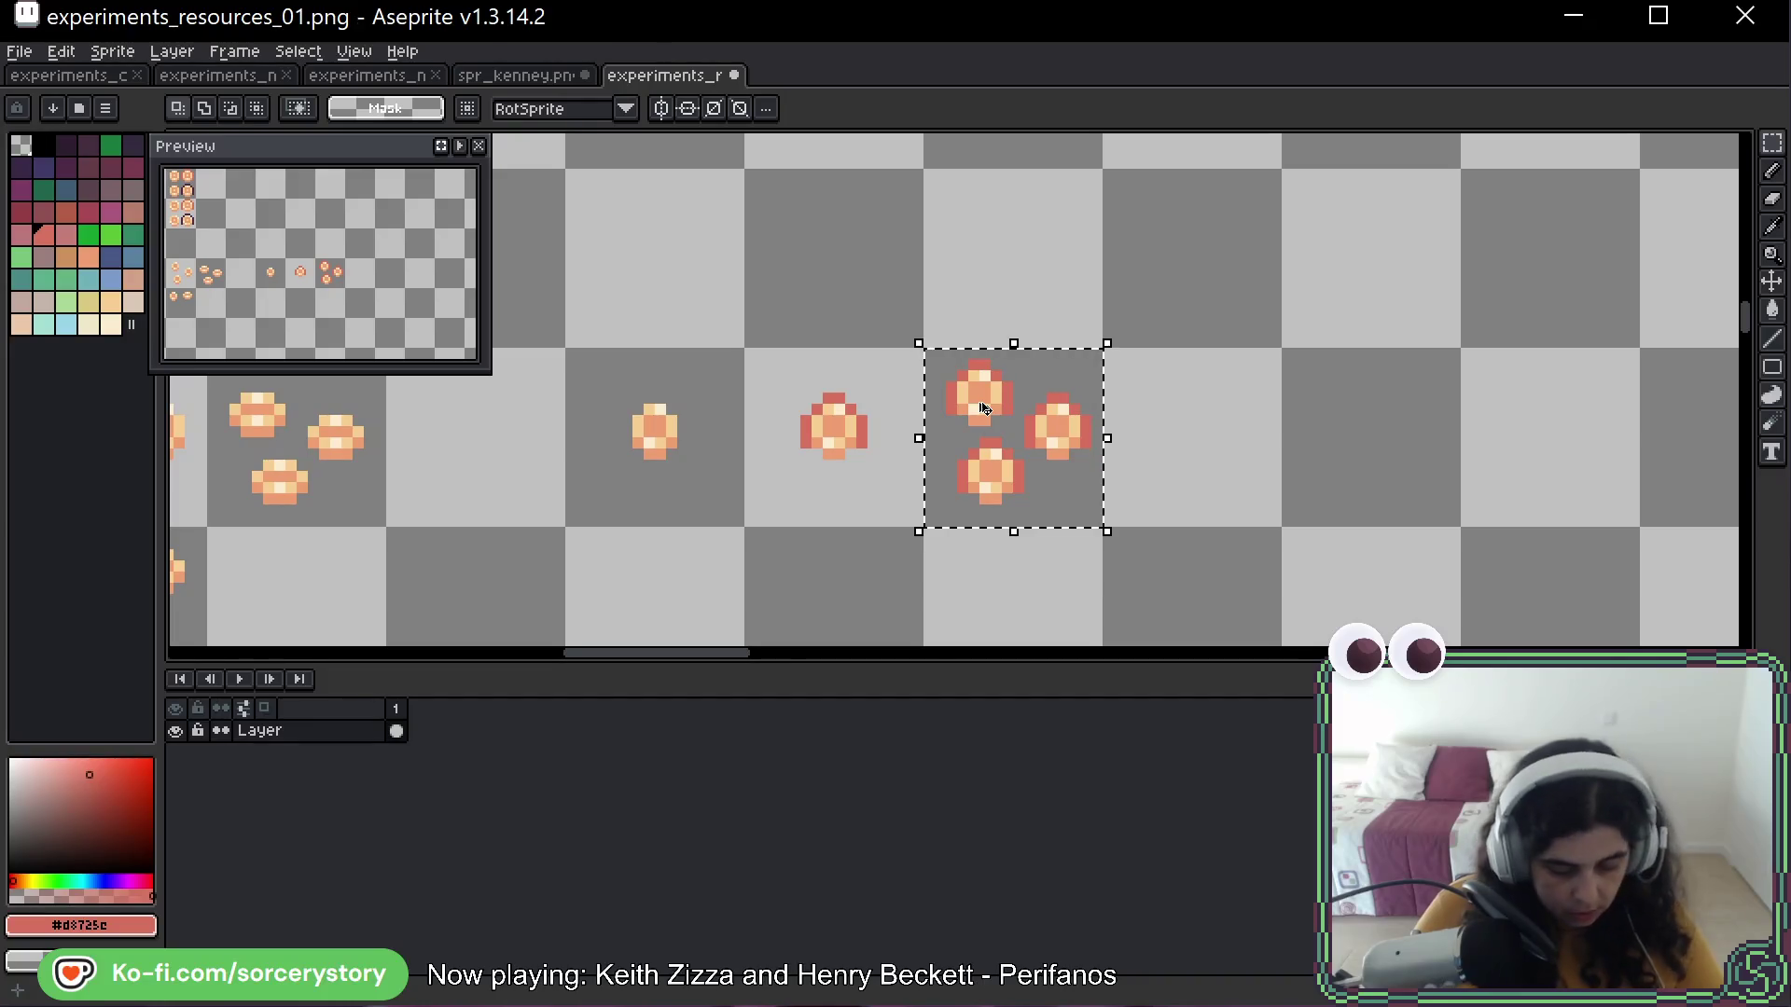
Delete the second single coin in spr_kenney.png, paste the three-coin pile there, and save
click(534, 78)
scroll(739, 422, up, 4)
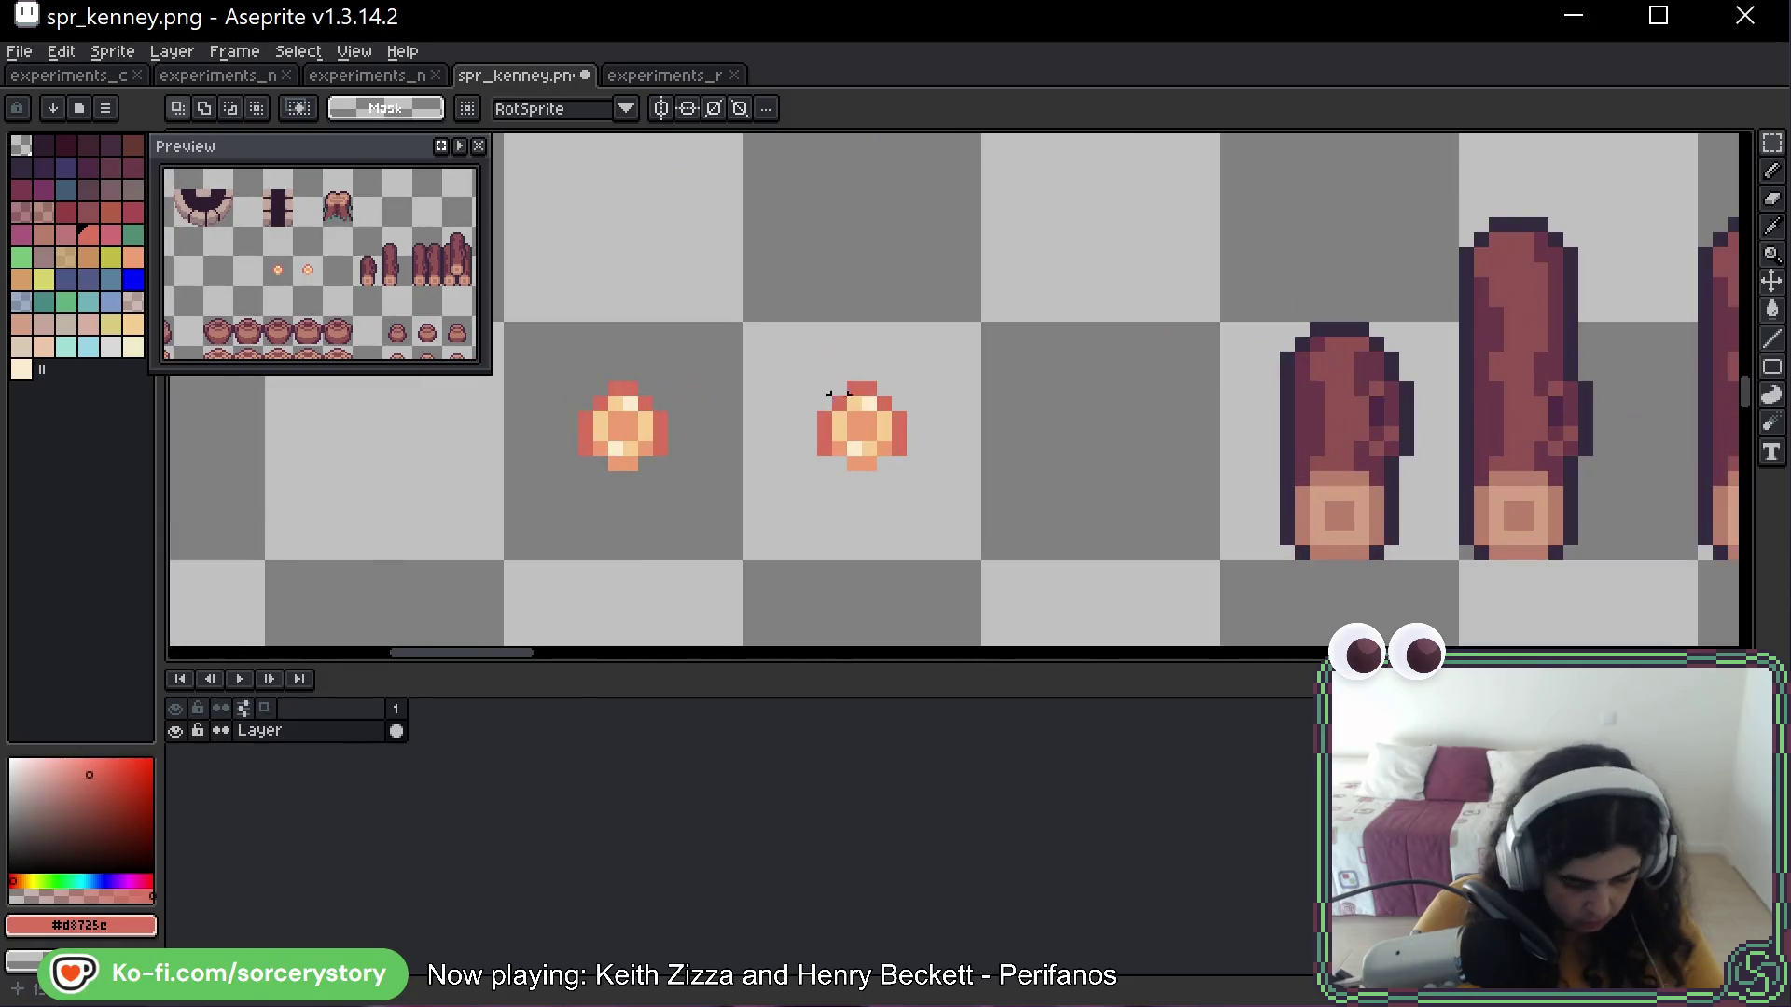
drag(898, 421, 877, 419)
key(Delete)
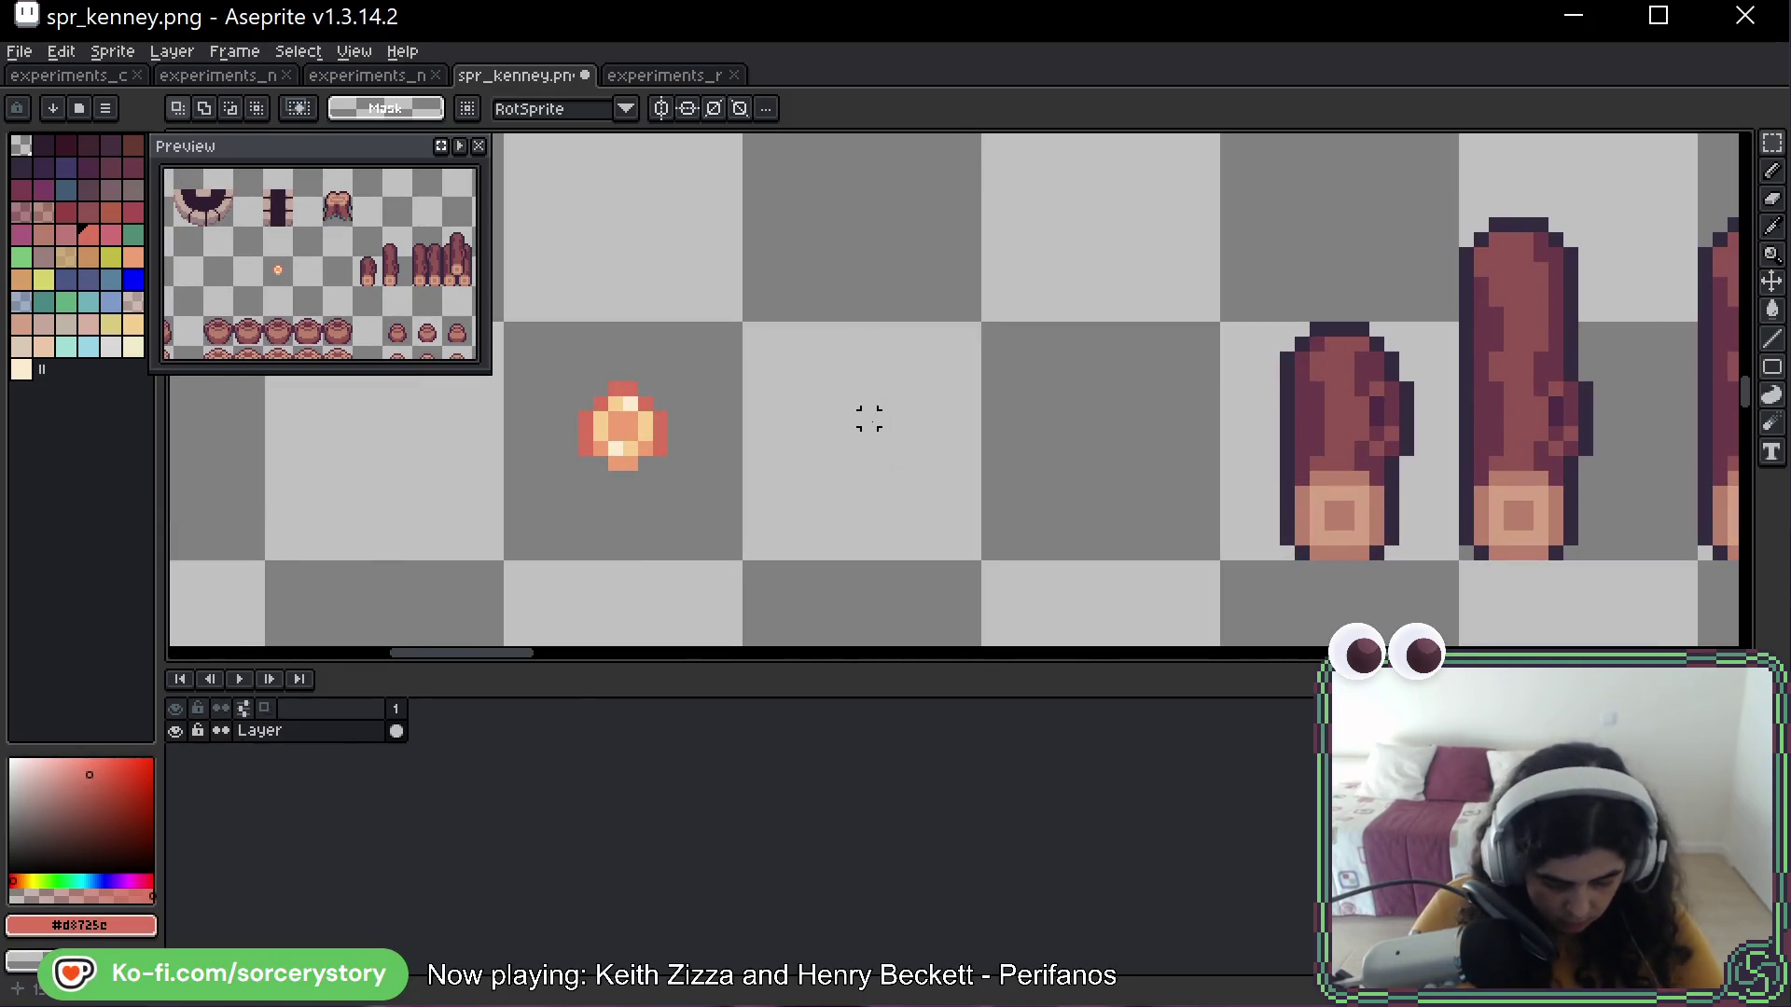
key(ctrl+v)
drag(949, 375, 868, 421)
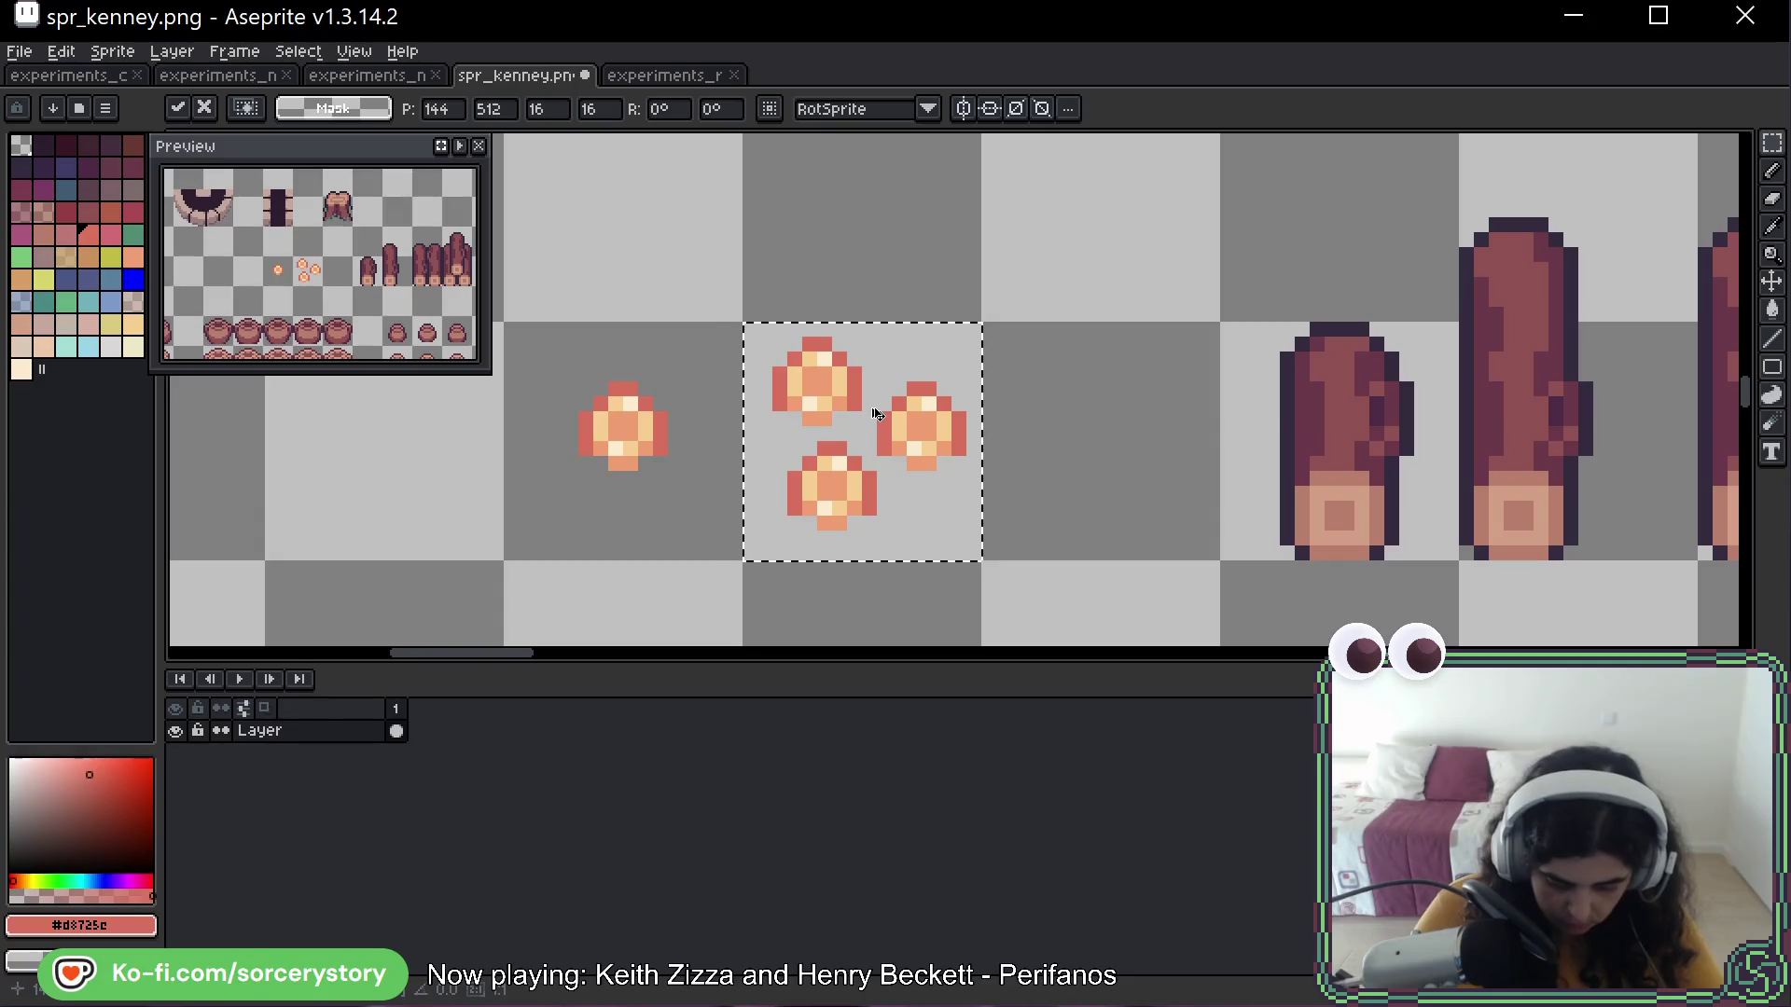
key(ctrl+d)
key(ctrl+s)
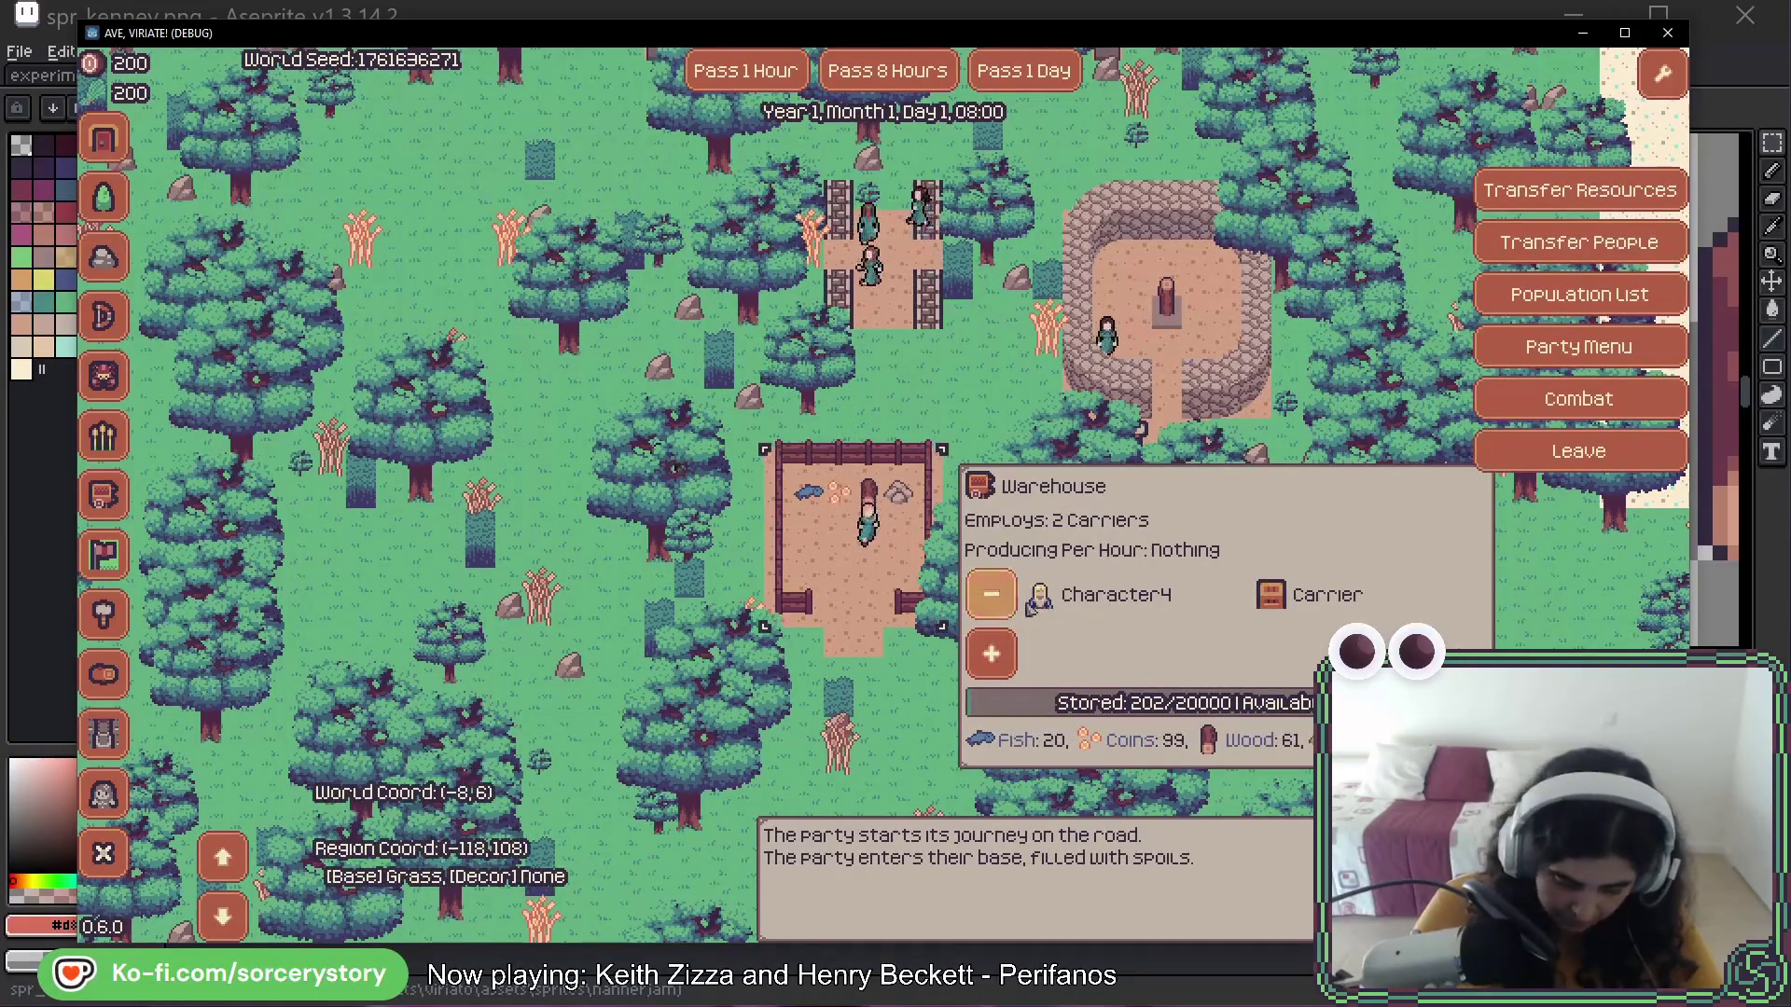
Review the coin stock in the Trade dialog, then cancel it
click(1529, 191)
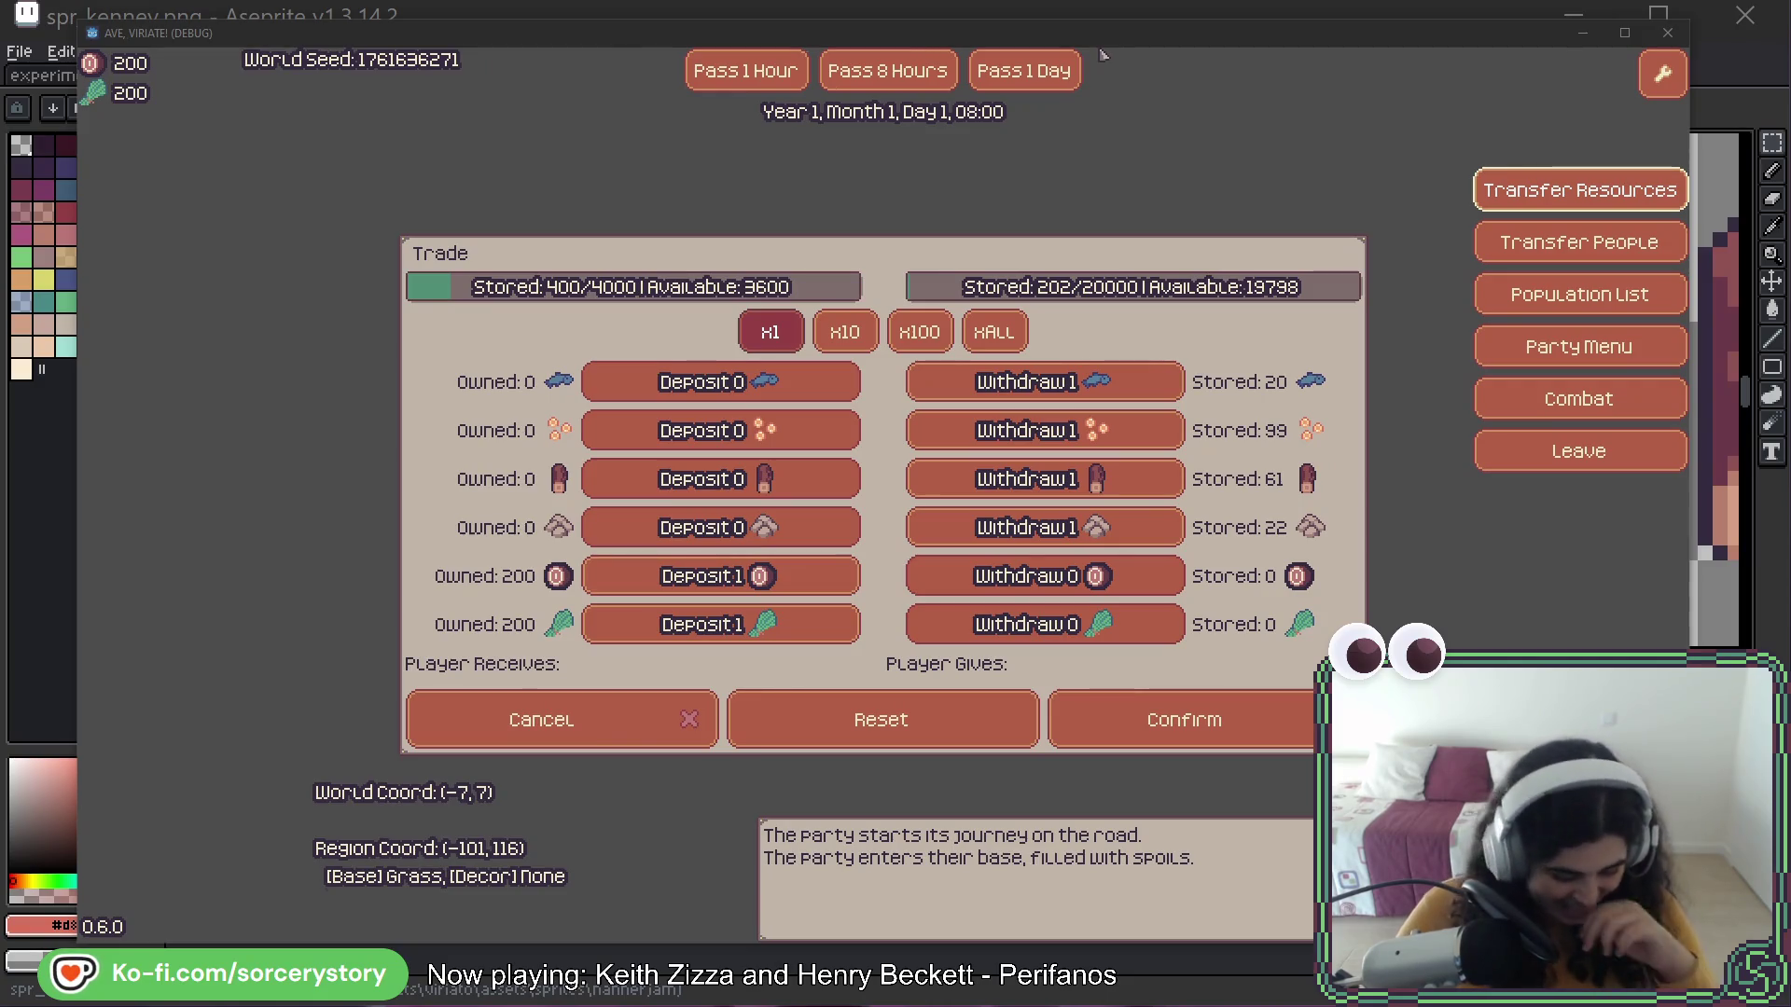
click(536, 719)
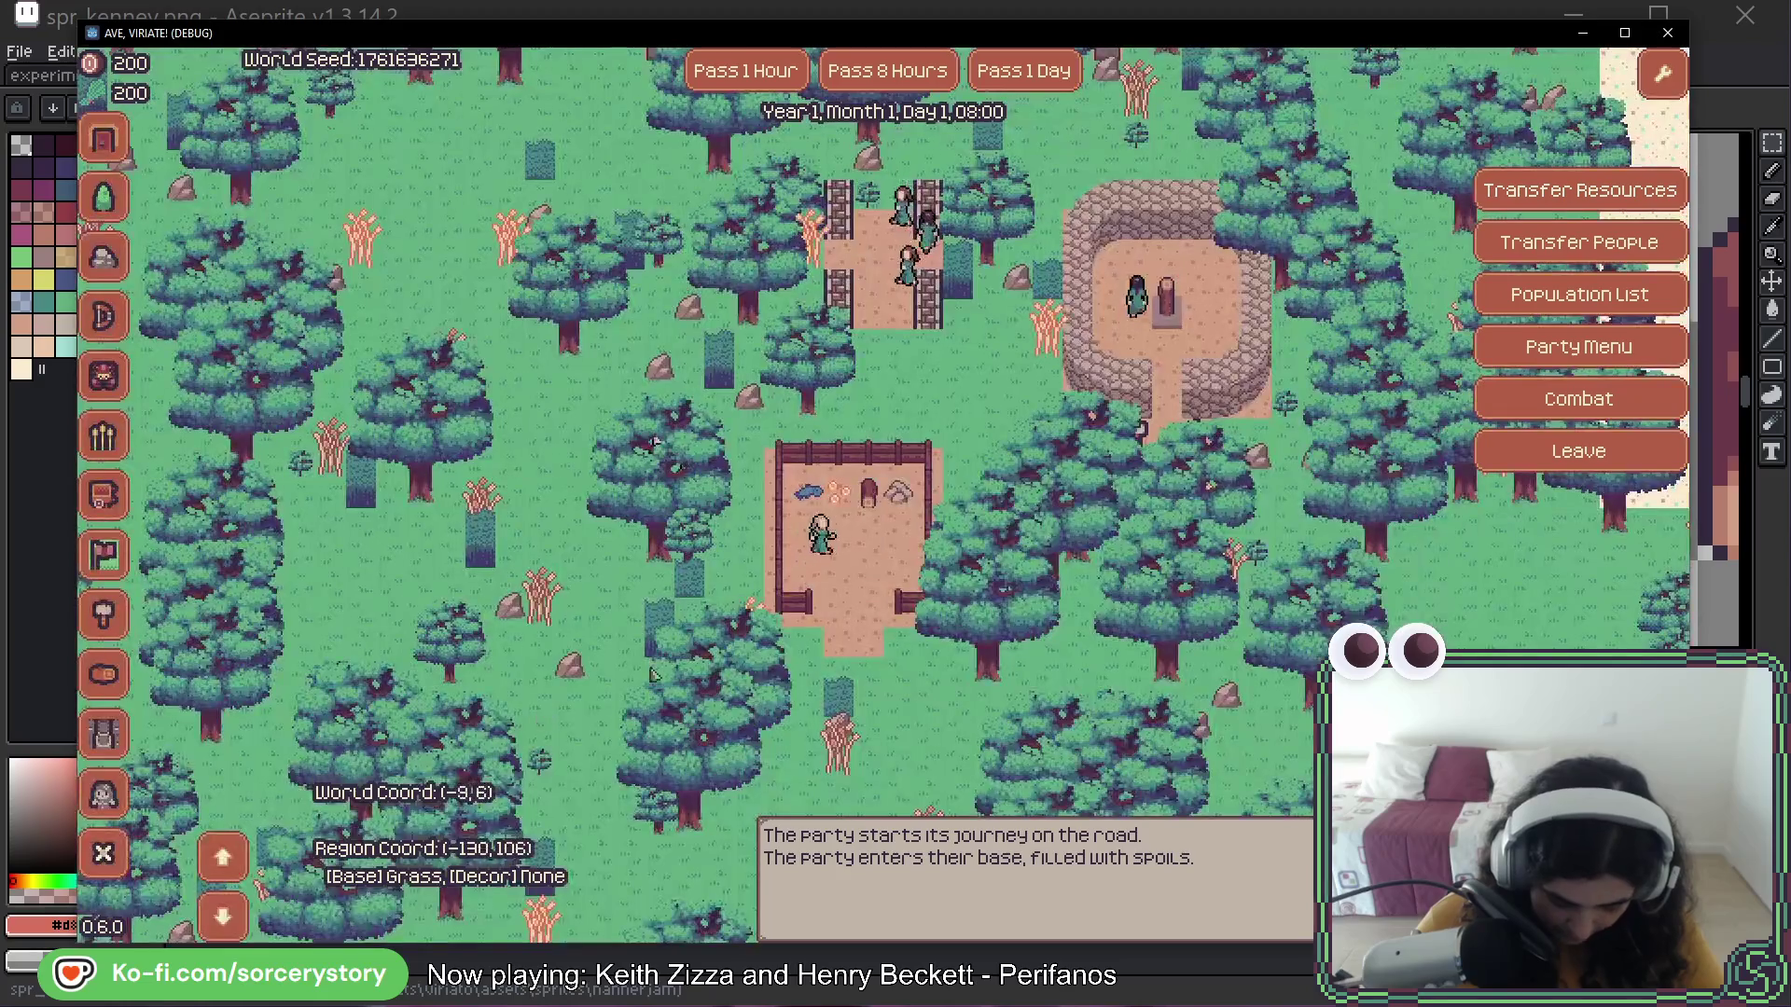
mouse_move(852, 518)
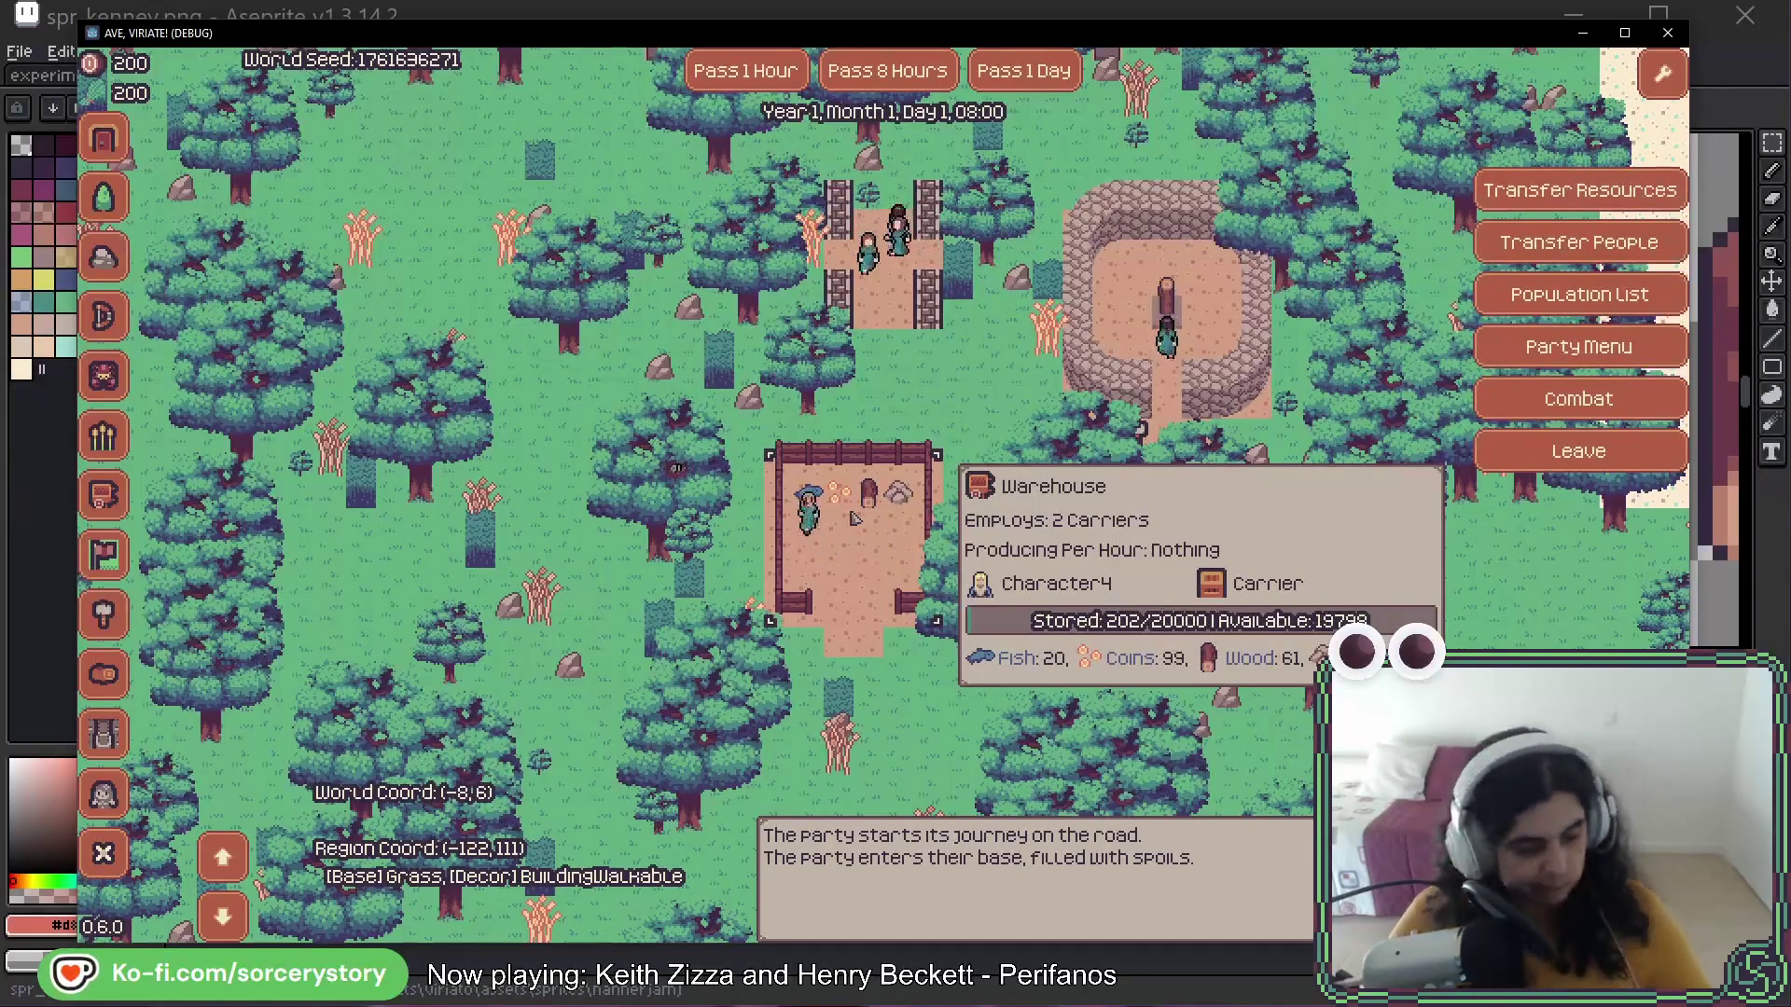
Close the game and return to the experiments_resources_01.png sheet
key(alt+F4)
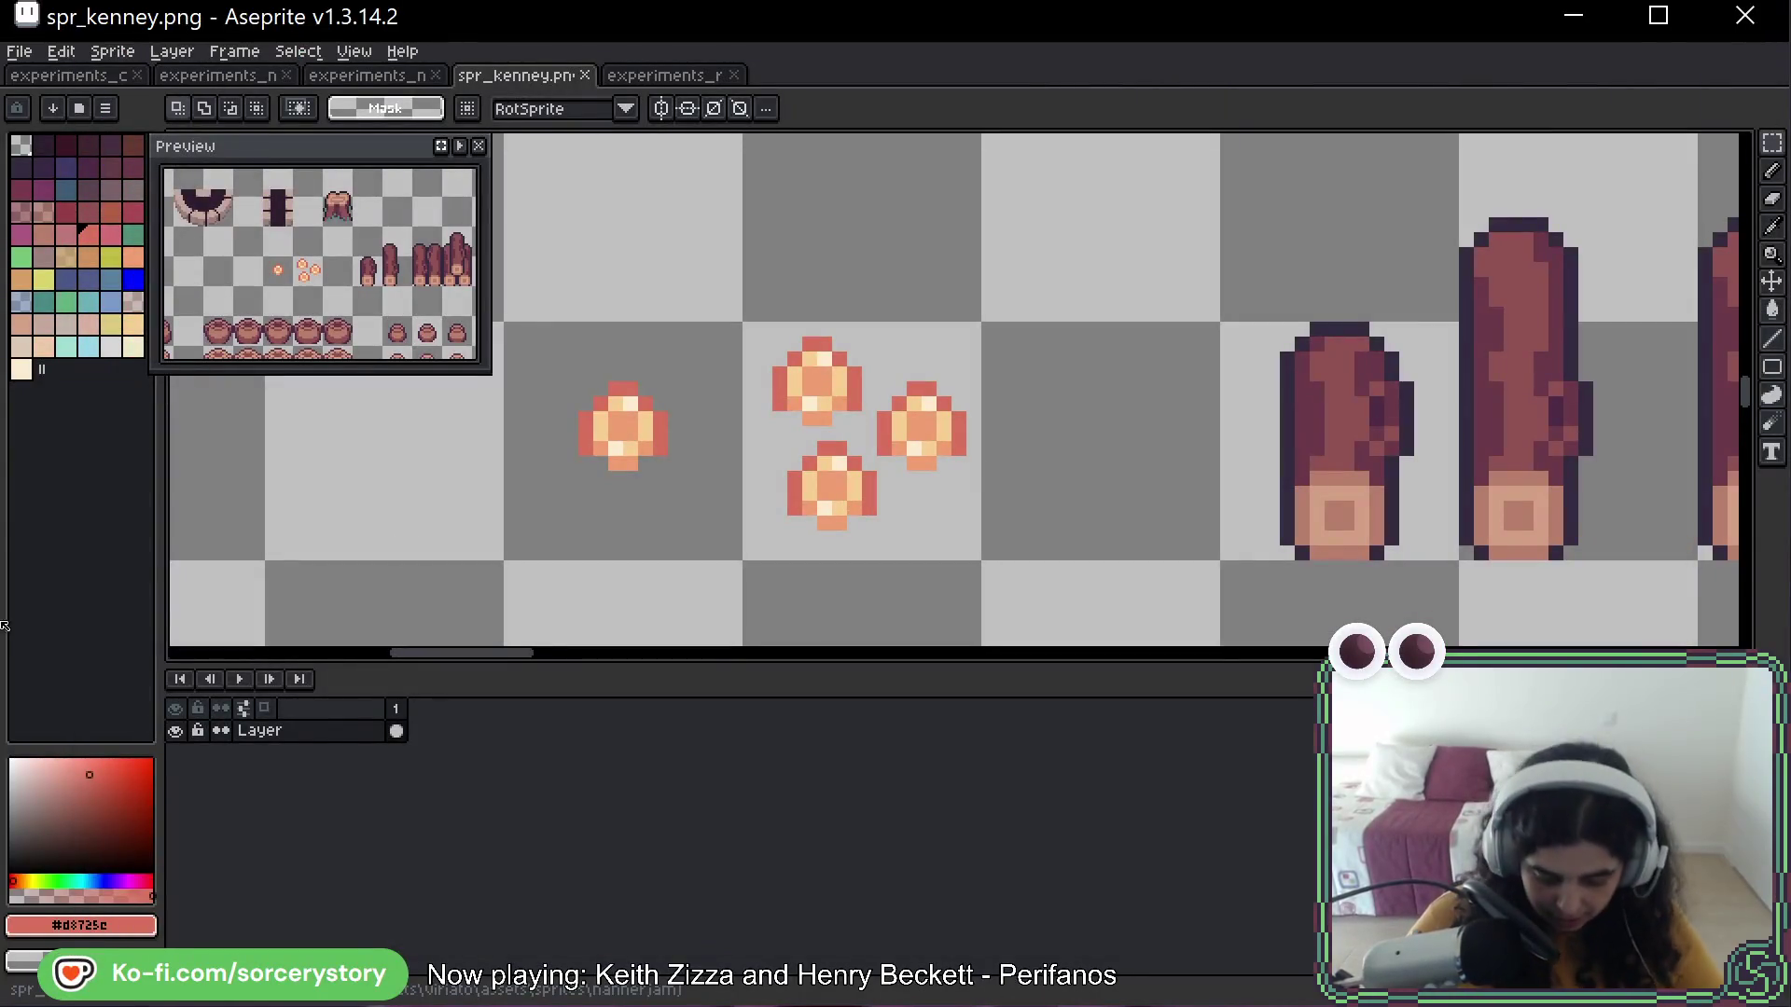
scroll(704, 516, down, 3)
key(ctrl+Tab)
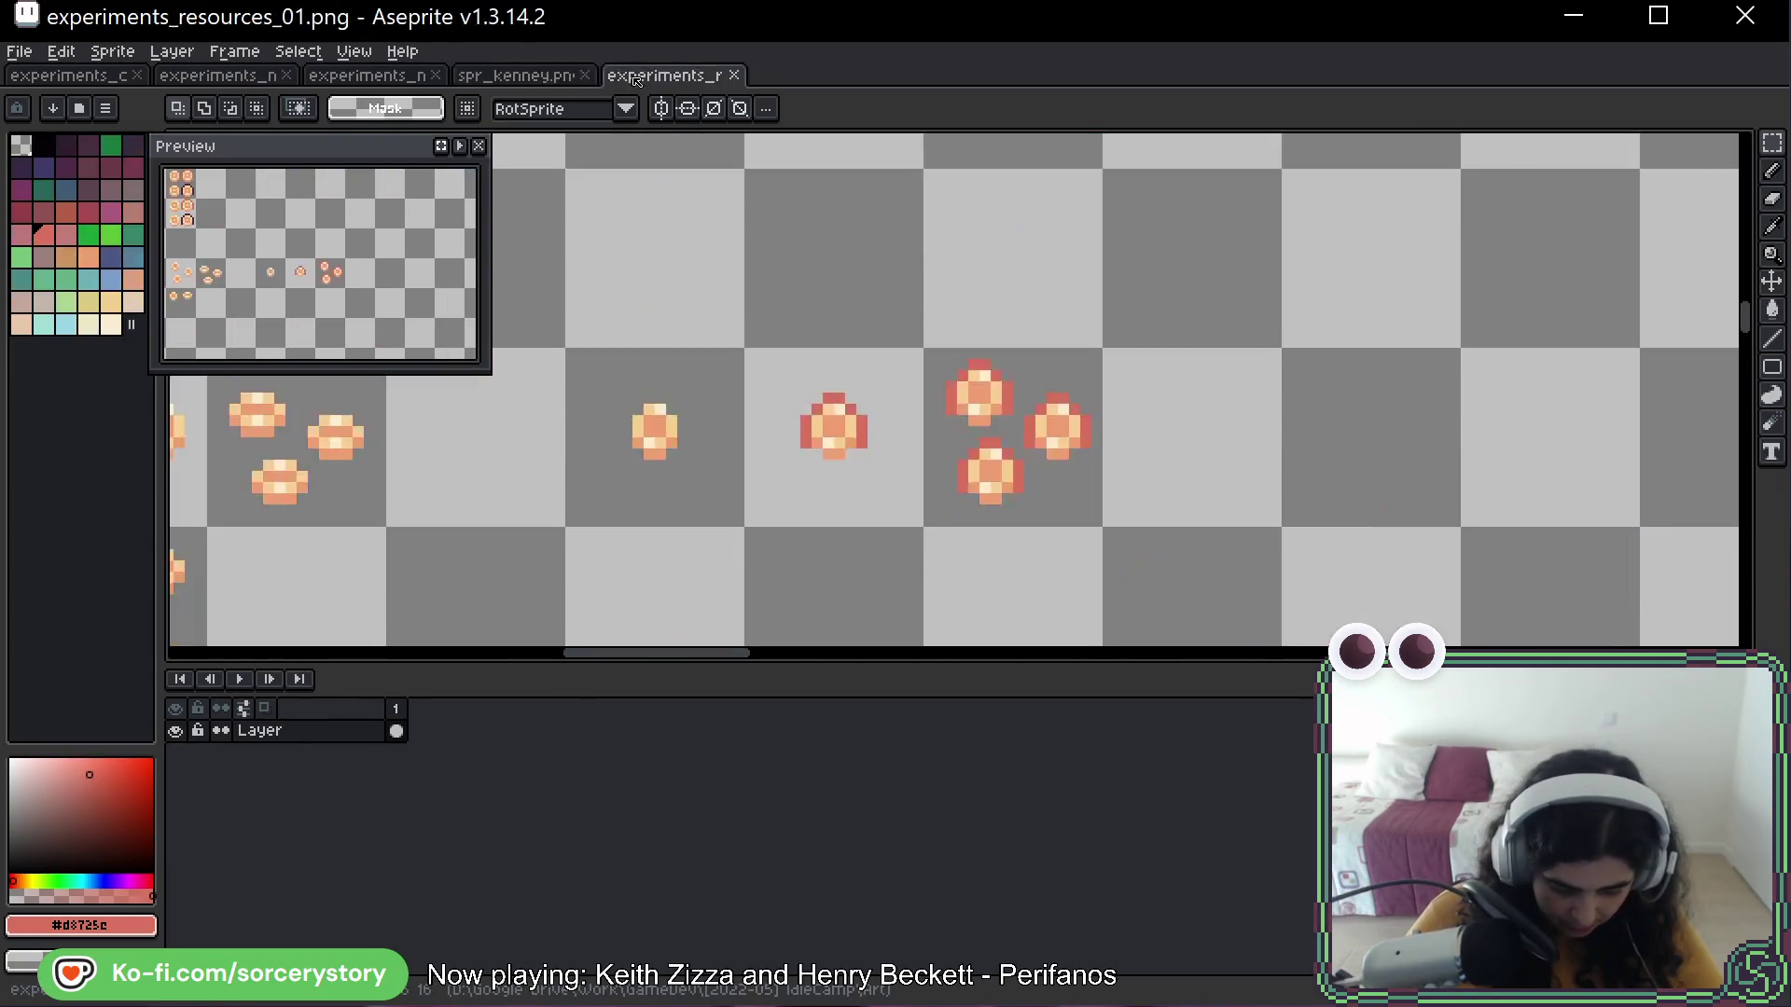
scroll(841, 367, down, 3)
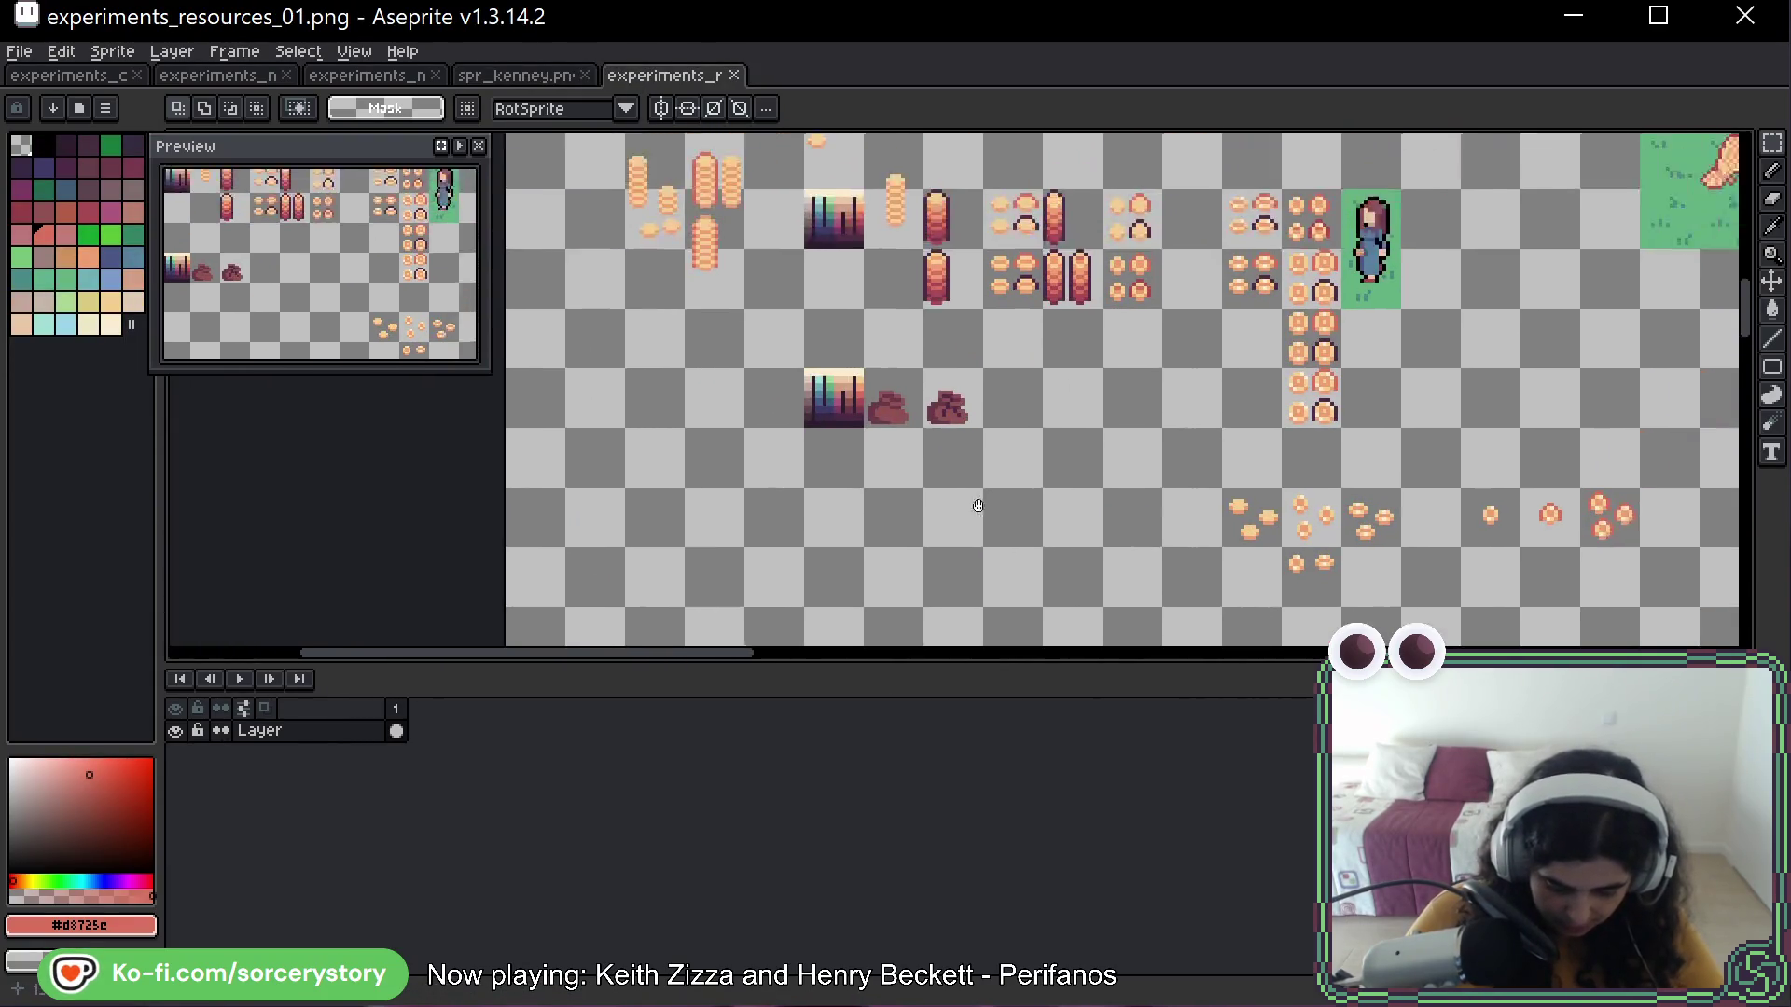
scroll(991, 427, up, 4)
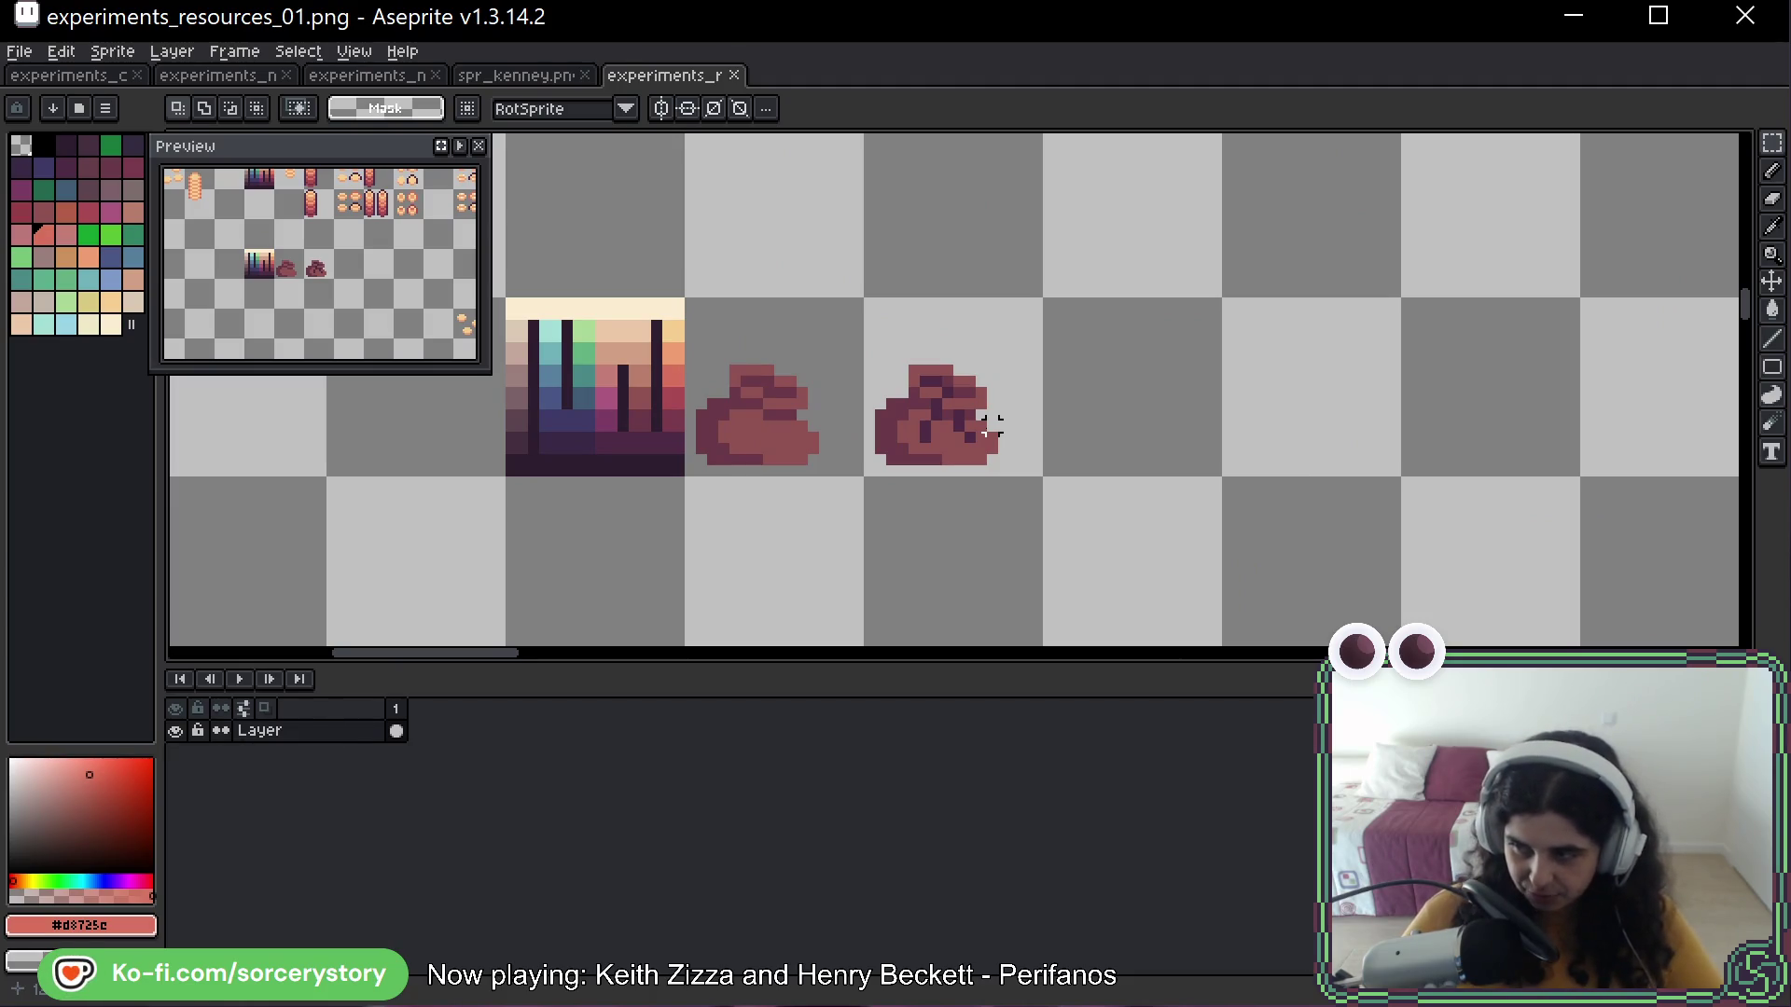
Pan to the brown sacks, take the pencil, and eyedrop maroon #8f5252 from the sack
drag(1026, 415, 733, 482)
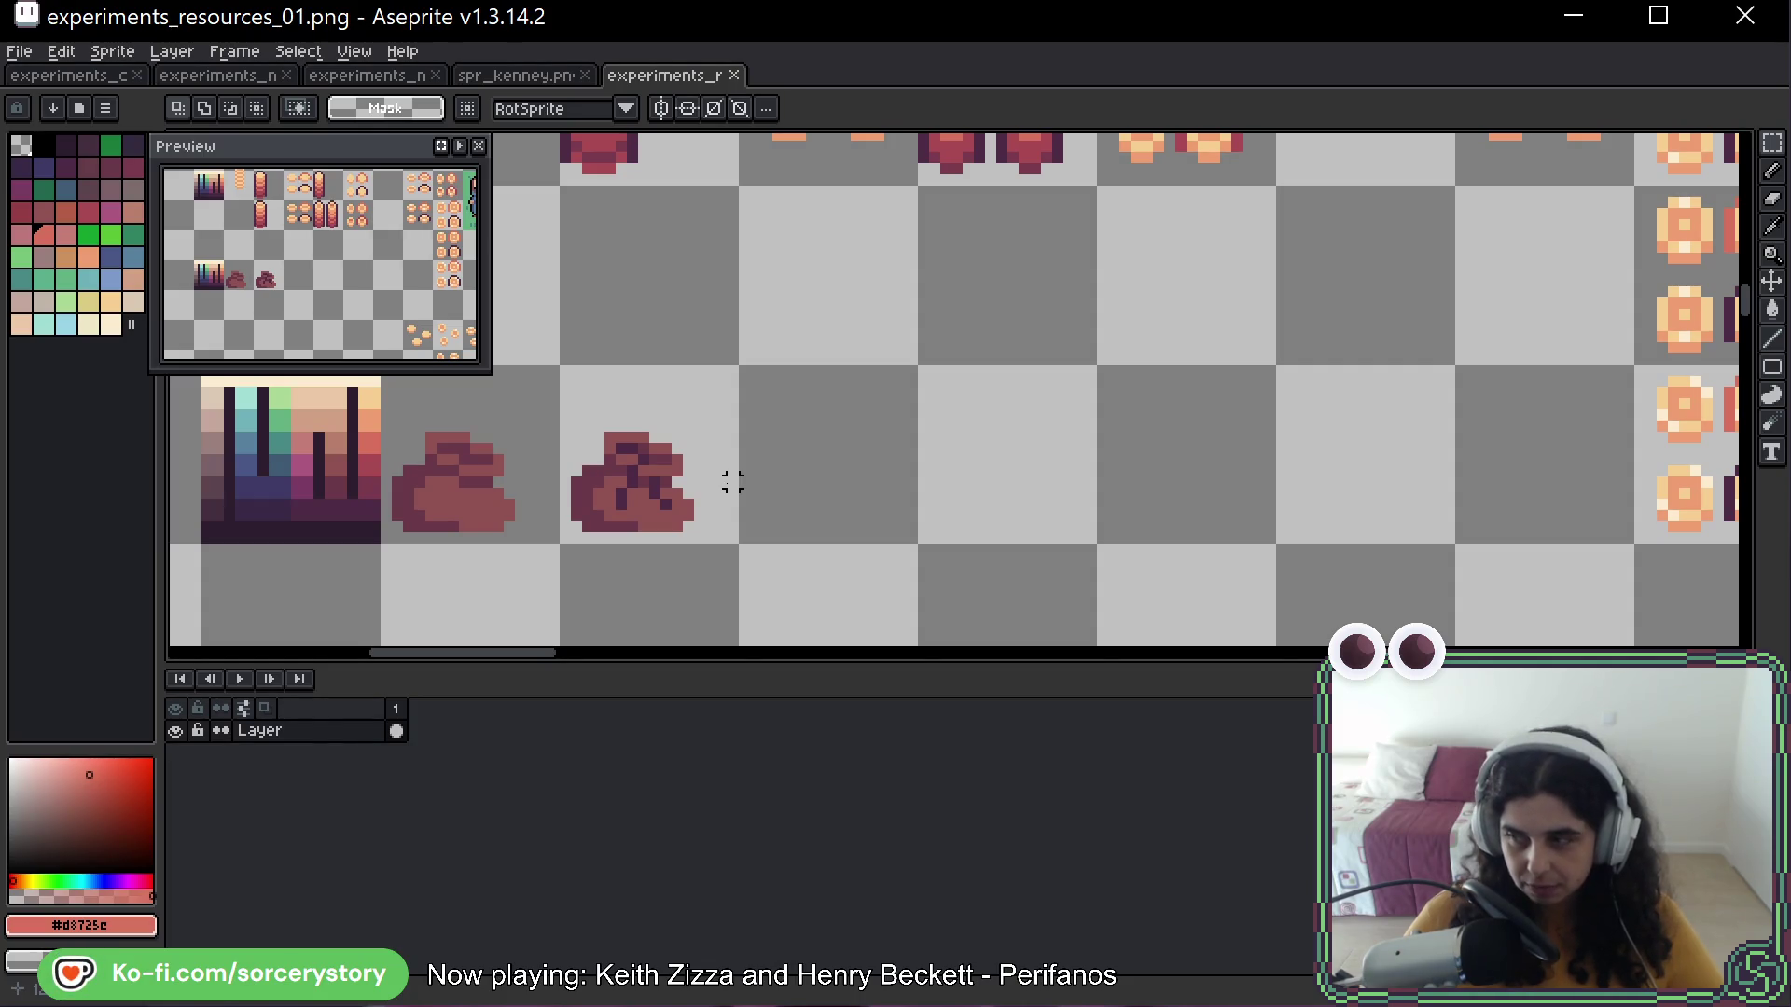
key(b)
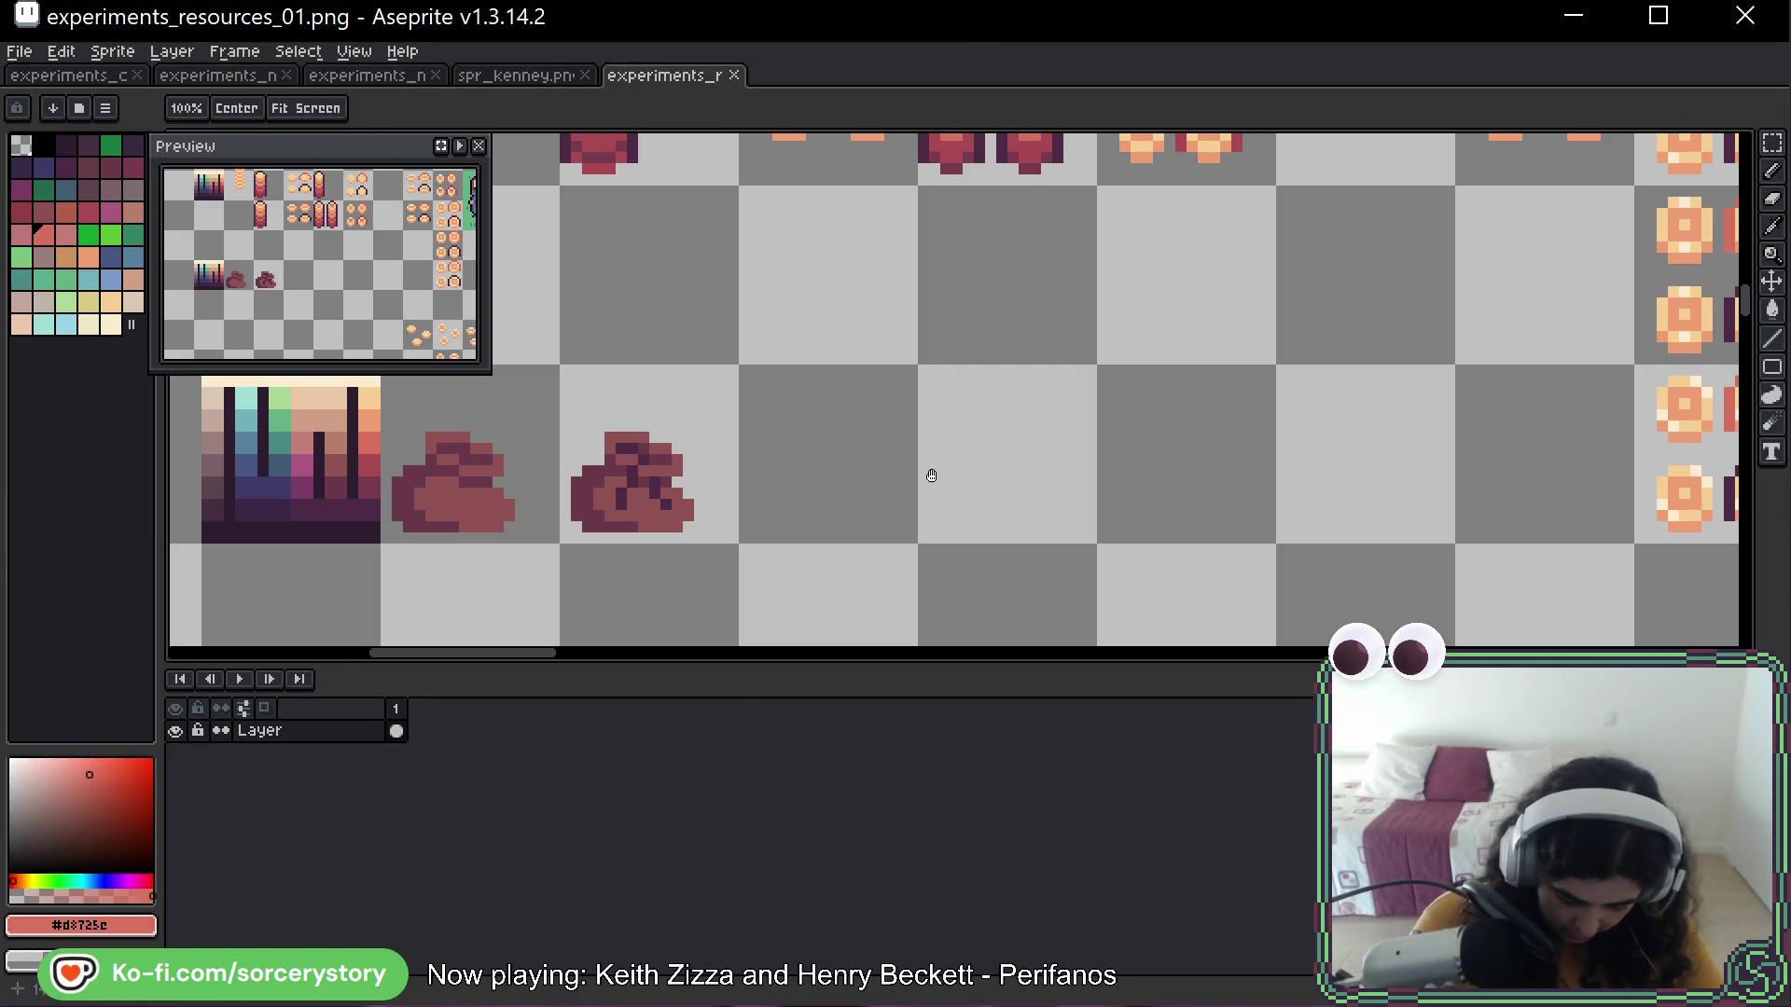
scroll(927, 472, down, 2)
scroll(927, 472, left, 4)
key(alt)
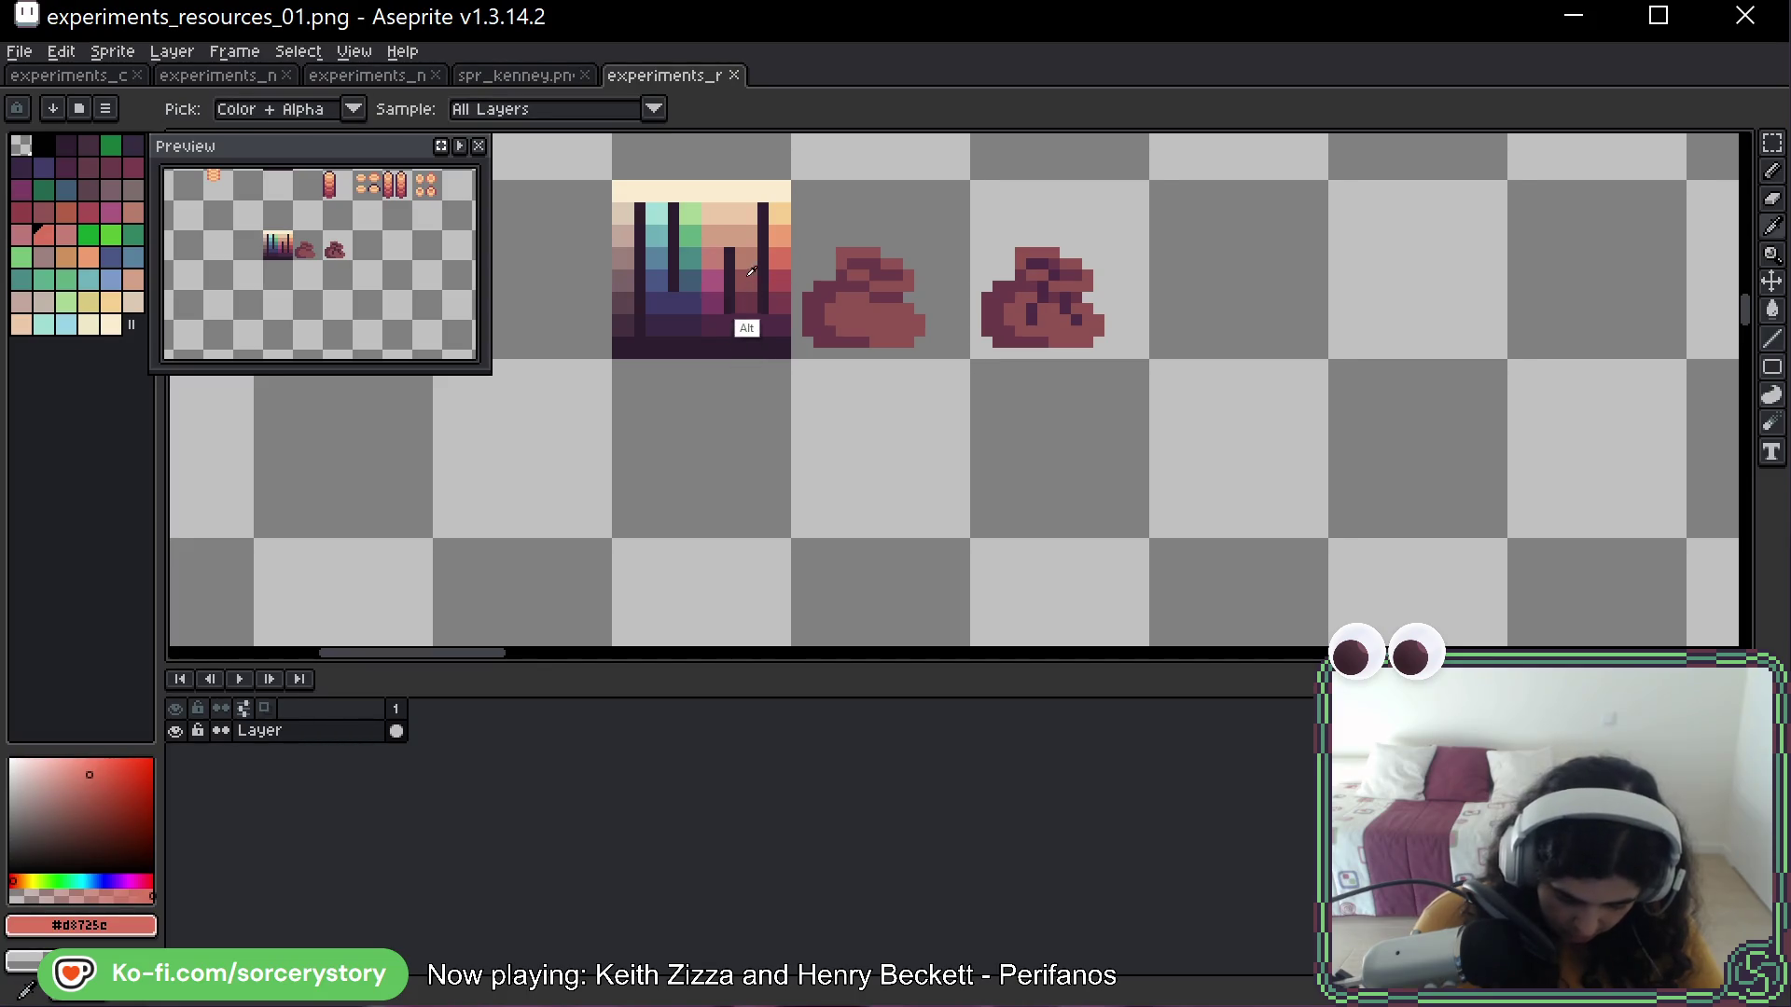
alt+click(858, 307)
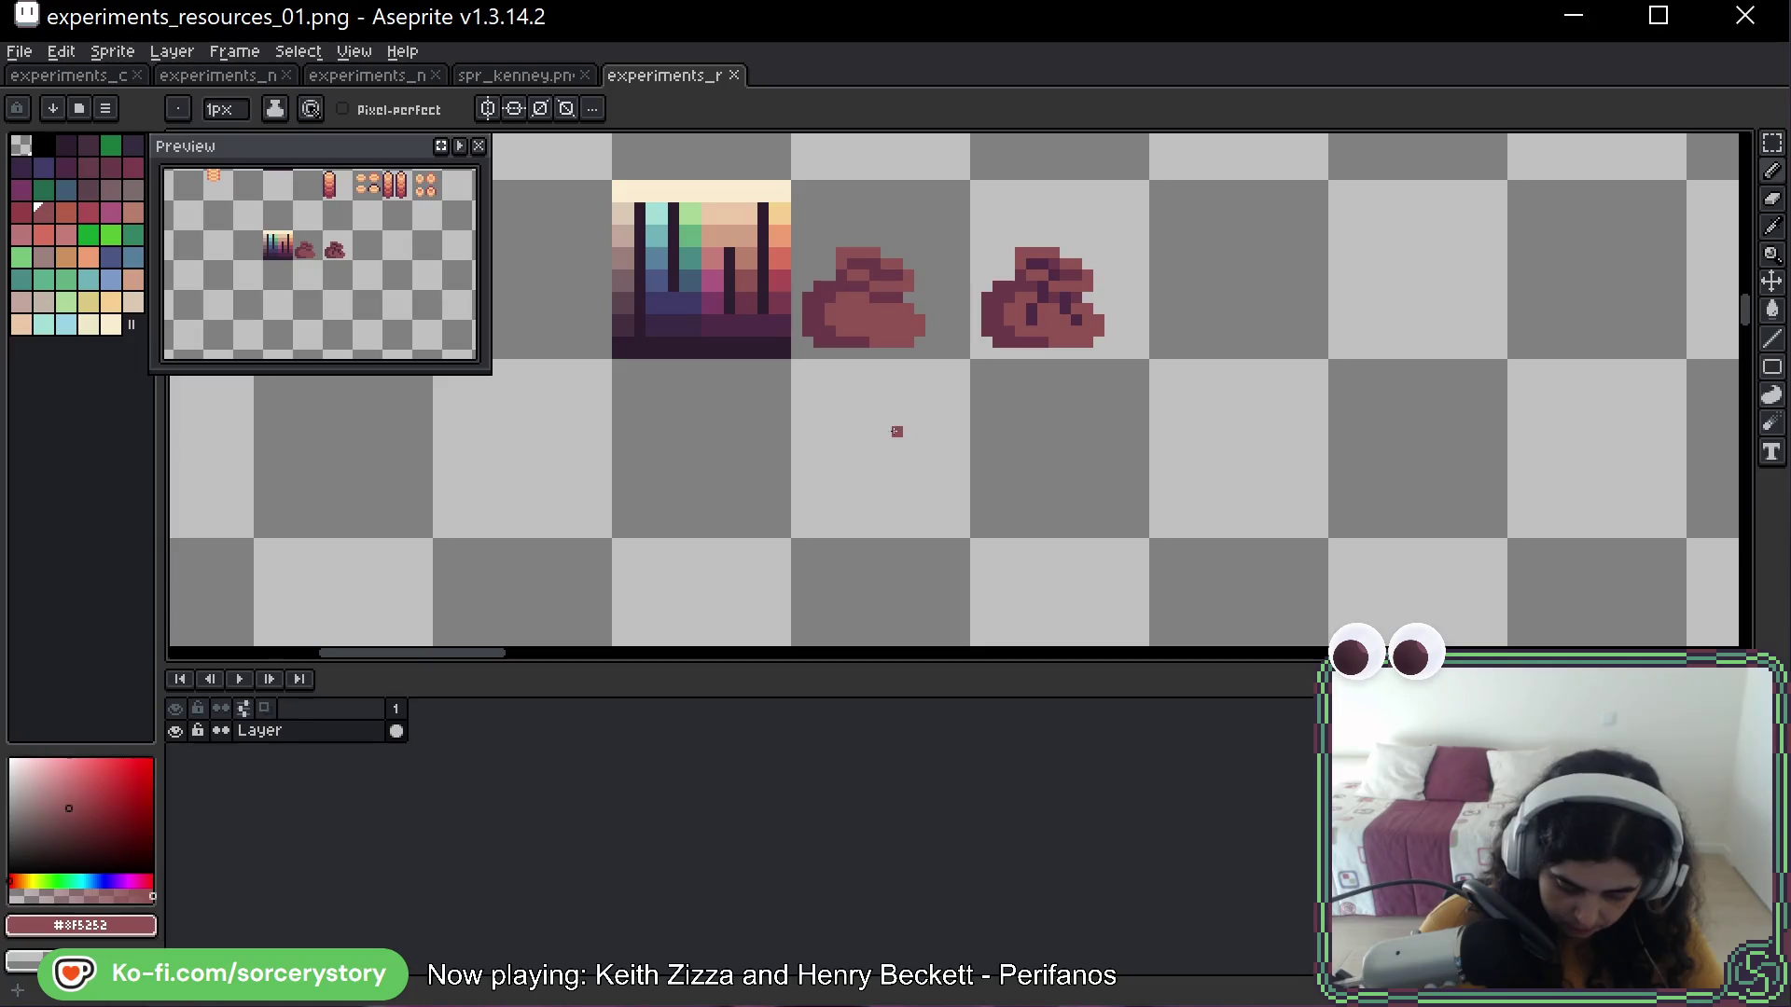
Try sack outlines below the brown sack, settling on a rectangular outline with rounded corners
key(ctrl+z)
mouse_move(914, 451)
mouse_down()
mouse_move(873, 444)
mouse_move(917, 469)
mouse_up()
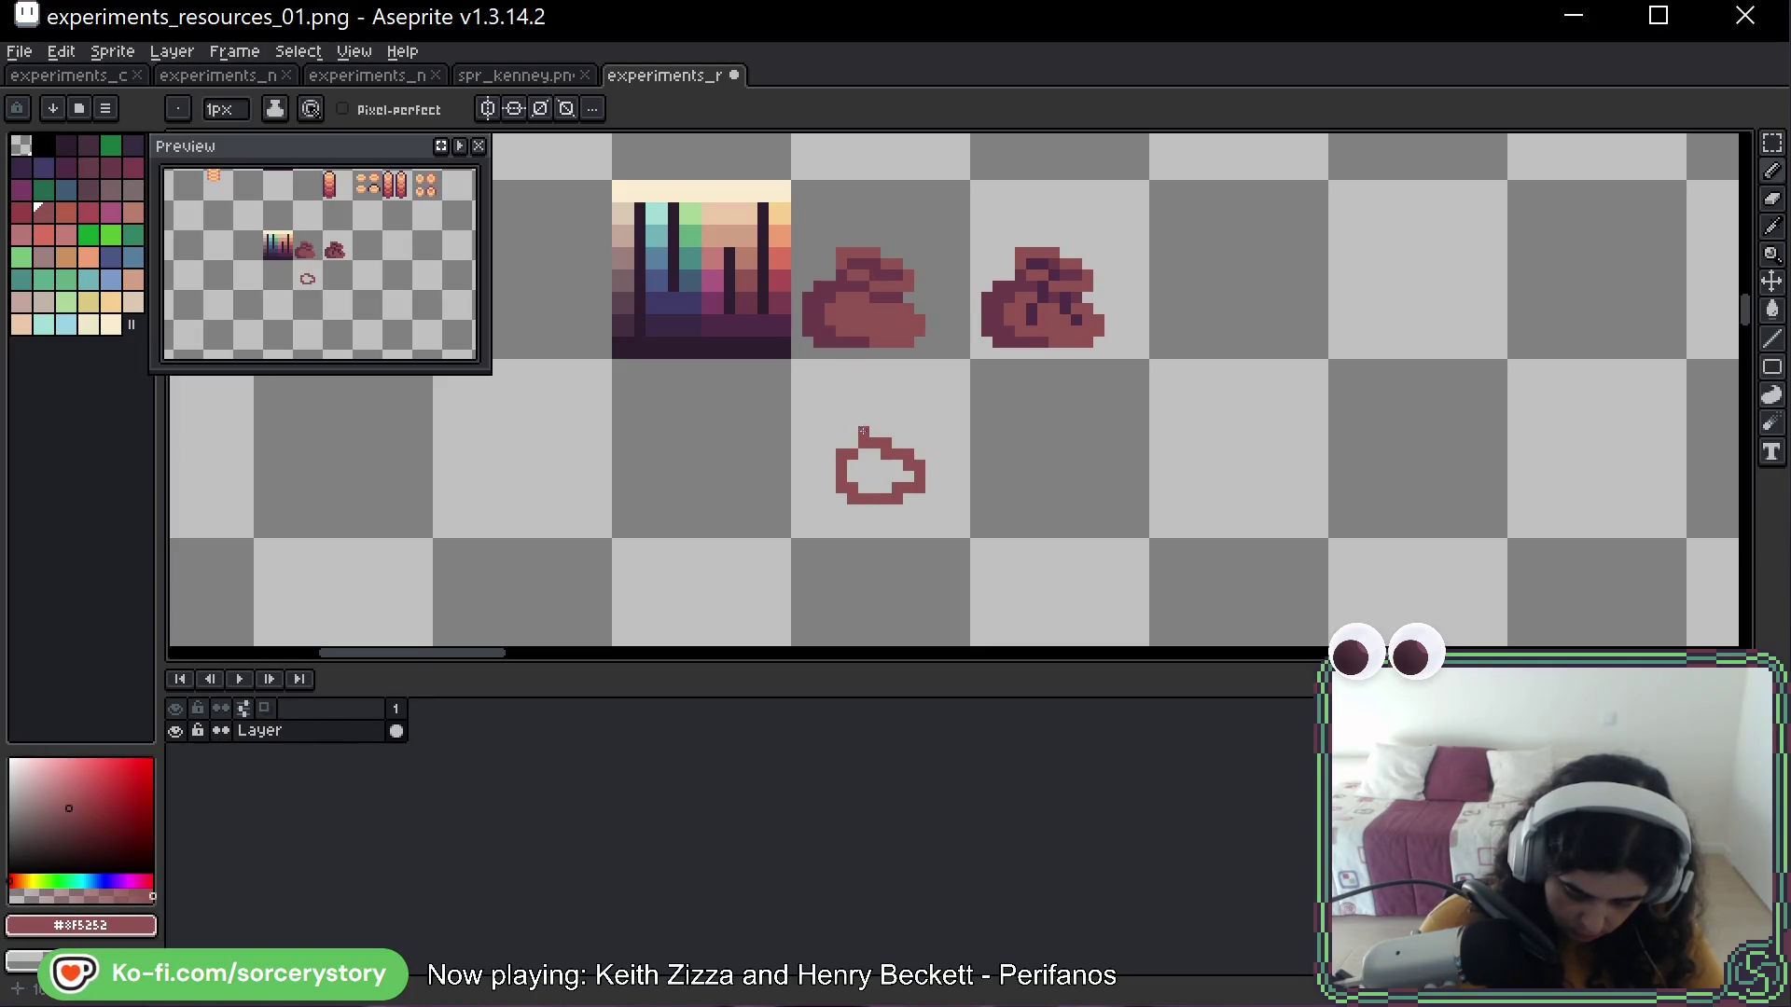
key(ctrl+z)
mouse_move(897, 429)
mouse_down()
mouse_move(848, 430)
mouse_move(918, 446)
mouse_up()
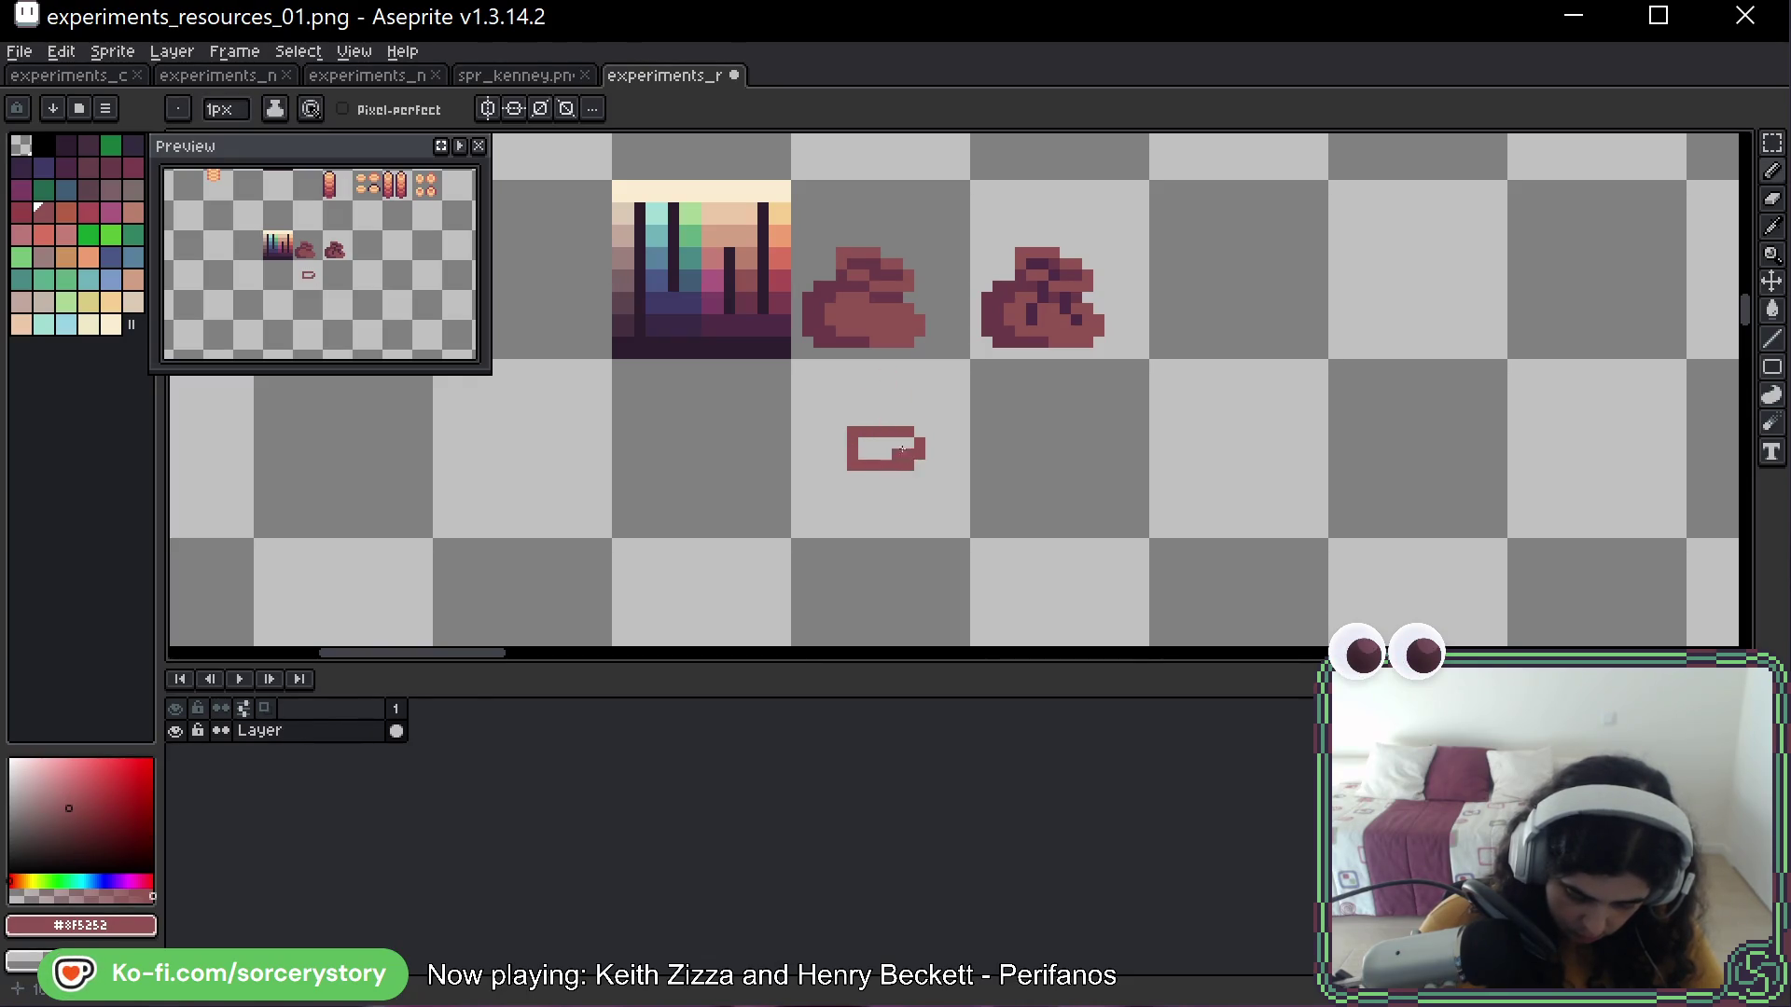
click(903, 450)
click(851, 464)
click(857, 437)
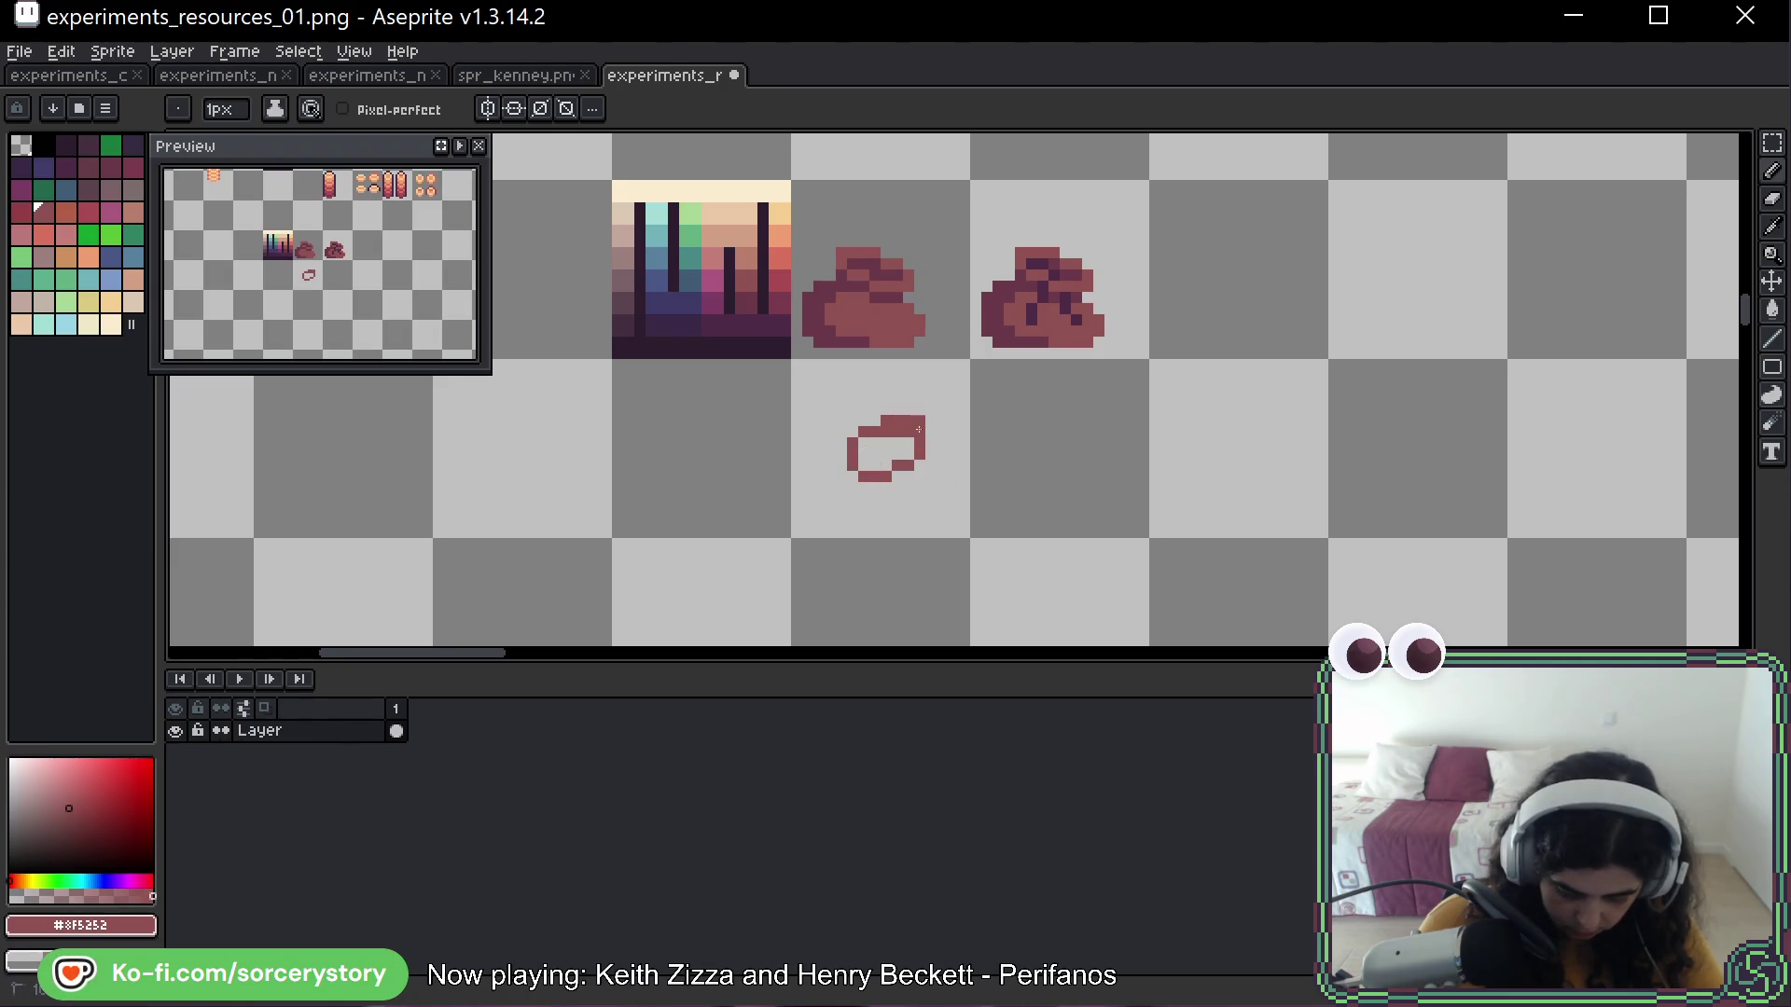
Reshape the outline's top-left corner, left edge and bottom corners into the sack form
drag(891, 420, 867, 431)
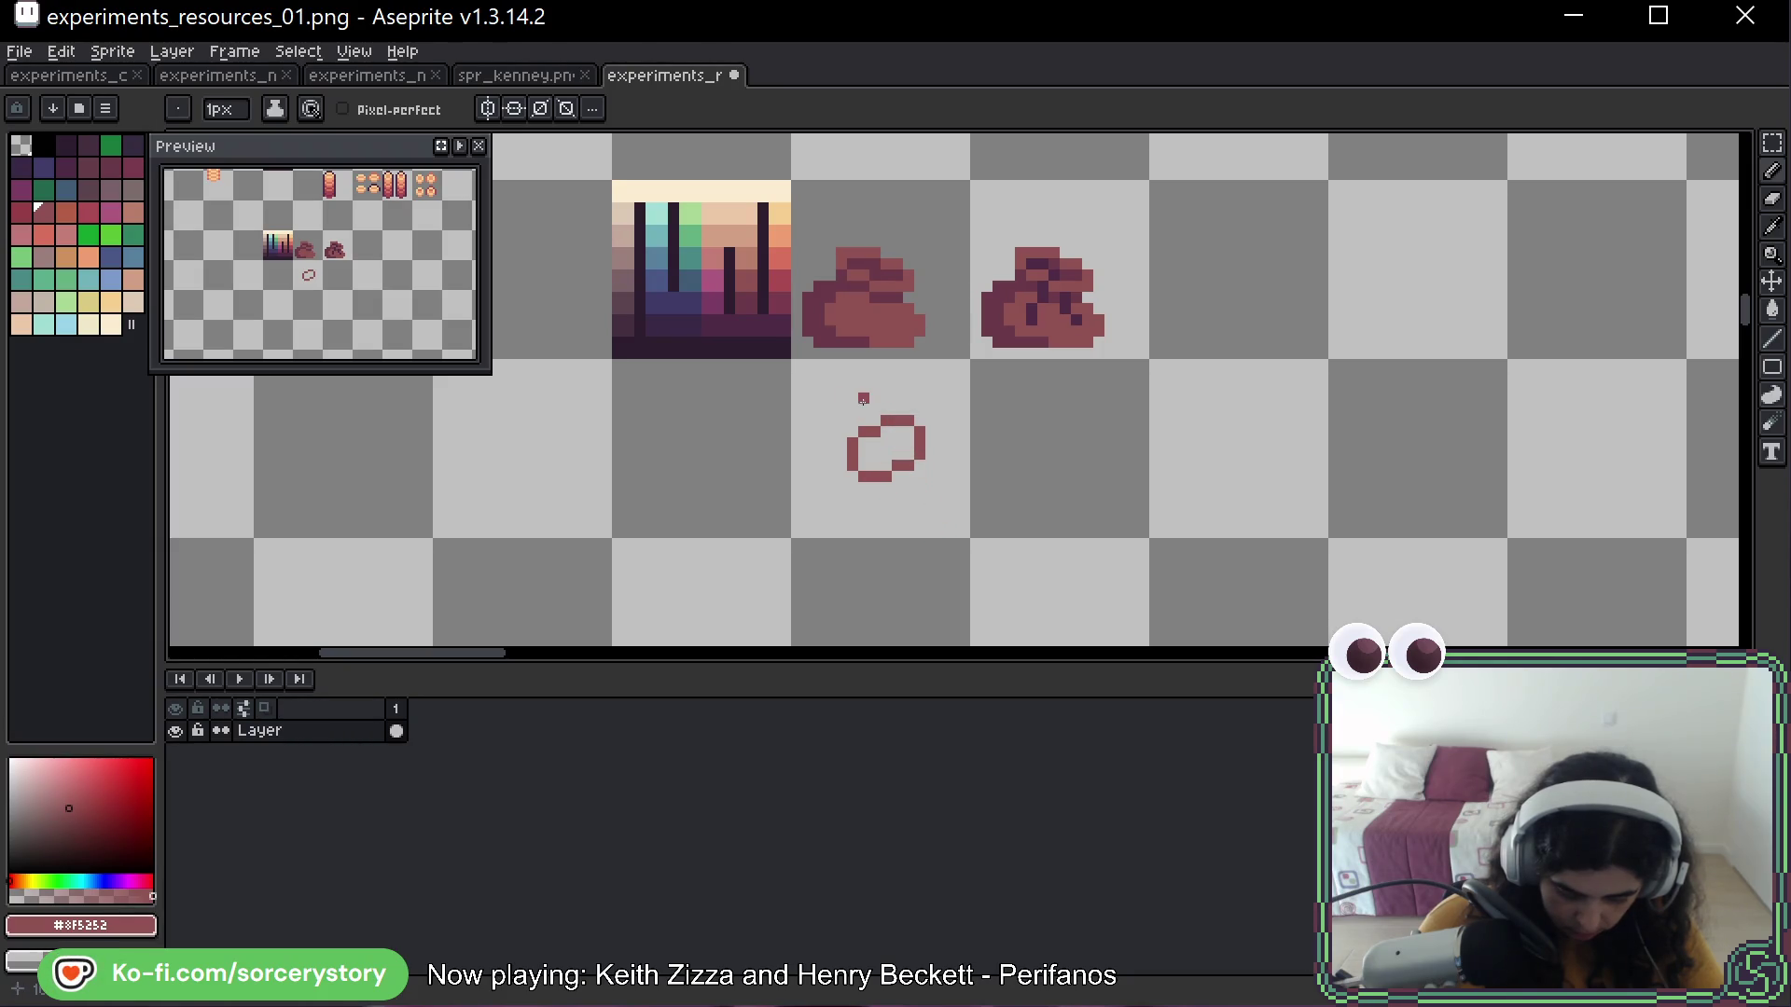
mouse_move(823, 471)
mouse_down()
mouse_move(873, 513)
mouse_move(929, 451)
mouse_up()
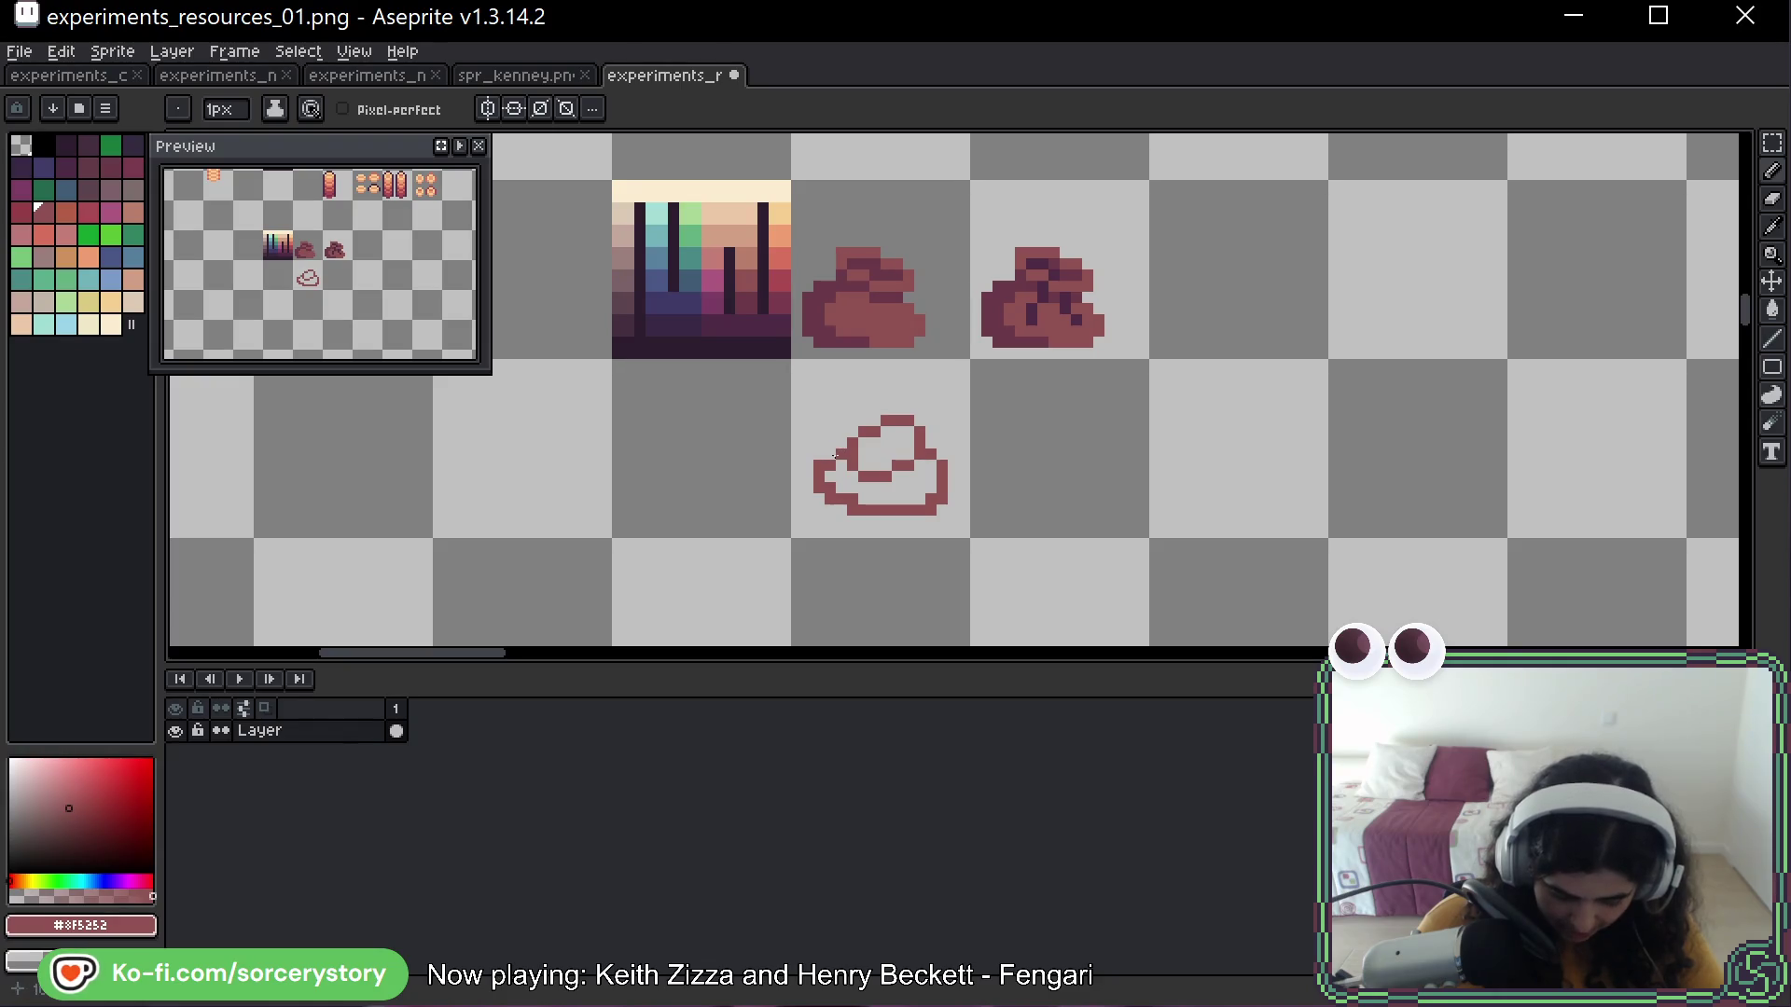
drag(835, 455, 819, 483)
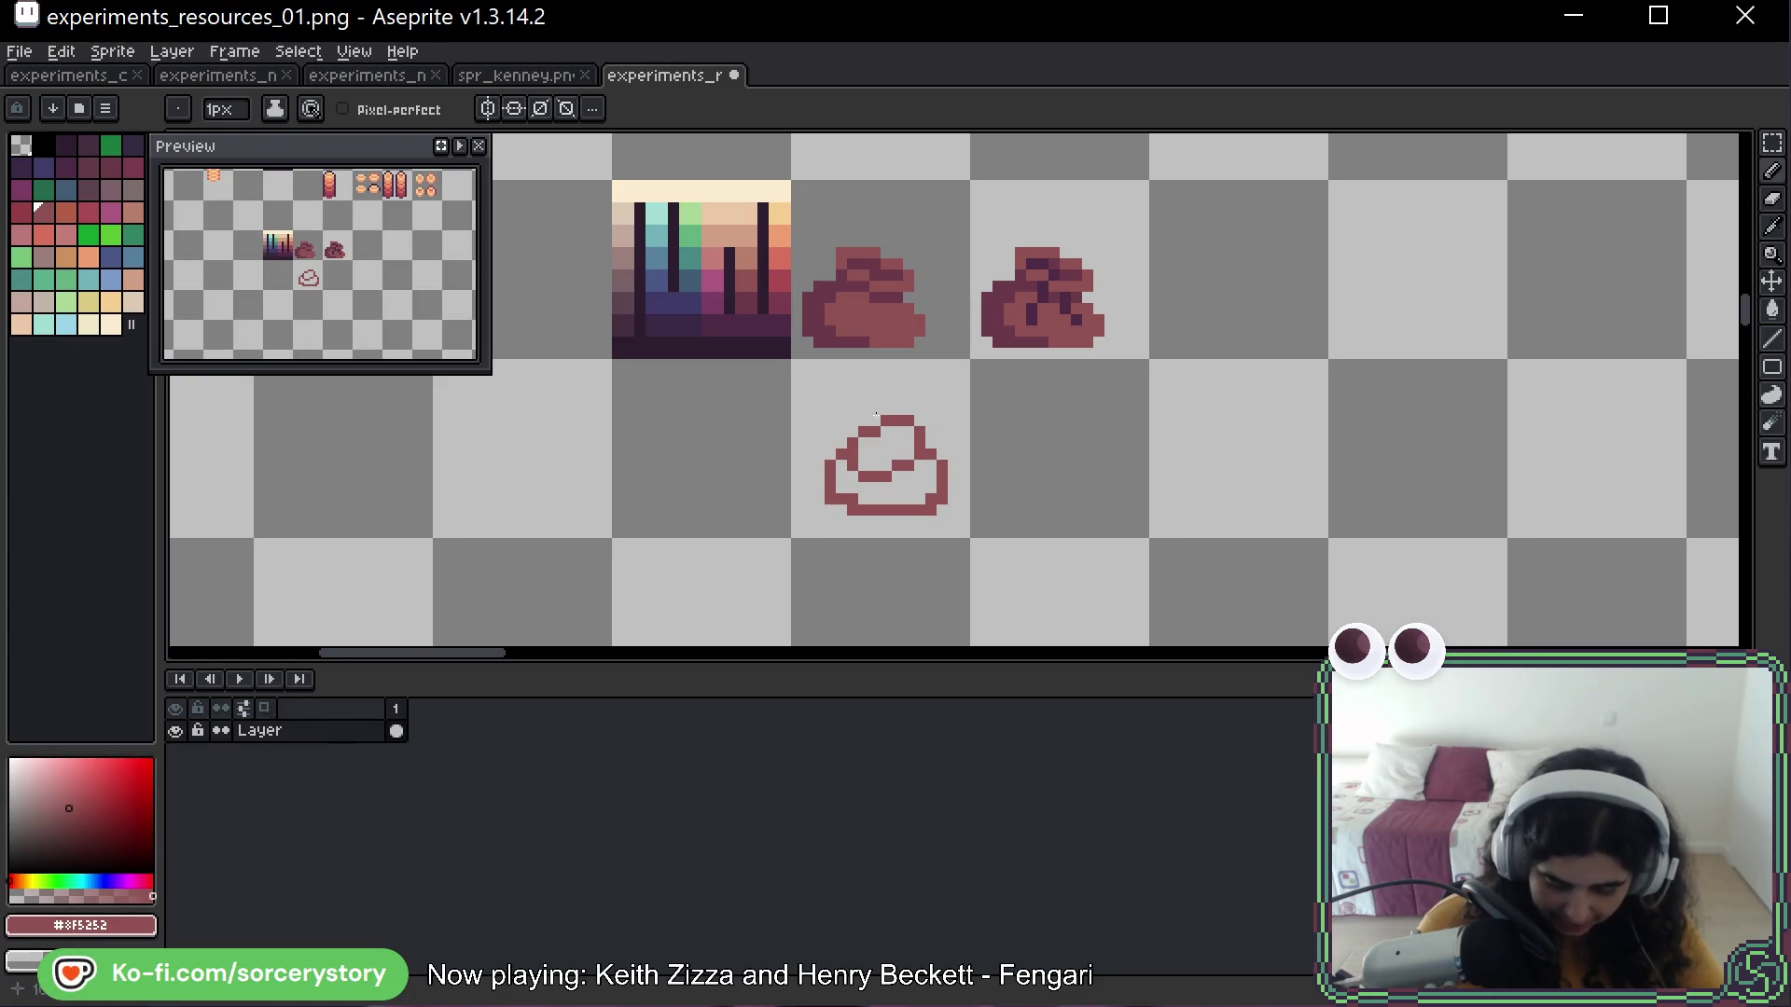
right_click(842, 500)
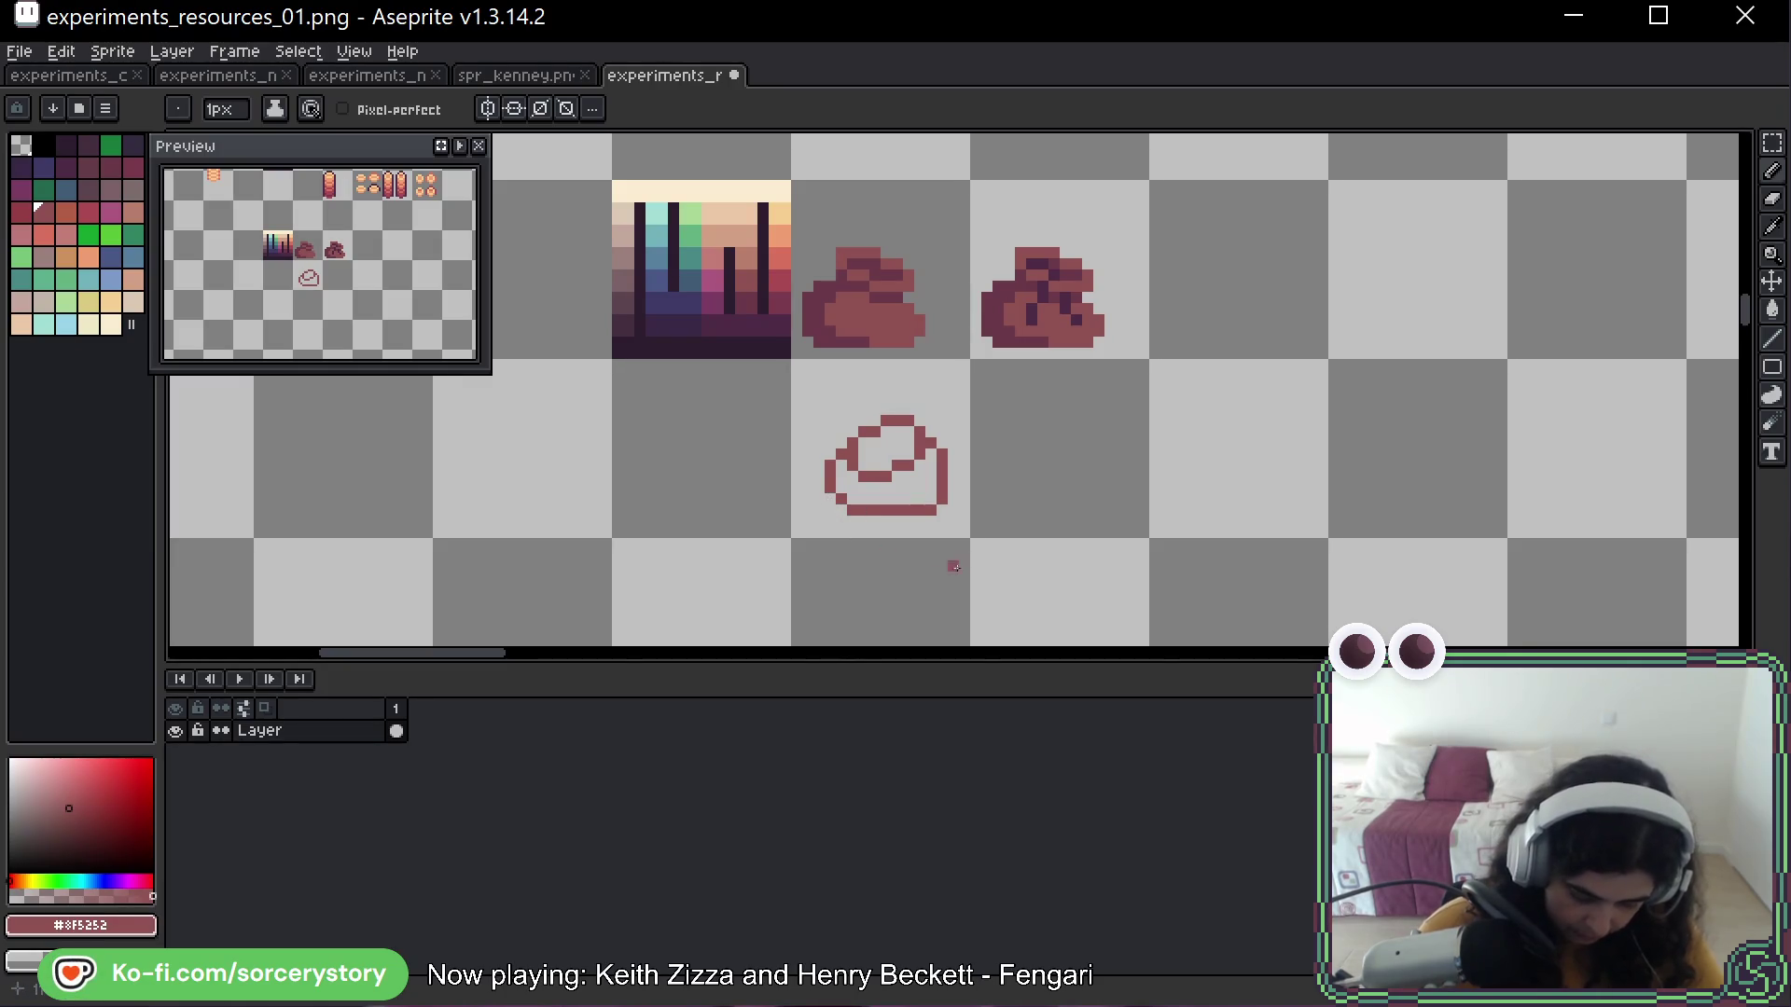
right_click(931, 504)
click(965, 510)
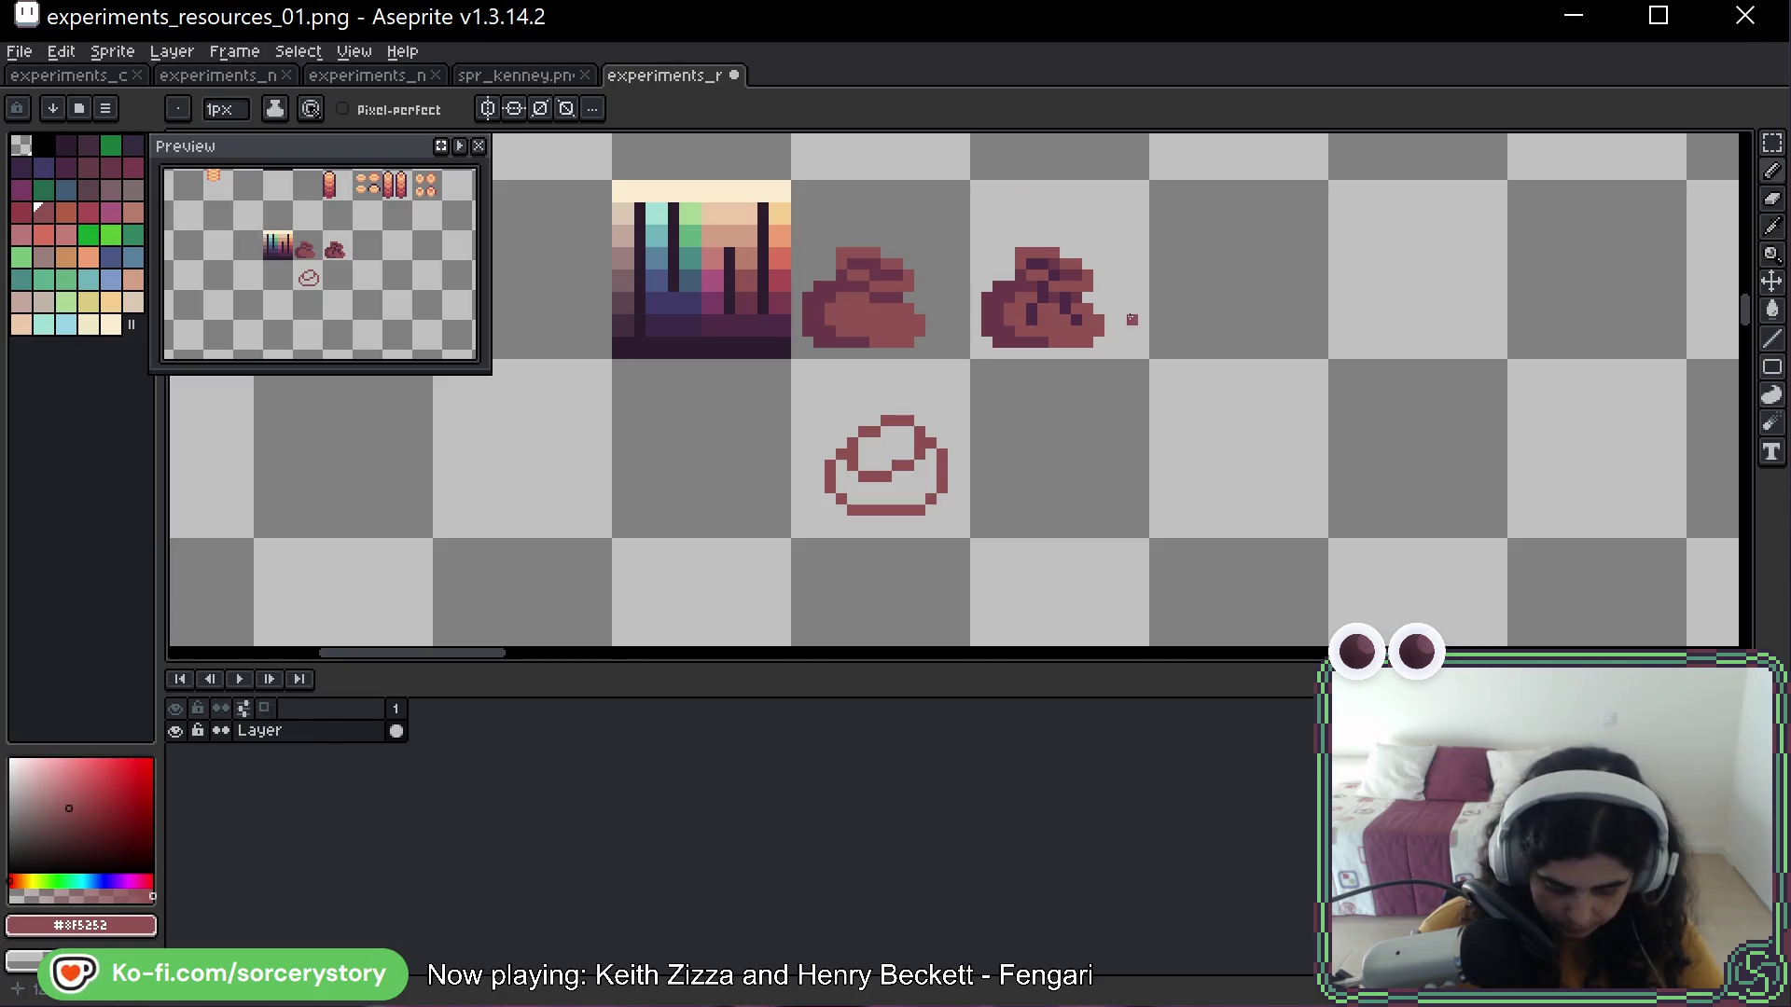
Nudge the sack outline into position and widen its lower-left edge
click(1771, 143)
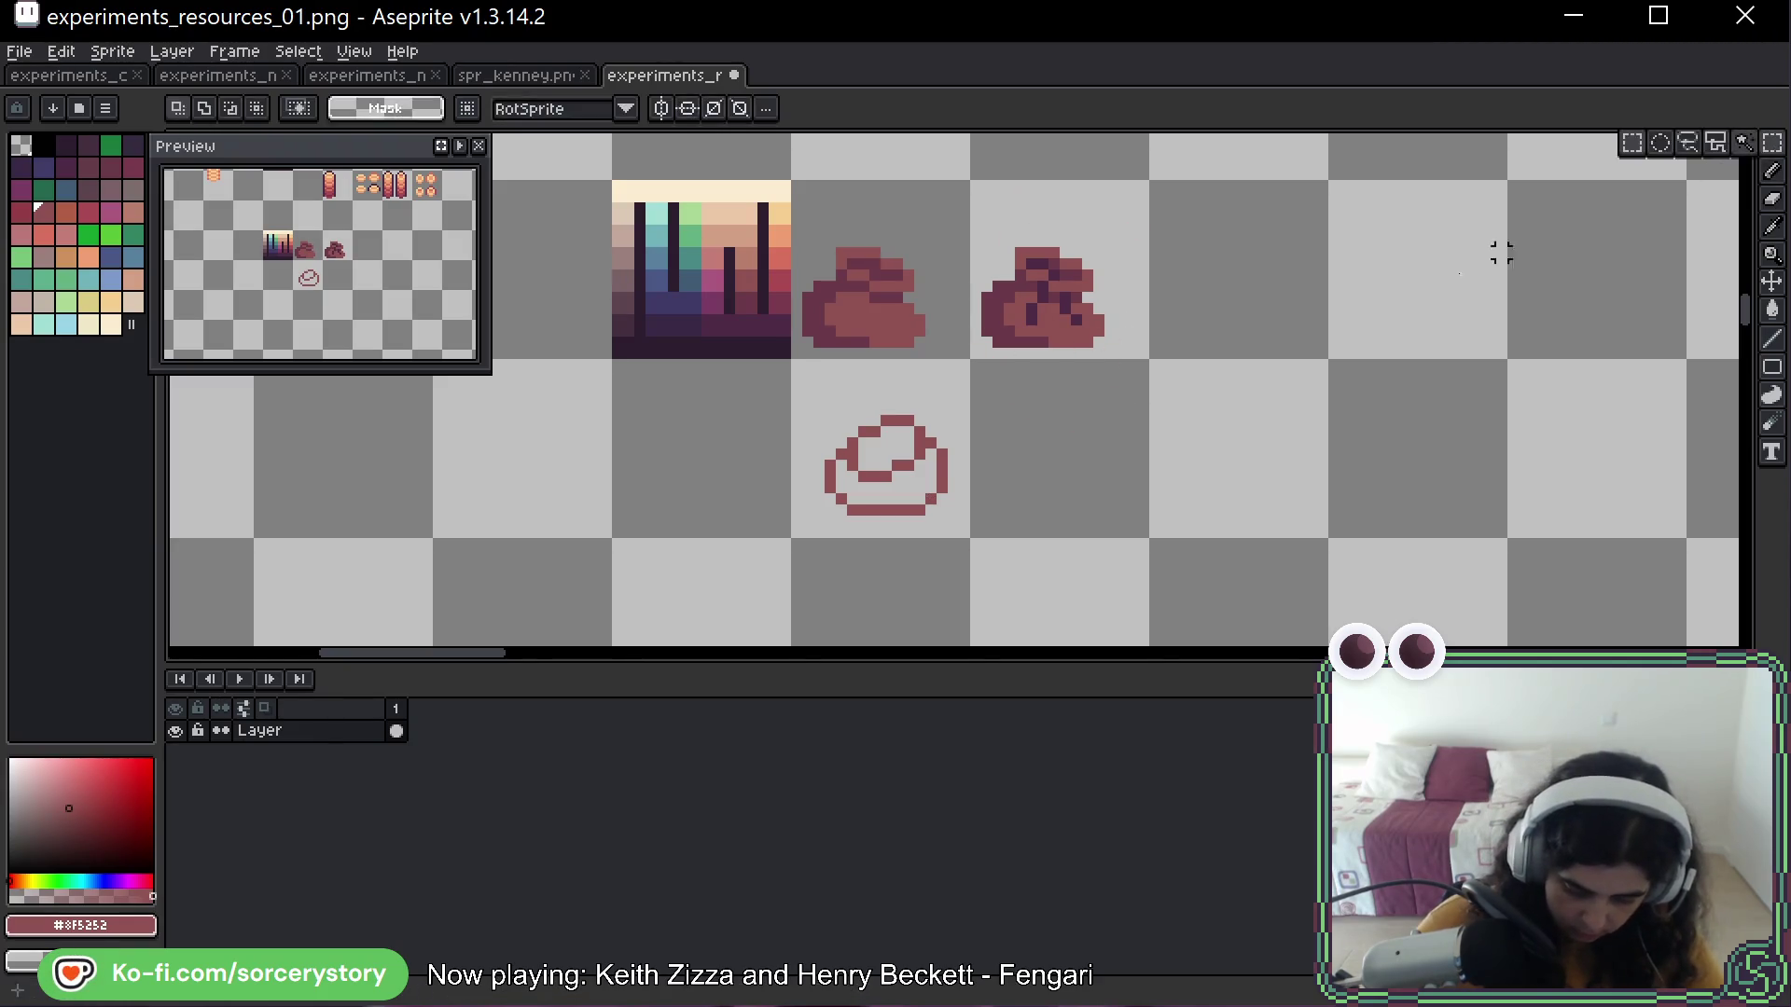
drag(787, 354, 974, 543)
key(Left)
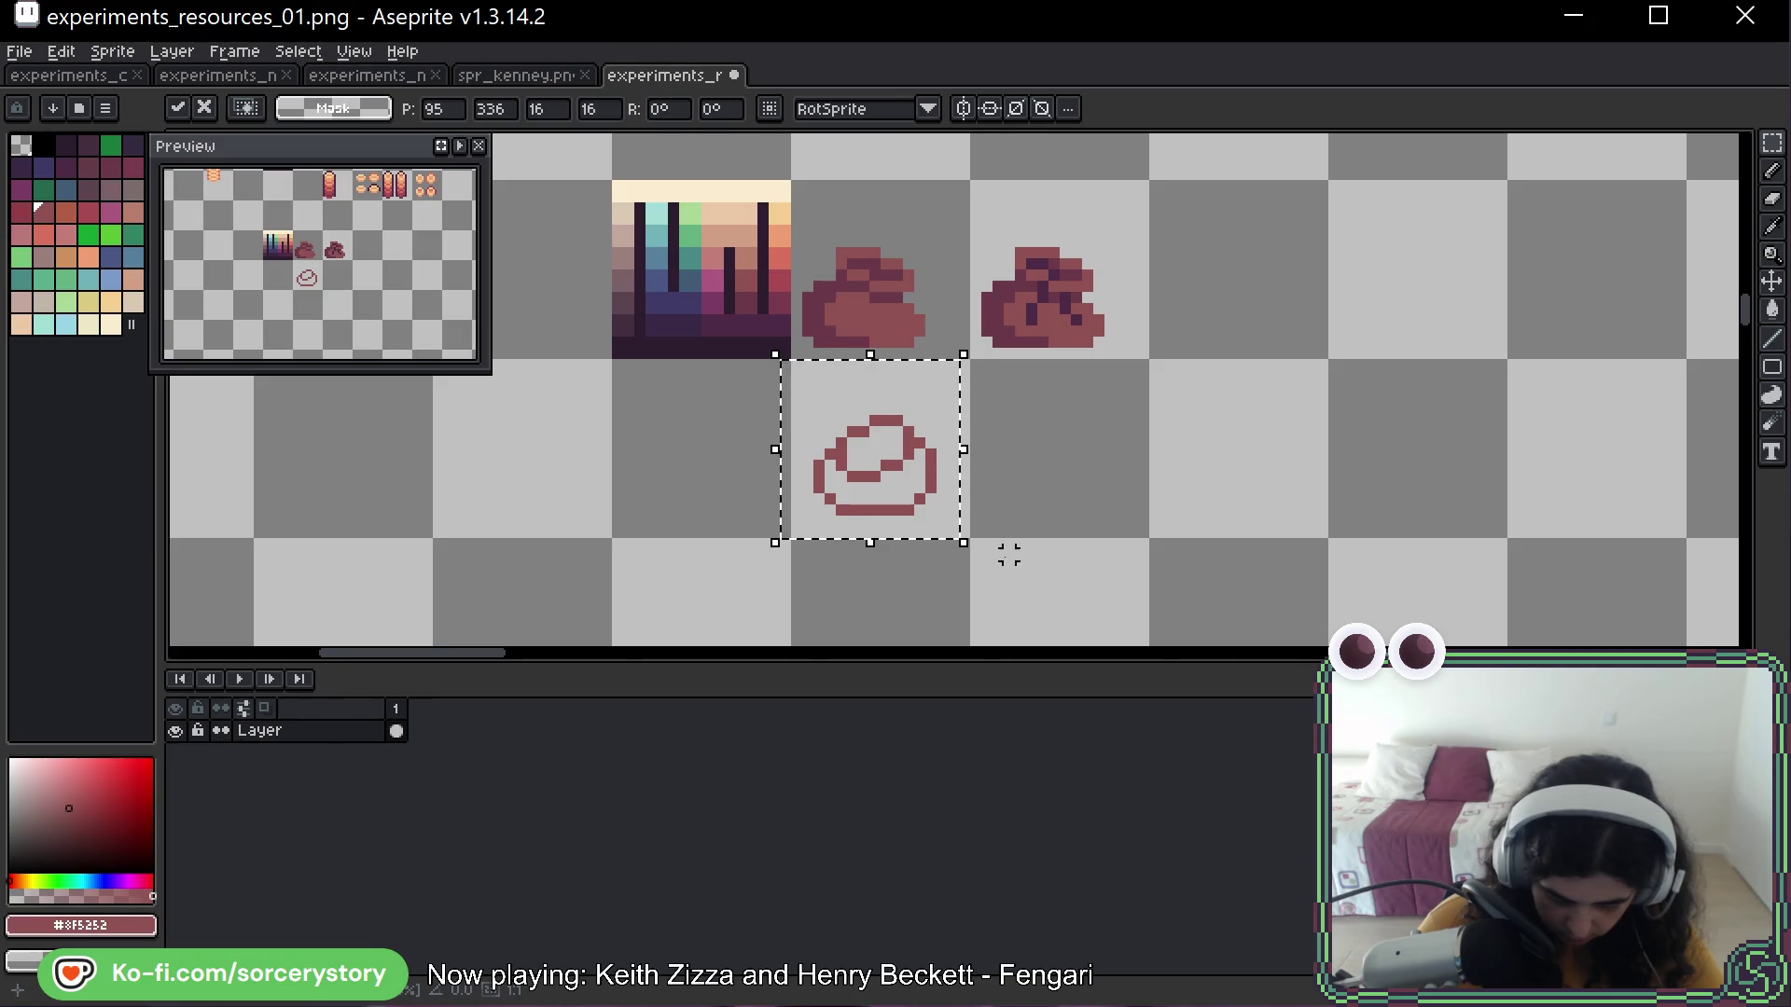
key(Right)
key(ctrl+d)
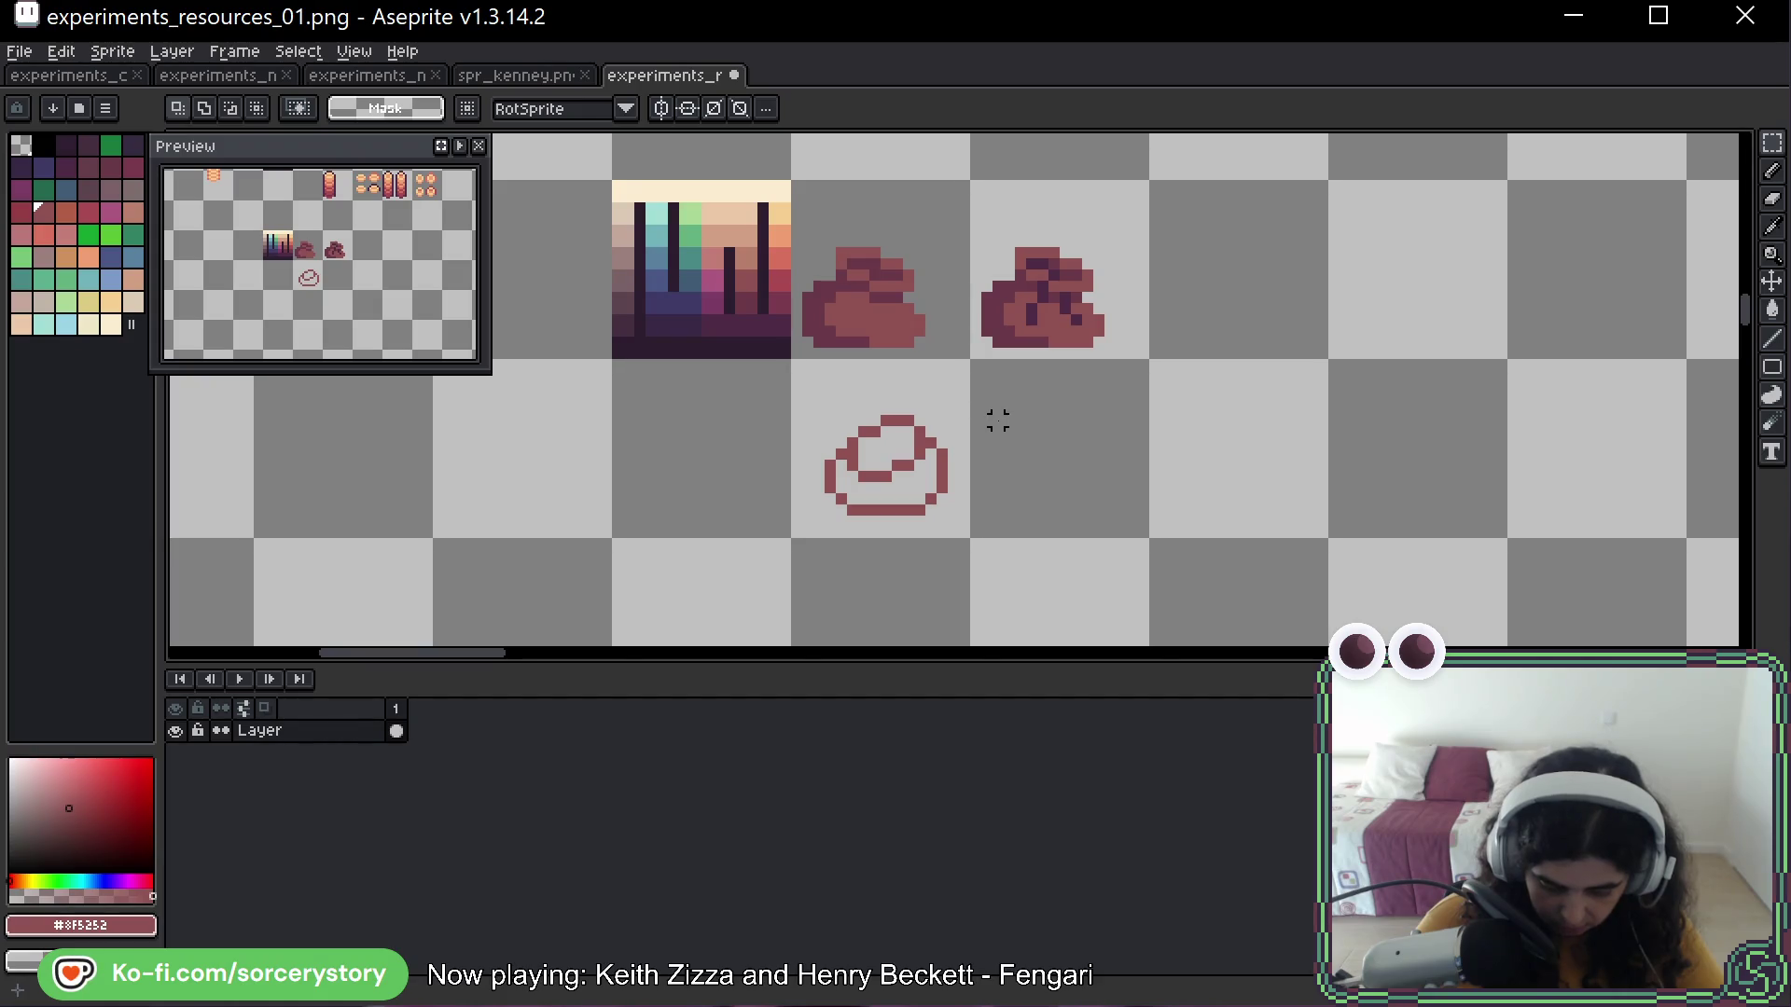
key(b)
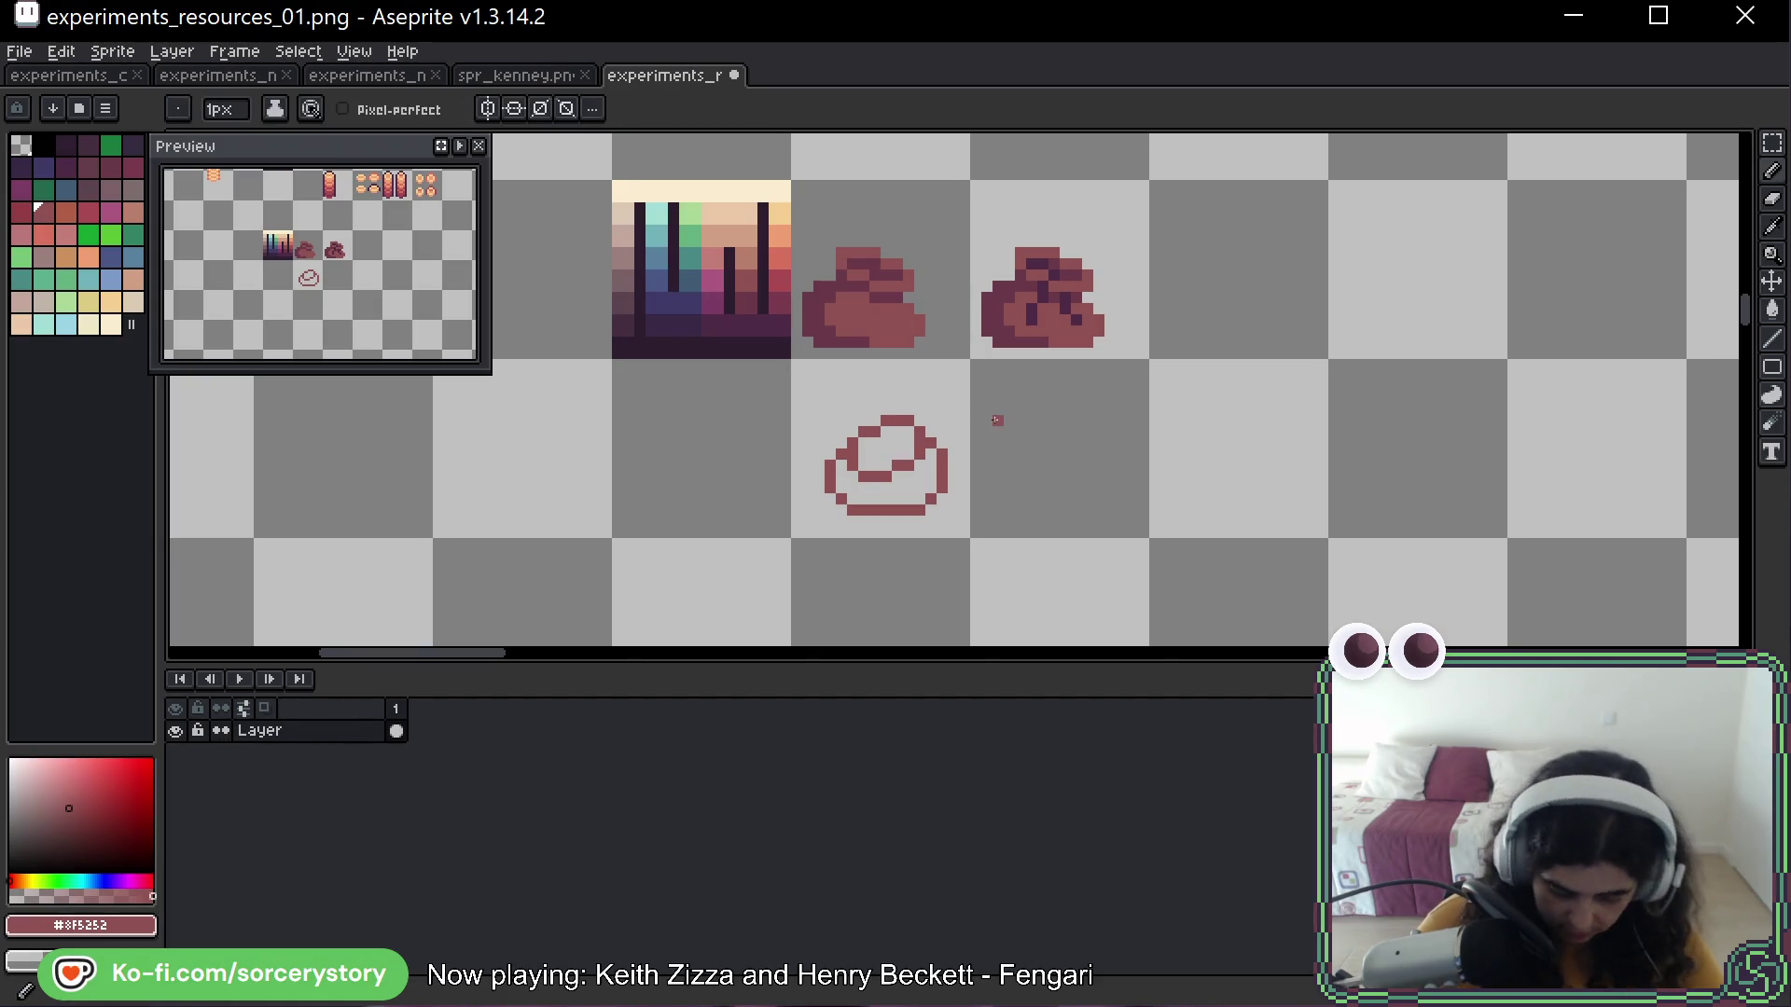
drag(843, 507, 823, 473)
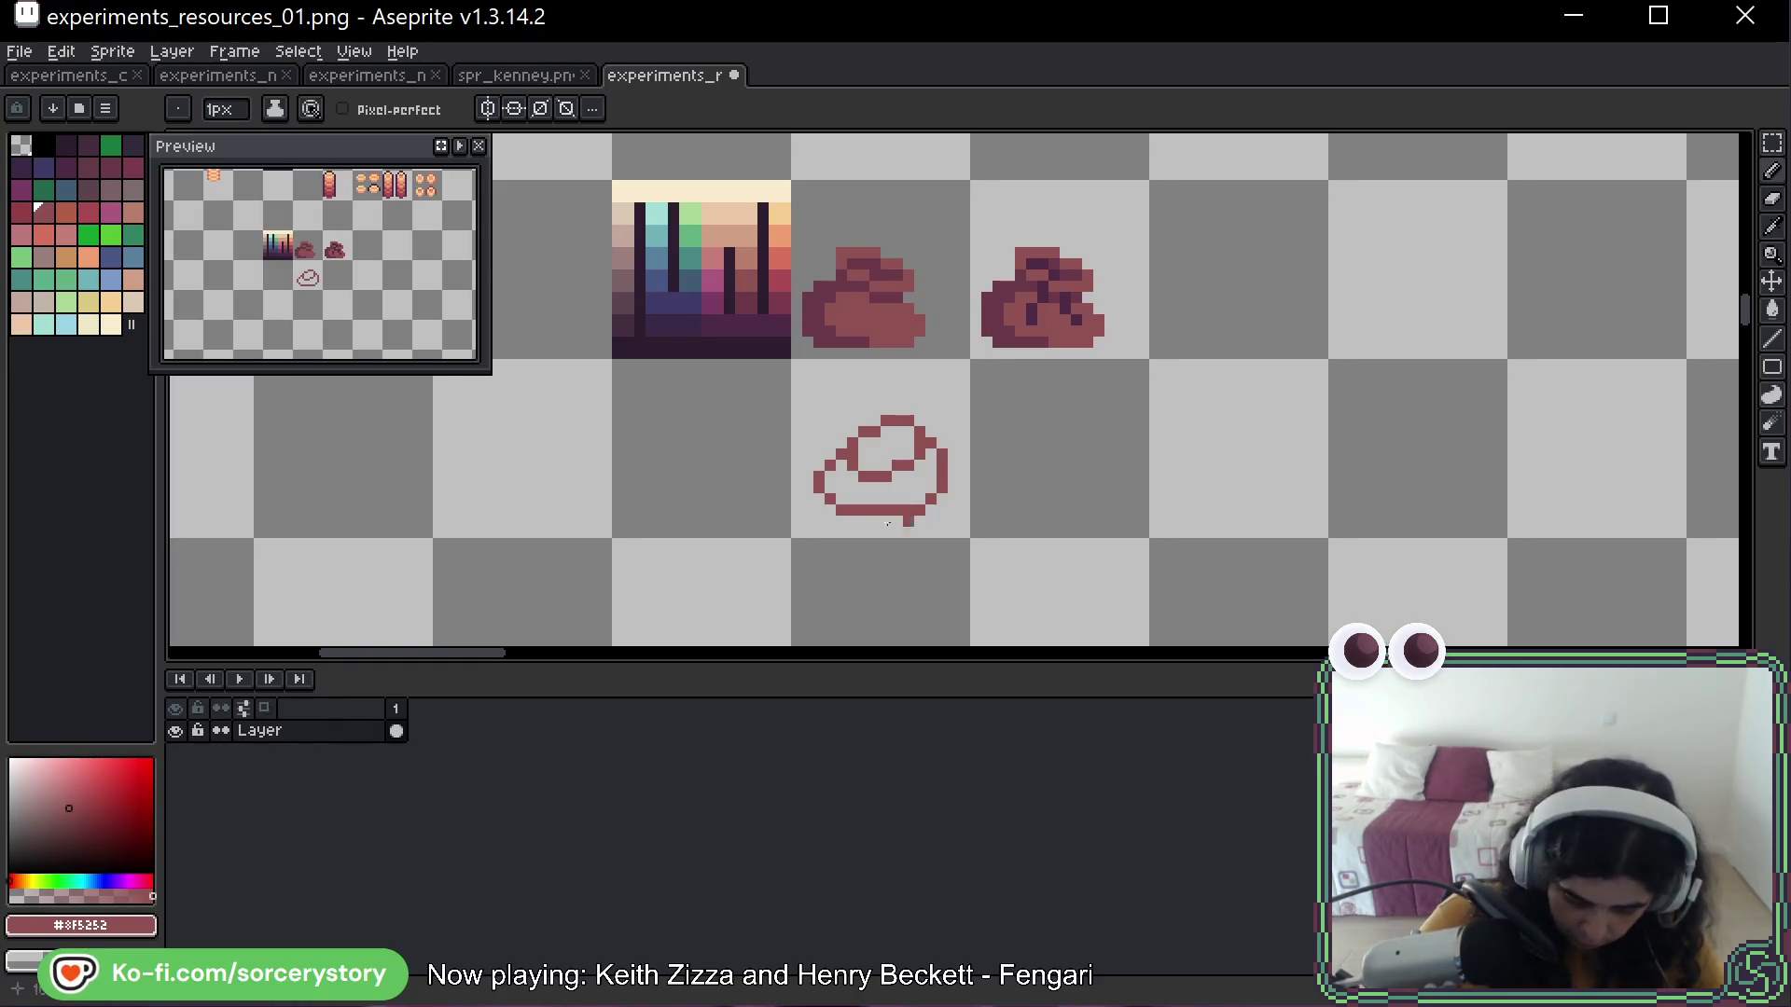
drag(841, 456, 852, 431)
key(ctrl+z)
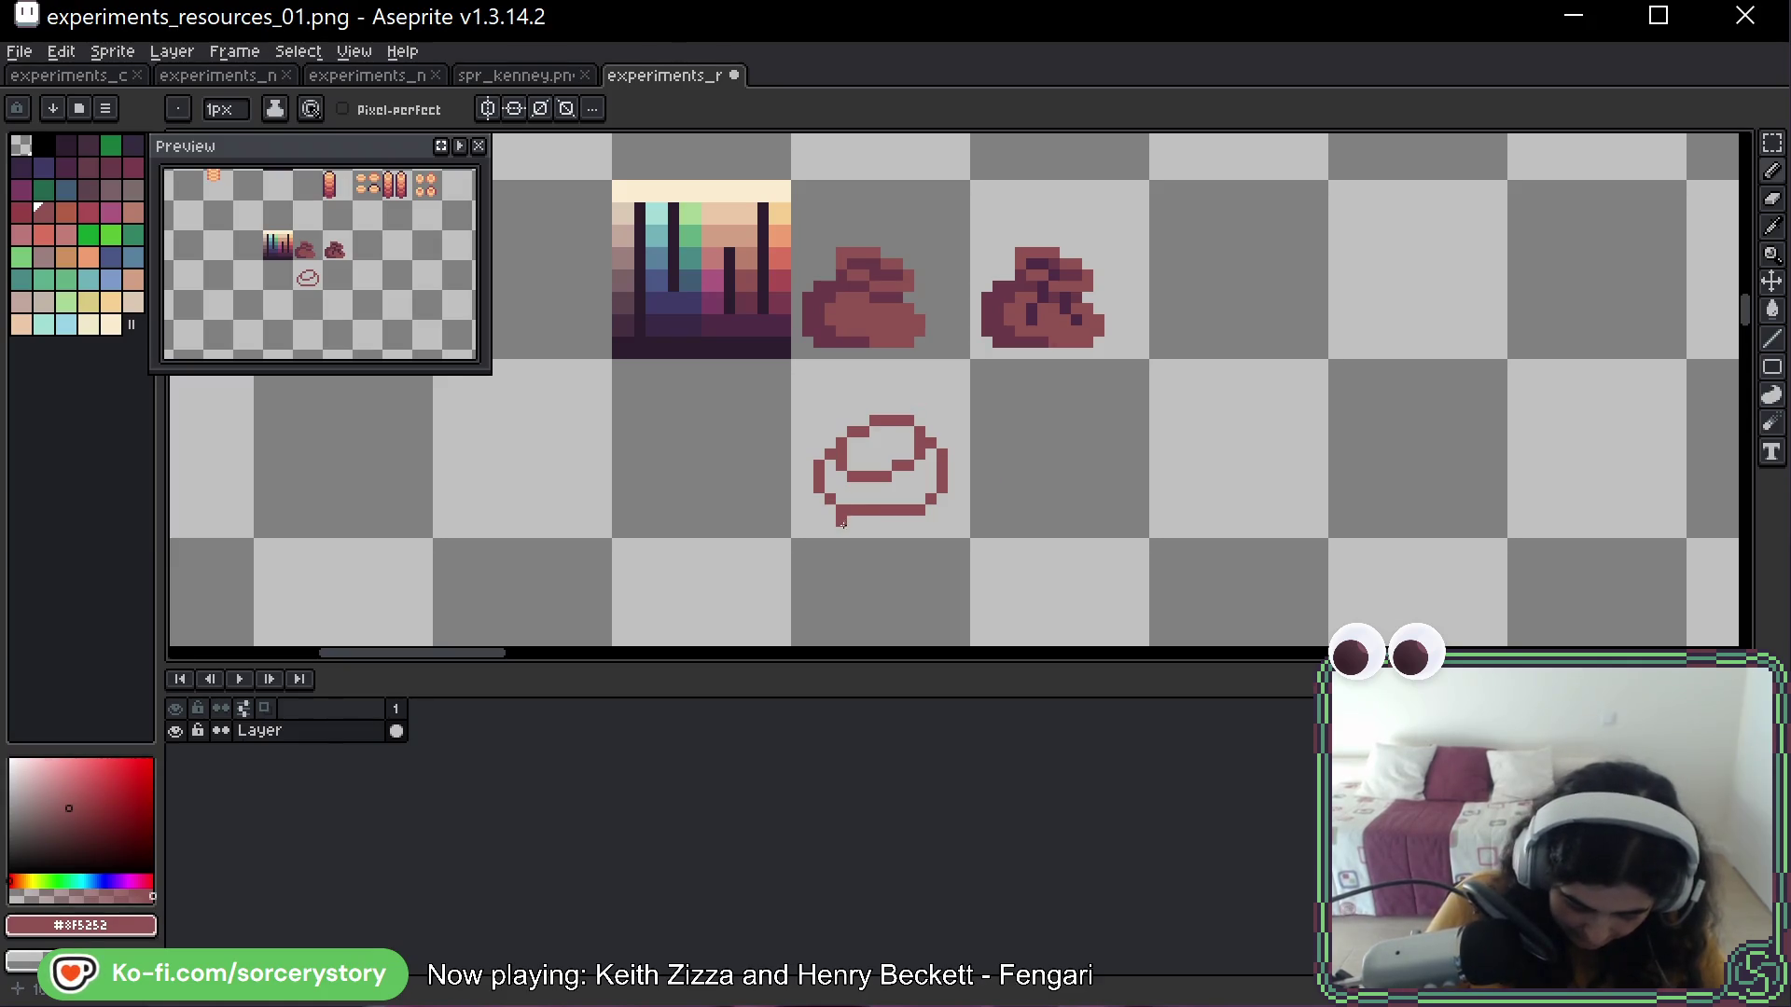
Copy the sack outline one cell right and rework the copy's lower edge
key(m)
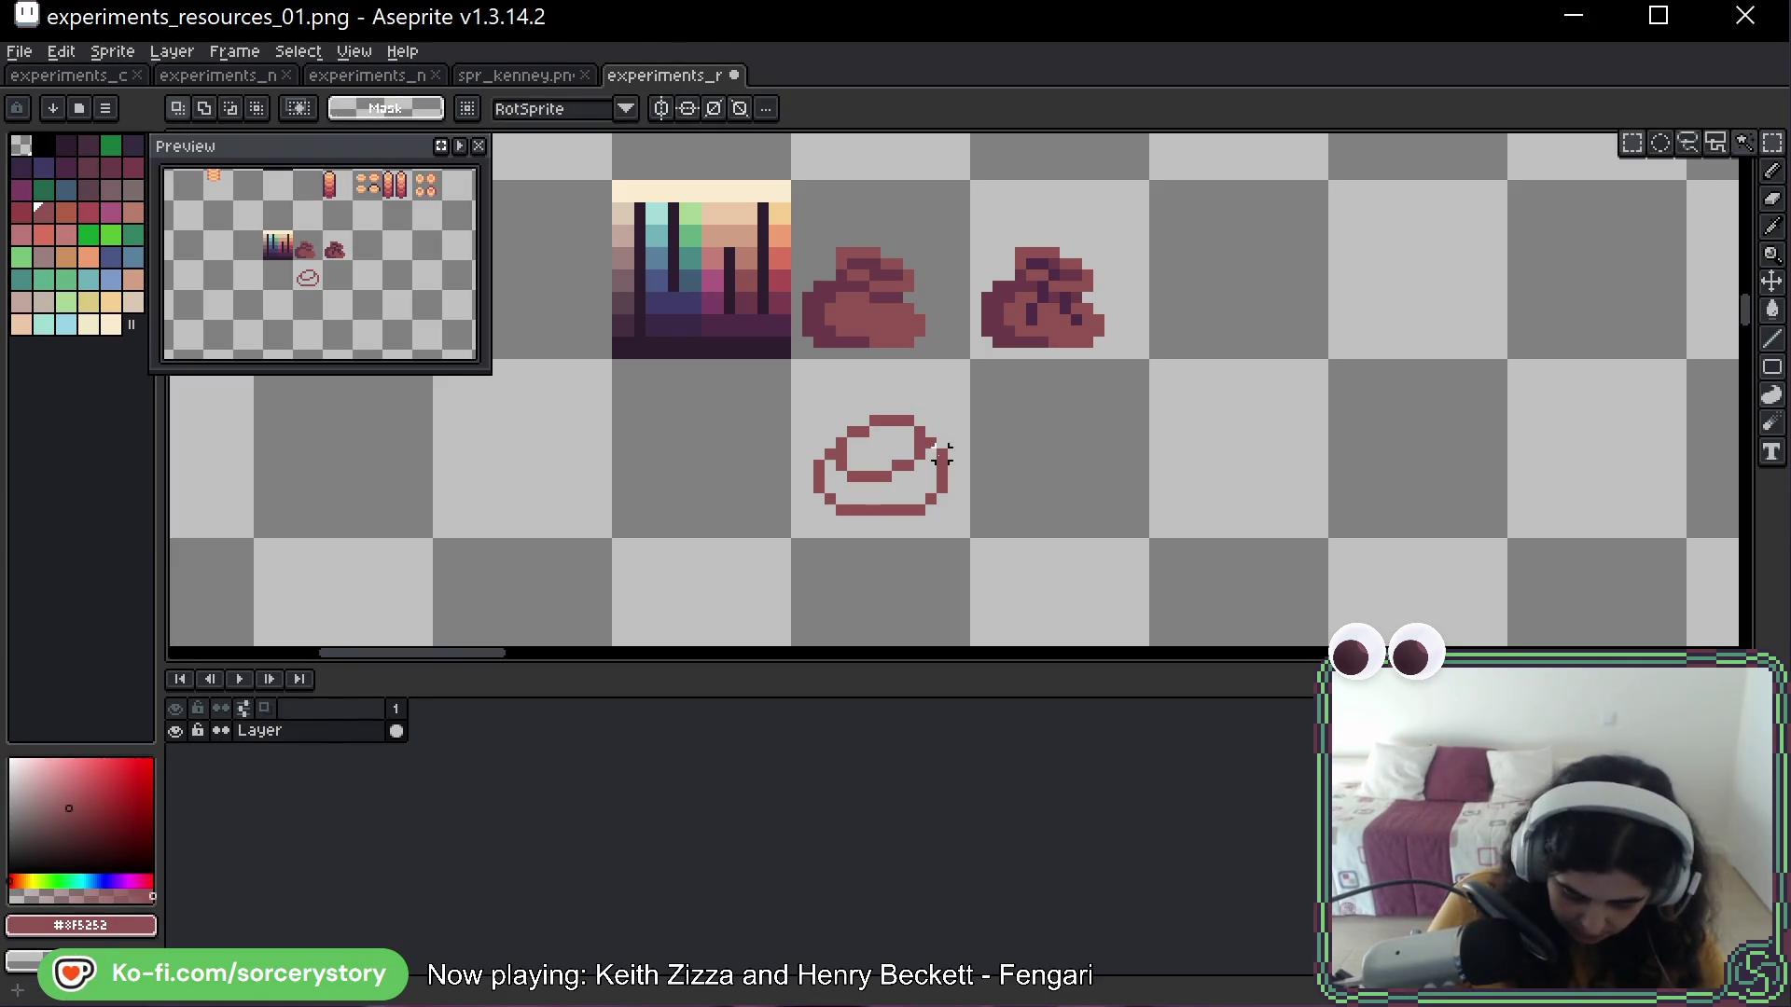
drag(795, 362, 966, 534)
drag(933, 457, 1110, 457)
key(ctrl+d)
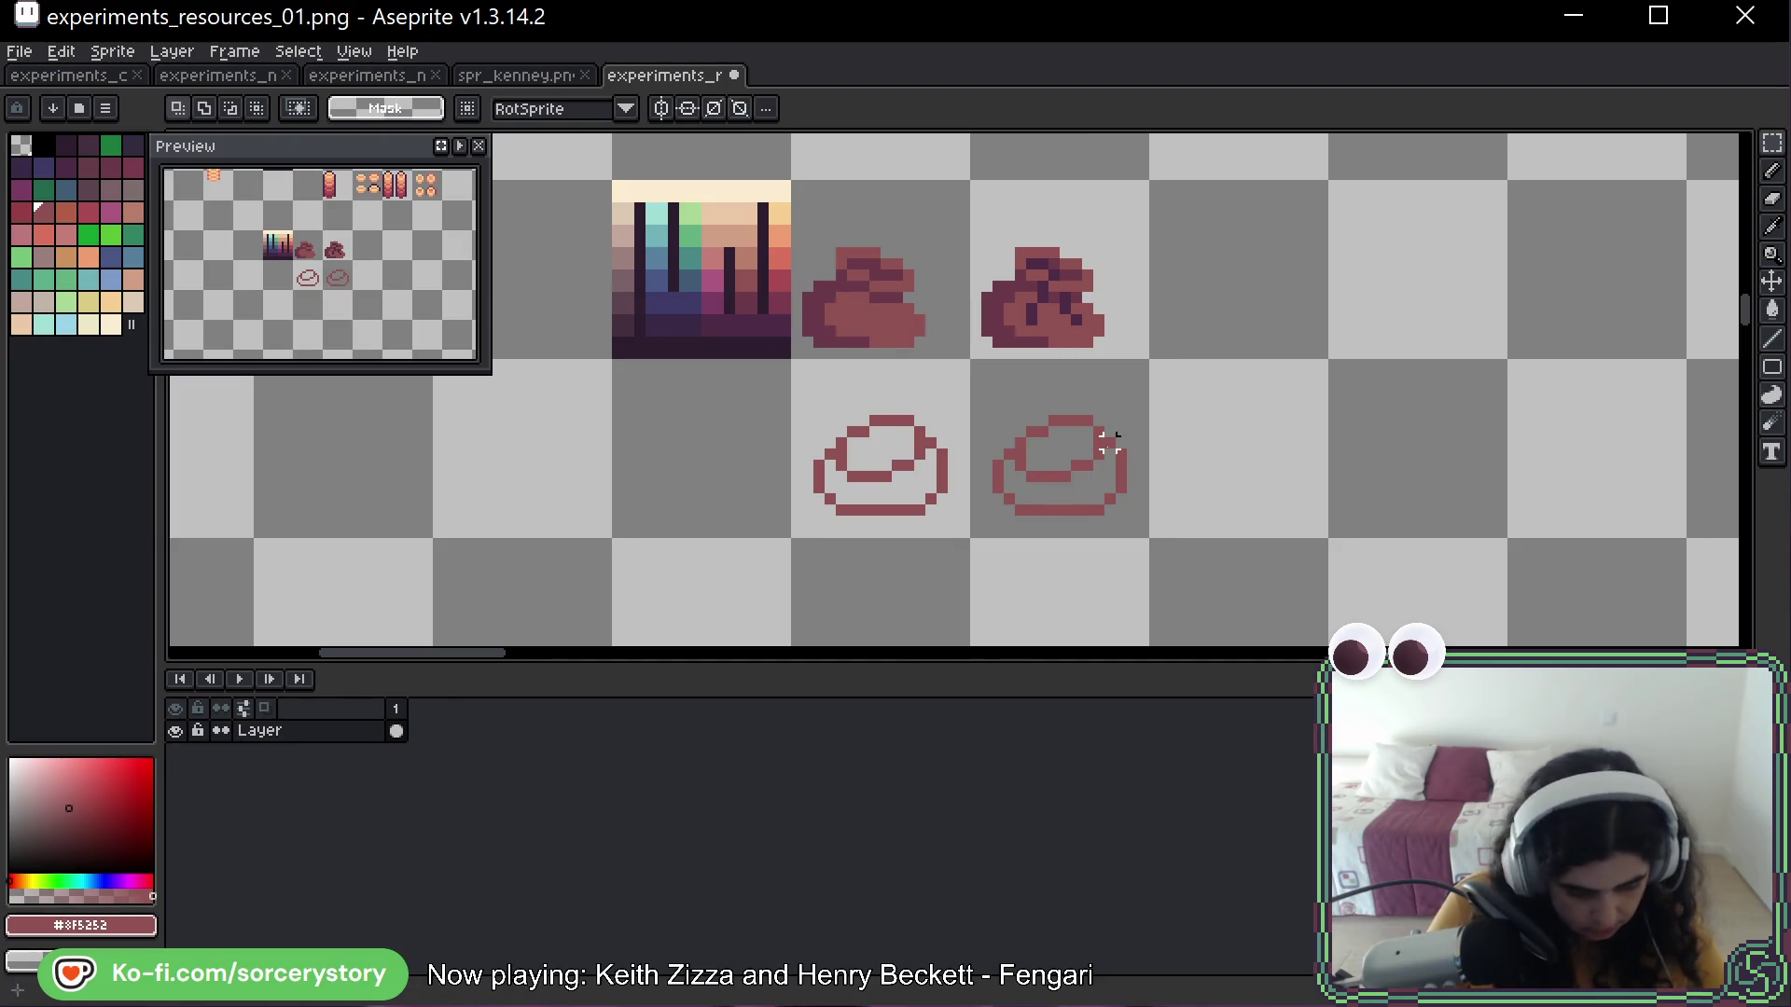
key(b)
mouse_move(1018, 499)
mouse_down()
mouse_move(1105, 499)
mouse_move(1112, 476)
mouse_move(1120, 503)
mouse_up()
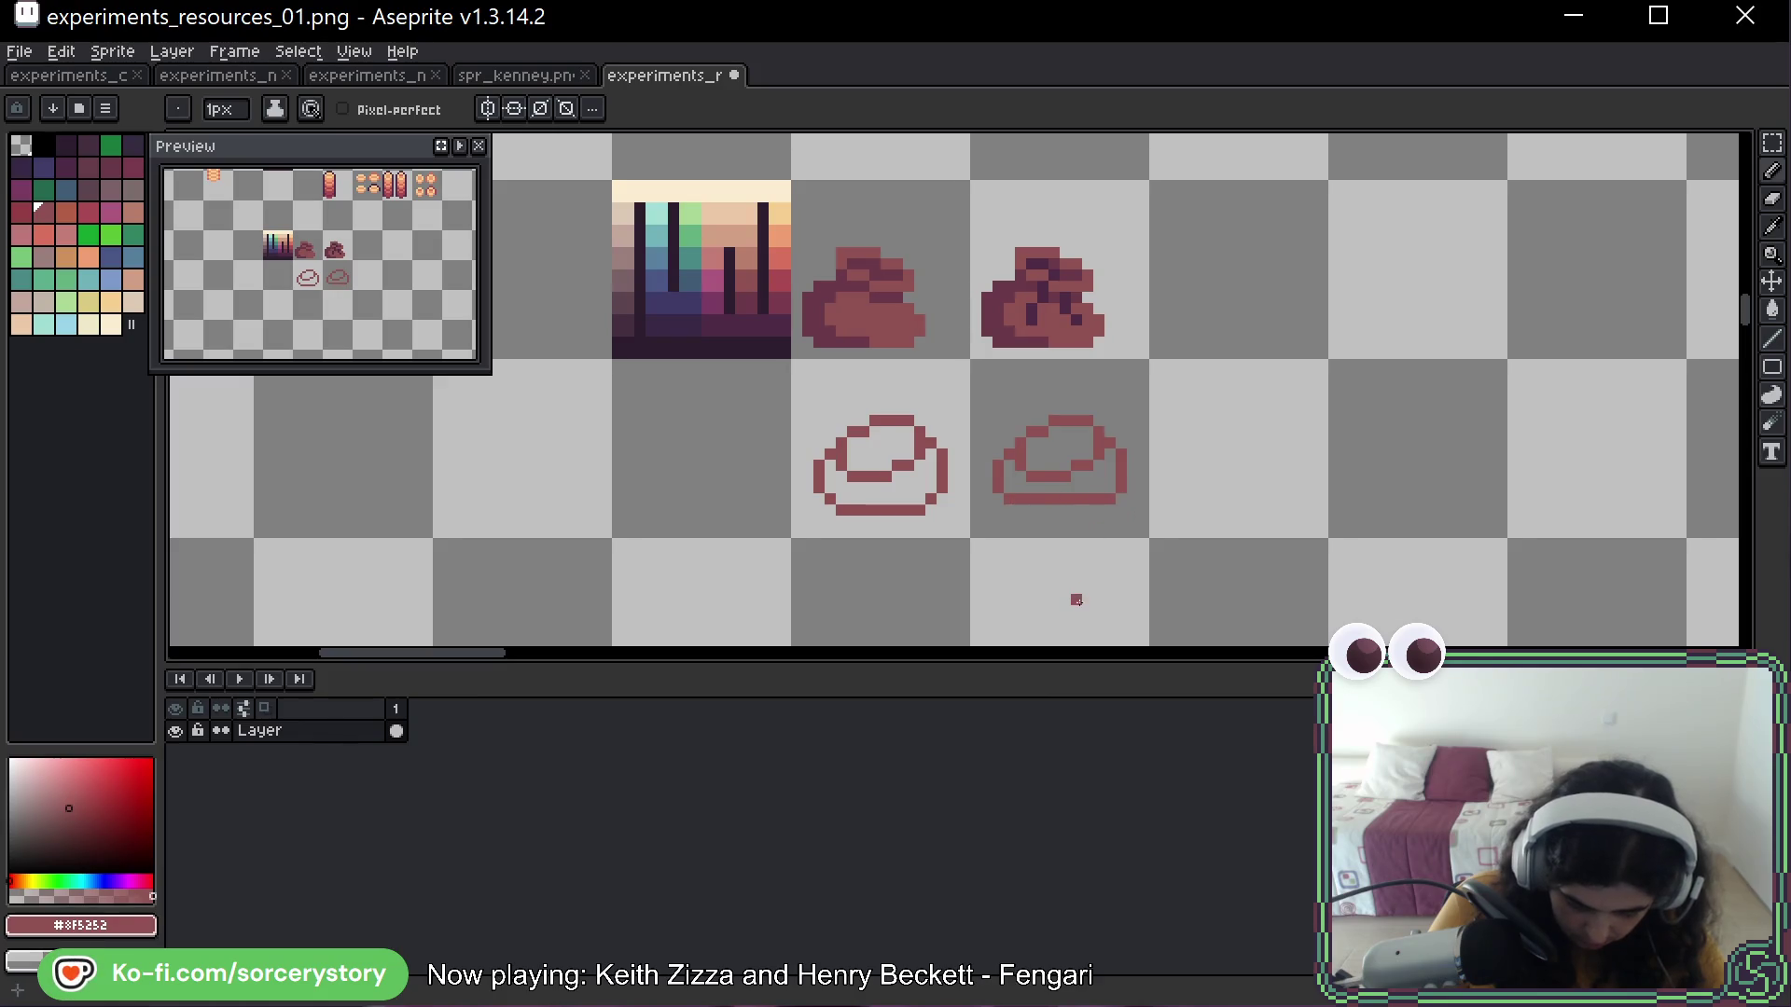
key(ctrl+z)
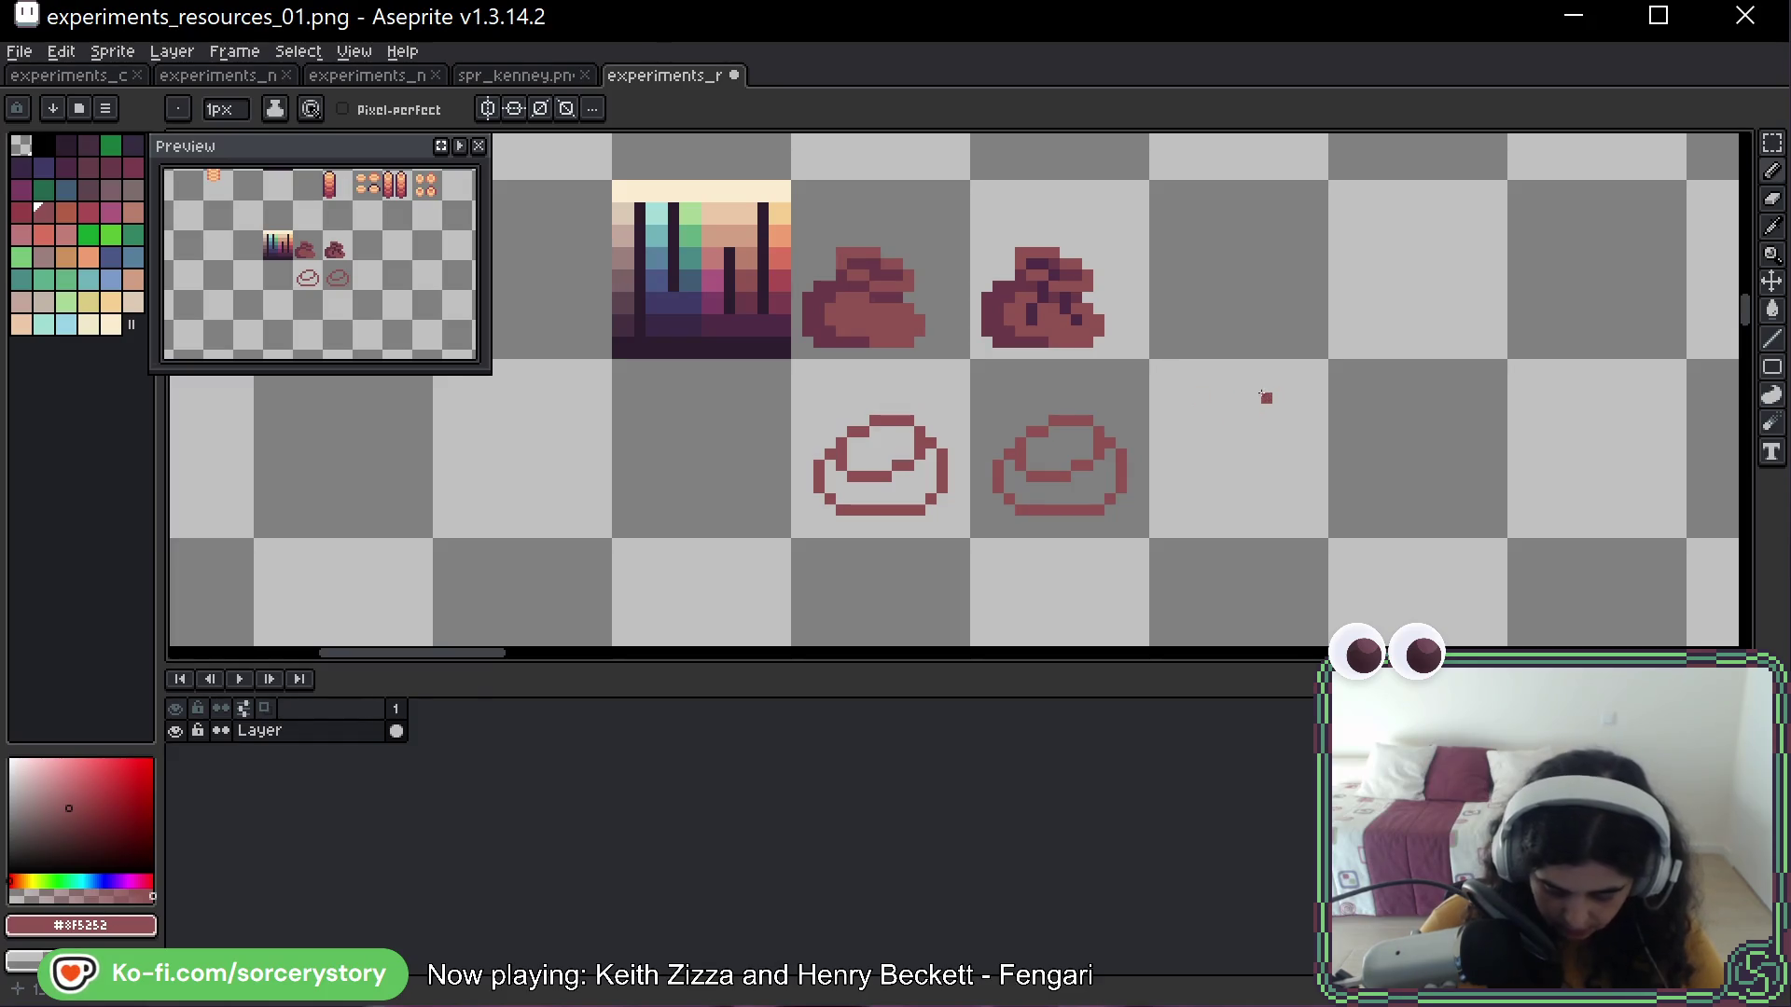
mouse_move(1256, 420)
mouse_down()
mouse_move(1228, 424)
mouse_move(1247, 376)
mouse_move(1243, 428)
mouse_move(1222, 442)
mouse_up()
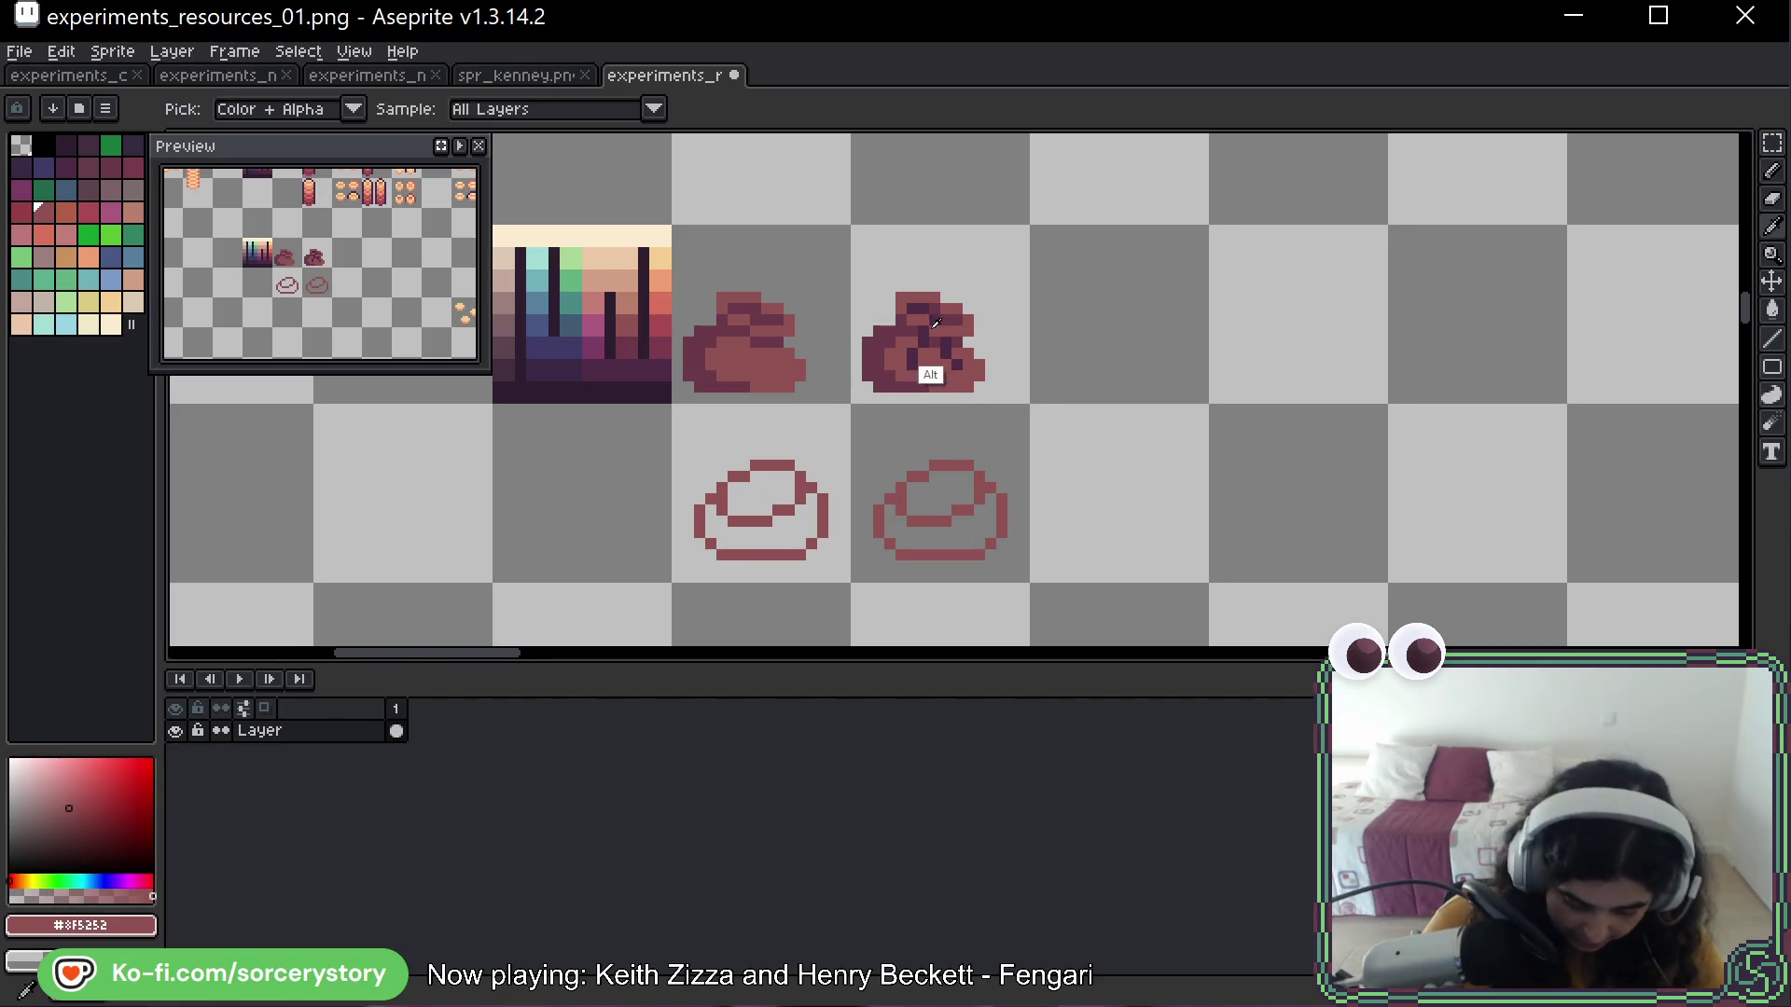
Darken the copy's right outline in plum #6B3948 and paint a #4C2B45 opening
alt+click(938, 306)
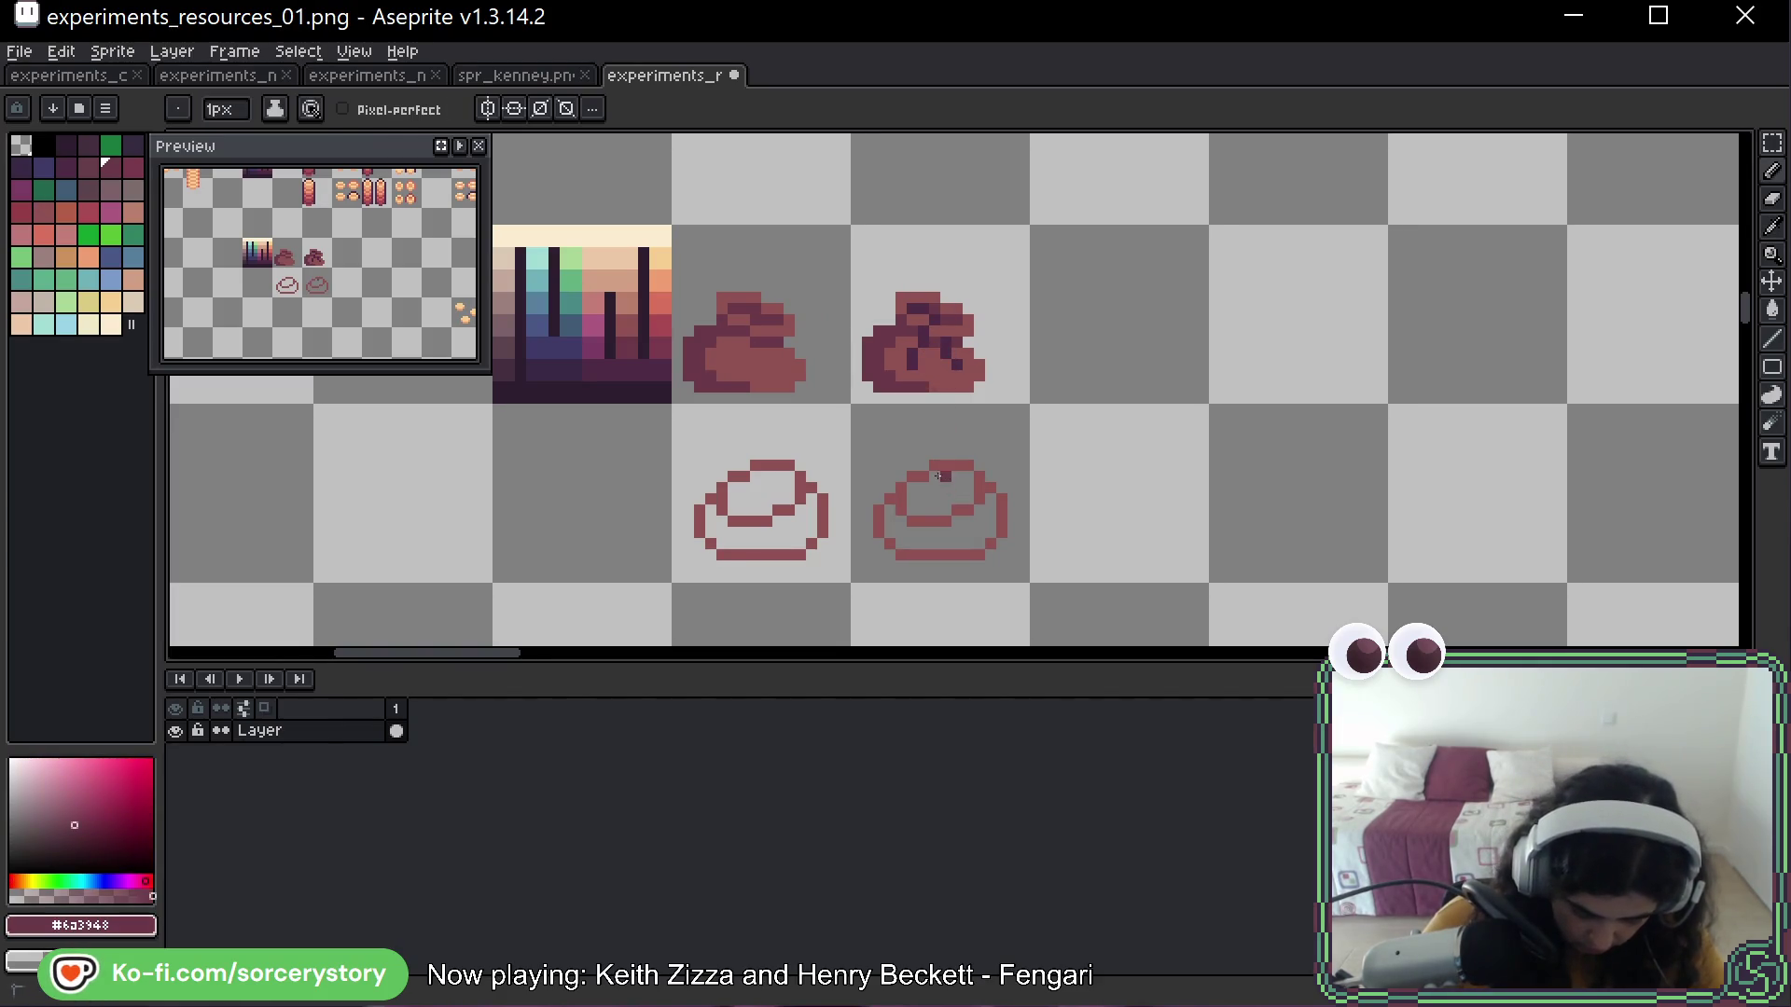
mouse_move(938, 476)
mouse_down()
mouse_move(970, 477)
mouse_move(955, 499)
mouse_up()
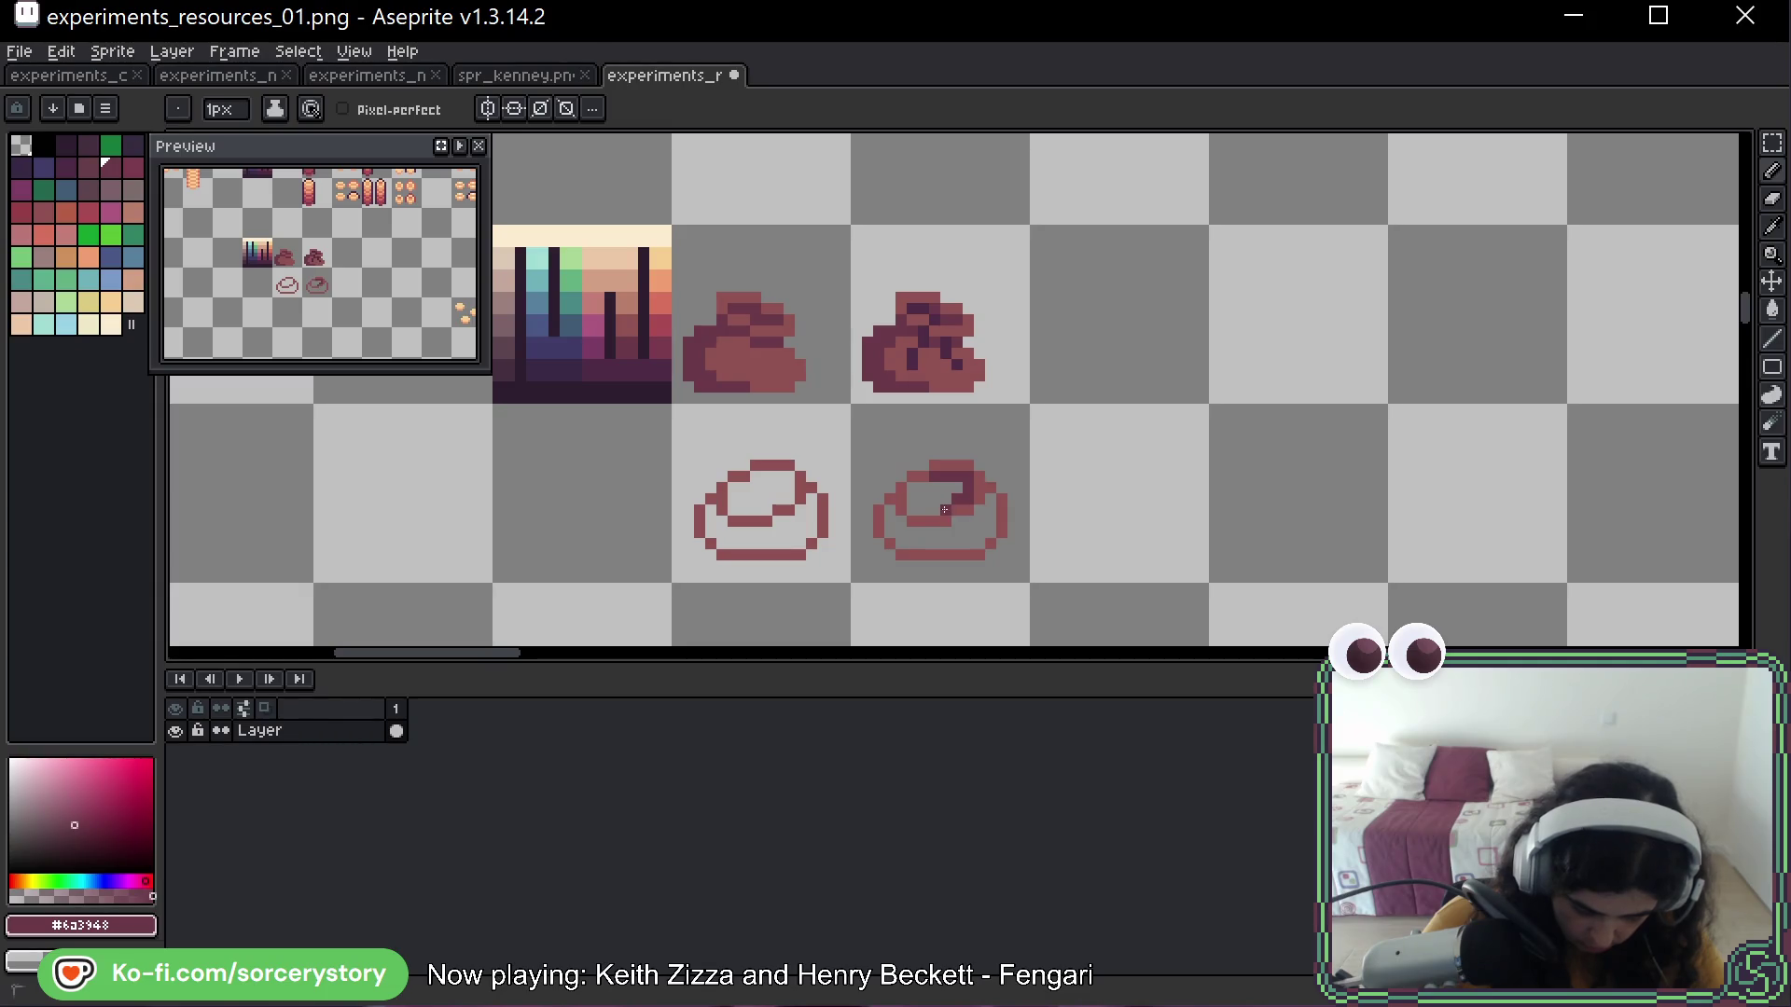
key(ctrl+z)
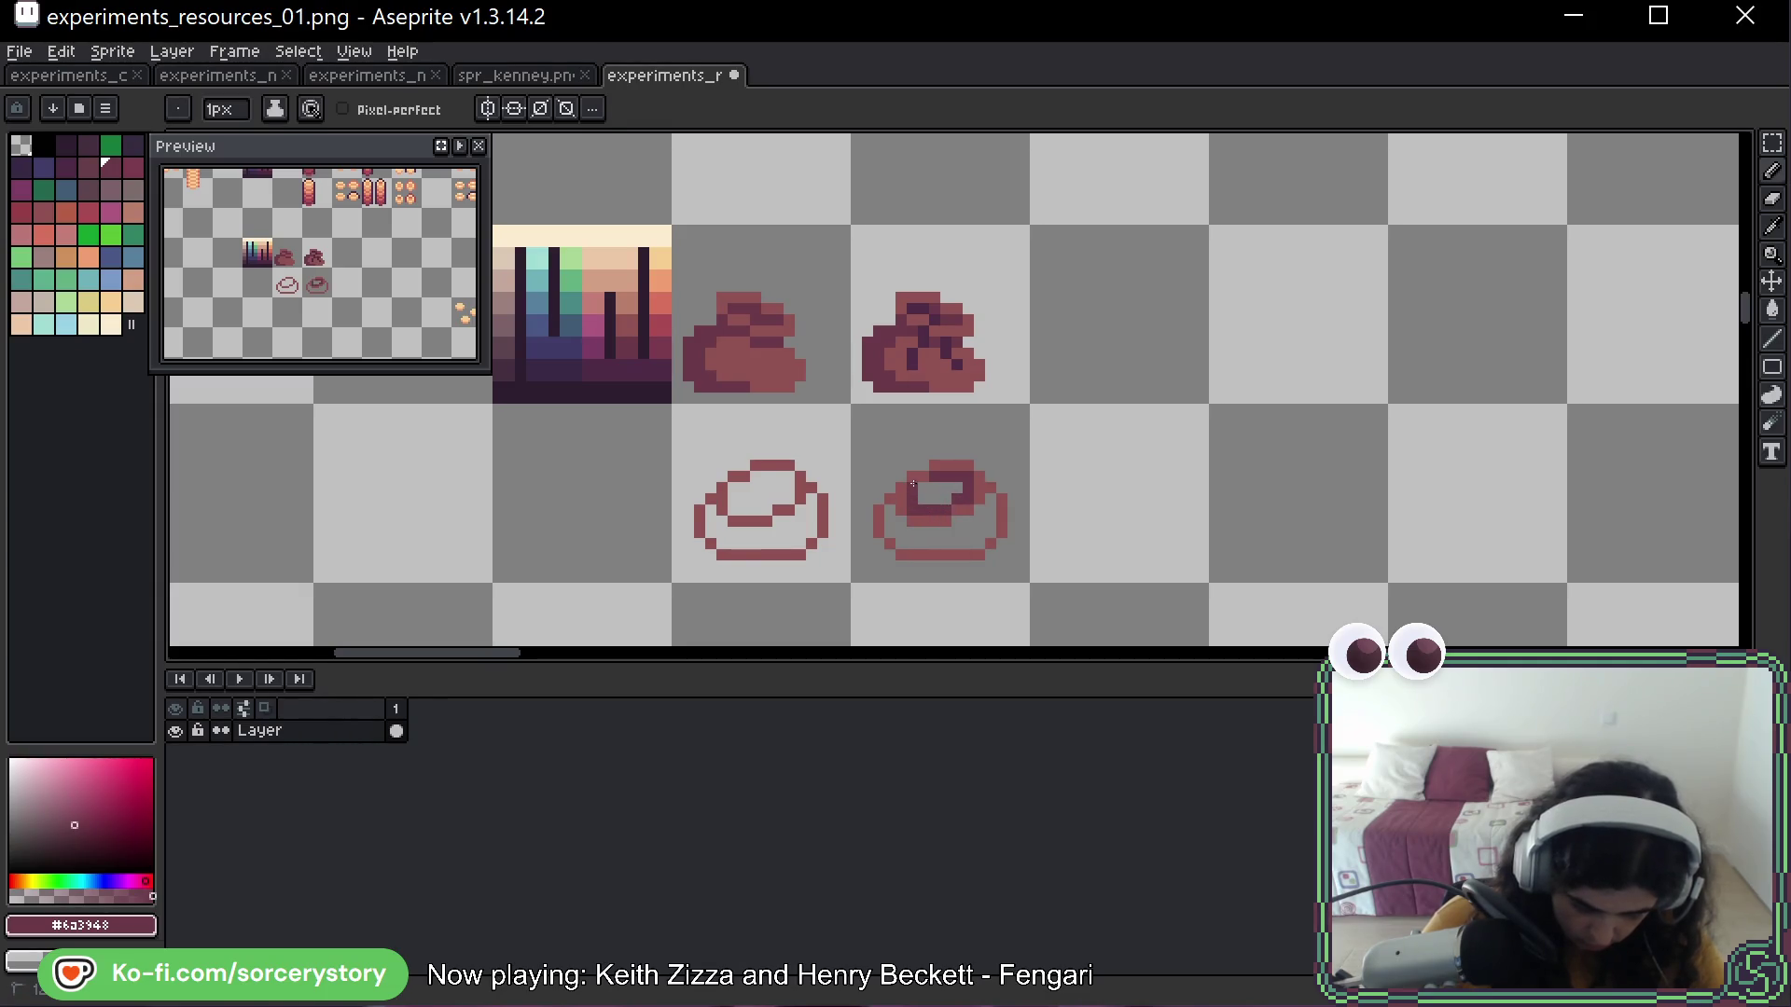
alt+click(927, 354)
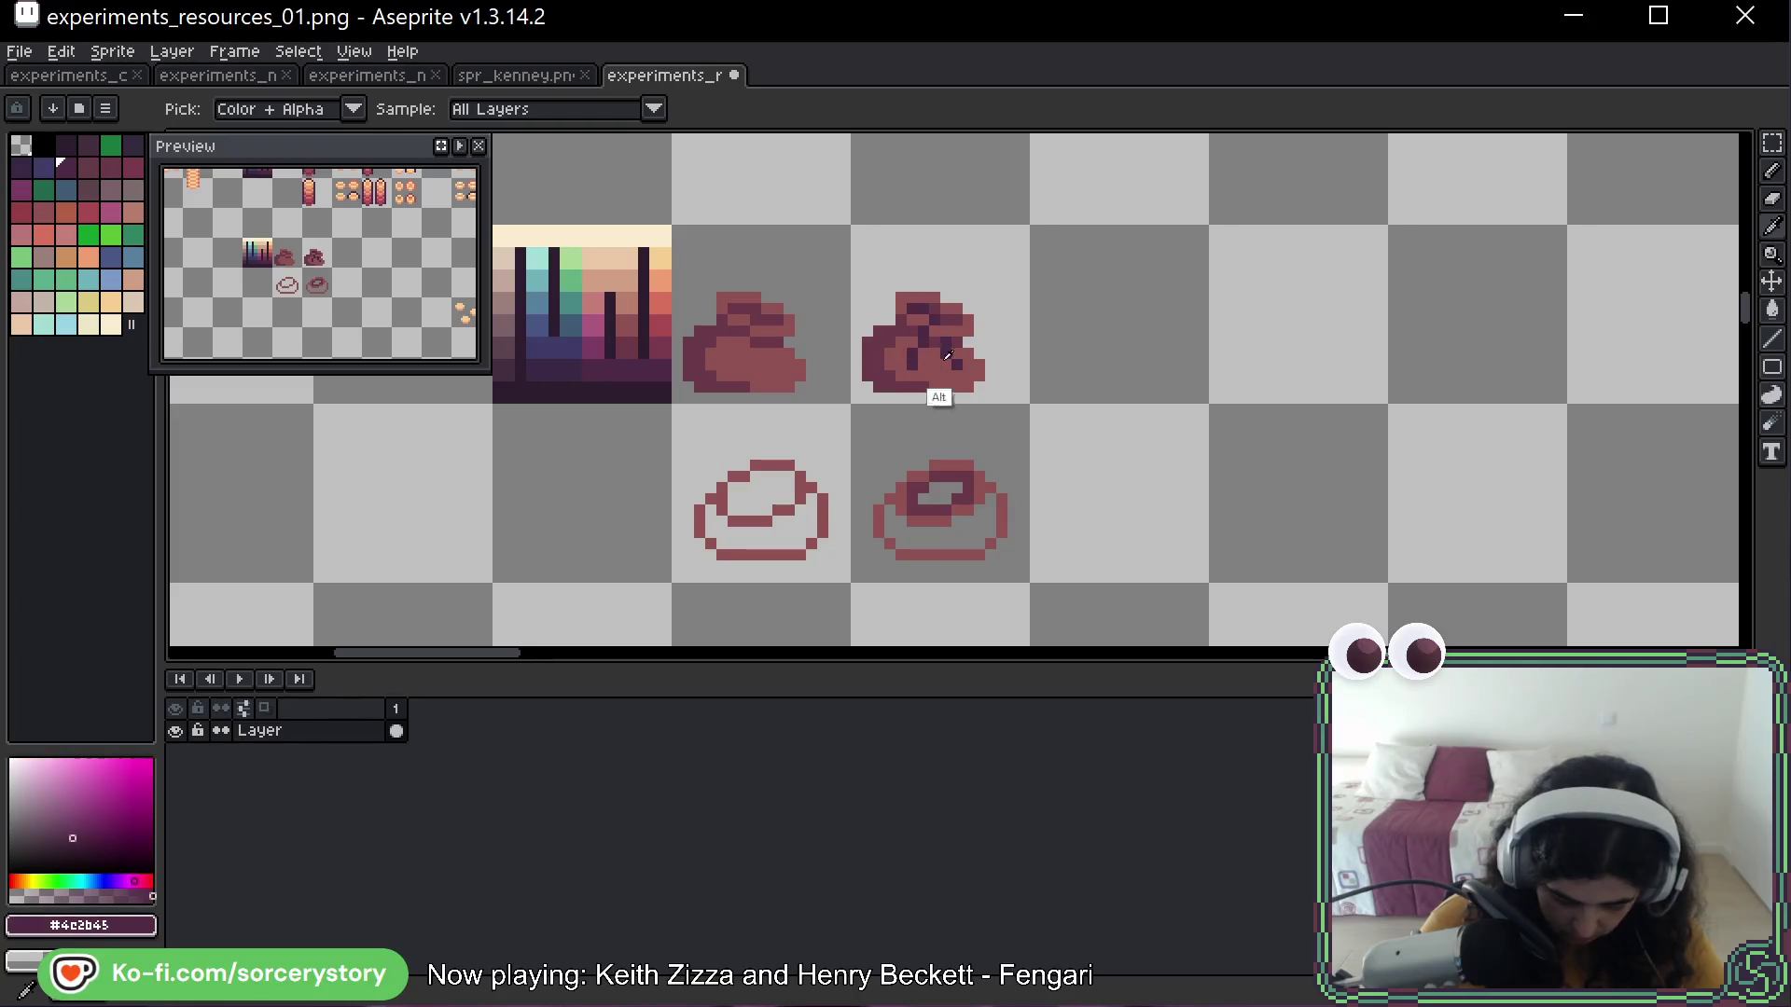
drag(966, 474, 946, 493)
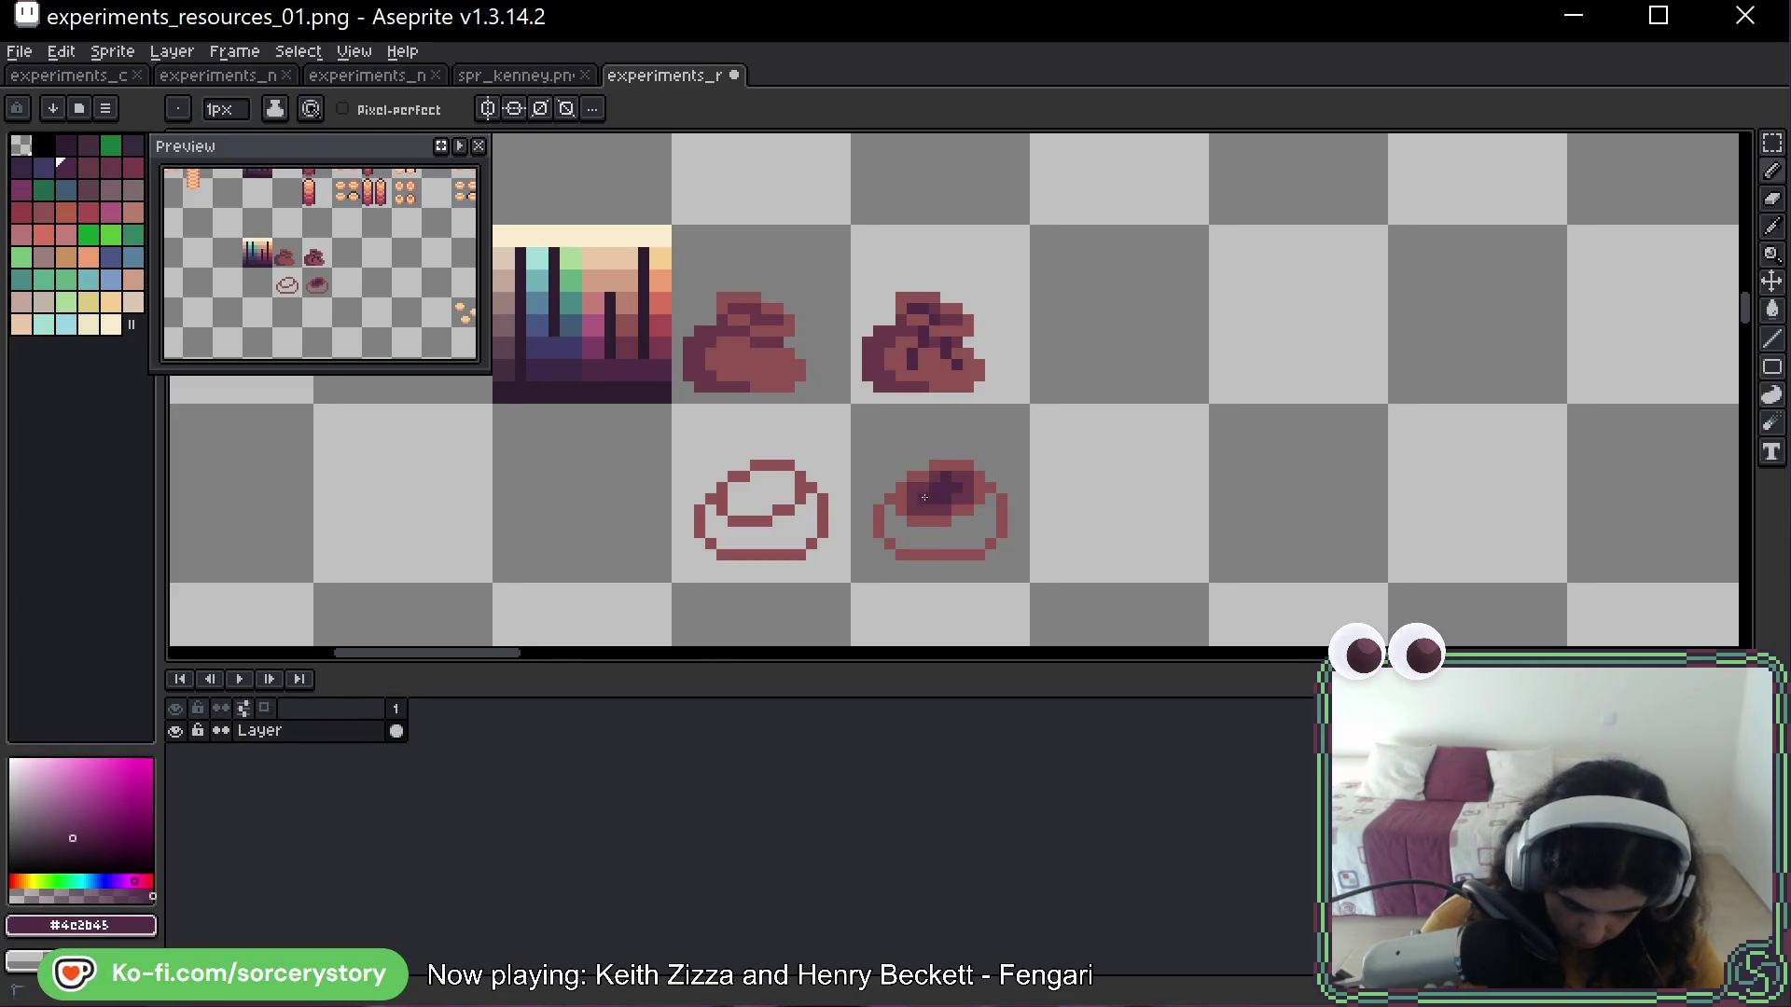
key(ctrl+z)
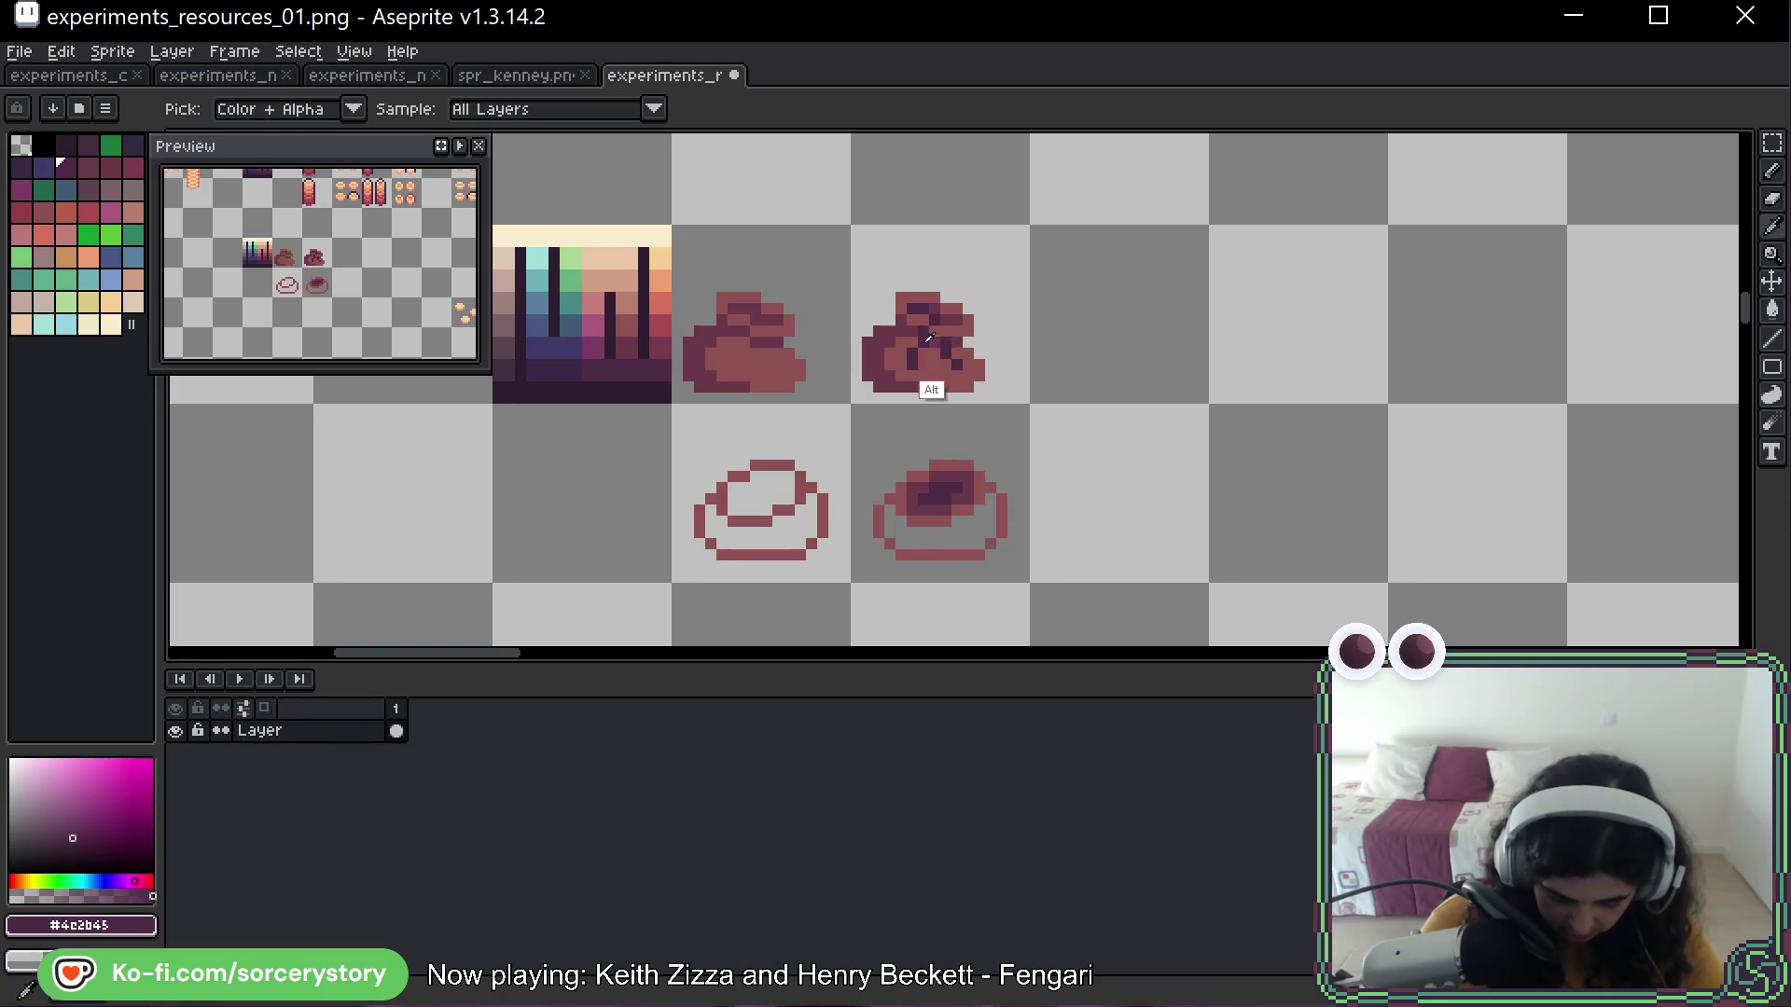
Fill the sack's bottom band with base red #8F5252
alt+click(887, 376)
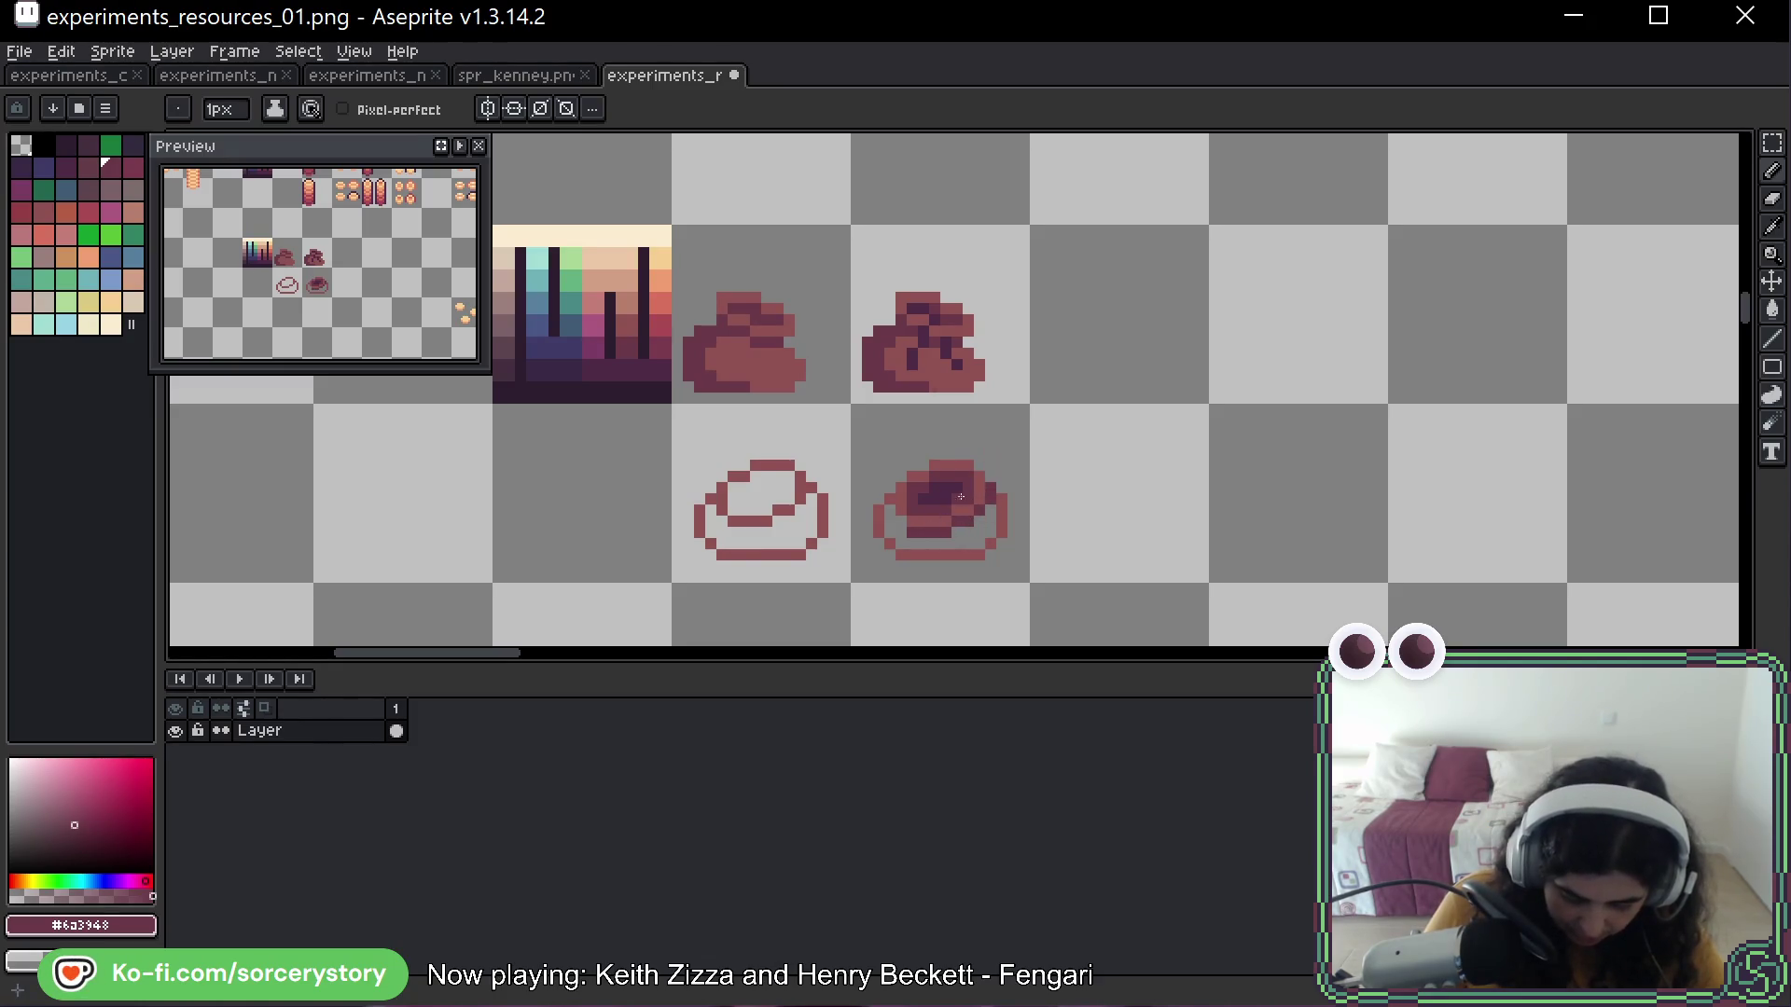
alt+click(958, 495)
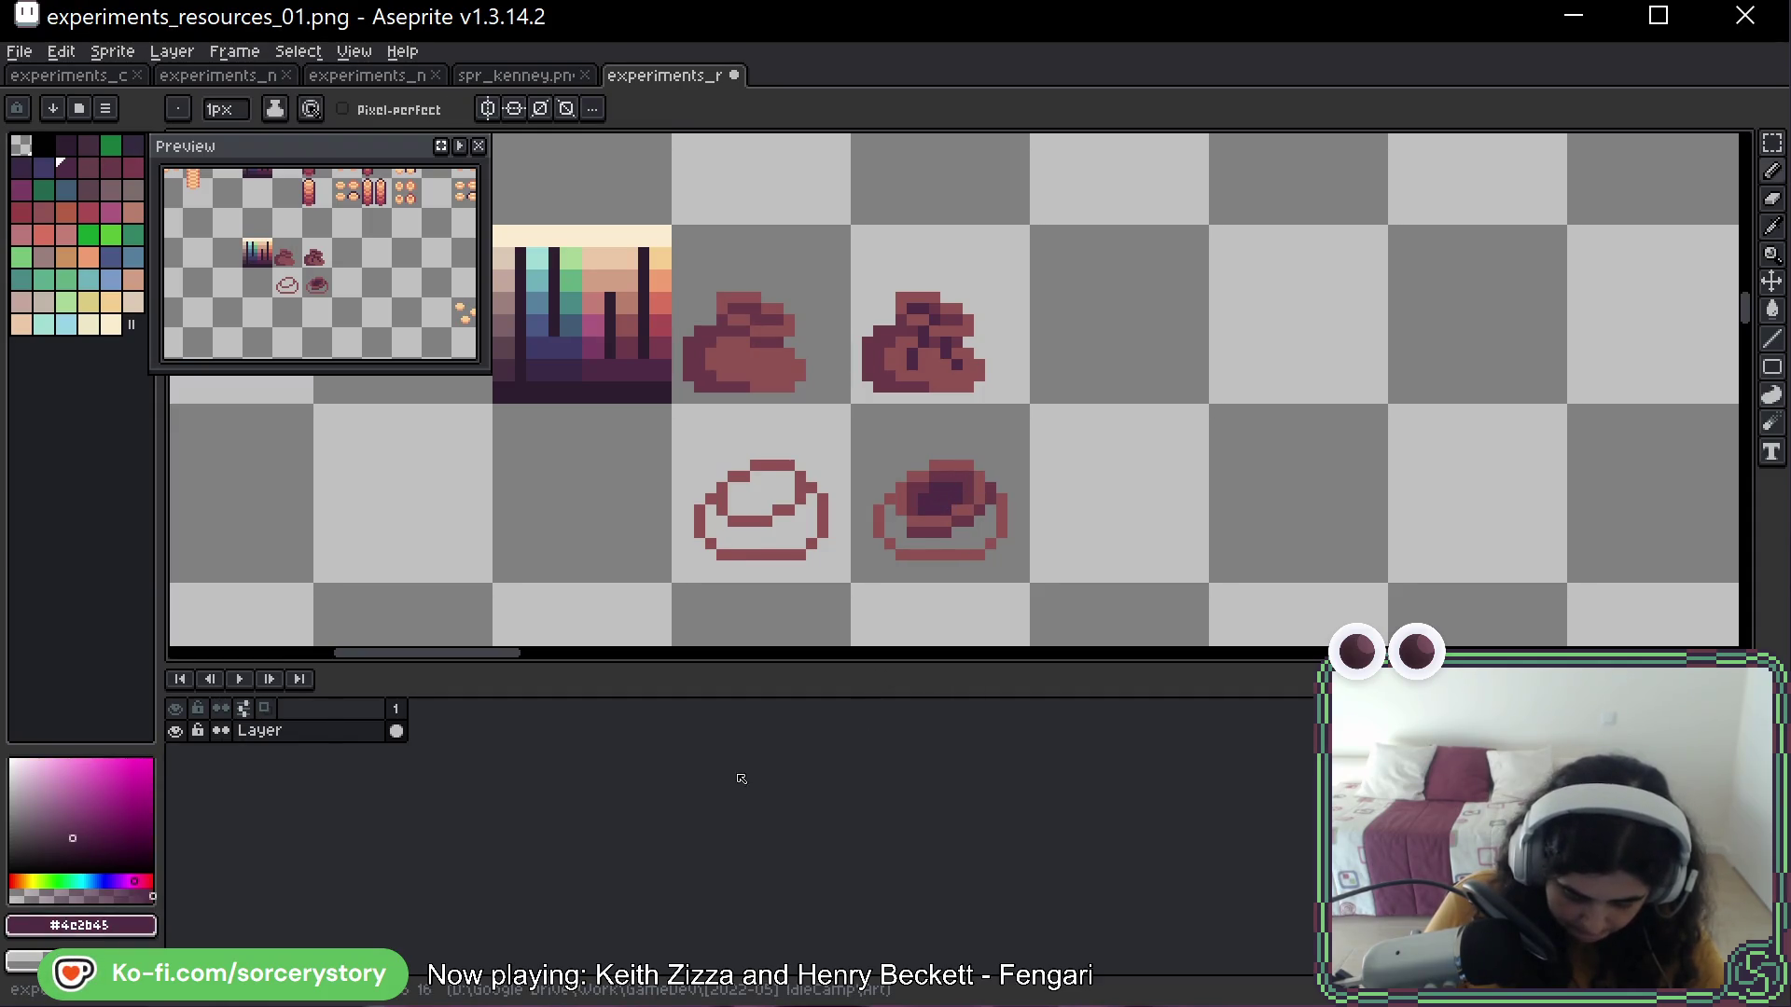
alt+click(919, 519)
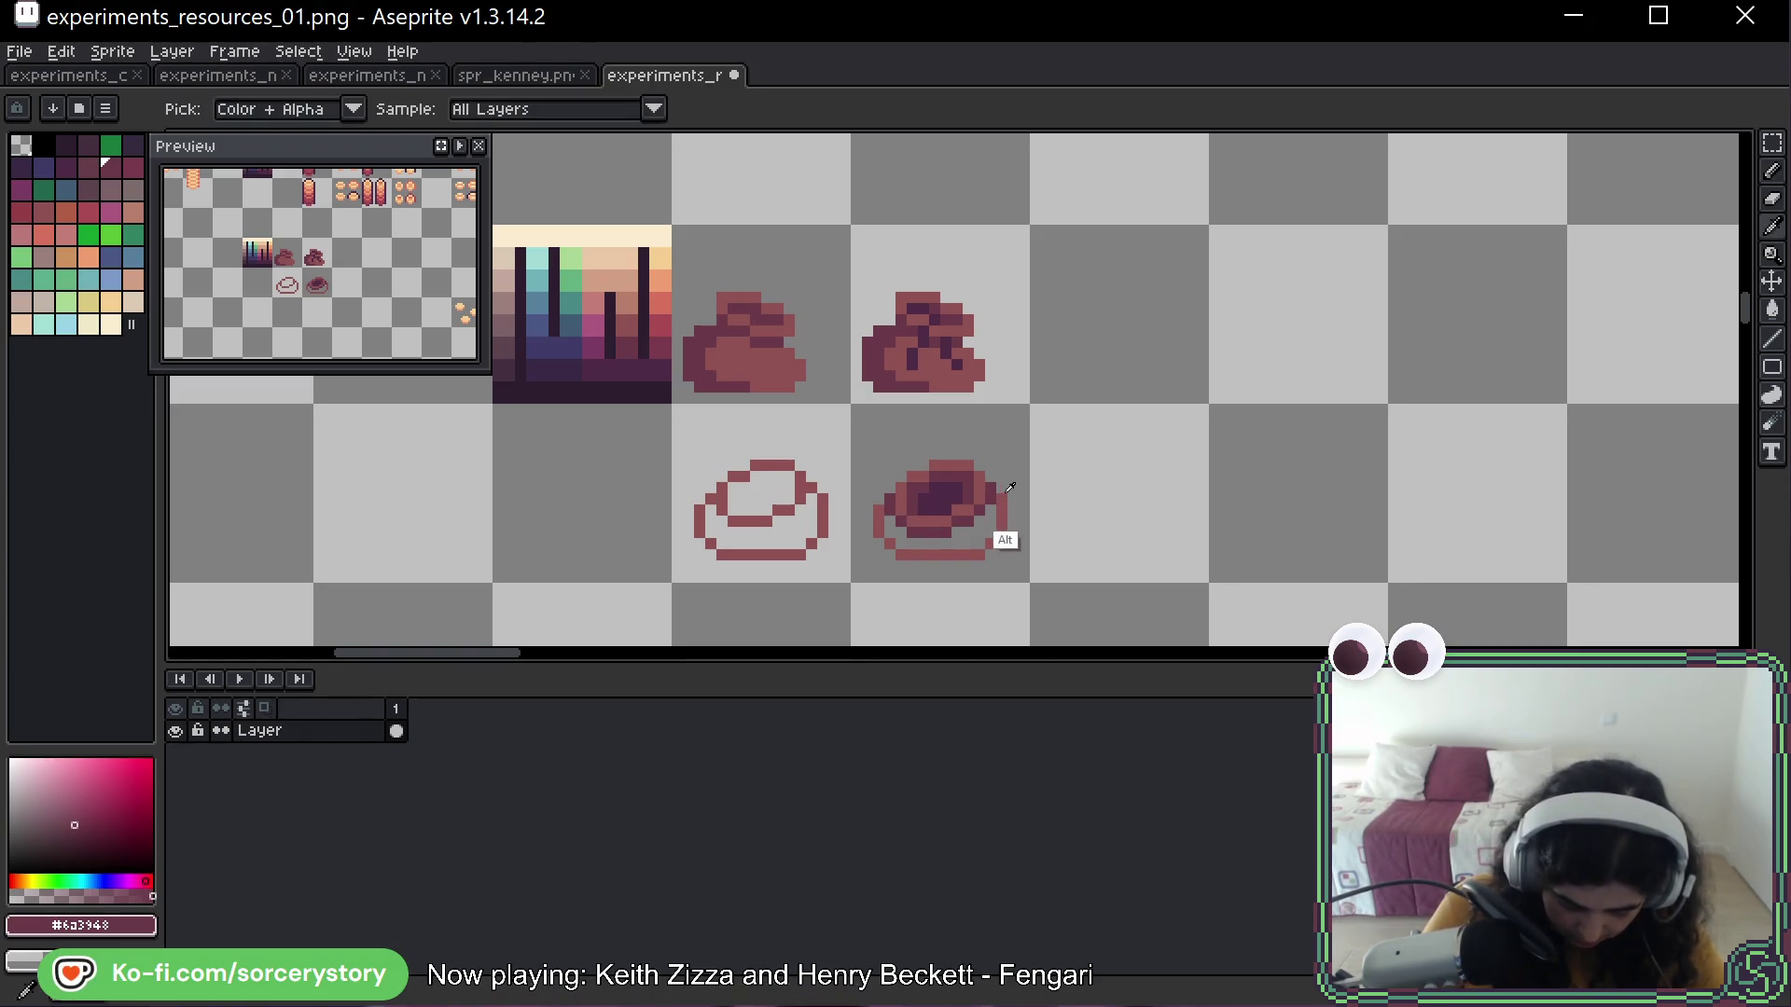
alt+click(992, 508)
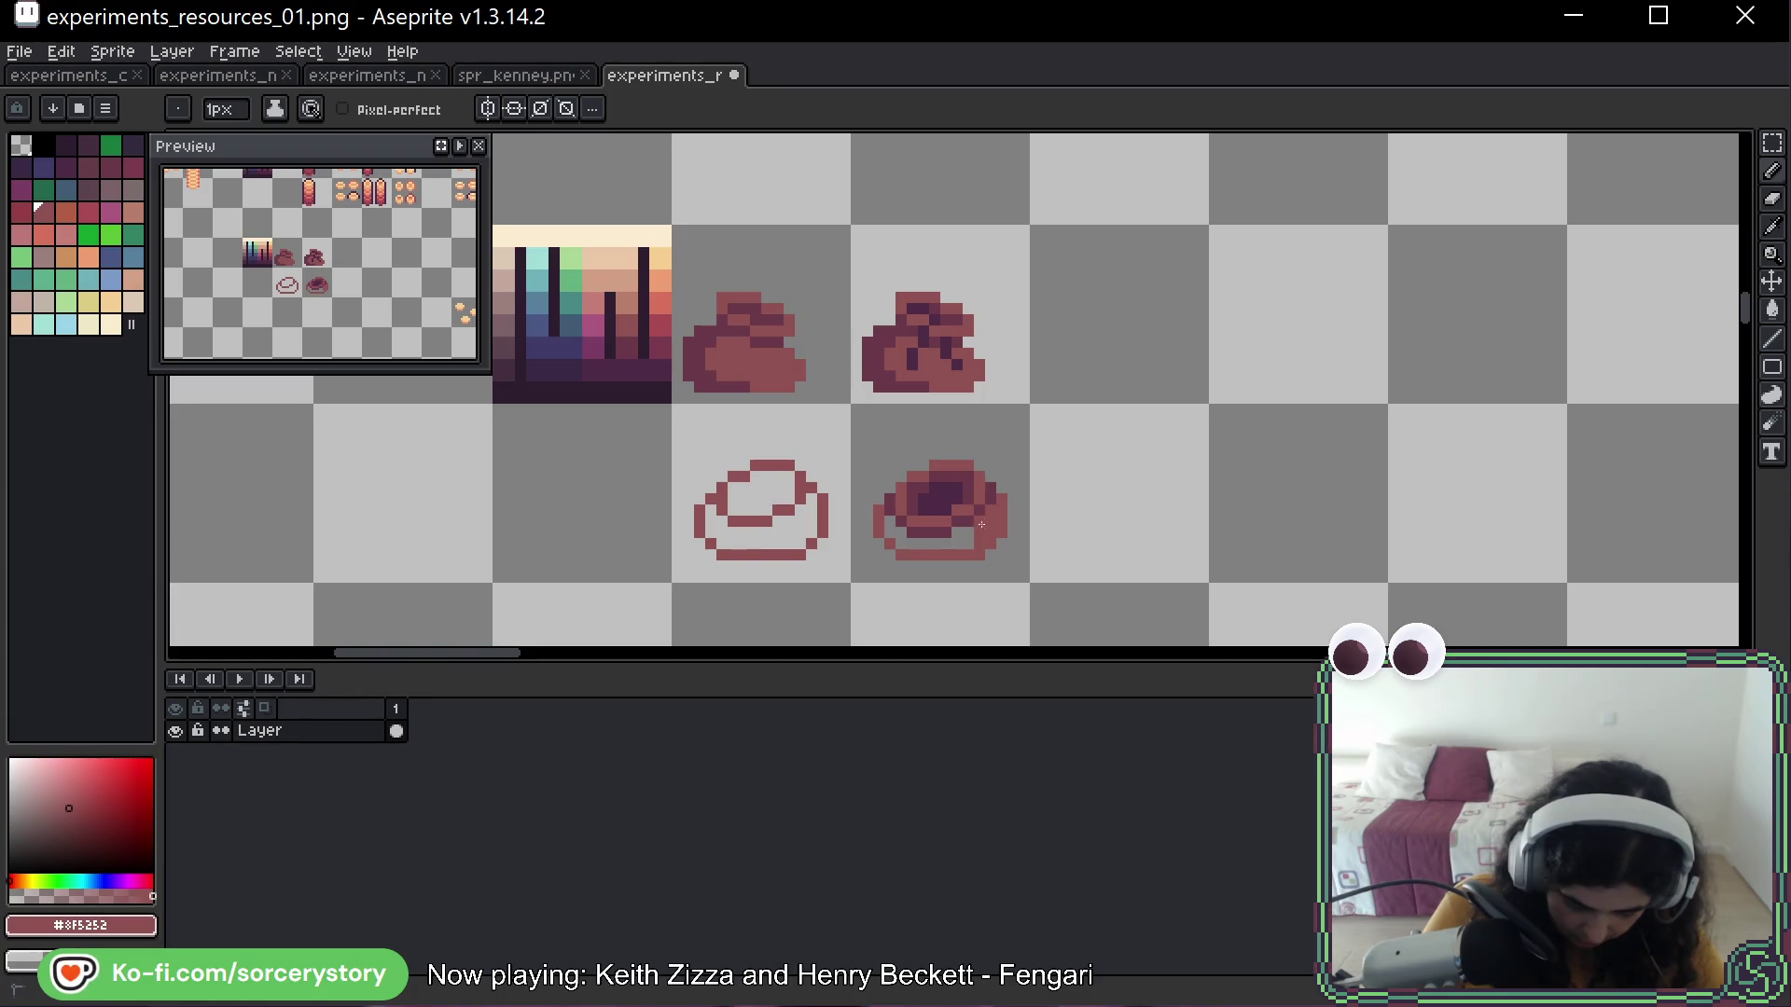
mouse_move(981, 524)
mouse_down()
mouse_move(956, 548)
mouse_move(911, 543)
mouse_up()
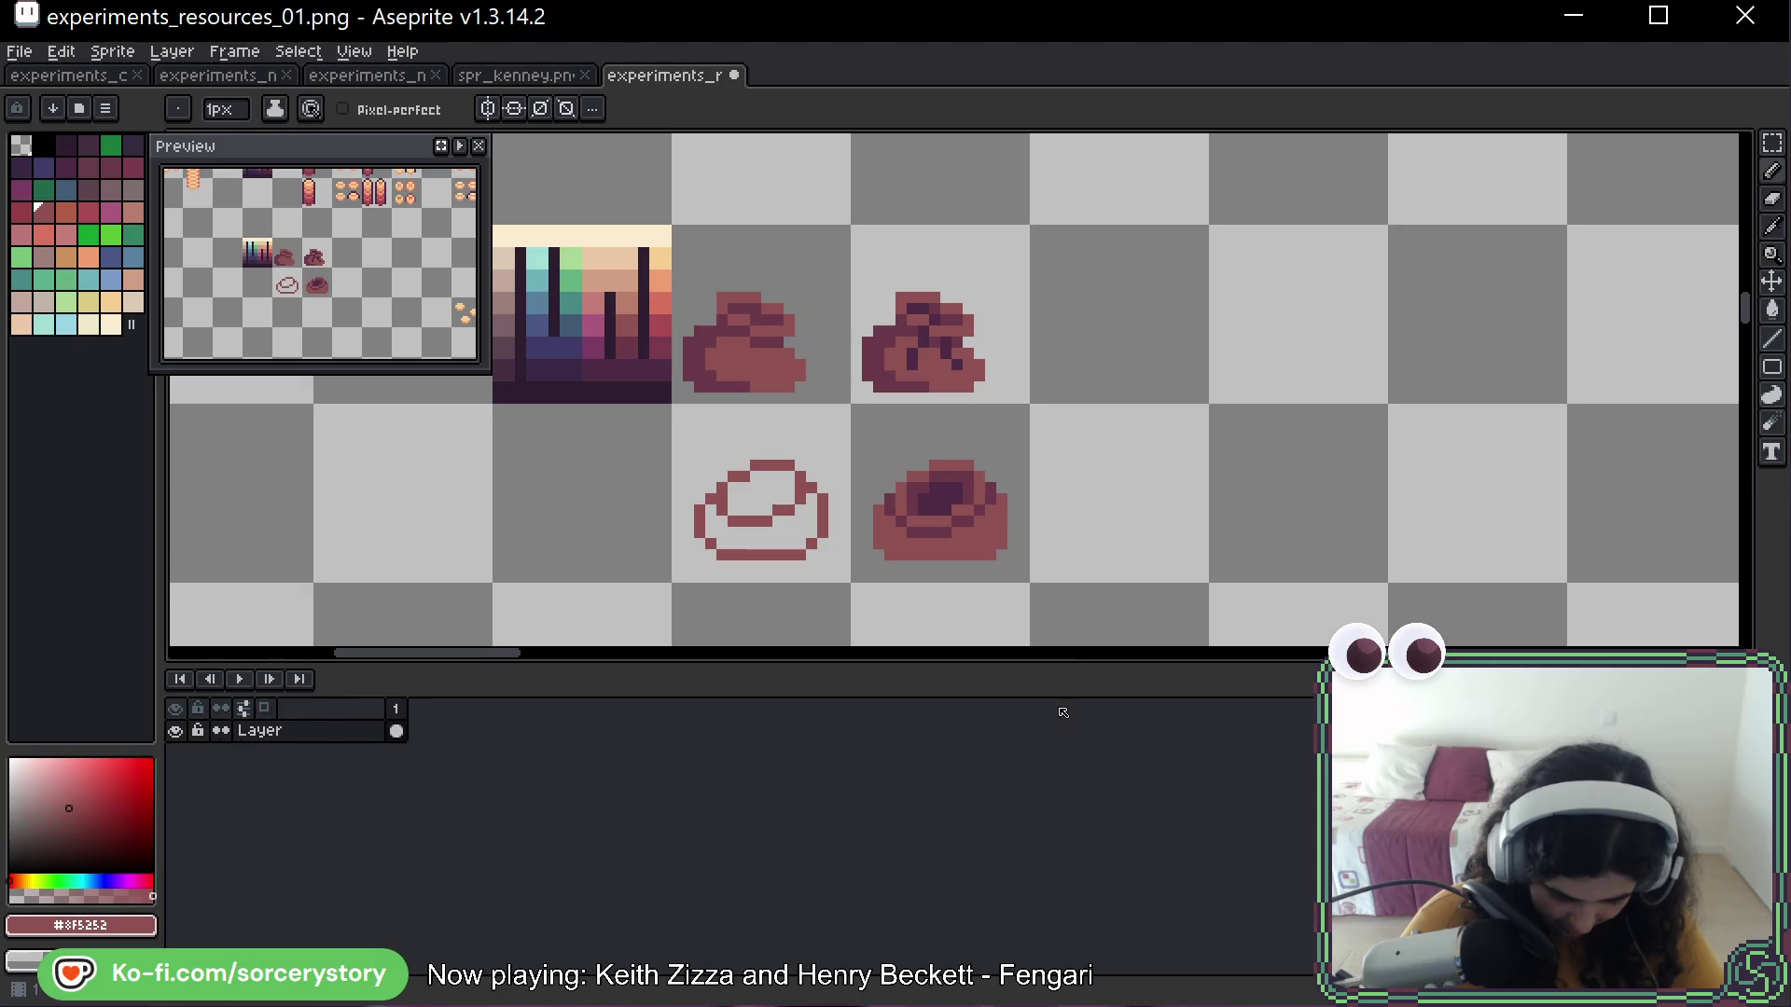
Touch up the sack's right edge and bottom with base red and mid plum #6A3948 pixels
click(1008, 496)
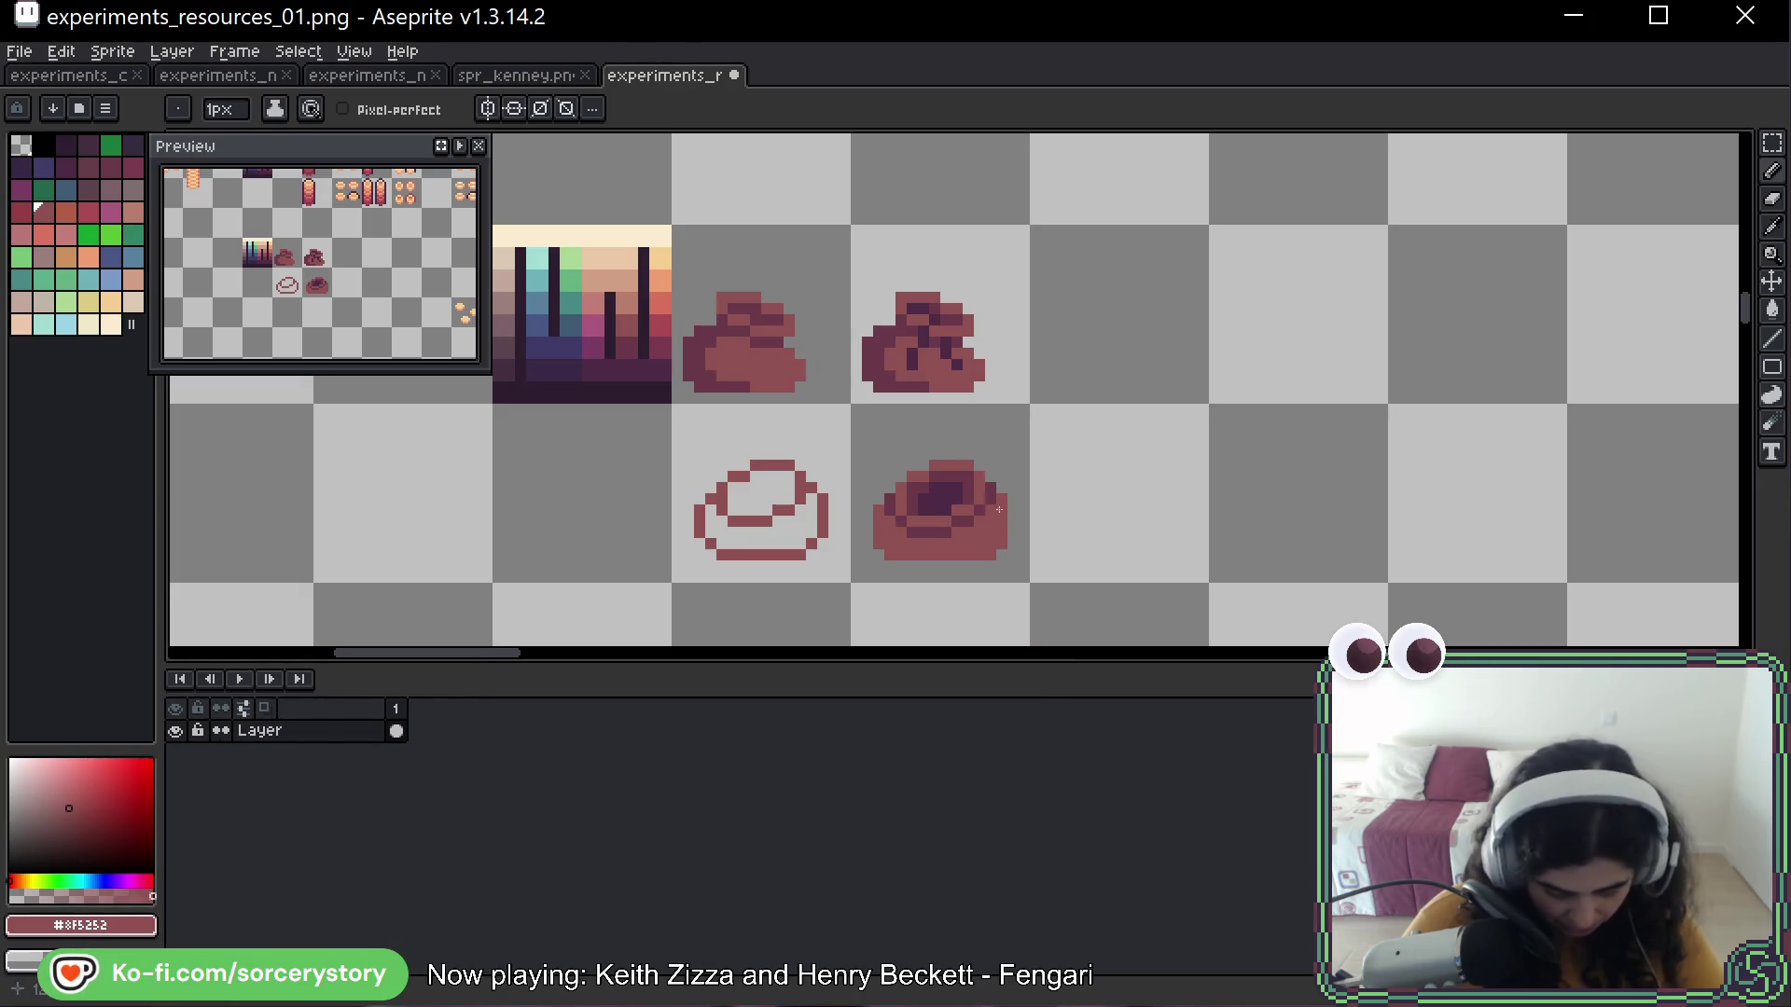
alt+click(1002, 508)
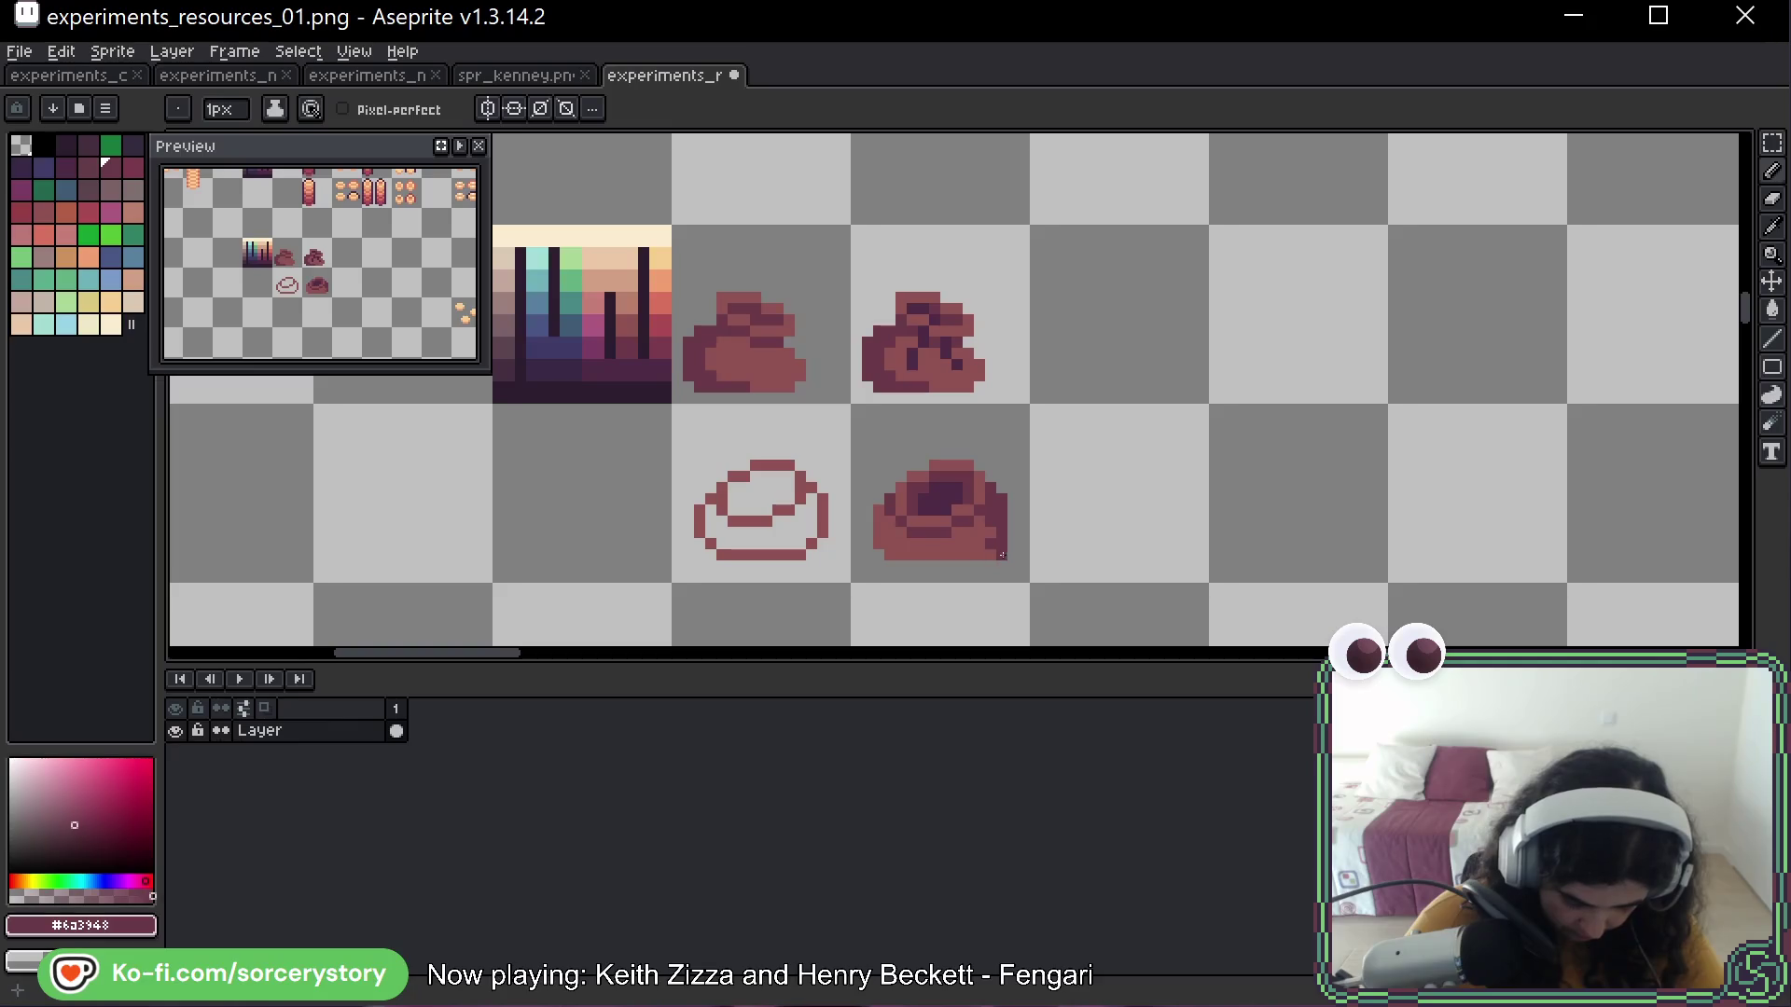
alt+click(1008, 531)
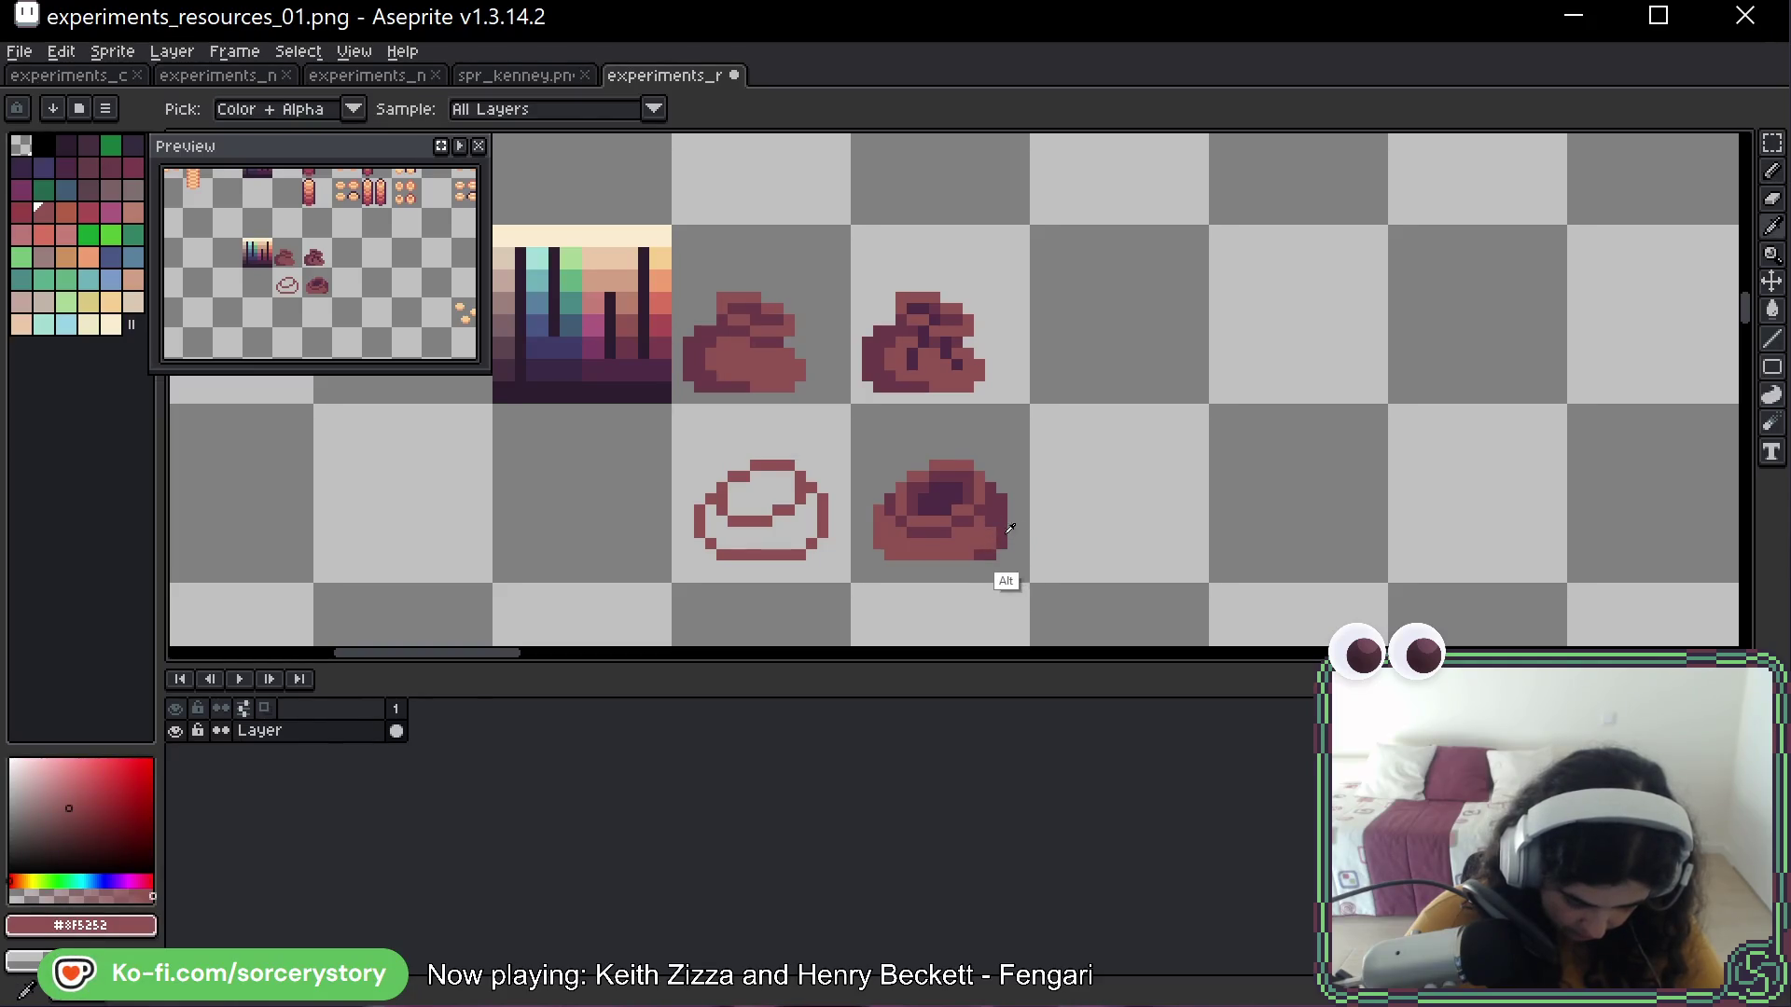
alt+click(964, 536)
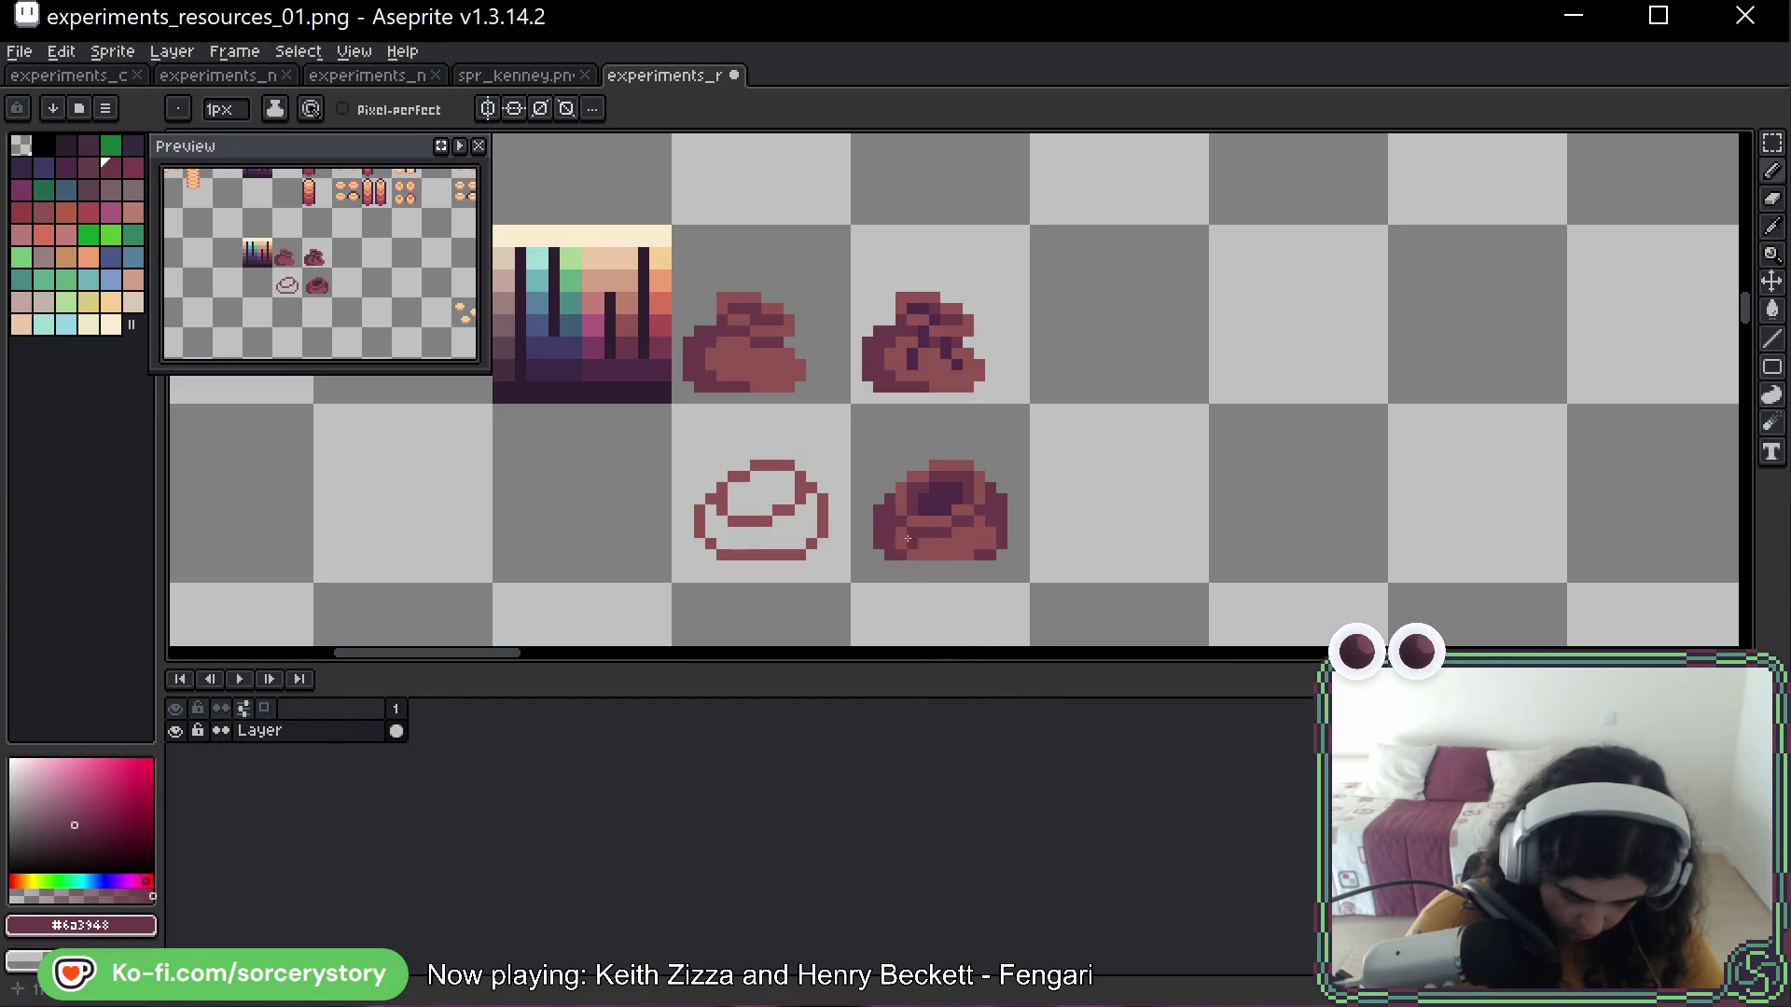
alt+click(891, 535)
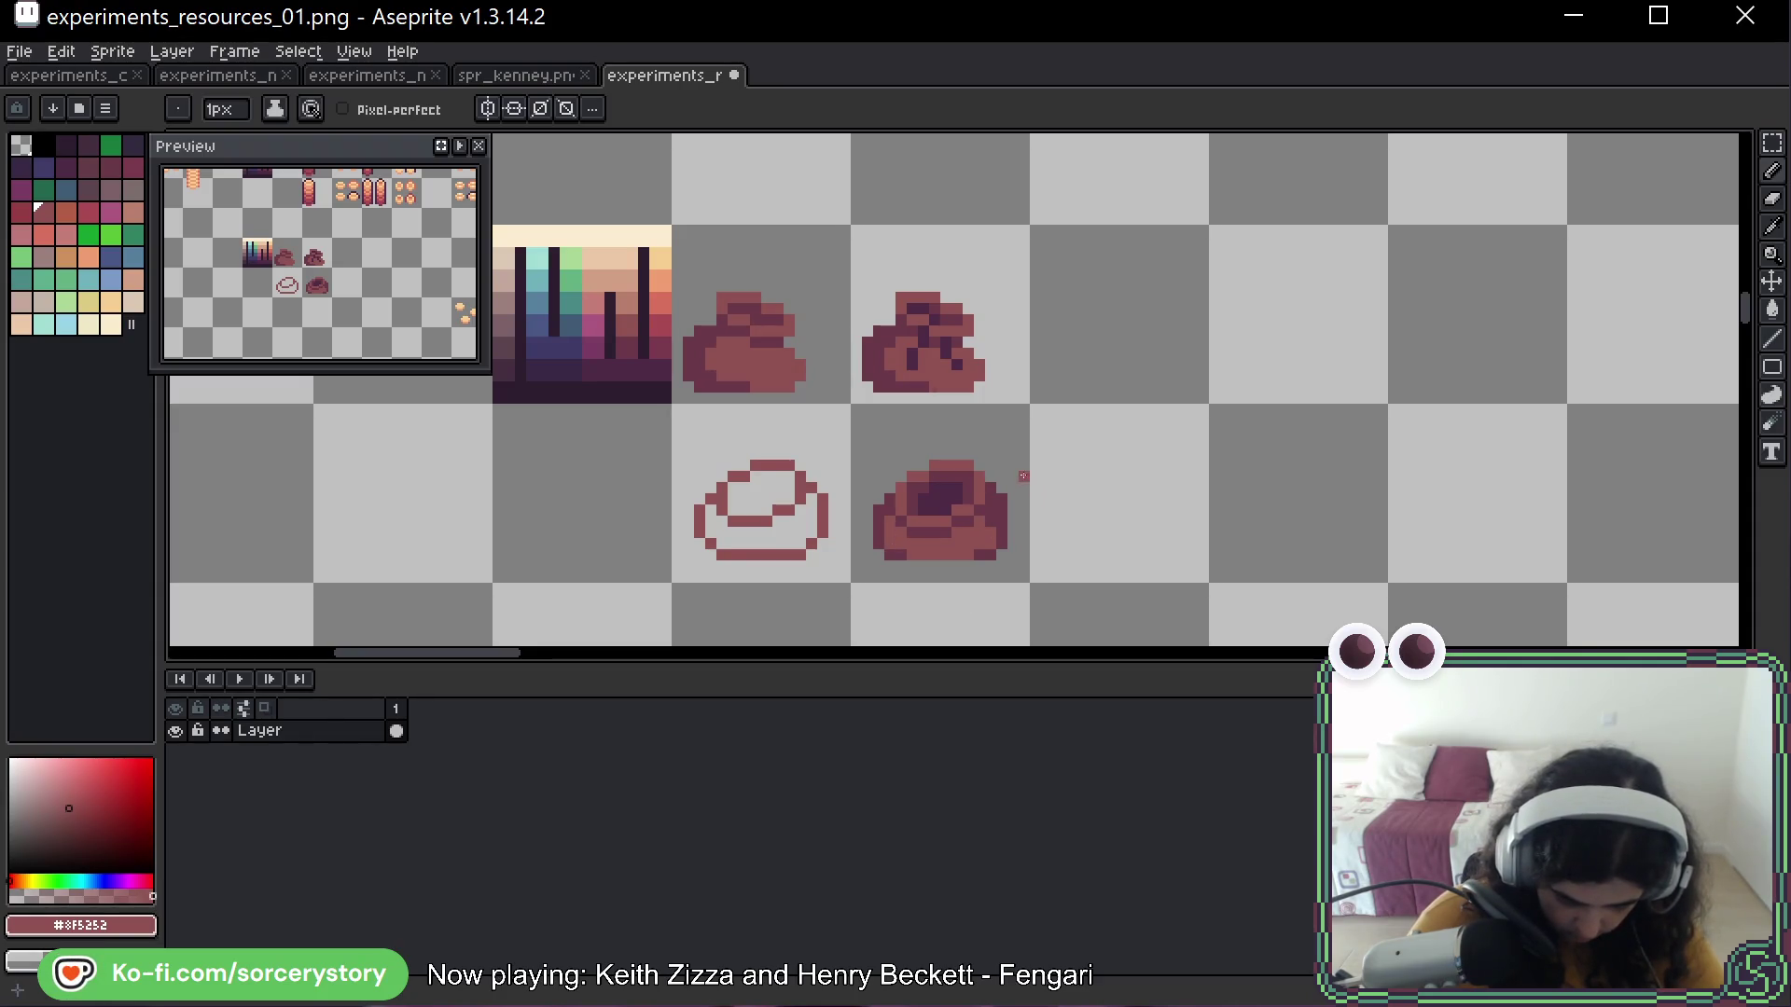
key(ctrl+z)
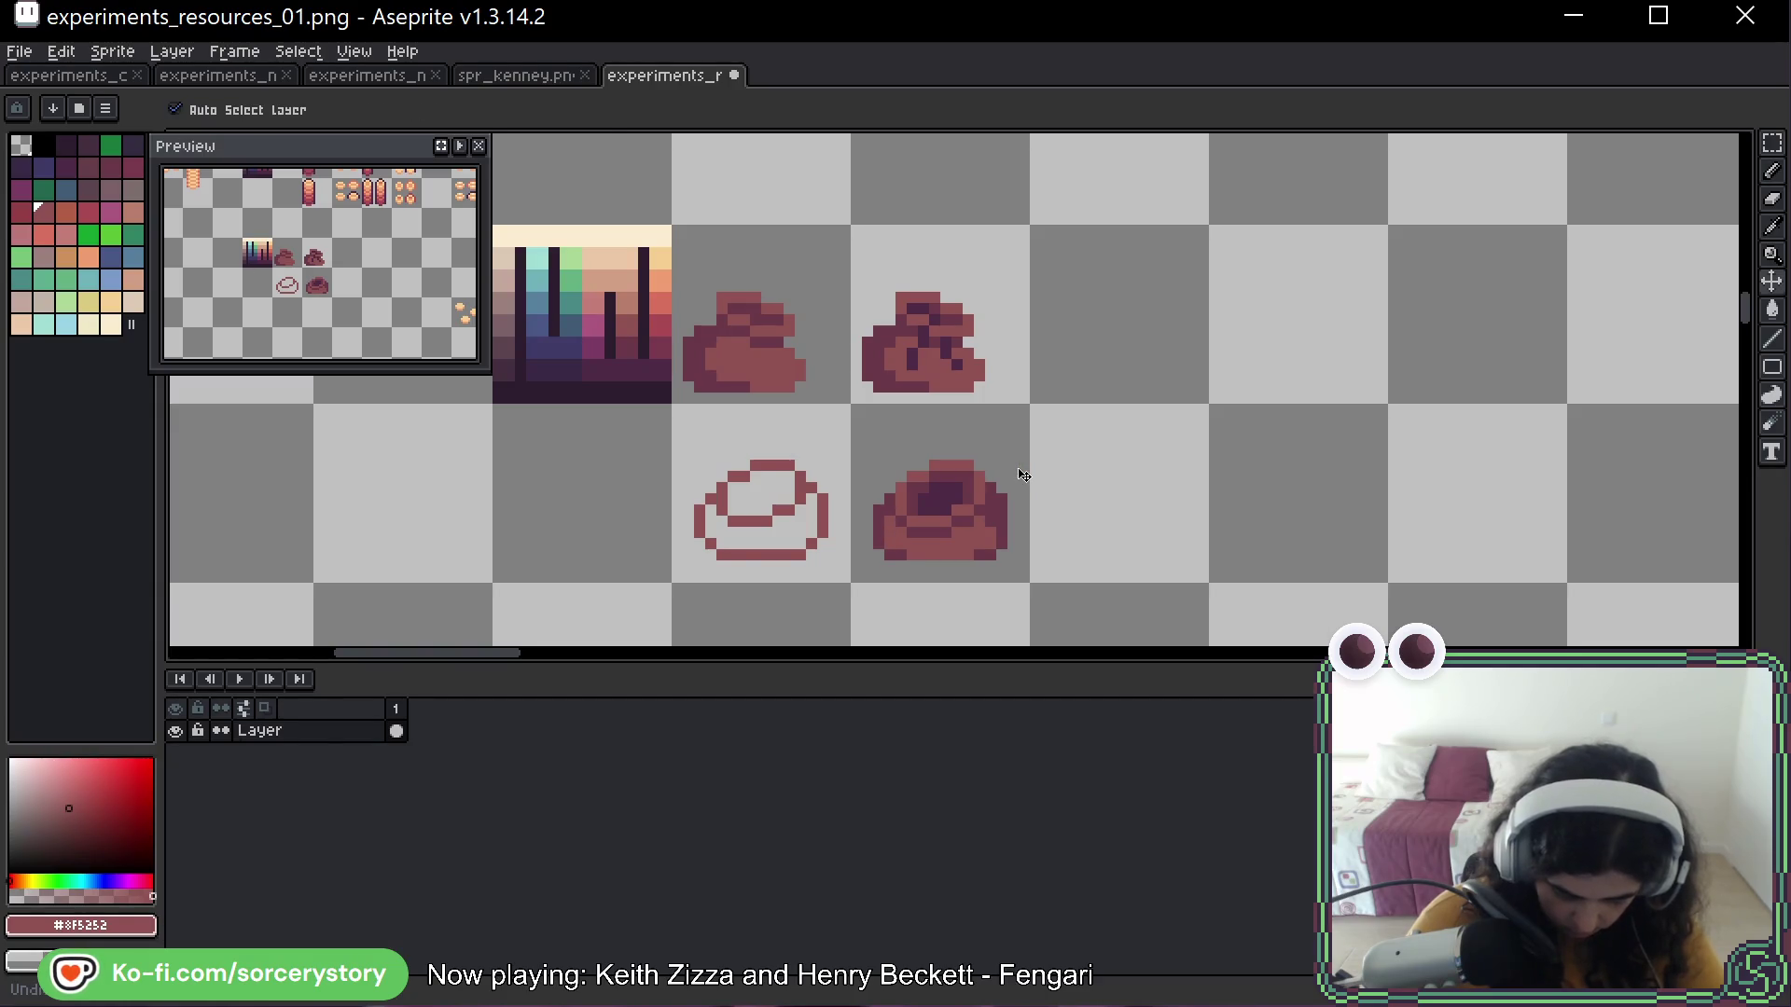
alt+click(888, 541)
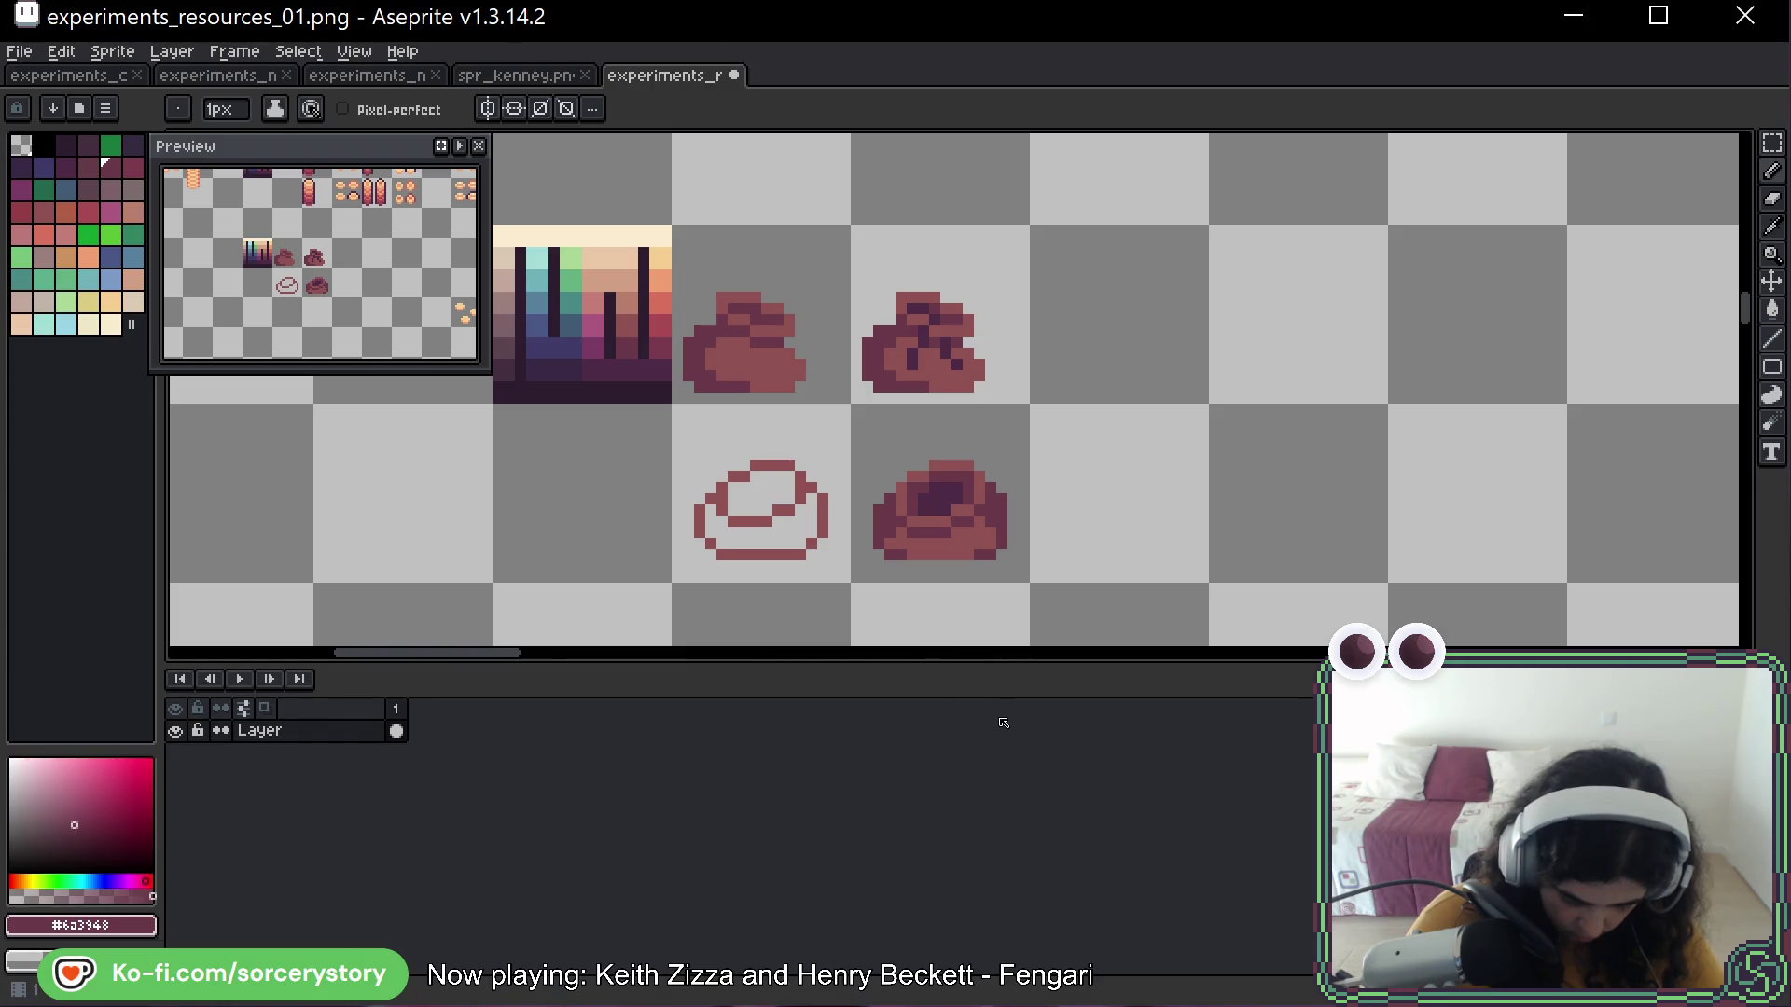
alt+click(936, 550)
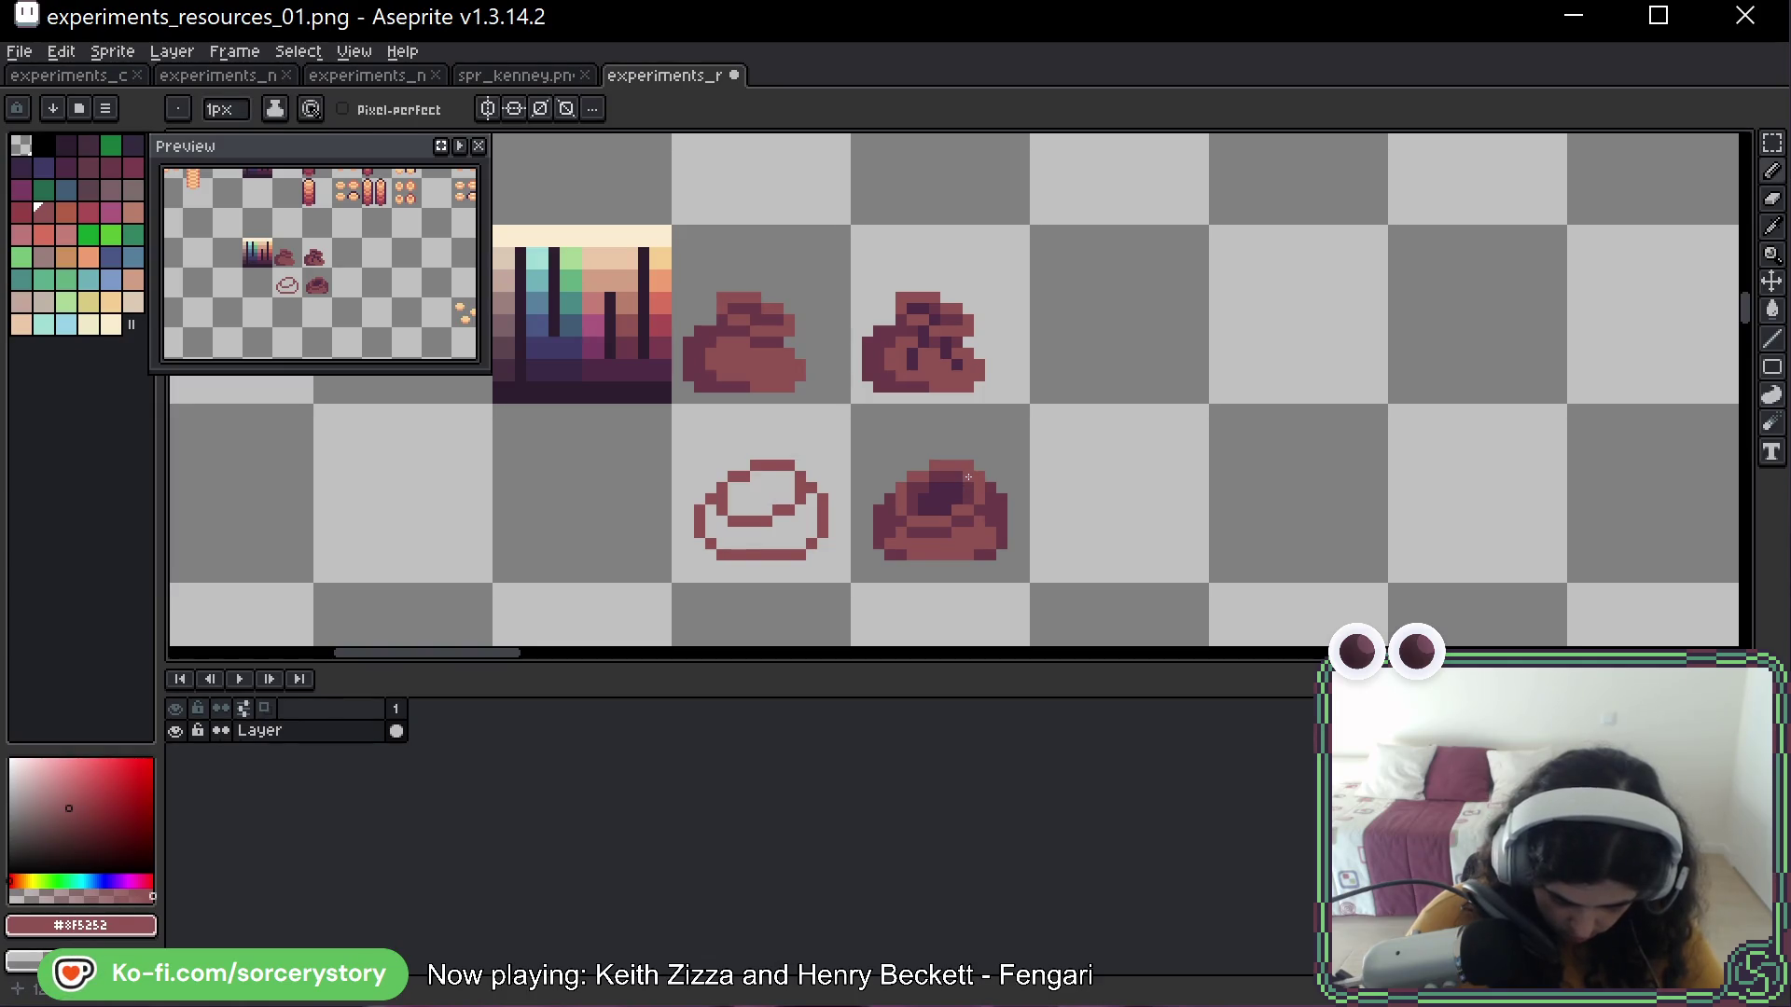
alt+click(891, 538)
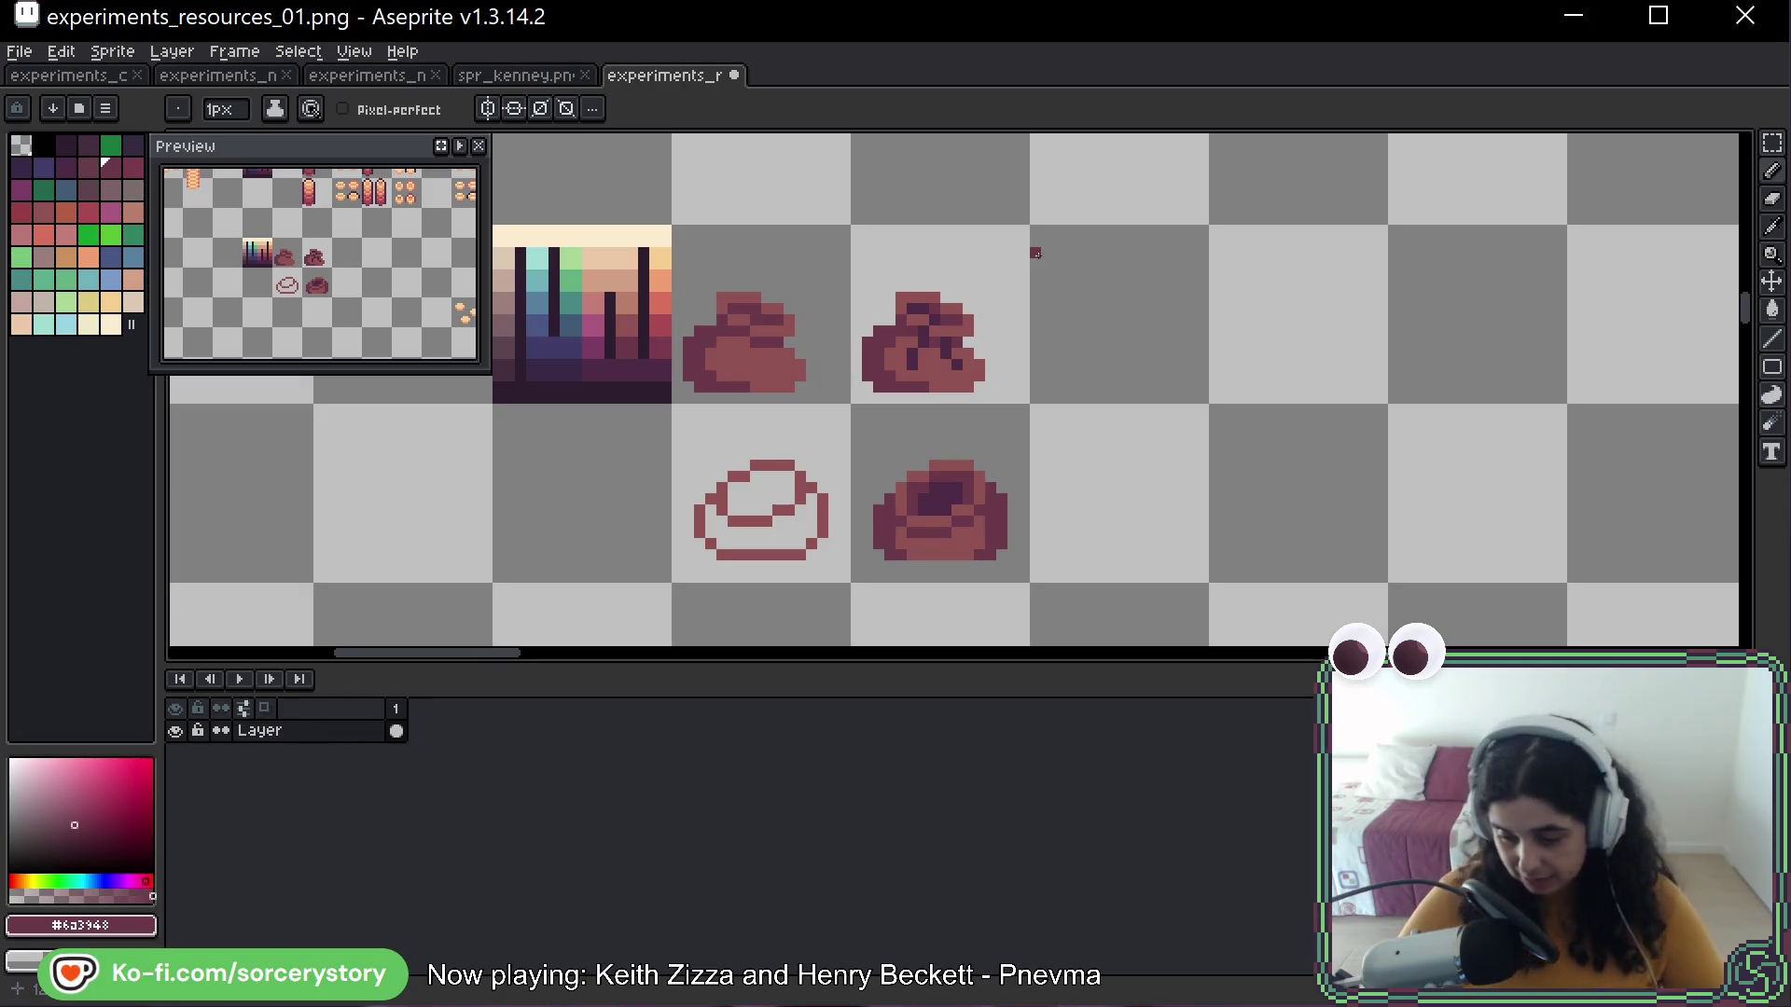
Duplicate the shaded sack into the next cell to the right
key(space)
drag(1104, 476, 1006, 432)
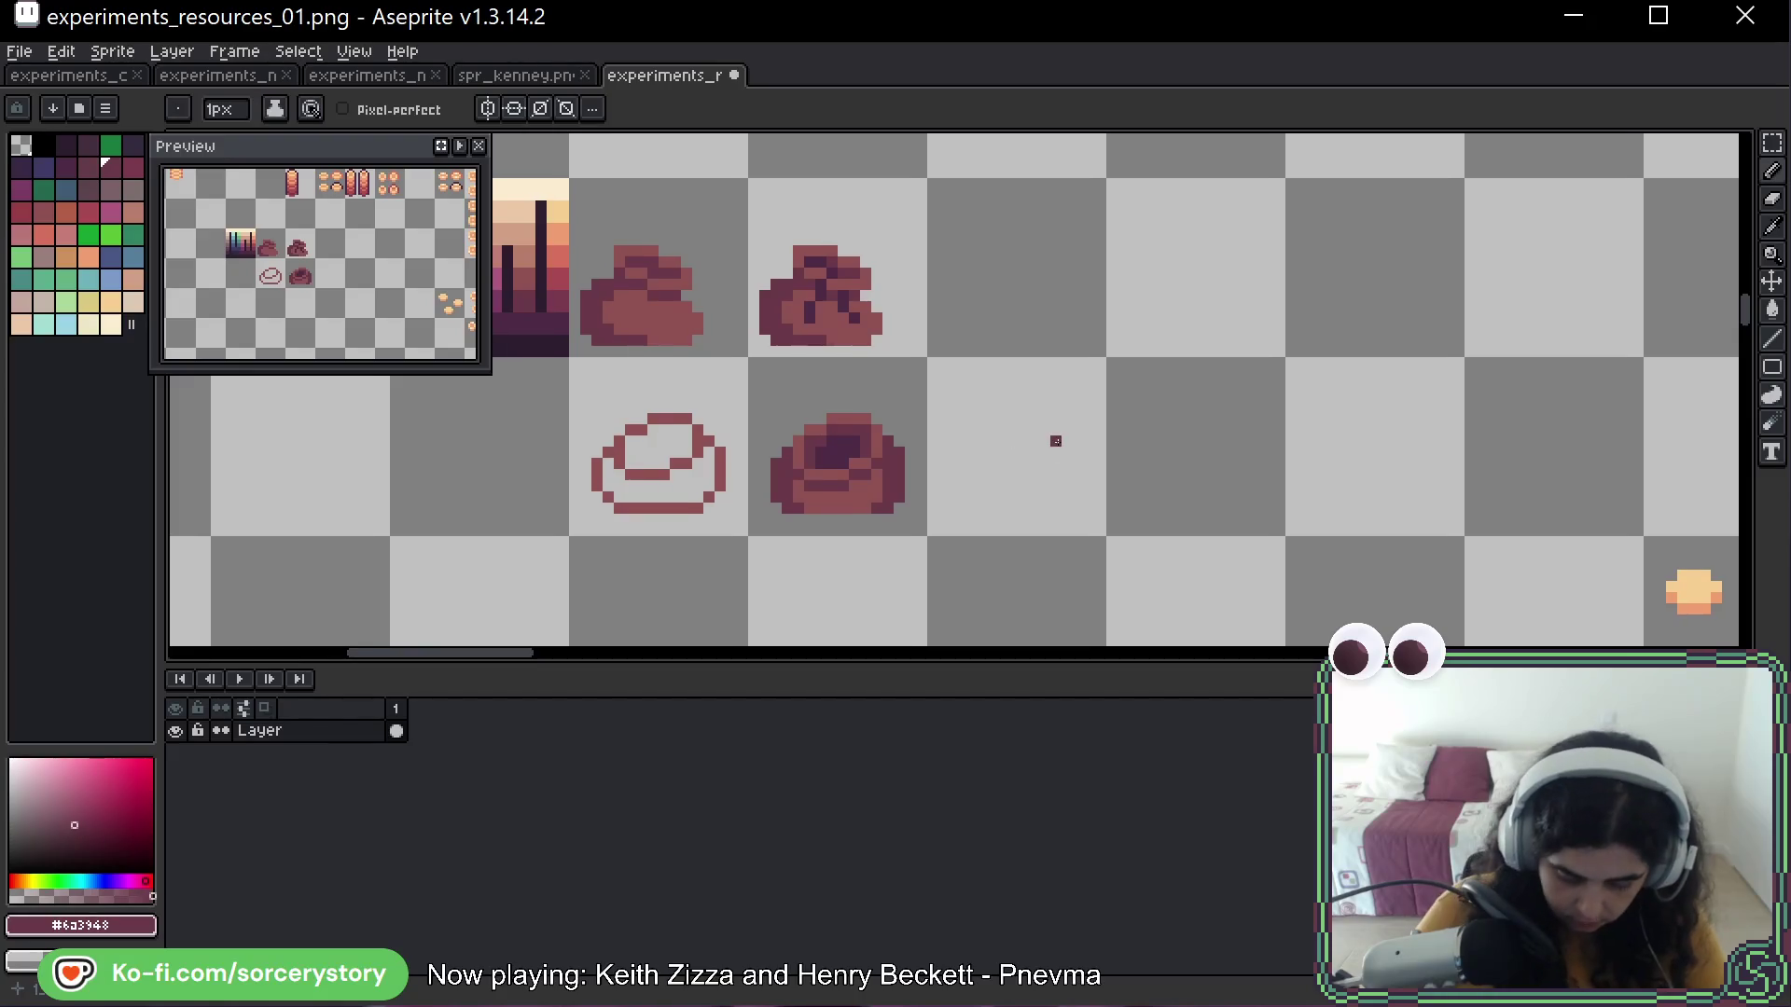
key(m)
mouse_move(756, 363)
mouse_down()
mouse_move(915, 512)
mouse_move(1058, 499)
mouse_up()
key(ctrl+d)
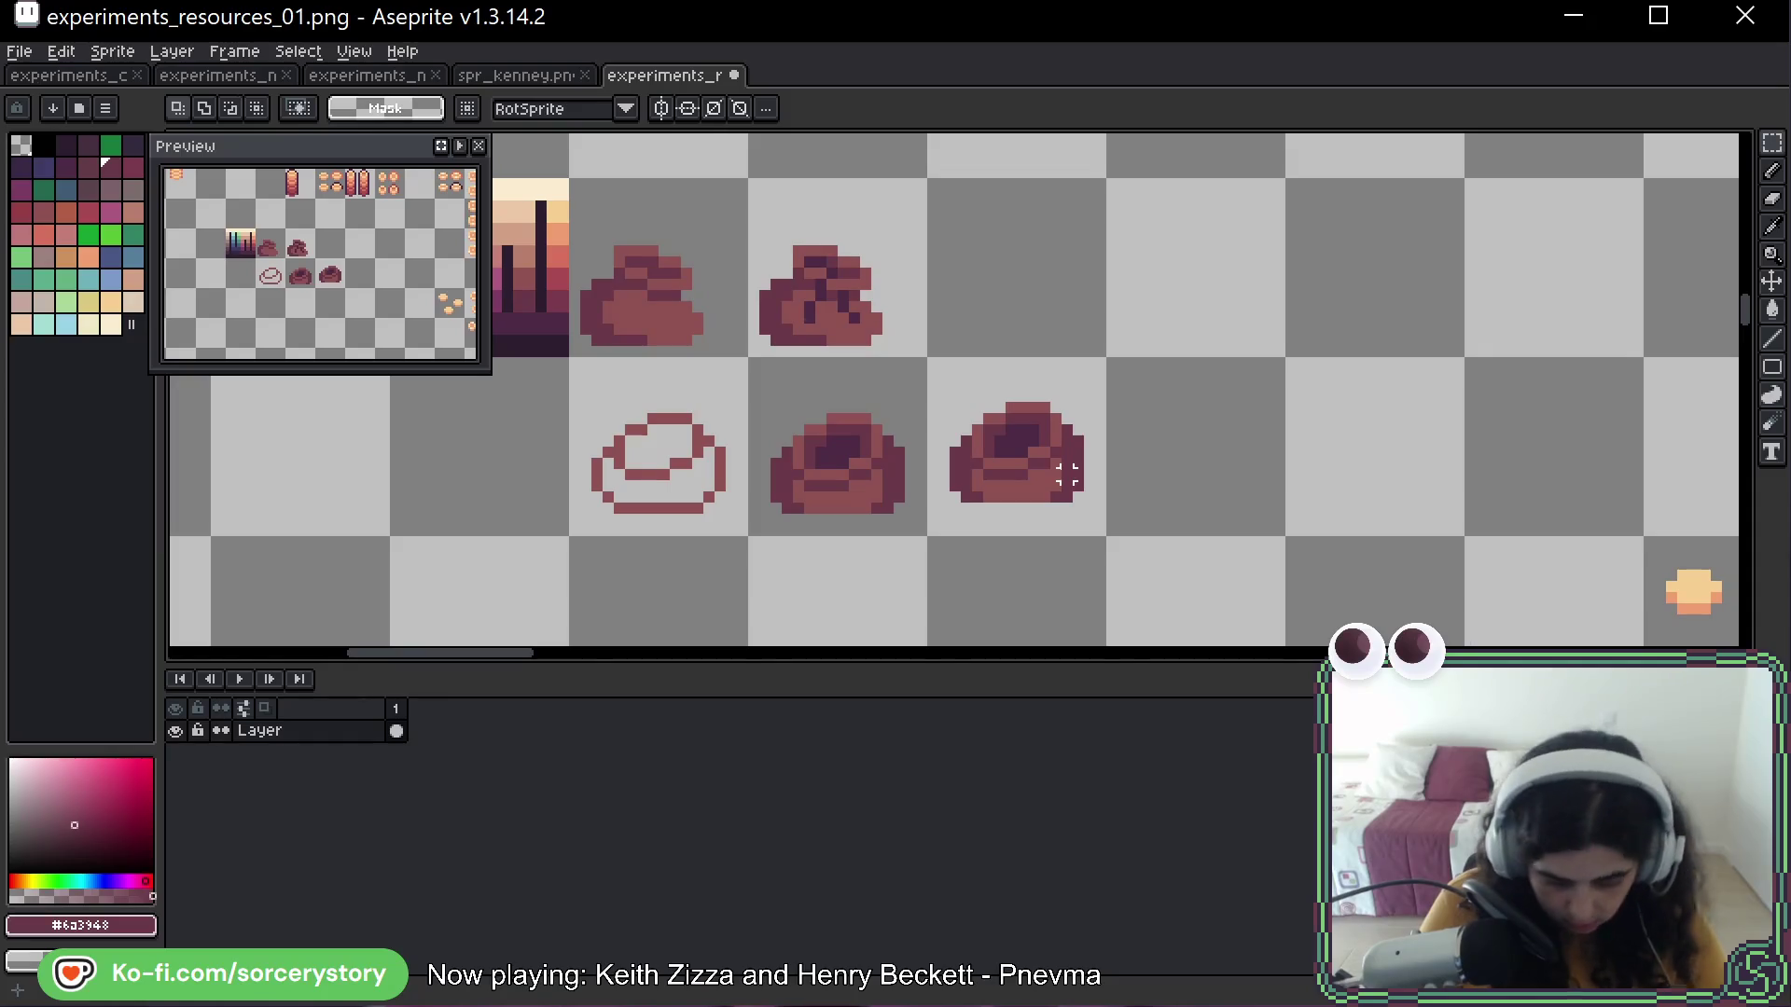
key(b)
Sample the base red #8F5252 and the darker maroon shades from the sacks
alt+click(988, 504)
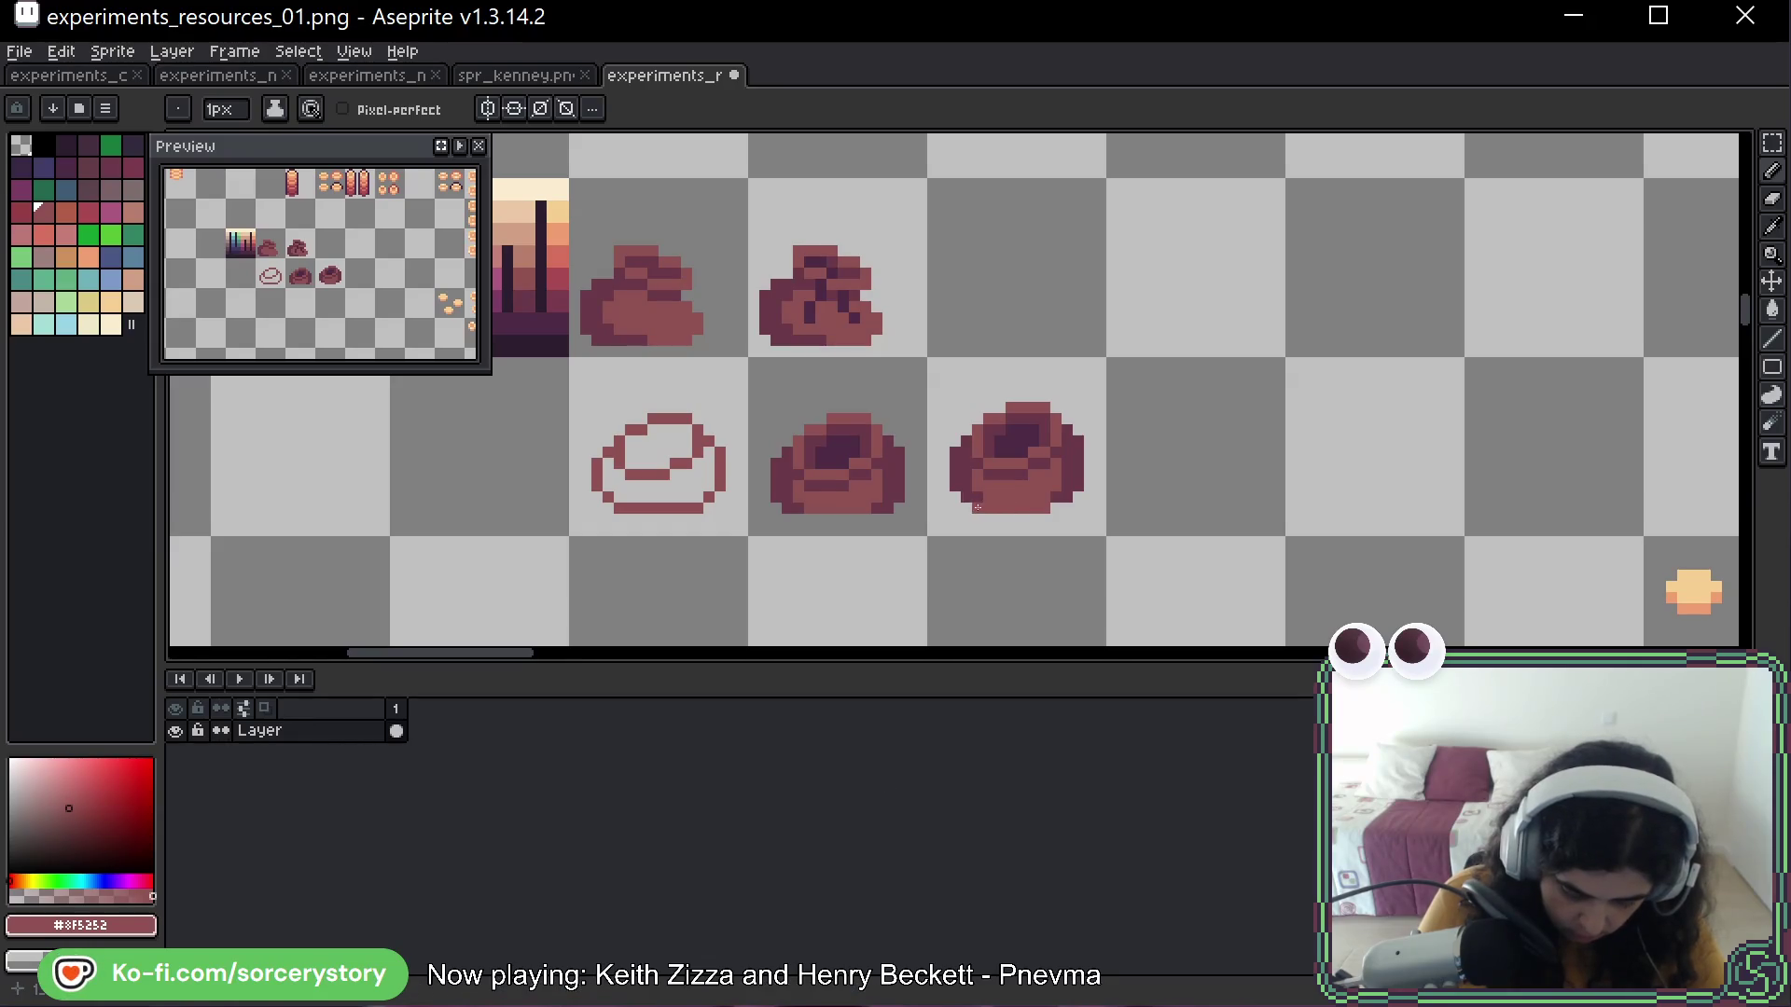
alt+click(1057, 505)
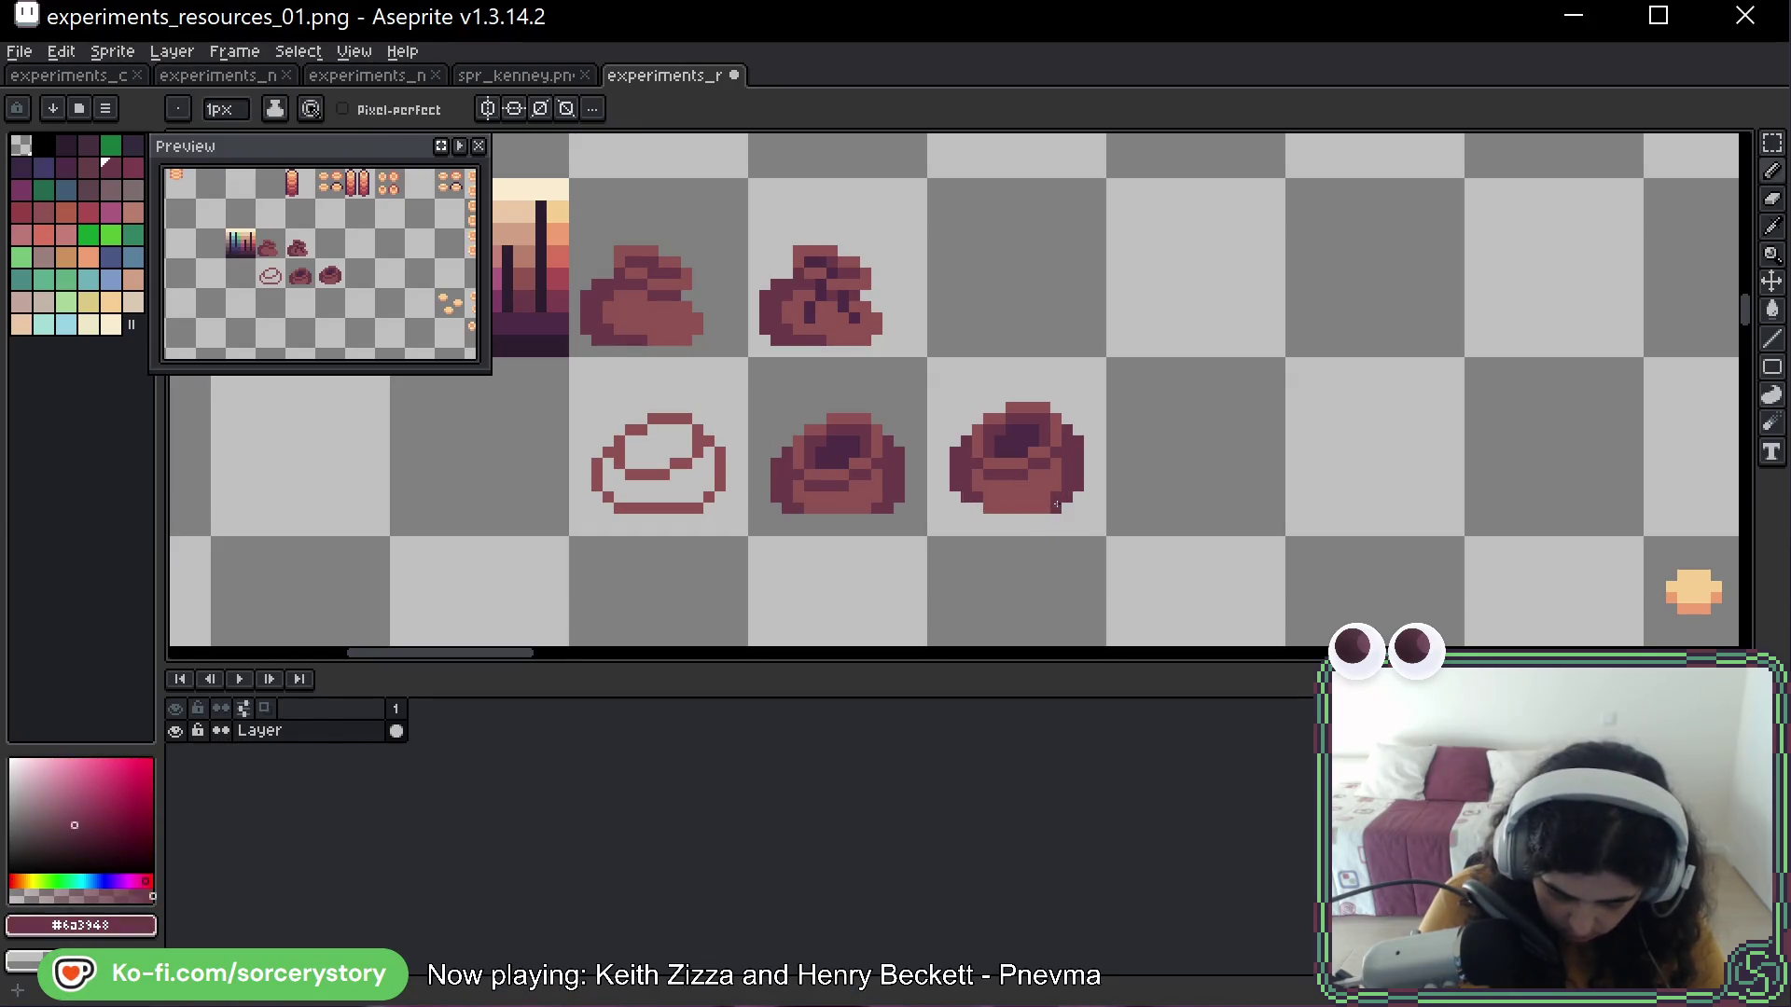
alt+click(989, 508)
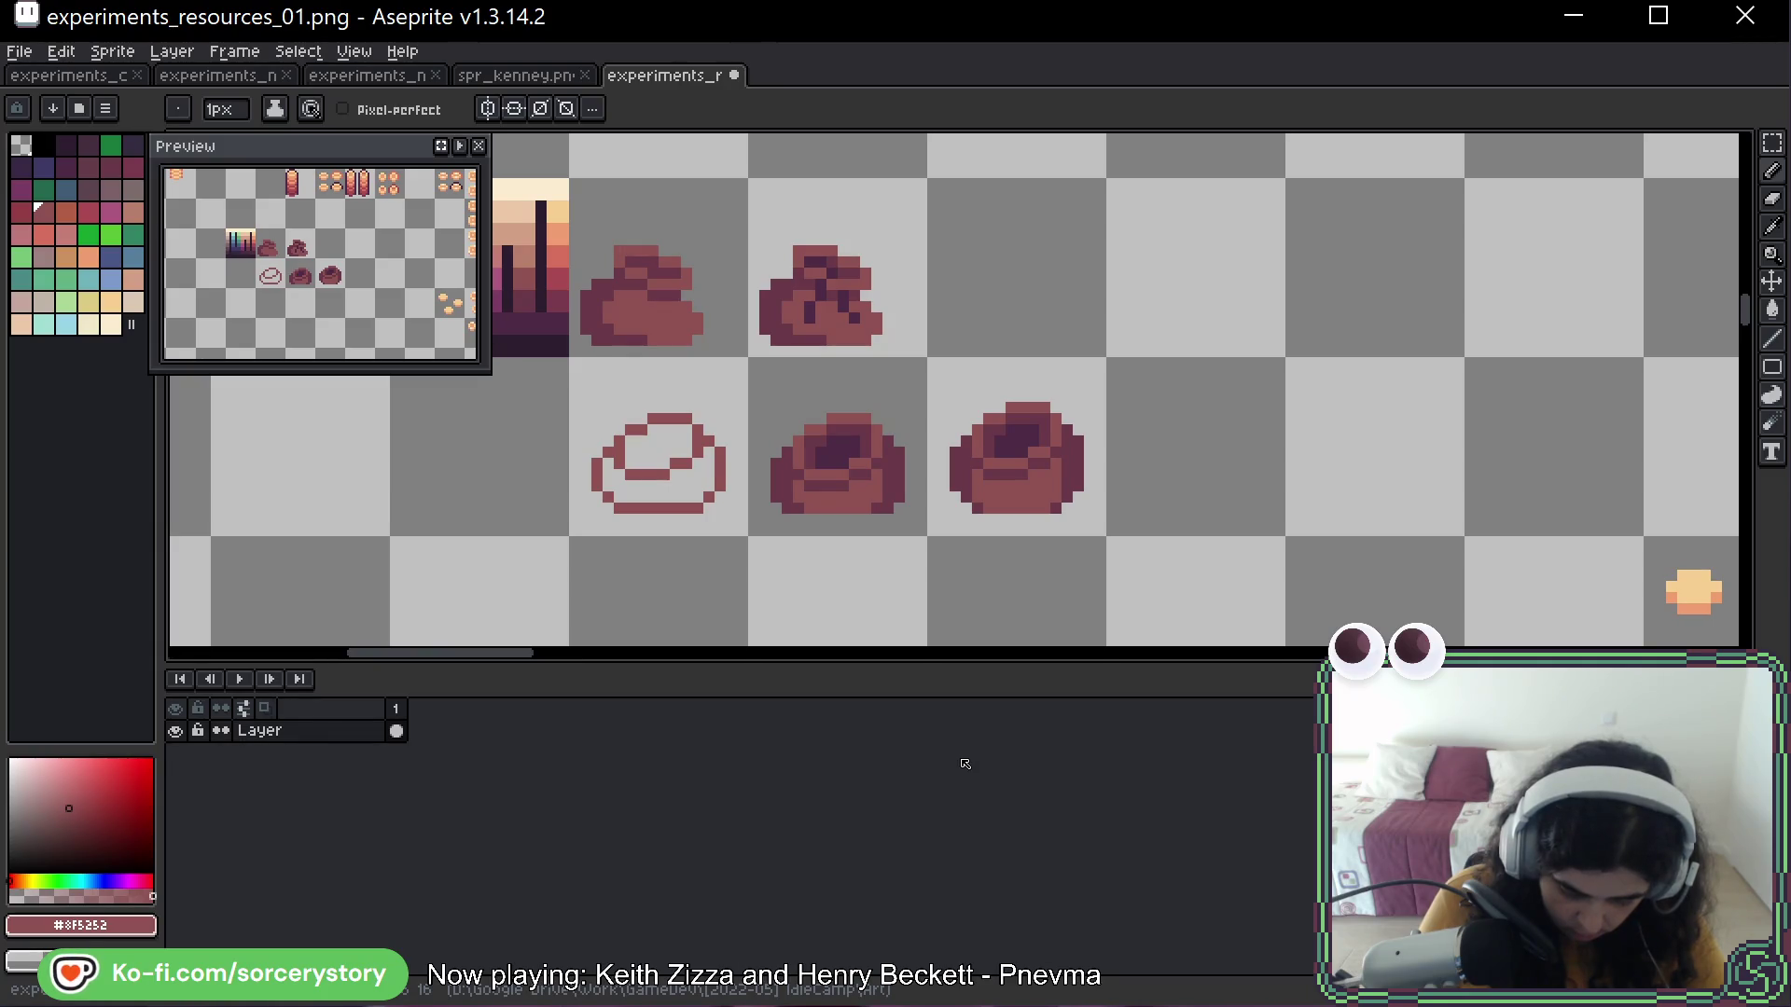
key(ctrl)
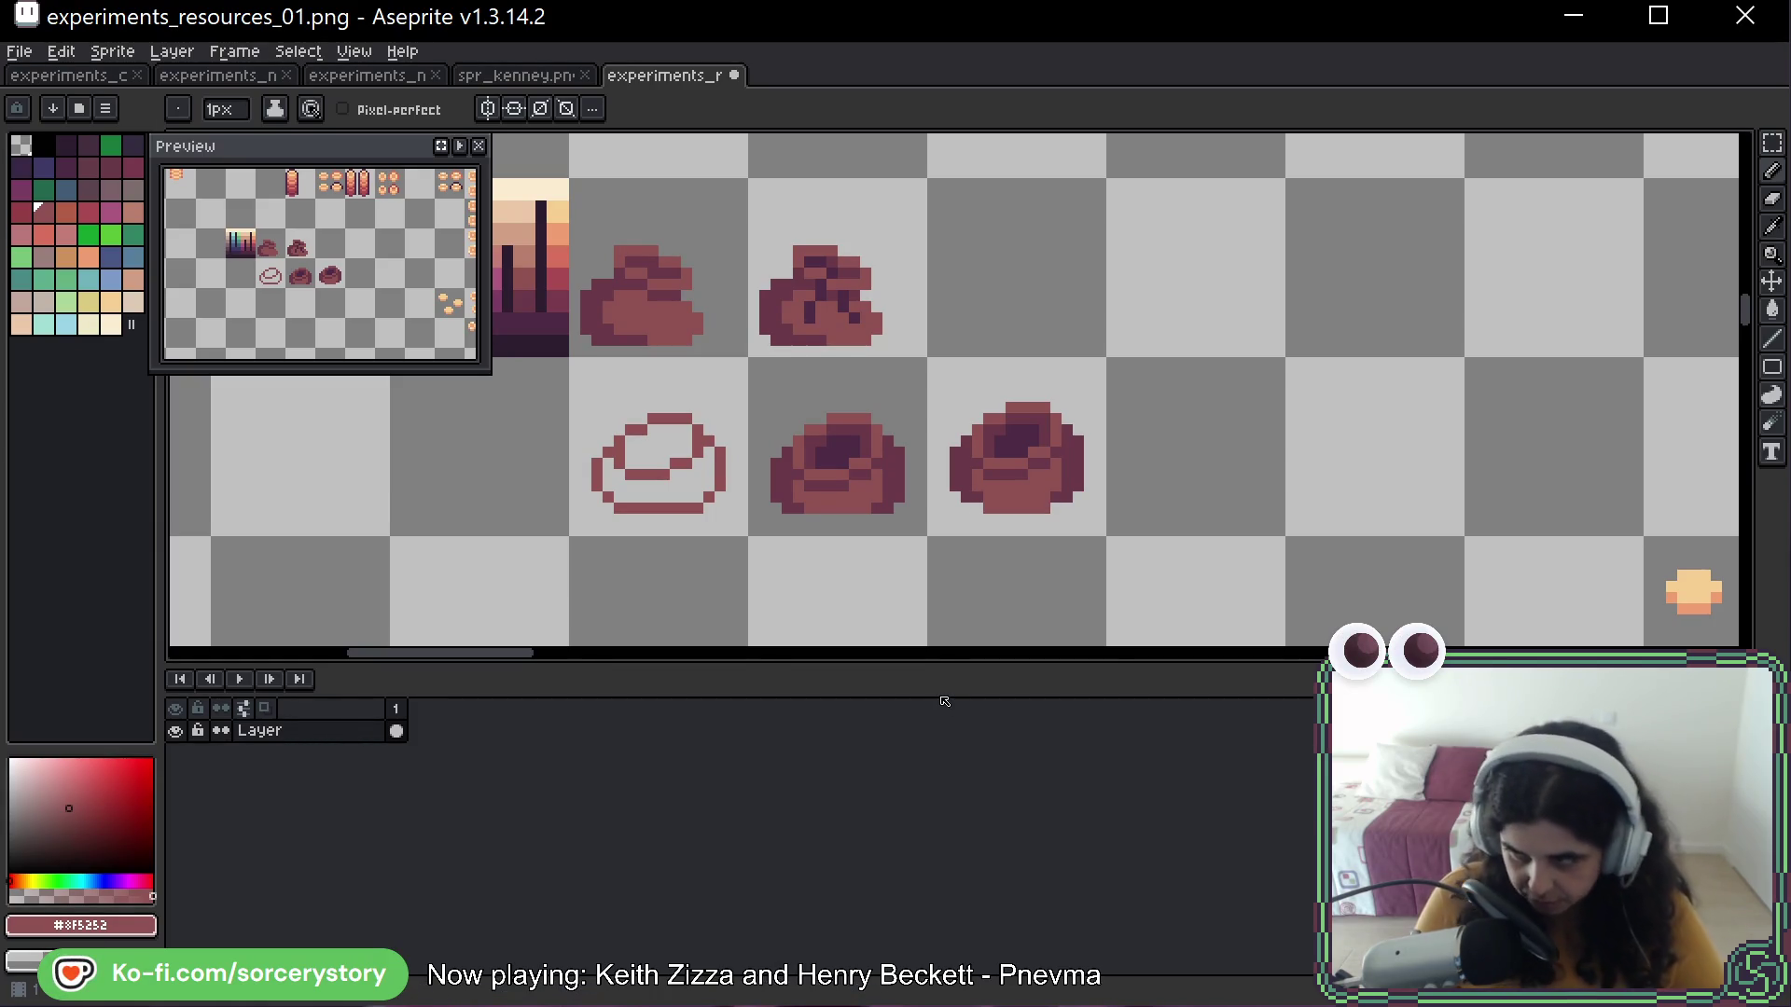
Pick the darkest purple and undo the stray dark marks on the third sack
key(i)
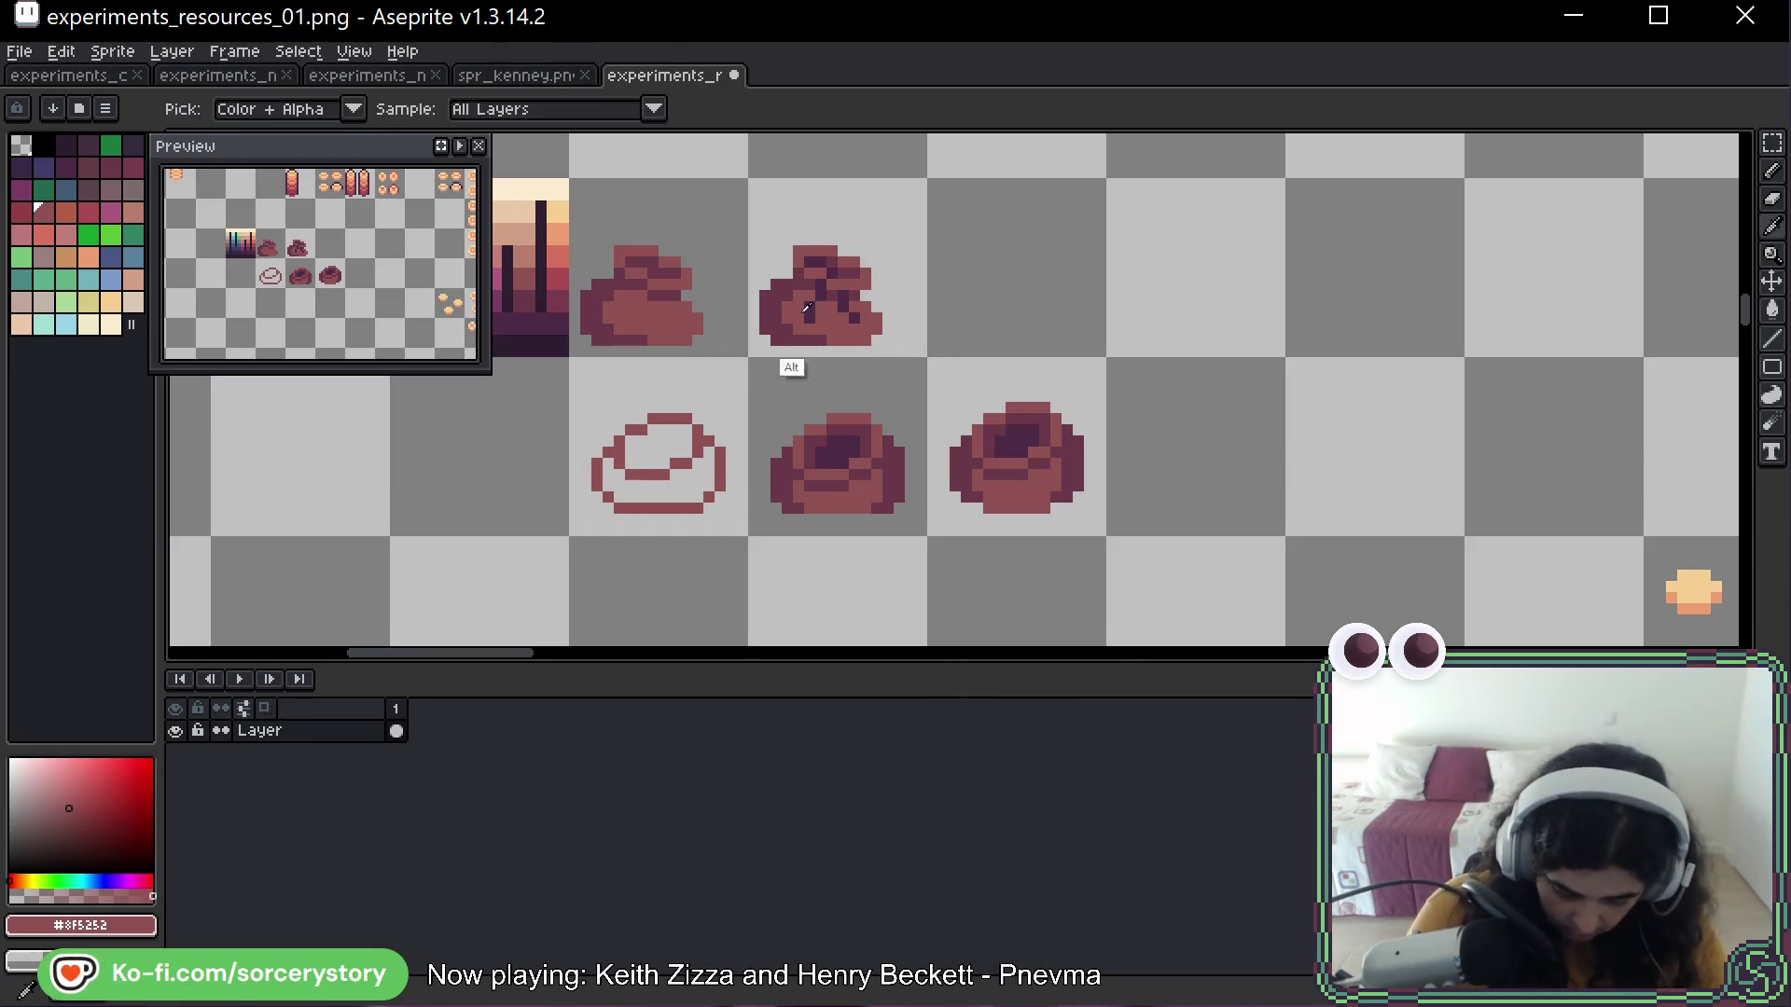
click(844, 308)
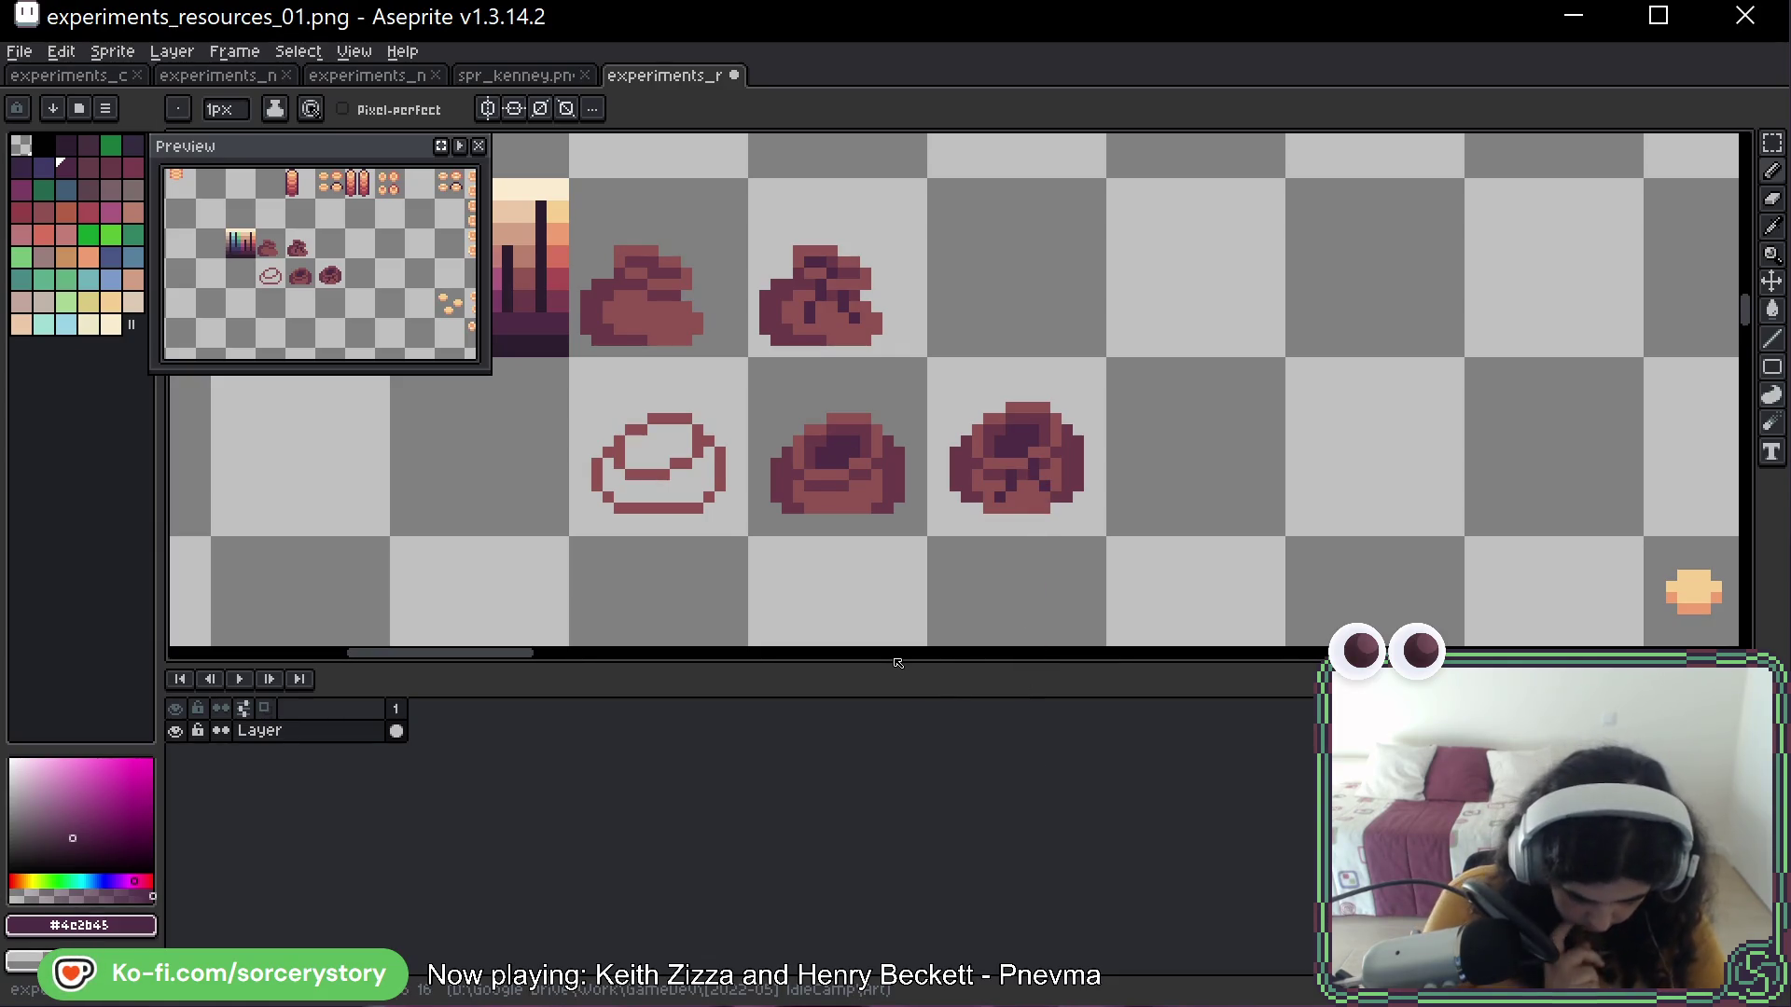
key(ctrl+z)
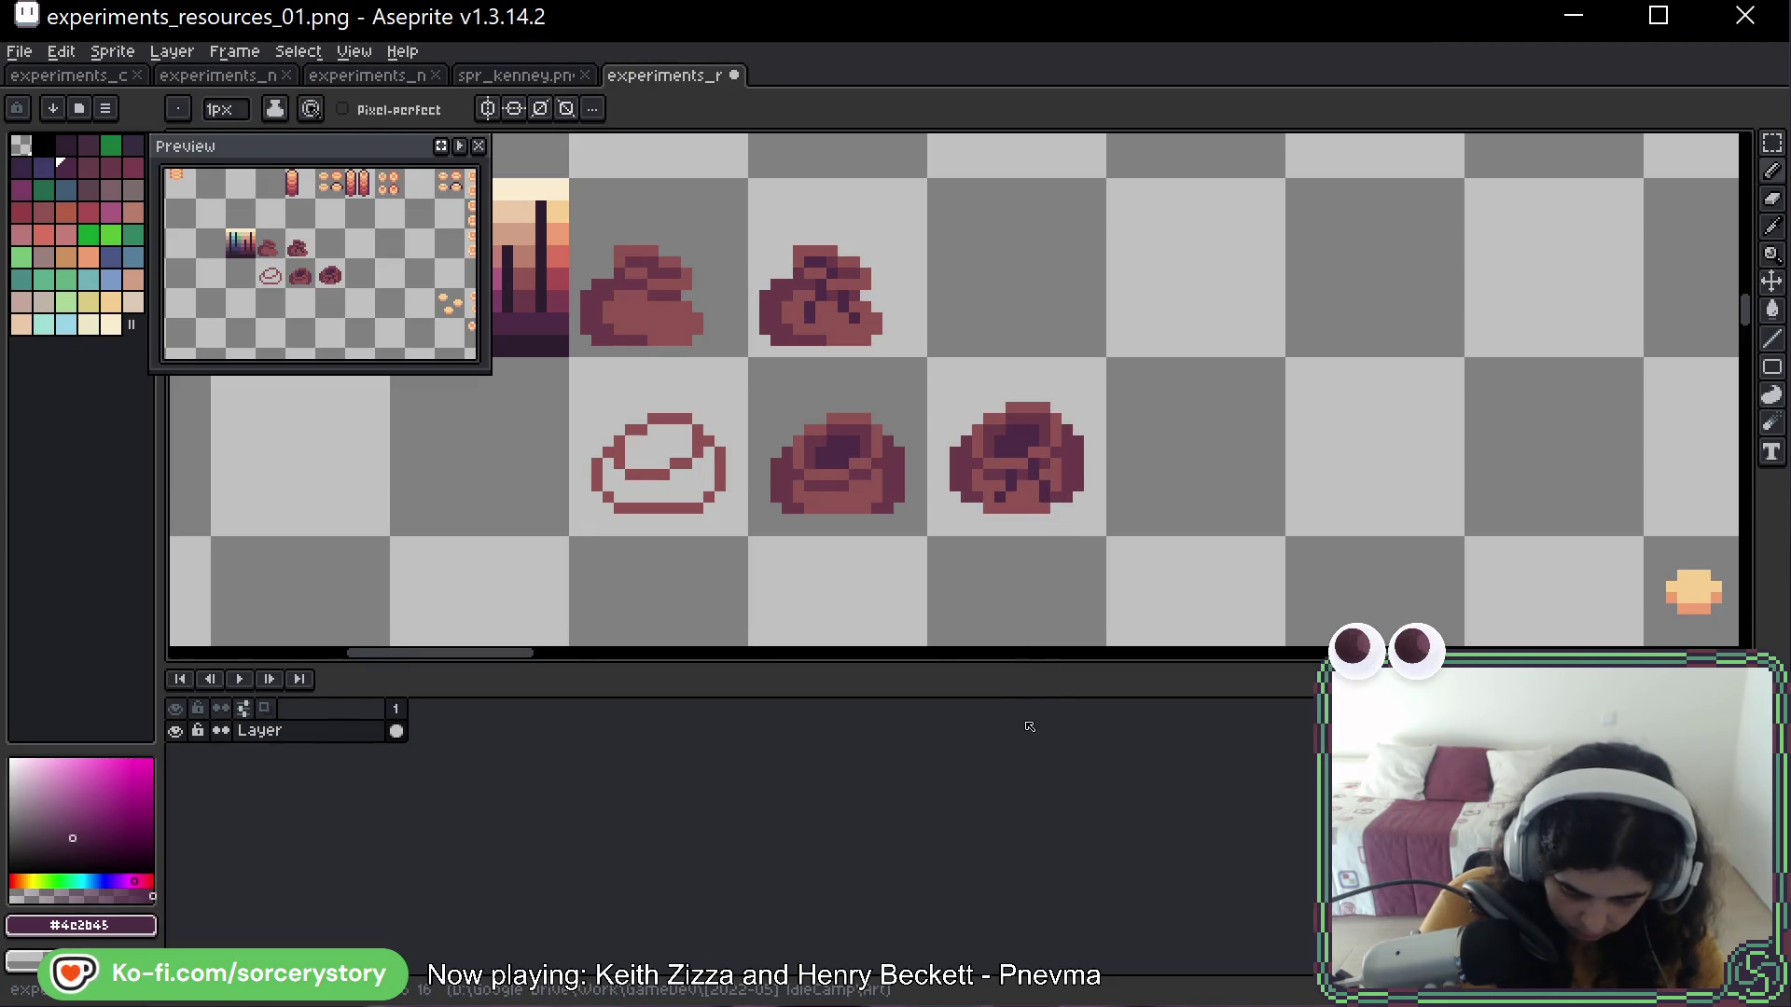
key(ctrl+z)
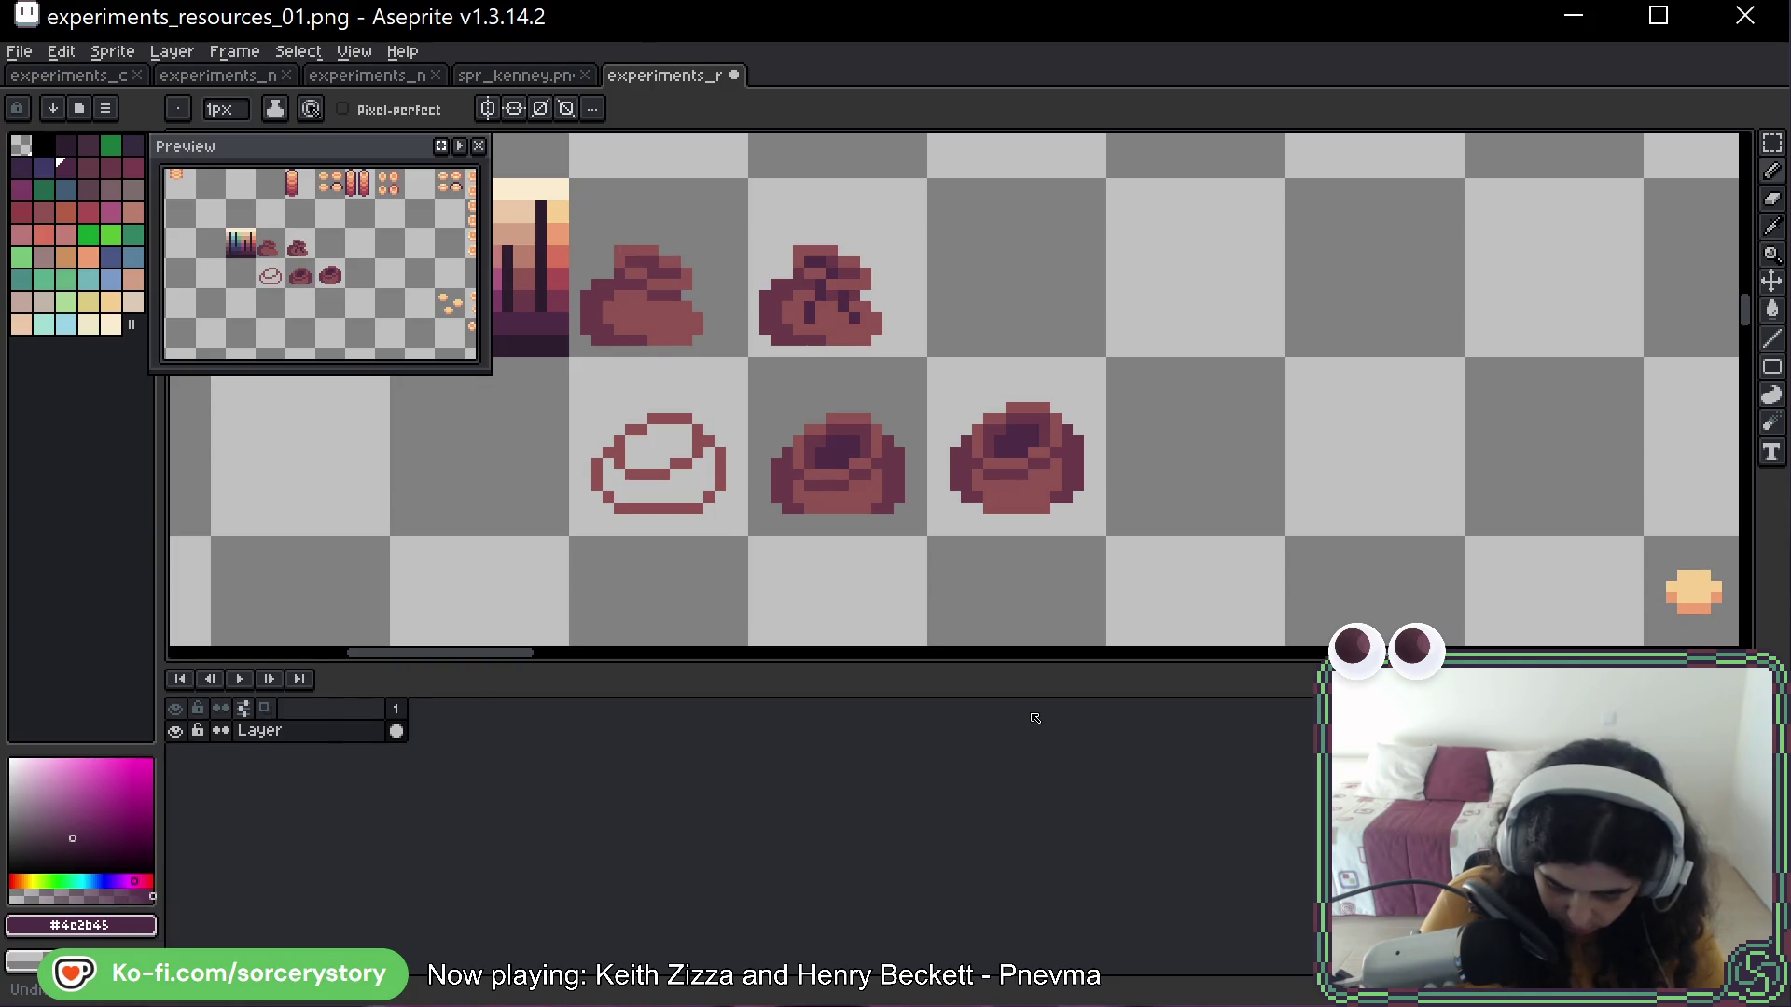
Copy the third sack one tile right and paint dark worn patches onto it
key(m)
mouse_move(929, 357)
mouse_down()
mouse_move(1051, 540)
mouse_move(1191, 500)
mouse_up()
click(1391, 364)
key(b)
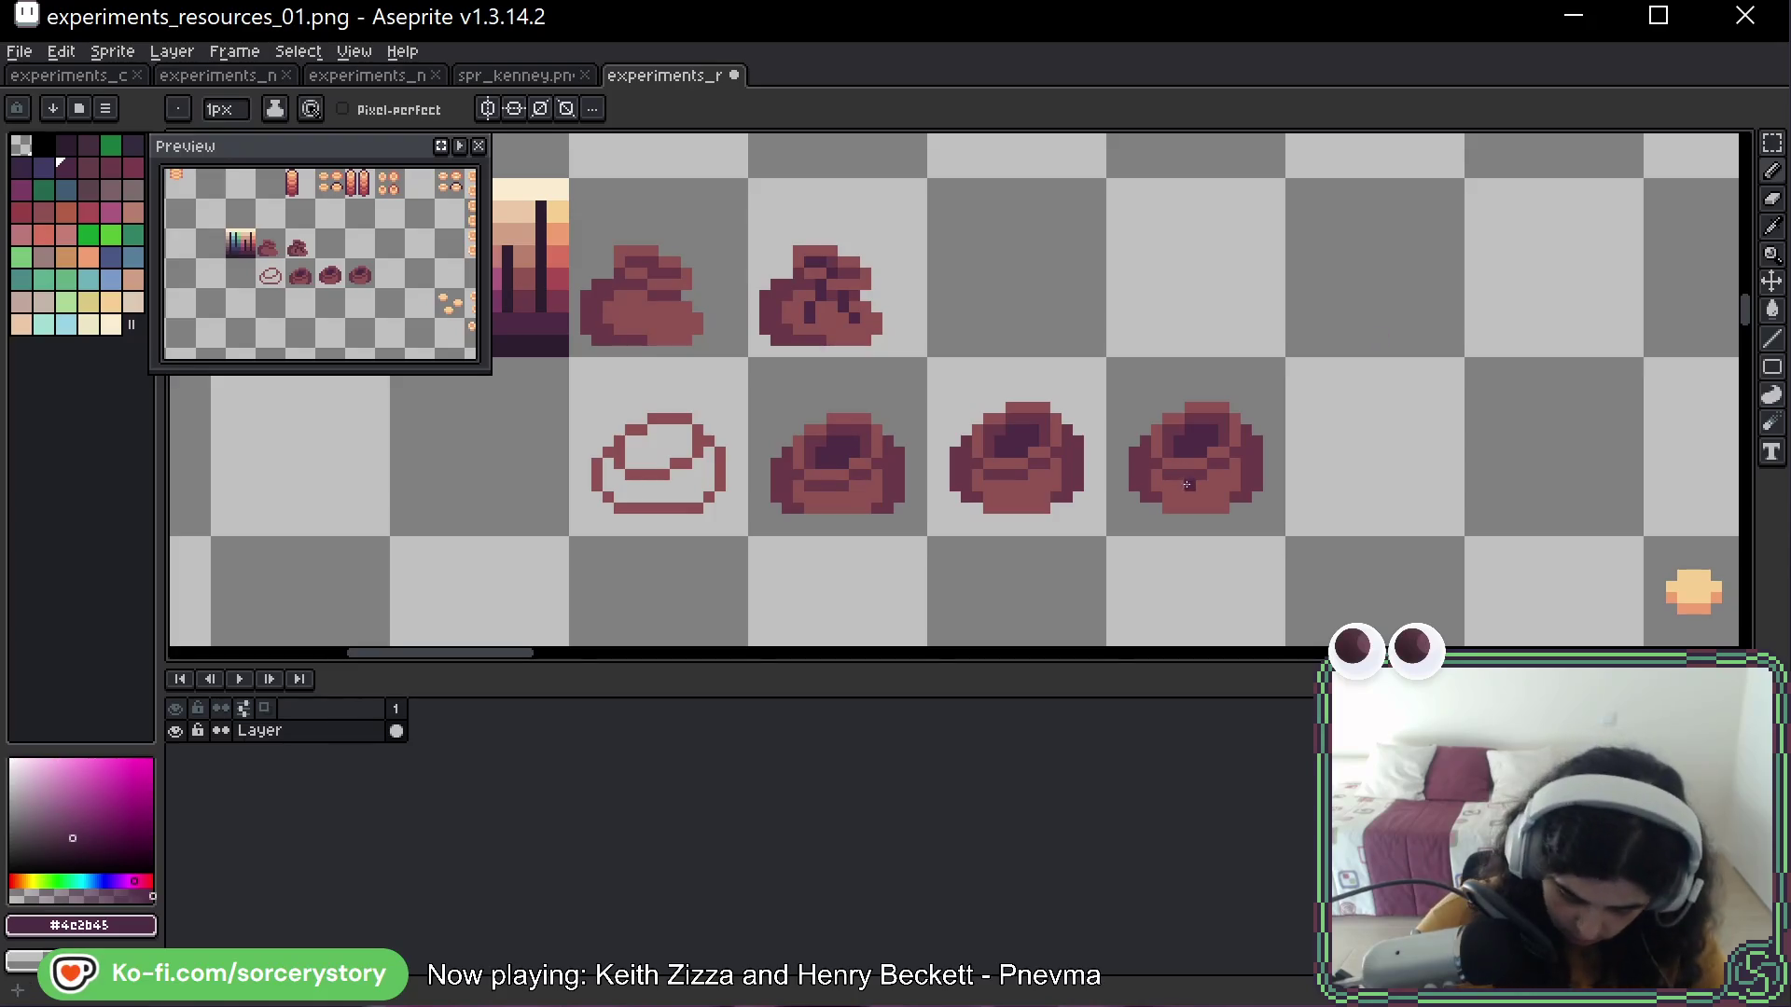
drag(1196, 490, 1209, 477)
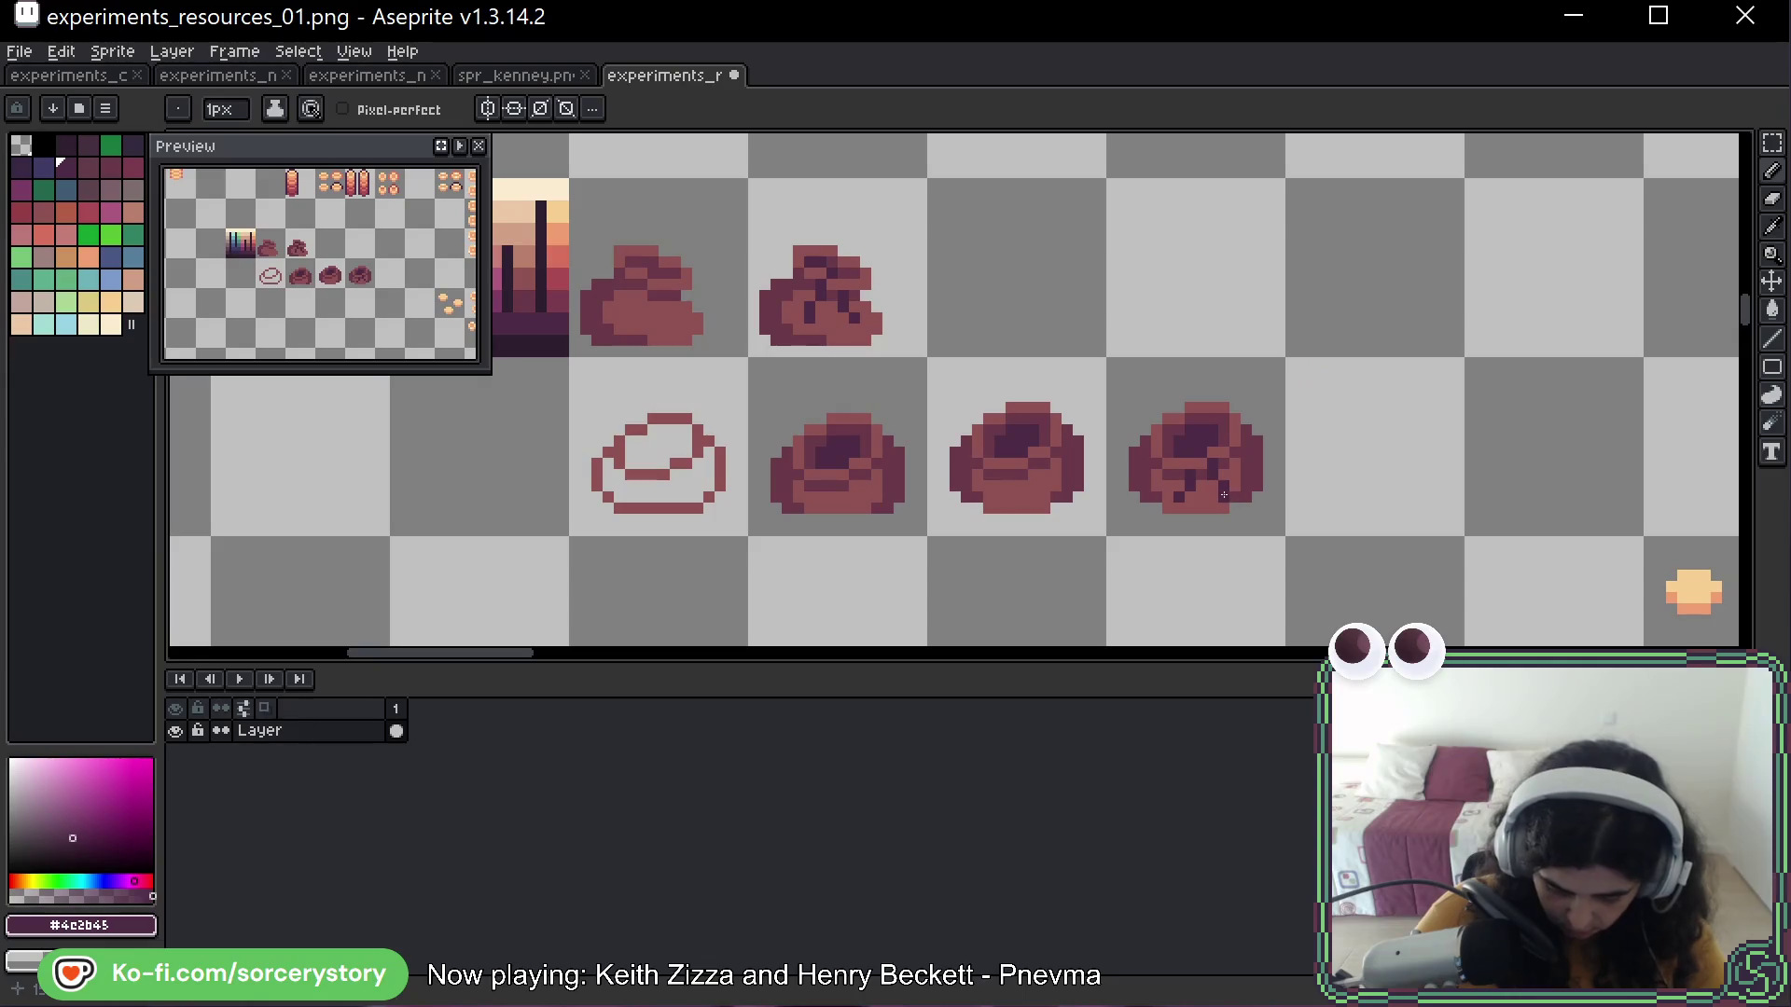
key(h)
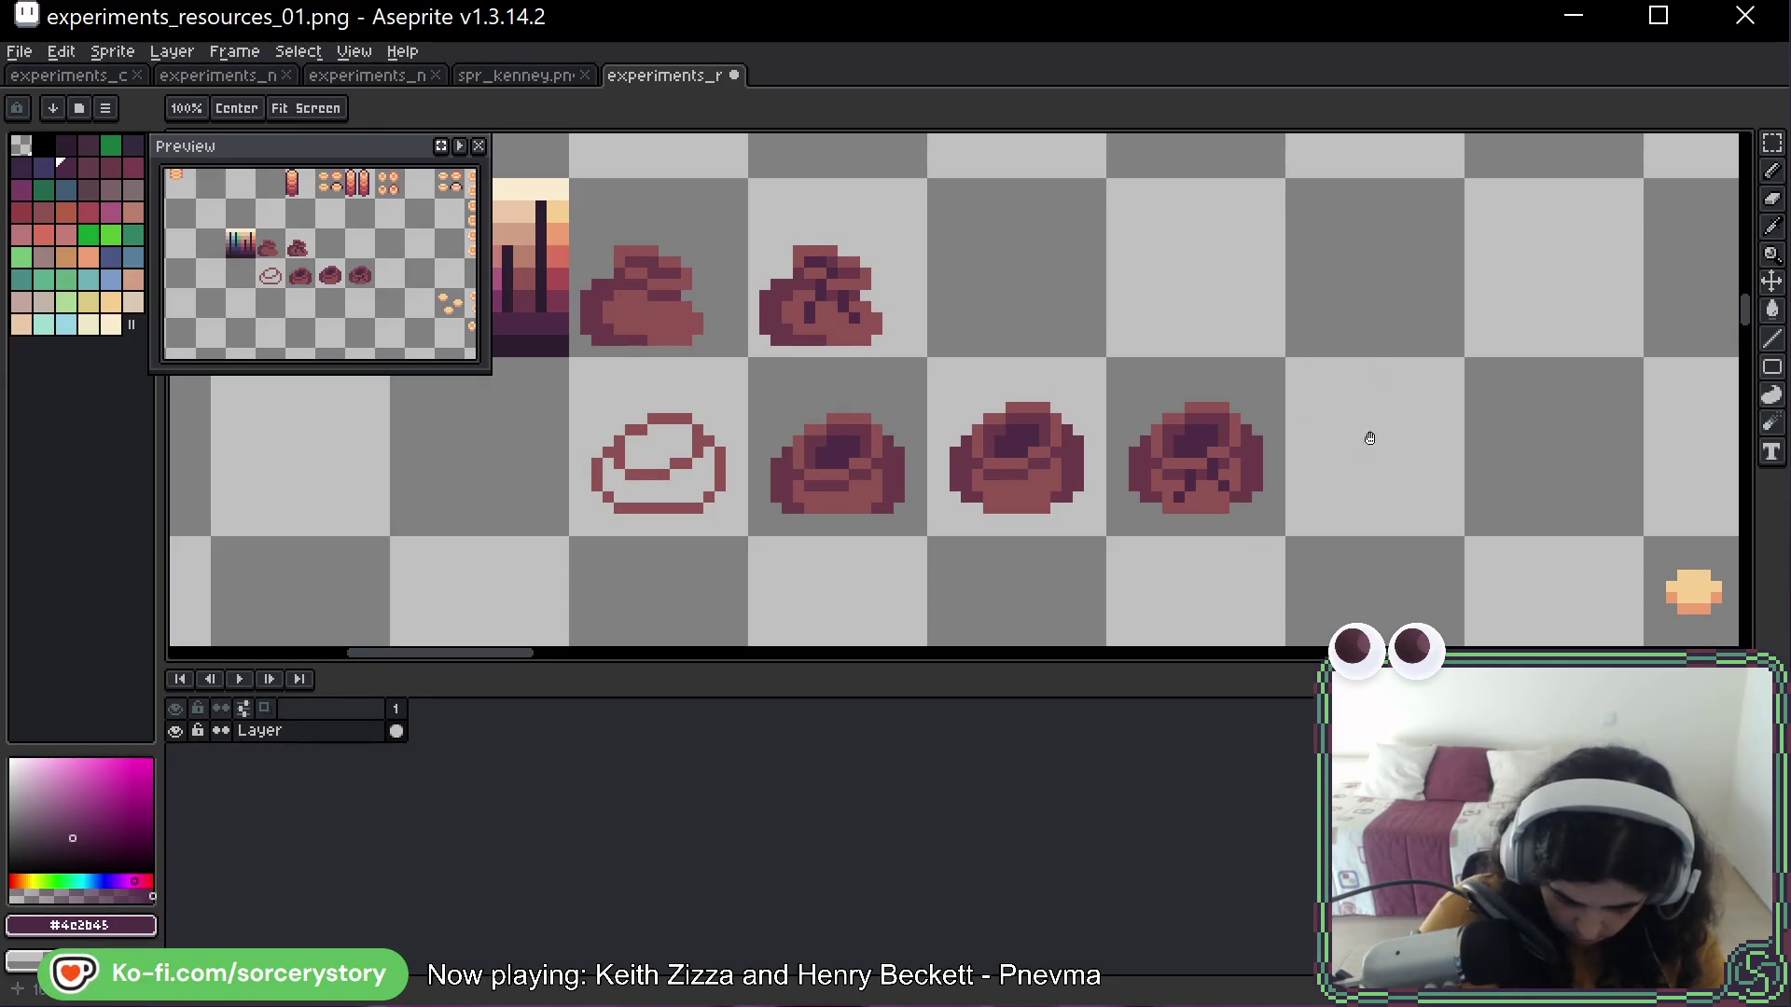
scroll(1367, 438, right, 4)
drag(1339, 417, 1243, 393)
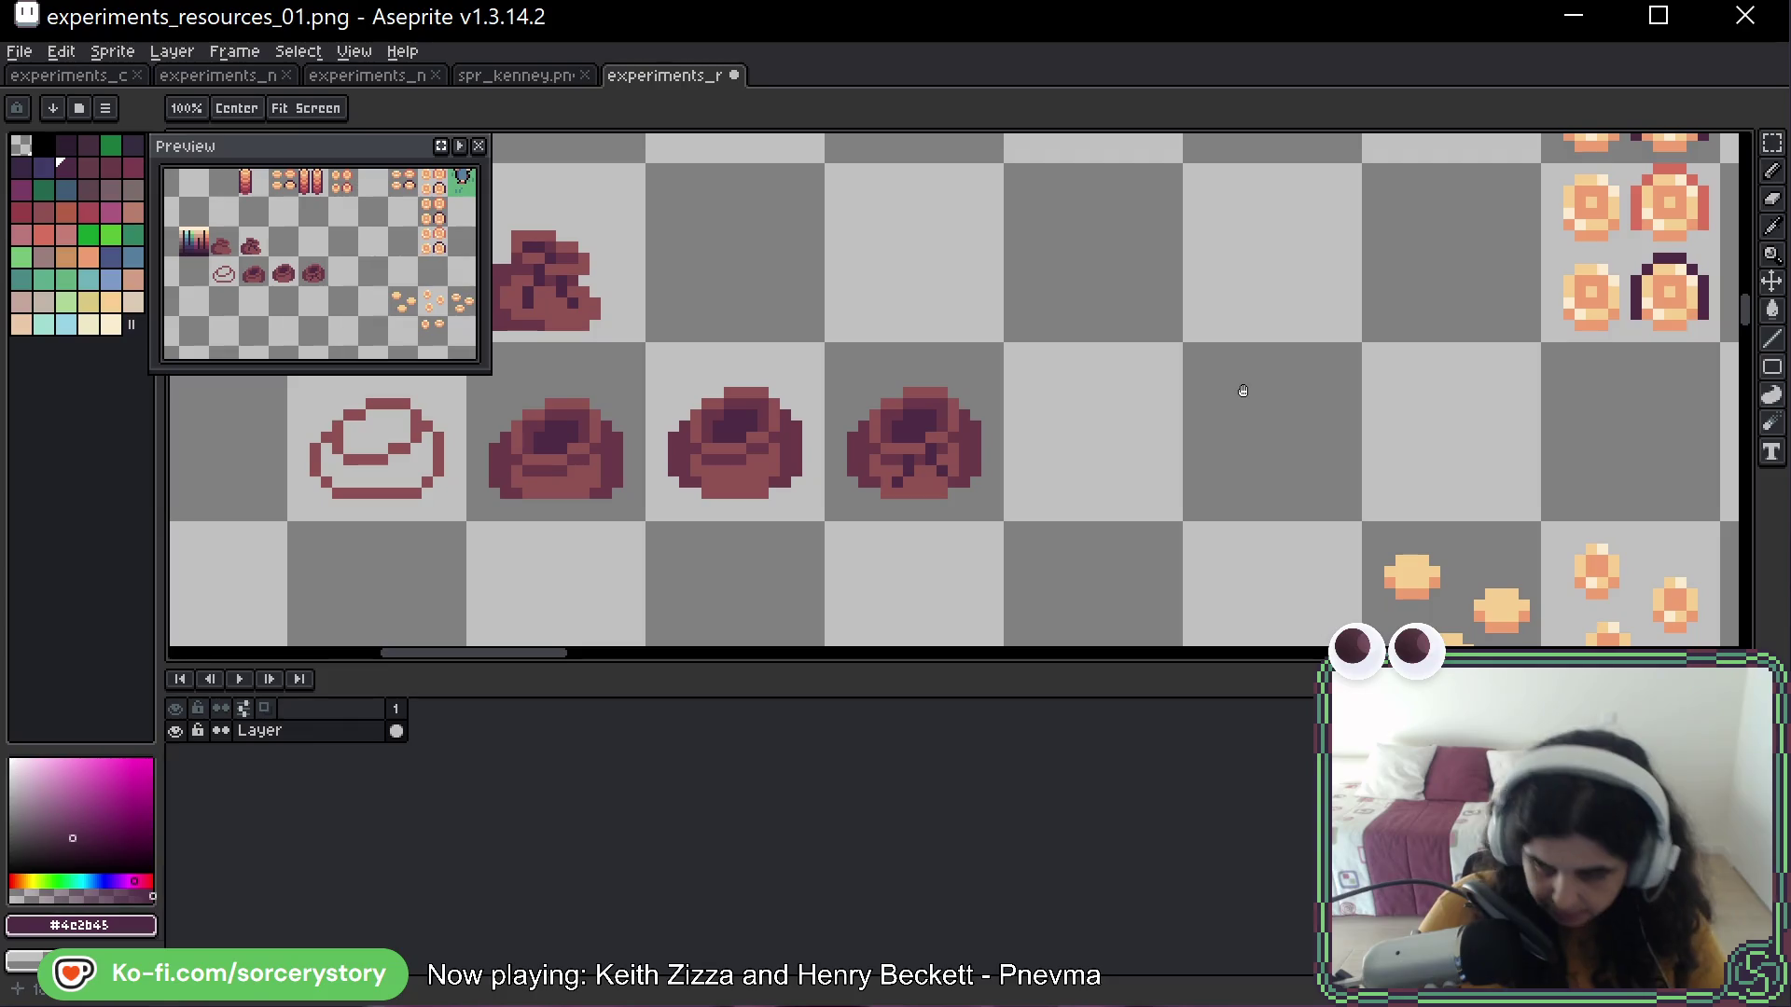
Copy the patched fourth sack one cell down into the empty row
key(b)
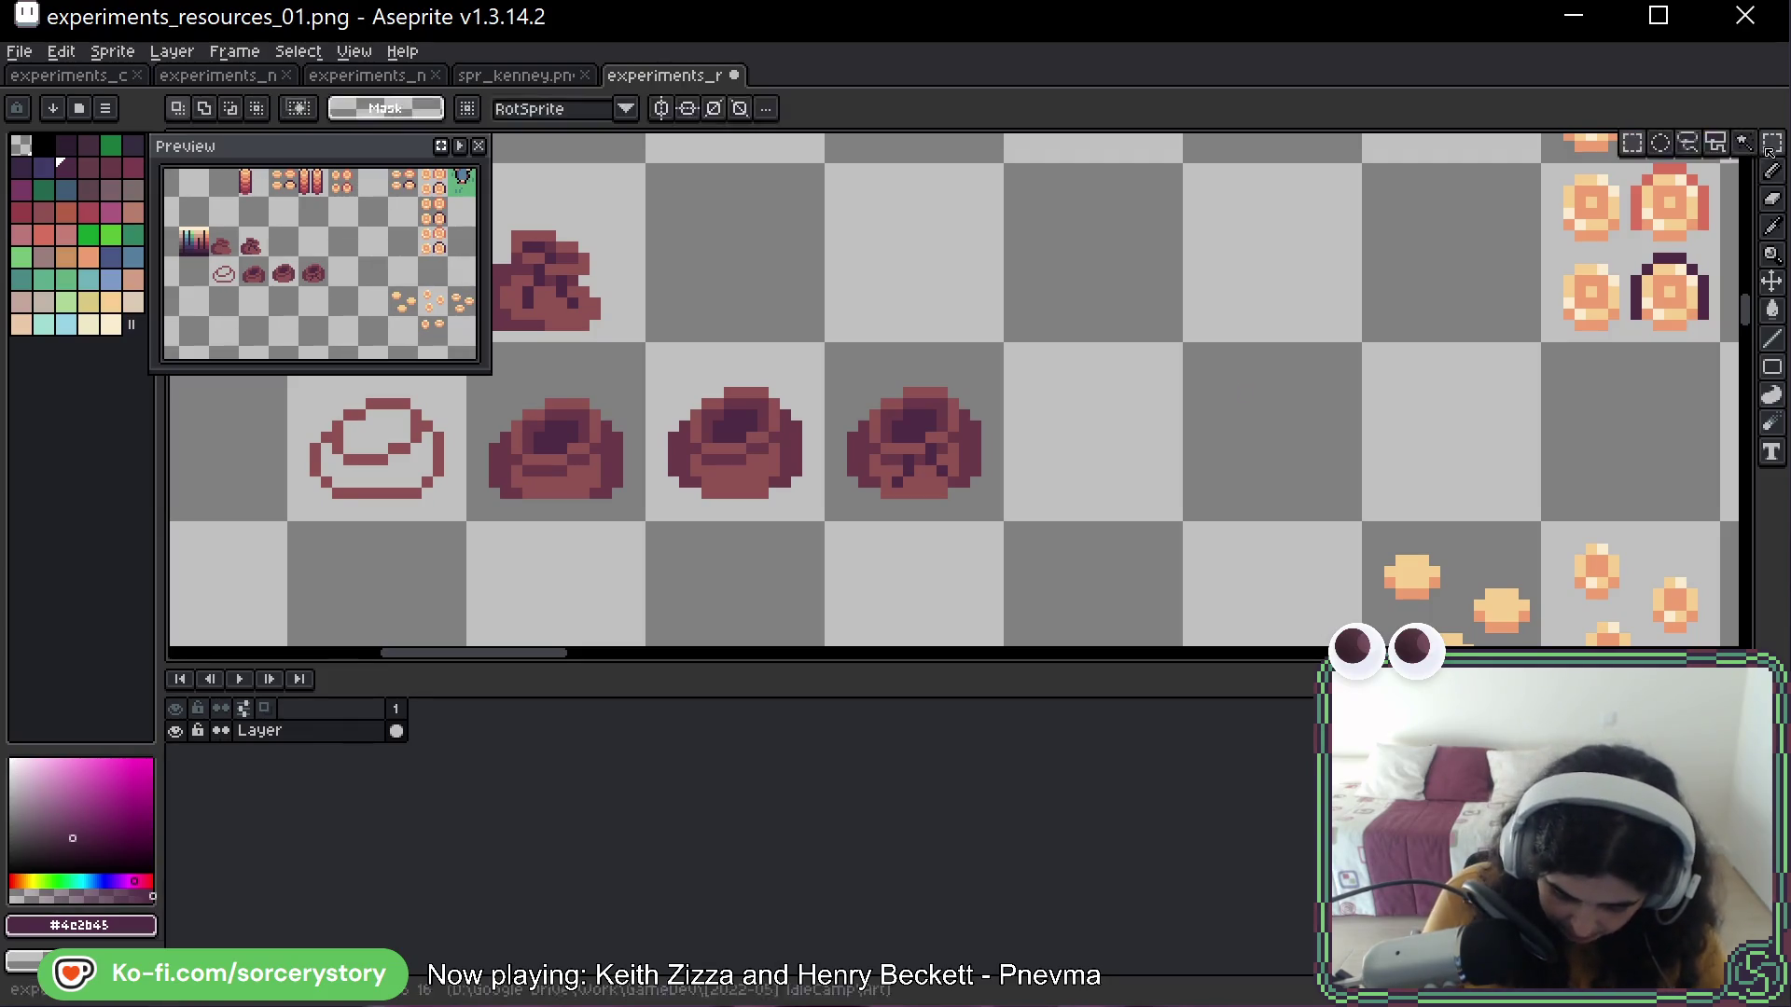
key(m)
drag(835, 350, 942, 496)
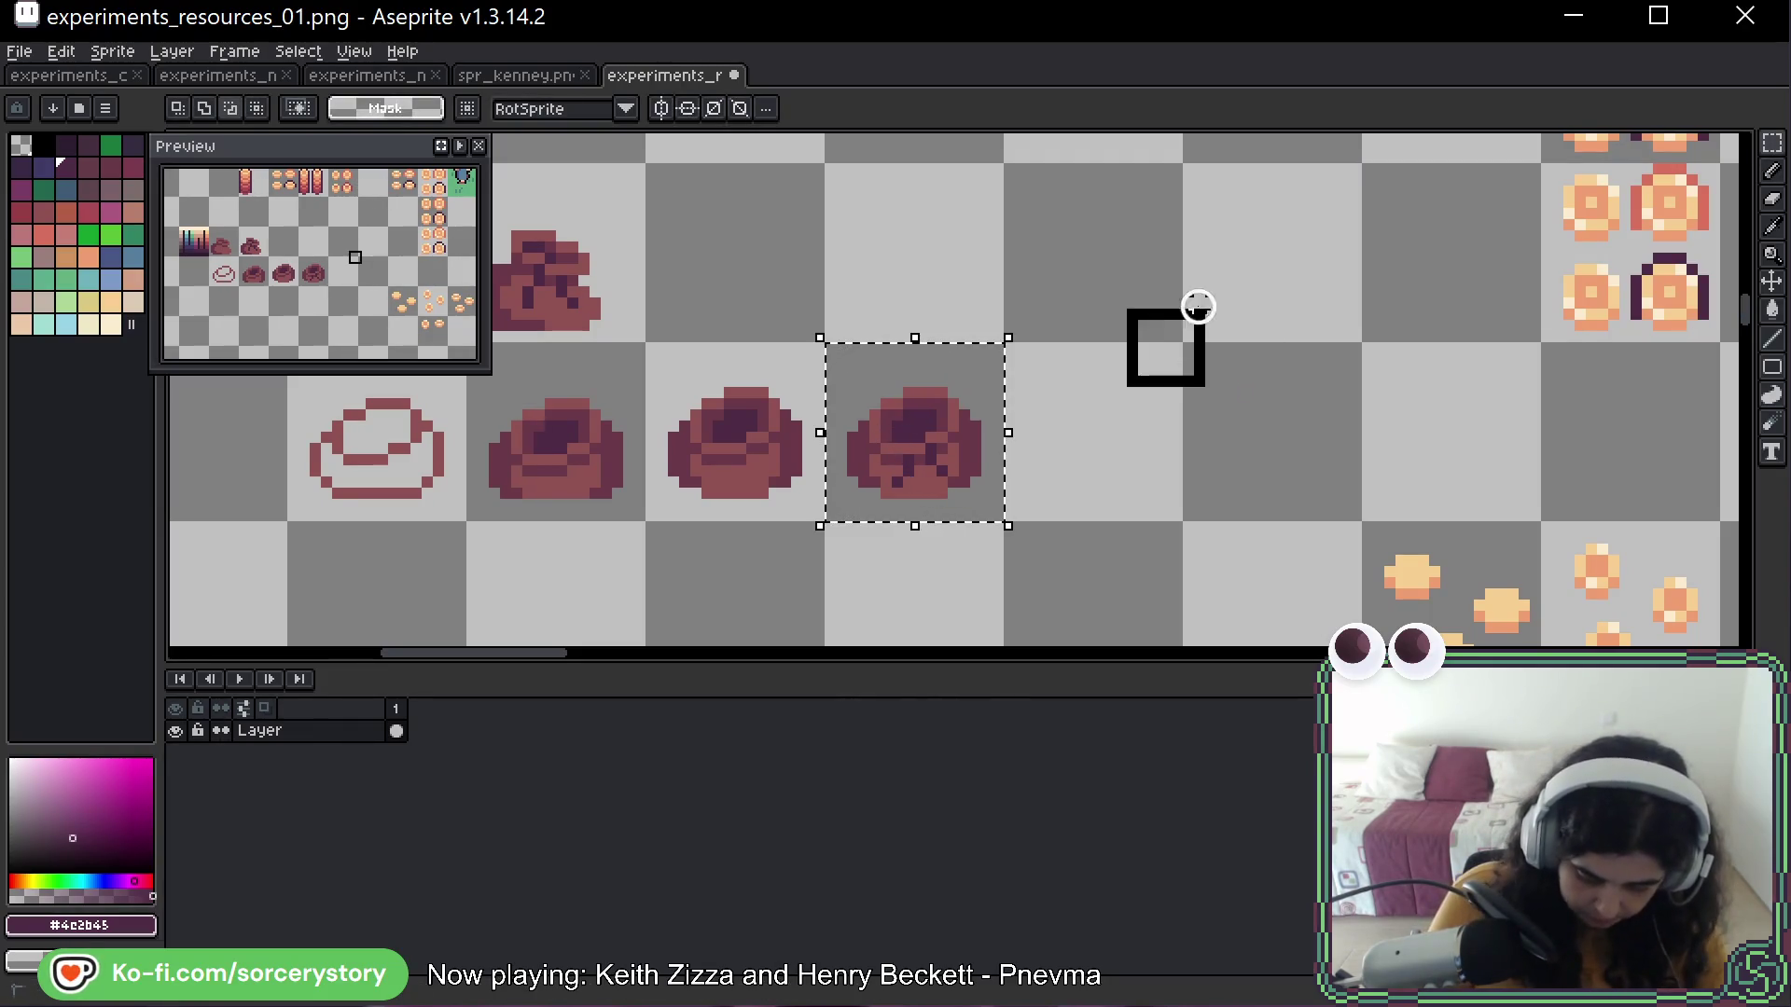
drag(1144, 392, 1268, 267)
click(1026, 443)
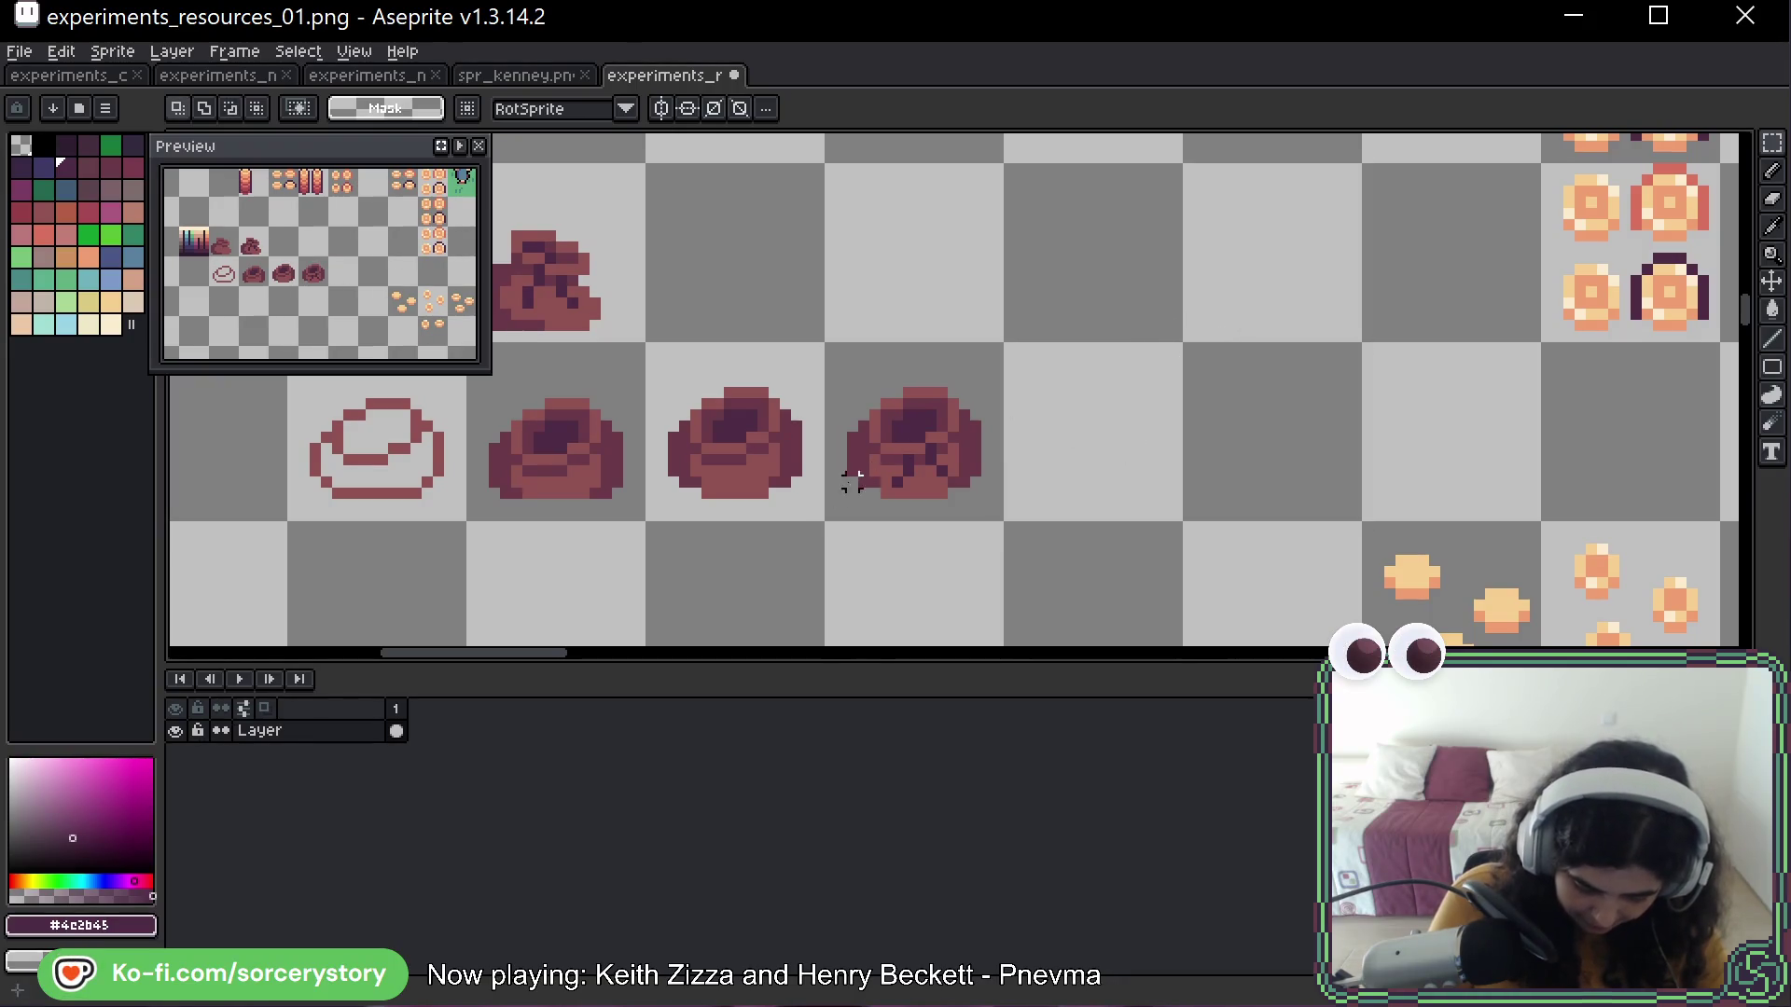
drag(998, 439, 989, 364)
mouse_move(1098, 472)
mouse_down()
mouse_move(1185, 344)
mouse_move(1299, 271)
mouse_up()
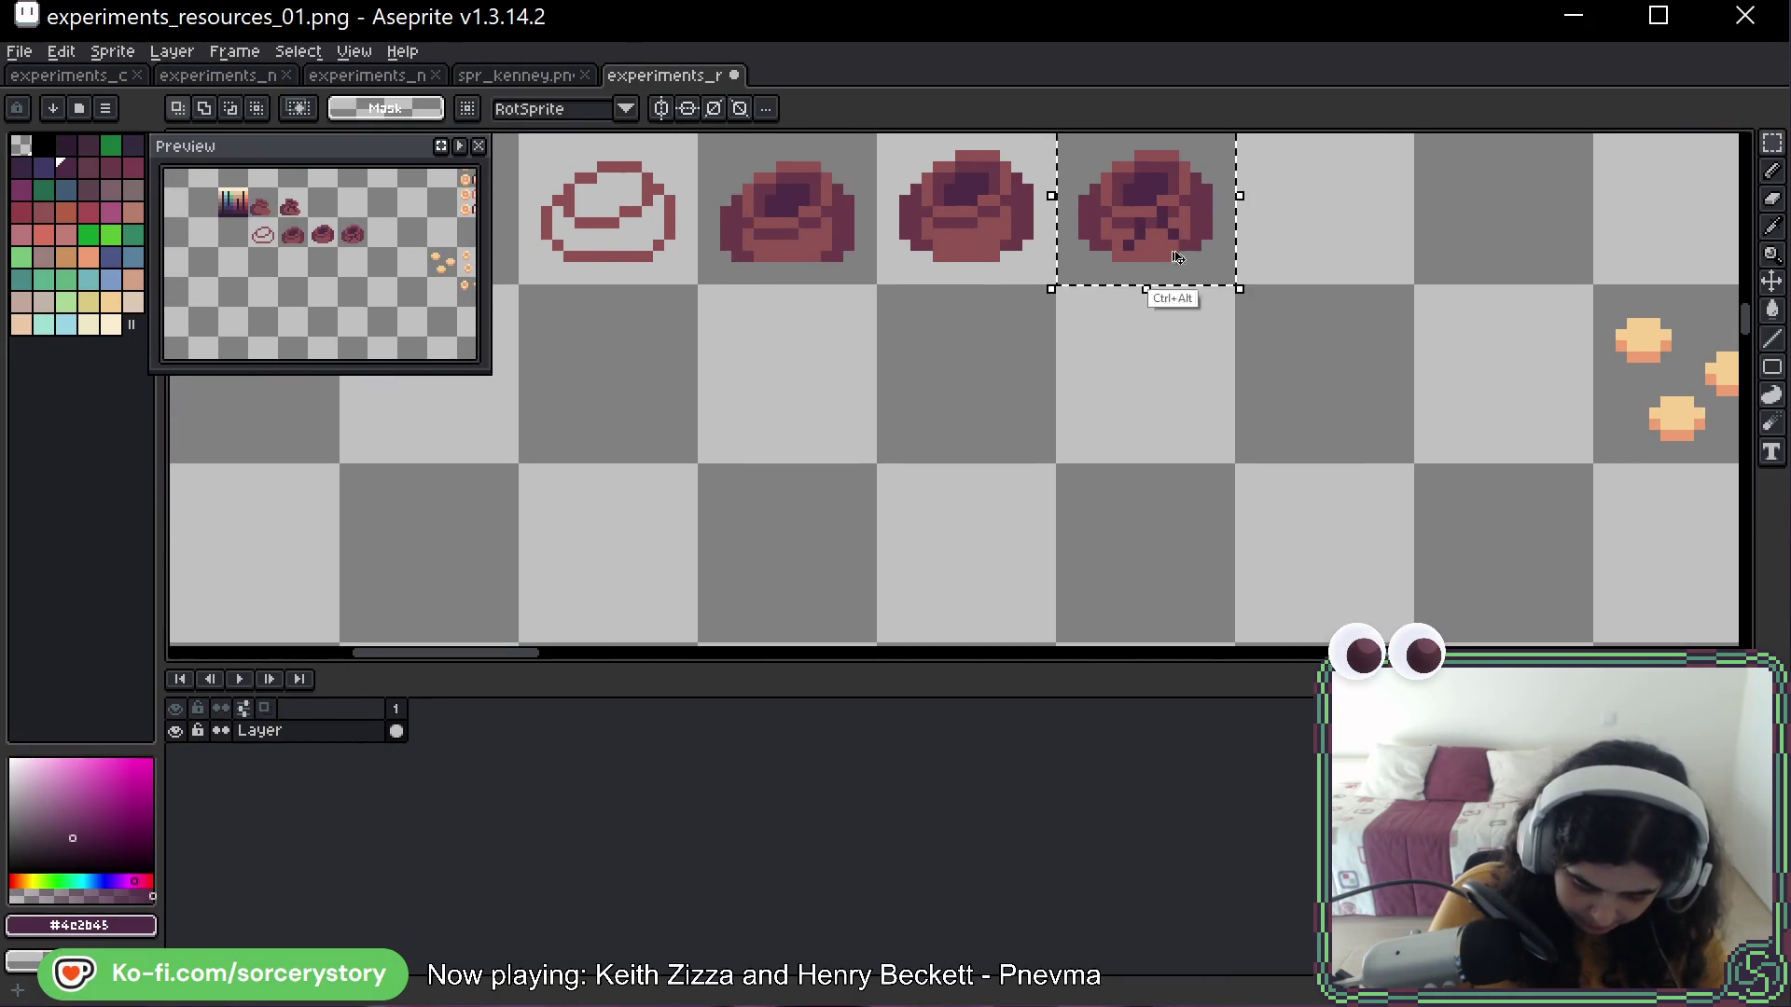
mouse_move(1166, 278)
mouse_down()
mouse_move(899, 512)
mouse_move(1165, 438)
mouse_up()
click(1427, 256)
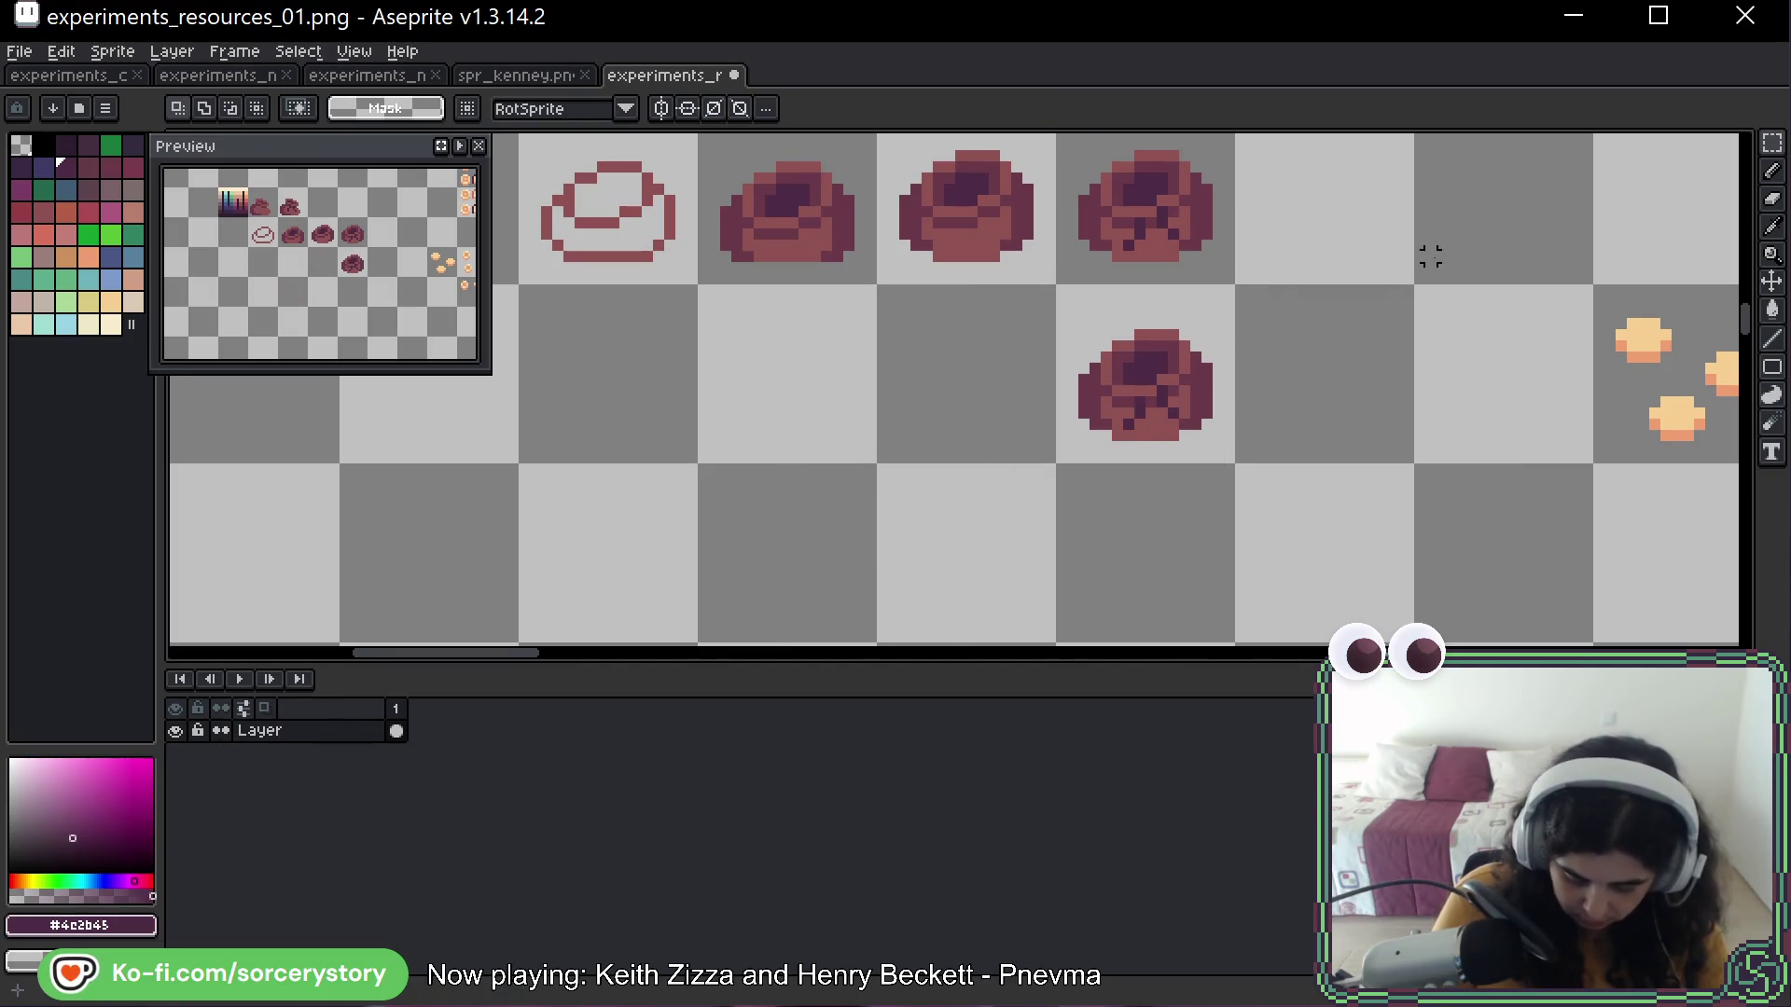
Place light orange and darker orange coin-colour dots beside the new sack
key(b)
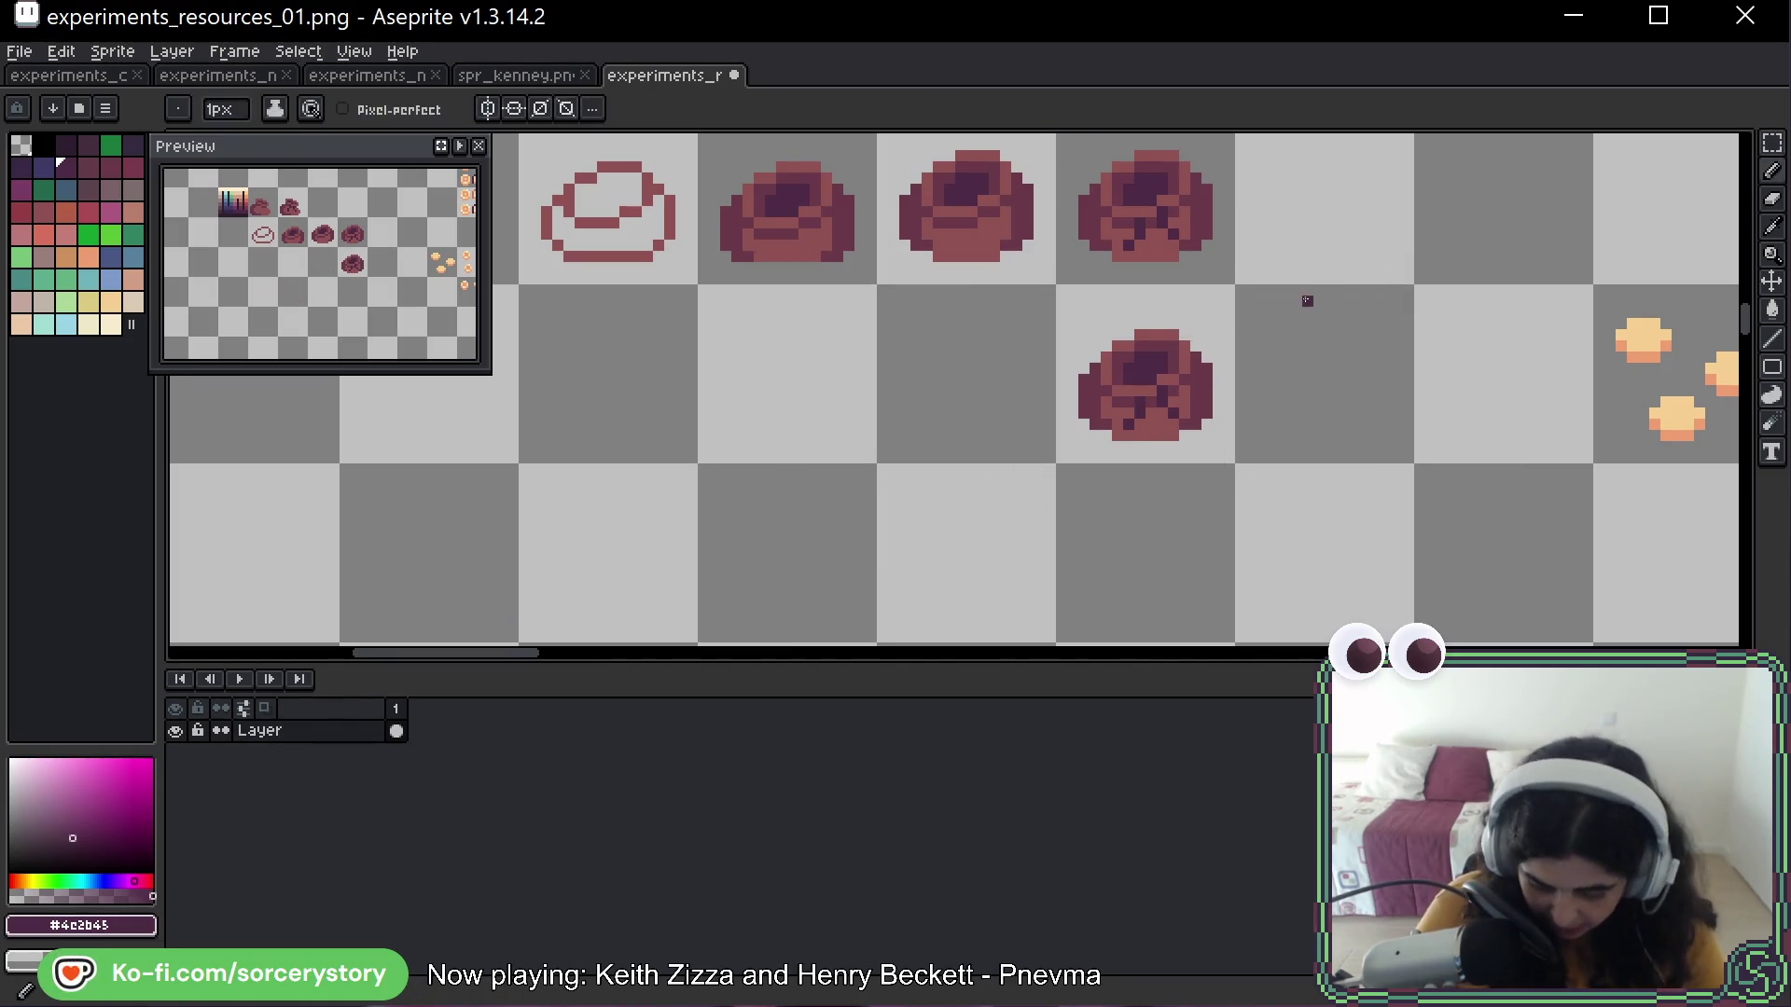
mouse_move(1508, 201)
mouse_down()
mouse_move(1364, 288)
mouse_move(1306, 273)
mouse_up()
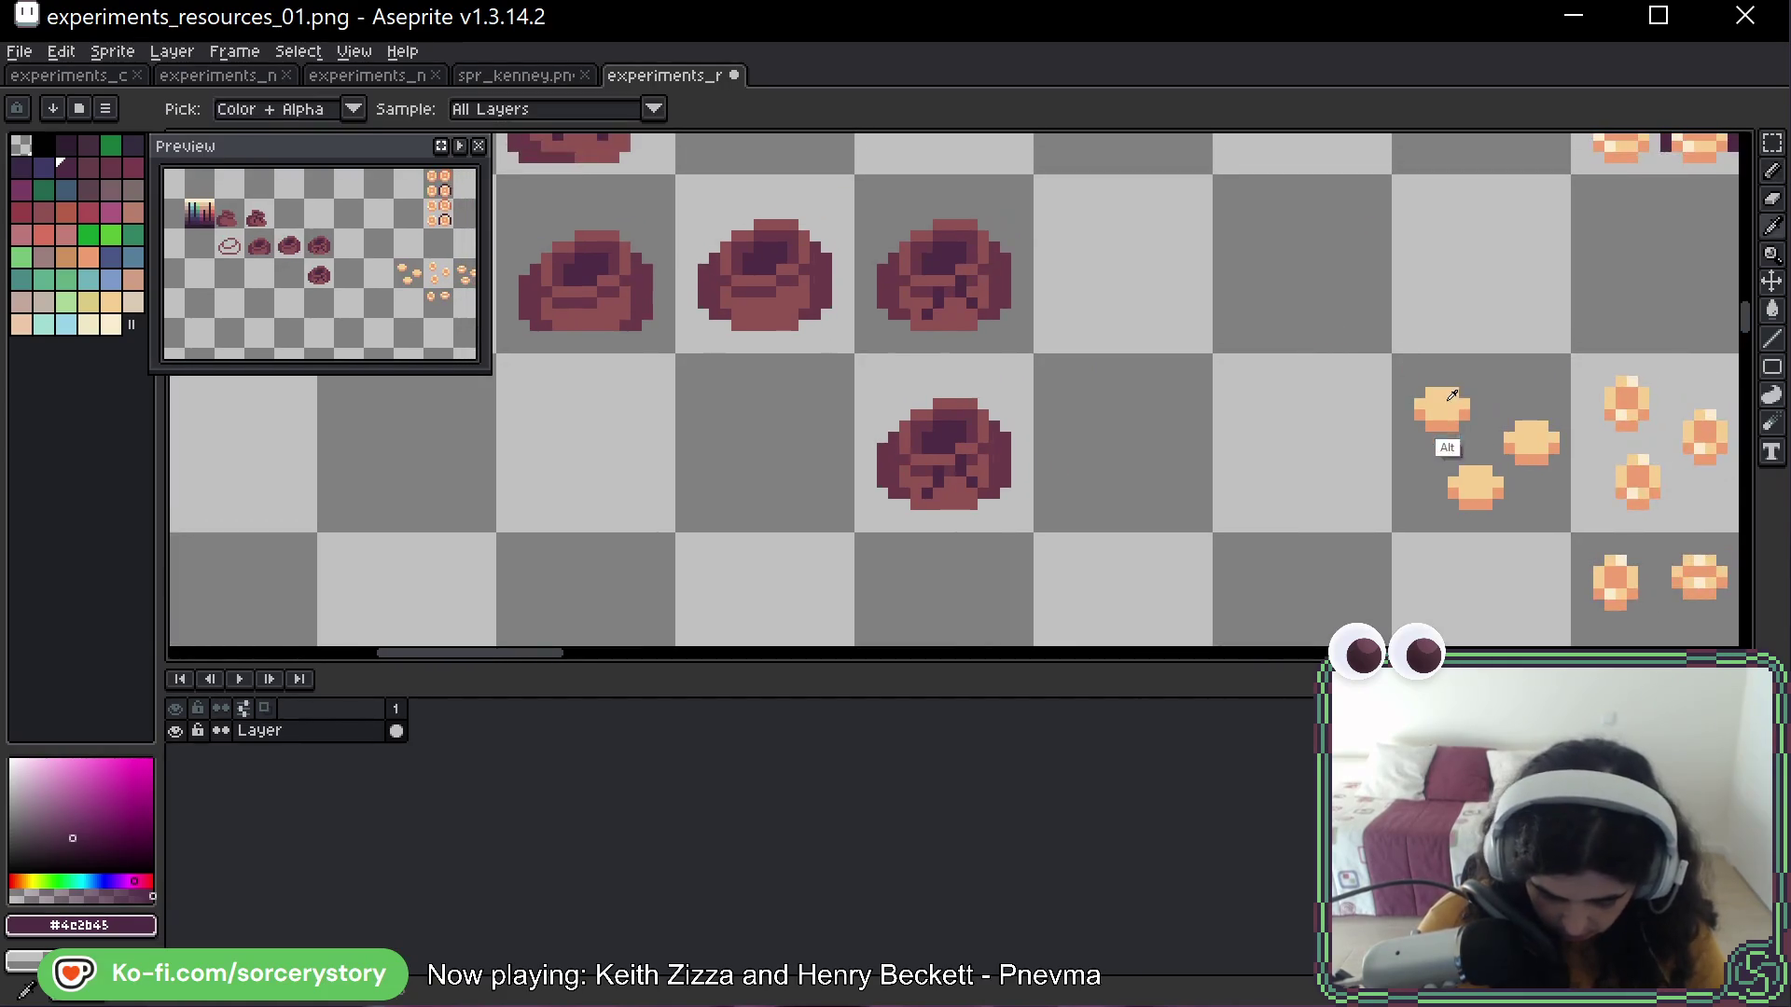
alt+click(1441, 408)
click(1064, 399)
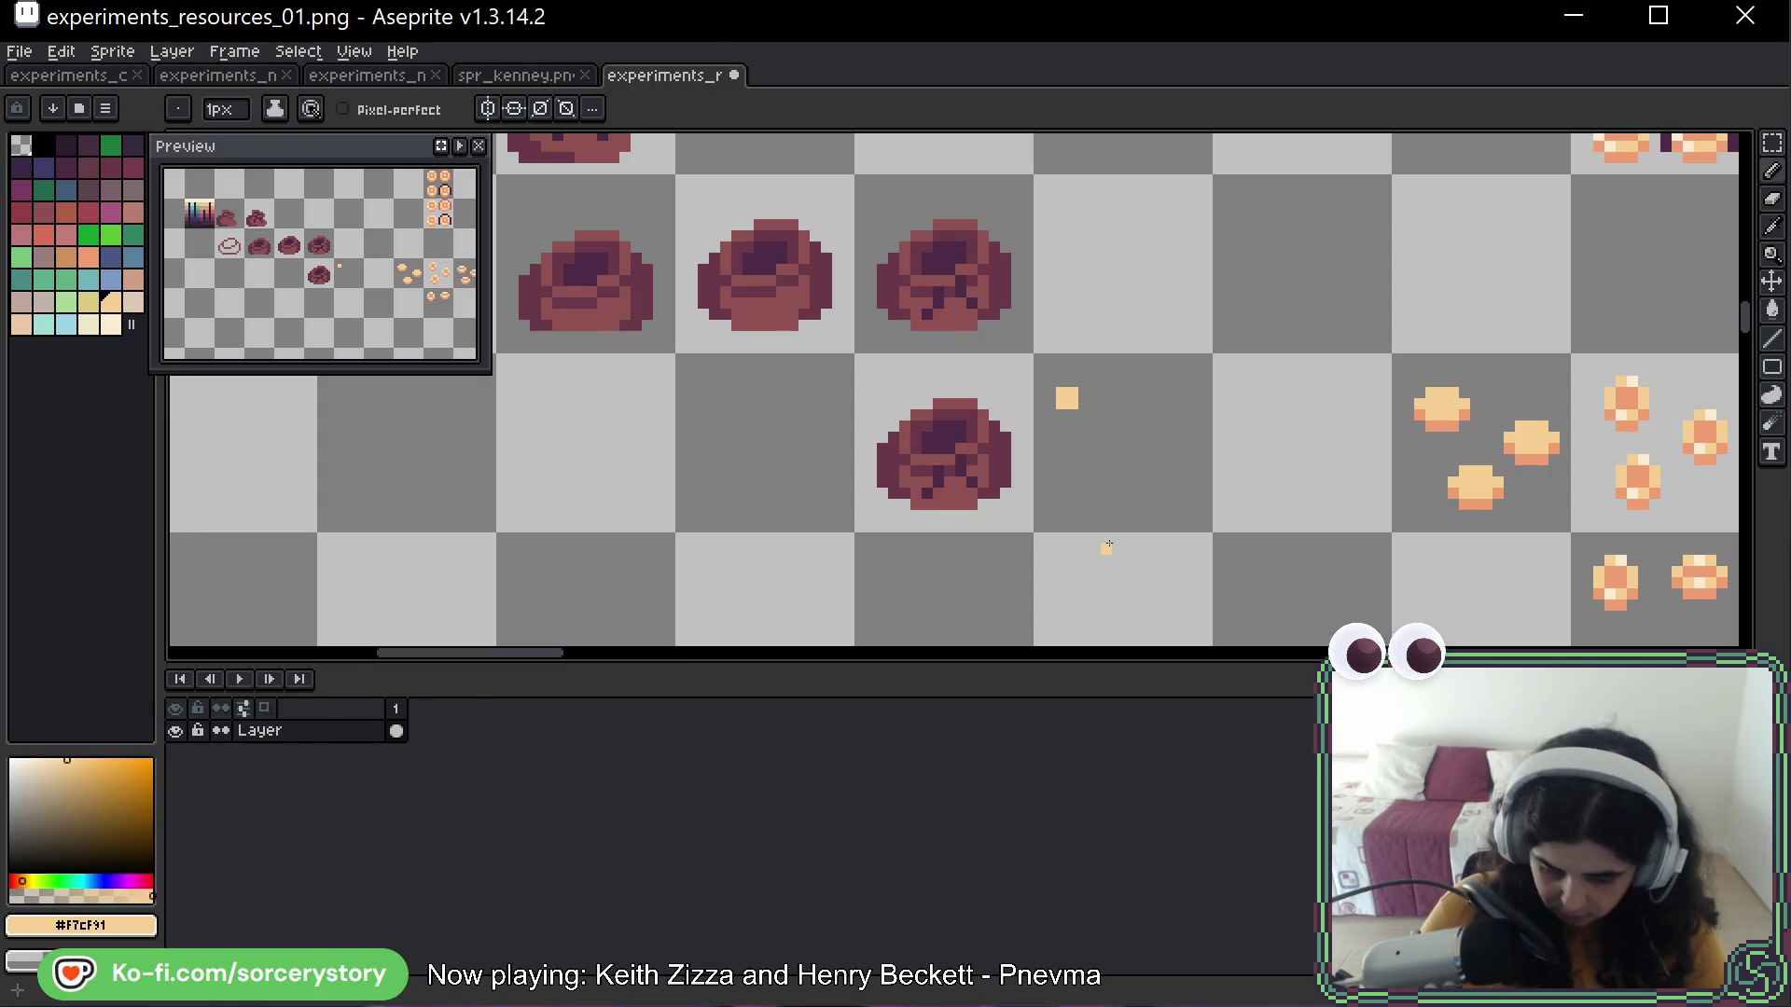
alt+click(1497, 499)
click(1105, 403)
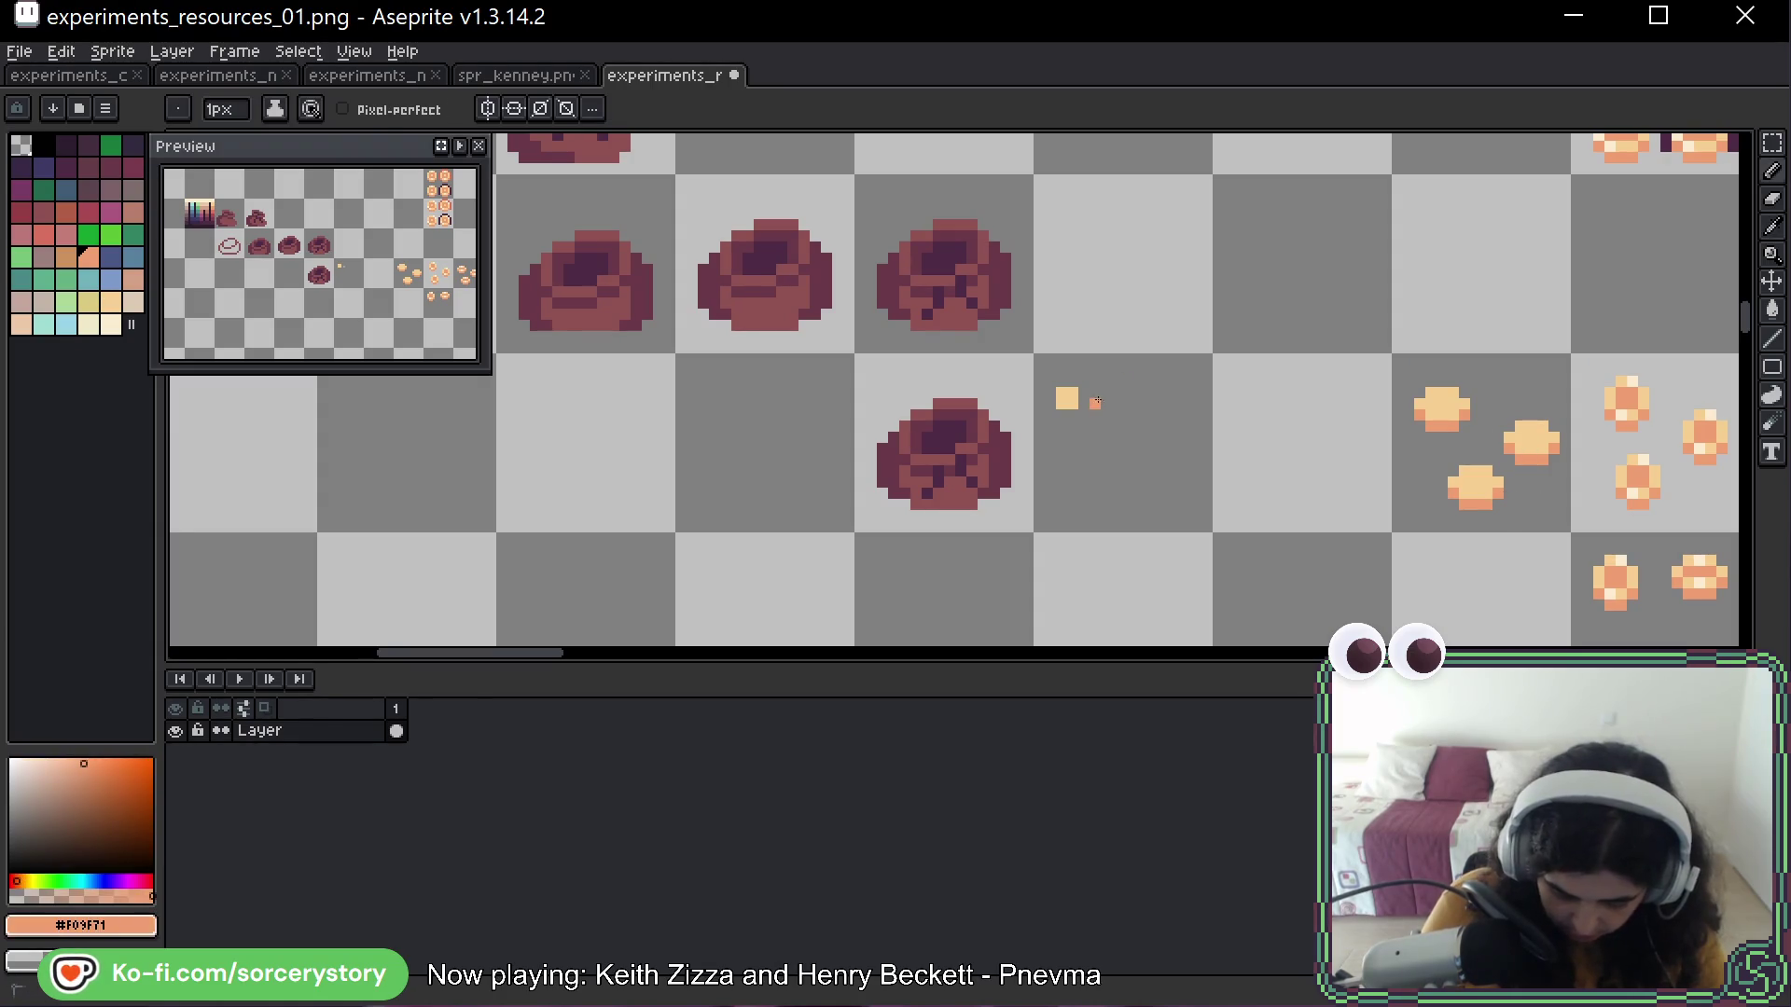
Sample the reddish coin shade and select the red colour dot
key(alt)
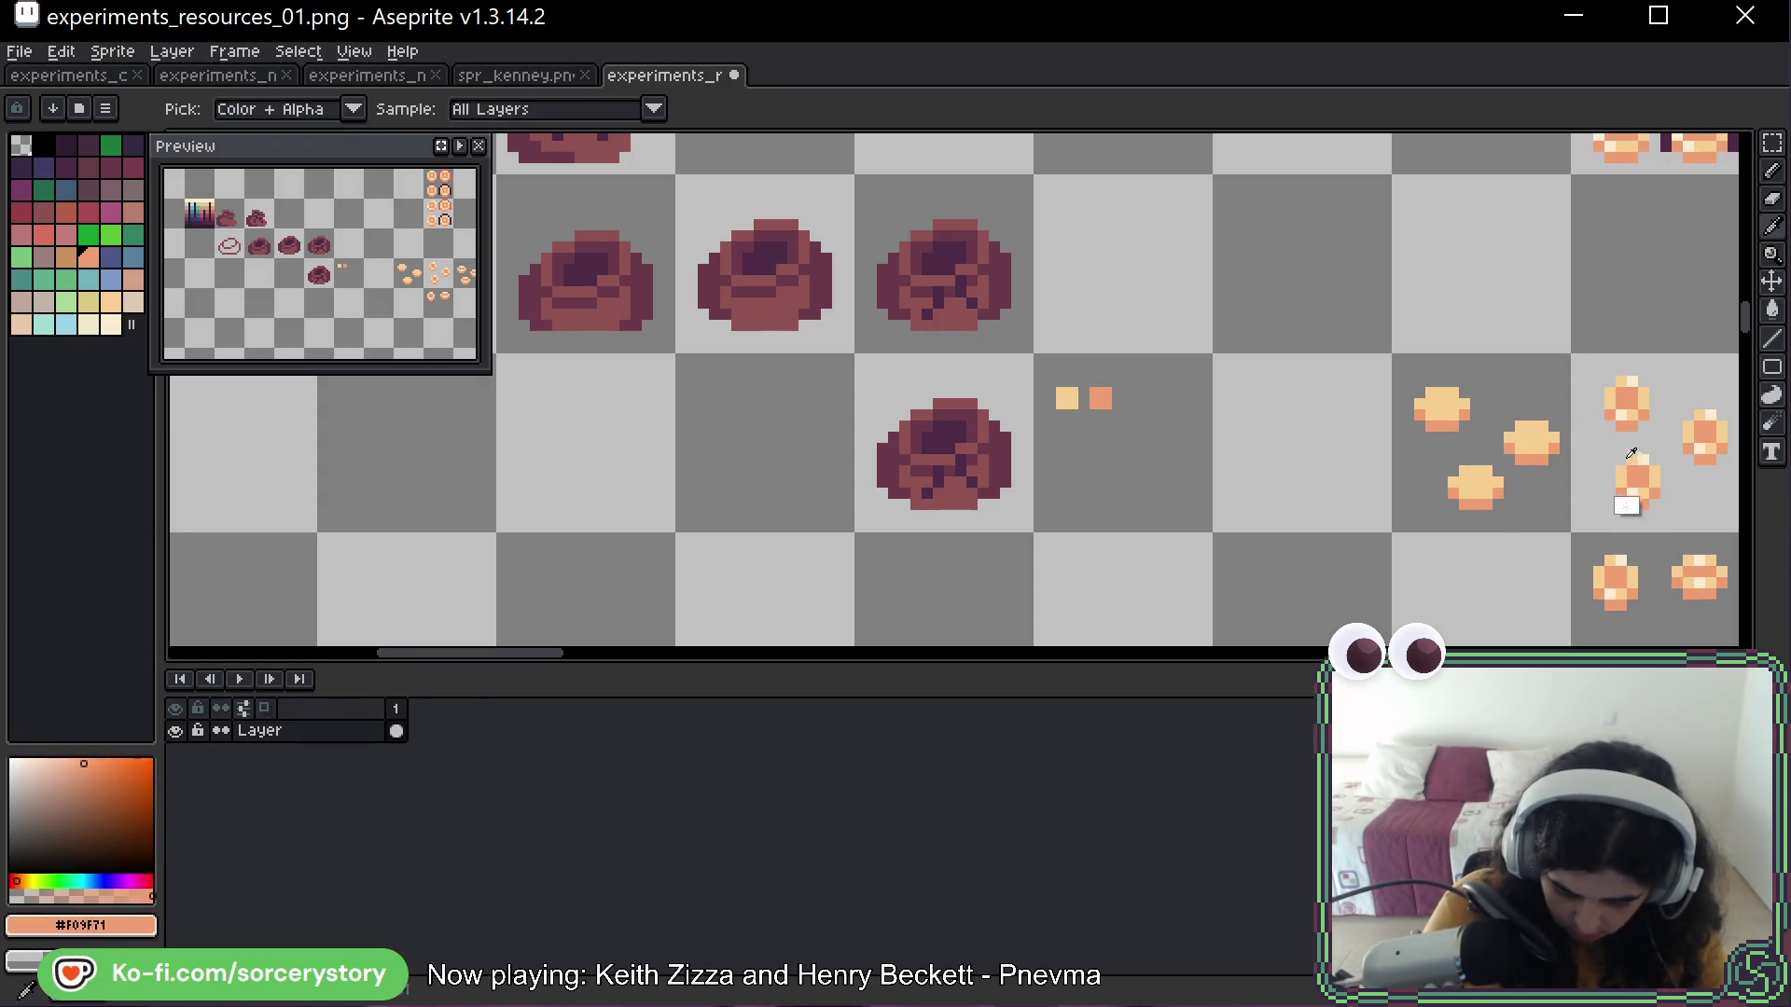
drag(1632, 454, 1435, 473)
mouse_move(1608, 376)
mouse_down()
mouse_move(1570, 299)
mouse_move(1523, 479)
mouse_move(1523, 569)
mouse_up()
alt+click(1306, 408)
drag(1306, 408, 1721, 162)
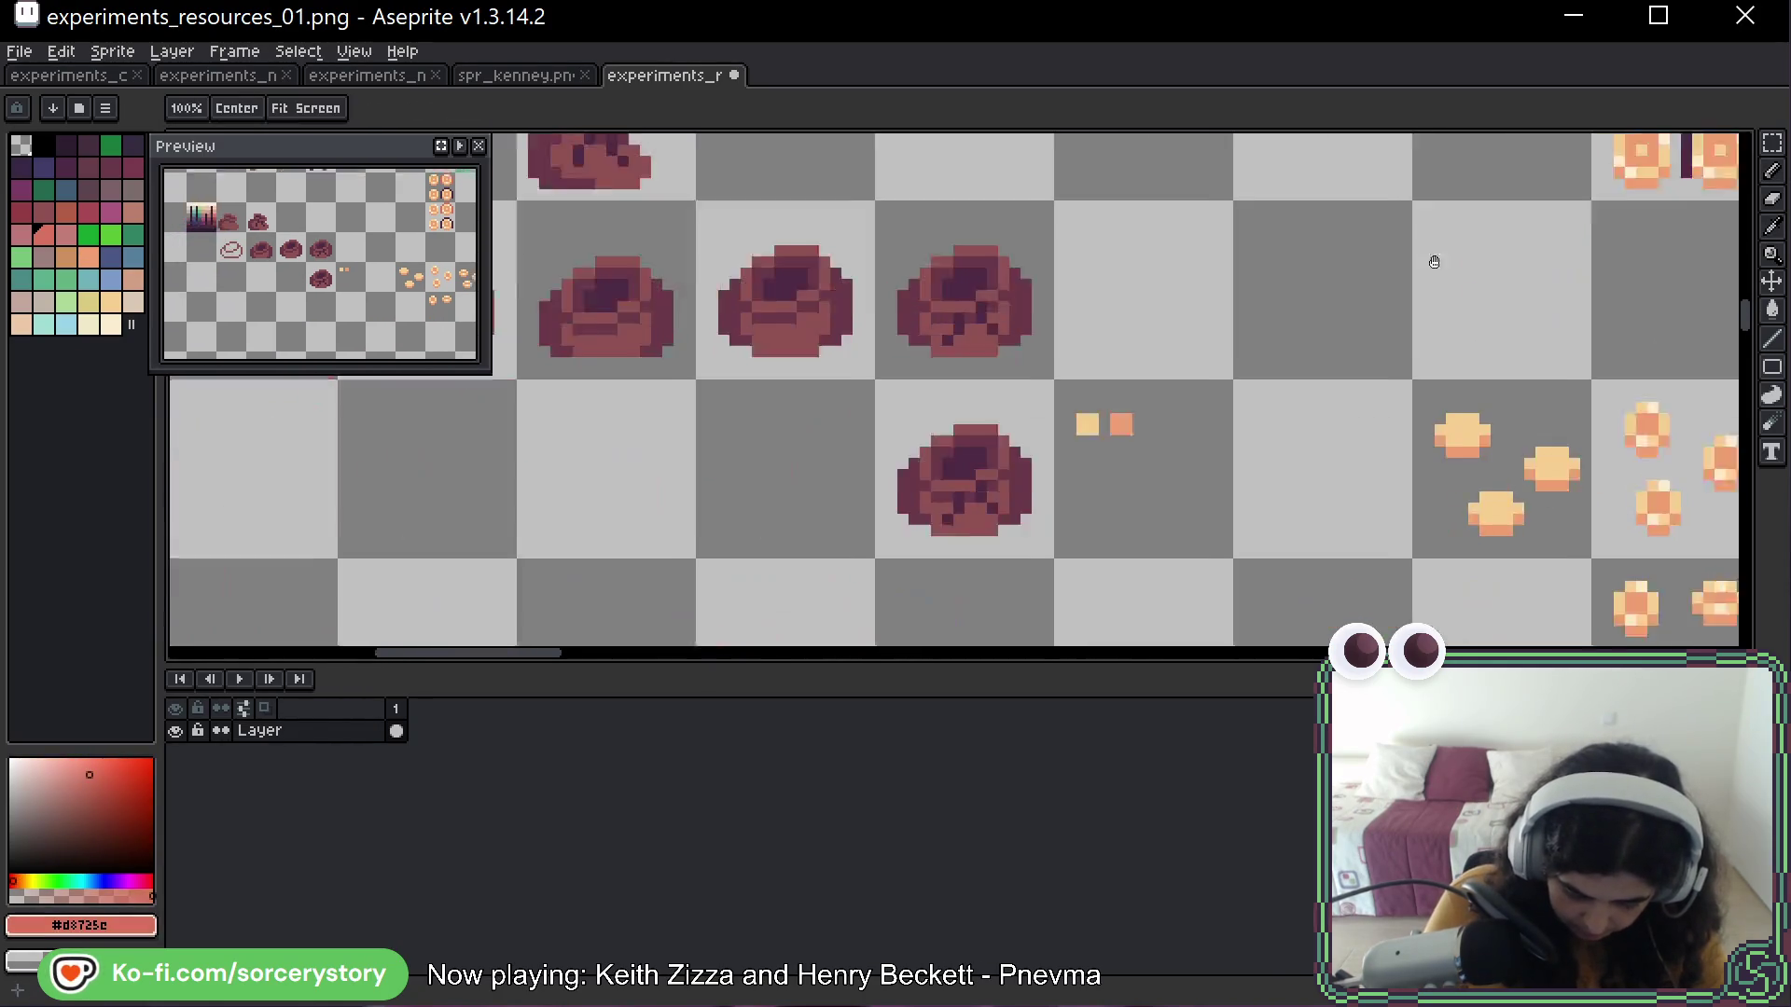
drag(1138, 426, 1180, 417)
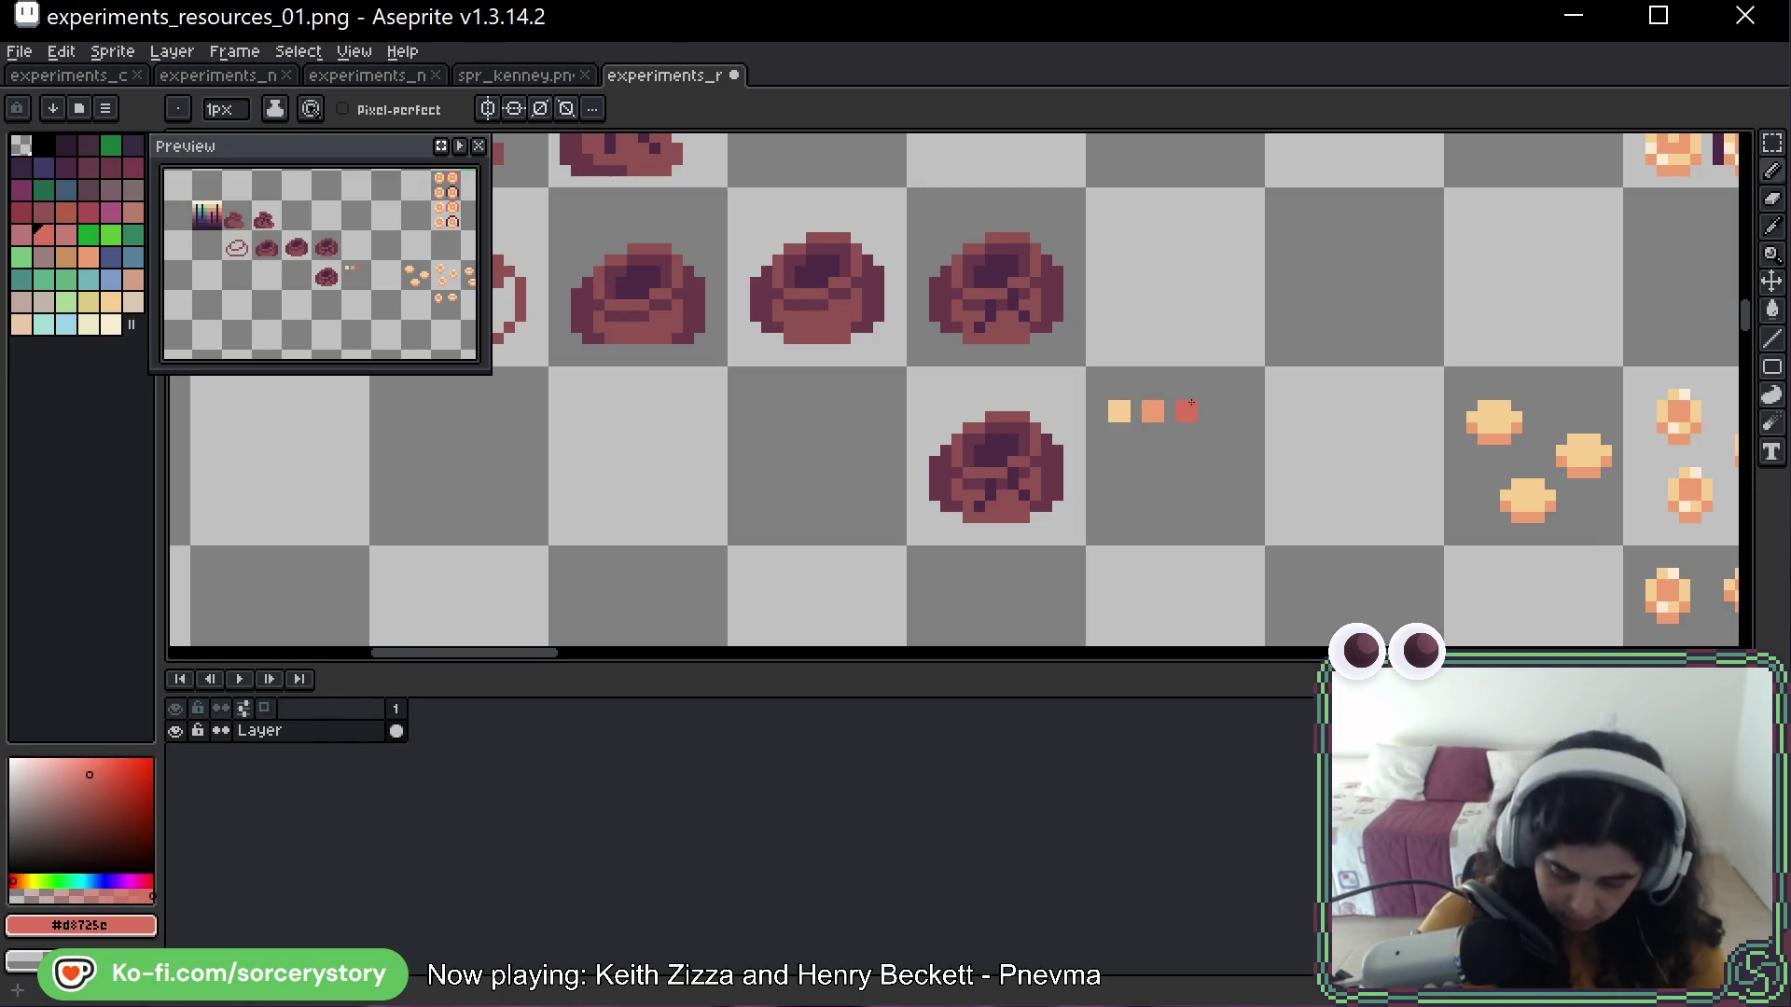
click(1772, 143)
drag(1168, 394, 1205, 430)
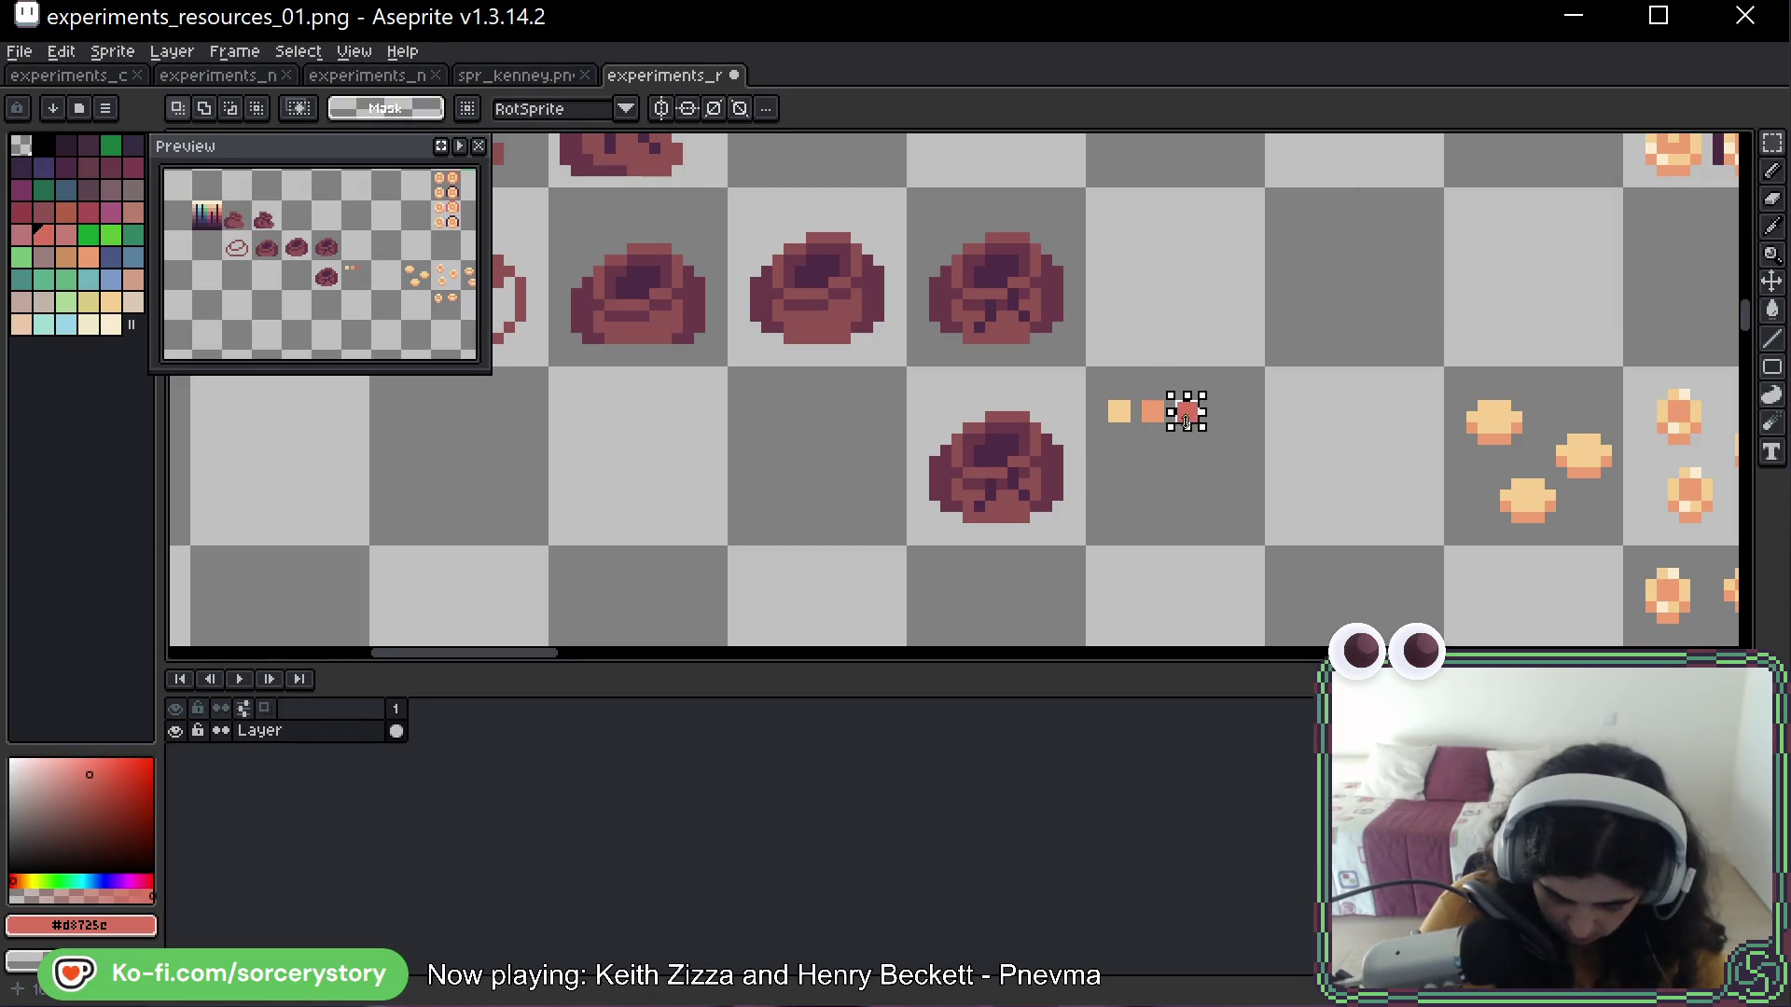
Paint salmon red pixels into the sack's opening
scroll(1202, 305, up, 3)
scroll(1213, 336, down, 2)
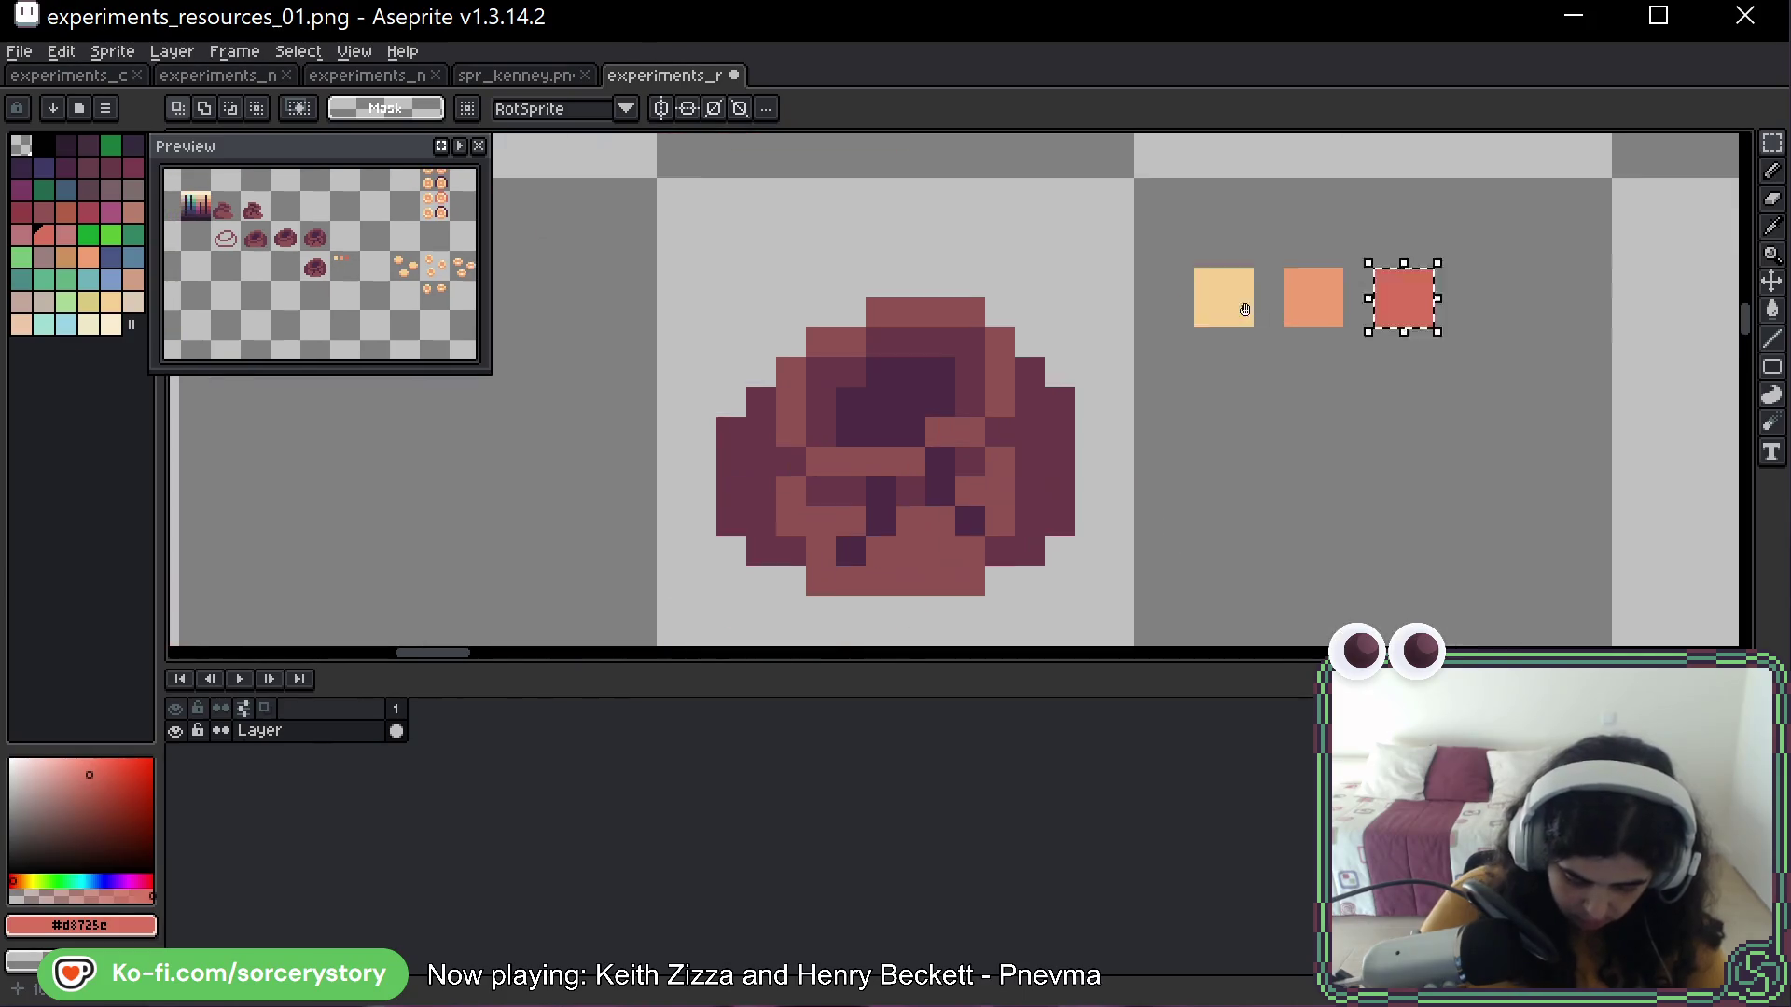
scroll(1222, 341, up, 1)
click(1473, 272)
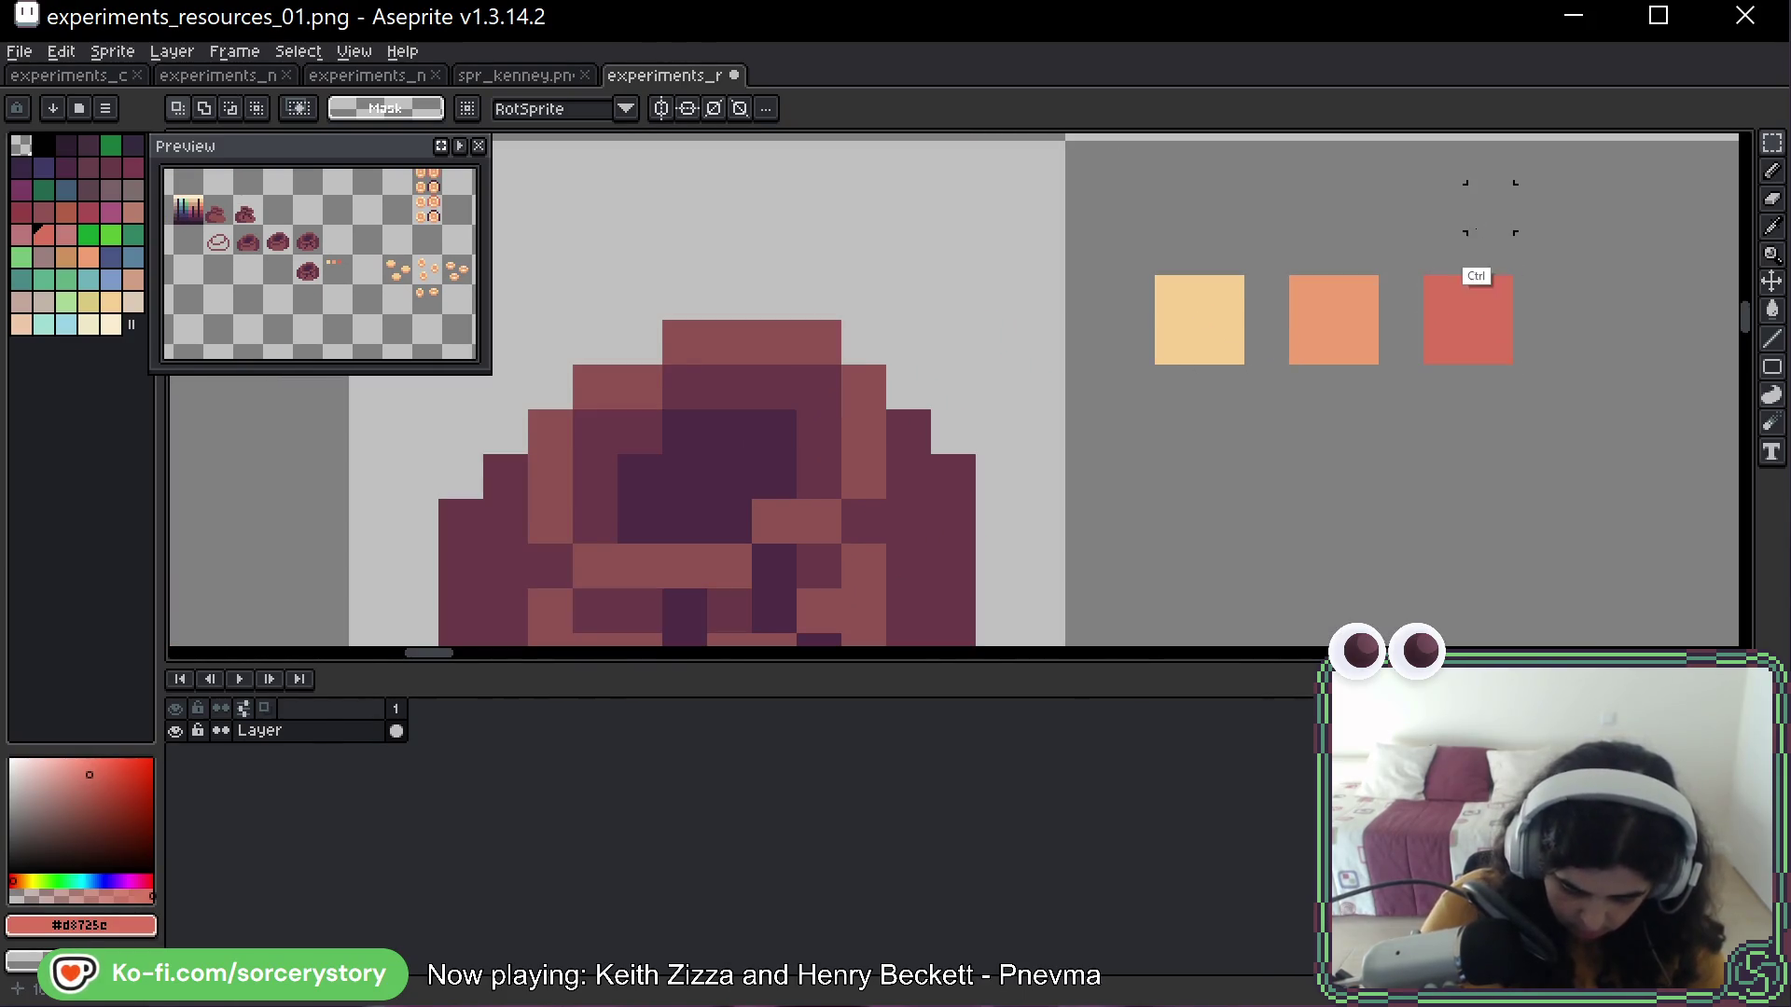
key(b)
drag(640, 521, 683, 521)
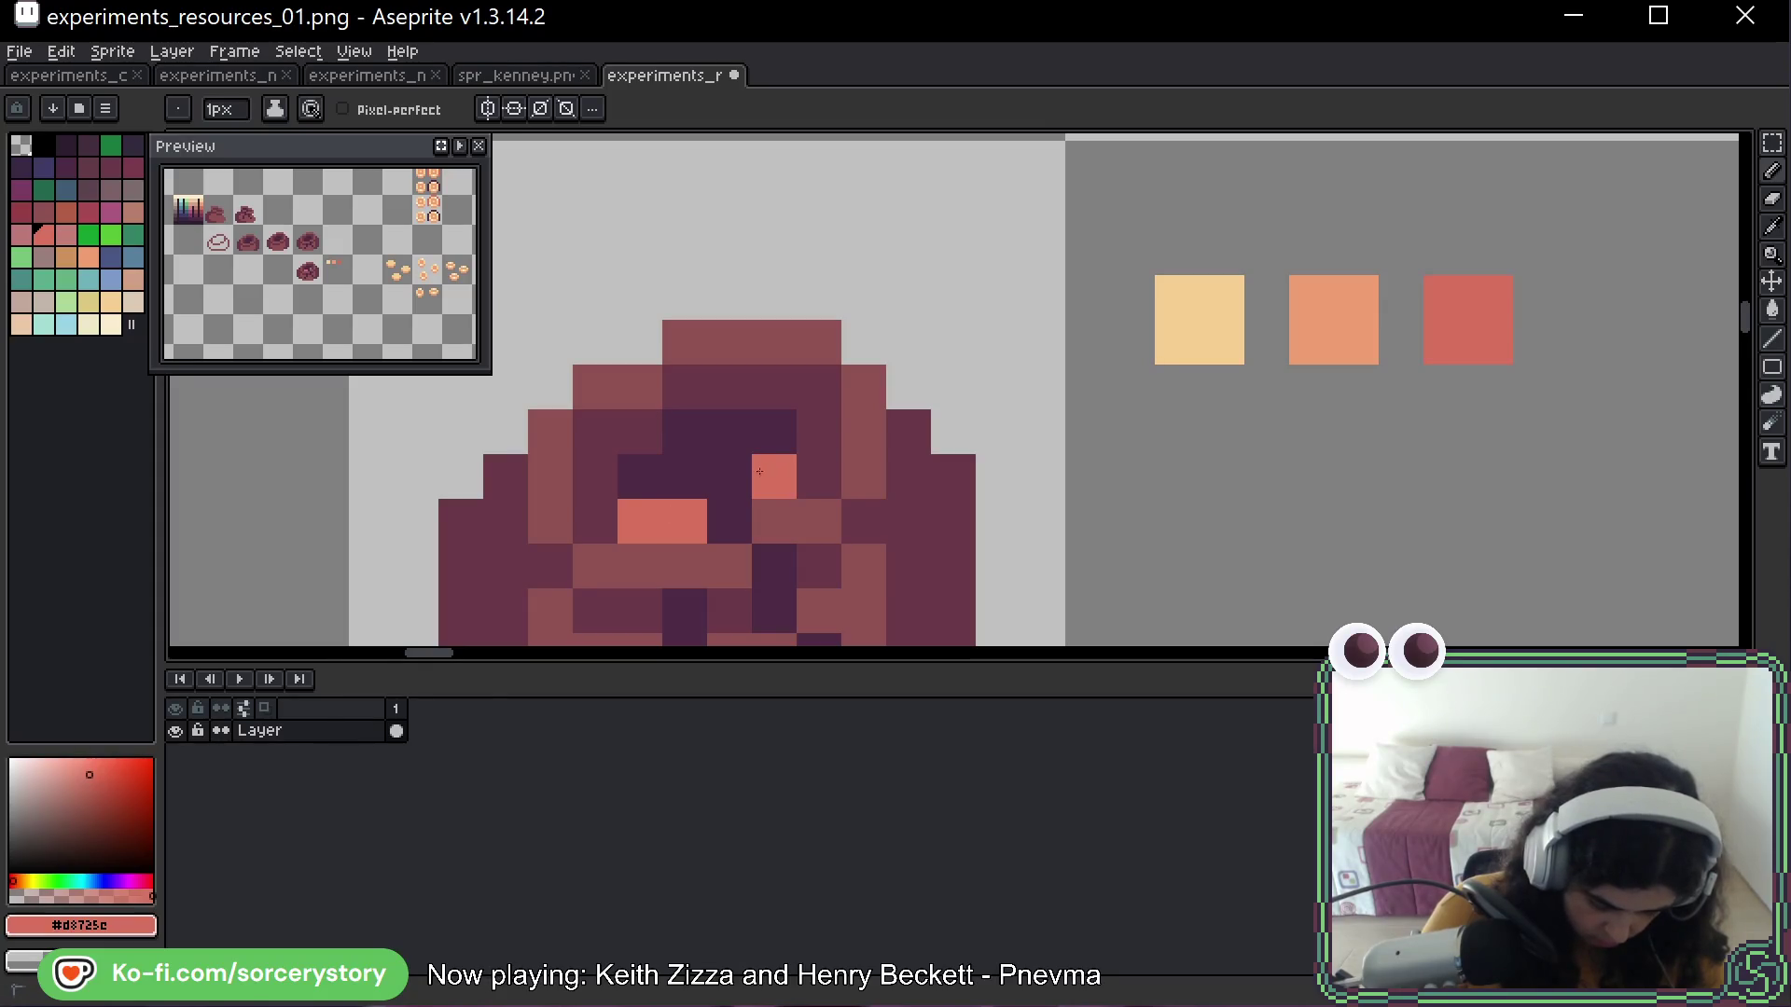
drag(759, 471, 730, 522)
Add peach coin blocks and a pale gold #F7CF91 coin in the sack's centre
key(alt)
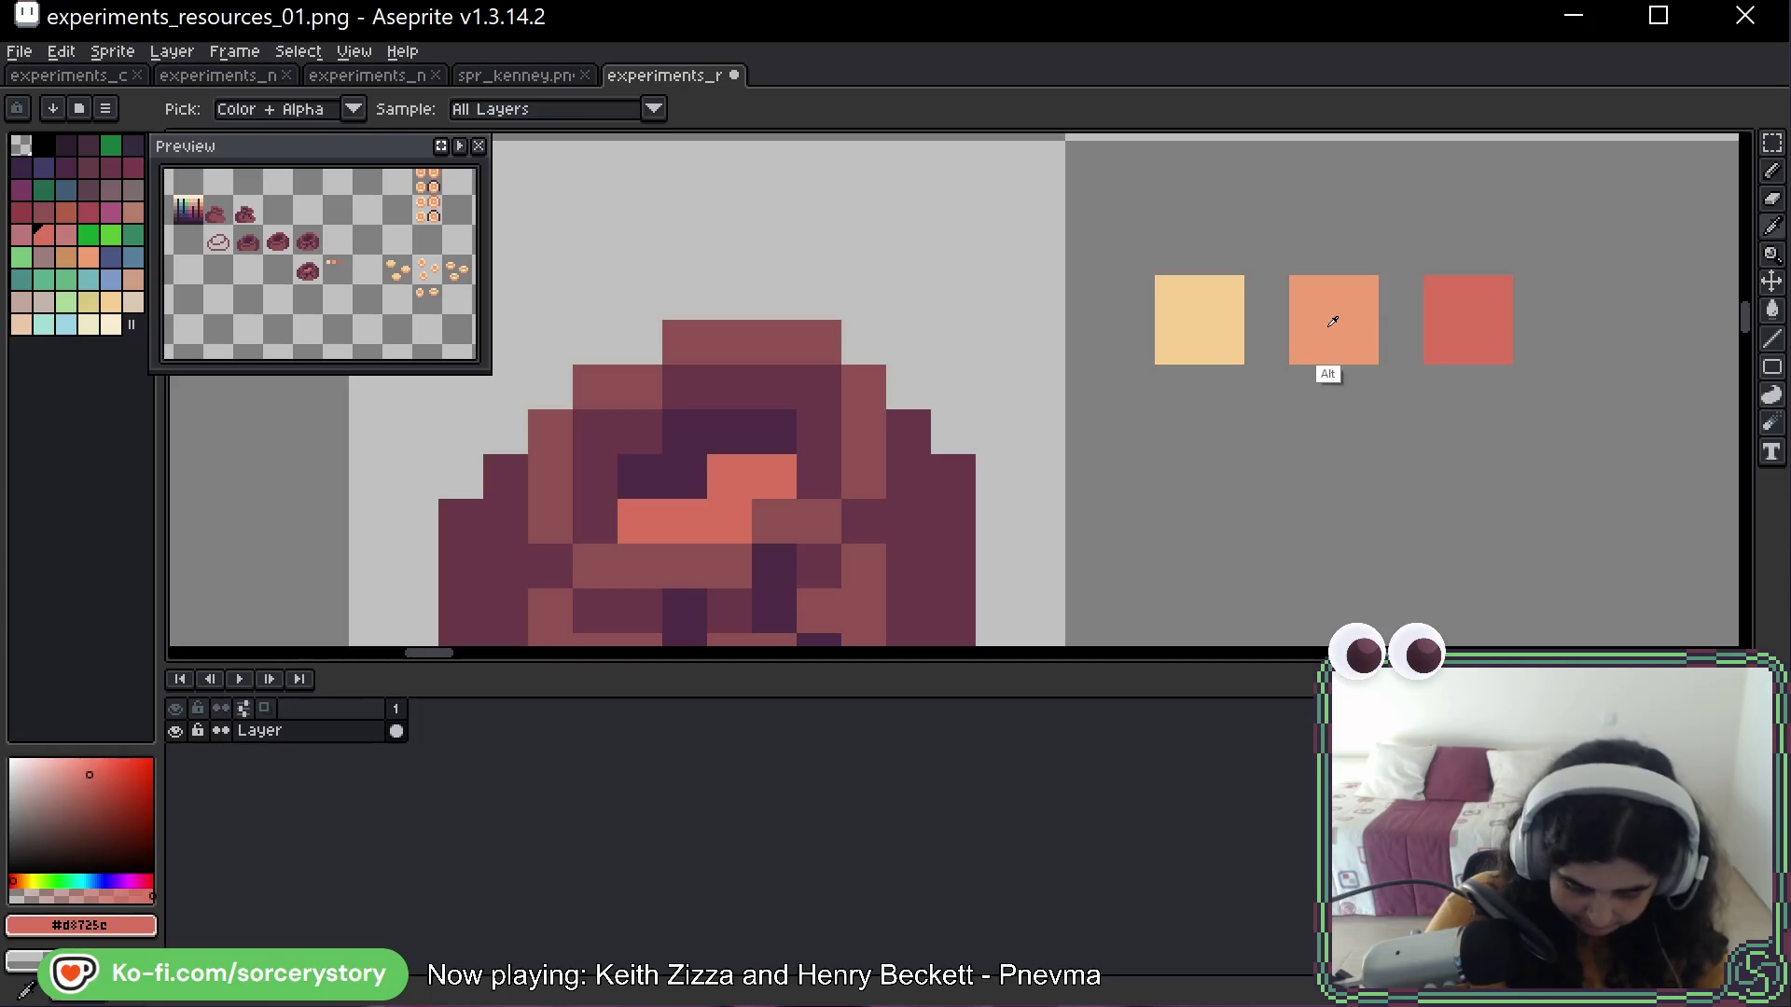
alt+click(1333, 321)
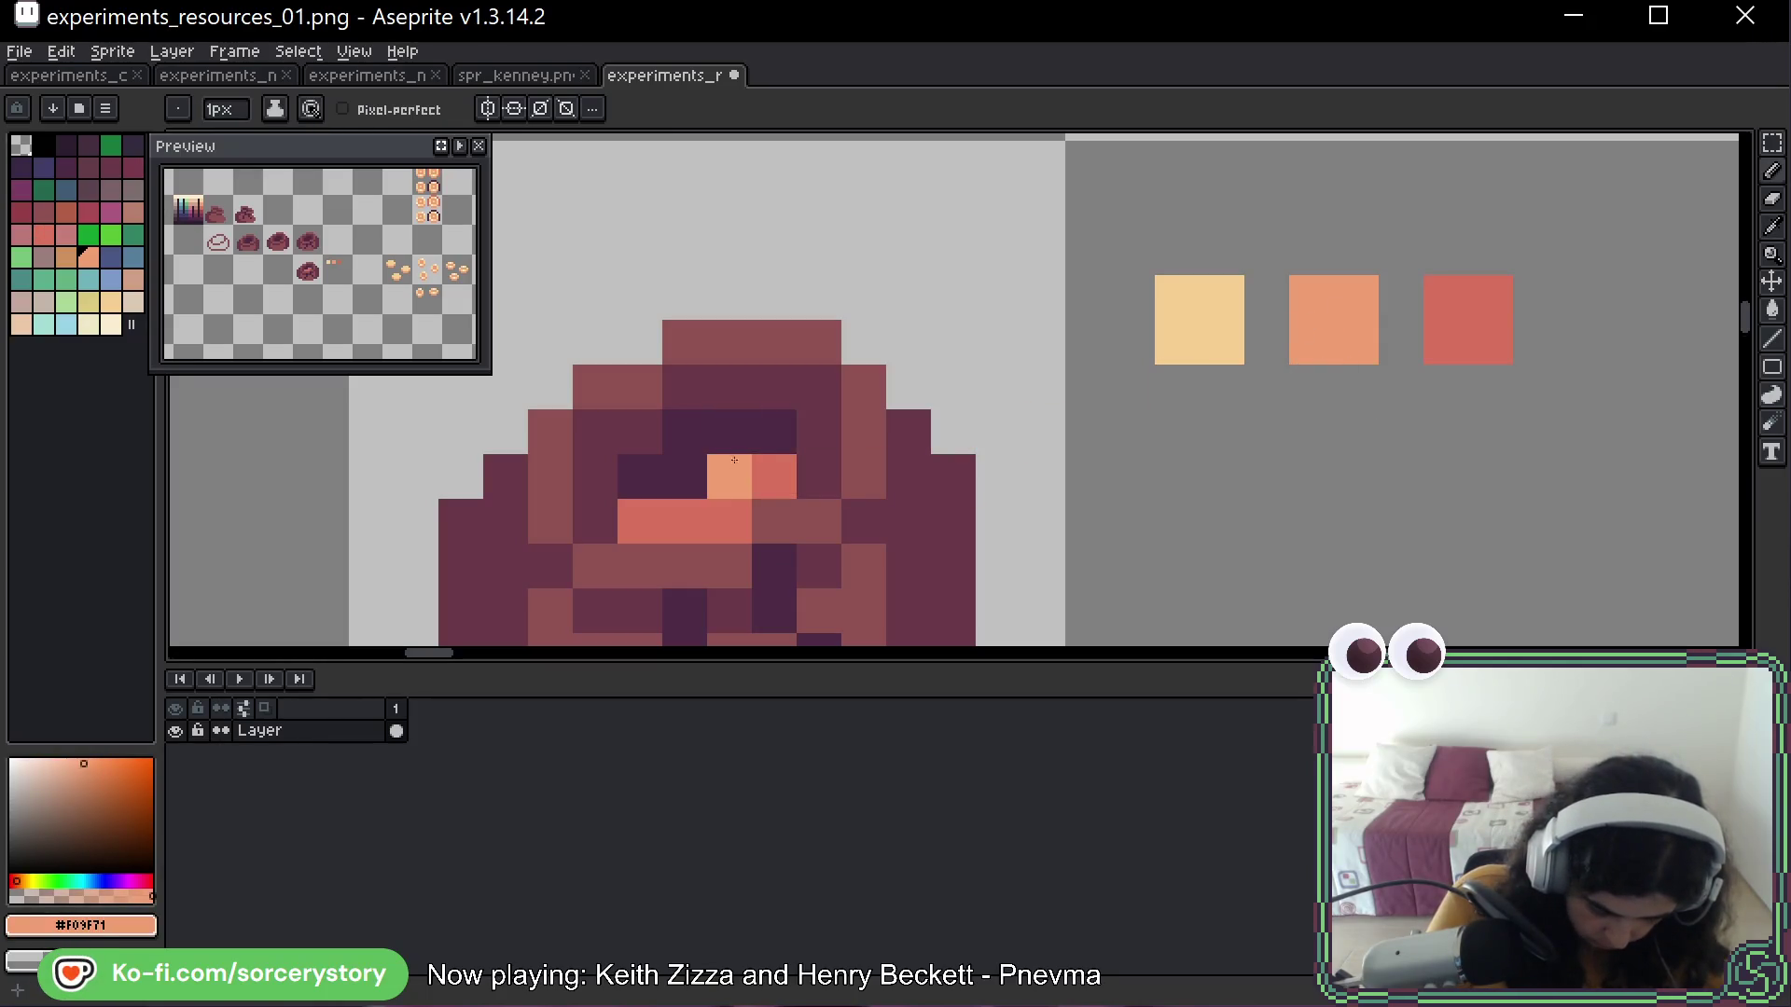
mouse_move(779, 476)
mouse_down()
mouse_move(809, 435)
mouse_move(819, 476)
mouse_up()
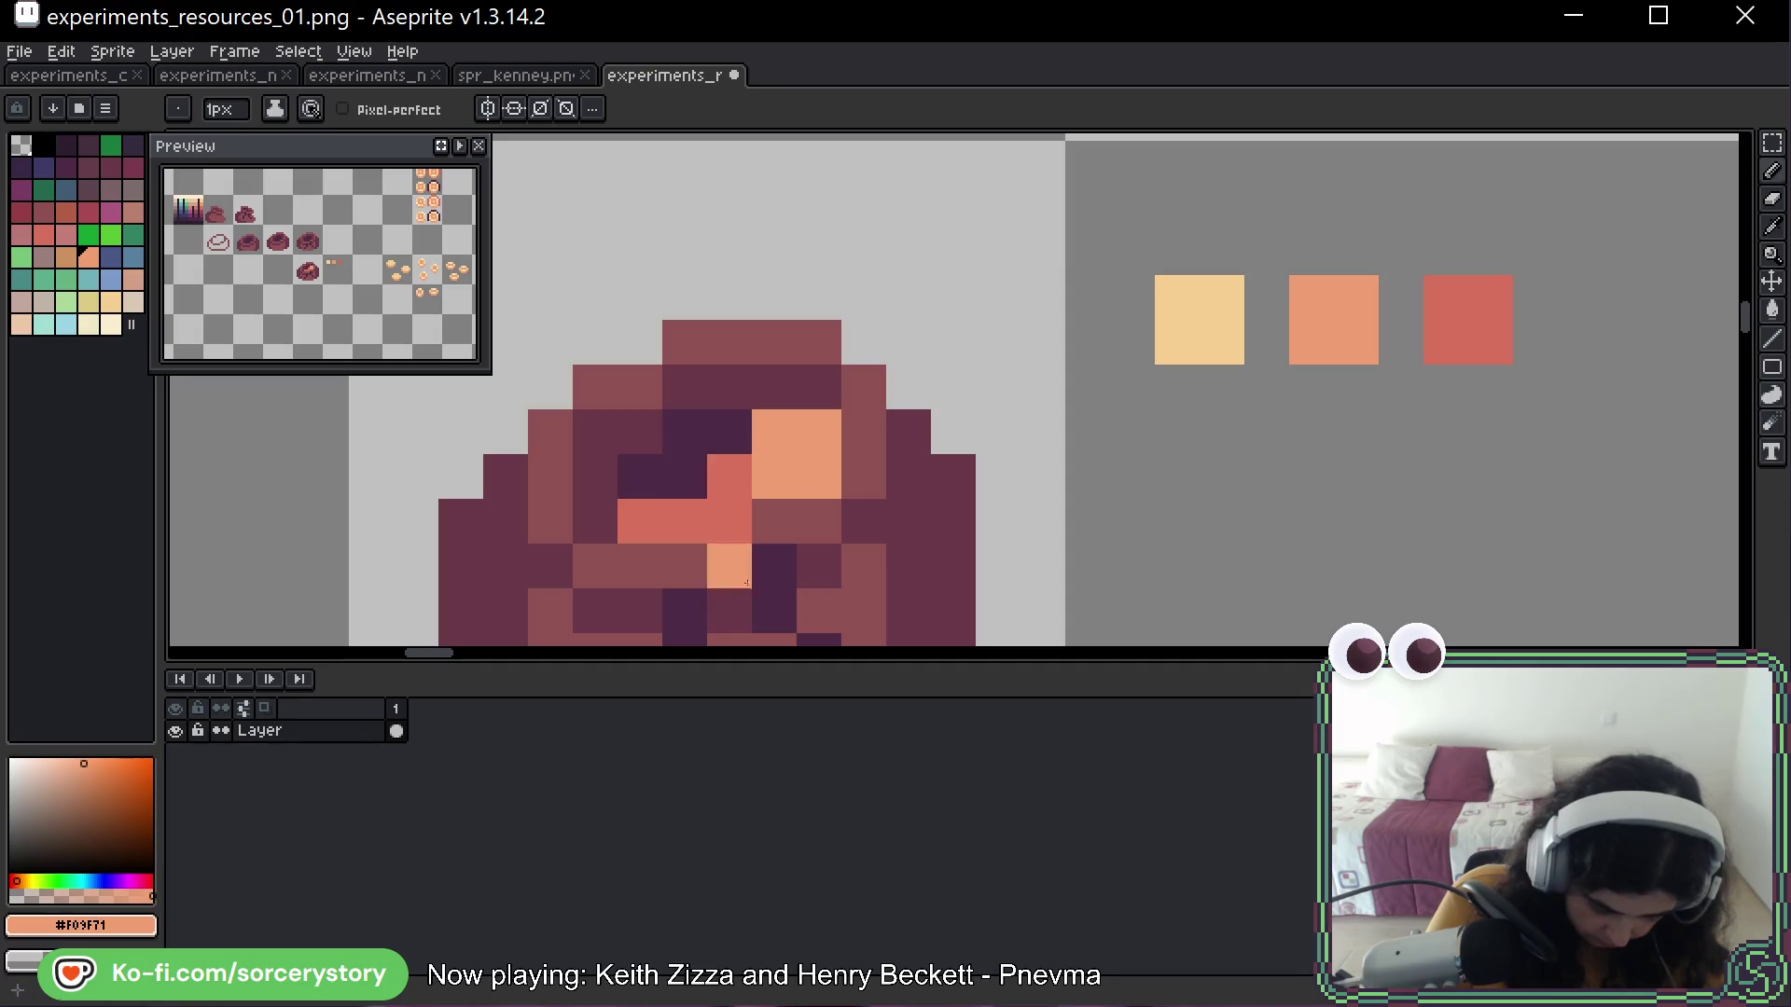
drag(686, 478, 704, 495)
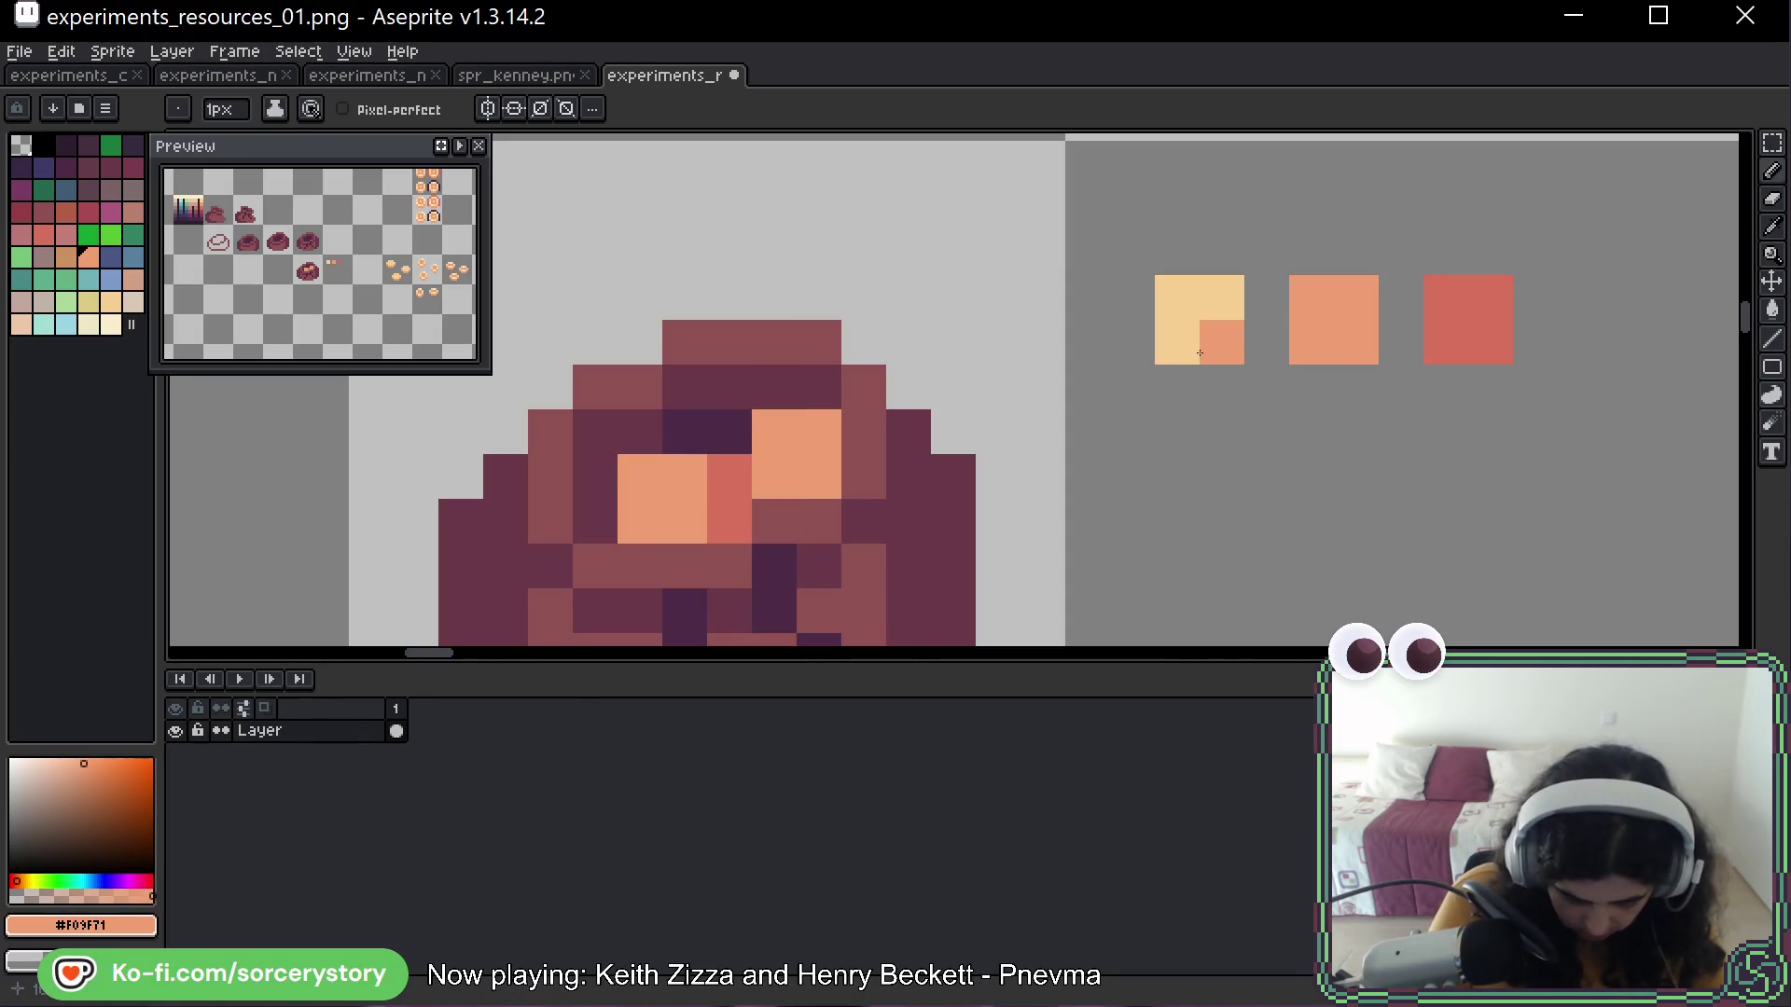
key(alt)
alt+click(1227, 301)
mouse_move(728, 431)
mouse_down()
mouse_move(689, 478)
mouse_move(729, 476)
mouse_up()
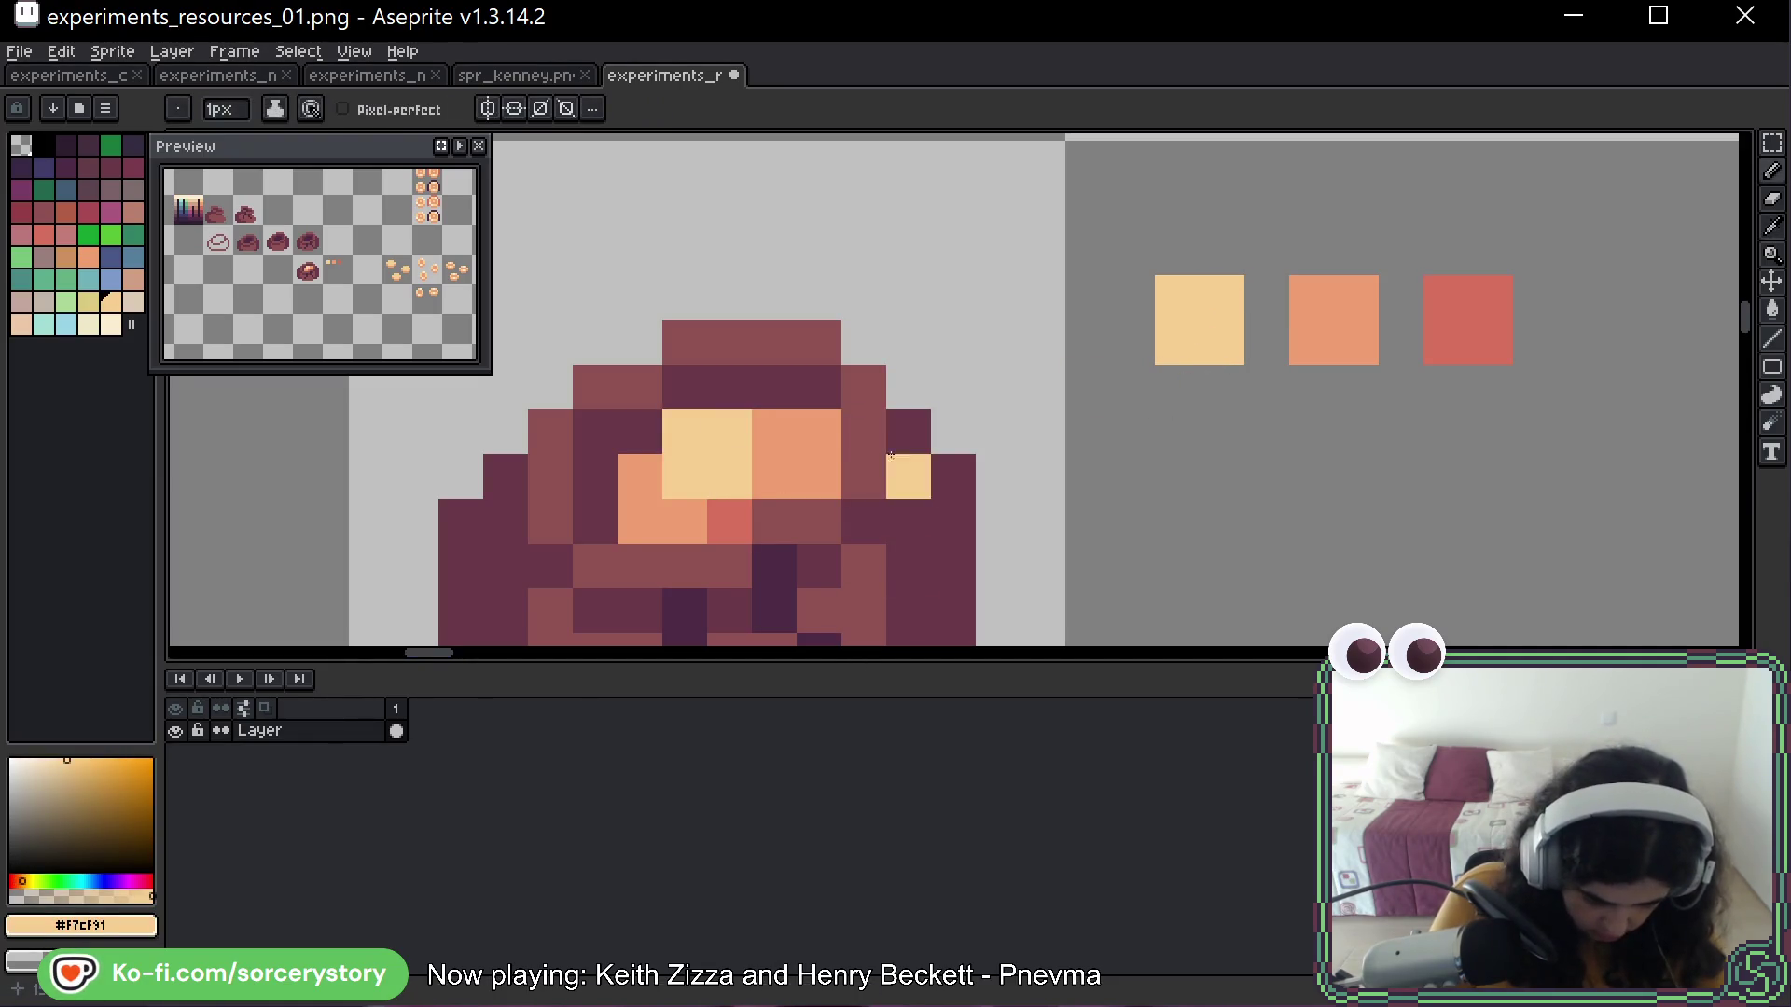
Add a 2x2 pale gold coin near the top and a red #d8725c pixel in the heap
drag(857, 481, 977, 357)
click(709, 442)
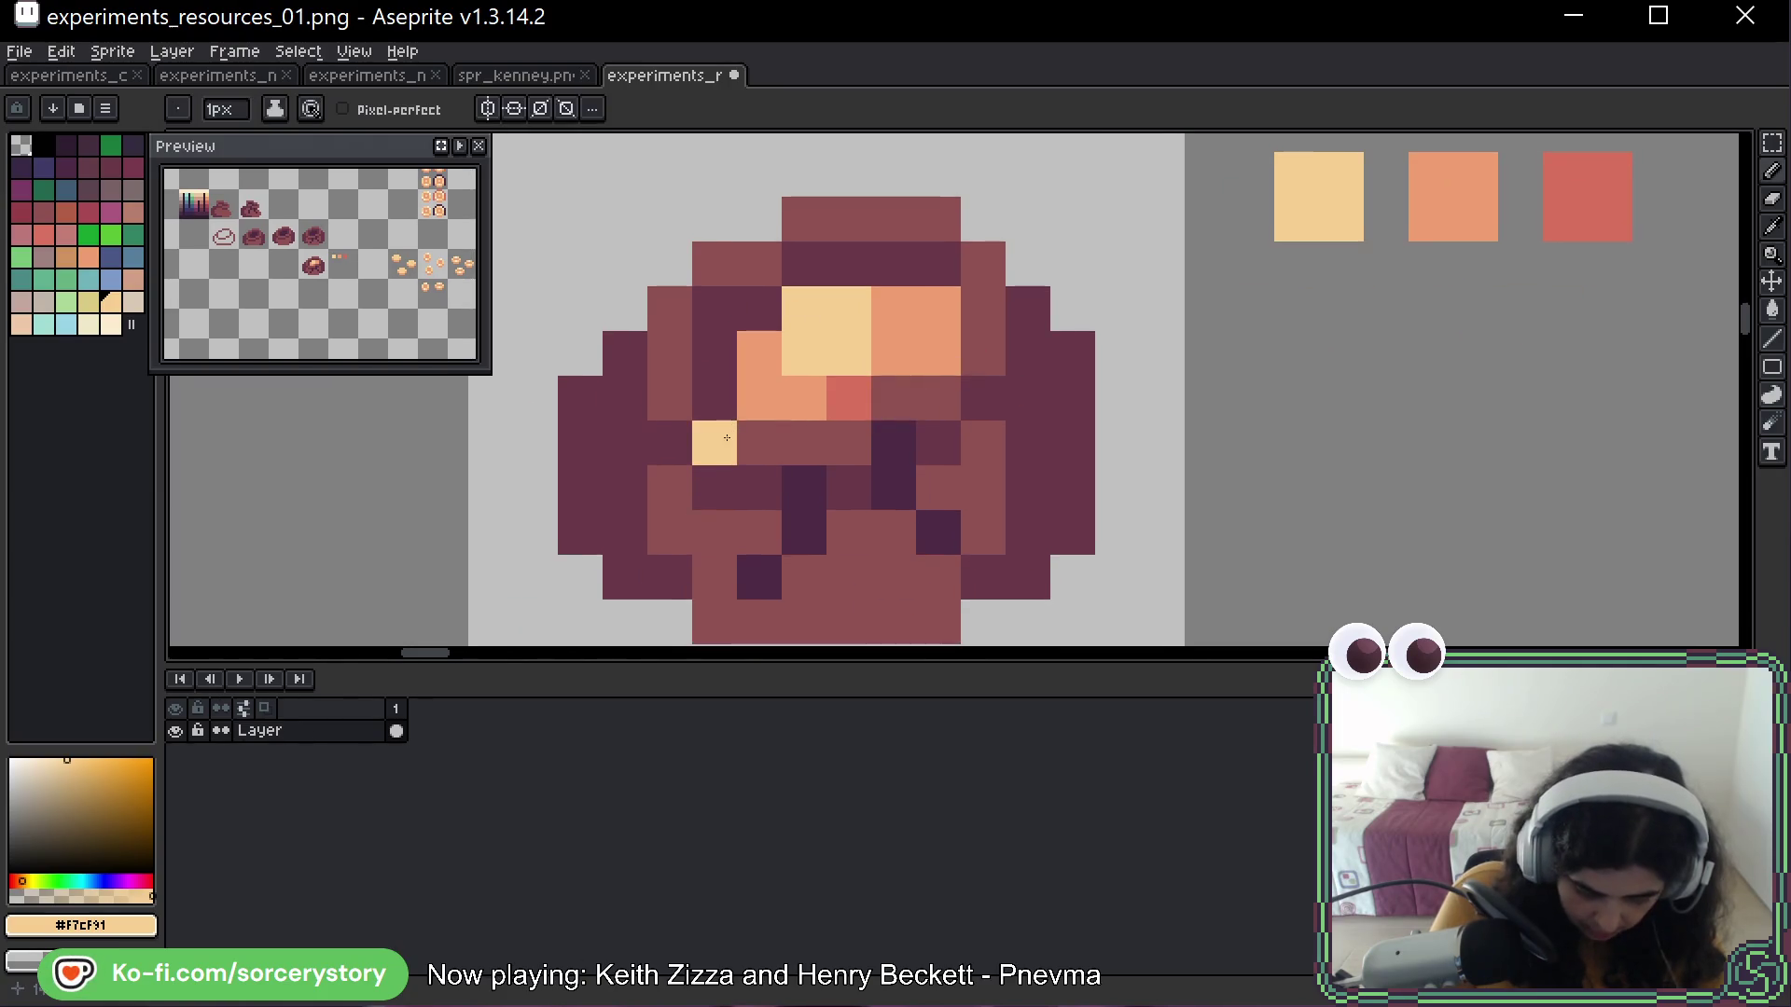
mouse_move(715, 397)
mouse_down()
mouse_move(759, 397)
mouse_move(760, 442)
mouse_up()
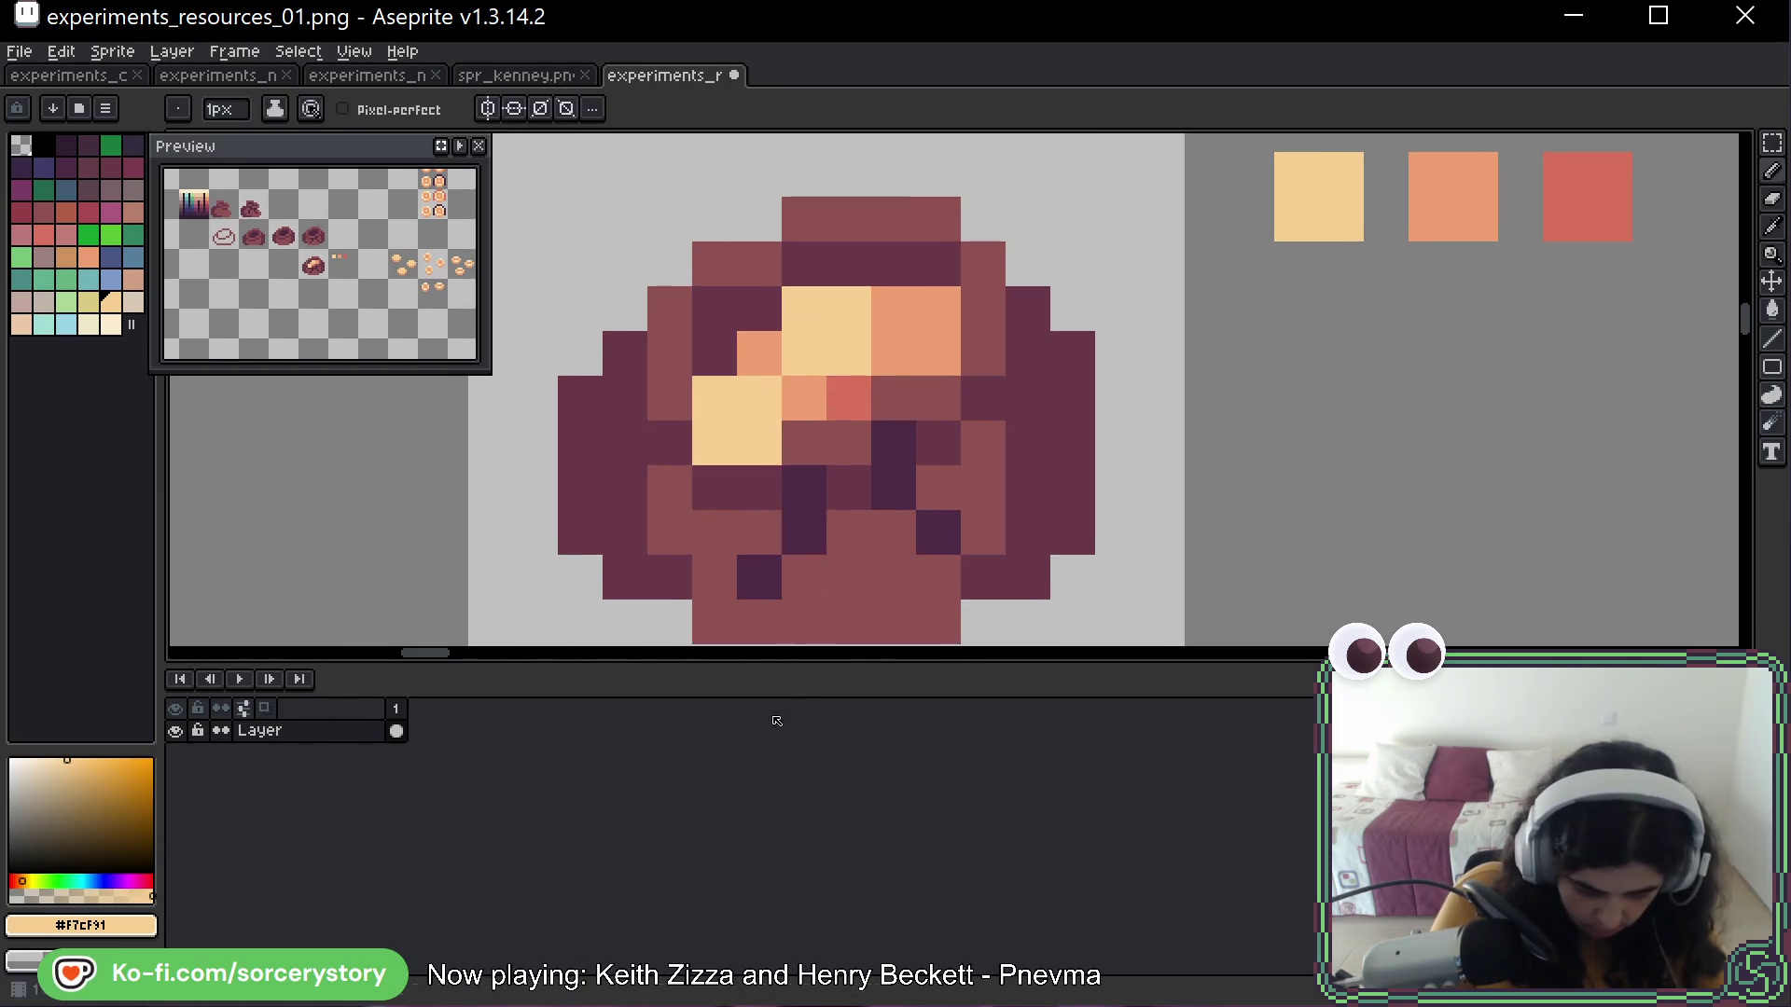
key(ctrl+z)
key(ctrl+z)
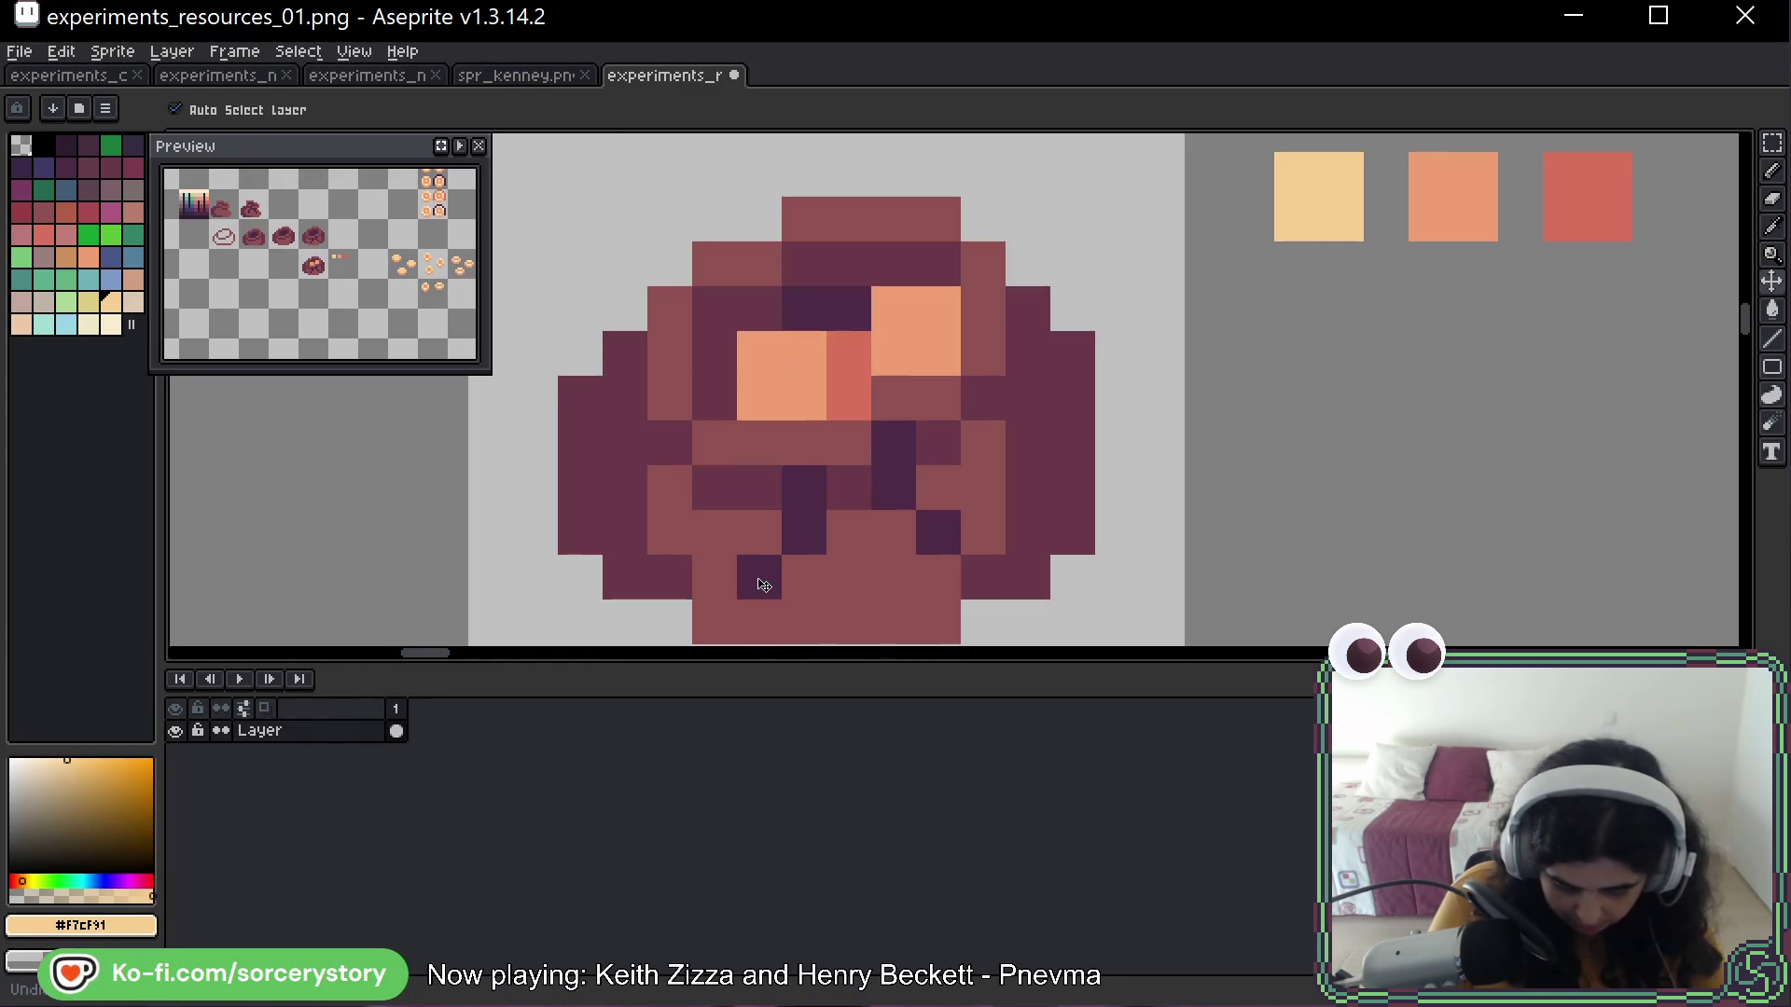
click(759, 580)
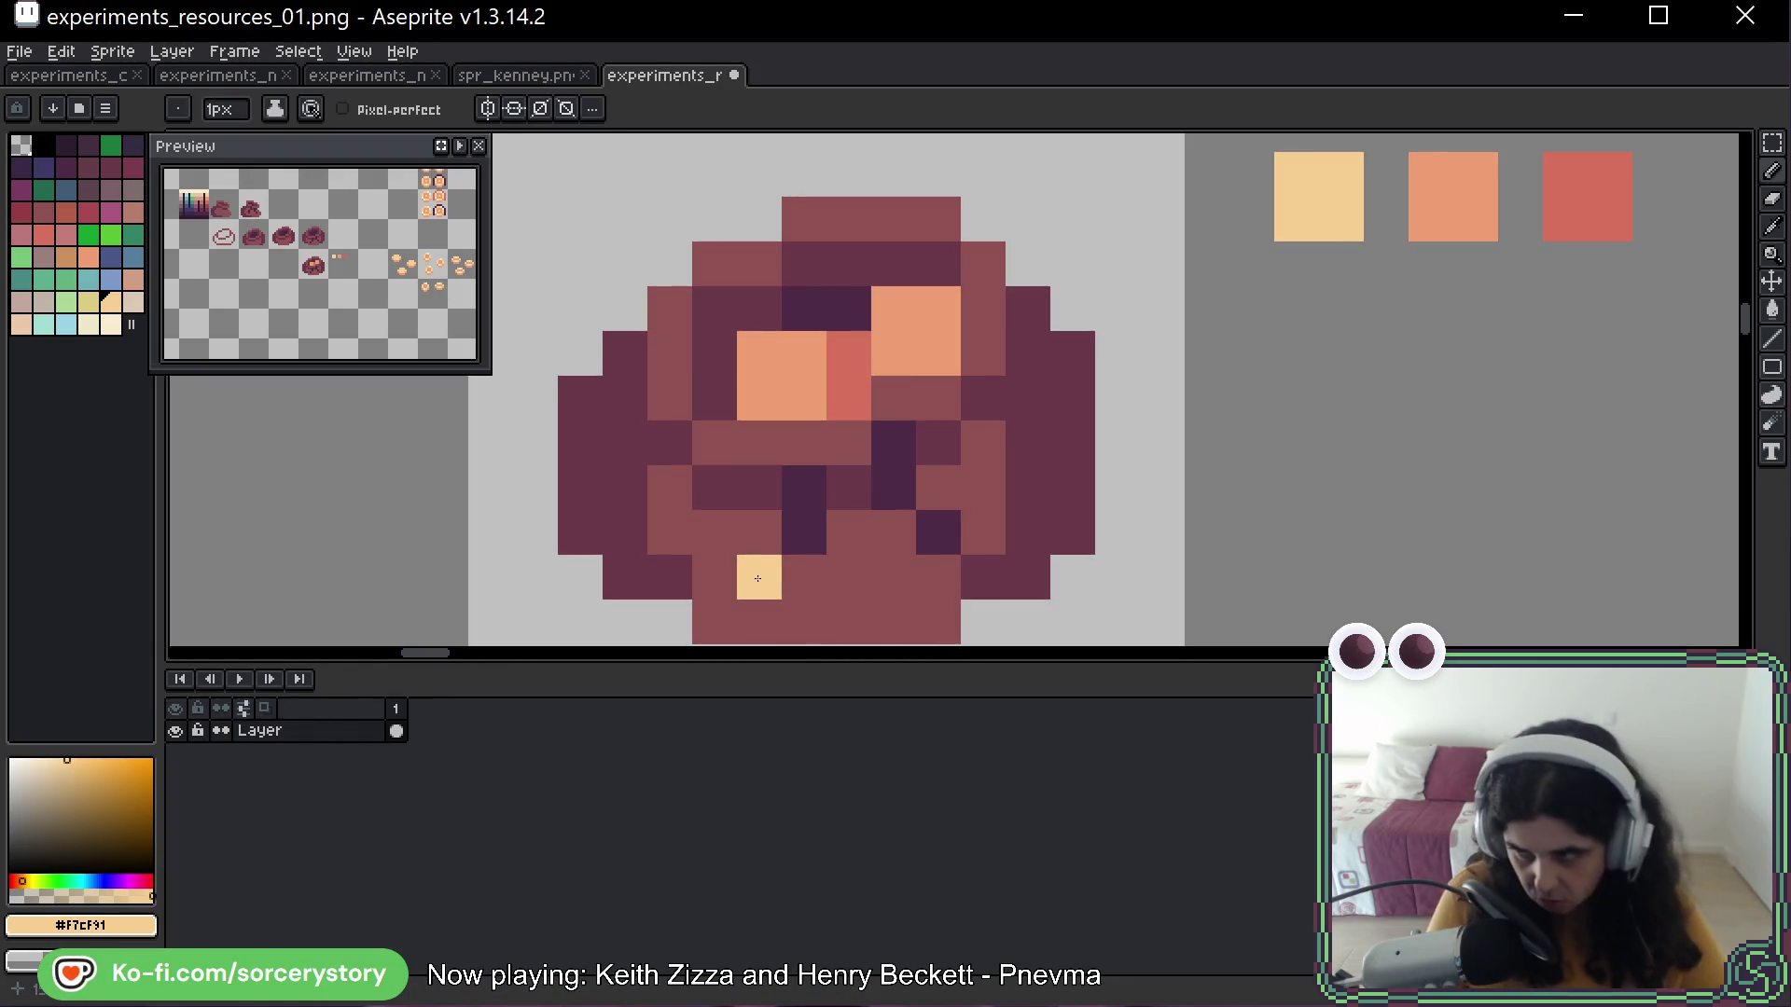
key(ctrl+z)
click(834, 256)
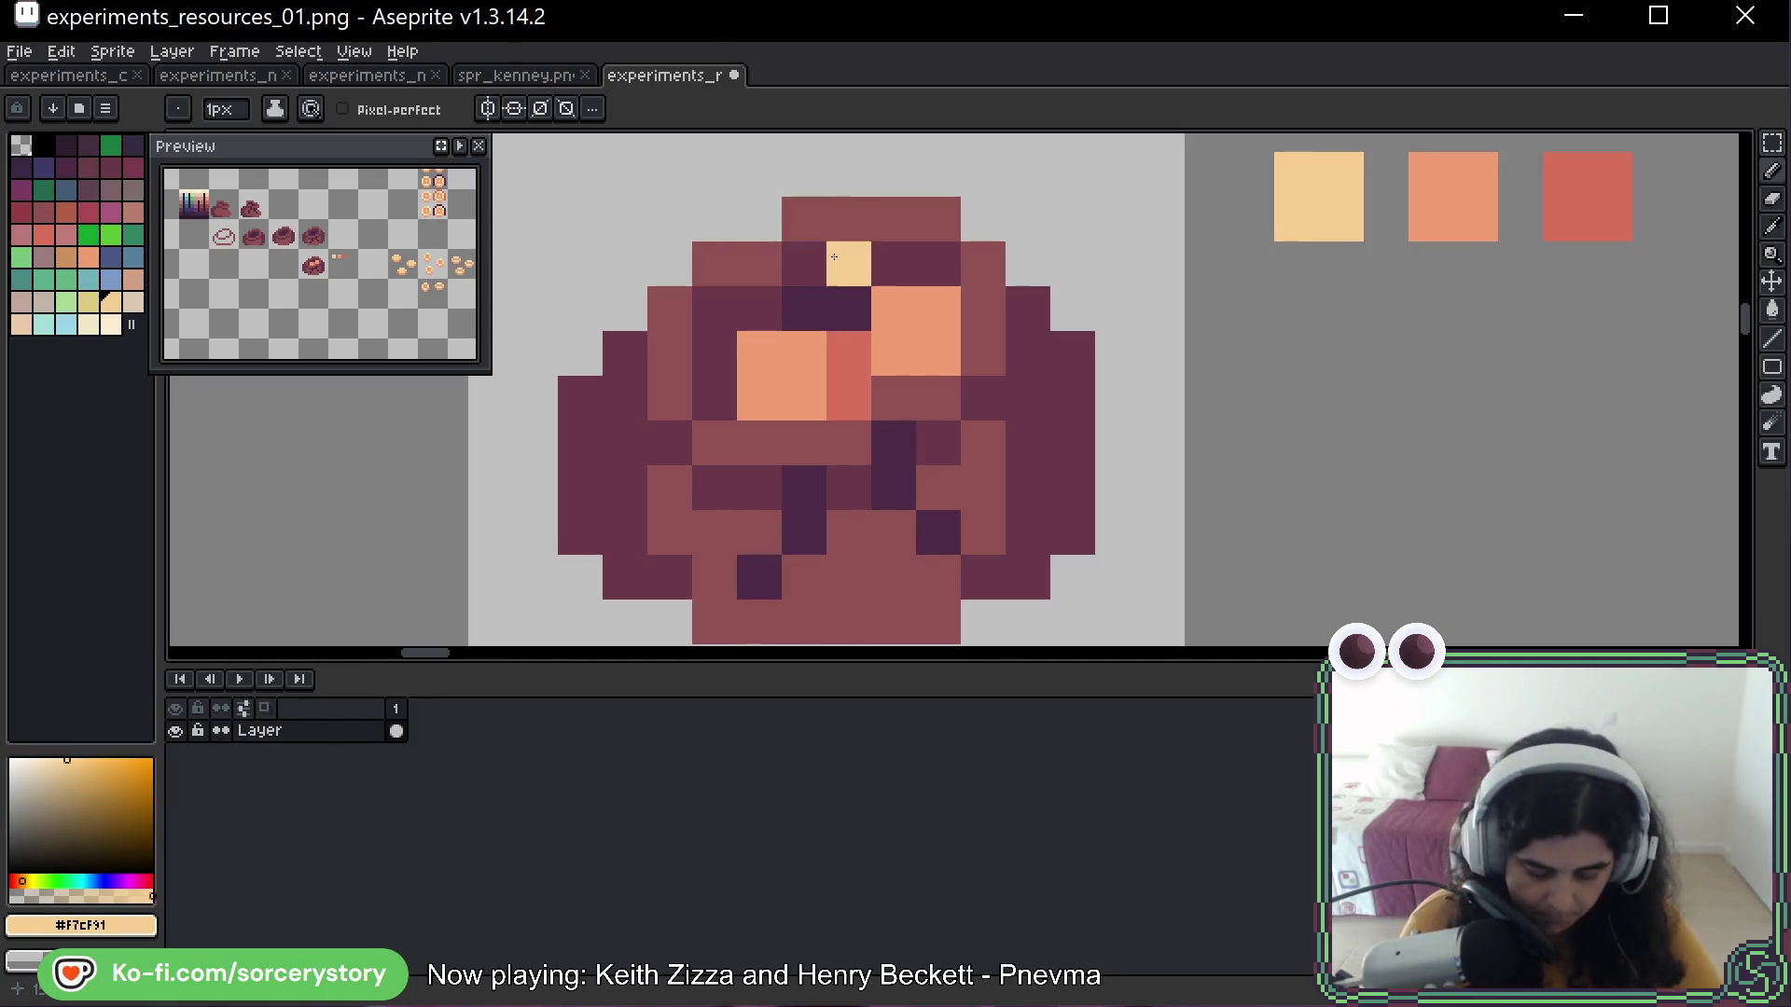
mouse_move(826, 252)
mouse_down()
mouse_move(802, 271)
mouse_move(844, 308)
mouse_up()
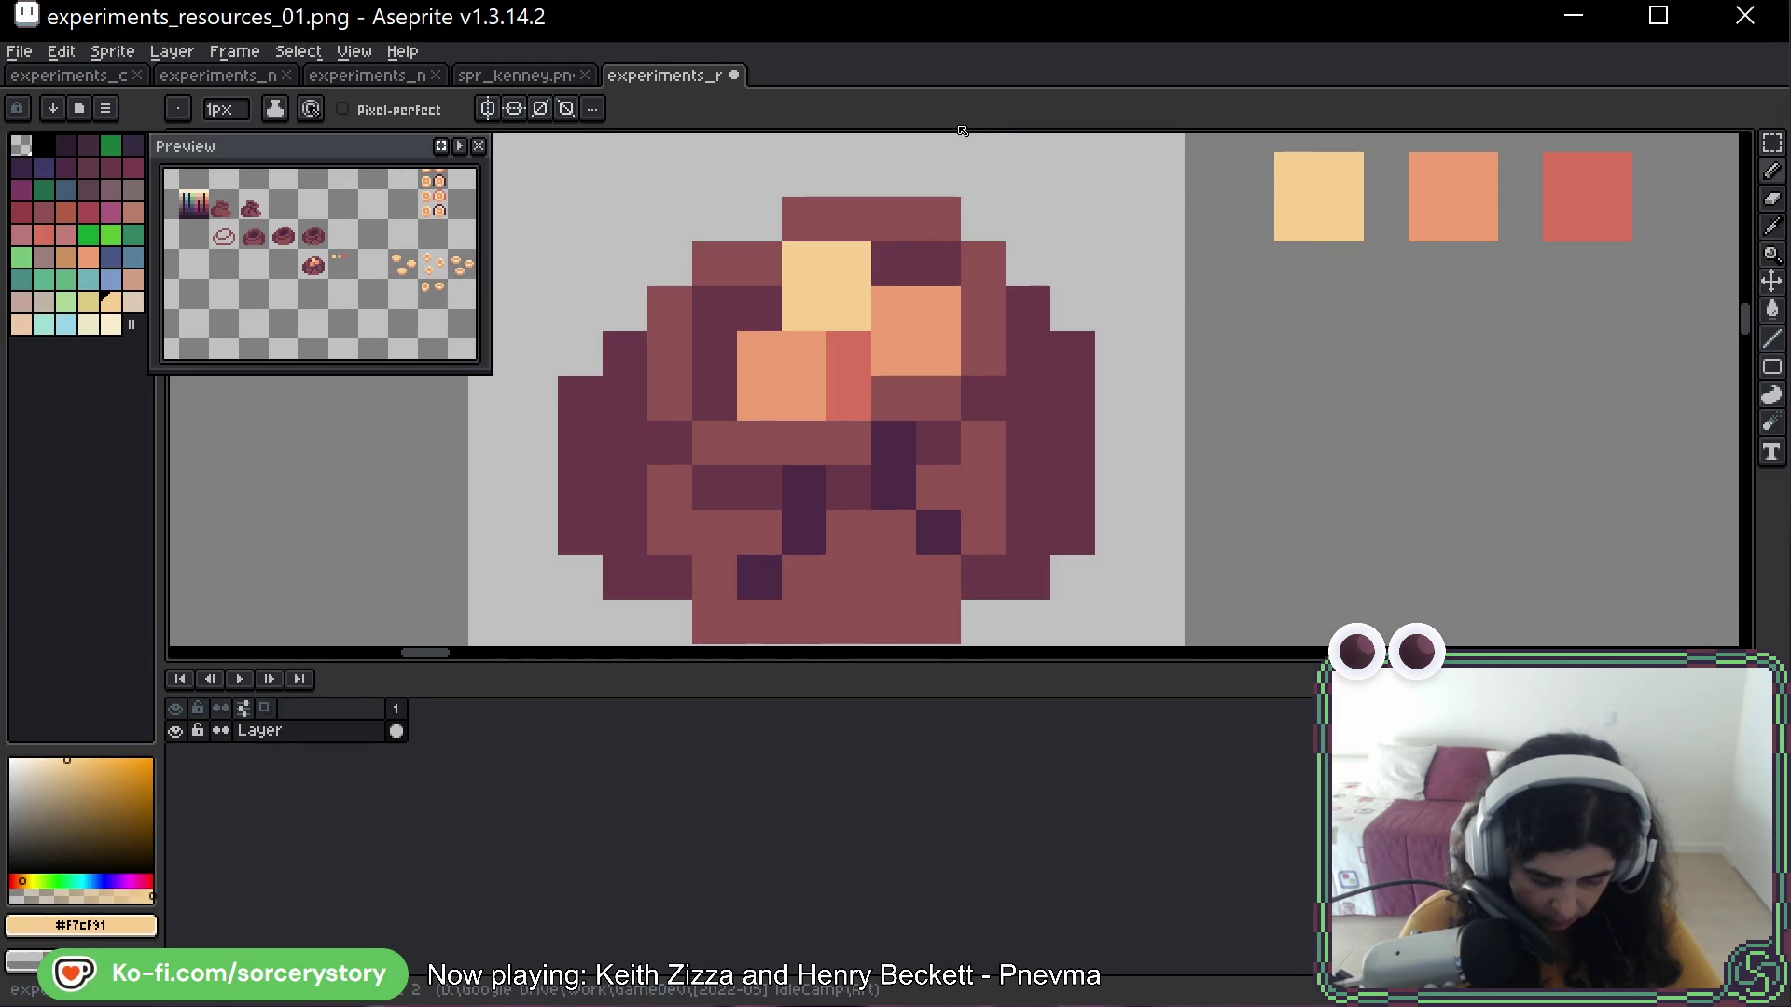
click(950, 137)
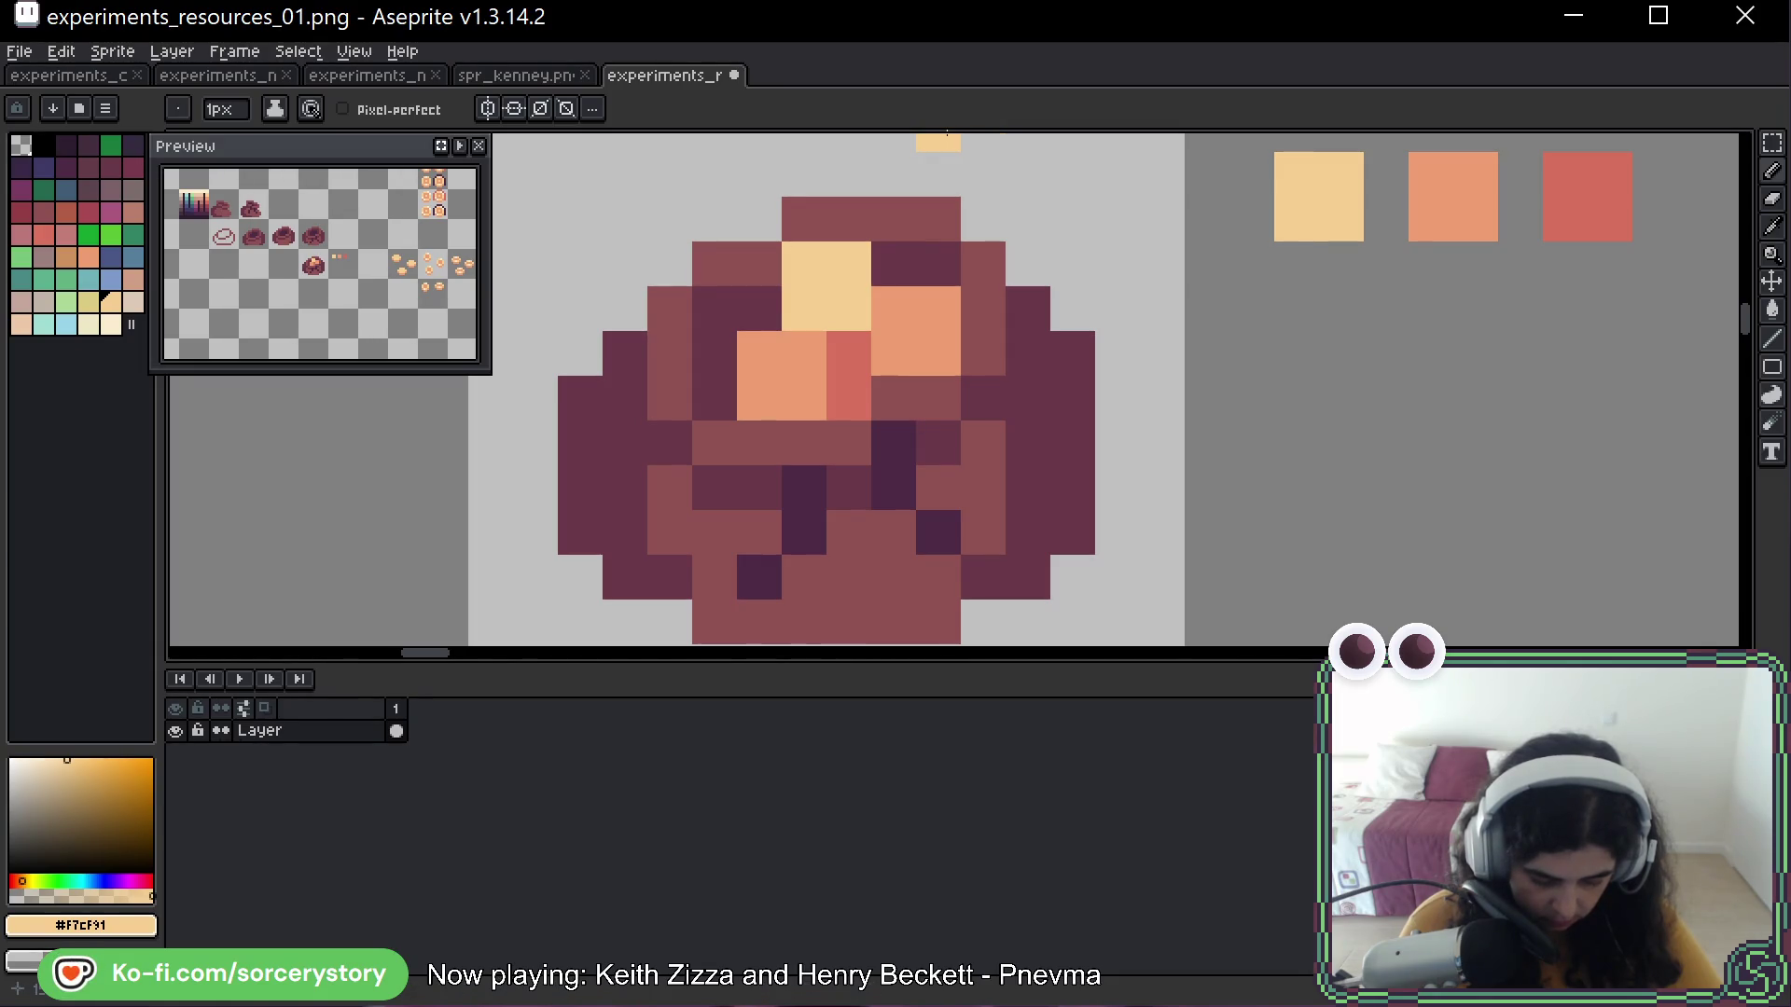
alt+click(1572, 227)
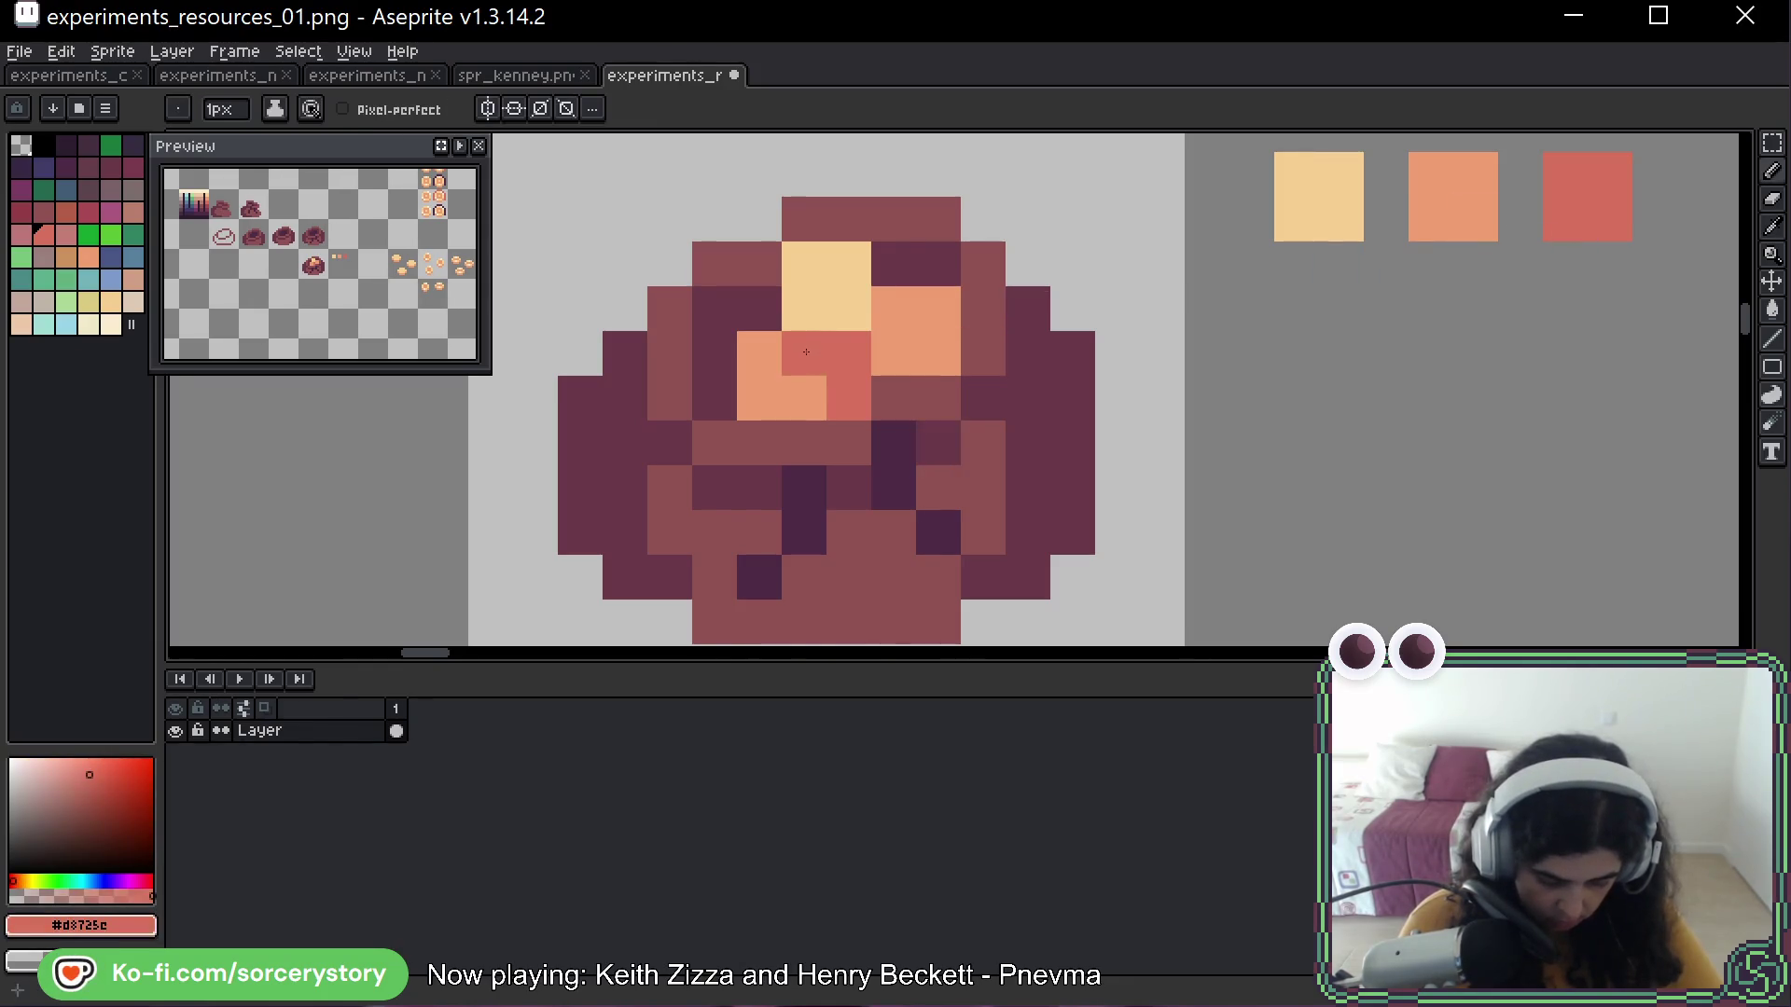
click(931, 472)
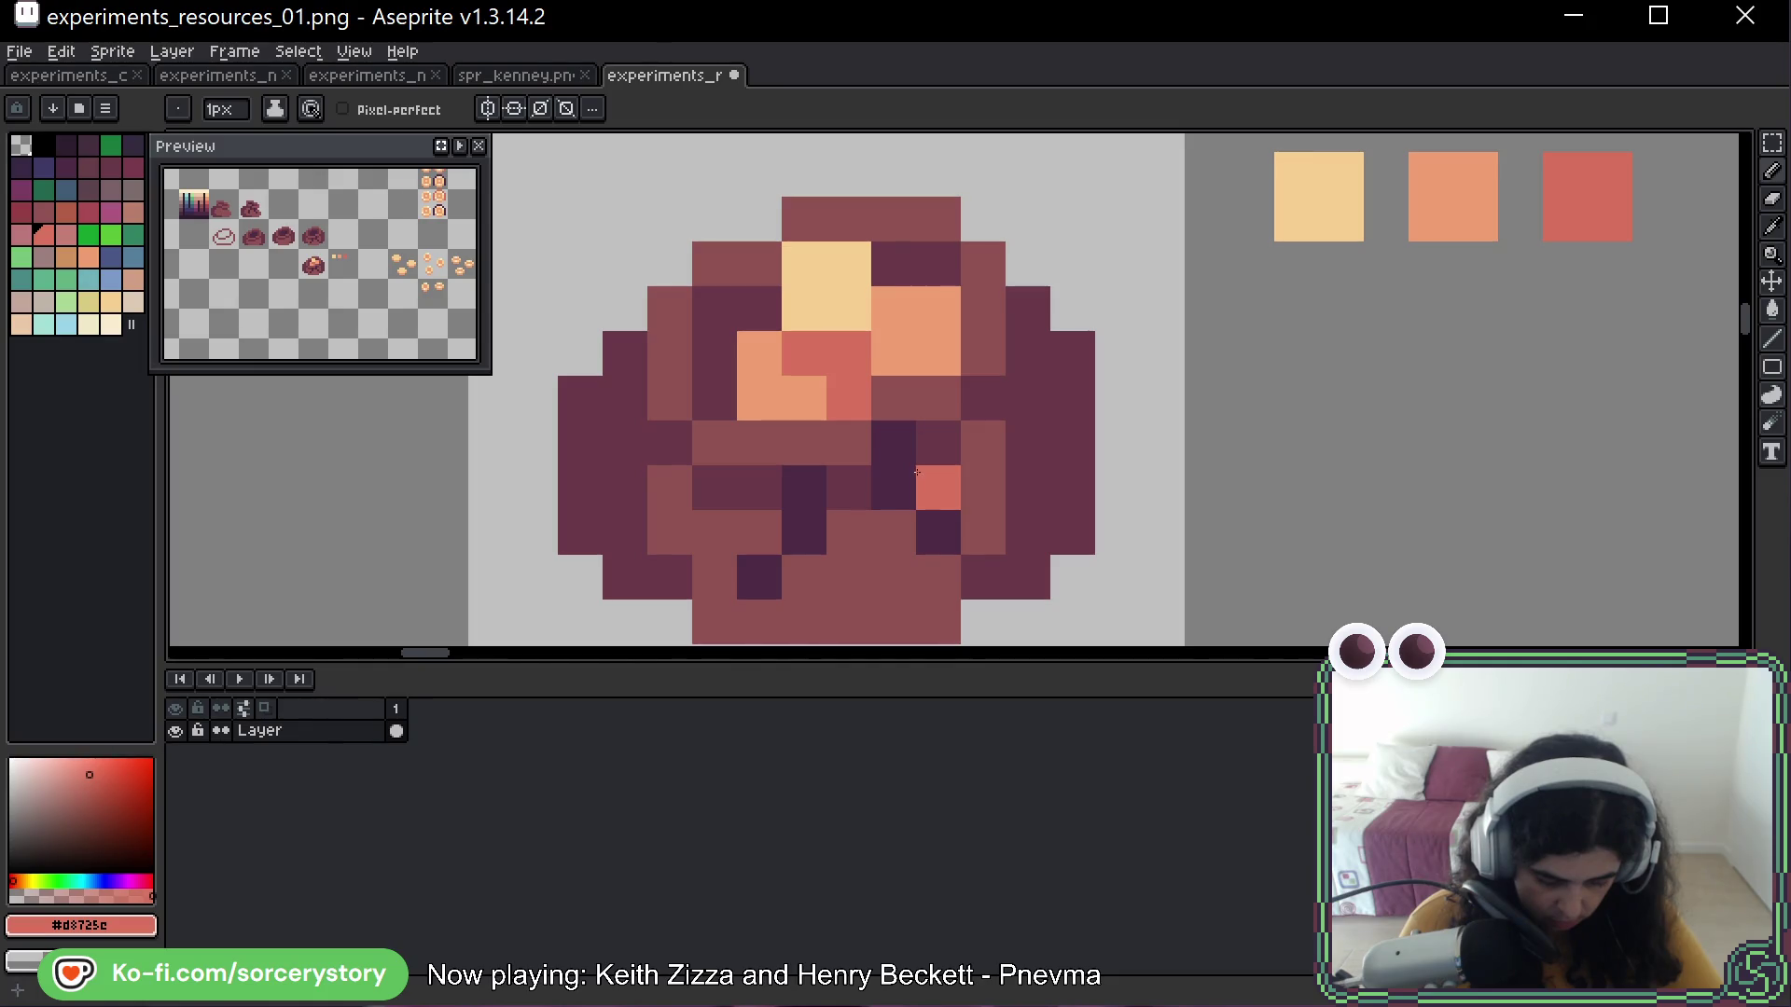
Paint a dark red #a34b54 2x2 swatch as the fourth reference colour
scroll(910, 259, down, 5)
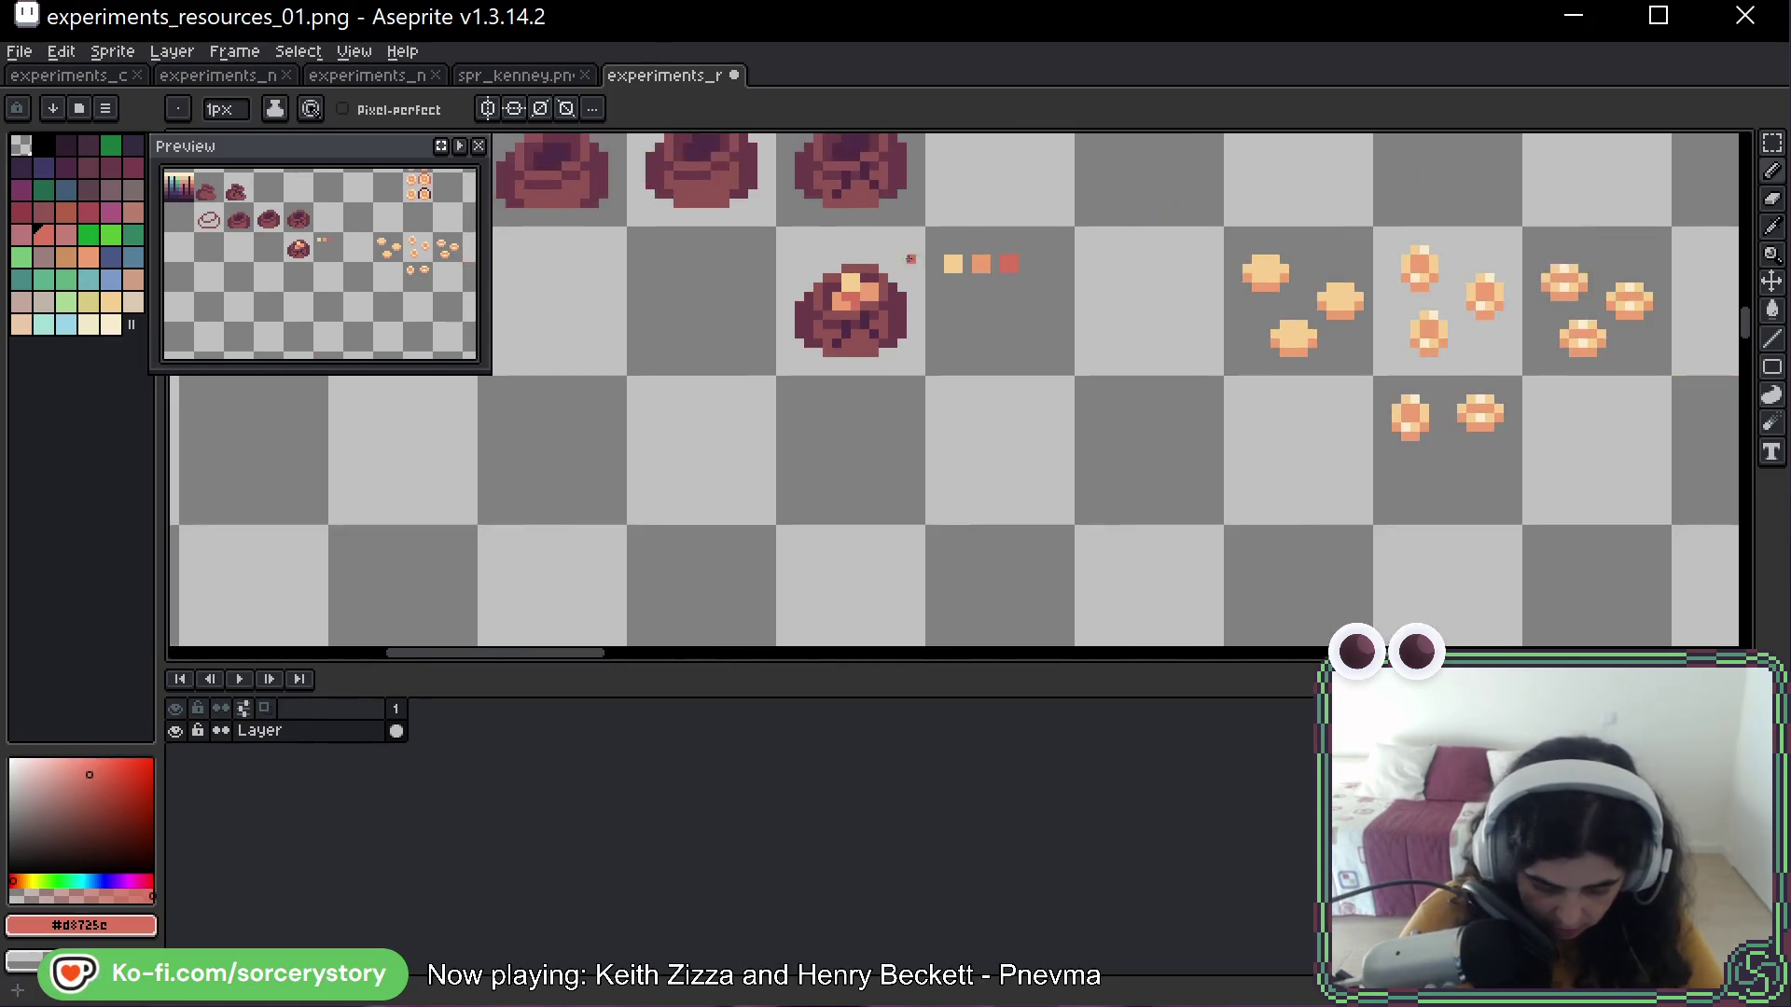
scroll(671, 347, up, 4)
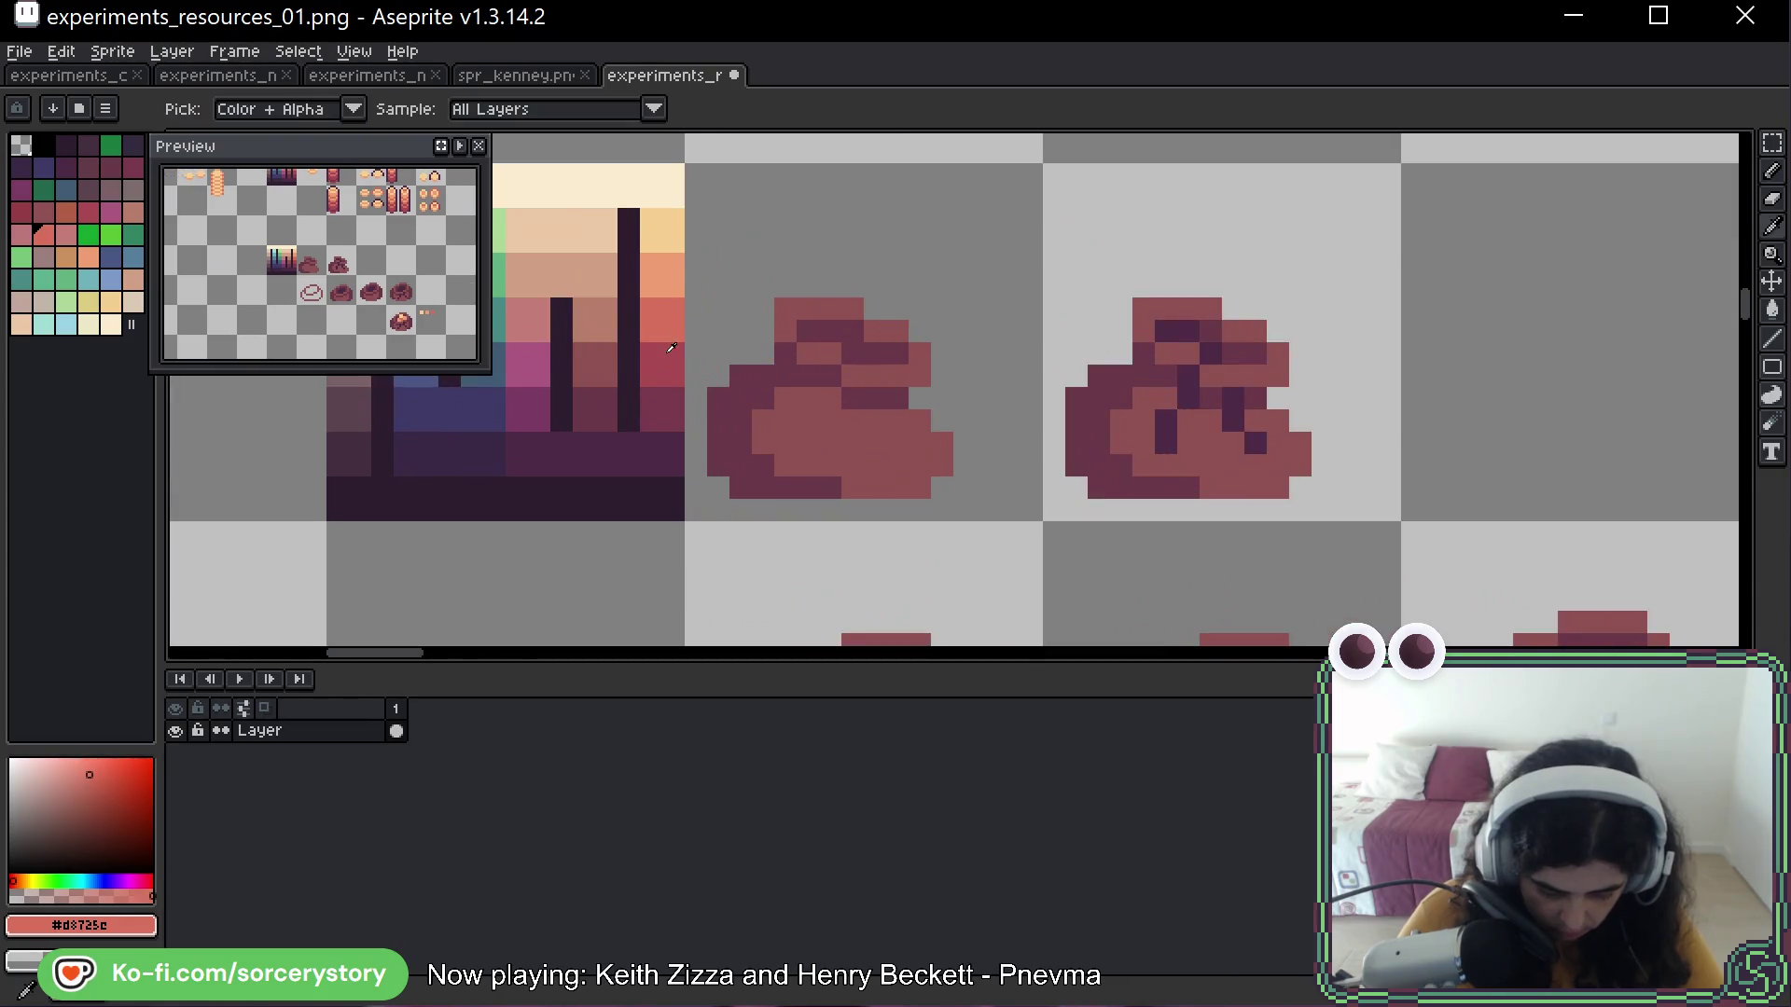
alt+click(671, 347)
scroll(1262, 323, up, 4)
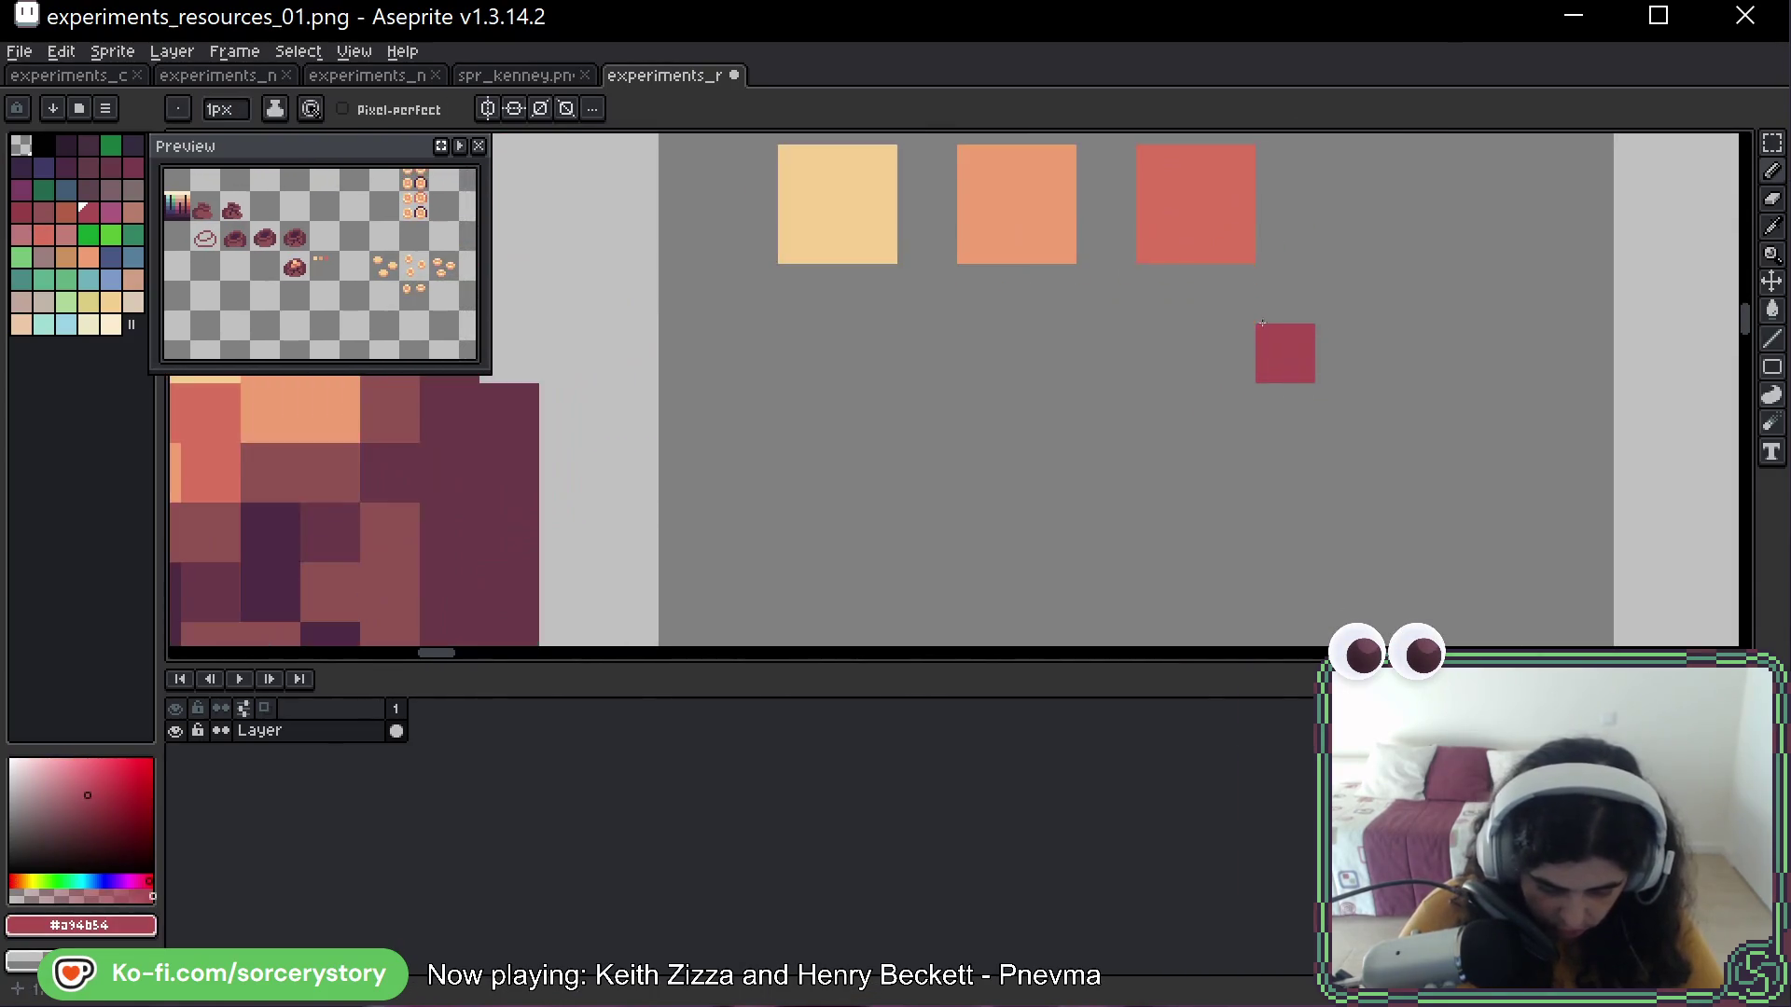
drag(1343, 173, 1404, 233)
Rotate the swatch row -90° into a vertical column and move it beside the sack
key(m)
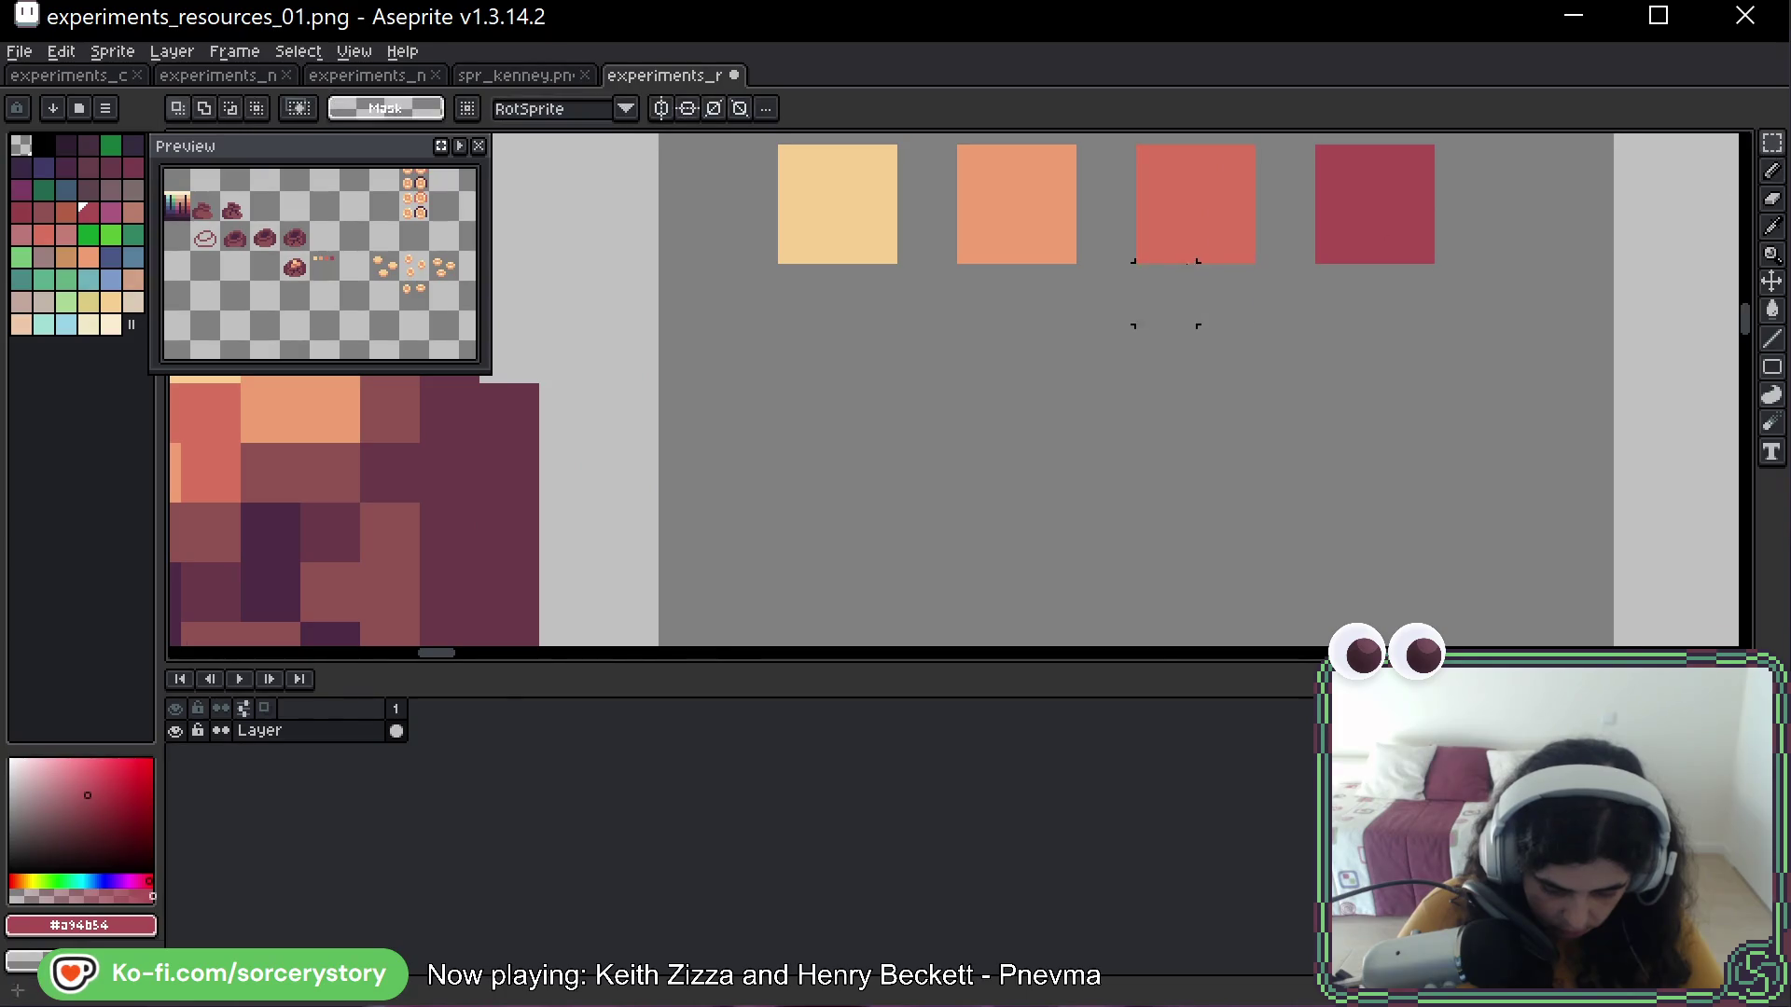
click(1165, 294)
scroll(1415, 317, down, 2)
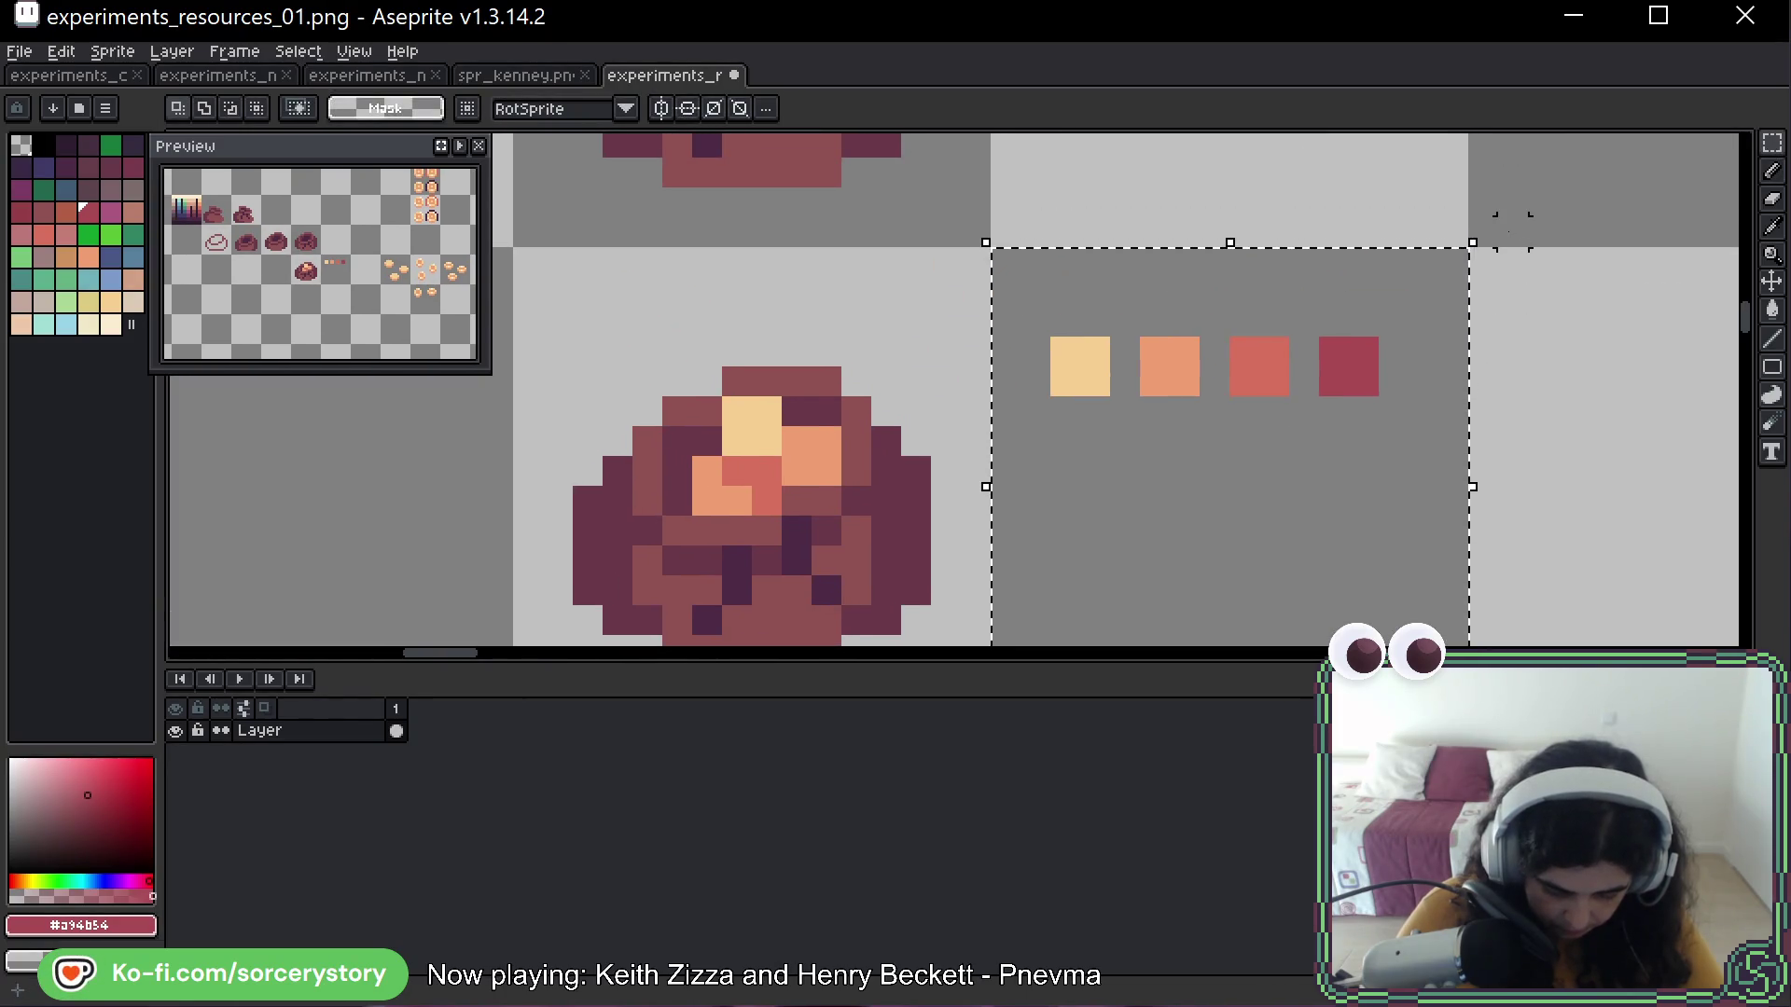
mouse_move(1497, 234)
mouse_down()
mouse_move(1502, 504)
mouse_move(1455, 643)
mouse_up()
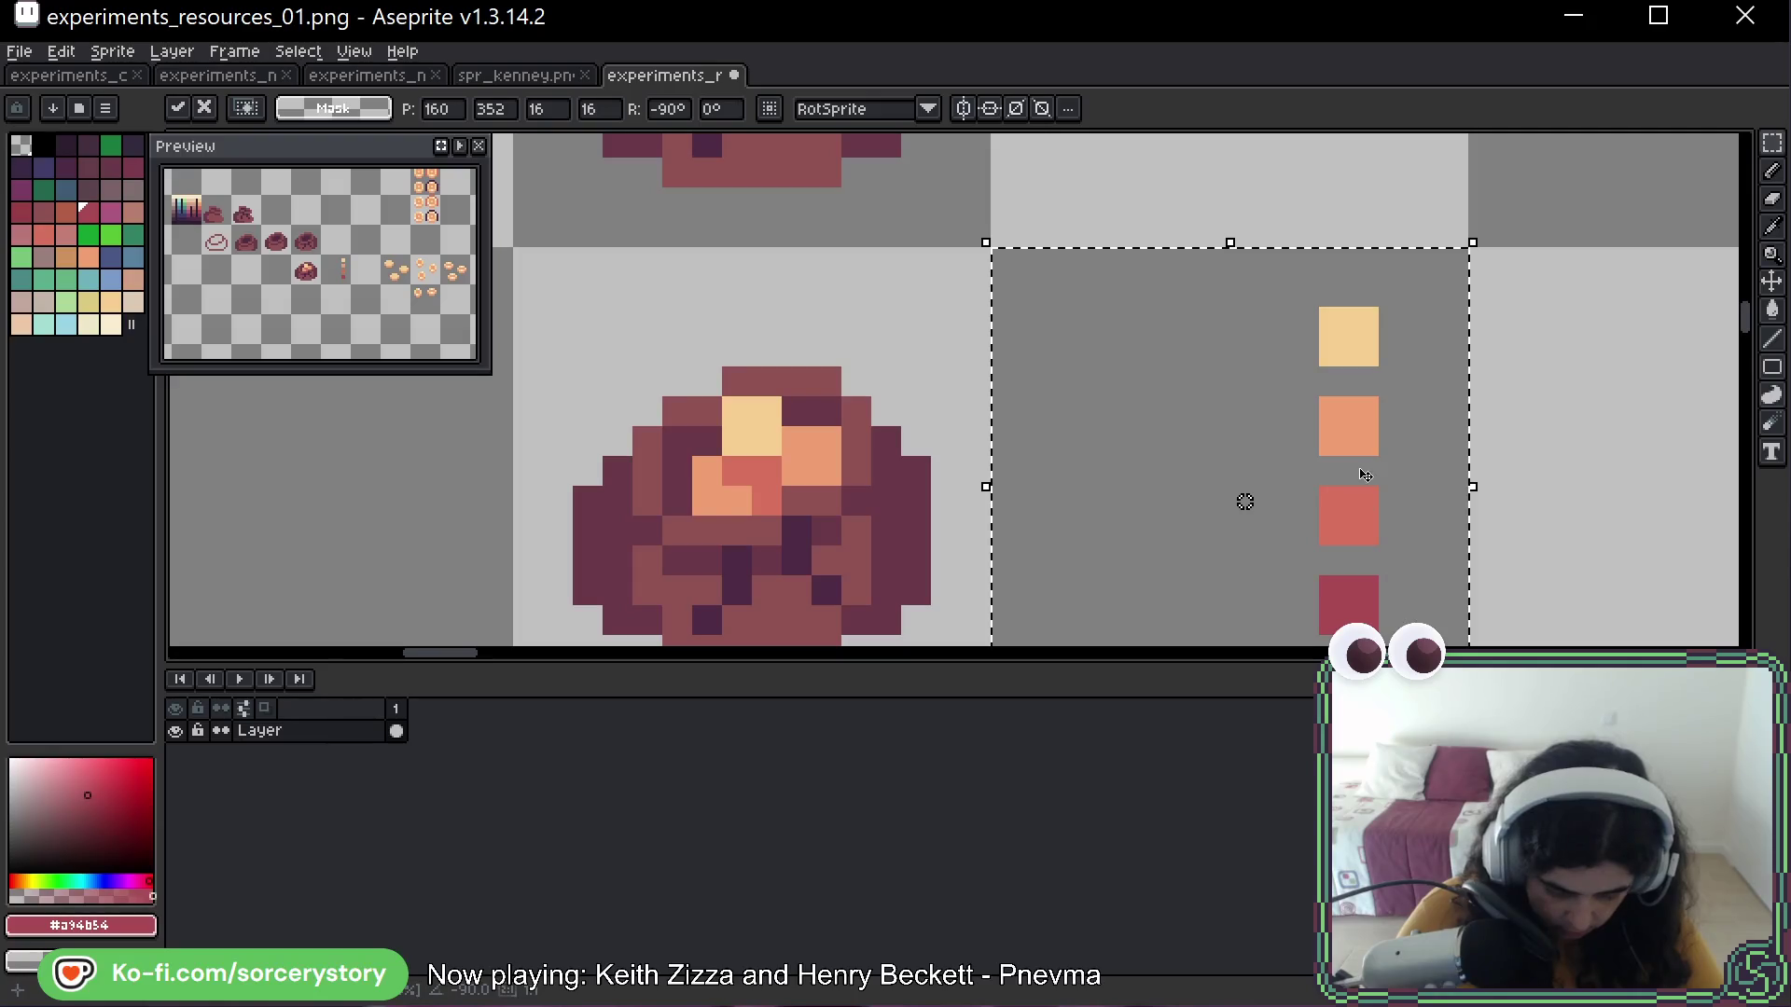
mouse_move(1364, 474)
mouse_down()
mouse_move(1064, 474)
mouse_move(1097, 474)
mouse_up()
key(ctrl+d)
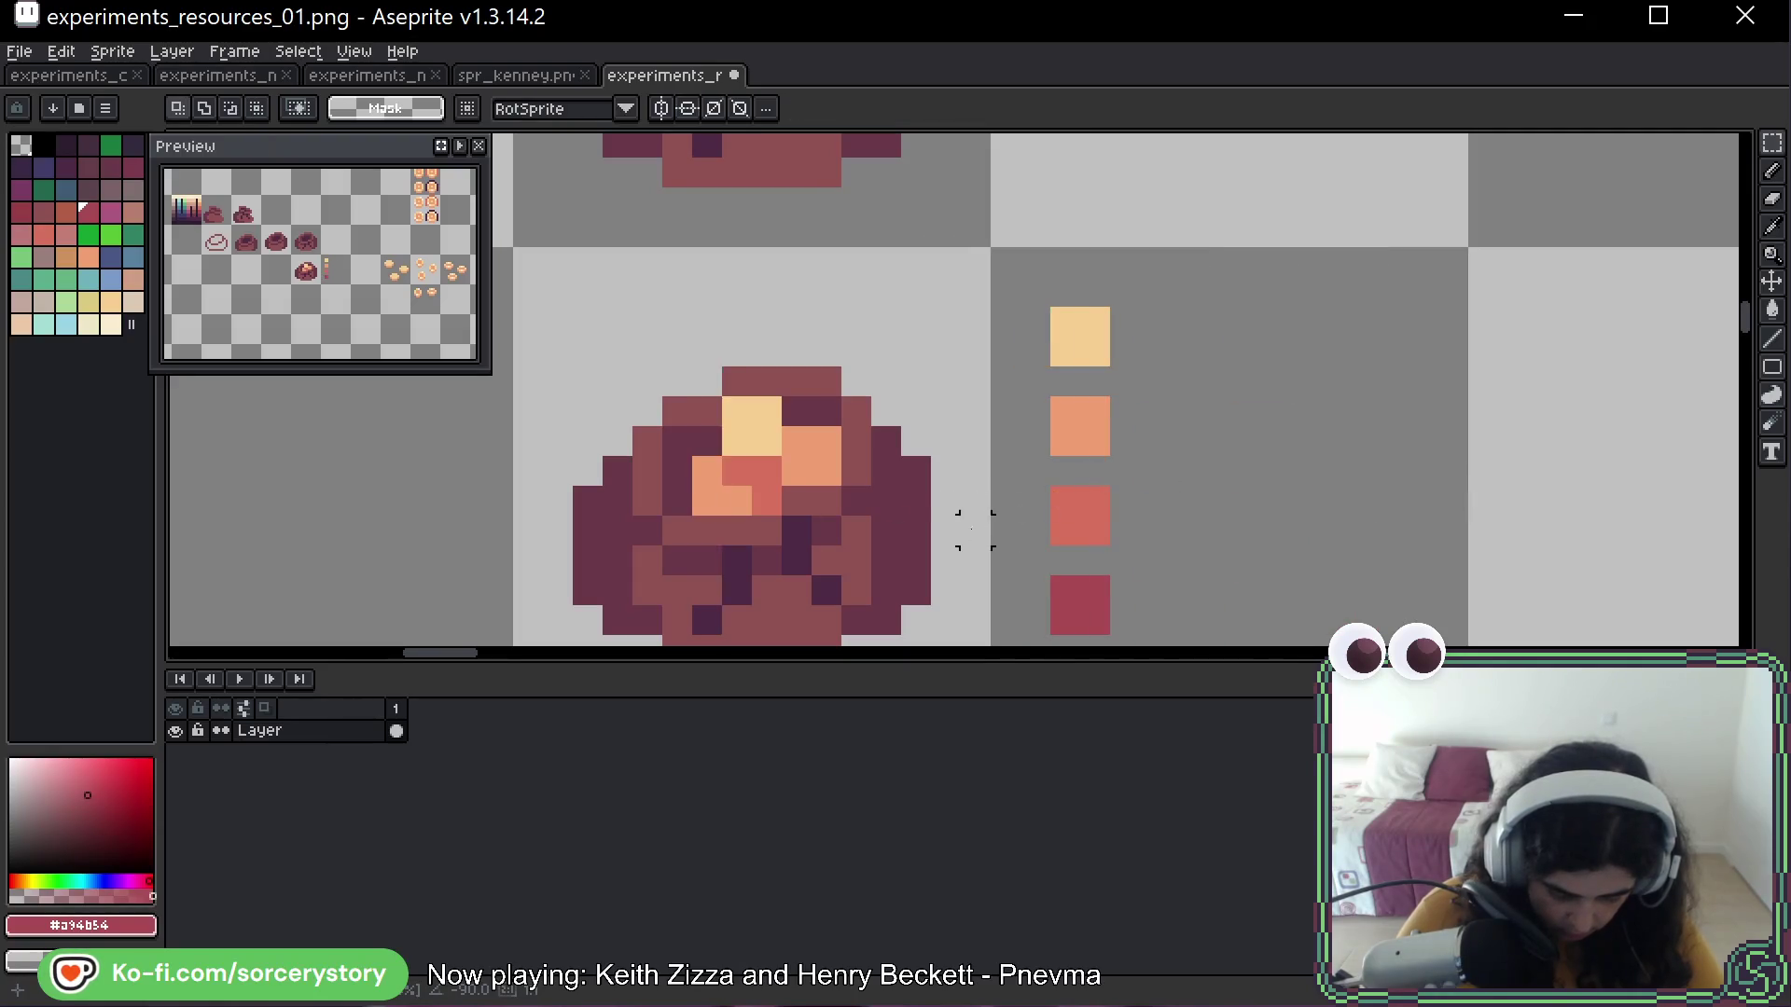
scroll(1116, 295, up, 1)
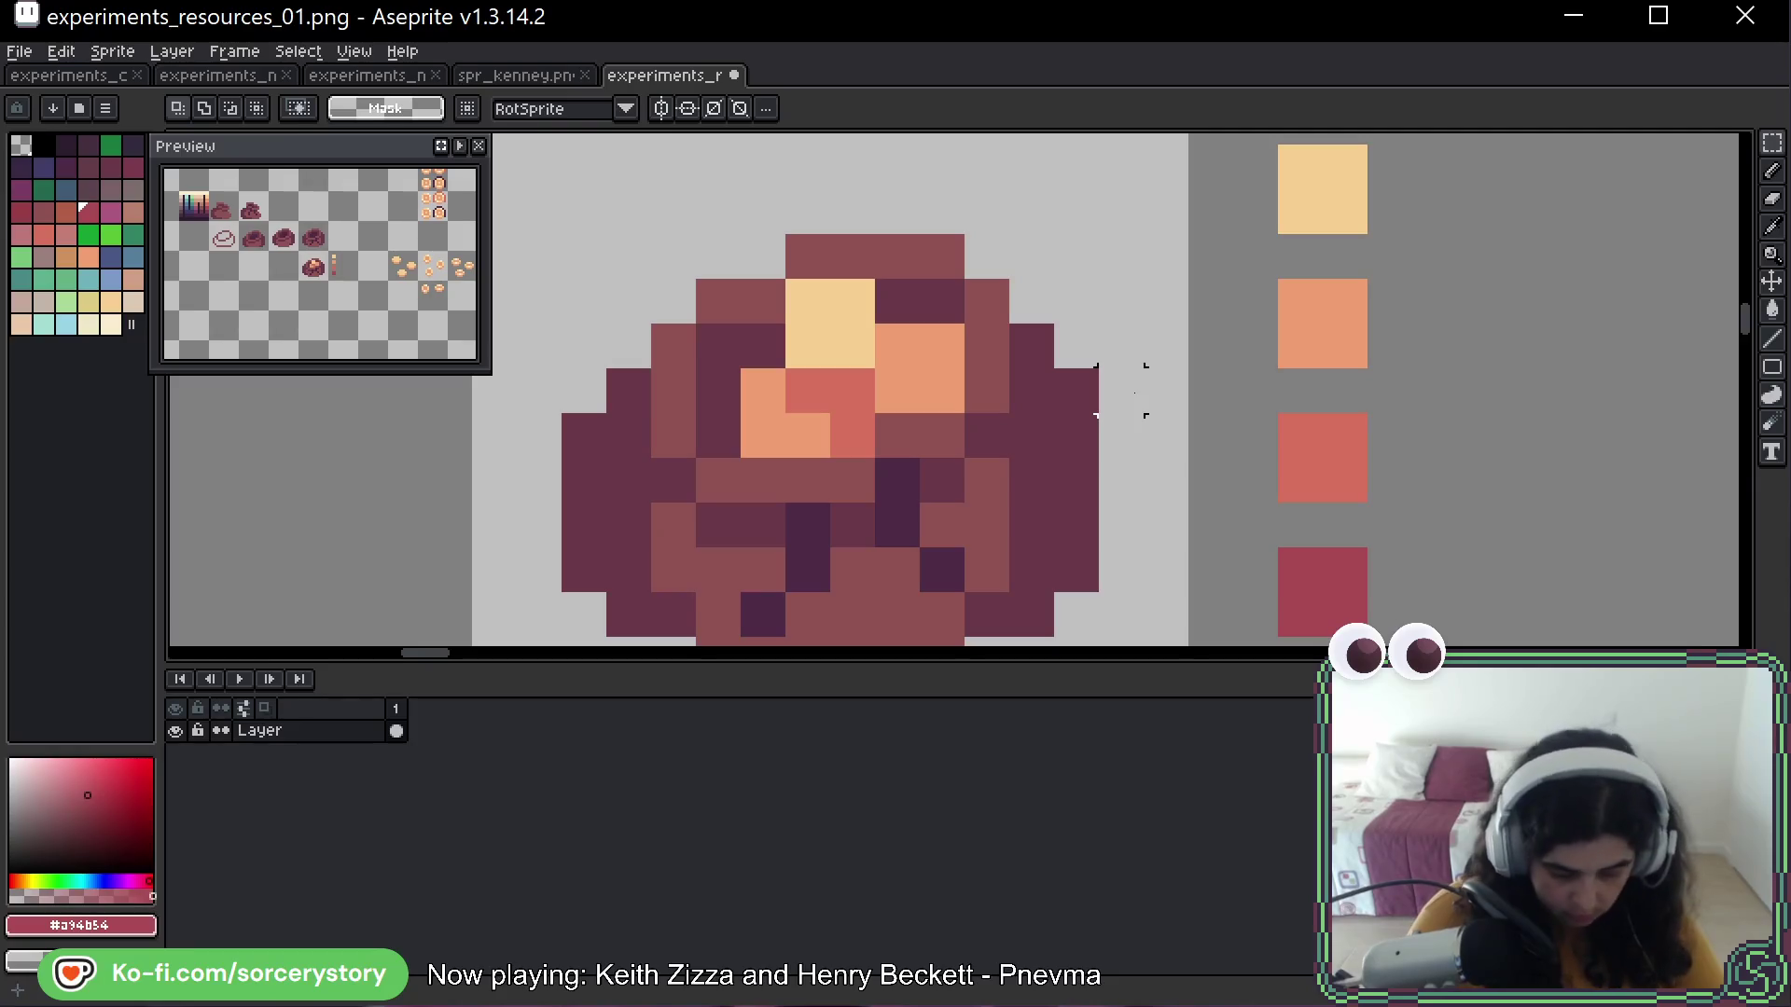
Shade two coin pixels dark red #a34b54 and recolour peach pixels to coral #d8725c
key(b)
click(851, 389)
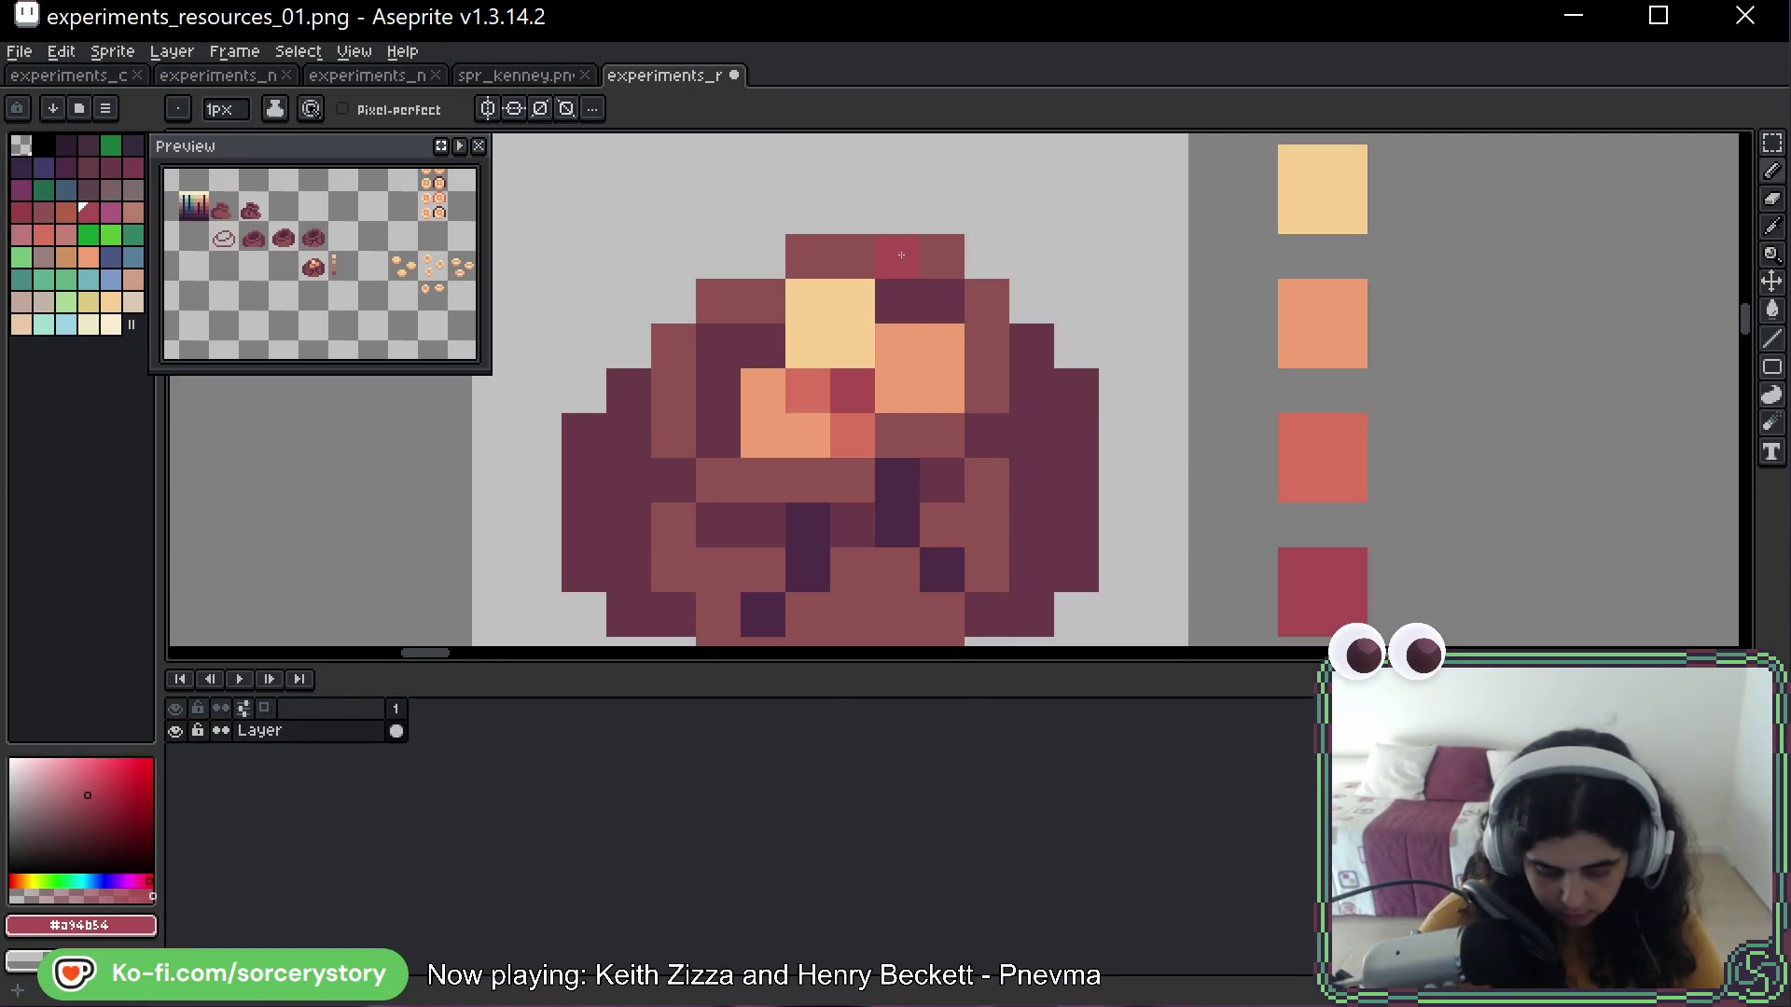
click(849, 430)
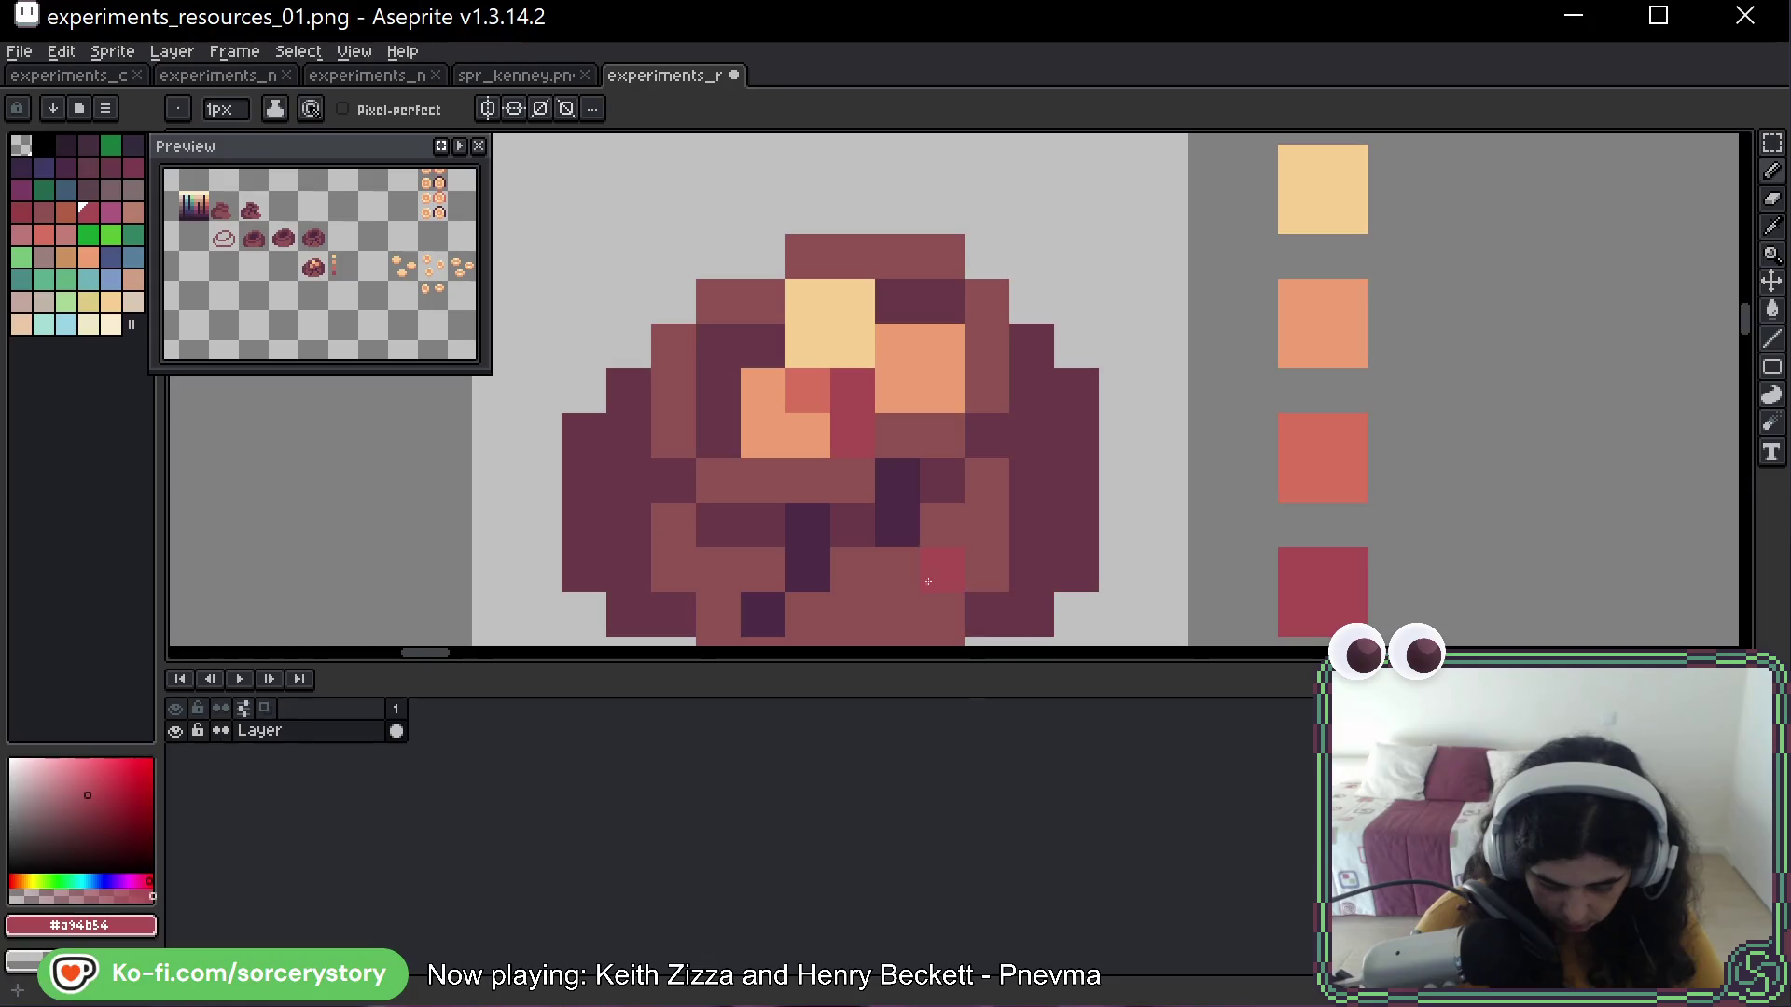
alt+click(812, 386)
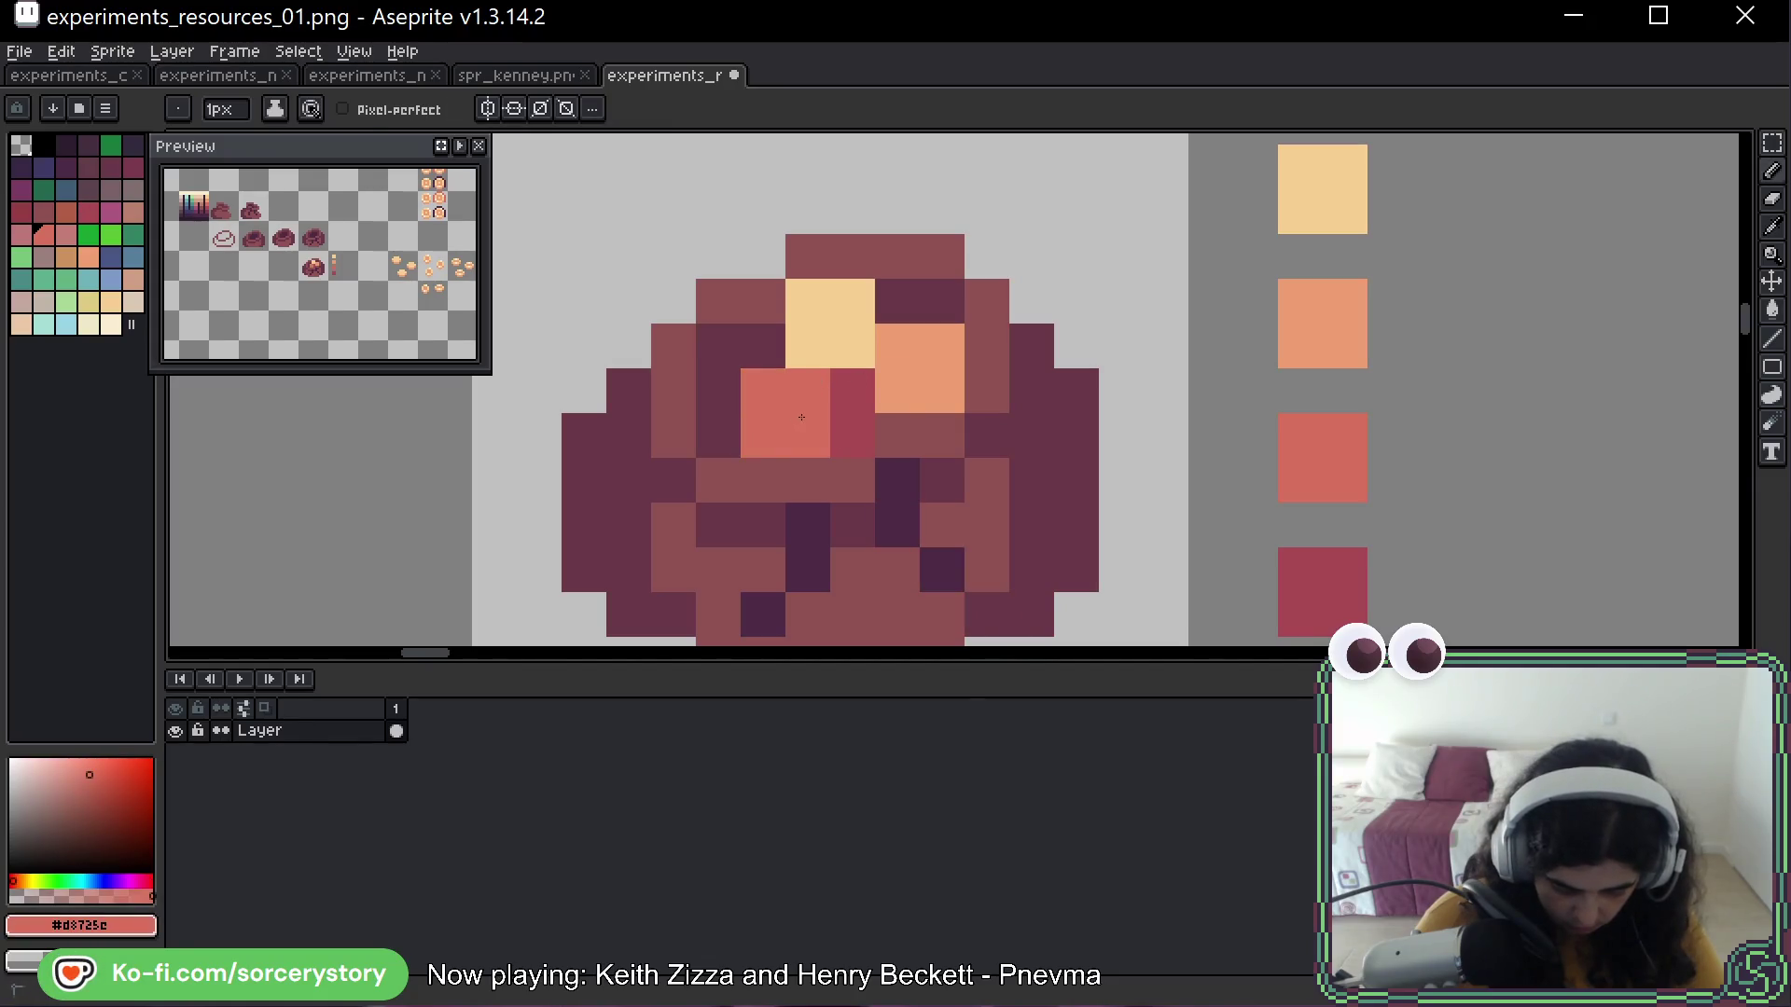
click(784, 389)
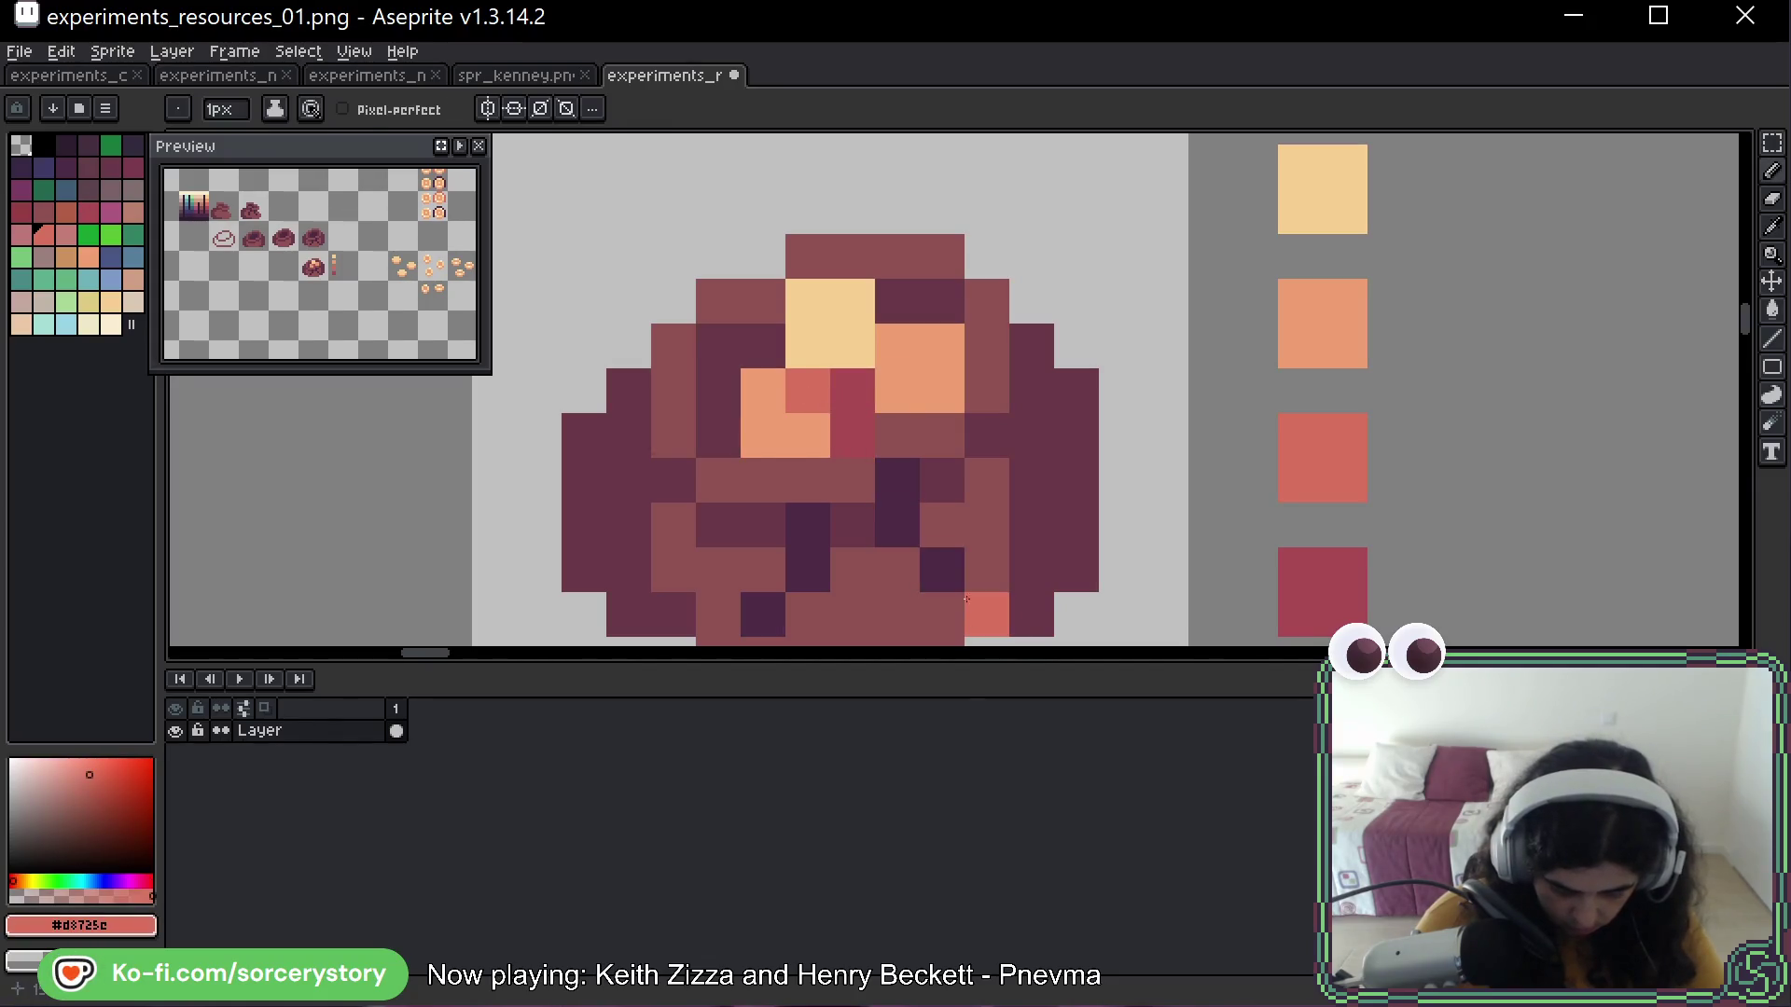
click(897, 349)
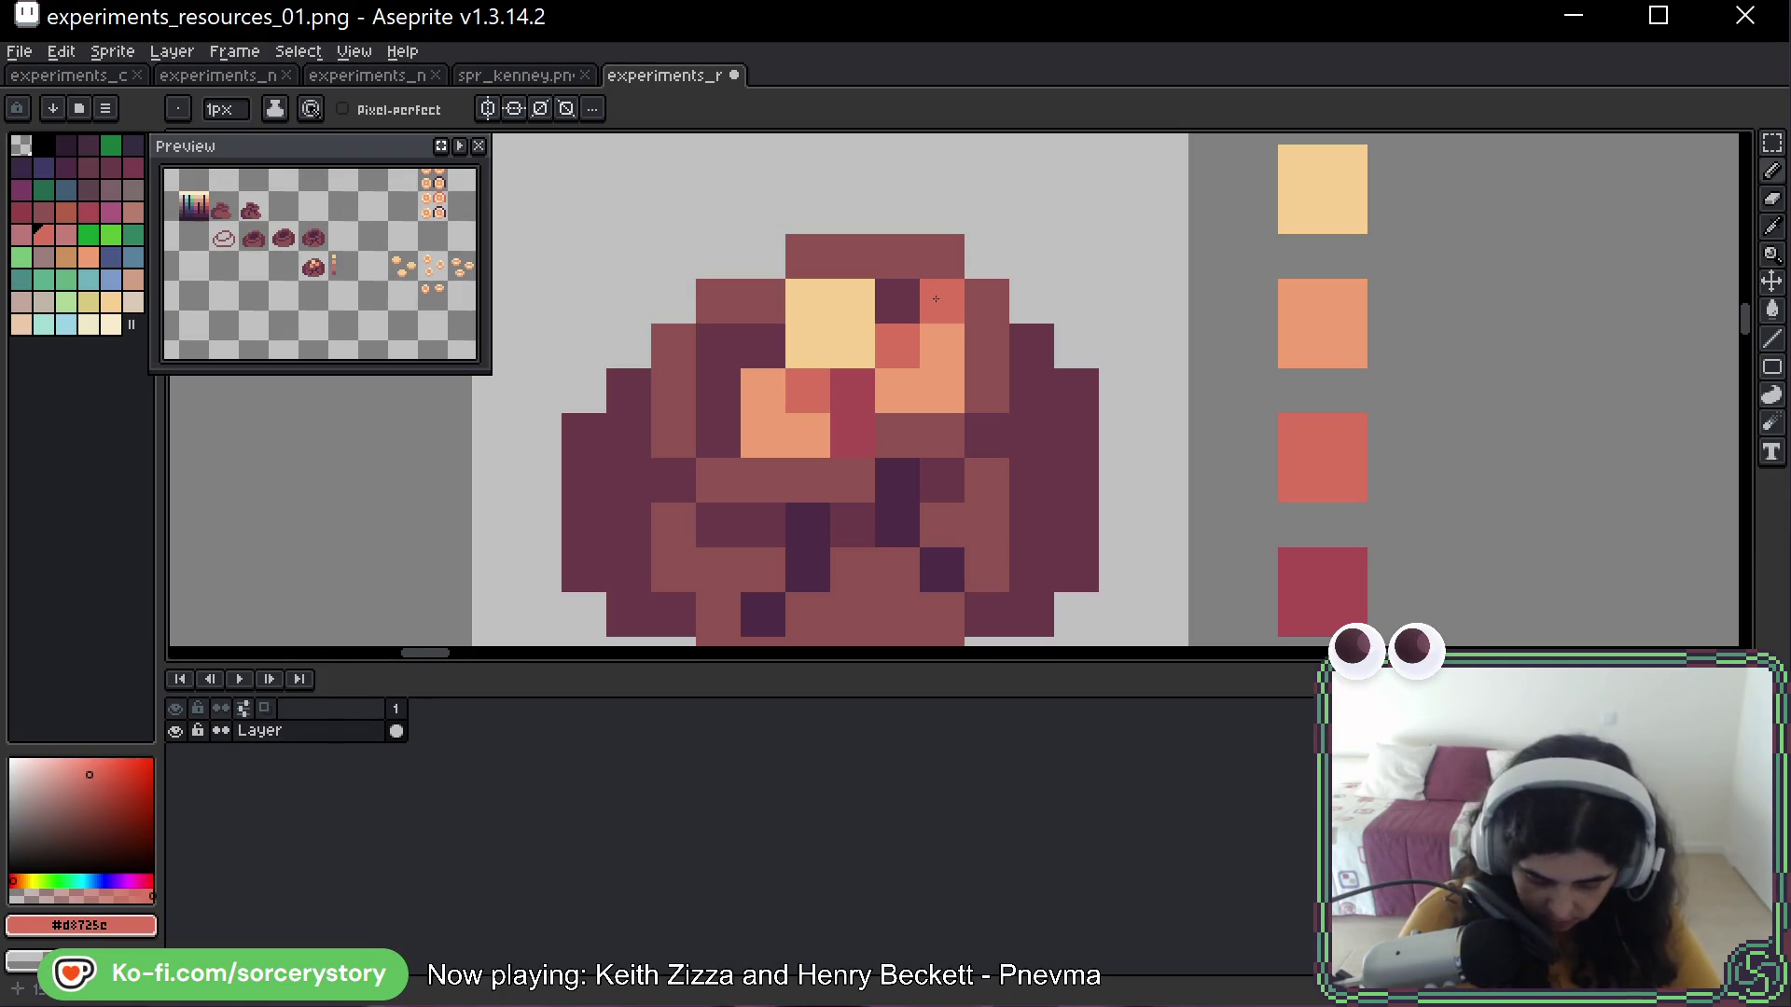
key(space)
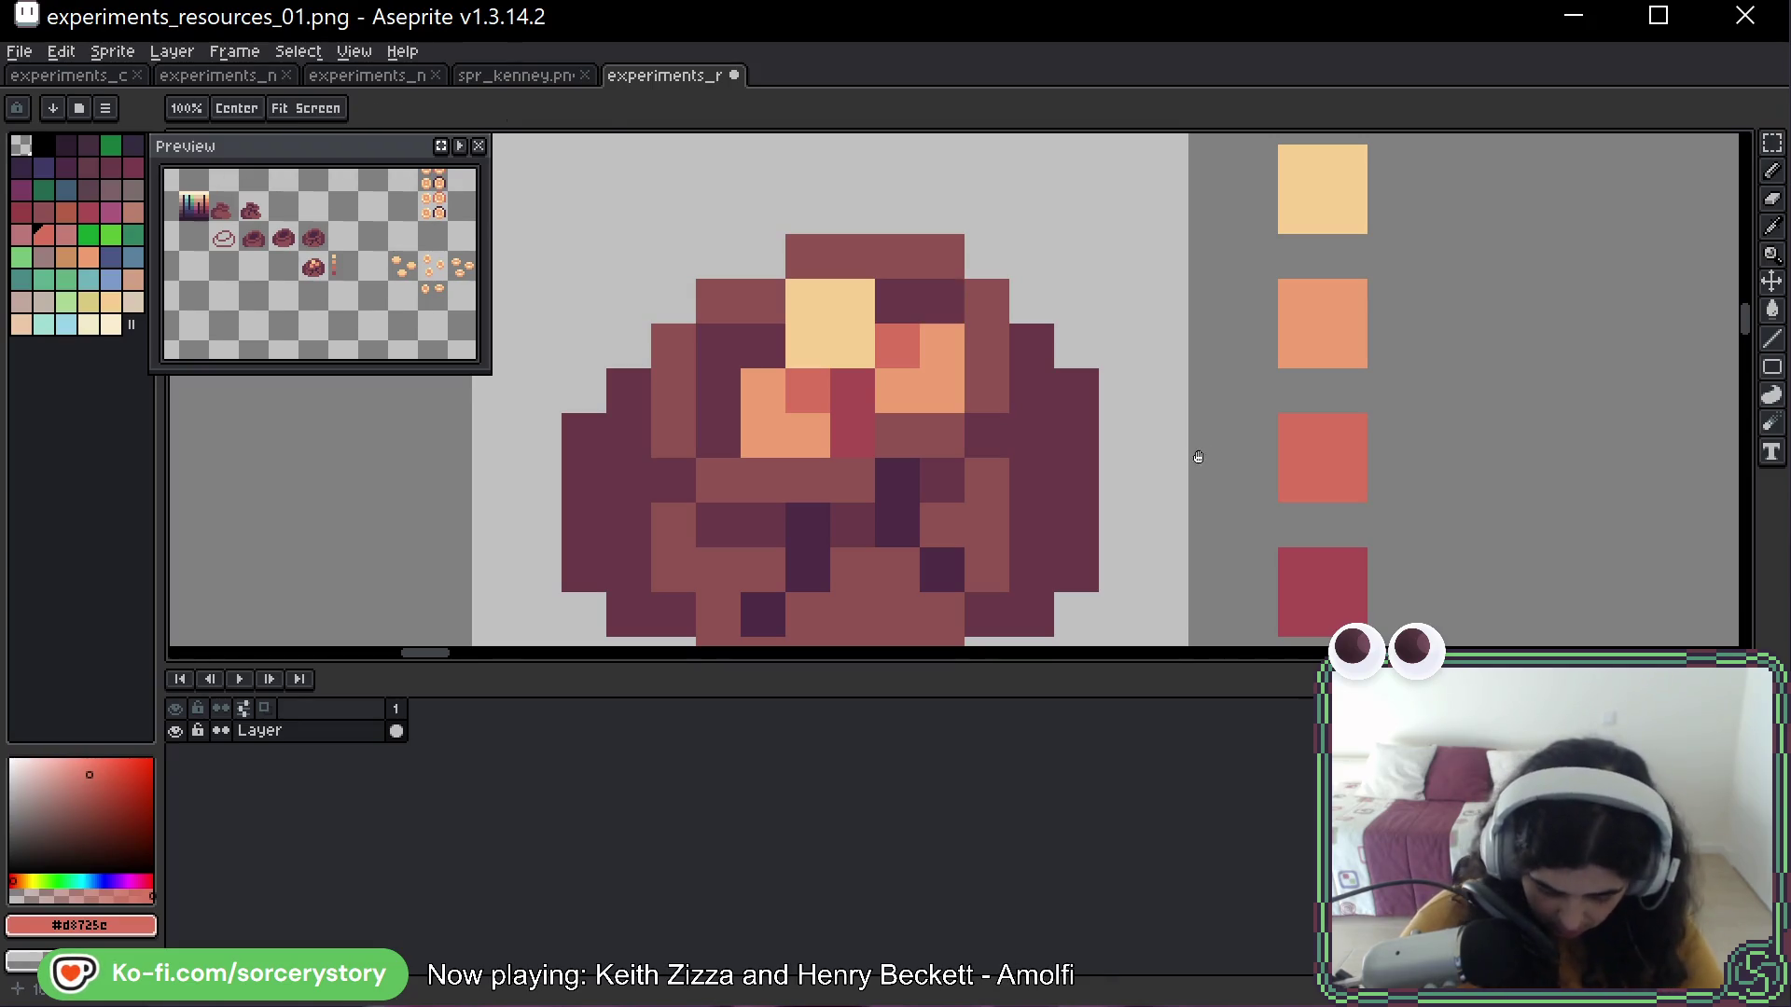
drag(1182, 467, 1177, 371)
scroll(1173, 371, down, 5)
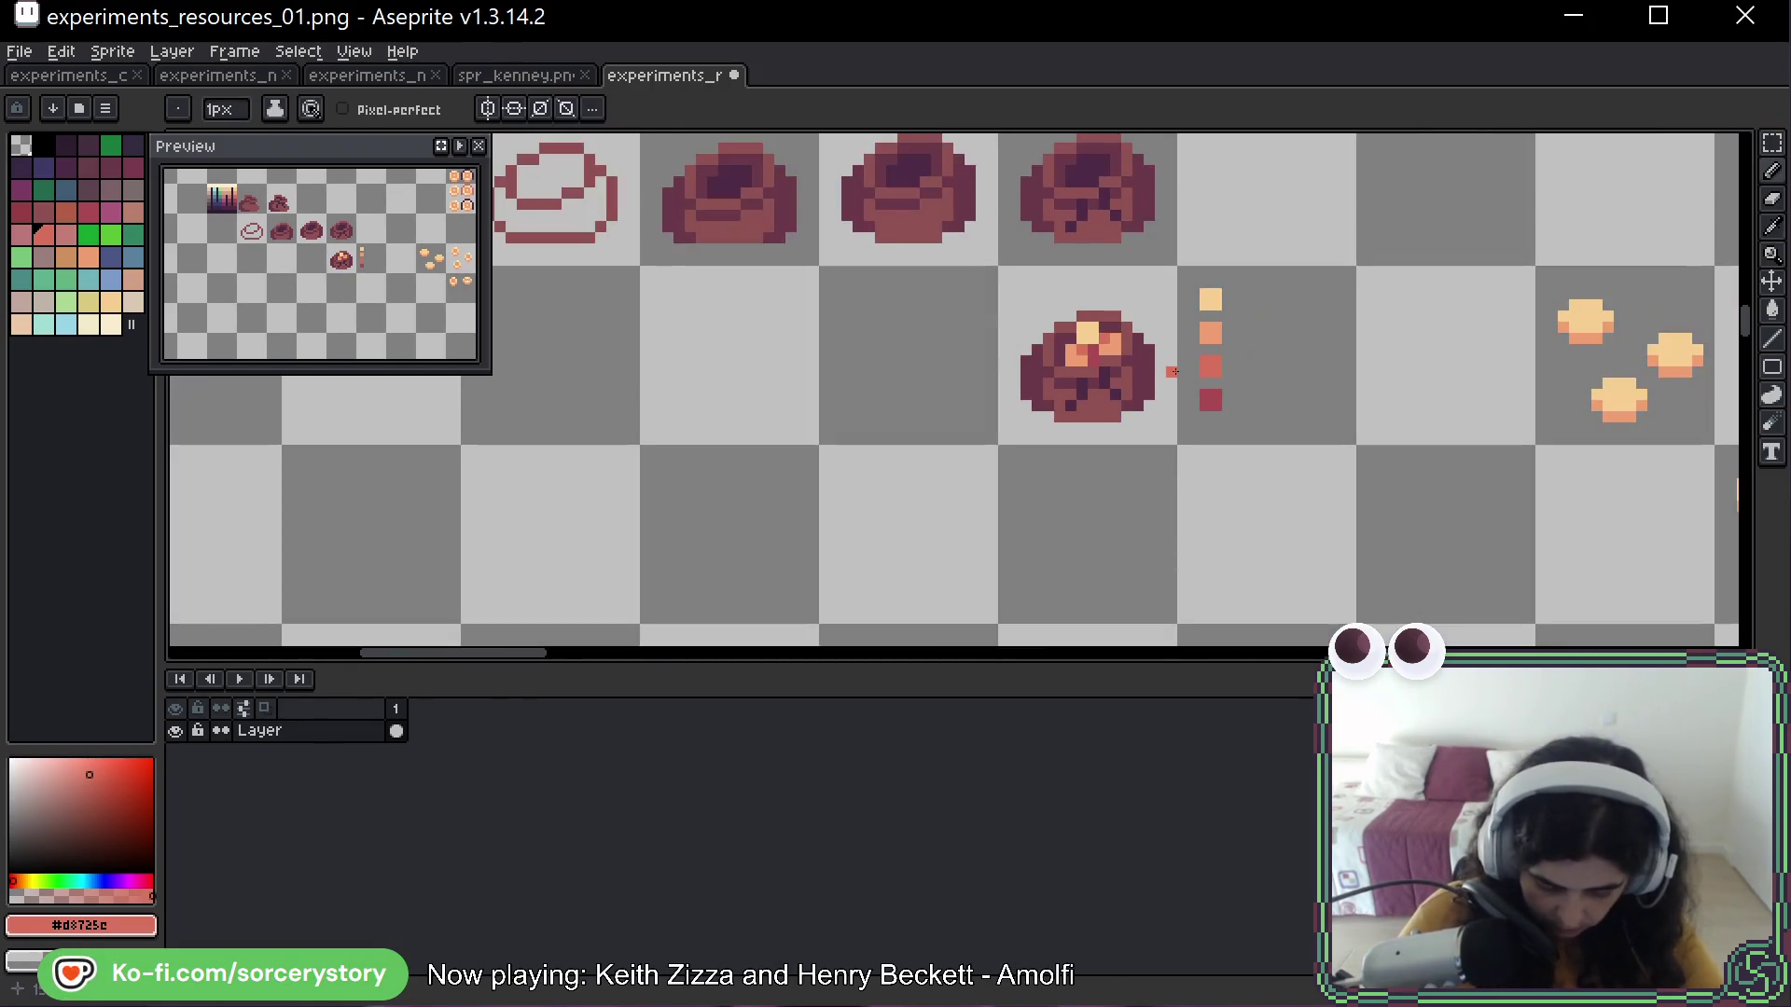
scroll(1145, 371, up, 2)
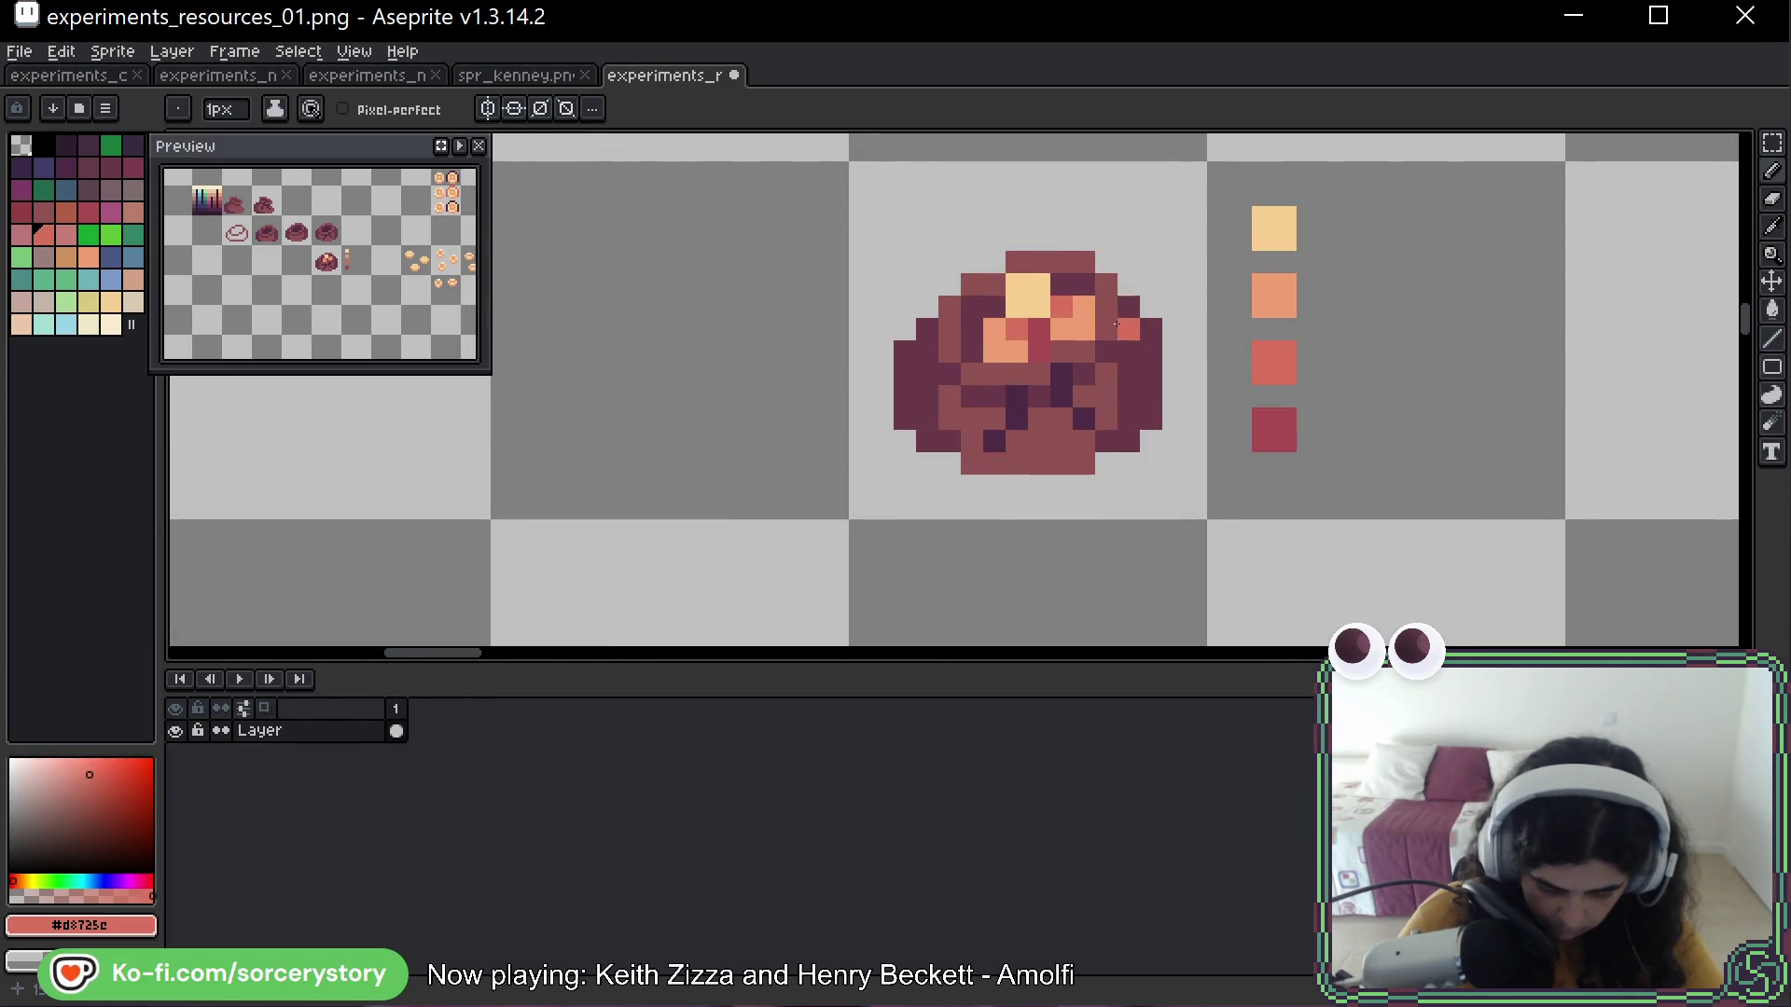
scroll(1117, 325, up, 2)
key(i)
key(b)
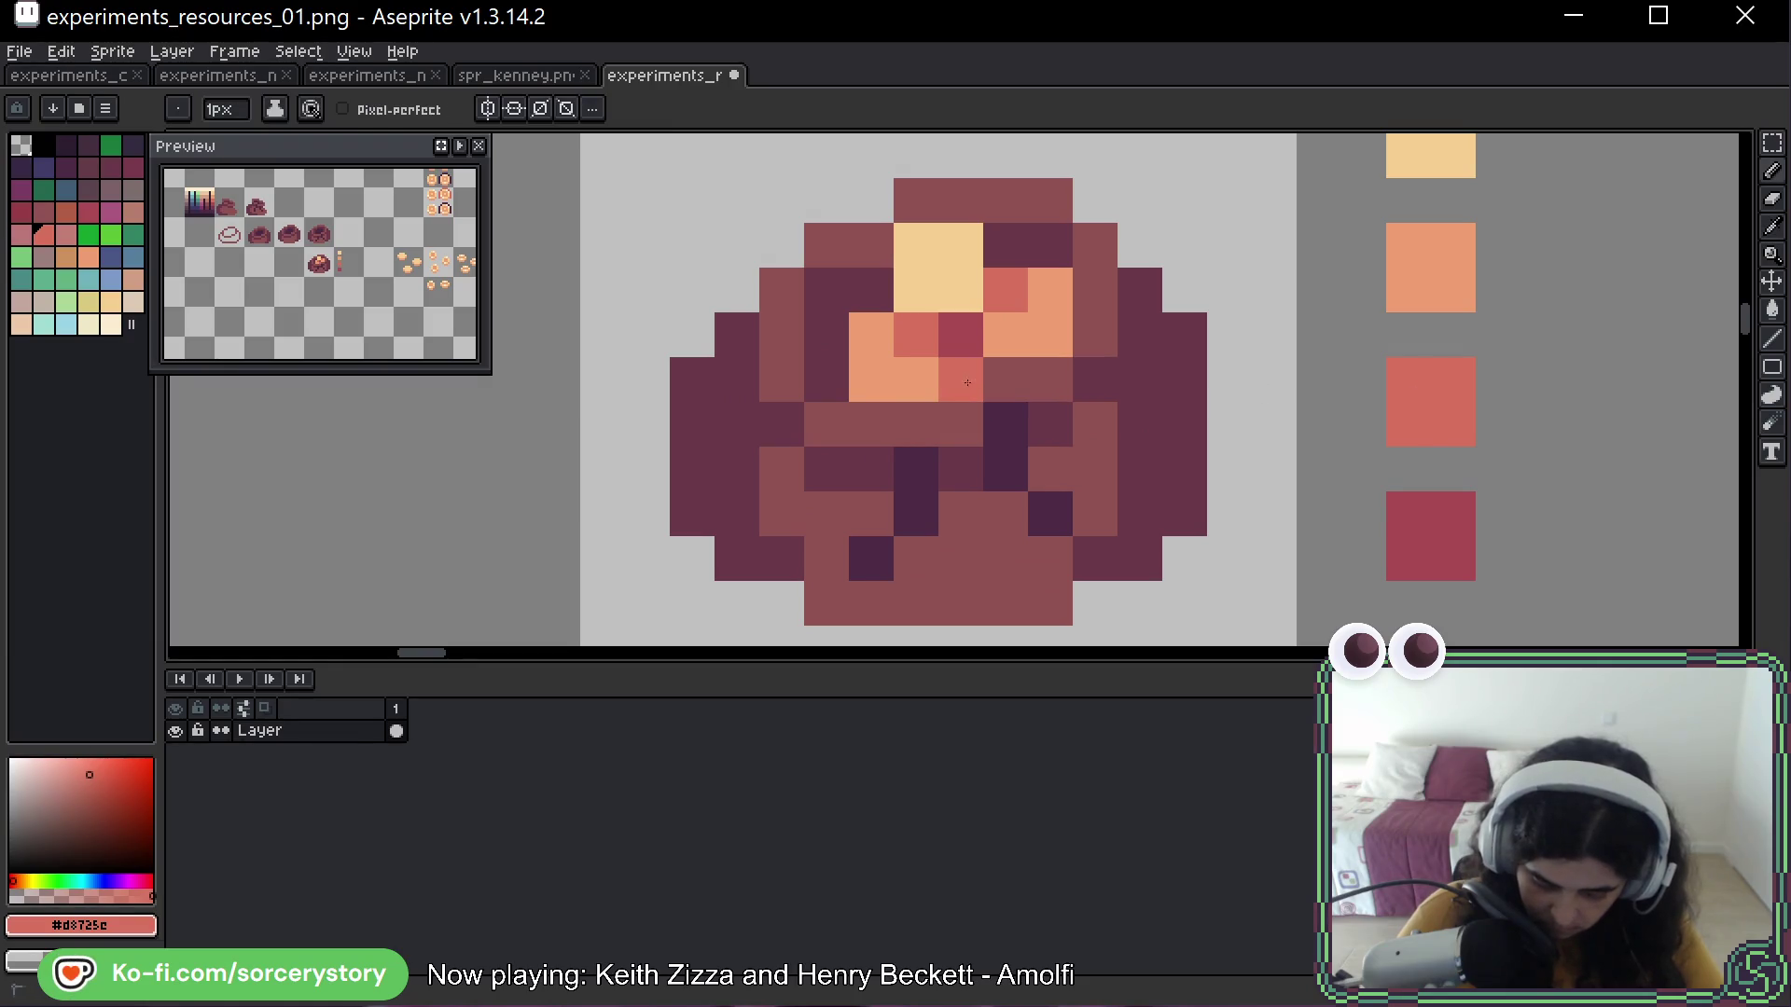
scroll(1295, 433, down, 5)
scroll(1294, 432, down, 5)
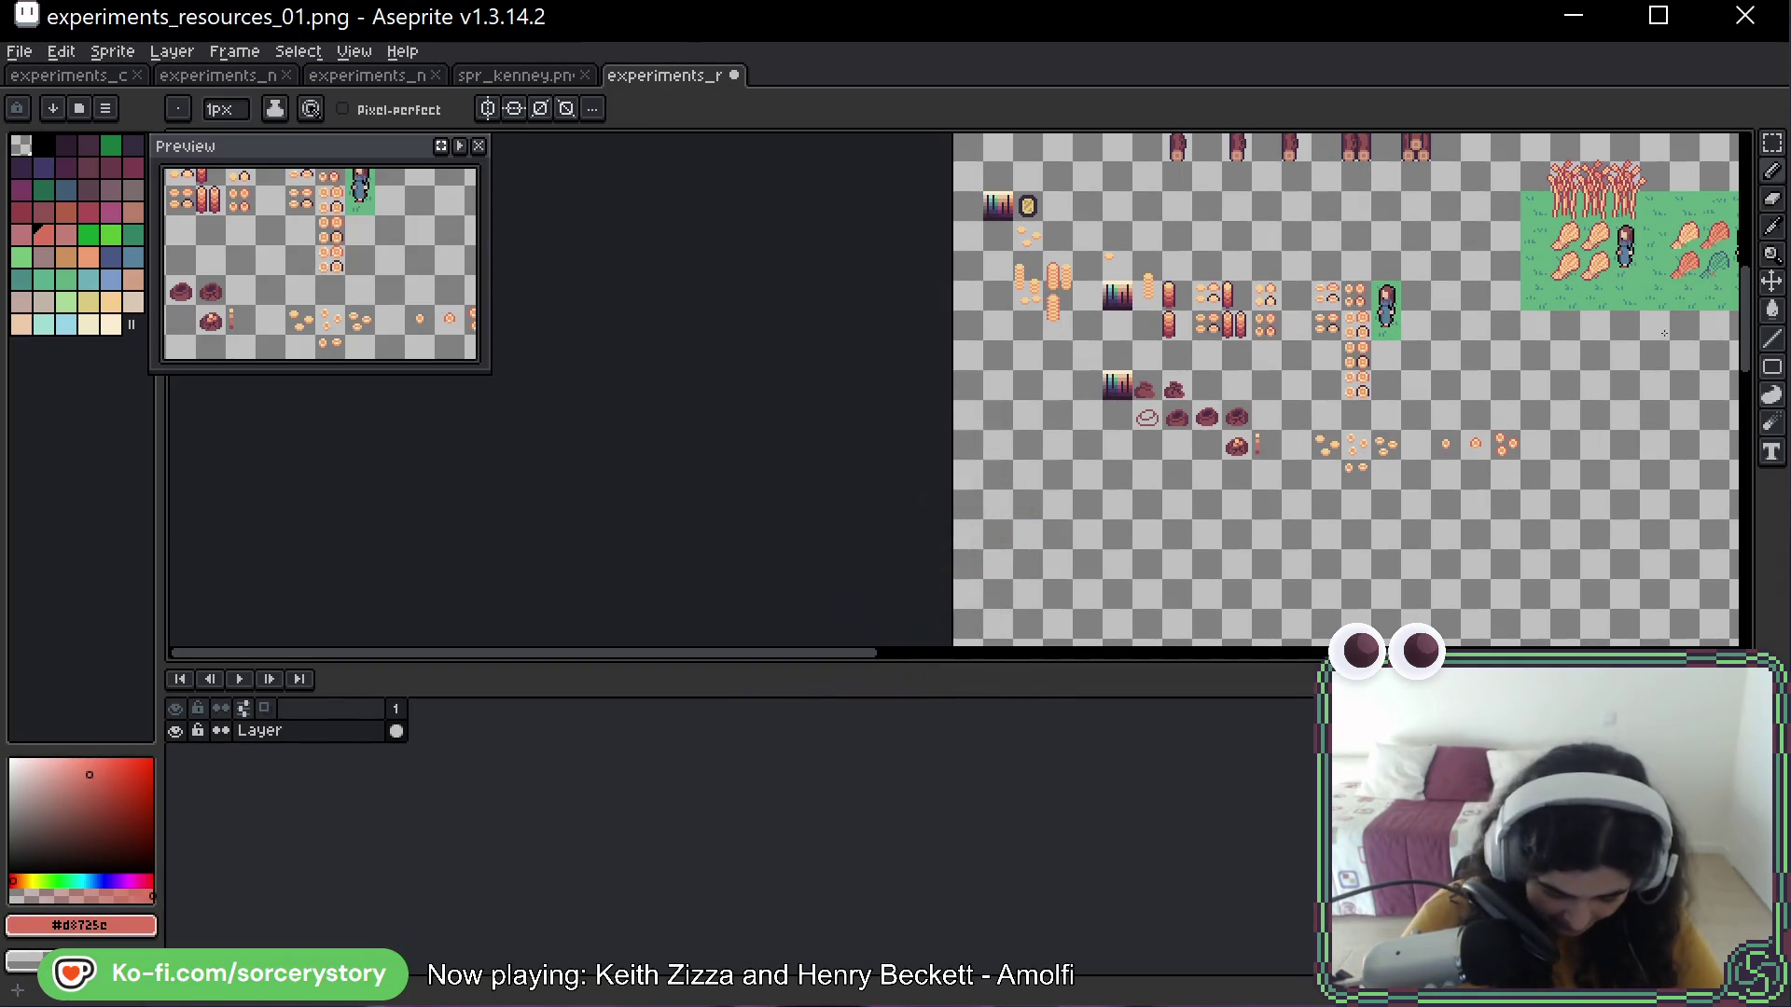
scroll(1123, 469, up, 7)
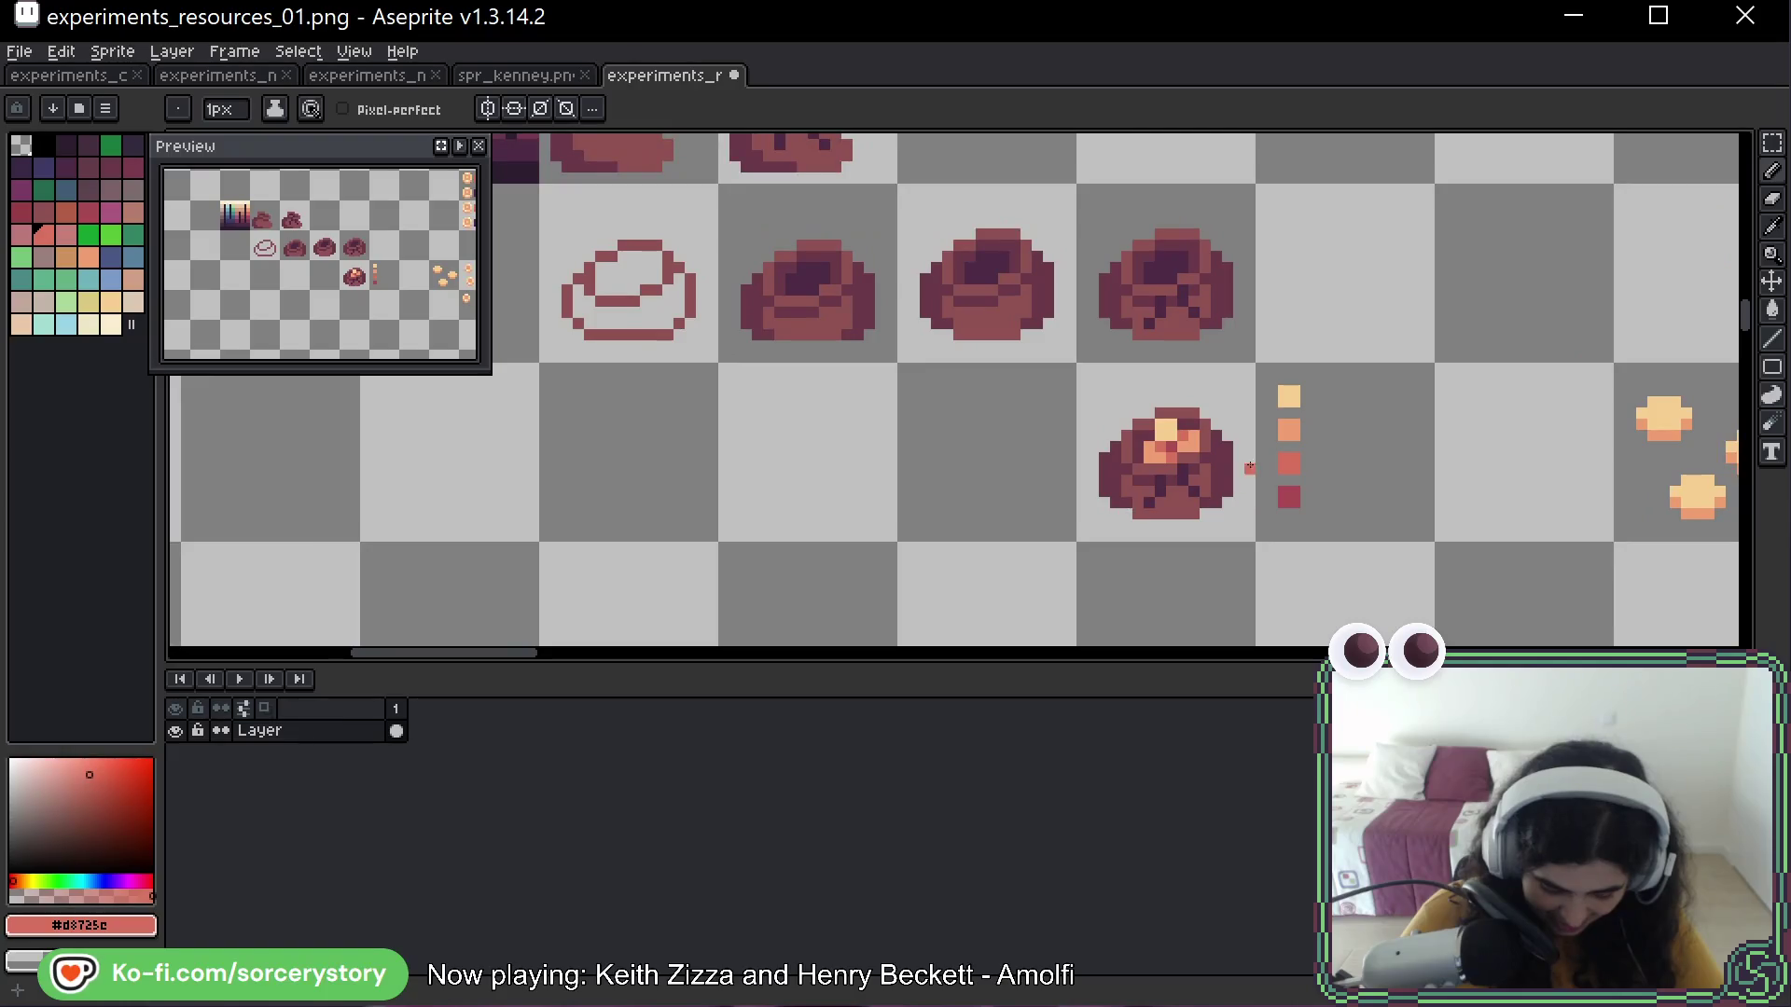
scroll(1199, 438, up, 2)
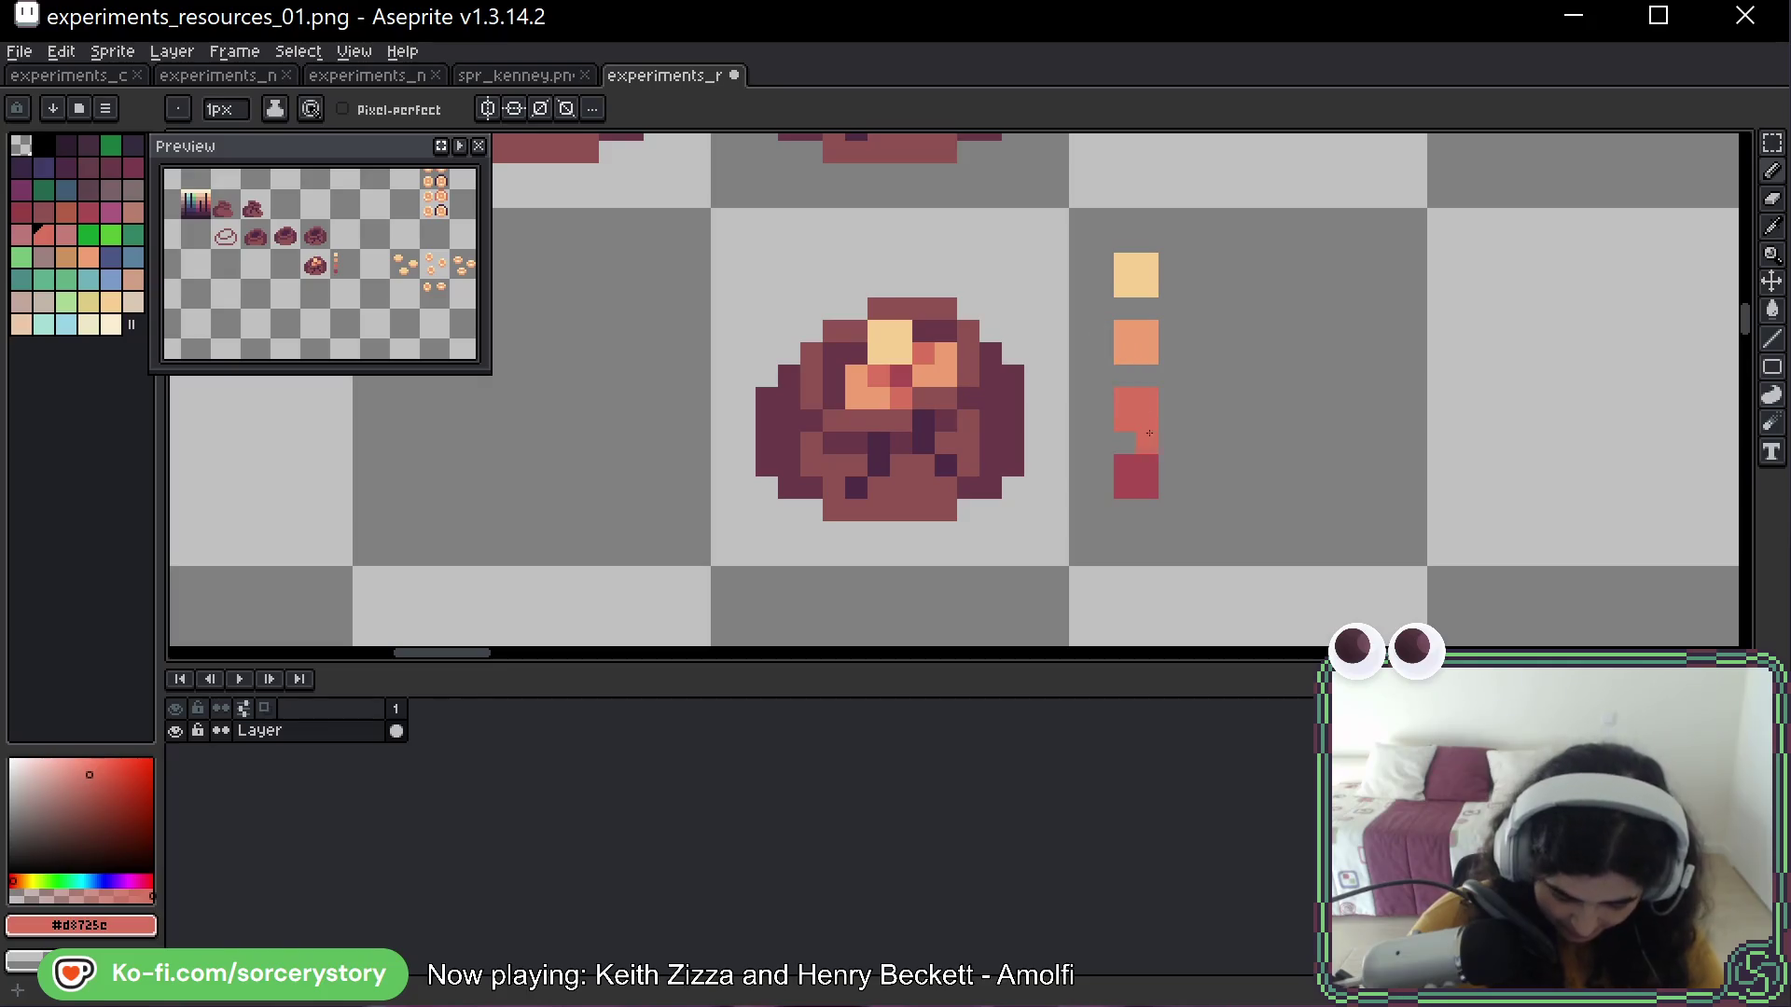
Paint a light yellow coin on the sack's upper left, undoing earlier stray highlights
key(alt)
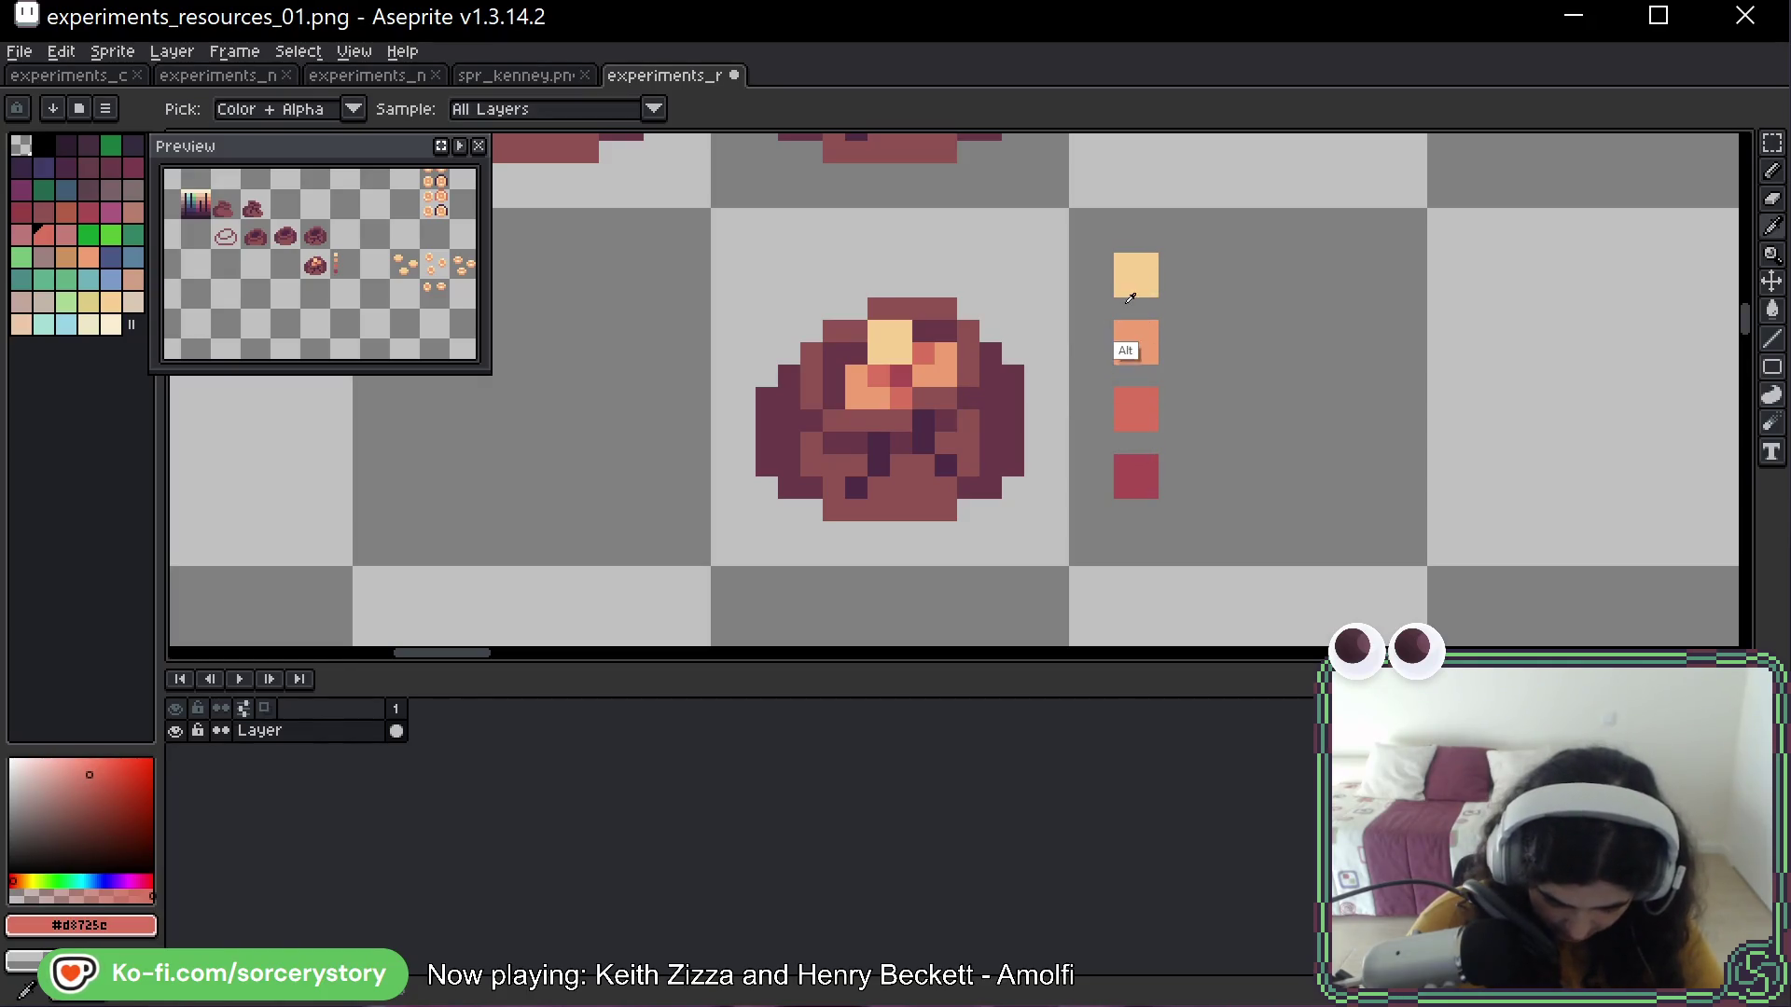
alt+click(1134, 280)
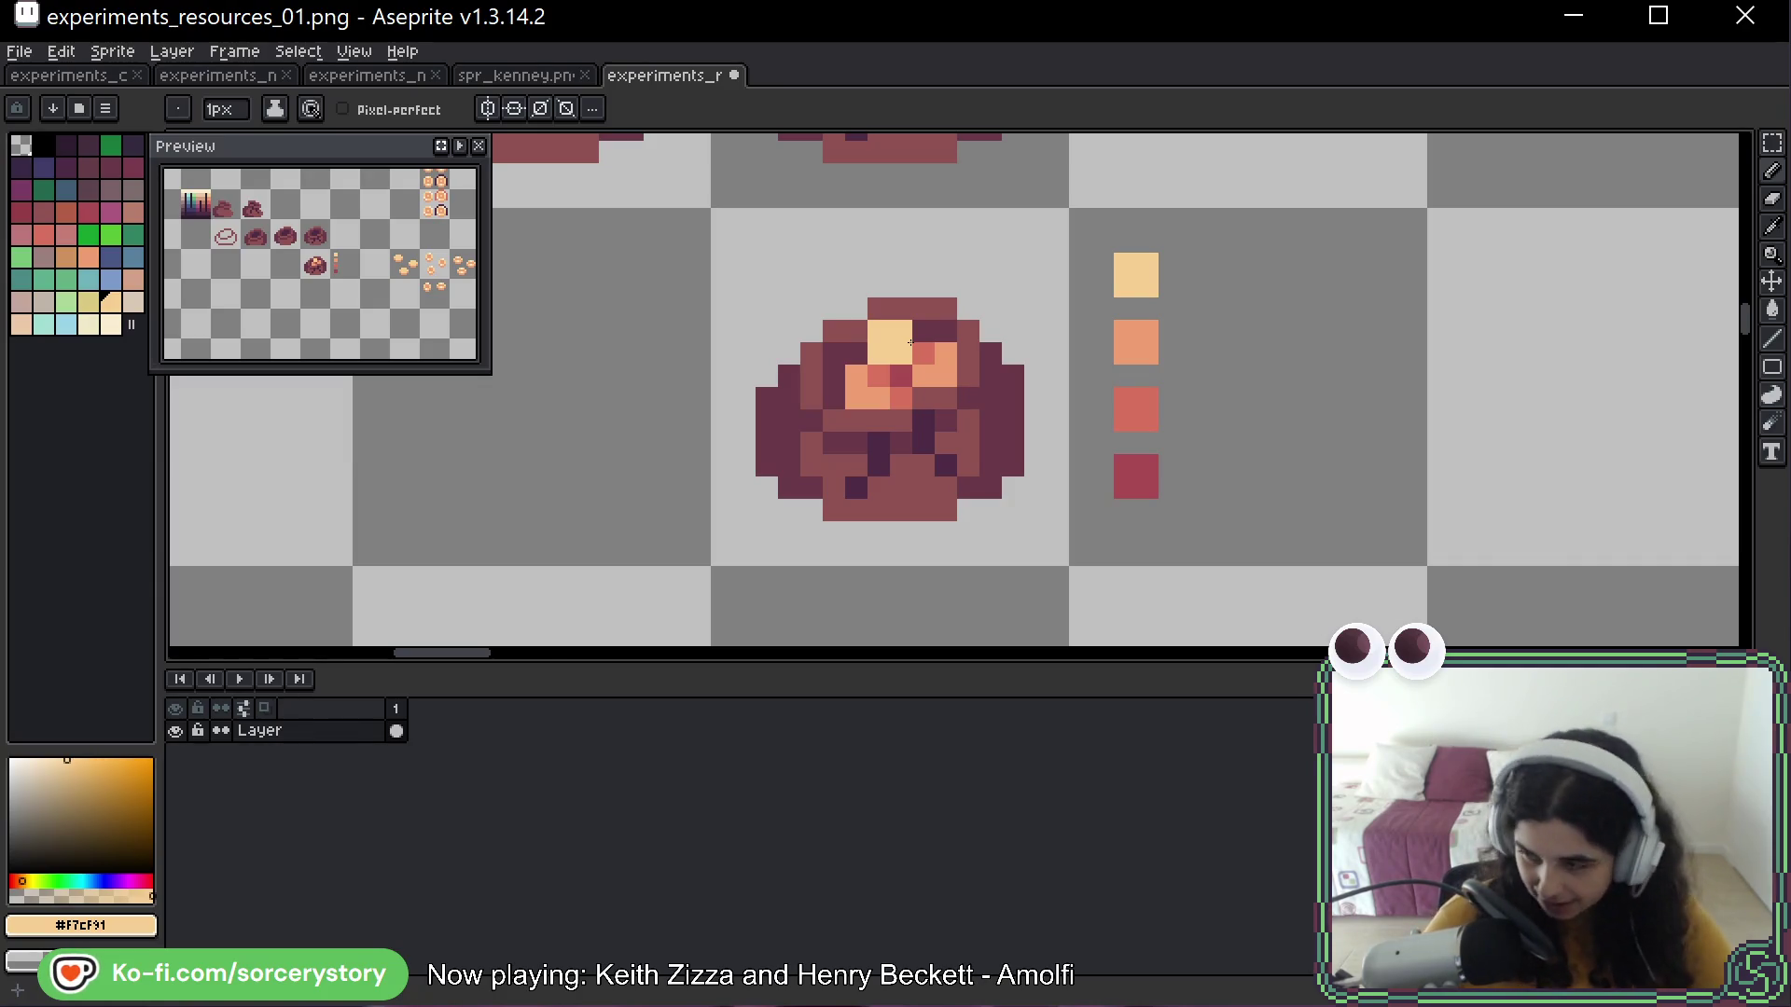
click(949, 371)
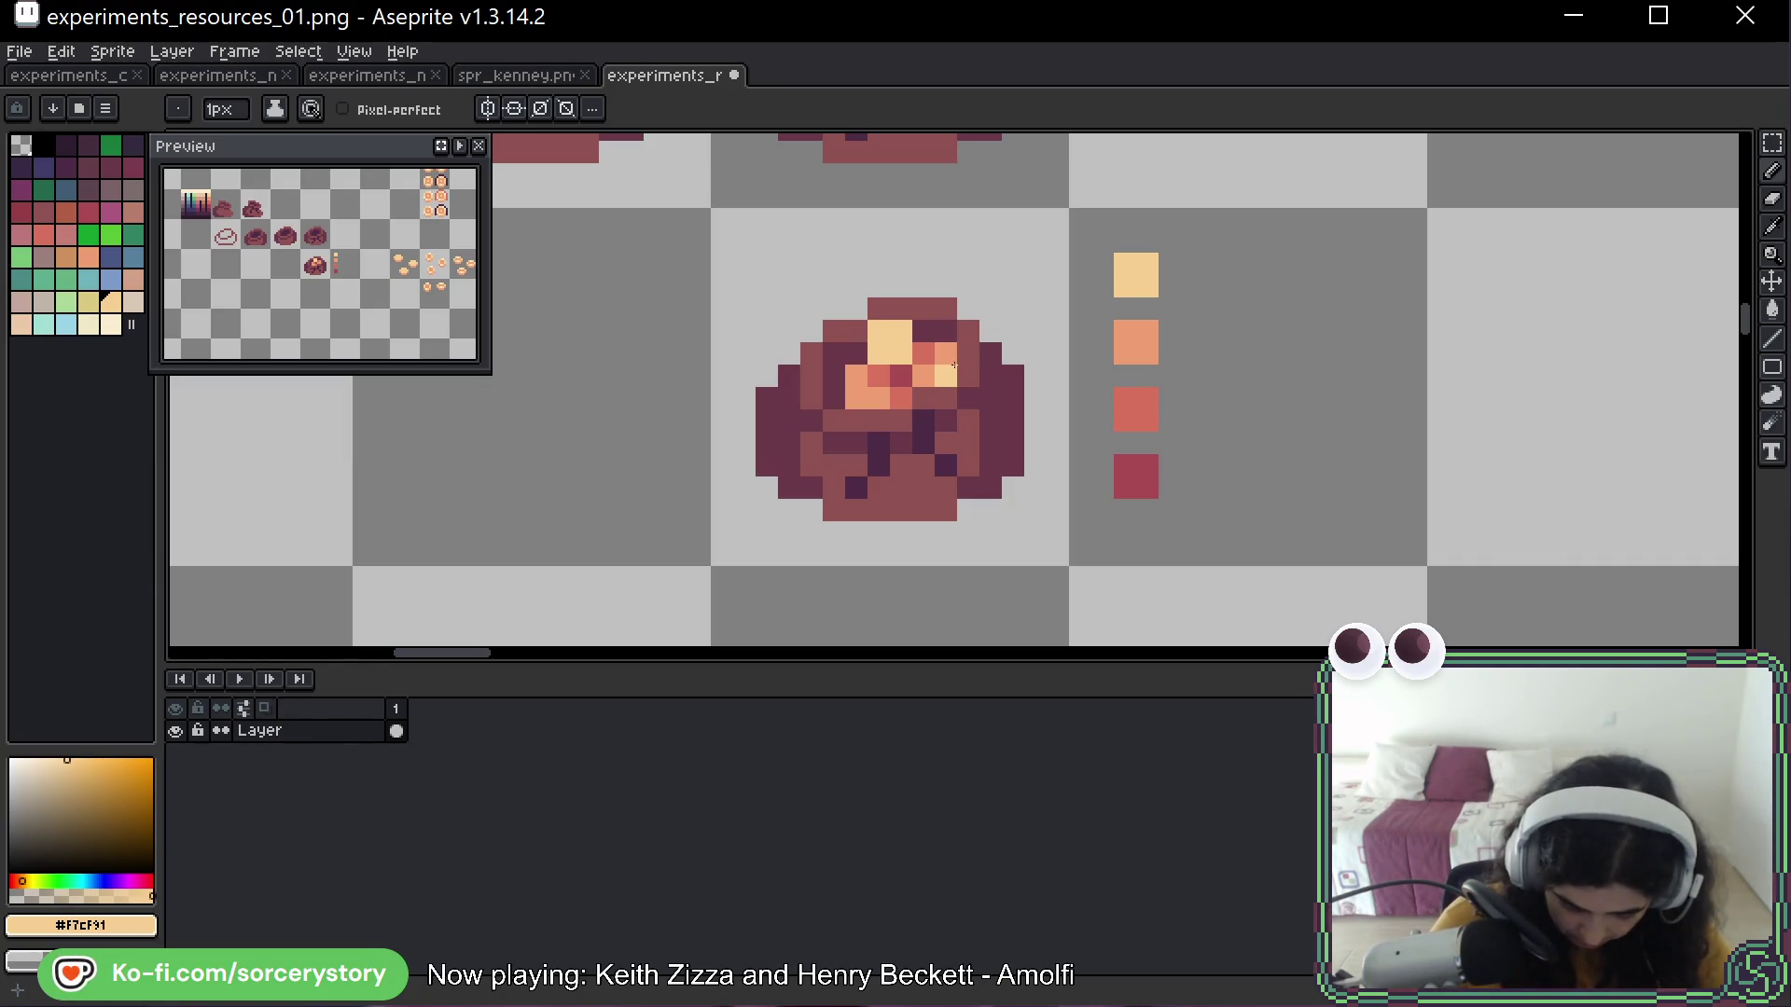
click(968, 375)
drag(946, 397, 968, 398)
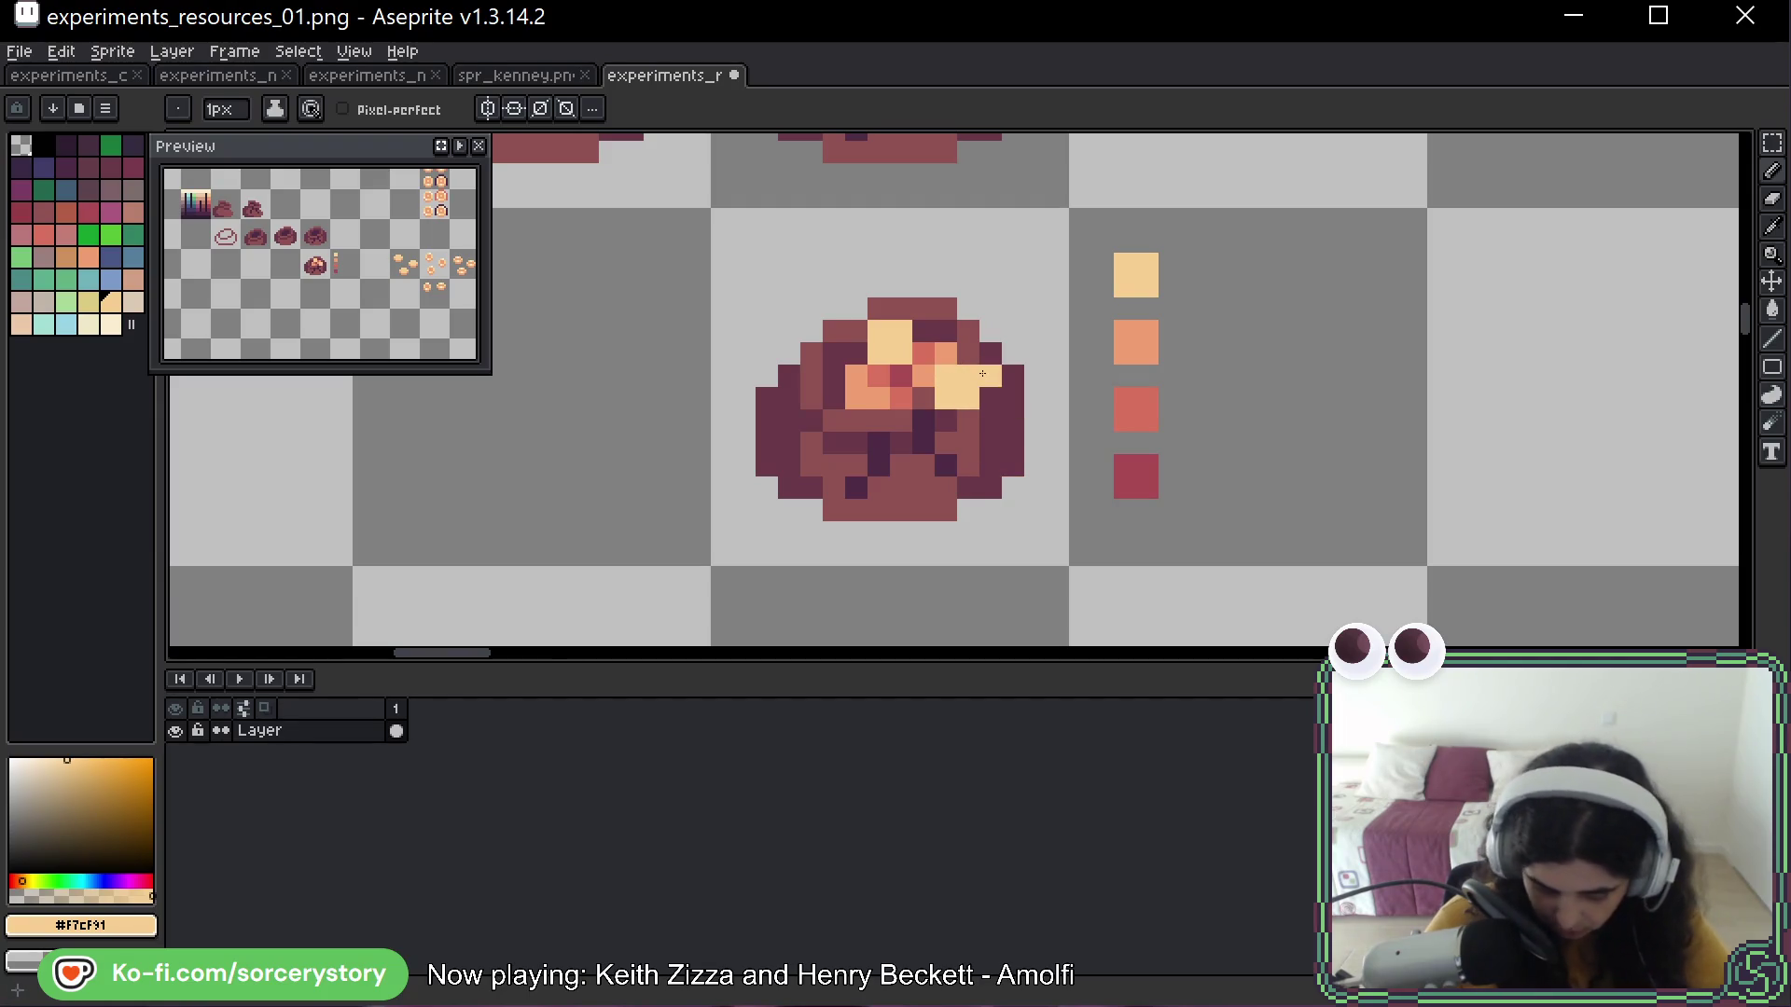
mouse_move(856, 420)
mouse_down()
mouse_move(834, 397)
mouse_move(856, 397)
mouse_up()
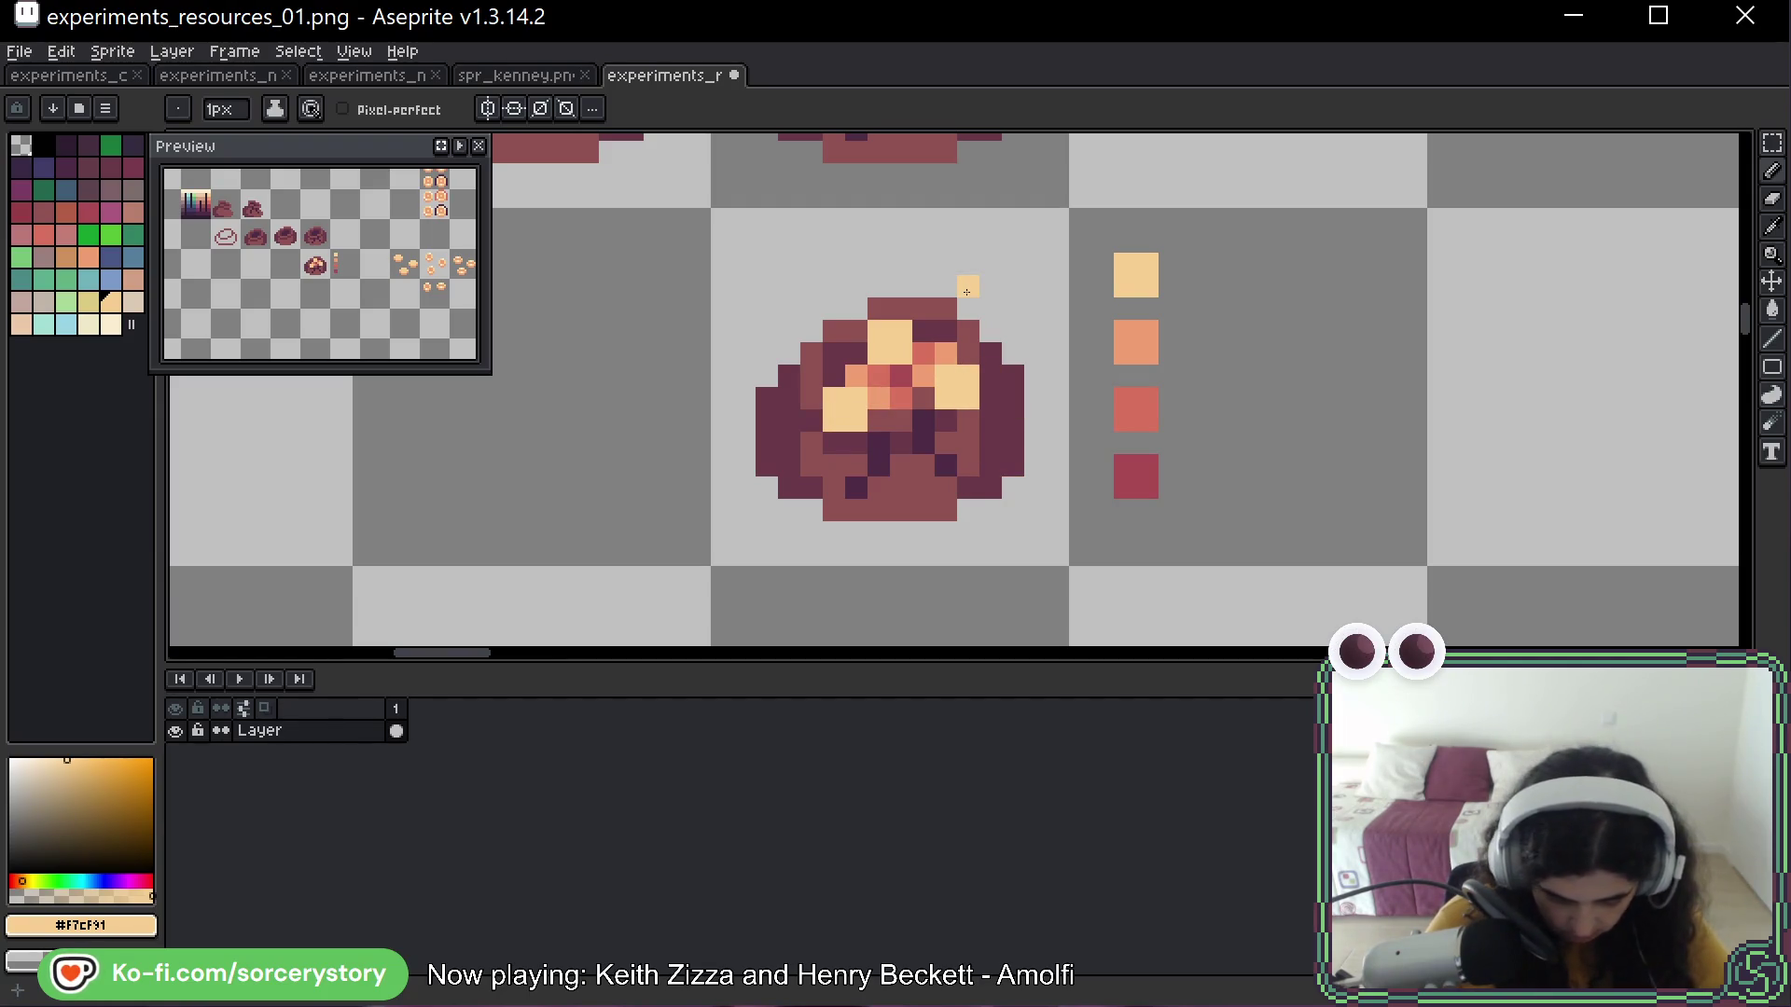
key(ctrl+z)
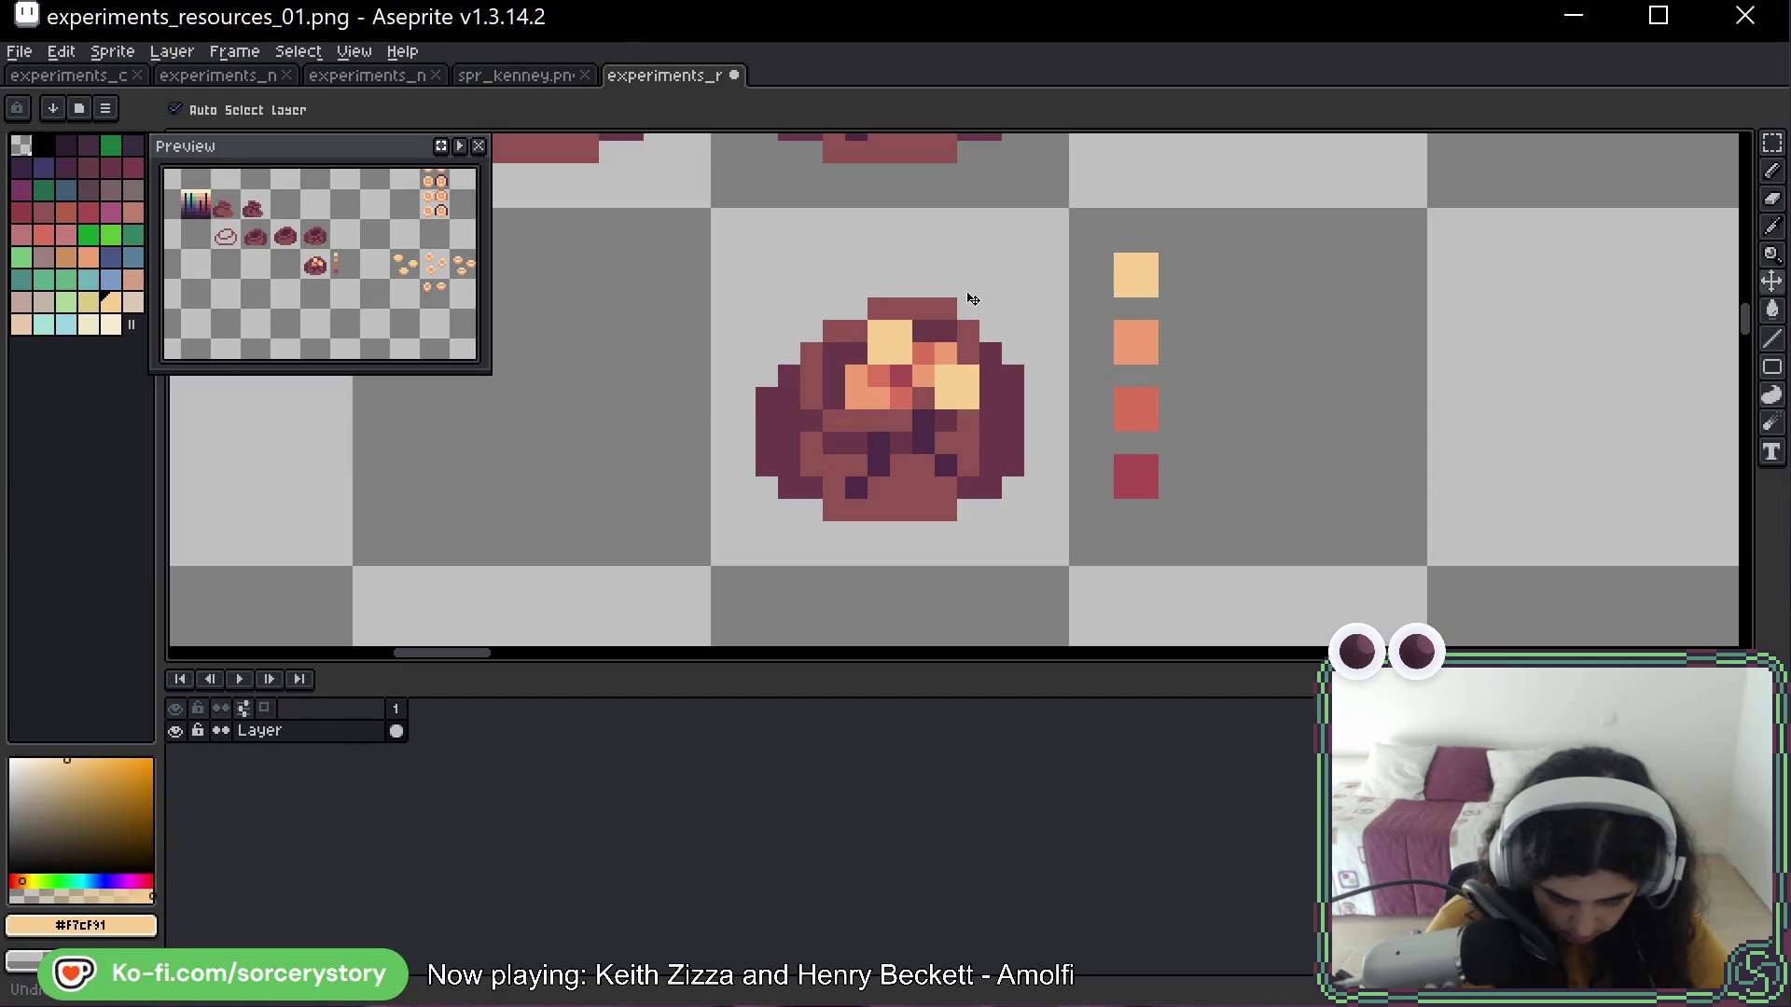
key(ctrl+z)
drag(834, 375, 856, 397)
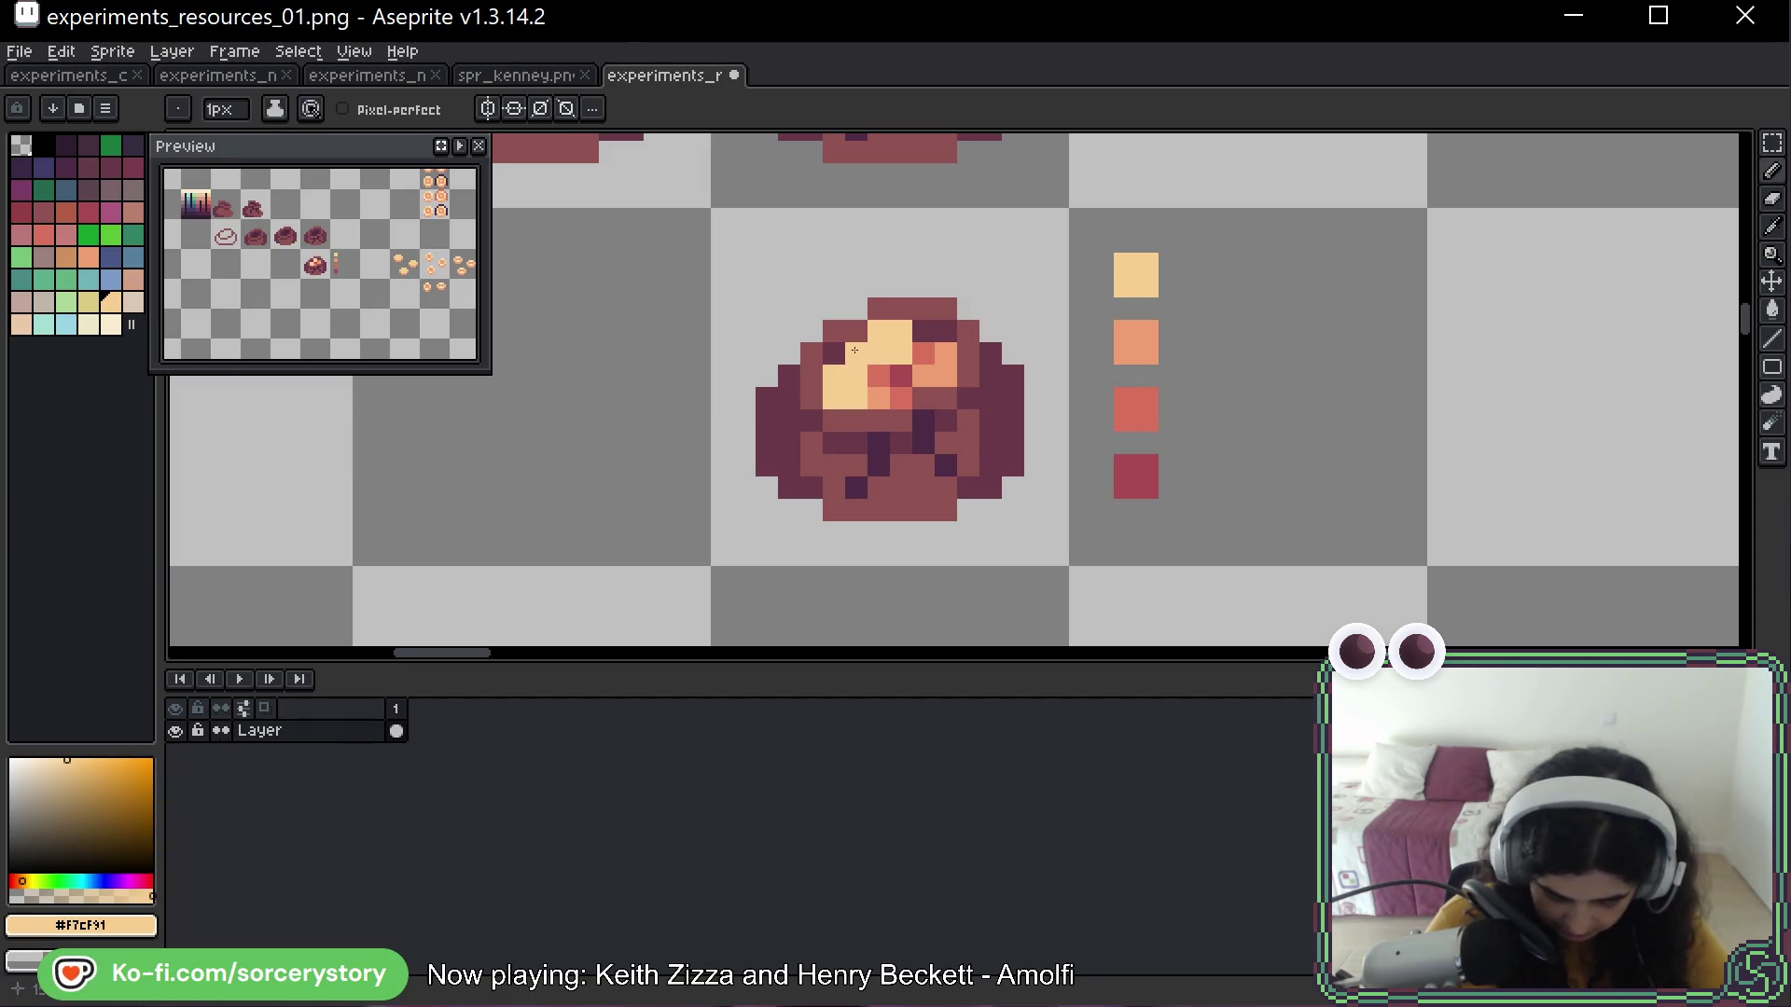
Try light yellow pixels on the sack's top and right, then undo the stray ones
alt+click(878, 400)
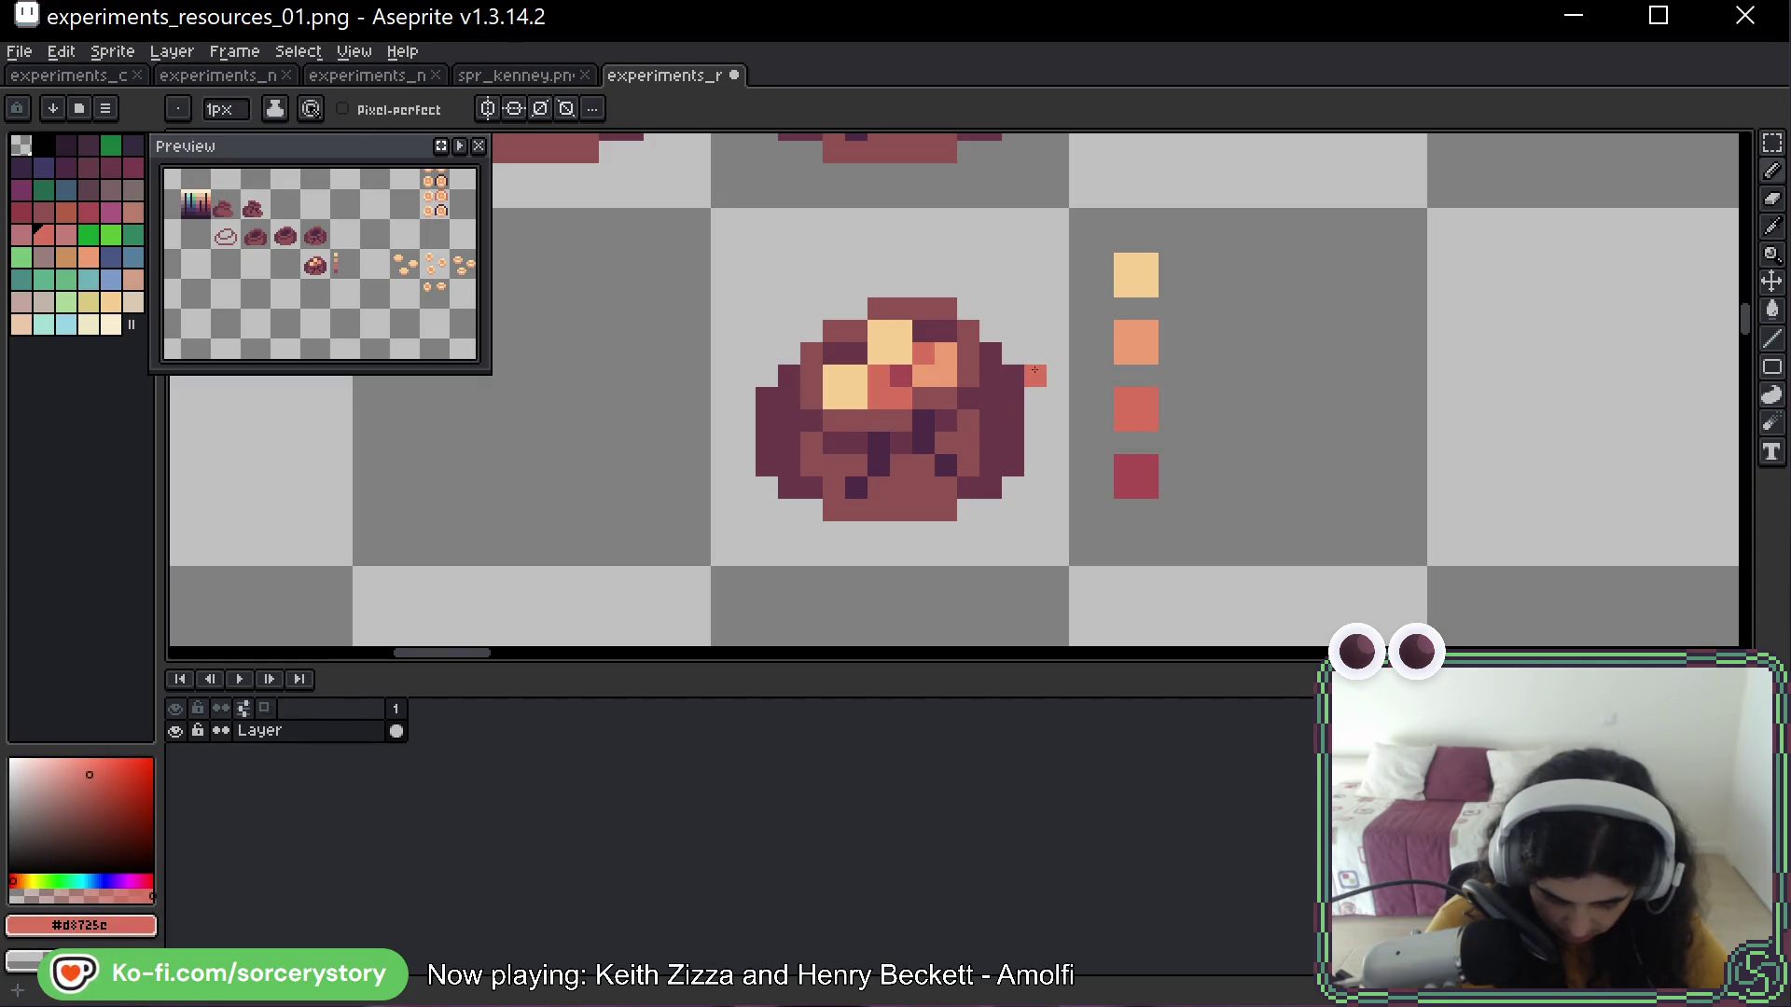
alt+click(901, 375)
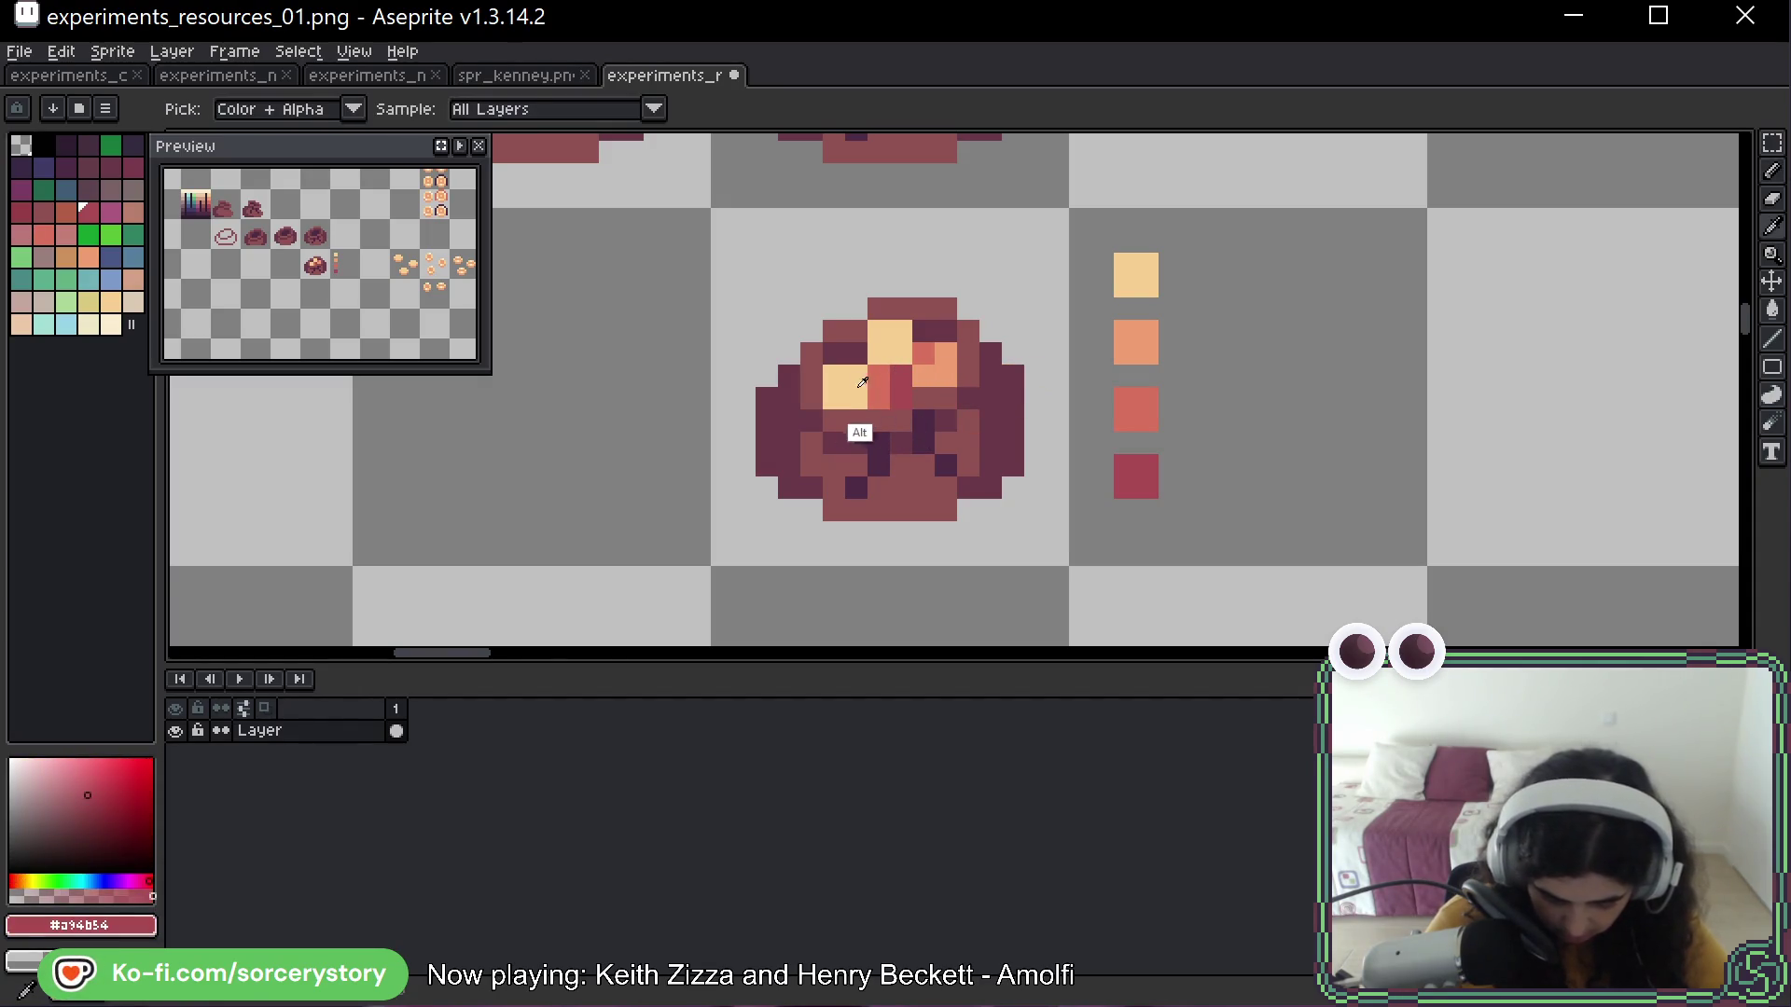
alt+click(862, 382)
click(990, 396)
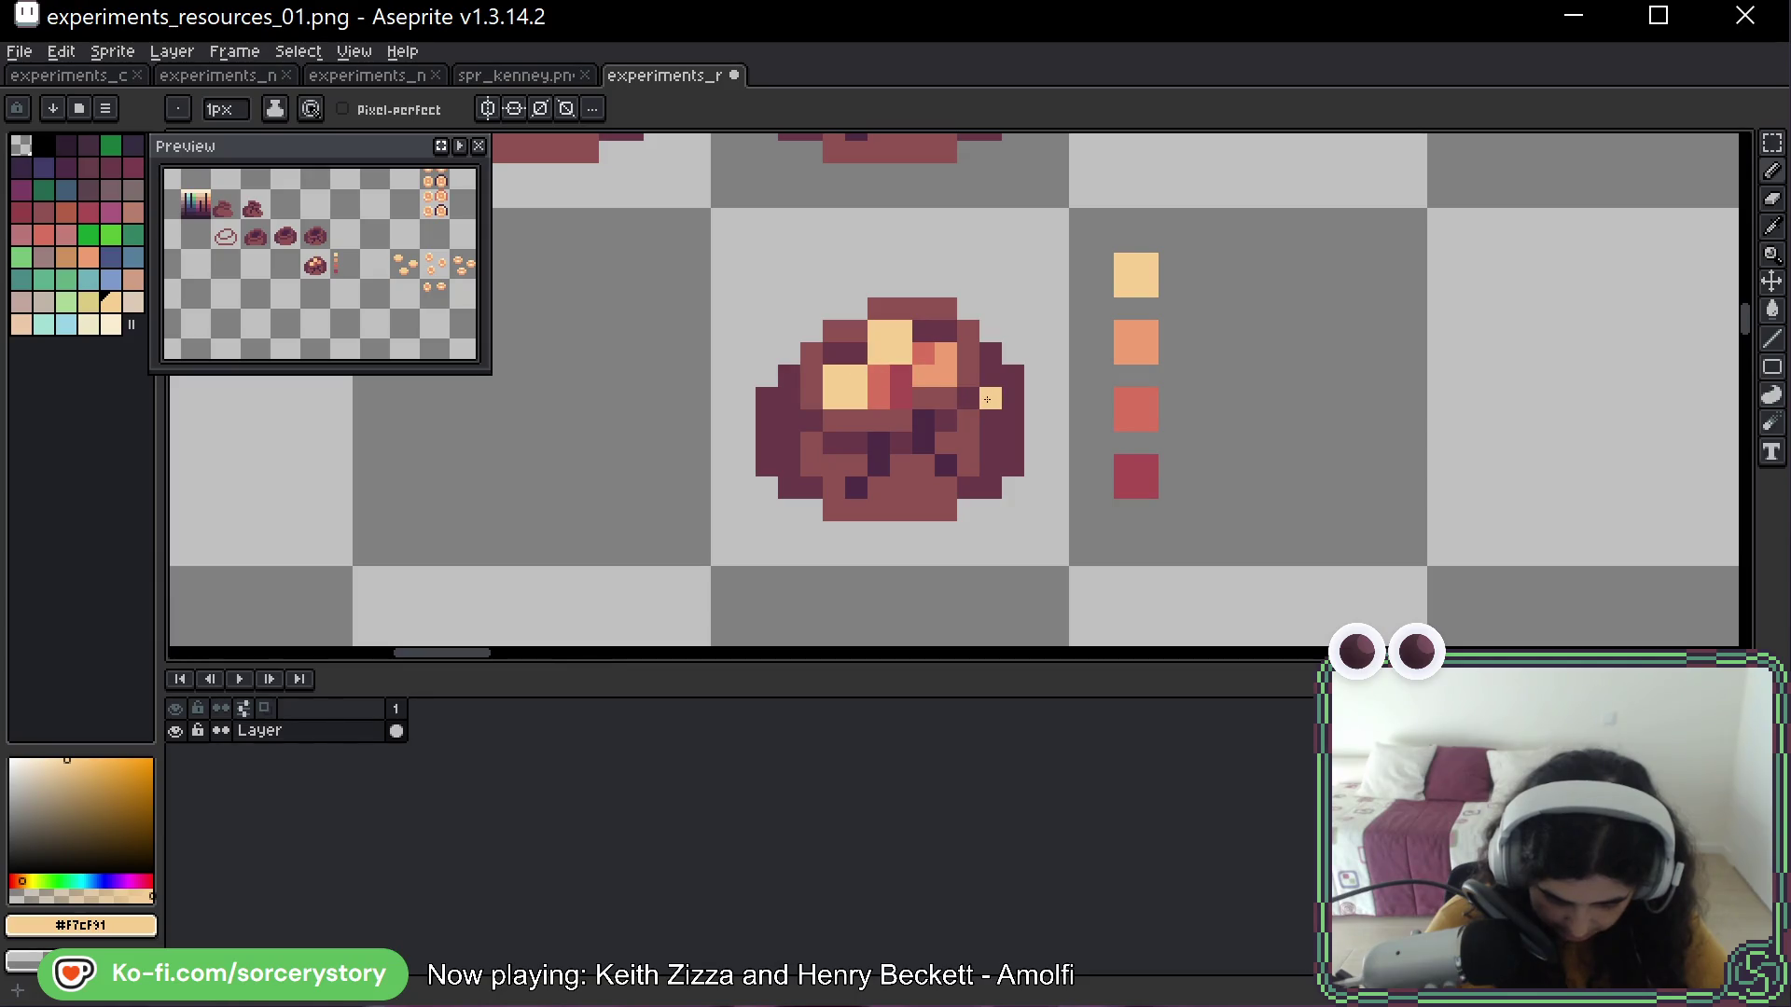
key(ctrl+z)
click(946, 353)
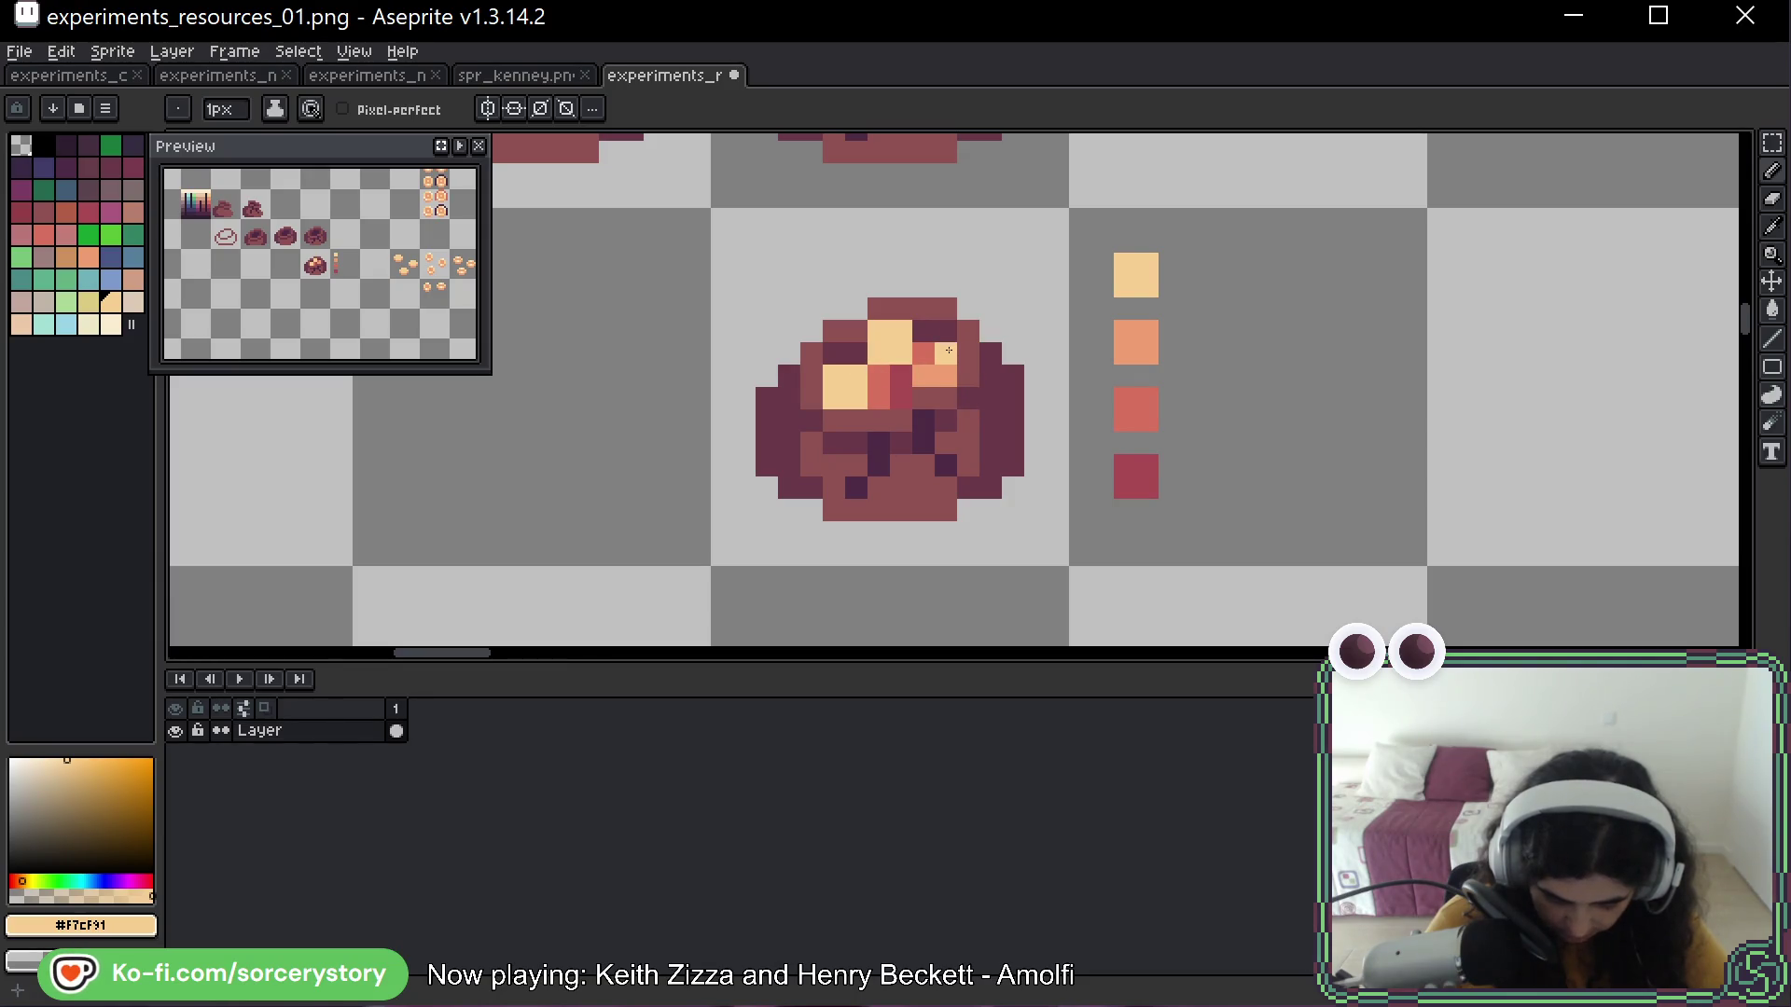
drag(948, 351, 942, 375)
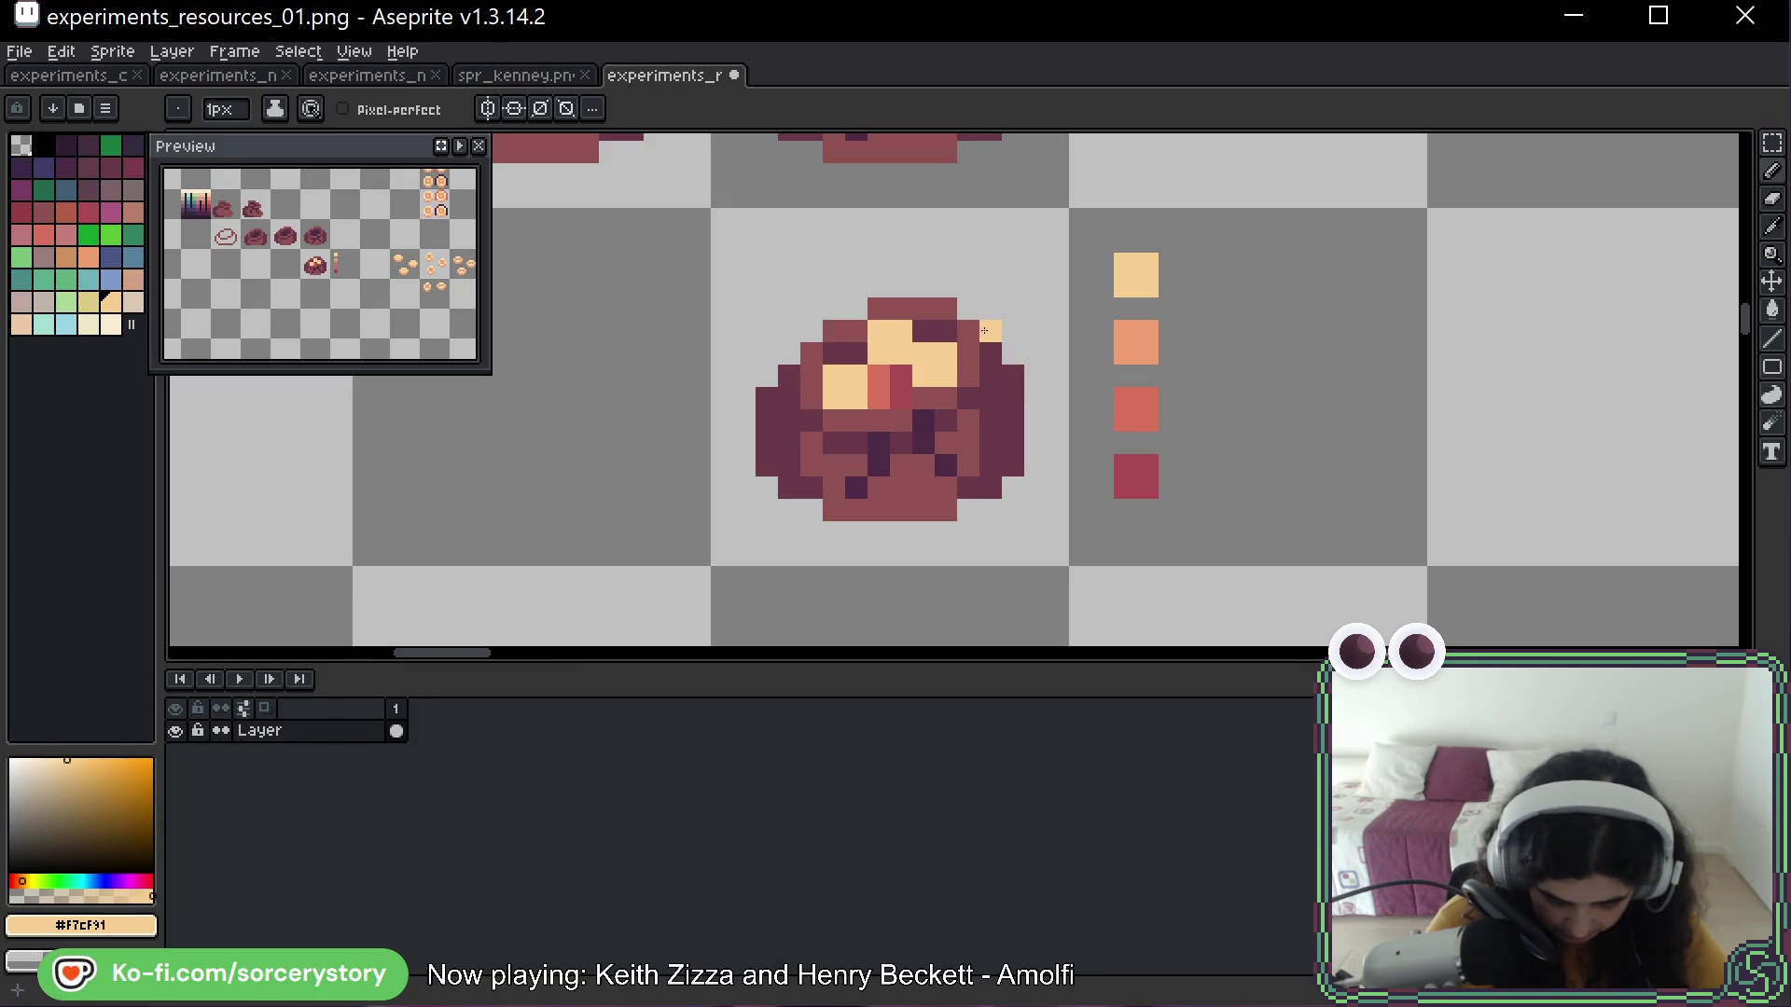
key(ctrl+z)
key(ctrl+z)
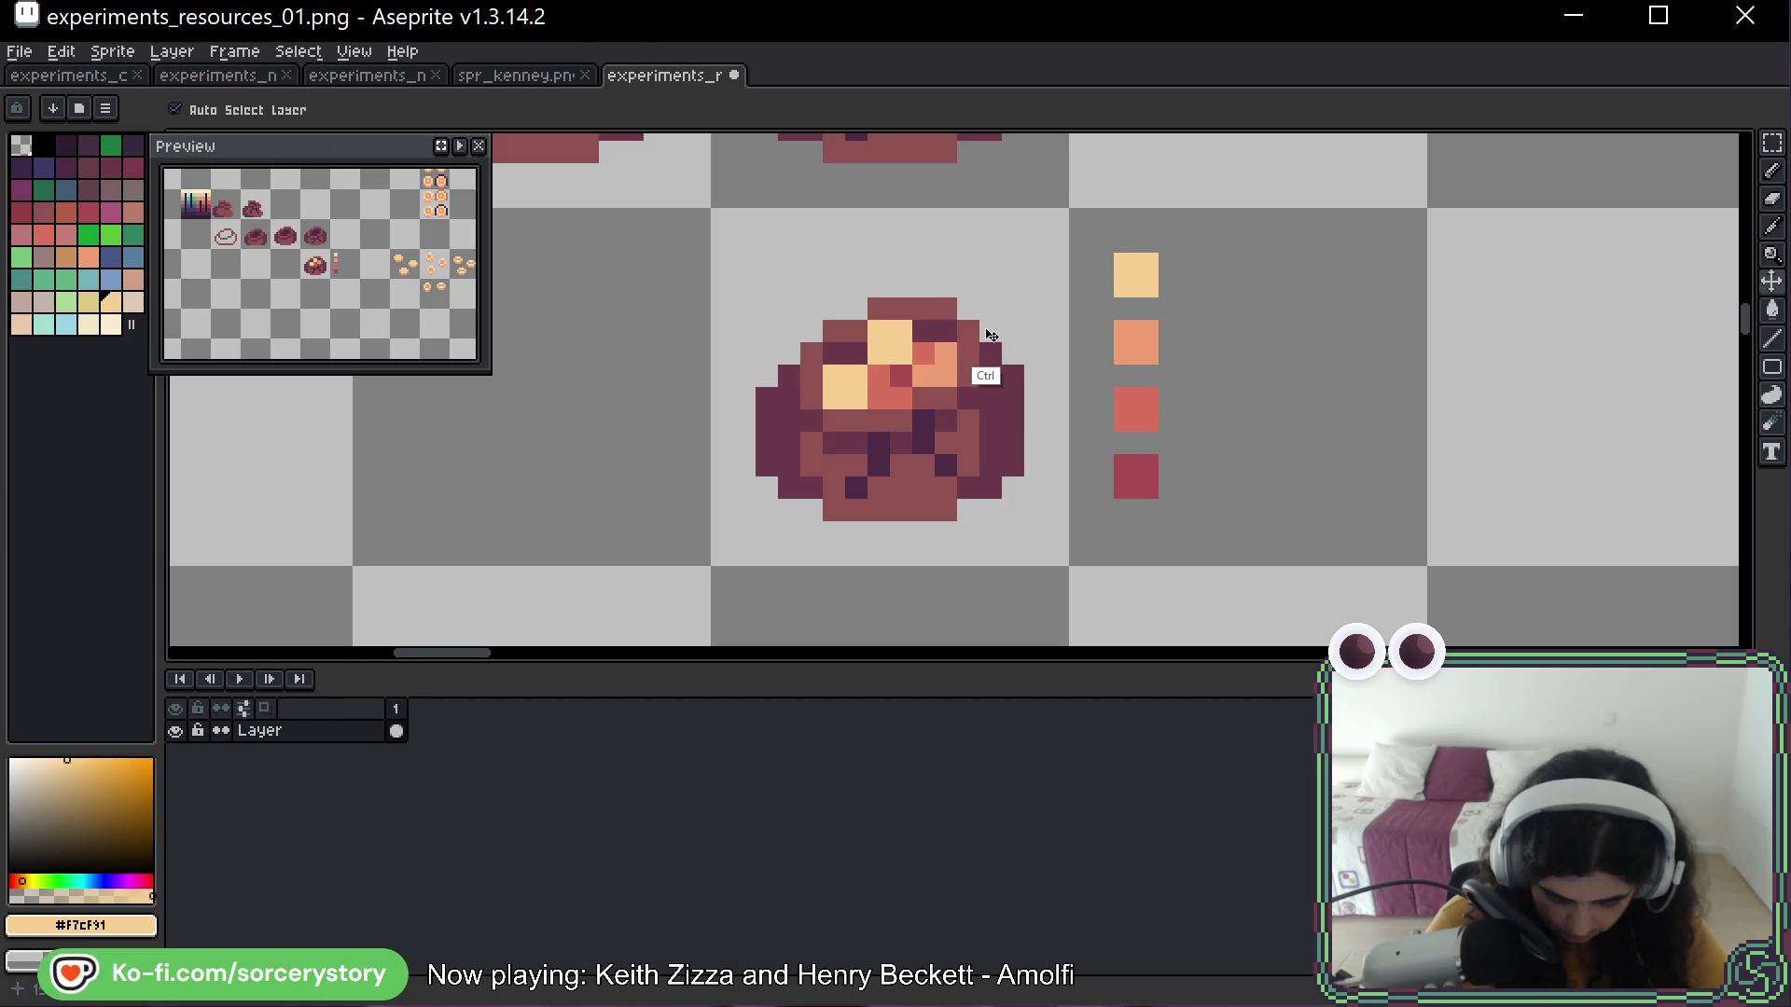
key(ctrl+z)
key(ctrl+z)
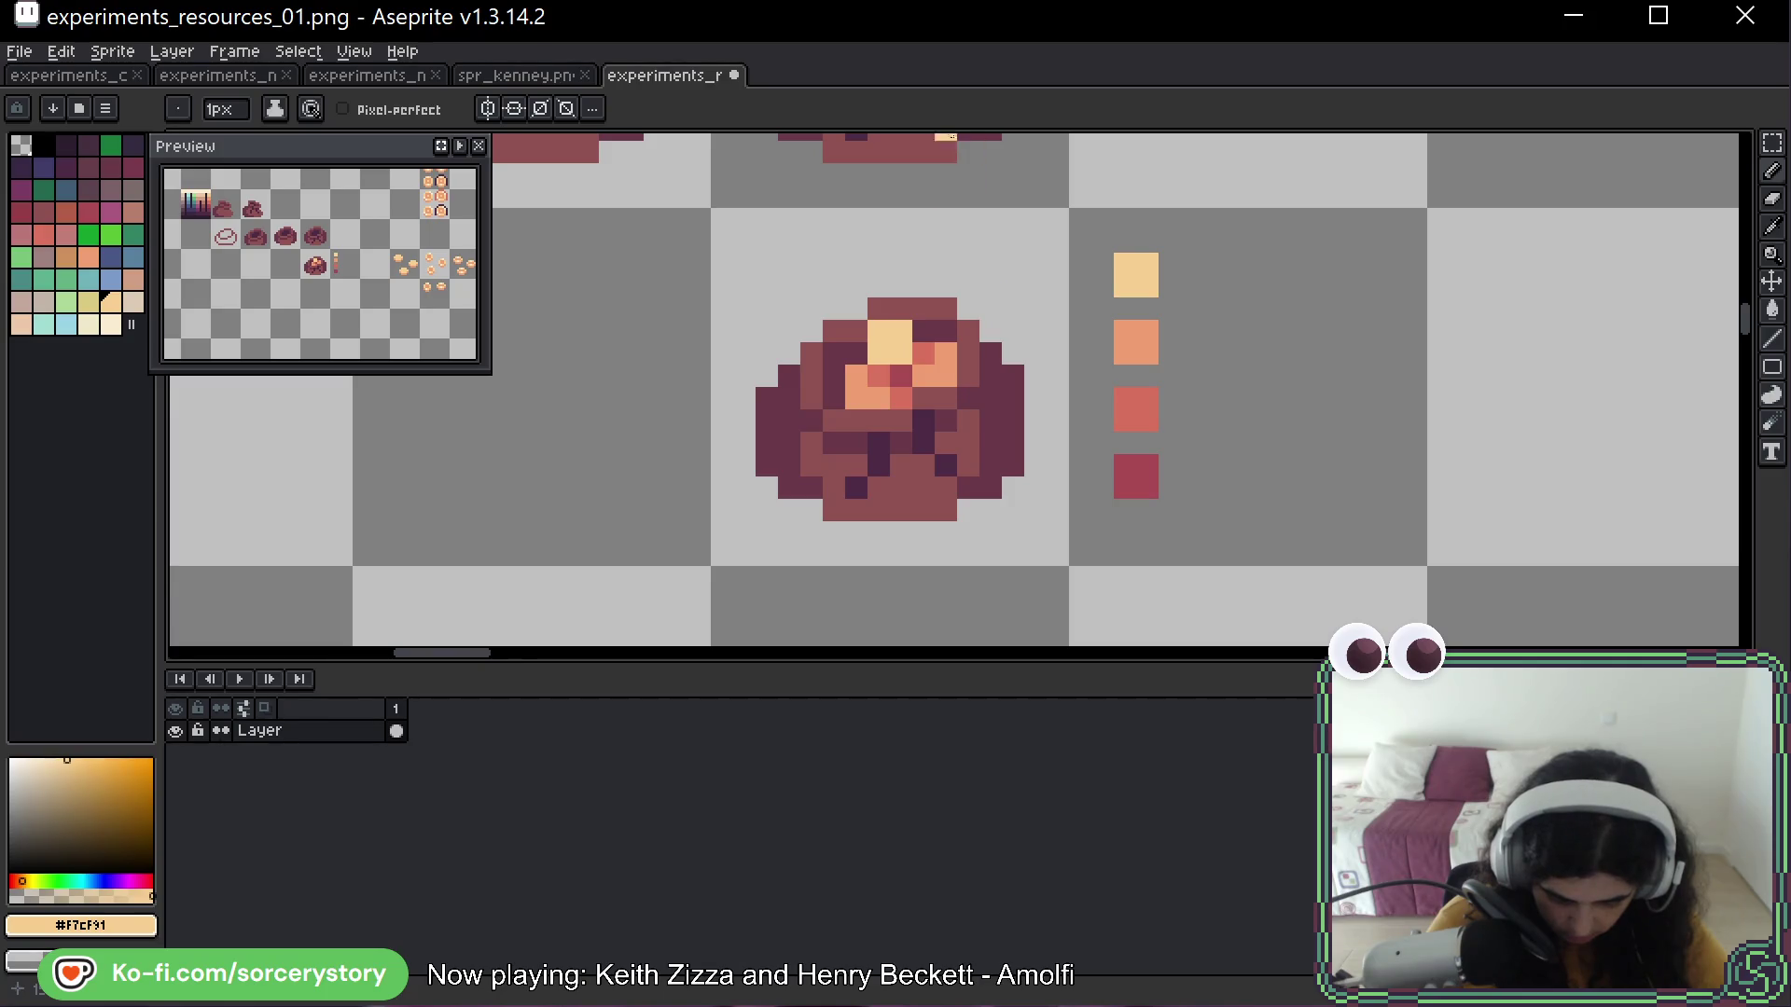
key(space)
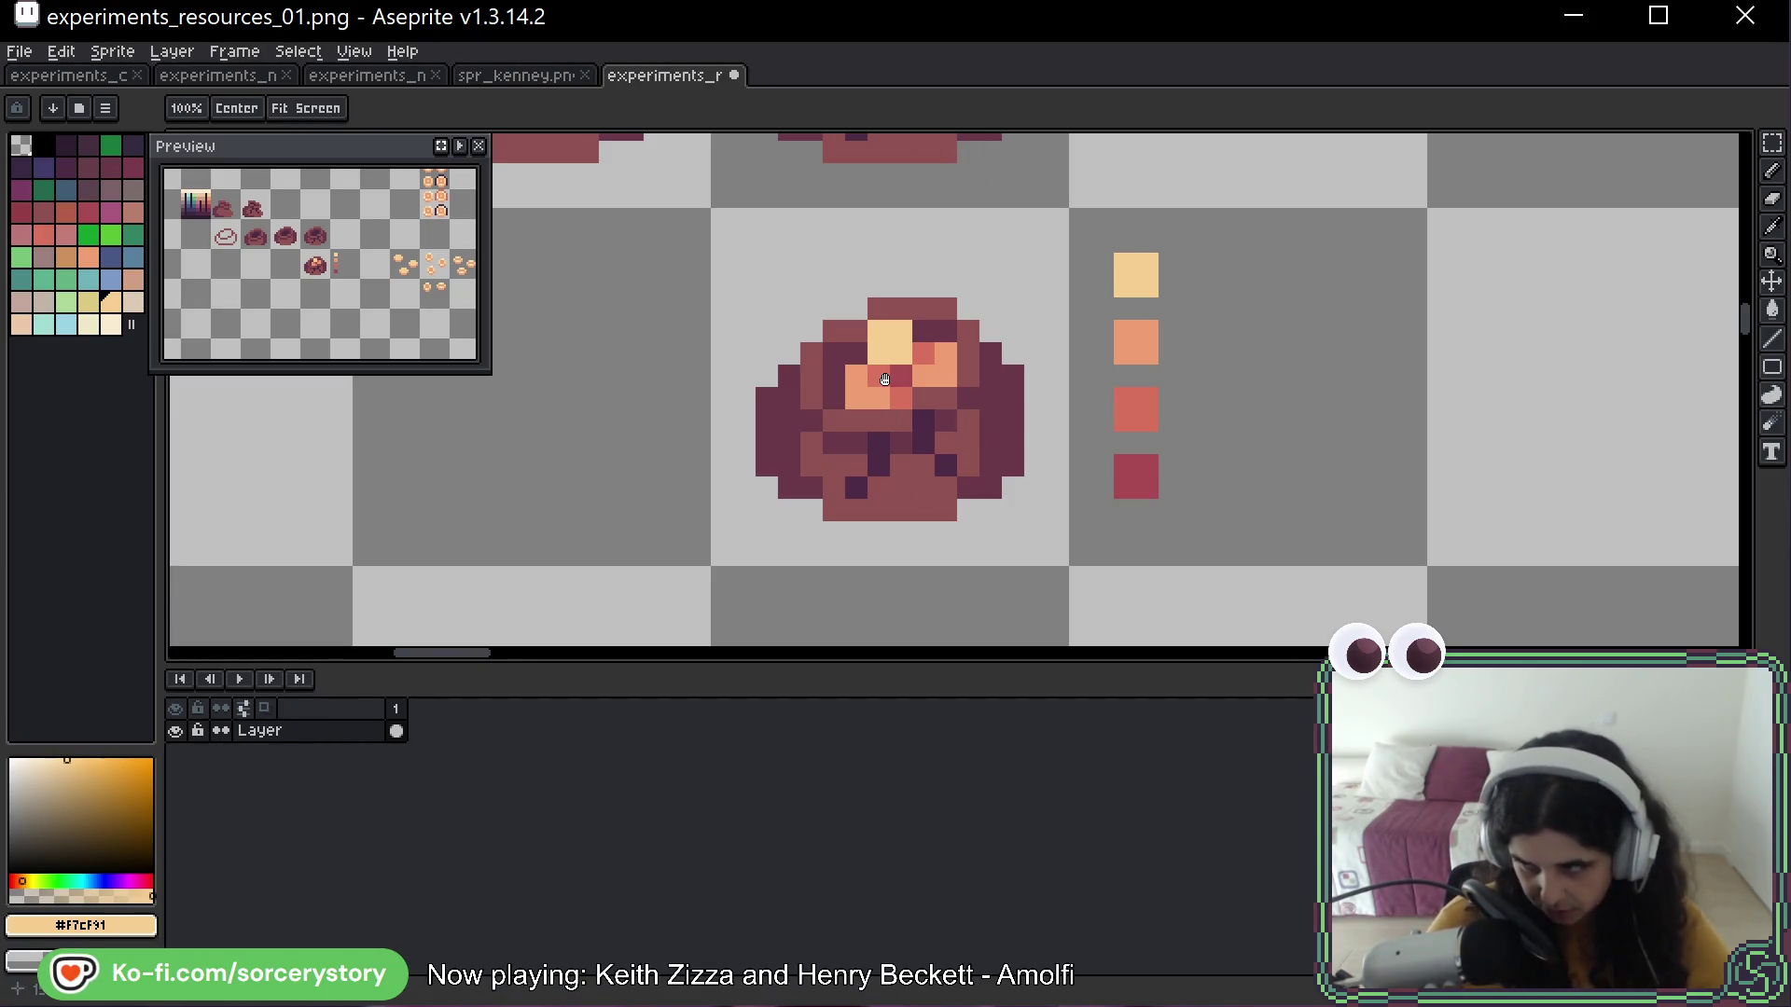
click(981, 315)
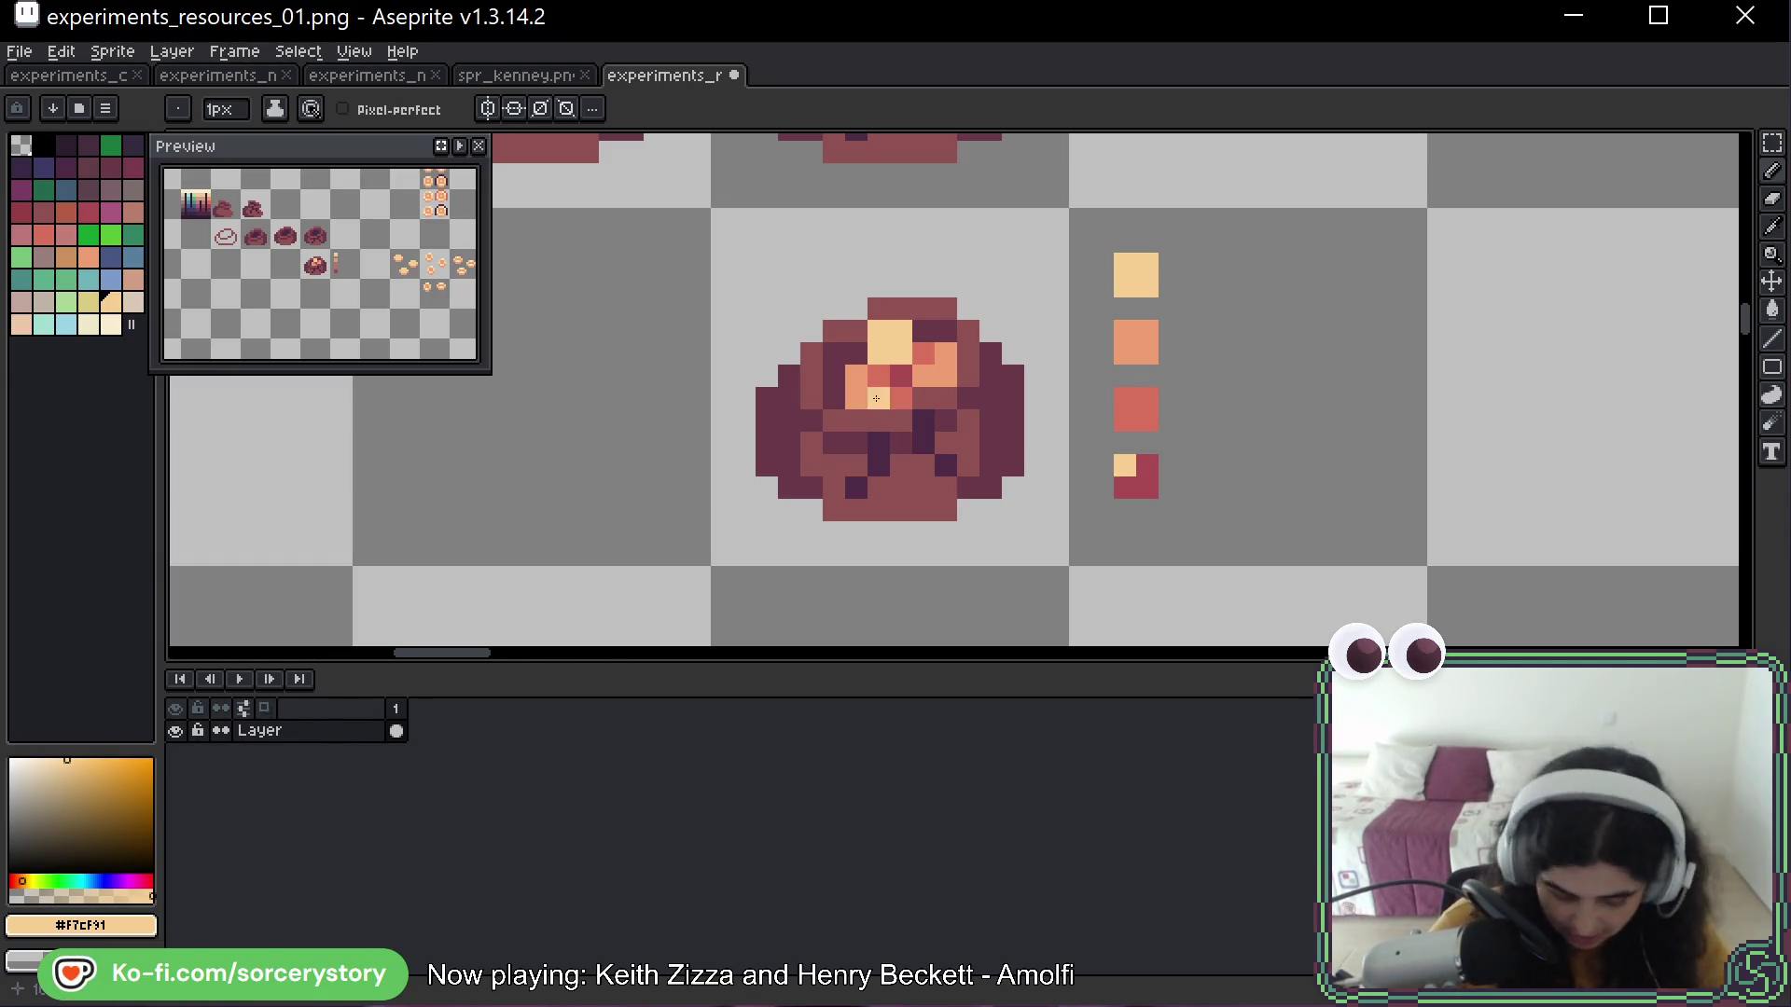
key(ctrl+z)
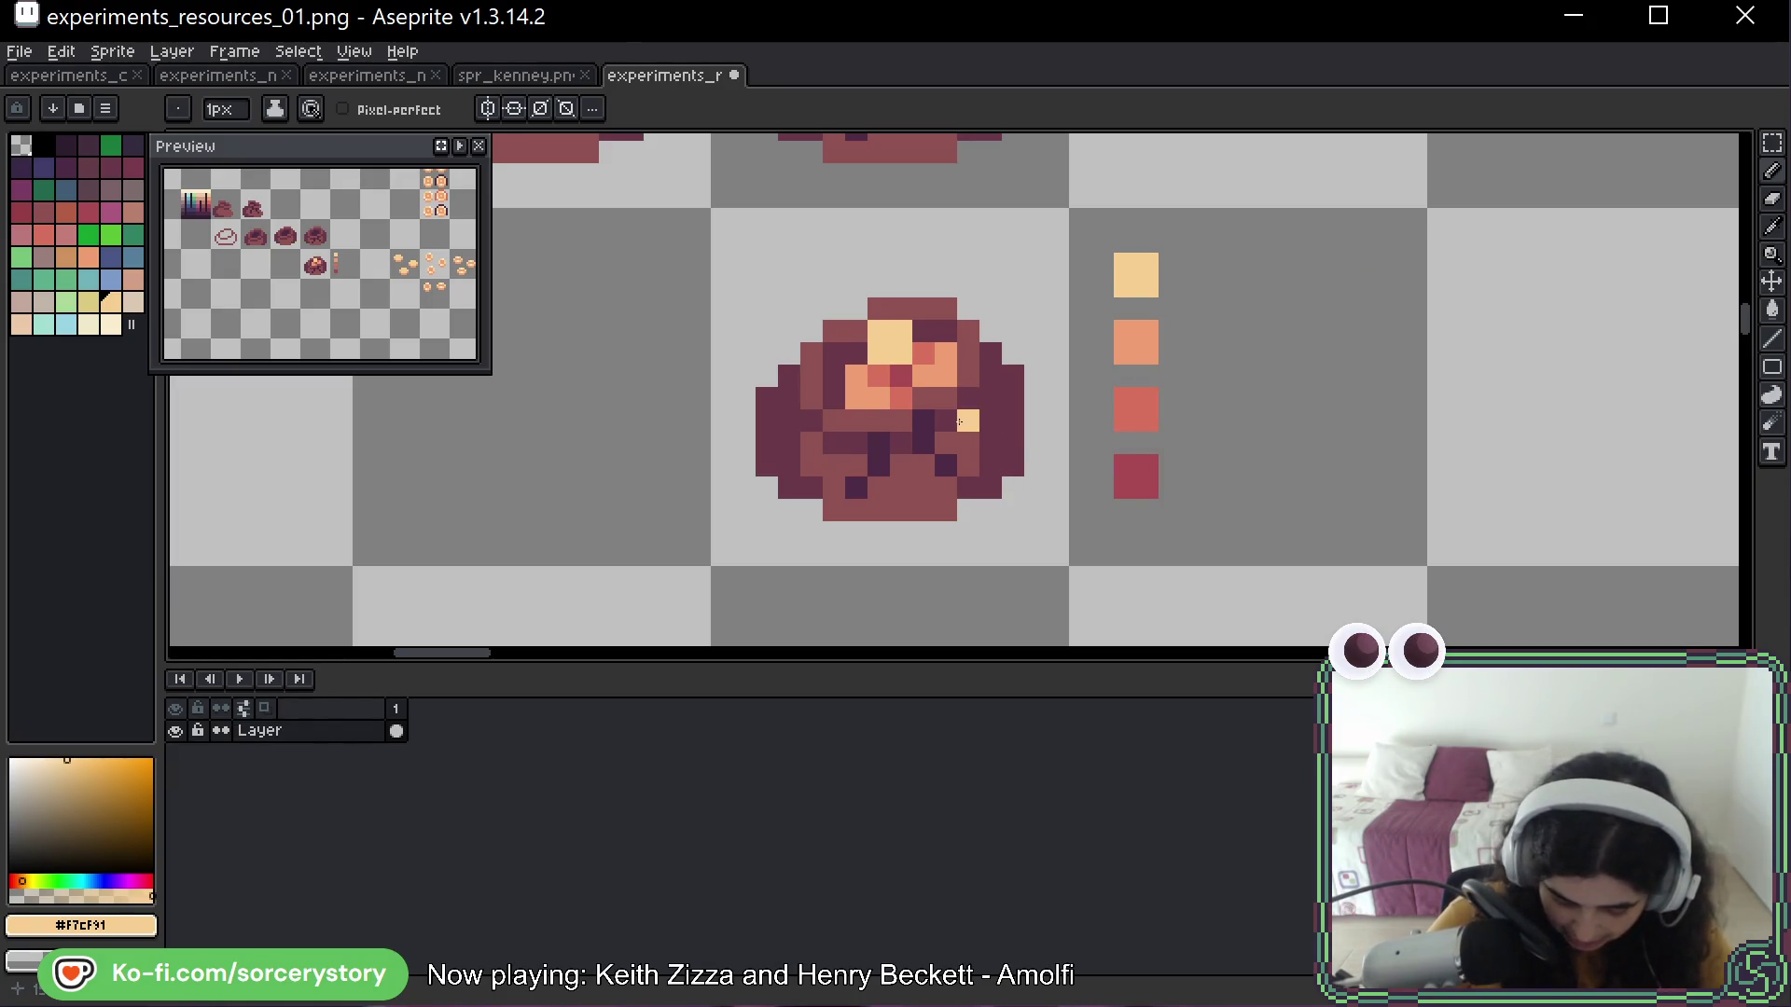
Paint a spilled orange and light yellow coin at the lower right, plus yellow at lower left
alt+click(1135, 410)
drag(1013, 466, 1012, 487)
alt+click(1135, 342)
click(989, 458)
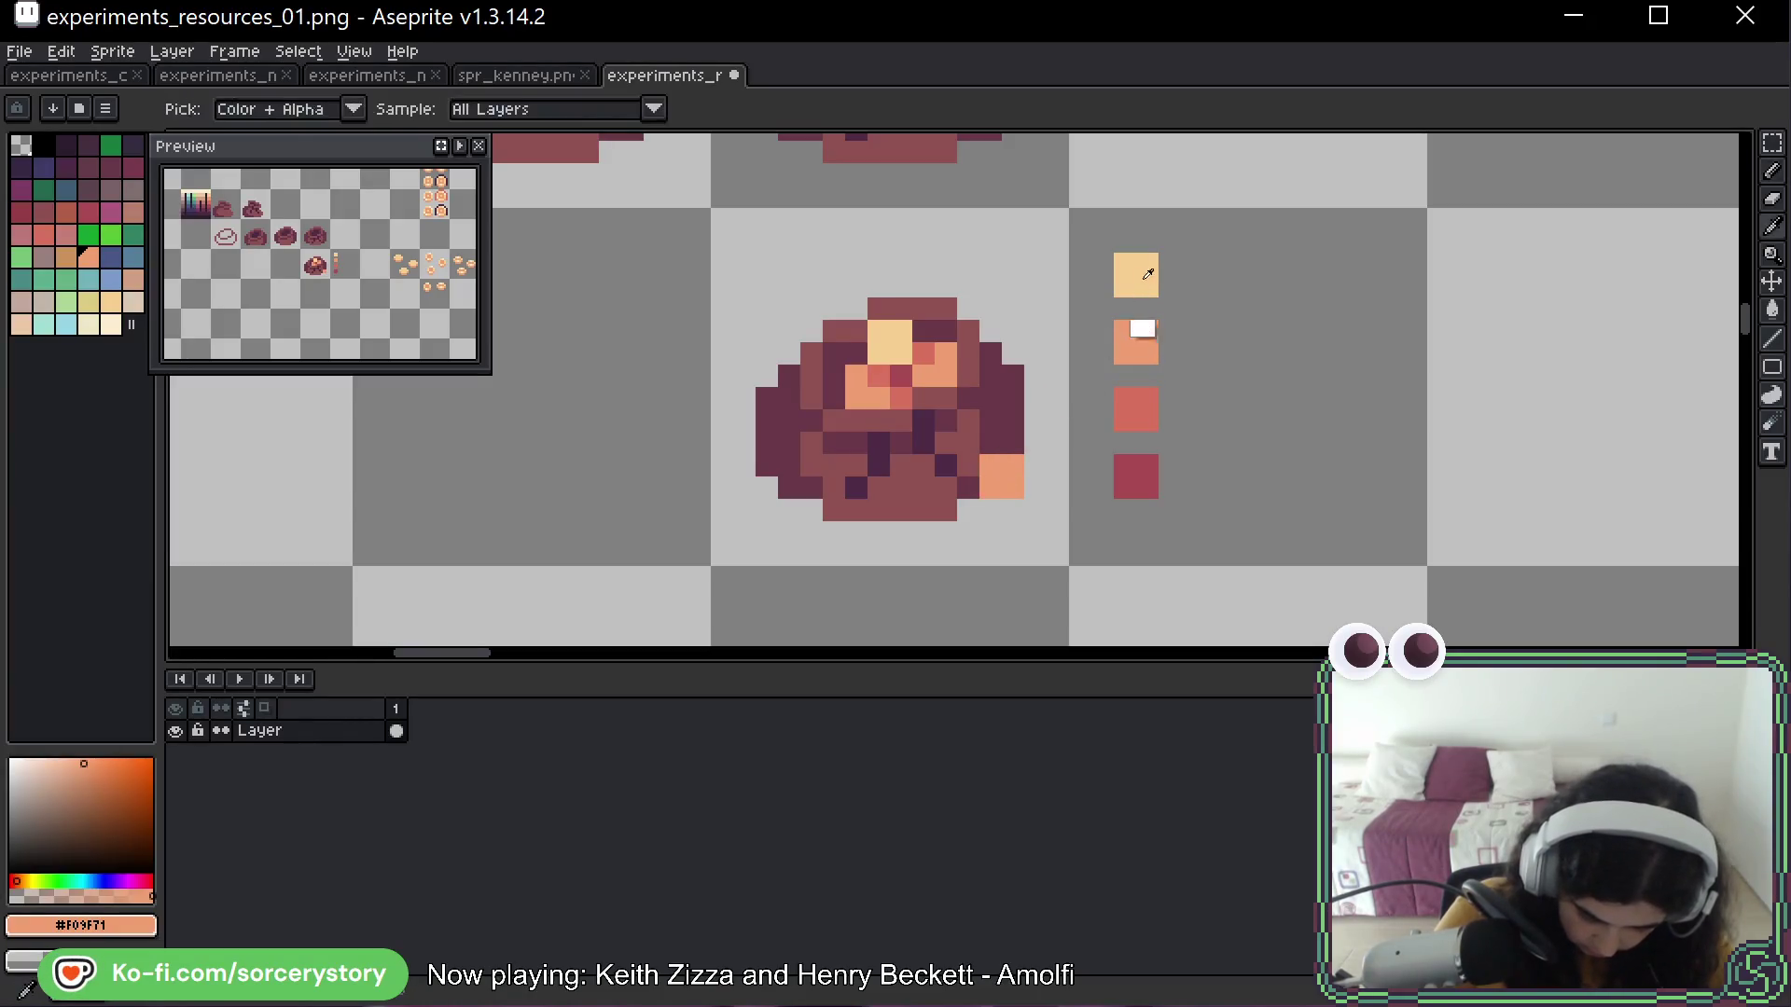
alt+click(1147, 275)
click(991, 487)
click(964, 494)
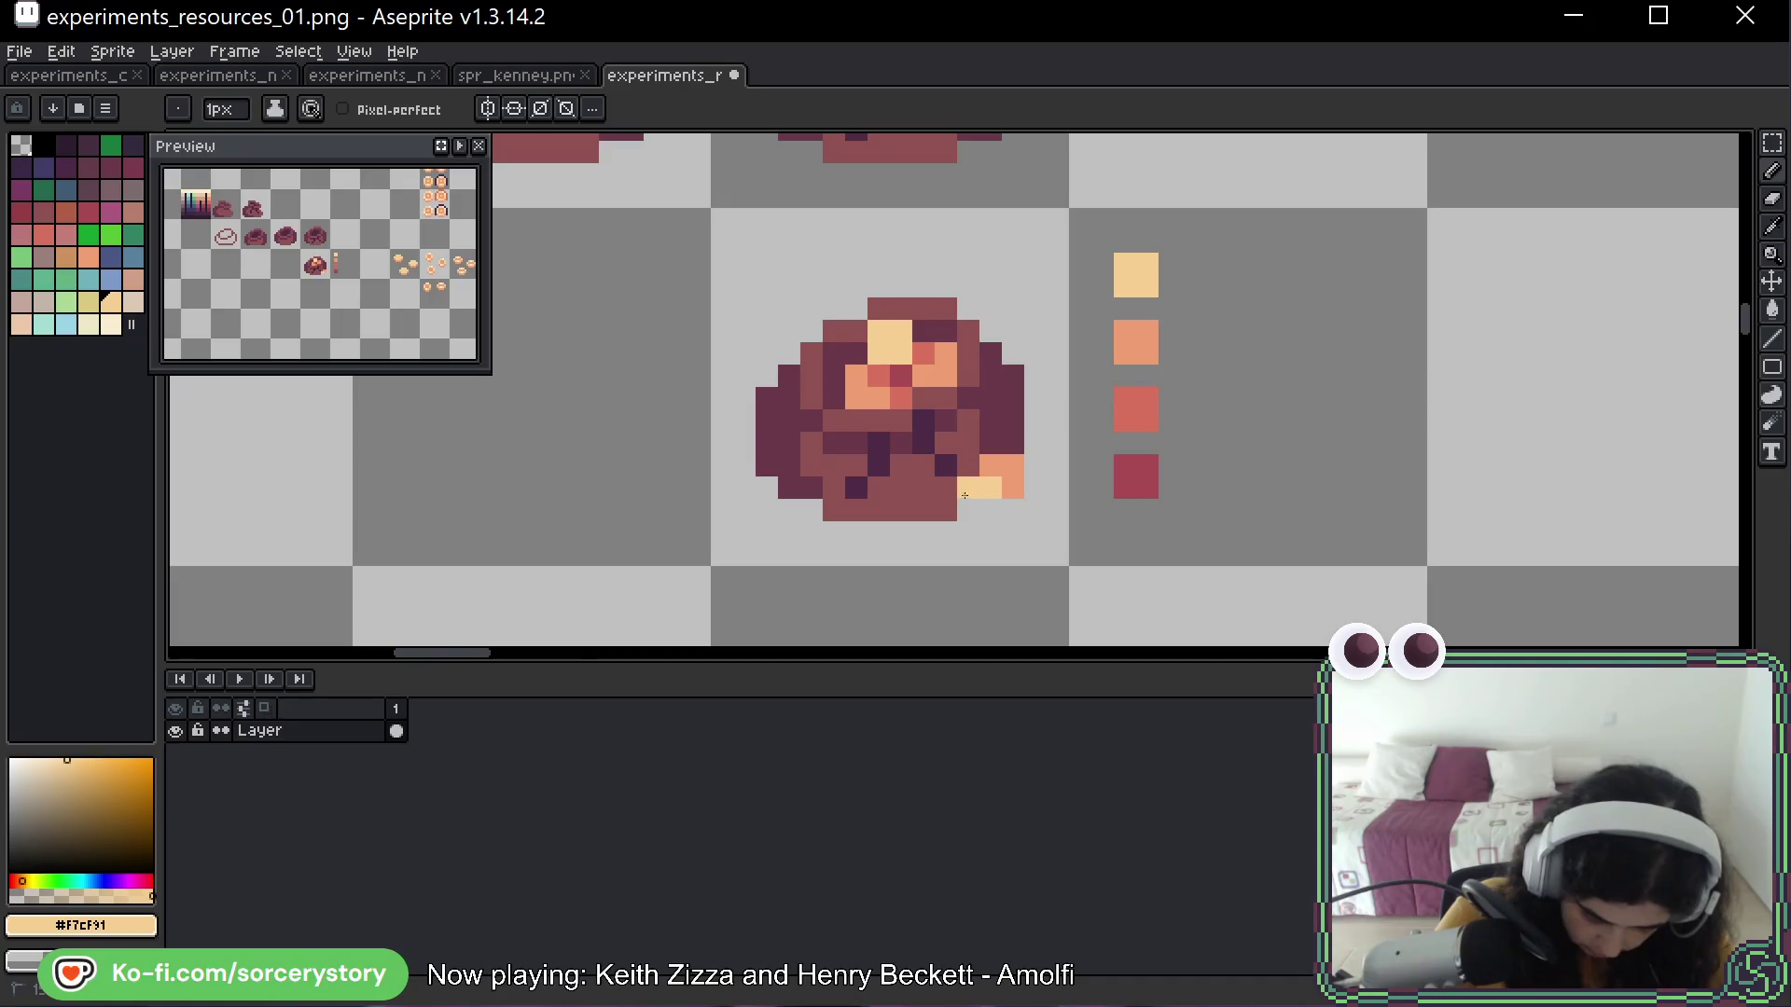
drag(969, 509, 991, 509)
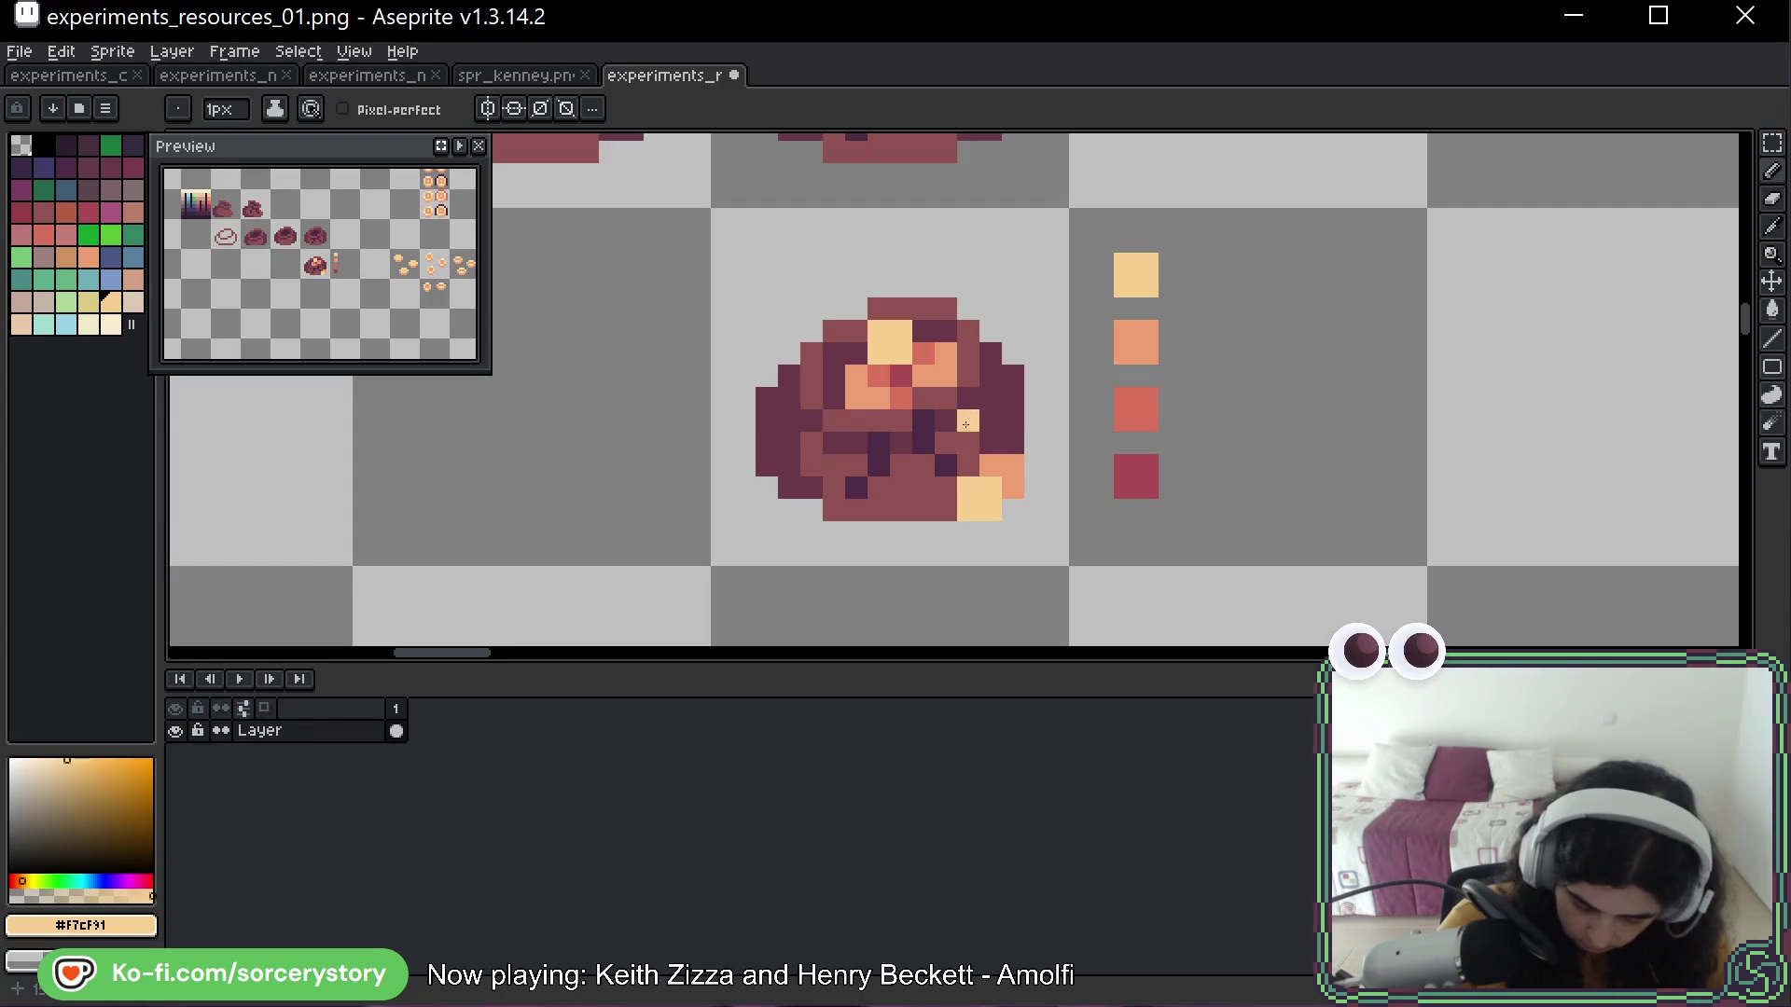
drag(789, 487, 767, 509)
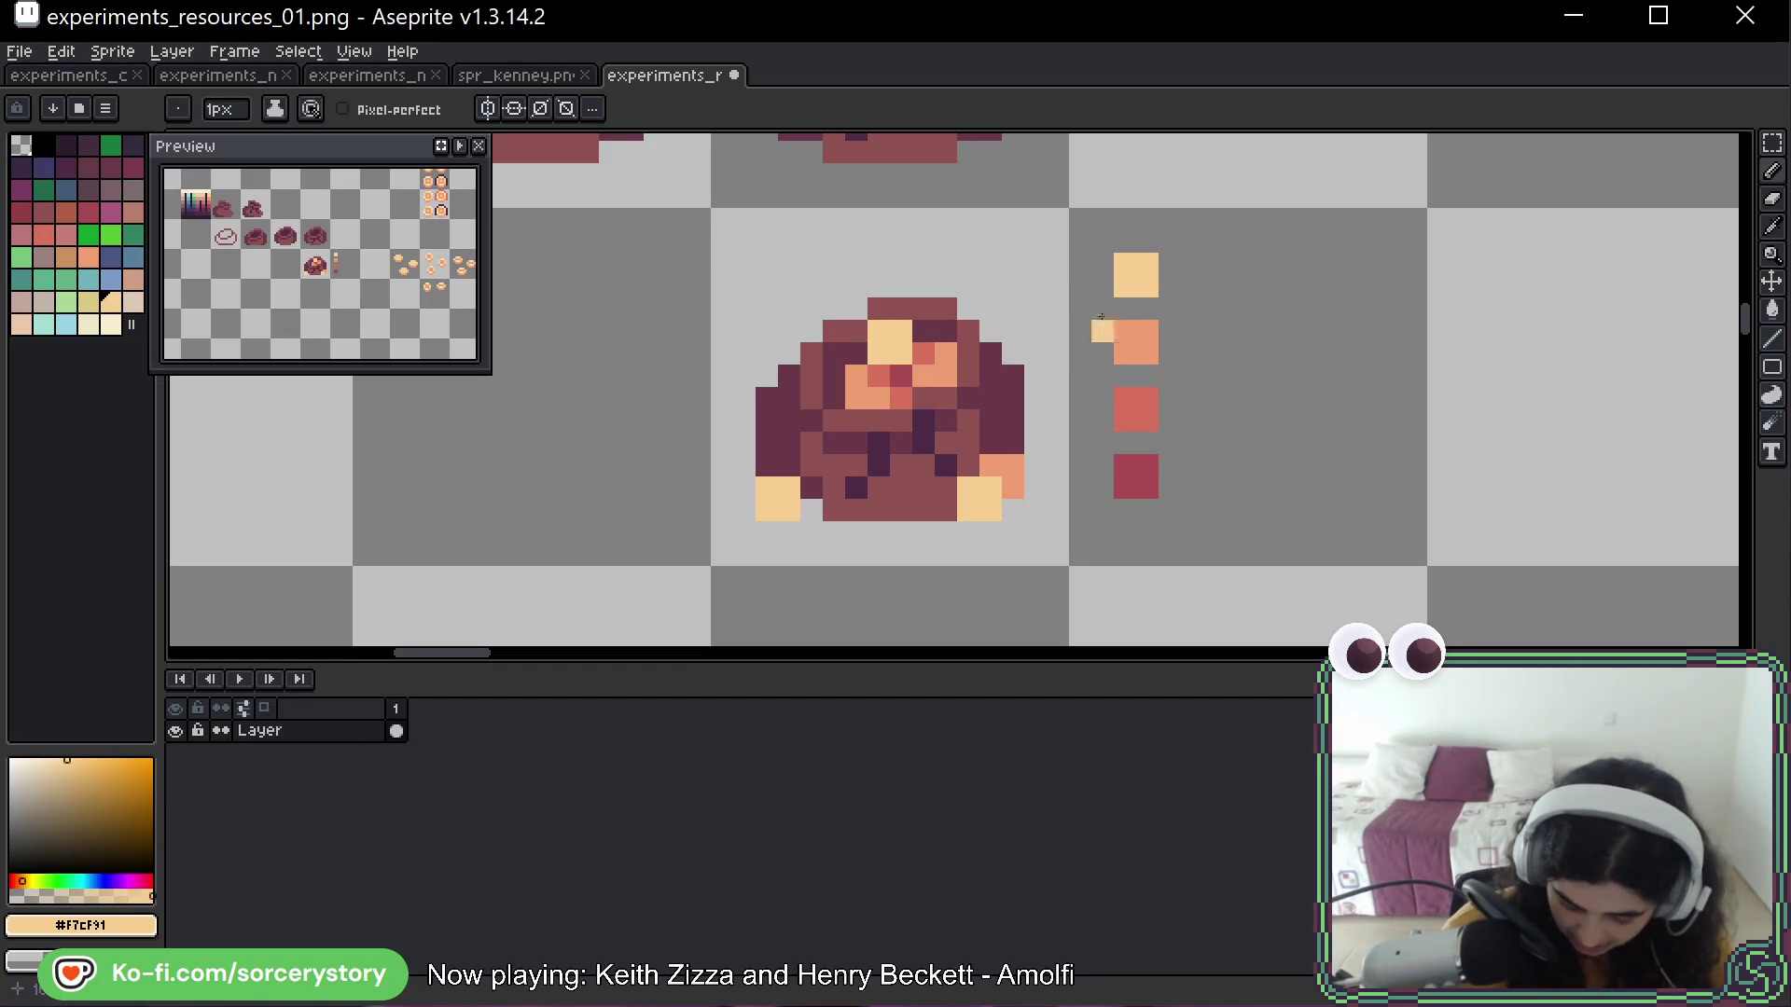
Touch up the sack with a peach pixel and a dark purple outline pixel, then pick the darkest purple
mouse_move(1052, 320)
mouse_down()
mouse_move(1020, 351)
mouse_move(1037, 354)
mouse_up()
click(1039, 348)
alt+click(876, 246)
click(912, 445)
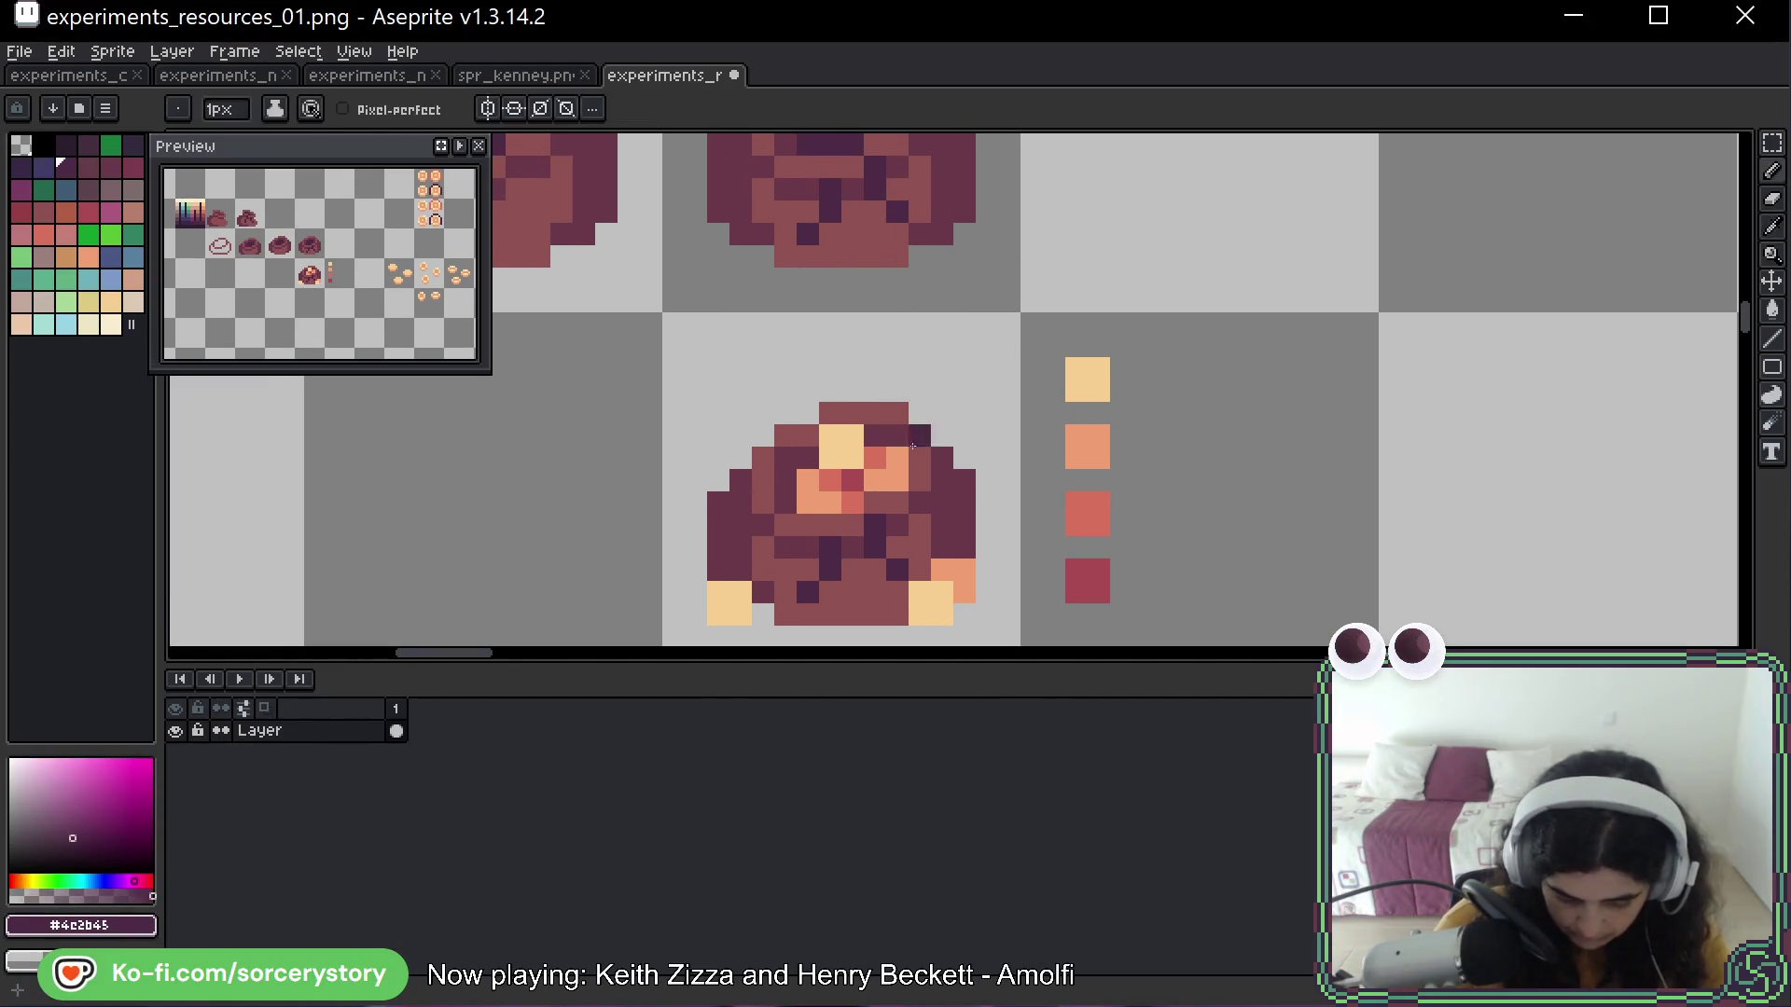
scroll(894, 436, down, 5)
drag(893, 436, 1385, 548)
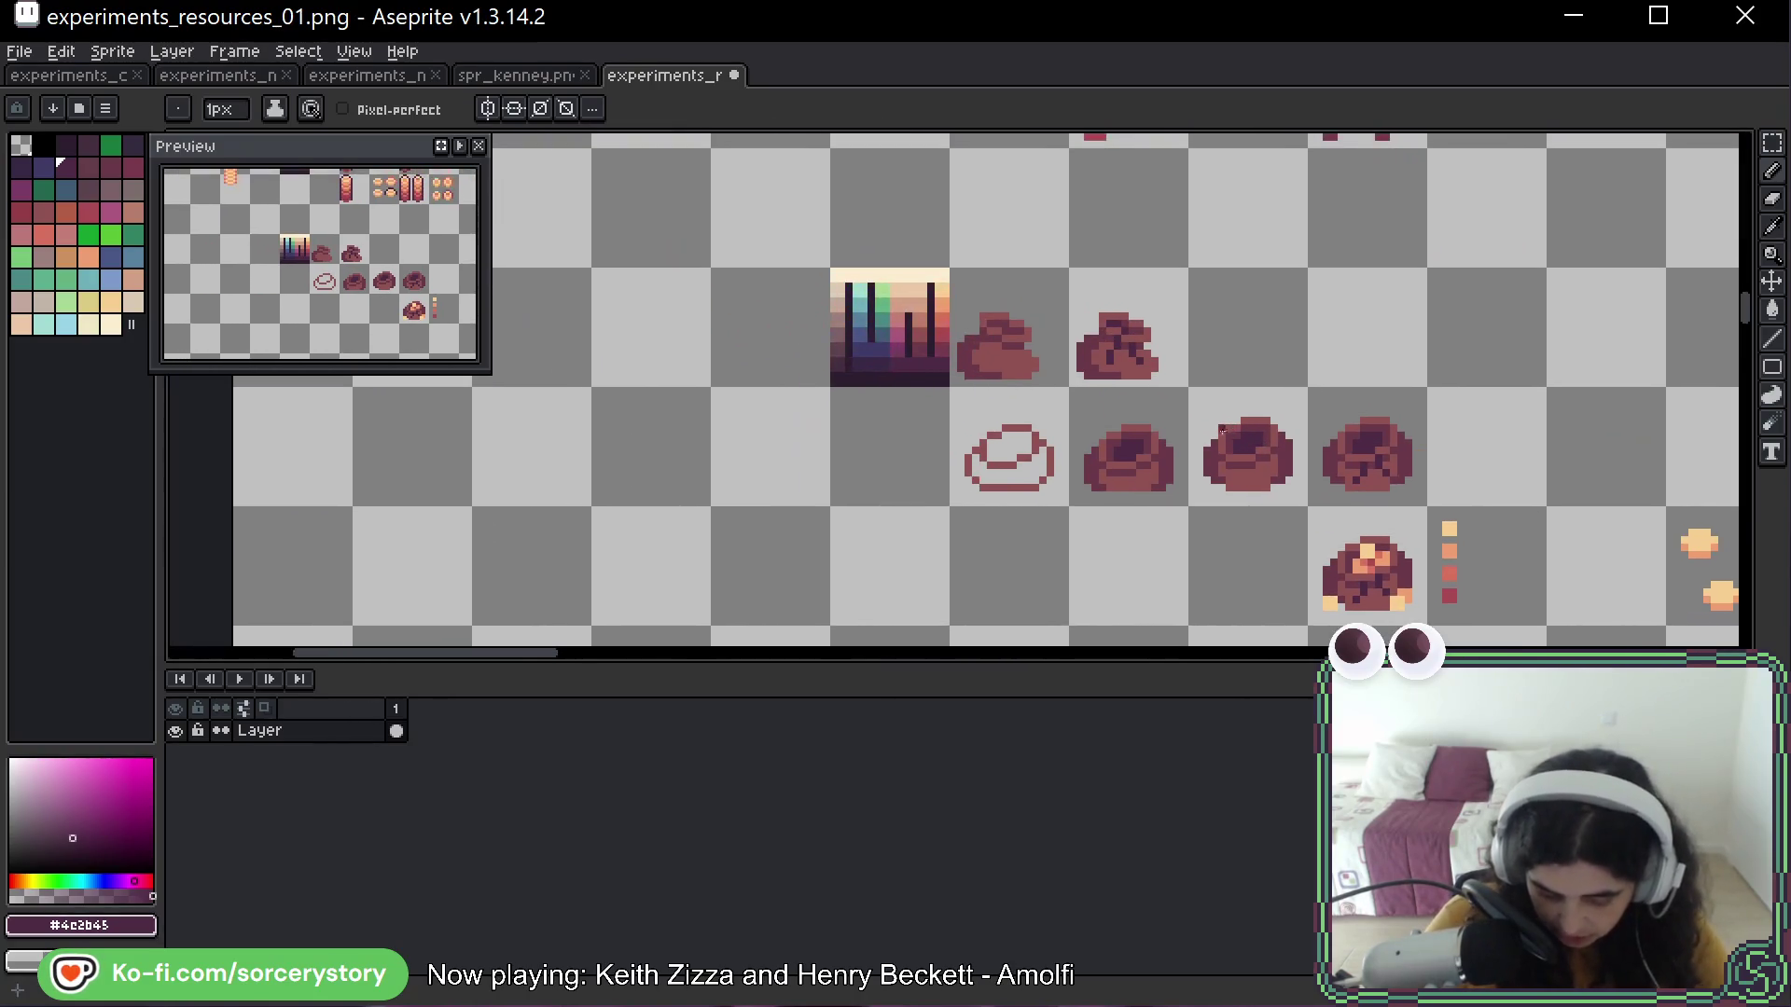
scroll(901, 375, up, 5)
scroll(893, 392, up, 1)
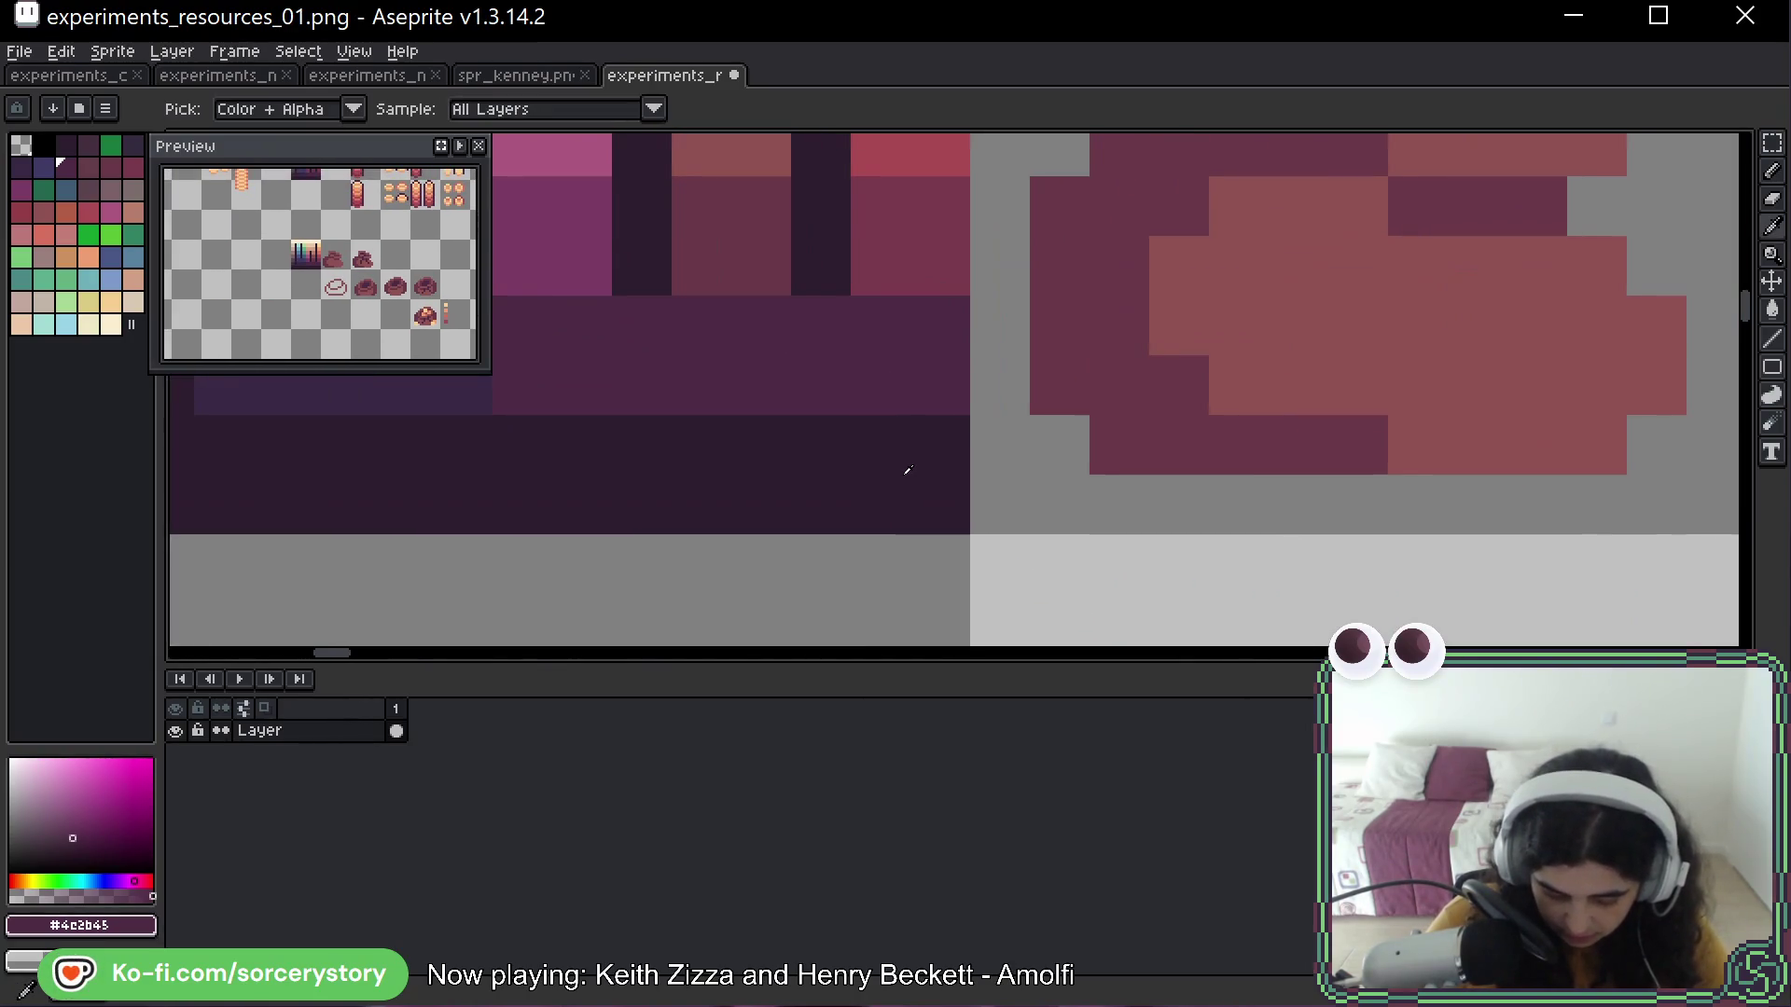
alt+click(907, 468)
scroll(905, 471, down, 5)
scroll(714, 292, down, 1)
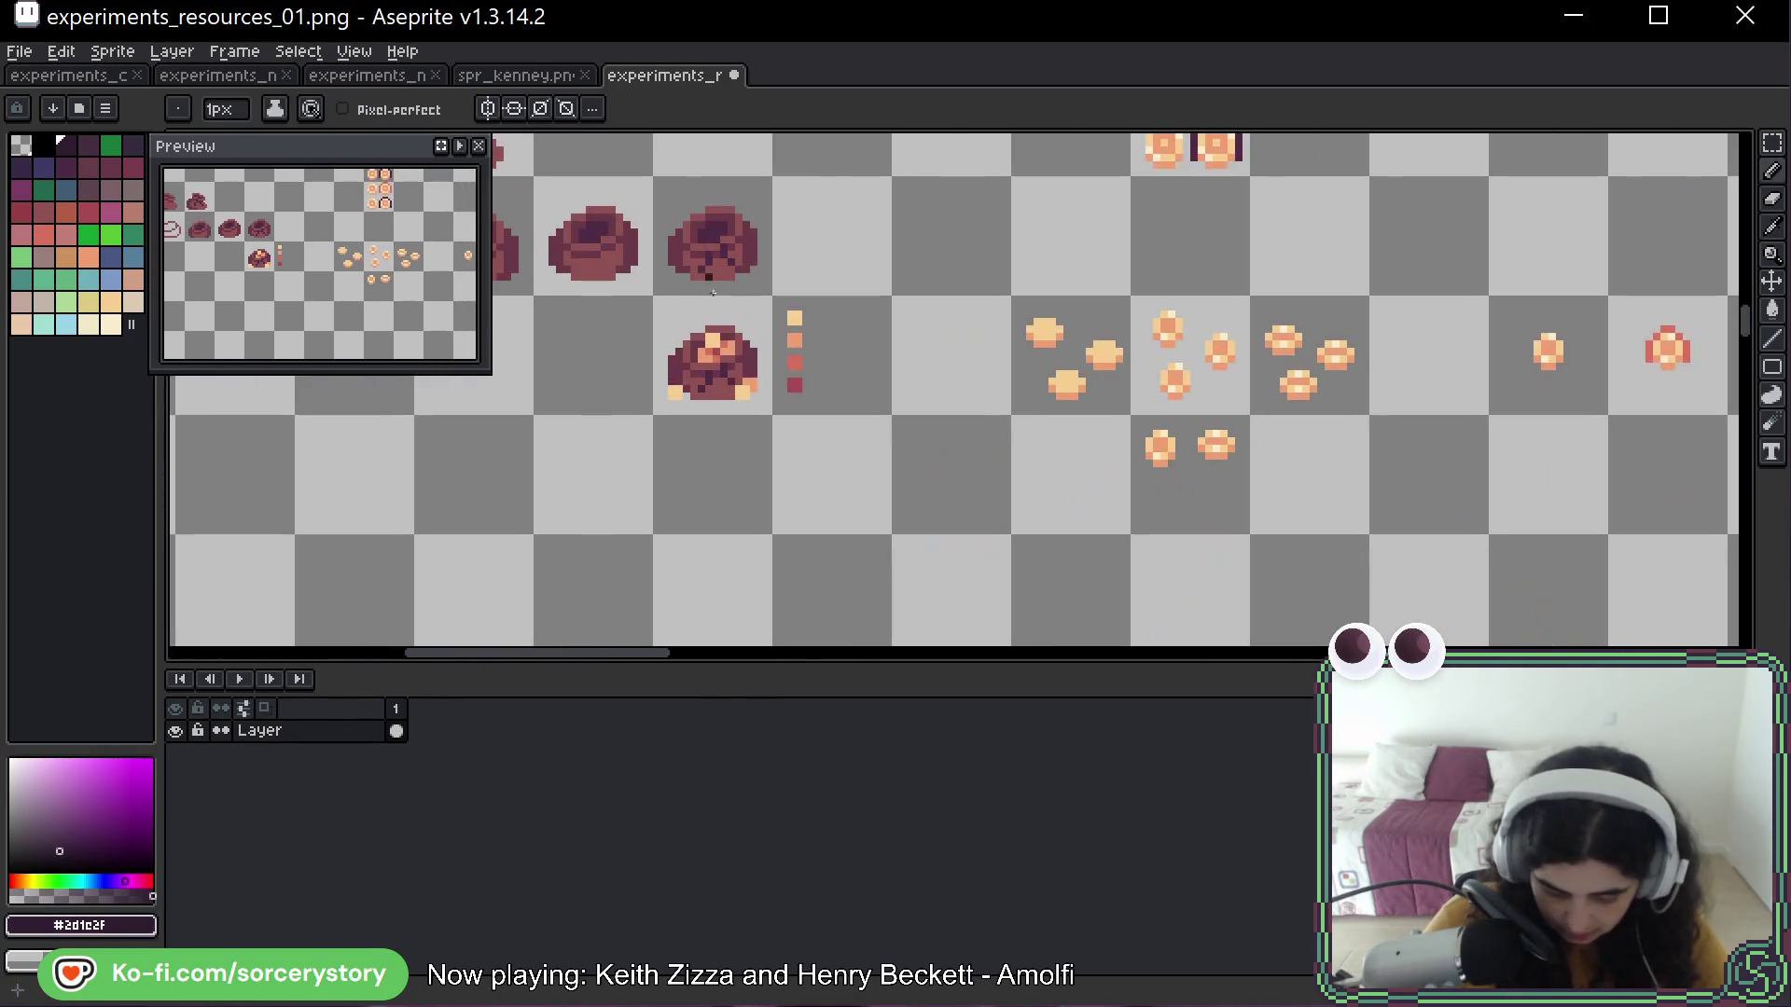
Select the gold-filled sack and place a copy one cell below it
click(1772, 142)
scroll(653, 365, up, 1)
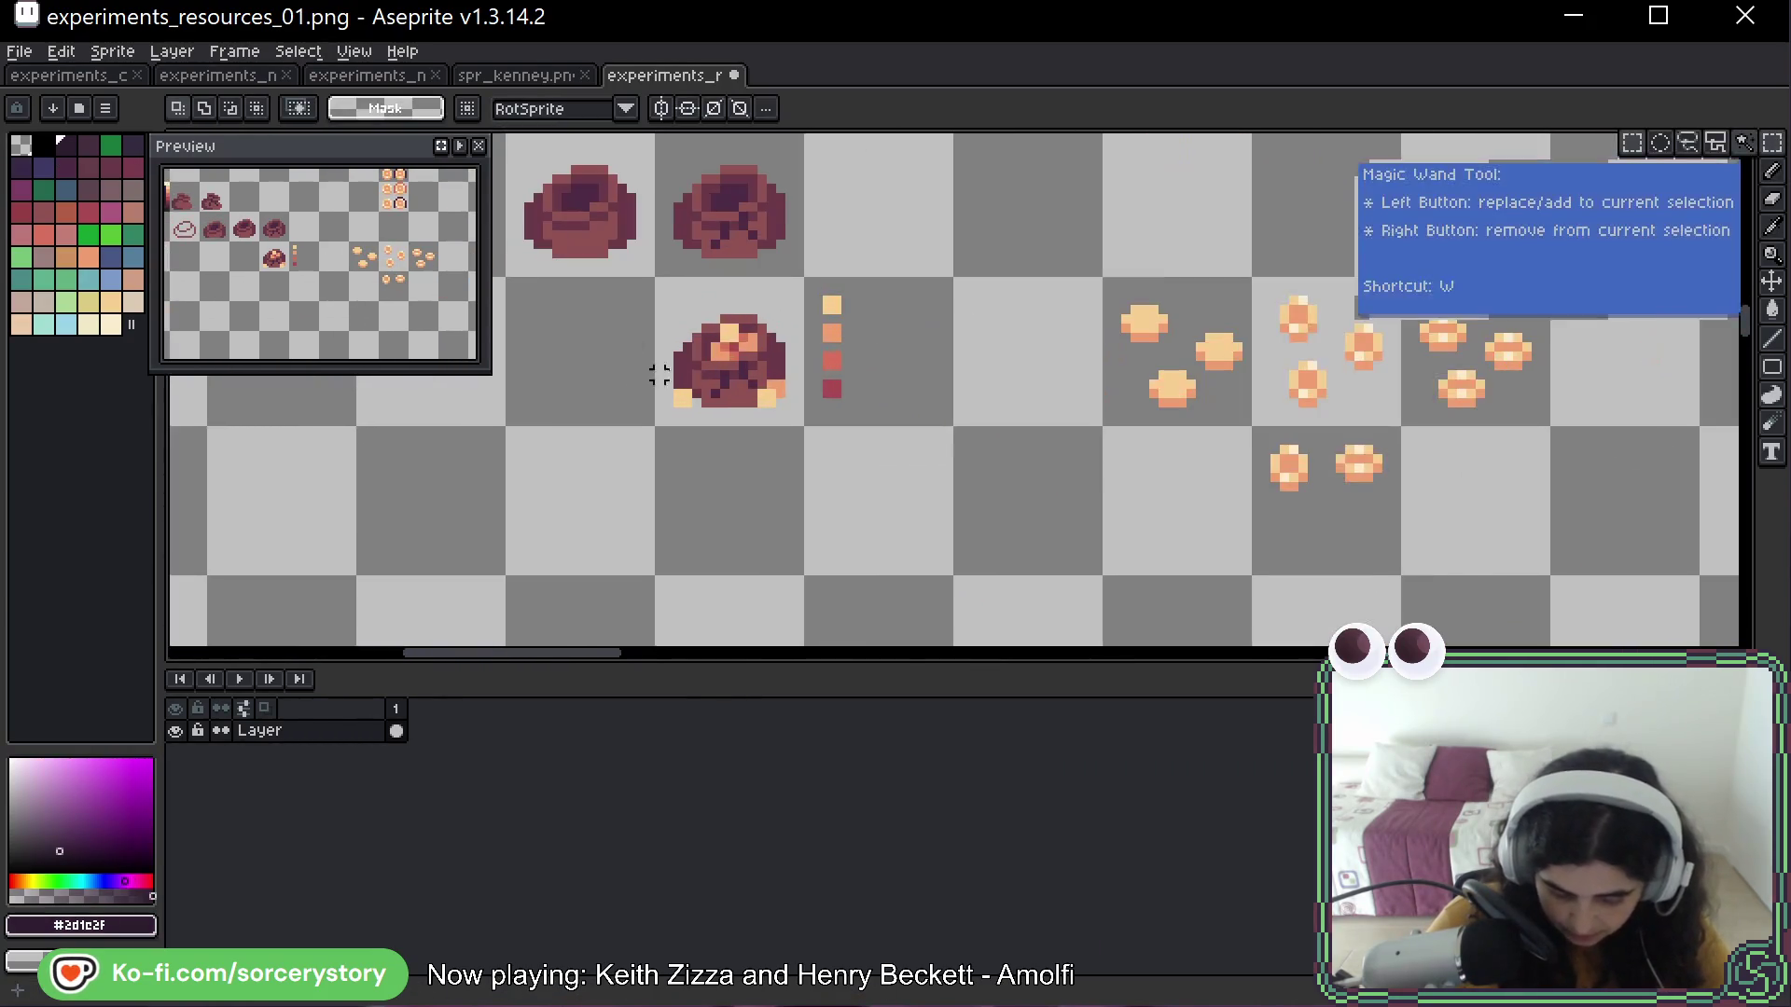
drag(655, 277, 804, 426)
mouse_move(752, 364)
mouse_down()
mouse_move(752, 513)
mouse_move(753, 401)
mouse_up()
key(b)
scroll(746, 503, up, 5)
Draw dark #2d1c2f lines down the copied sack's right and left edges and across its middle
mouse_move(795, 523)
mouse_down()
mouse_move(795, 374)
mouse_move(740, 300)
mouse_move(551, 280)
mouse_move(763, 263)
mouse_up()
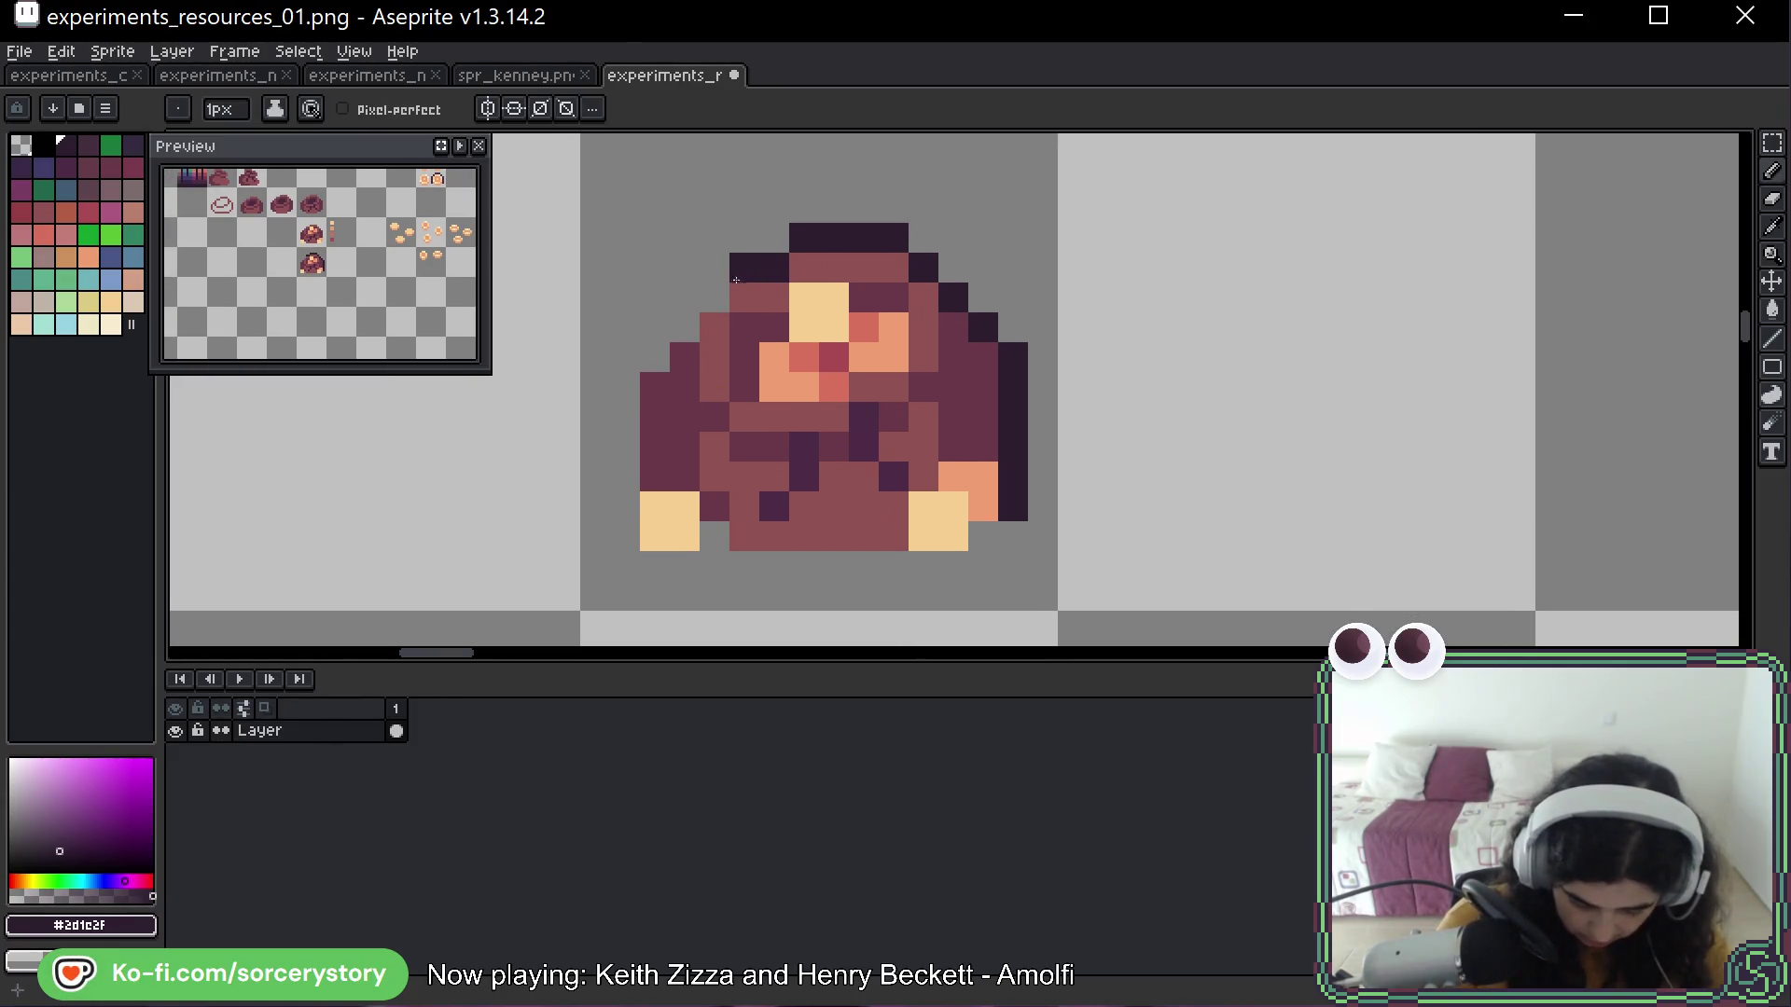
mouse_move(659, 354)
mouse_down()
mouse_move(626, 439)
mouse_move(626, 524)
mouse_up()
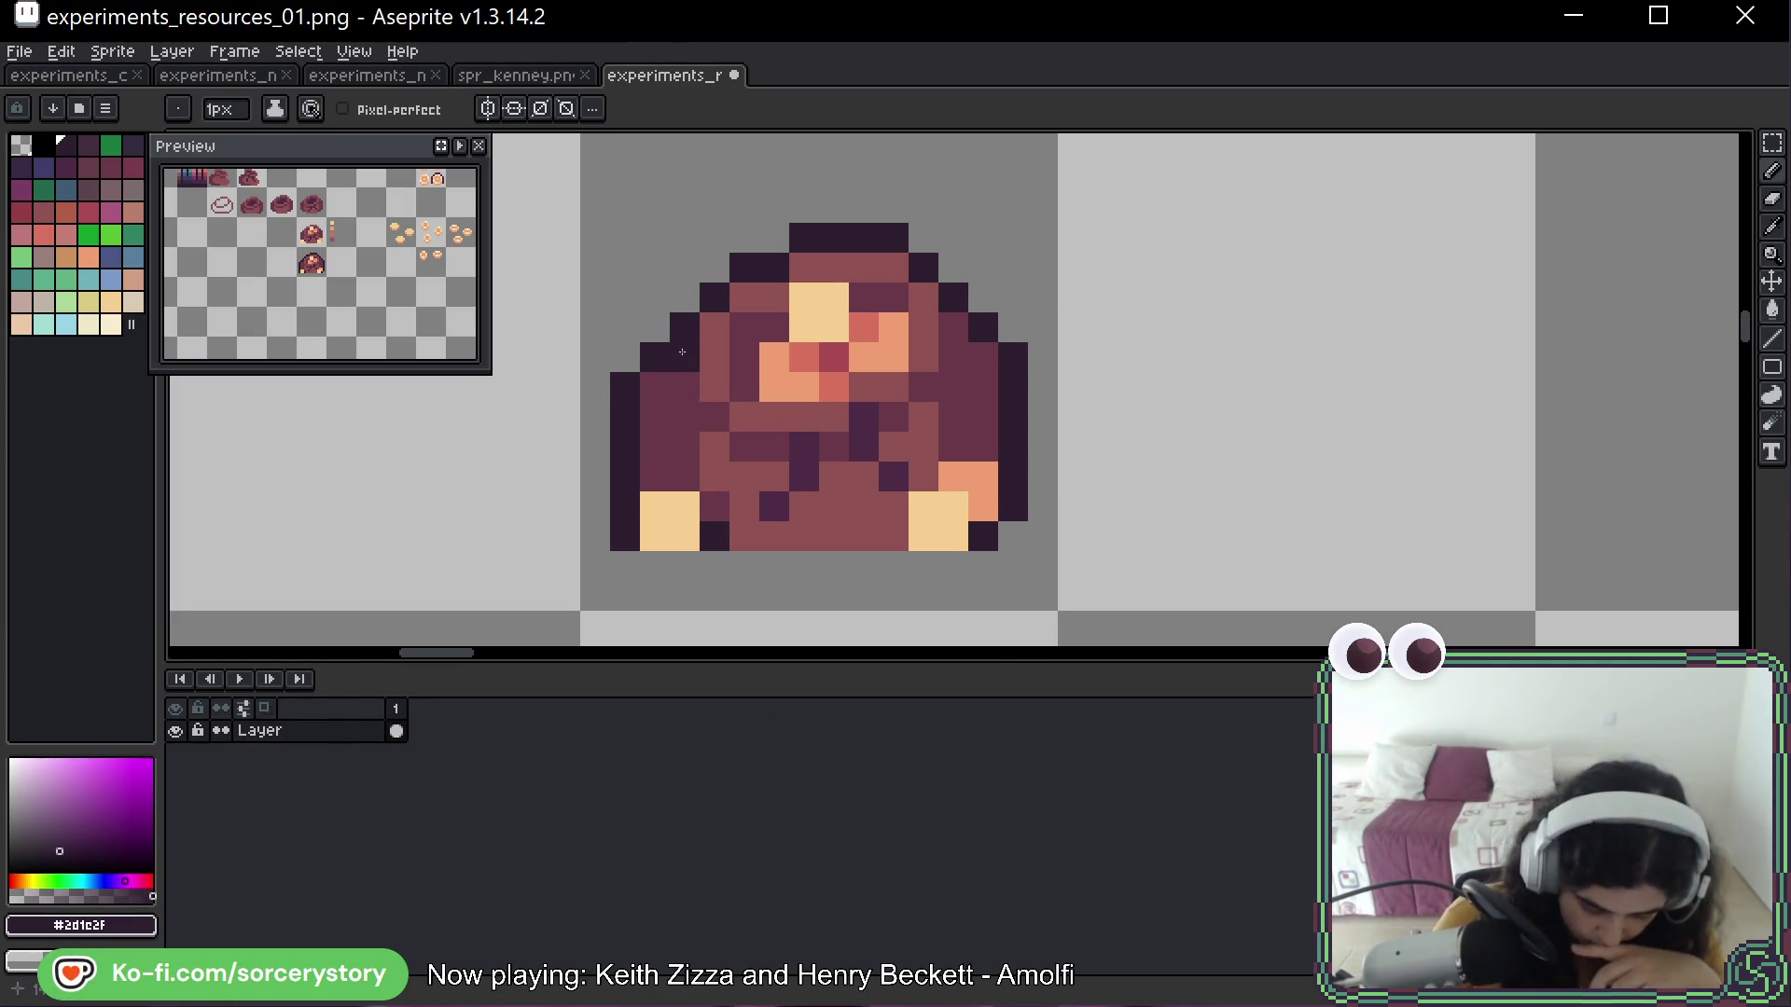
mouse_move(744, 446)
mouse_down()
mouse_move(834, 446)
mouse_move(924, 388)
mouse_up()
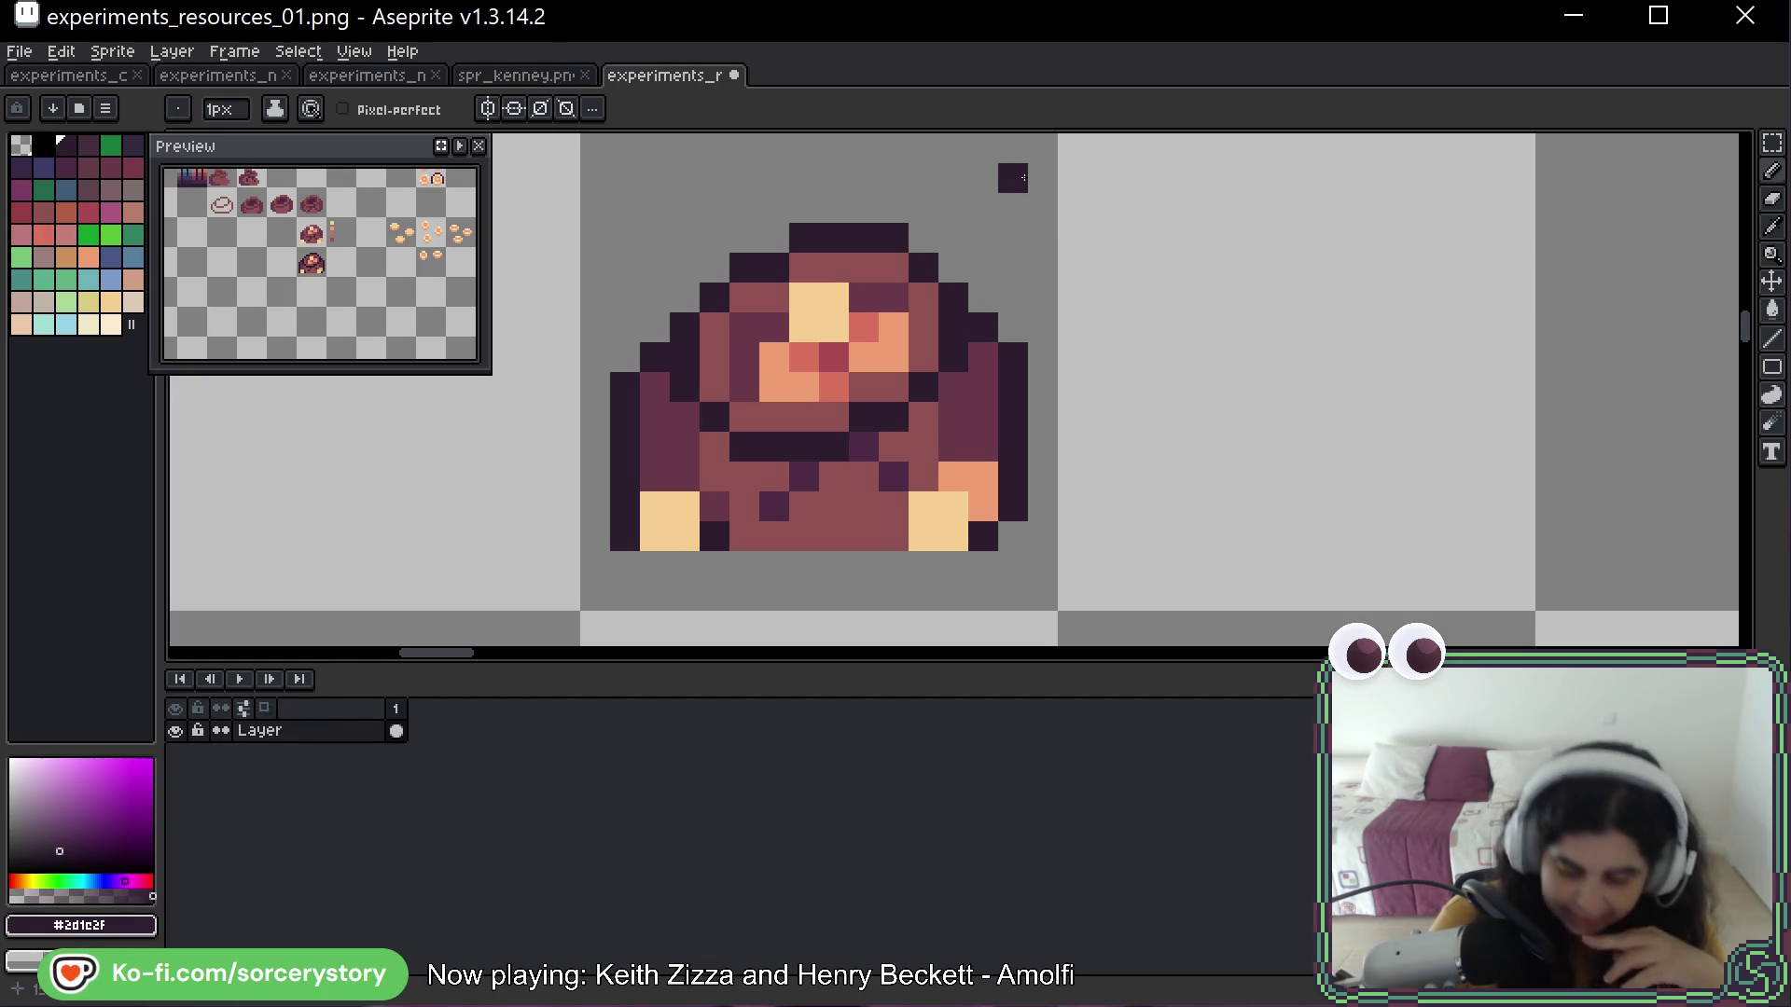
Undo the dark middle band and paint peach coin pixels spilling below the sack's lower-left corner
key(ctrl)
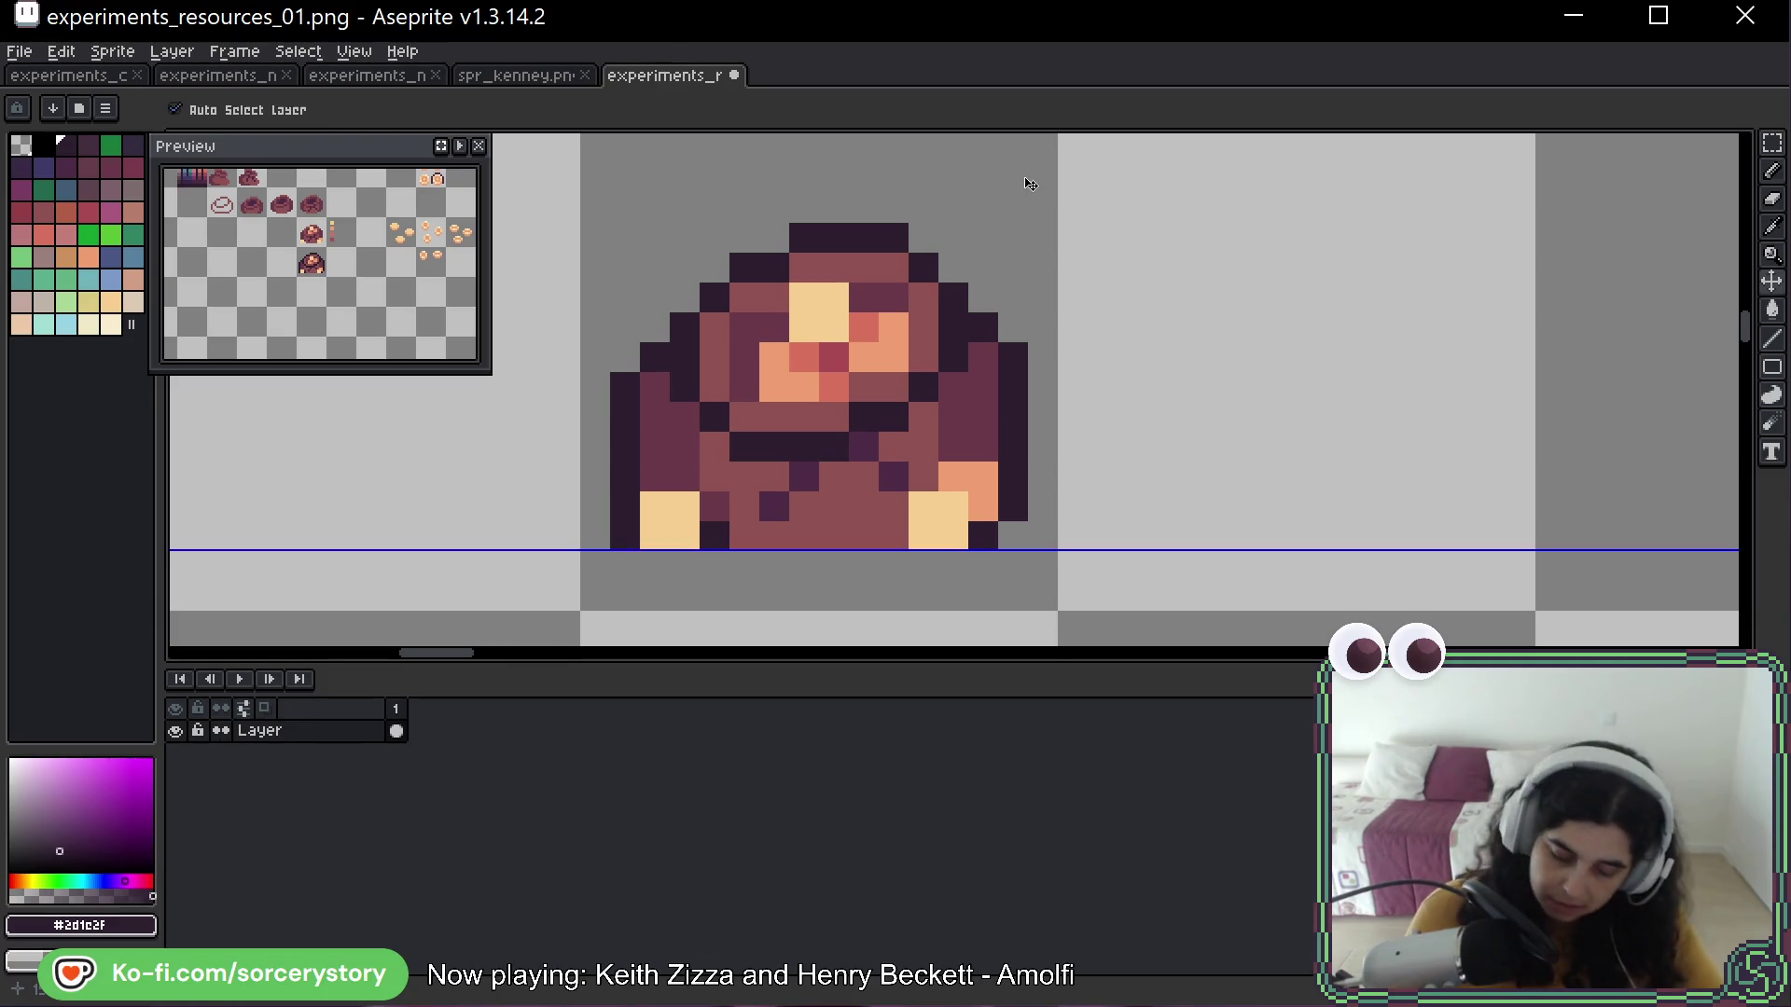
key(ctrl+z)
key(ctrl+z)
key(ctrl+z)
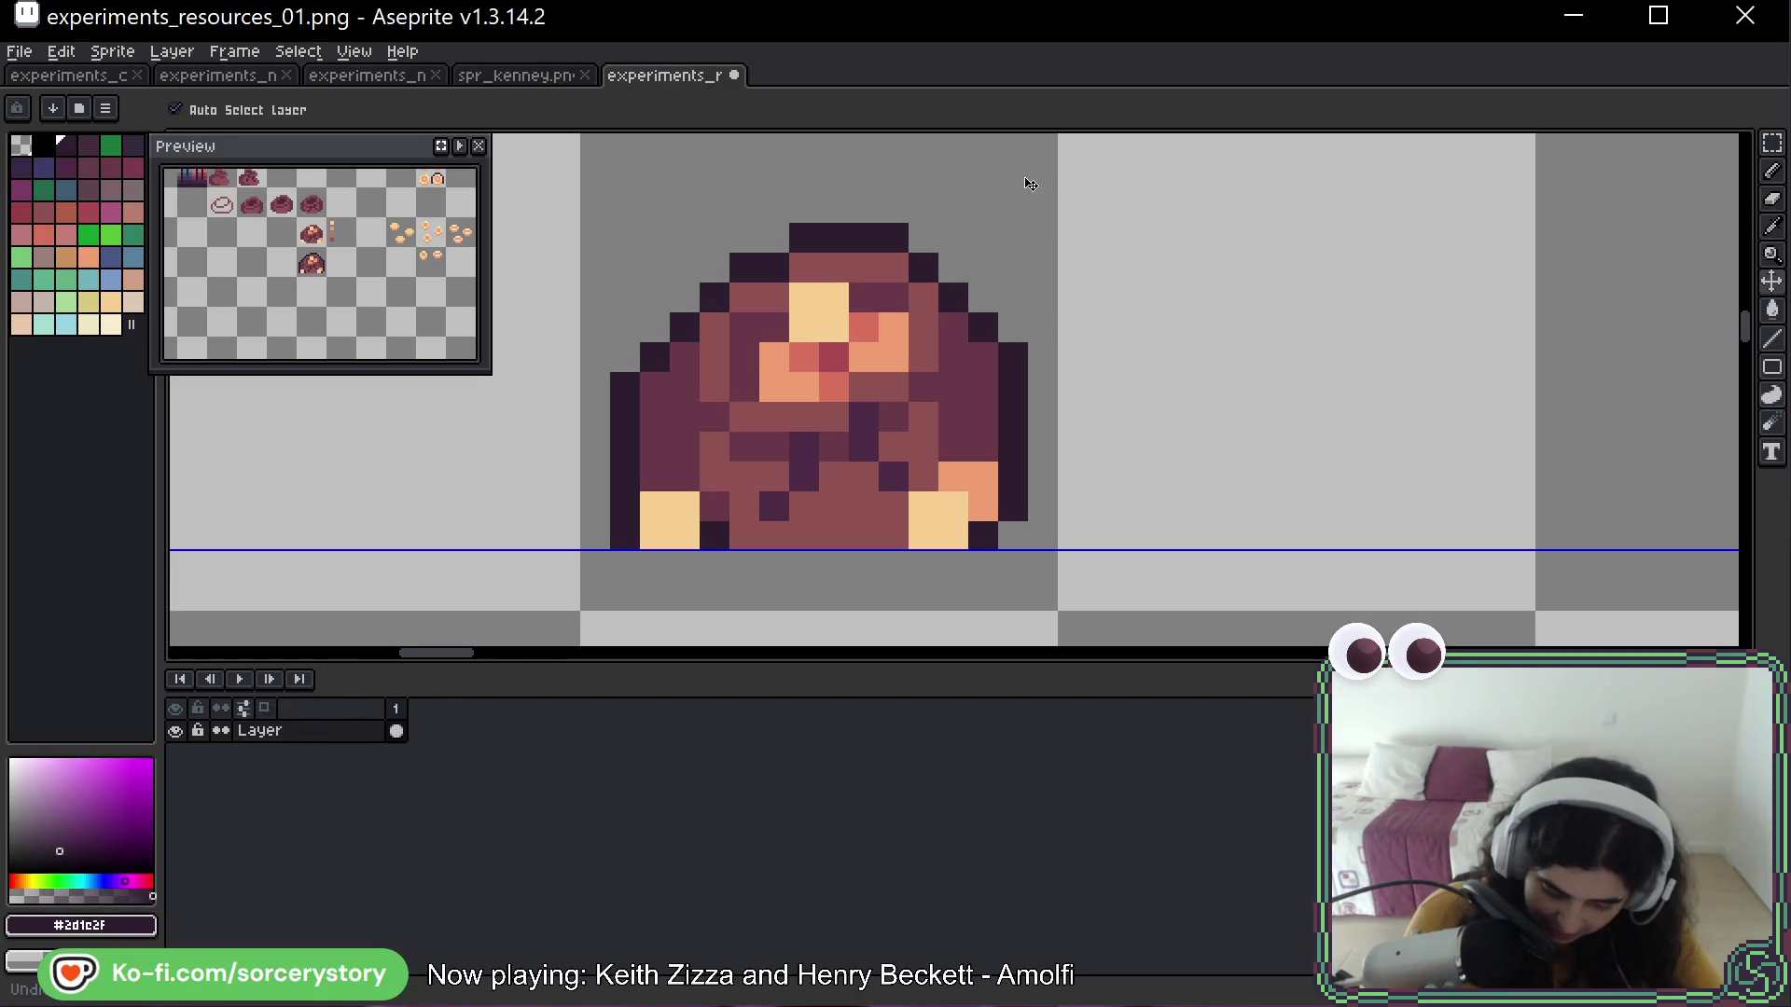
alt+click(979, 511)
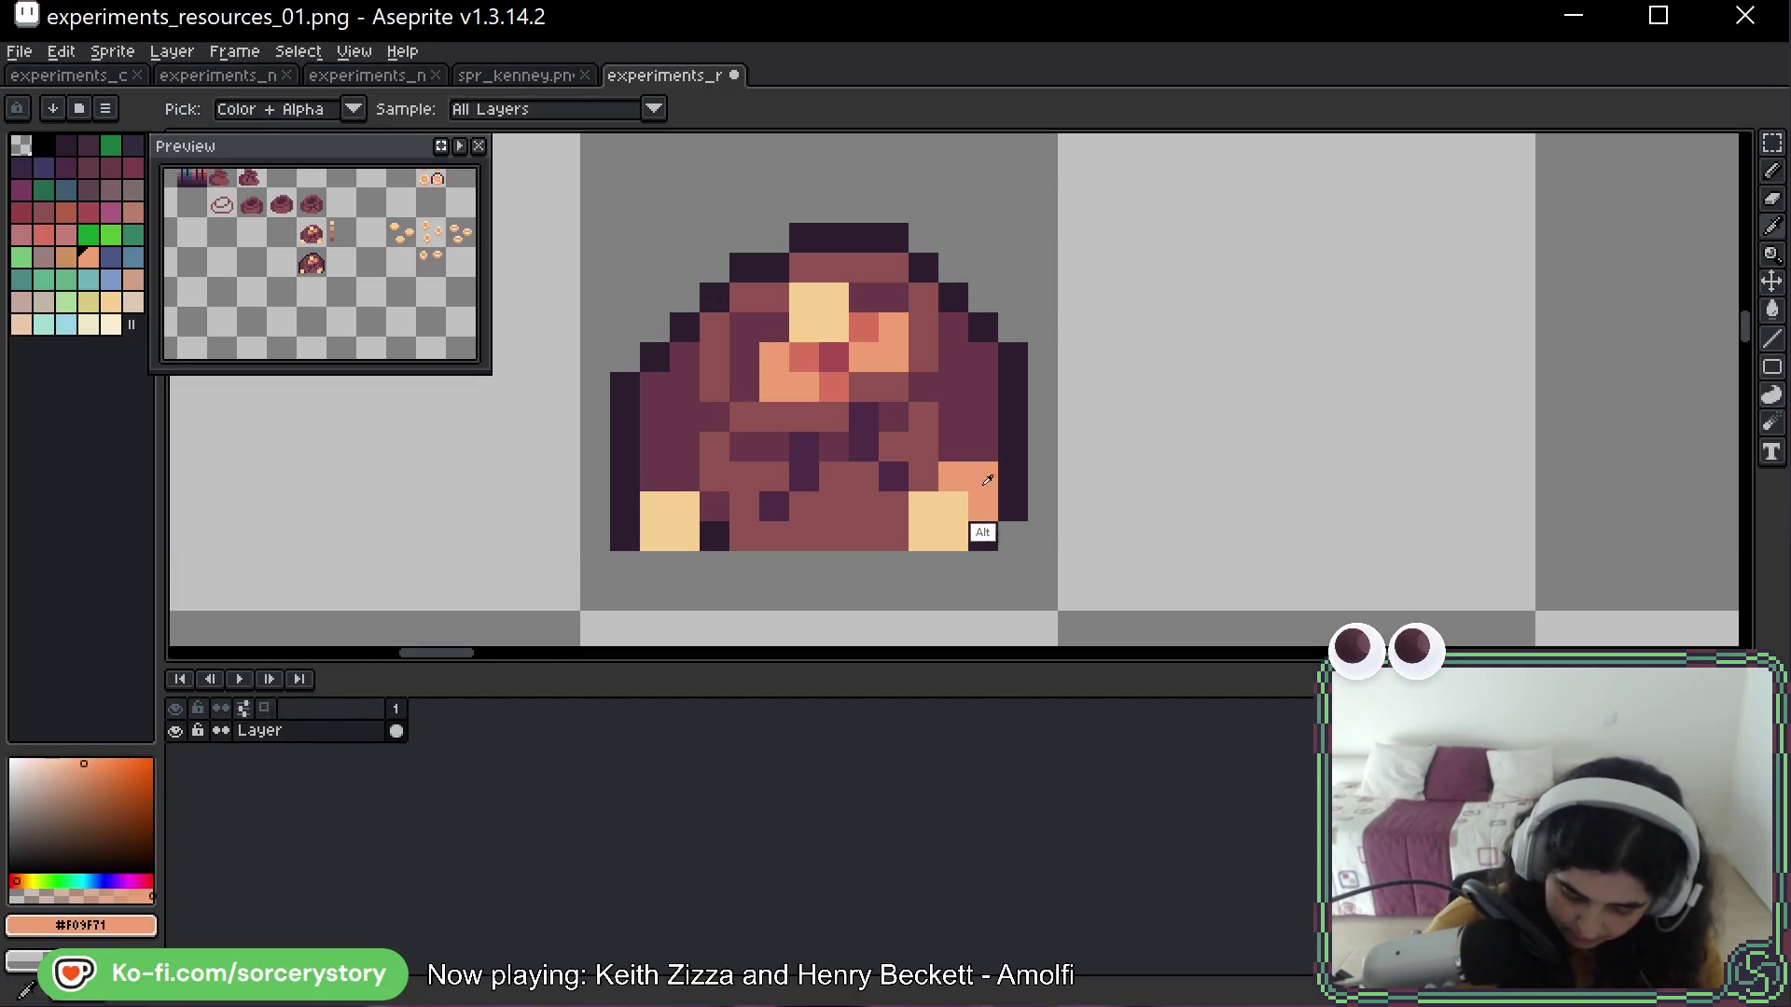
click(709, 469)
key(ctrl+z)
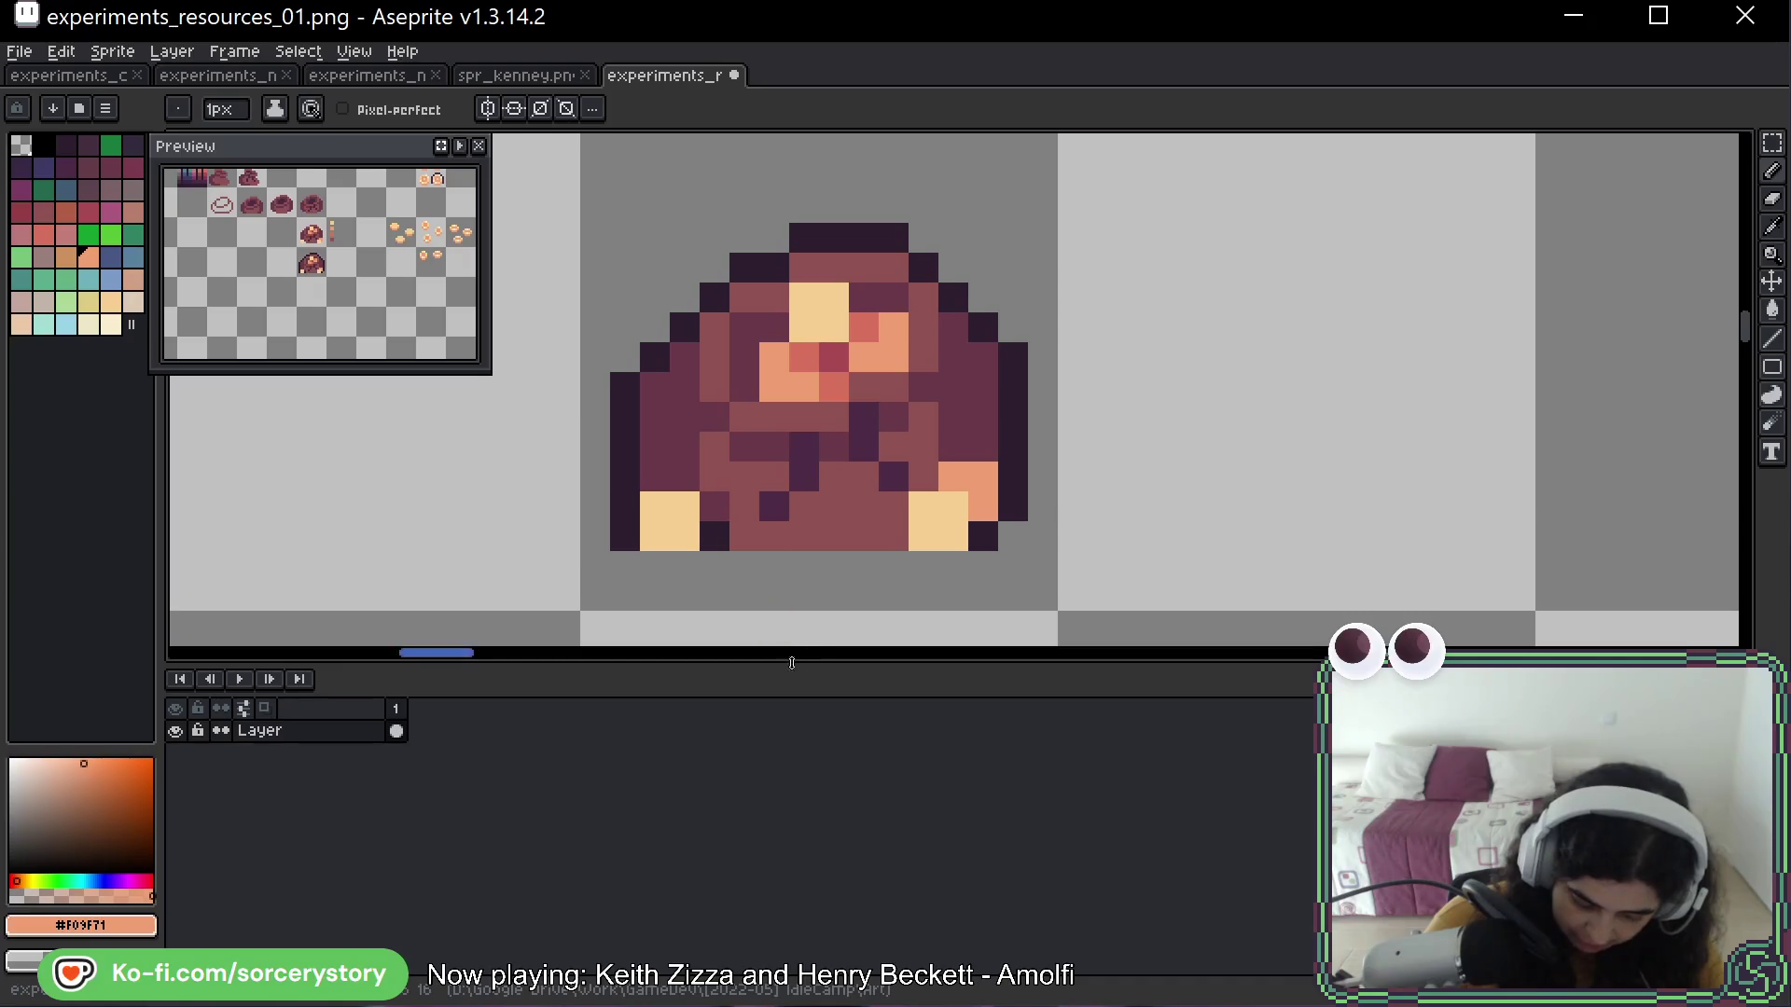
click(731, 458)
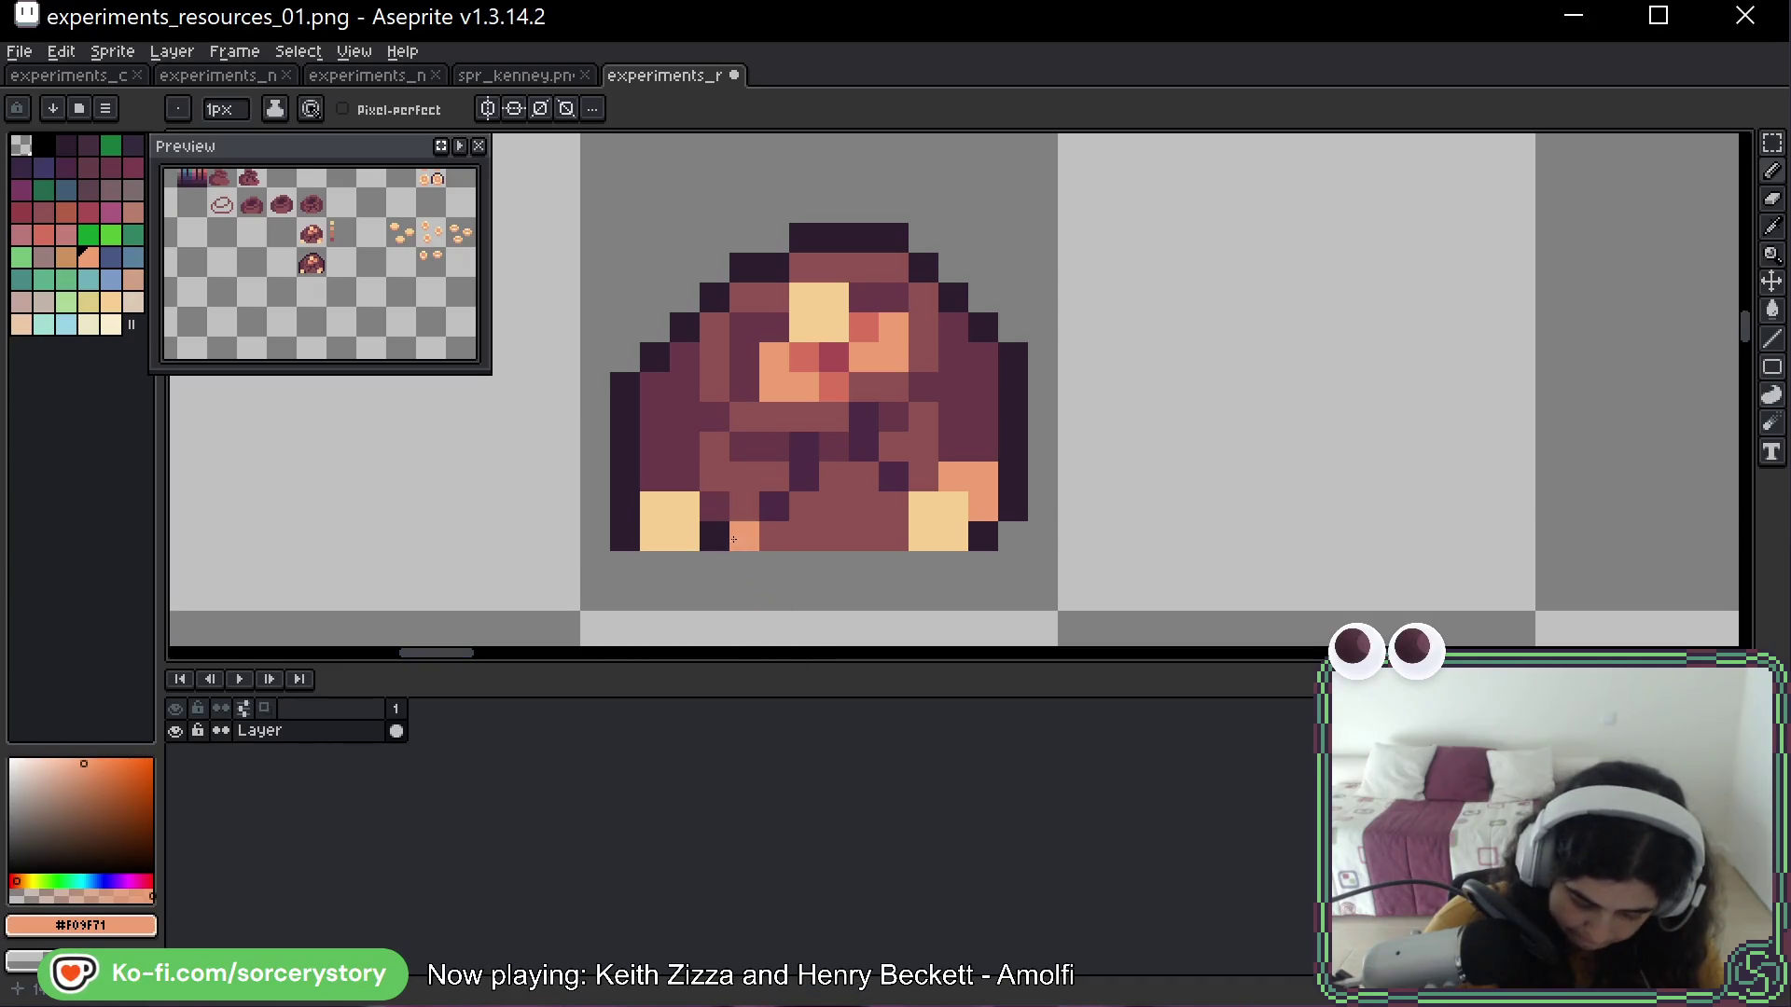
drag(717, 513, 714, 535)
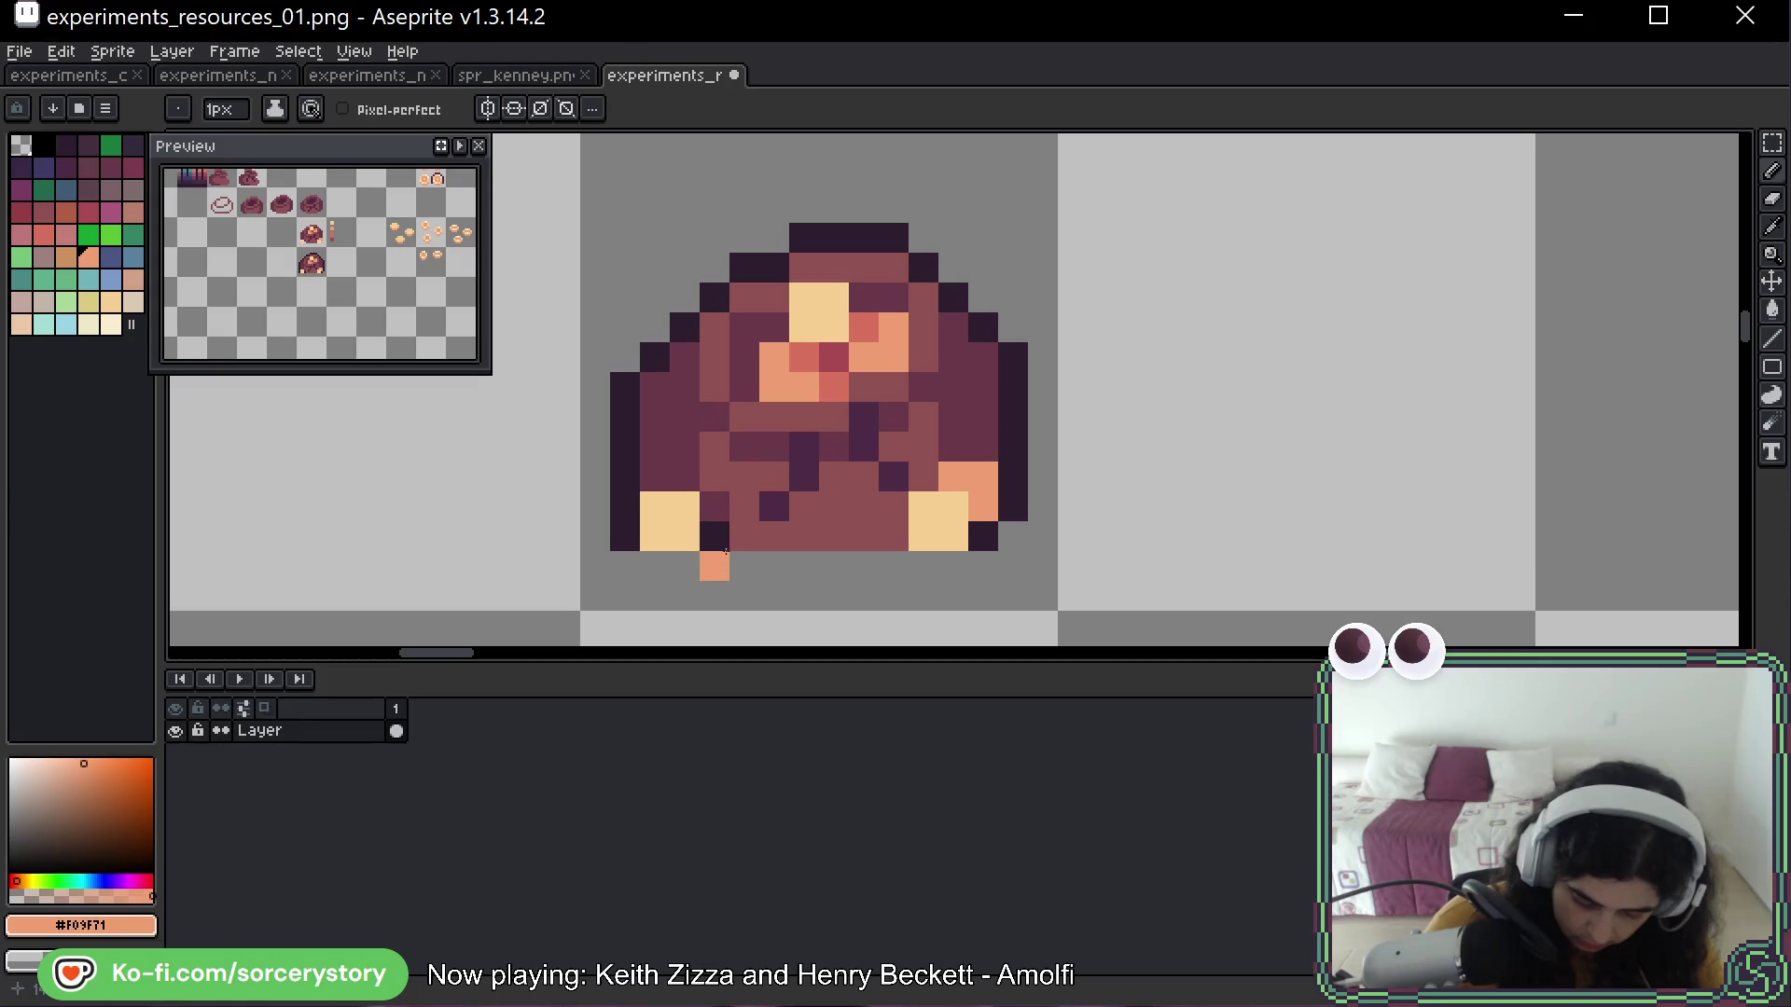
alt+click(684, 536)
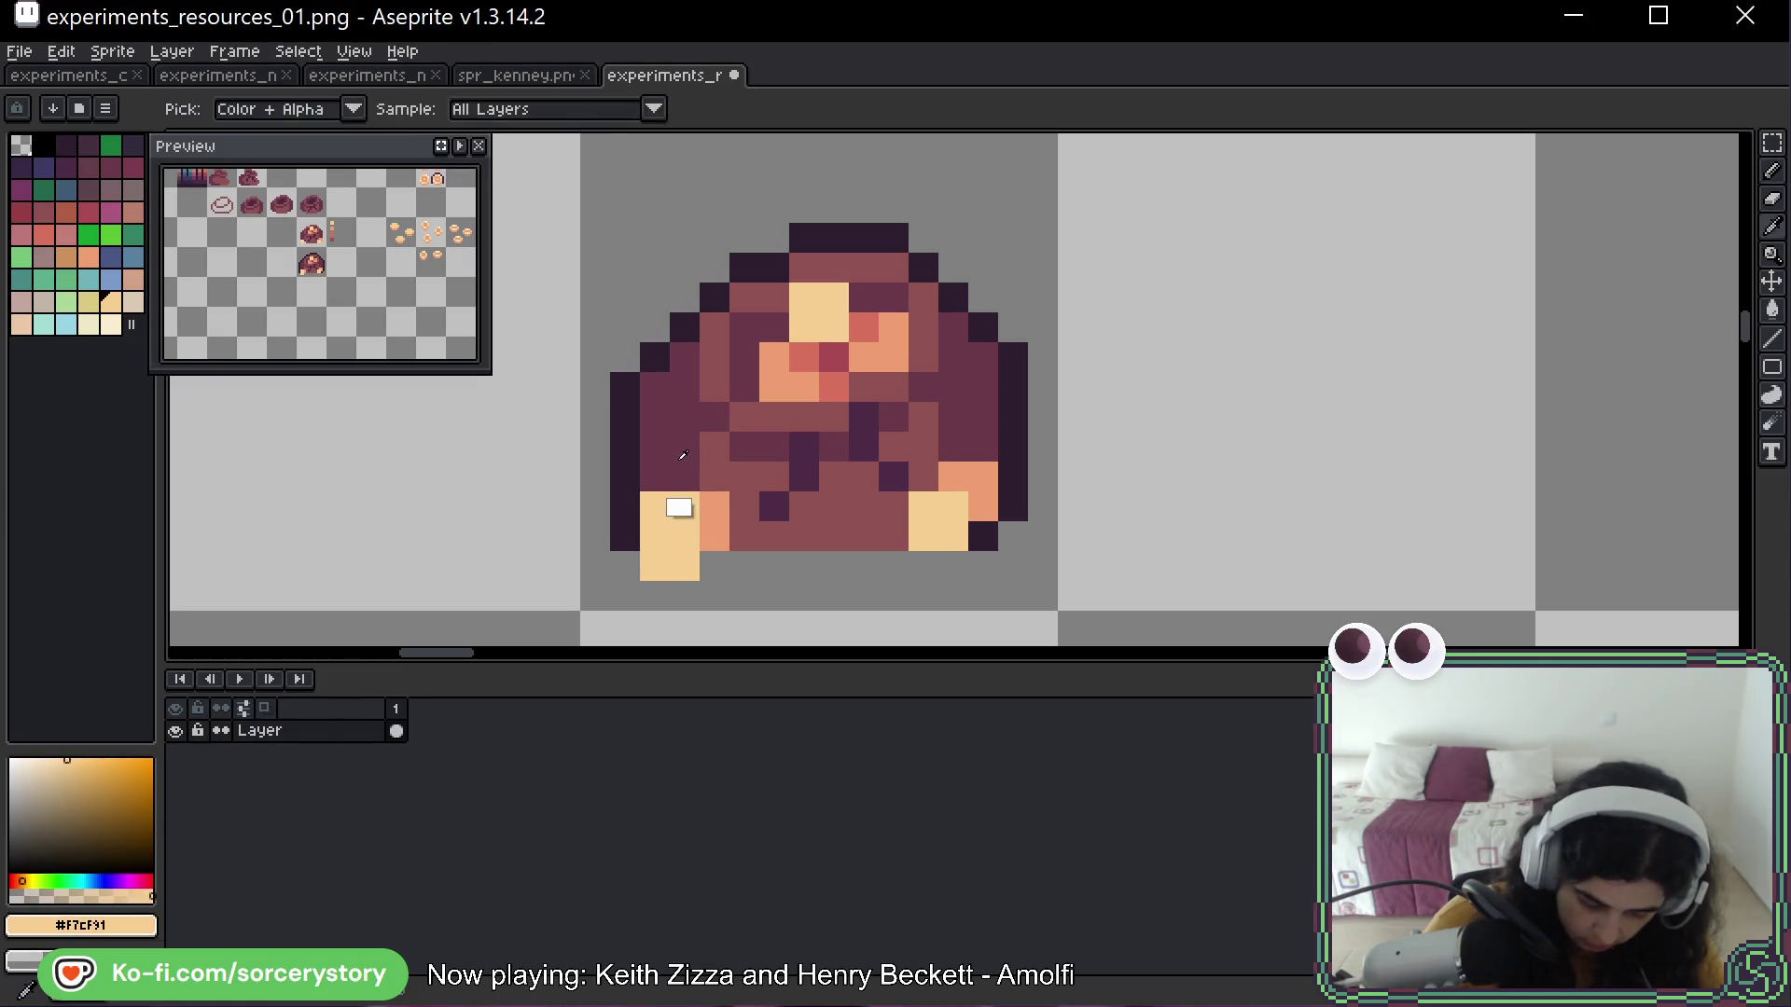
alt+click(745, 328)
mouse_move(761, 259)
mouse_down()
mouse_move(744, 494)
mouse_move(789, 330)
mouse_up()
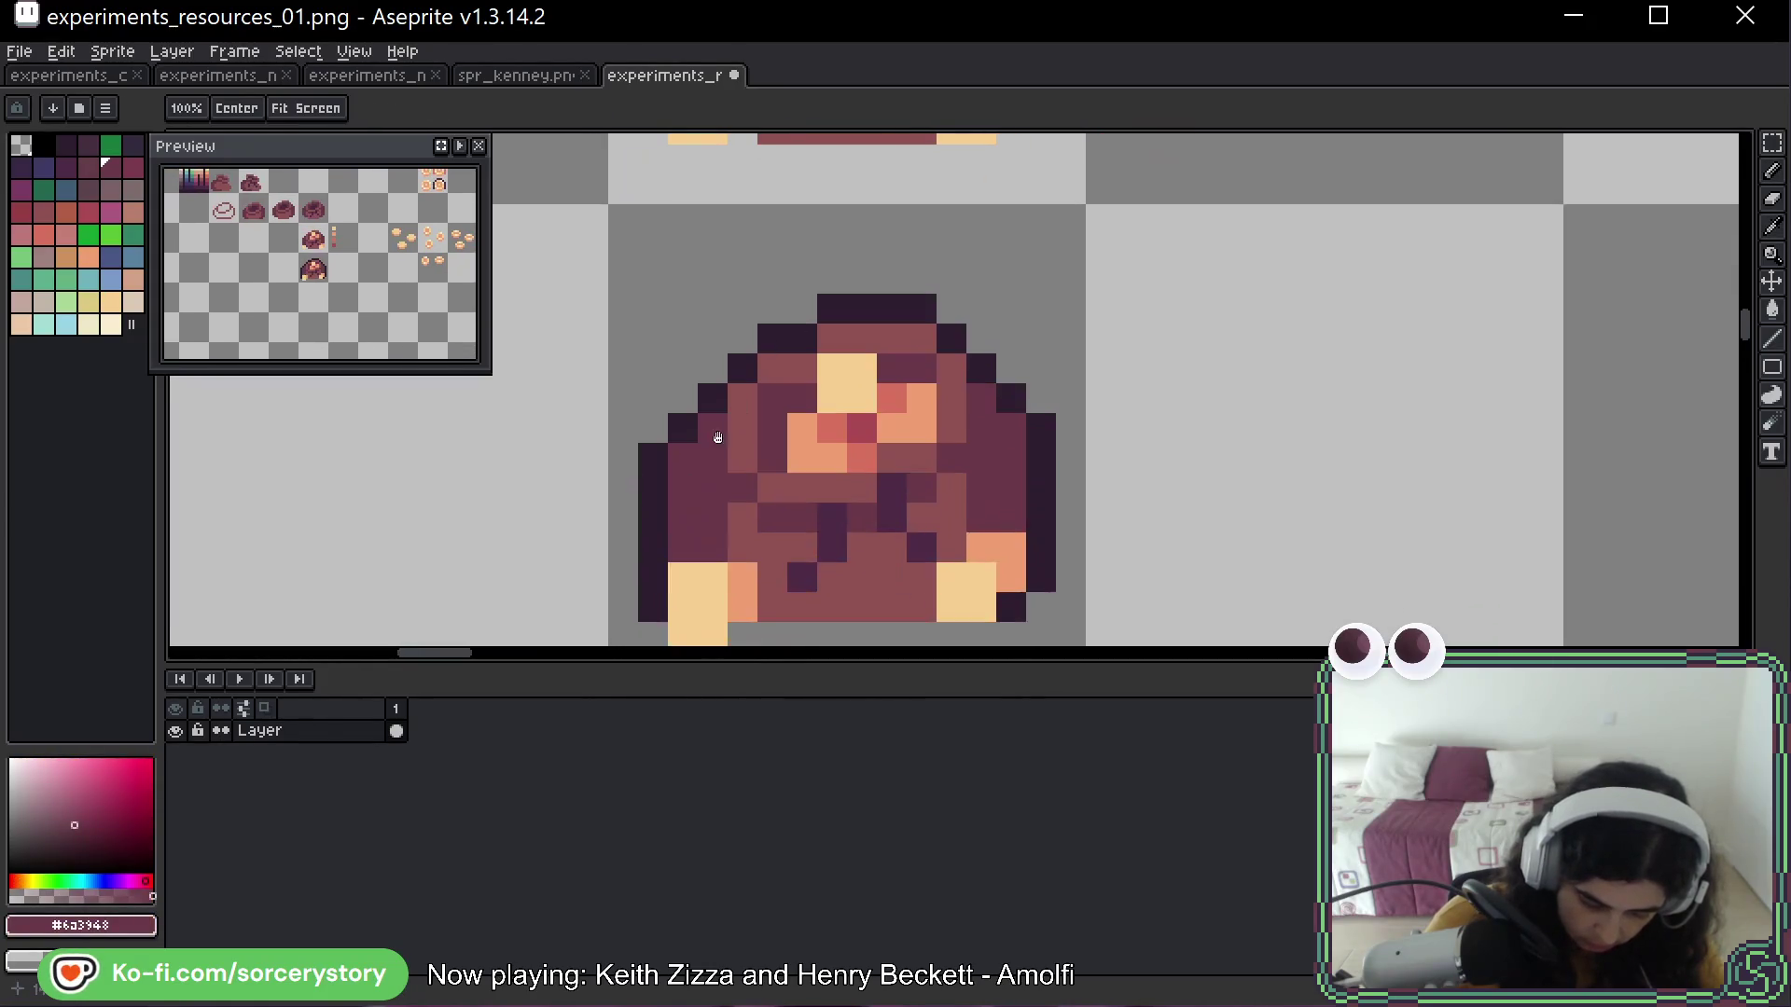
Erase a stray pixel at the copied sack's lower-left edge and repaint peach coin pixels there
scroll(831, 221, down, 4)
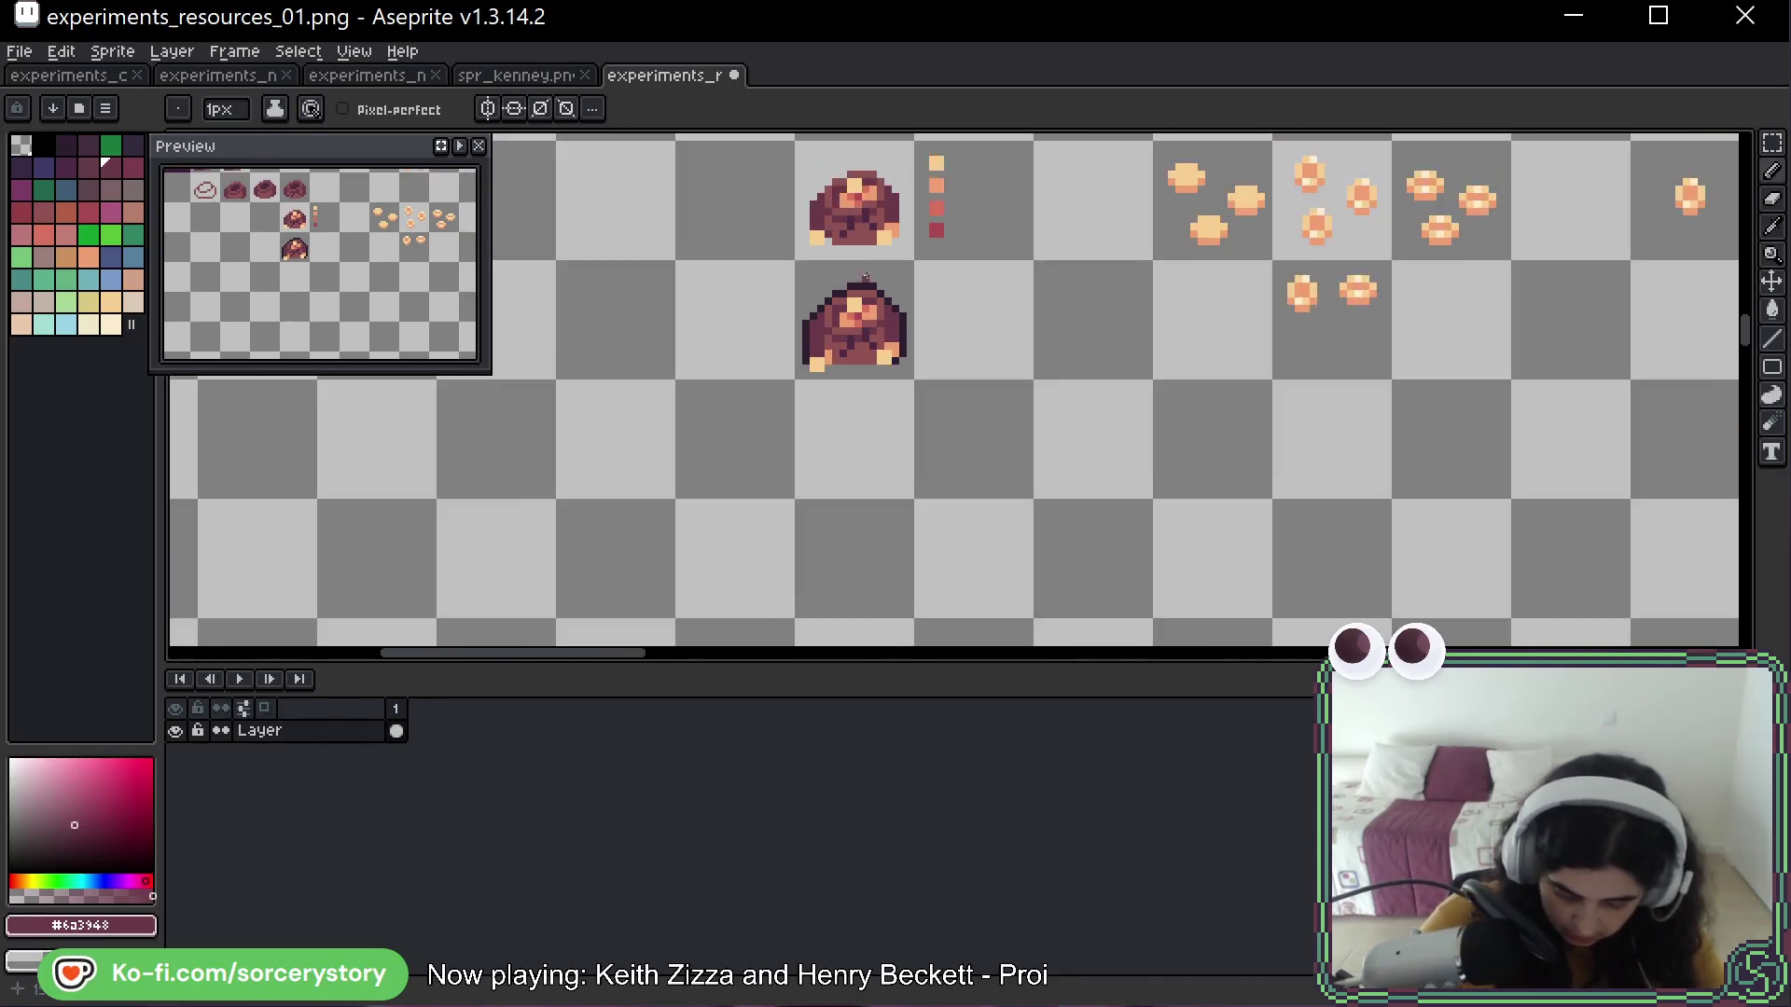
mouse_move(872, 280)
mouse_down()
mouse_move(880, 543)
mouse_move(858, 390)
mouse_up()
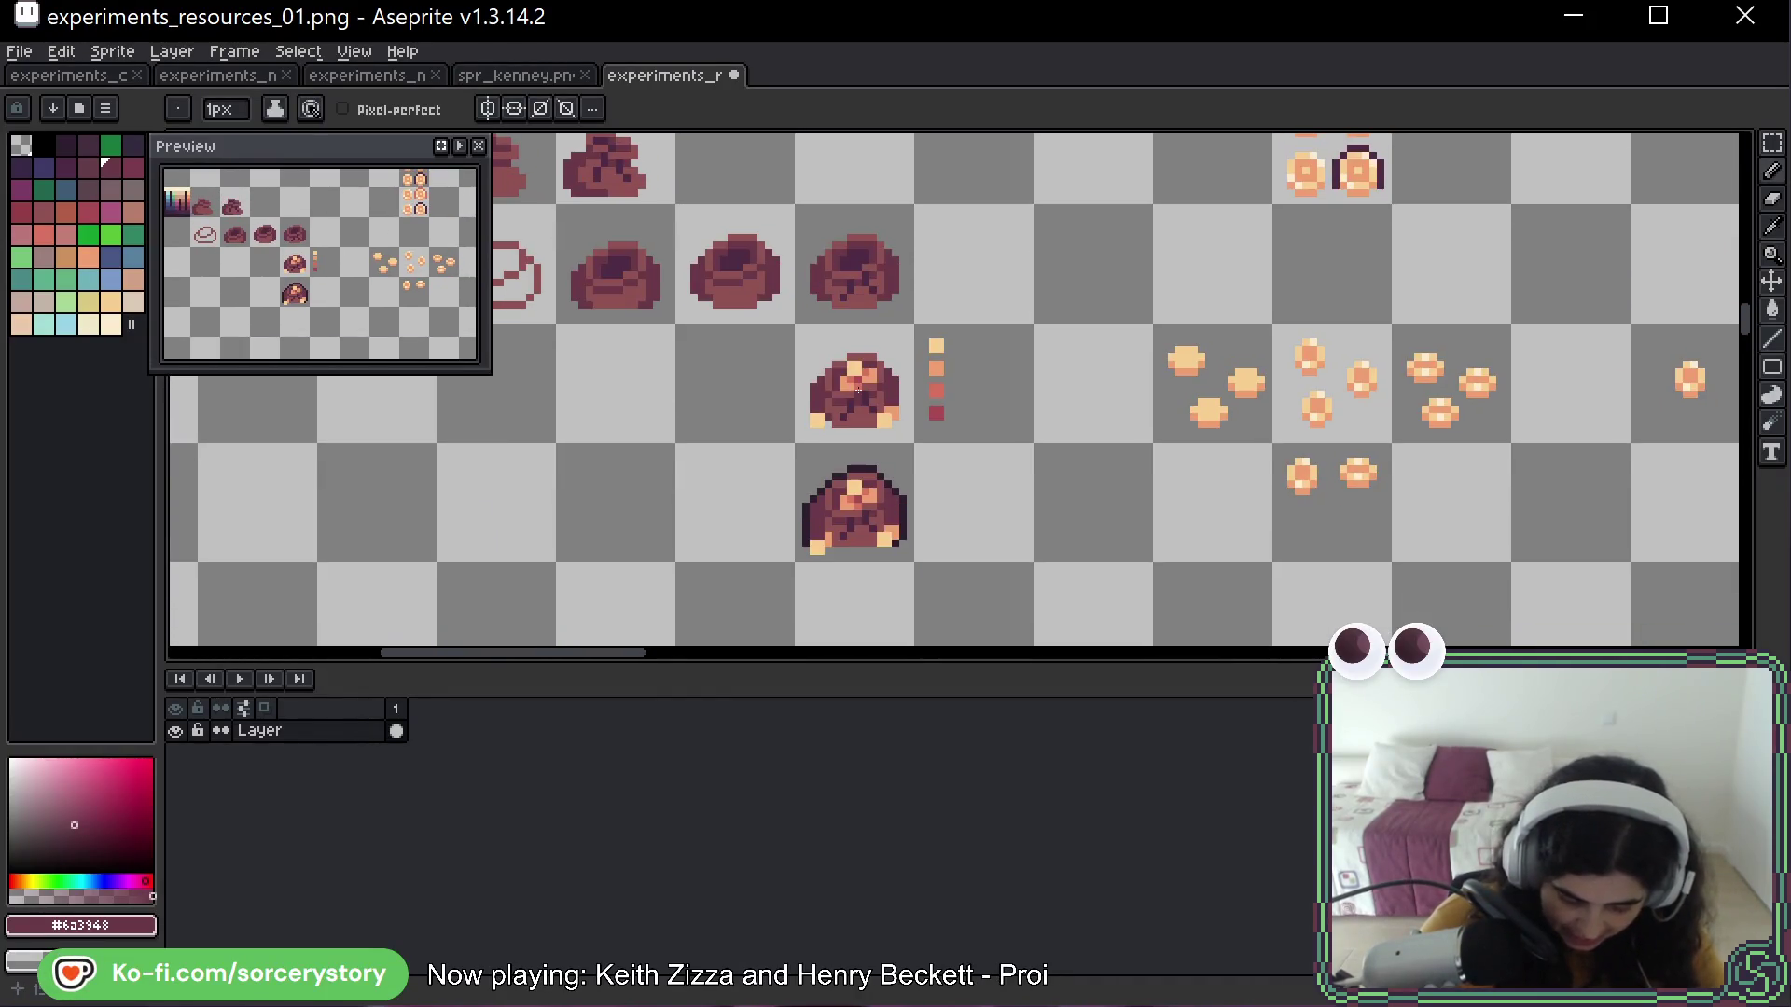
scroll(858, 390, up, 4)
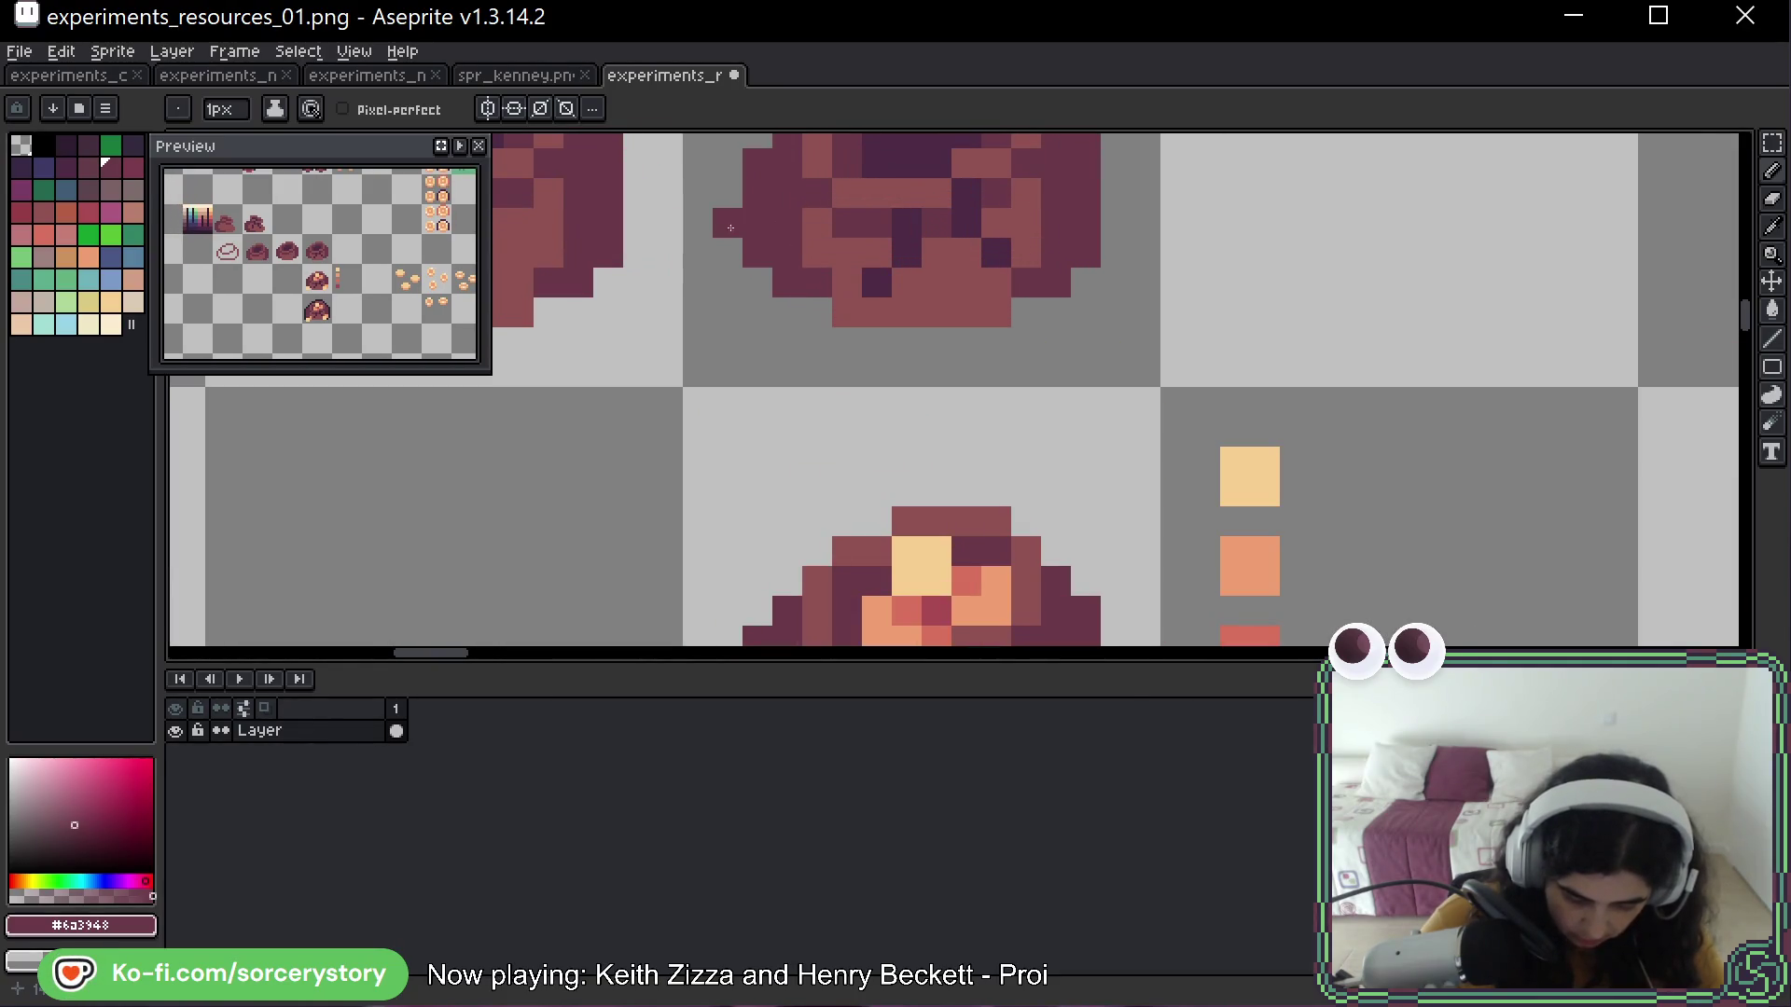
scroll(730, 492, down, 3)
drag(701, 394, 708, 193)
scroll(708, 233, down, 3)
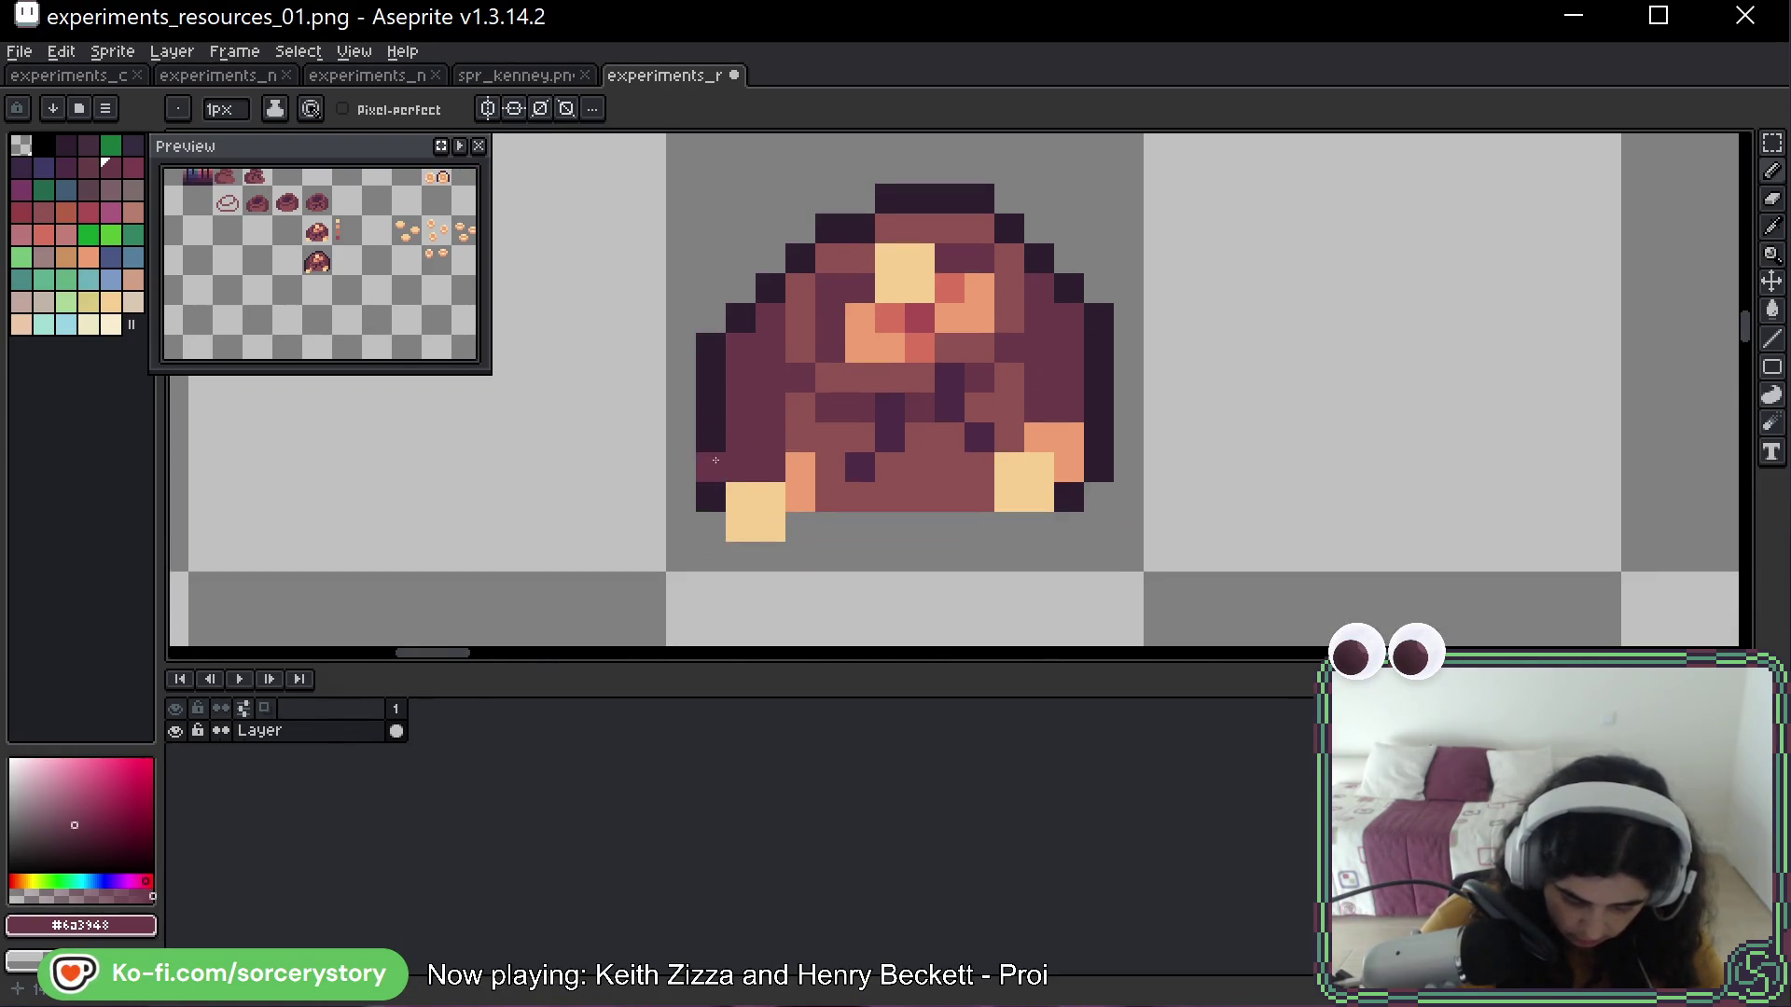
alt+click(681, 485)
click(740, 467)
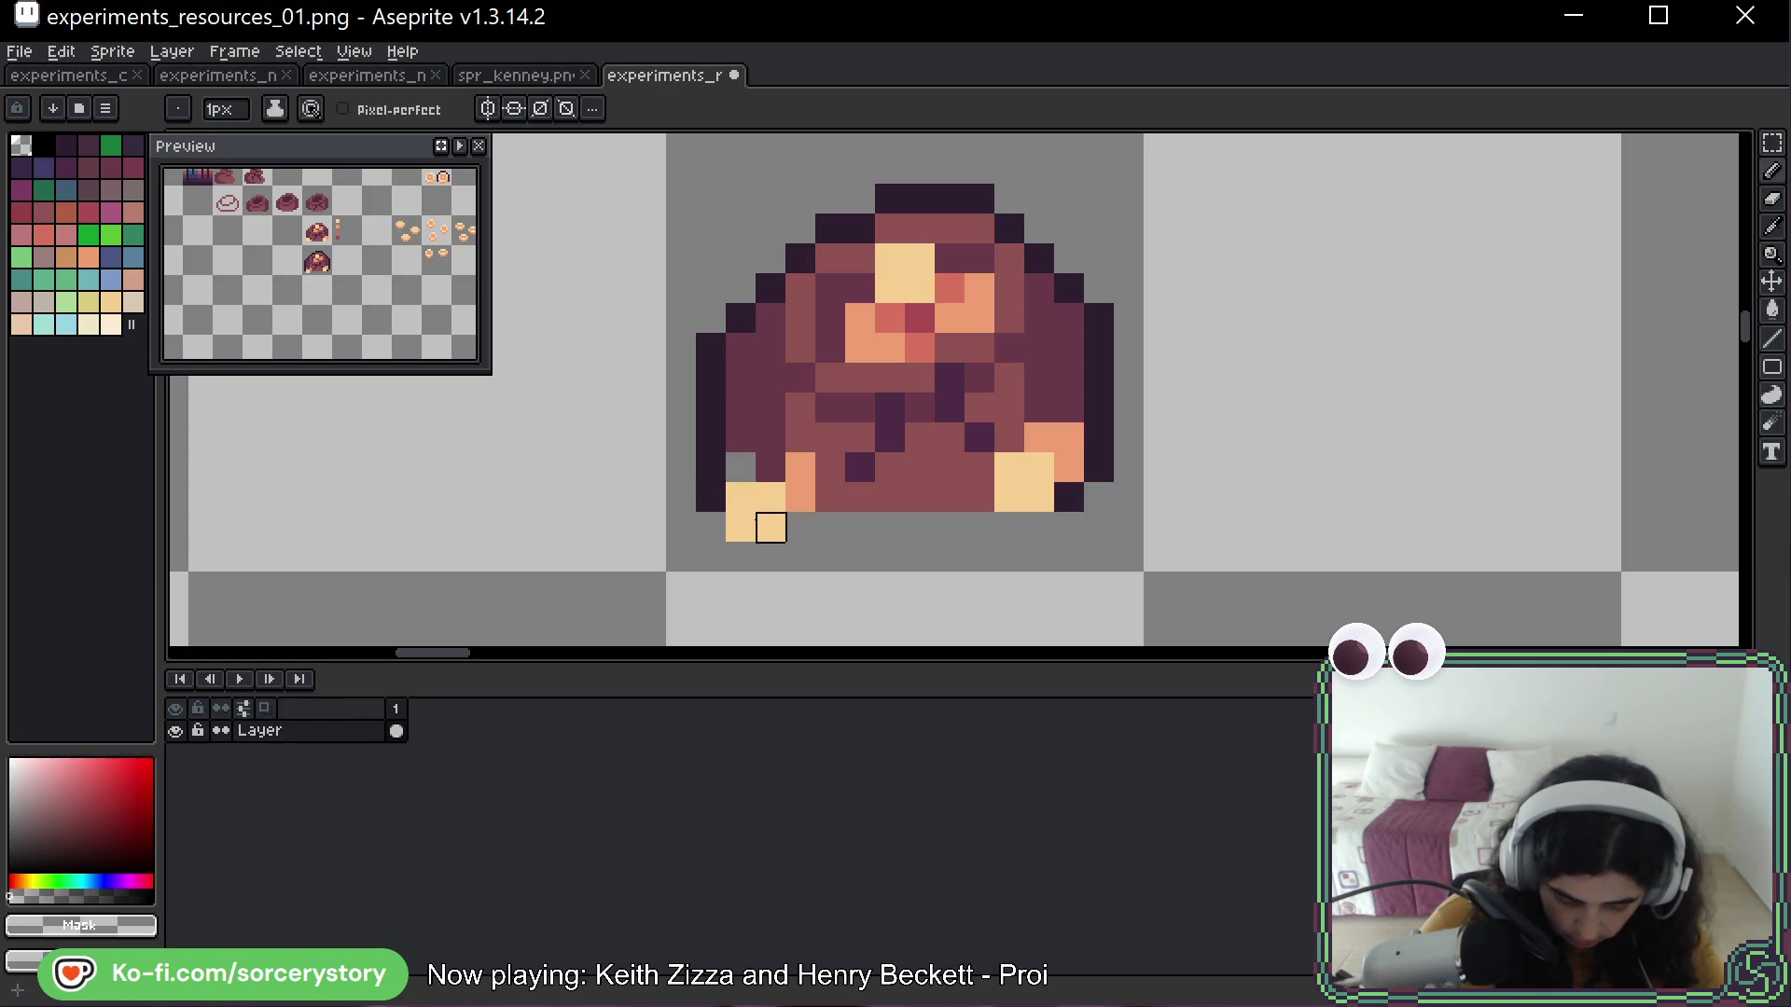
alt+click(701, 466)
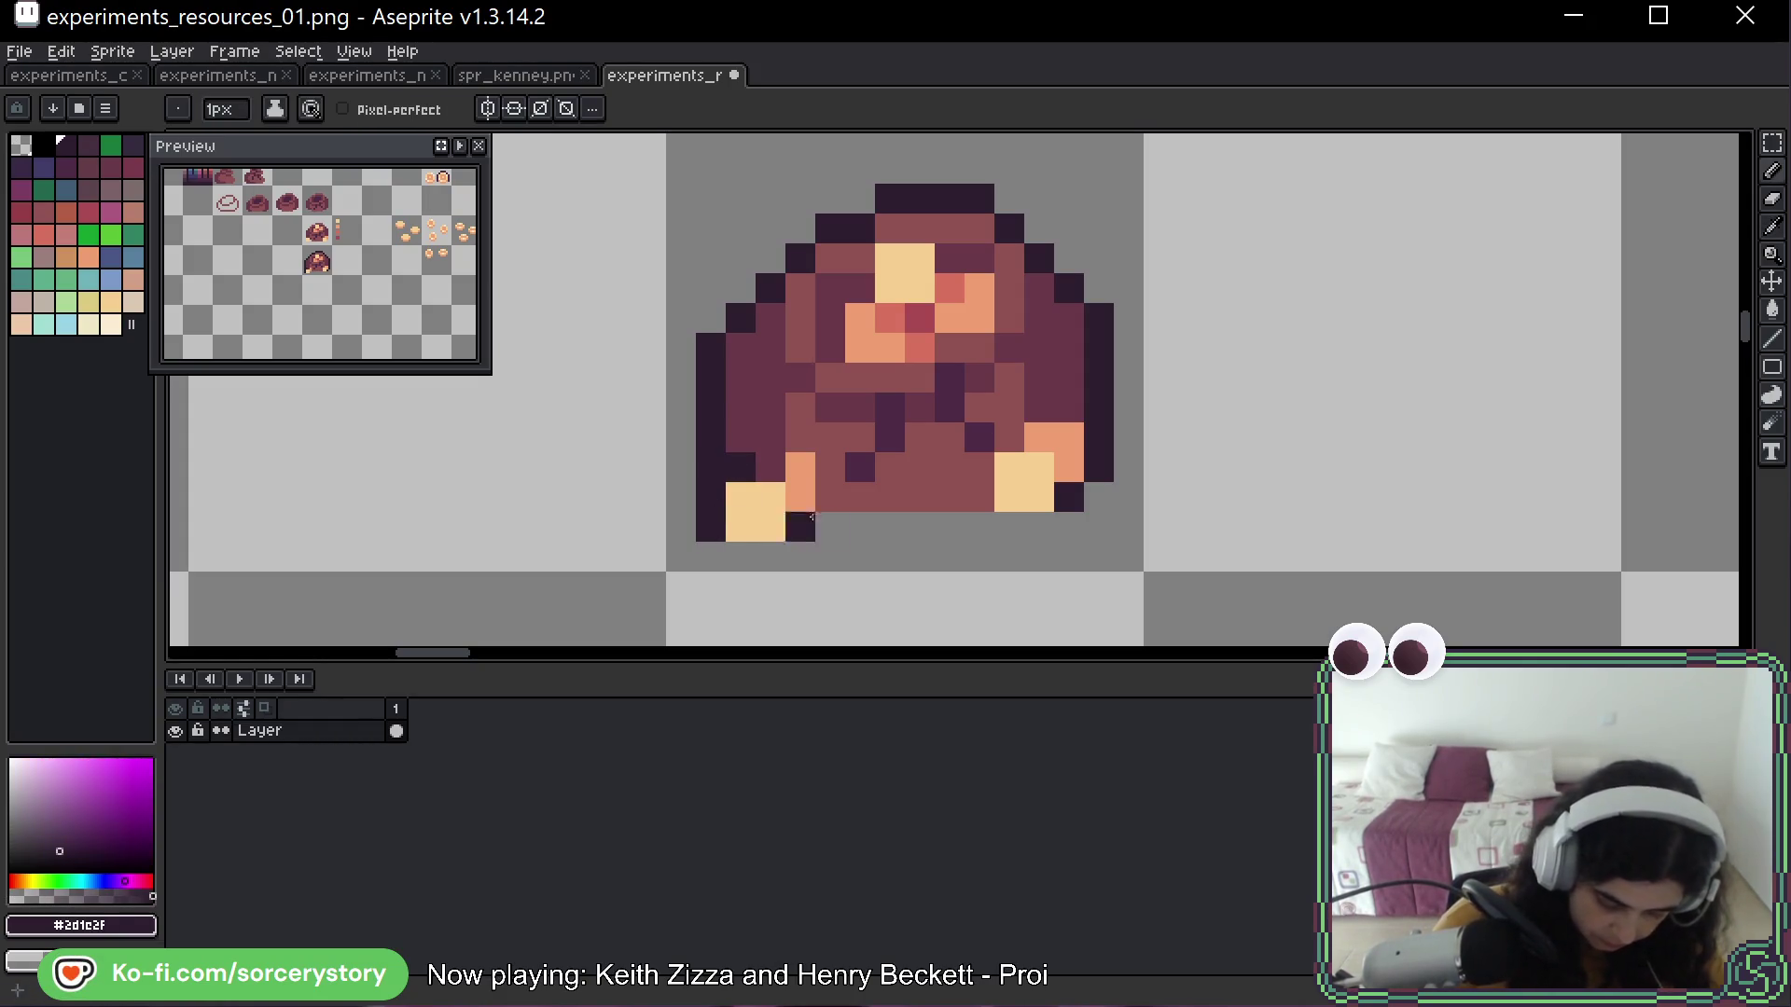
alt+click(800, 499)
click(771, 466)
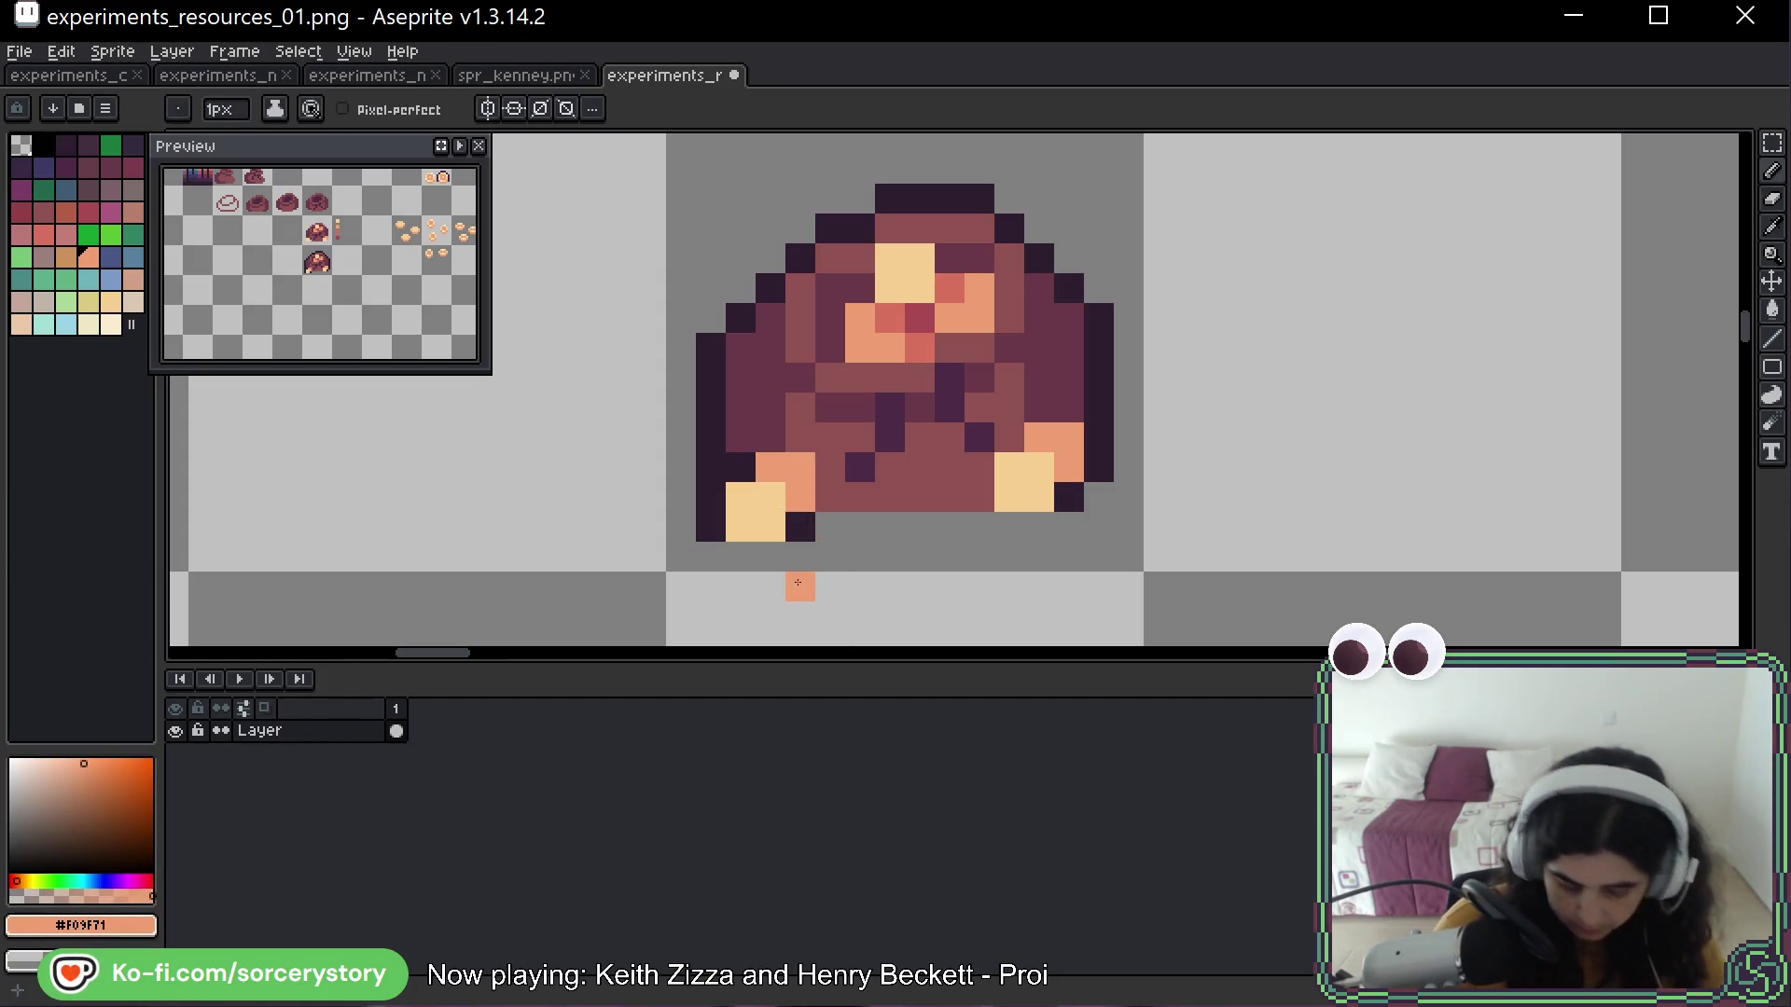
click(1039, 288)
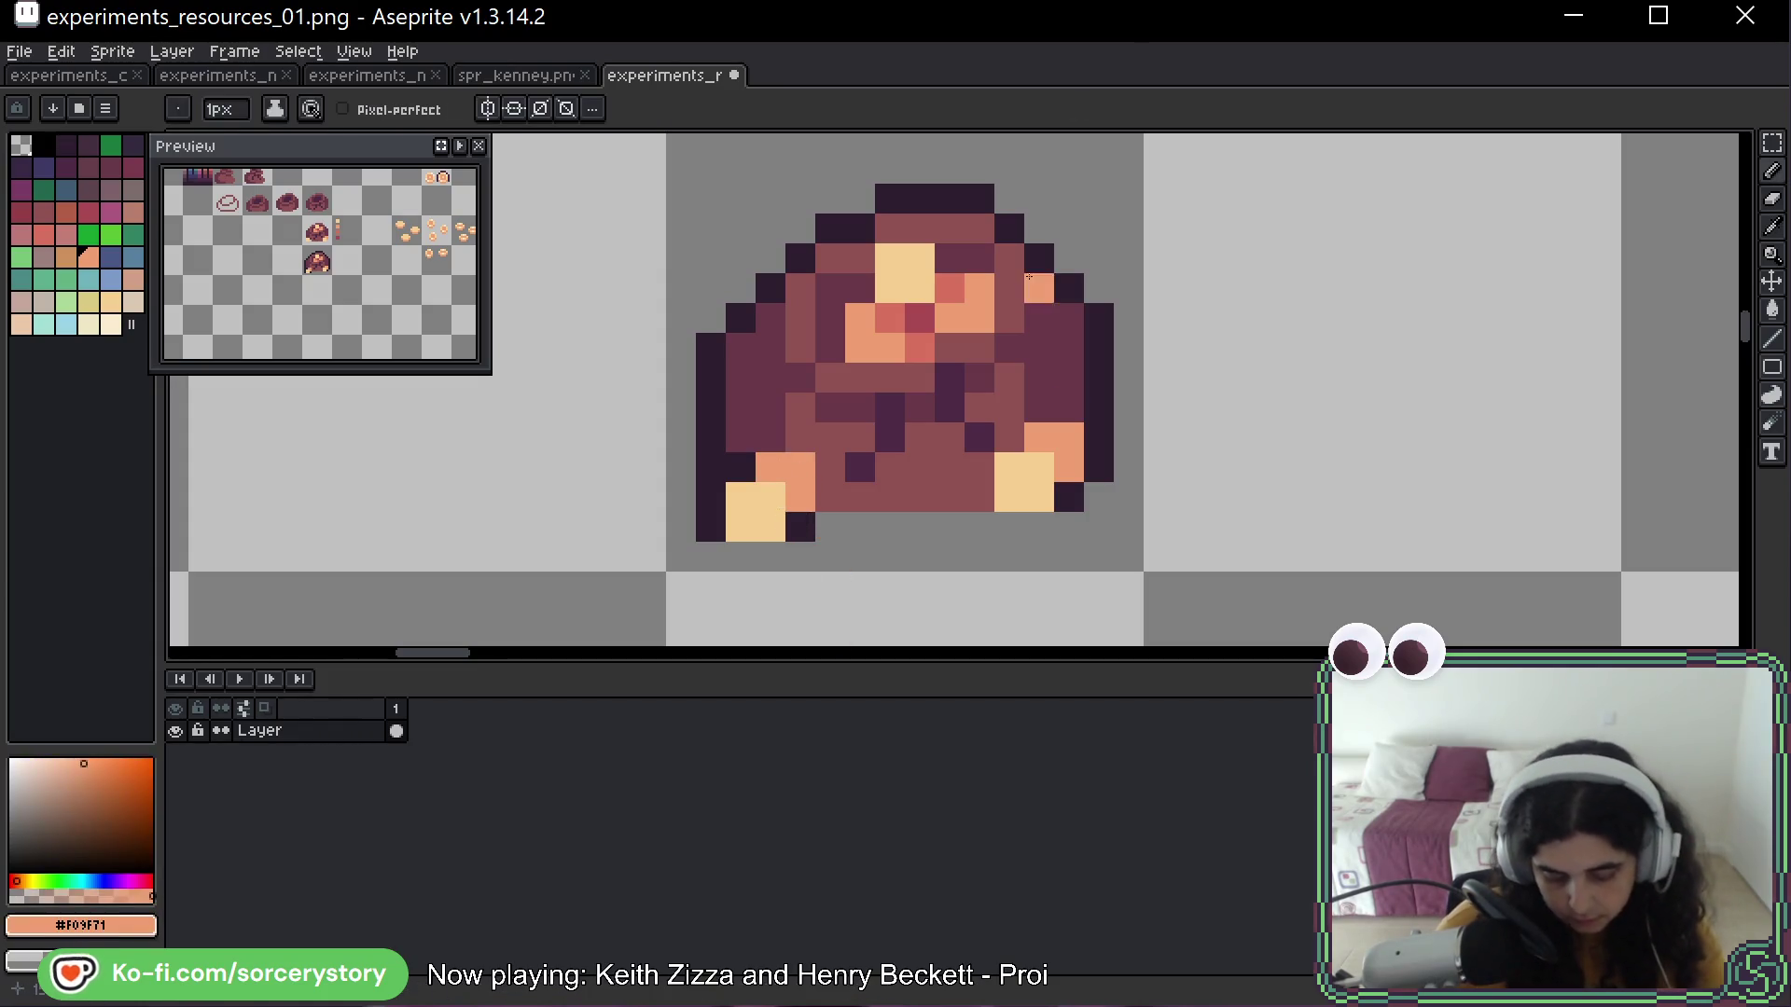
Add a dark outline pixel at the lower-left corner, then undo and redo to settle the corner
right_click(730, 462)
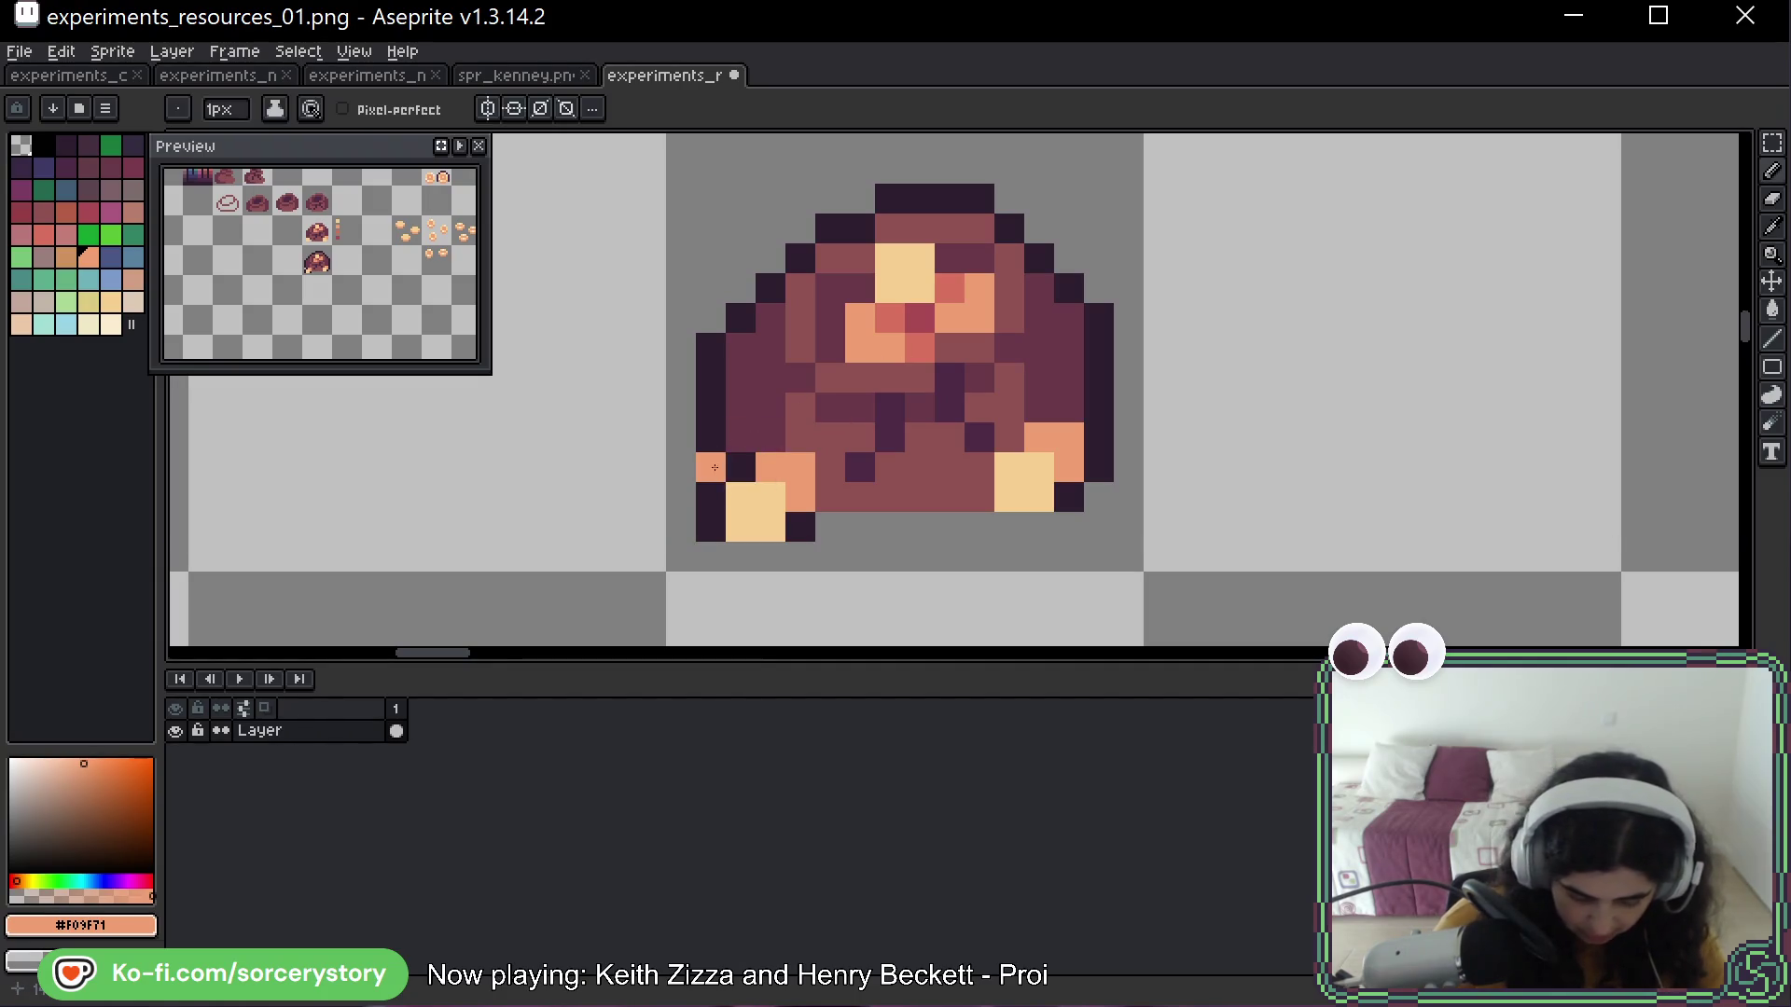
key(space)
drag(1307, 335, 1224, 425)
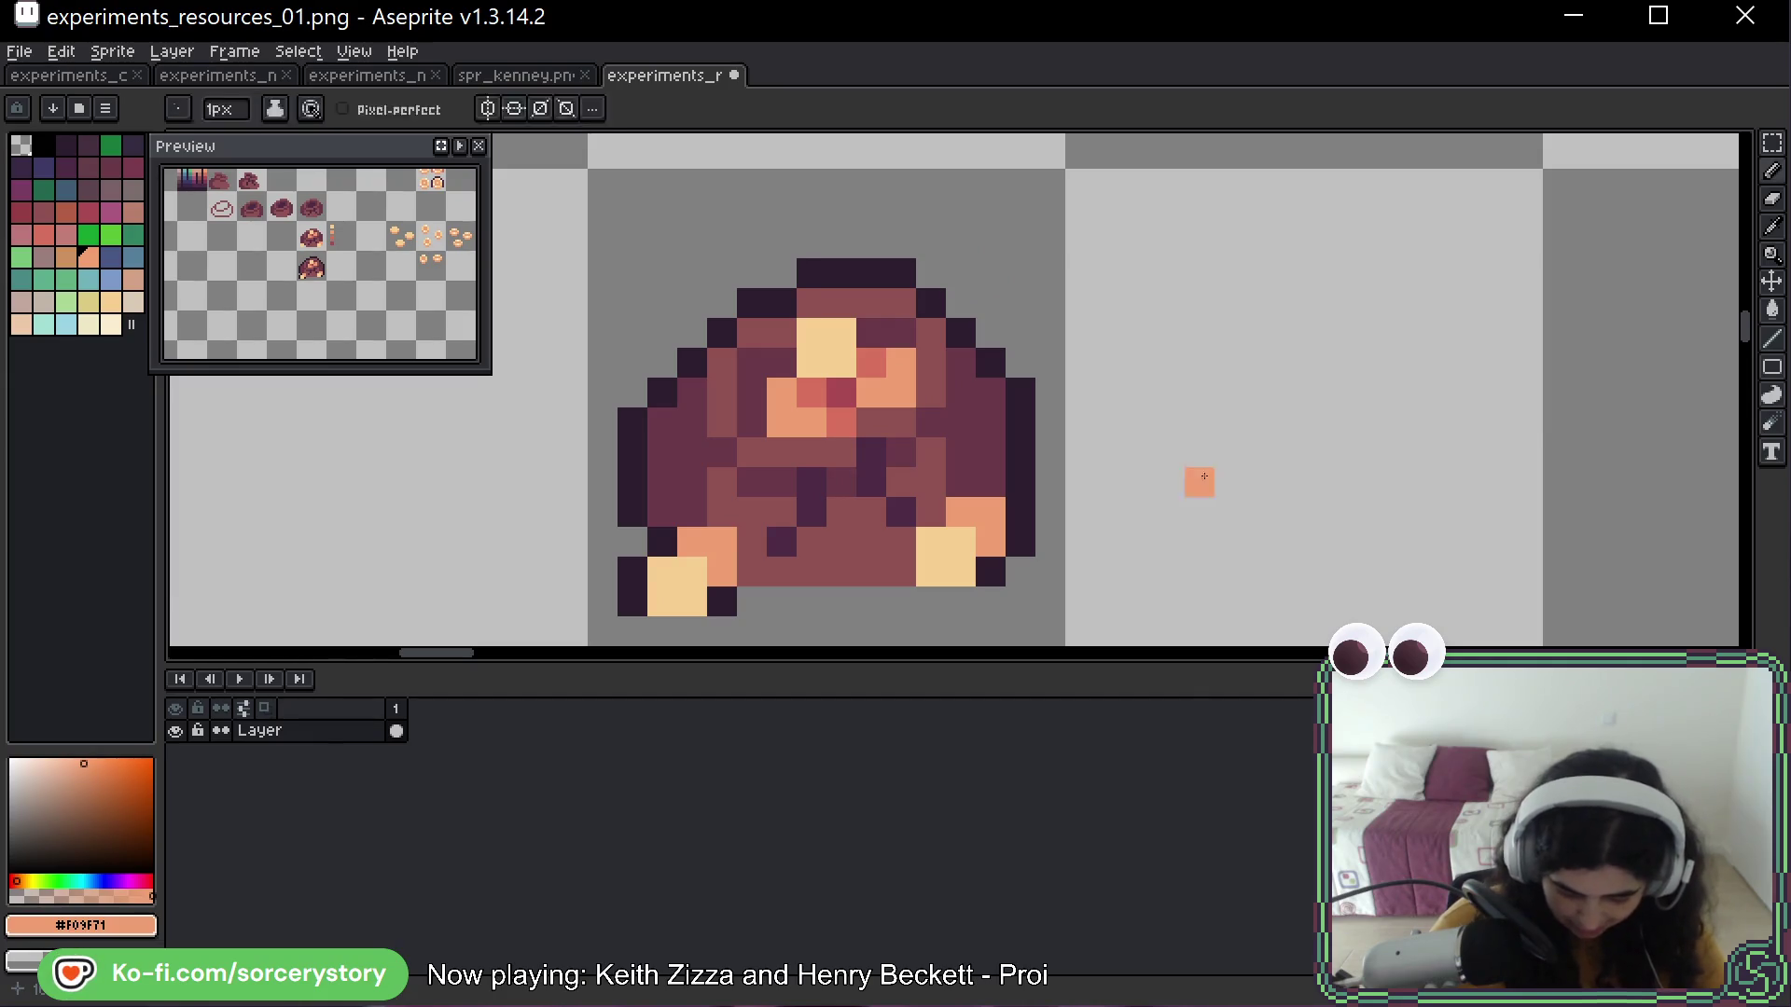
key(ctrl+z)
key(ctrl+z)
key(ctrl+z)
key(ctrl+z)
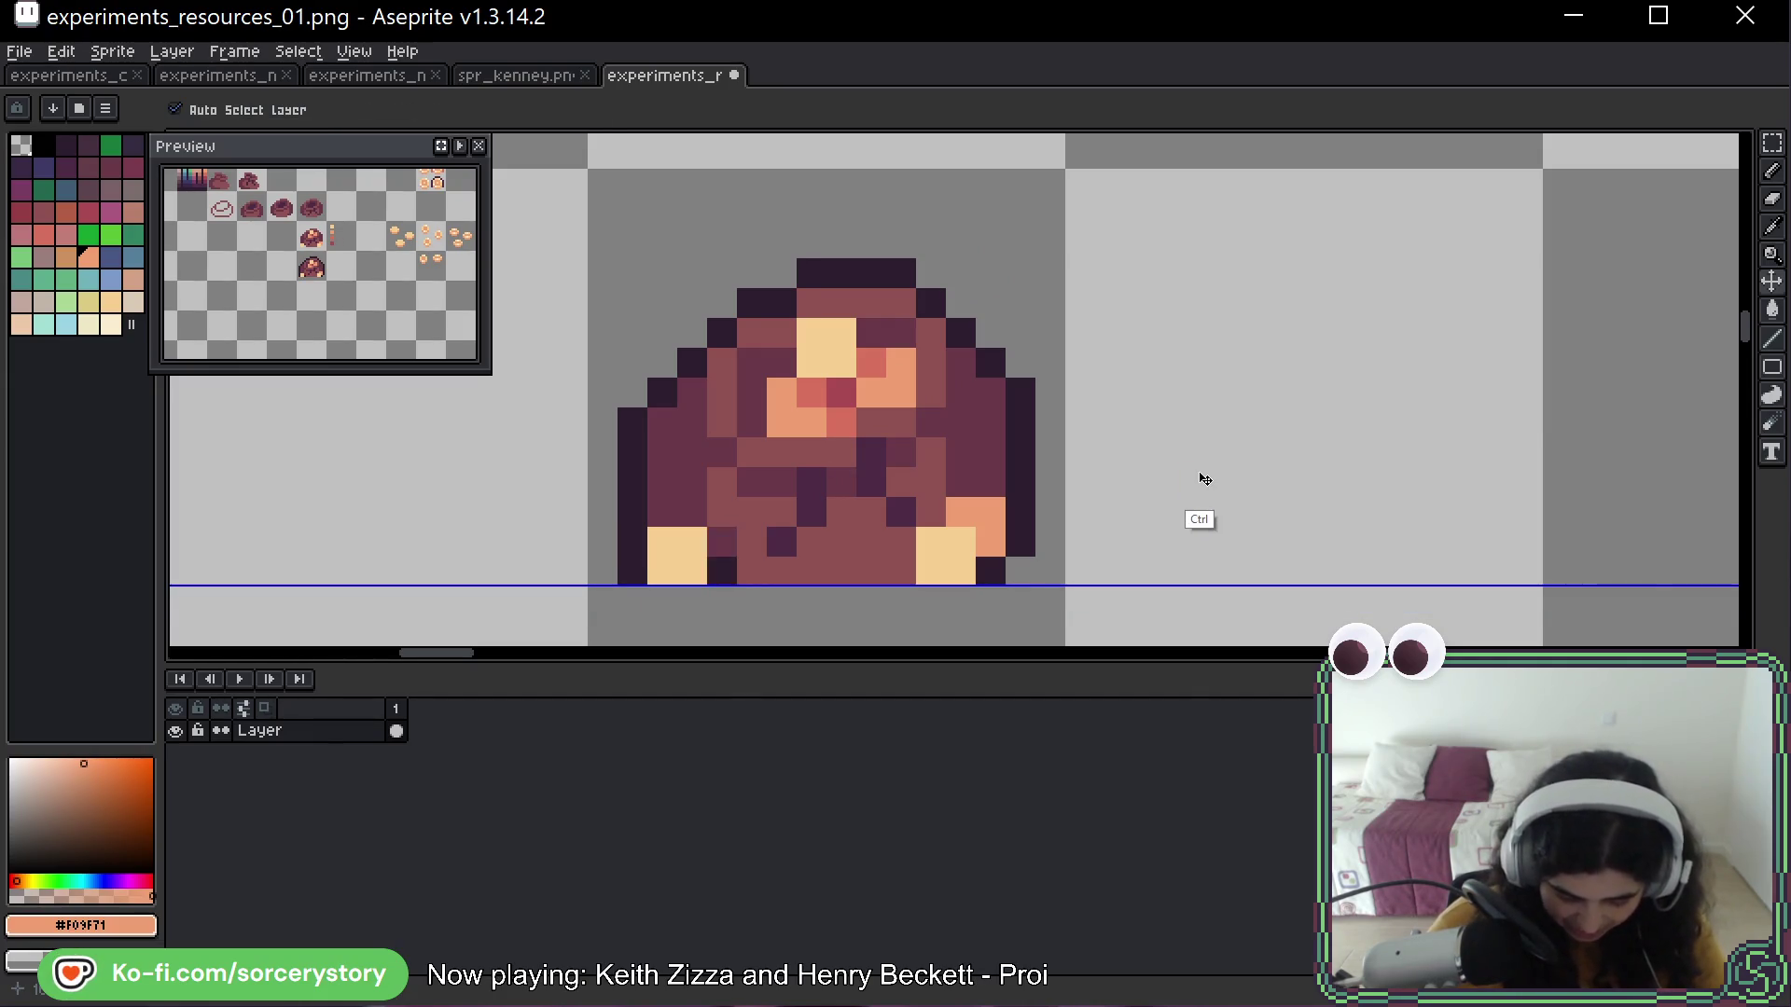
key(ctrl+y)
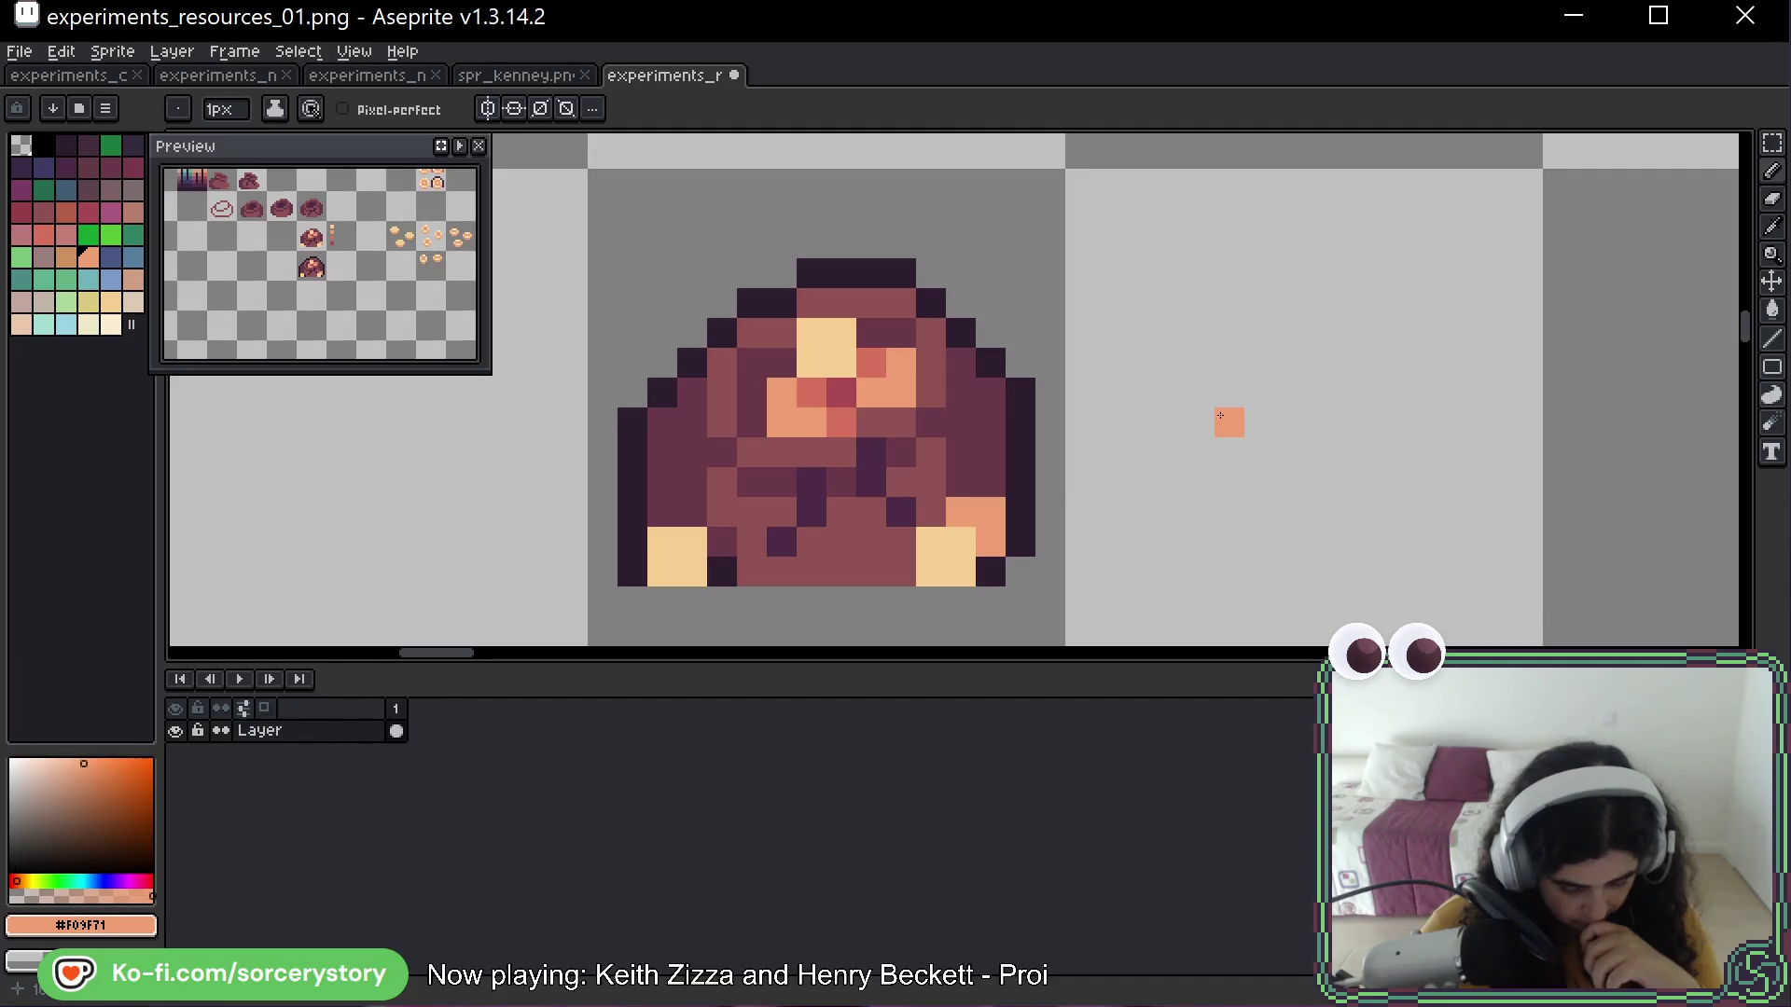
Pick the #d8725c reddish-orange shade for the sack's top and save the sprite sheet
alt+click(811, 392)
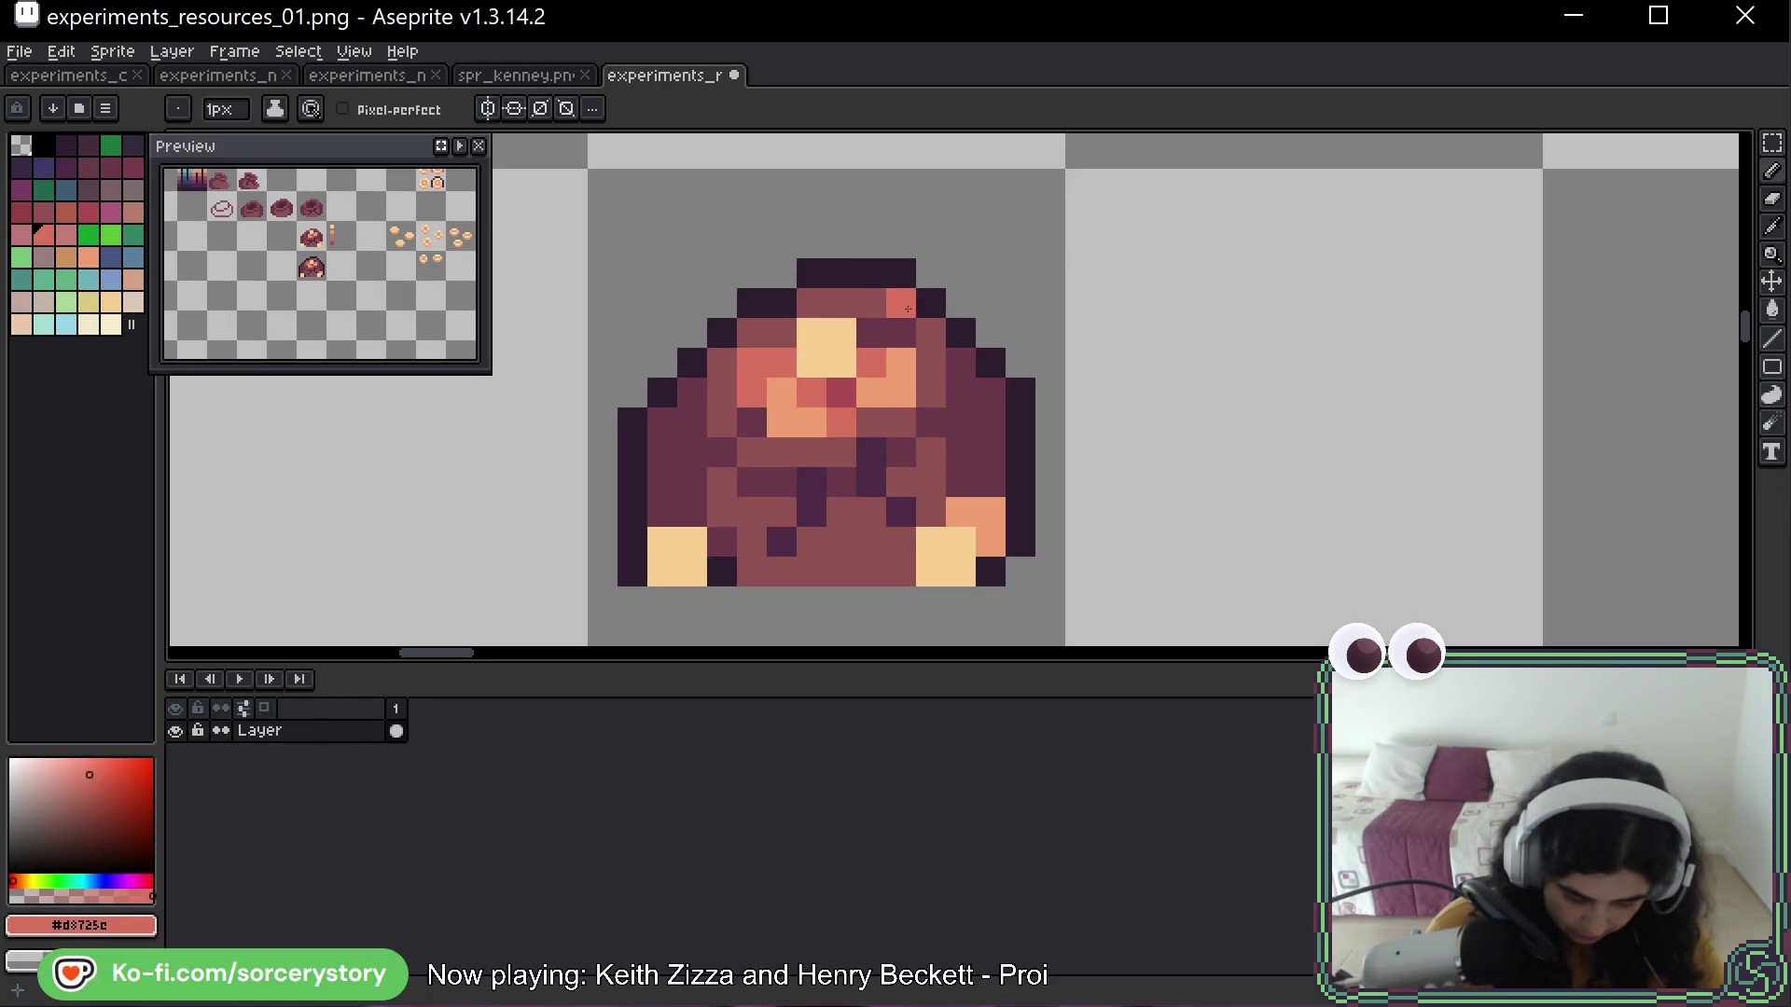
scroll(939, 302, down, 5)
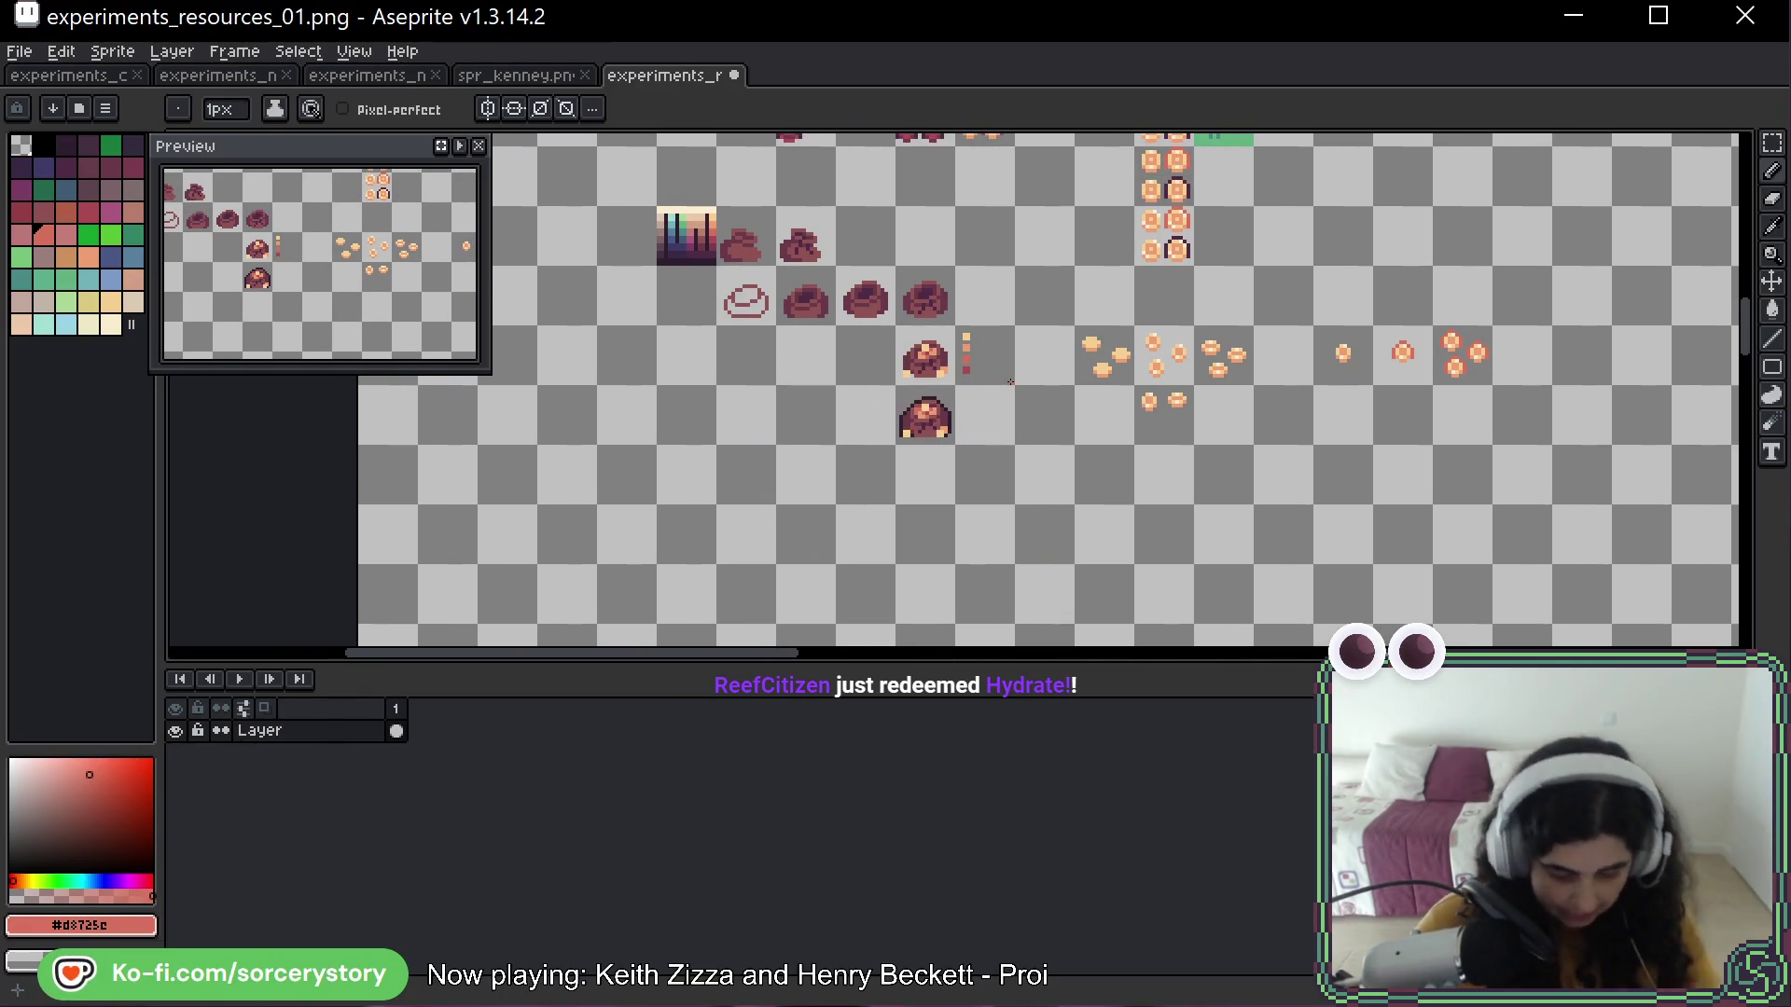
key(v)
key(ctrl+s)
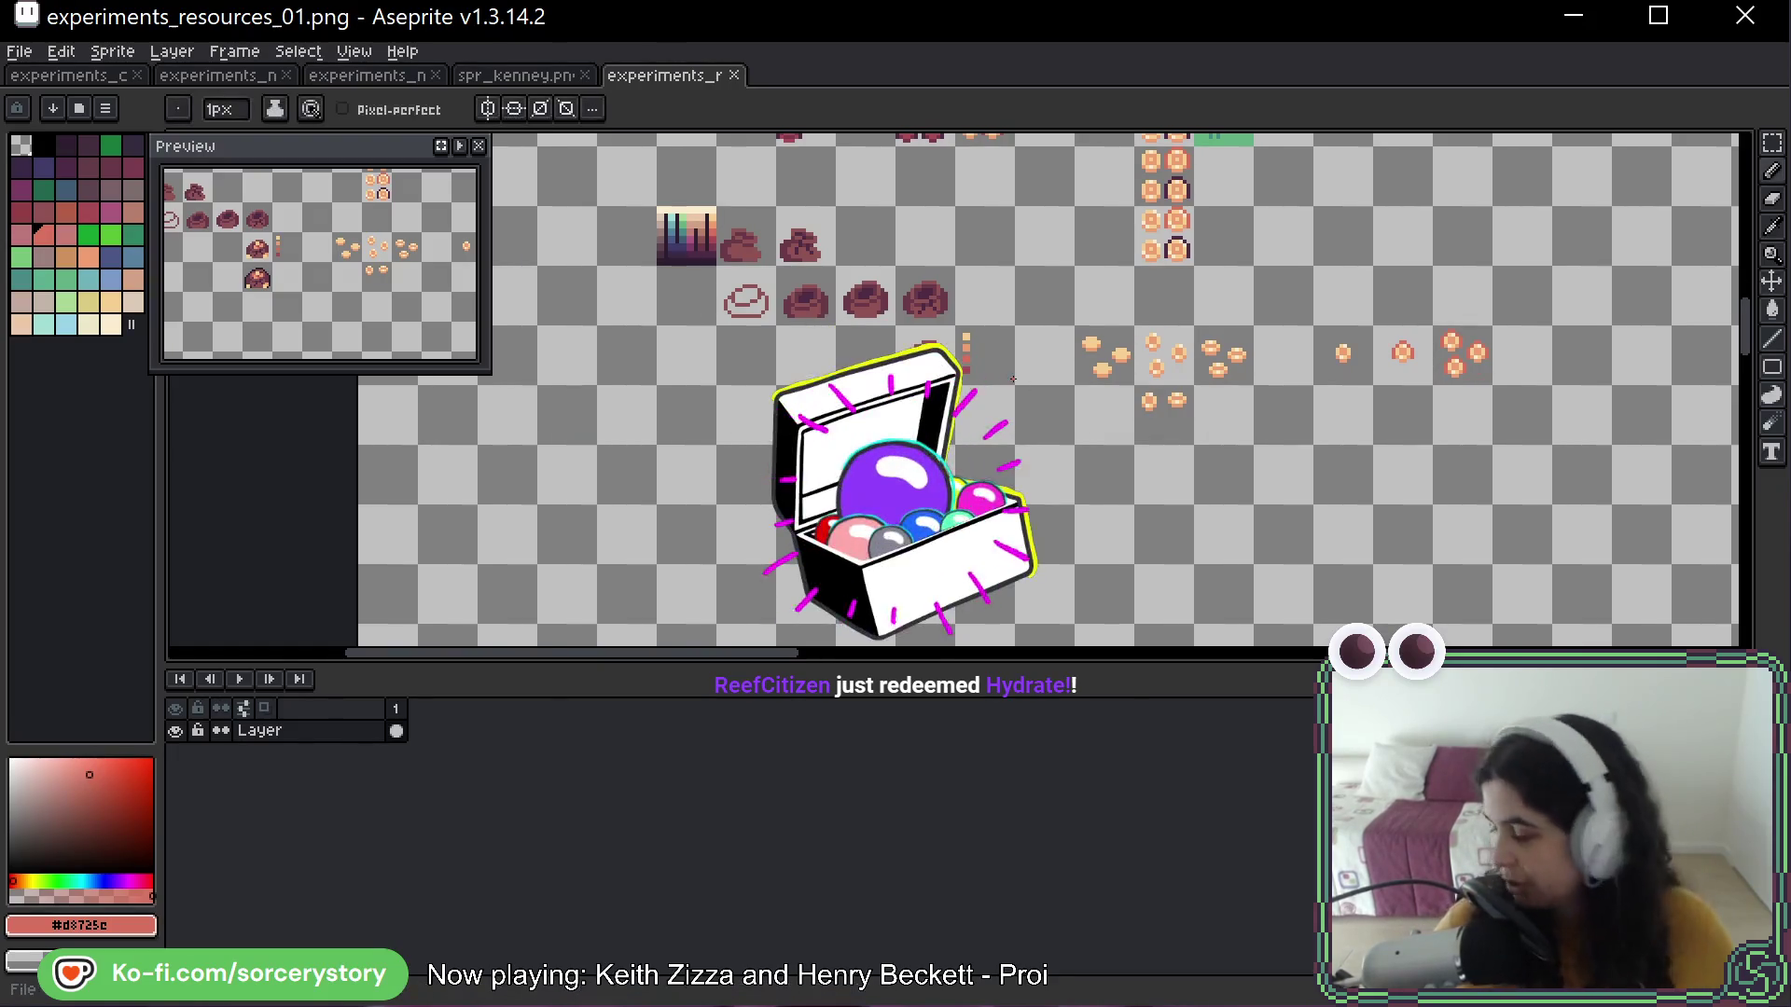
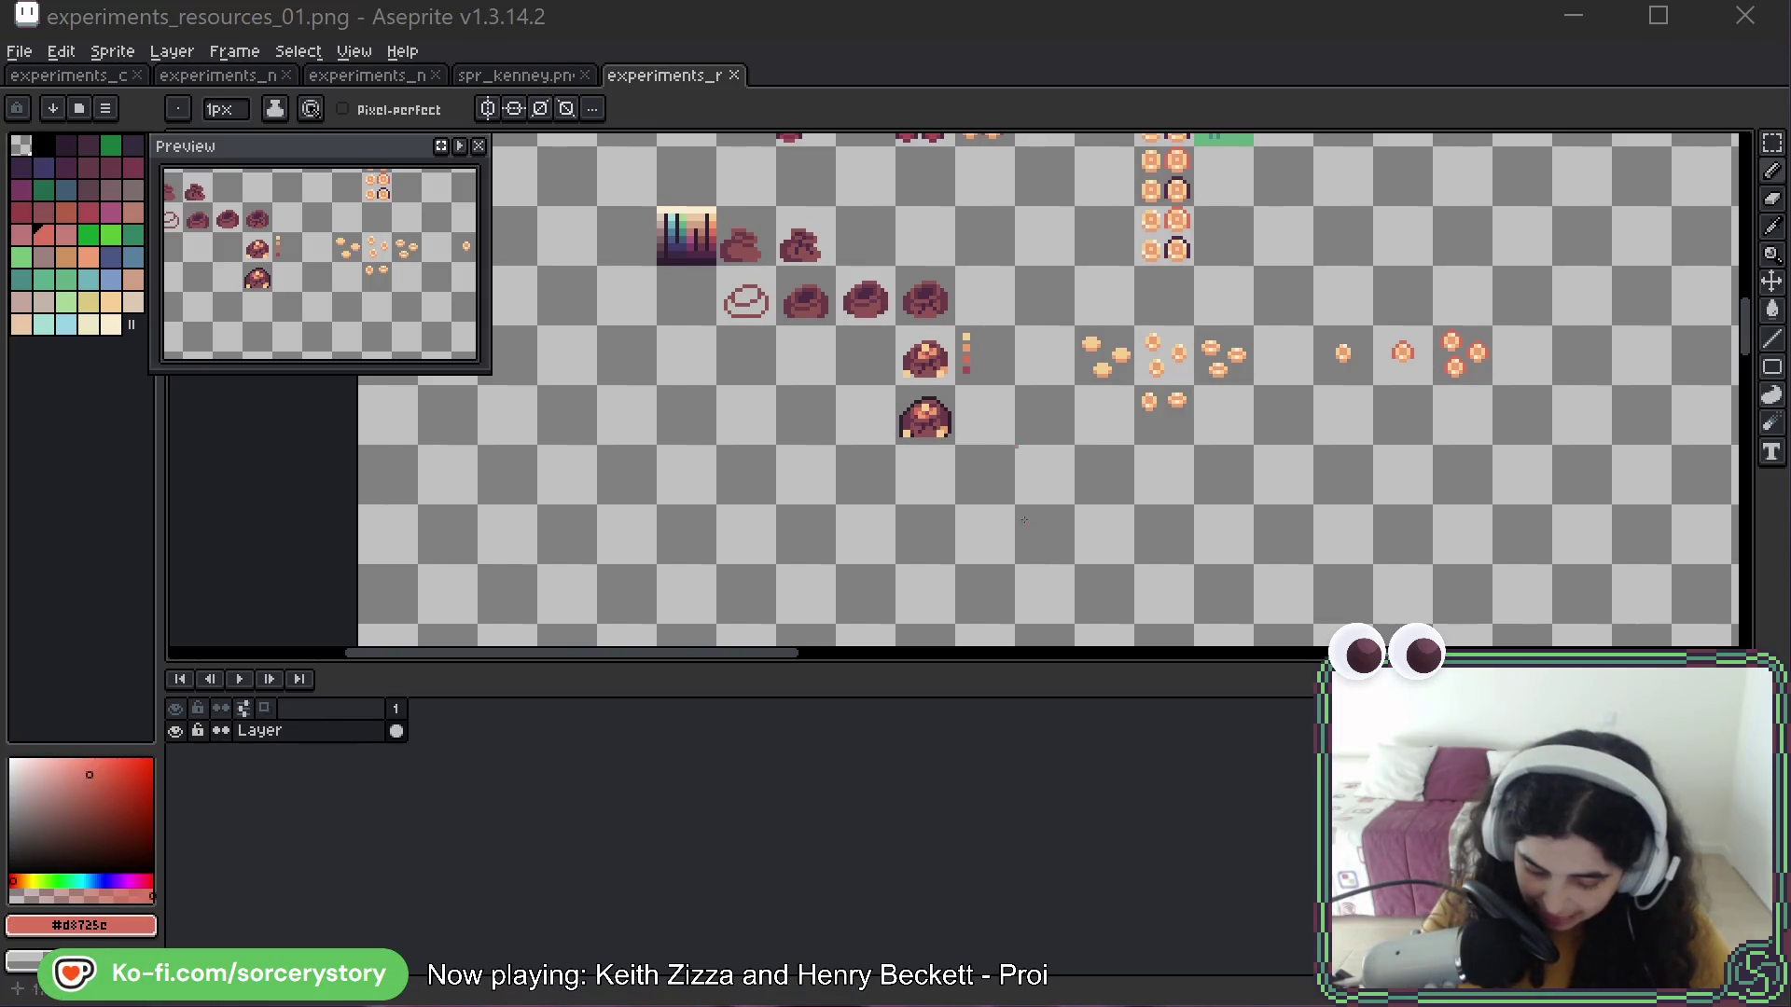
Select the four-colour swatch column and copy it one cell down
scroll(939, 421, up, 6)
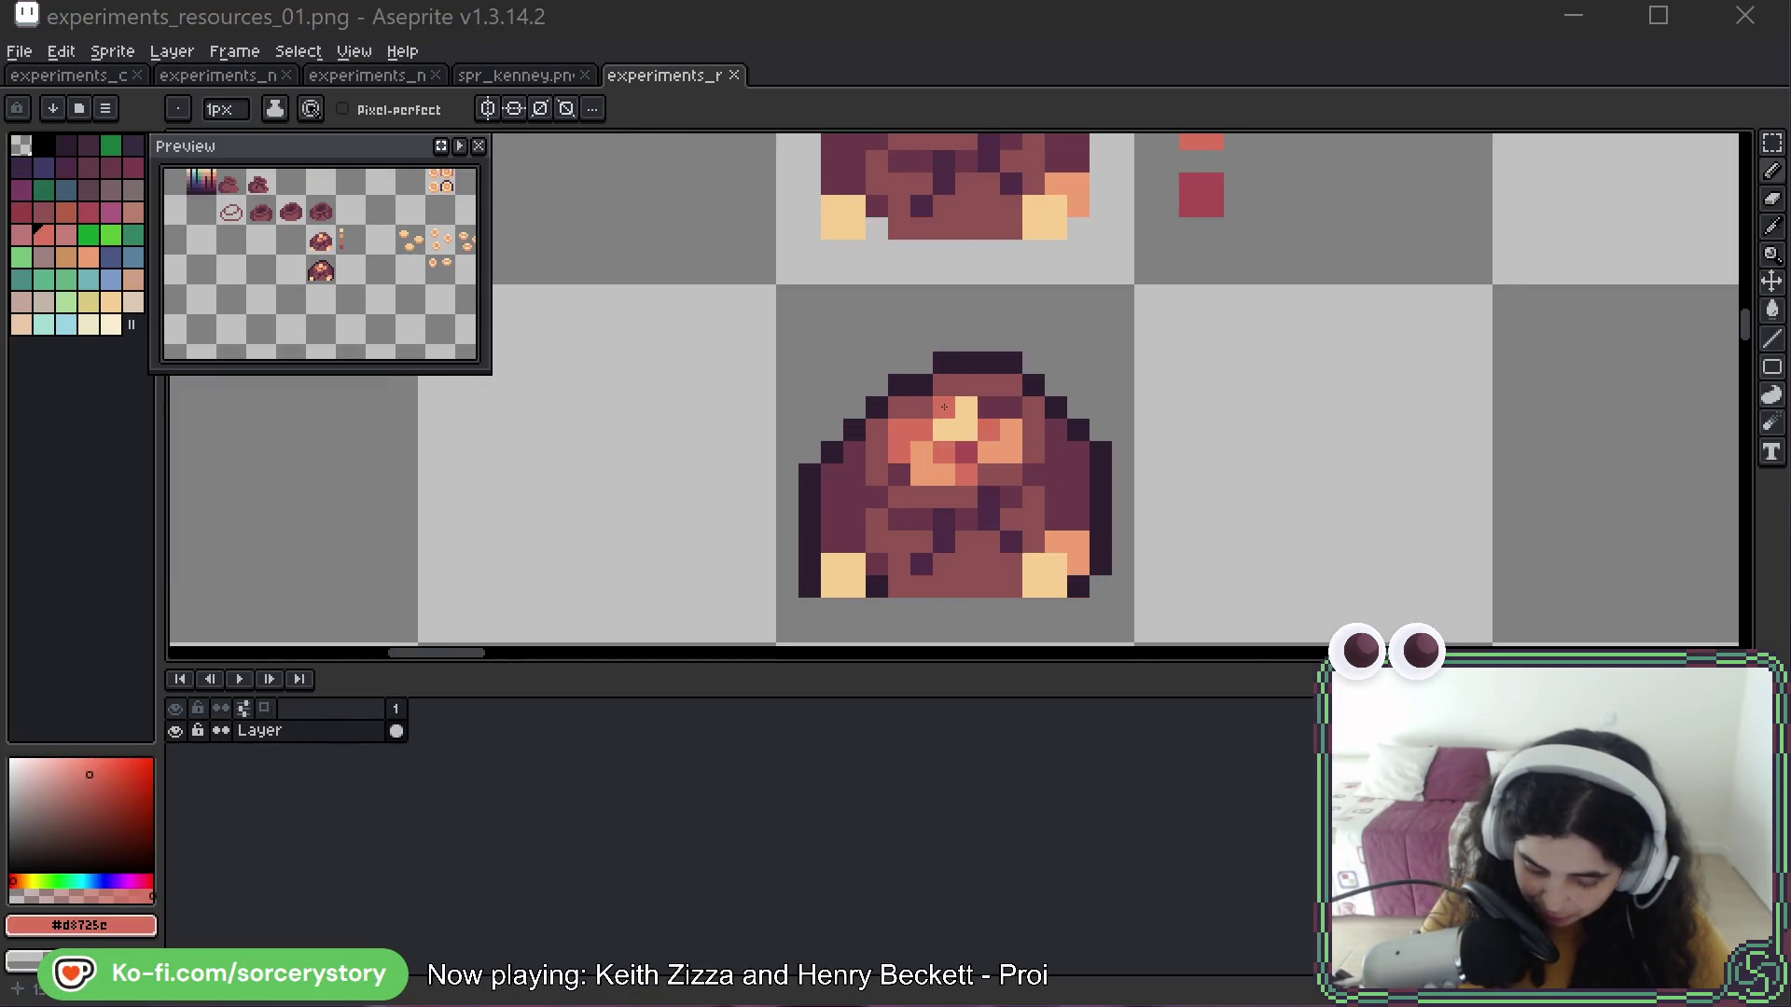
scroll(1194, 491, down, 6)
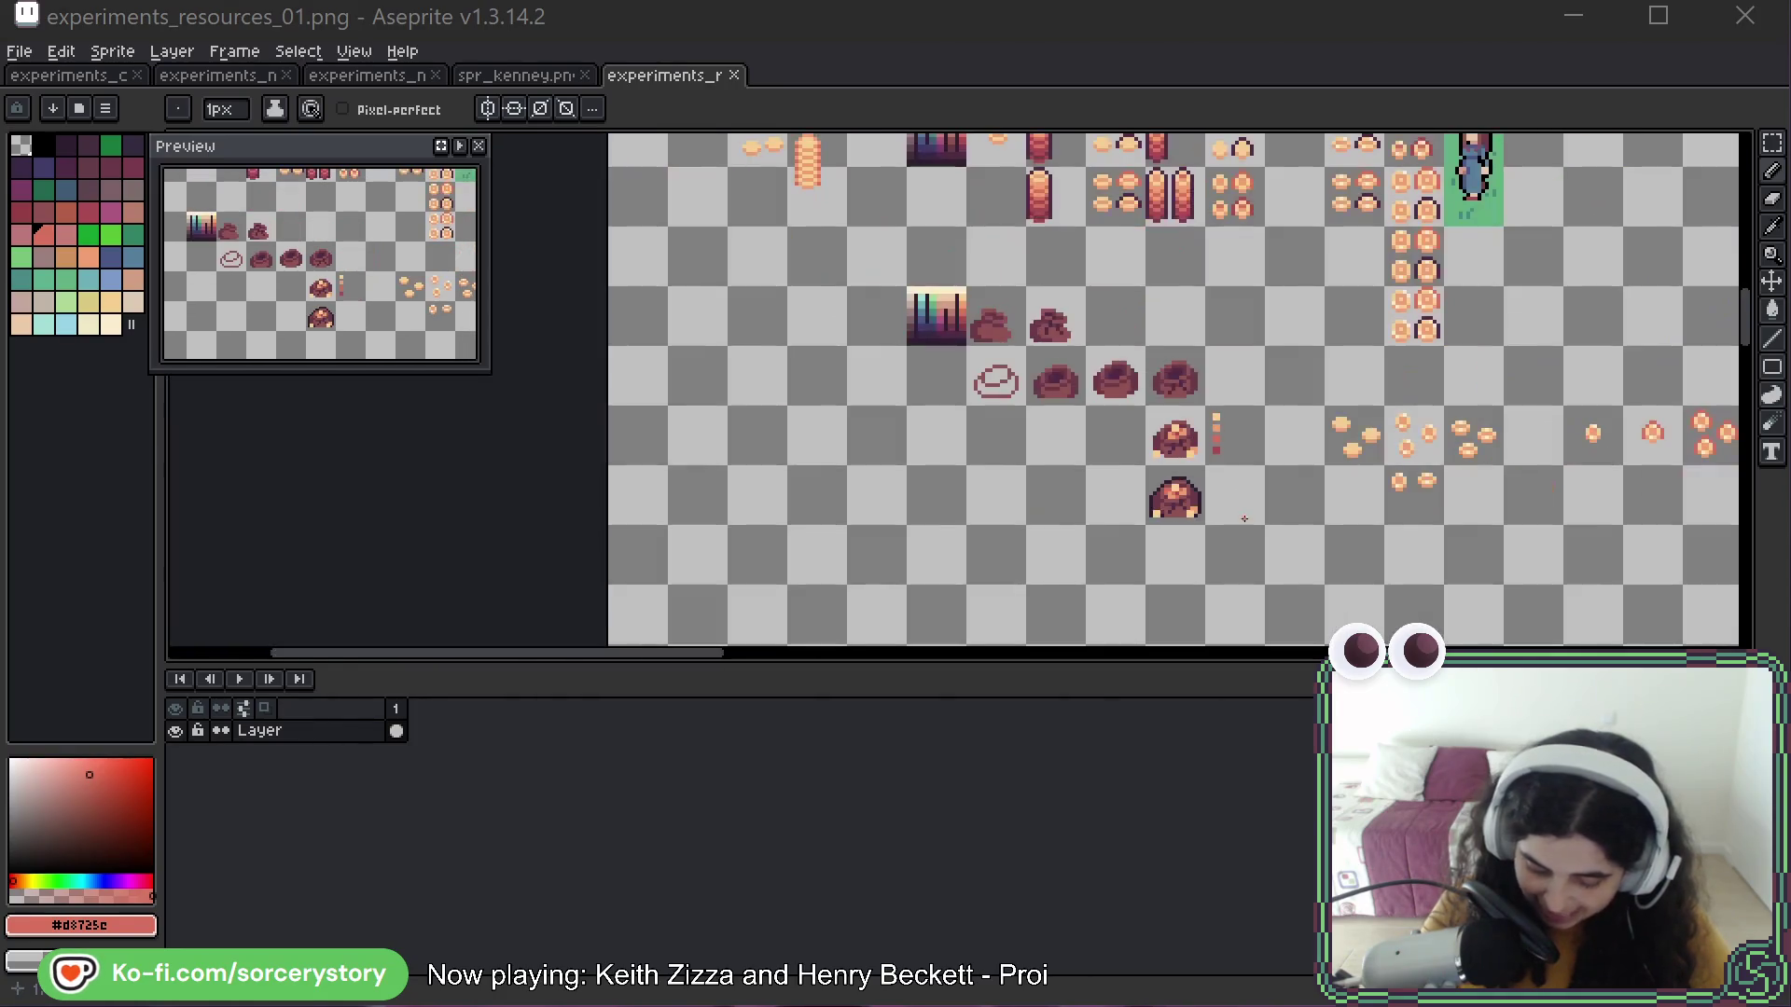
drag(1276, 580, 1007, 473)
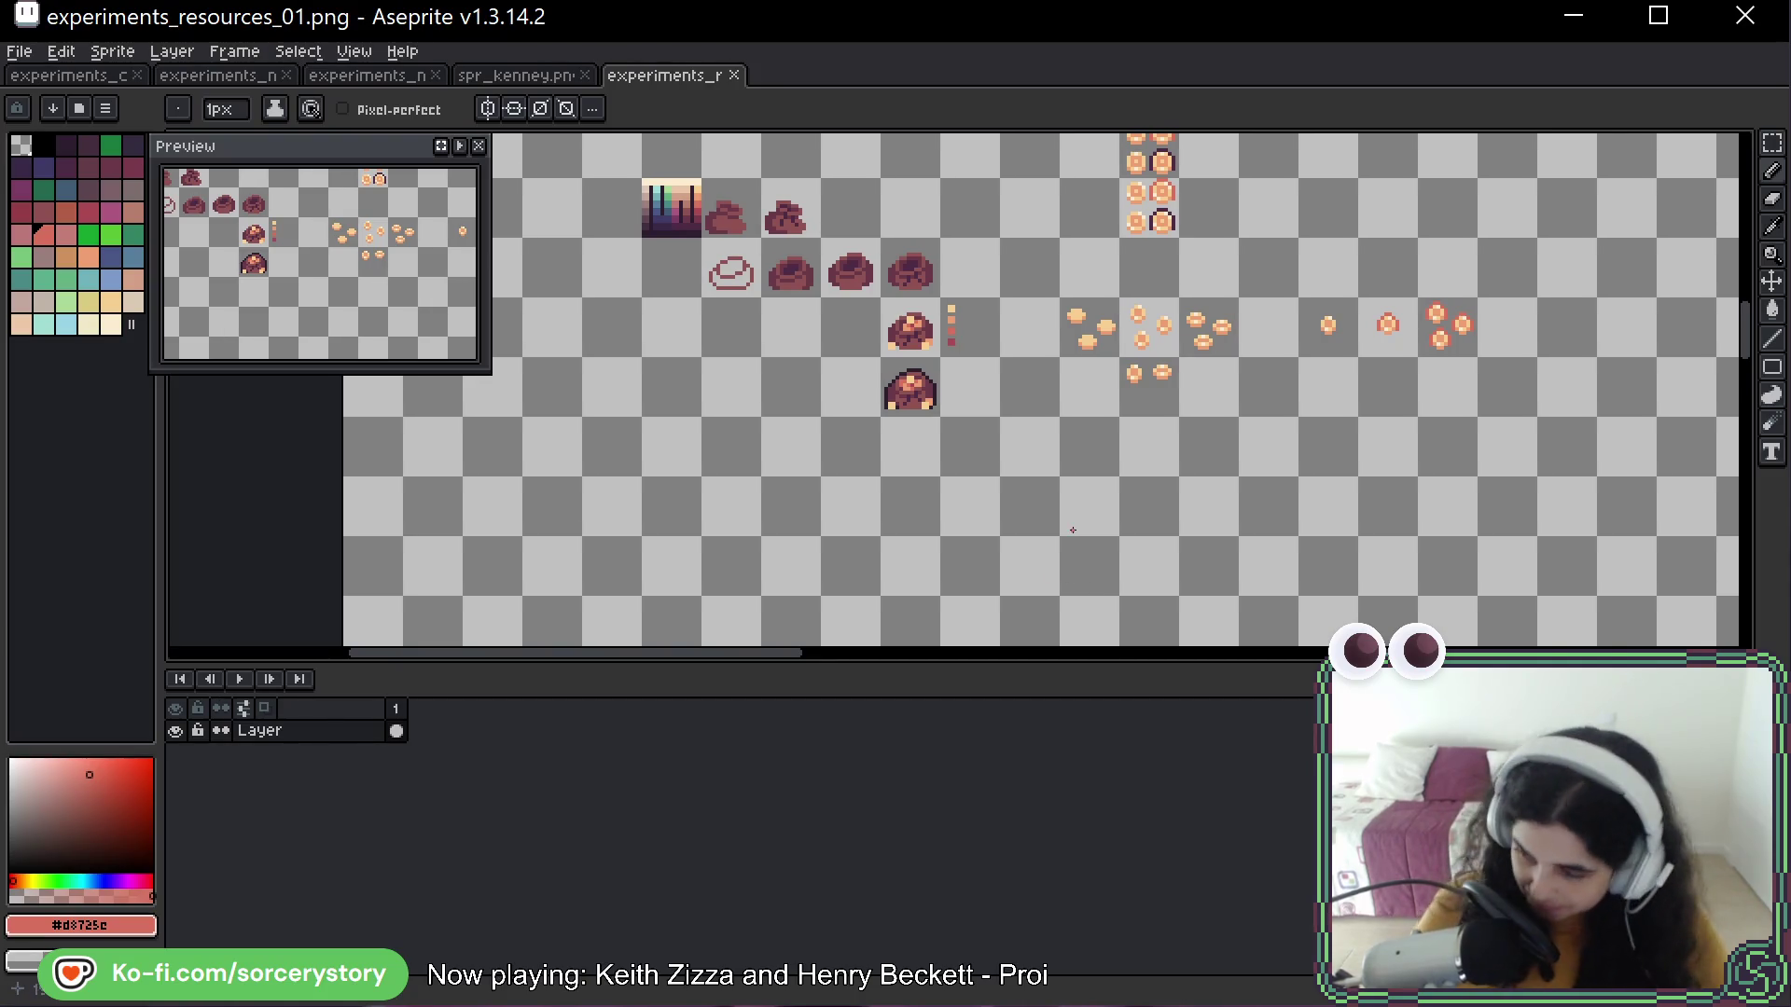
scroll(1070, 421, up, 4)
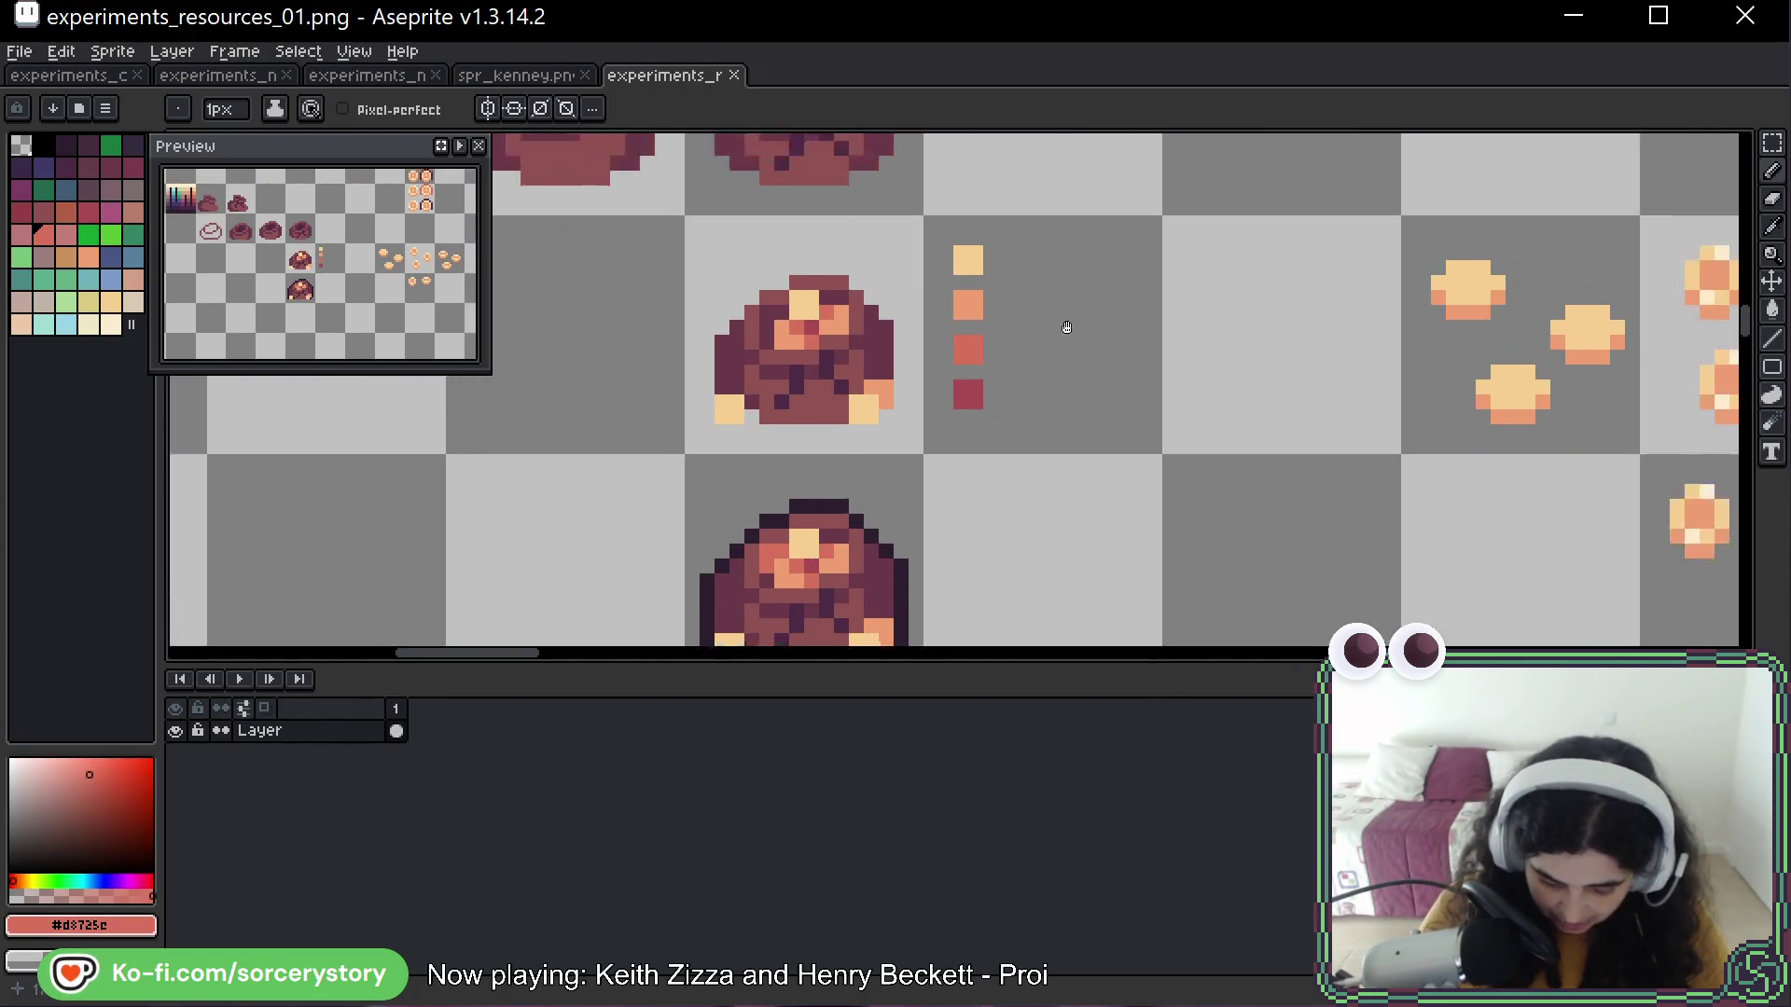
key(shift+q)
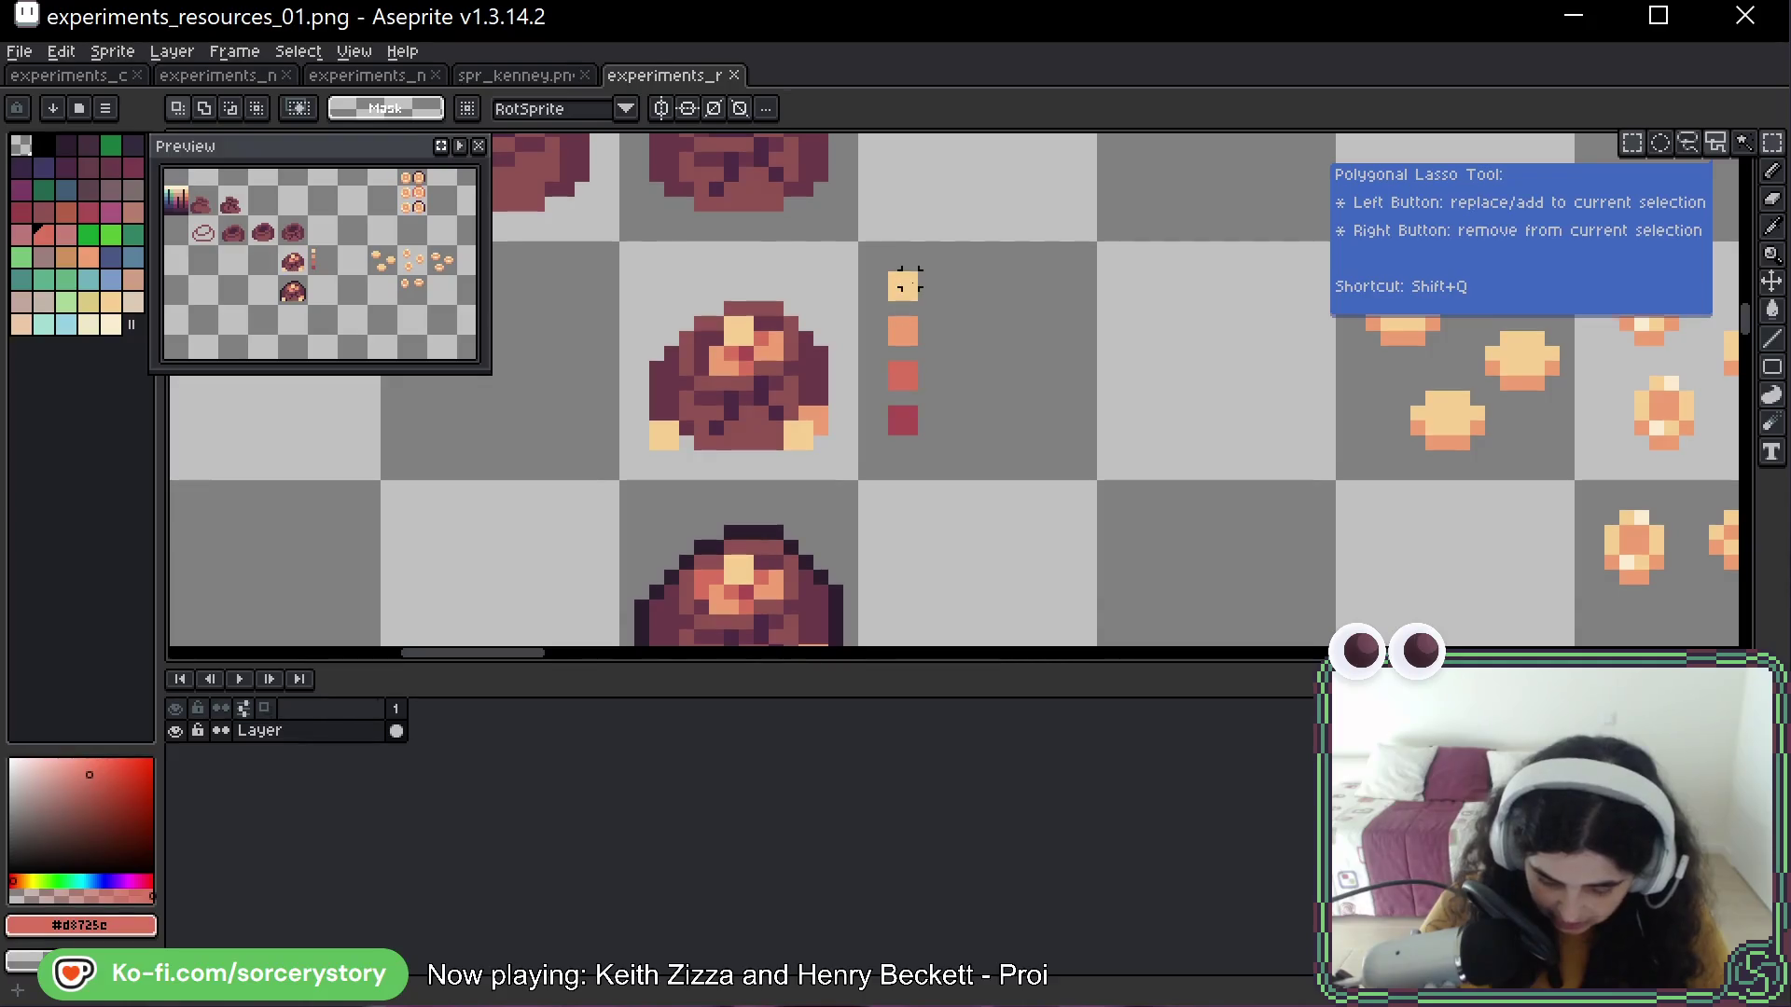
click(902, 282)
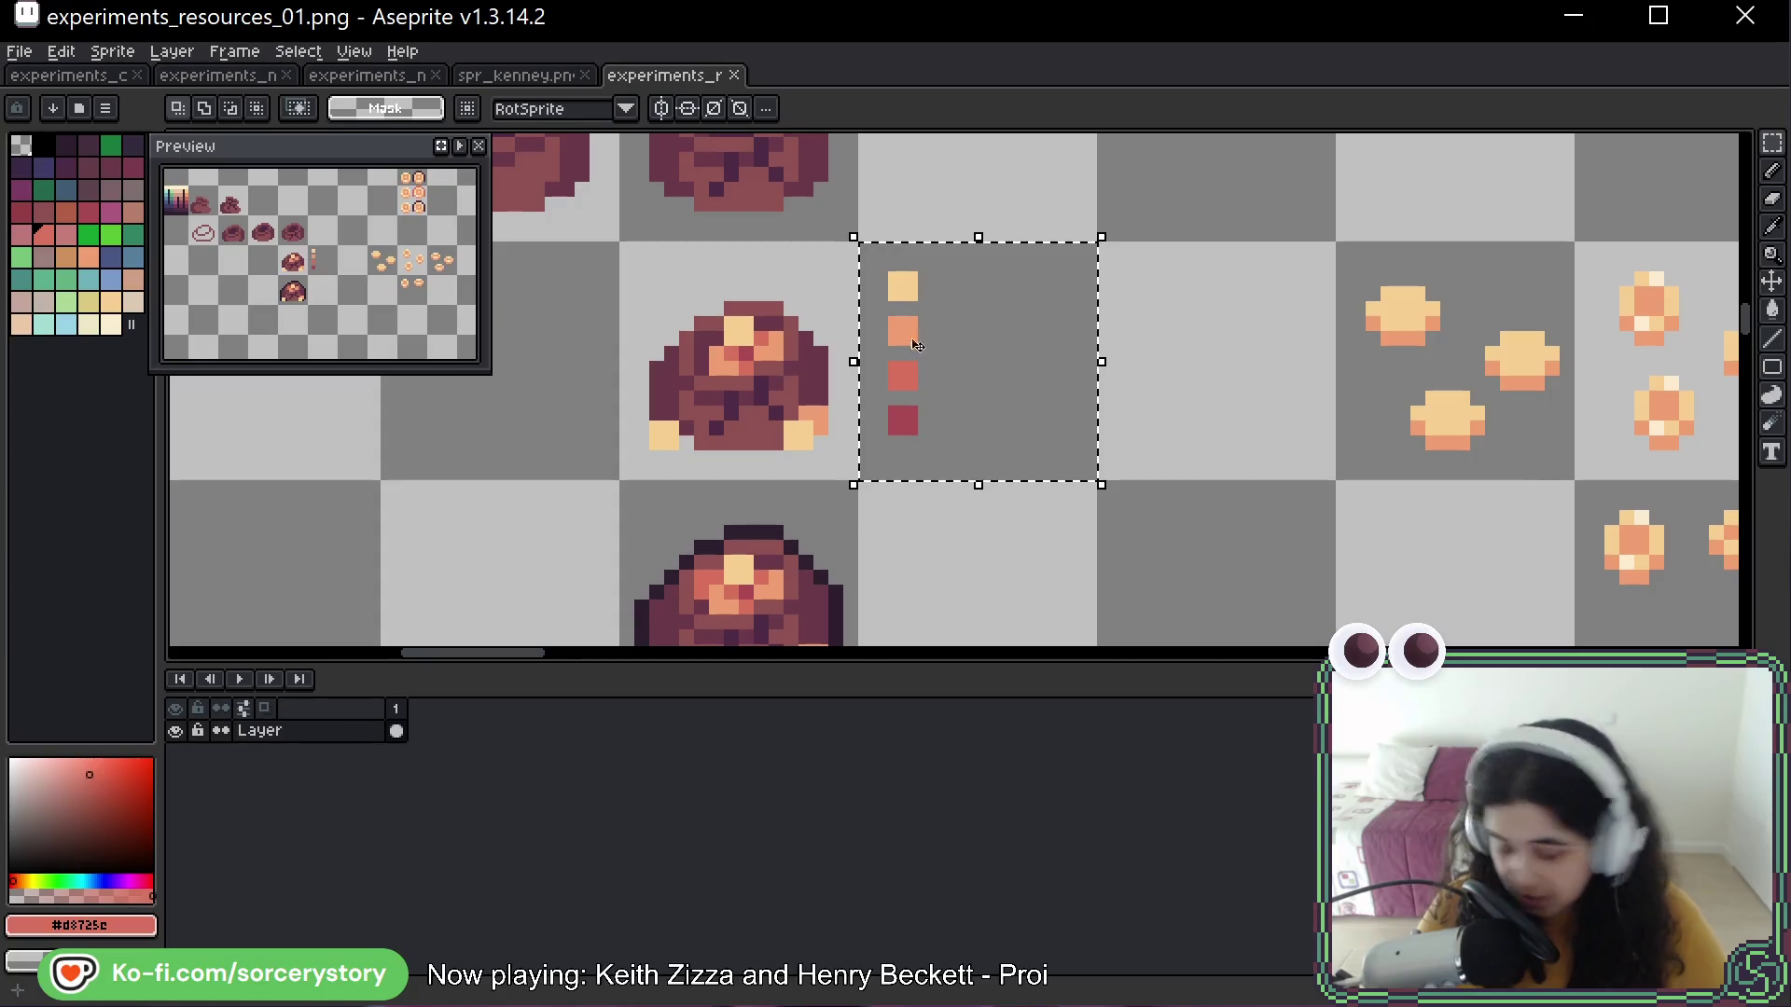
drag(952, 411, 1054, 438)
scroll(1054, 437, down, 2)
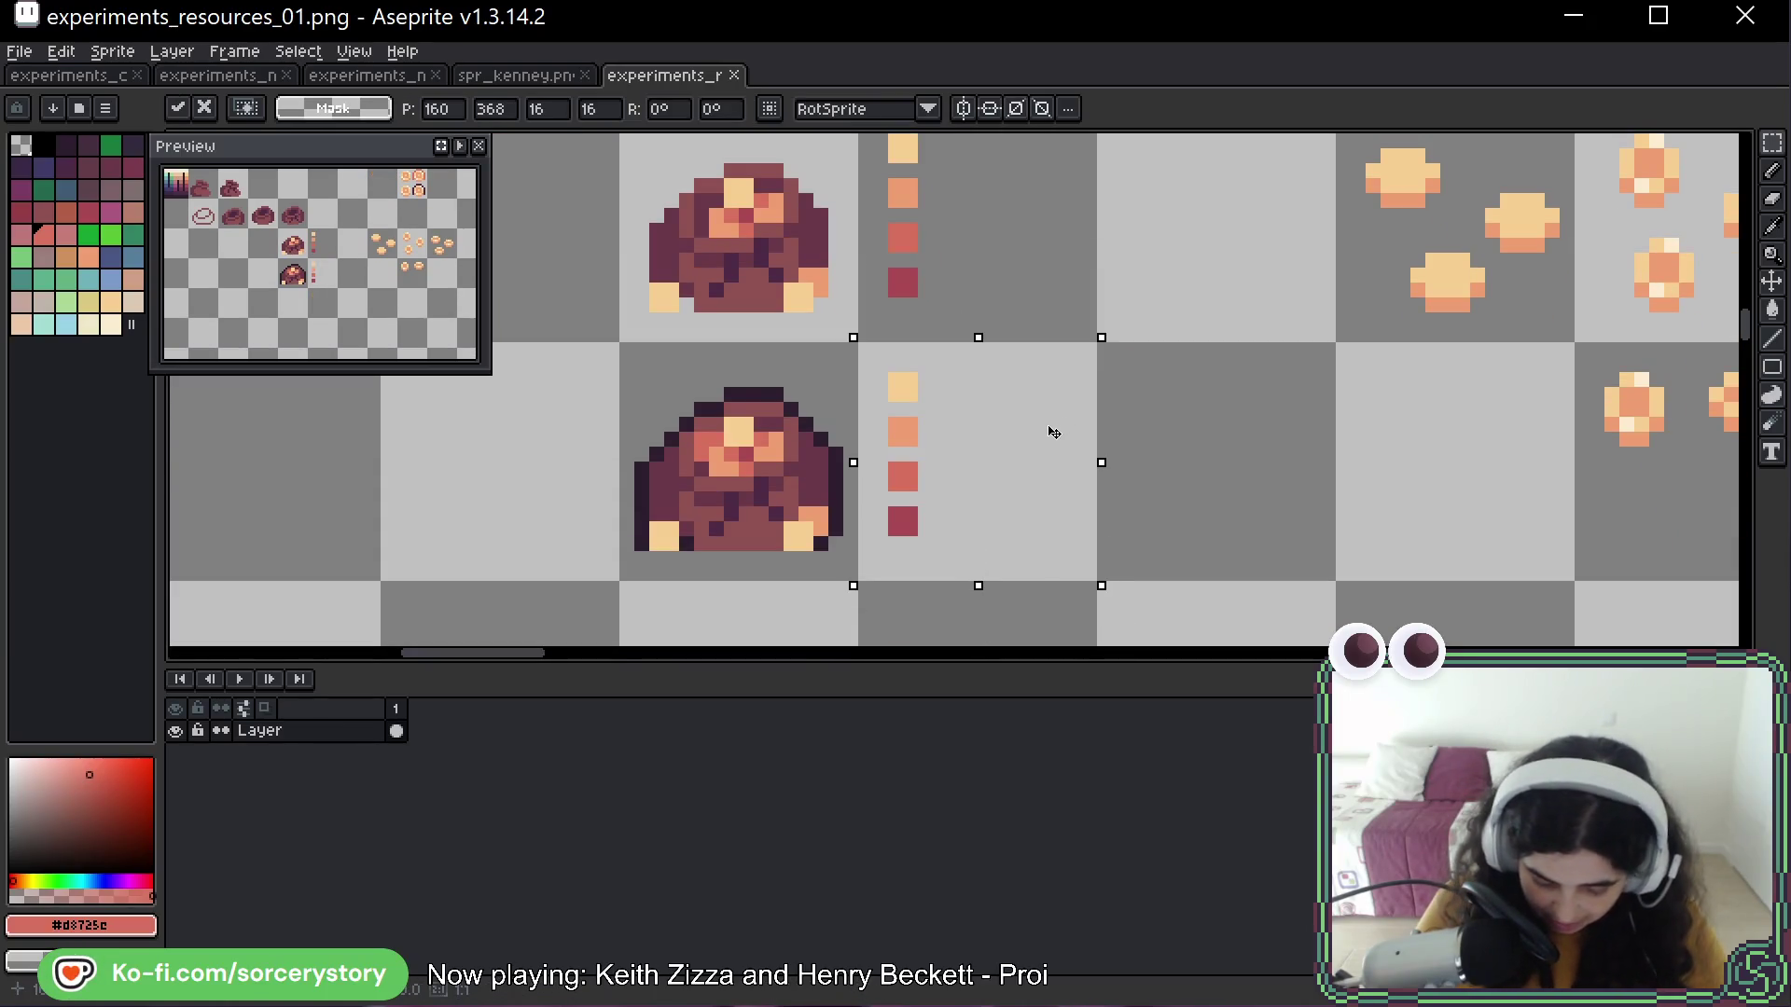
scroll(905, 434, up, 1)
Rearrange the copied dots into a horizontal row, bringing the red and dark red alongside
mouse_move(909, 411)
mouse_down()
mouse_move(909, 597)
mouse_move(978, 597)
mouse_up()
click(960, 411)
drag(953, 406, 1024, 565)
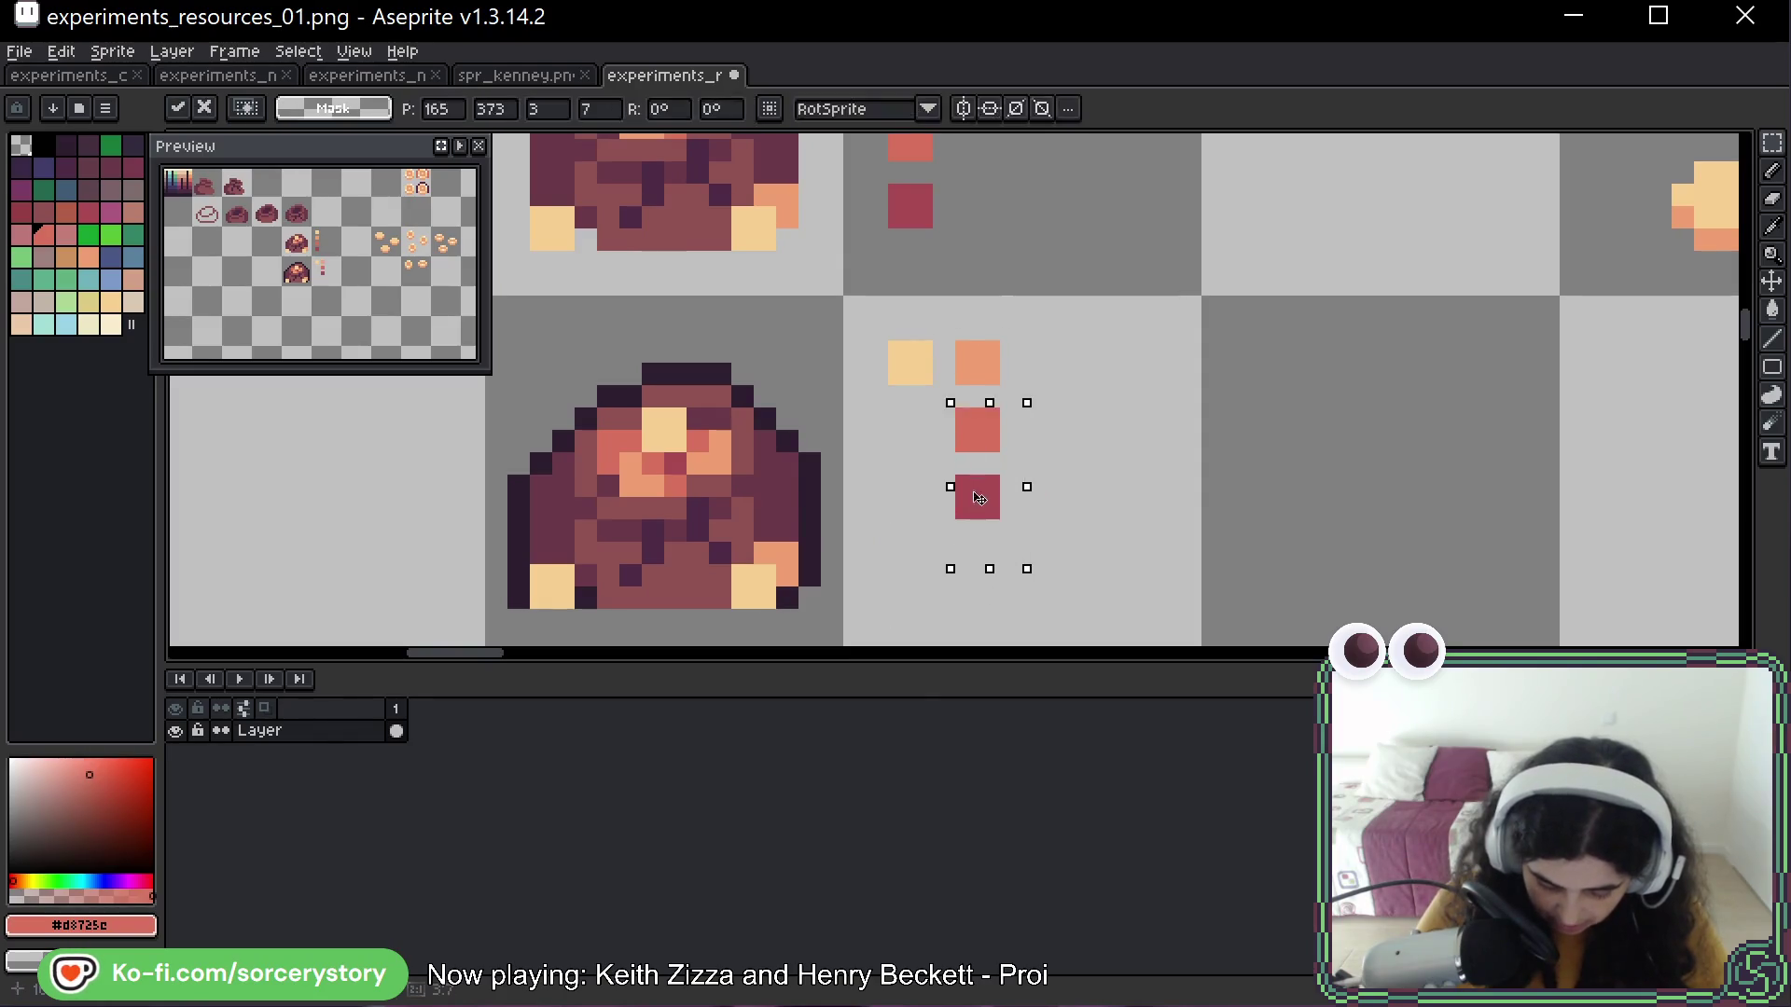
mouse_move(978, 499)
mouse_down()
mouse_move(1045, 433)
mouse_move(1072, 462)
mouse_move(1073, 392)
mouse_move(1122, 377)
mouse_up()
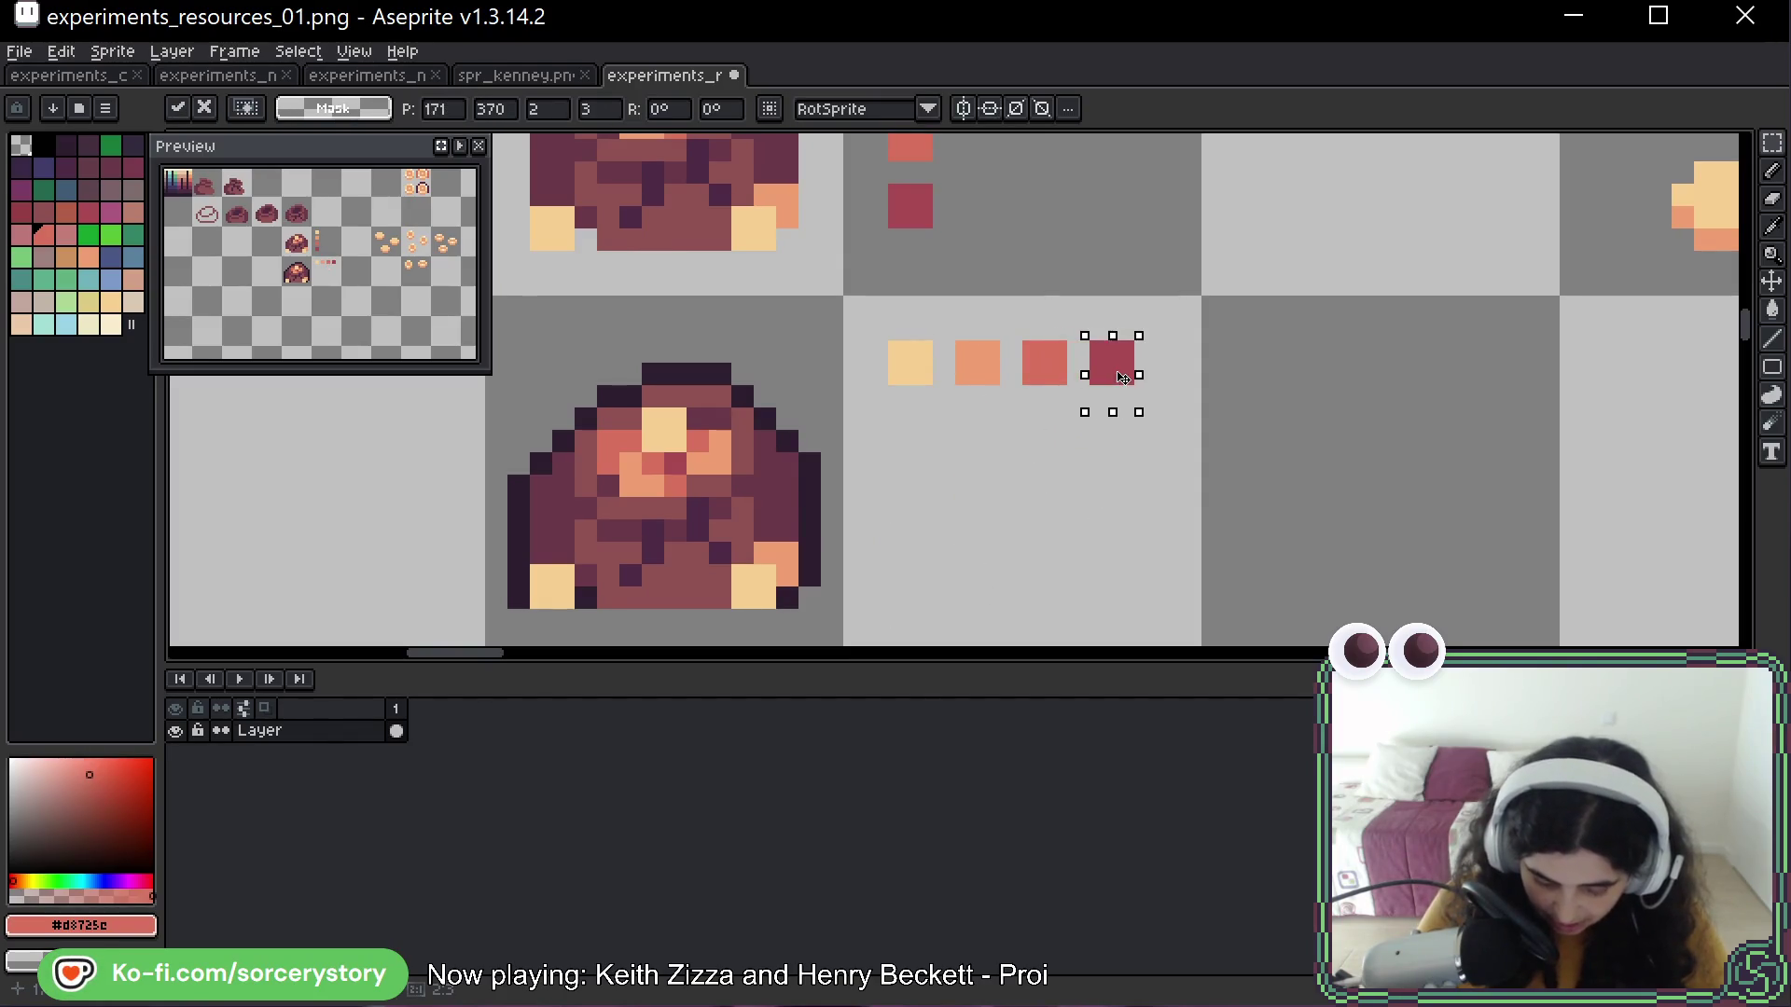
click(966, 396)
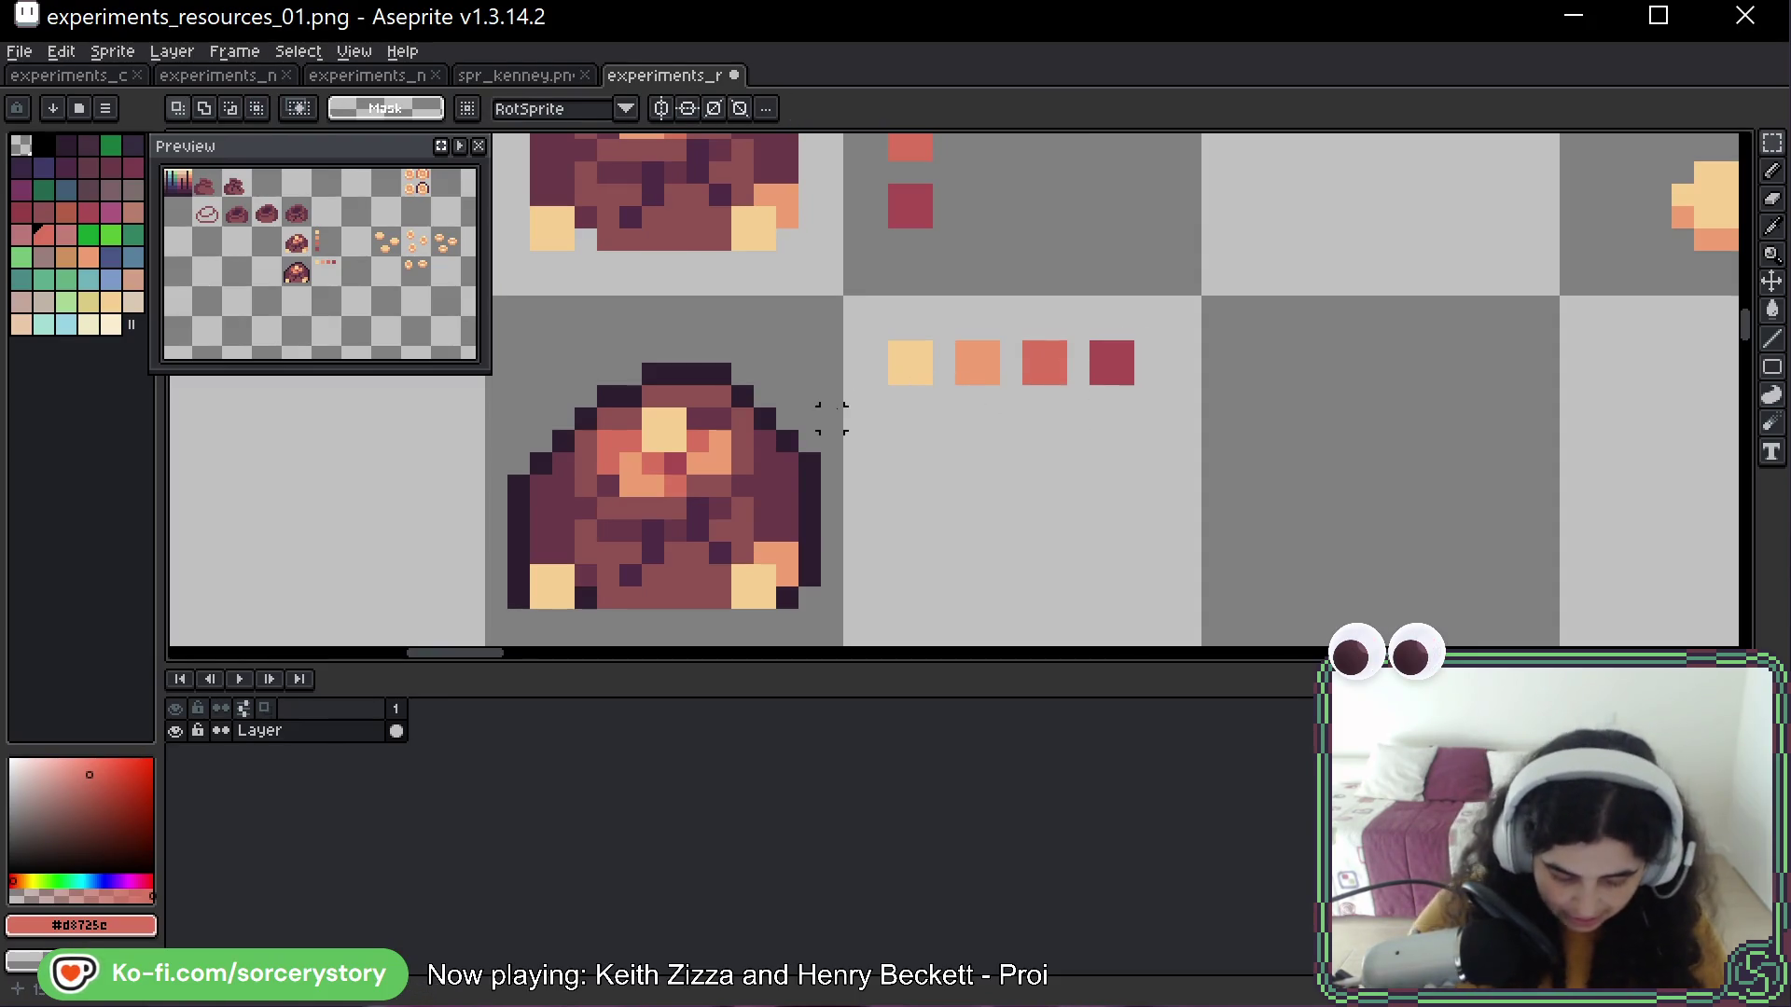
scroll(651, 551, down, 1)
scroll(651, 550, down, 2)
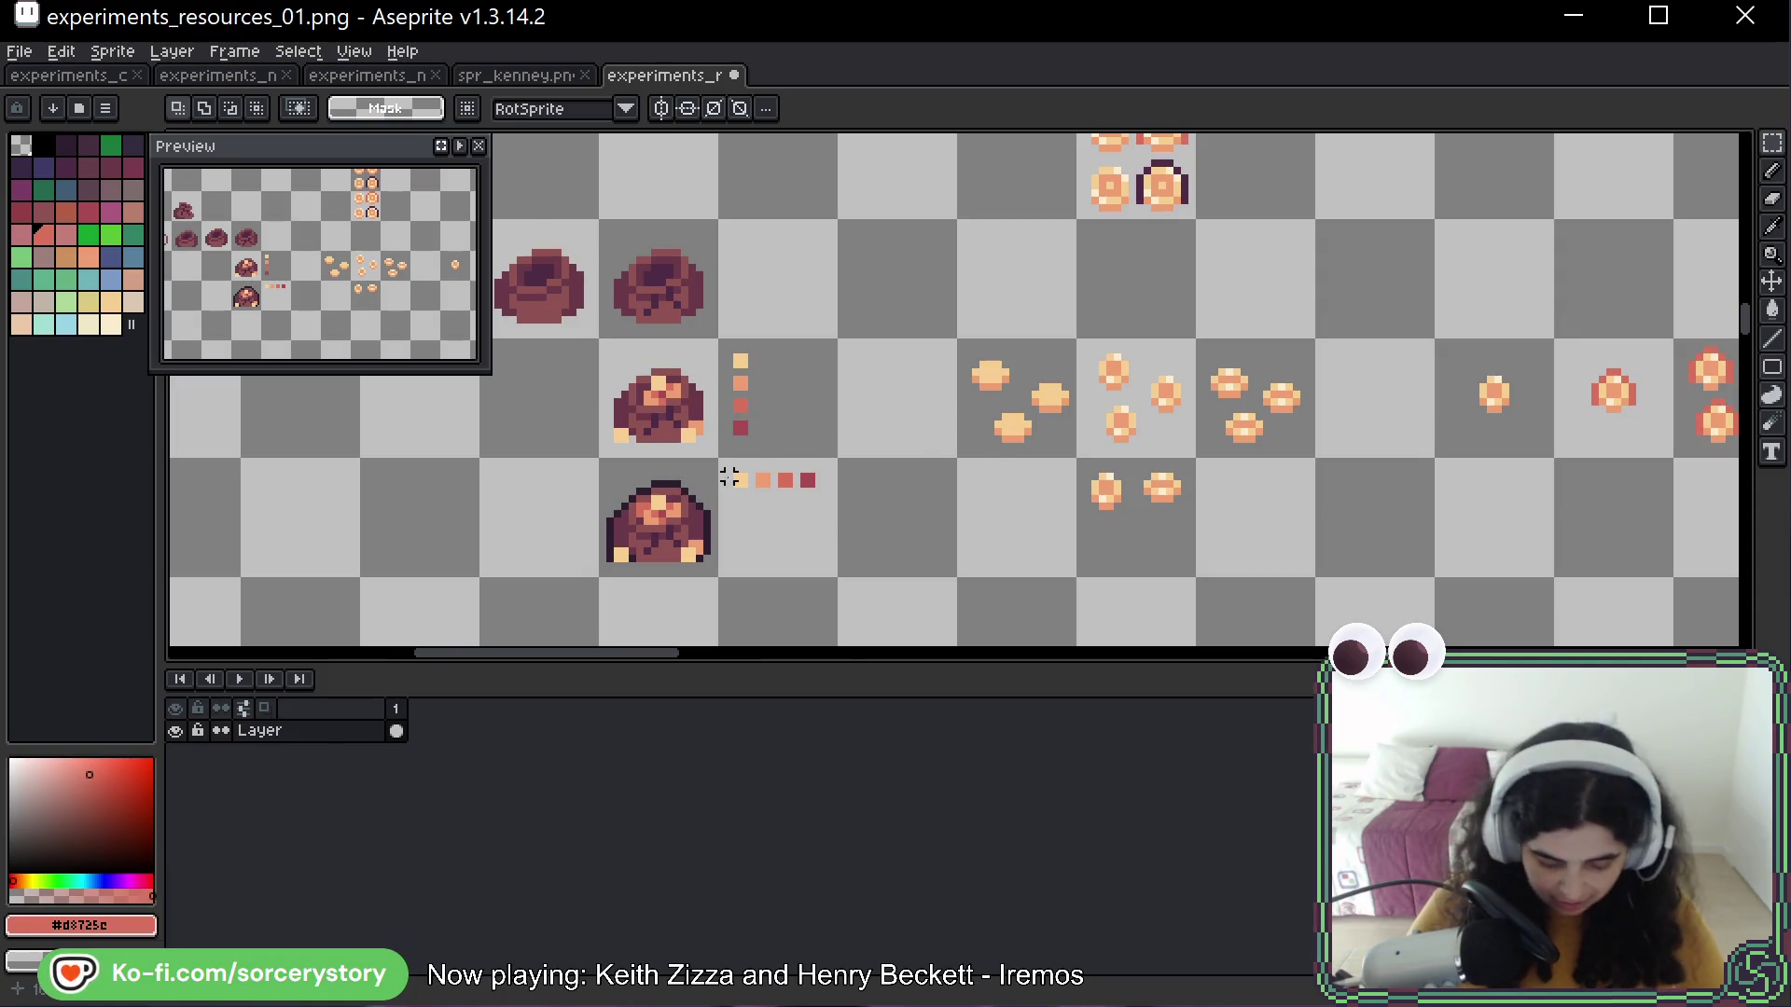
scroll(752, 484, up, 5)
alt+click(795, 469)
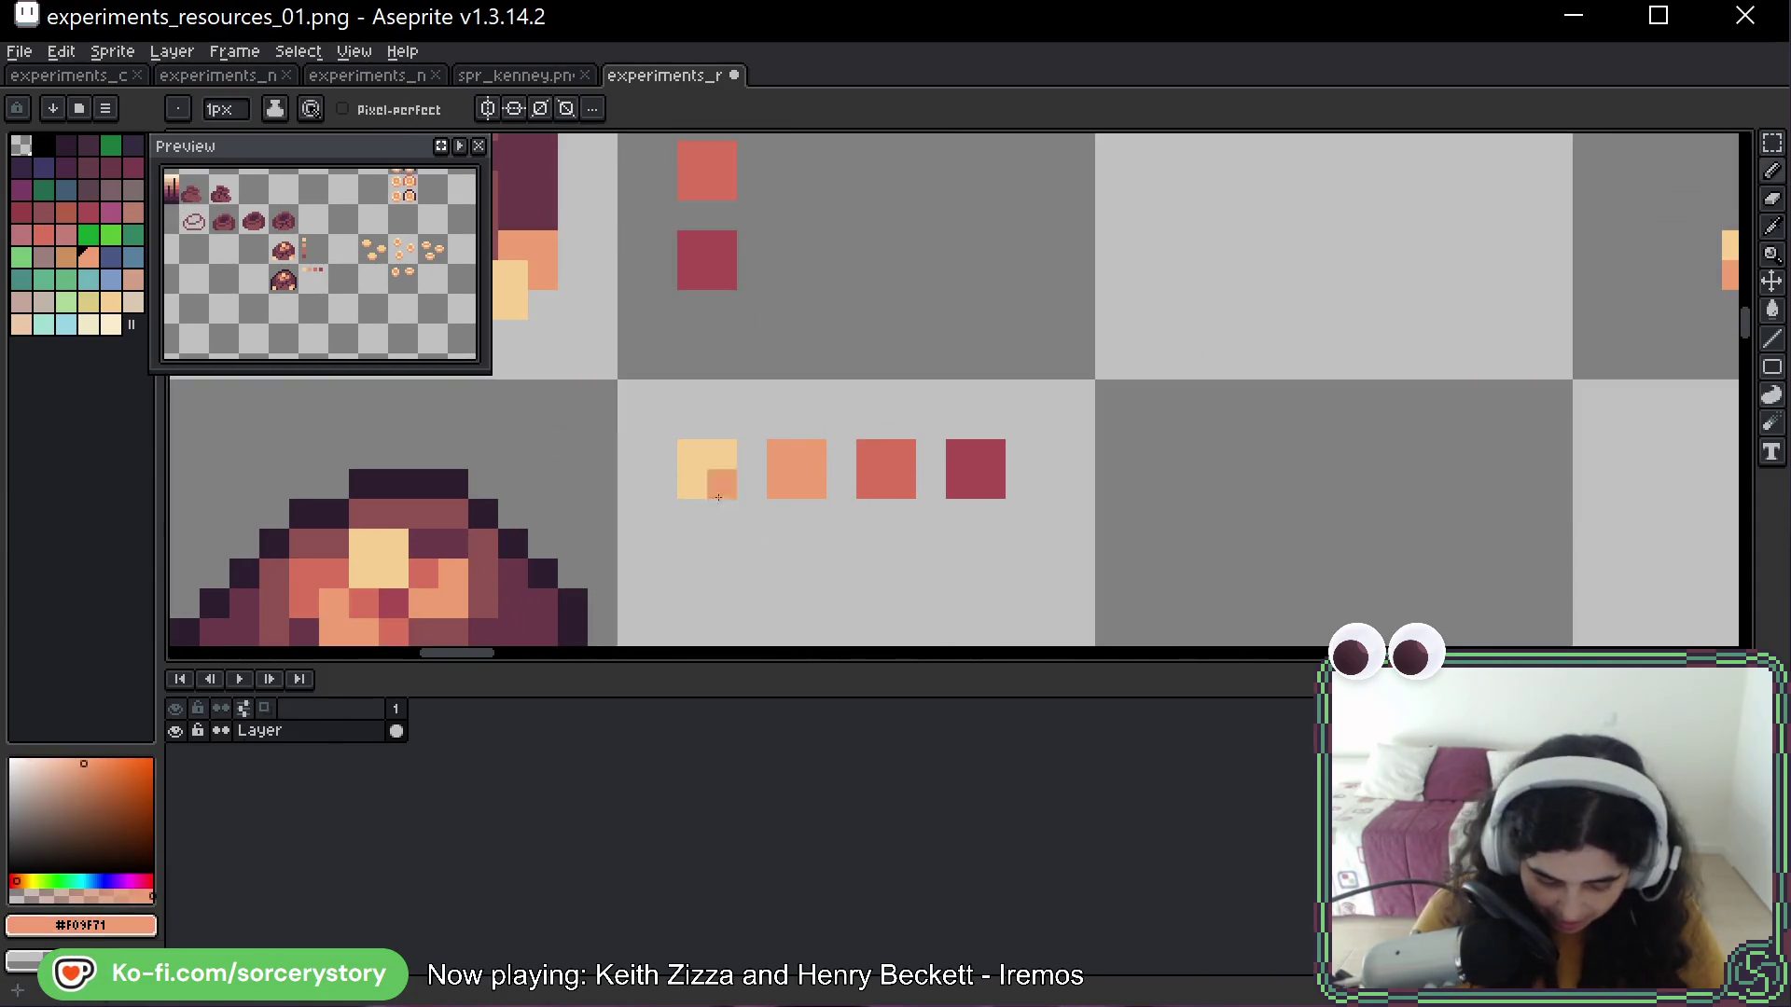
click(707, 514)
alt+click(887, 456)
click(797, 519)
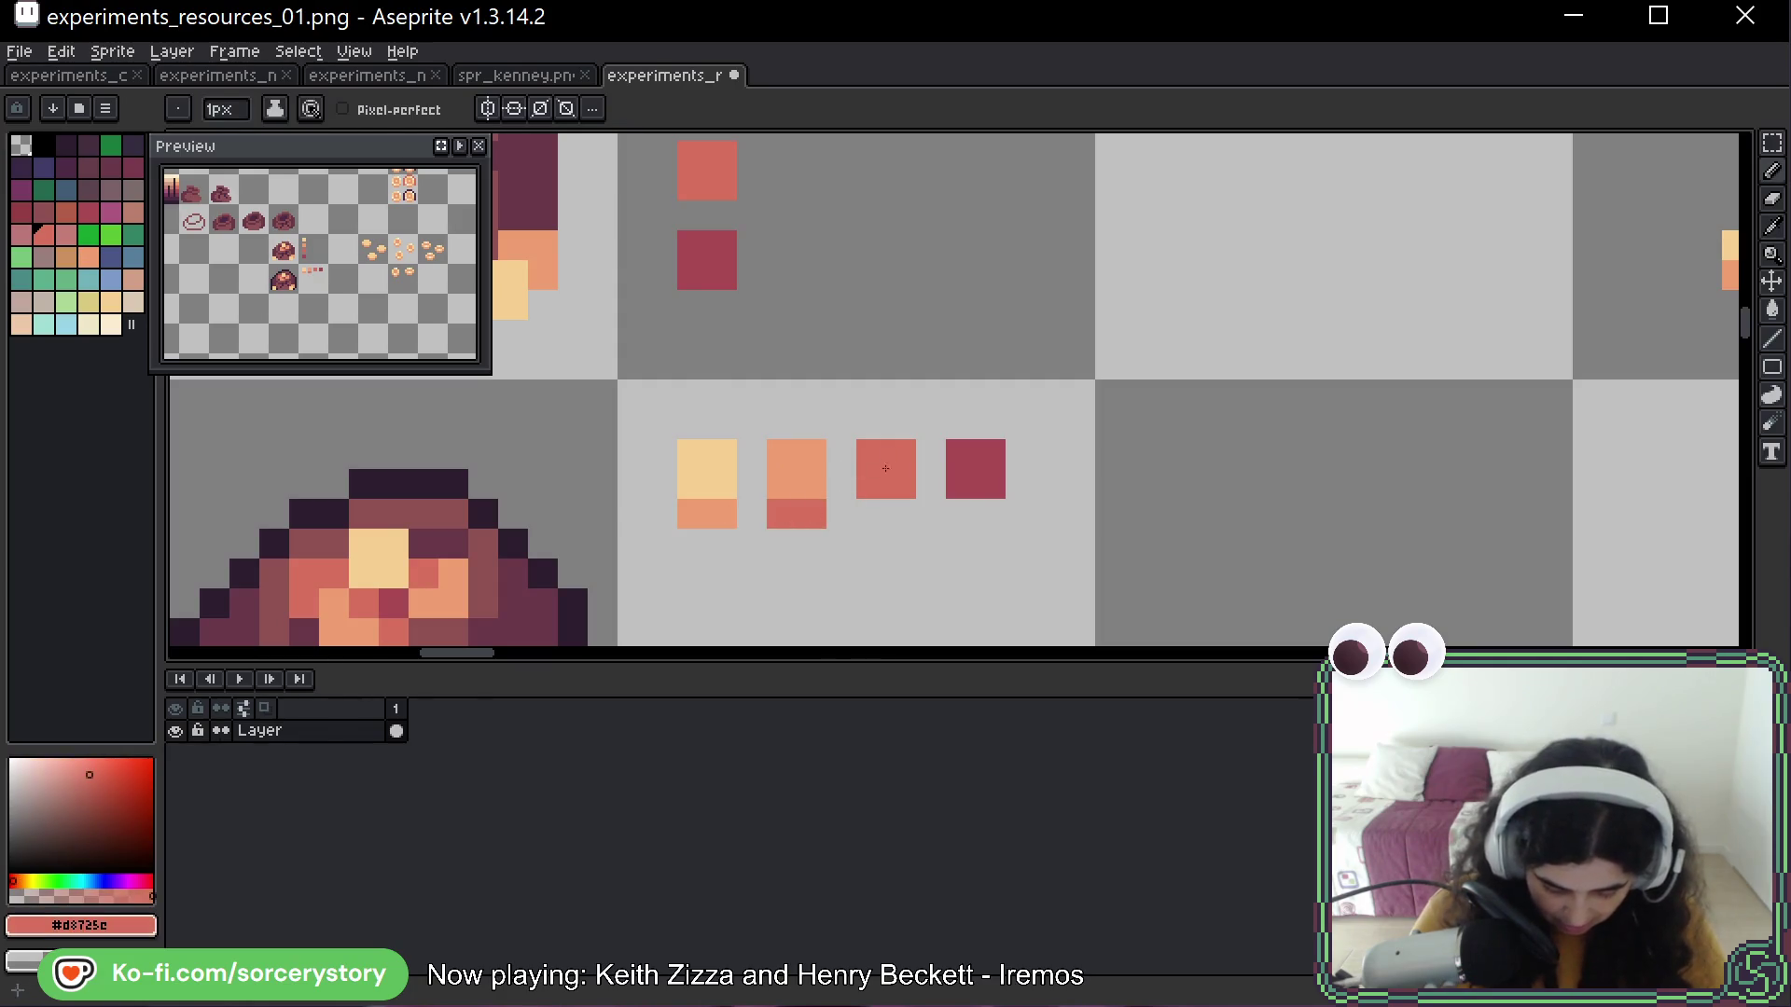
alt+click(976, 475)
click(886, 514)
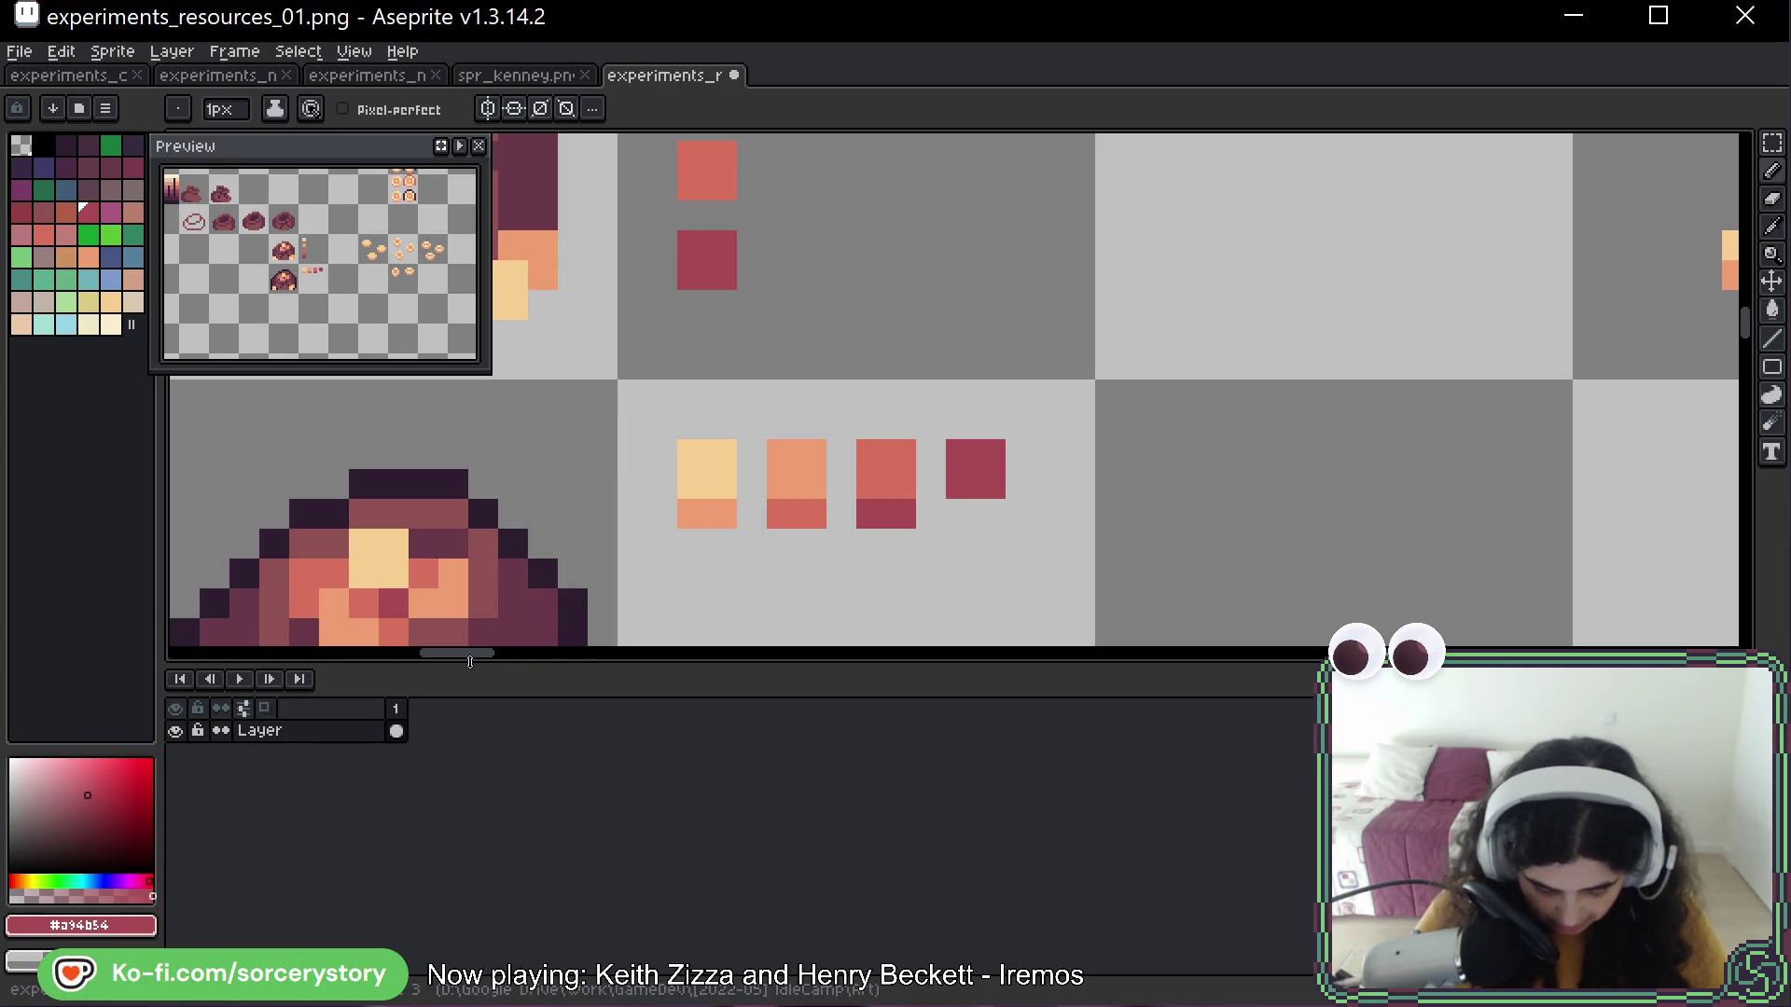
click(697, 516)
key(ctrl+z)
key(ctrl+z)
key(ctrl+z)
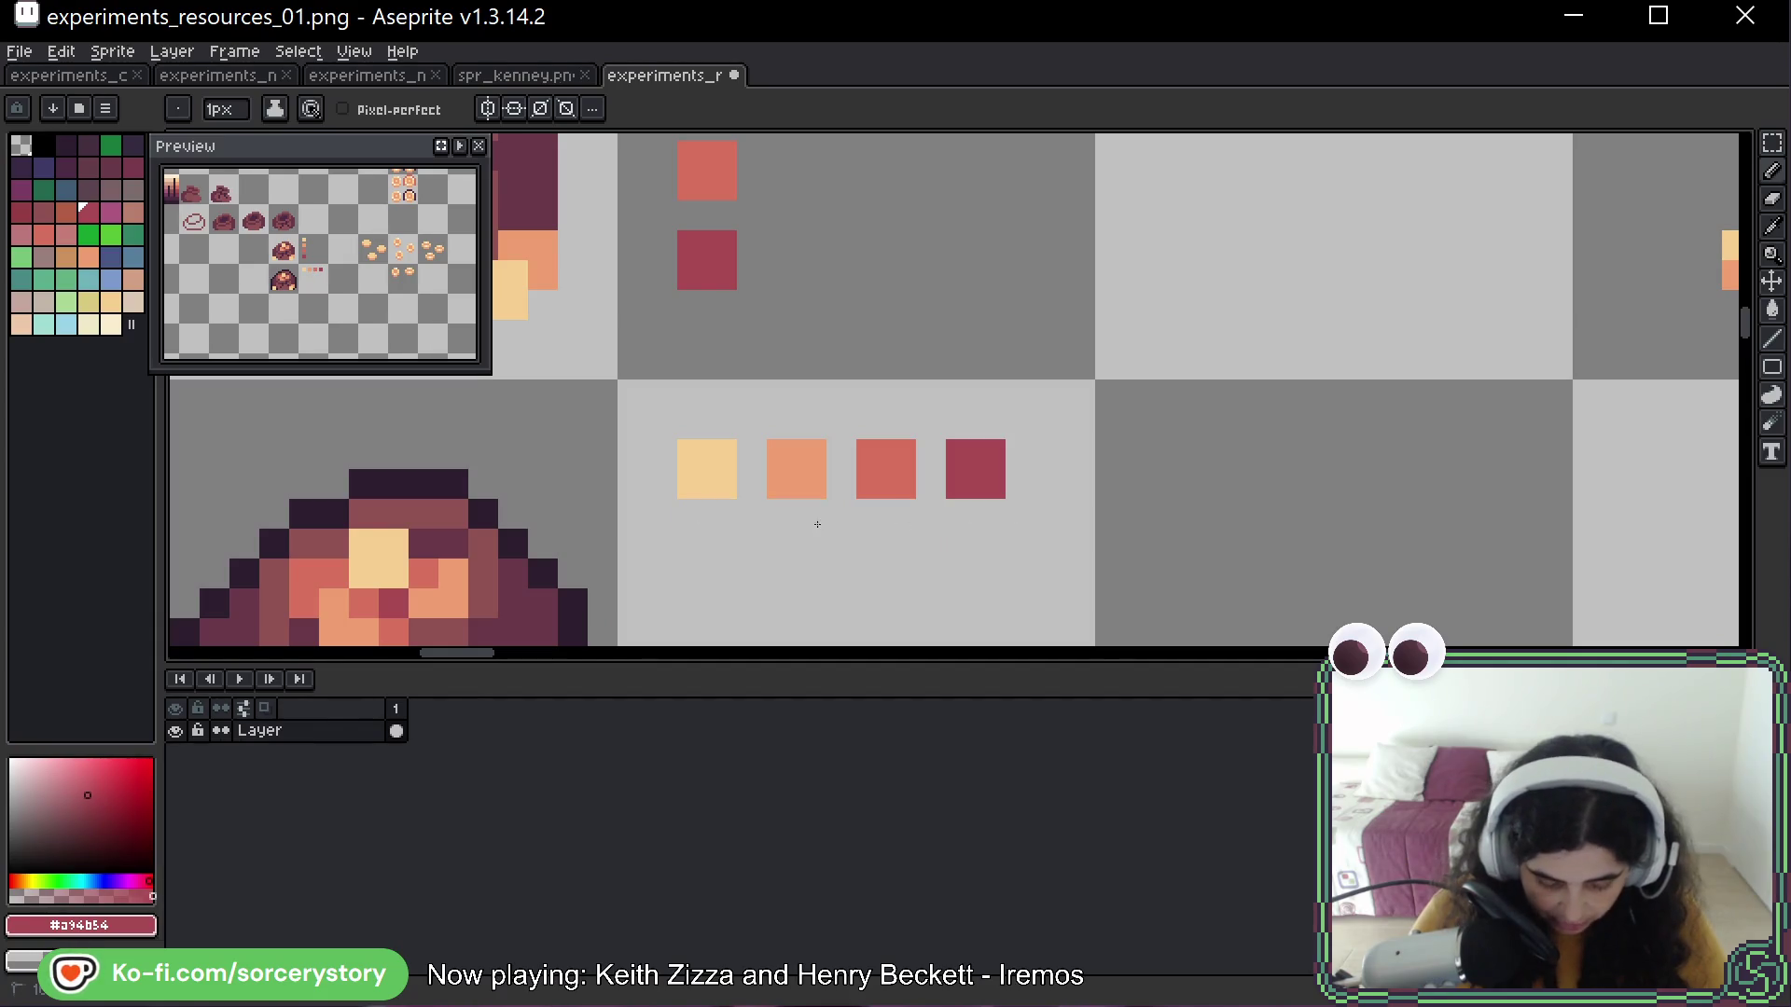
drag(502, 599, 604, 472)
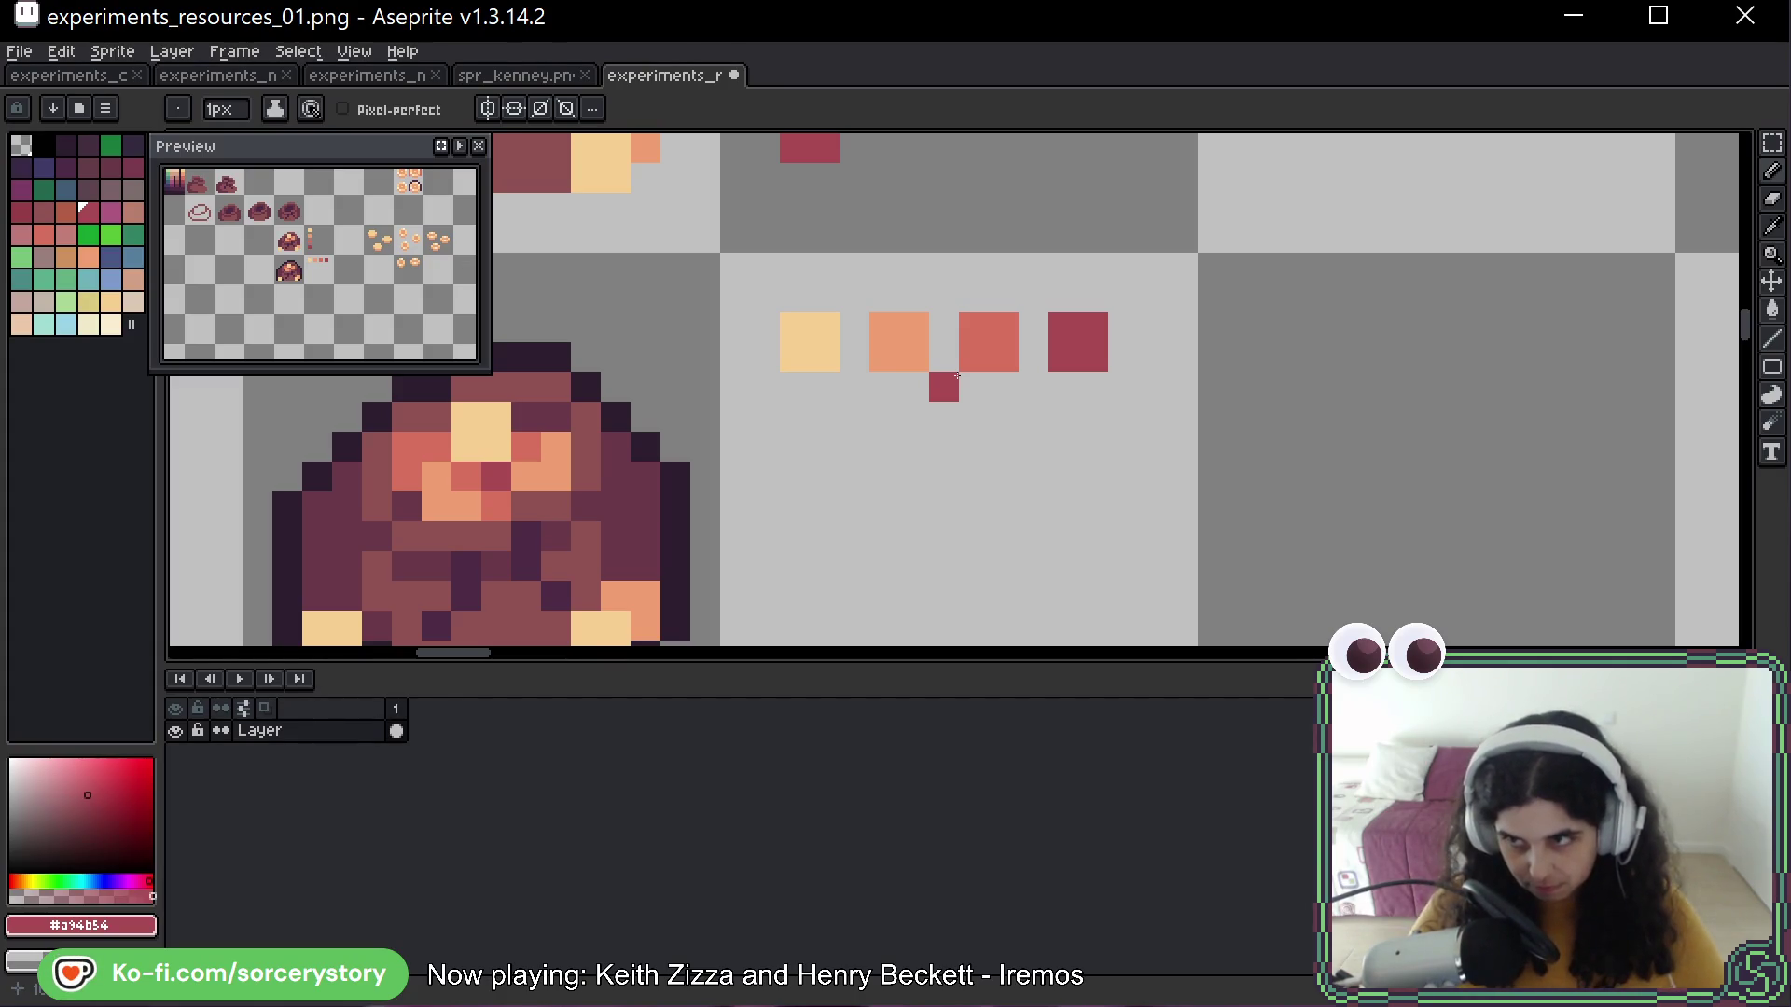
key(w)
scroll(1020, 463, down, 5)
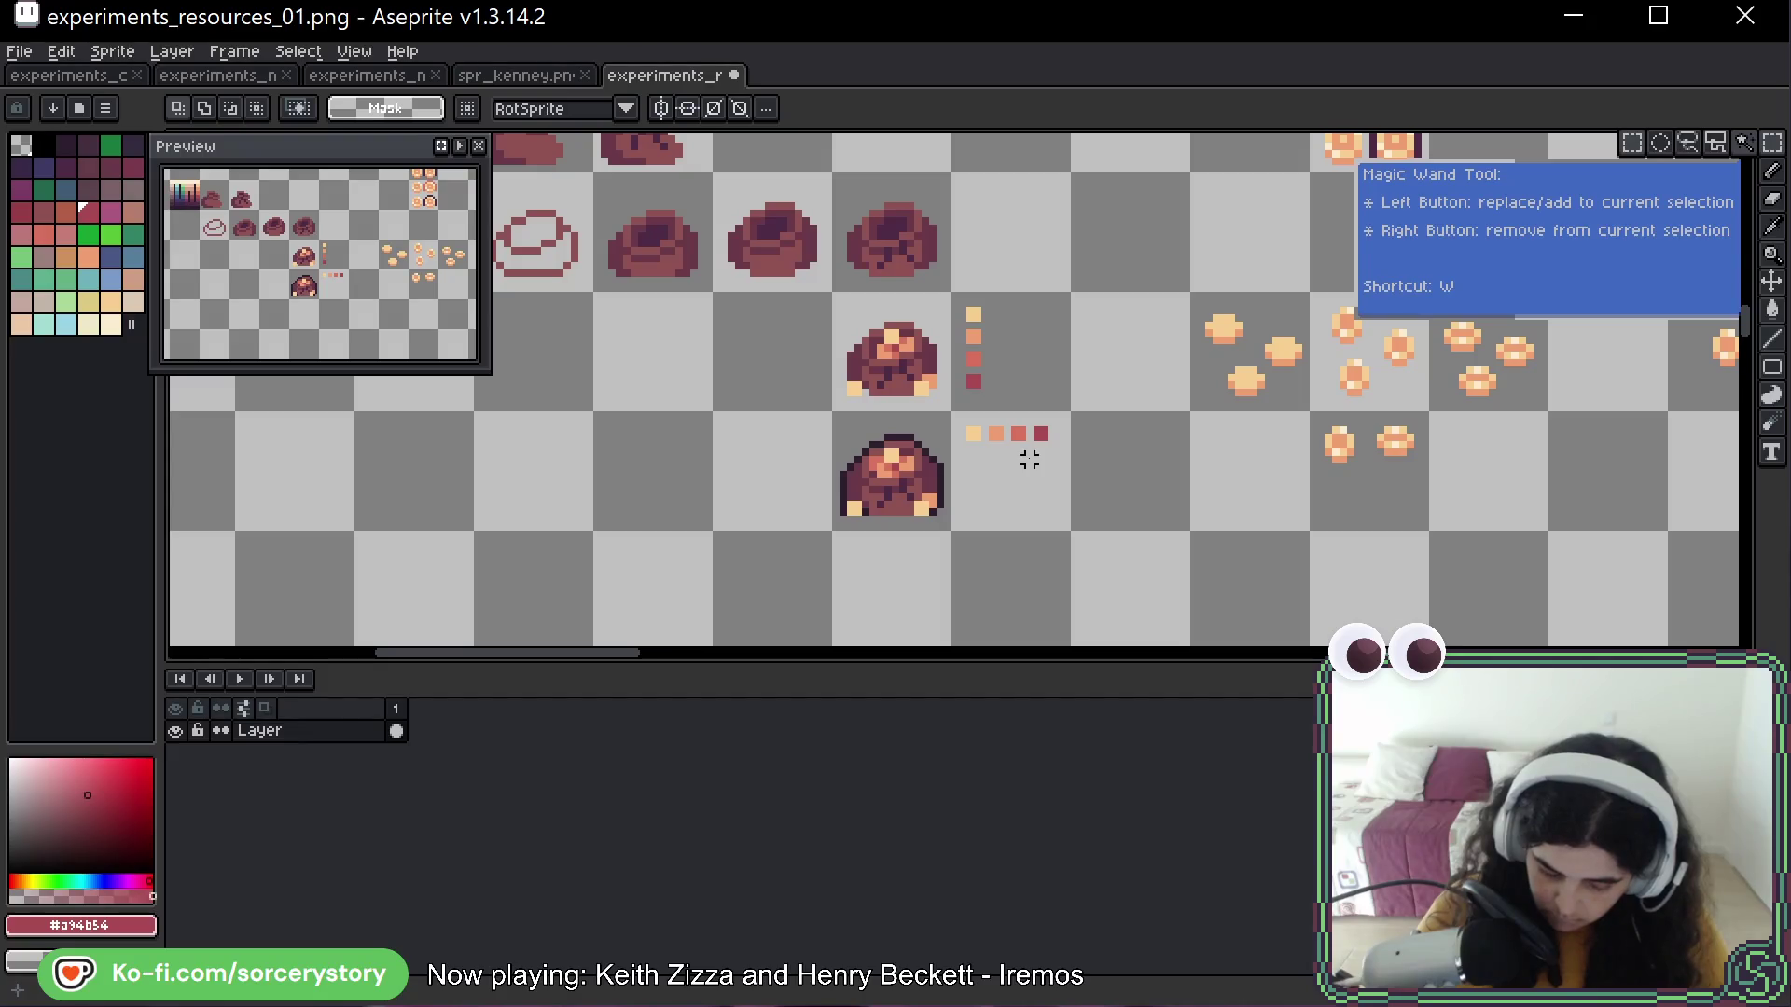
Copy the pale yellow swatch square into the cell below the swatch row
scroll(1030, 460, up, 3)
scroll(1023, 560, down, 1)
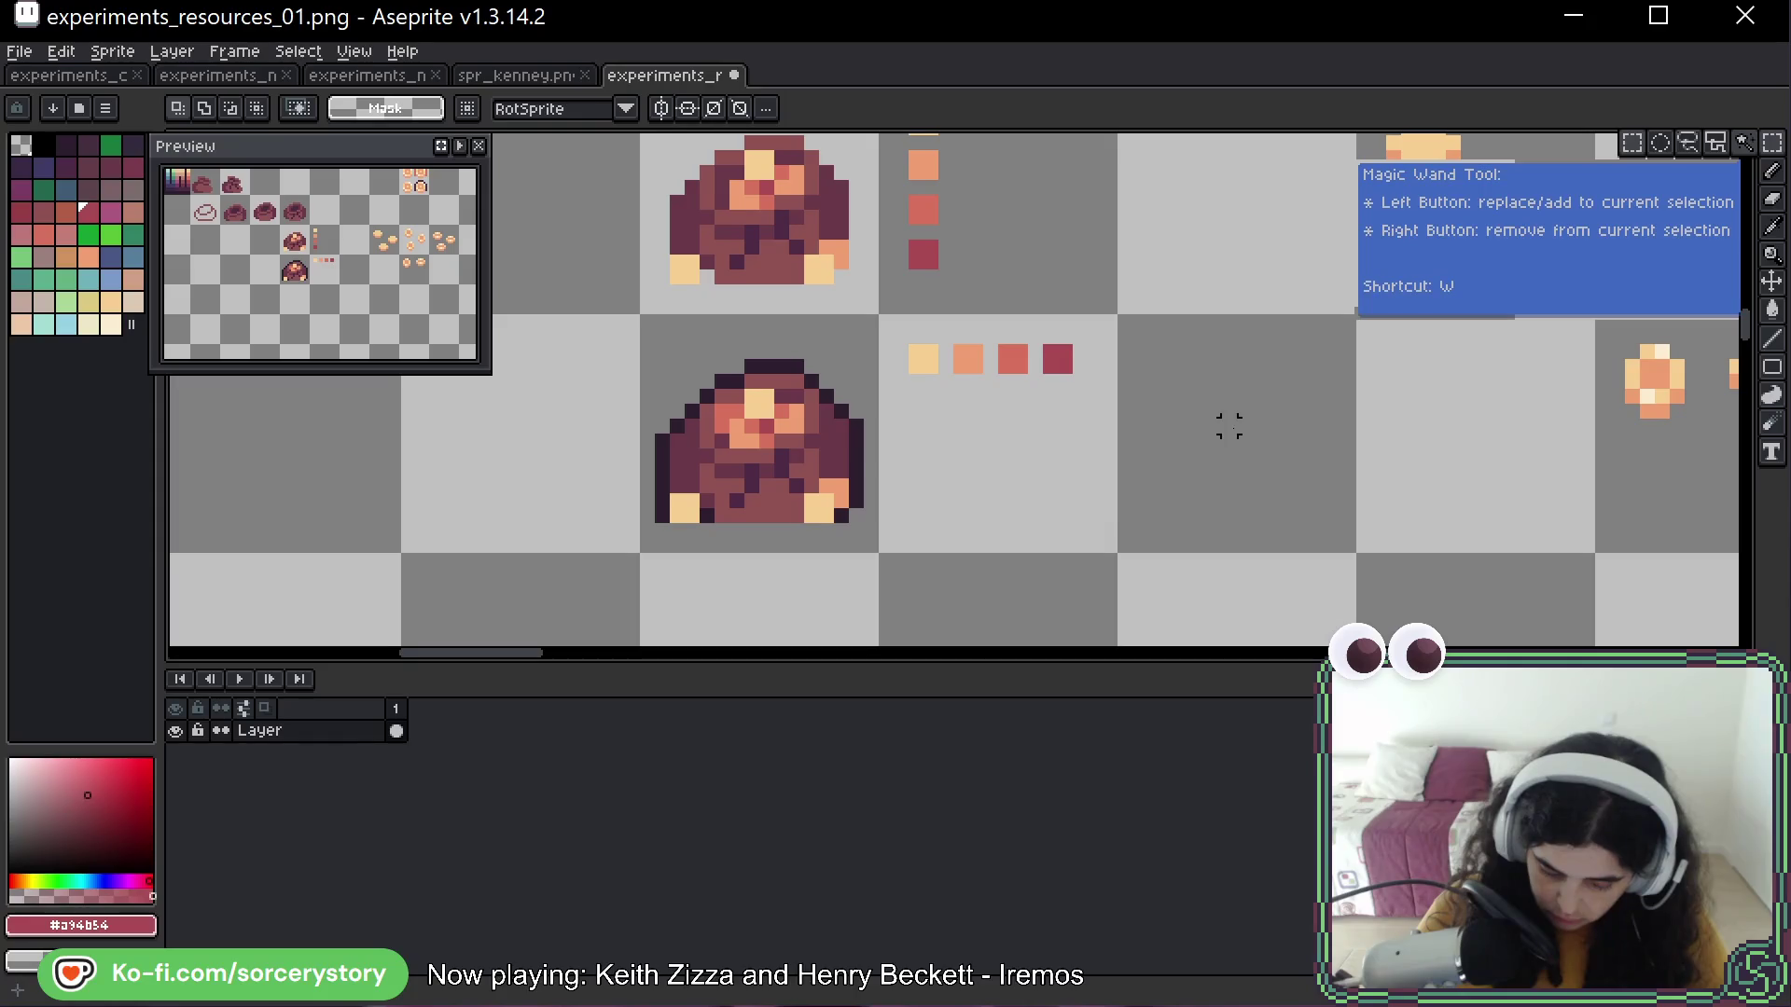
drag(960, 320, 503, 427)
click(458, 442)
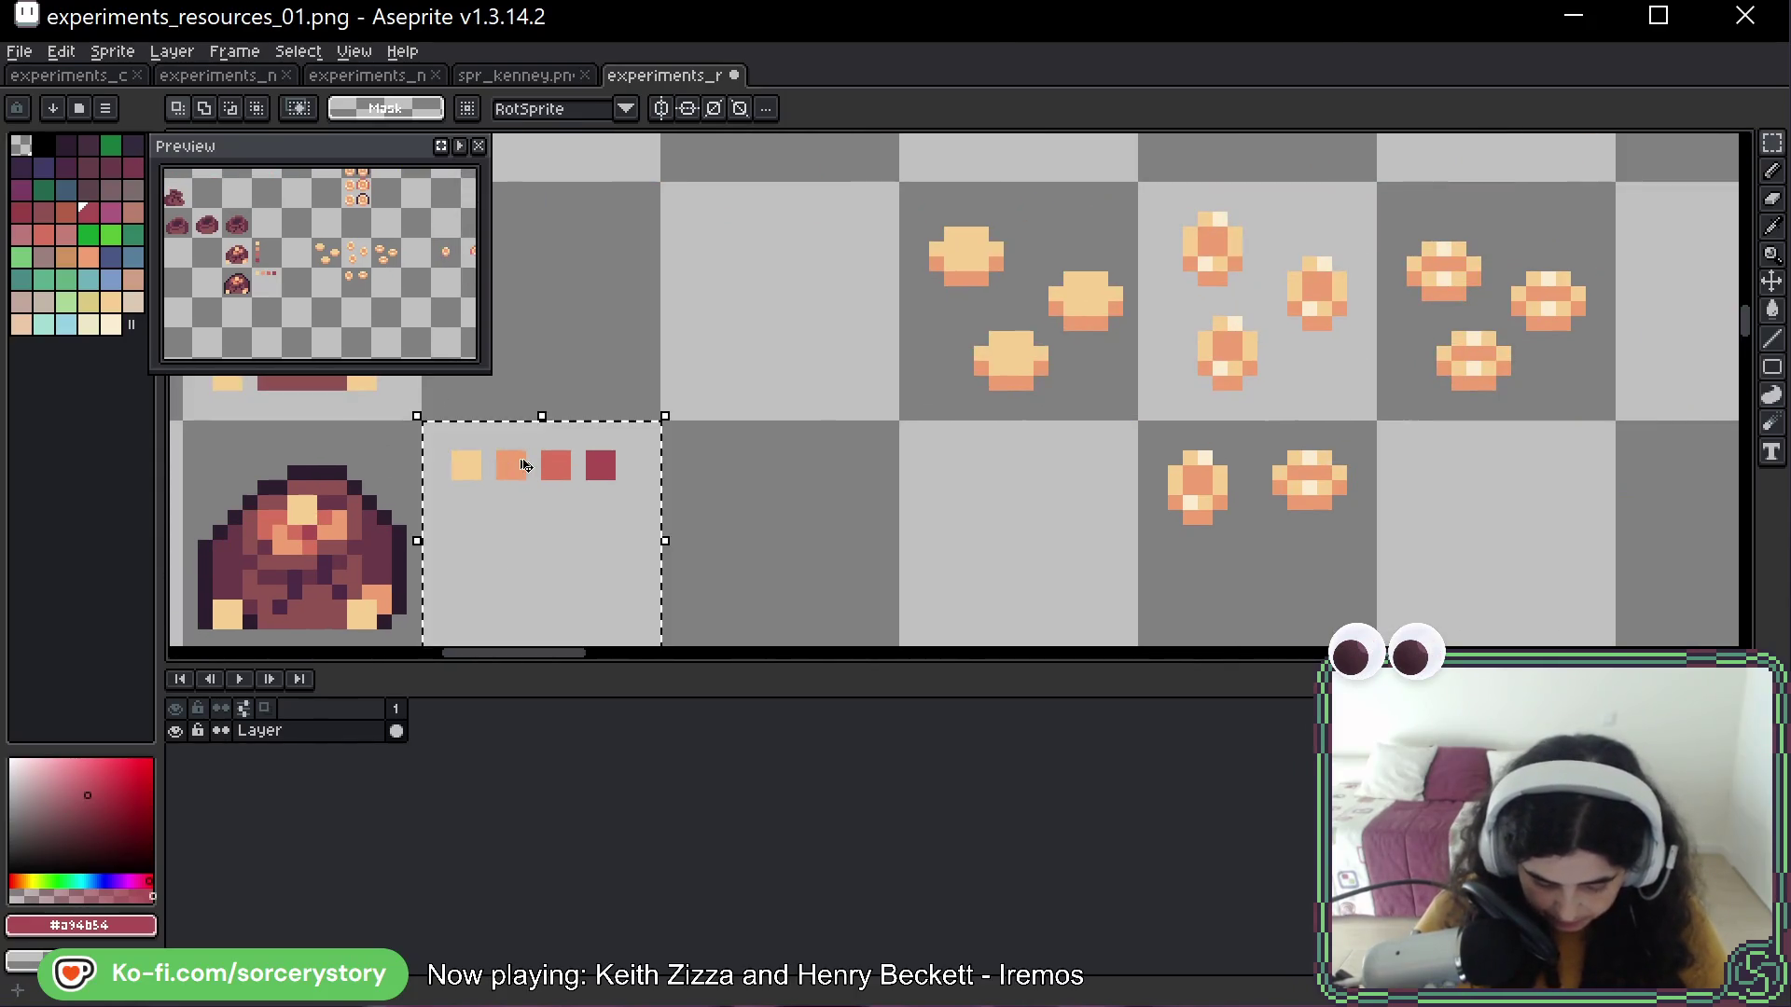
click(467, 463)
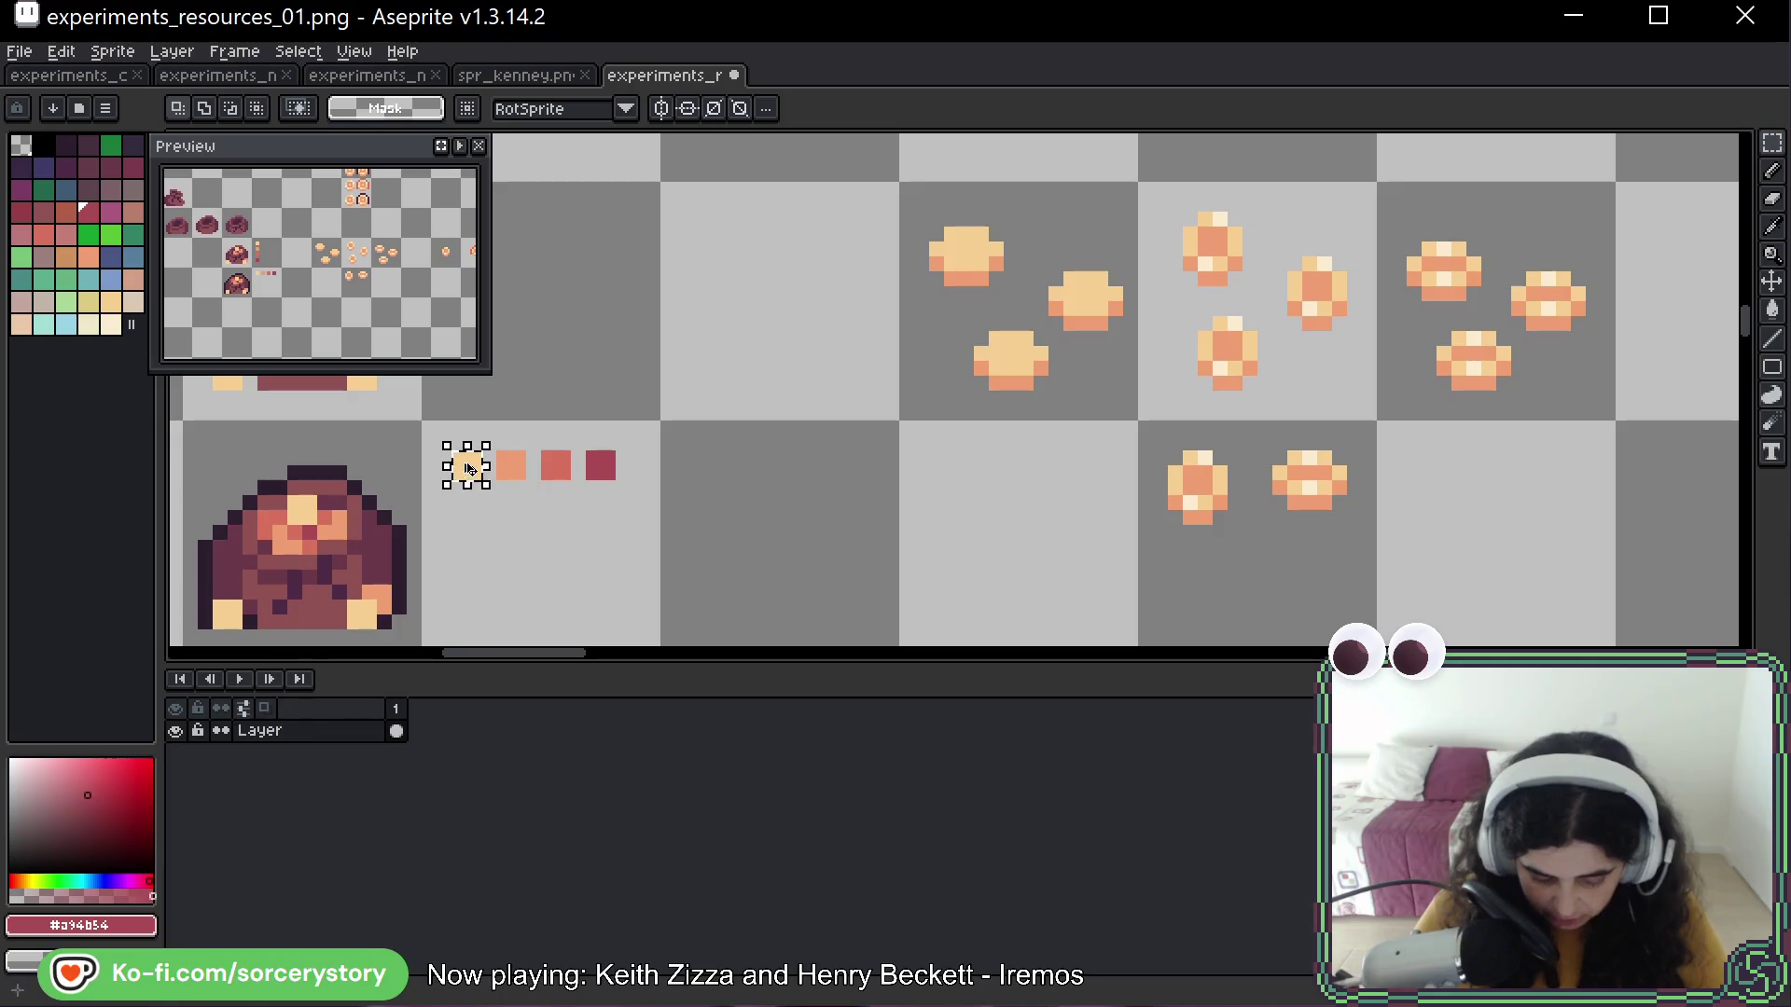
key(ctrl+c)
key(ctrl+v)
mouse_move(711, 460)
mouse_down()
mouse_move(717, 504)
mouse_move(190, 403)
mouse_move(690, 405)
mouse_up()
key(ctrl+d)
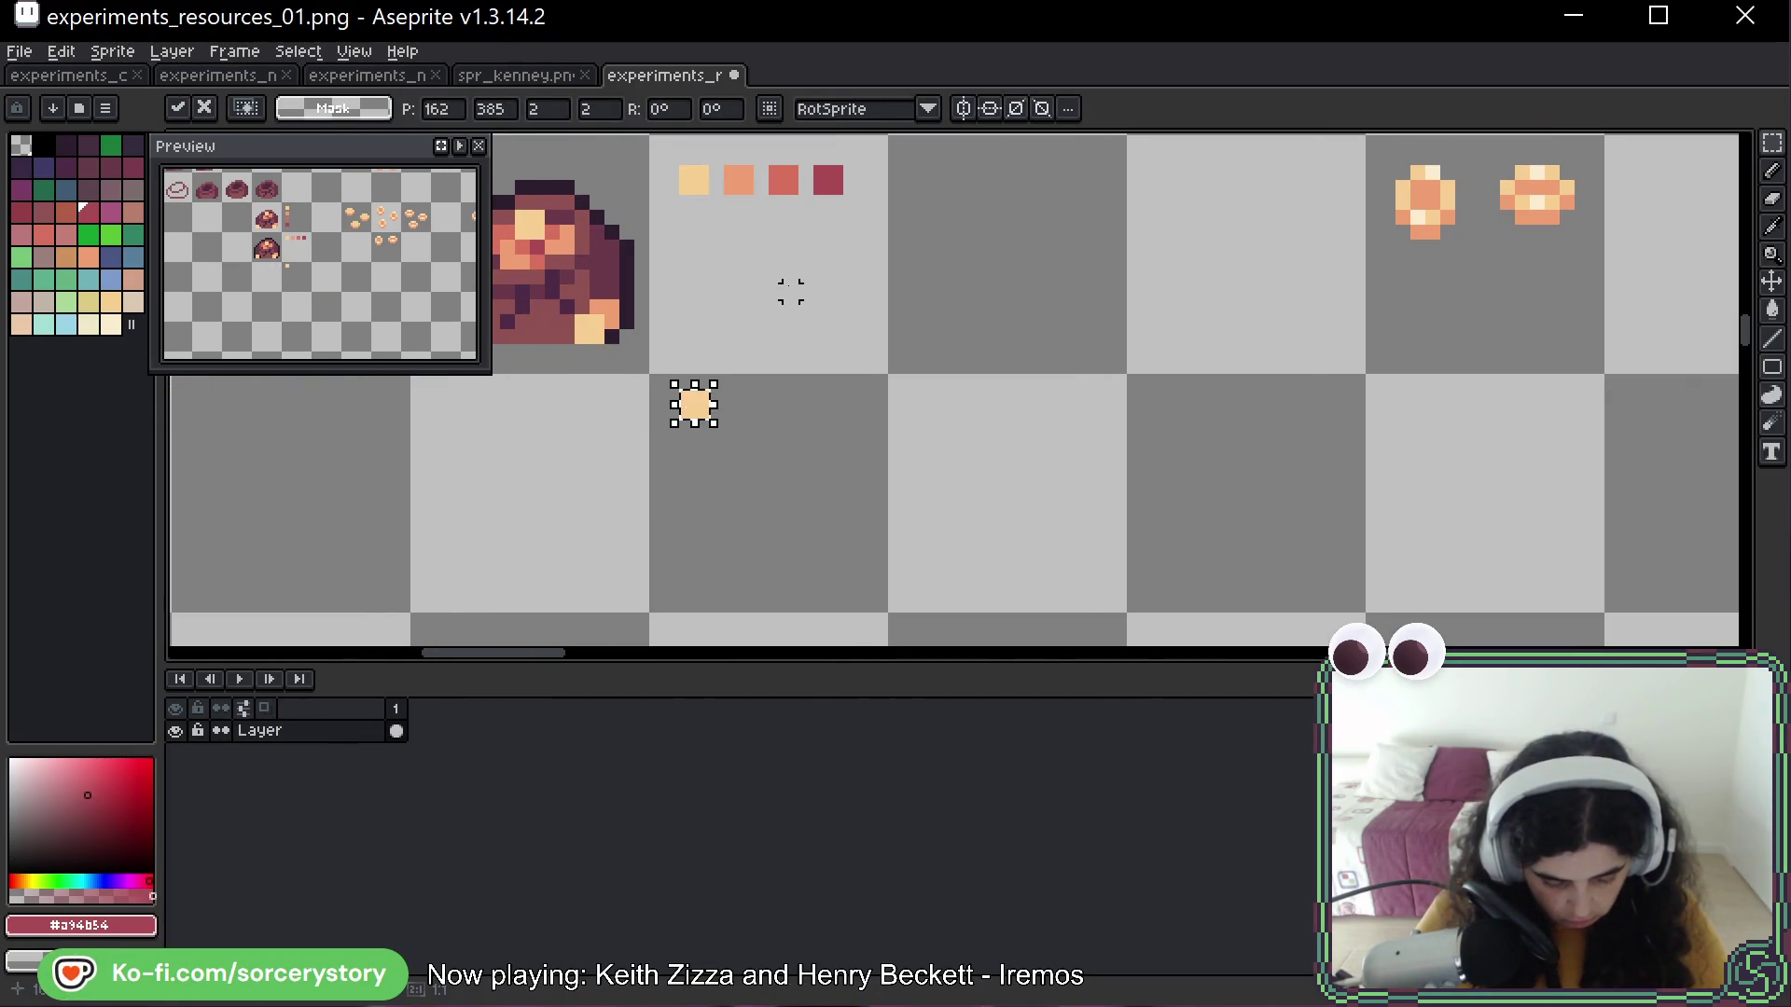
Pencil an orange column beneath the copied yellow pixel
key(b)
alt+click(738, 177)
mouse_move(690, 405)
mouse_down()
mouse_move(702, 492)
mouse_move(701, 422)
mouse_up()
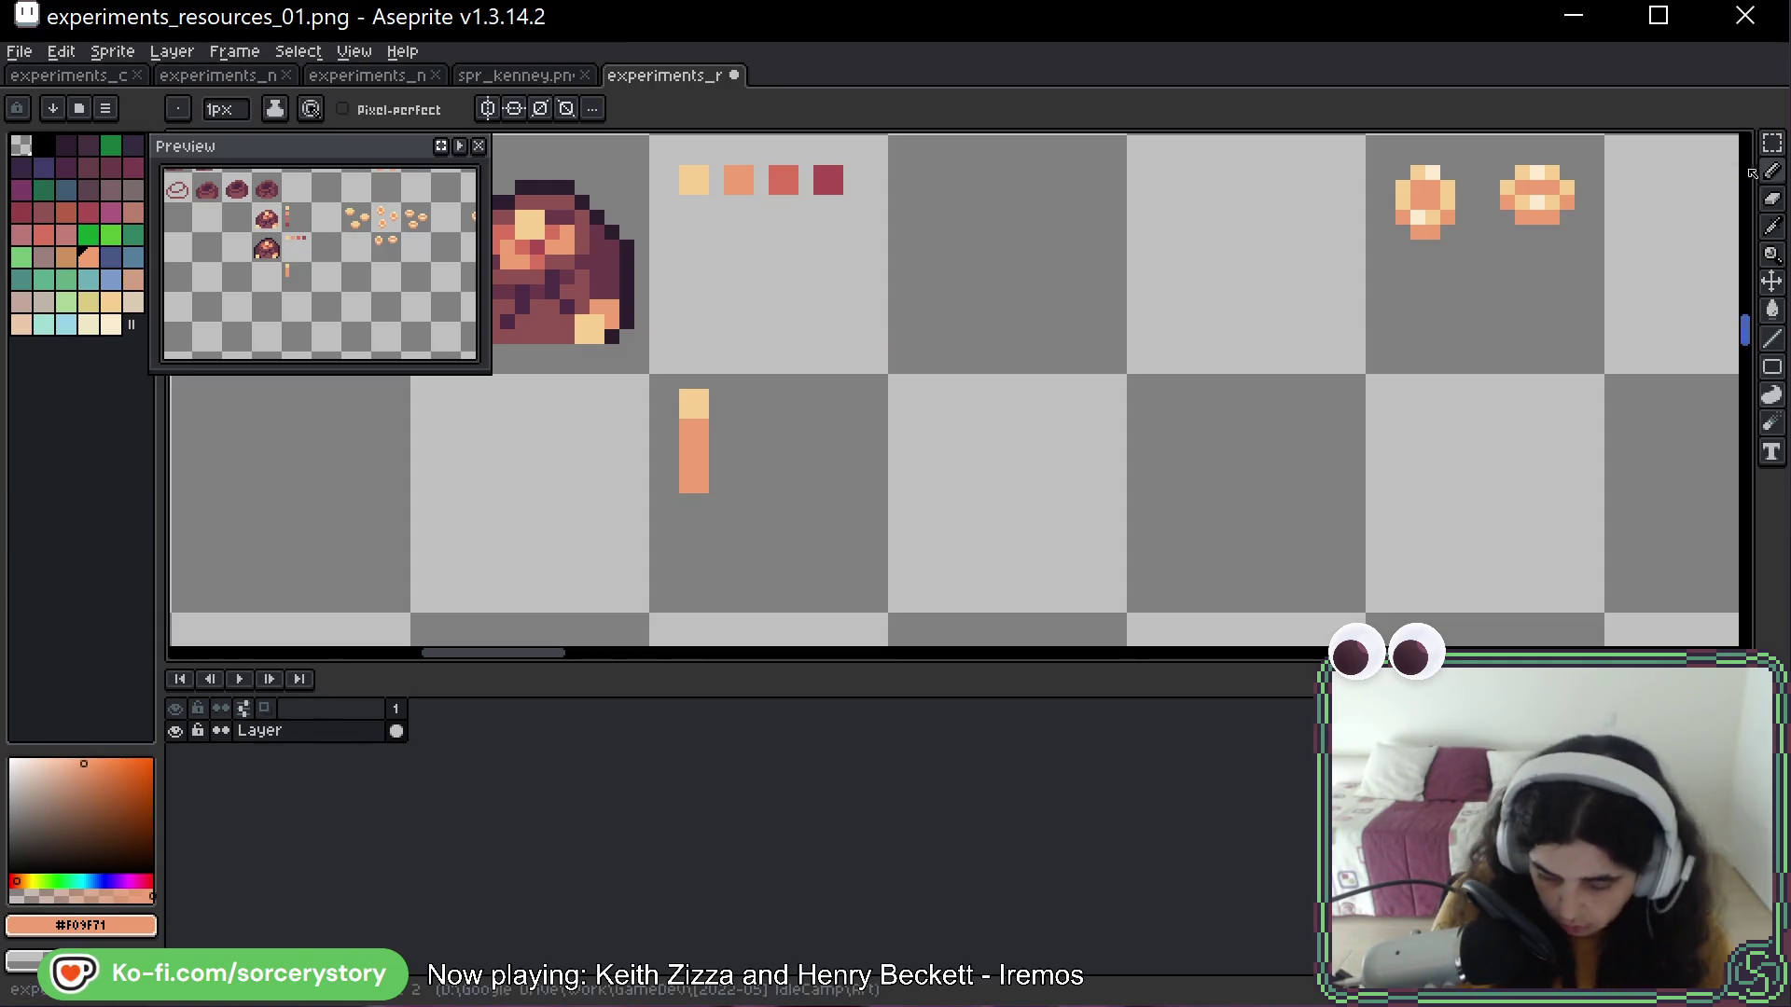
Try moving the orange swatch beside the bar and nudging the bar right, then undo
key(w)
click(736, 179)
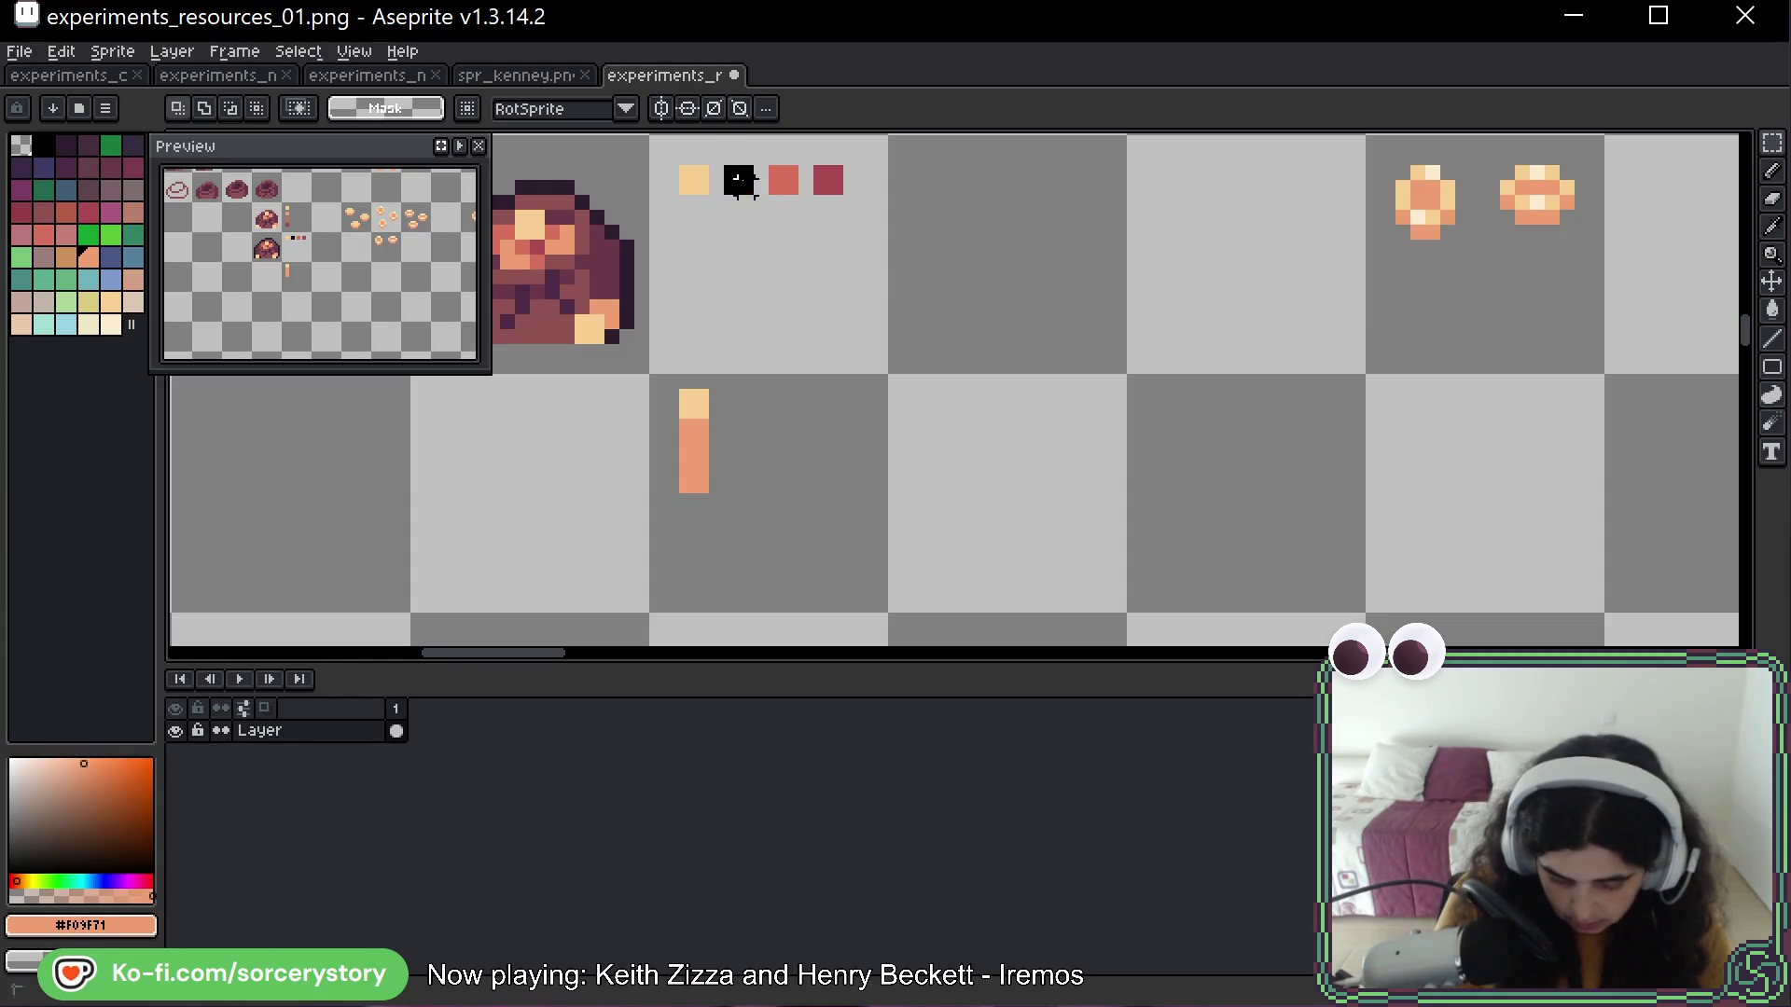
mouse_move(747, 181)
mouse_down()
mouse_move(744, 466)
mouse_move(751, 437)
mouse_move(779, 459)
mouse_move(763, 458)
mouse_move(804, 452)
mouse_move(694, 430)
mouse_up()
key(Return)
click(694, 411)
key(Right)
key(Return)
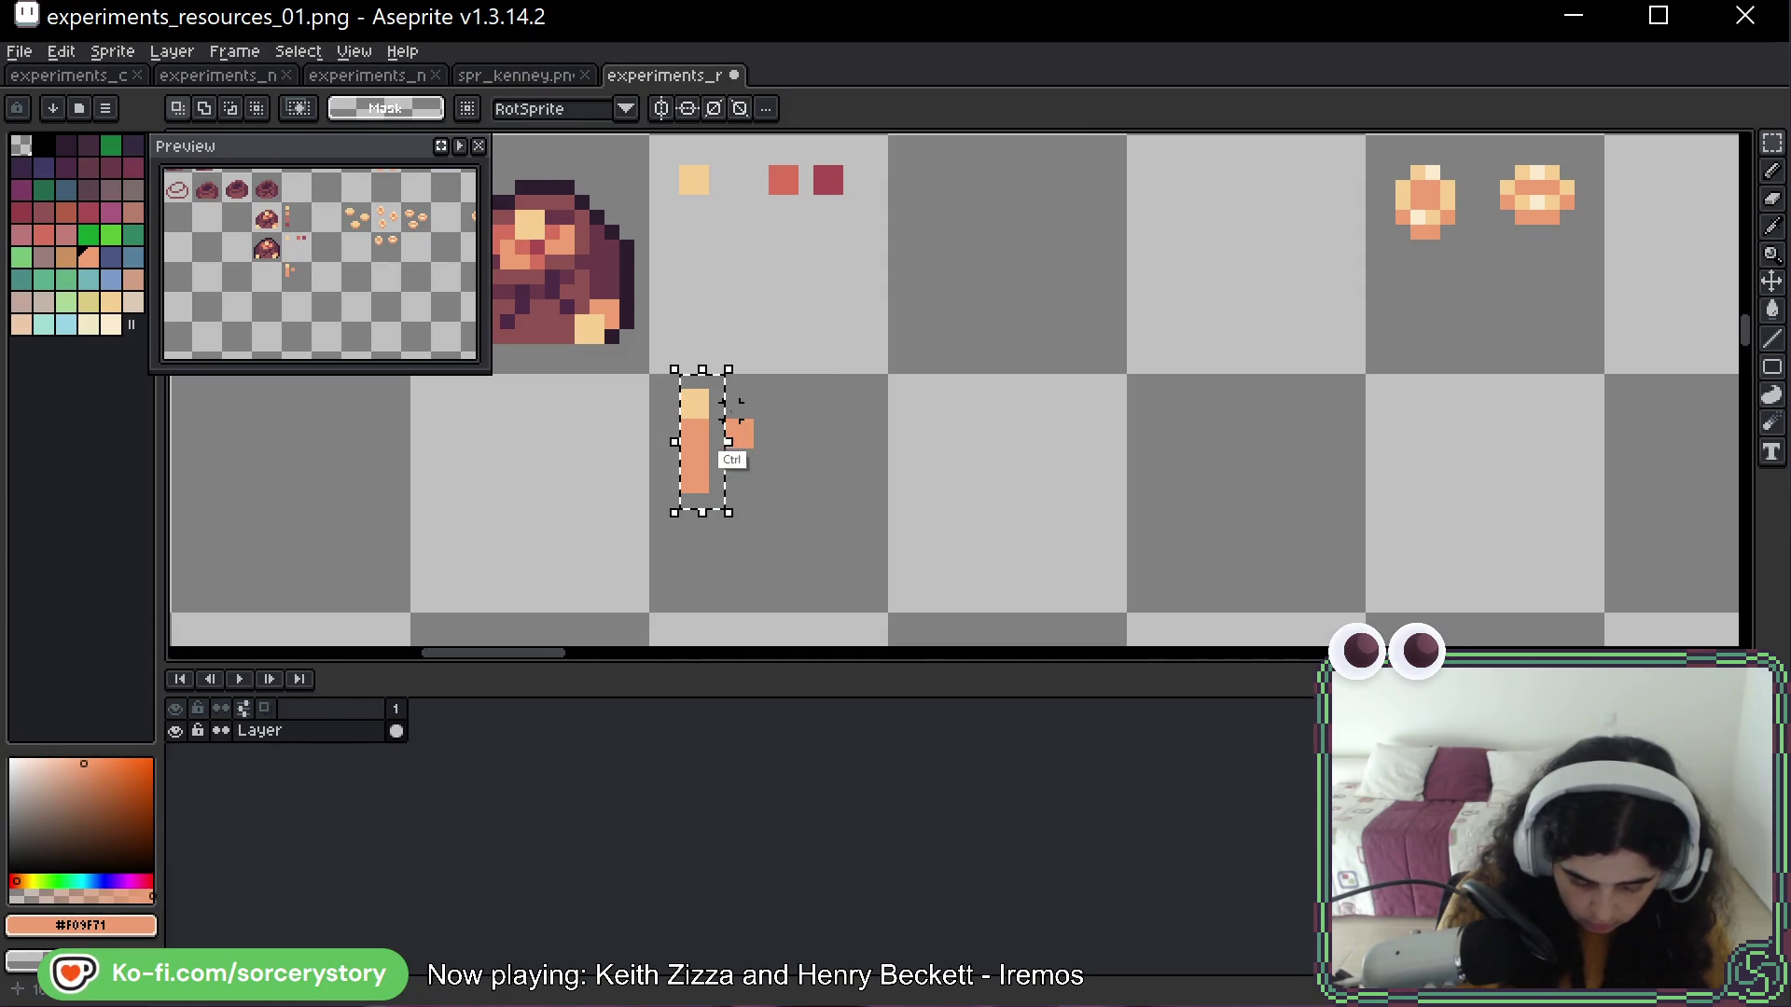
ctrl+click(751, 411)
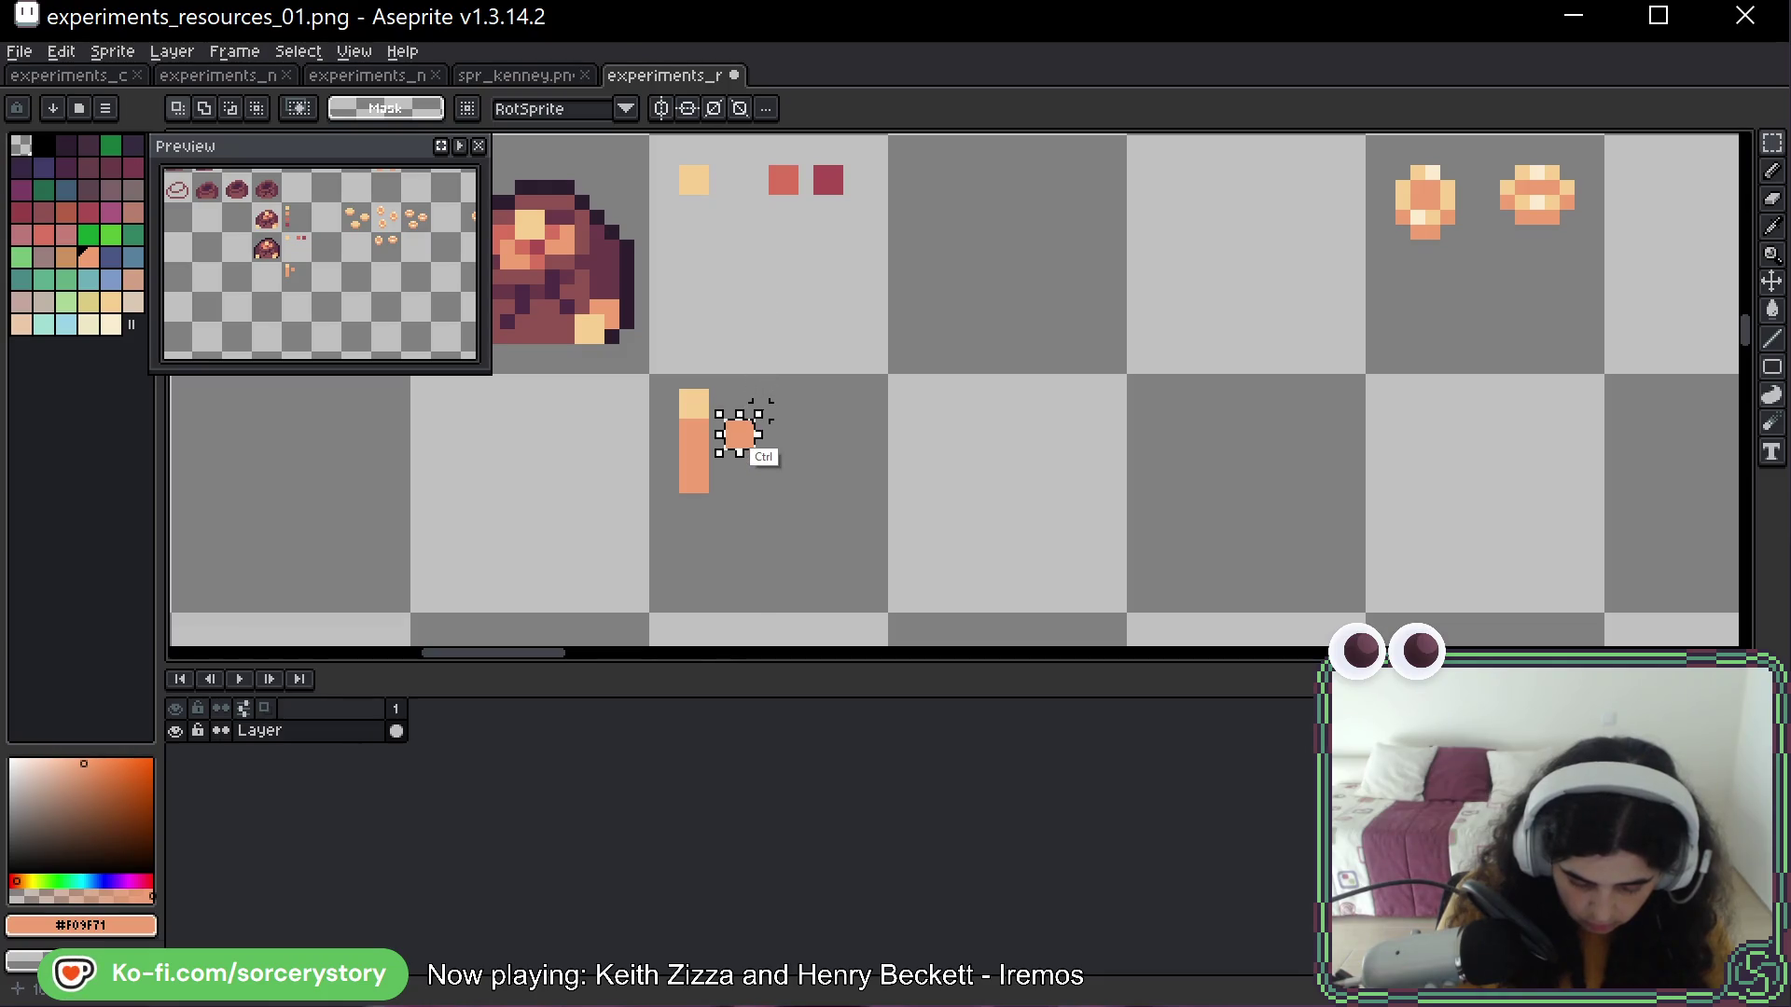
key(ctrl+d)
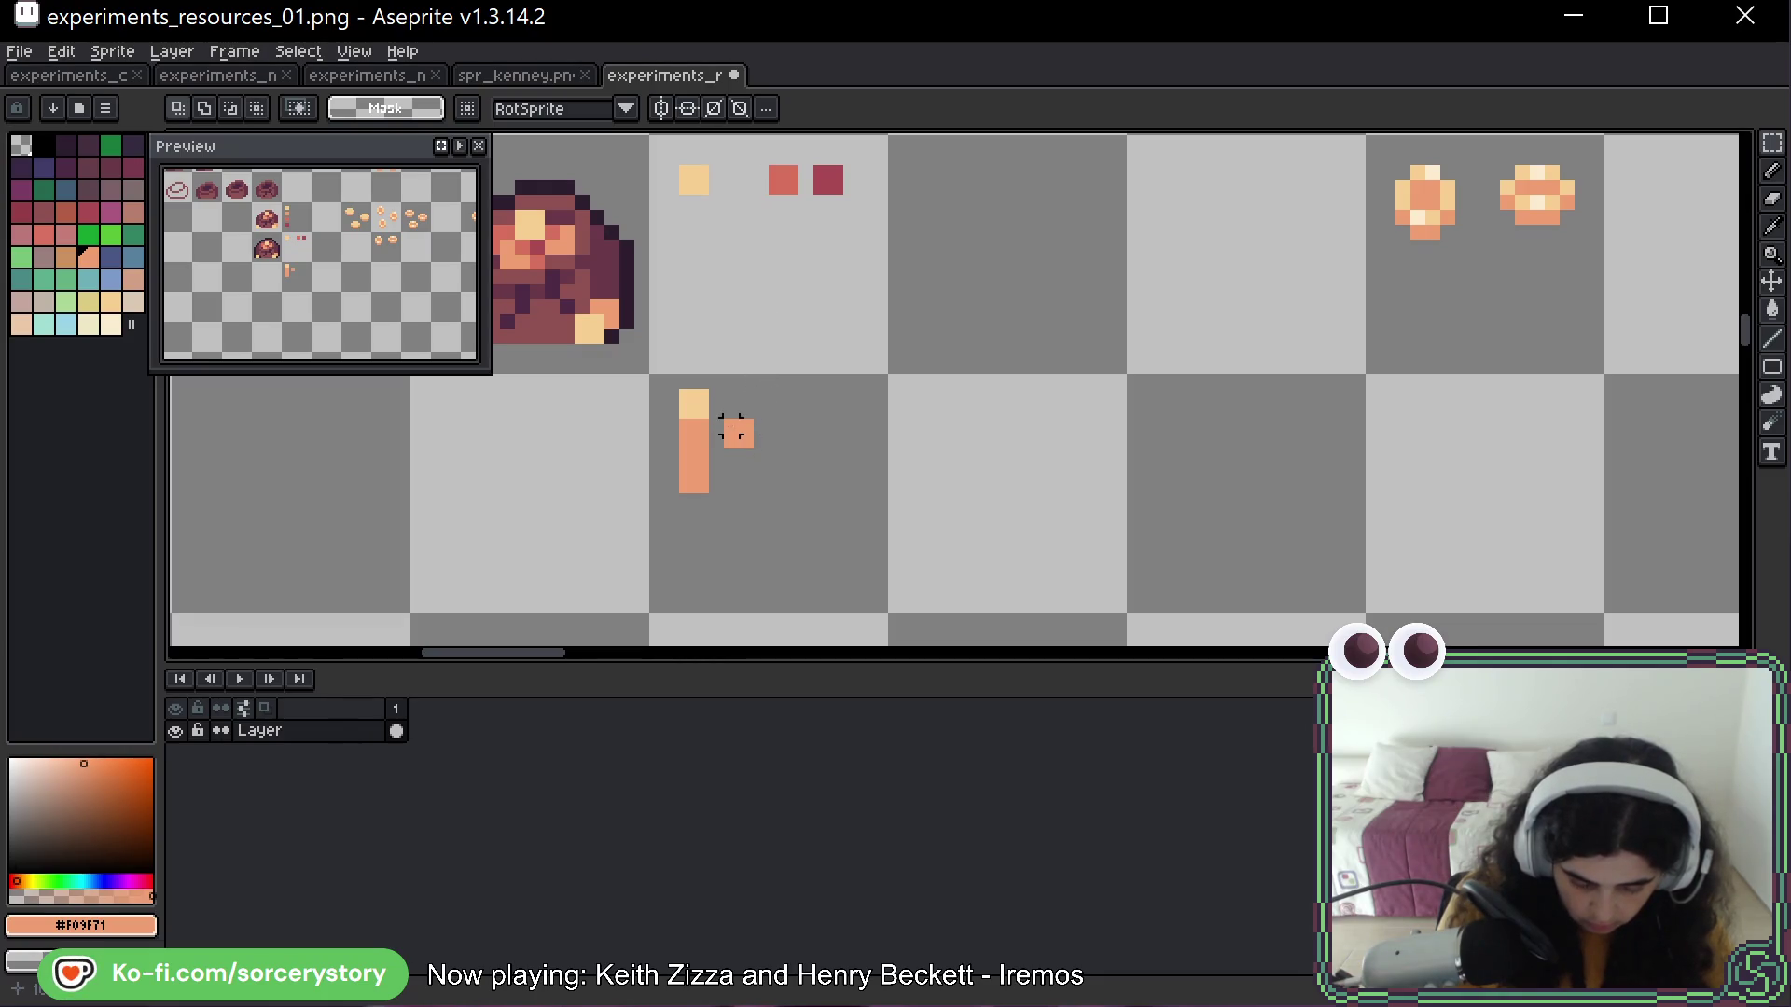
ctrl+click(733, 427)
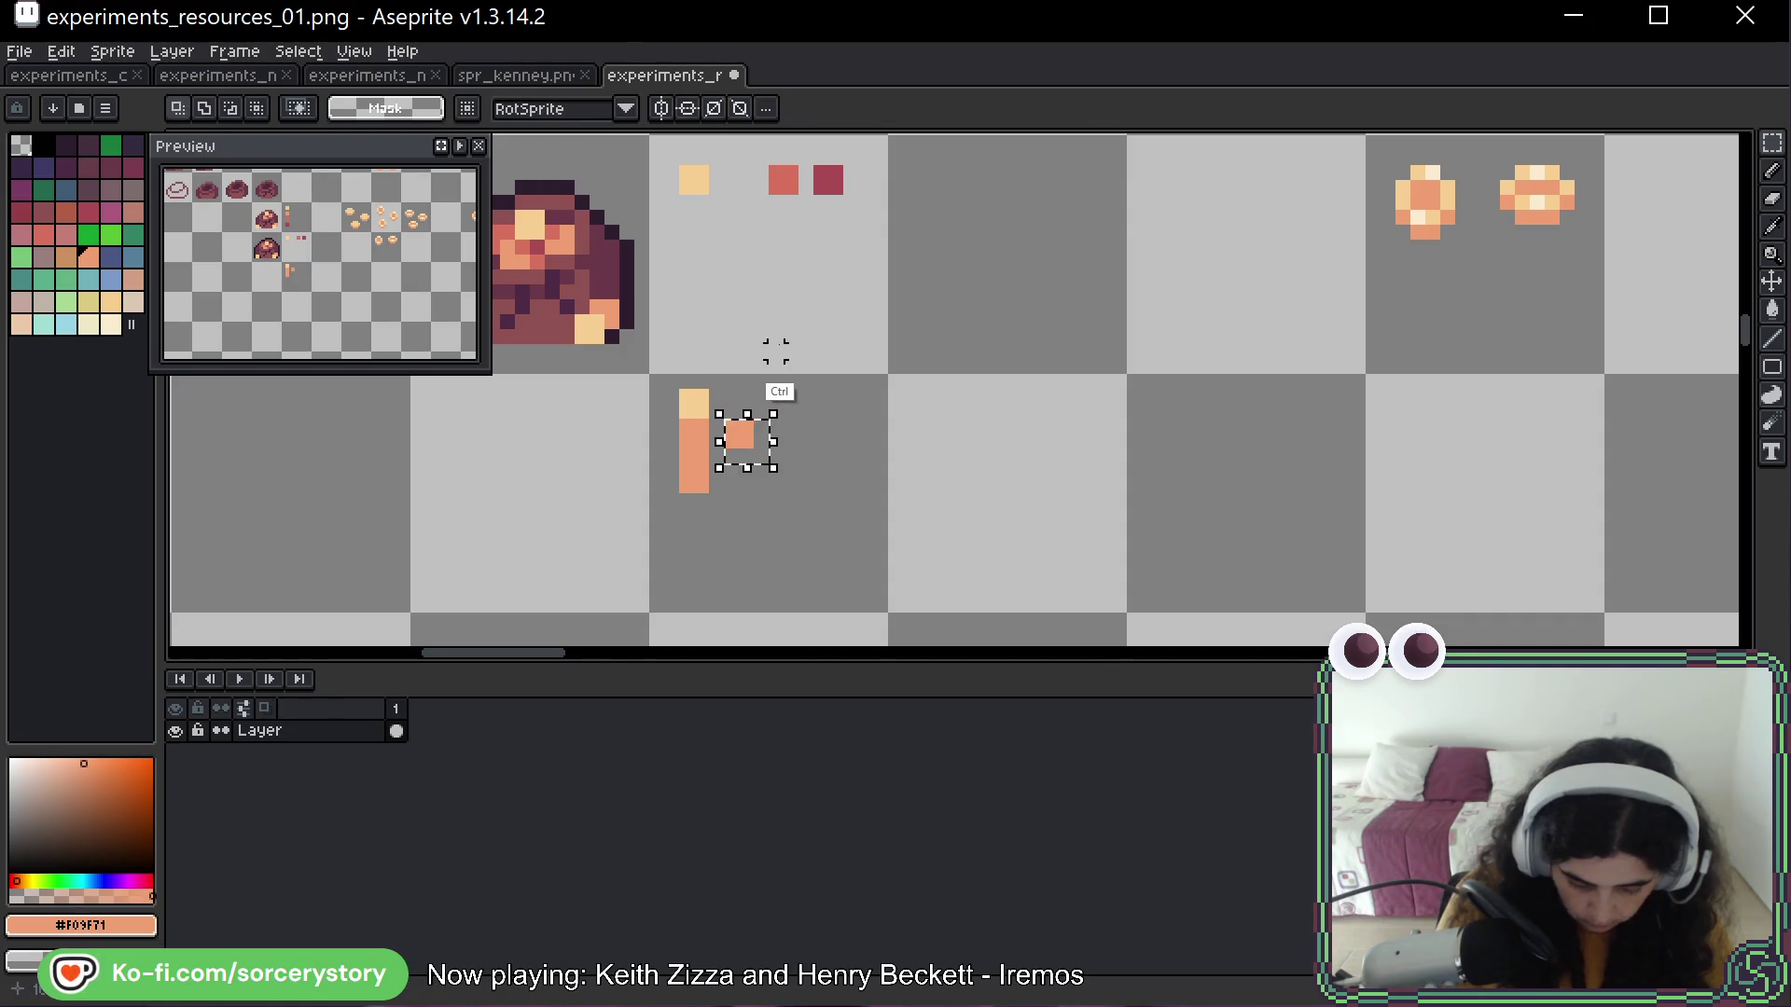
key(ctrl+z)
Place an orange copy beside the bar top with a red-orange column beneath it
drag(745, 186, 753, 416)
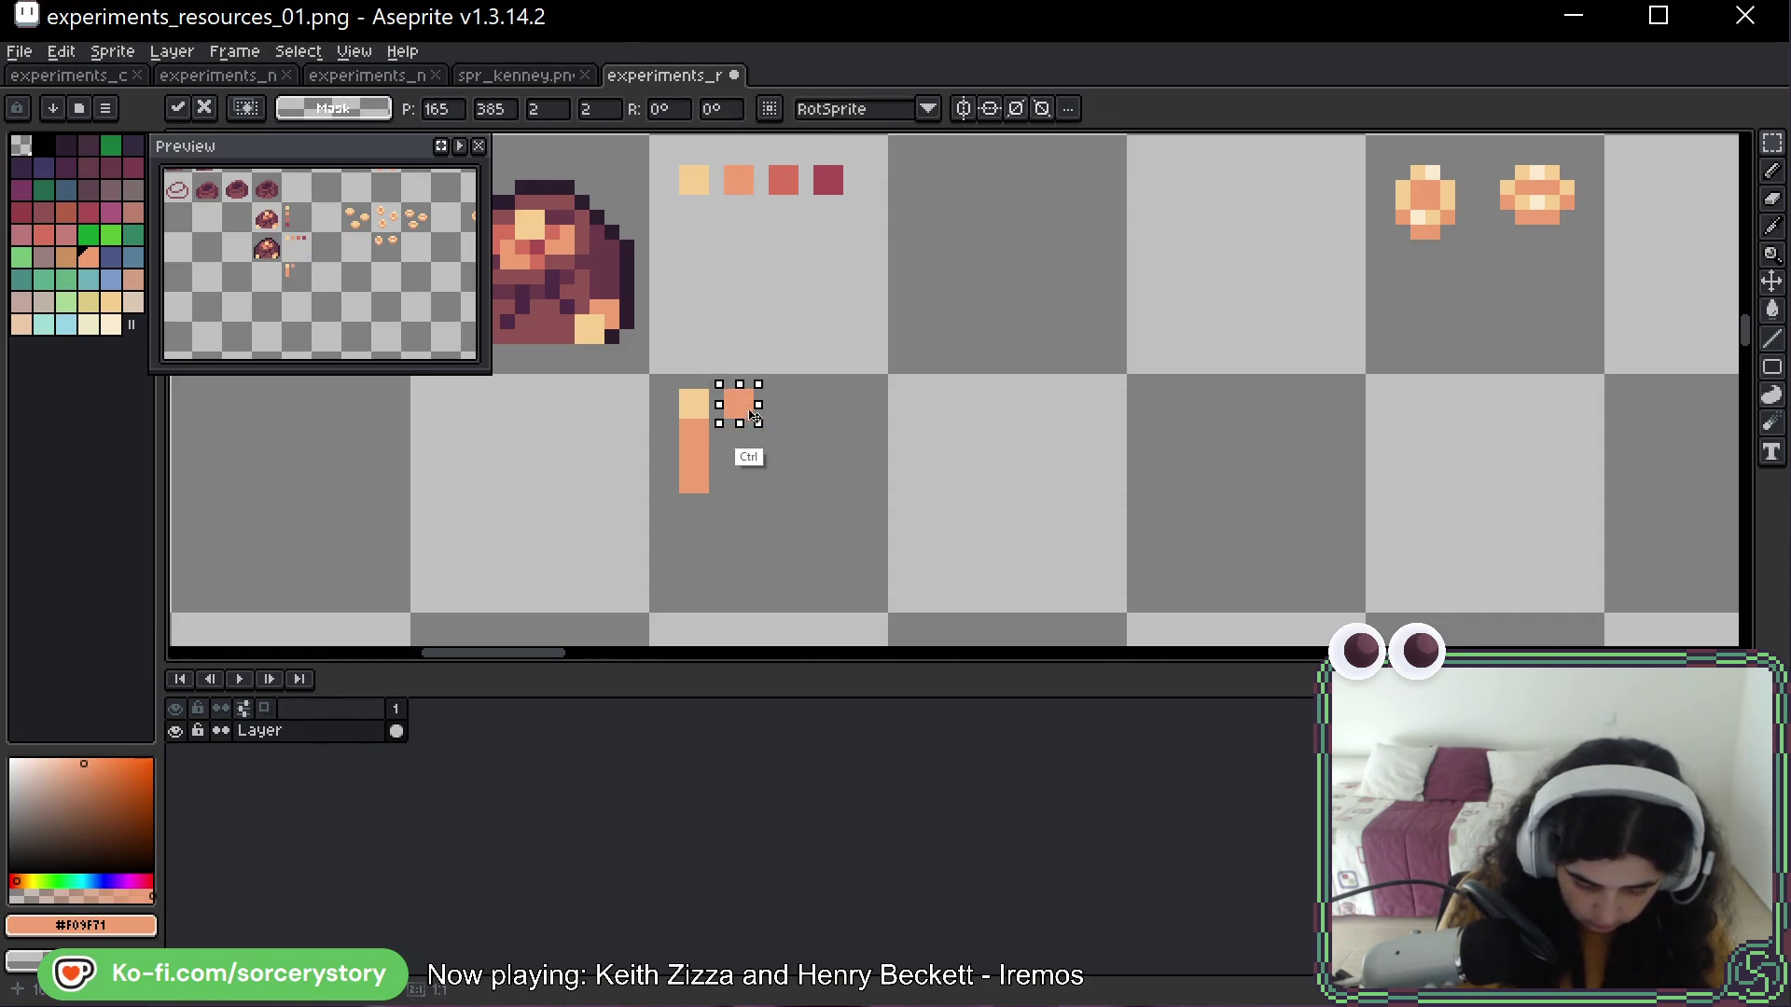
key(ctrl+d)
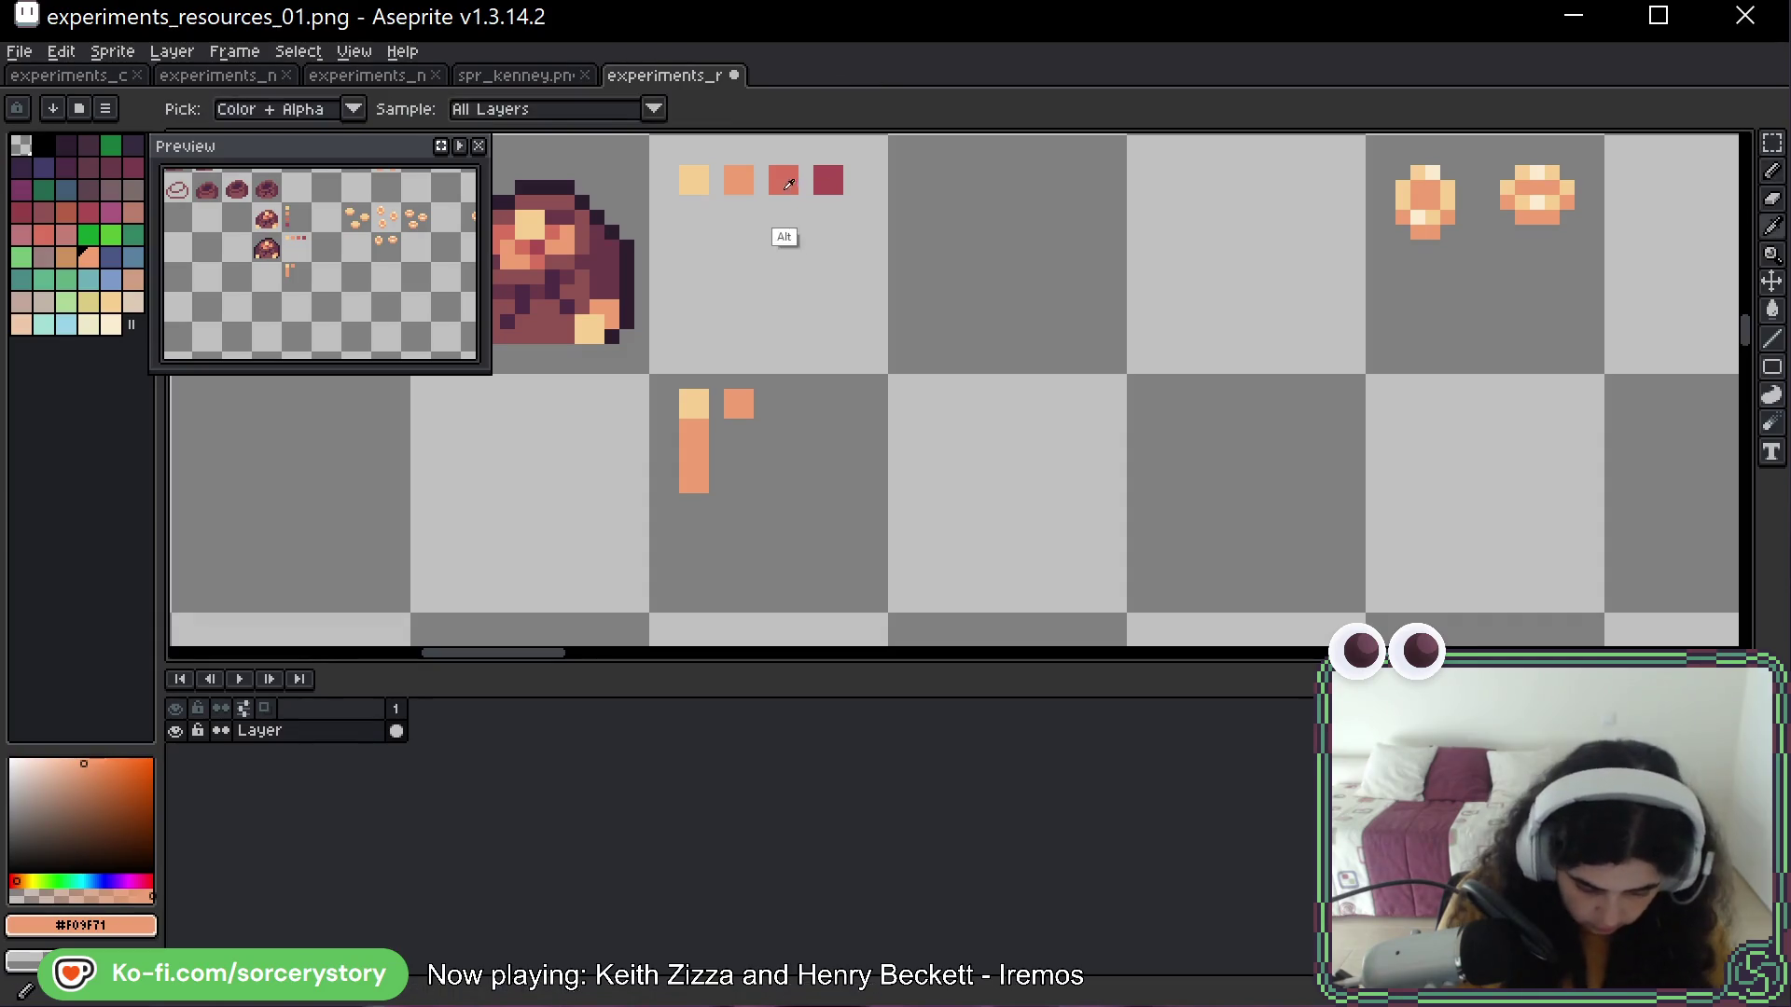
alt+click(788, 184)
drag(732, 429, 746, 485)
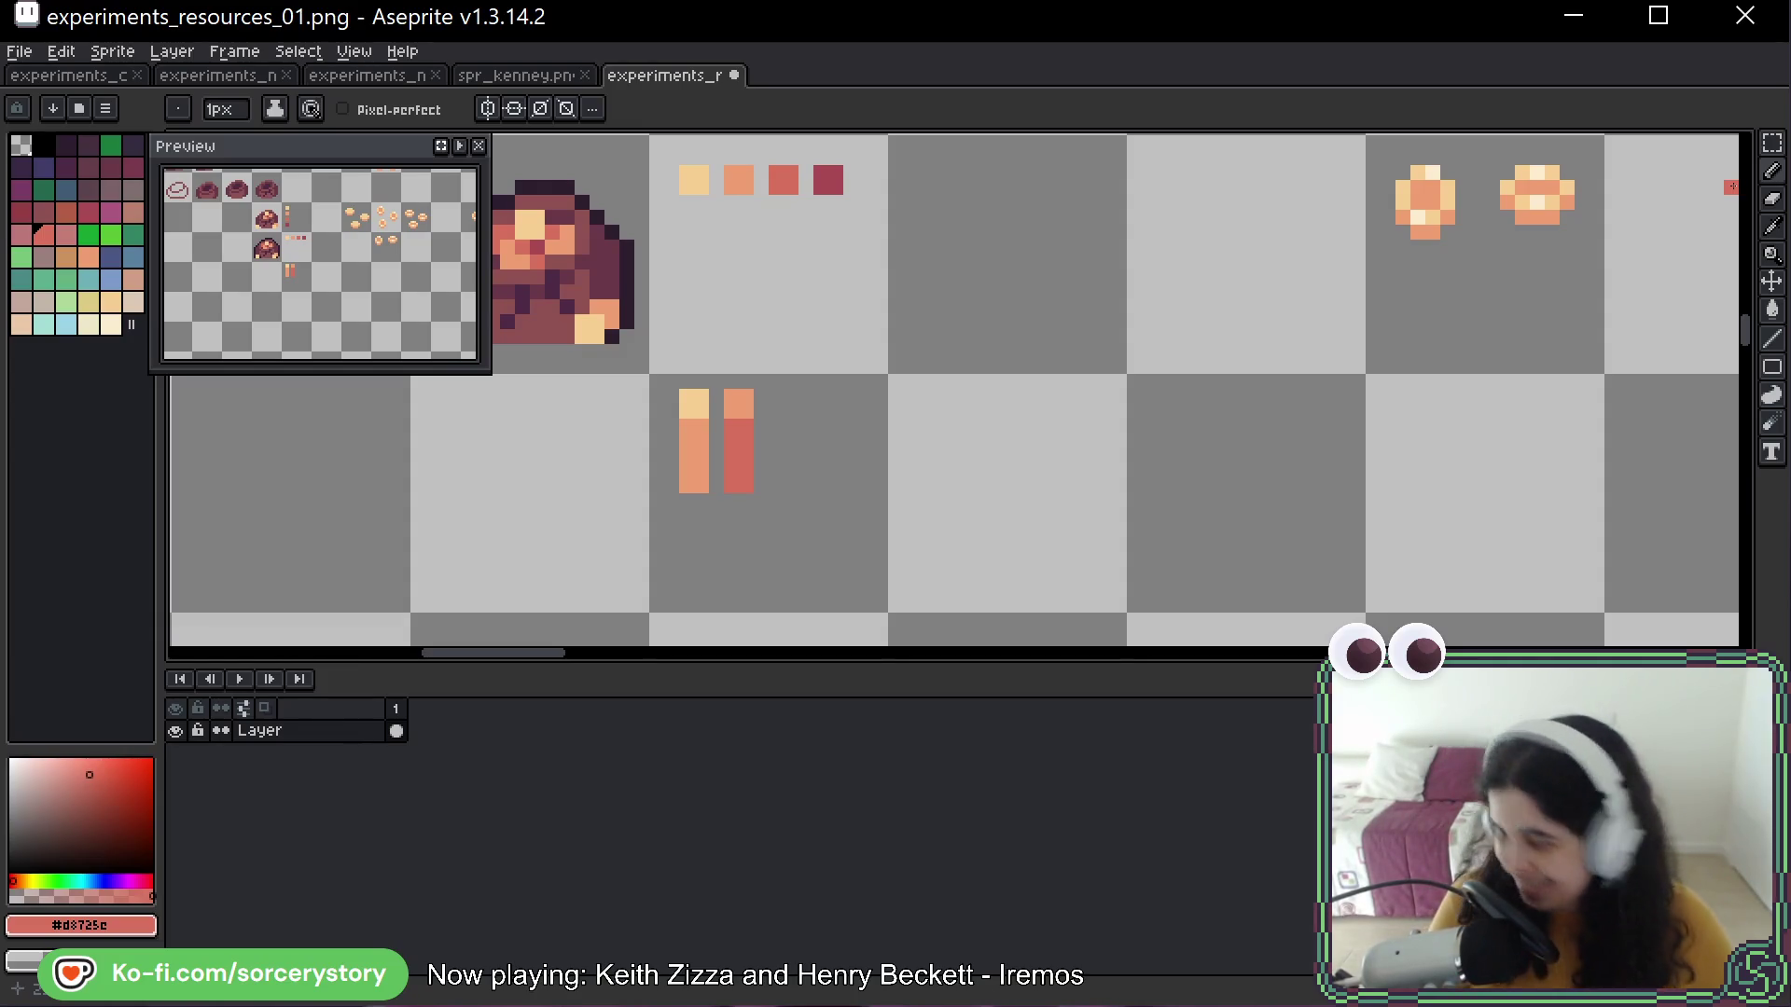
Switch to rectangle selection and bring the game window in front of Aseprite
click(1772, 142)
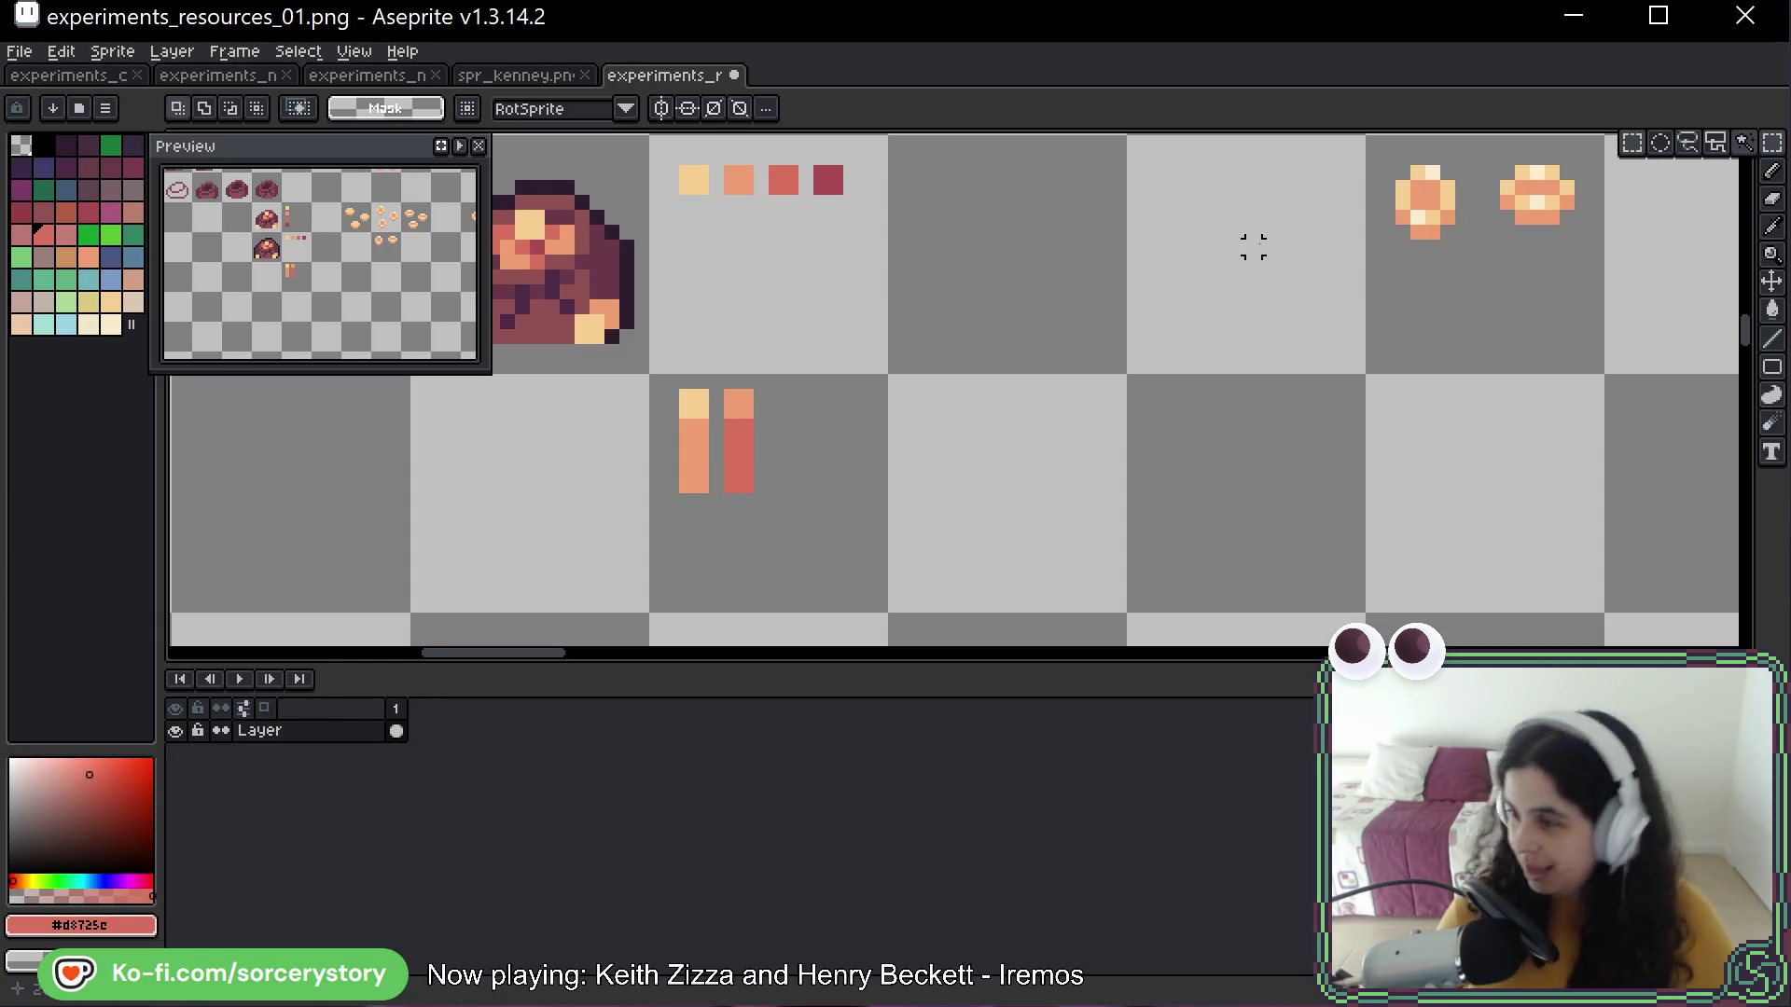
key(alt)
key(alt+Tab)
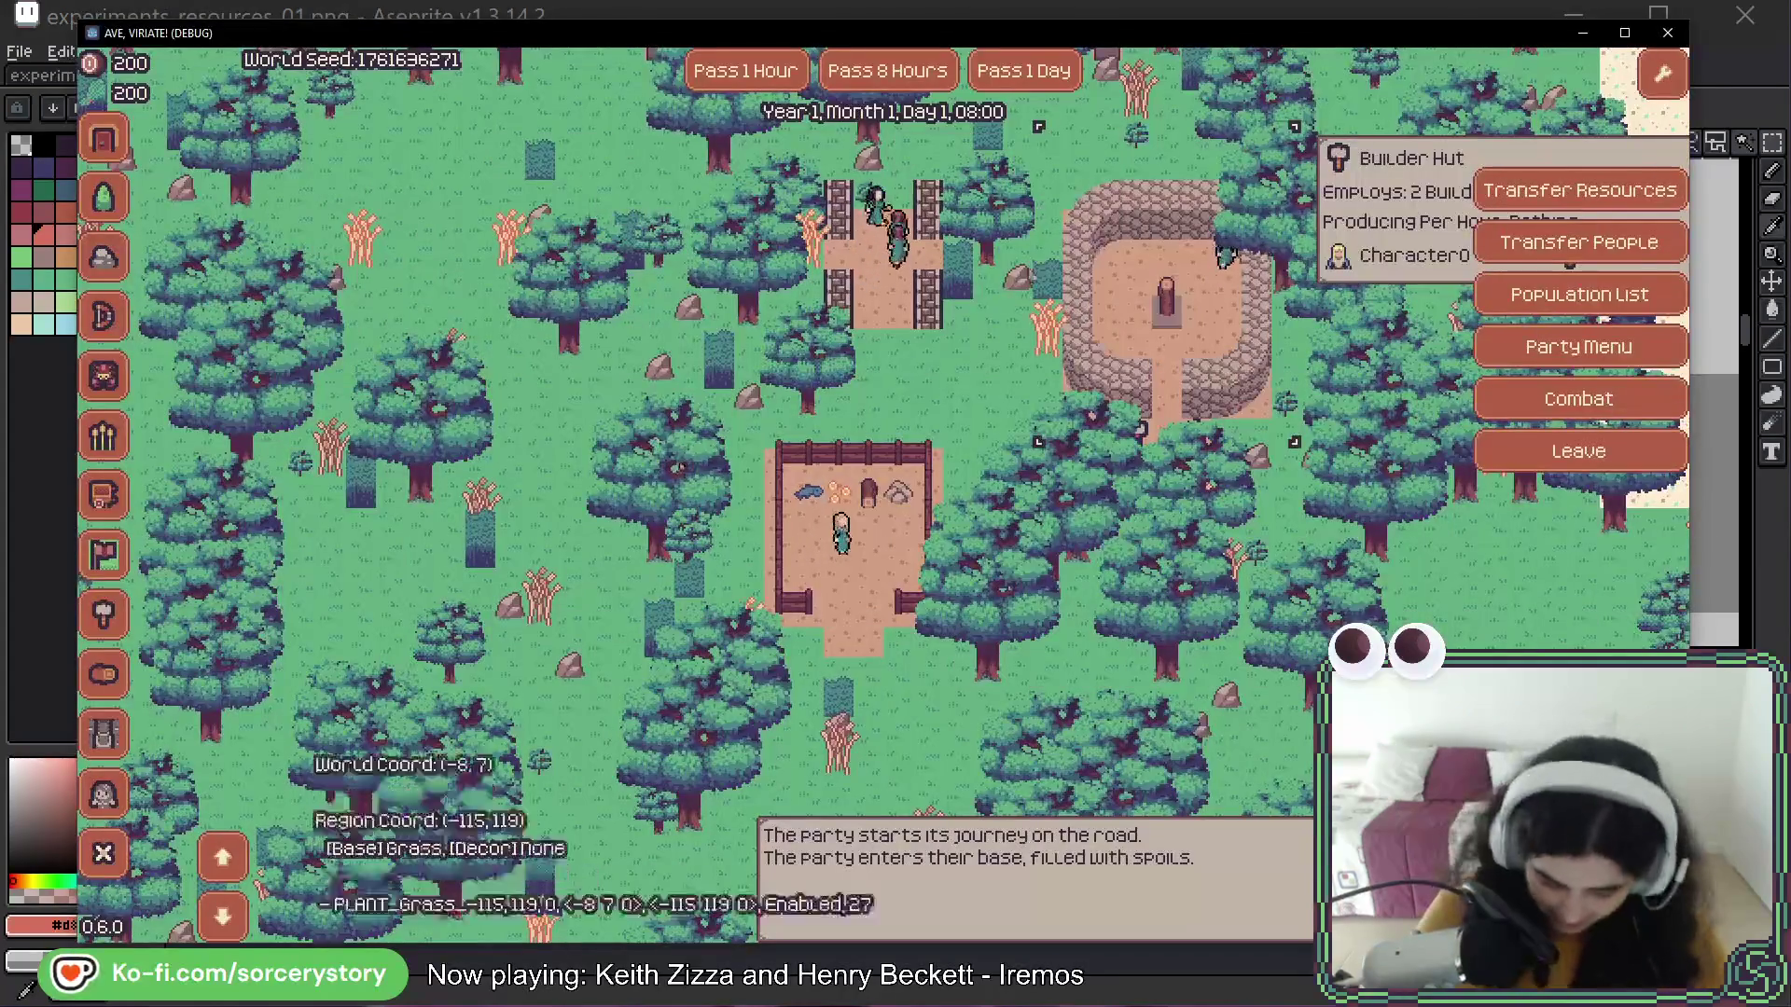
Pan the map around the base and choose to build a Farm
key(d)
key(w)
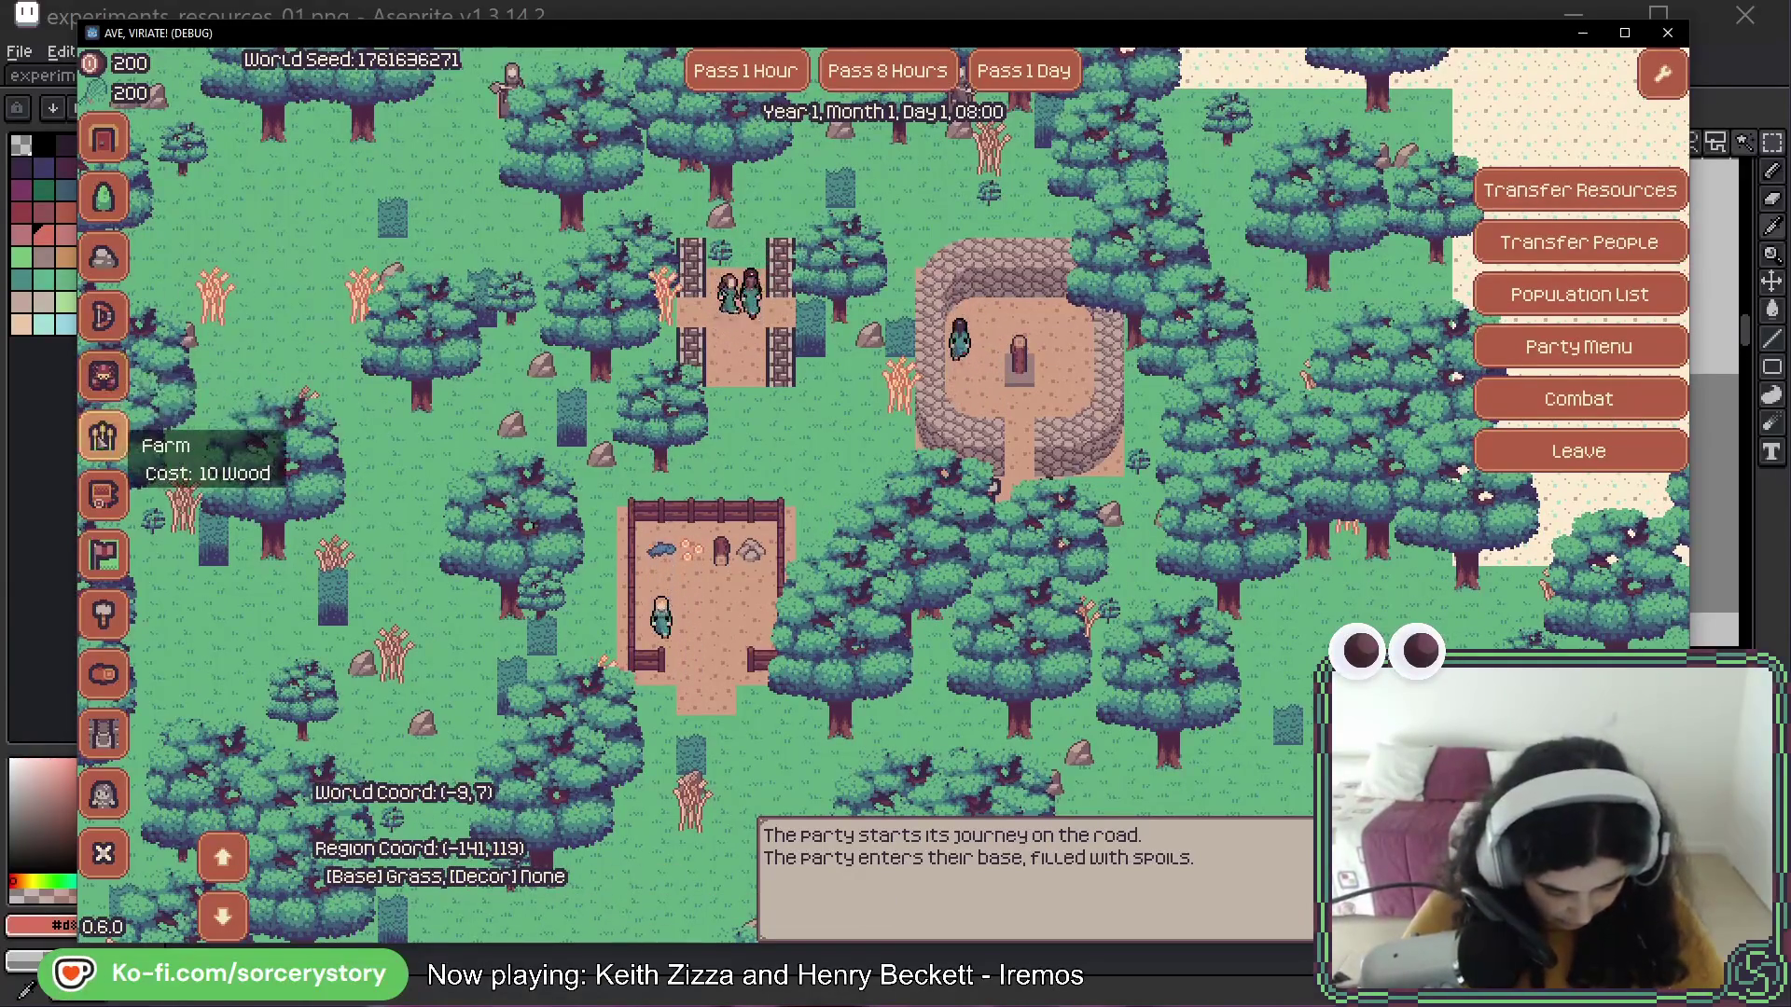
click(103, 436)
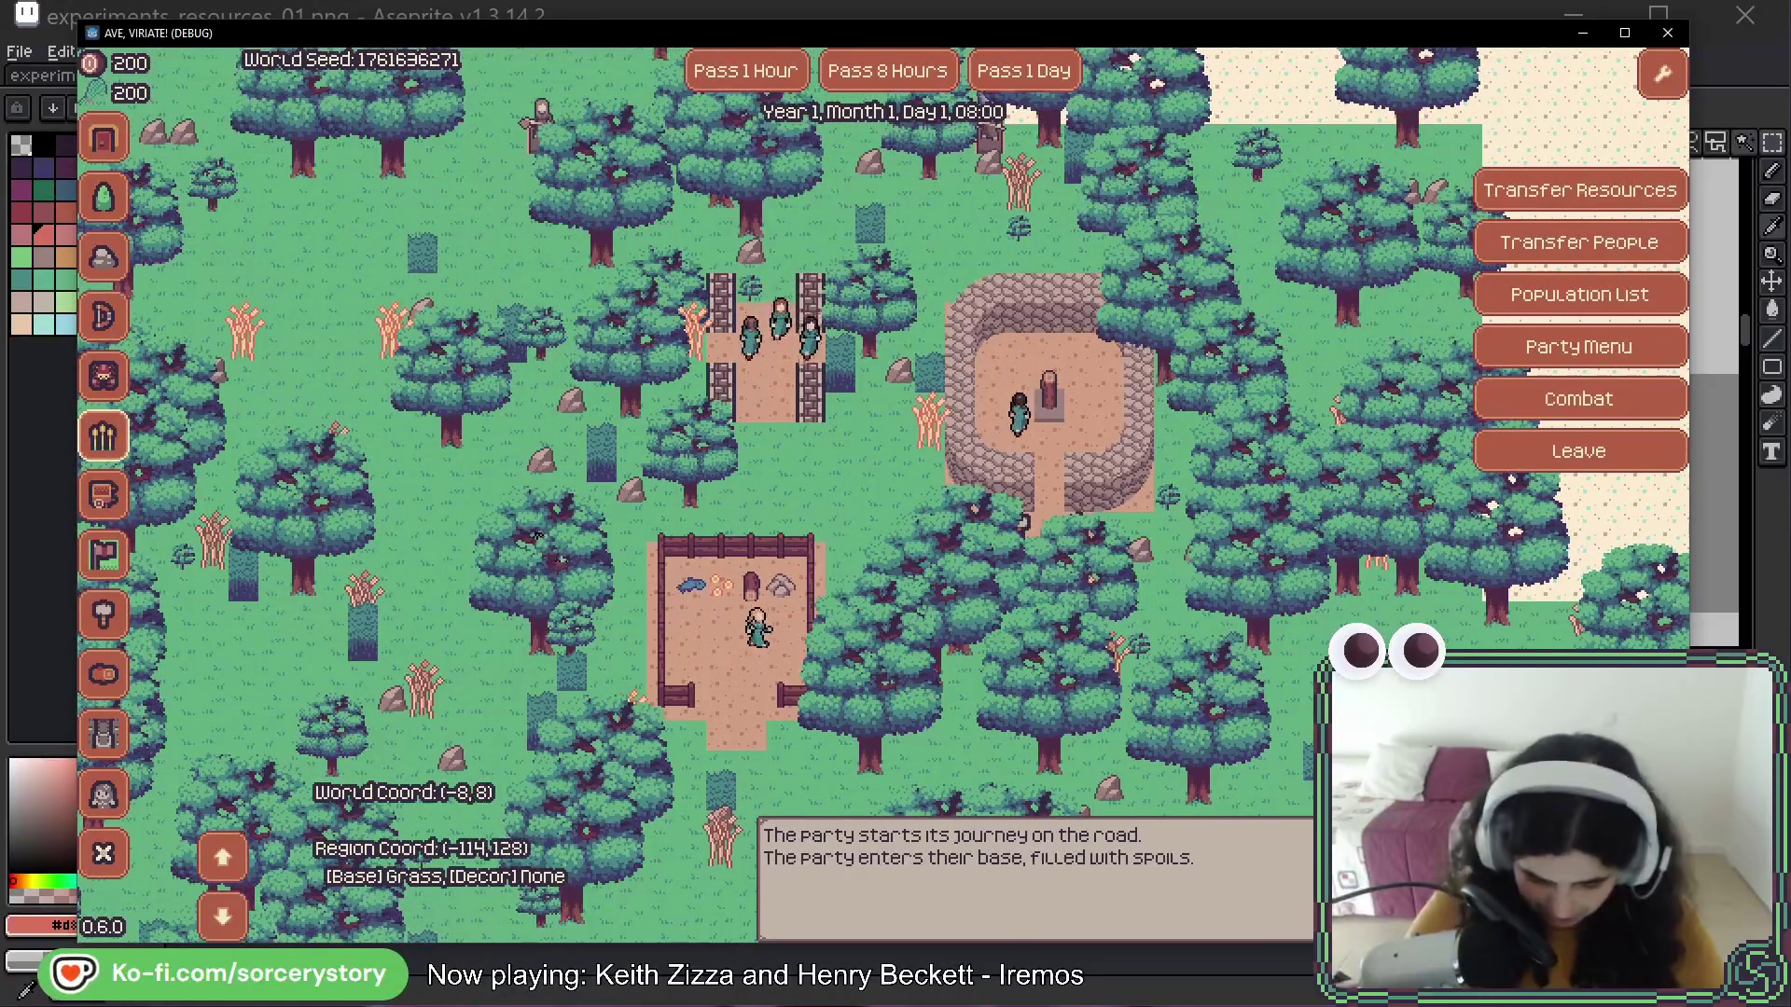
Use Pass 1 Day five times to advance the calendar
click(1054, 84)
click(1055, 85)
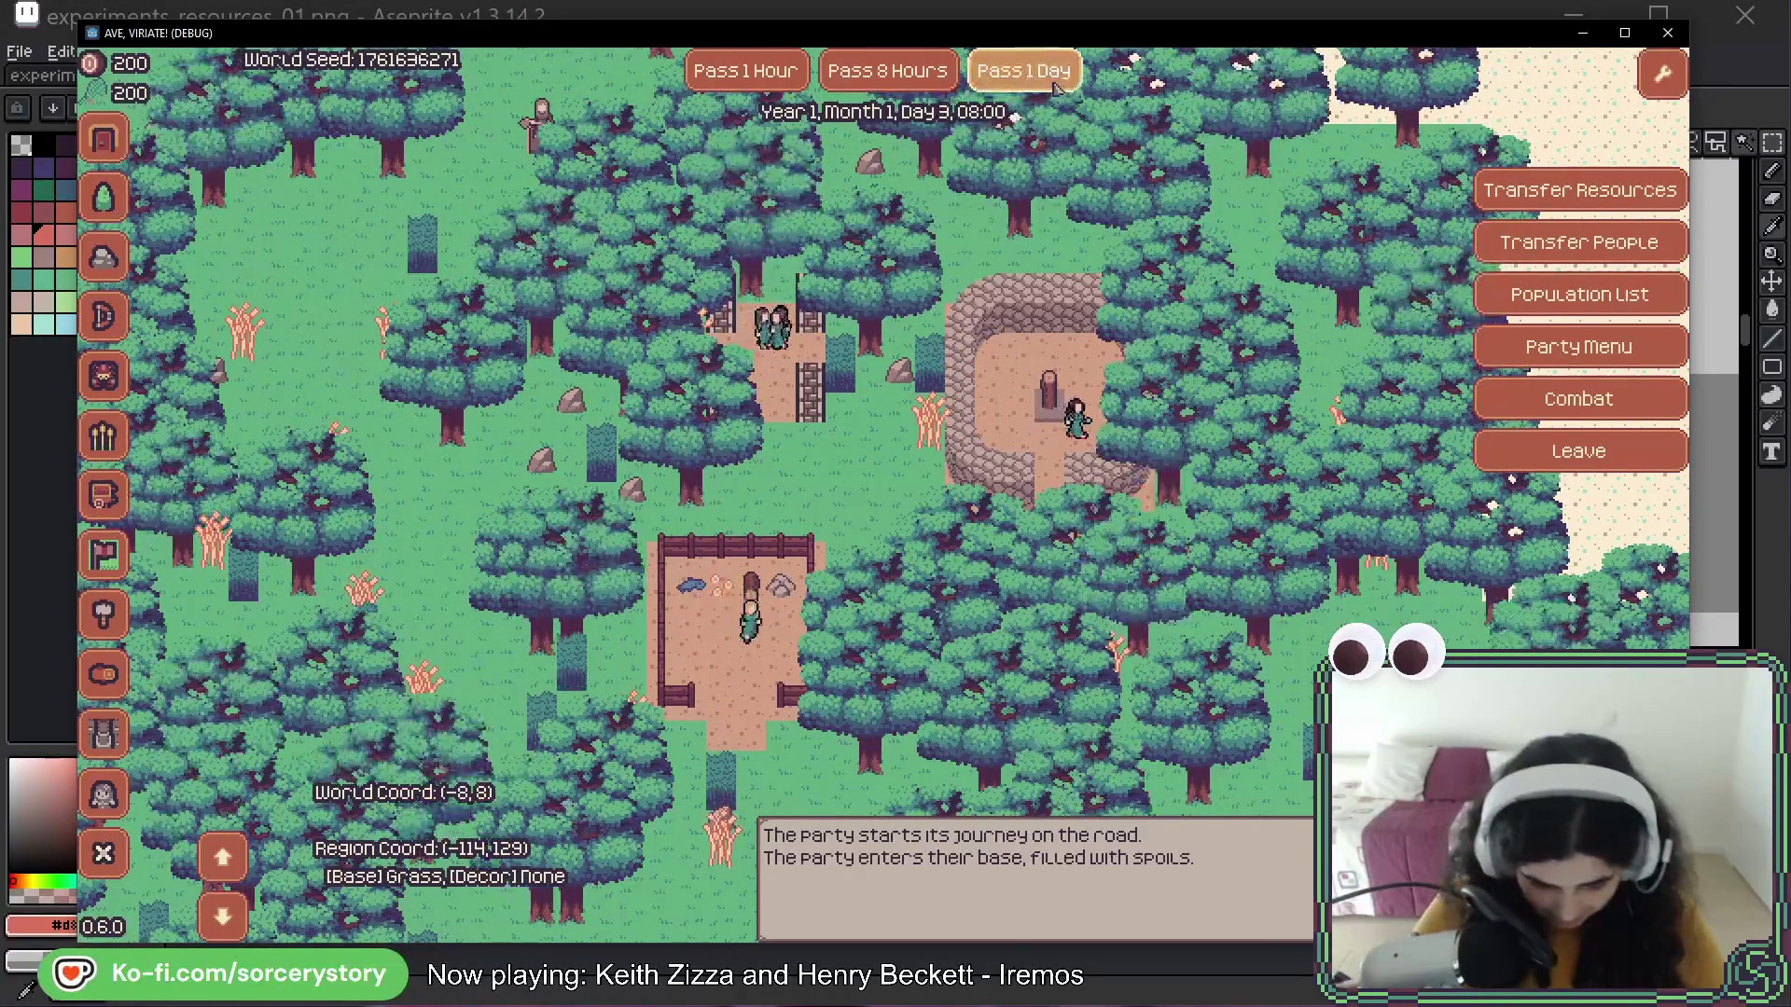
click(1054, 85)
click(1054, 85)
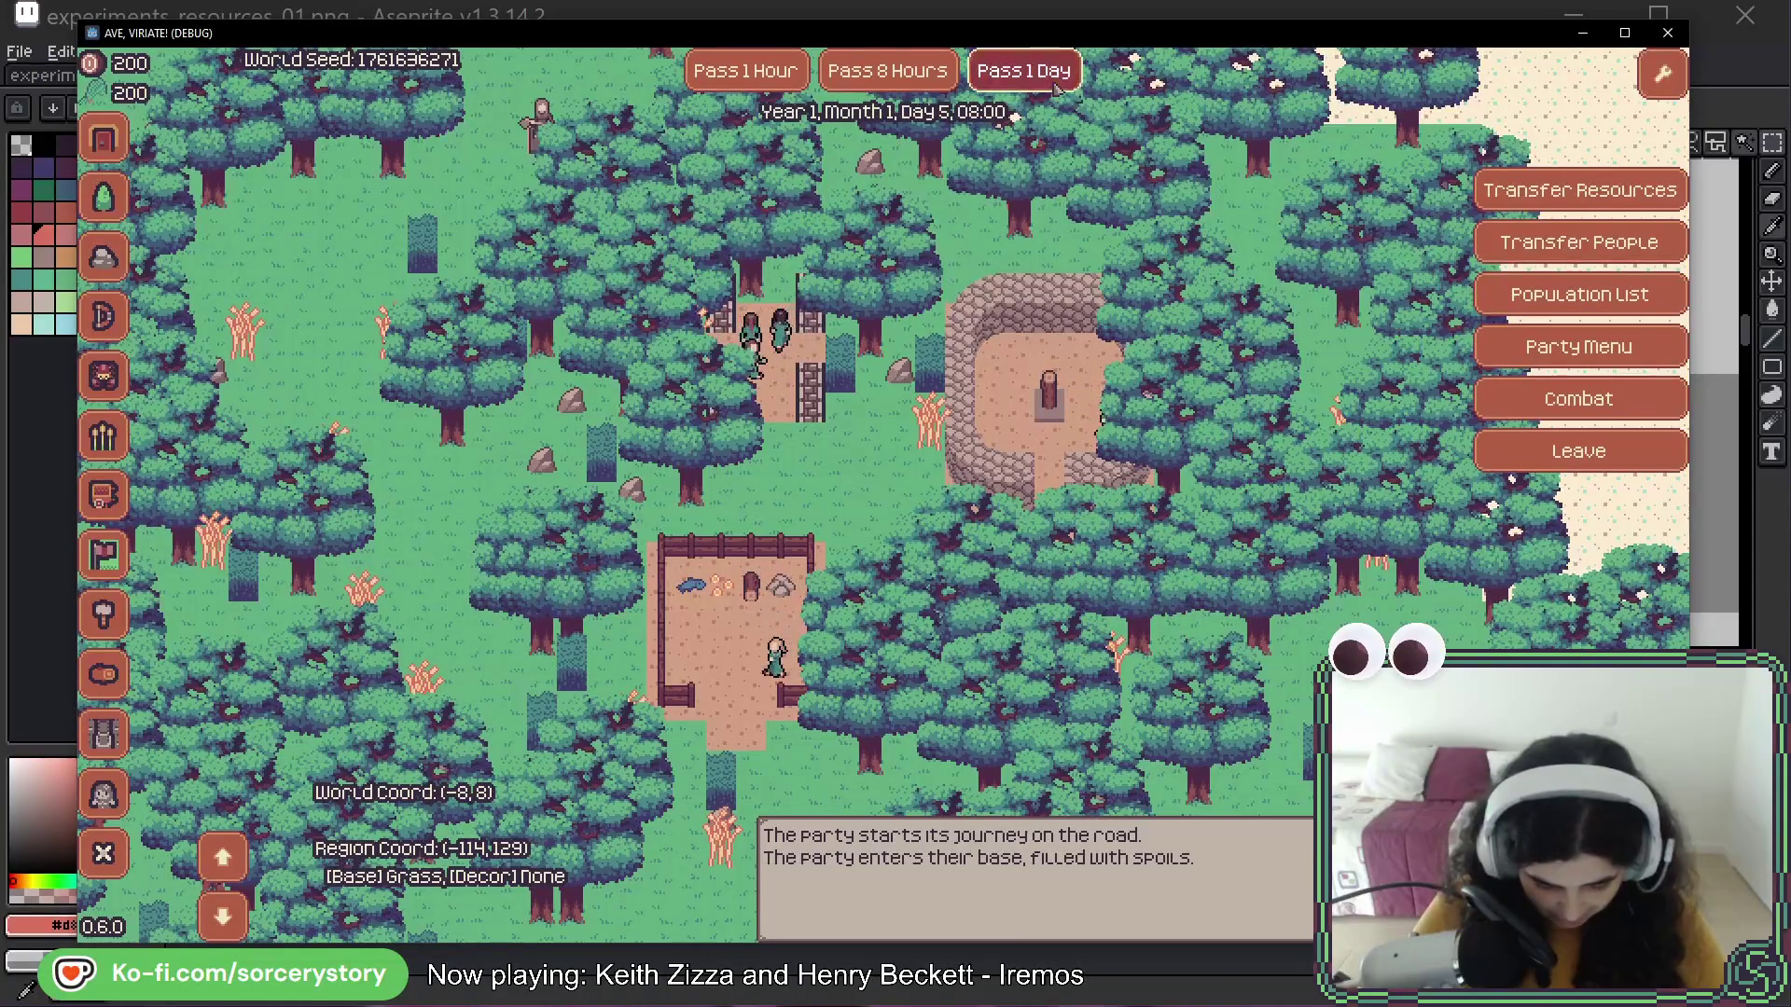
click(1054, 85)
Leave the game and return to the experiments_resources_01.png sheet in Aseprite
mouse_move(1015, 375)
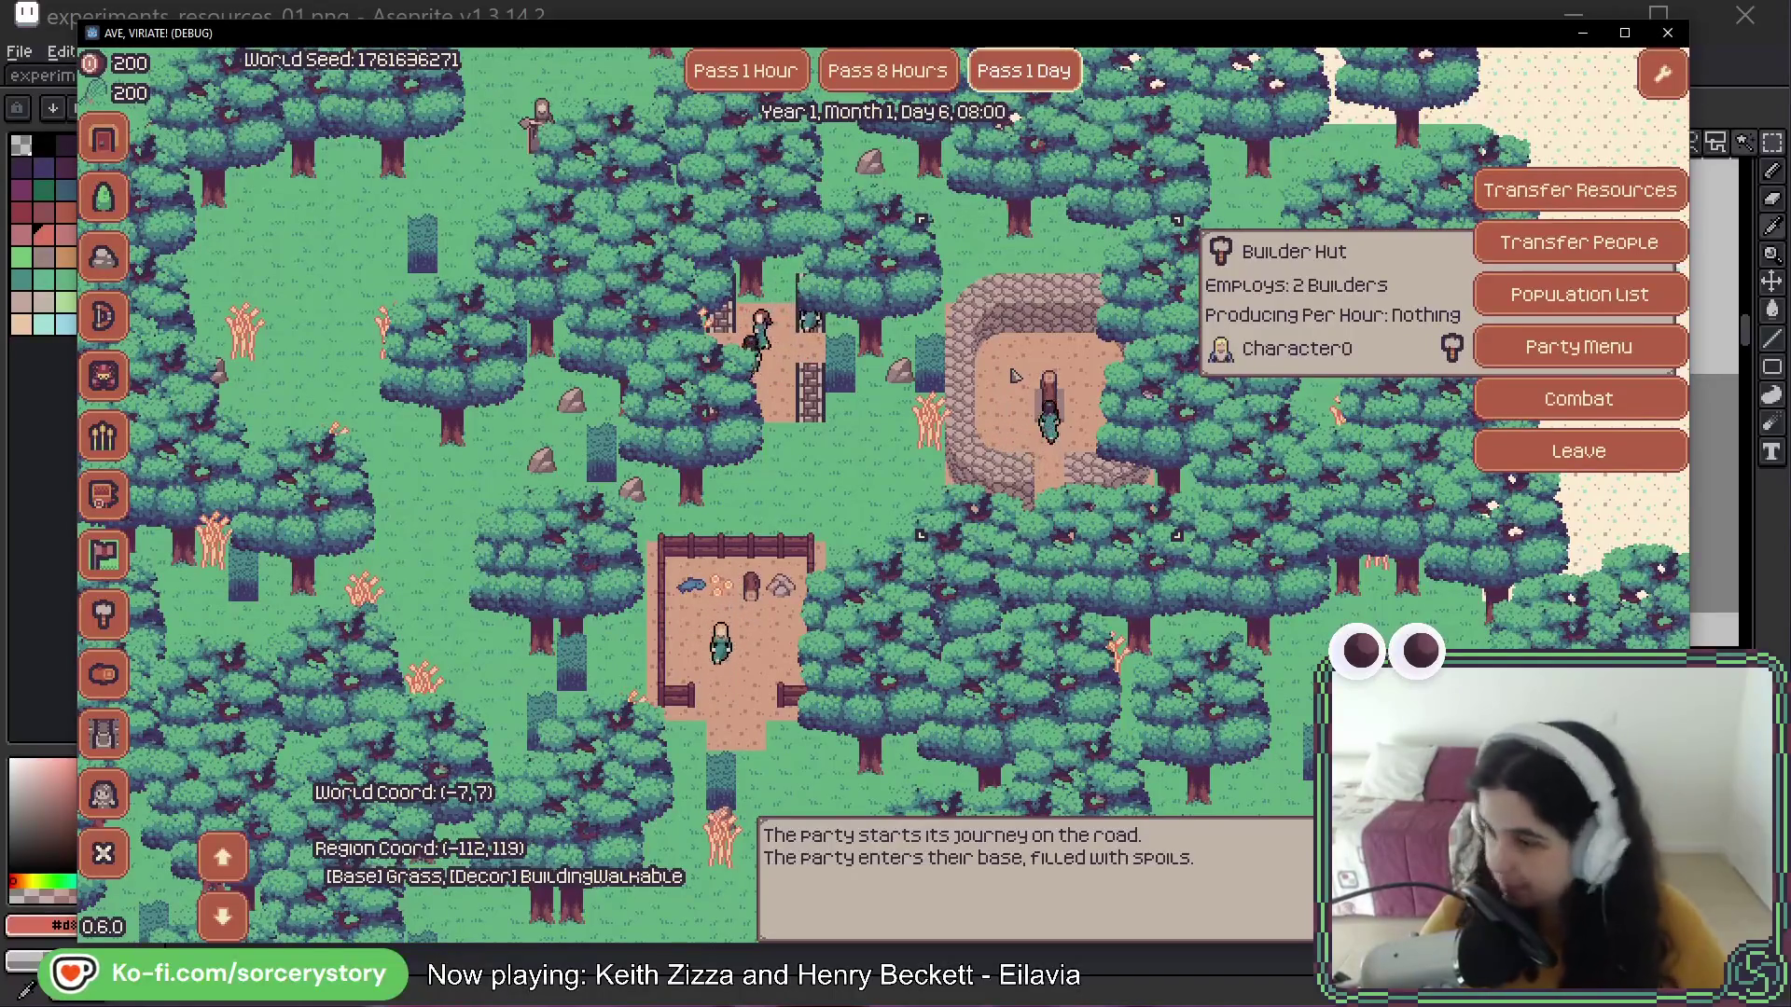
click(1195, 13)
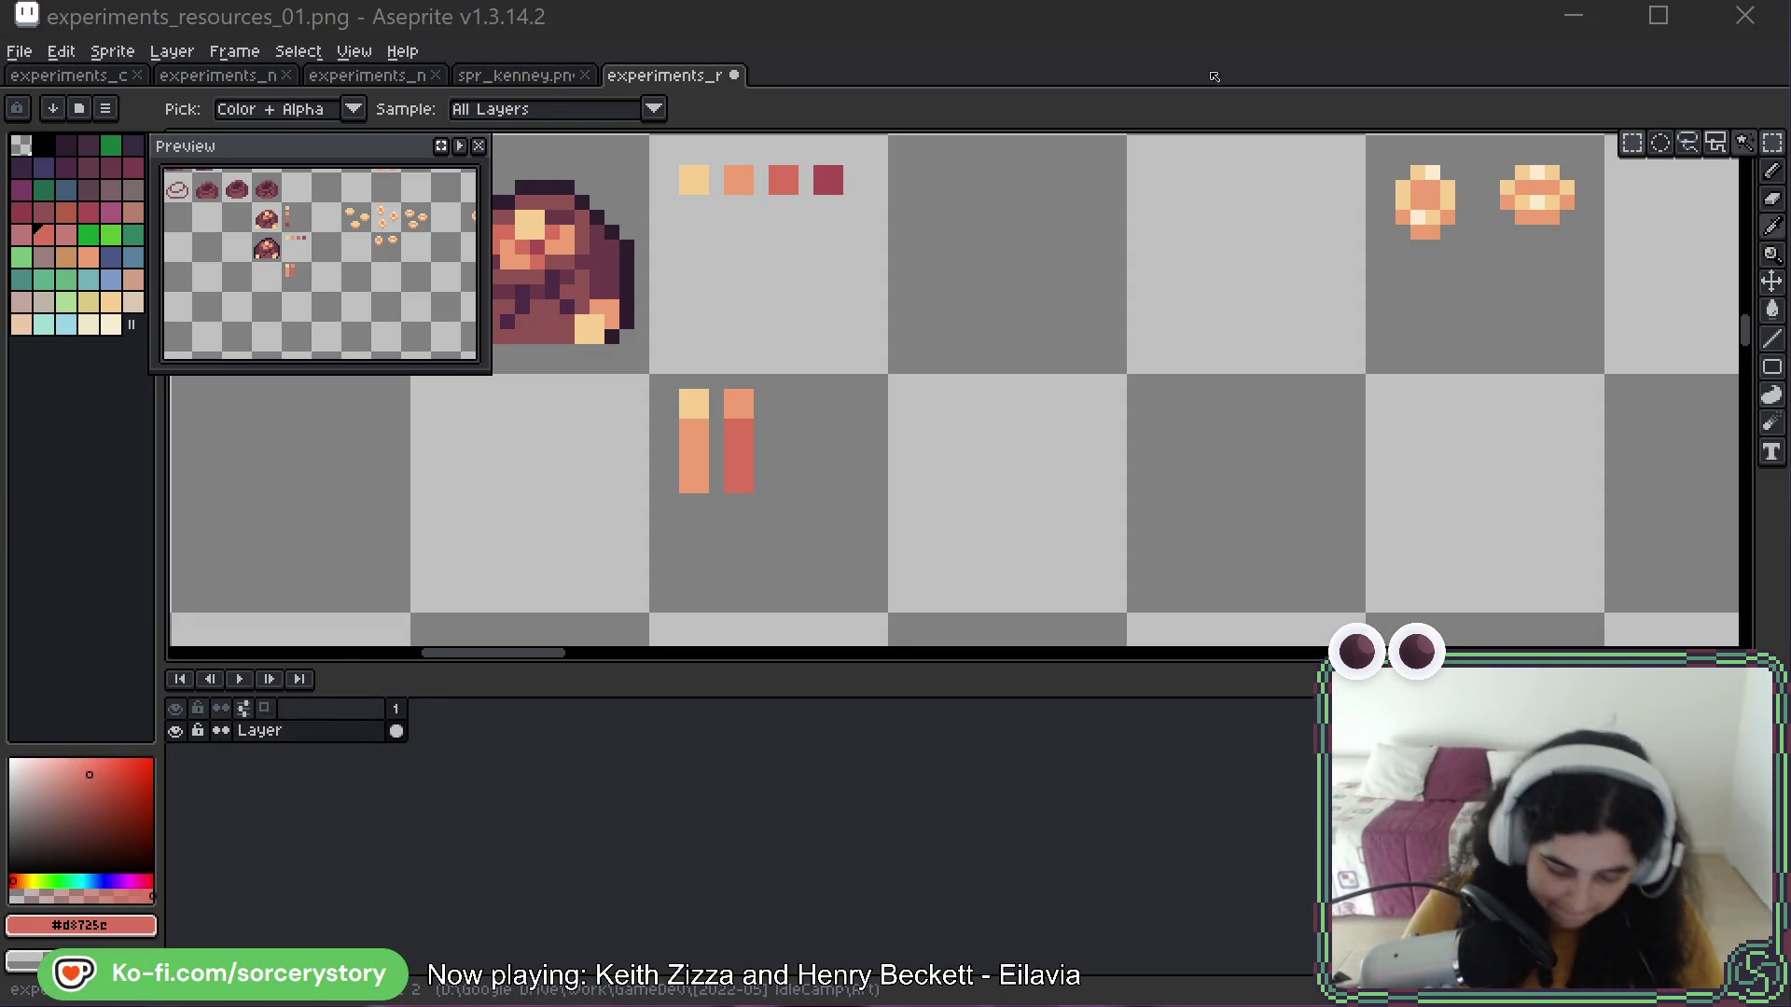
Marquee-select the left bar, deselect it, and bring the swatches back into view
key(m)
scroll(678, 411, up, 3)
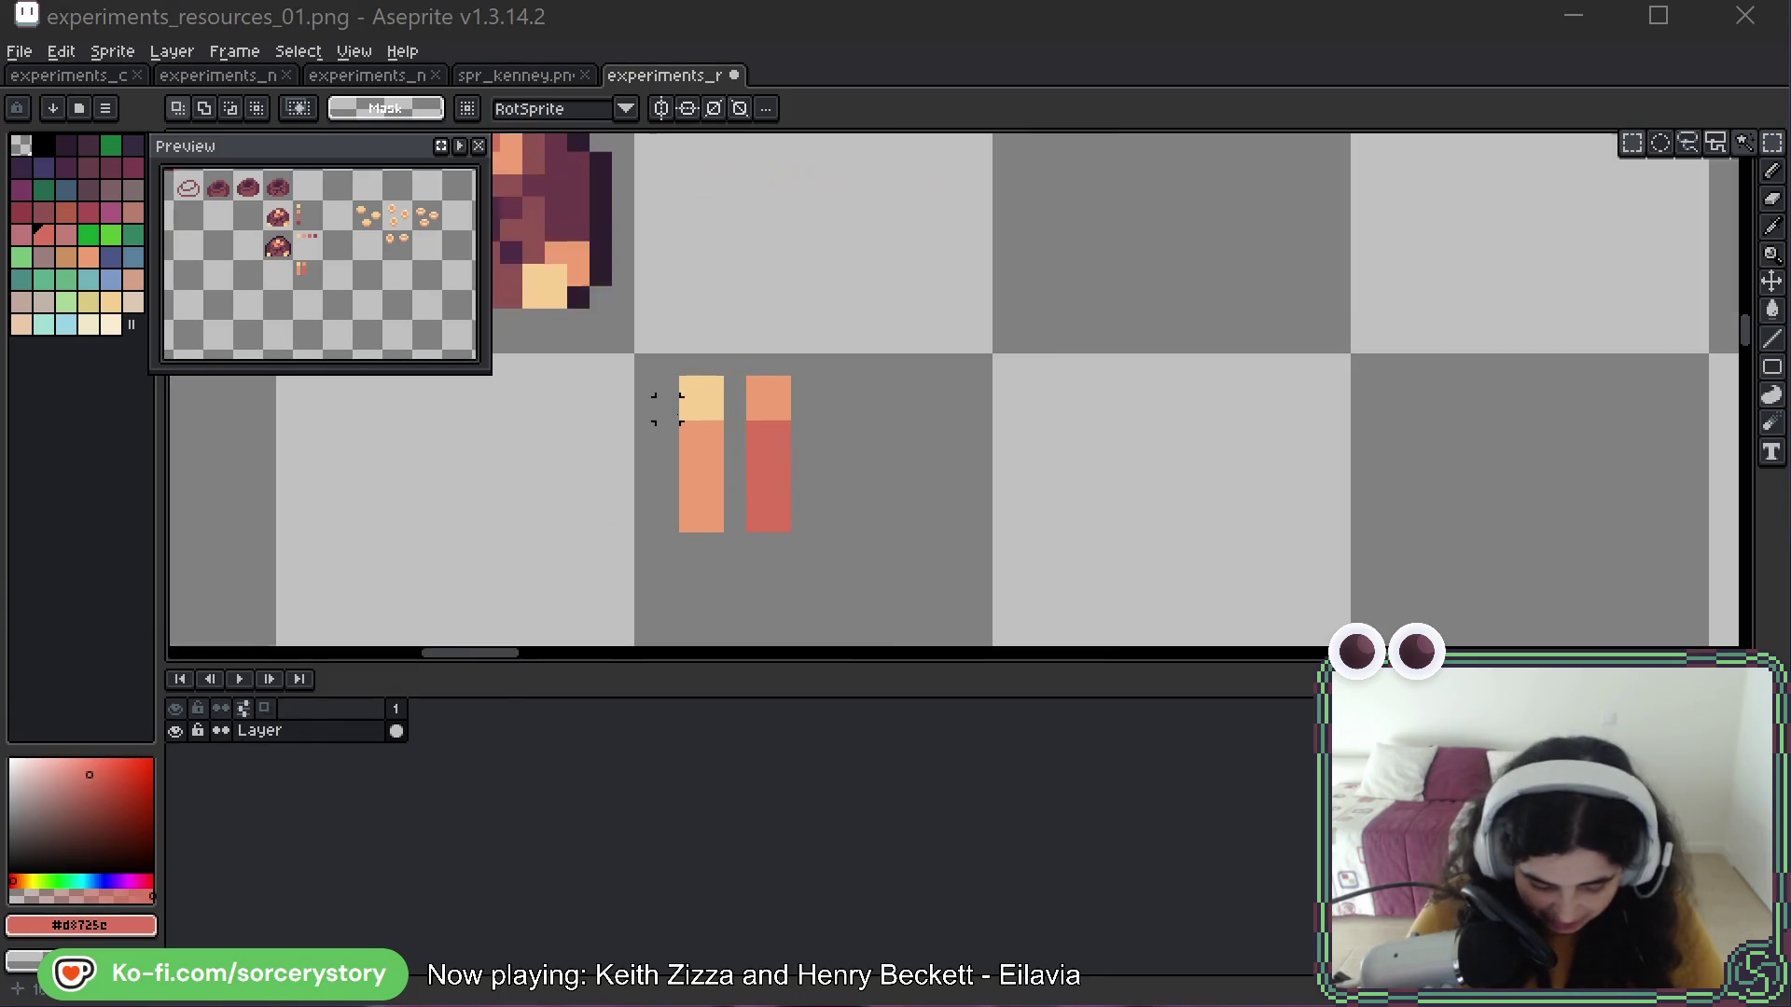
drag(678, 387, 744, 577)
key(ctrl+d)
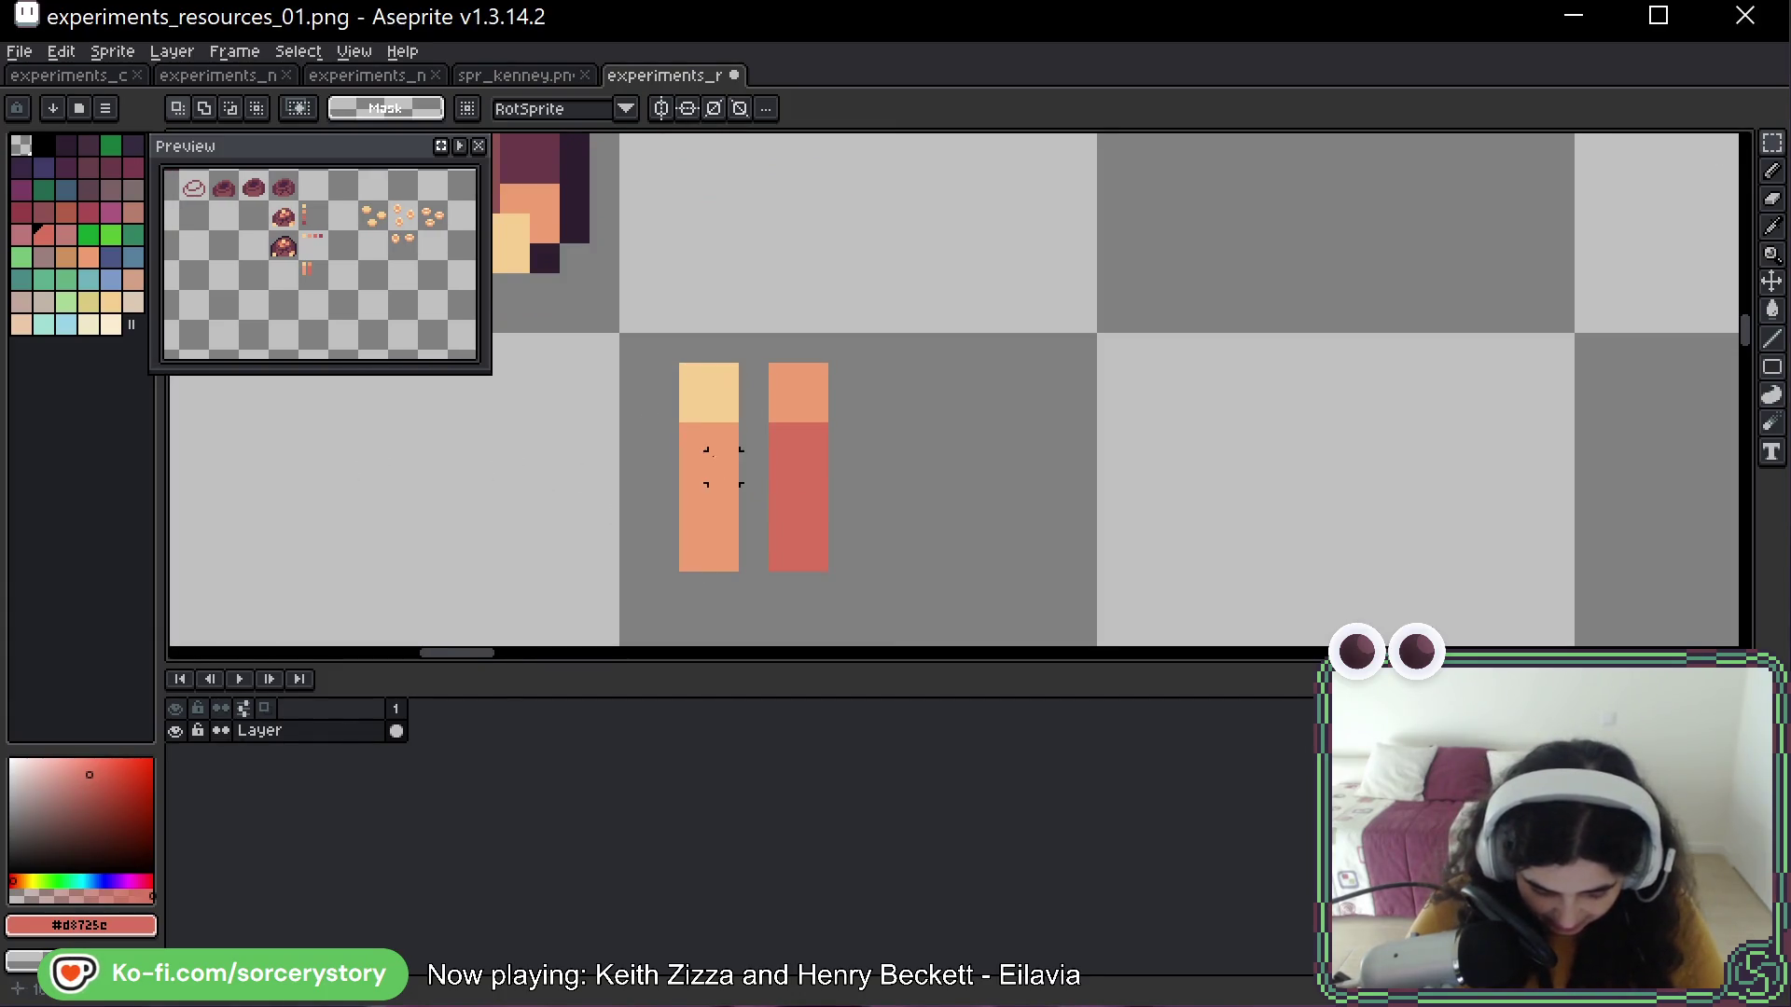
scroll(718, 466, down, 3)
scroll(854, 401, up, 1)
scroll(851, 403, up, 1)
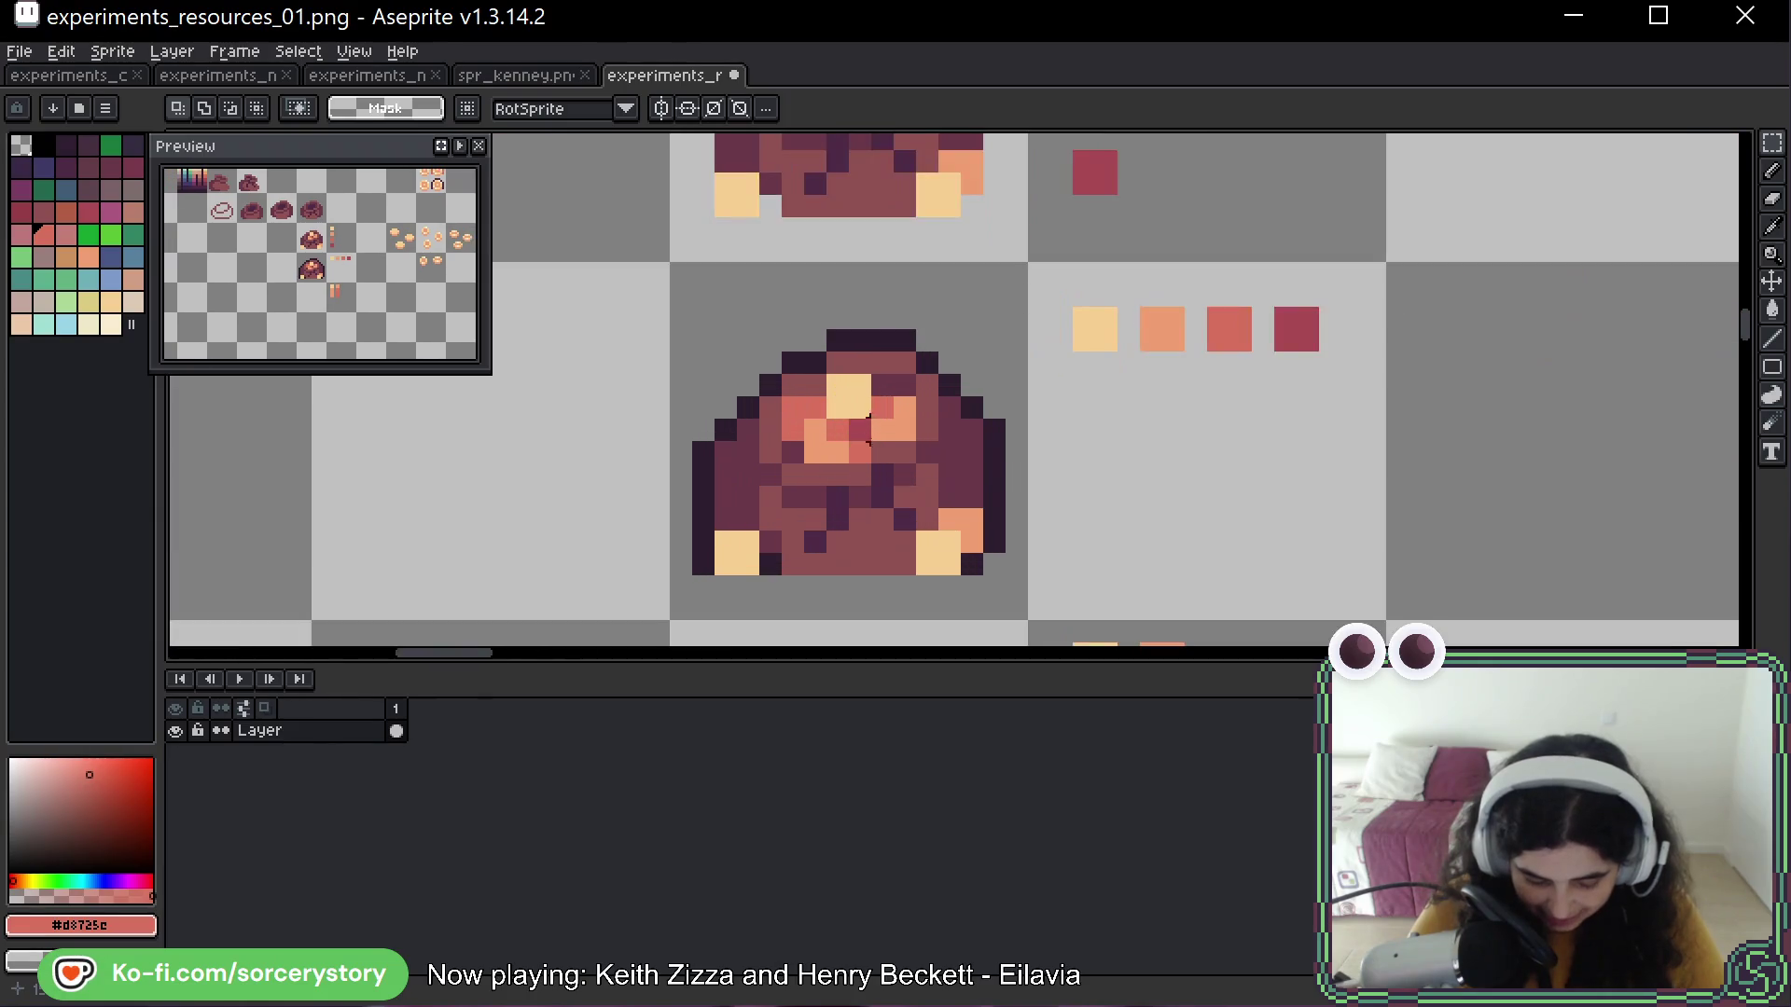
scroll(904, 476, down, 2)
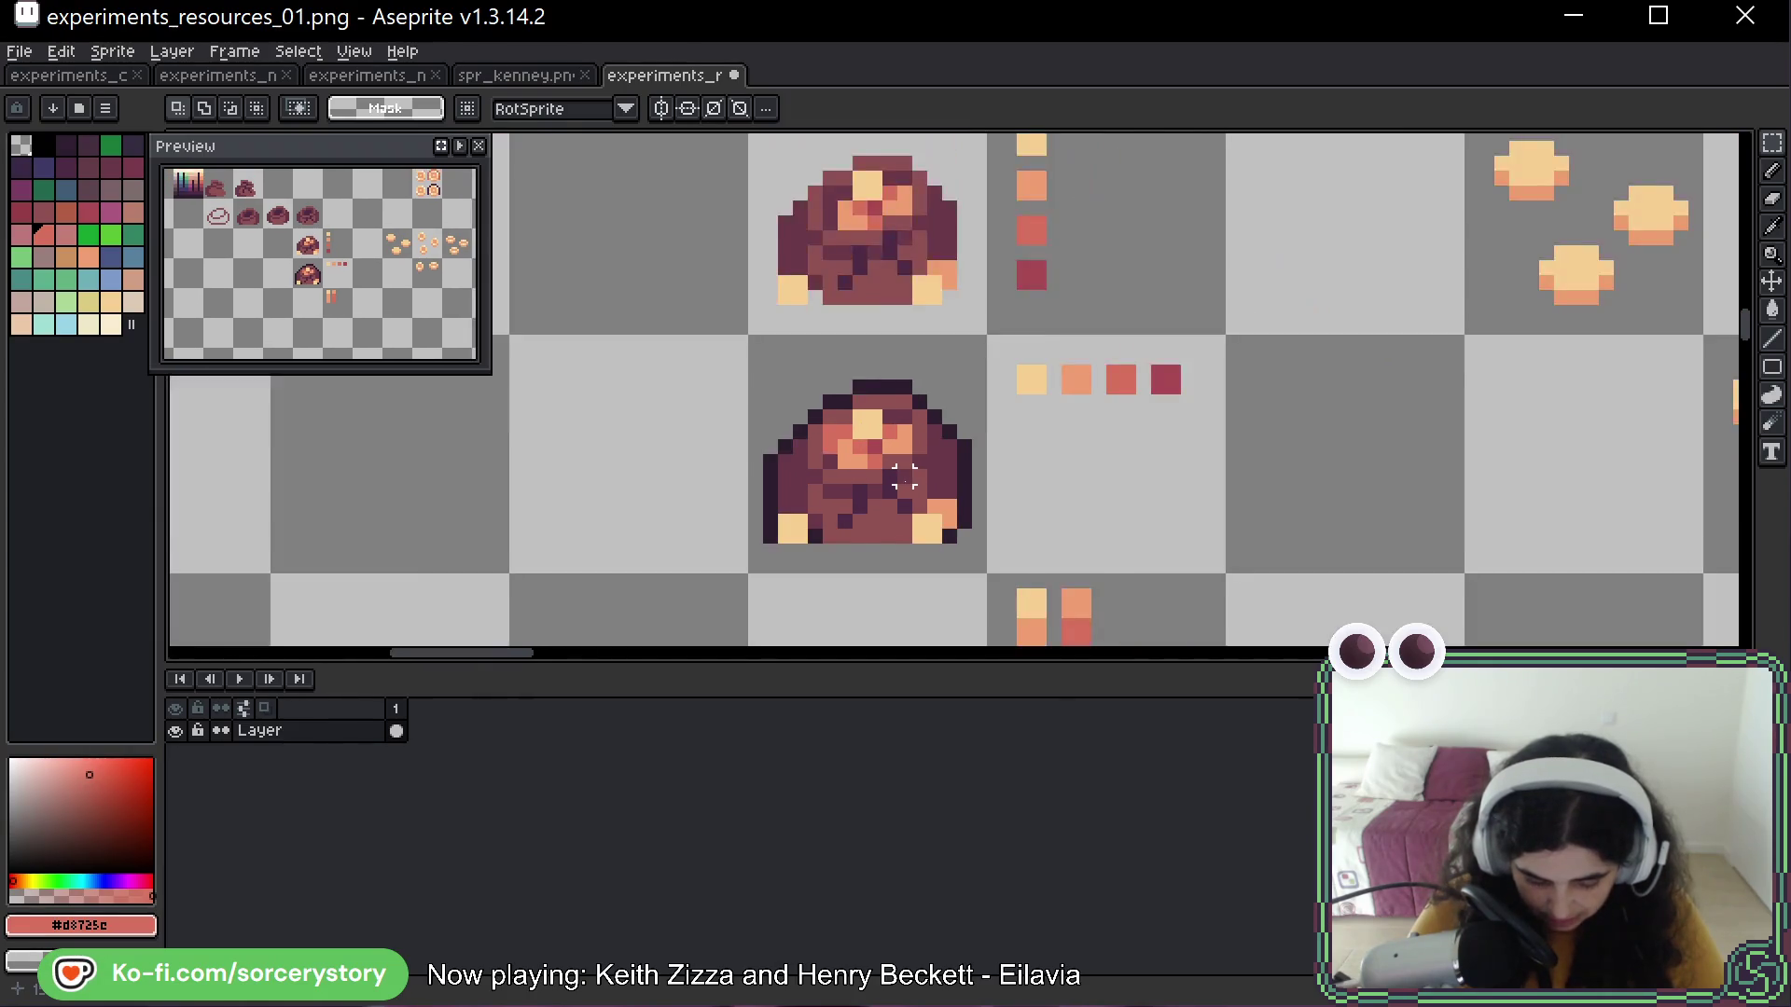
drag(1060, 501, 892, 359)
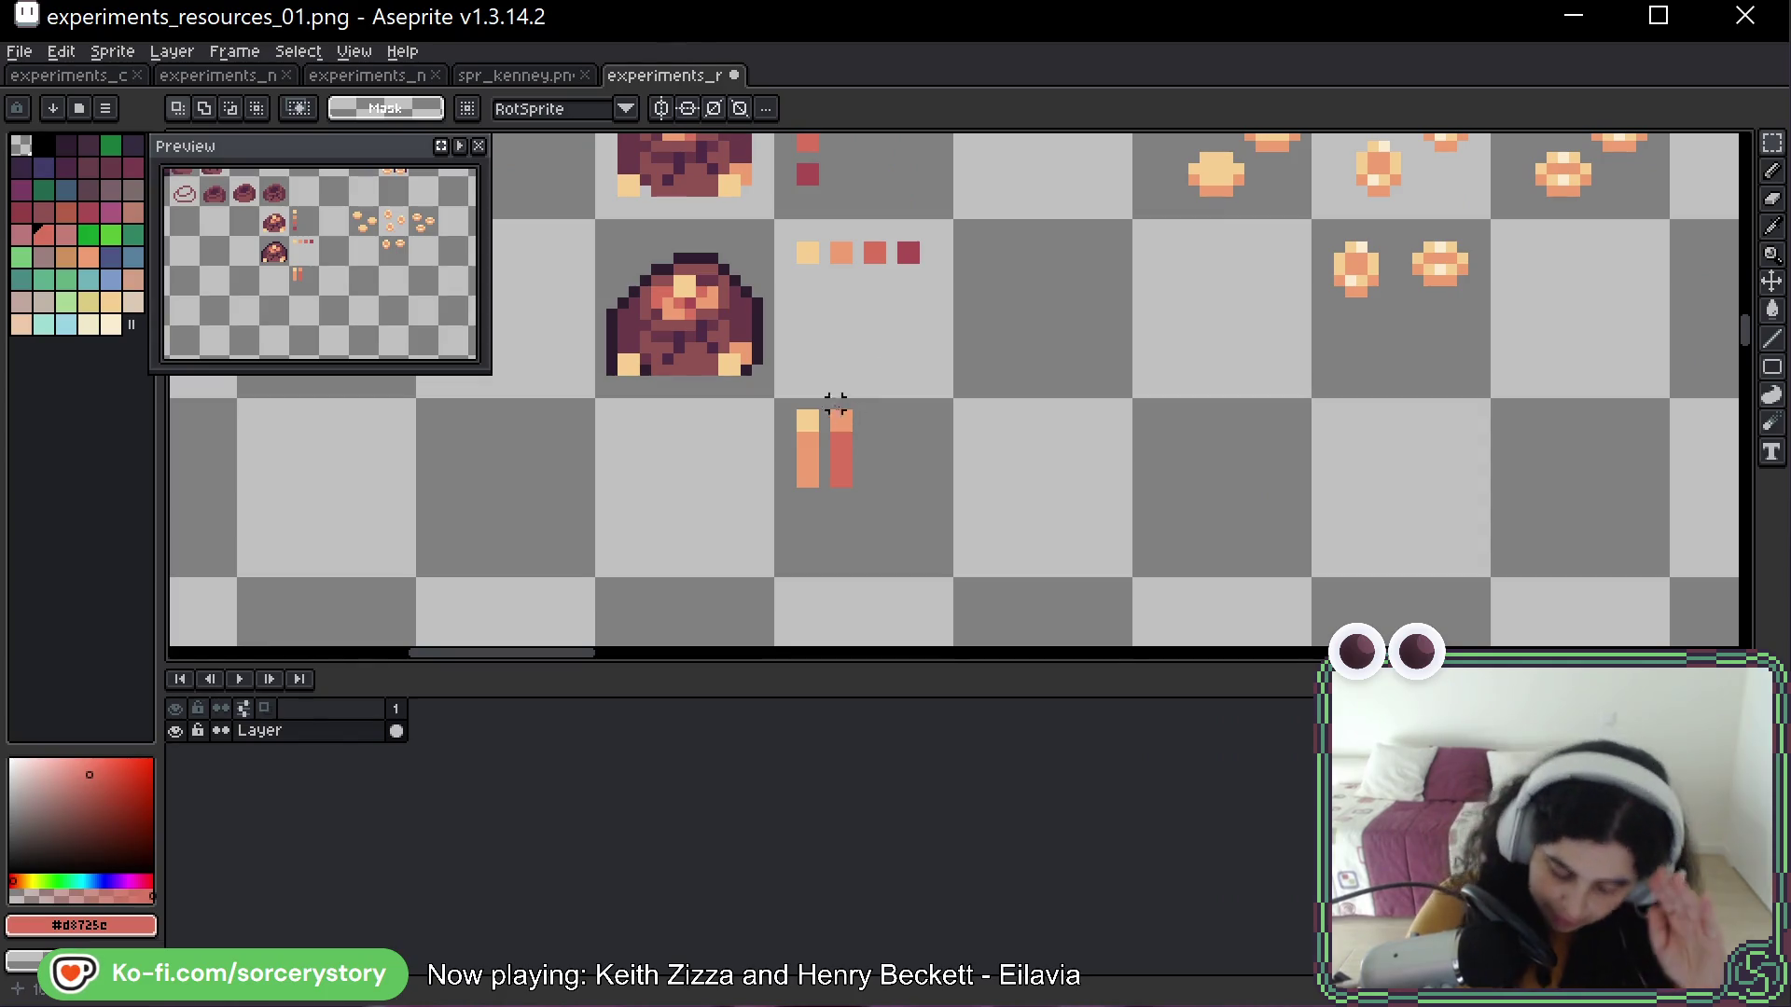
Duplicate the swatch row just below itself, nudged down one pixel
scroll(802, 451, up, 1)
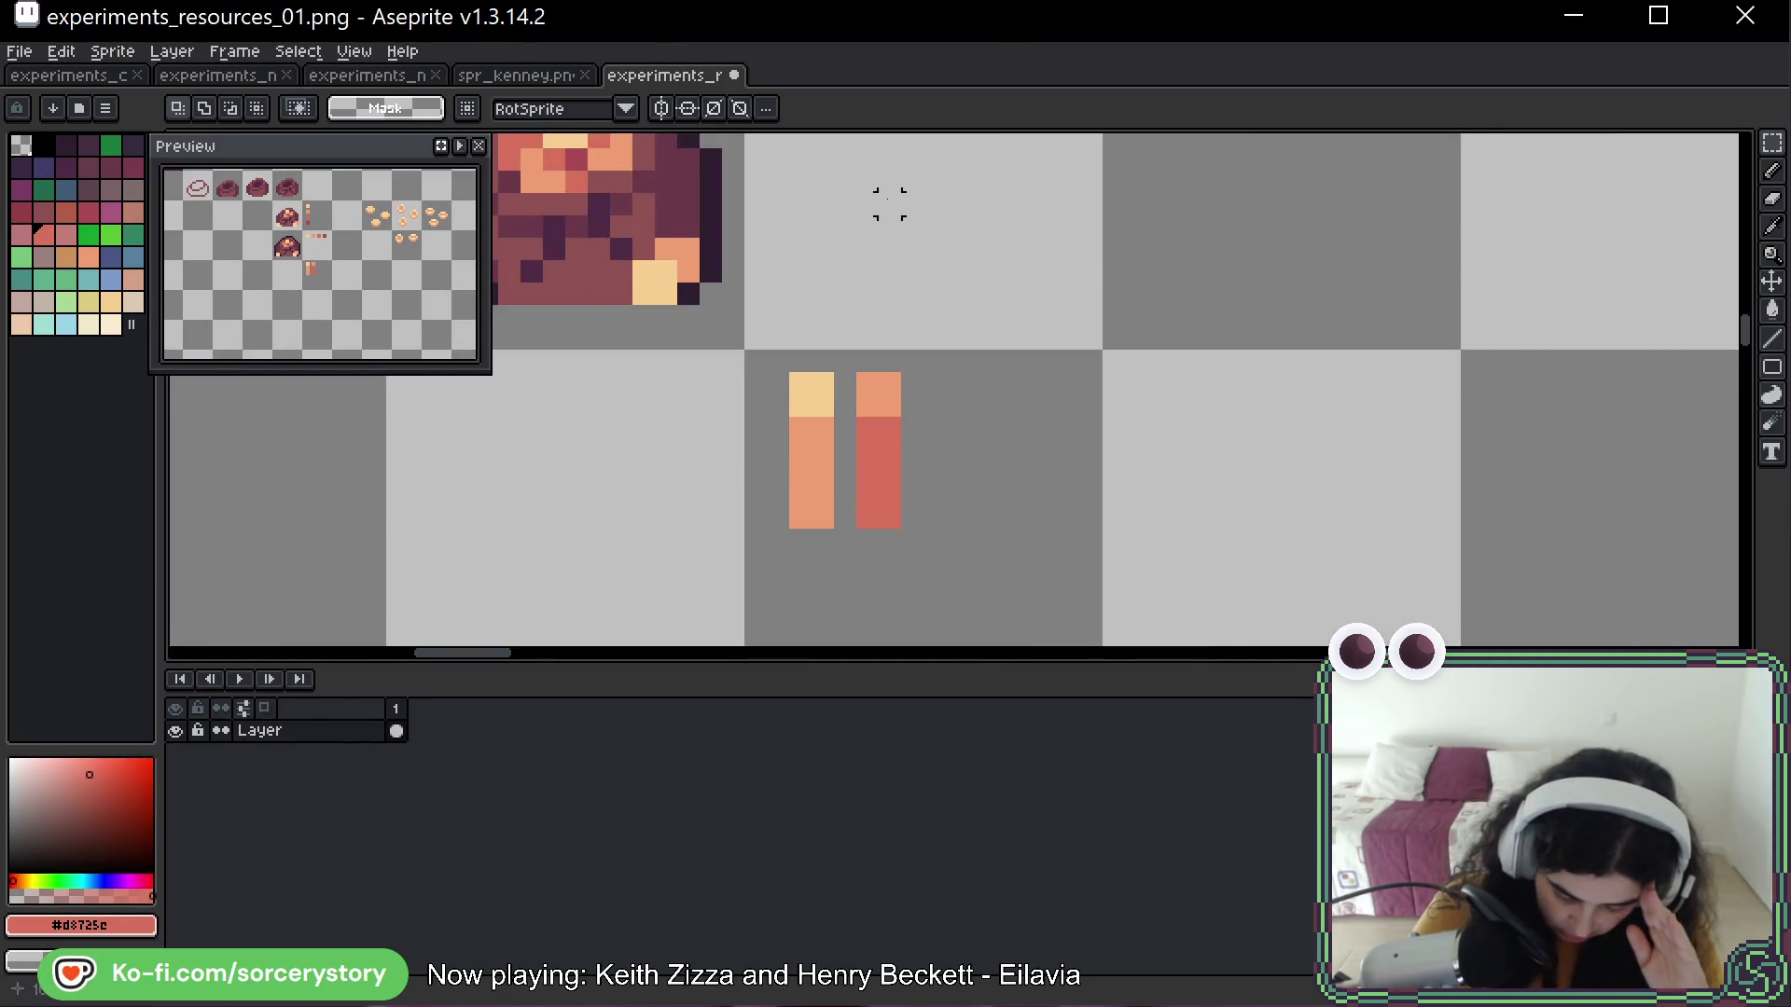
mouse_move(883, 198)
mouse_down()
mouse_move(743, 371)
mouse_move(1026, 478)
mouse_move(1044, 466)
mouse_up()
drag(931, 481, 921, 490)
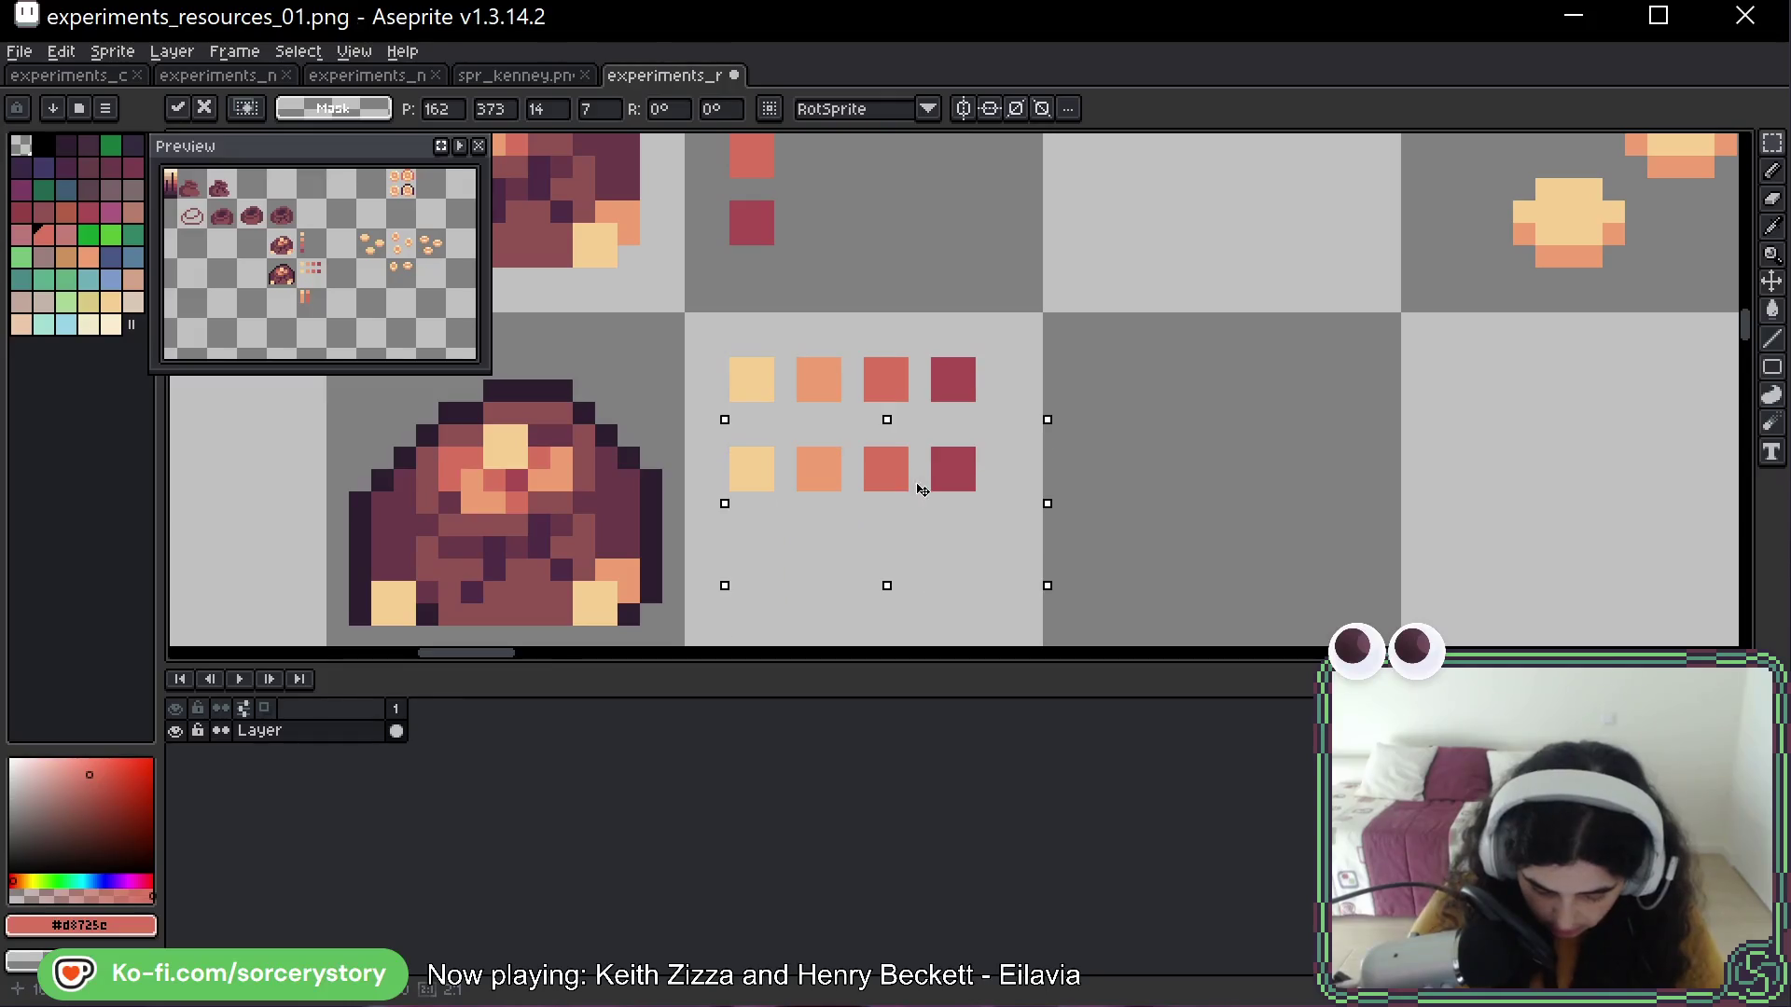
key(Down)
key(ctrl+d)
Paint an orange shade under the first copied swatch
key(alt)
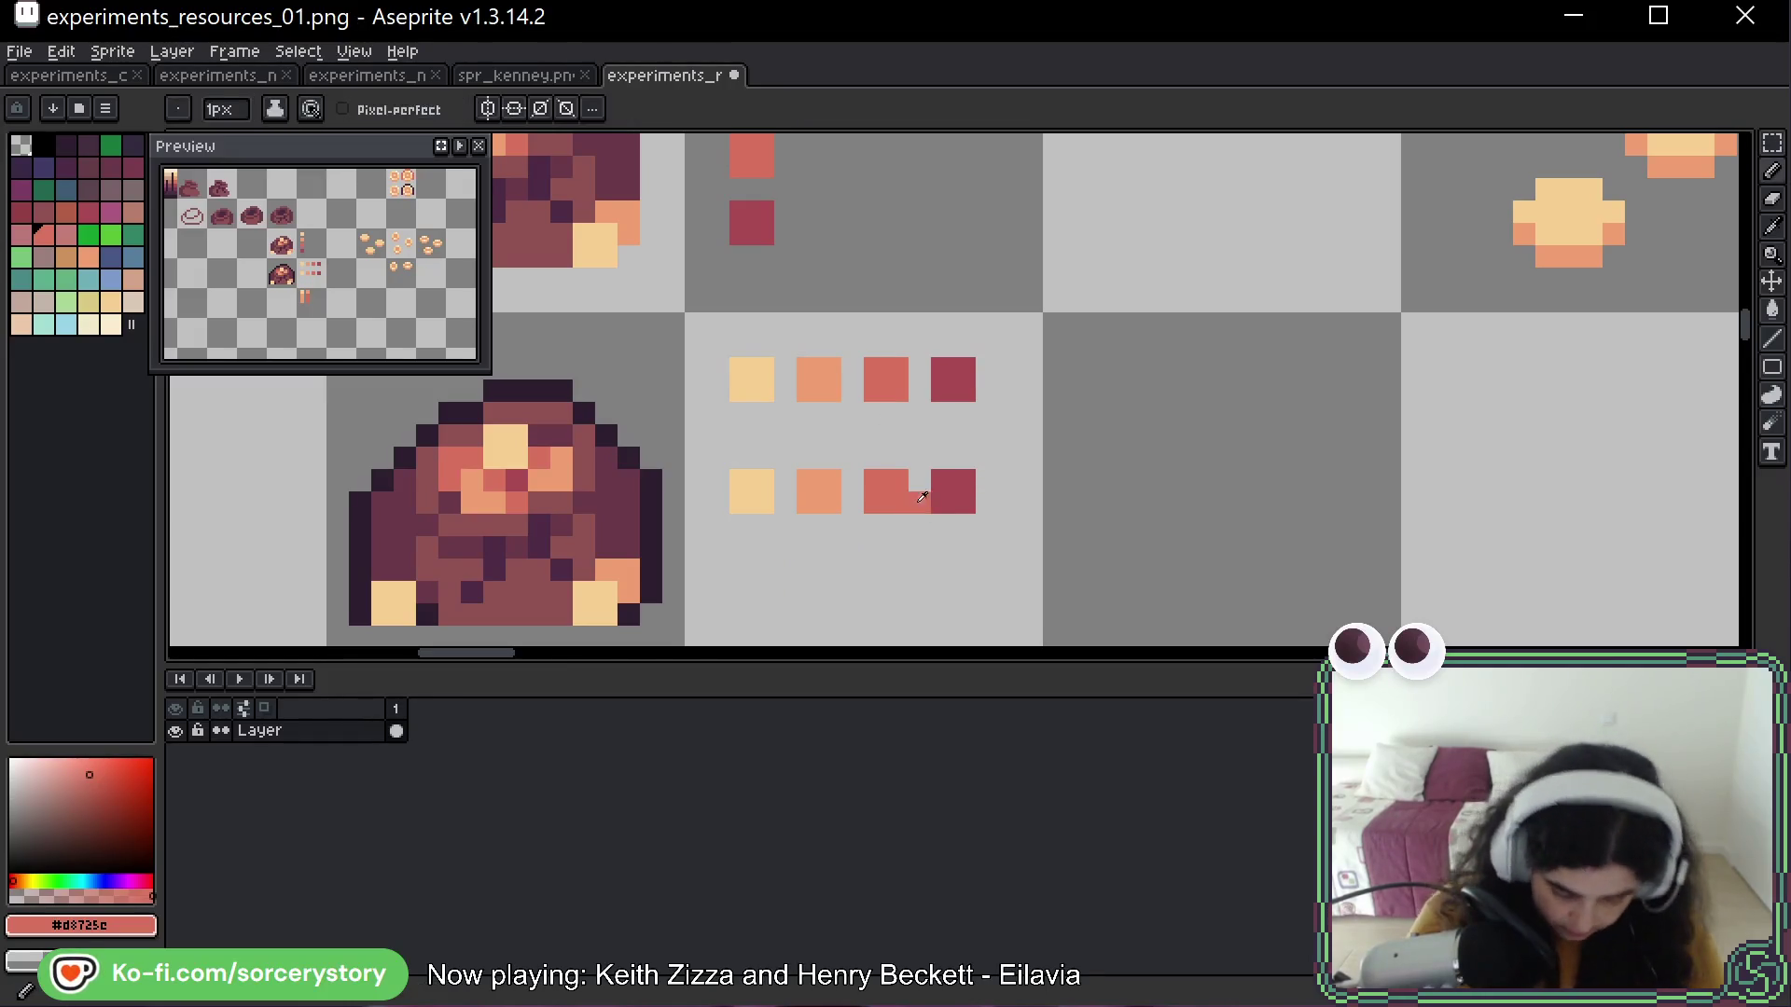
alt+click(819, 491)
click(752, 524)
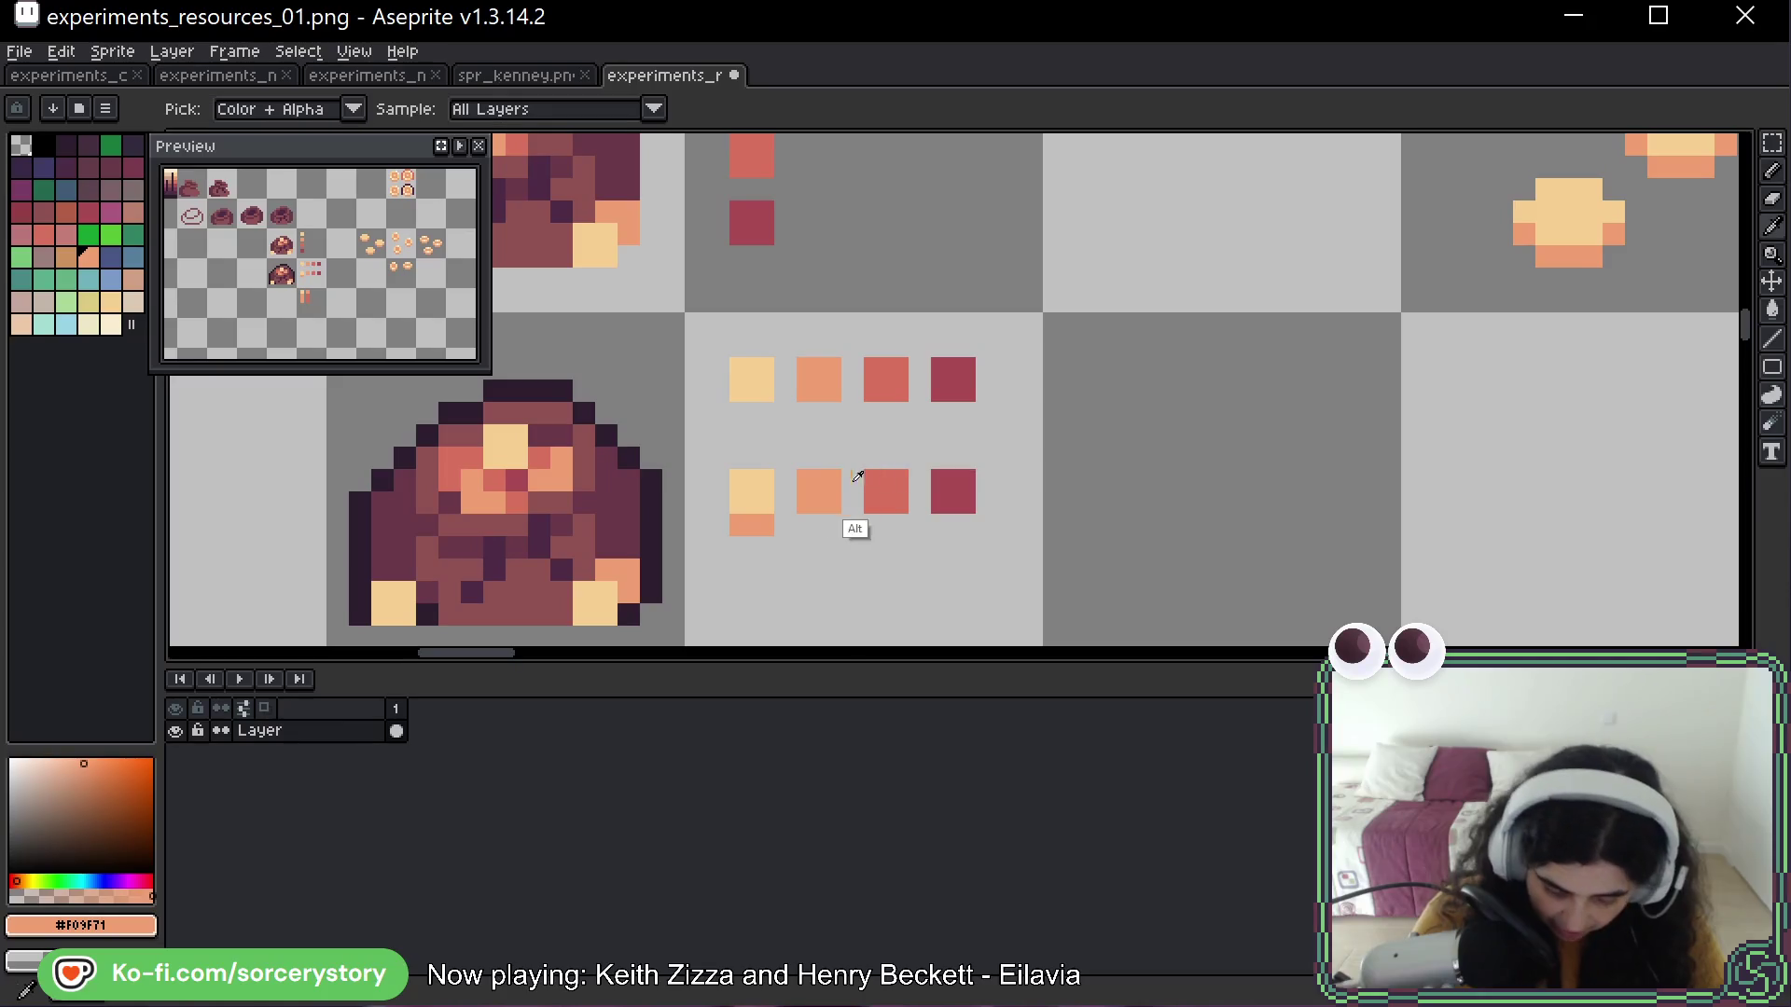
alt+click(871, 505)
alt+click(961, 501)
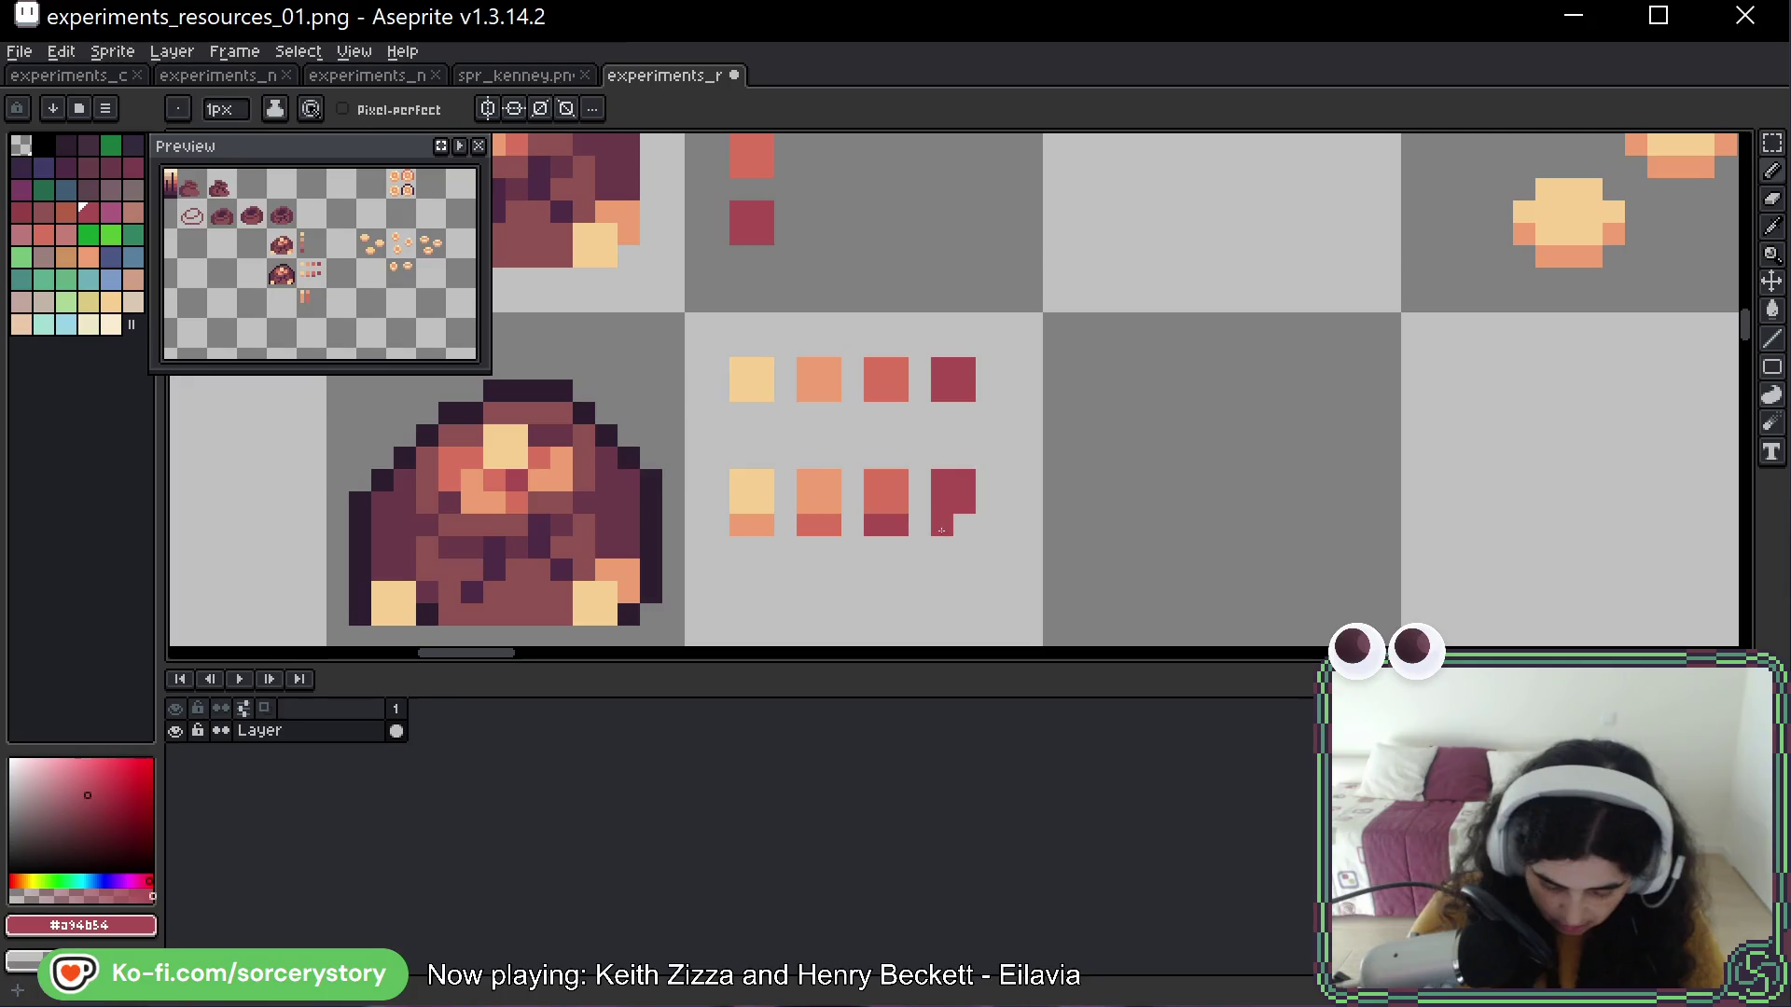
Paint the darkest red, sampled from the bag sprites, under the last swatch
scroll(941, 530, down, 4)
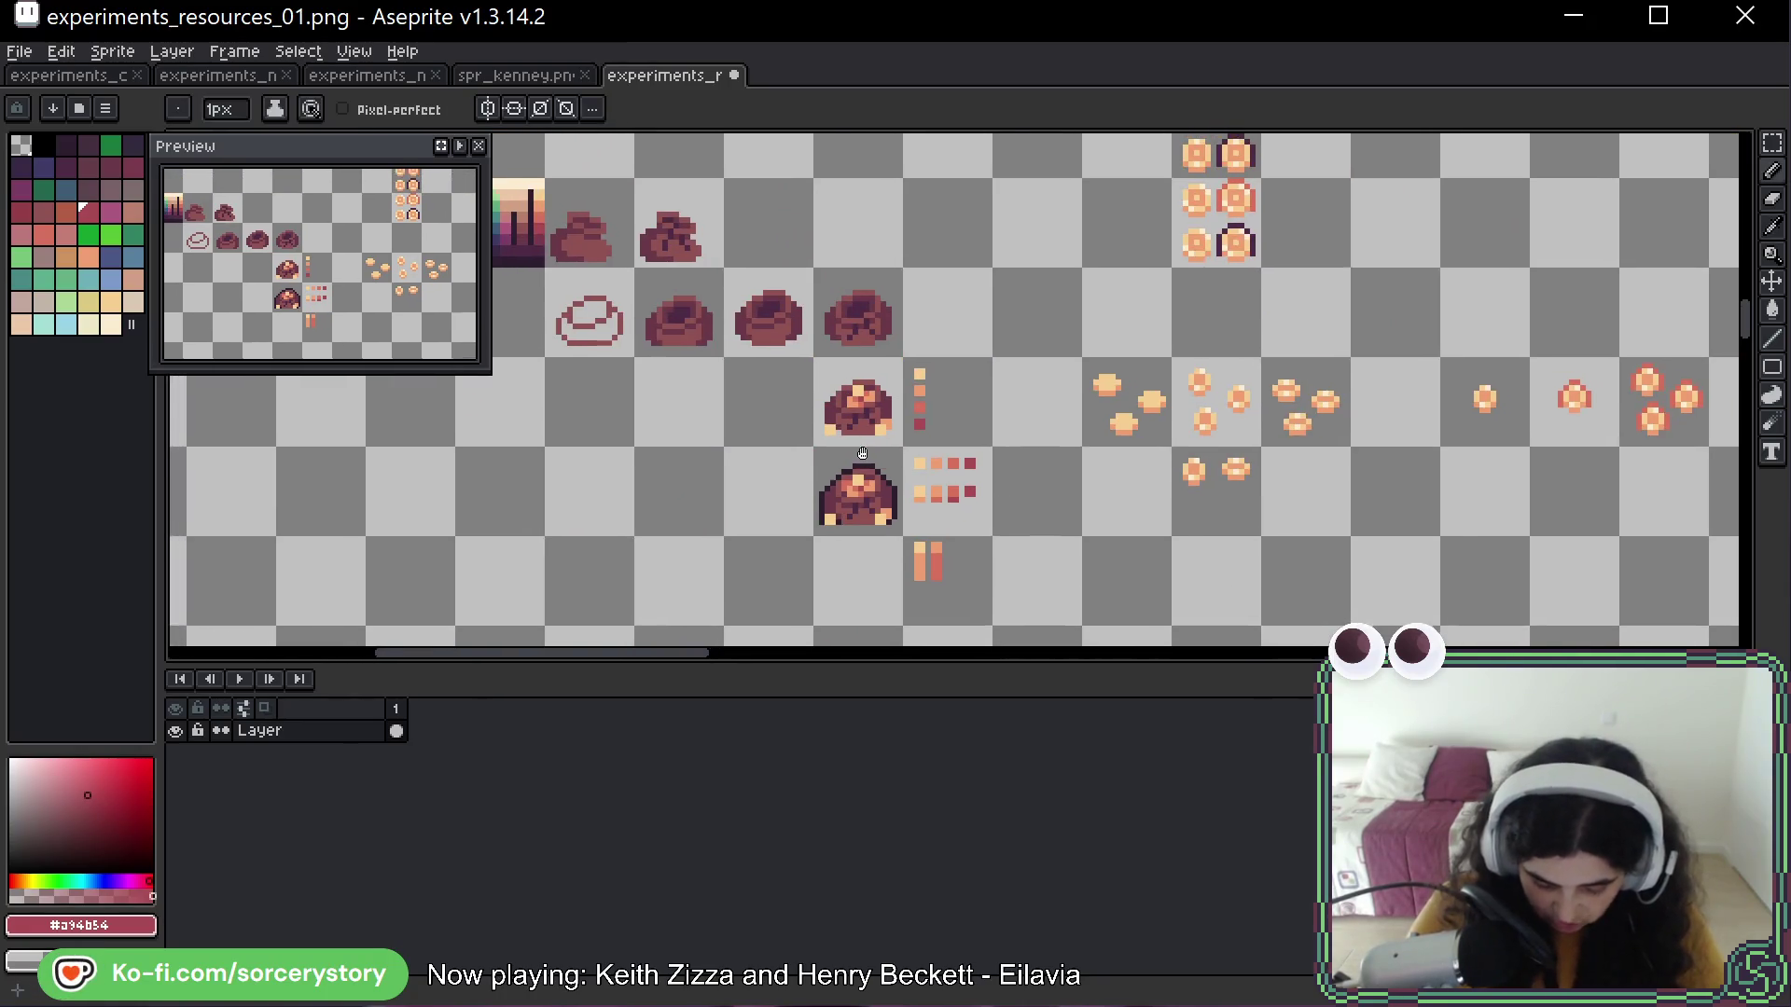
drag(862, 454, 1015, 507)
scroll(742, 325, up, 3)
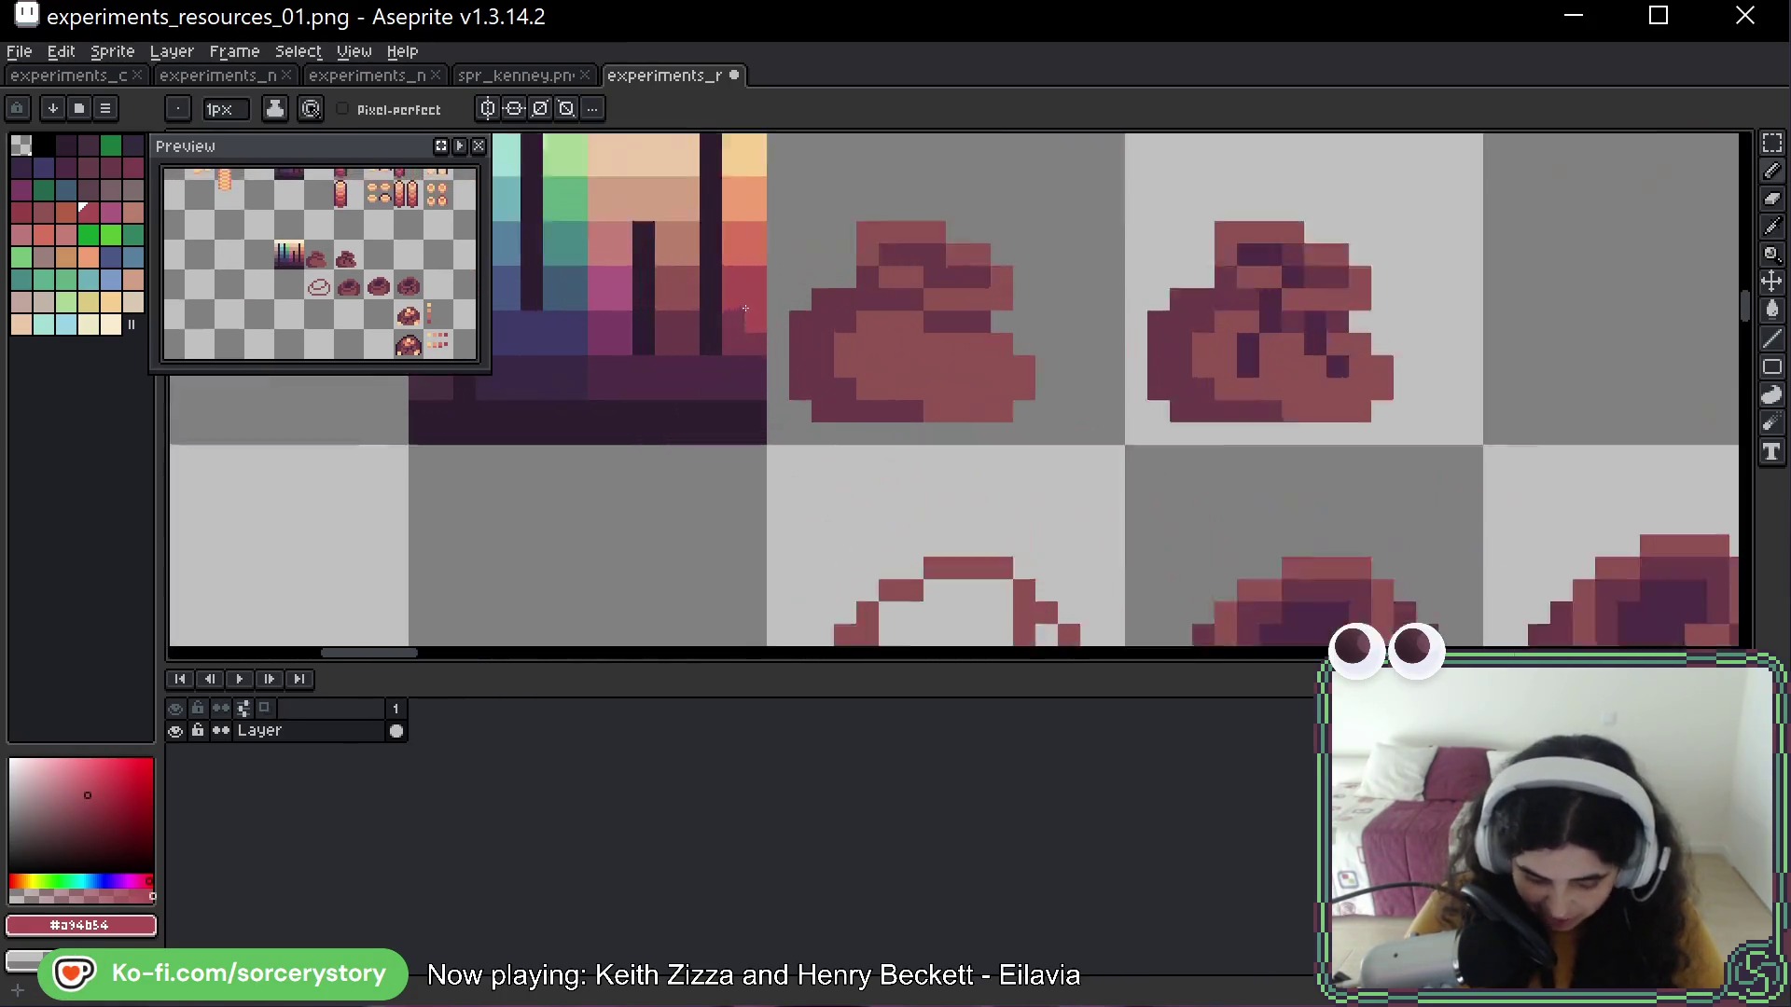
alt+click(695, 317)
scroll(695, 317, down, 2)
drag(986, 431, 748, 292)
click(1063, 496)
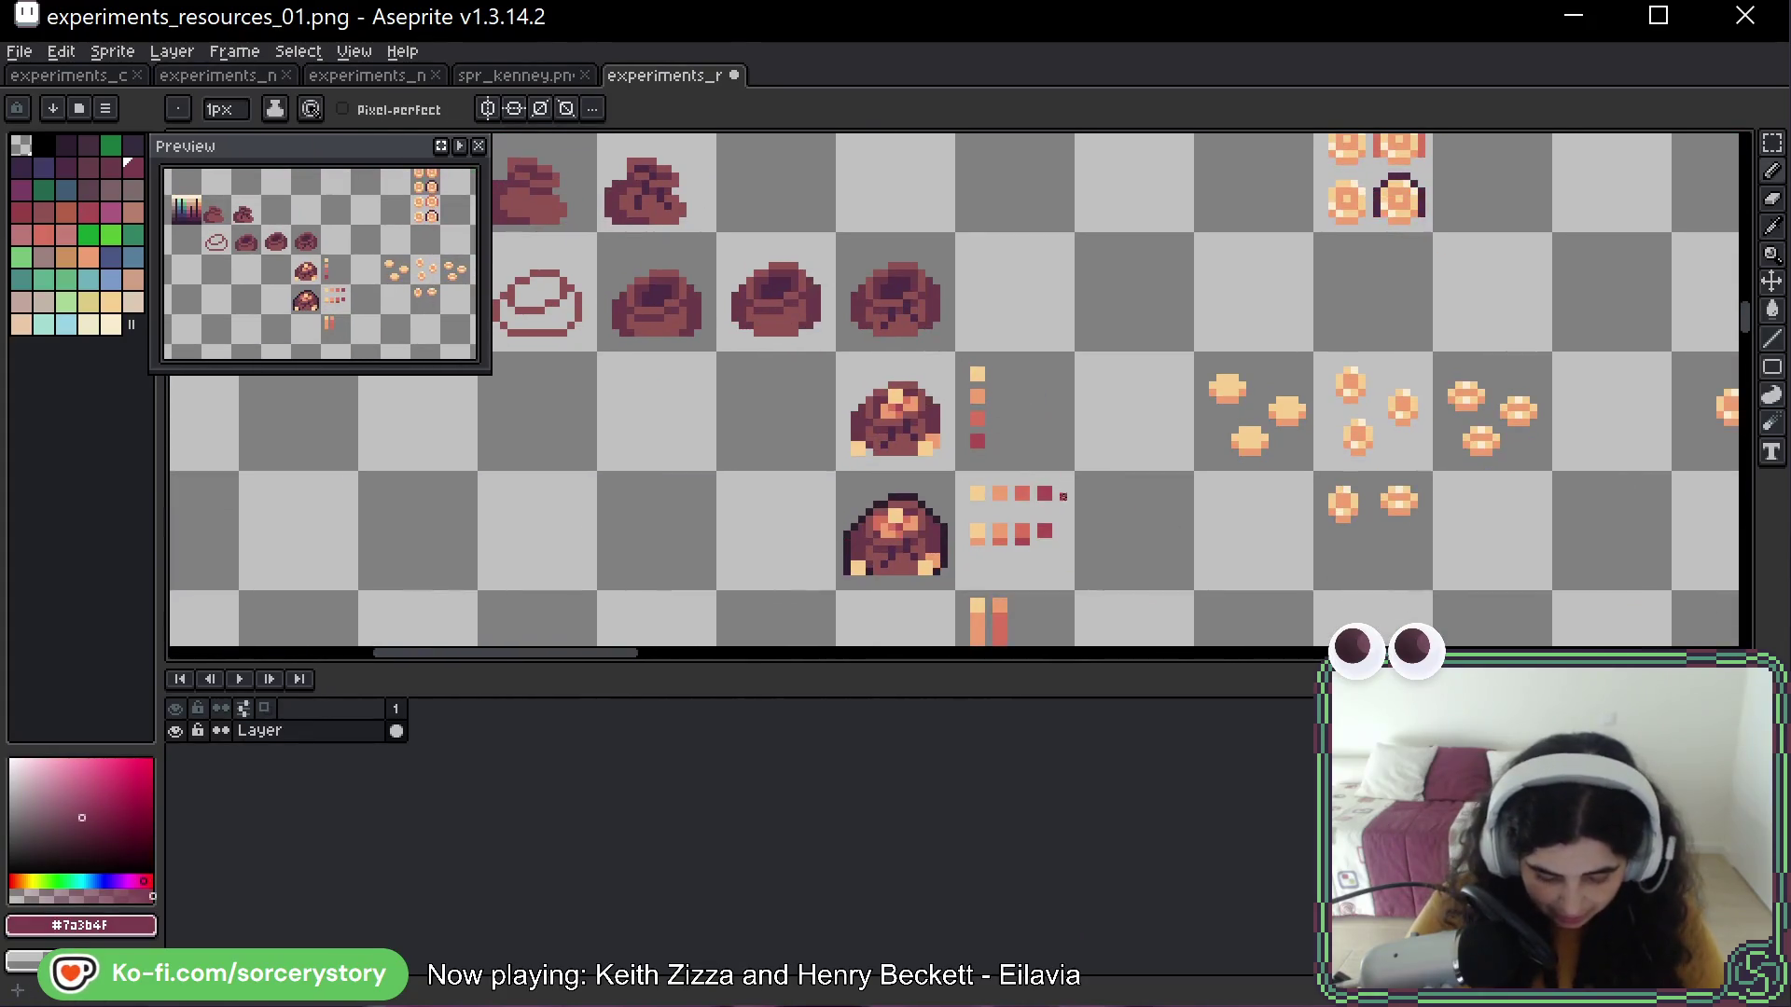
scroll(1074, 528, up, 3)
click(1138, 510)
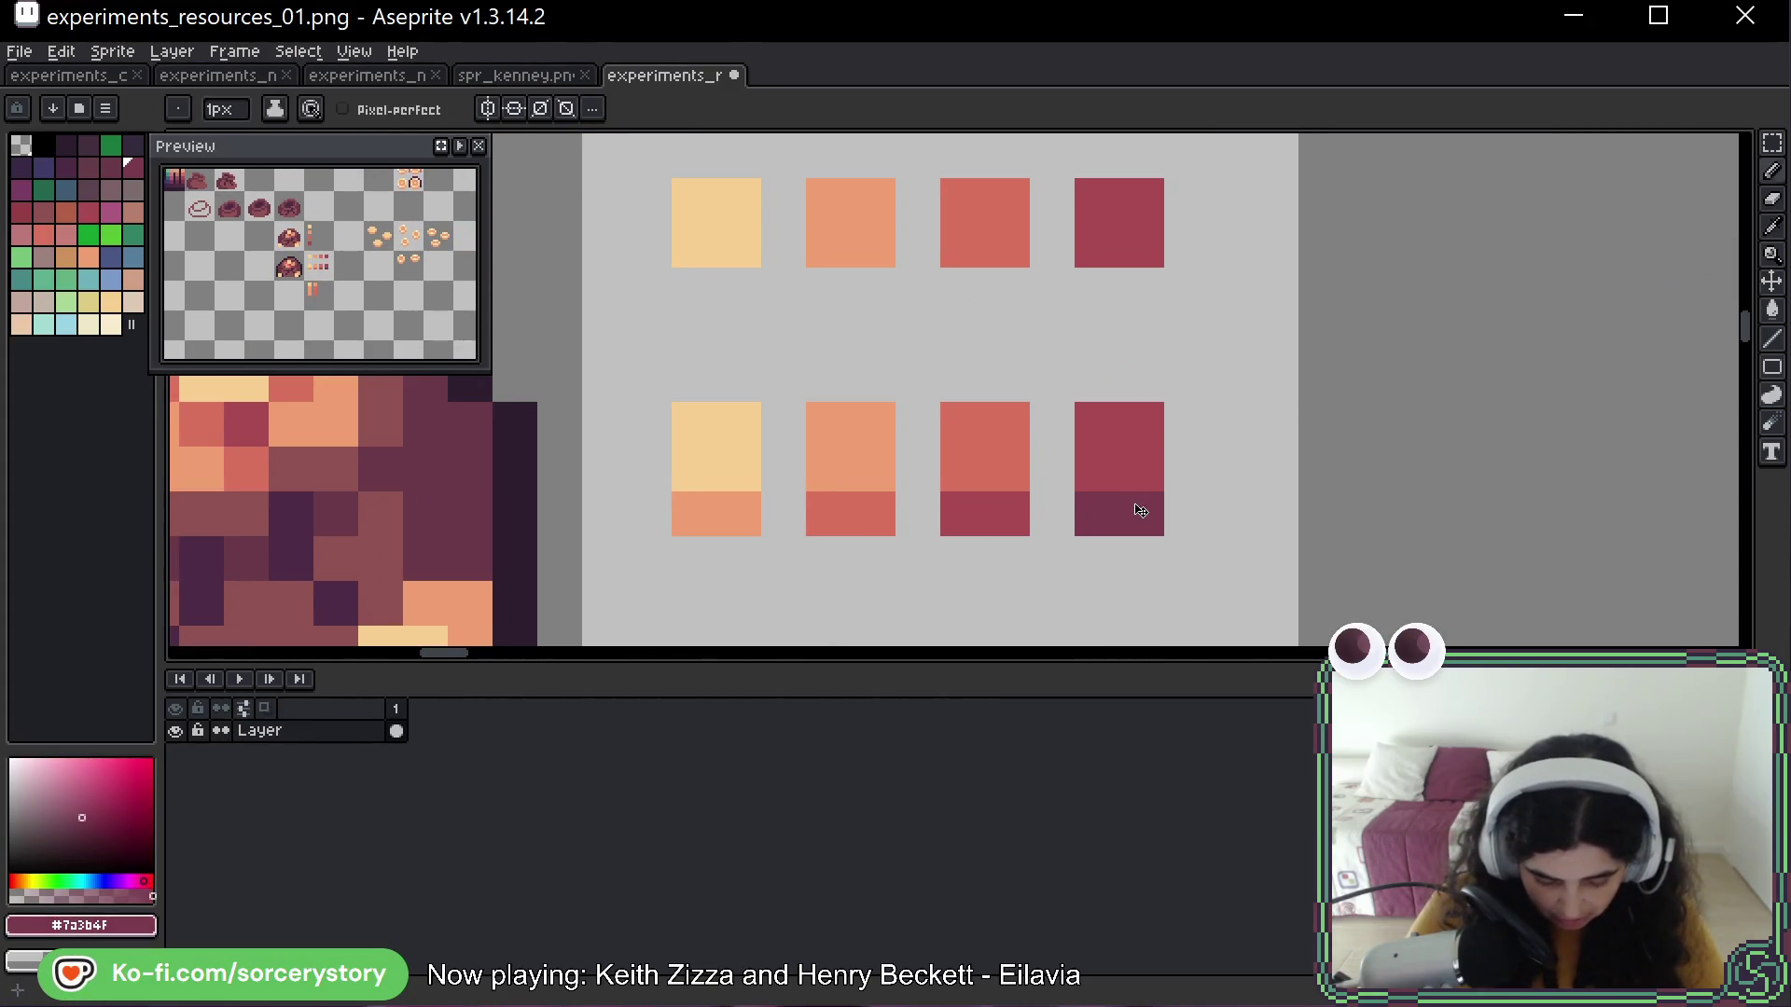
Sample the right bar's red and paint it onto the left bar
scroll(1088, 390, down, 5)
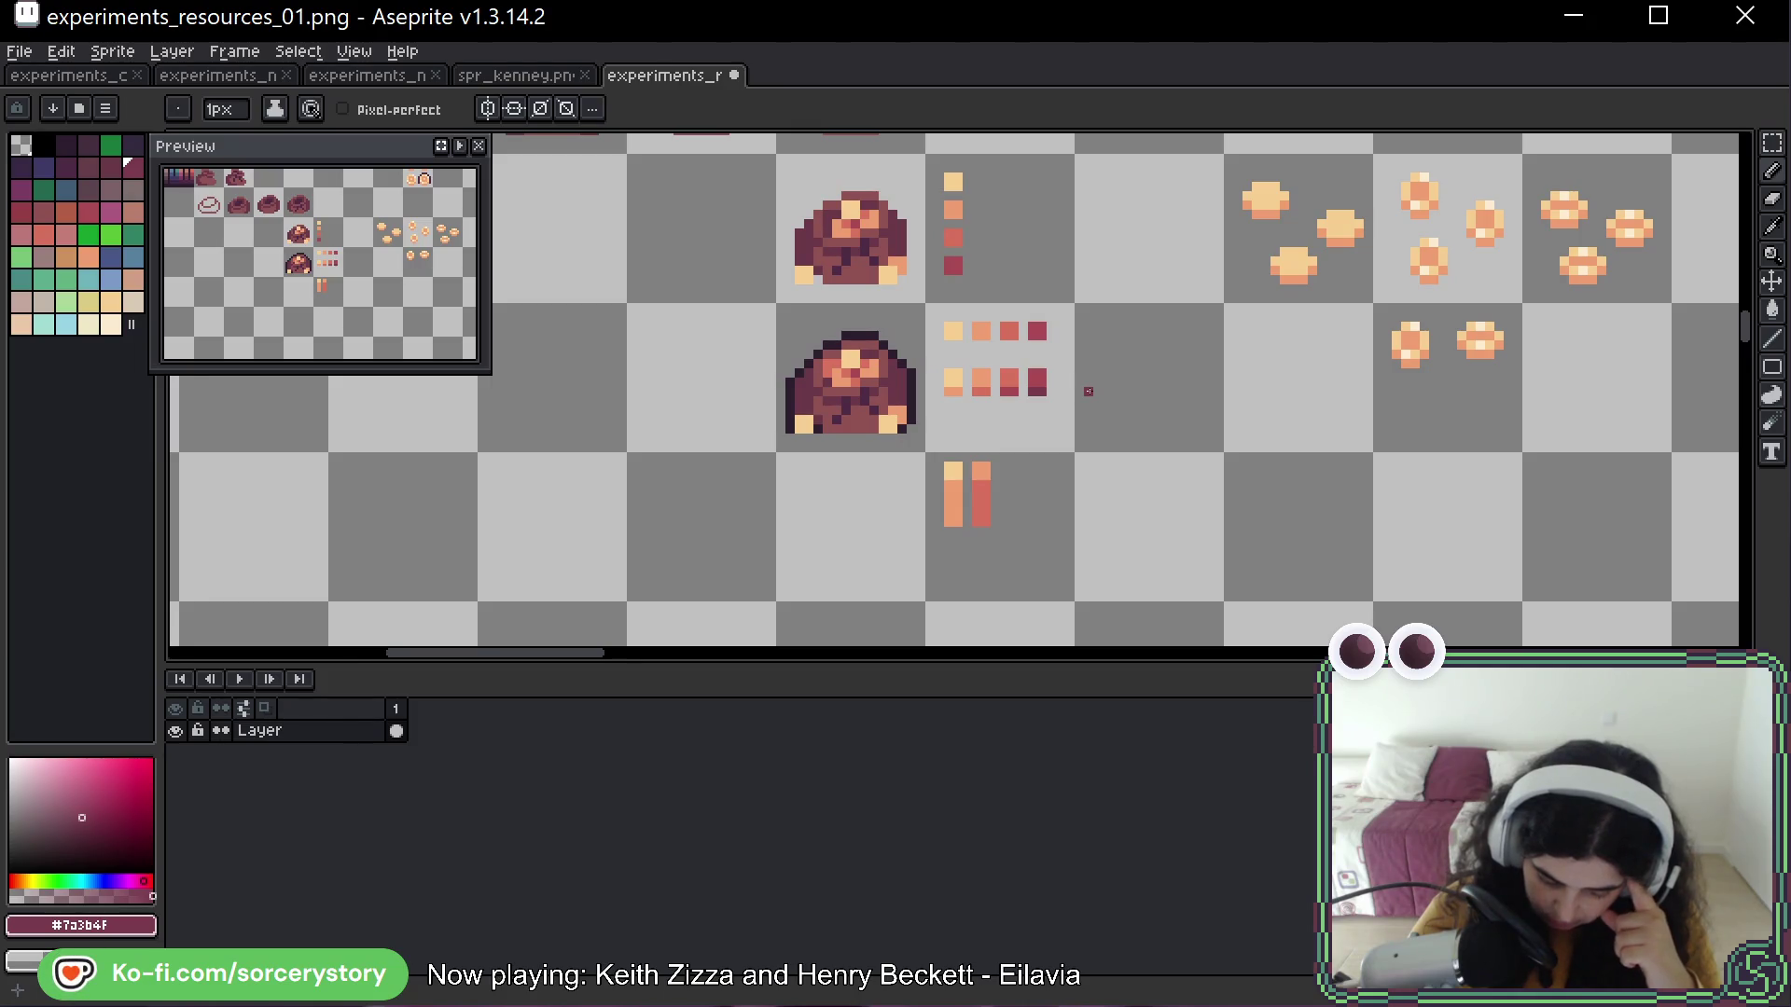
scroll(1048, 484, up, 3)
alt+click(852, 504)
click(794, 483)
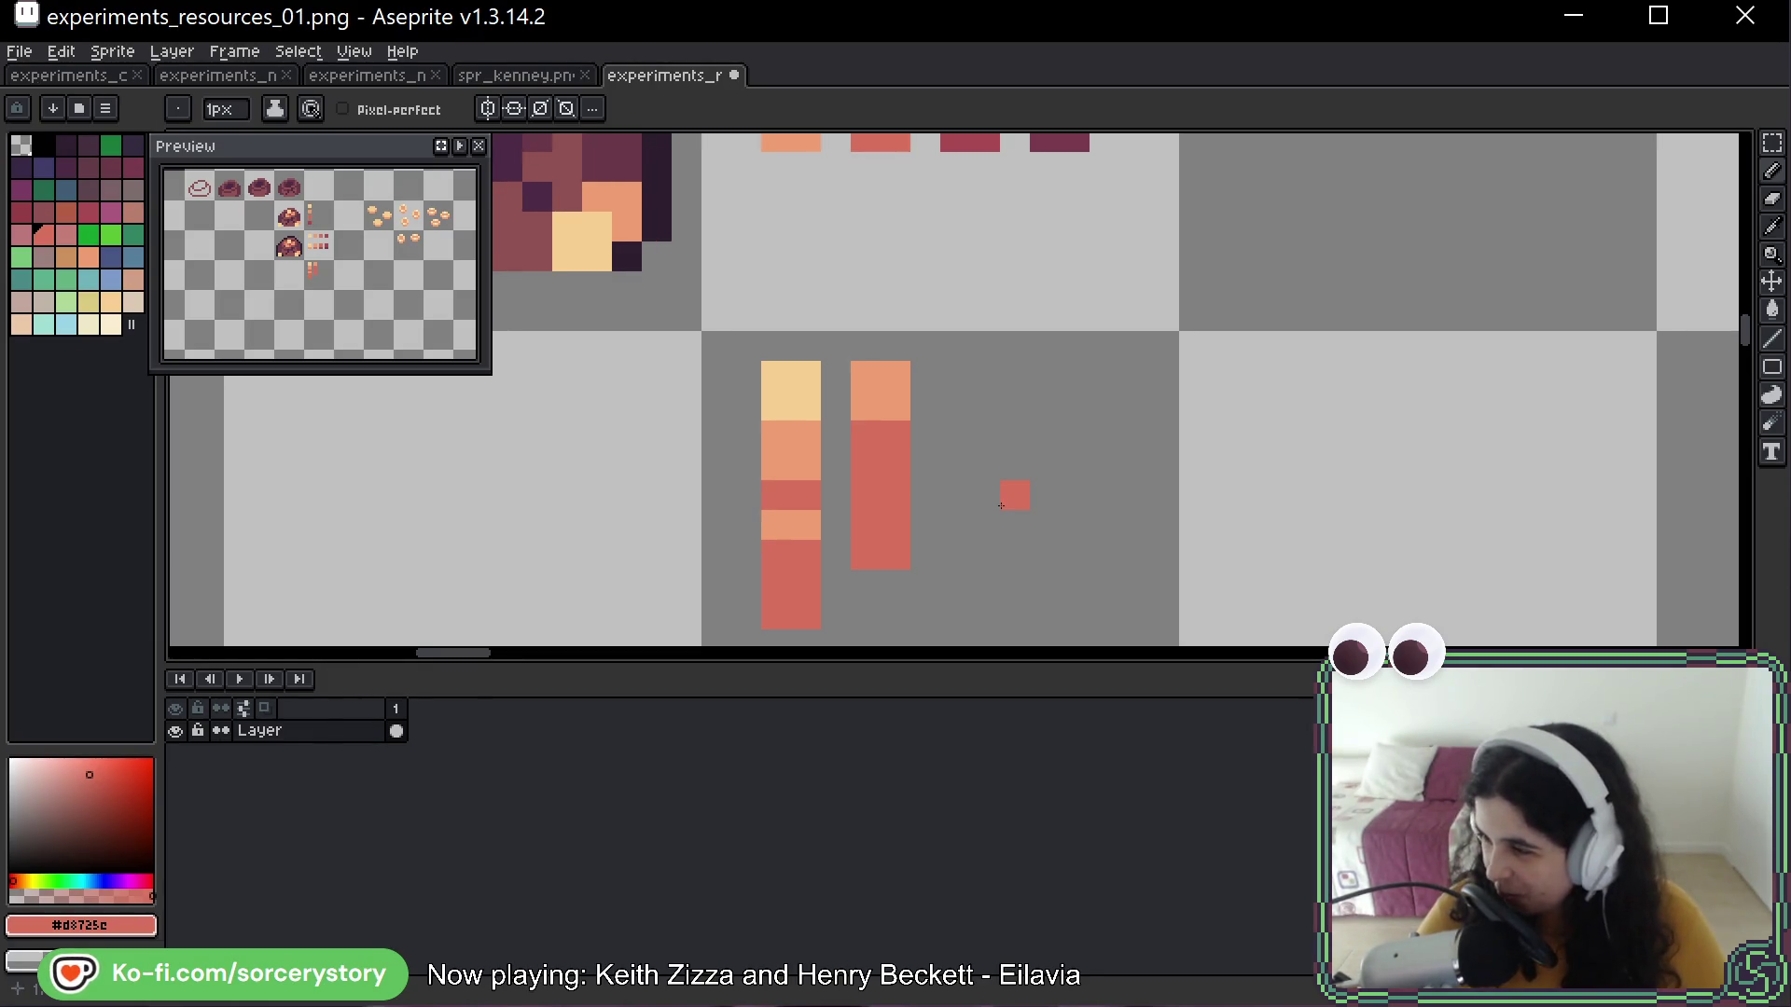
Select and delete the right bar sprite
drag(923, 407, 952, 349)
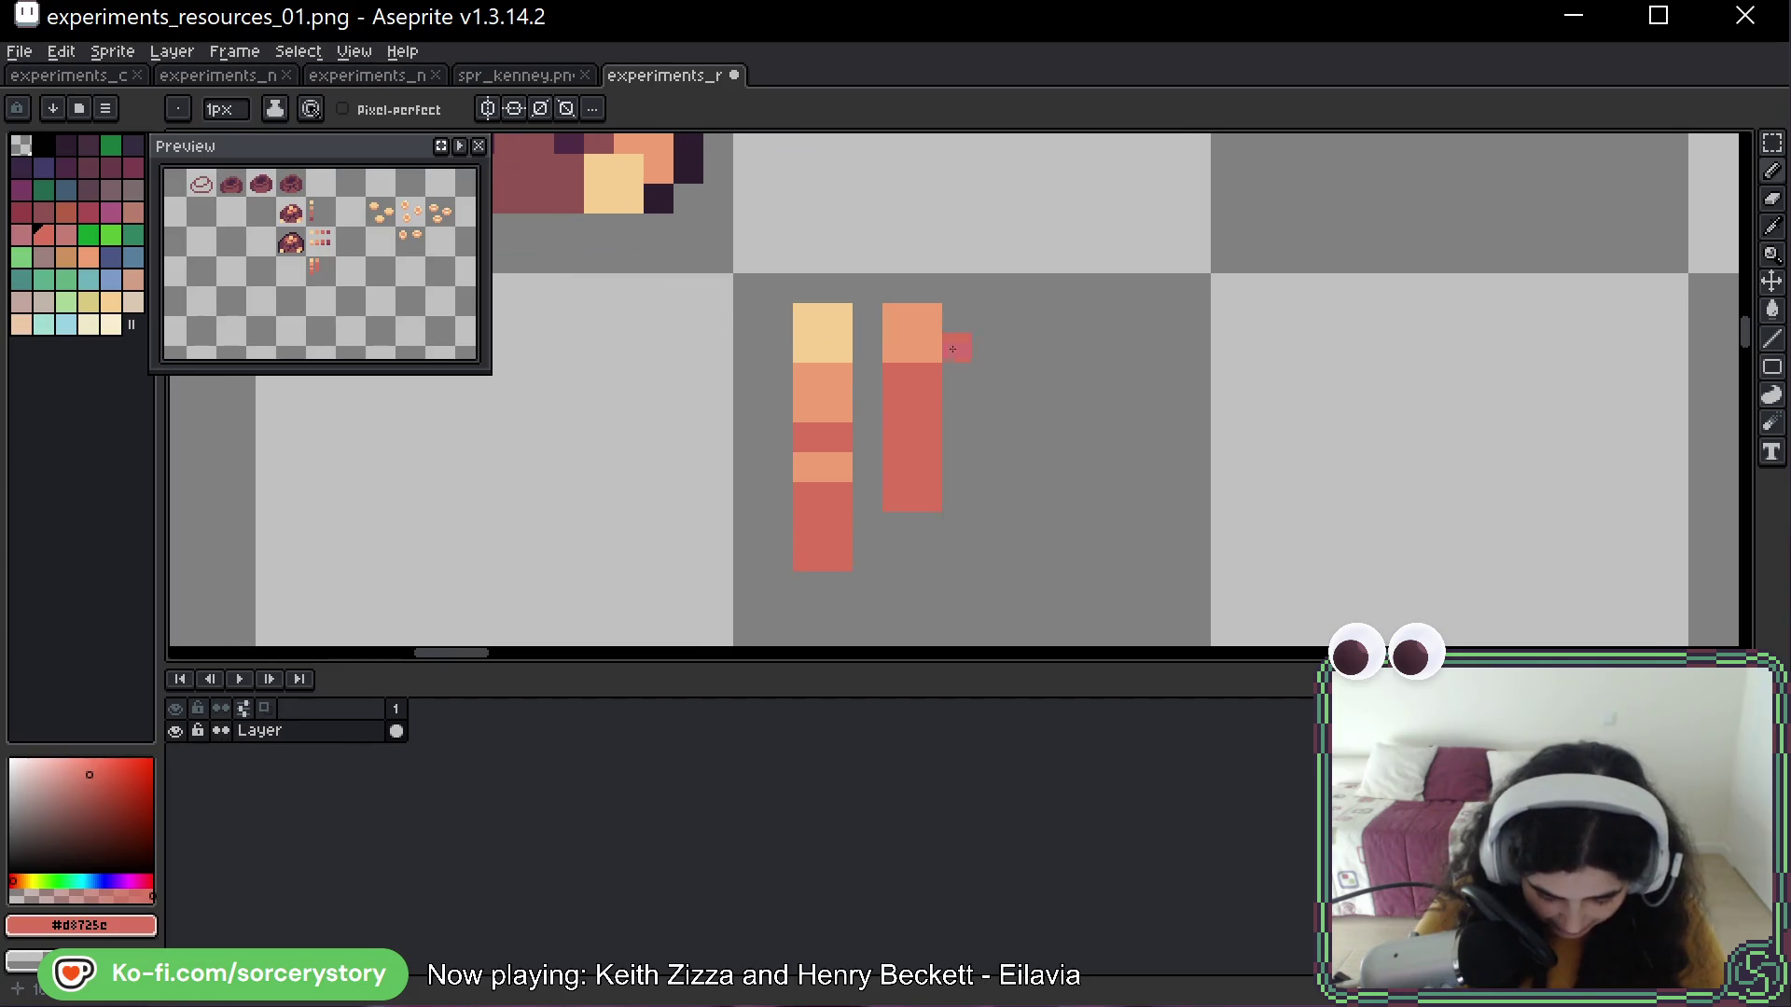
click(1772, 142)
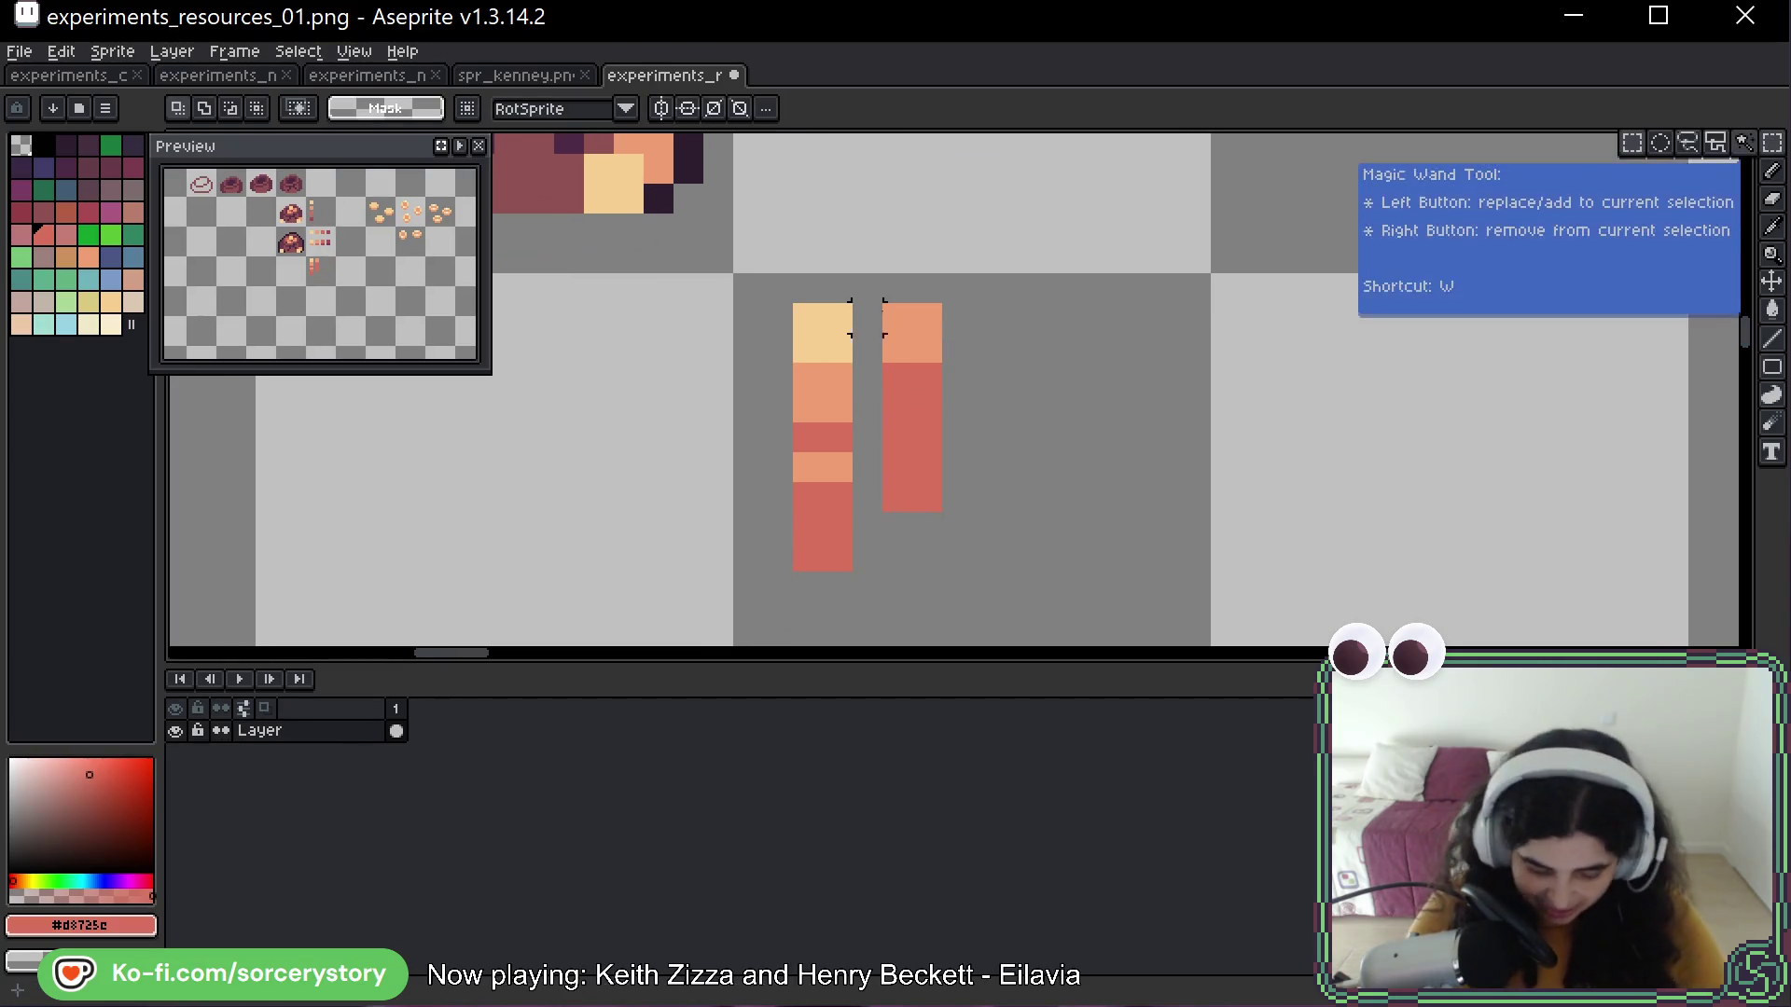
drag(882, 300, 1054, 534)
key(Delete)
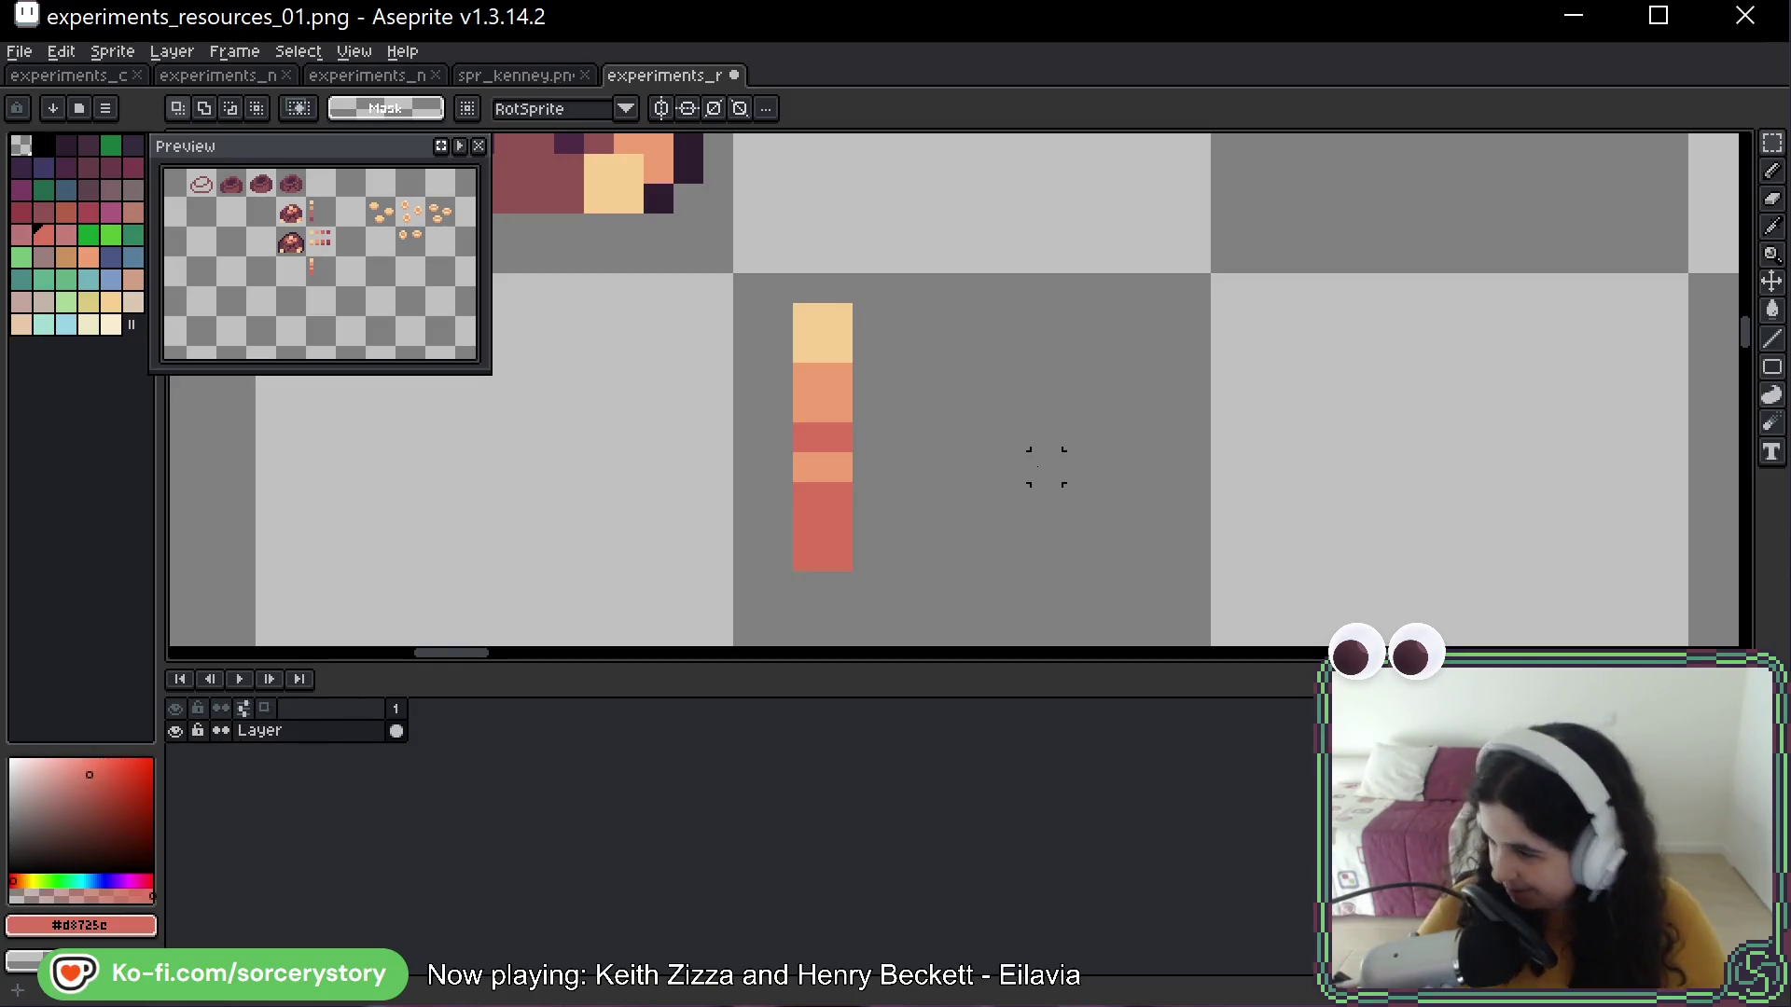
Extend the left bar's bottom in dark red, then paste a floating copy of the strip
key(b)
scroll(901, 276, up, 5)
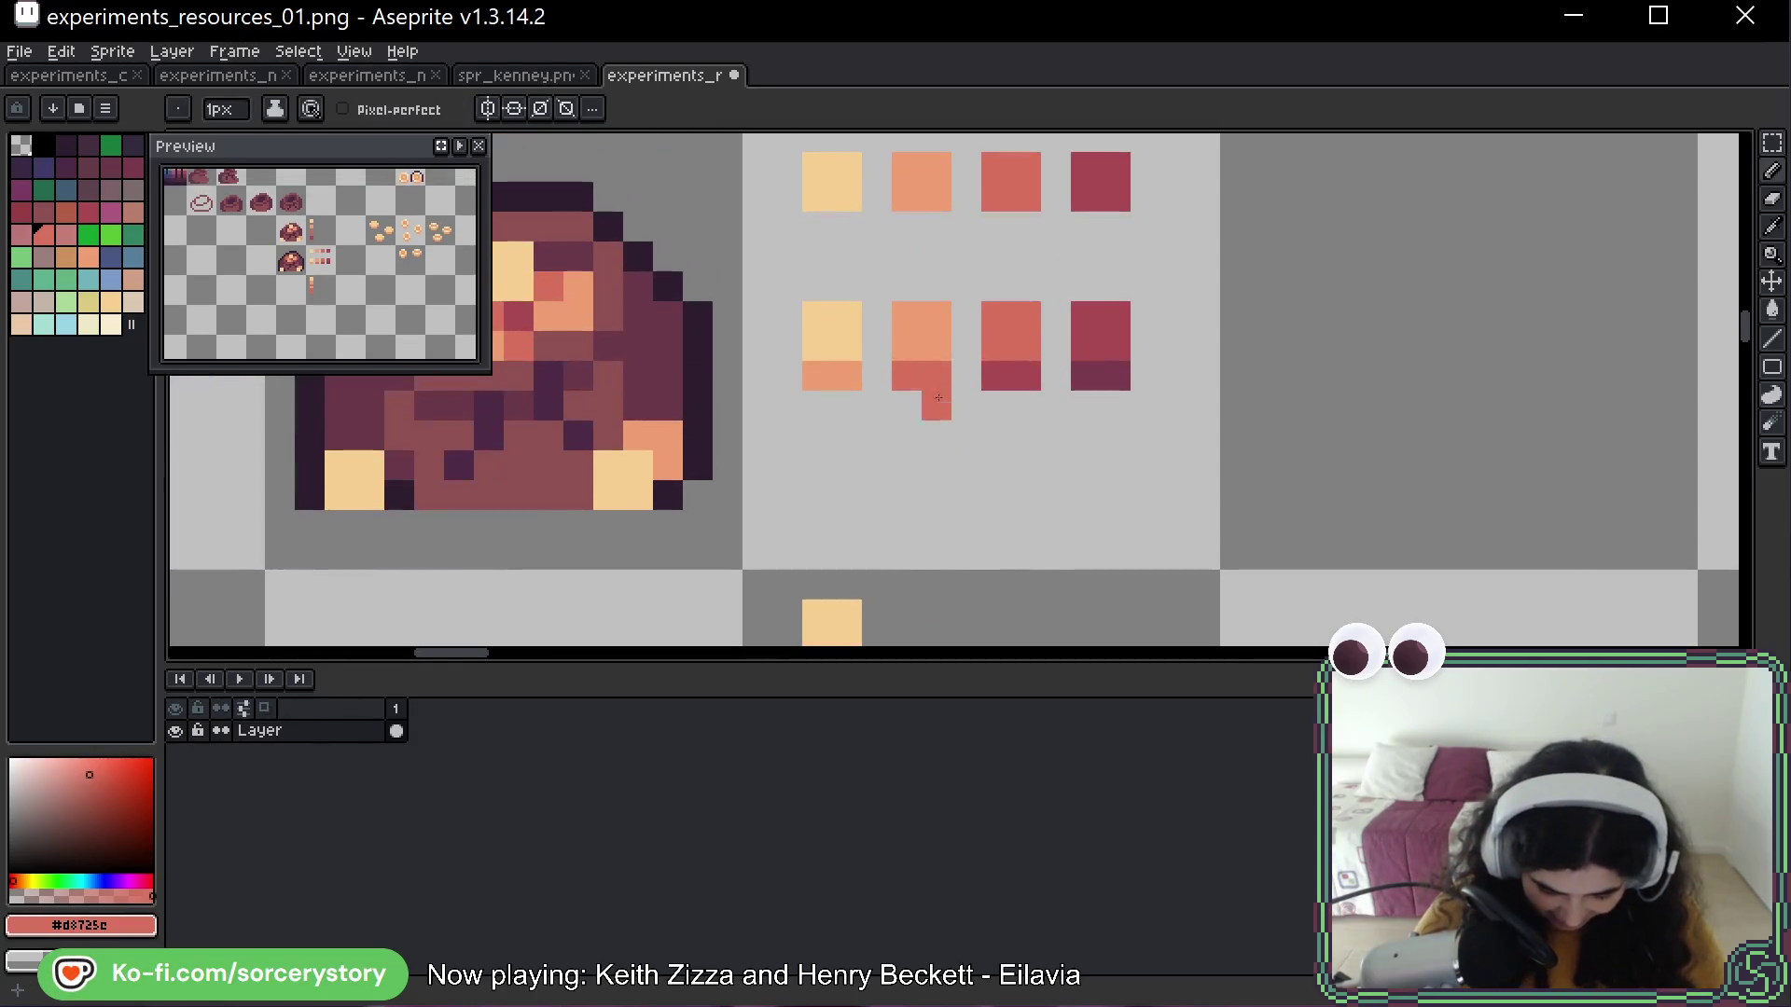
key(i)
click(1018, 374)
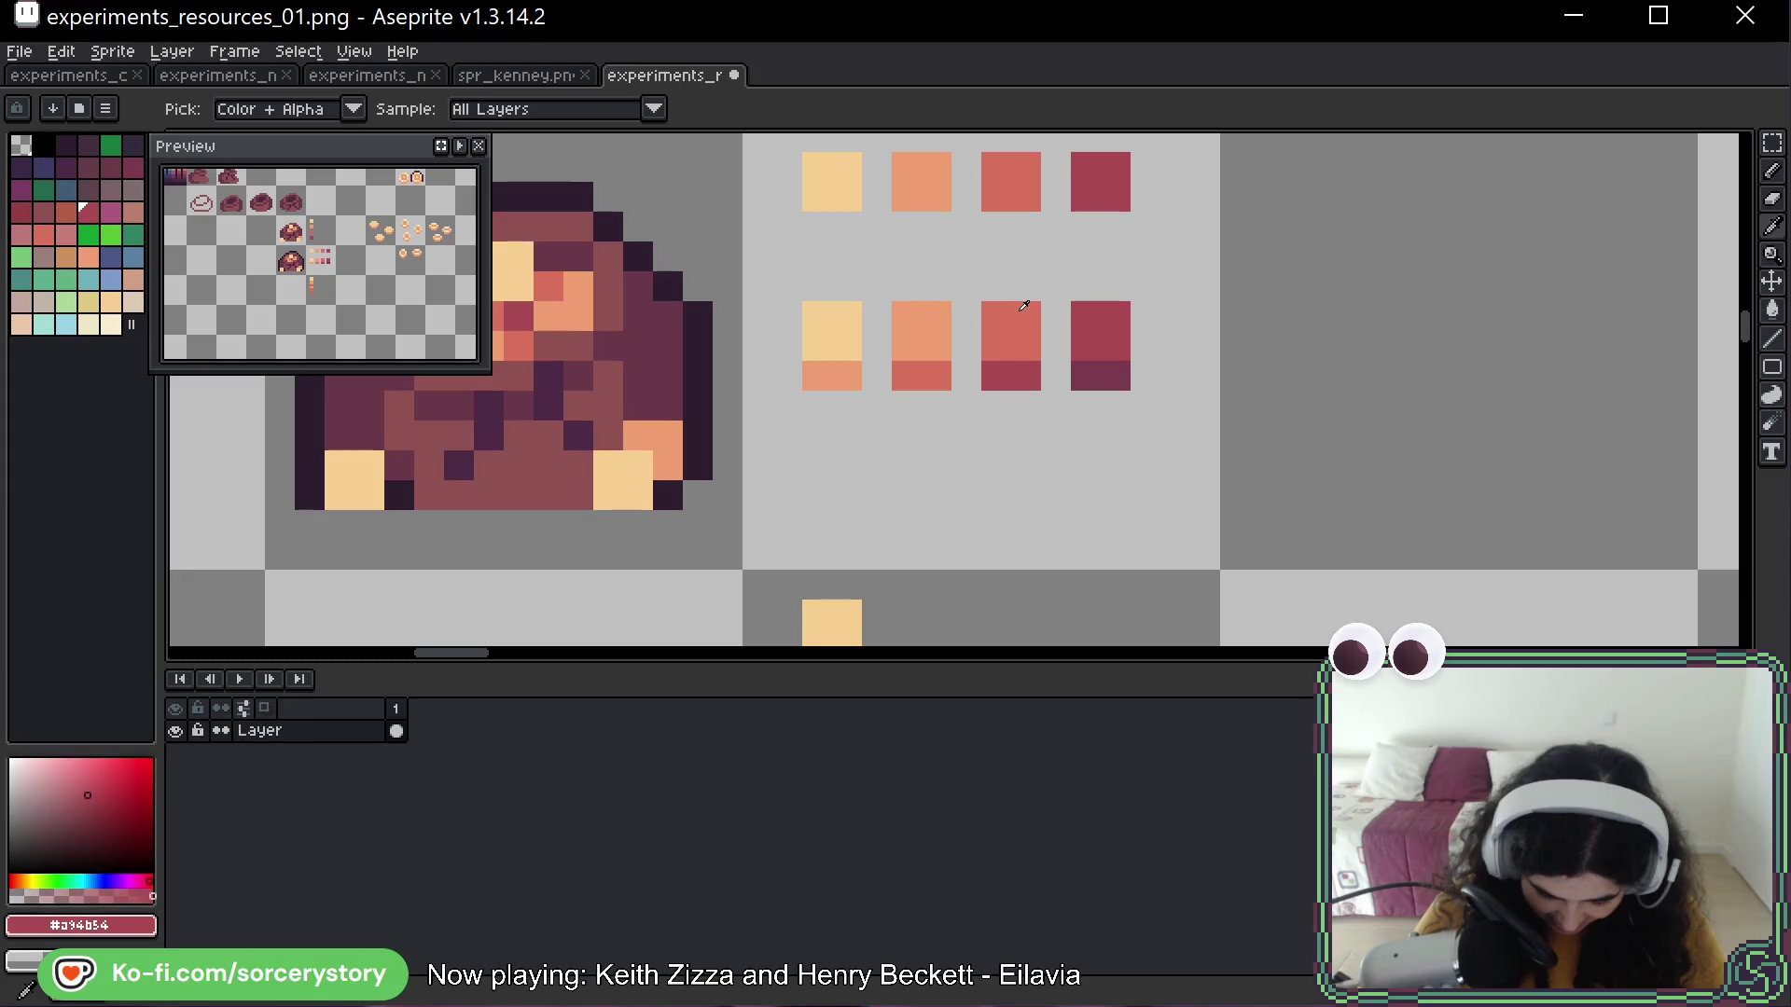
key(b)
scroll(1007, 373, down, 5)
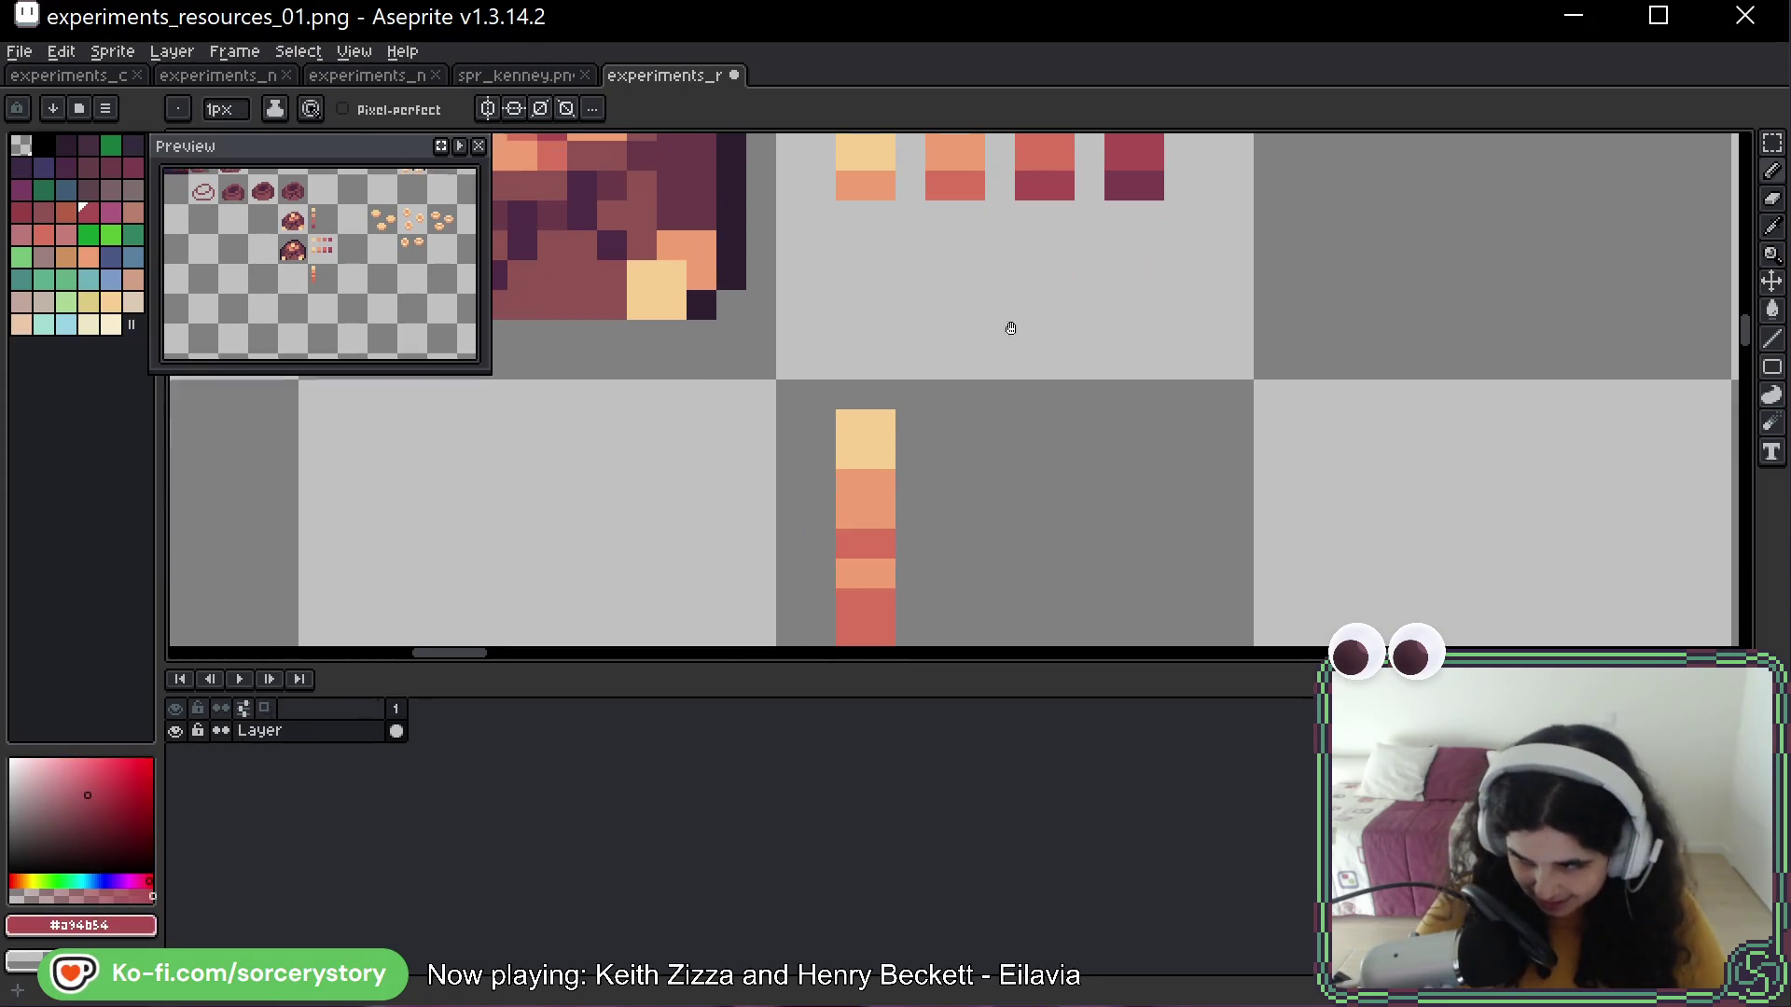
drag(1009, 477, 1003, 362)
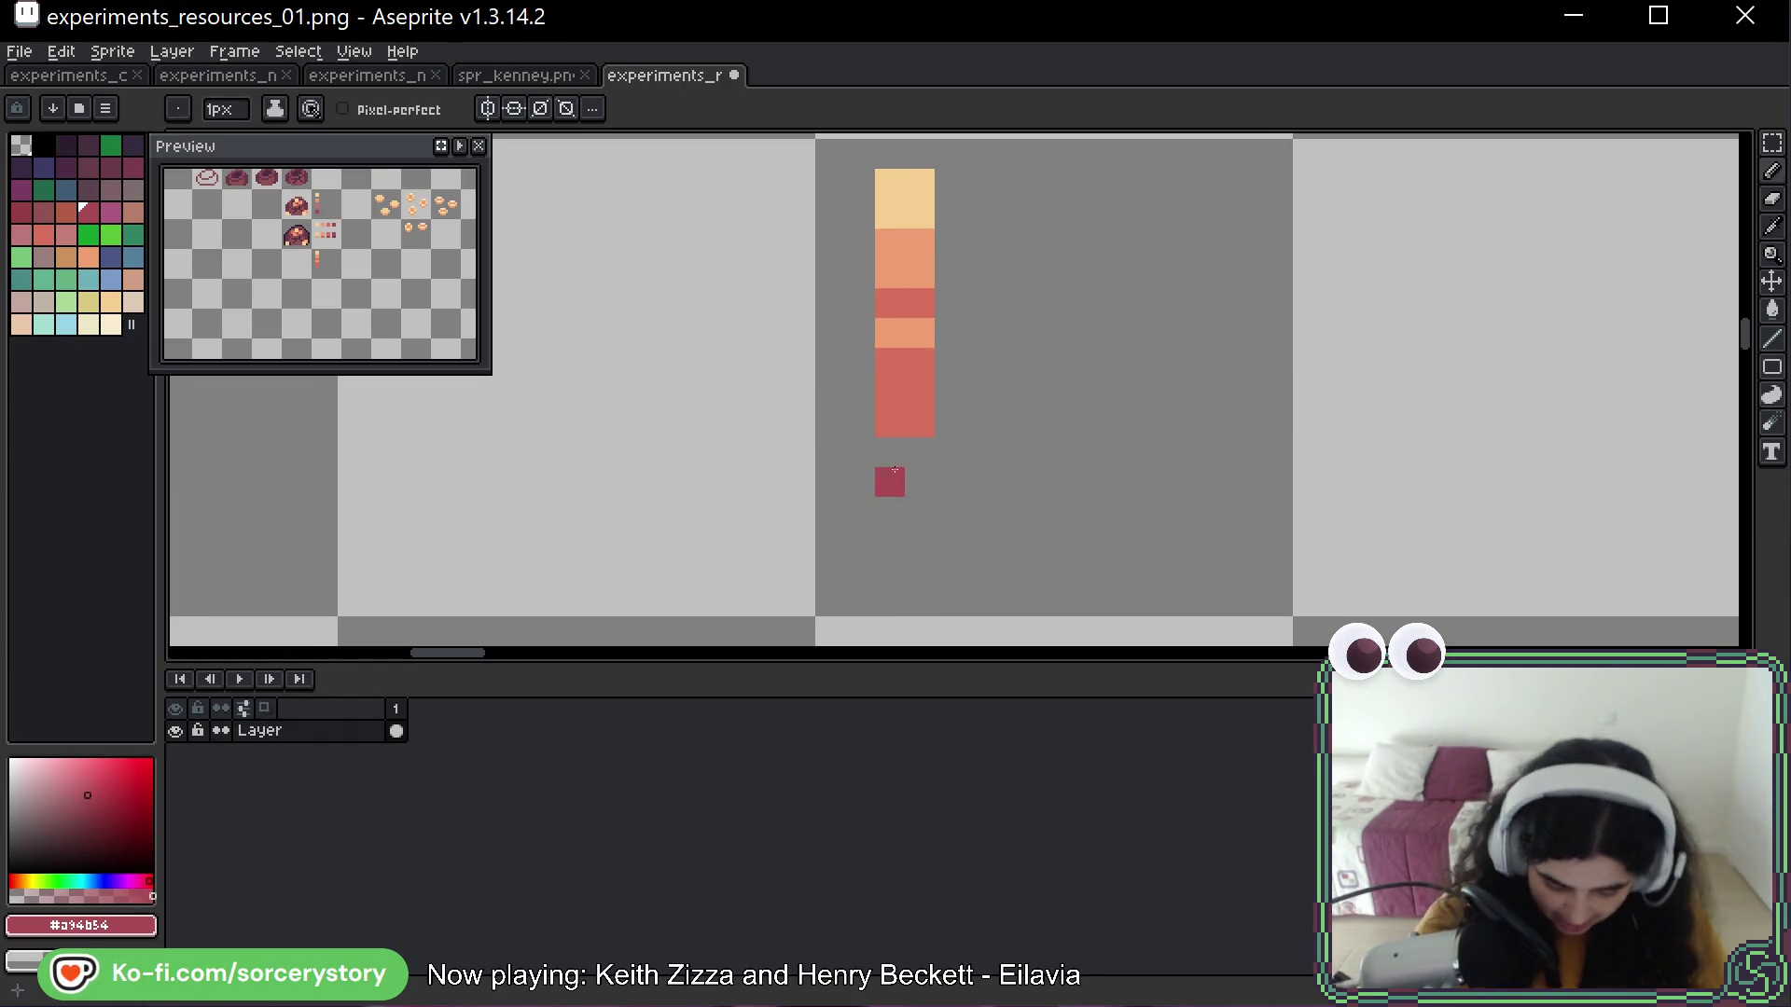
mouse_move(888, 453)
mouse_down()
mouse_move(918, 466)
mouse_move(891, 476)
mouse_up()
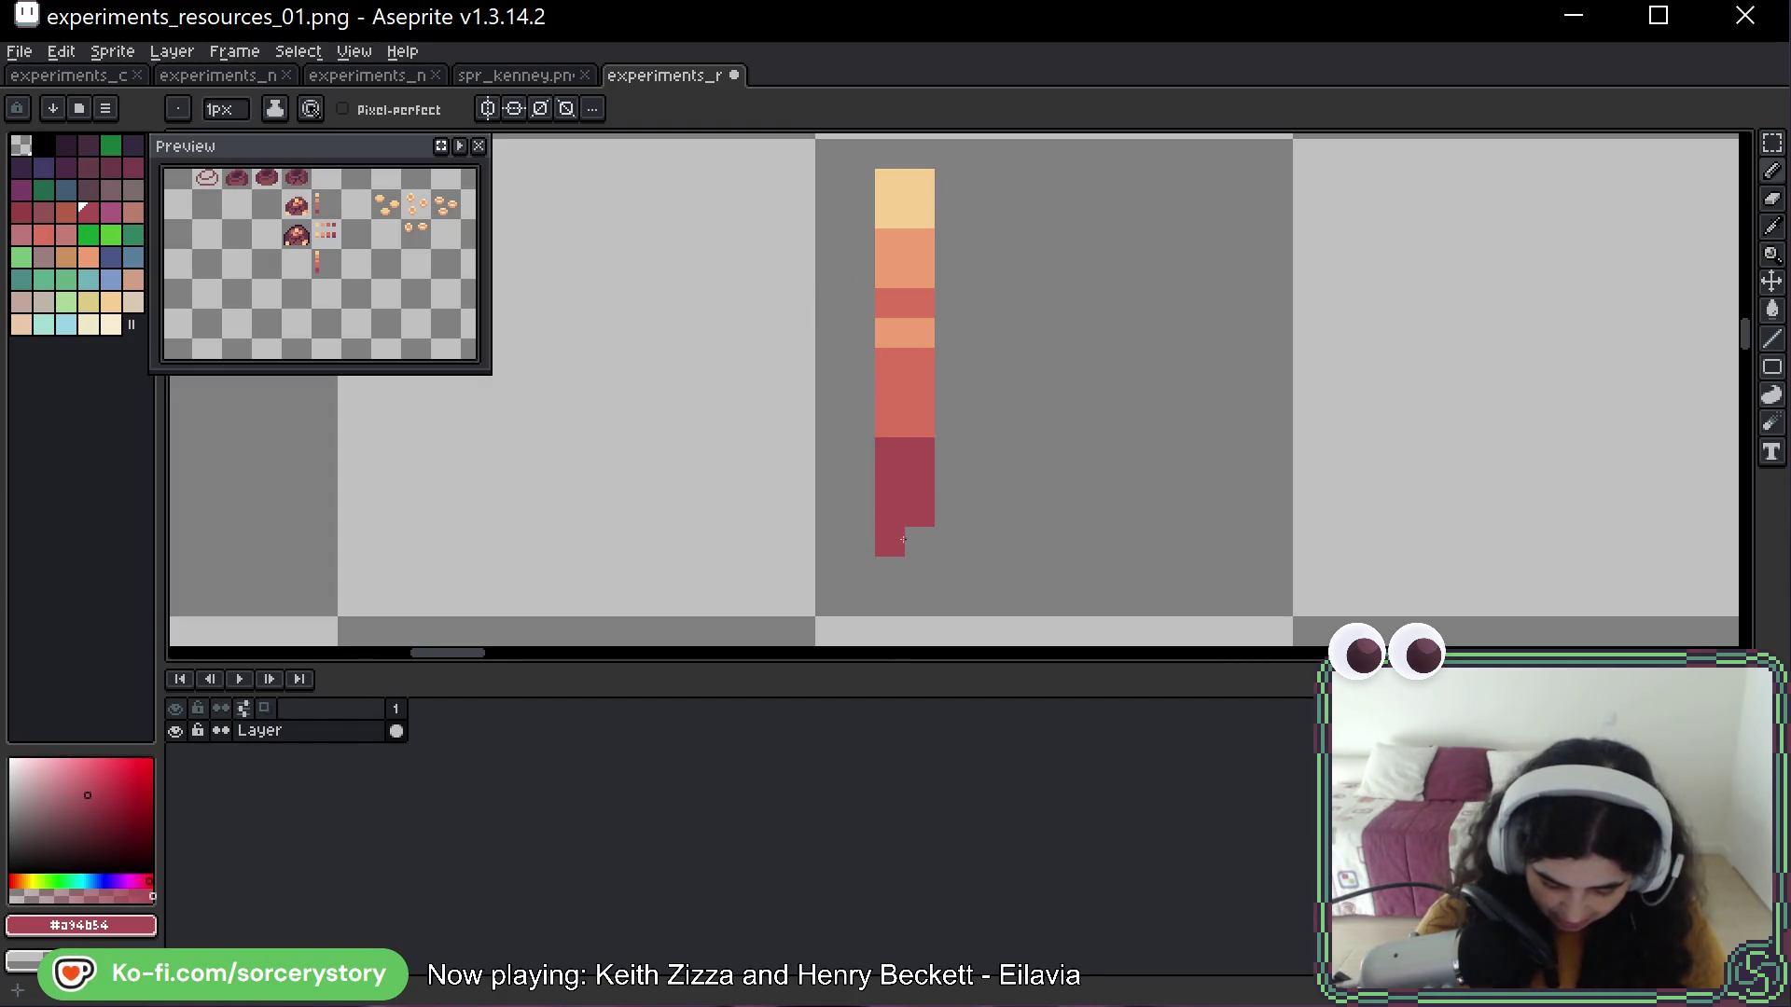
alt+click(894, 431)
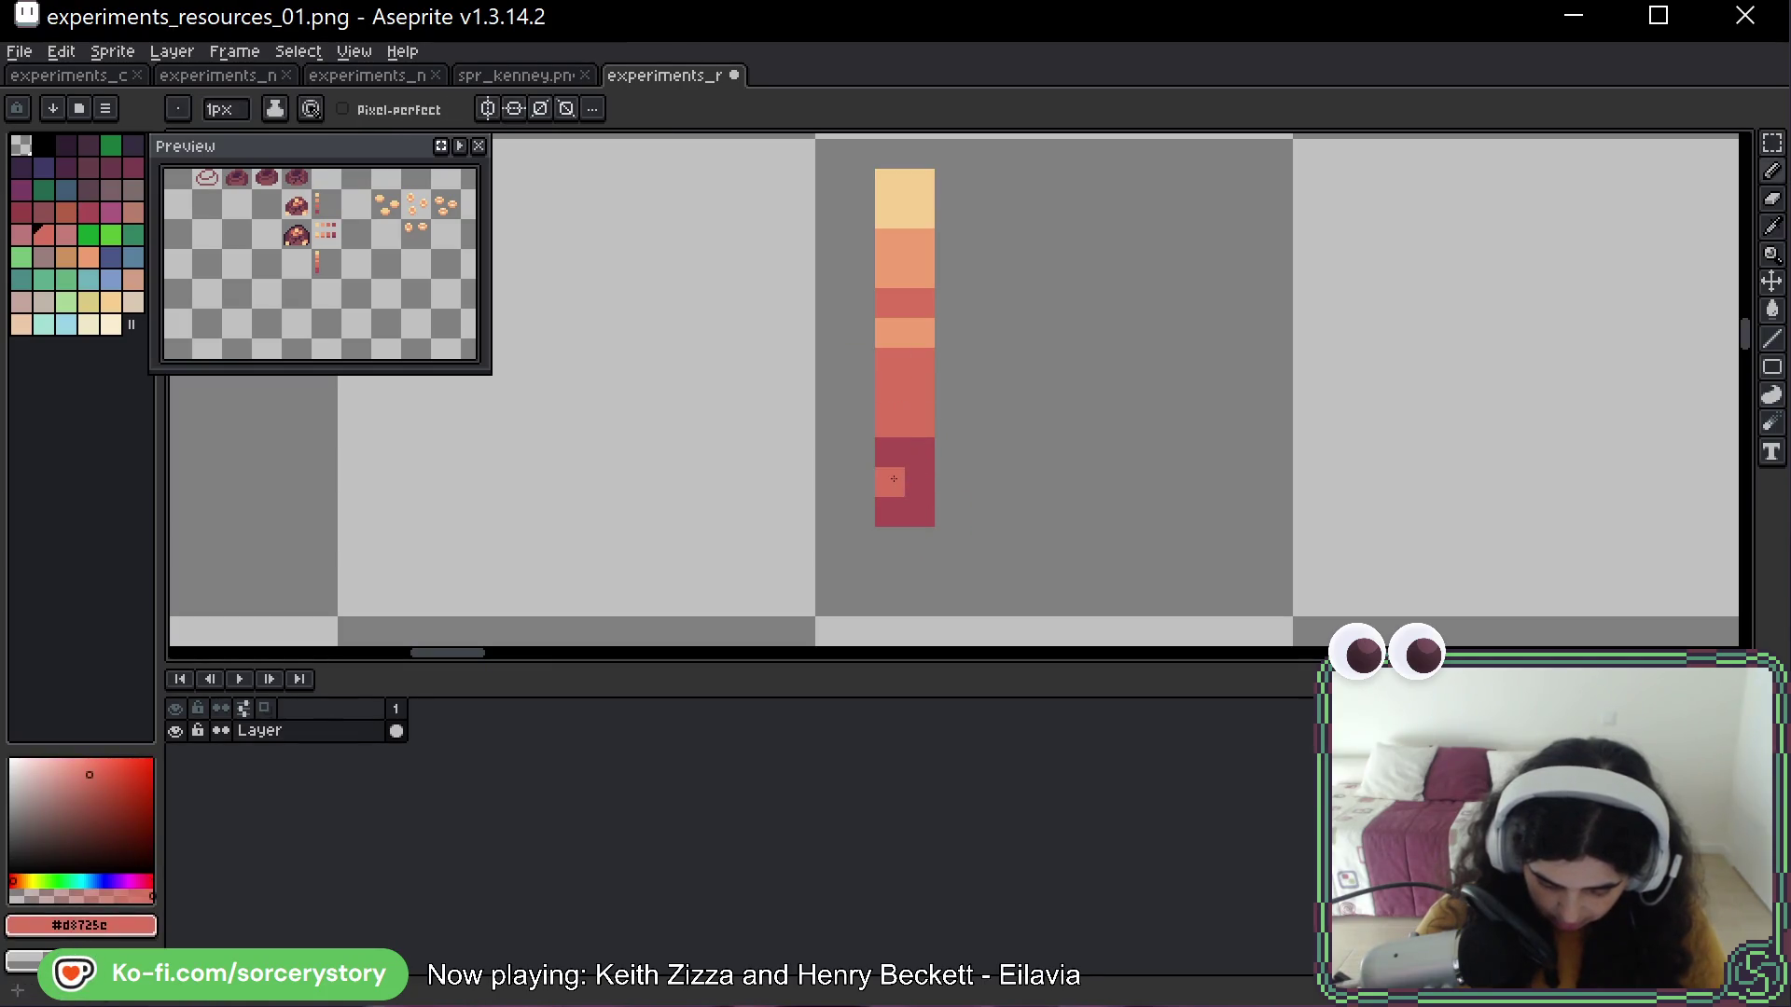
alt+click(905, 513)
drag(919, 572, 926, 545)
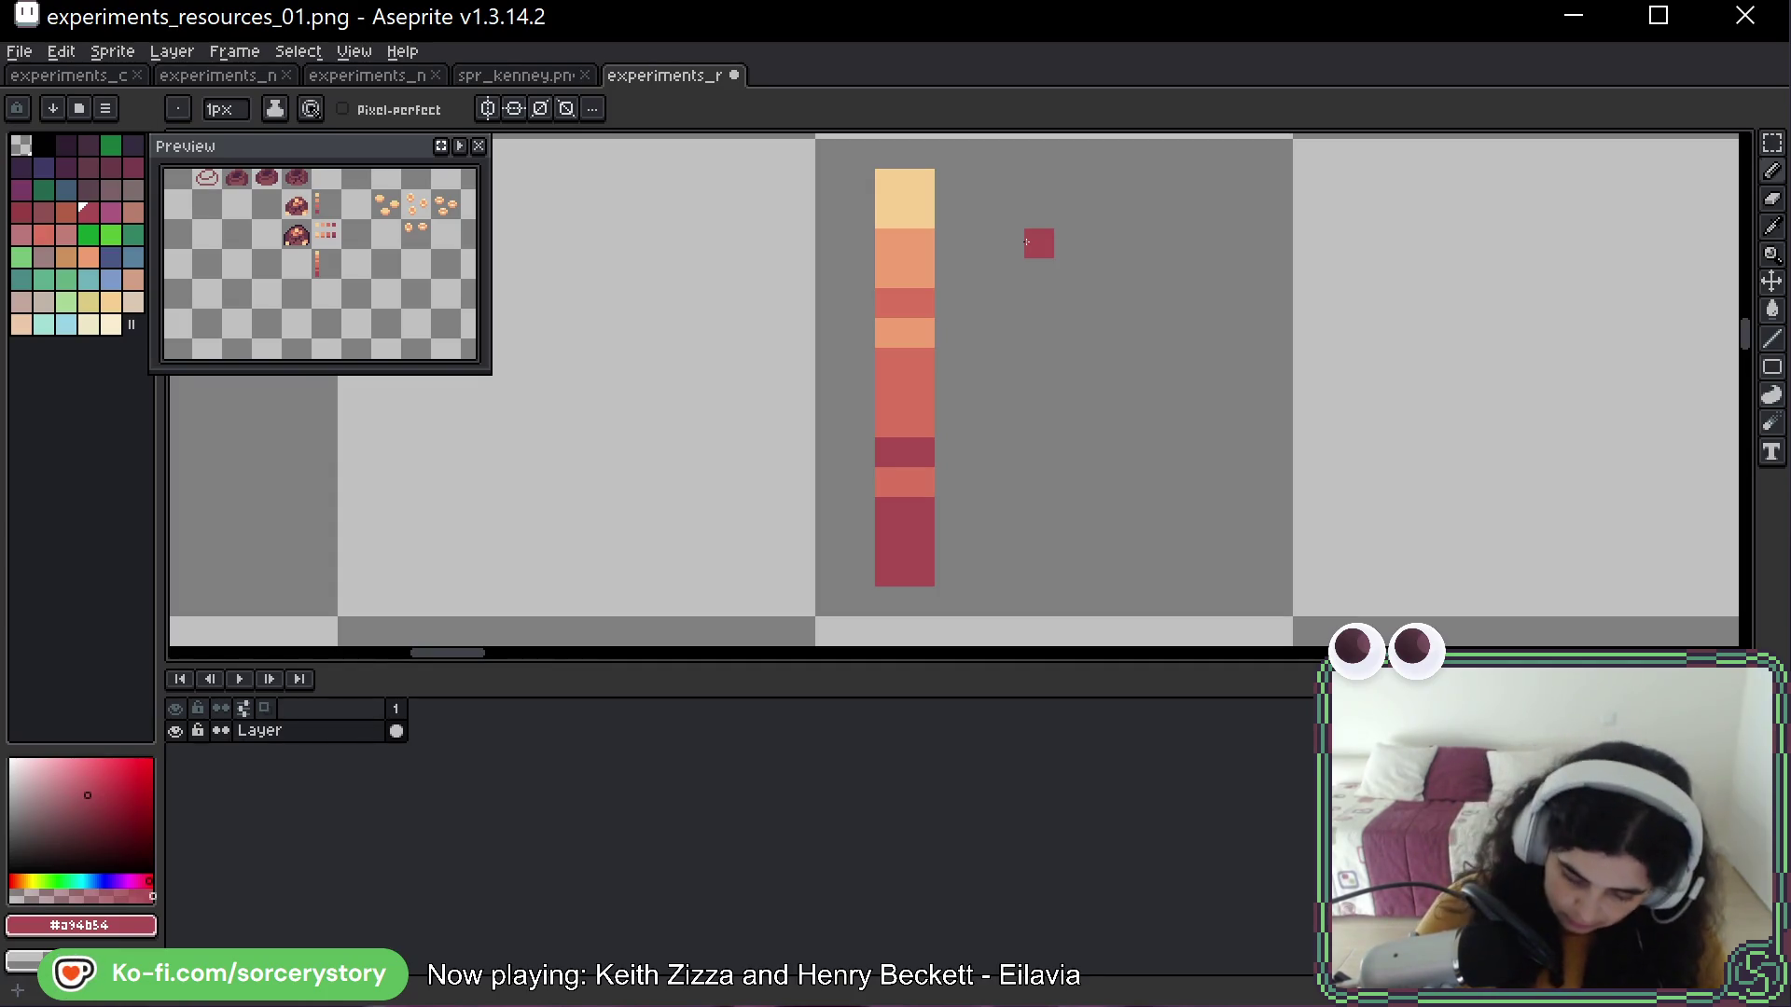
key(w)
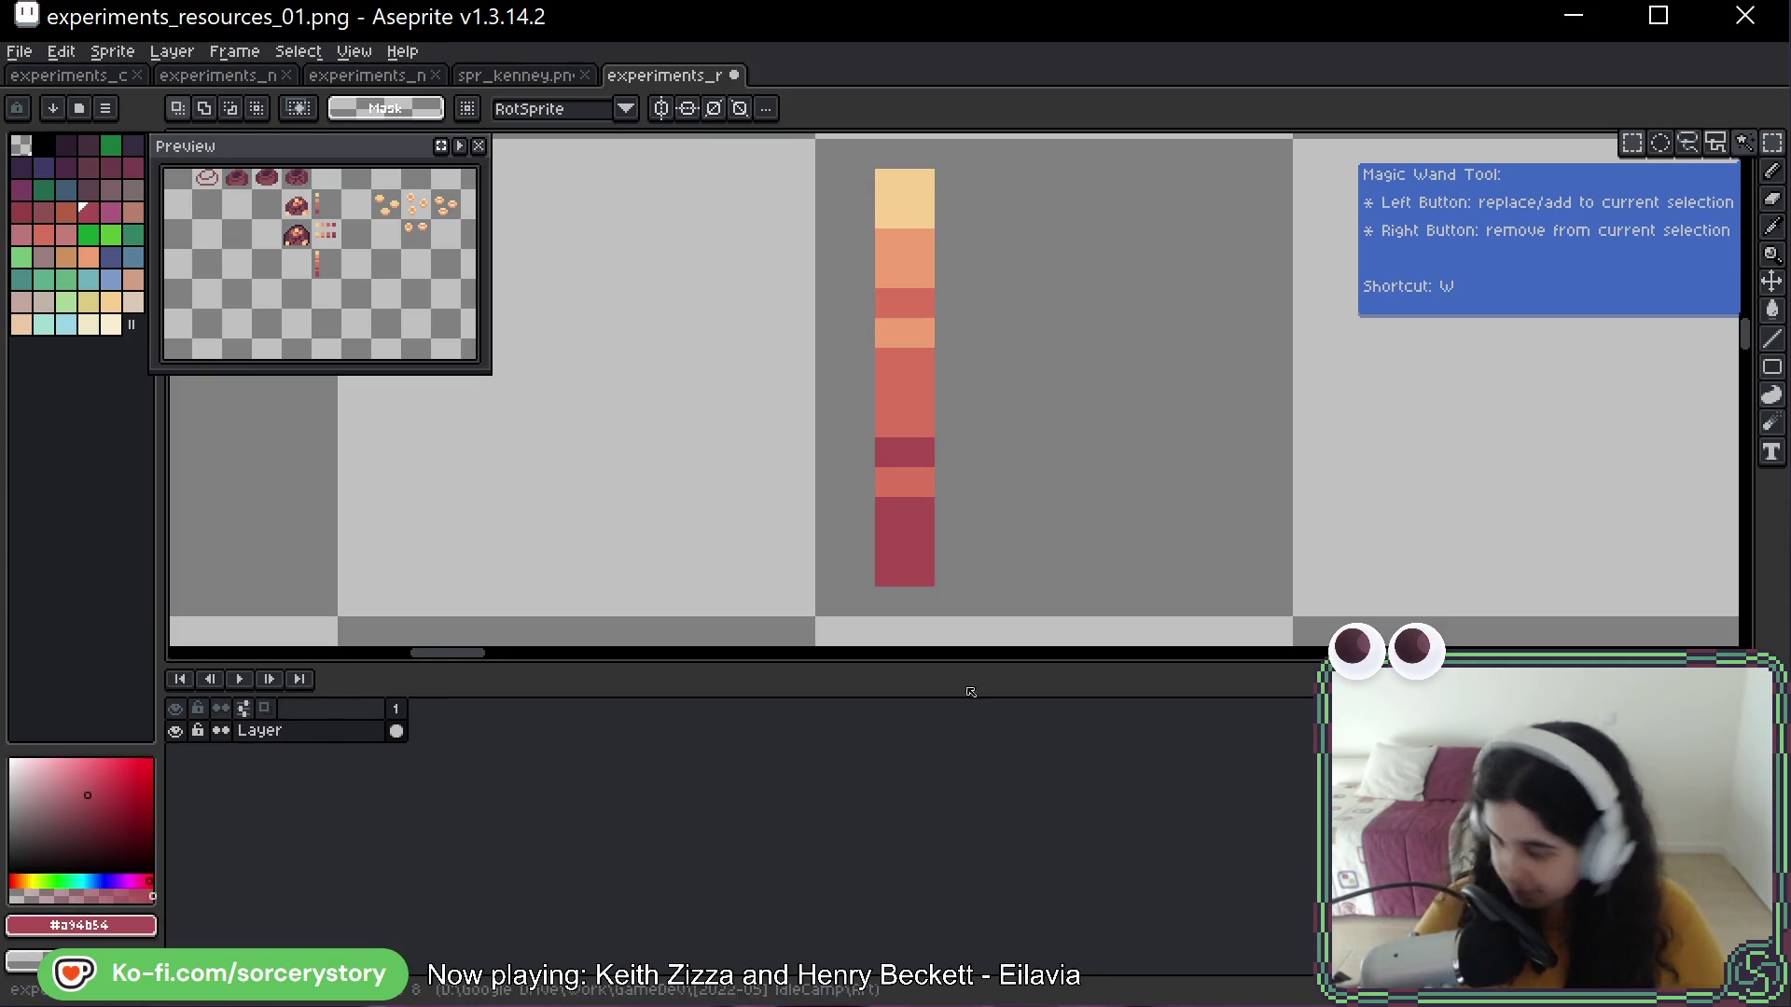
key(ctrl+v)
Drop the pasted stacked bar right beside the original and clear the selection
scroll(913, 324, right, 1)
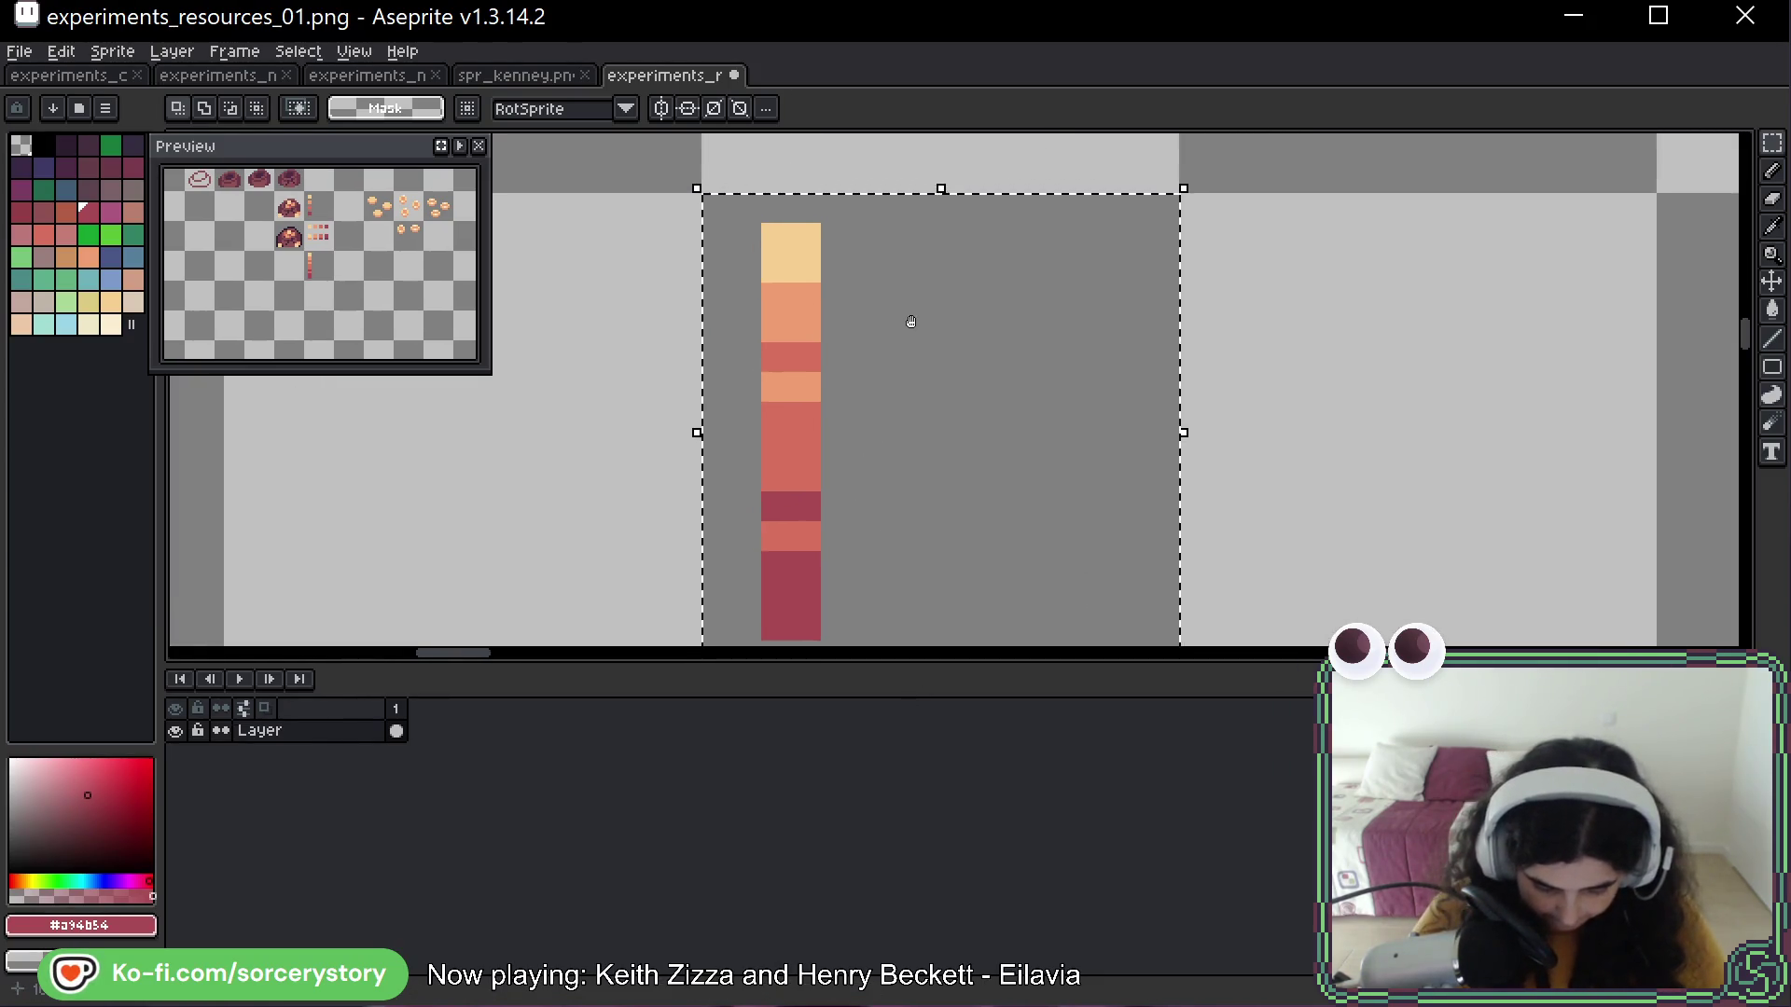
mouse_move(912, 323)
mouse_down()
mouse_move(972, 420)
mouse_move(915, 429)
mouse_up()
key(Left)
key(Right)
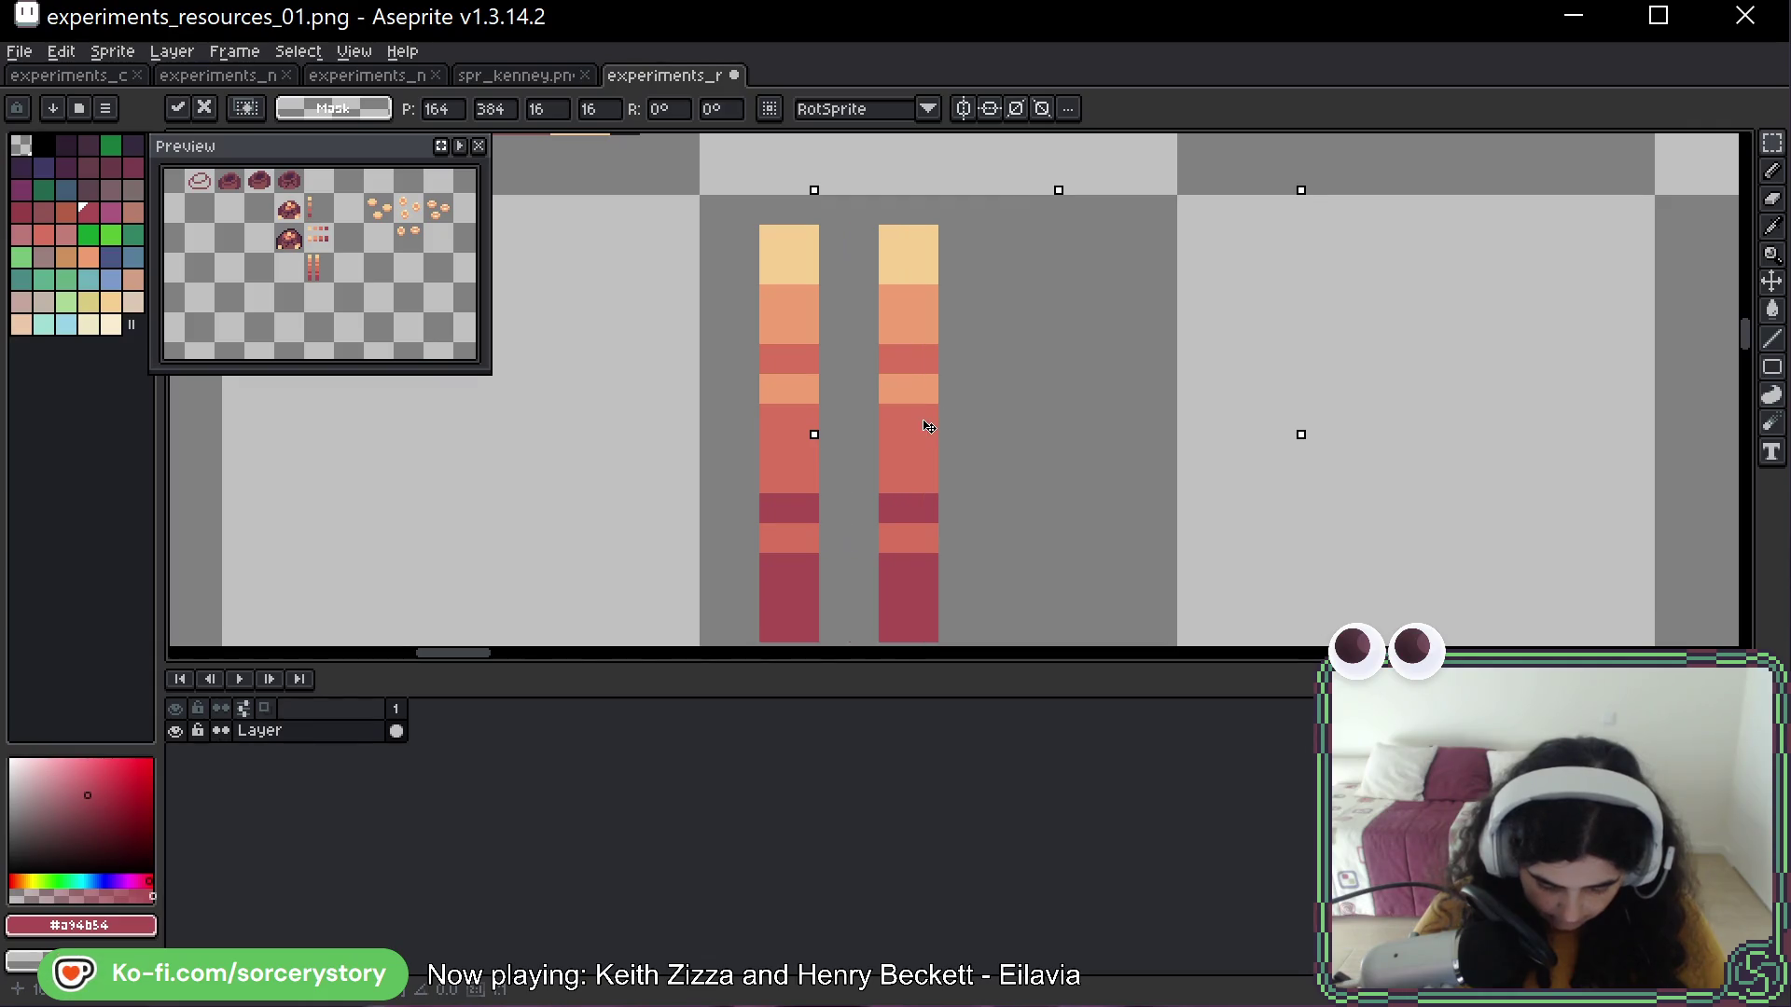
key(Return)
key(ctrl+d)
scroll(923, 389, down, 3)
scroll(987, 308, up, 2)
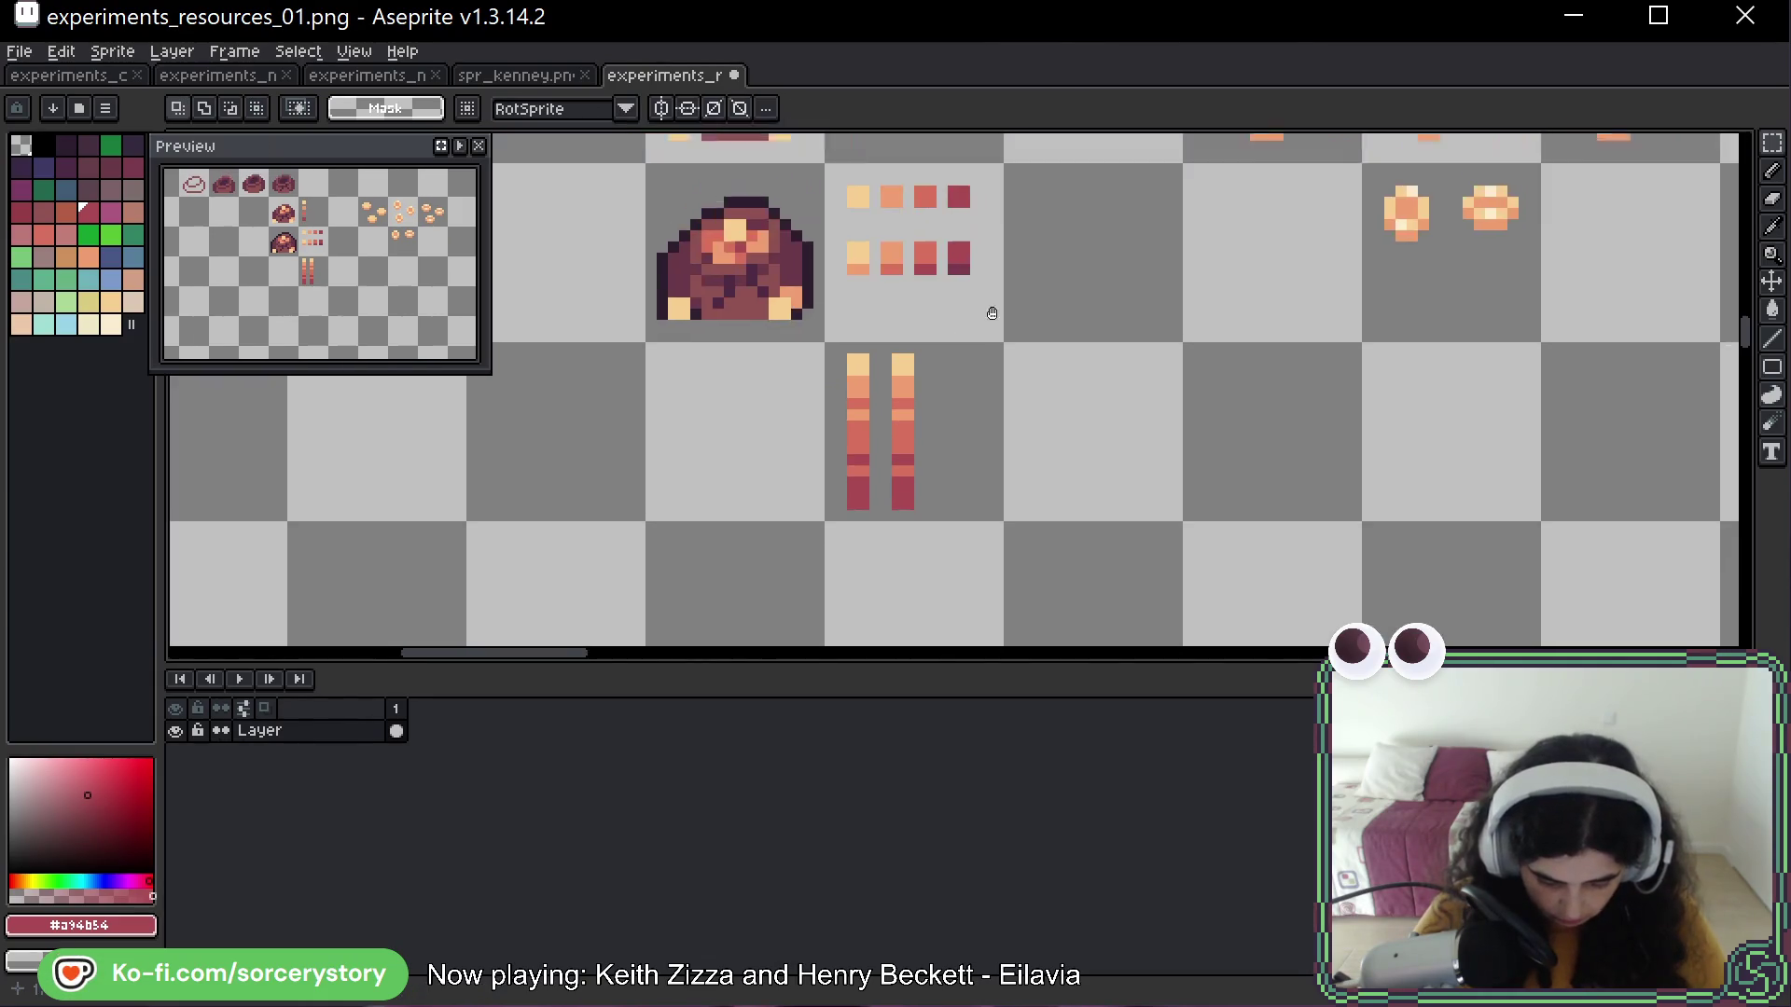
scroll(1044, 354, up, 3)
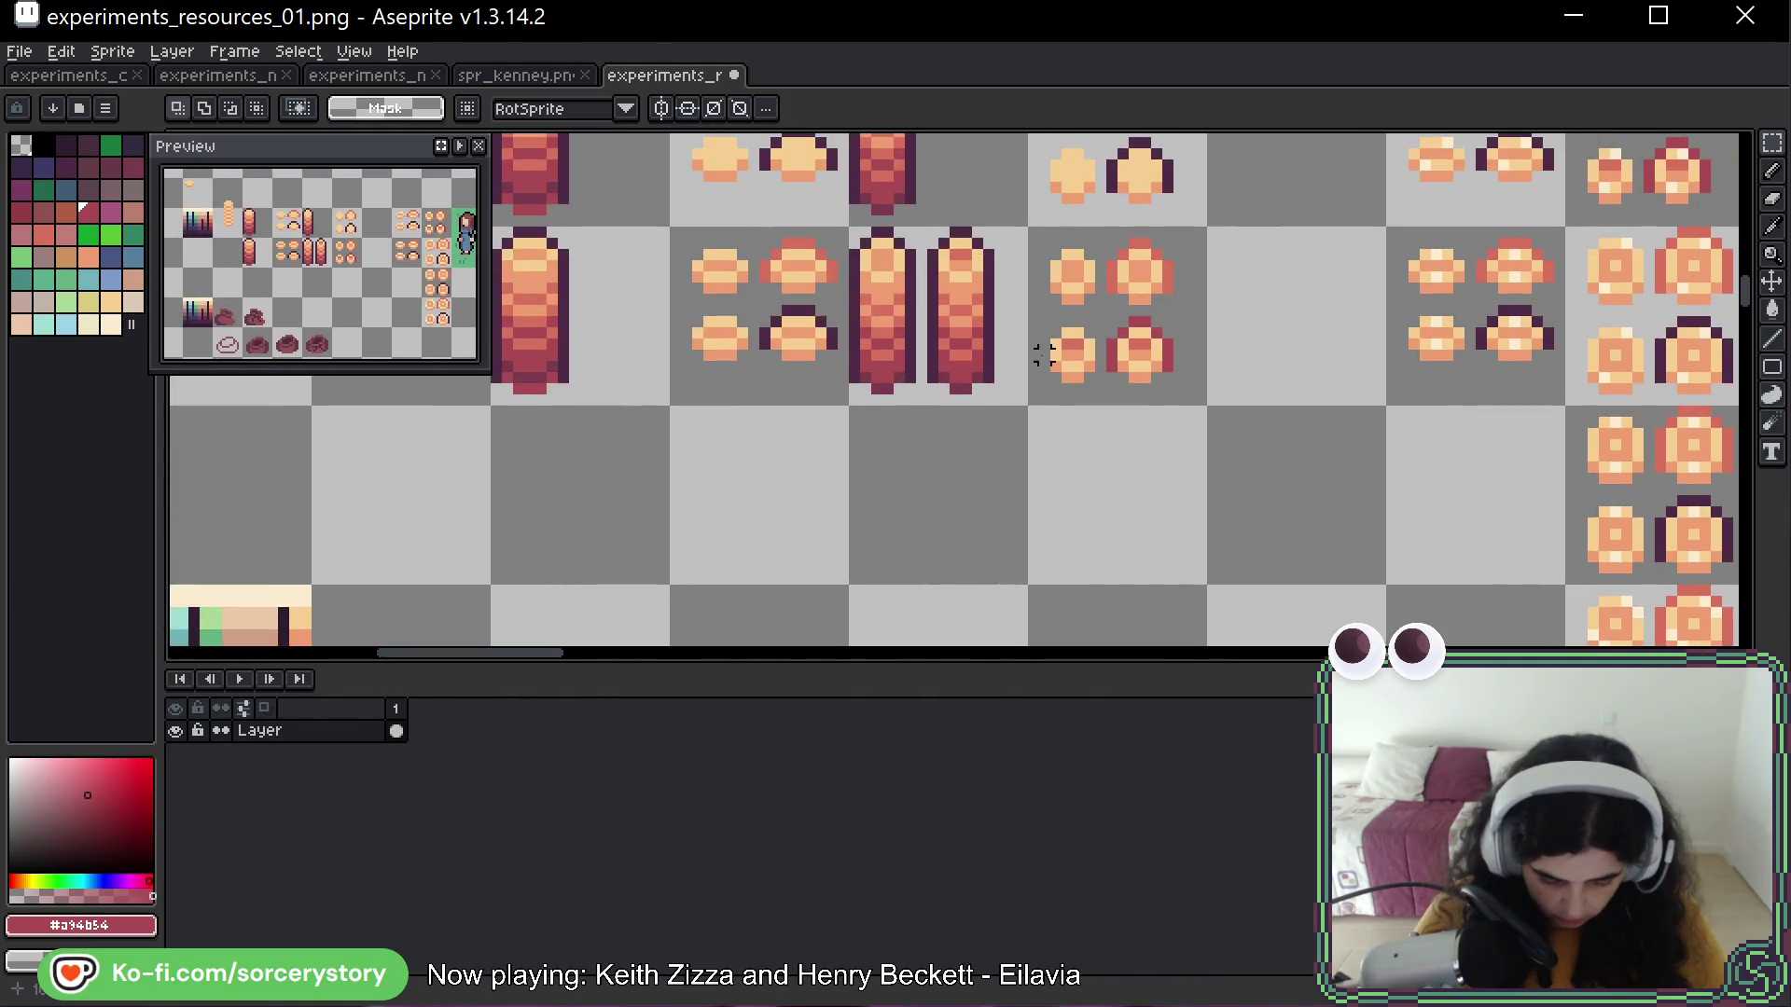
Outline the right bar's left and right edges with the dark plum colour
alt+click(993, 313)
scroll(988, 321, down, 4)
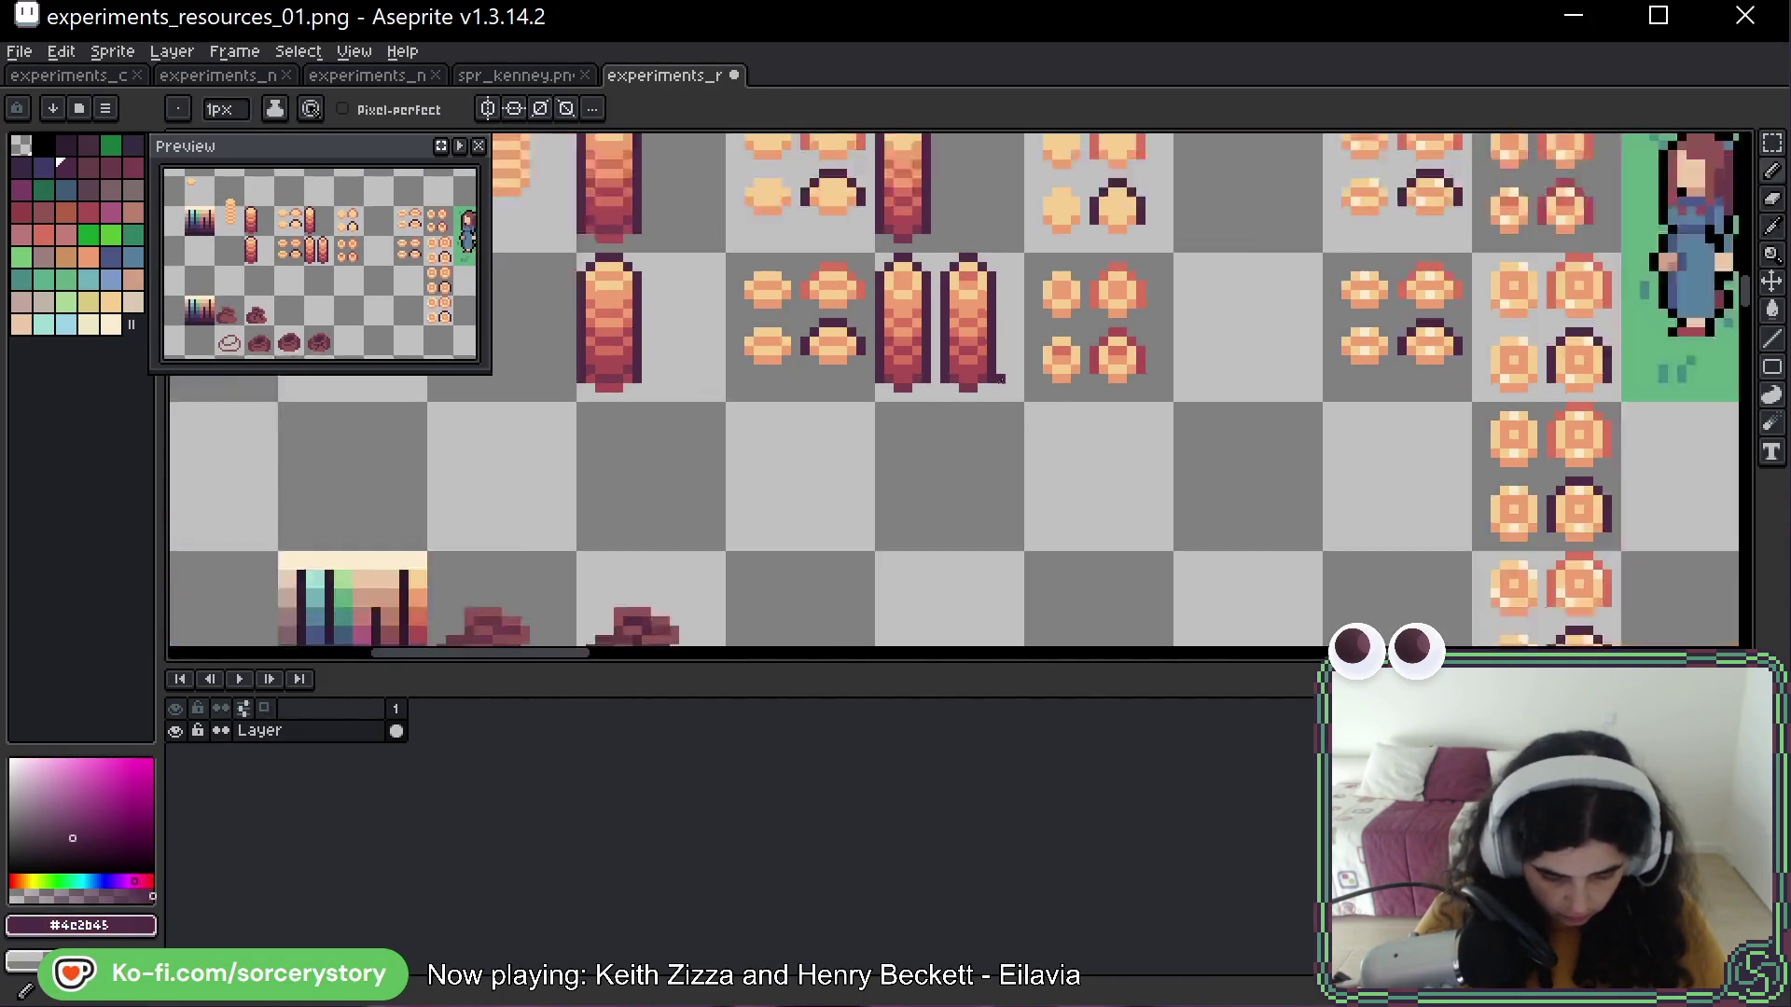
key(b)
scroll(942, 431, up, 4)
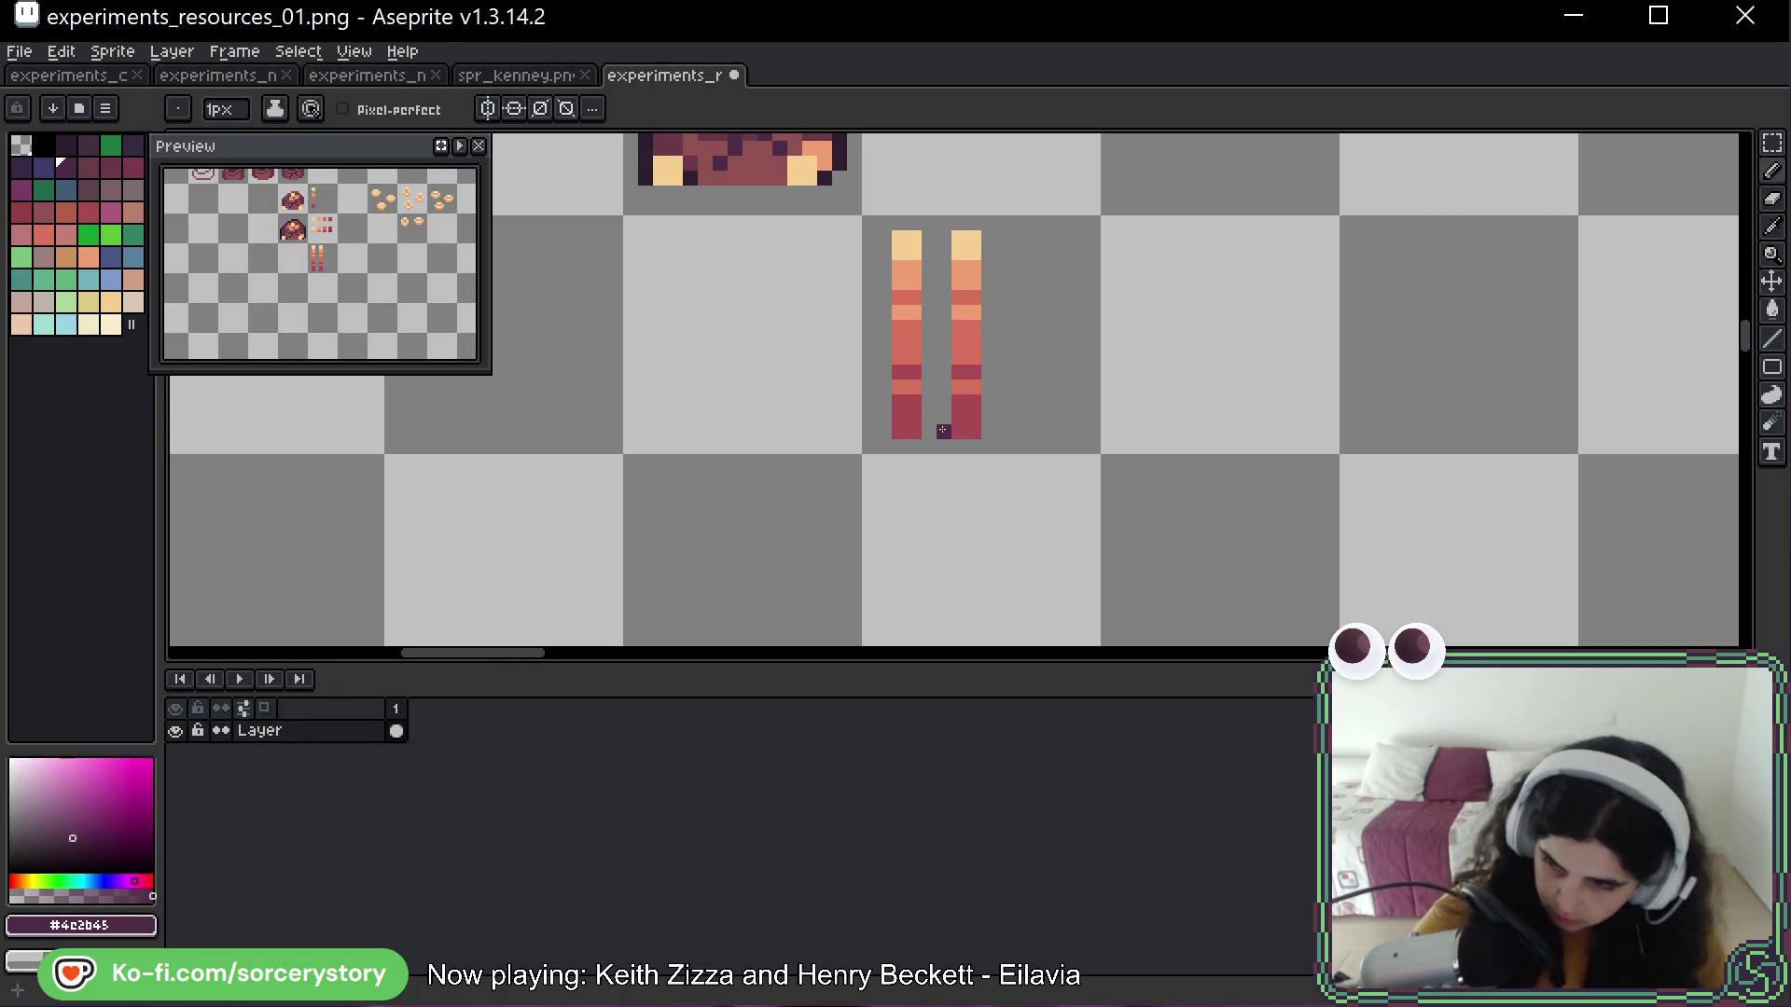
drag(943, 233, 944, 432)
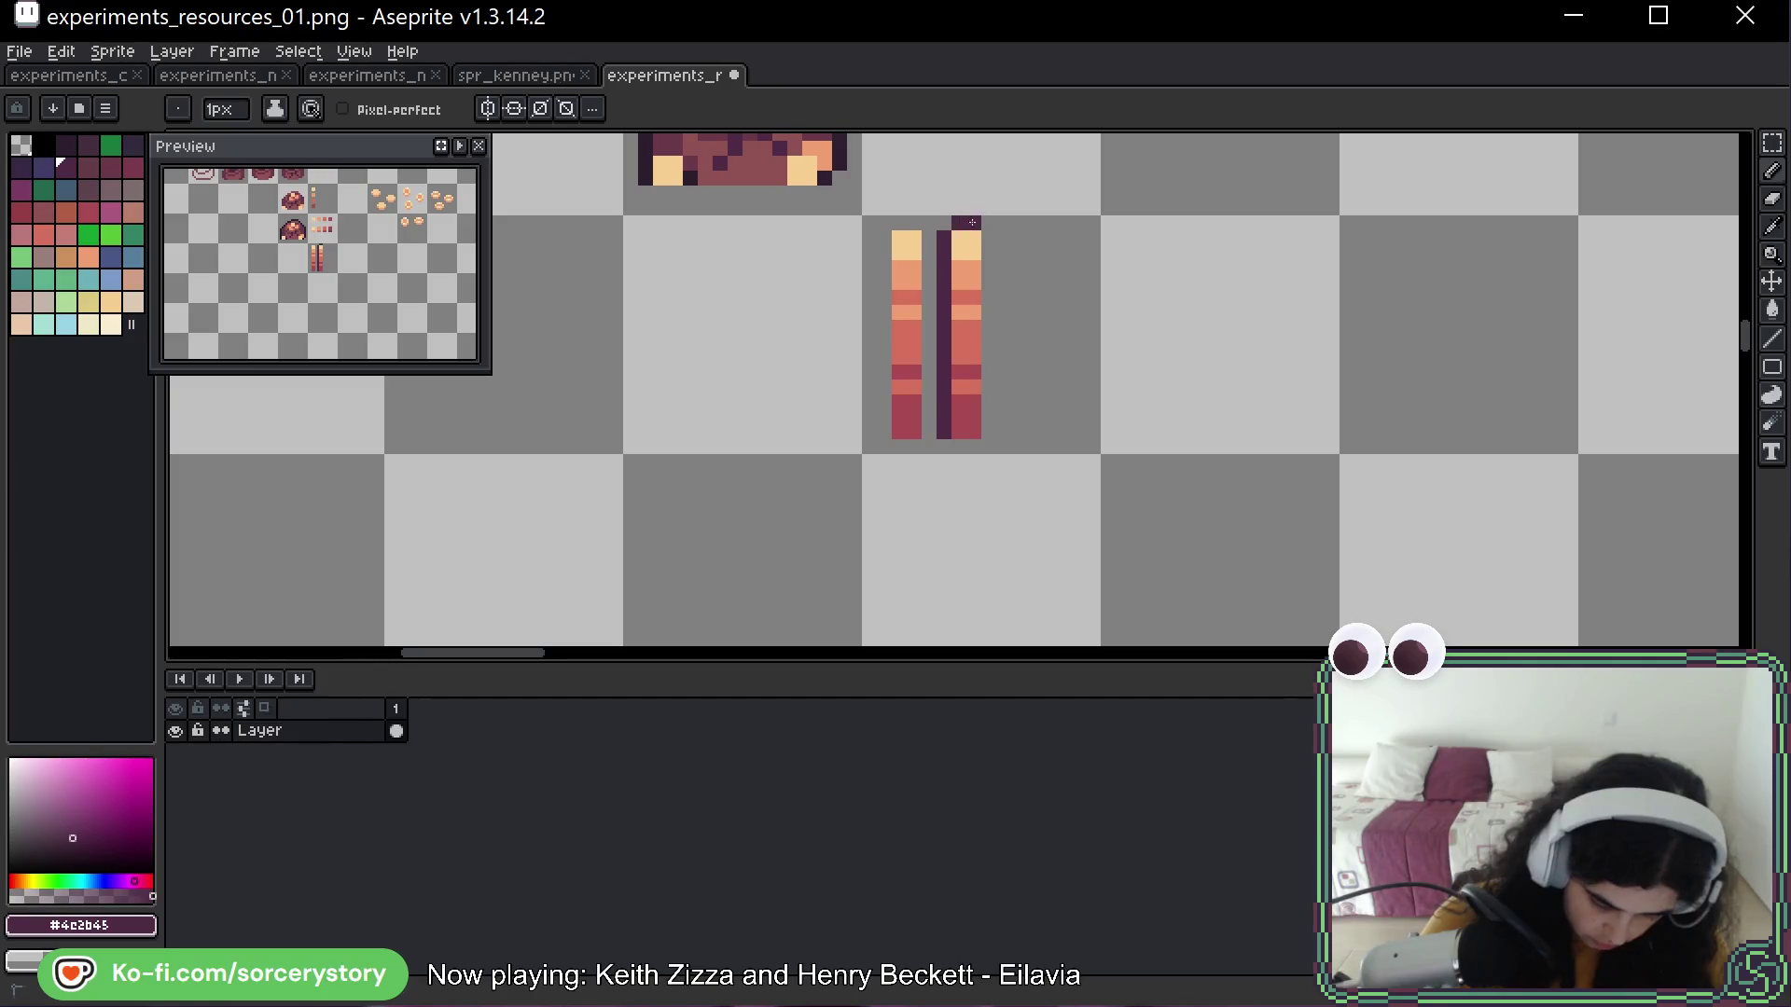
mouse_move(990, 238)
mouse_down()
mouse_move(989, 408)
mouse_move(968, 416)
mouse_up()
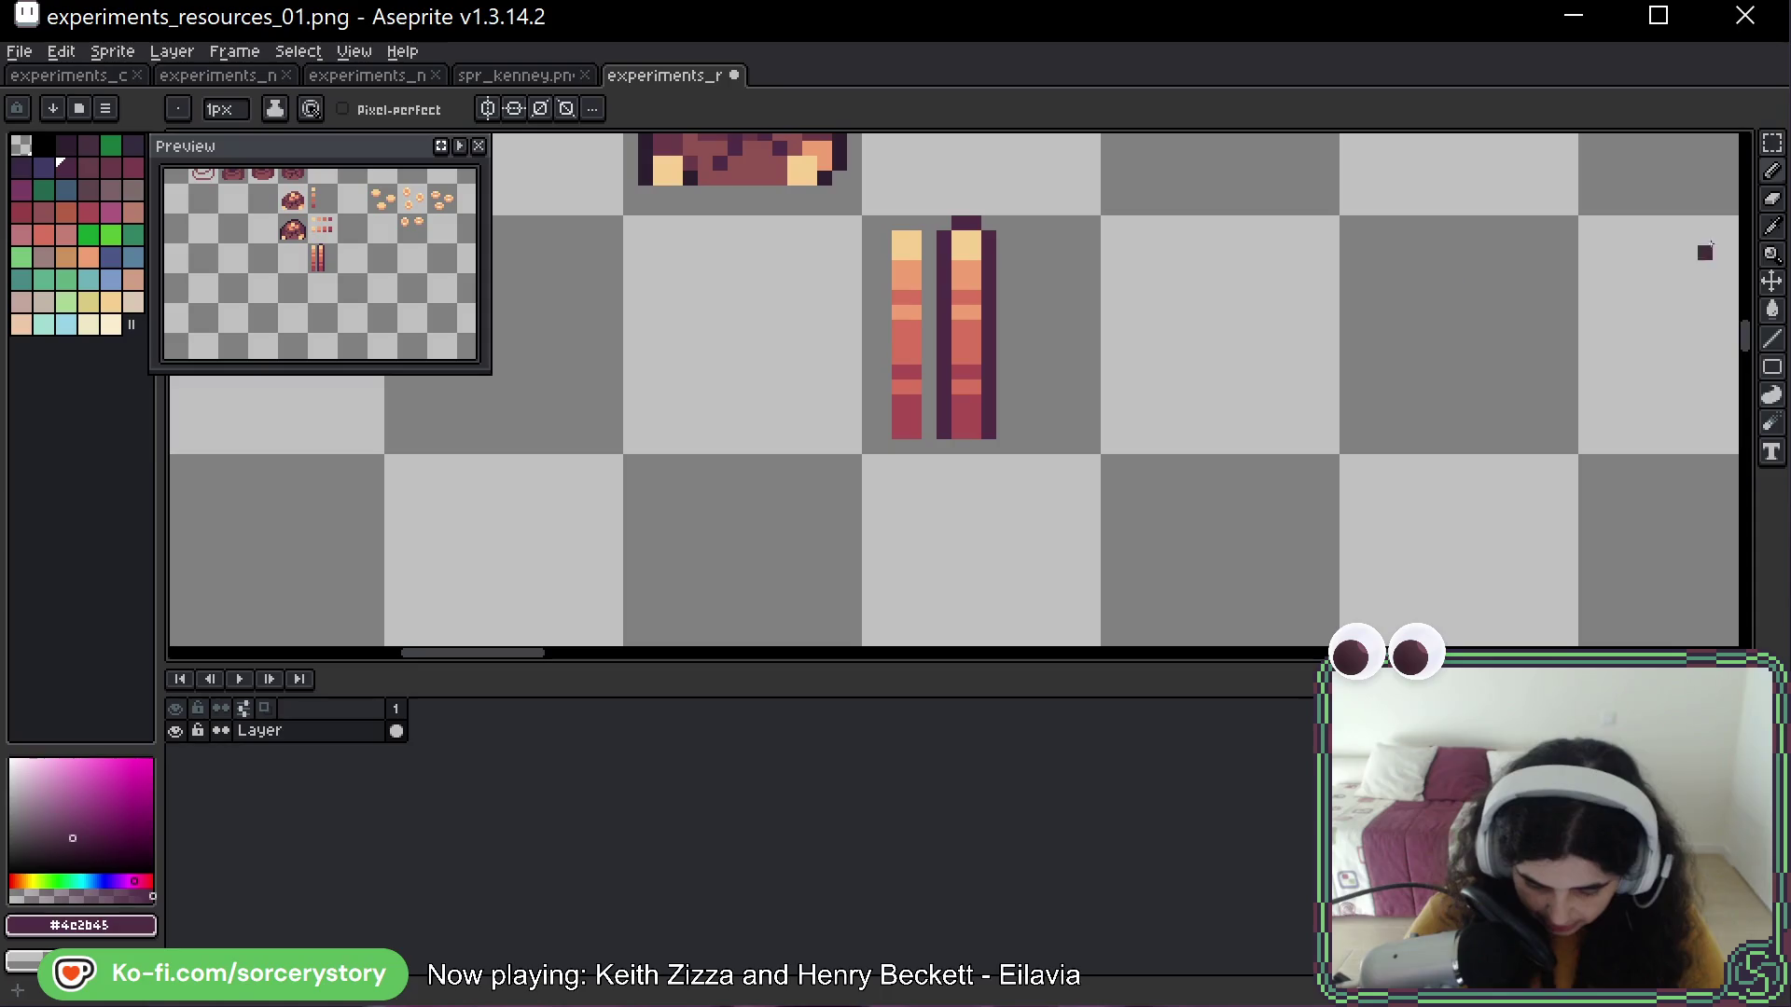
click(1772, 142)
Copy the outlined bar to the right and delete lower parts to shorten two bars
drag(938, 218, 1033, 490)
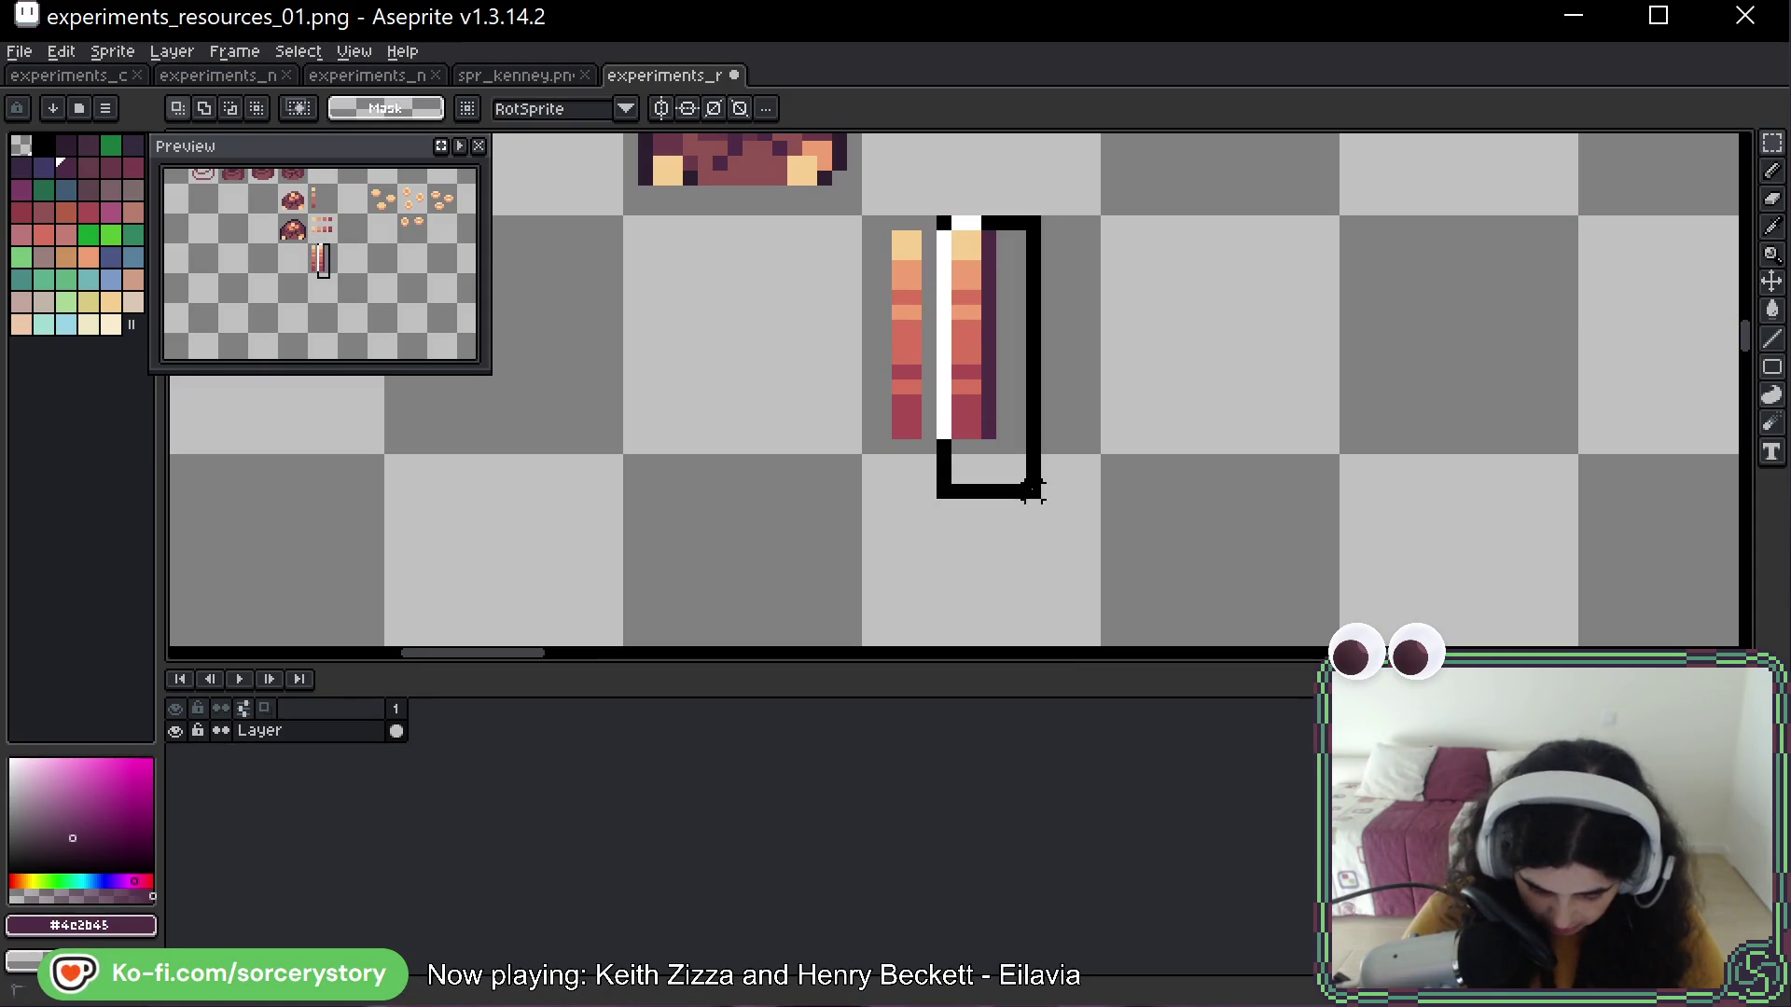
mouse_move(979, 336)
mouse_down()
mouse_move(1180, 341)
mouse_move(1149, 345)
mouse_move(1224, 394)
mouse_move(1303, 304)
mouse_move(1299, 258)
mouse_up()
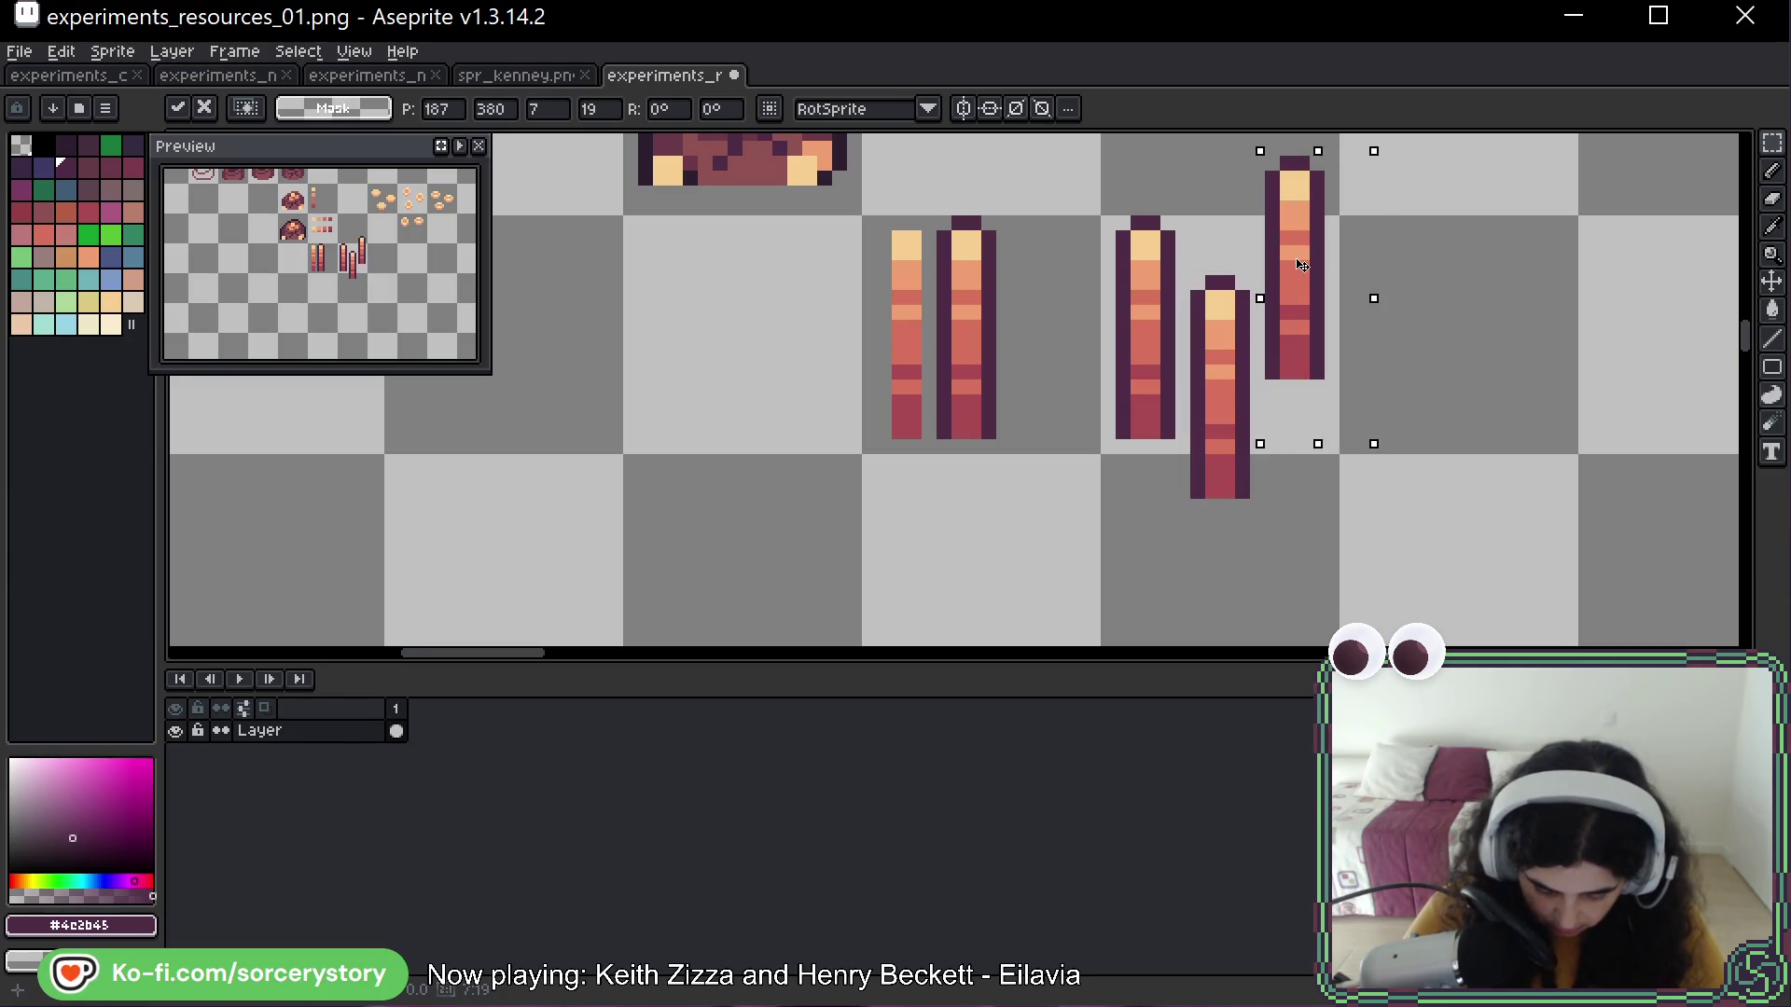
click(1226, 431)
scroll(1214, 467, up, 1)
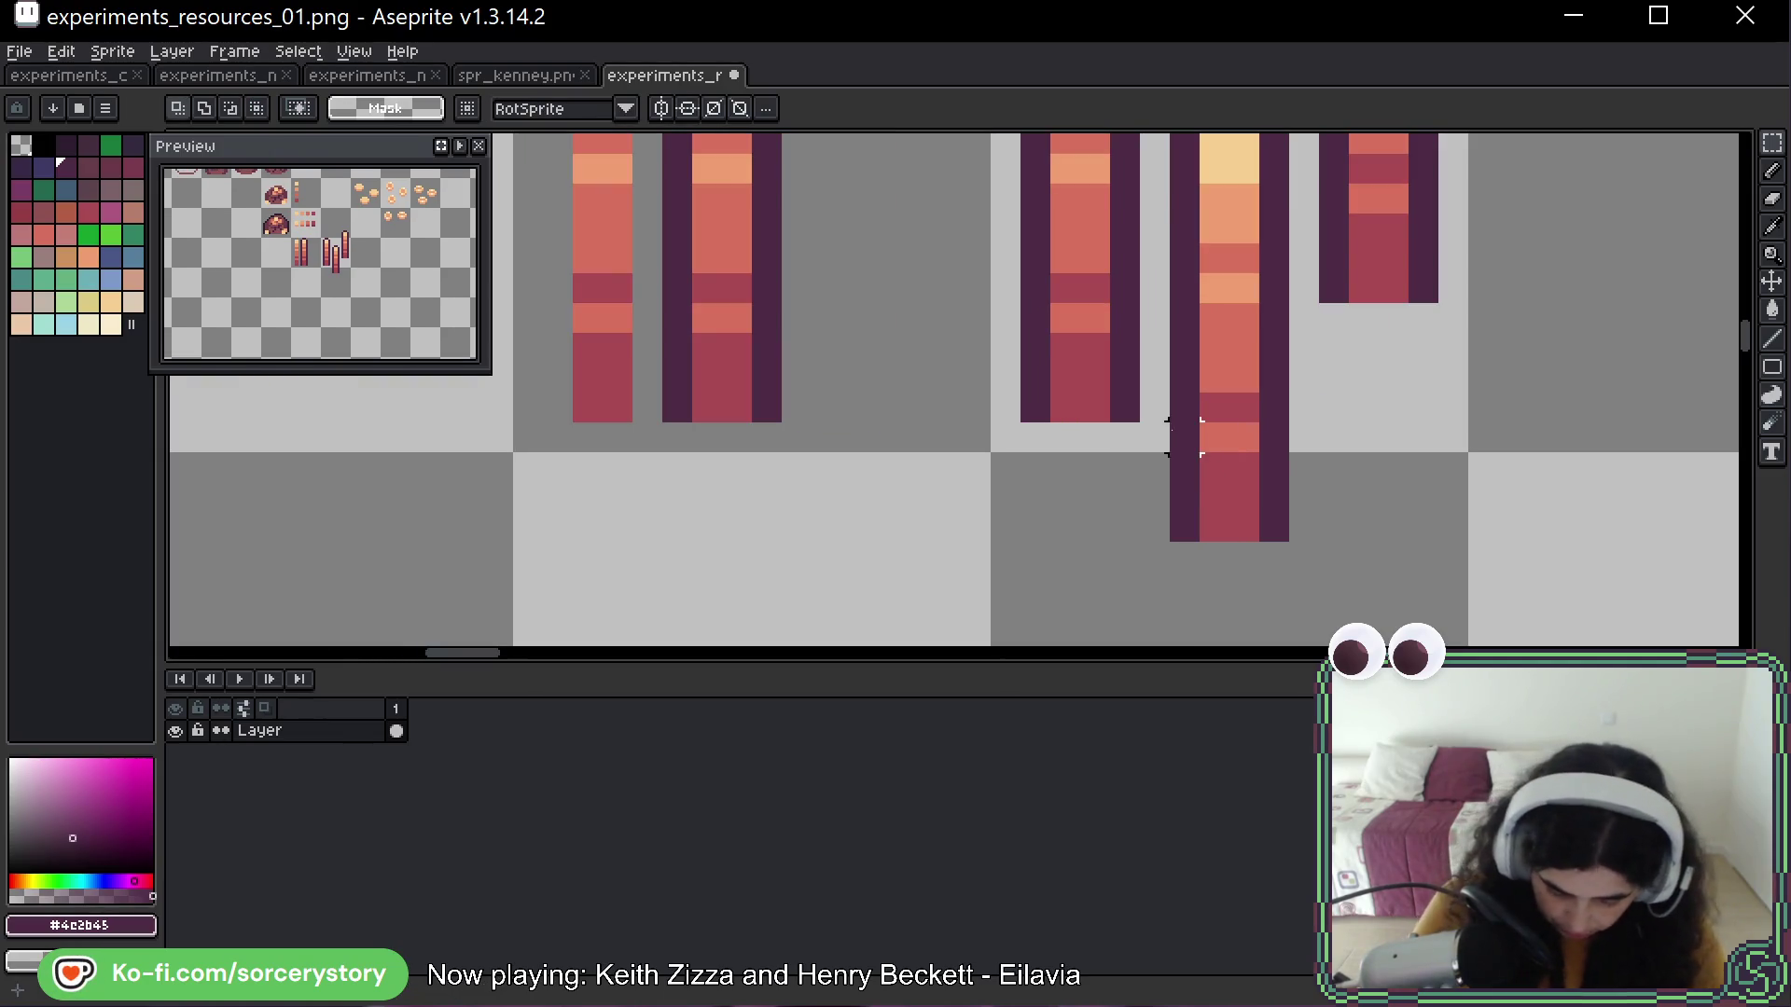
drag(1168, 388, 1324, 572)
key(Delete)
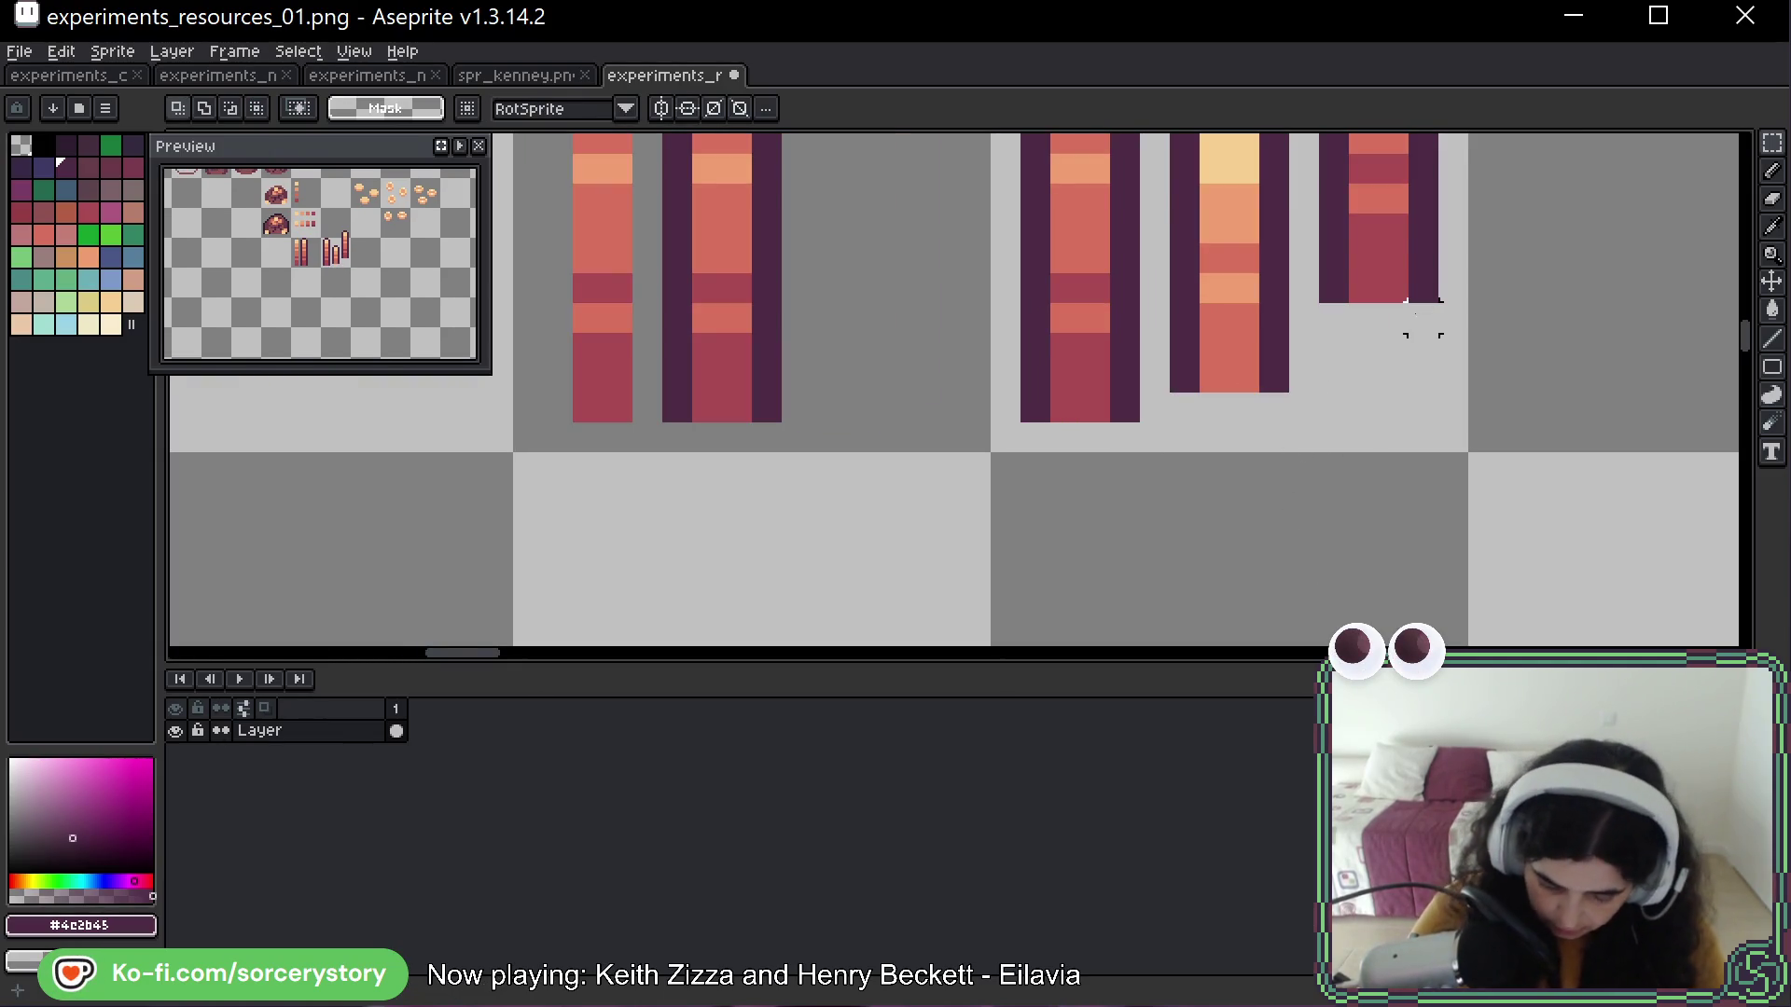
scroll(1424, 318, down, 5)
scroll(1048, 341, up, 1)
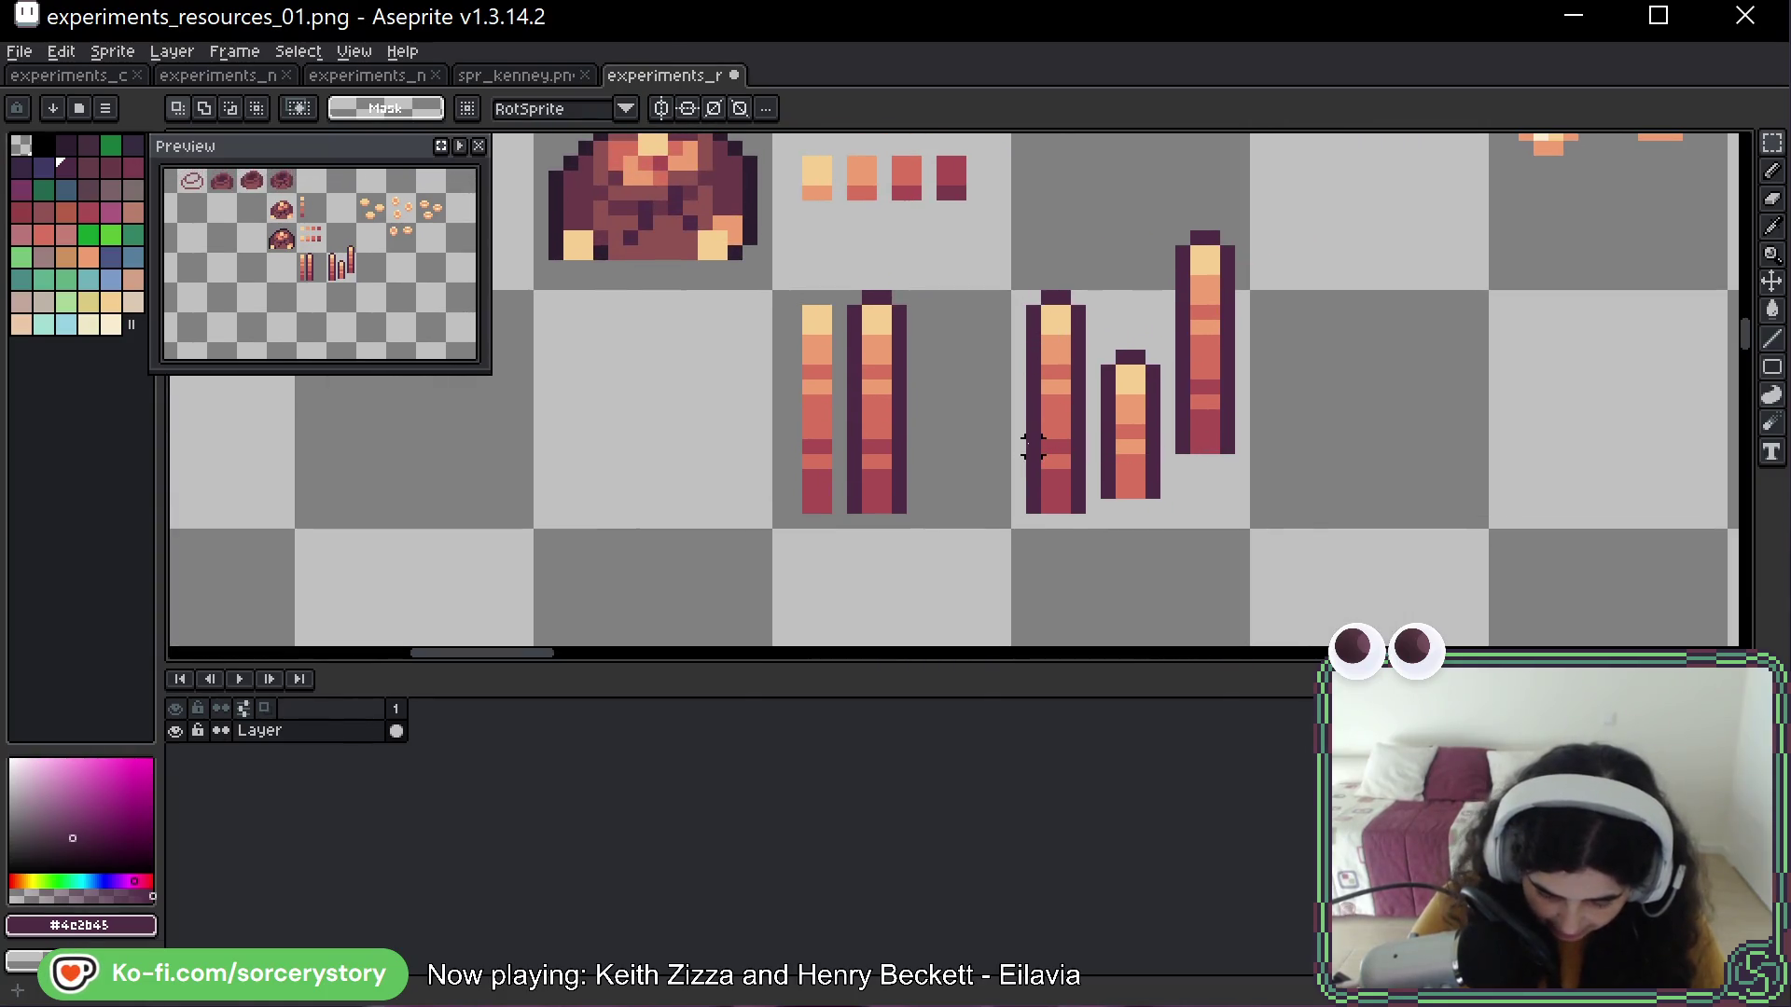
mouse_move(1026, 469)
mouse_down()
mouse_move(1058, 541)
mouse_move(1087, 545)
mouse_up()
key(Delete)
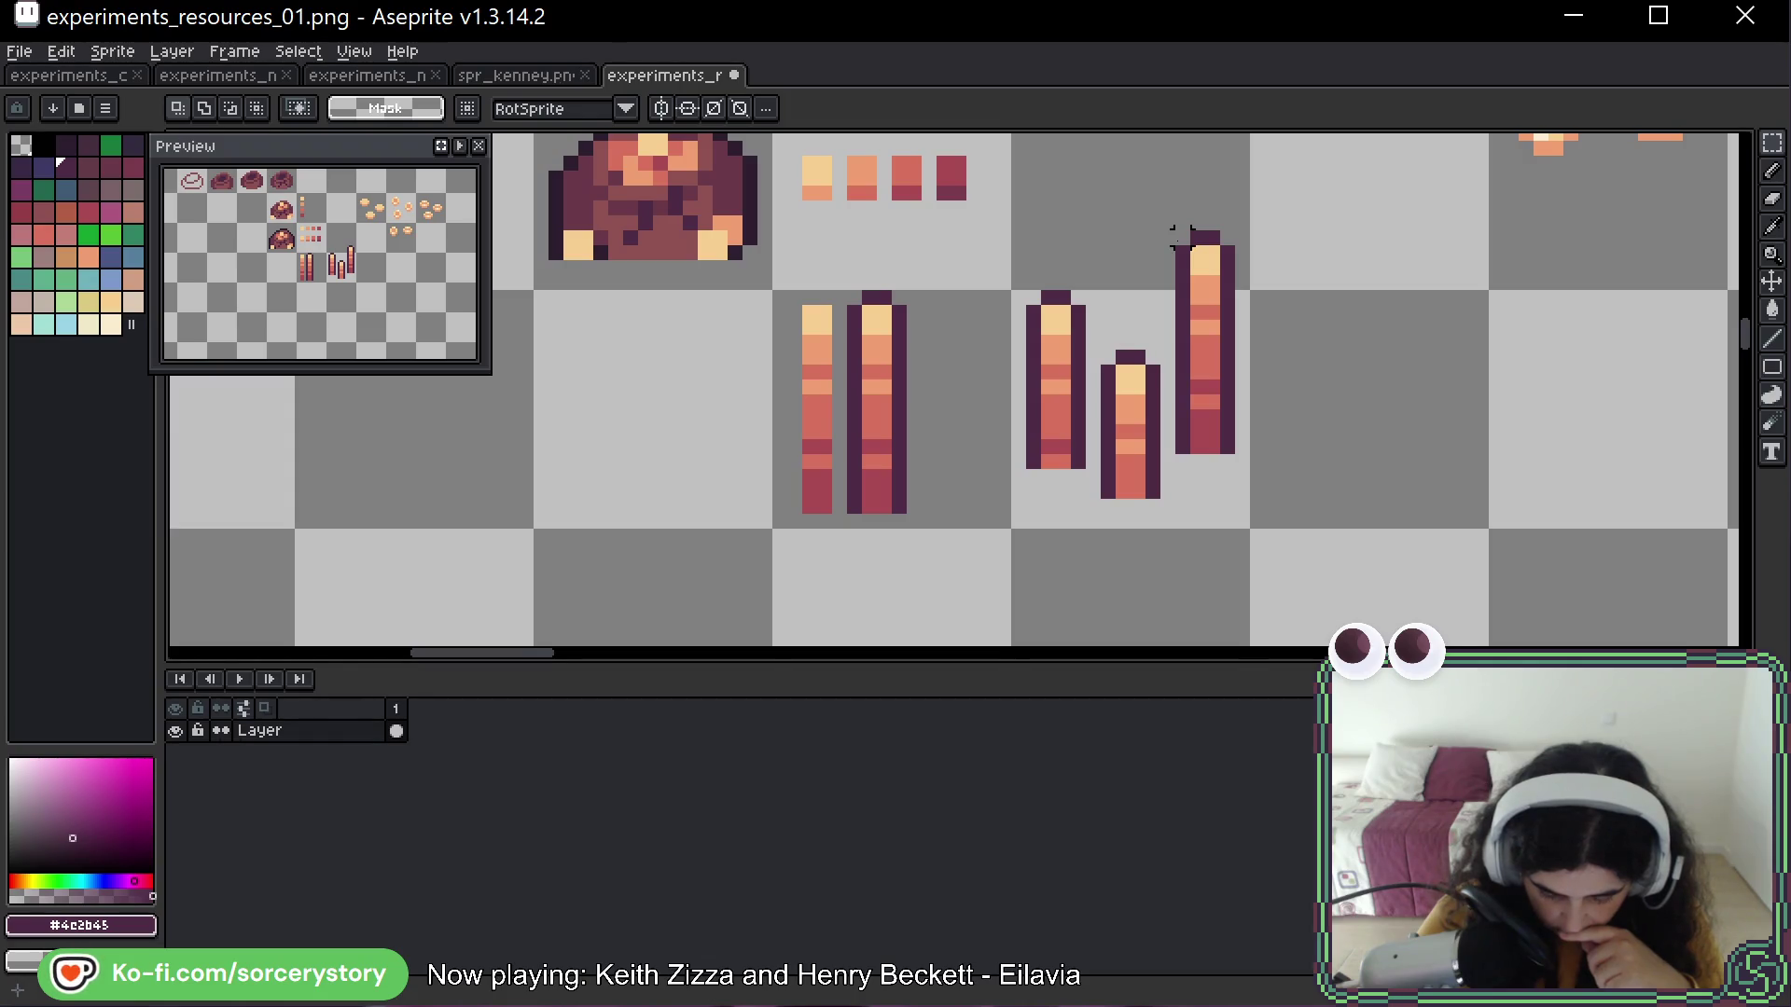
Move the short bar in front and the tall bar down-left into an overlapping staggered bundle
drag(1181, 238, 1268, 508)
mouse_move(1220, 346)
mouse_down()
mouse_move(1175, 346)
mouse_move(1220, 347)
mouse_up()
key(Return)
drag(1086, 336, 1165, 518)
drag(1142, 445, 1187, 431)
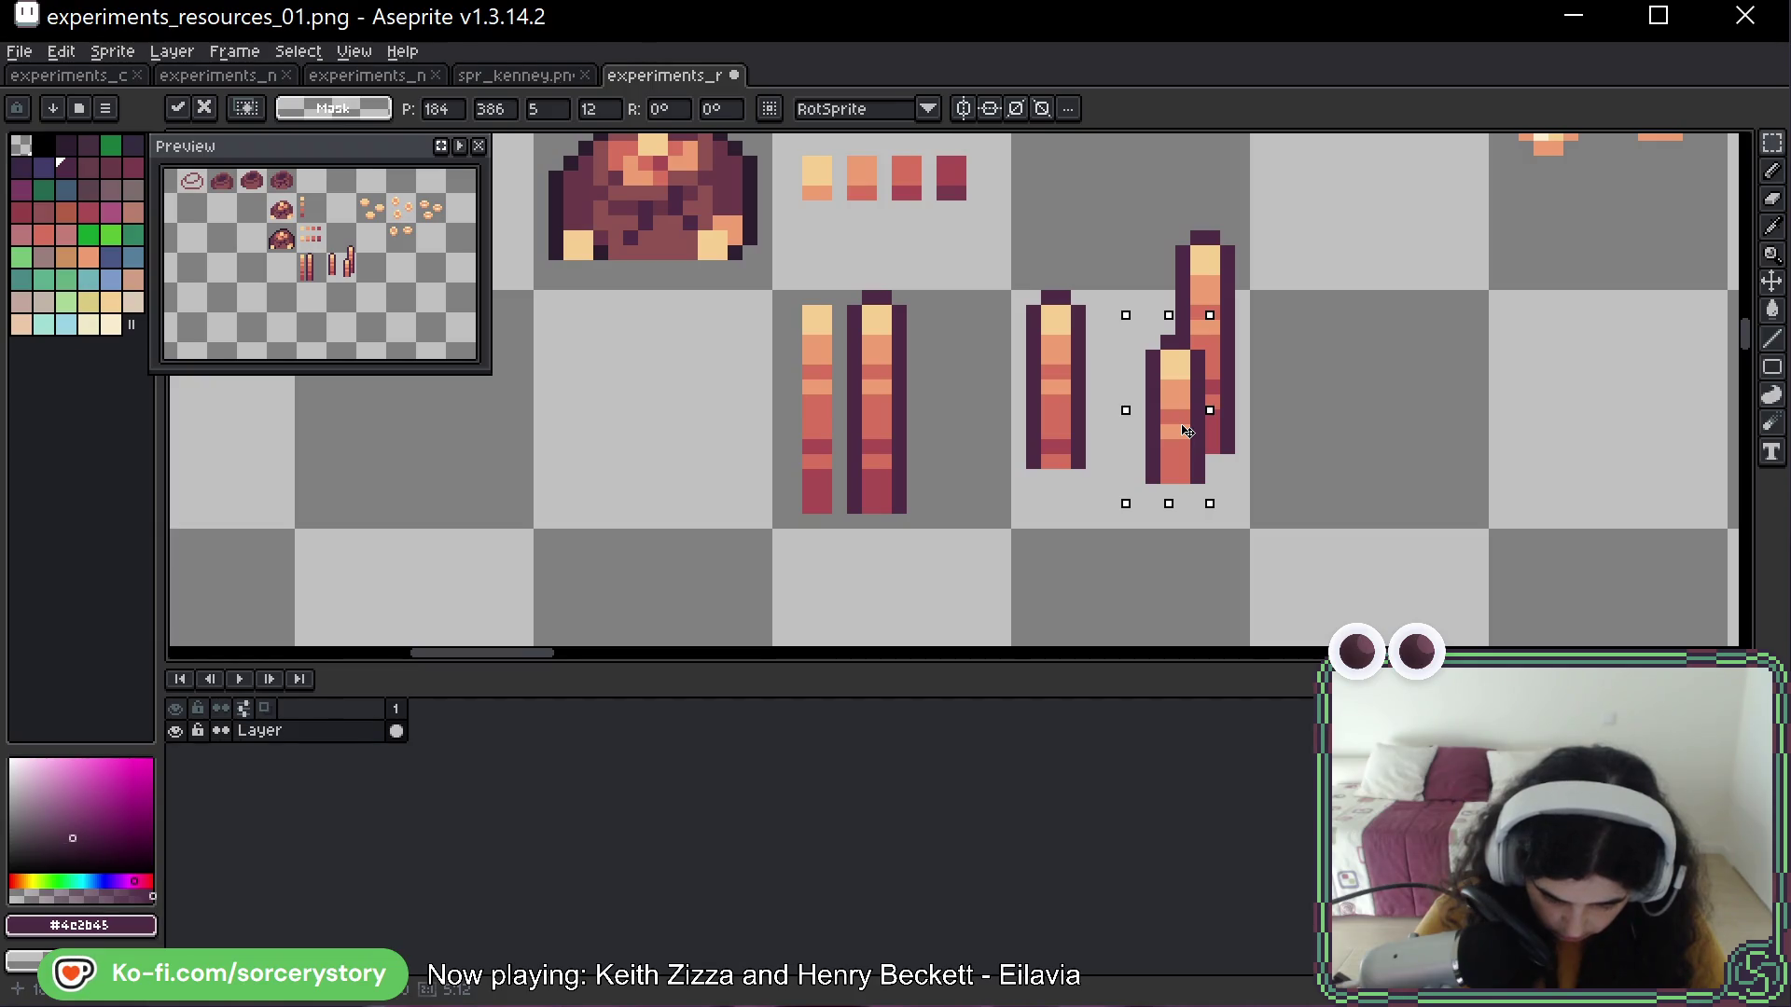
drag(1186, 431, 1186, 416)
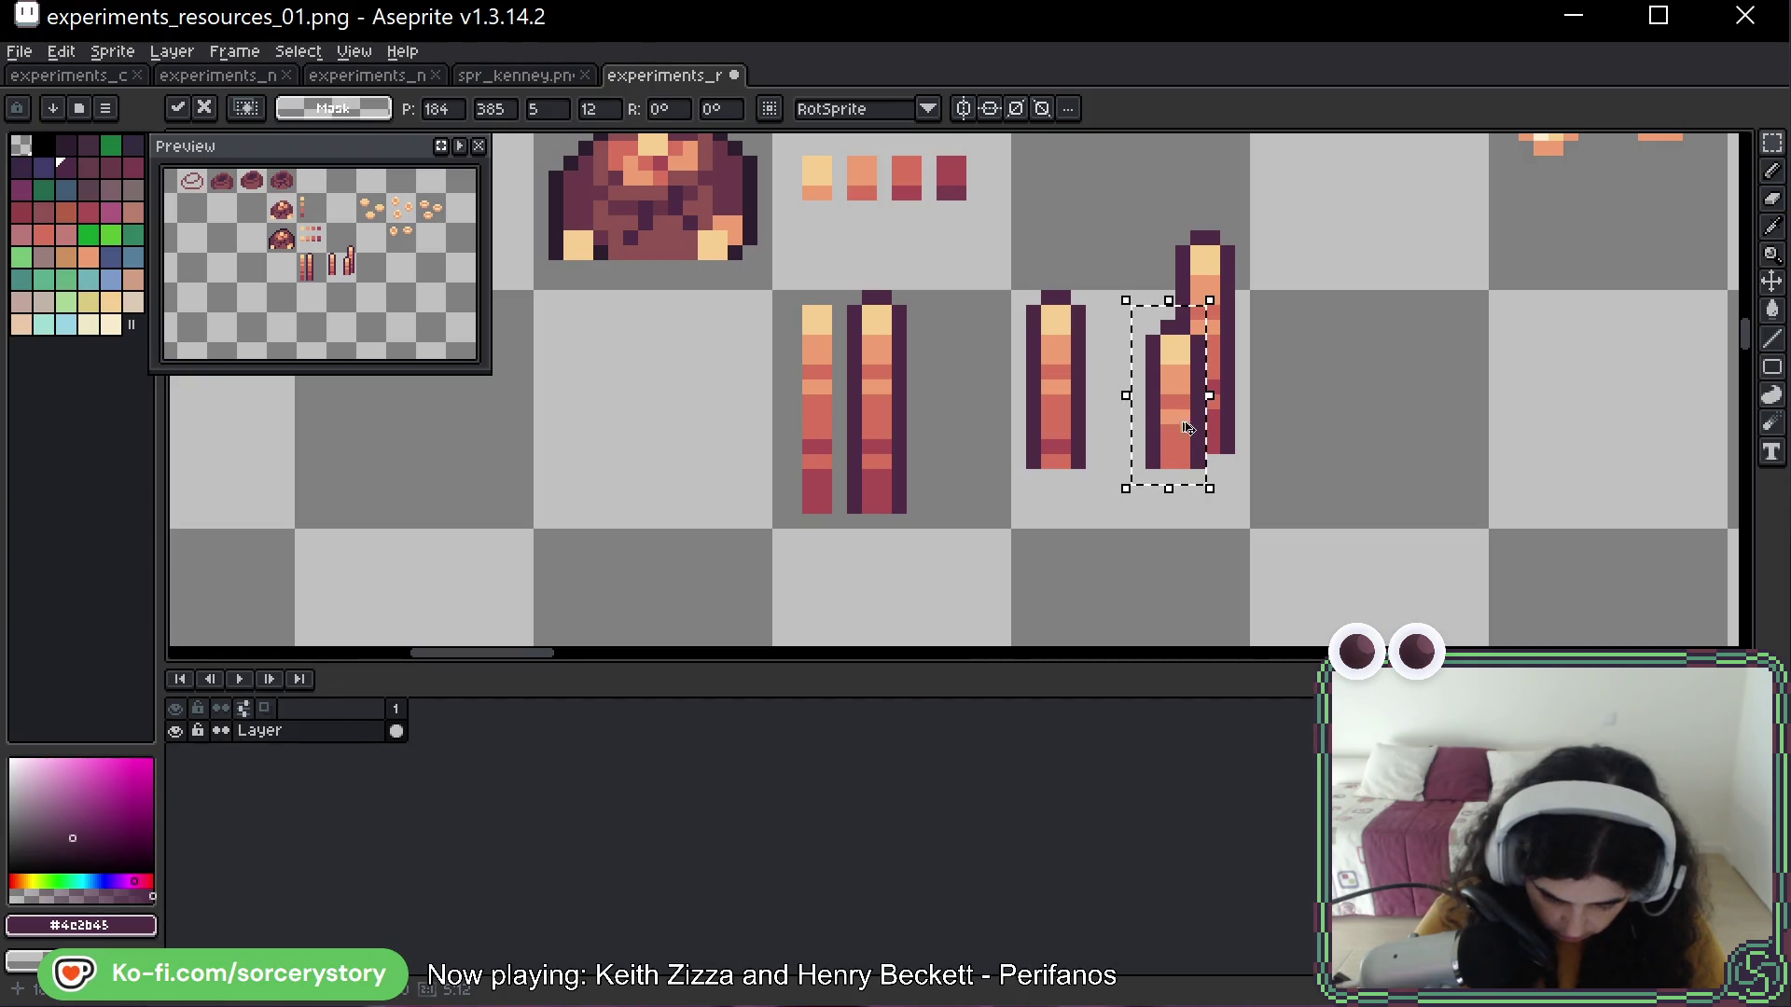
key(Return)
drag(1145, 186, 1301, 521)
mouse_move(1197, 358)
mouse_down()
mouse_move(1108, 388)
mouse_move(1116, 375)
mouse_move(1123, 392)
mouse_up()
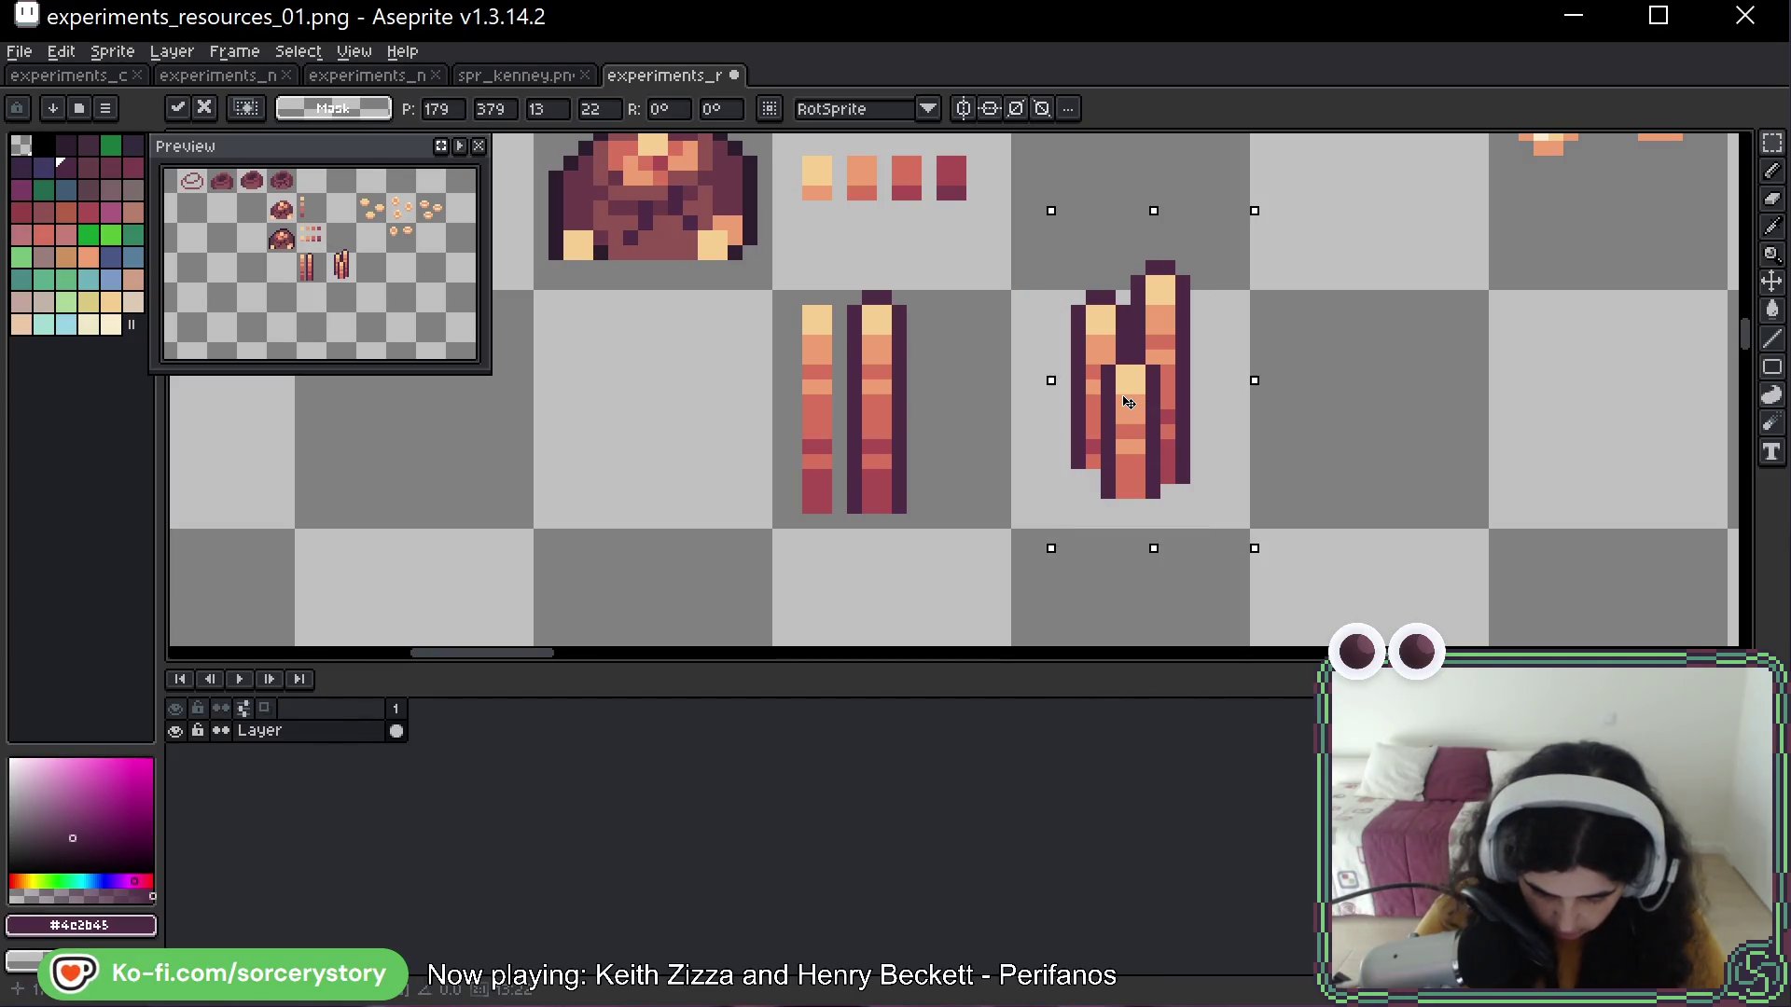
click(1287, 476)
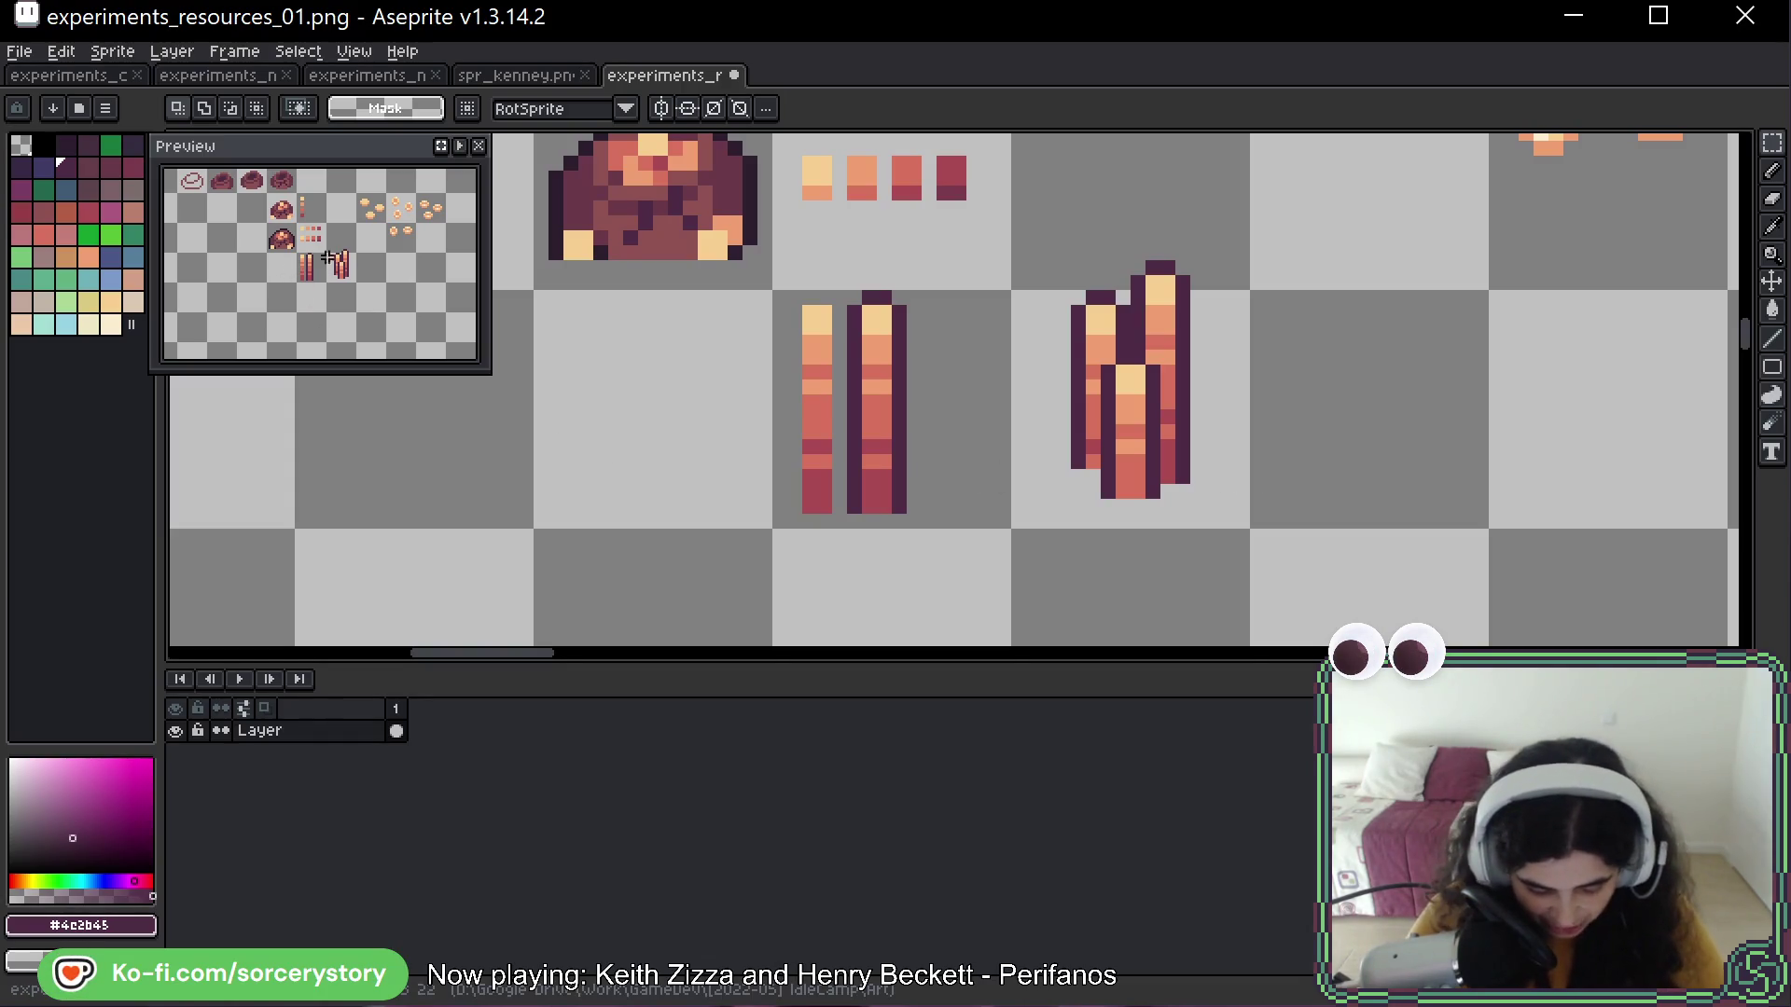
key(b)
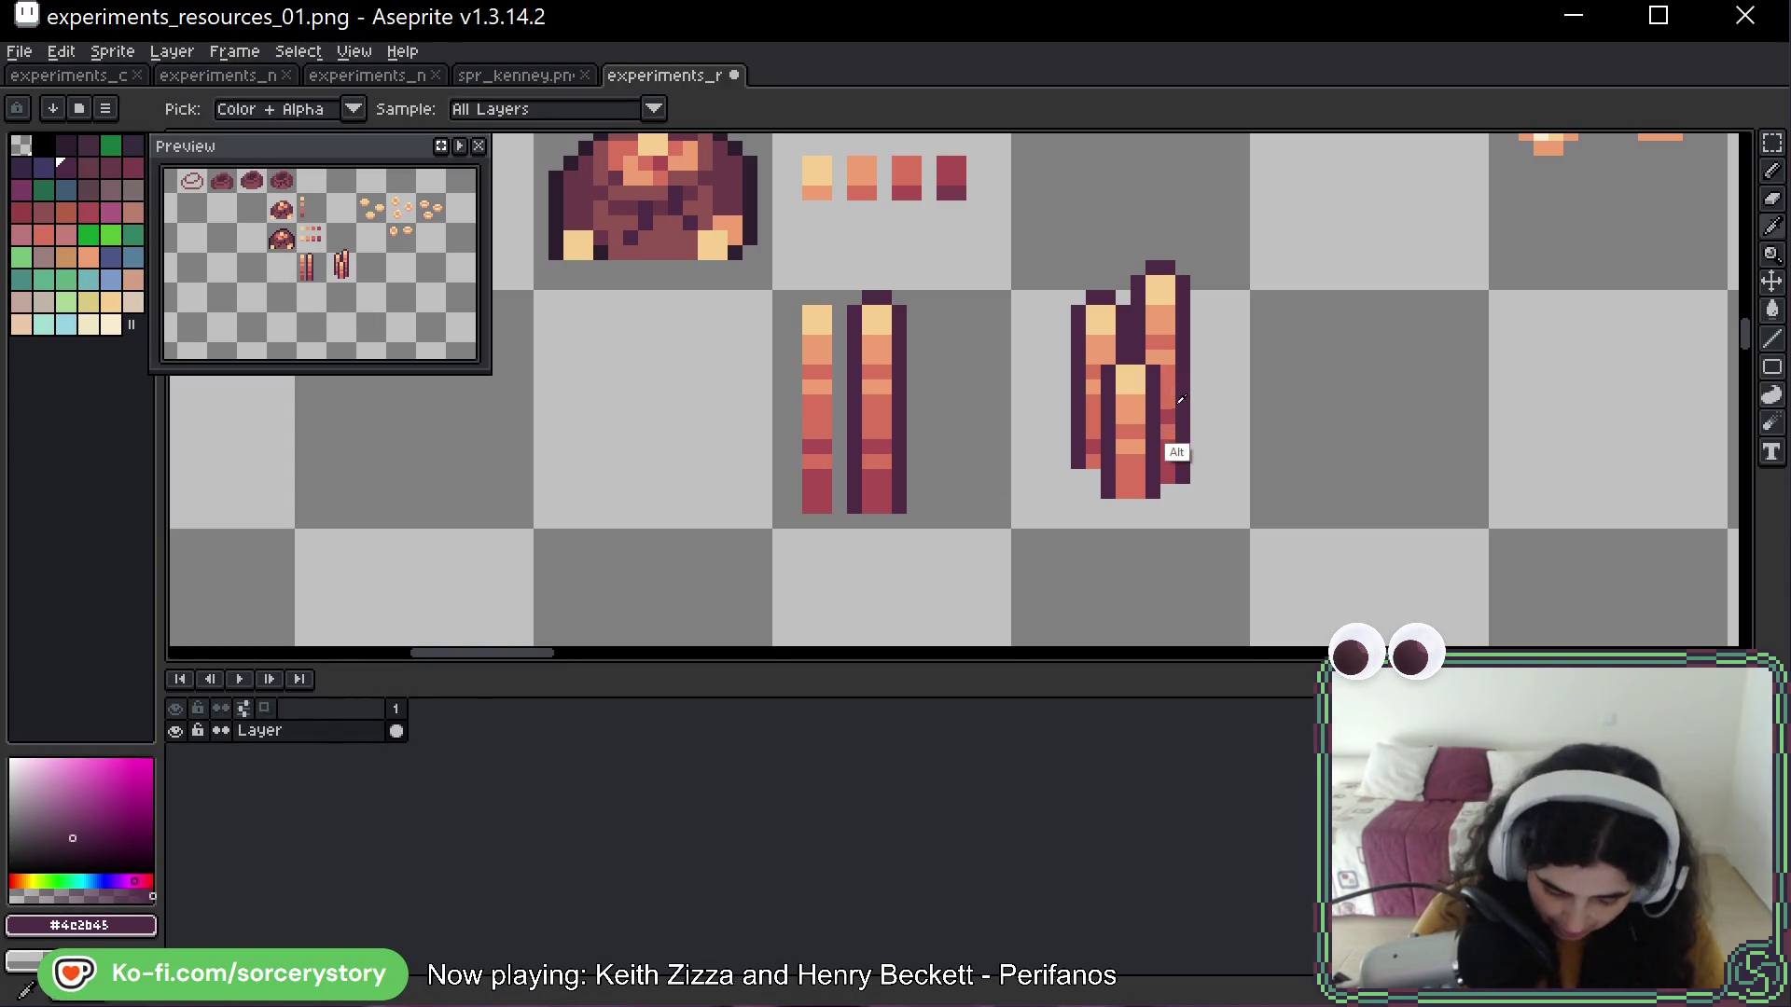
alt+click(1170, 446)
drag(1155, 235, 1167, 207)
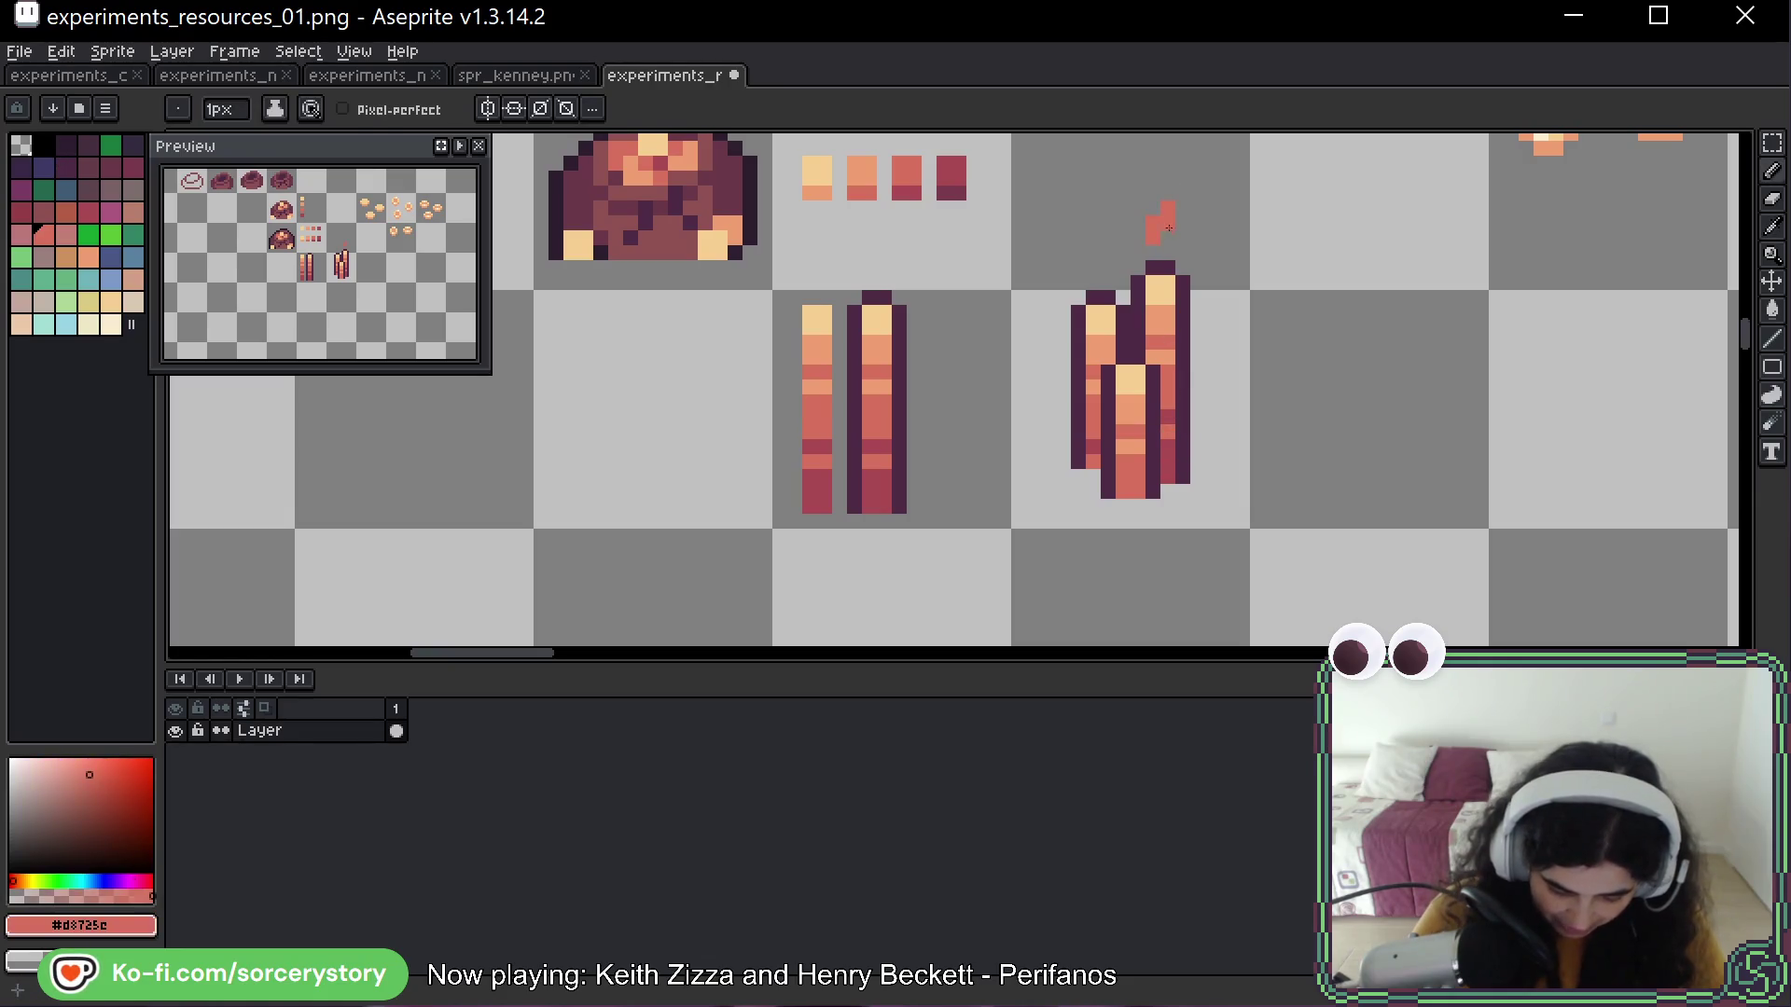
click(1183, 447)
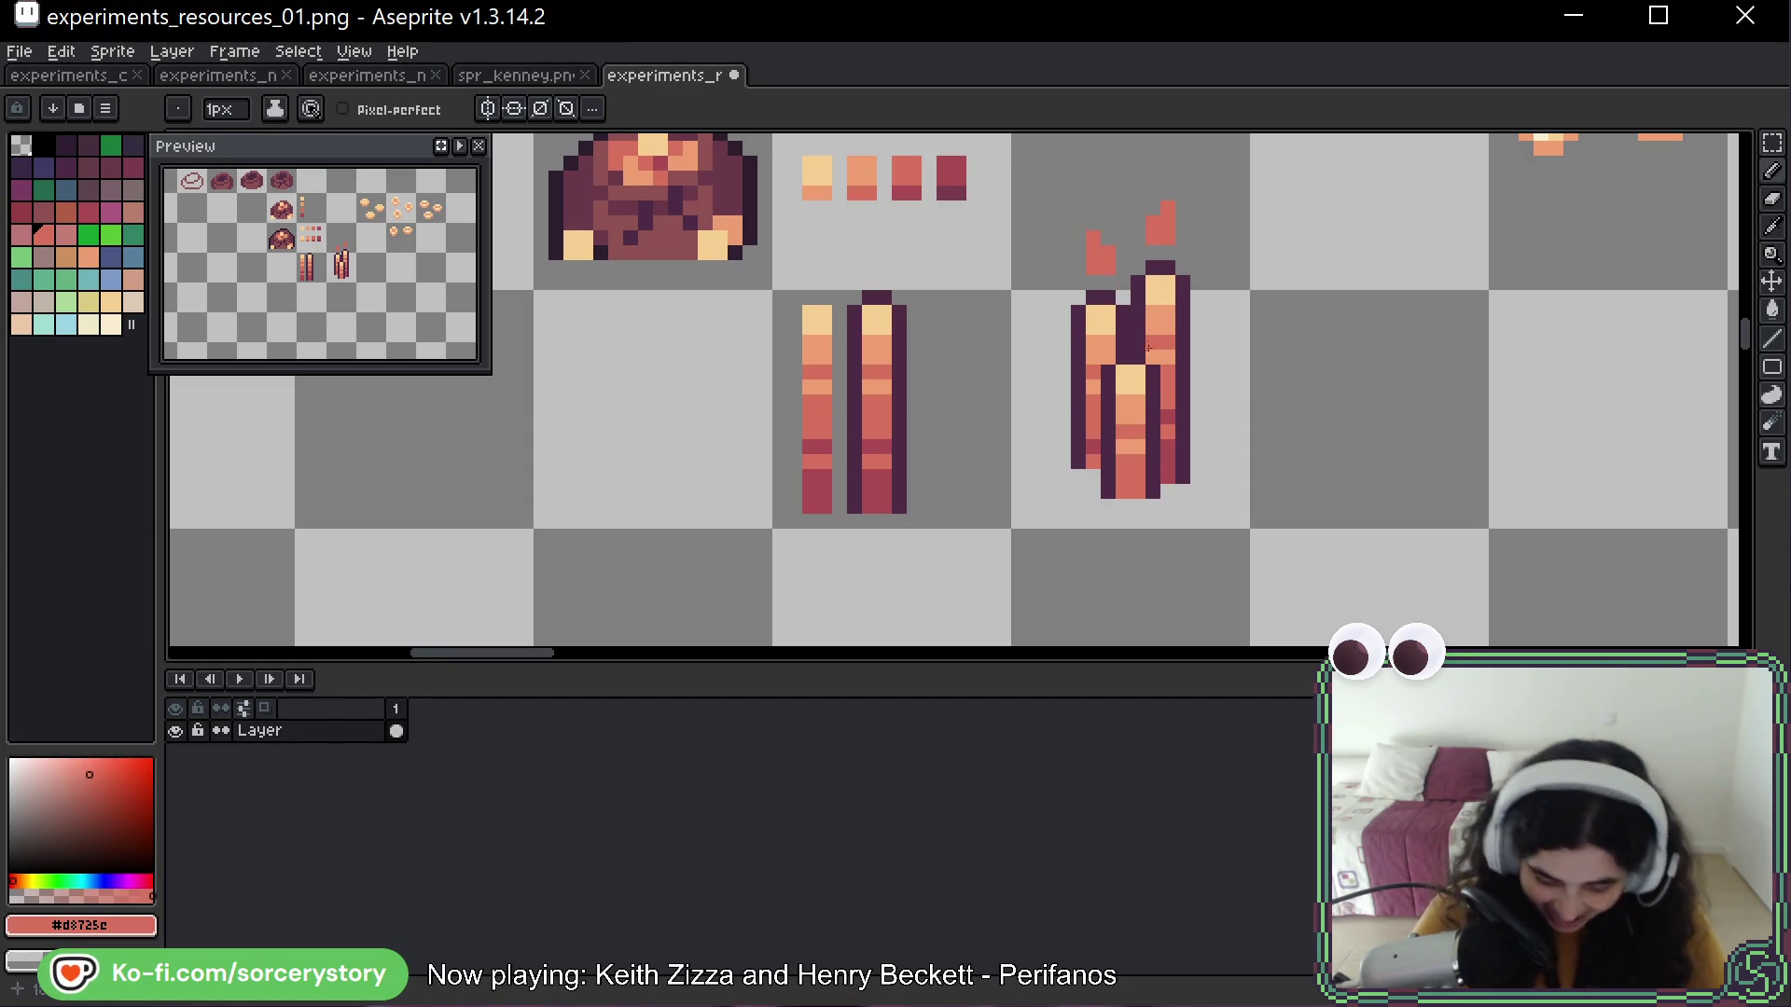
alt+click(952, 178)
click(1117, 251)
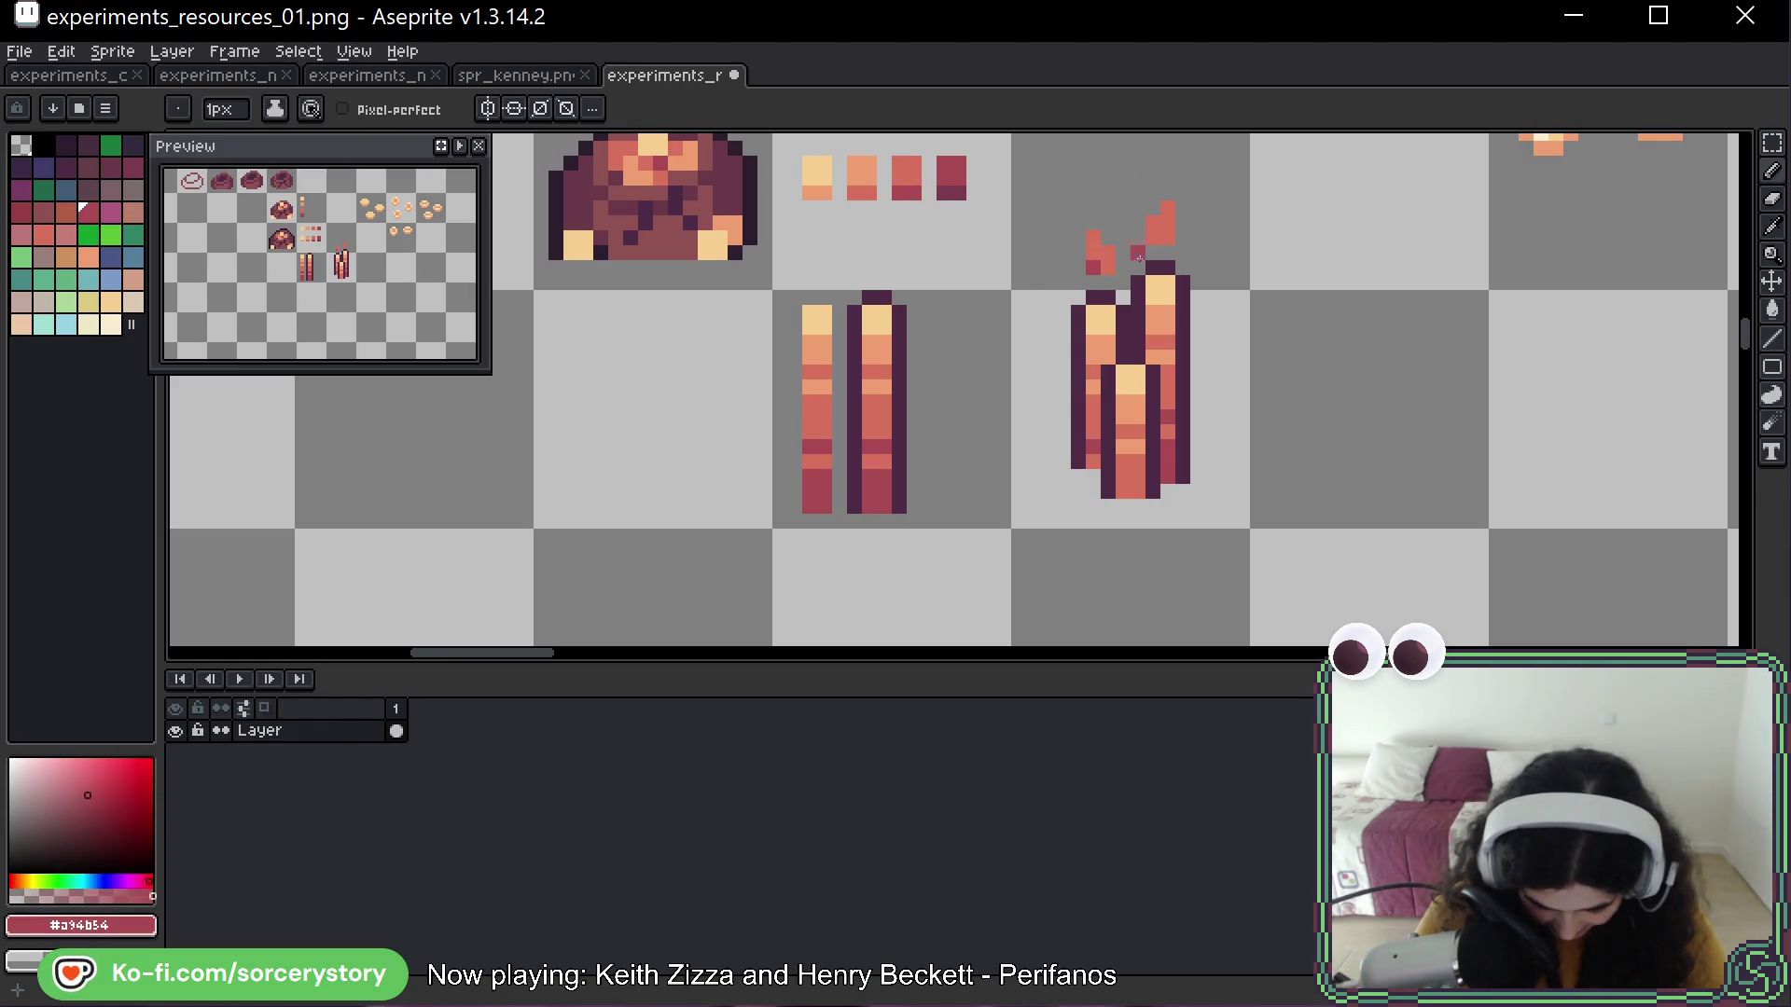
key(ctrl+z)
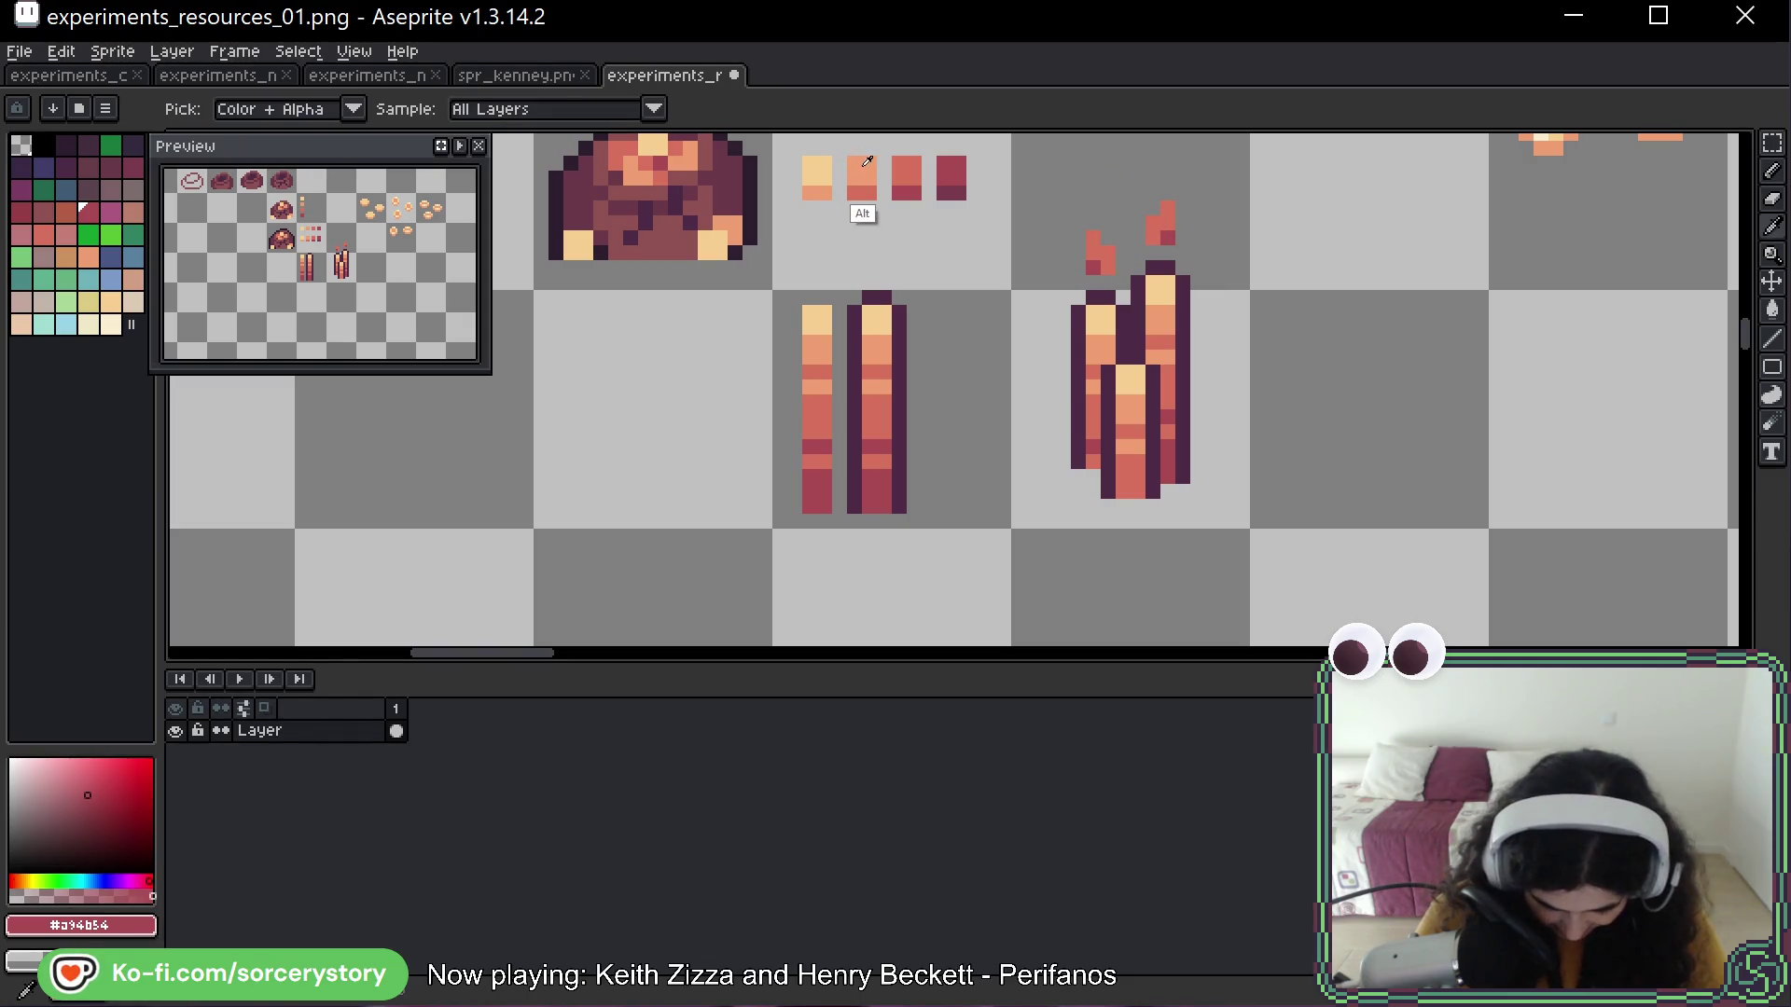
alt+click(862, 177)
click(1197, 207)
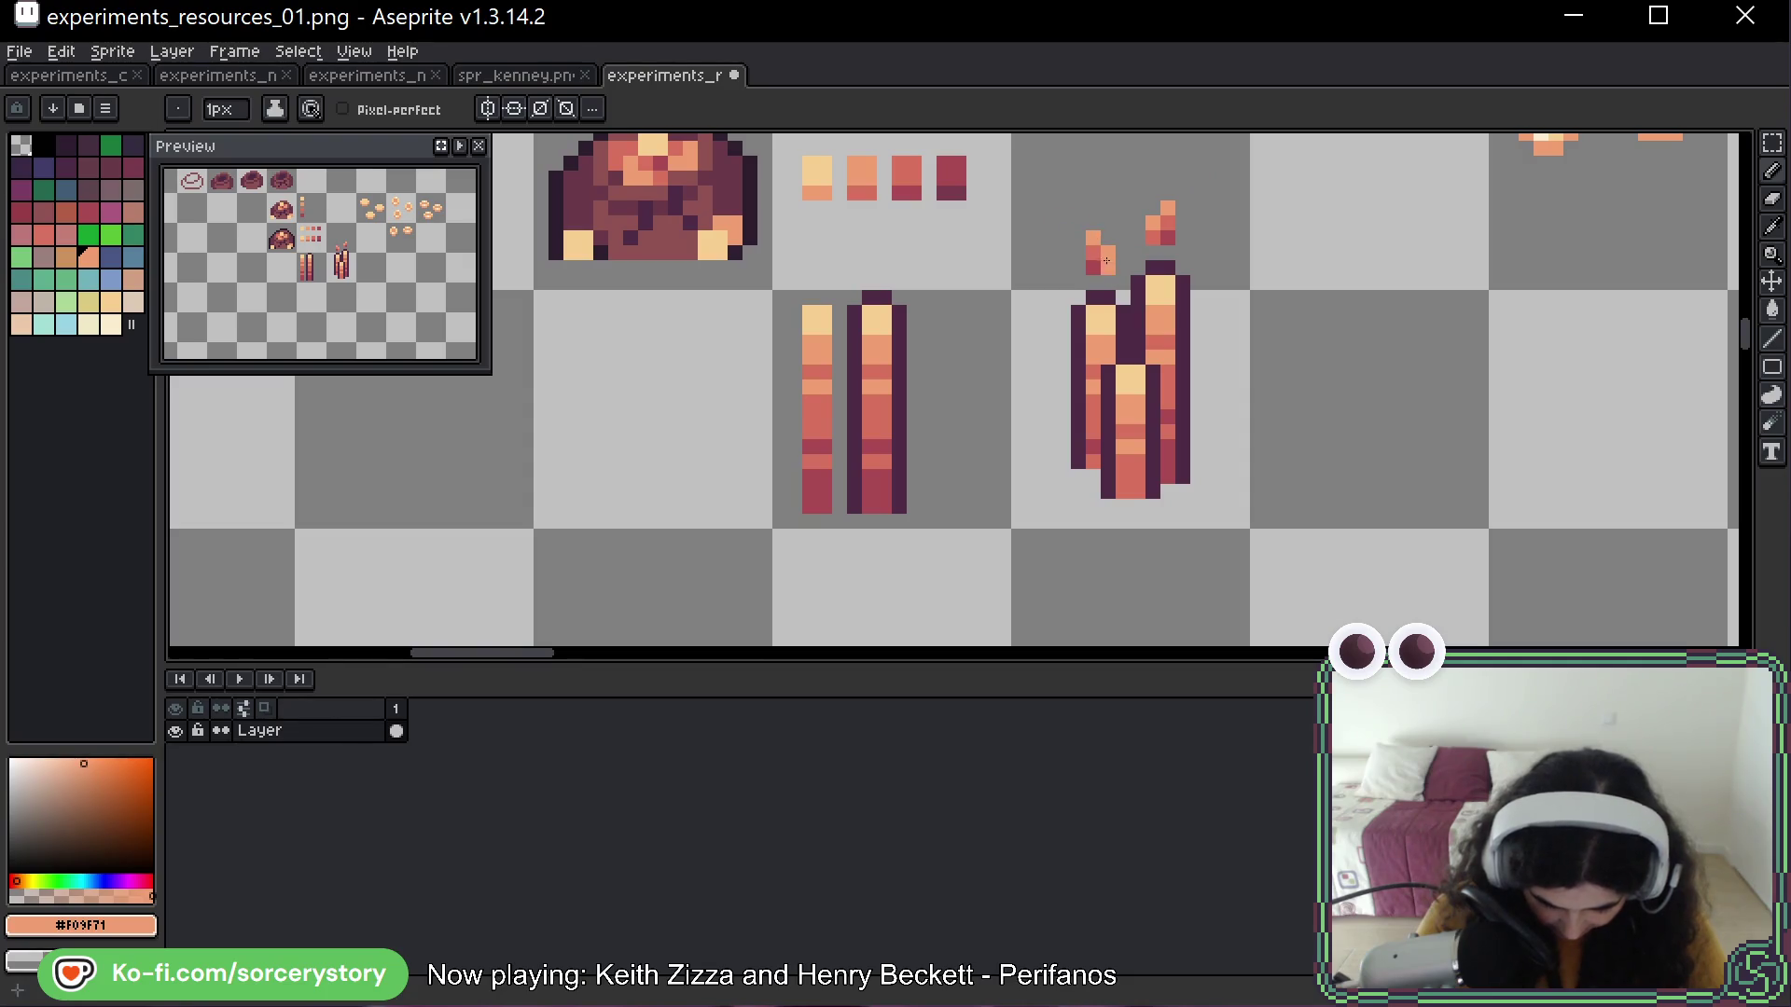
alt+click(817, 191)
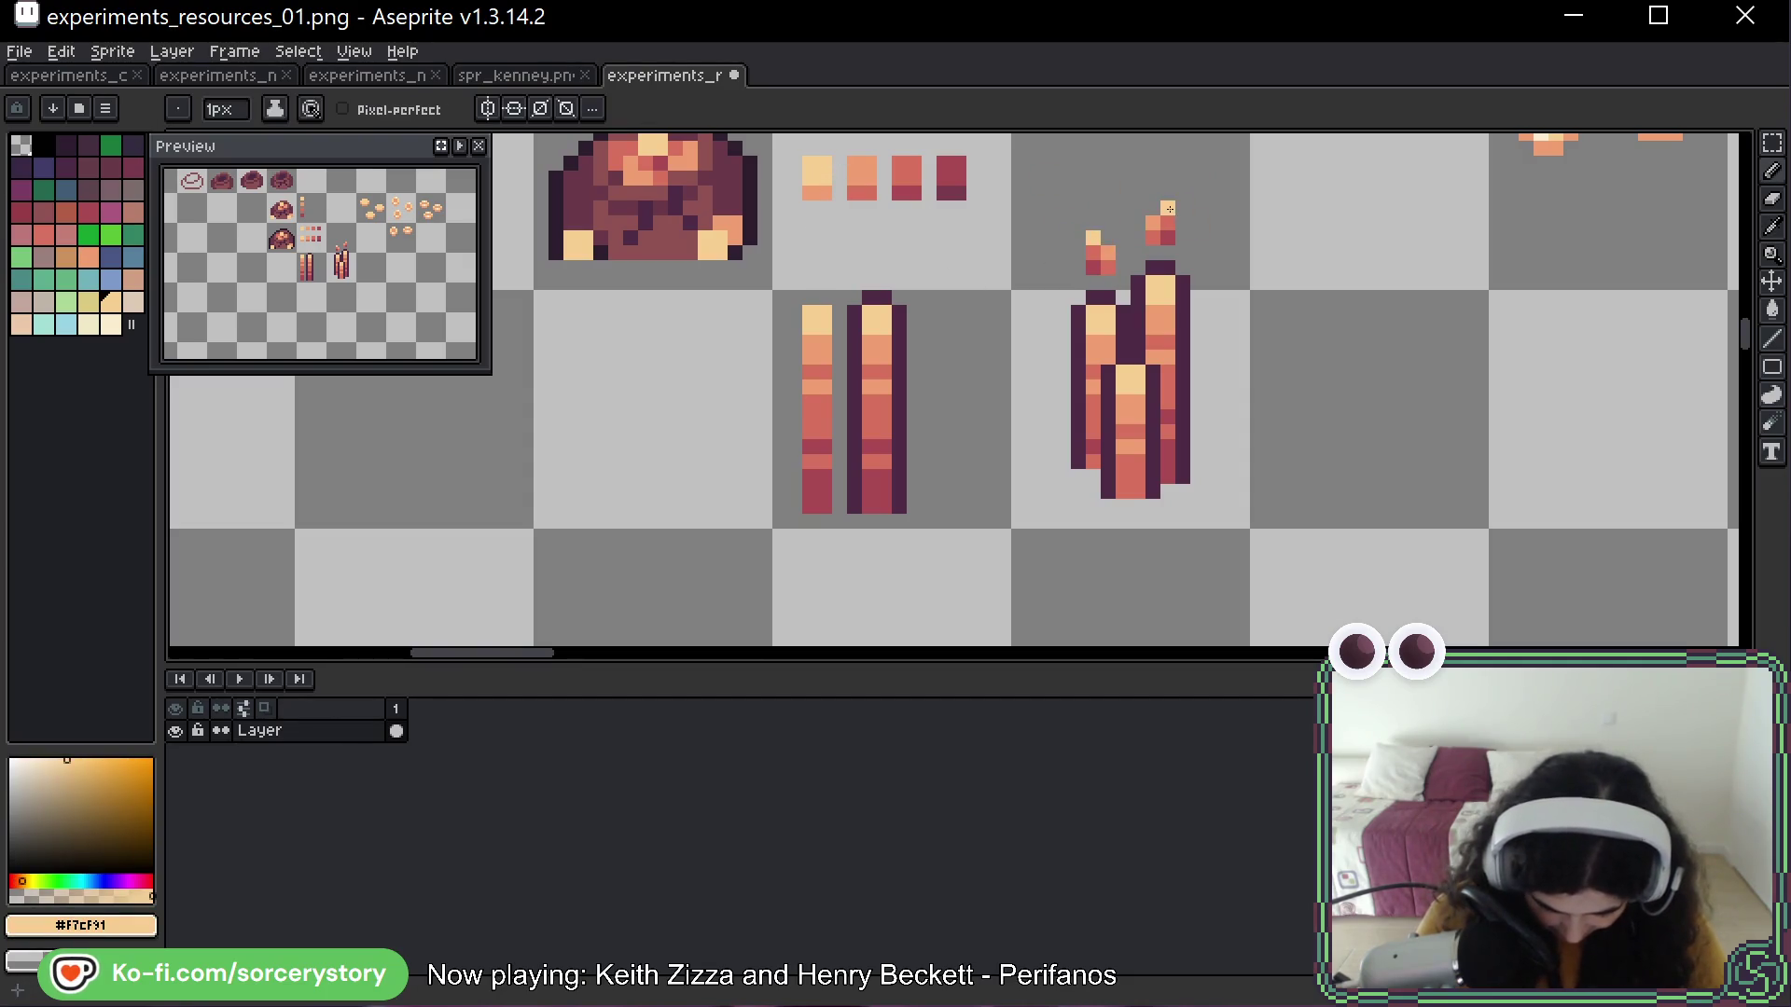
alt+click(1160, 231)
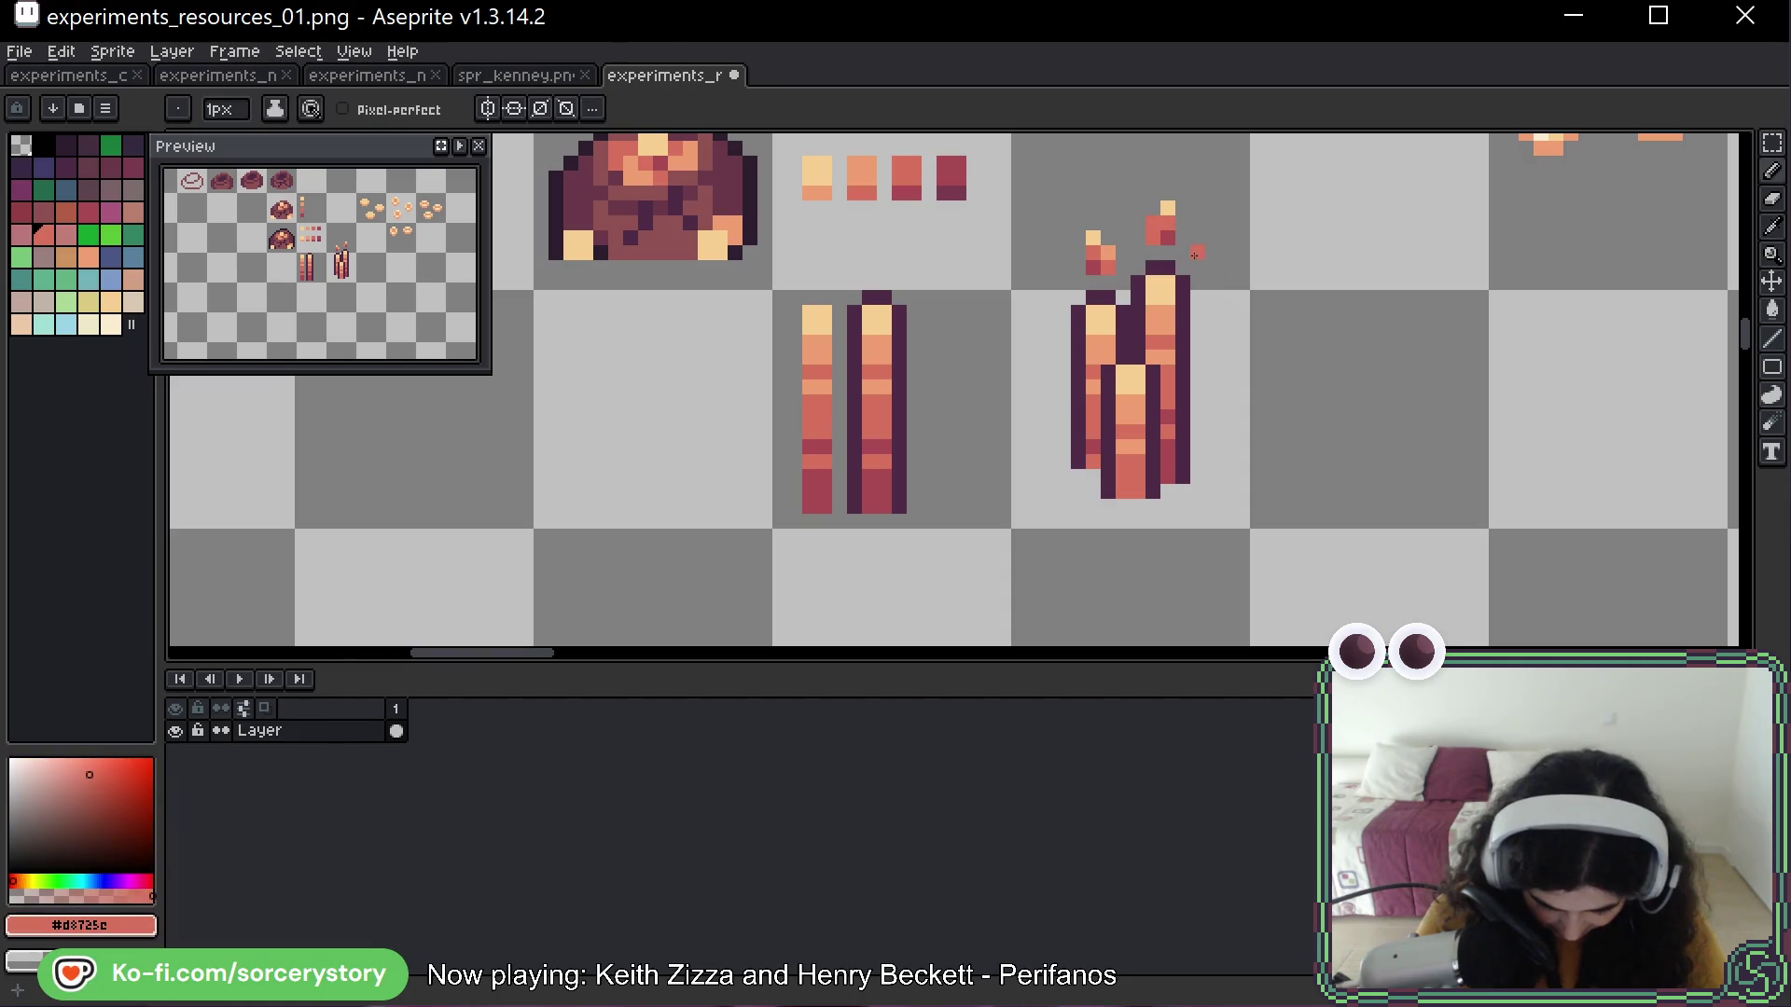
alt+click(1168, 222)
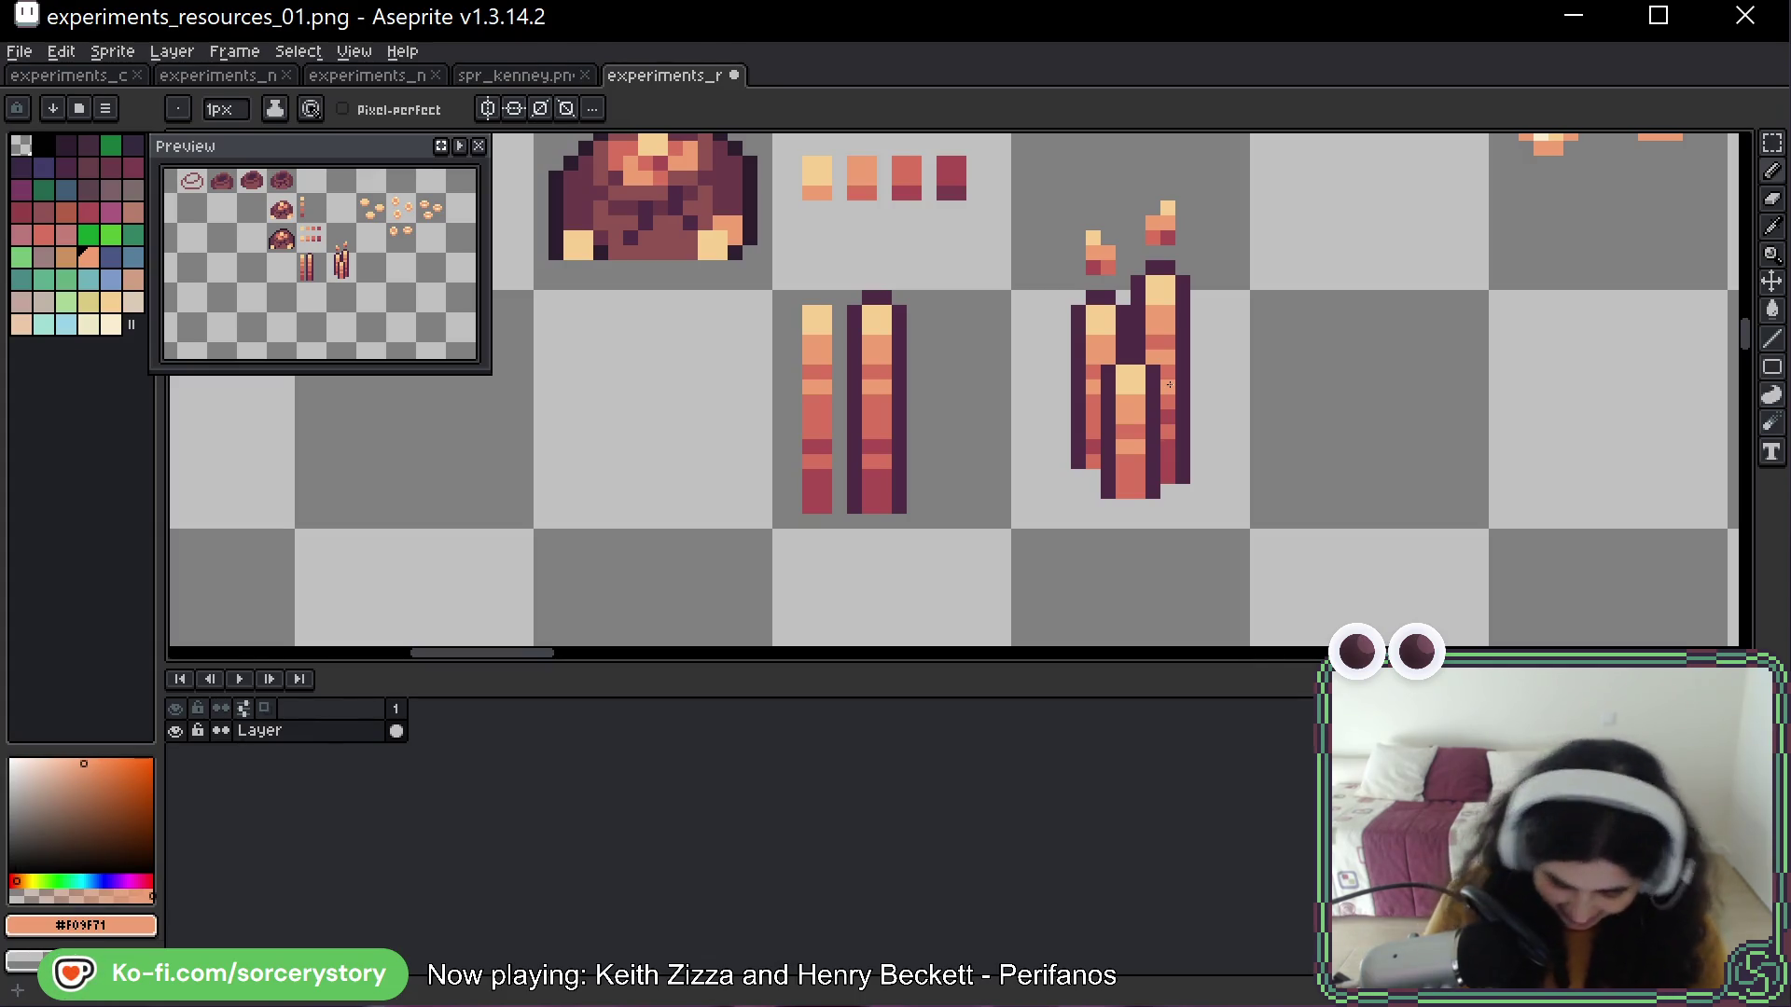
mouse_move(1166, 196)
mouse_down()
mouse_move(1167, 236)
mouse_move(1113, 258)
mouse_up()
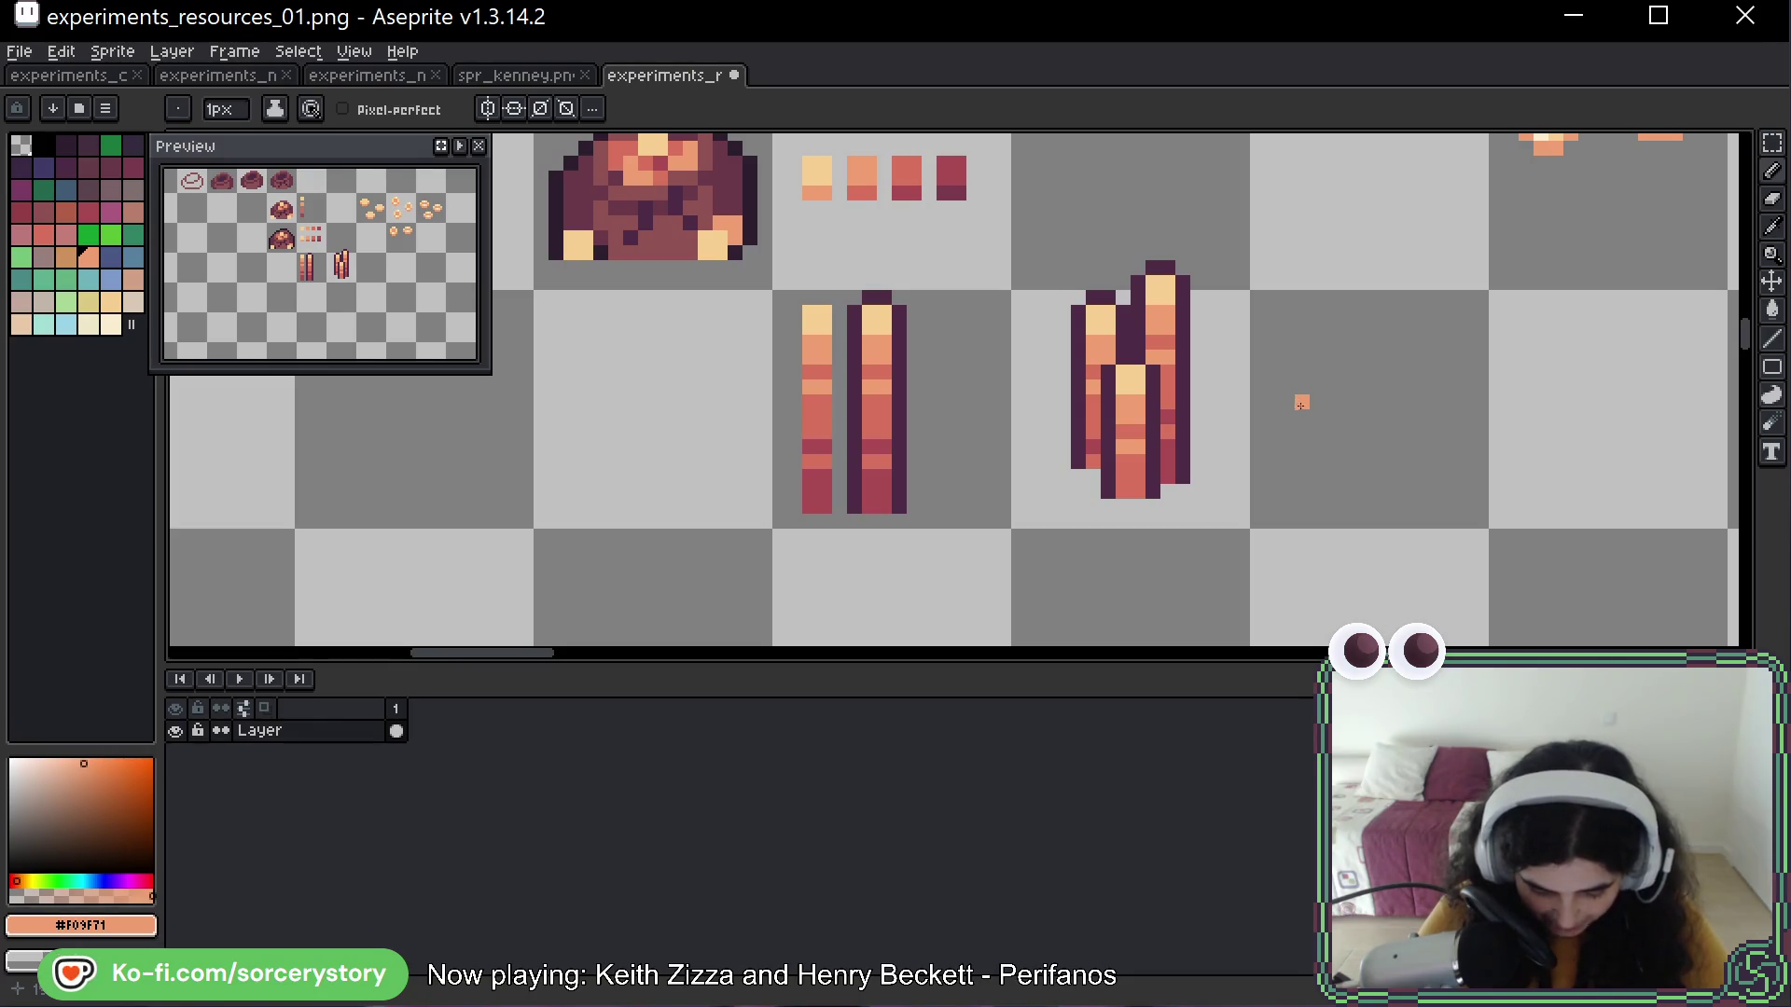
Move the second bar's top onto the right-hand bundle and shift the pile two pixels right
click(1770, 145)
drag(1329, 307, 1015, 296)
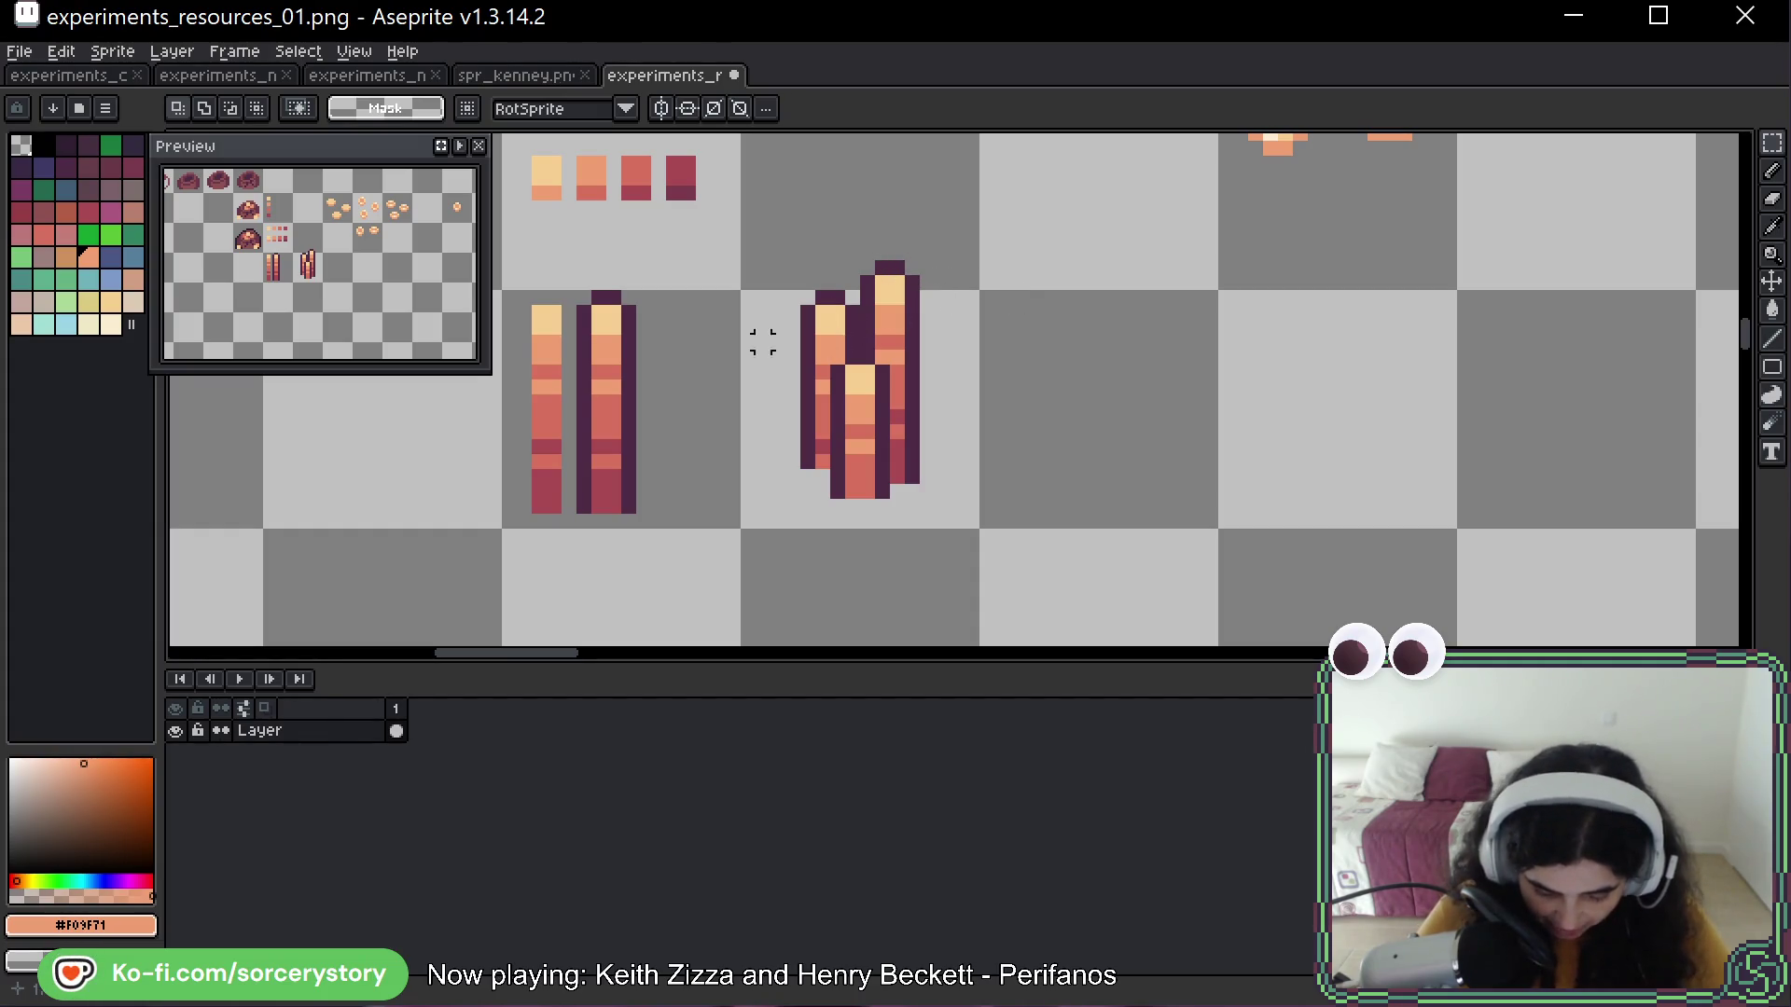
drag(575, 289, 640, 384)
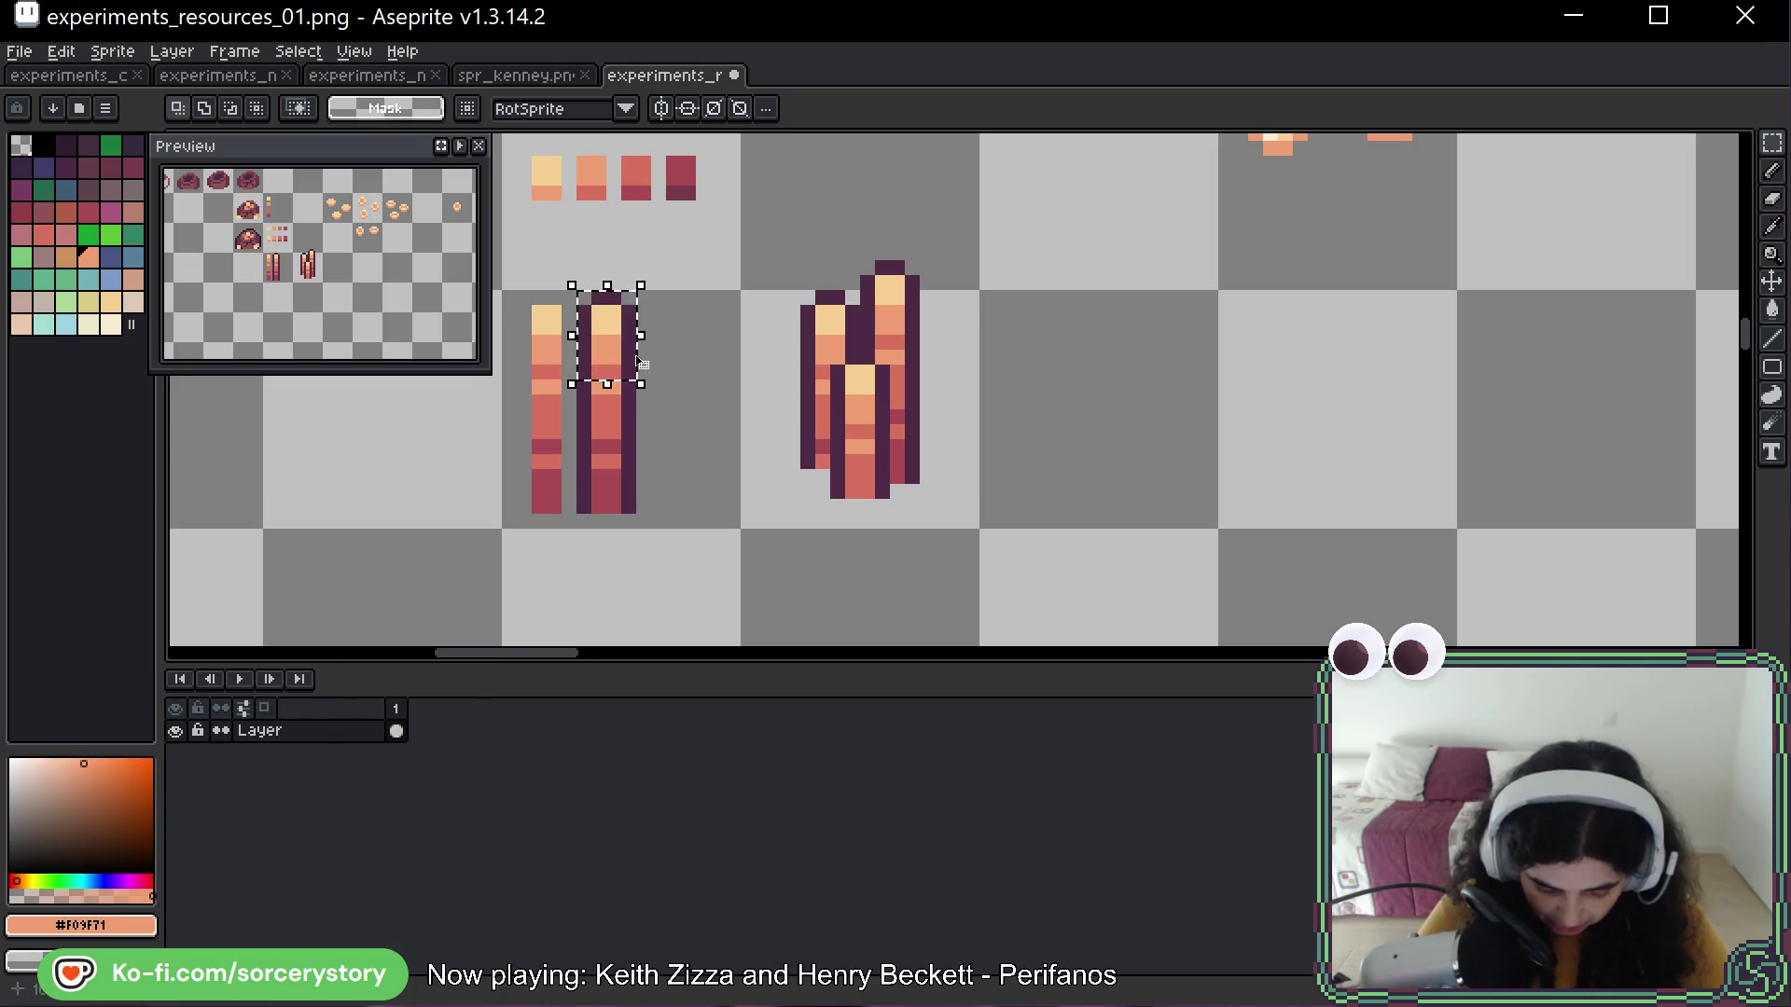
mouse_move(605, 321)
mouse_down()
mouse_move(808, 459)
mouse_move(829, 452)
mouse_move(793, 422)
mouse_up()
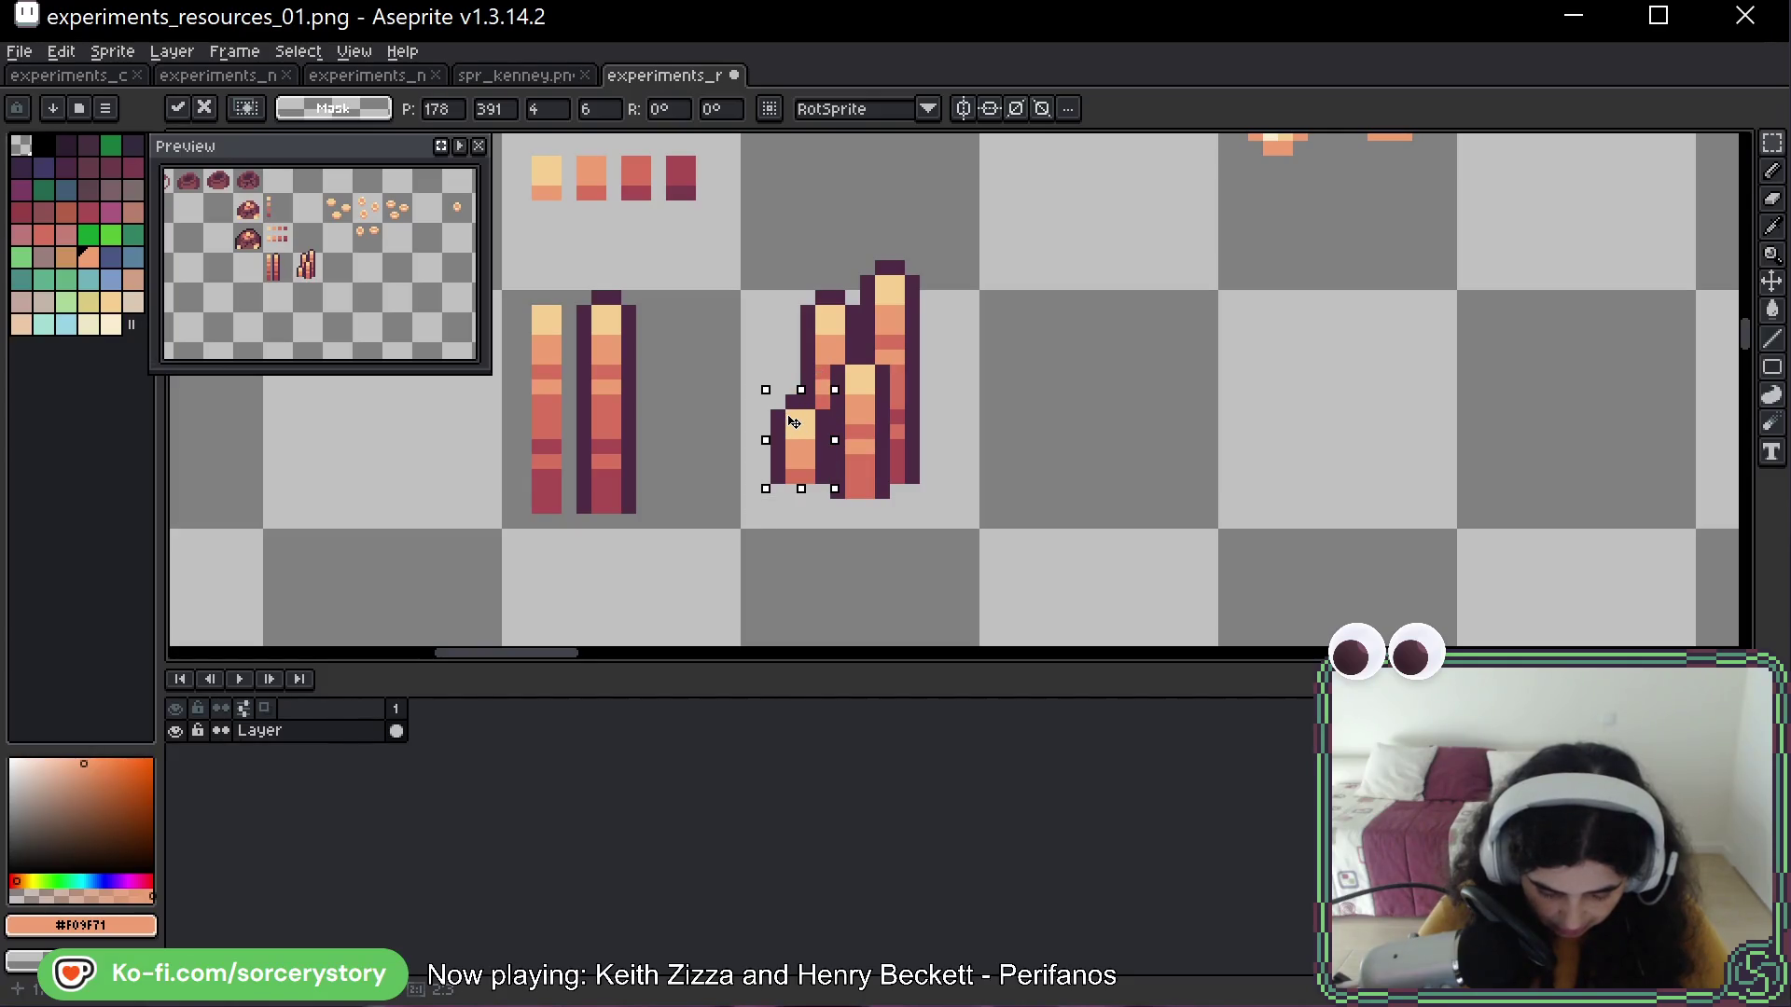
click(771, 280)
drag(752, 226, 970, 534)
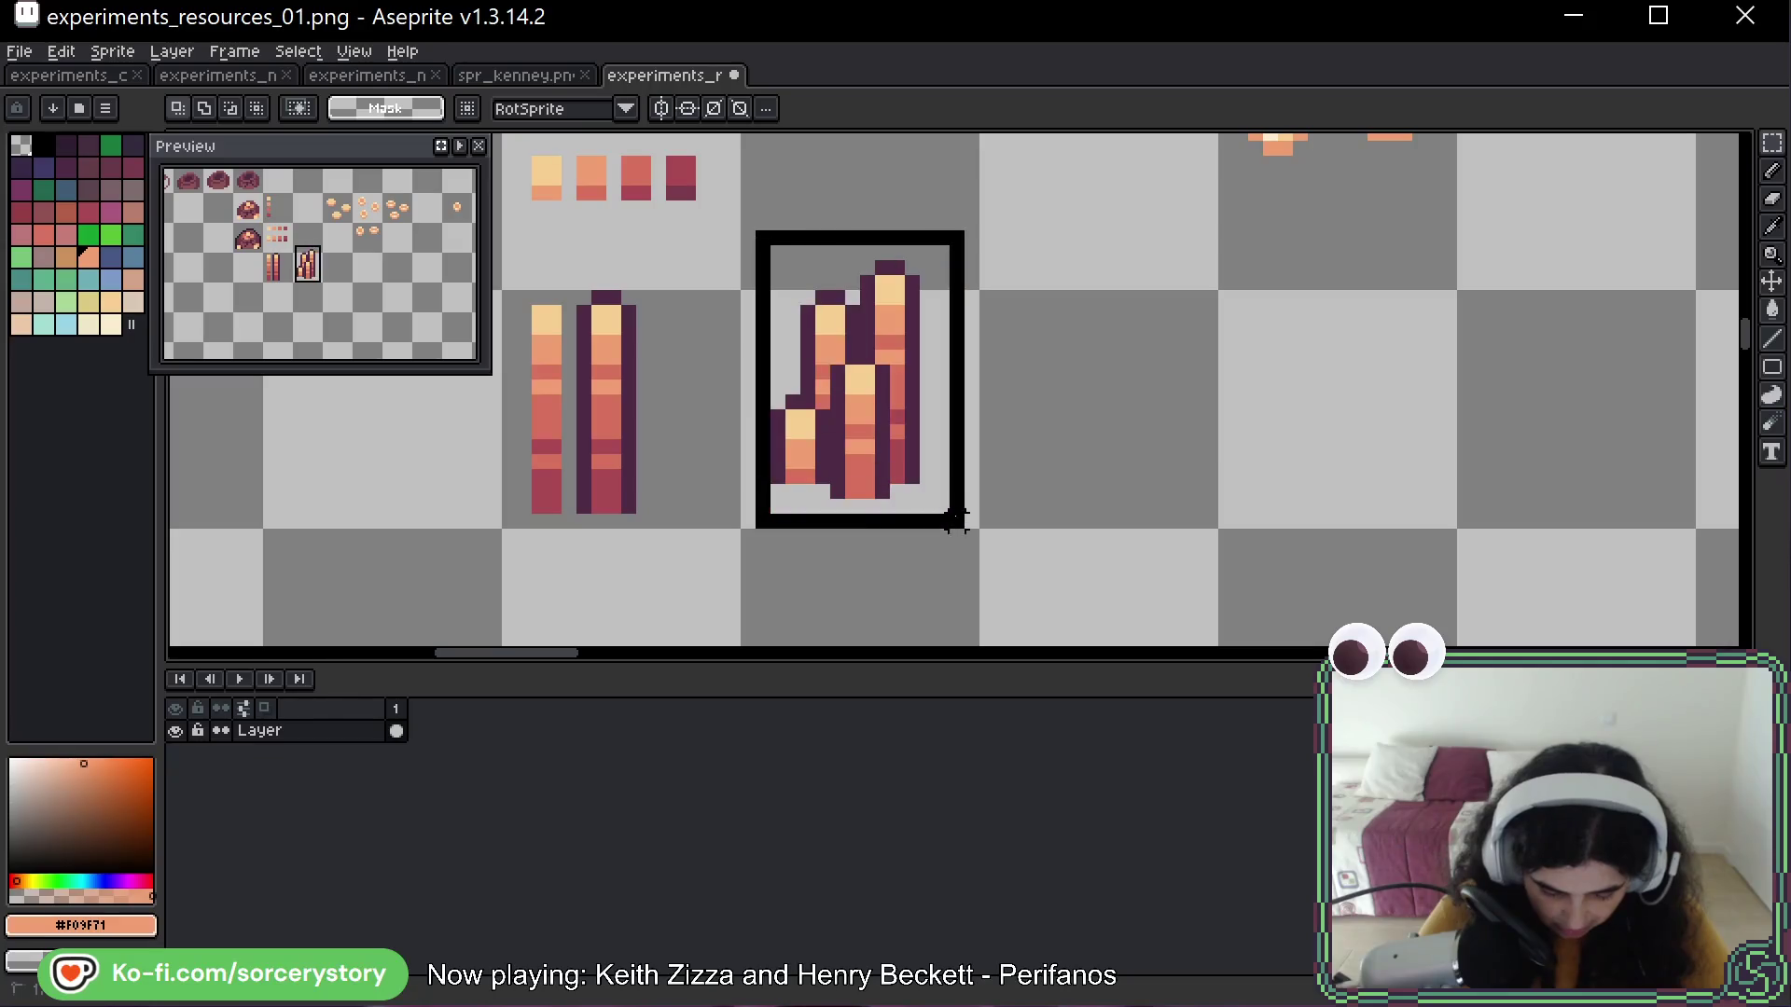
mouse_move(879, 401)
mouse_down()
mouse_move(909, 401)
mouse_move(901, 381)
mouse_up()
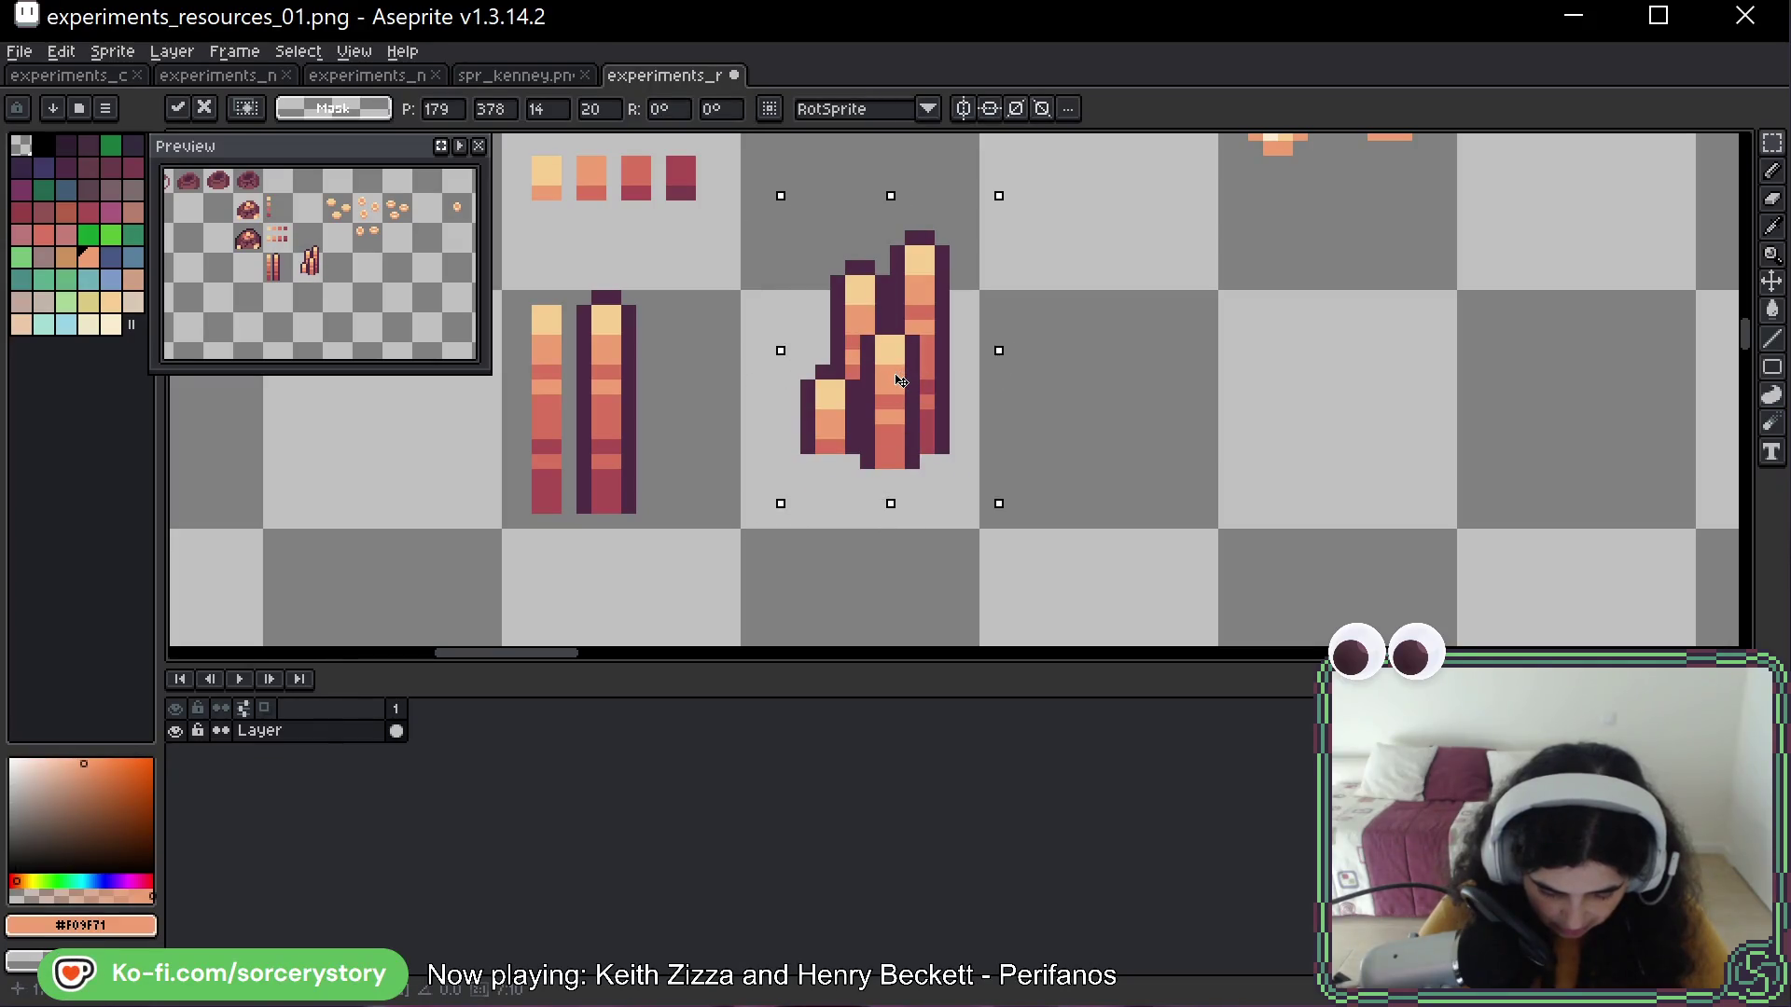
key(ctrl+d)
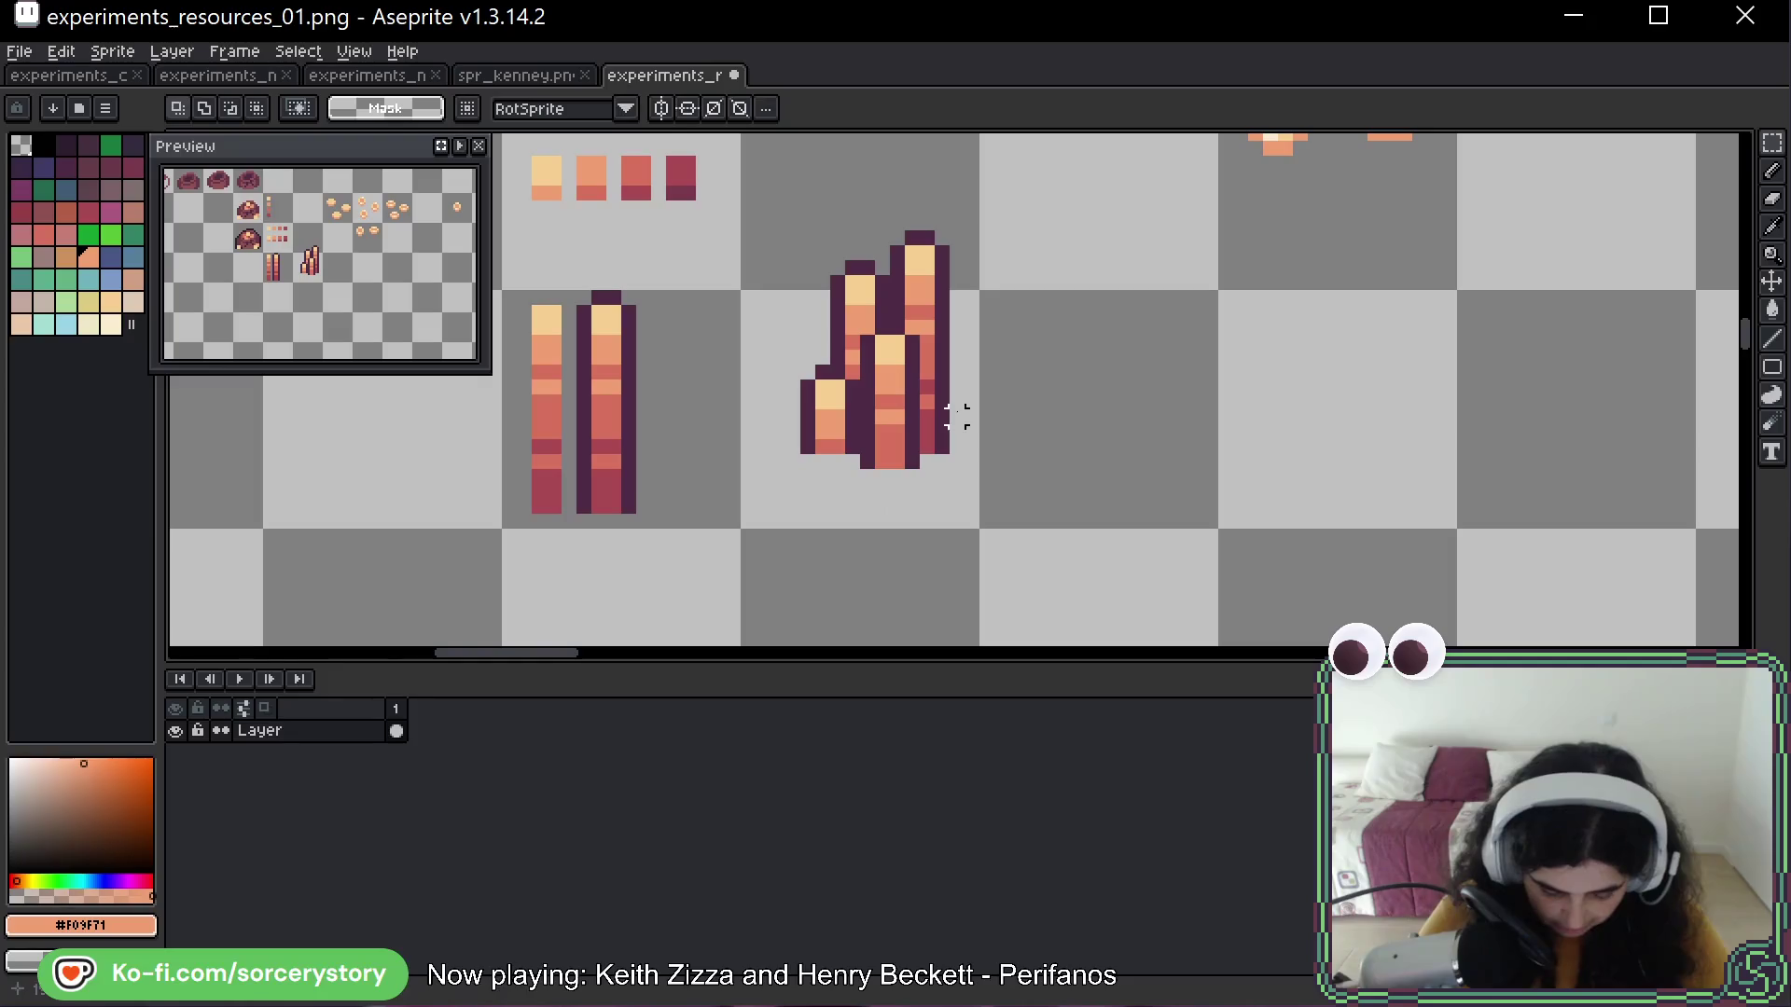
Try light-orange repaints on the middle bar's bottom, then undo them and the pile shift
key(b)
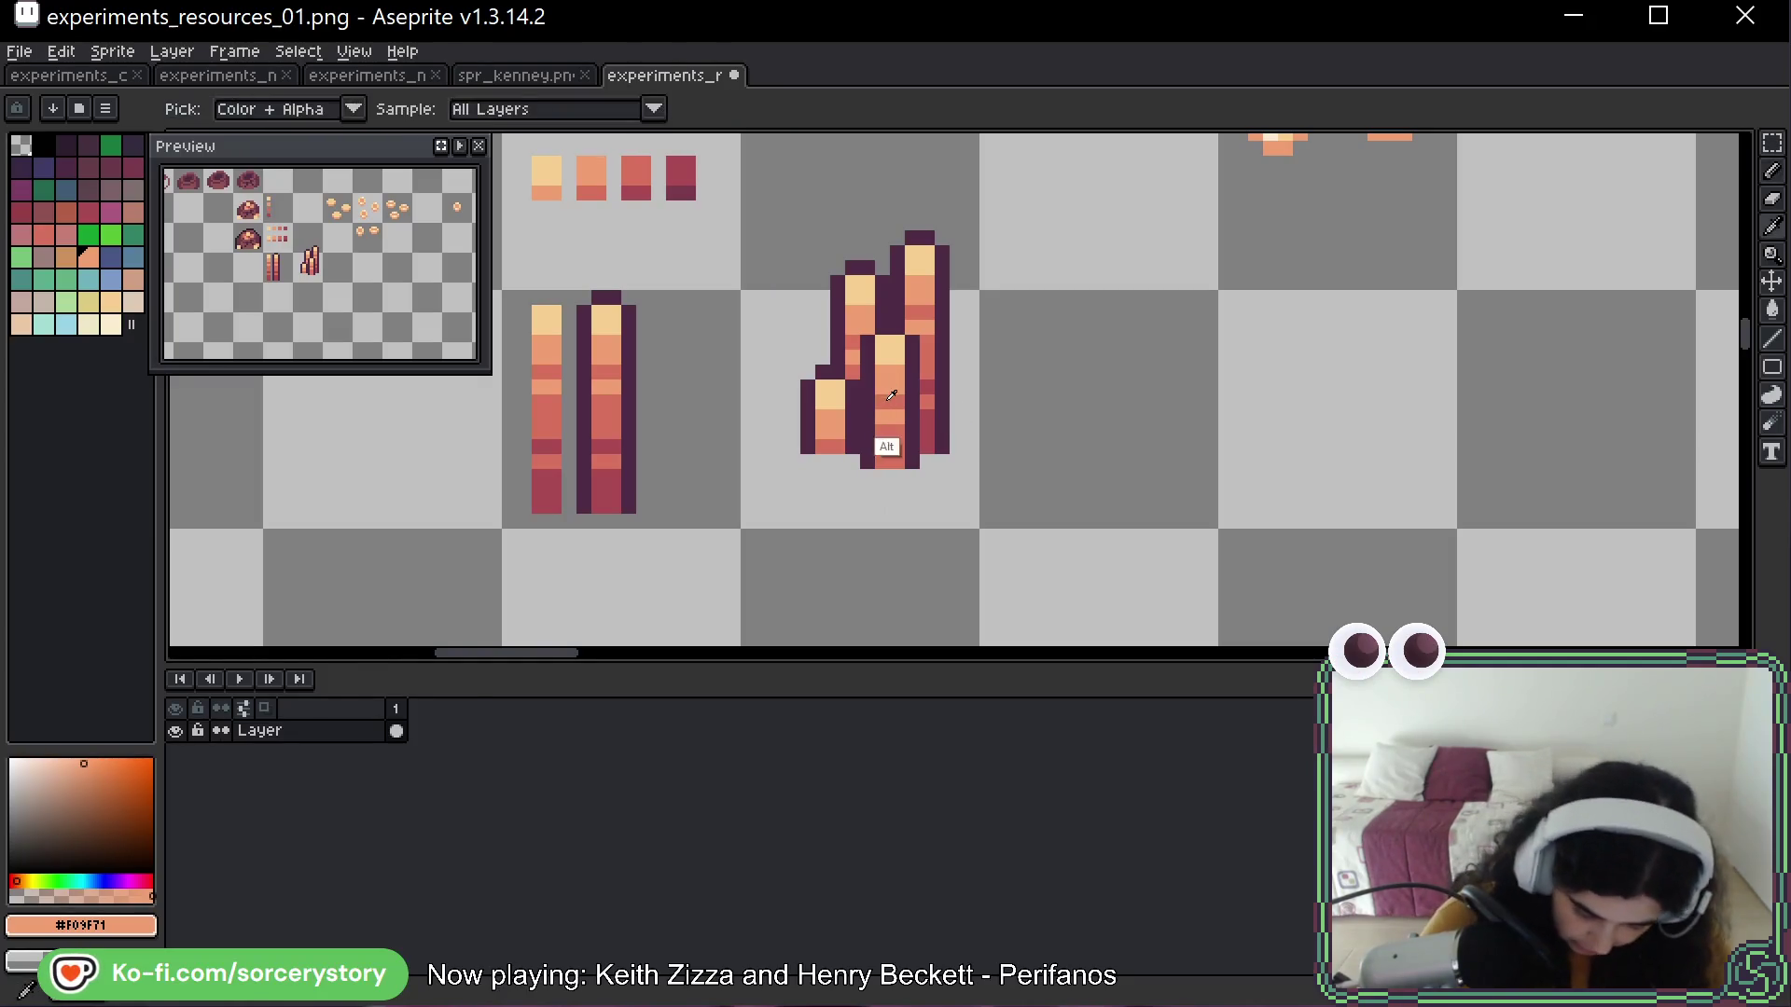
alt+click(883, 384)
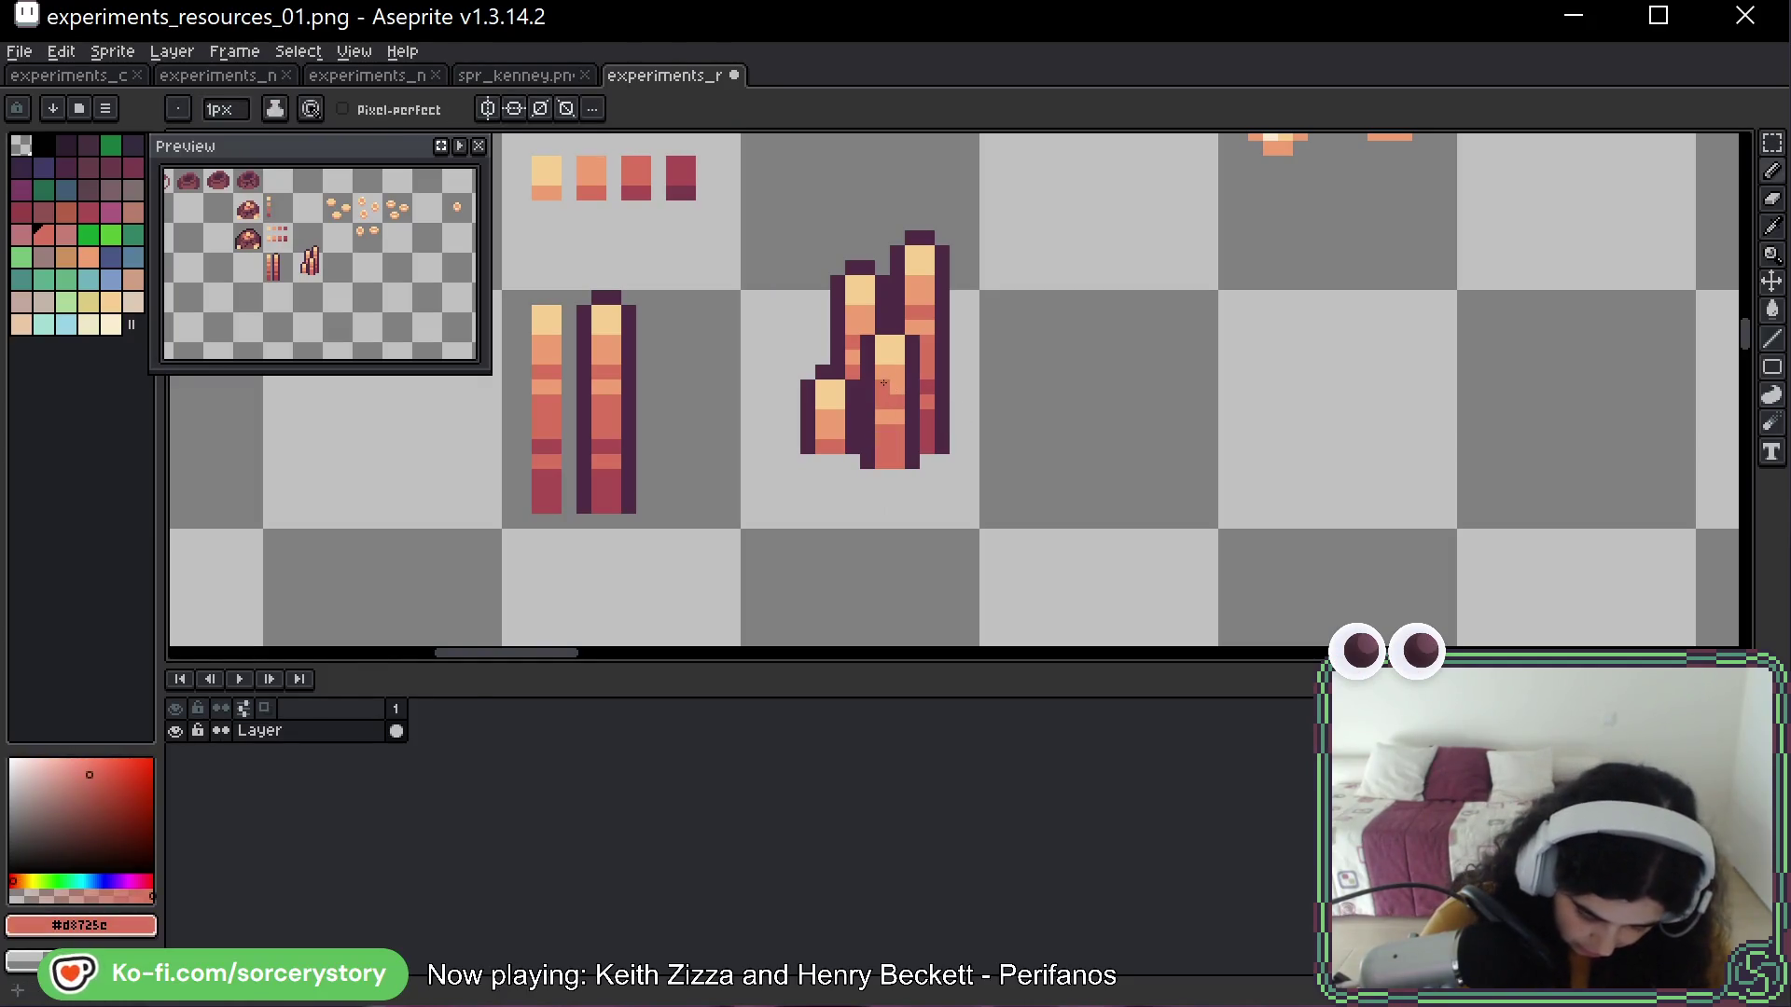
alt+click(887, 431)
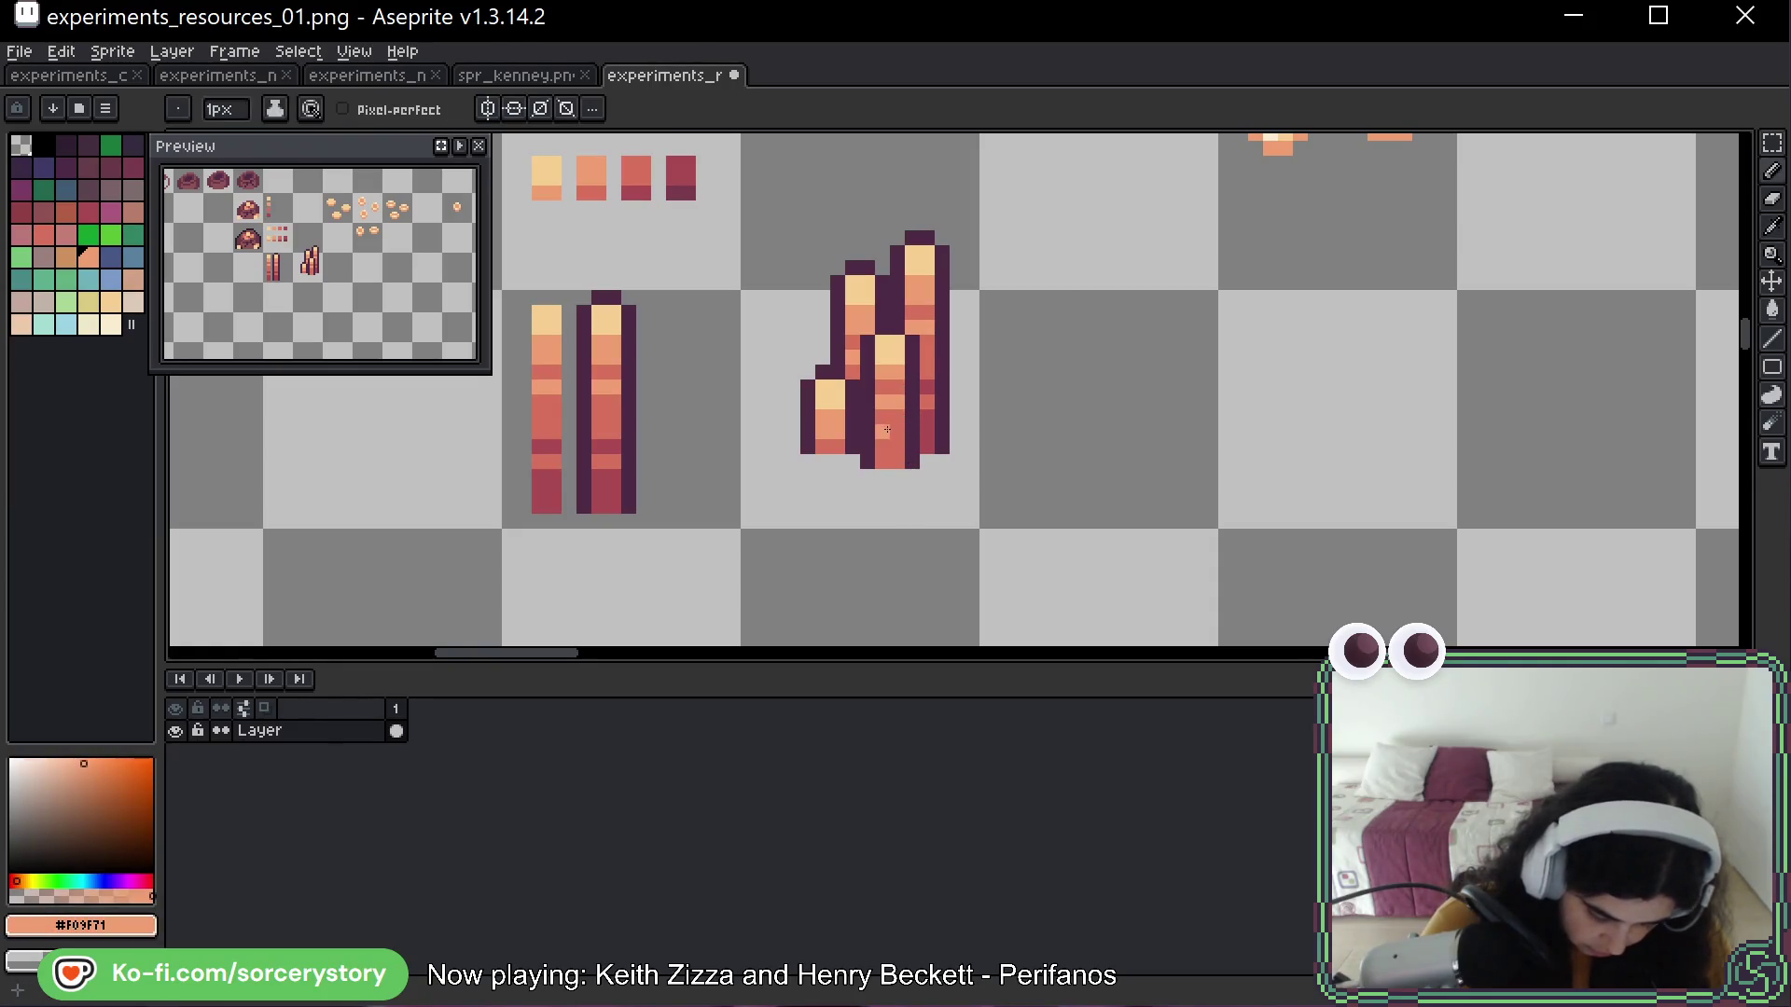
click(881, 459)
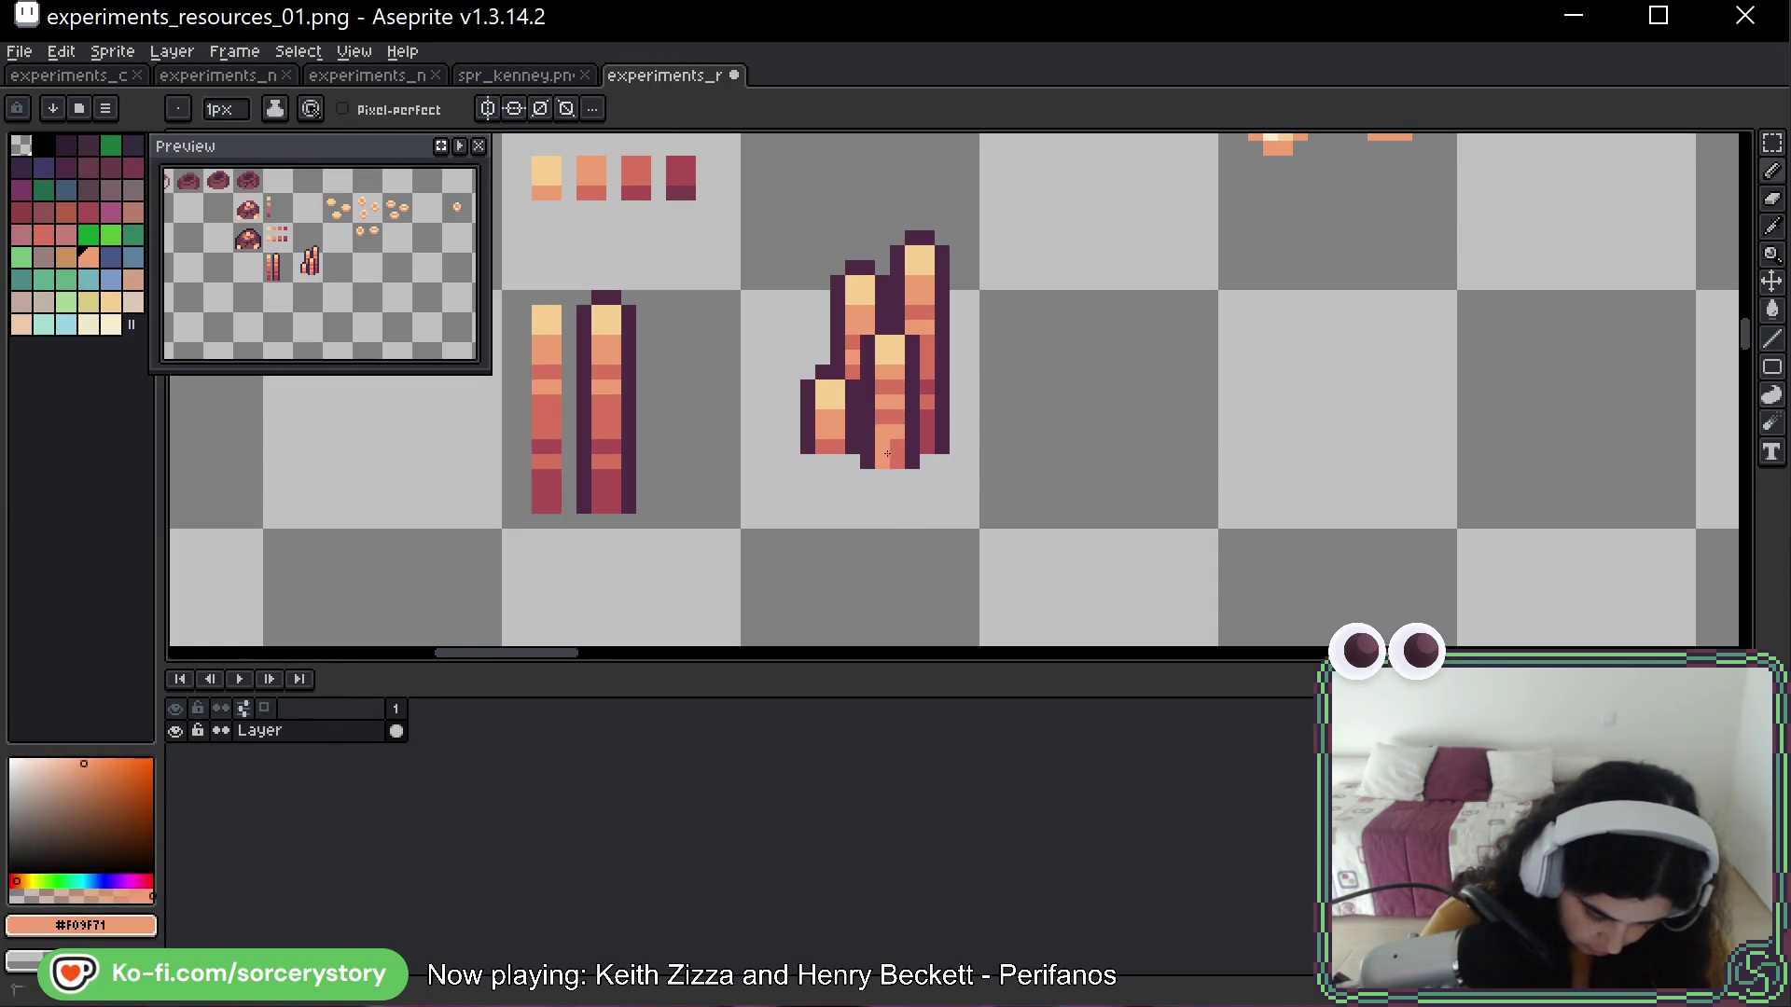
click(896, 457)
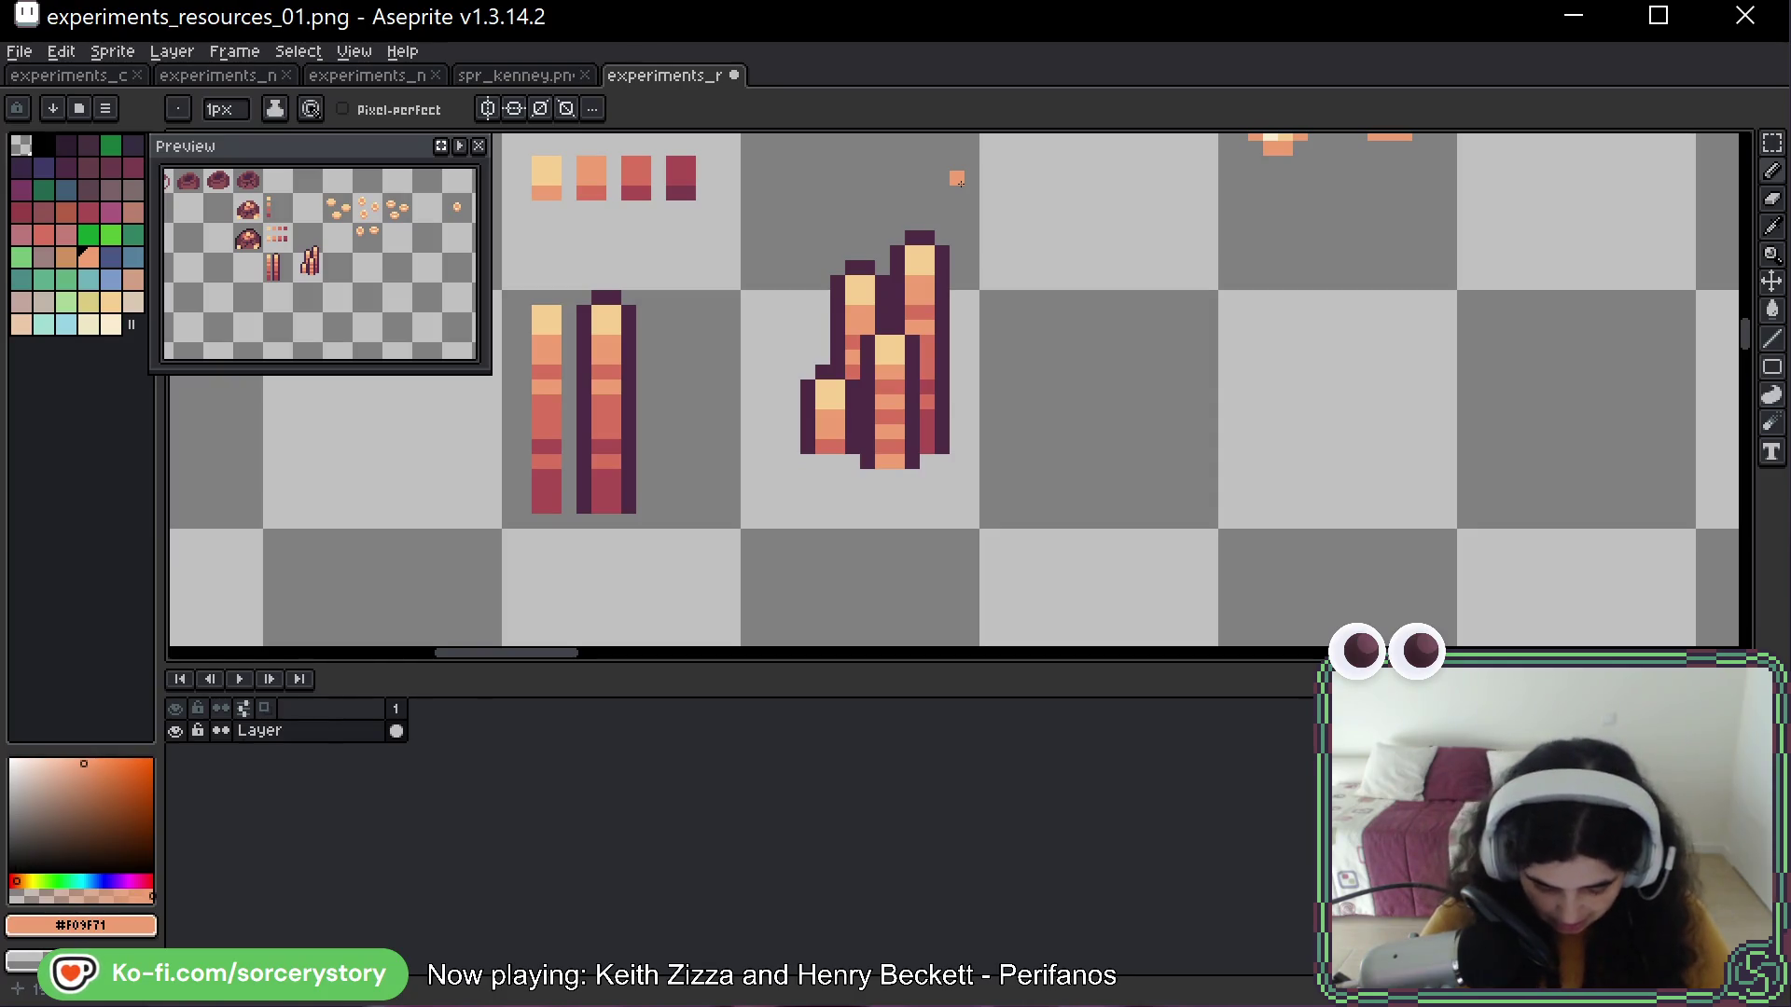
key(v)
key(ctrl+z)
key(ctrl+z)
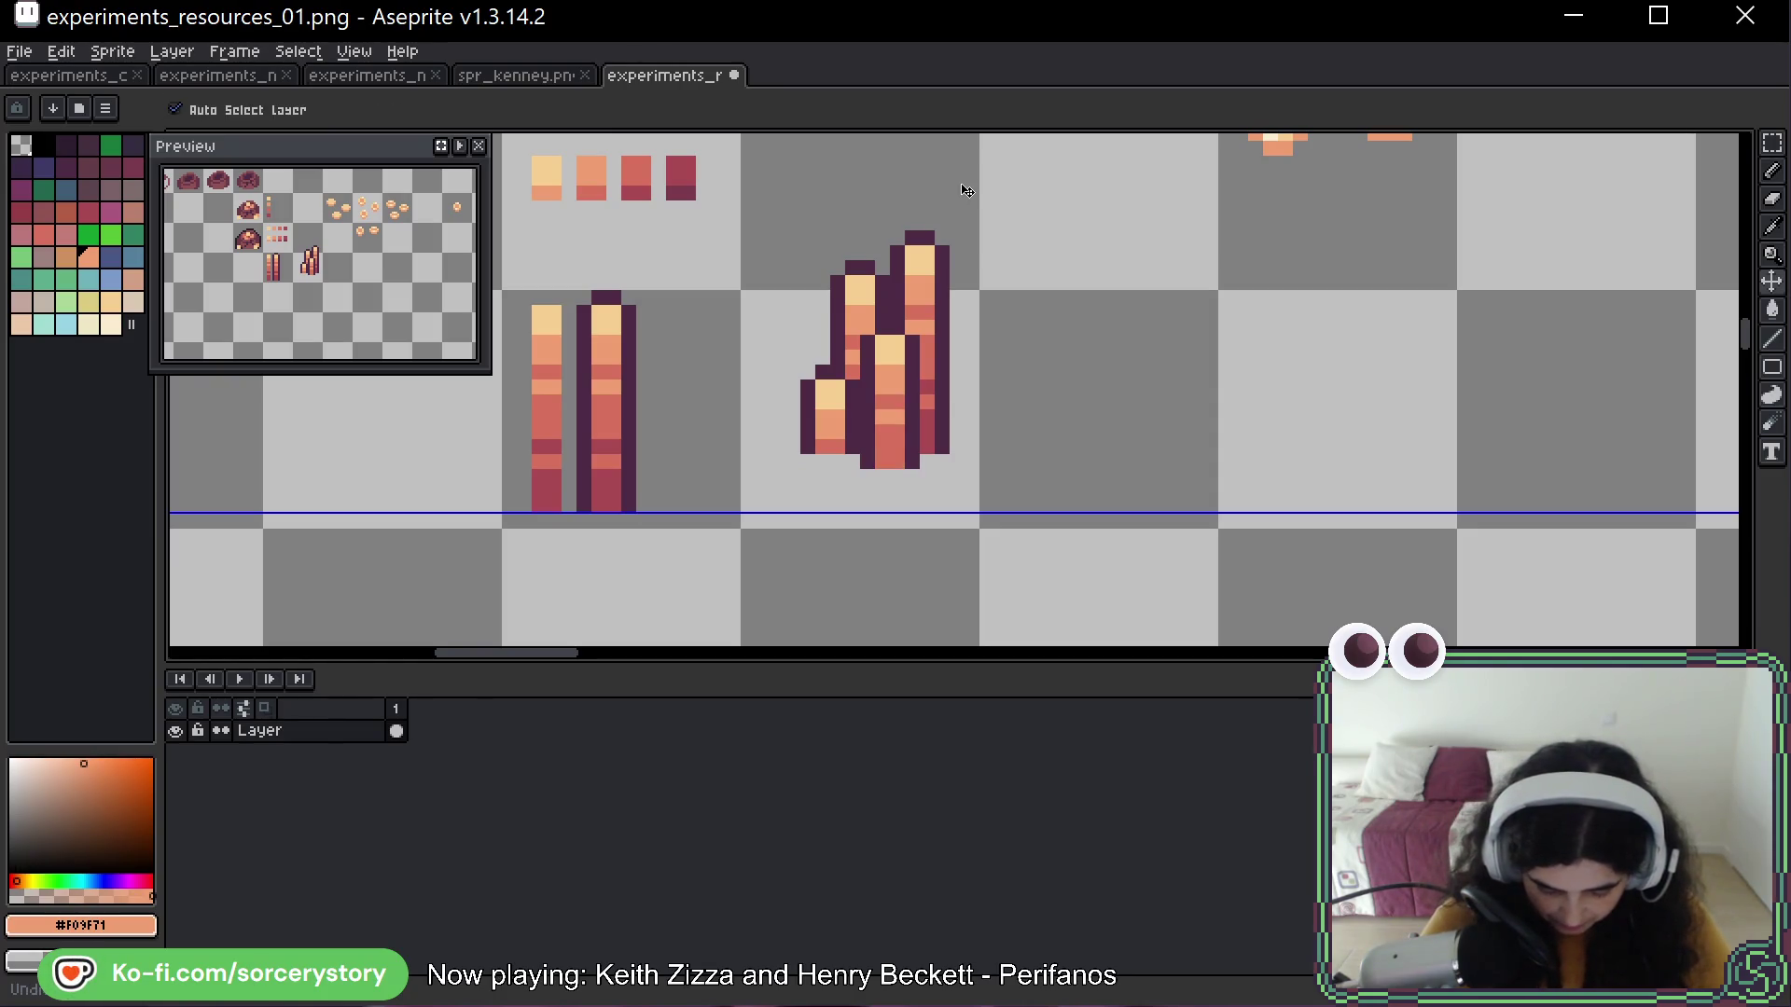
key(ctrl+z)
key(ctrl+z)
key(ctrl+z)
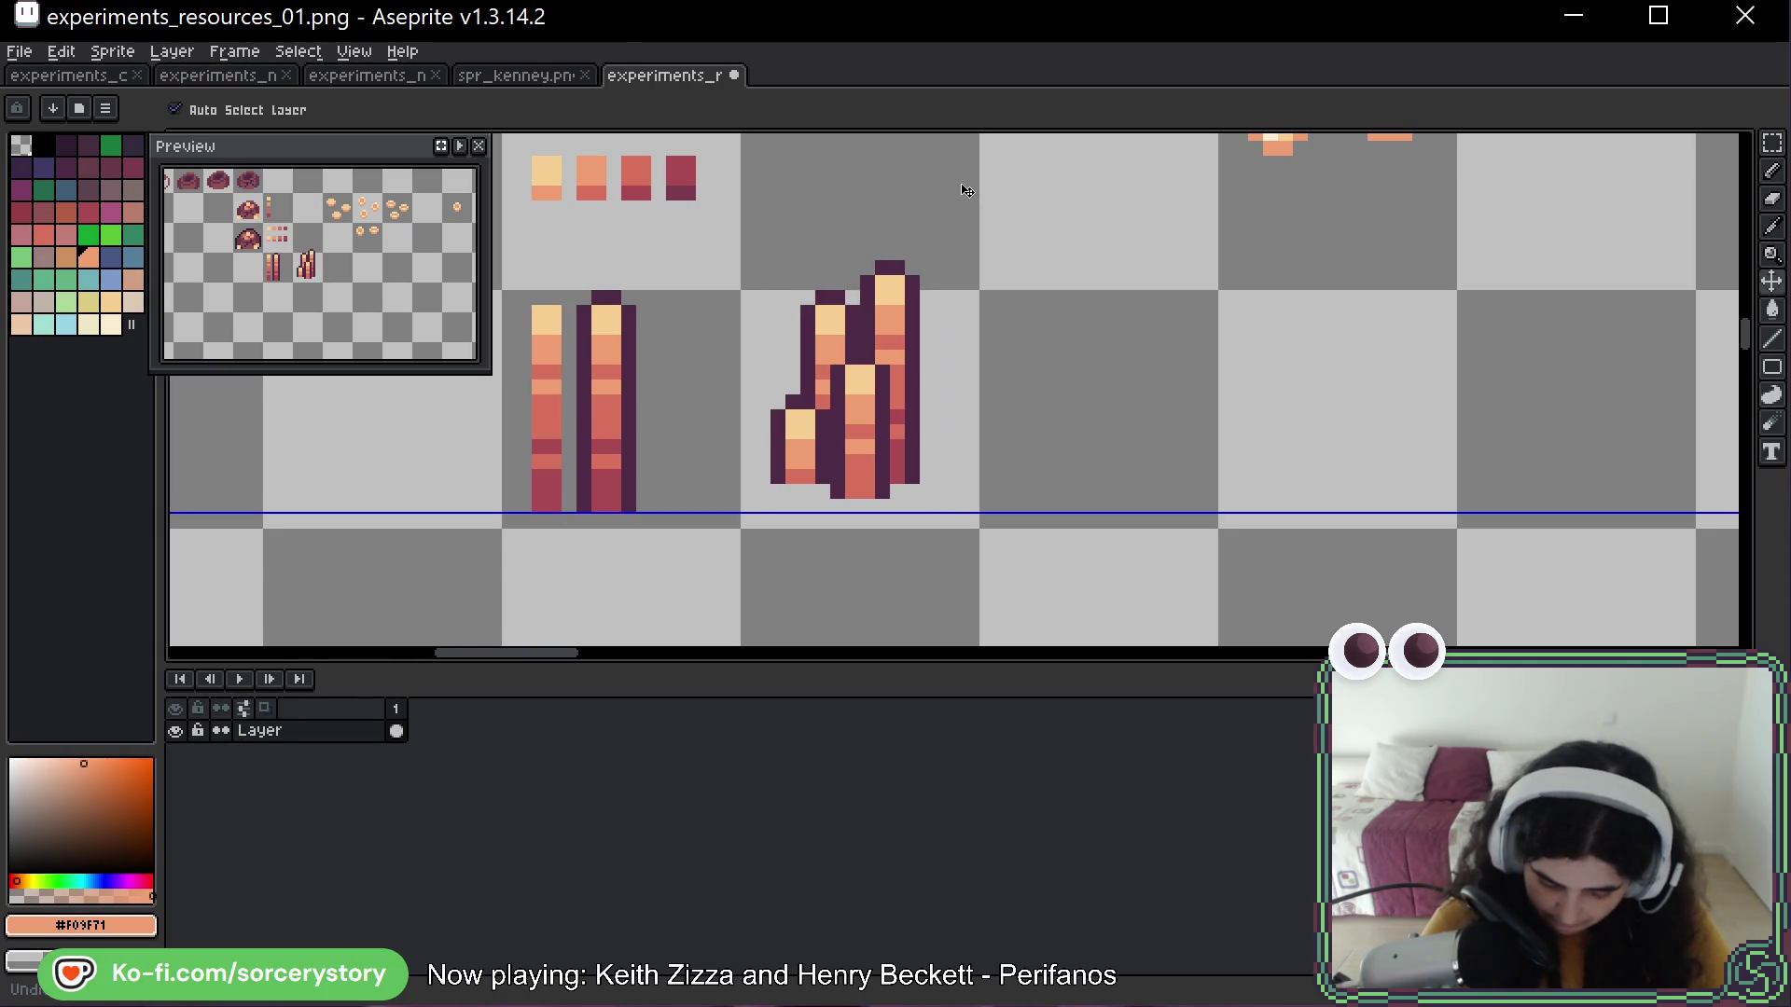
key(ctrl+z)
key(ctrl+z)
key(ctrl+z)
key(b)
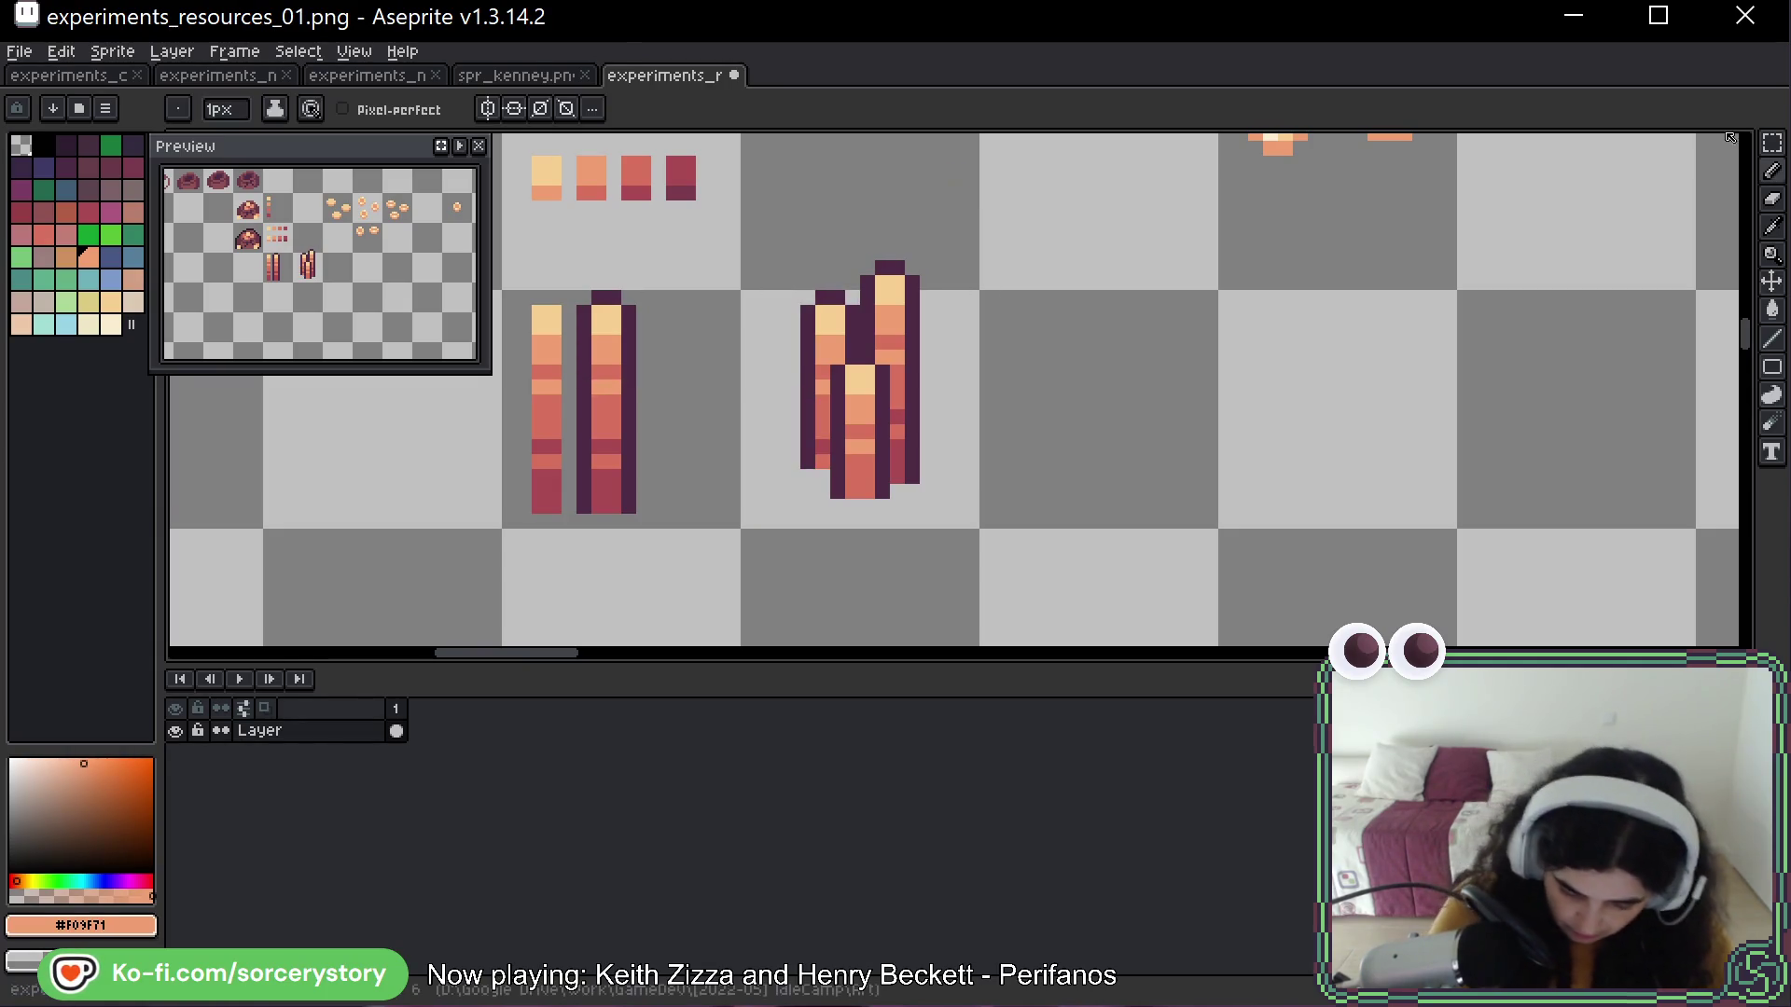
key(shift+q)
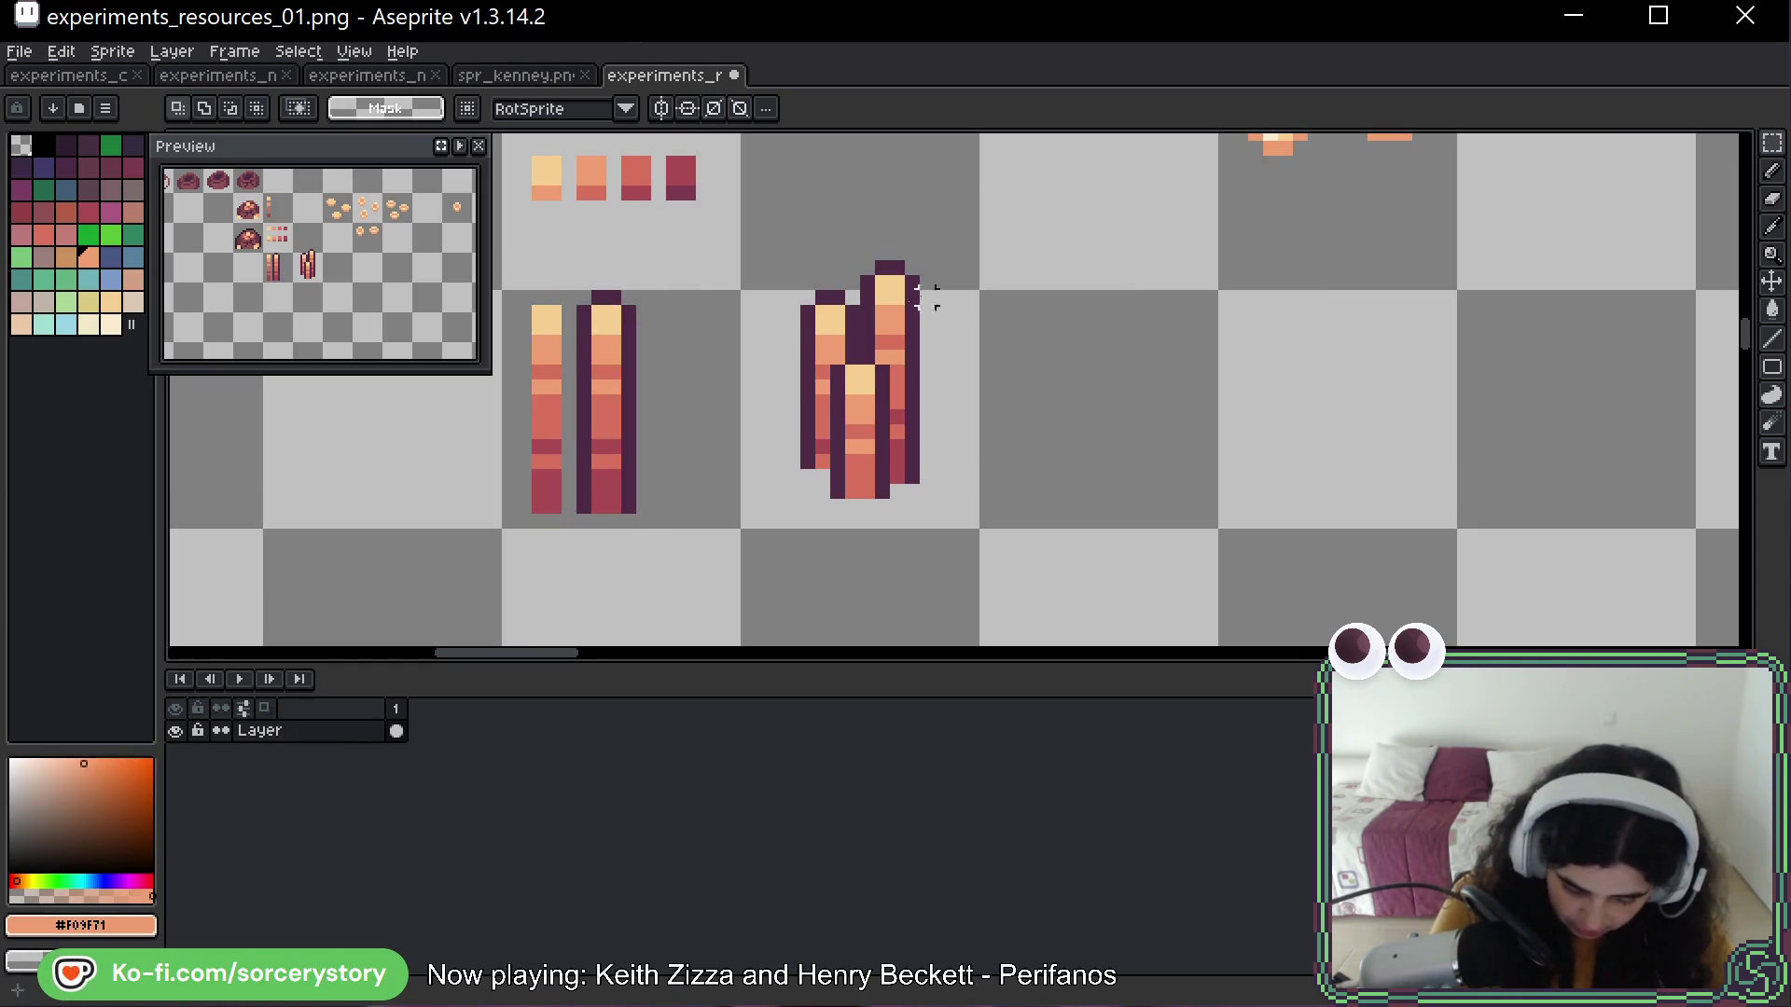
key(ctrl+z)
key(ctrl+z)
key(ctrl+z)
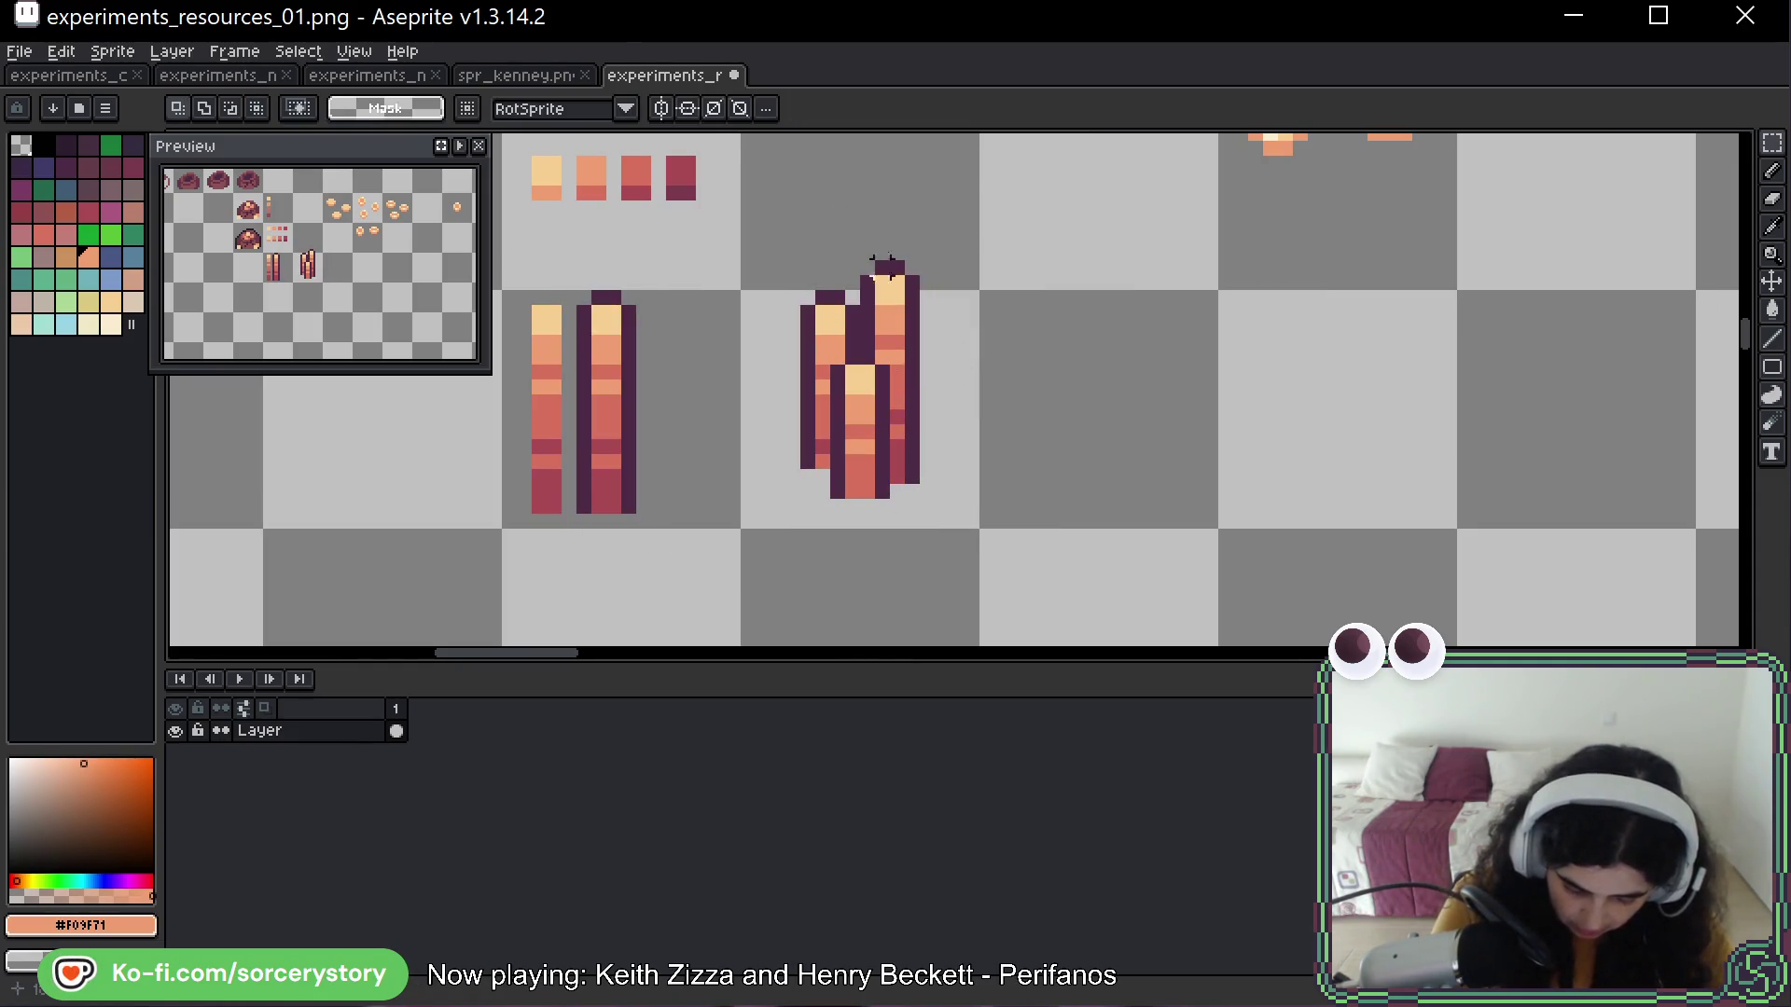
Lower the bar pile slightly and place a copy of it in the next tile
drag(881, 259, 857, 524)
key(ctrl+d)
drag(836, 248, 952, 549)
drag(882, 372, 882, 402)
key(ctrl+d)
drag(734, 282, 975, 532)
drag(887, 442, 1126, 441)
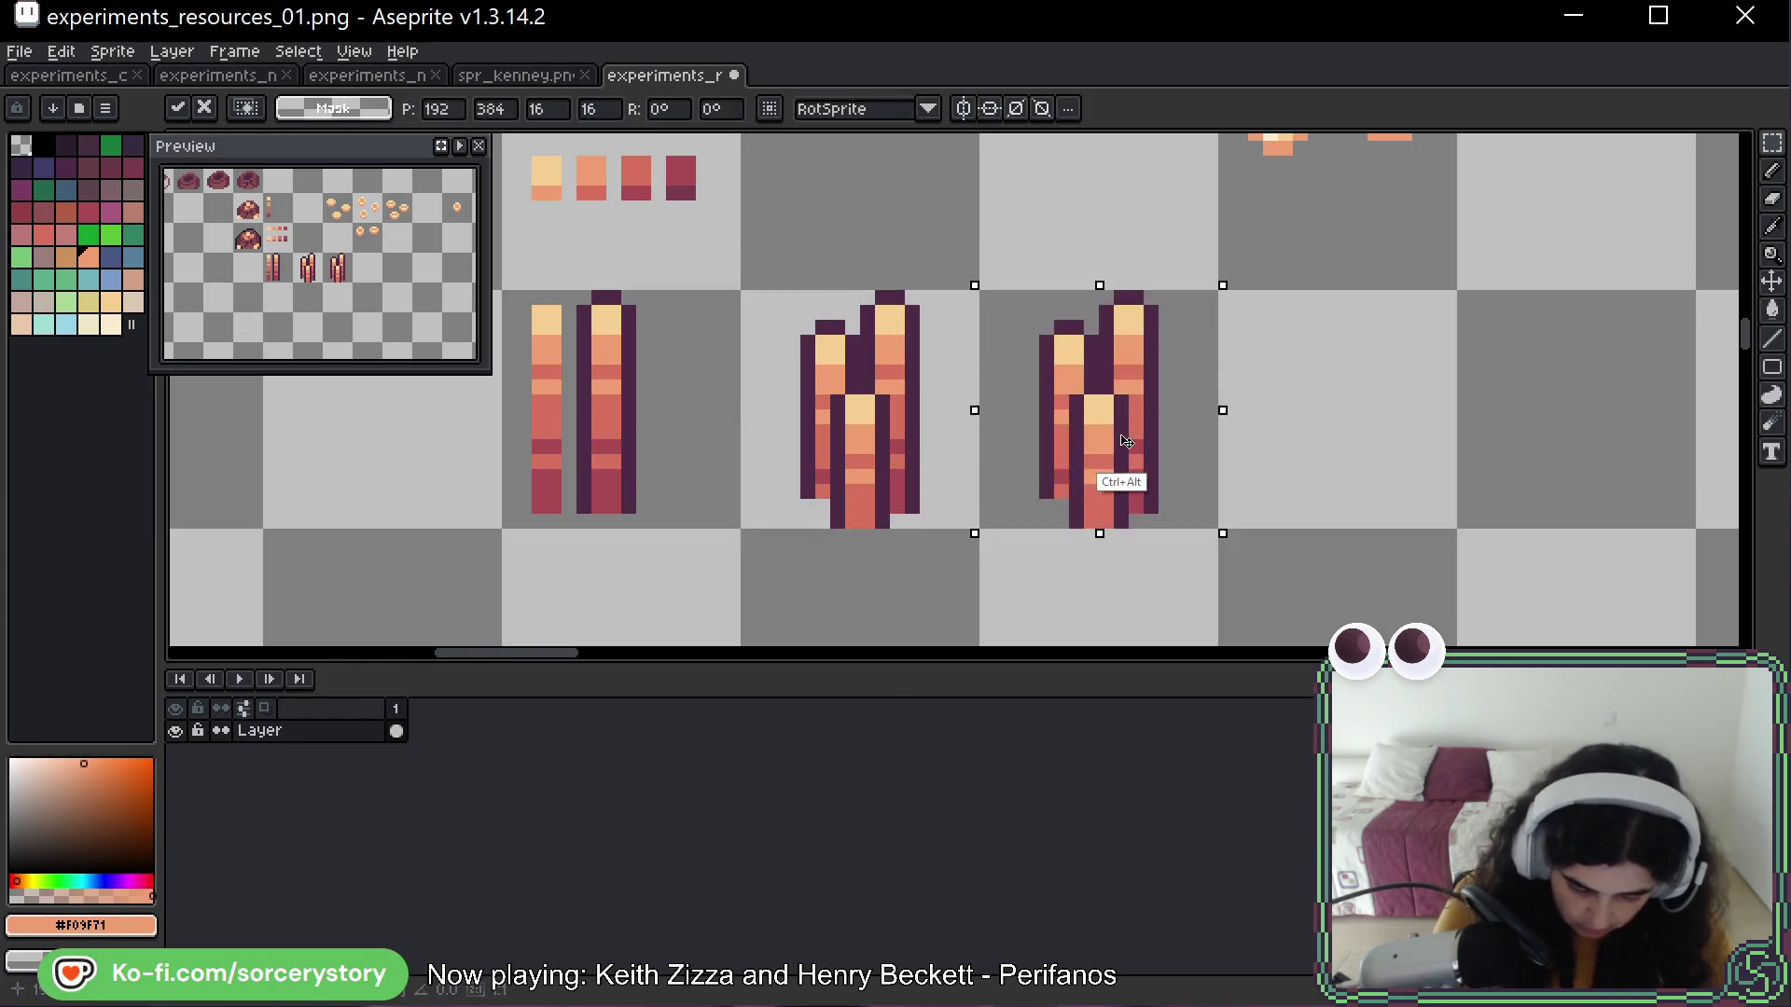
key(ctrl+d)
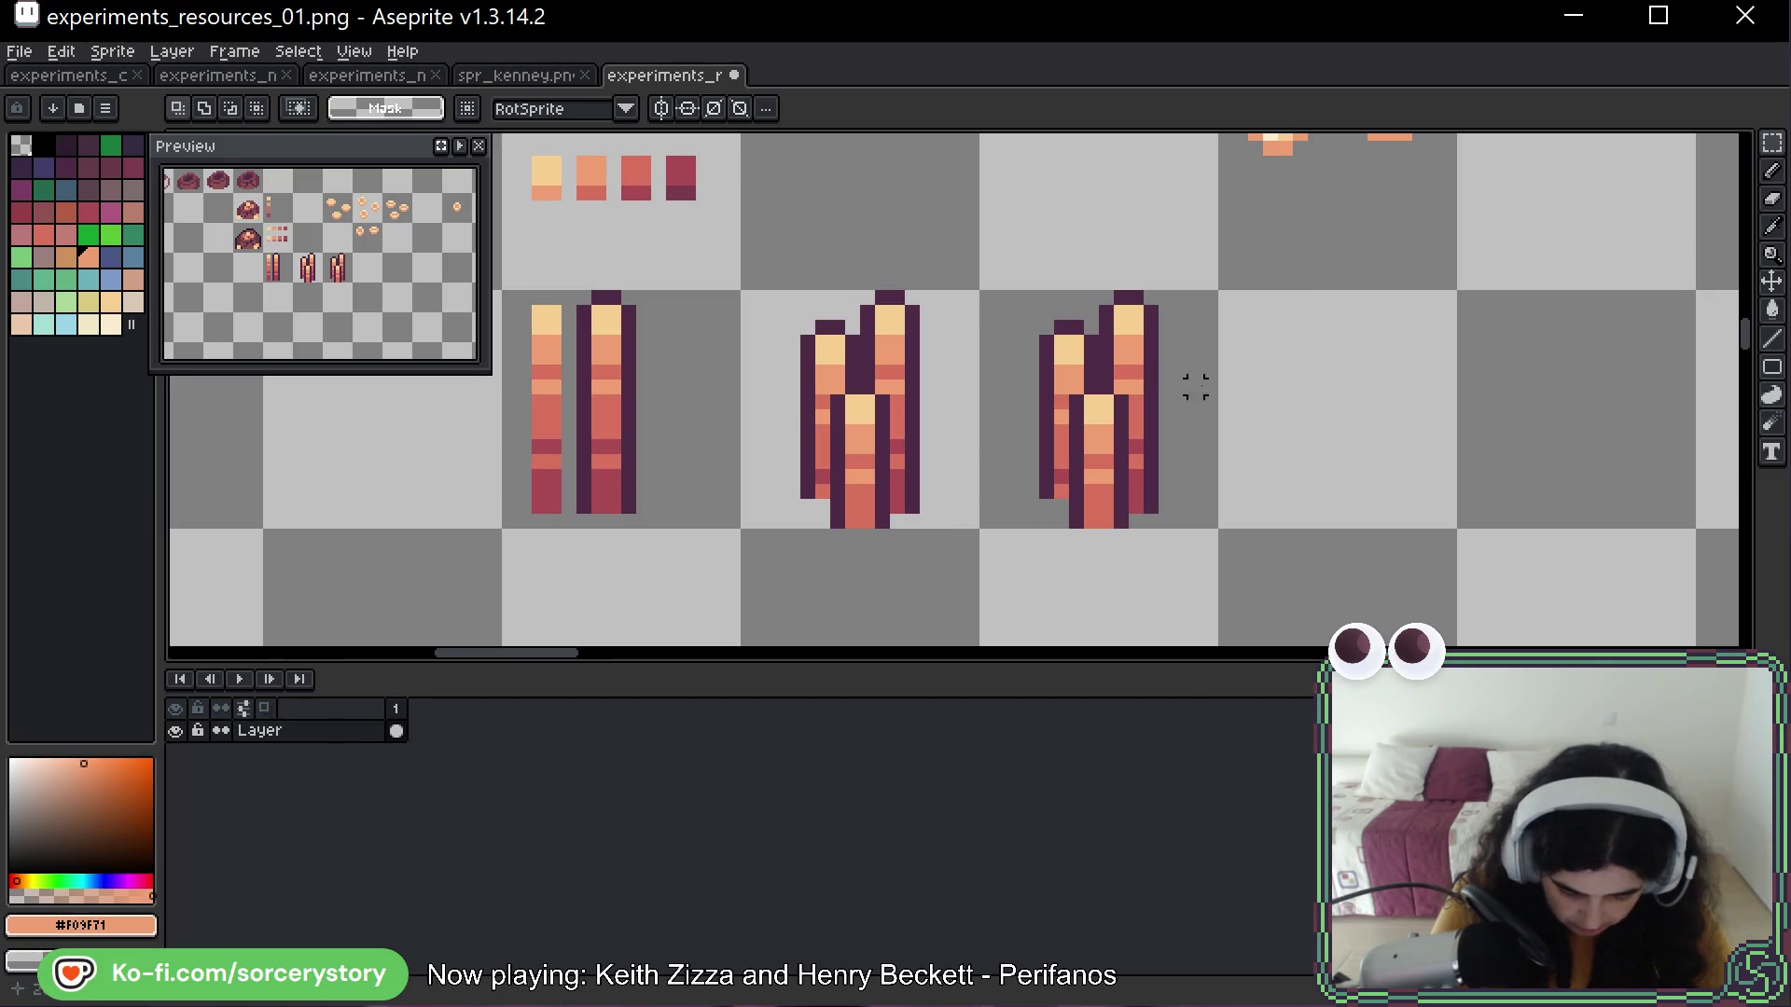
Paint darker and light orange stripes down the copied pile's bars
key(b)
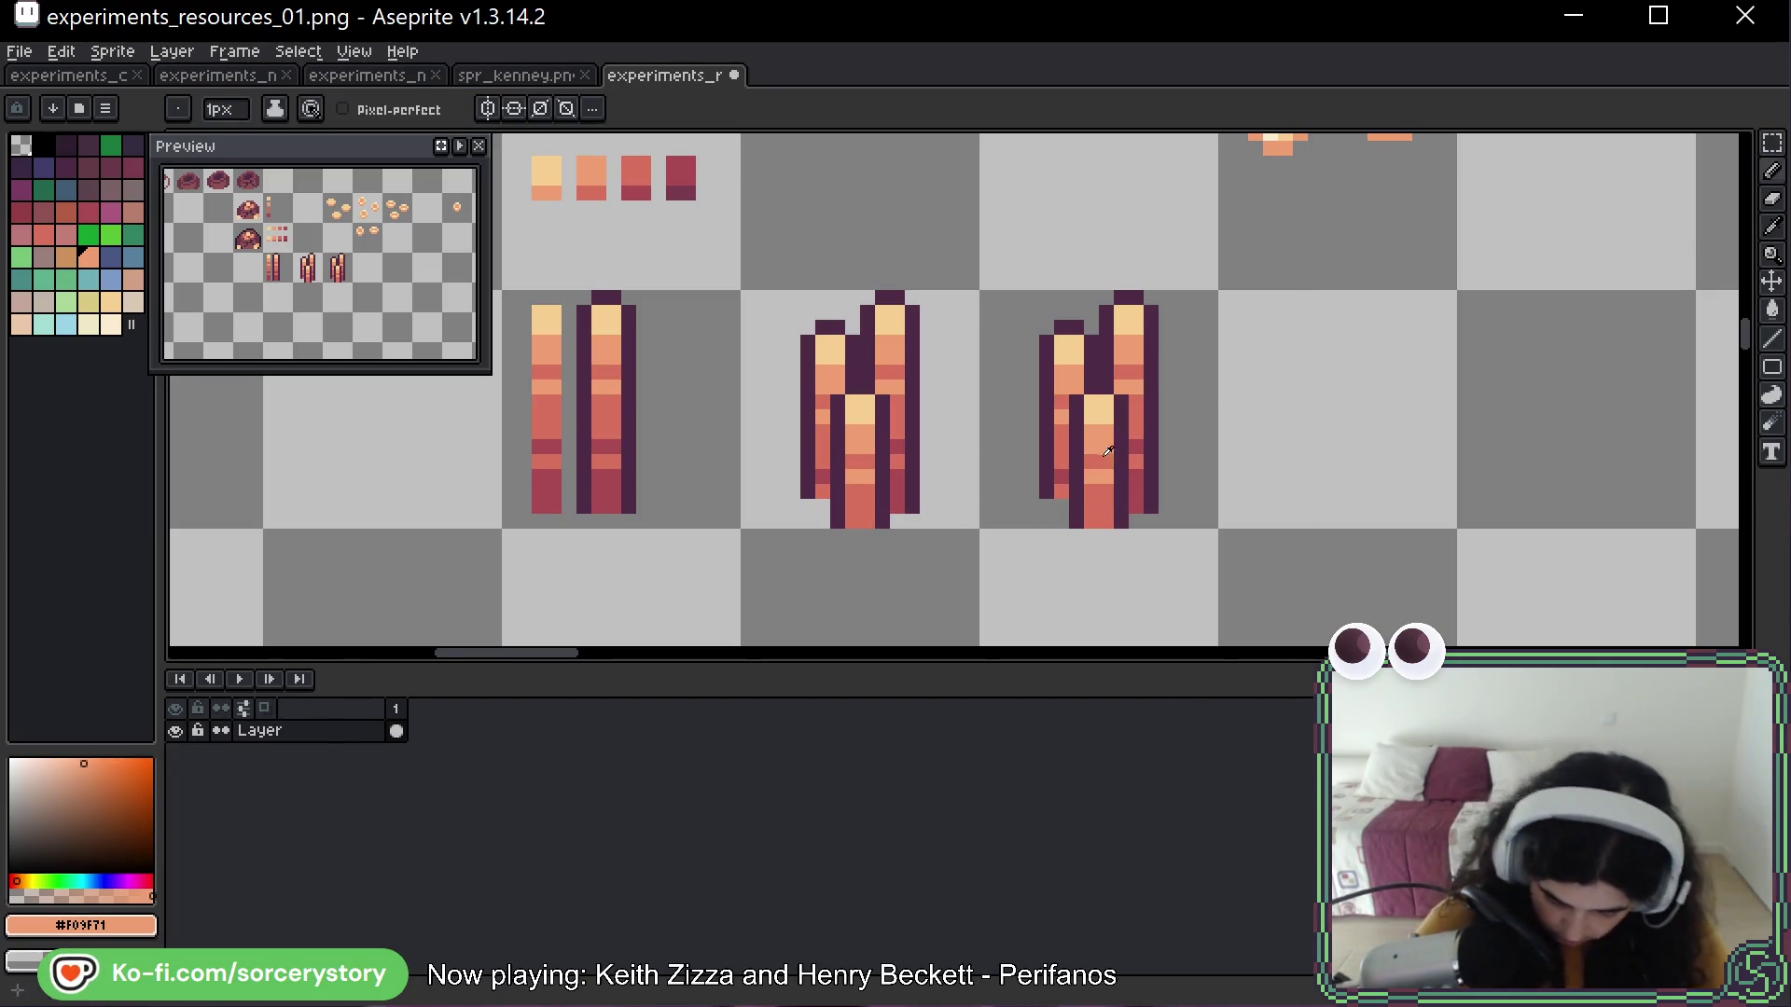
alt+click(1106, 451)
click(1093, 476)
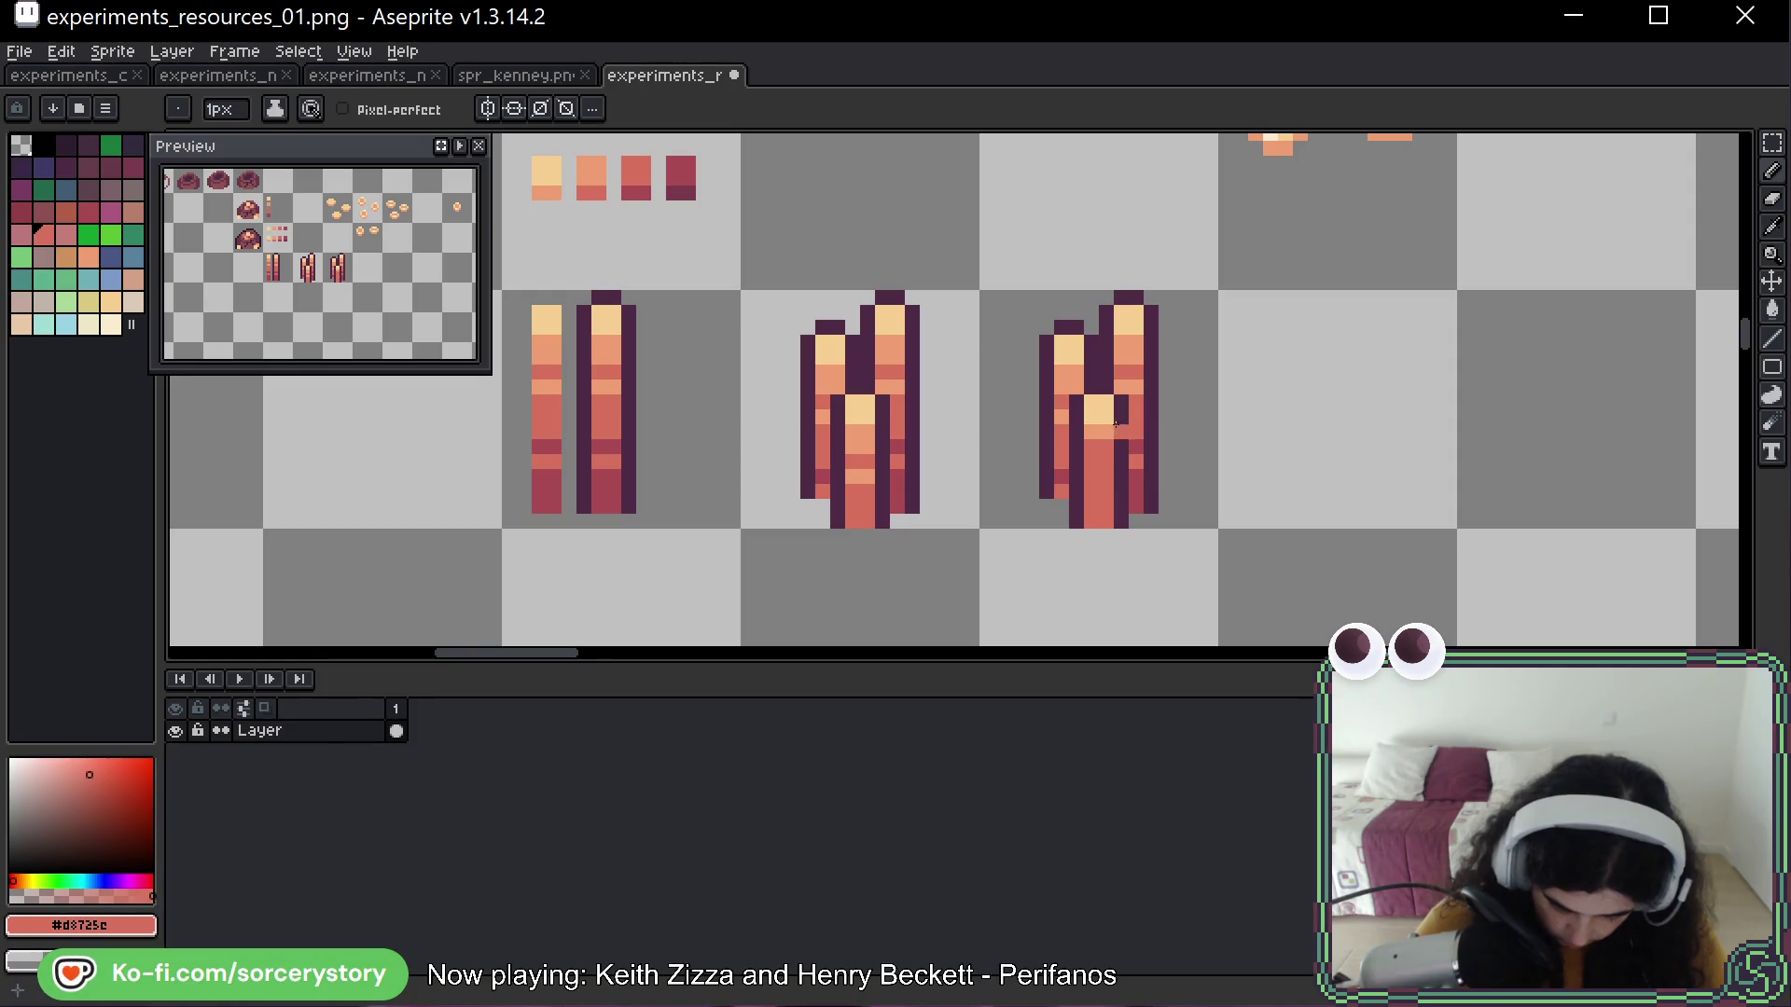
key(alt)
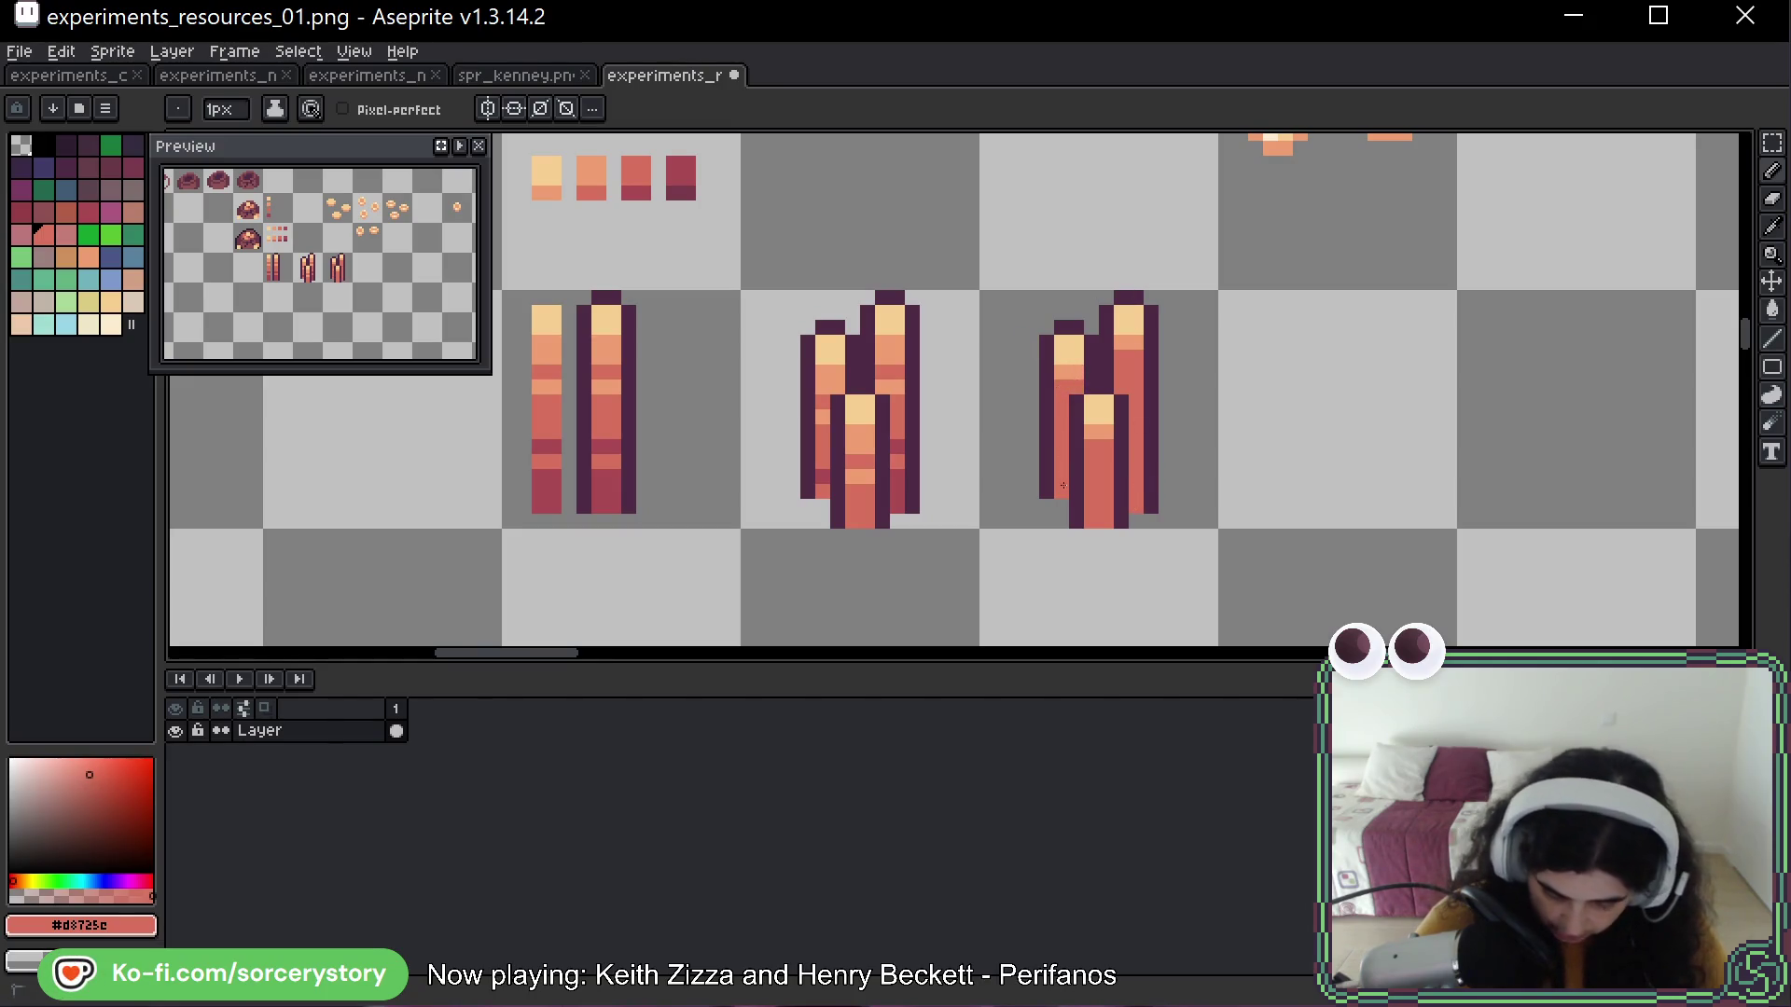
alt+click(1064, 410)
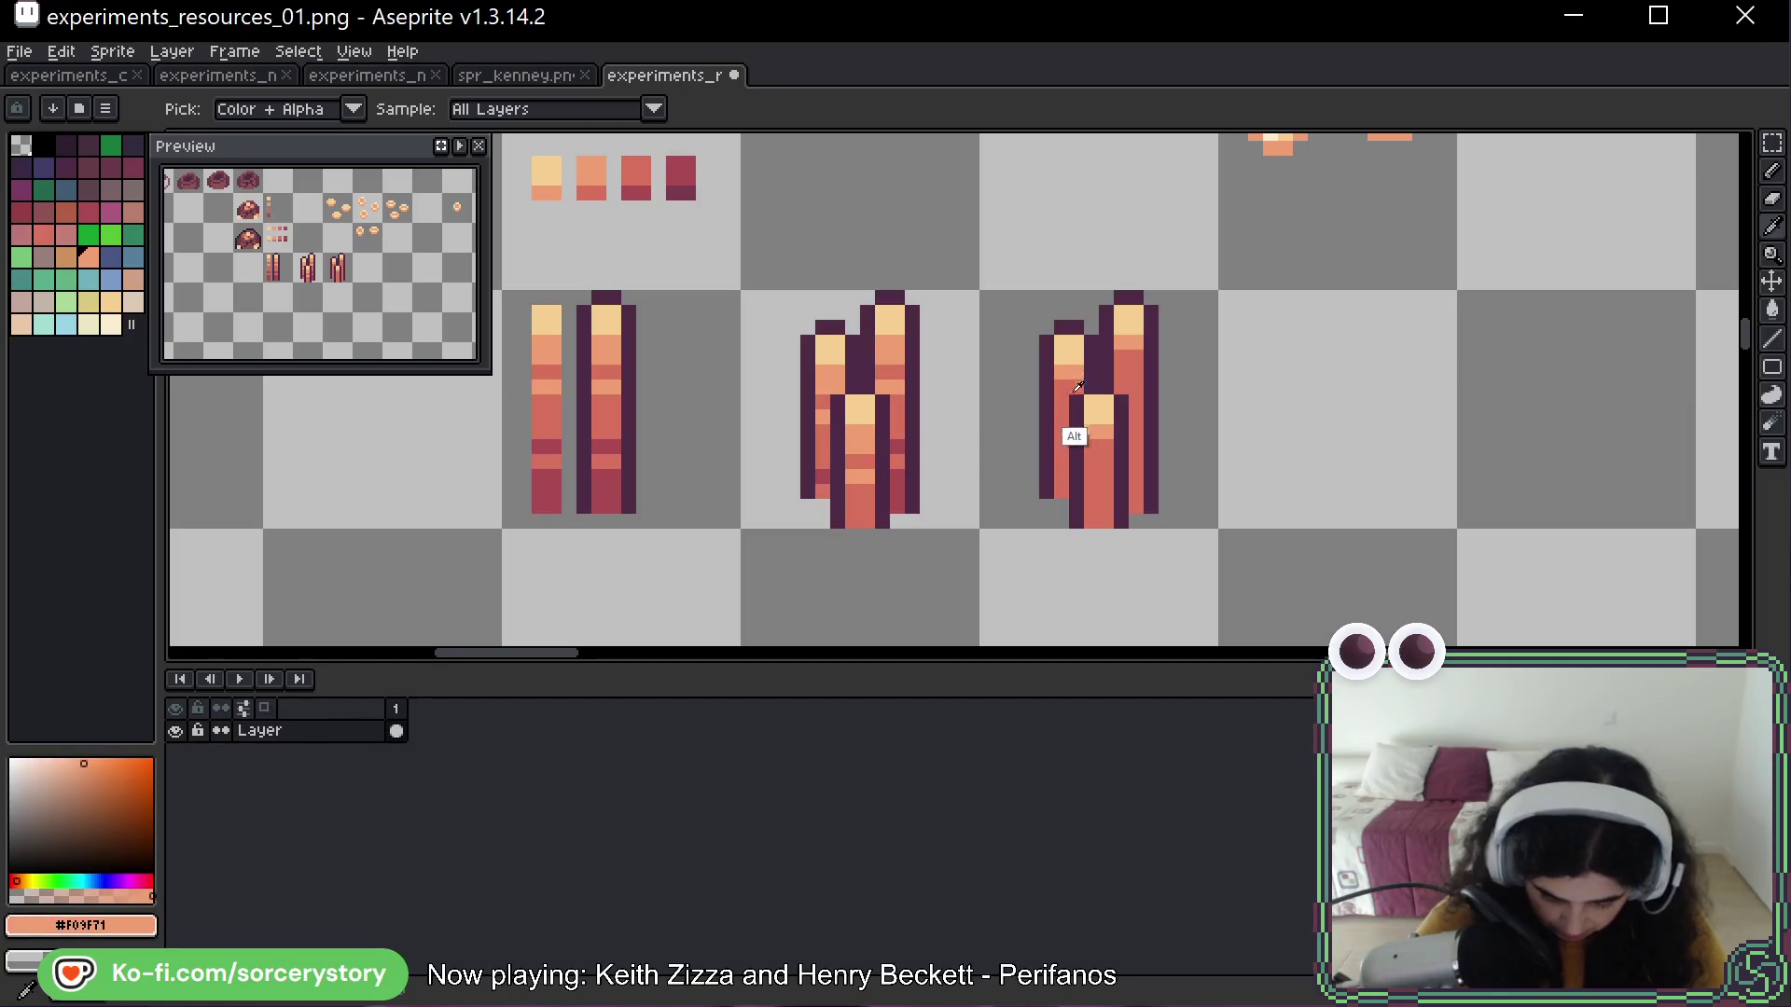
click(1060, 409)
click(1064, 439)
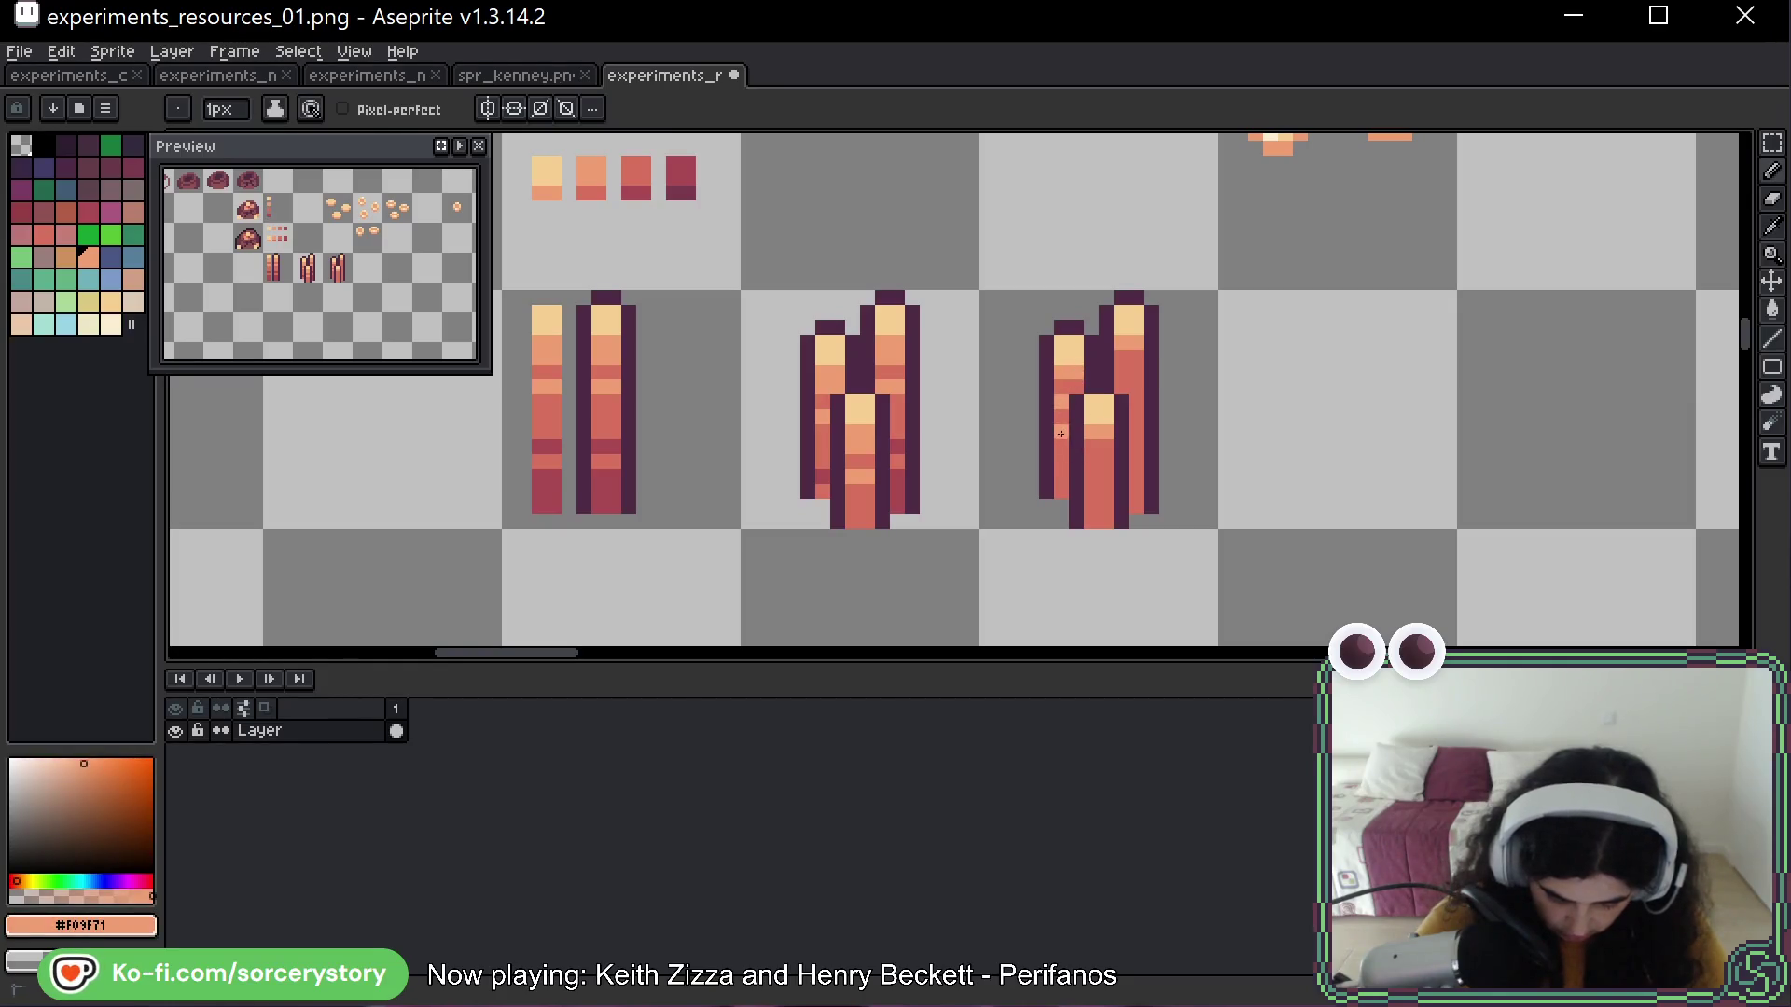
click(1063, 458)
click(1061, 490)
click(1077, 477)
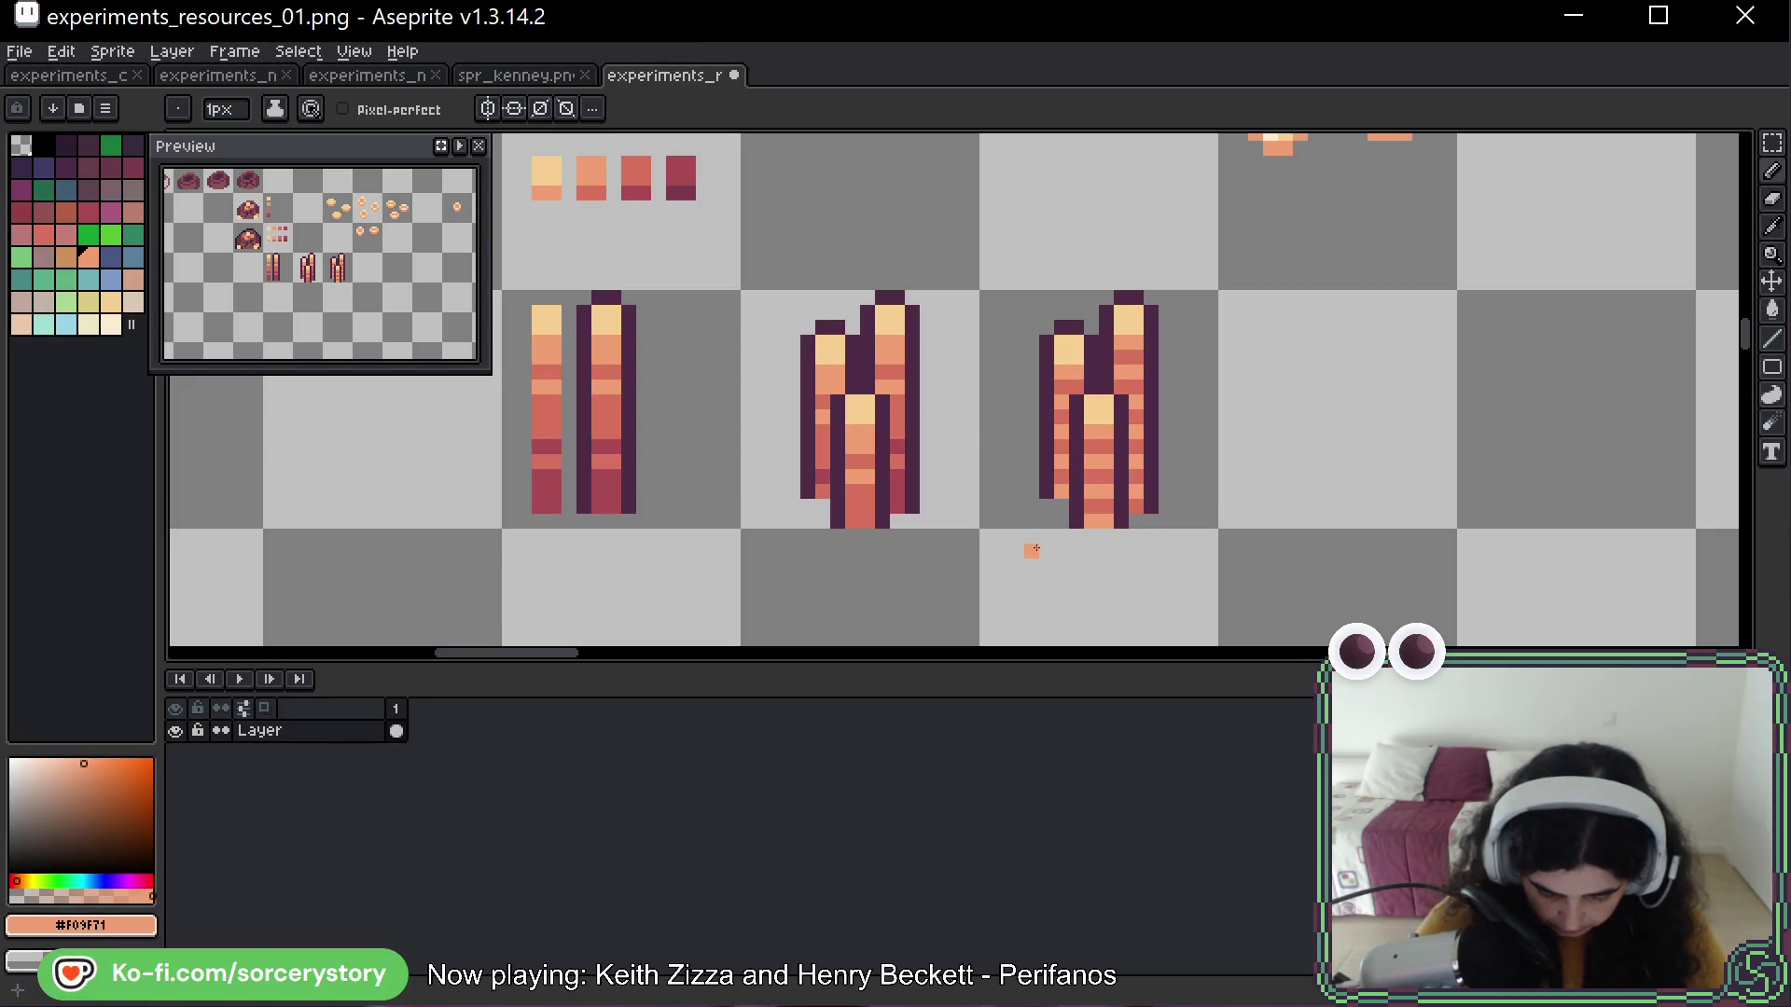
drag(672, 295, 667, 497)
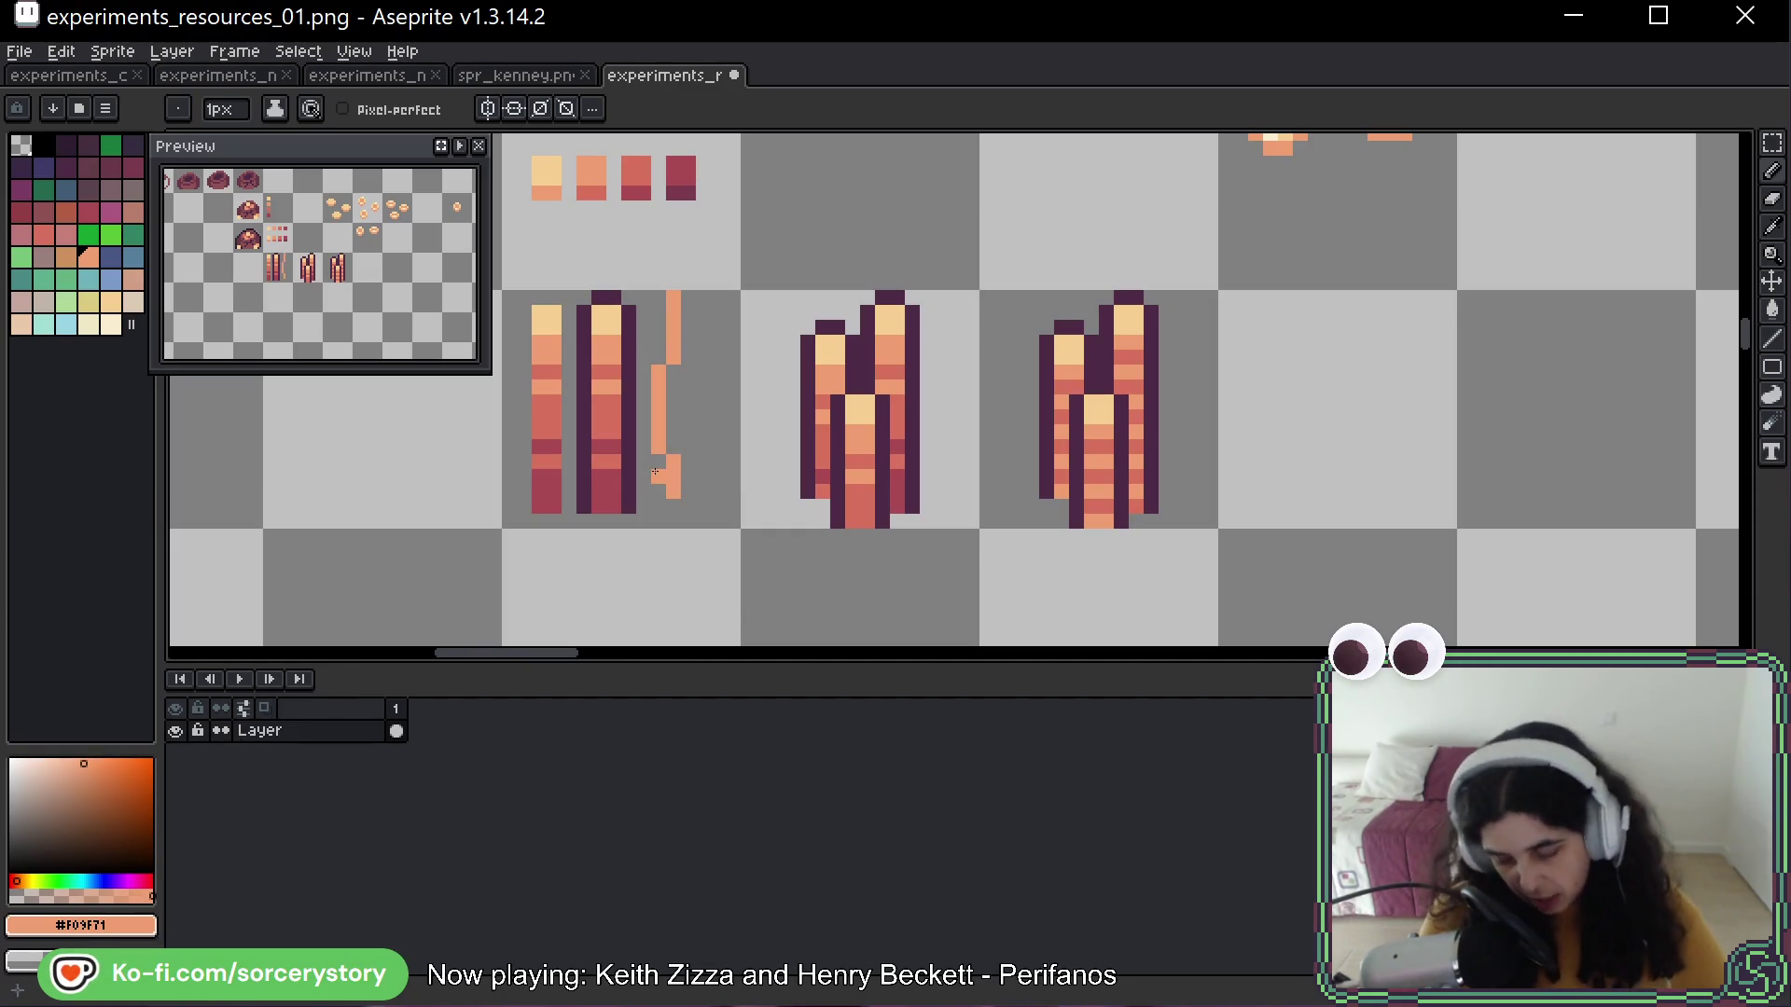
key(ctrl+z)
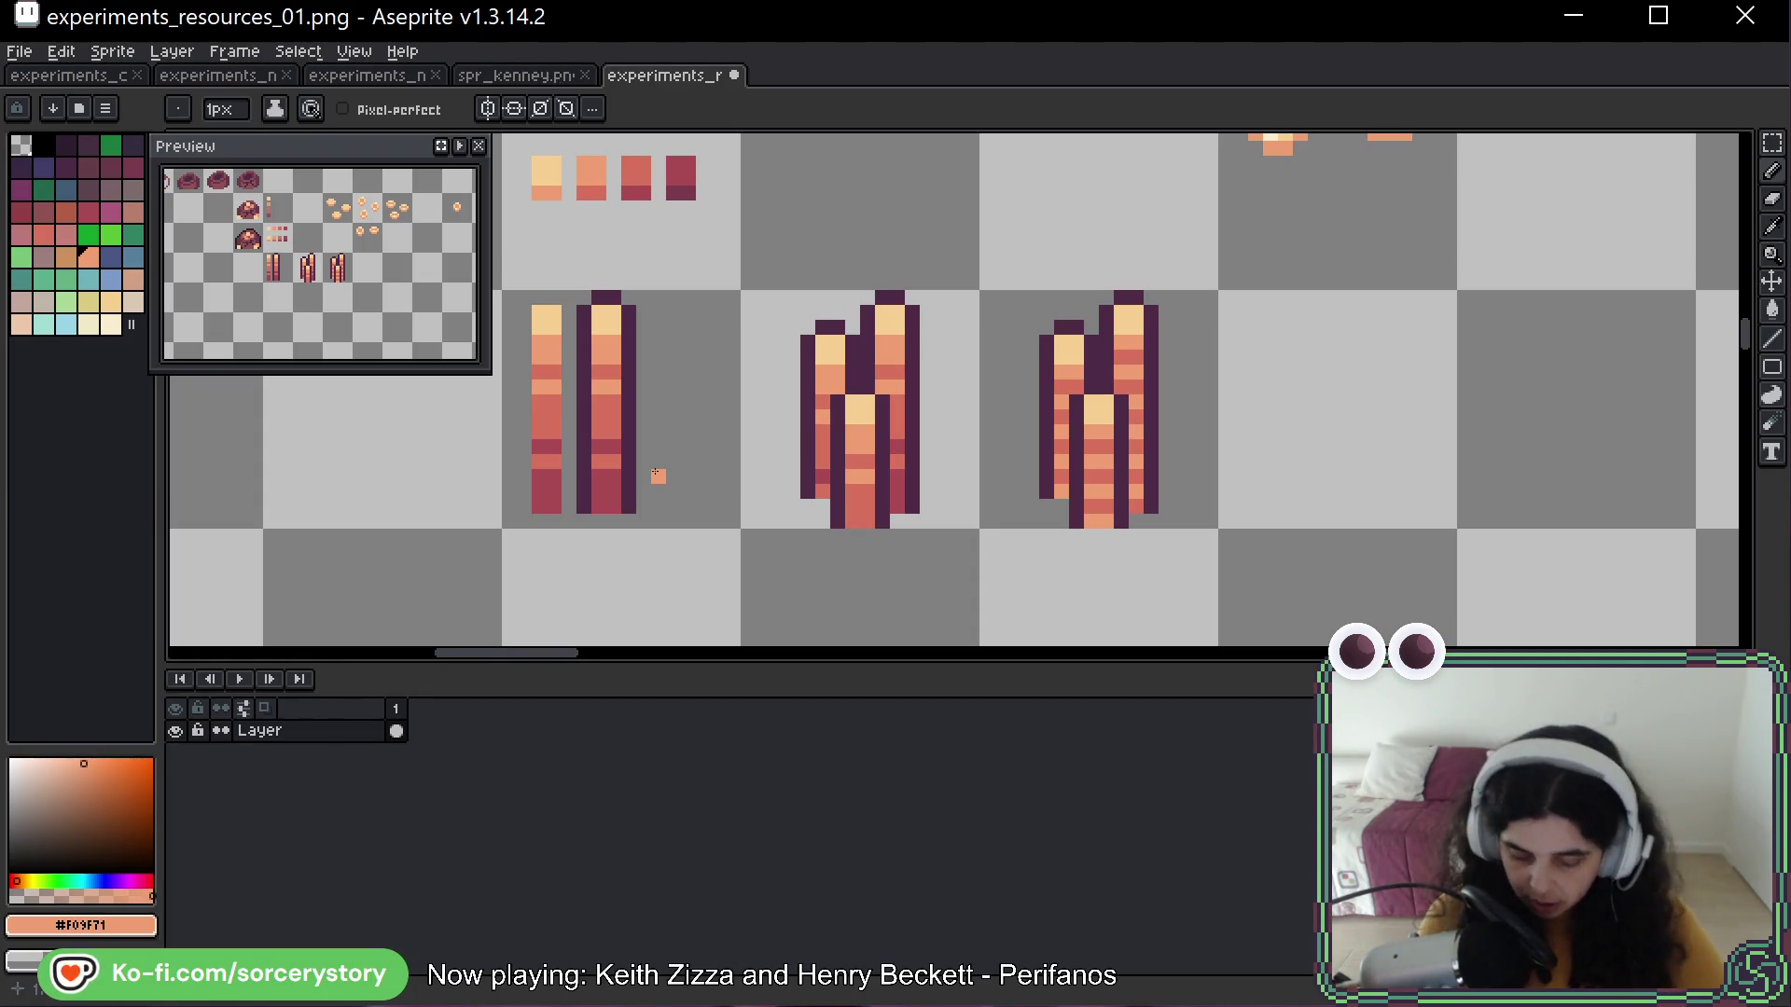
mouse_move(970, 285)
mouse_down()
mouse_move(938, 239)
mouse_move(1000, 396)
mouse_move(971, 285)
mouse_move(951, 318)
mouse_up()
key(ctrl+z)
key(space)
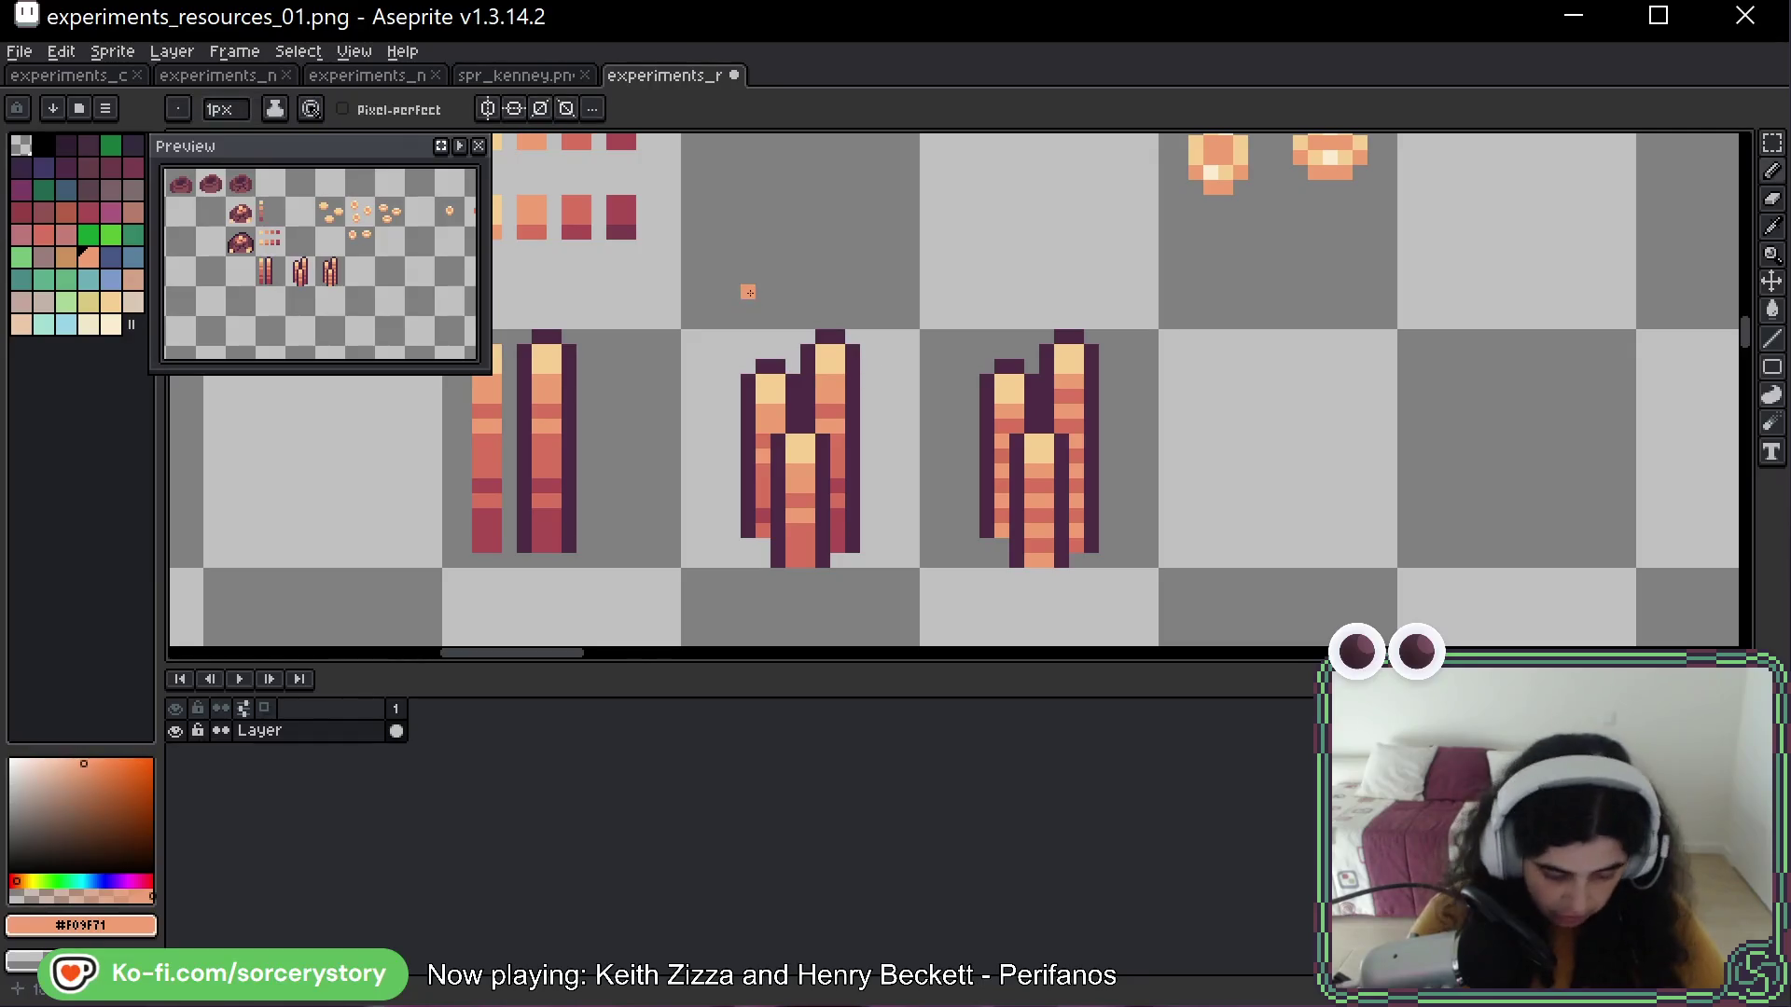
Move the gradient swatch sprite below the bar piles
scroll(718, 233, down, 4)
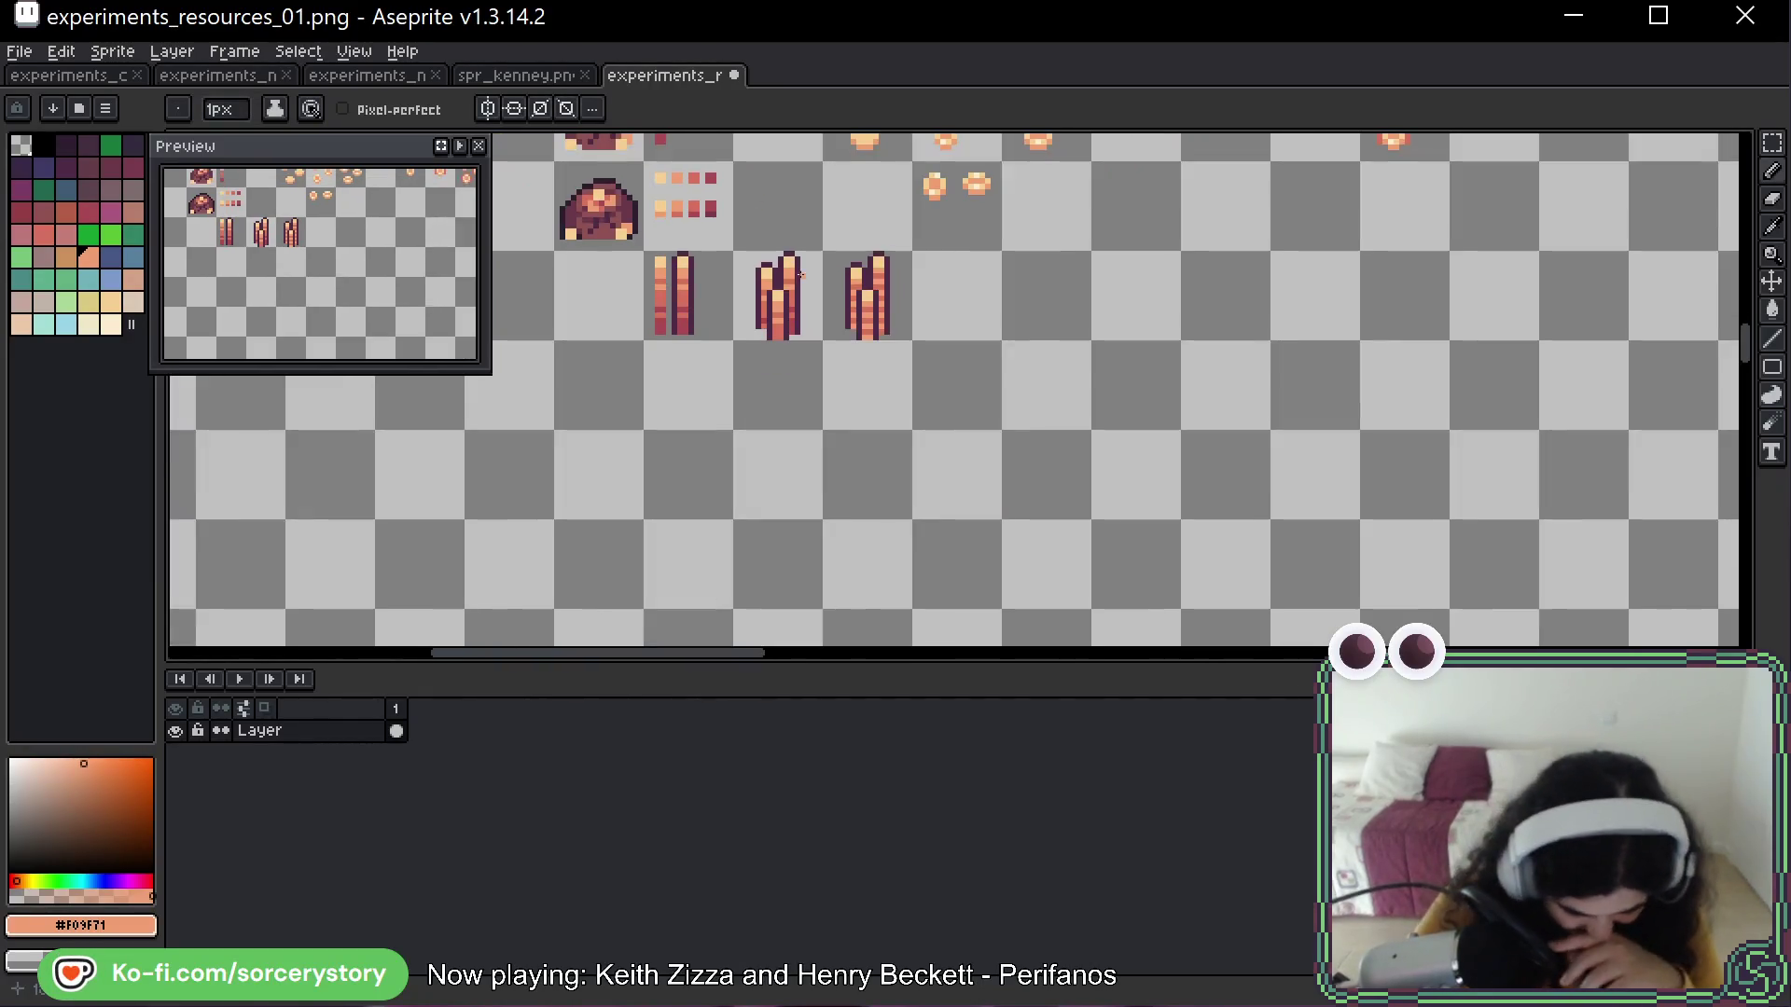
scroll(773, 327, up, 1)
mouse_move(773, 328)
mouse_down()
mouse_move(773, 559)
mouse_move(1008, 559)
mouse_move(1062, 520)
mouse_move(1241, 483)
mouse_up()
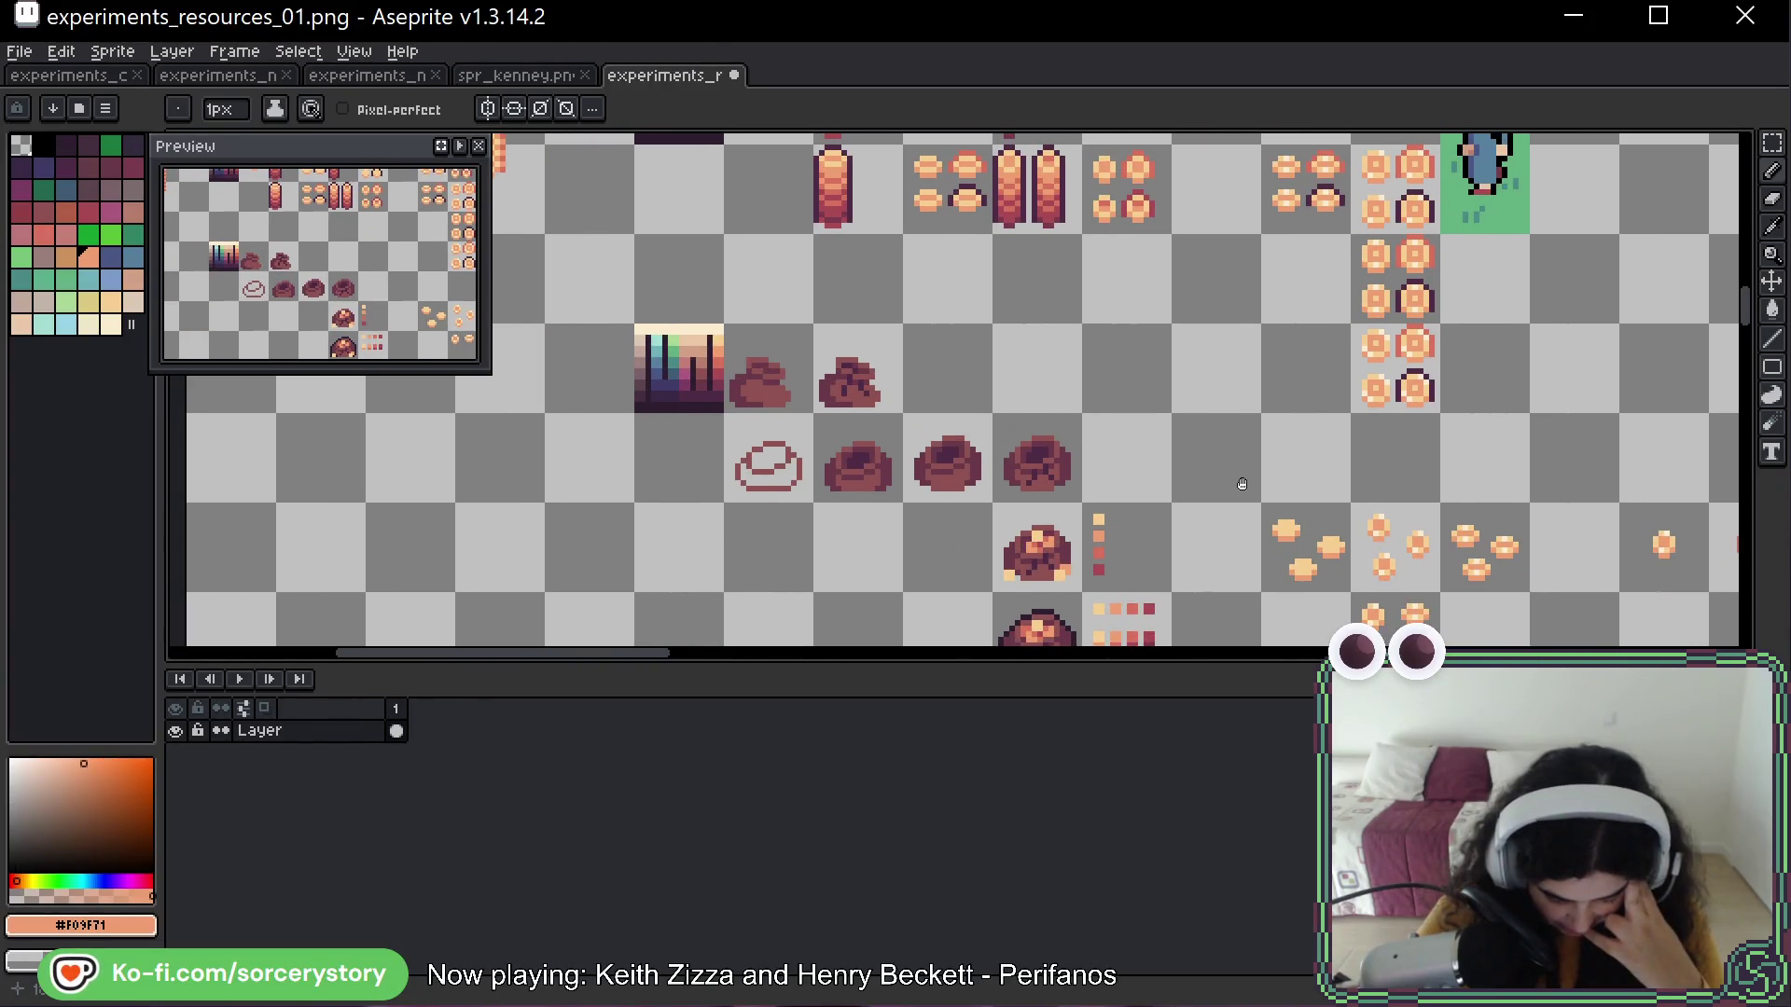
key(m)
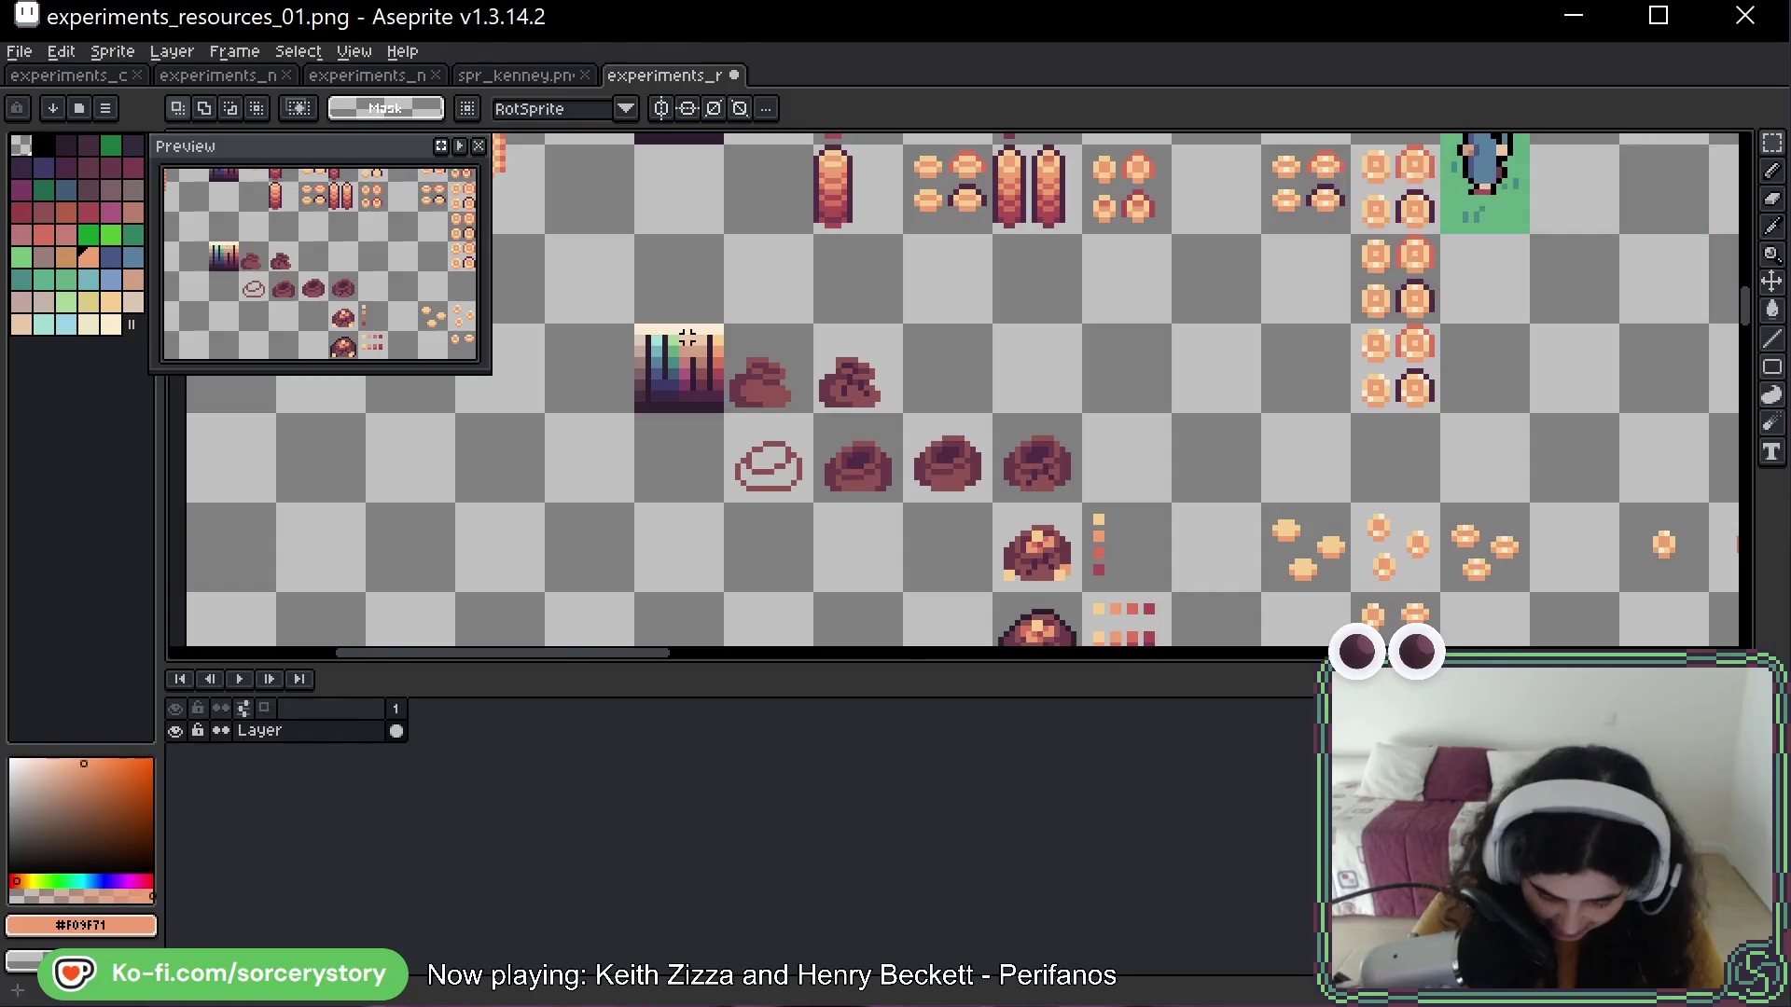
mouse_move(690, 334)
mouse_down()
mouse_move(704, 368)
mouse_move(1019, 327)
mouse_move(1059, 472)
mouse_up()
click(1114, 380)
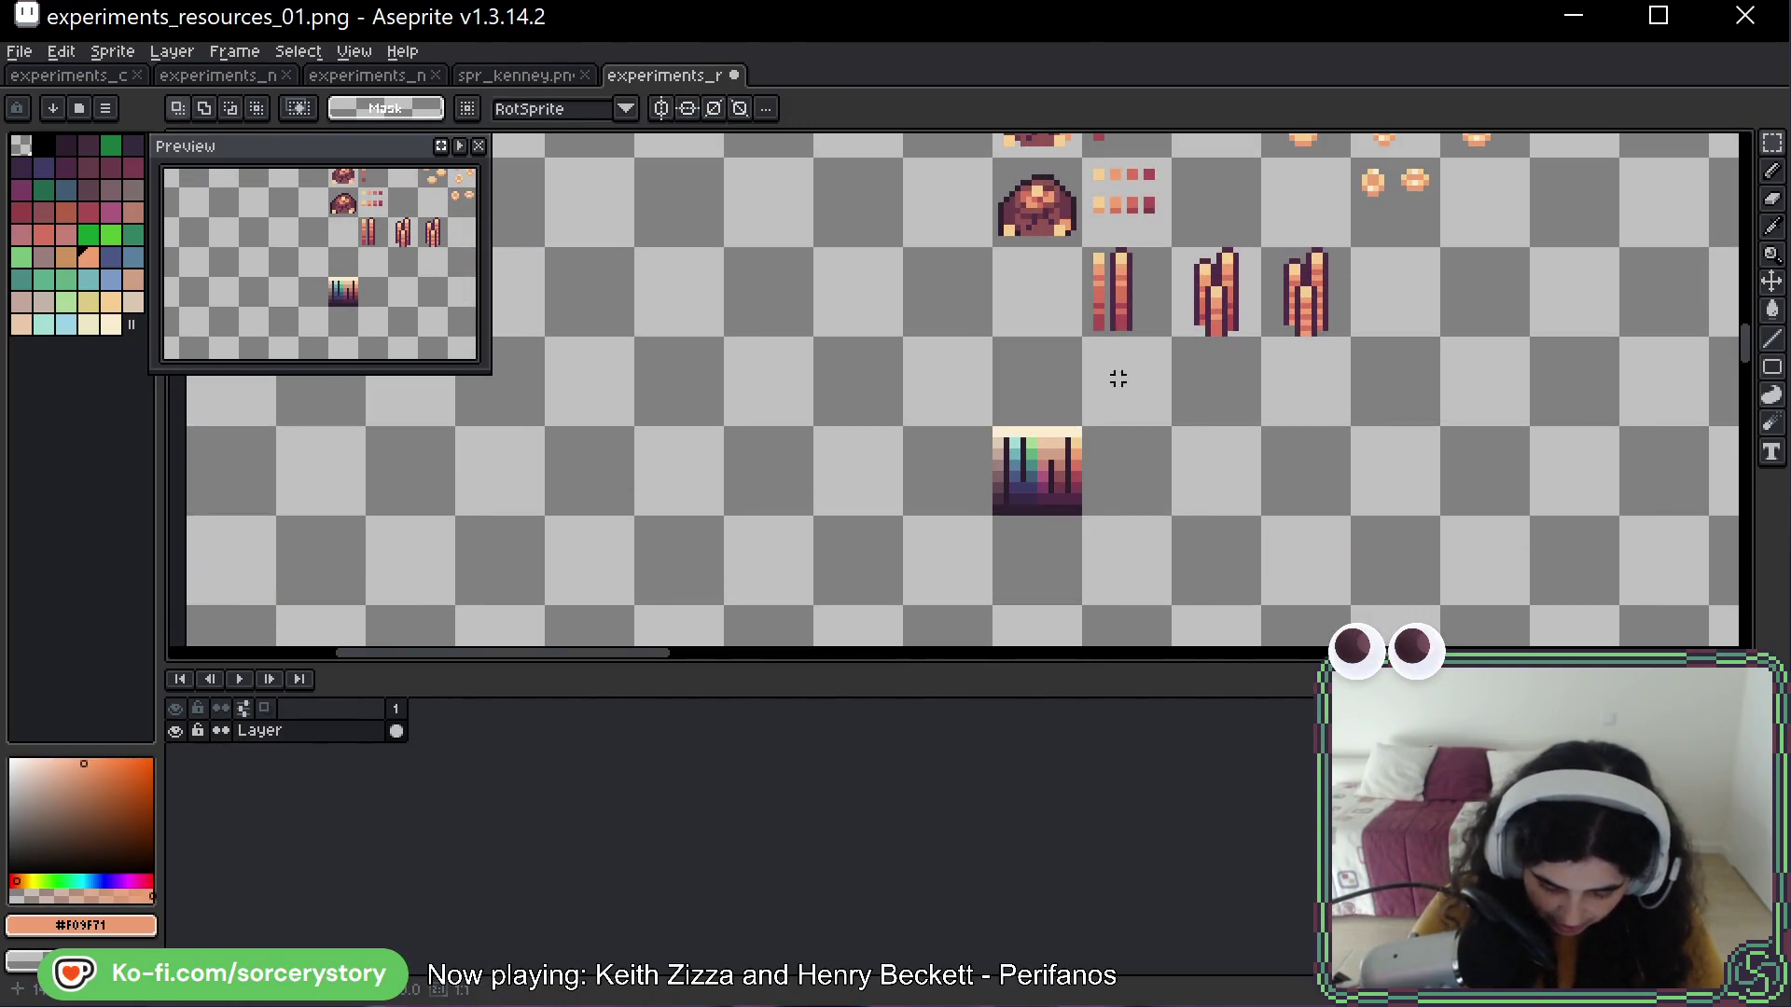
mouse_move(1114, 380)
mouse_down()
mouse_move(1015, 254)
mouse_move(937, 308)
mouse_move(979, 440)
mouse_up()
key(ctrl+d)
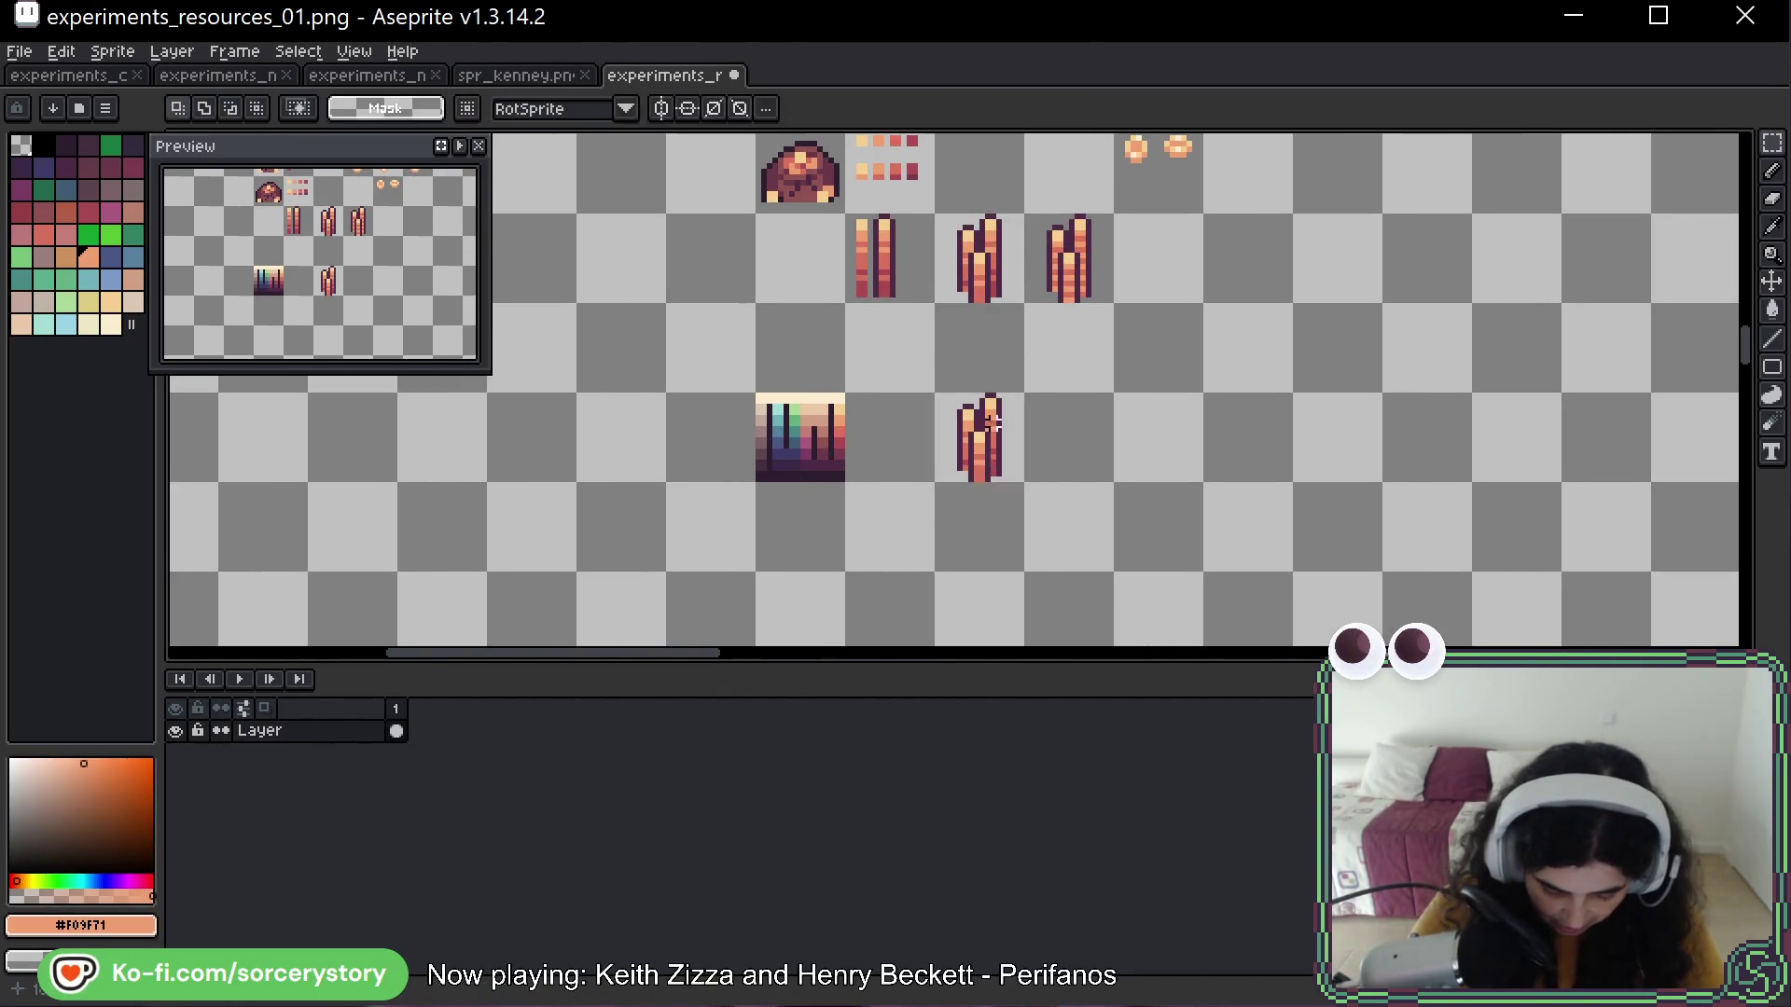
Bucket-fill the ingot pile's bands with cream and pale pink sampled from the swatch
scroll(954, 421, up, 3)
scroll(954, 421, down, 1)
key(ctrl+shift+d)
scroll(1073, 419, down, 1)
scroll(1129, 417, up, 1)
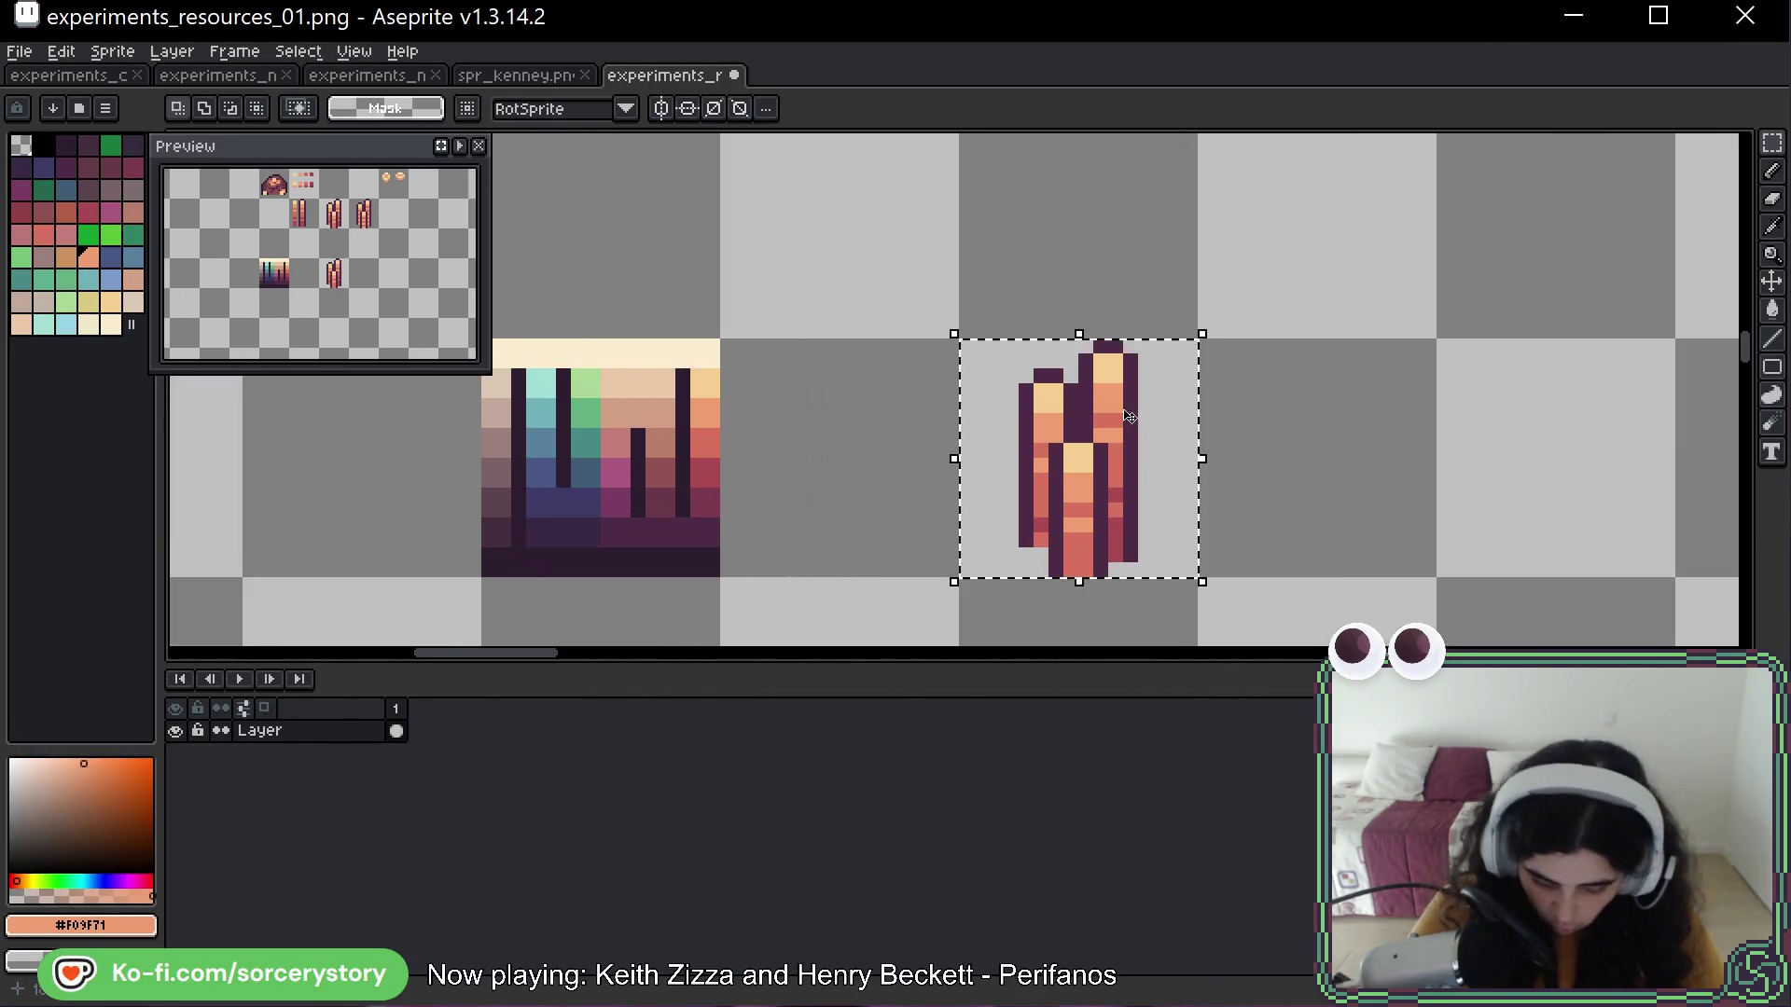
key(g)
alt+click(690, 352)
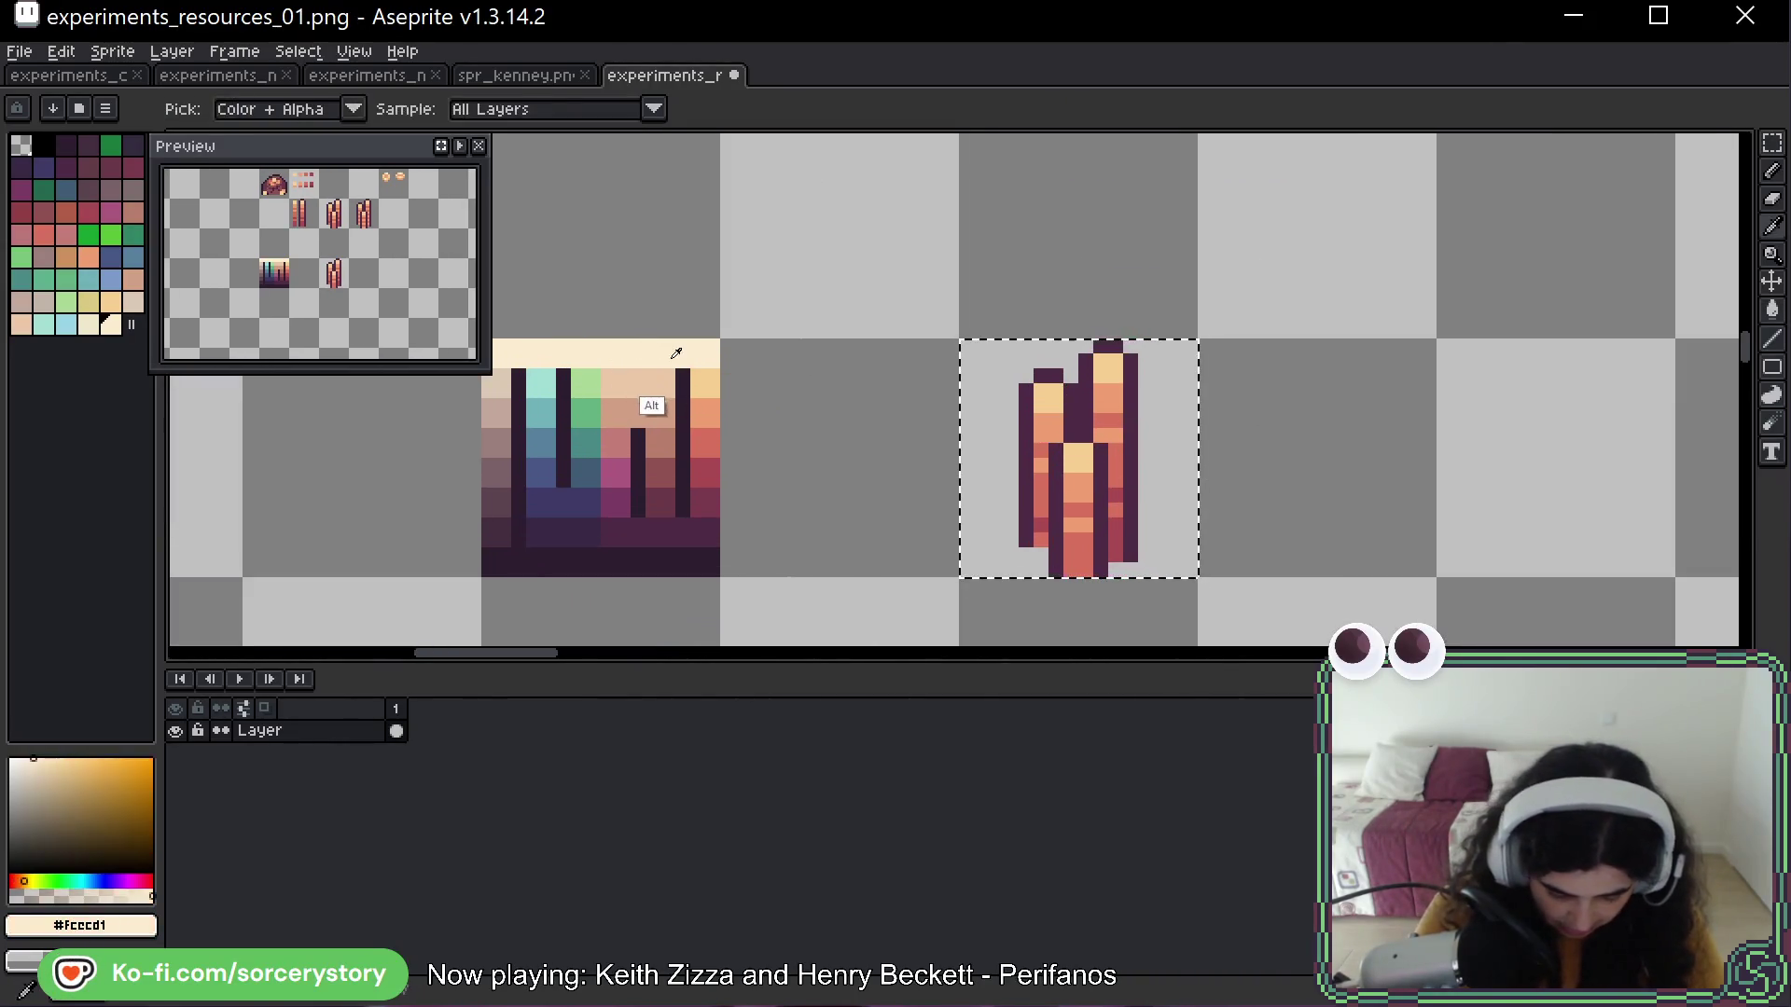
alt+click(713, 393)
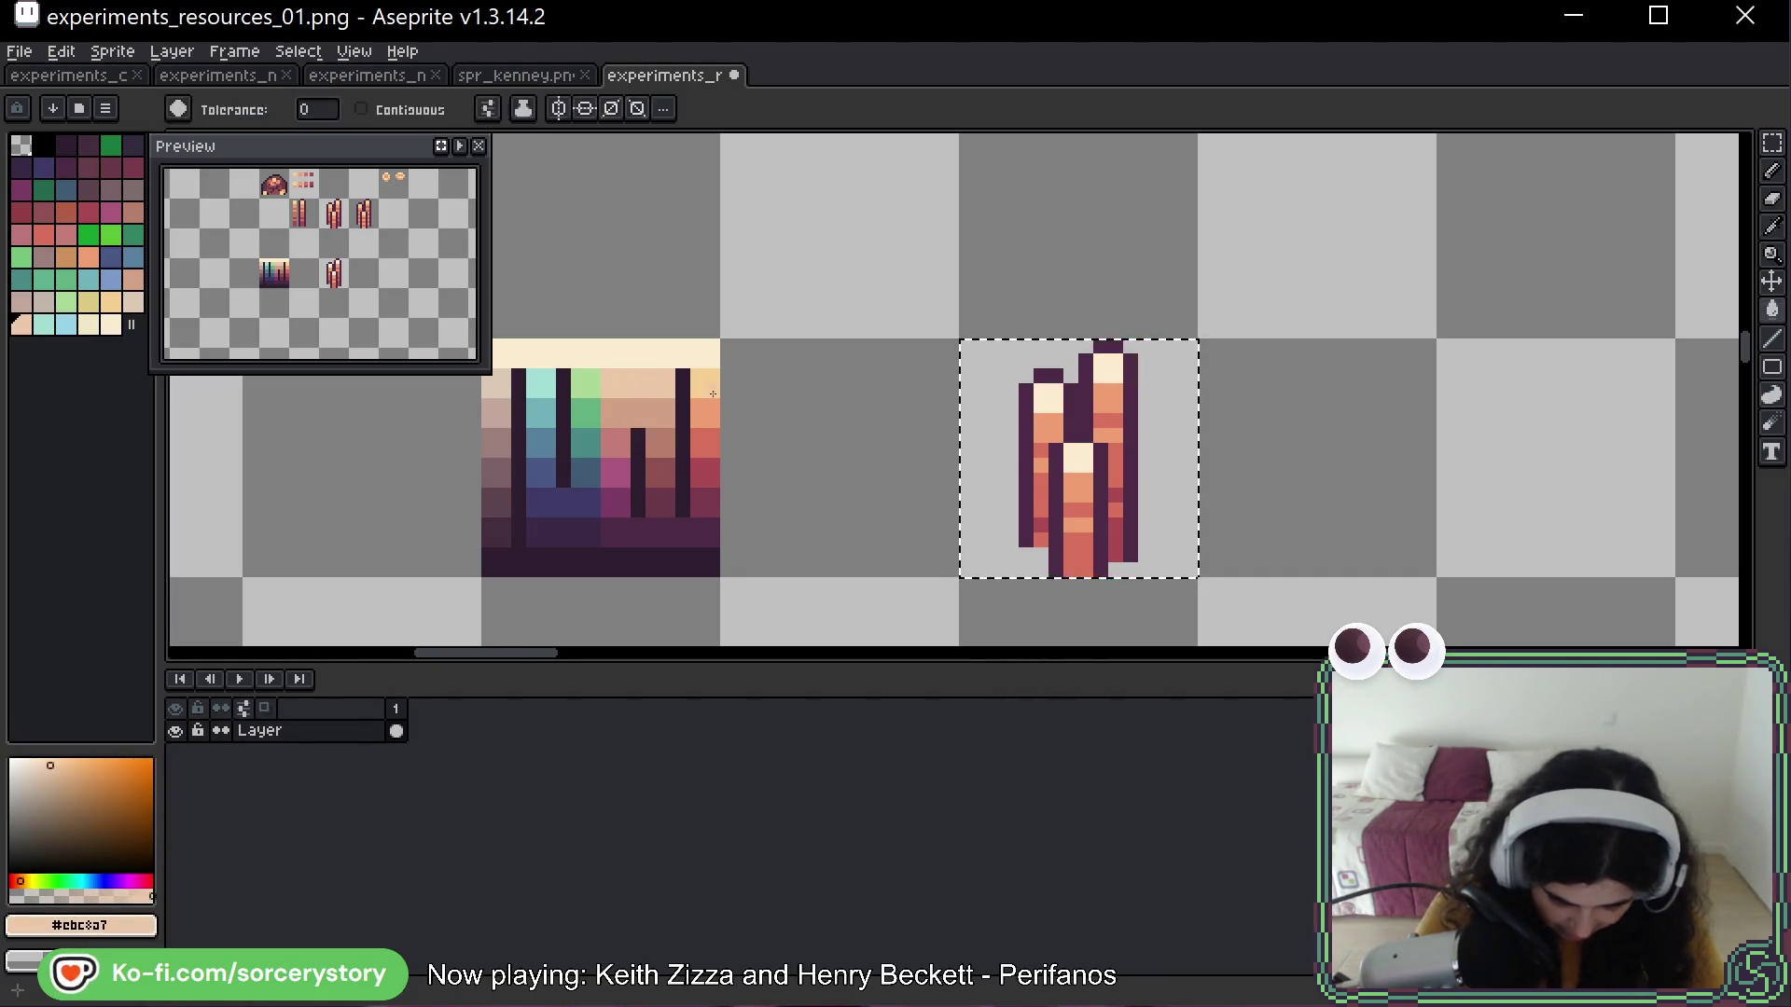
click(1107, 397)
alt+click(636, 411)
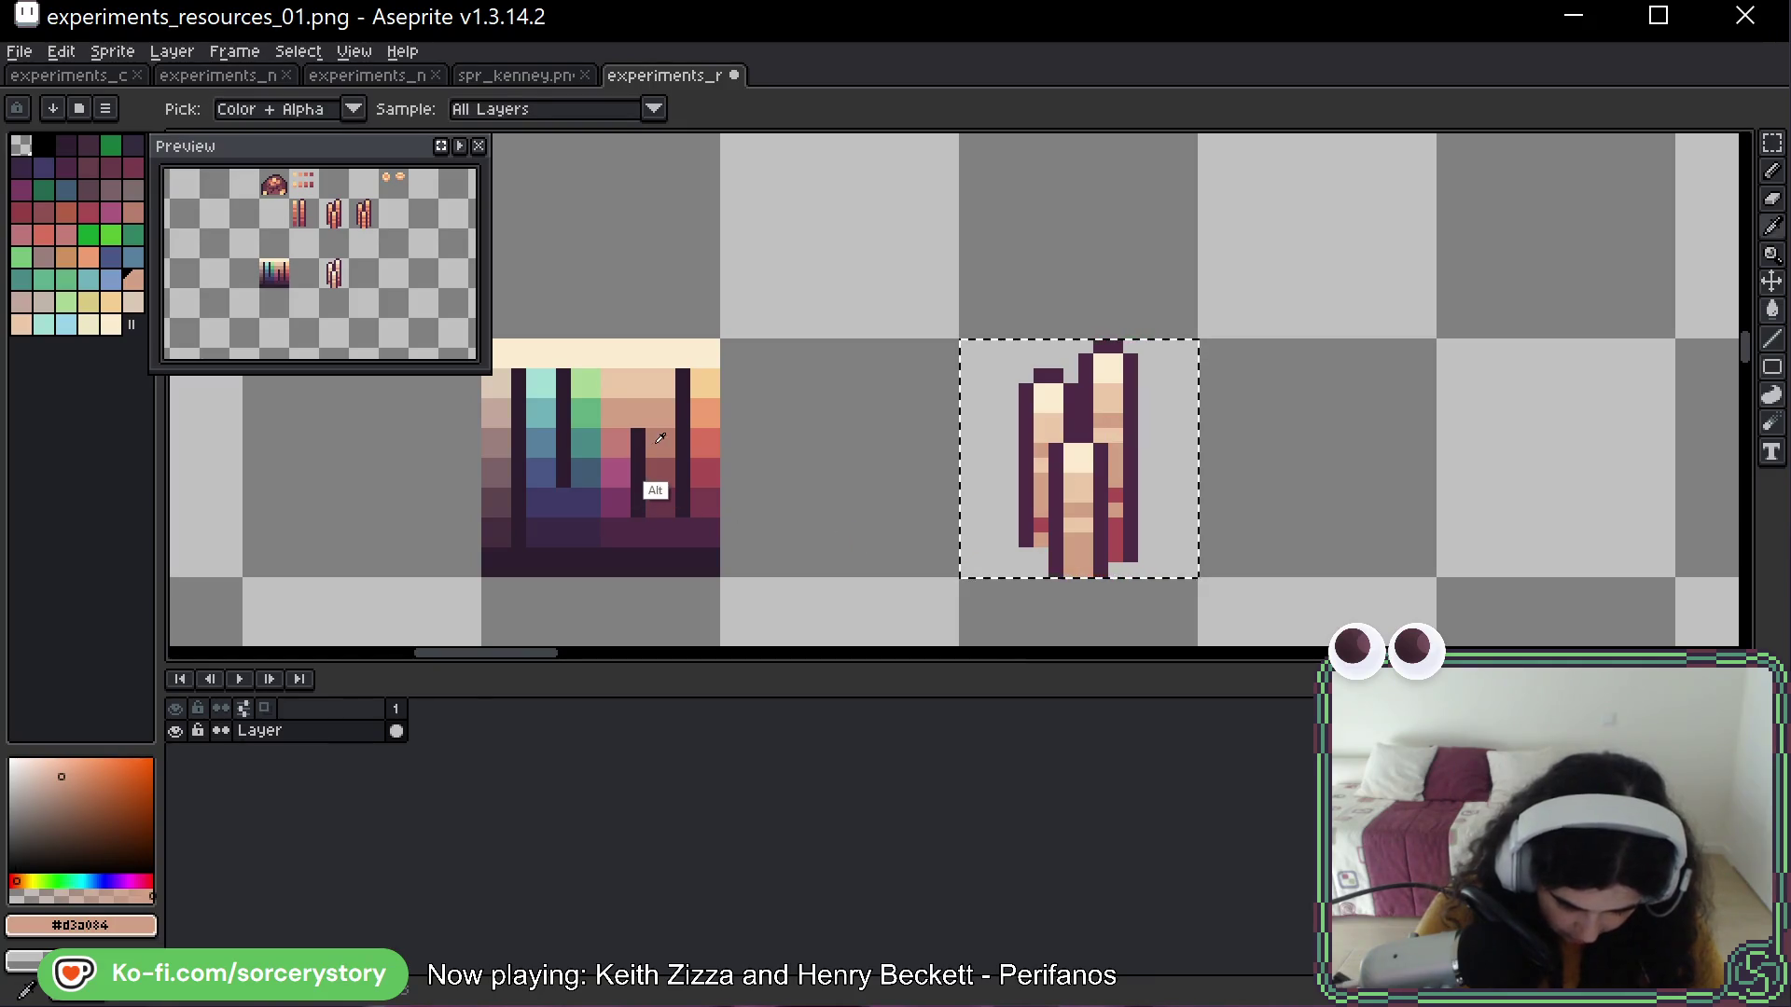
alt+click(625, 439)
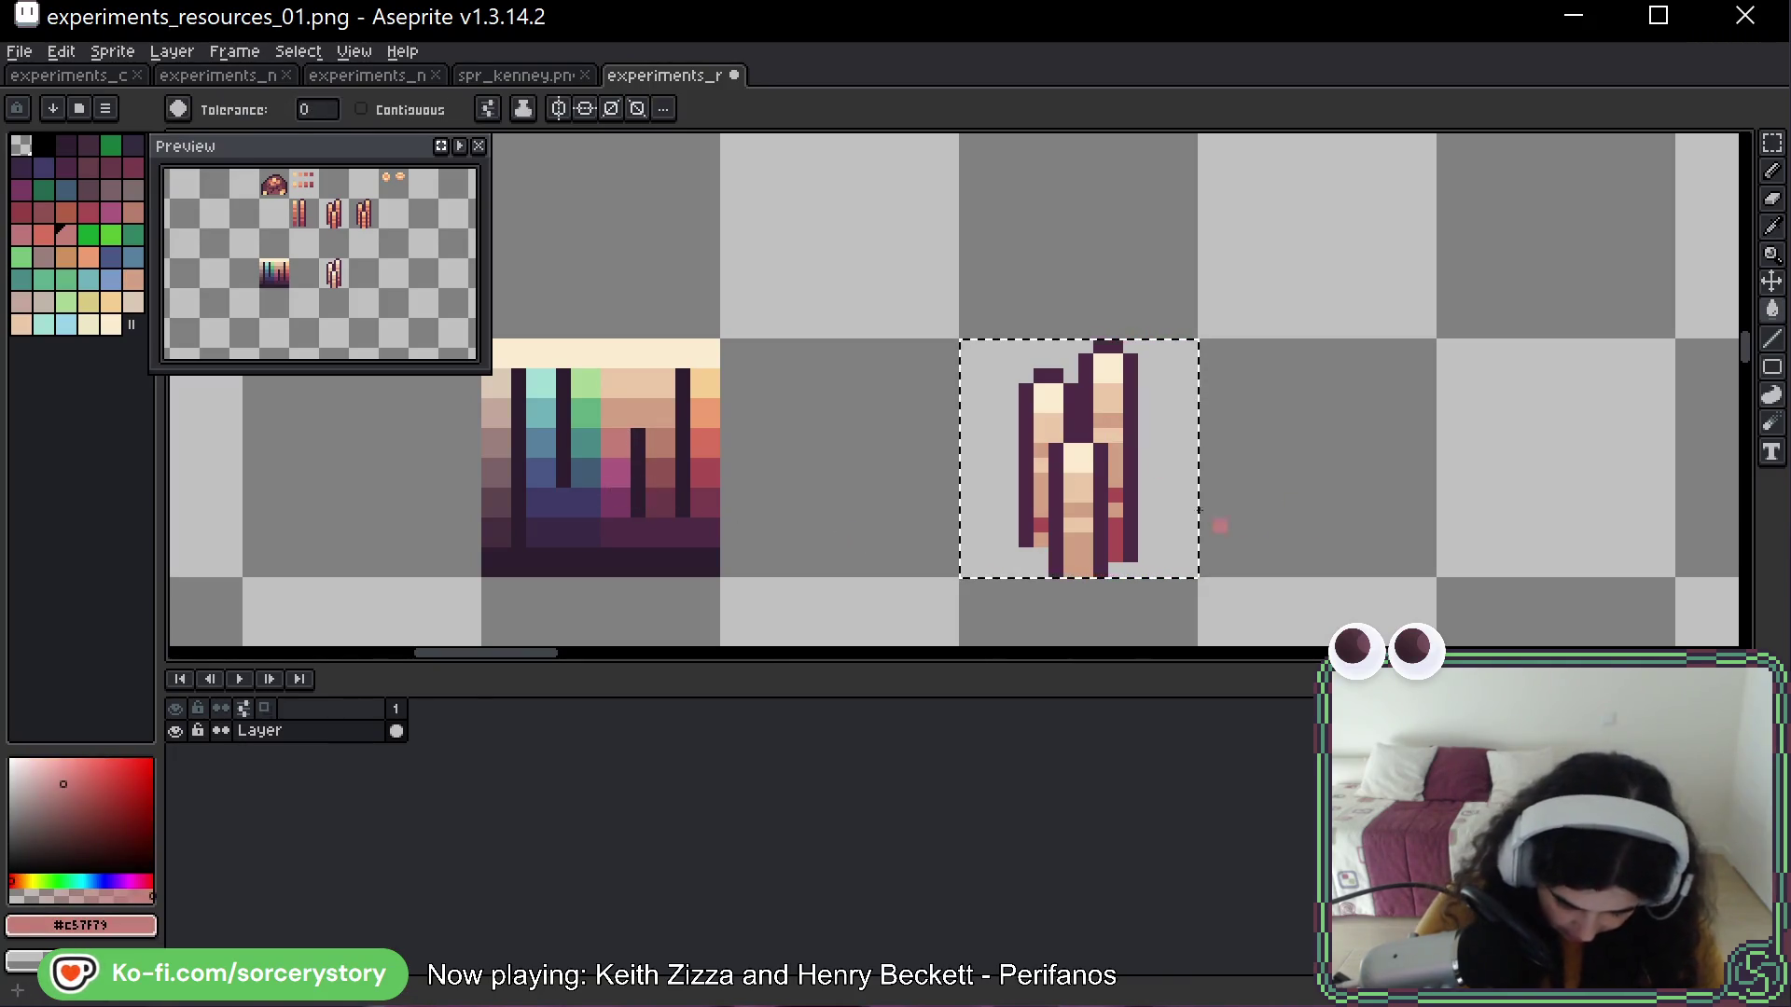
click(1119, 497)
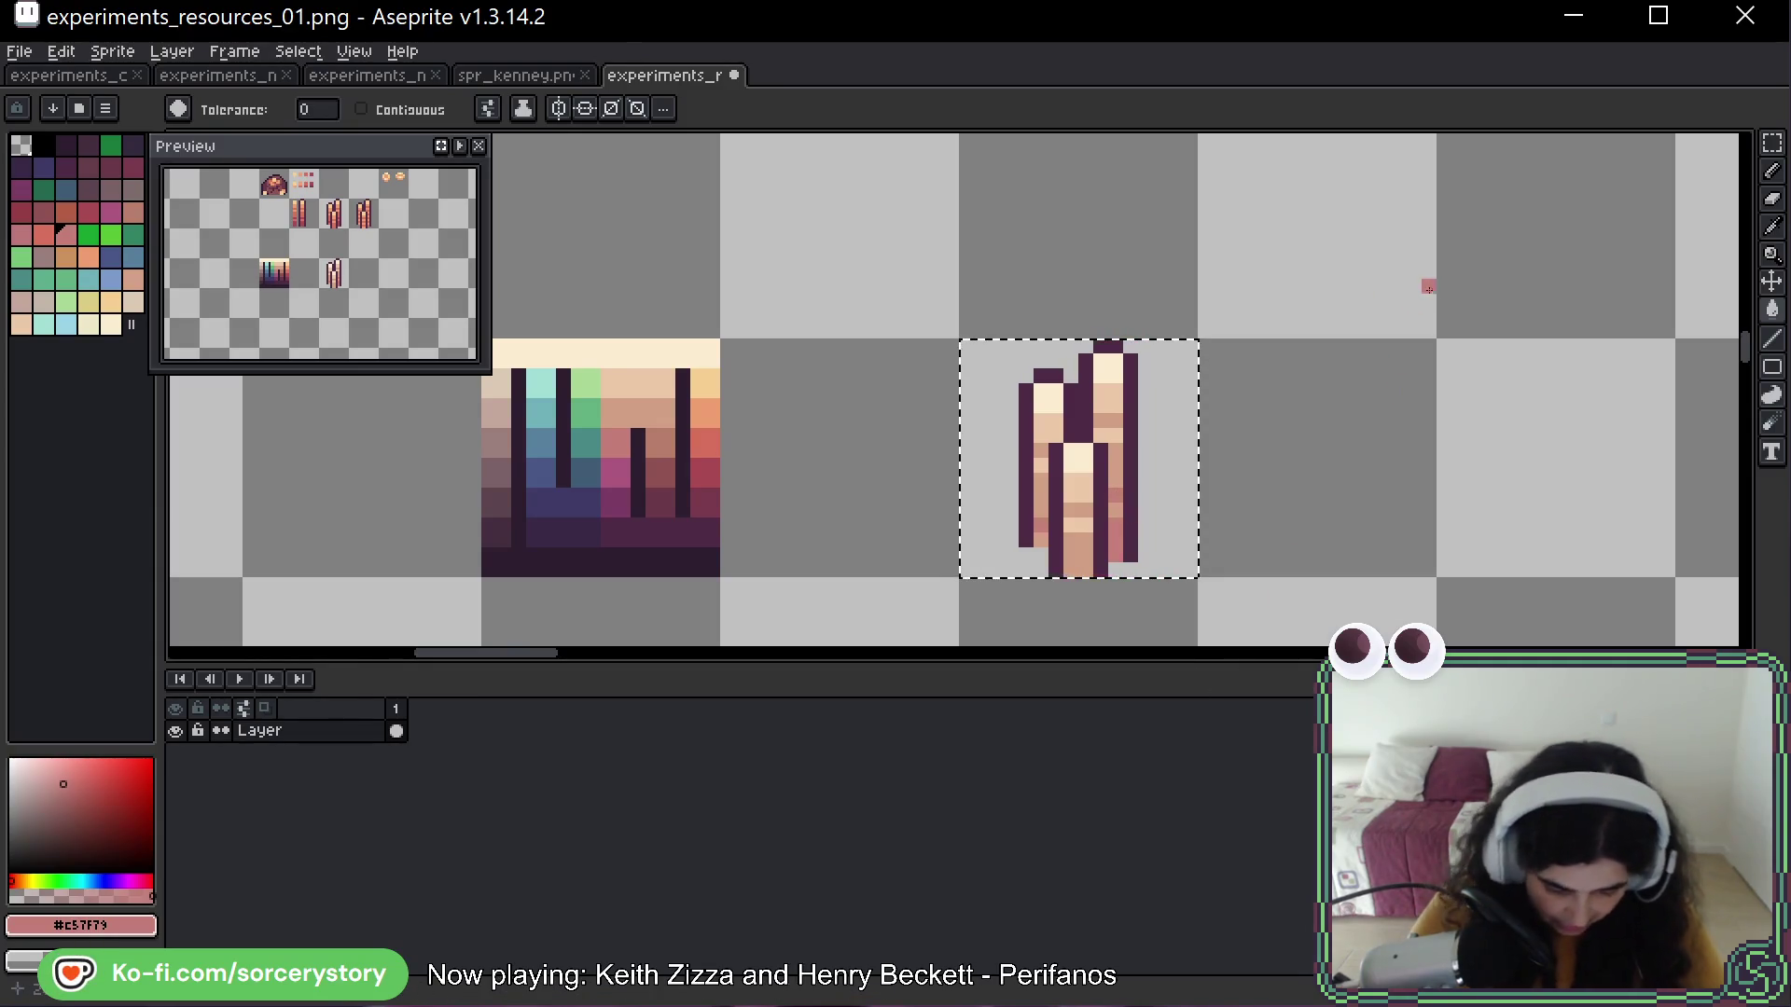
key(ctrl+d)
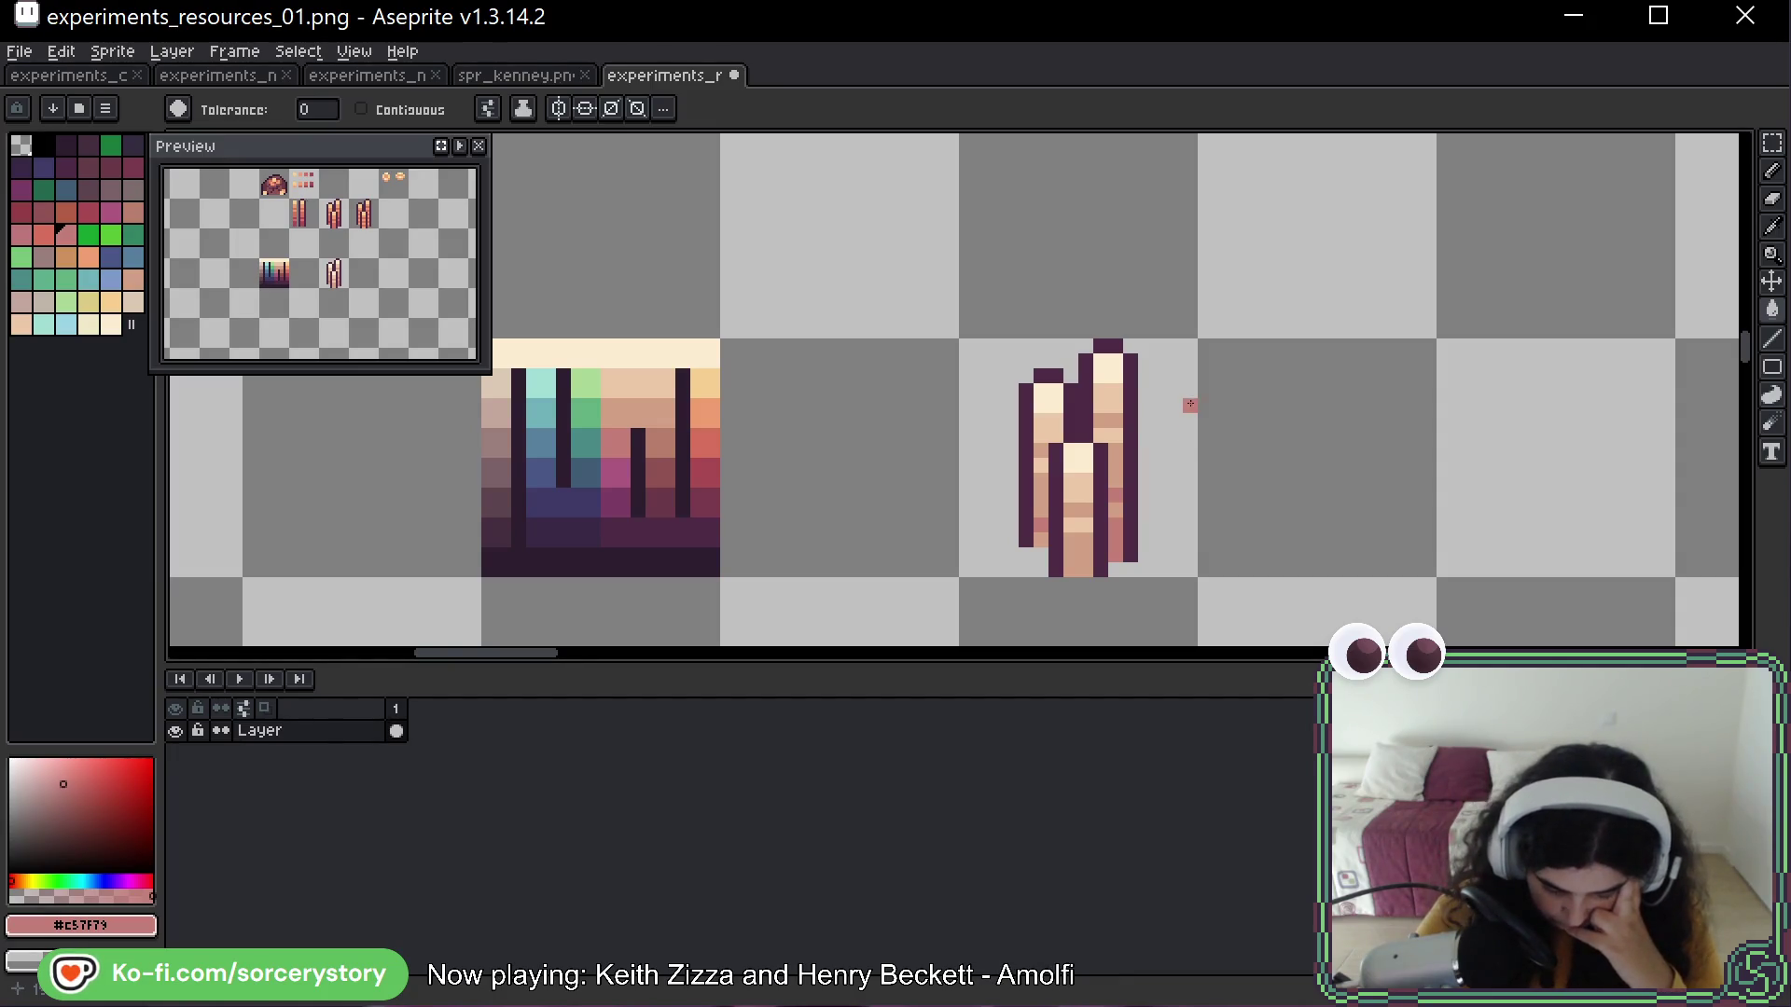
Zoom out and pan across the sheet's sprite rows, then pick the Rectangular Marquee
scroll(1194, 401, down, 2)
drag(1277, 316, 1106, 436)
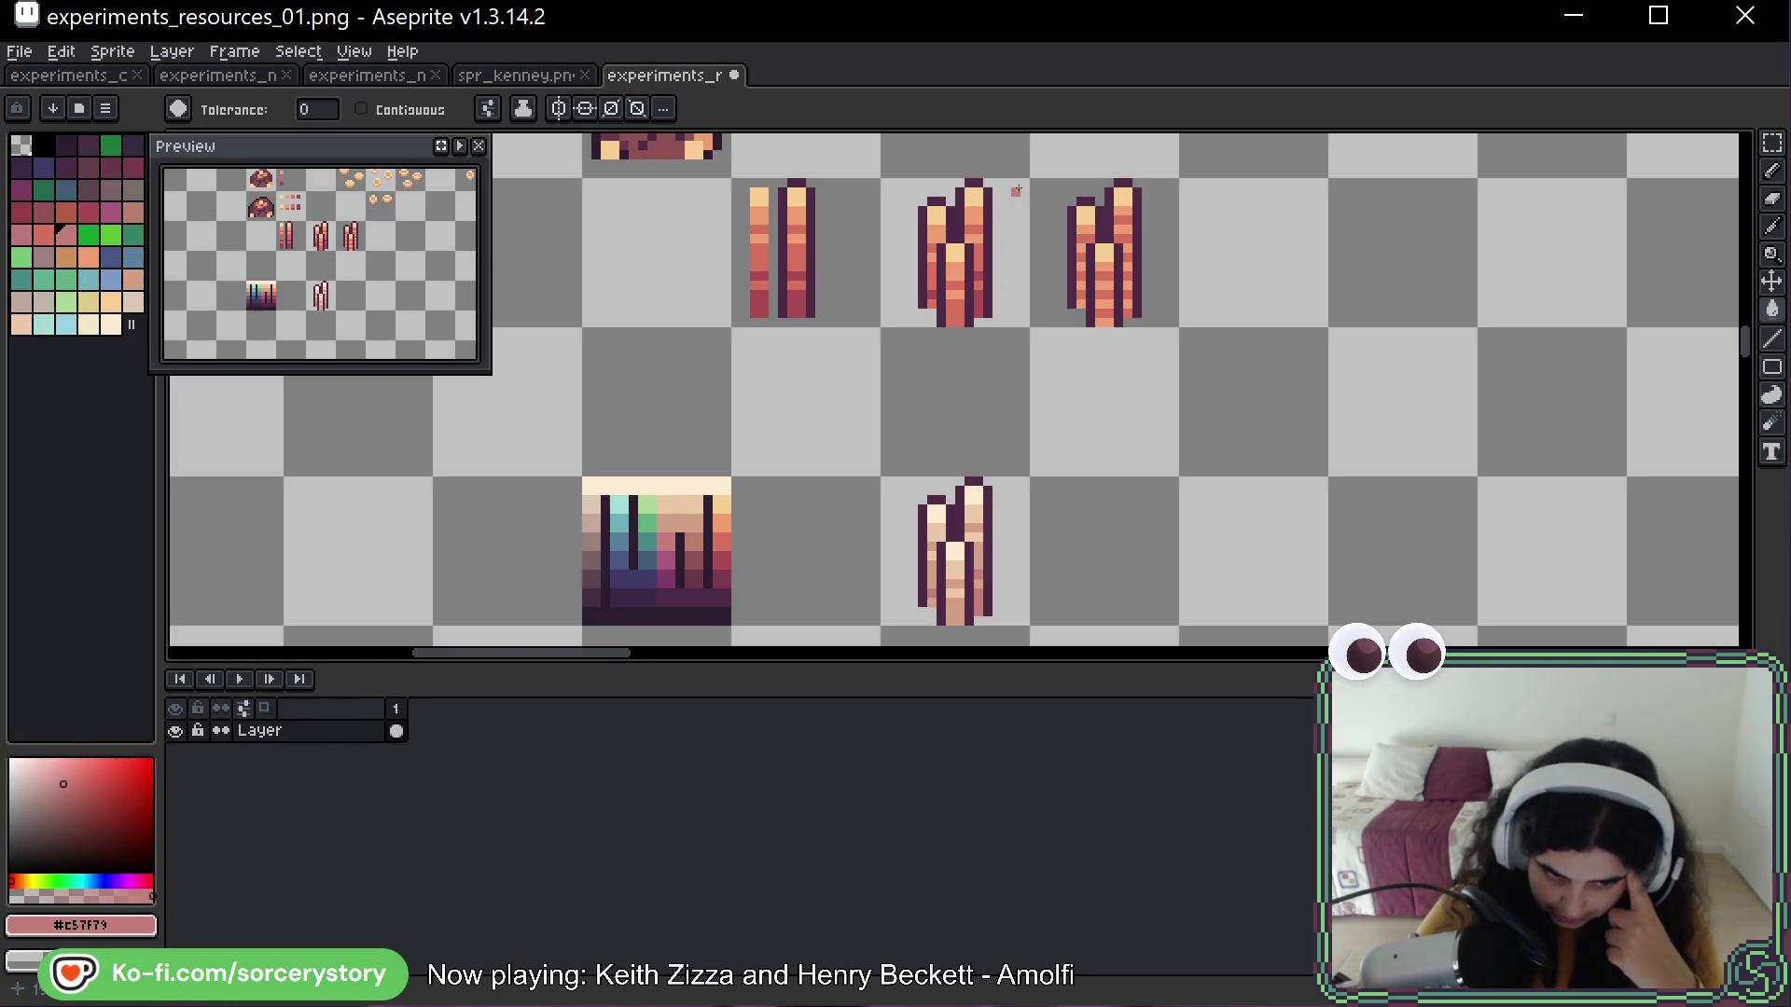
drag(1049, 142, 897, 424)
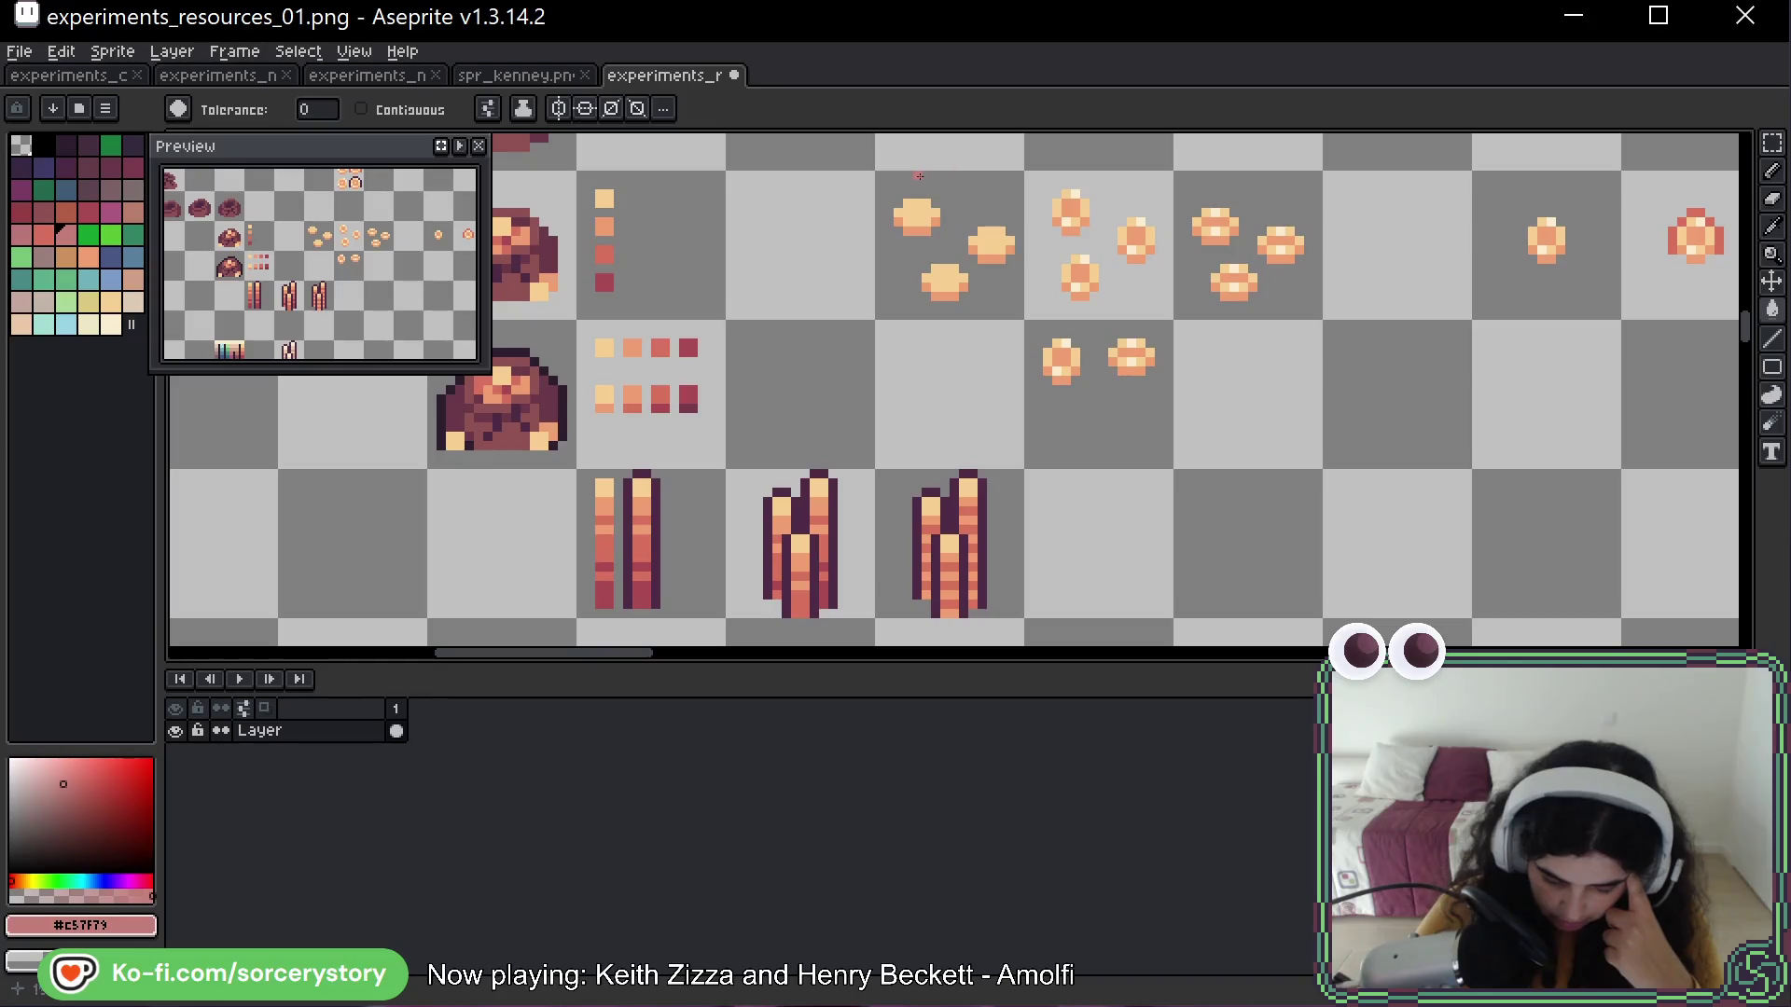
click(1775, 140)
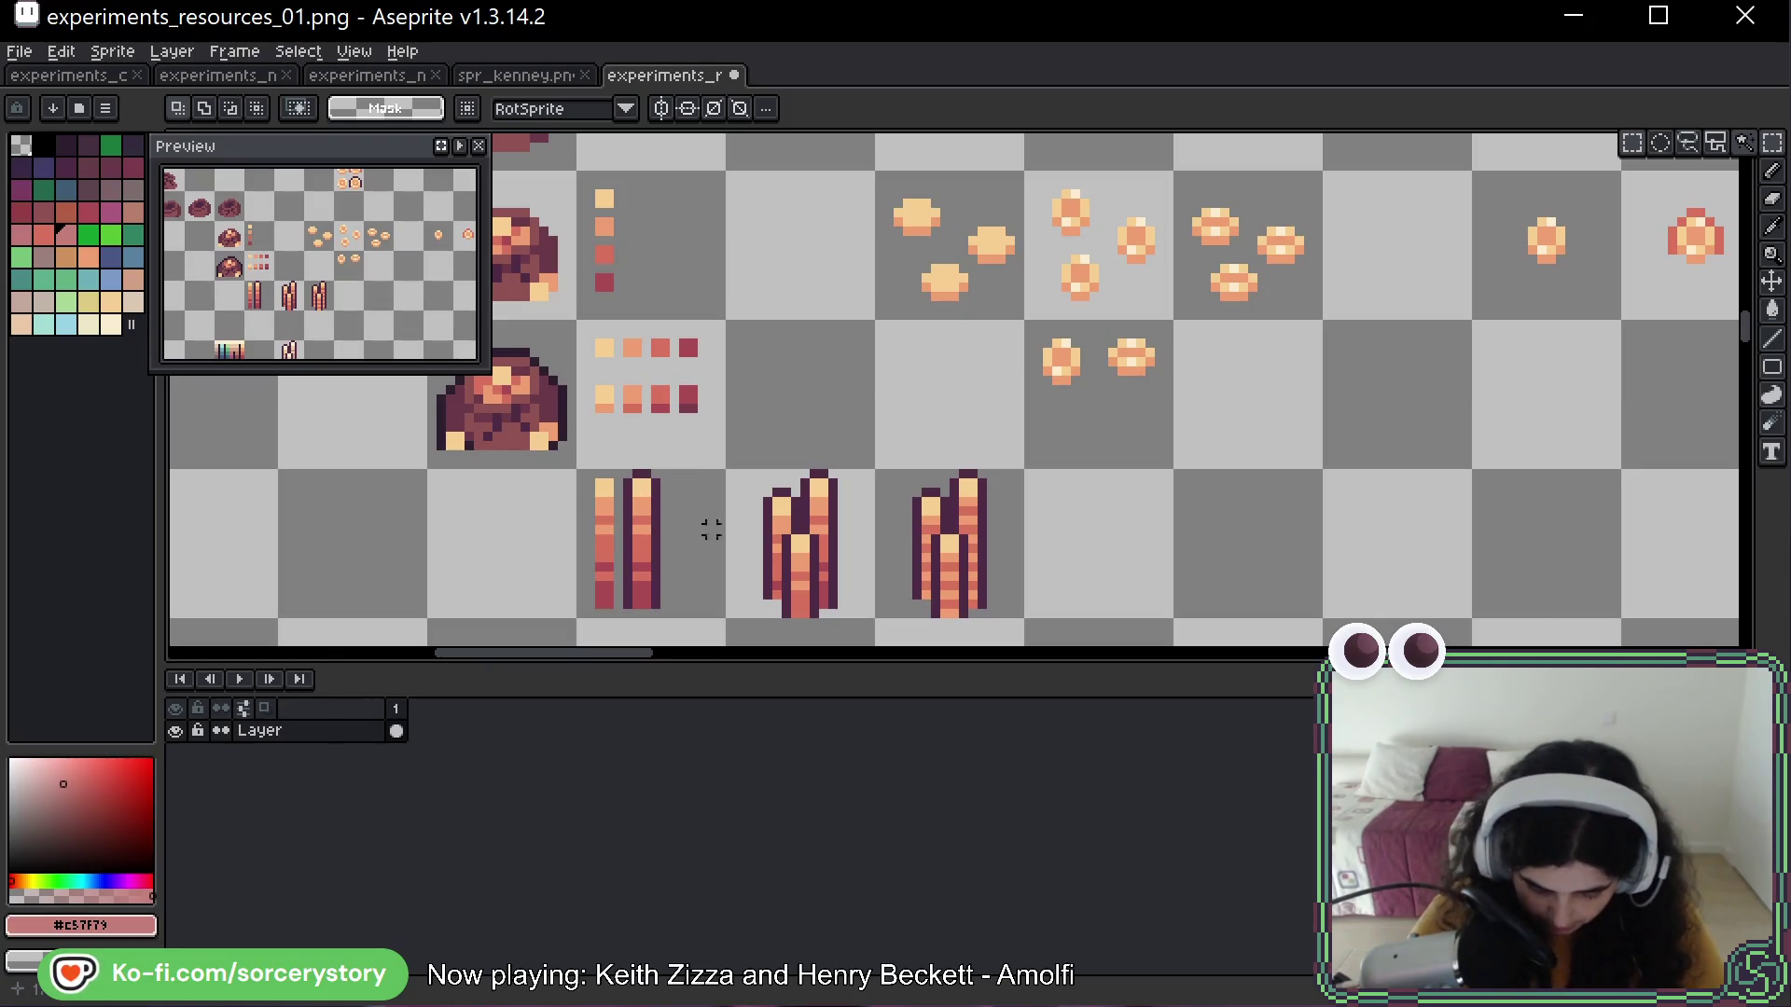
Copy the two-bar bundle one cell down and select the copy
scroll(712, 523, down, 3)
drag(668, 416, 662, 411)
scroll(616, 403, down, 3)
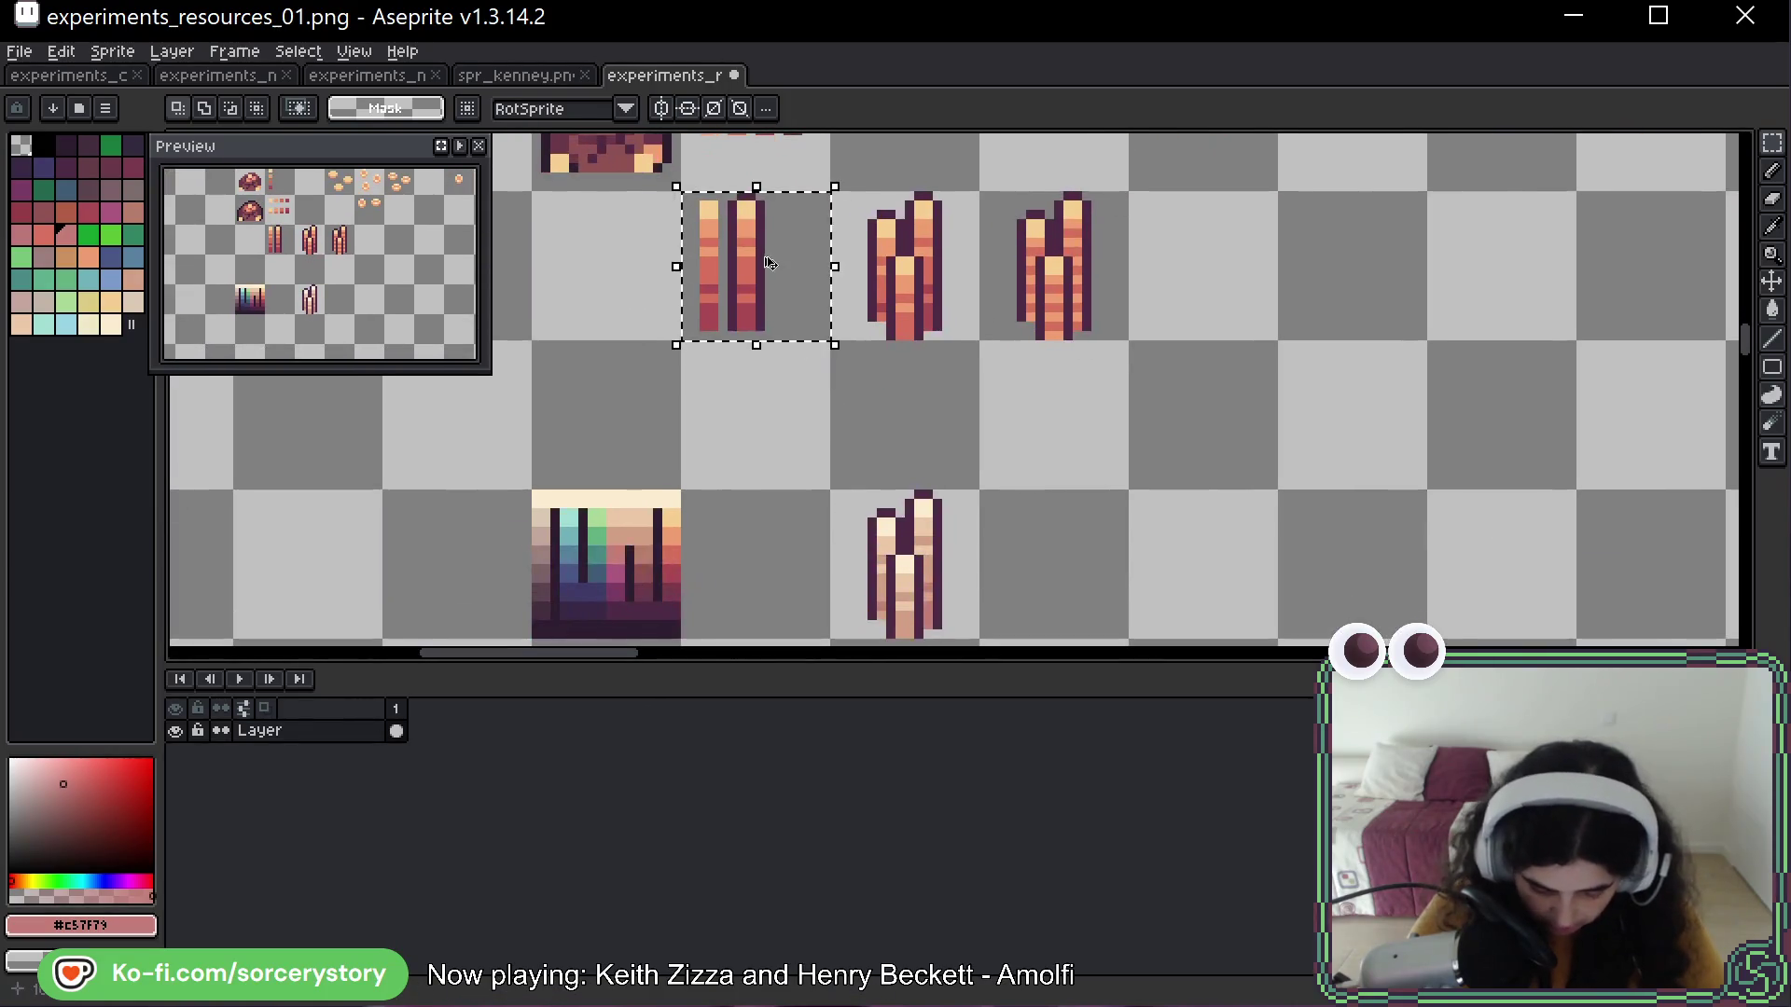
drag(756, 285, 757, 435)
scroll(756, 435, up, 4)
drag(688, 295, 704, 288)
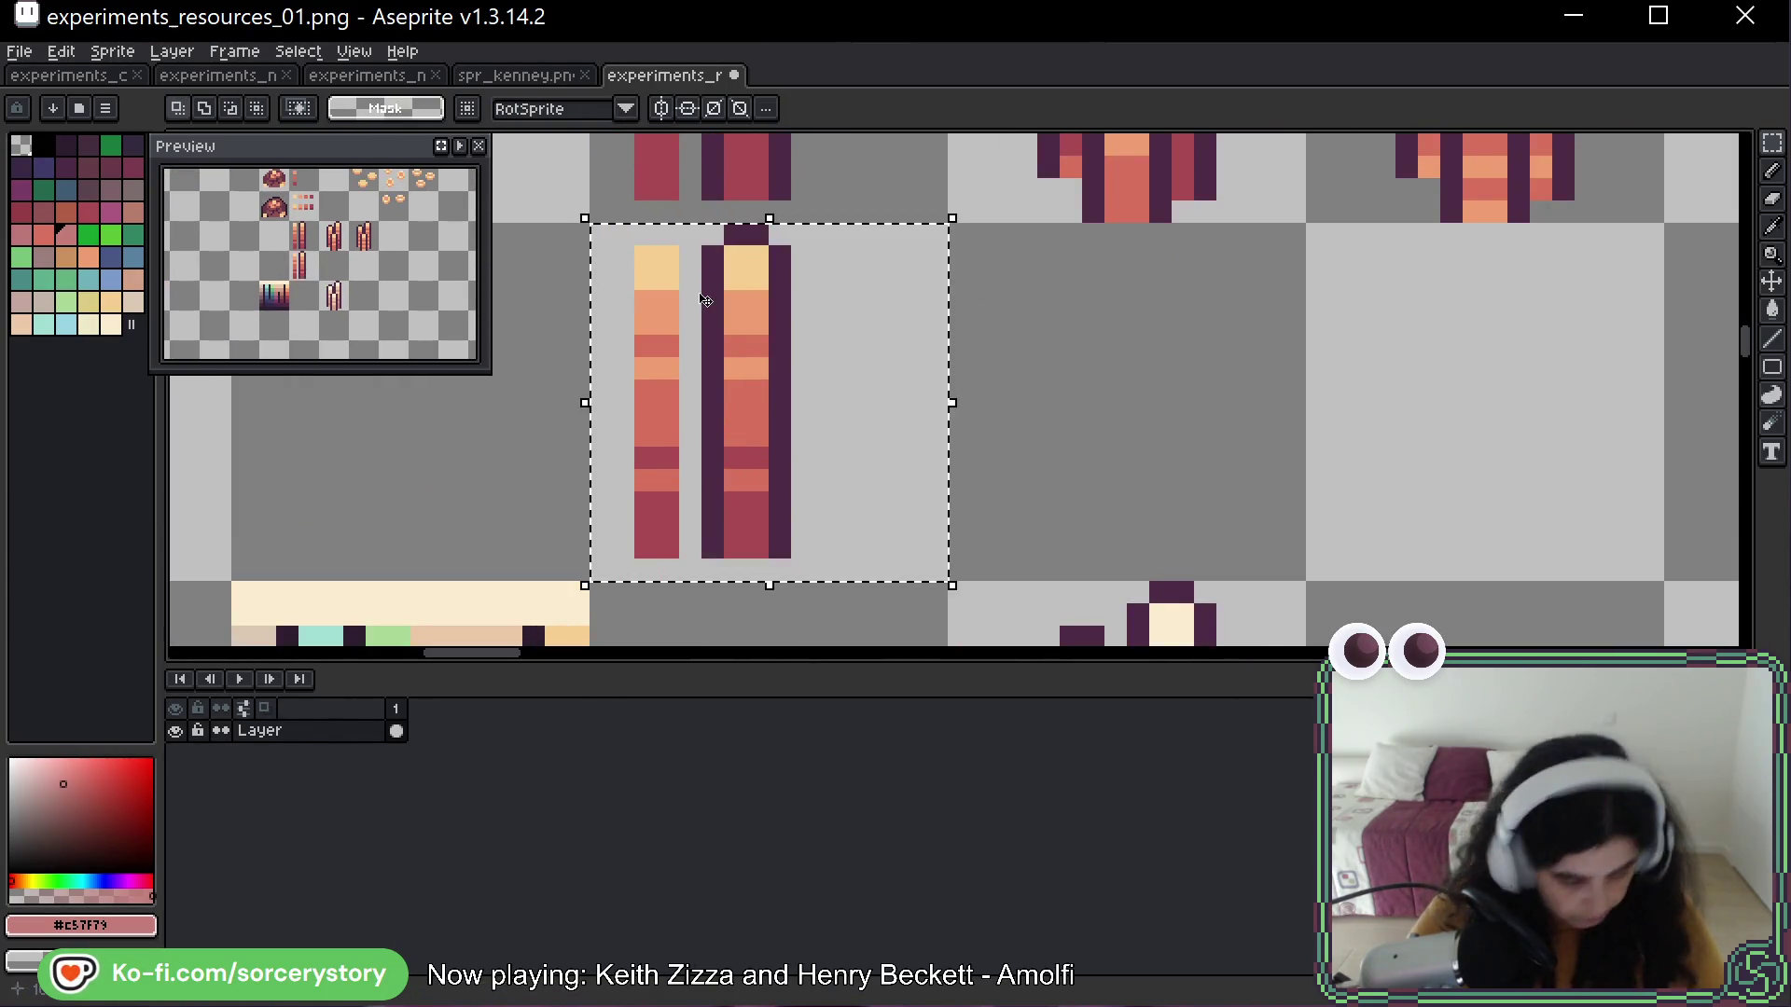
Try a swatch colour on the copy's top bar pixels, then undo the fills
key(g)
drag(830, 261, 901, 416)
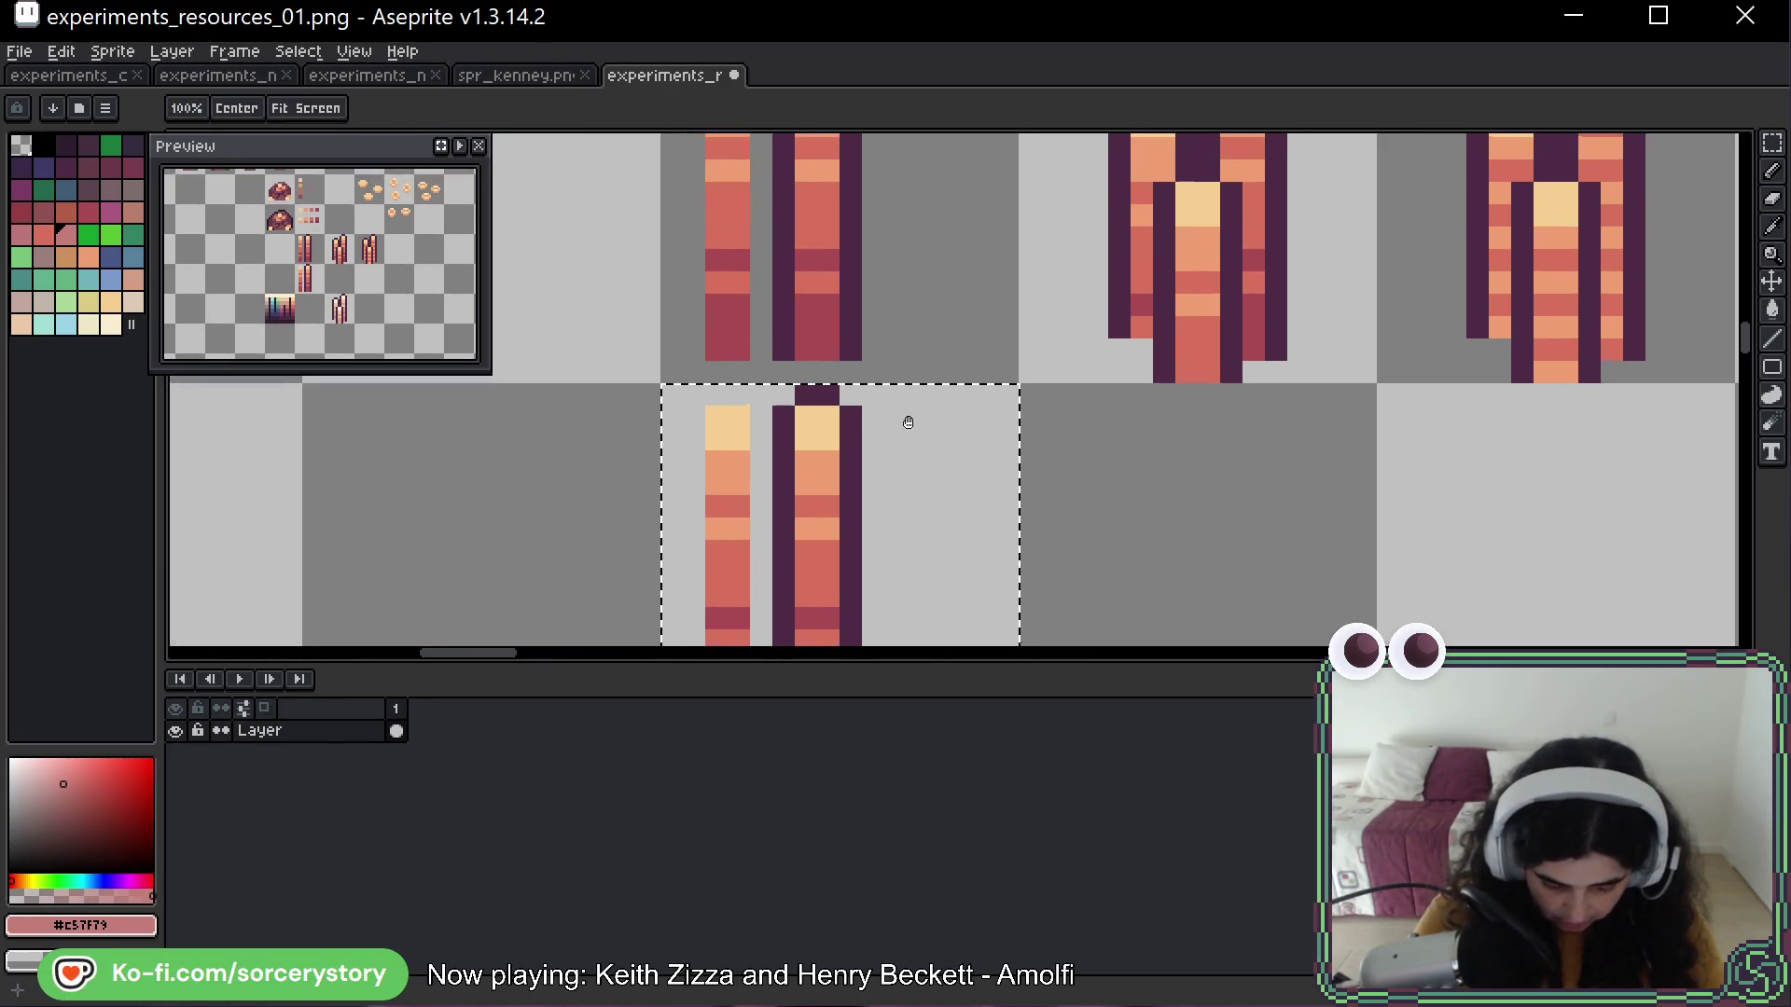
scroll(898, 403, down, 3)
scroll(905, 383, down, 2)
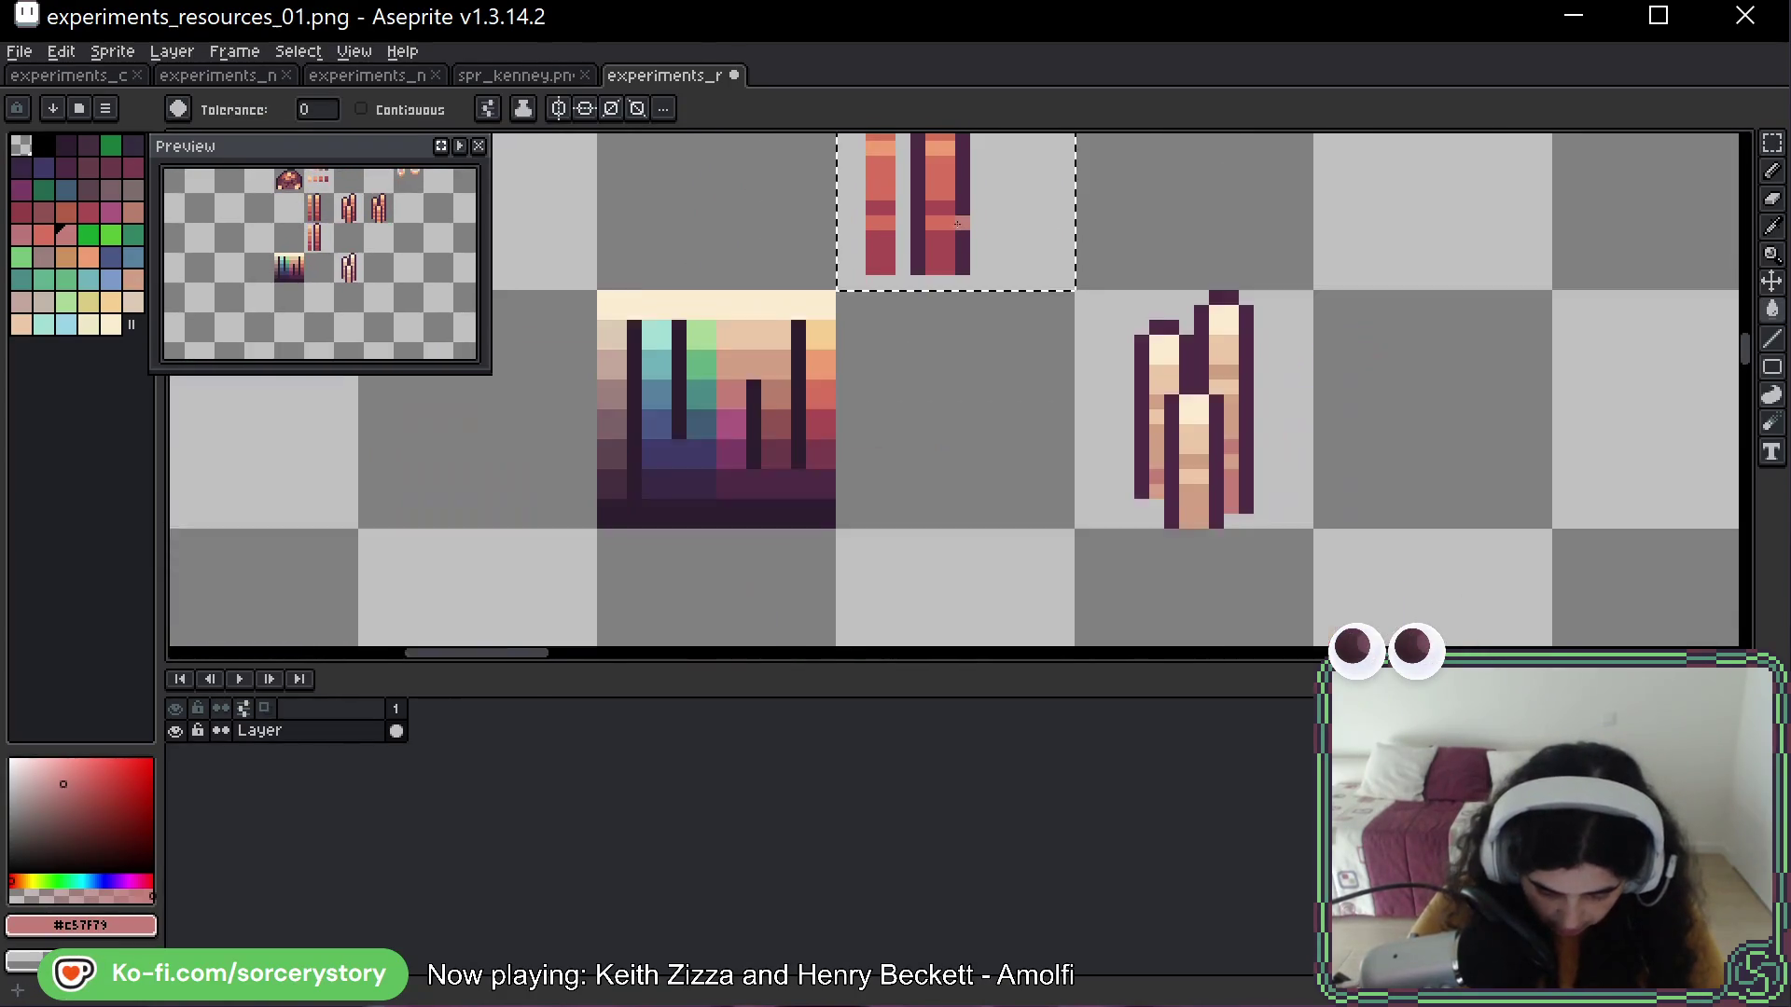
key(i)
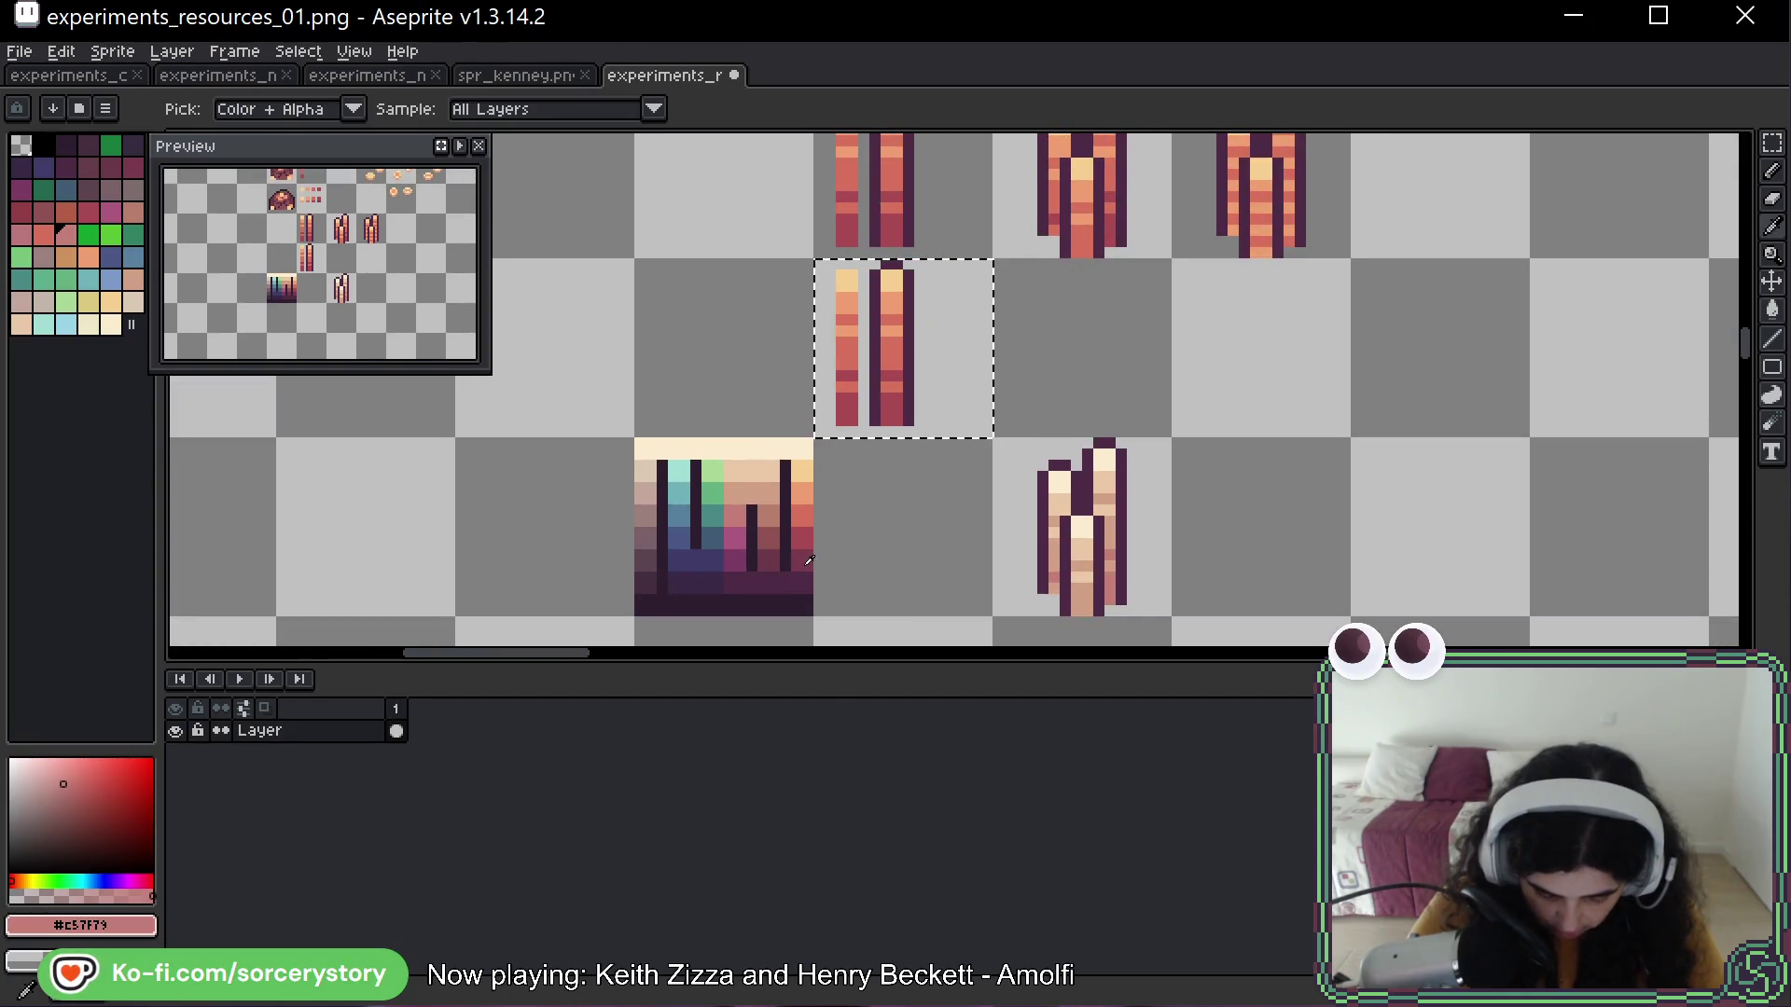
click(807, 513)
key(g)
scroll(939, 307, up, 2)
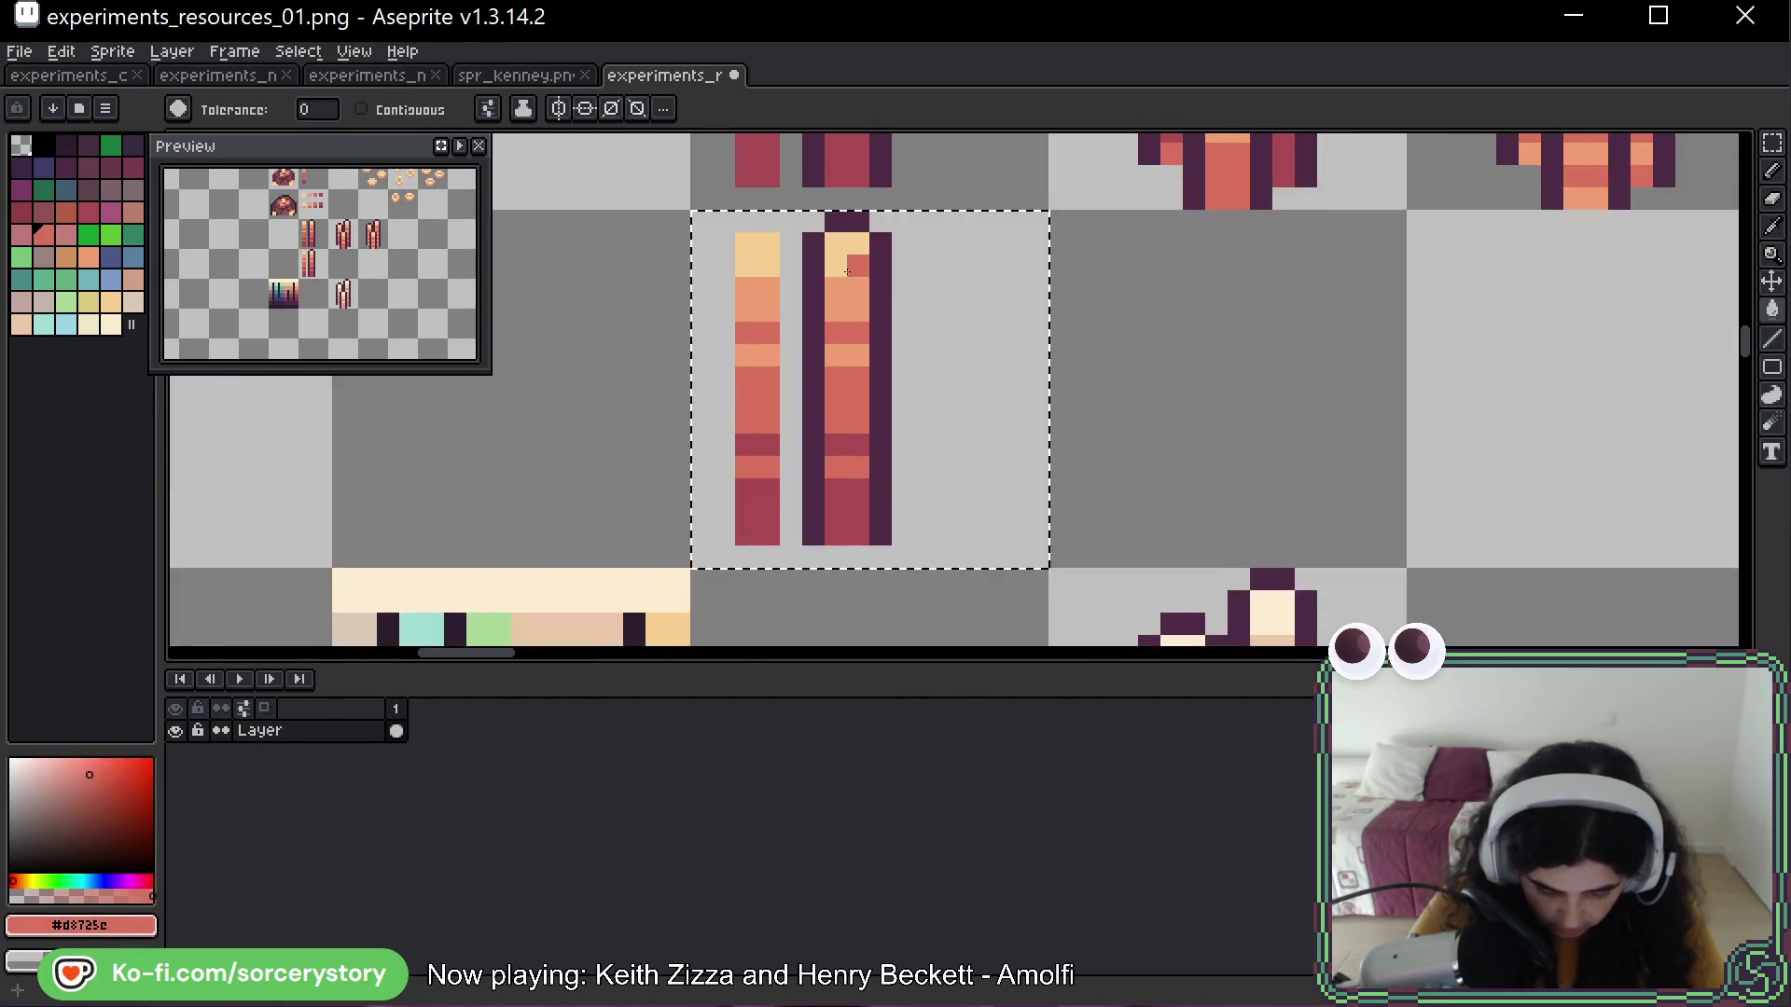
click(847, 254)
click(856, 286)
key(ctrl+z)
key(ctrl+z)
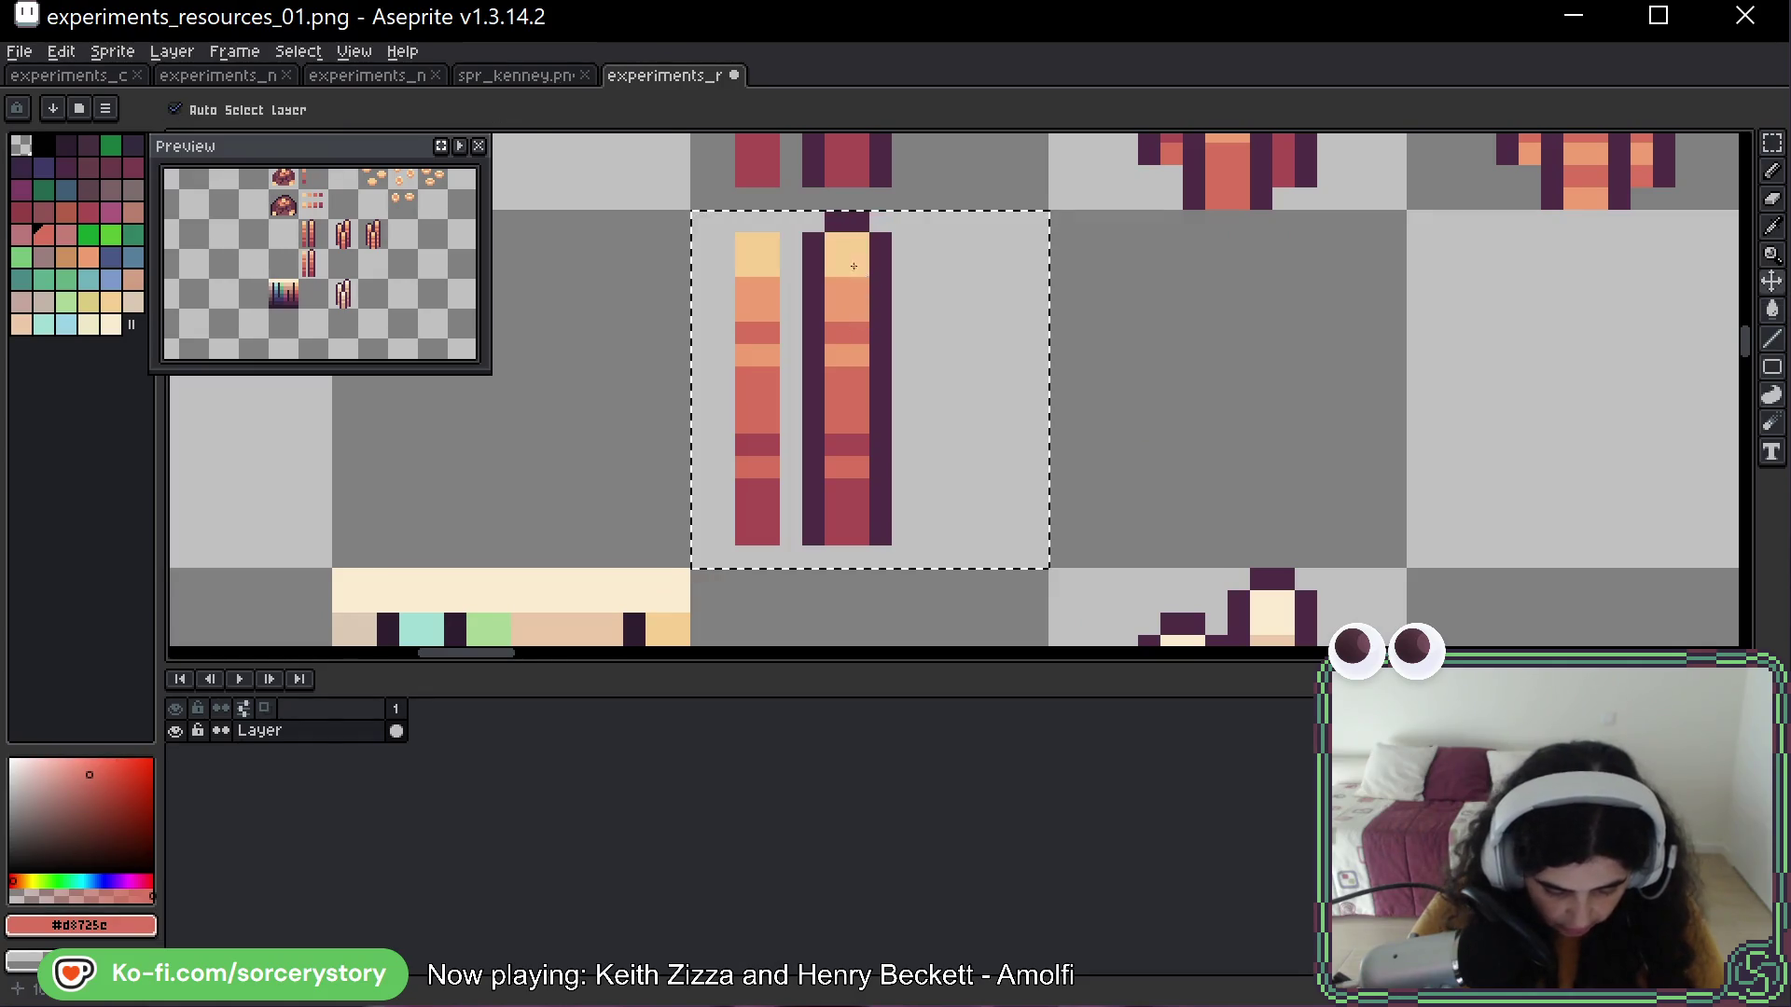
Fill the copy's dark-red band with dark purple from the swatches
scroll(732, 500, down, 2)
scroll(732, 500, down, 2)
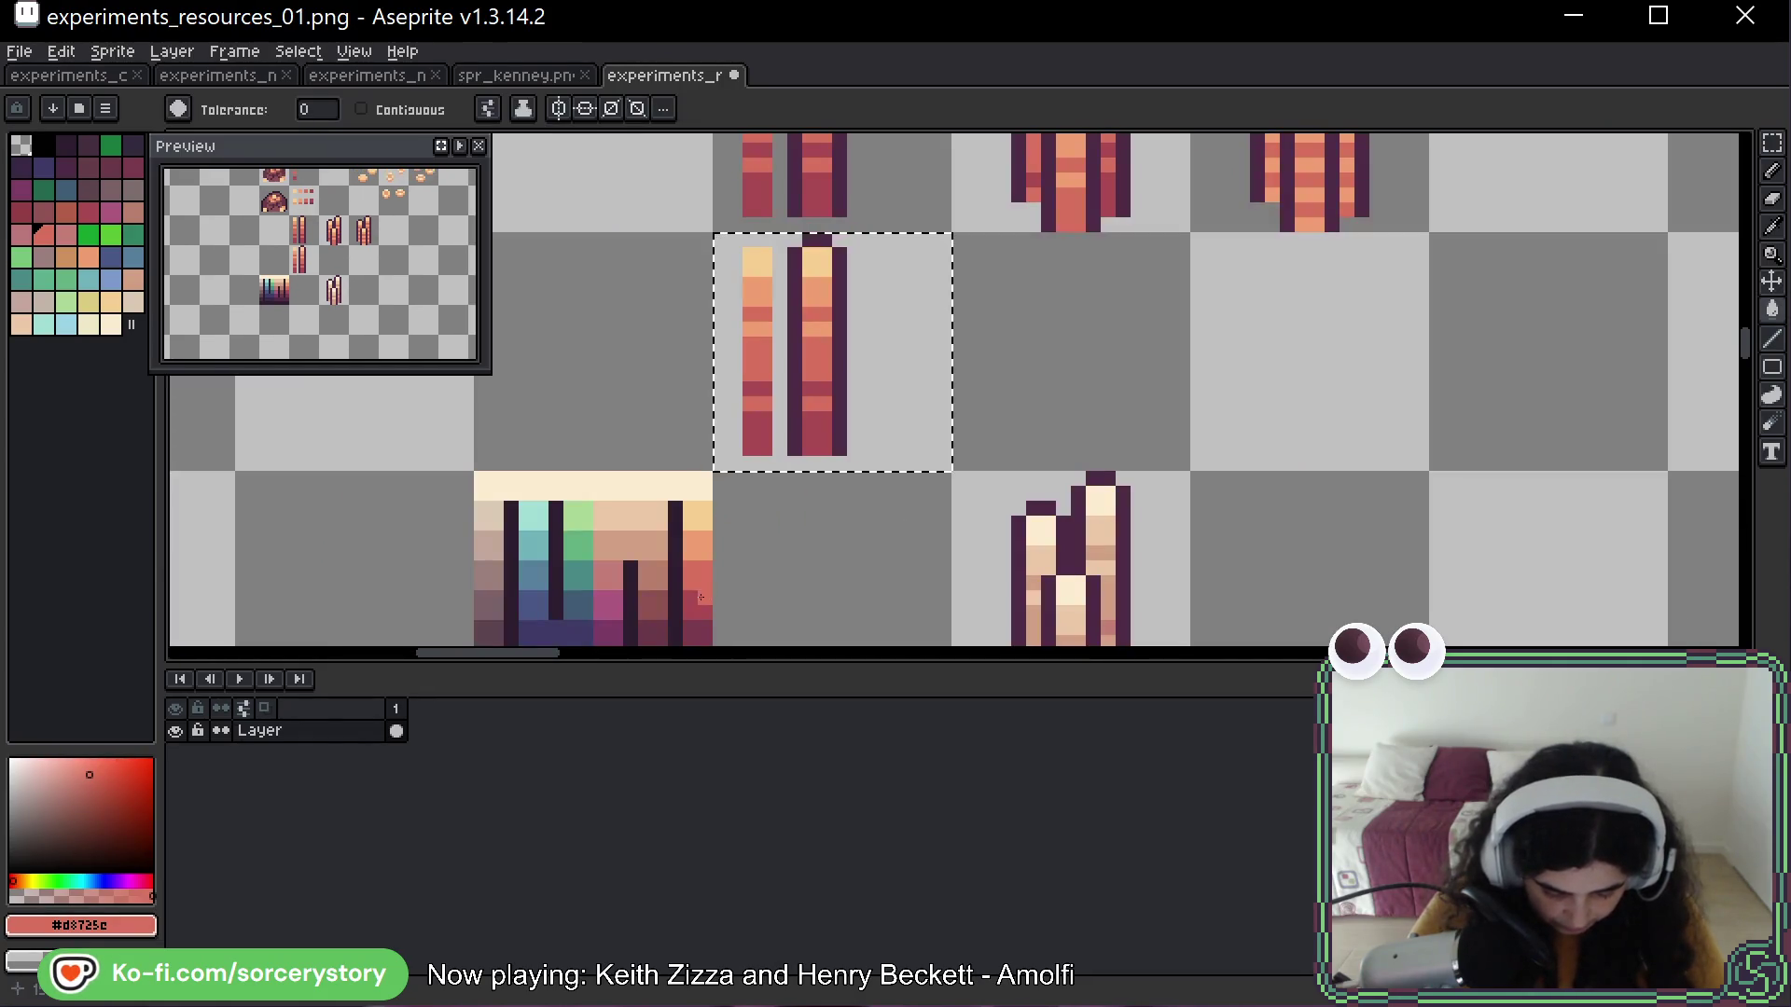
scroll(700, 597, down, 2)
alt+click(685, 522)
click(817, 344)
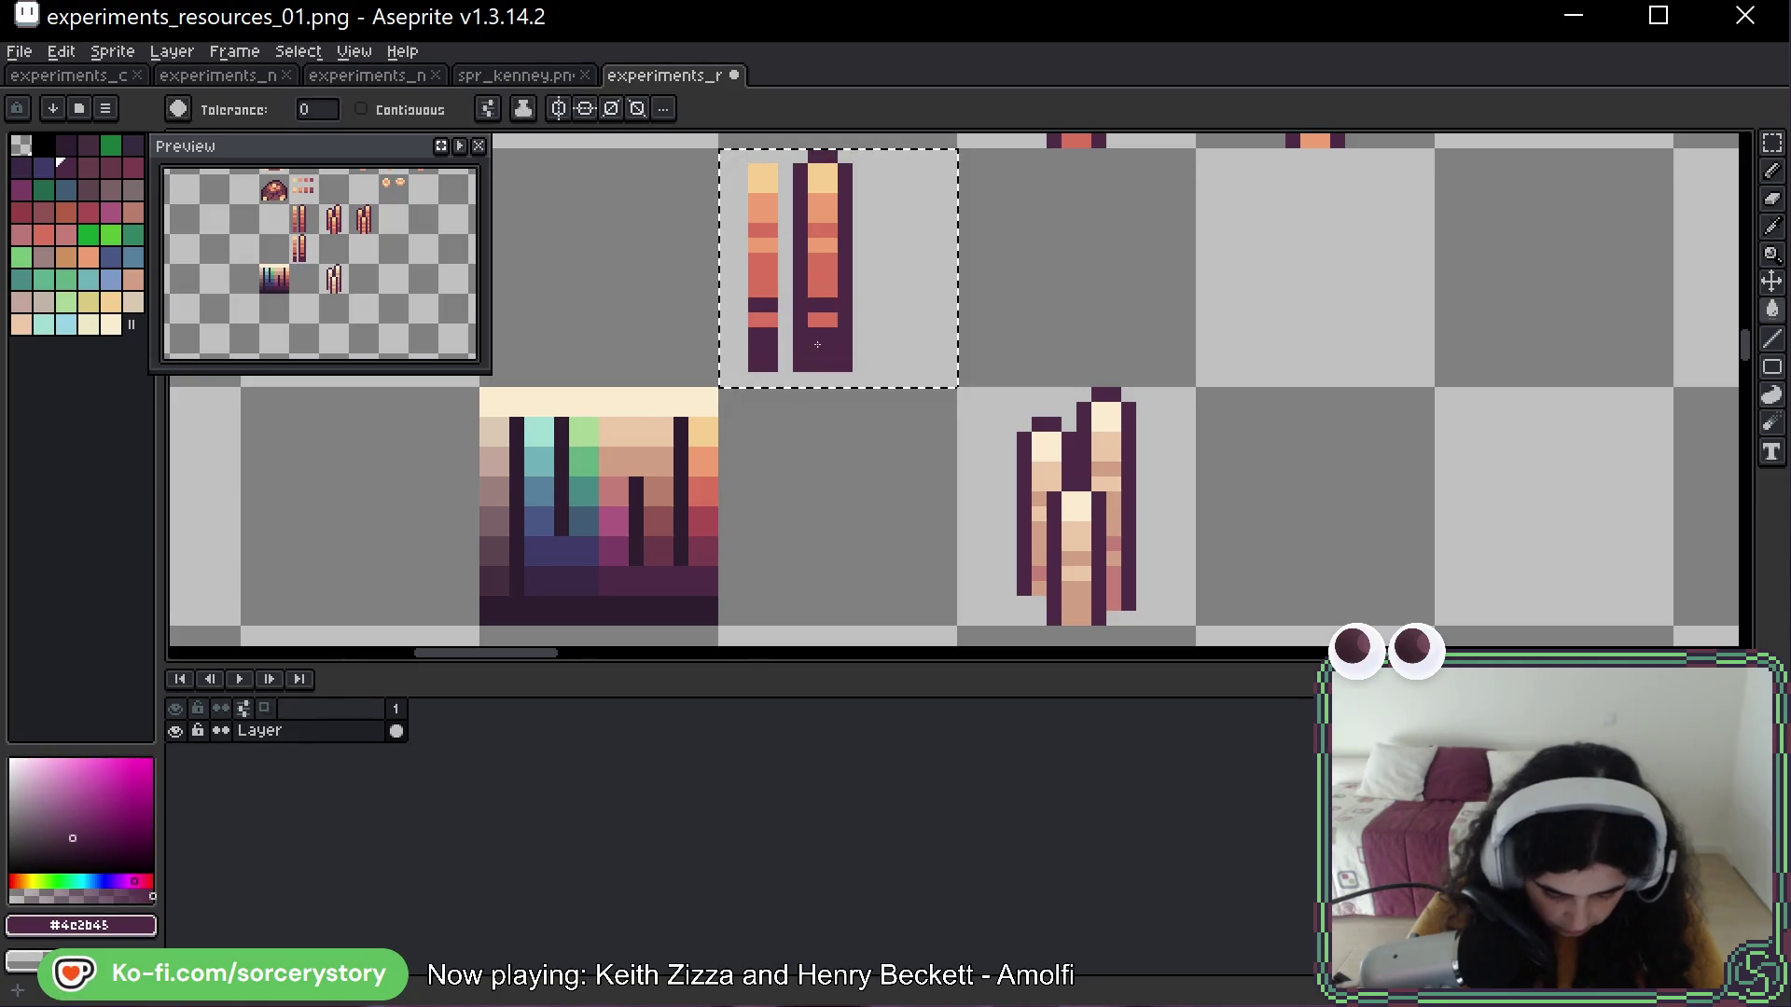
key(ctrl+z)
key(ctrl+z)
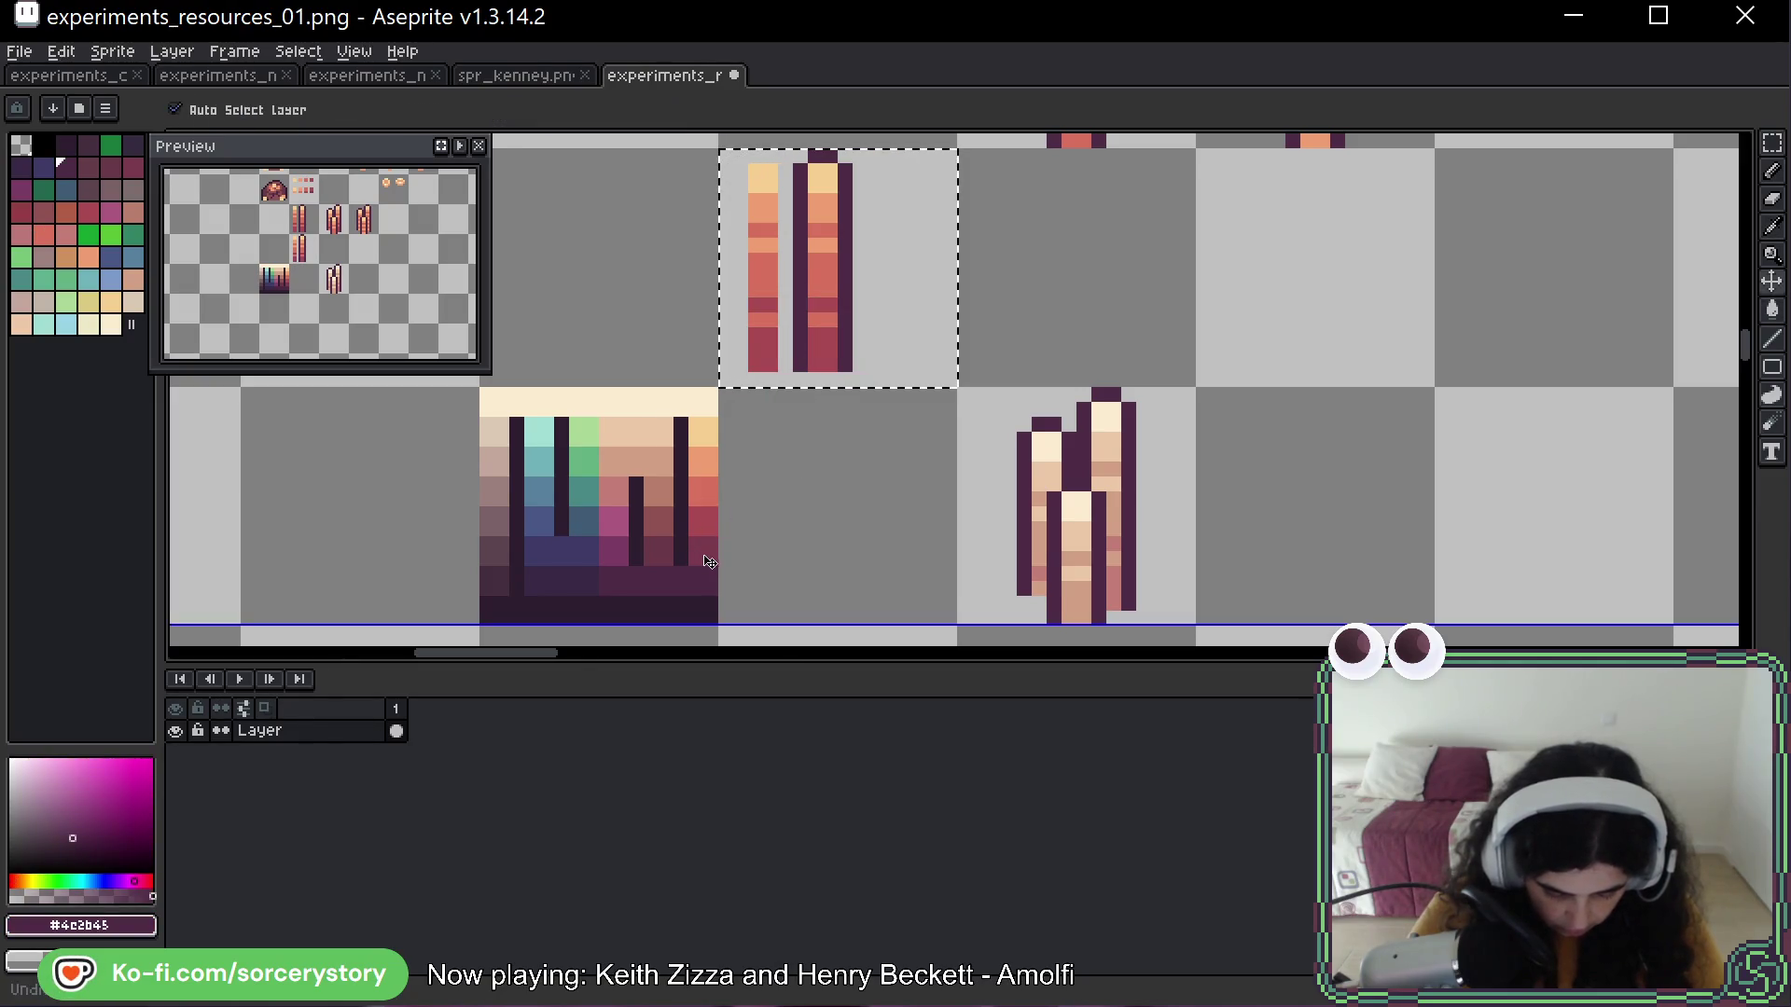
click(817, 344)
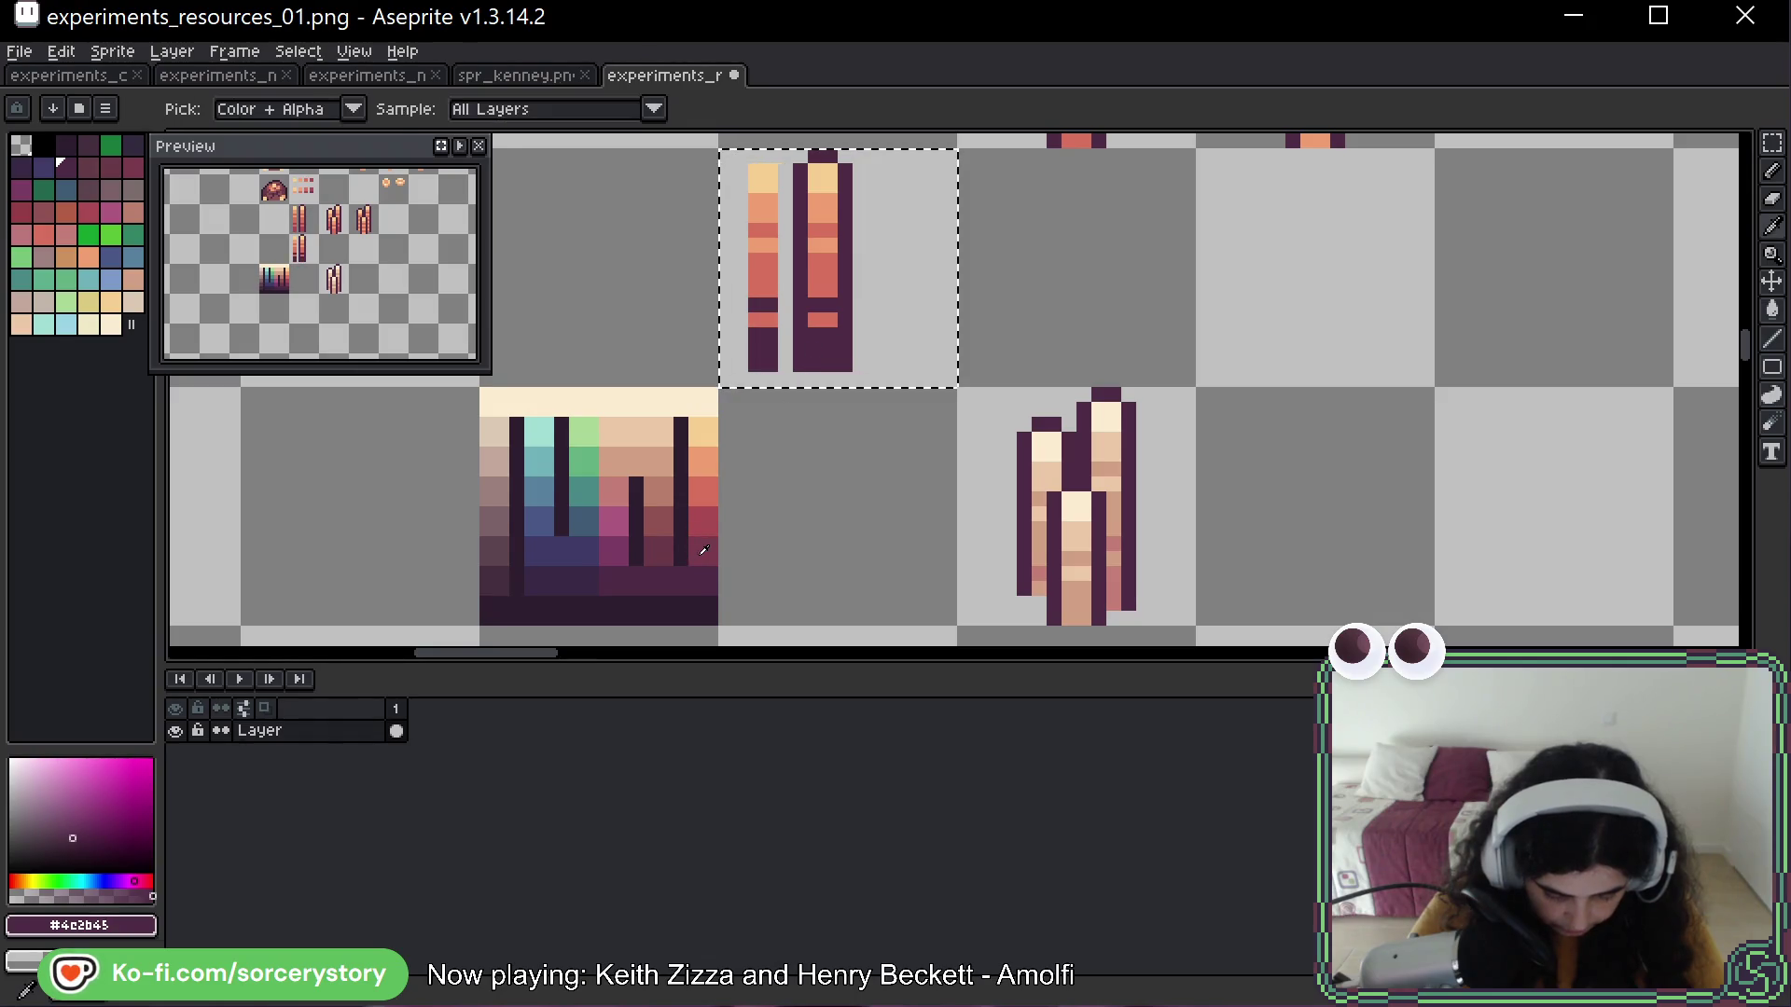
Turn the copy's red bands maroon and orange and yellow tops red, then set darkest purple
alt+click(704, 551)
click(821, 280)
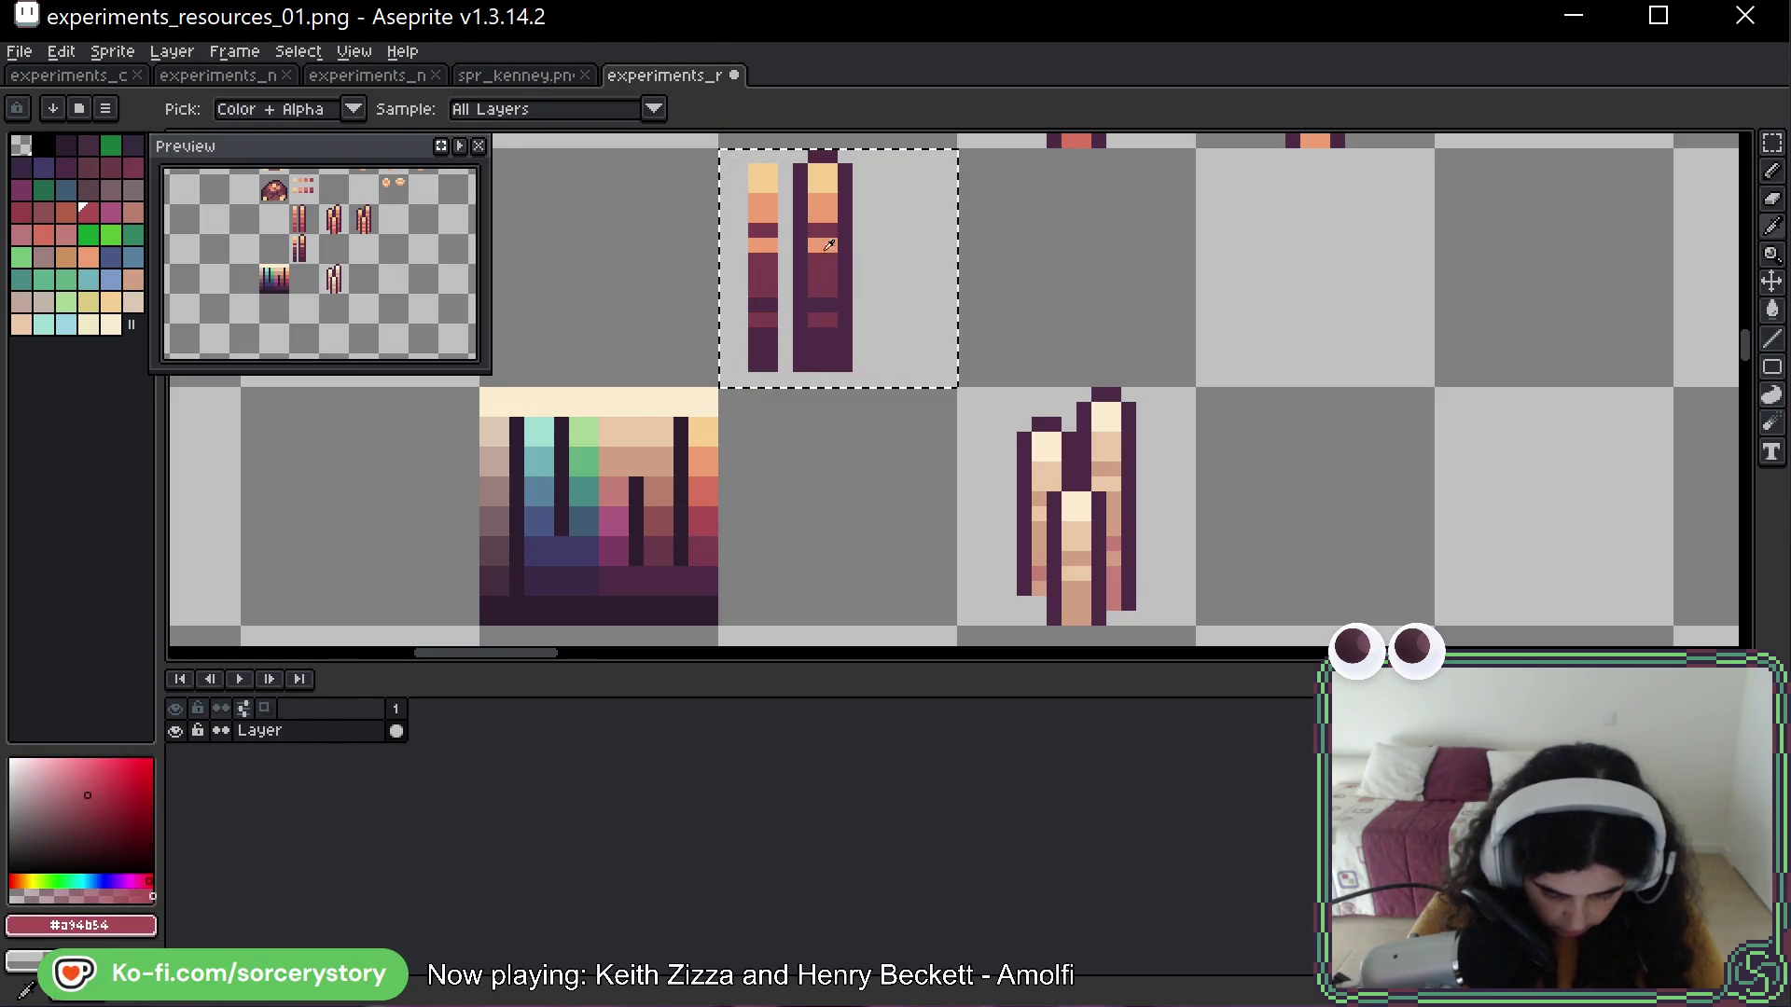
click(821, 210)
alt+click(816, 183)
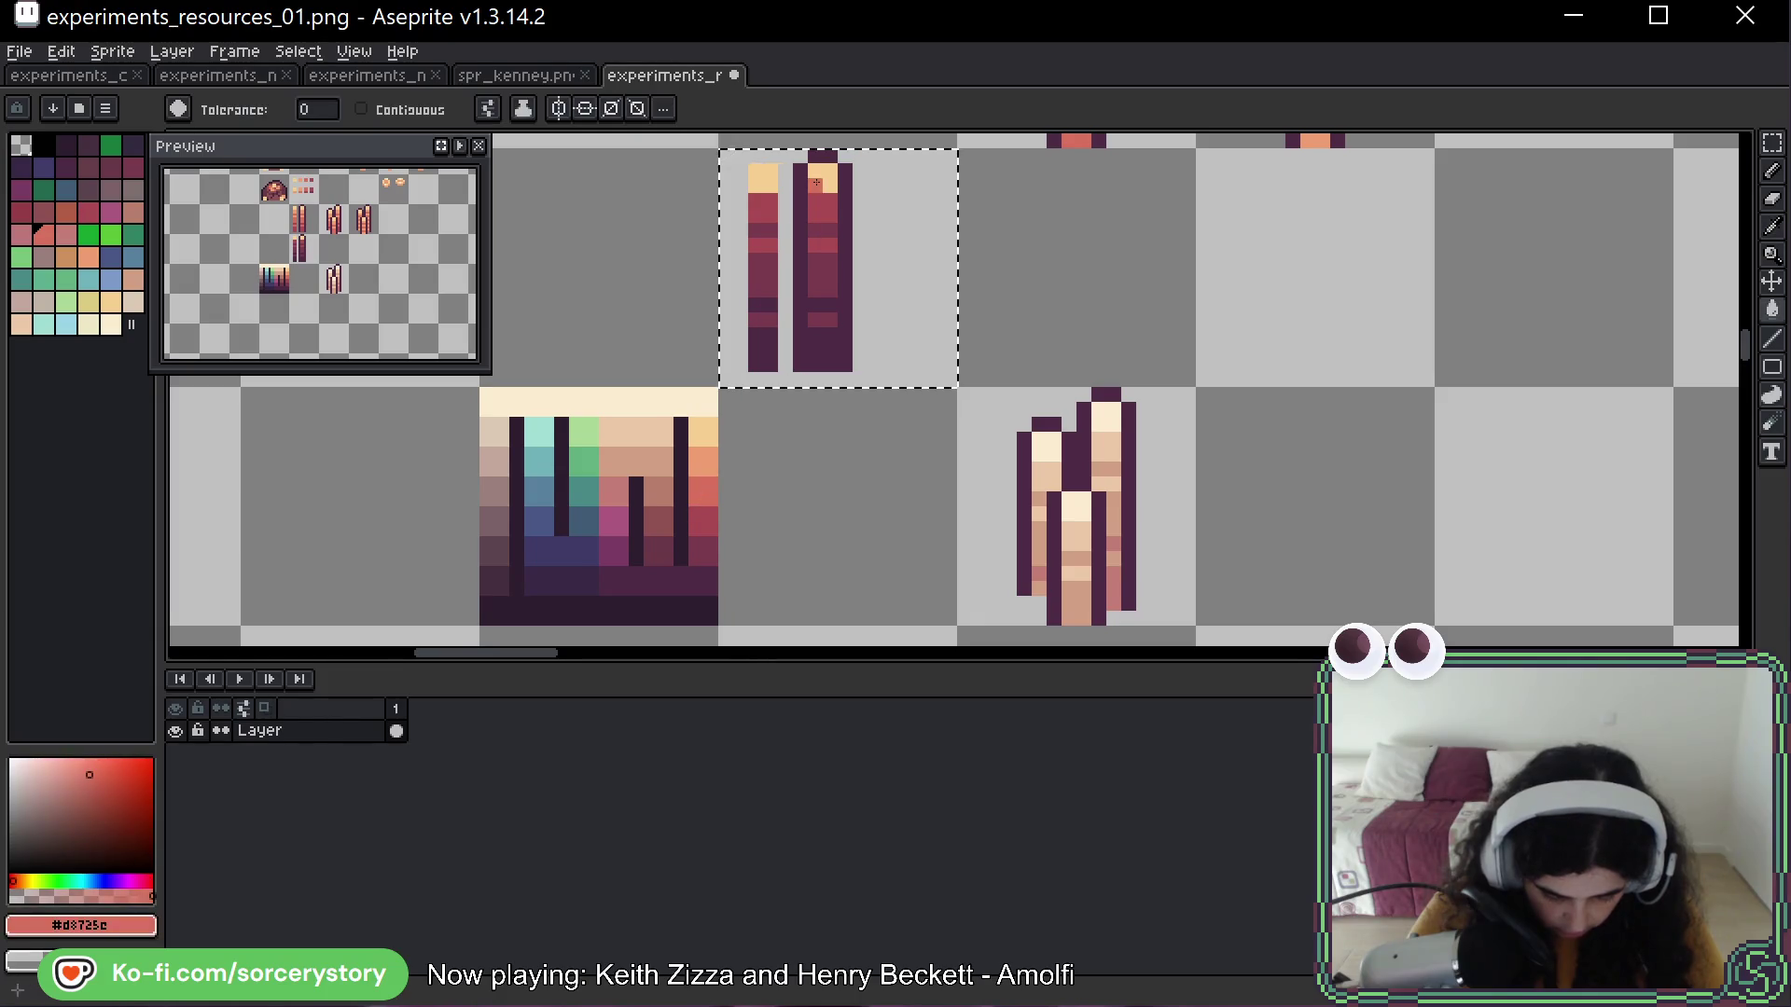
click(816, 183)
scroll(1011, 299, up, 3)
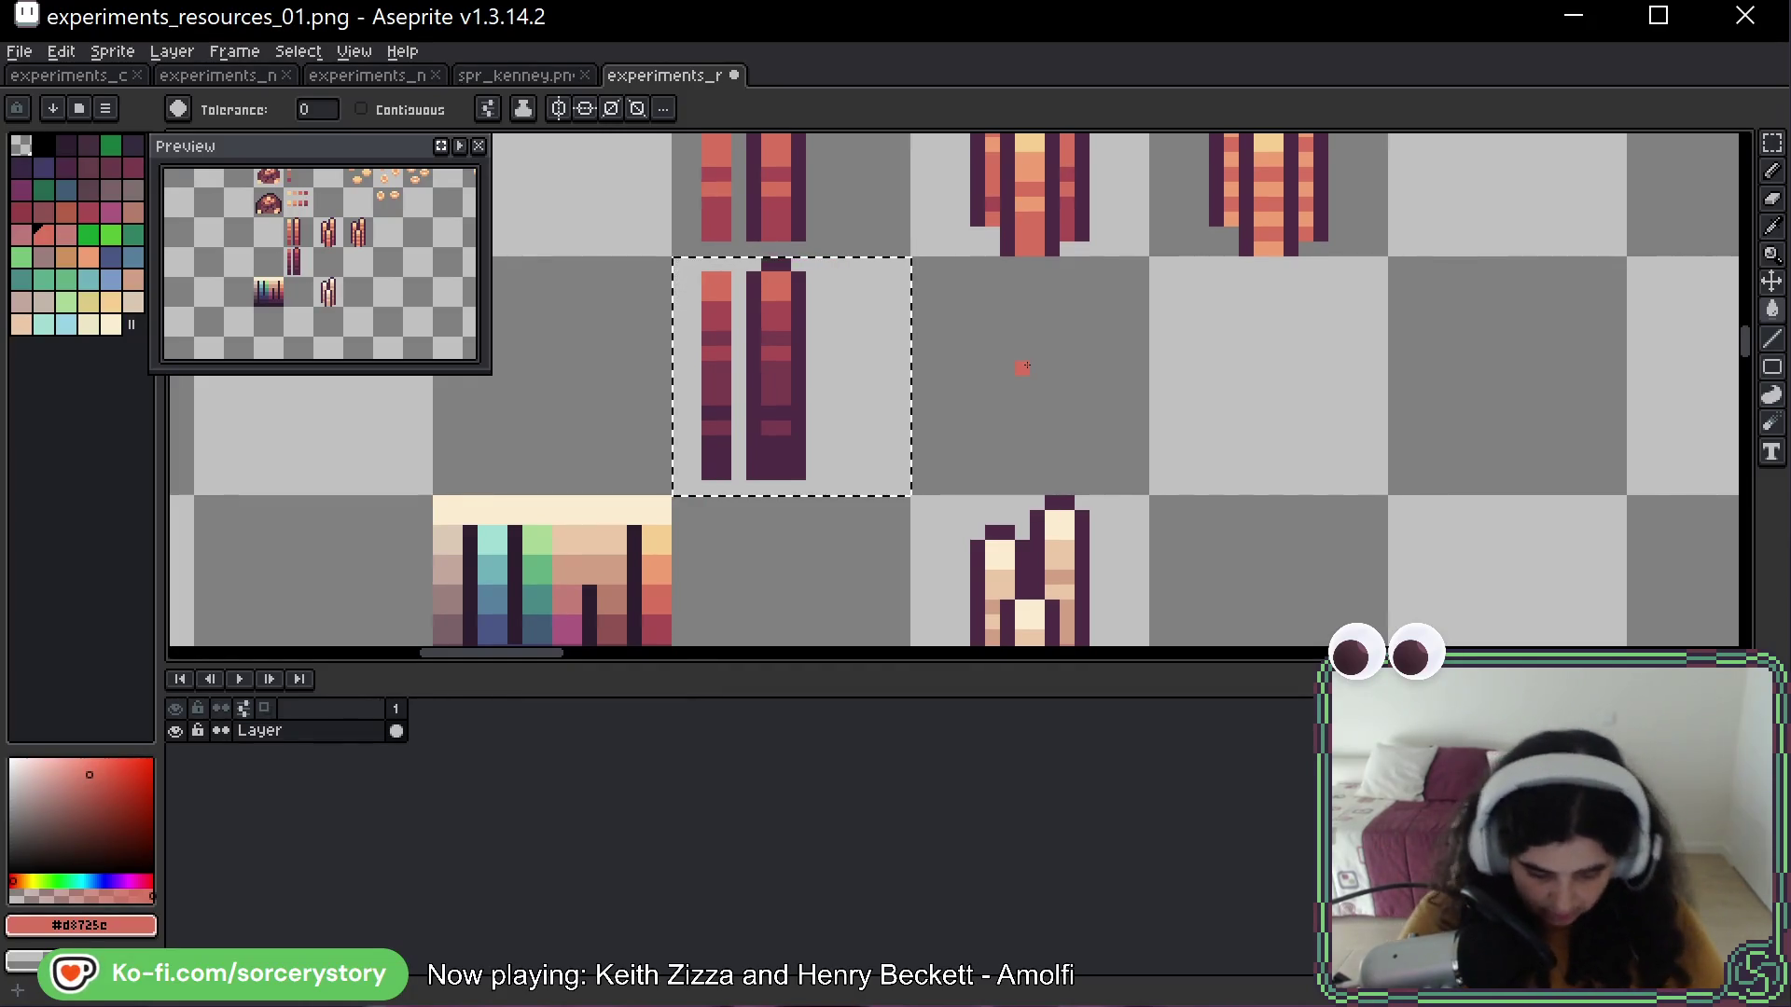
key(b)
alt+click(752, 370)
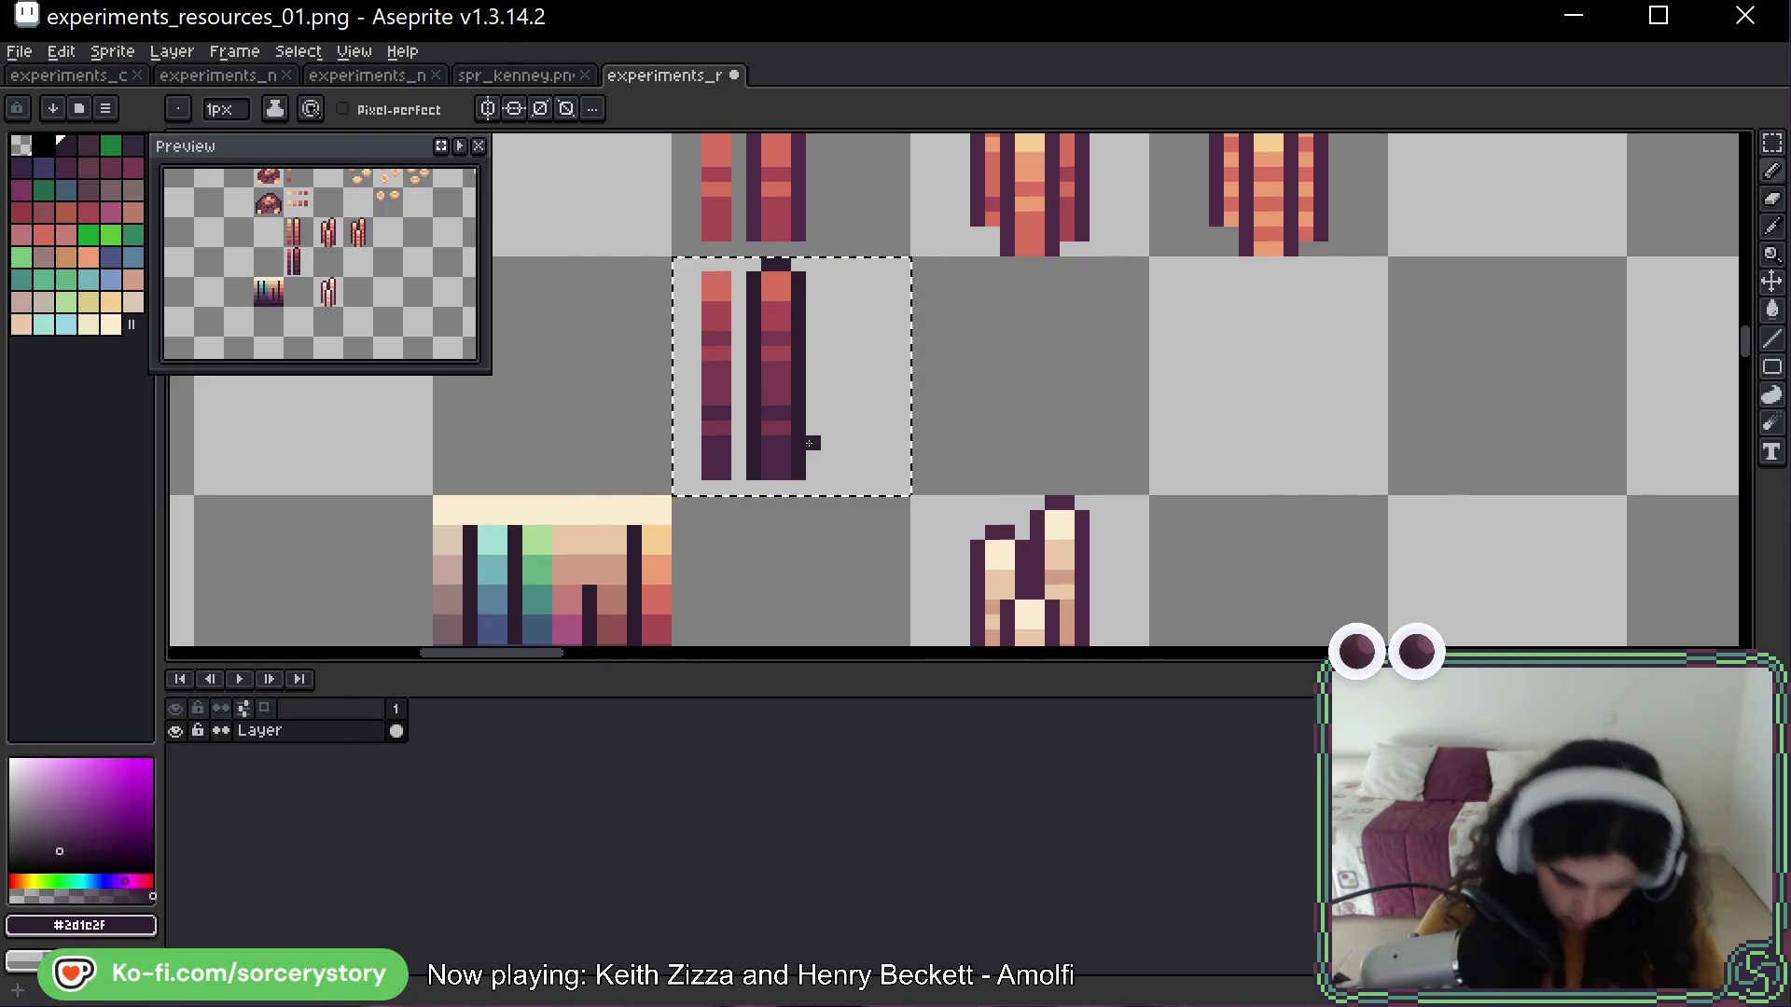
key(ctrl+d)
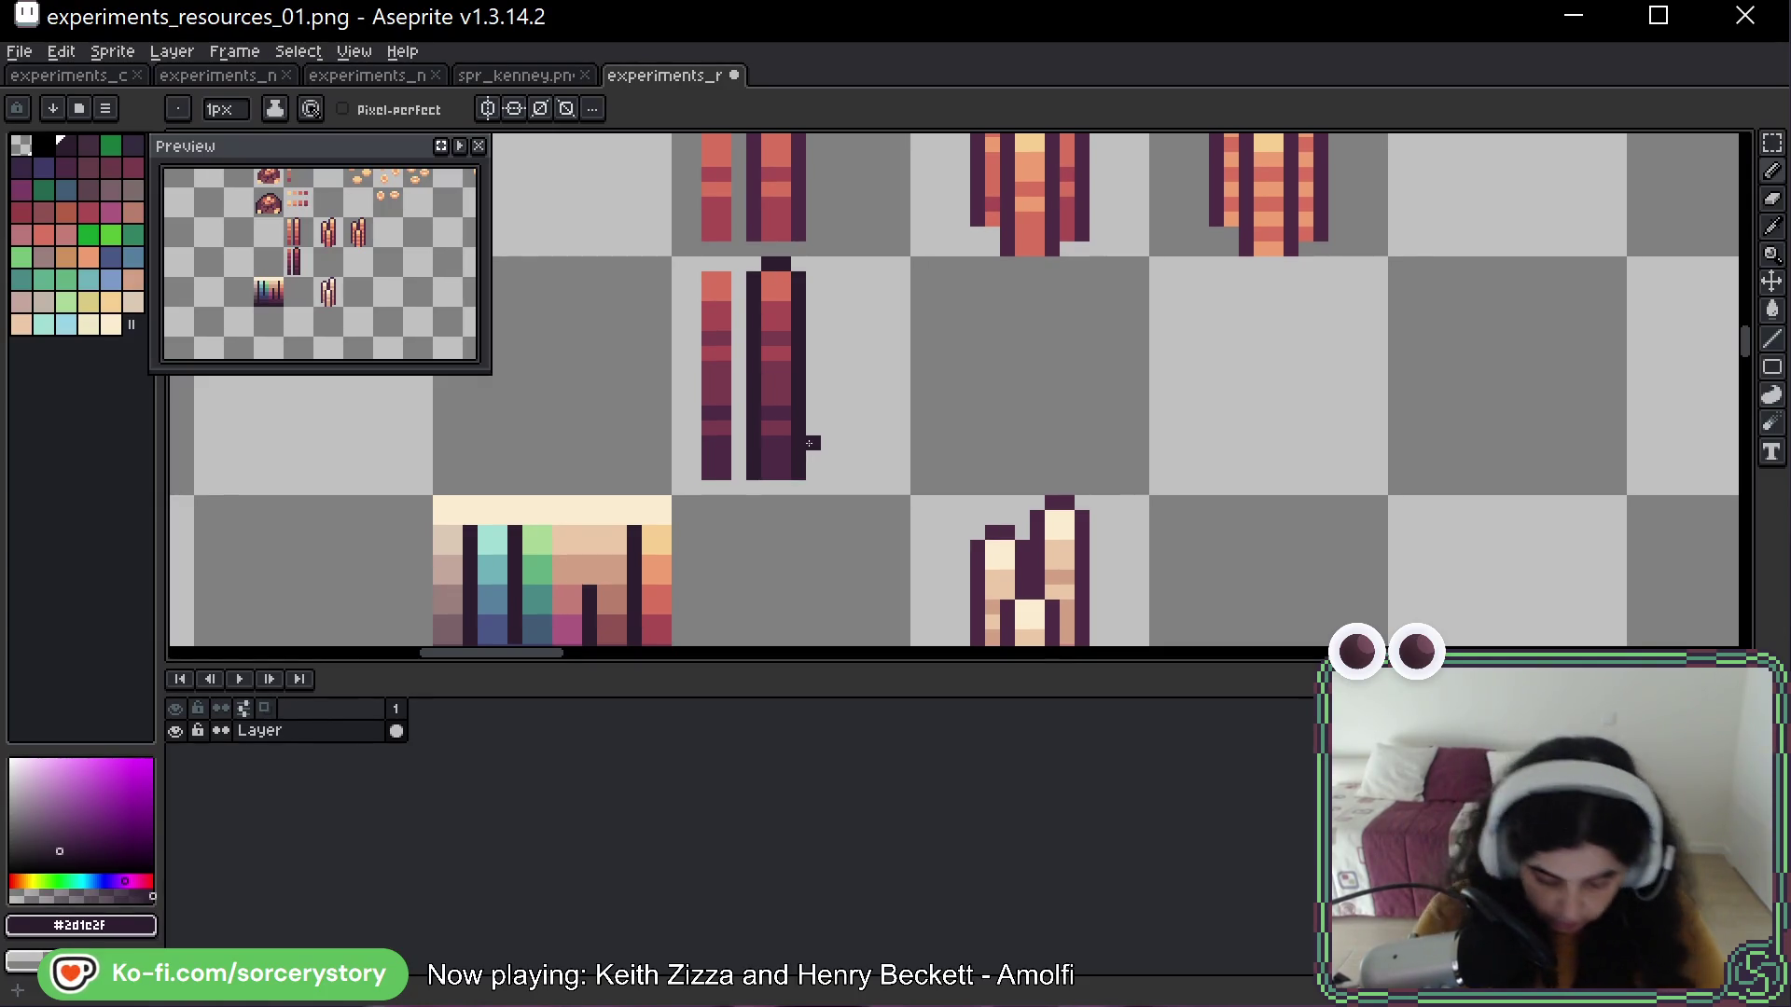
scroll(1027, 220, down, 3)
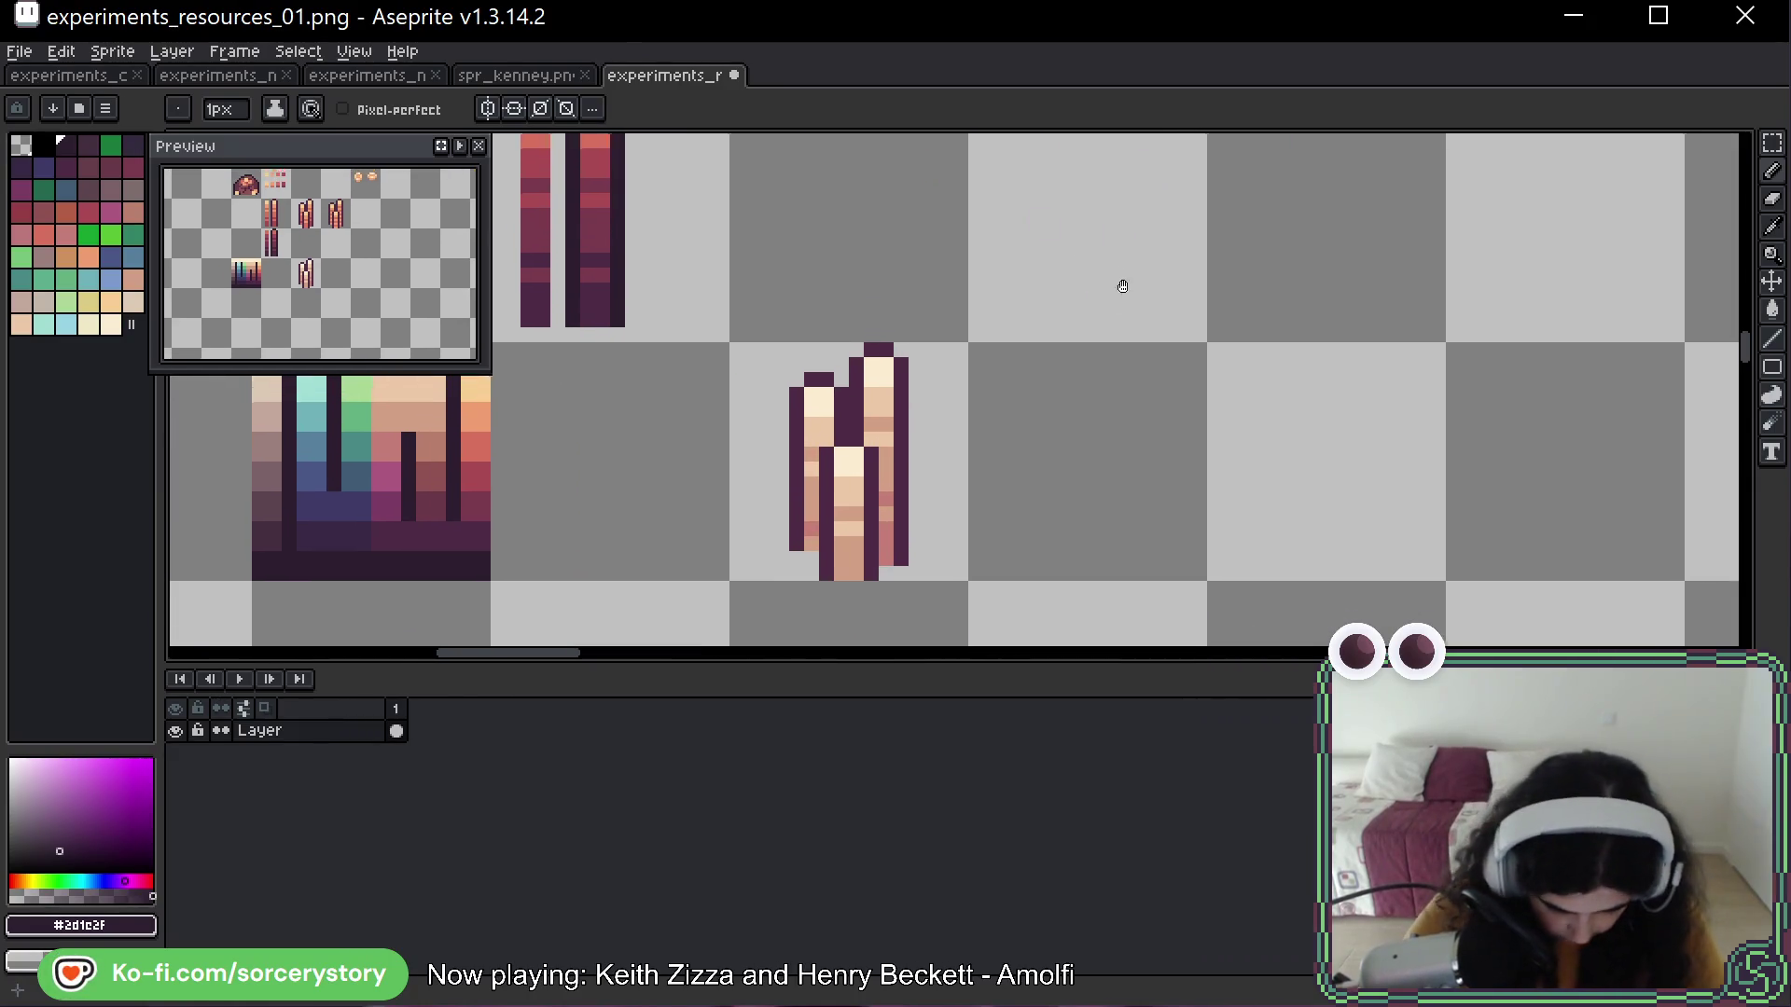
scroll(1123, 288, up, 1)
scroll(1100, 376, down, 1)
drag(1178, 288, 1123, 364)
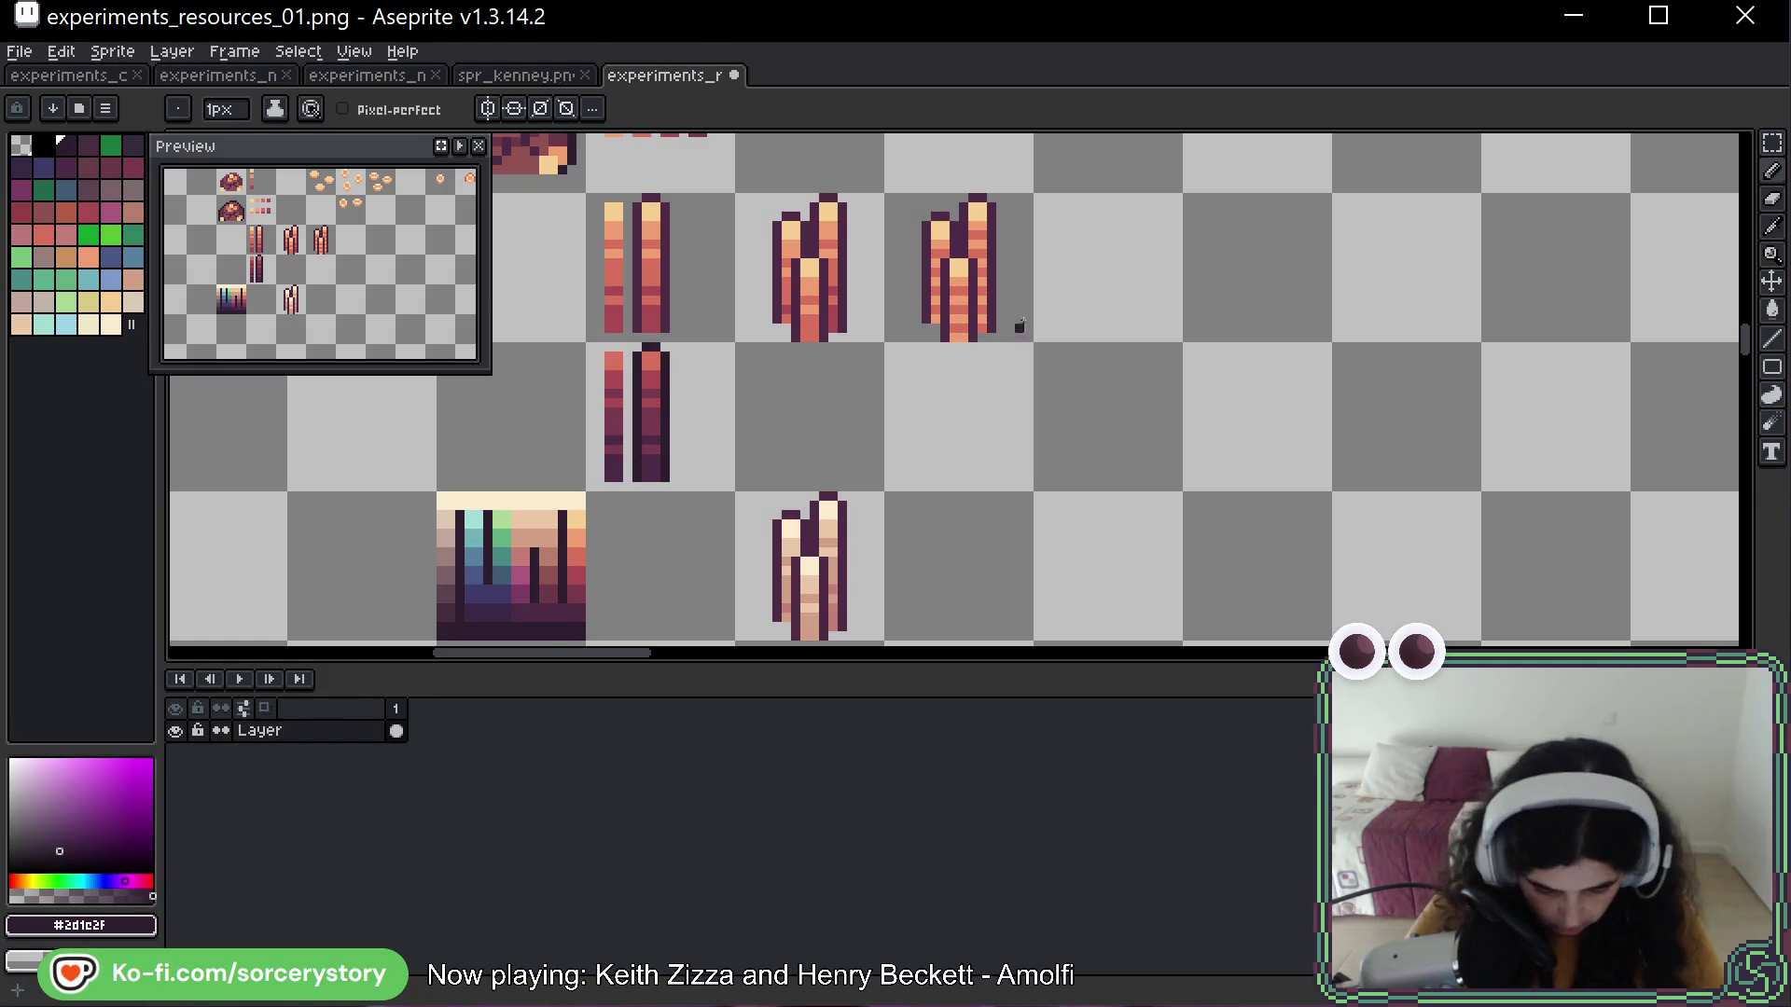
scroll(1019, 328, down, 2)
drag(928, 323, 882, 329)
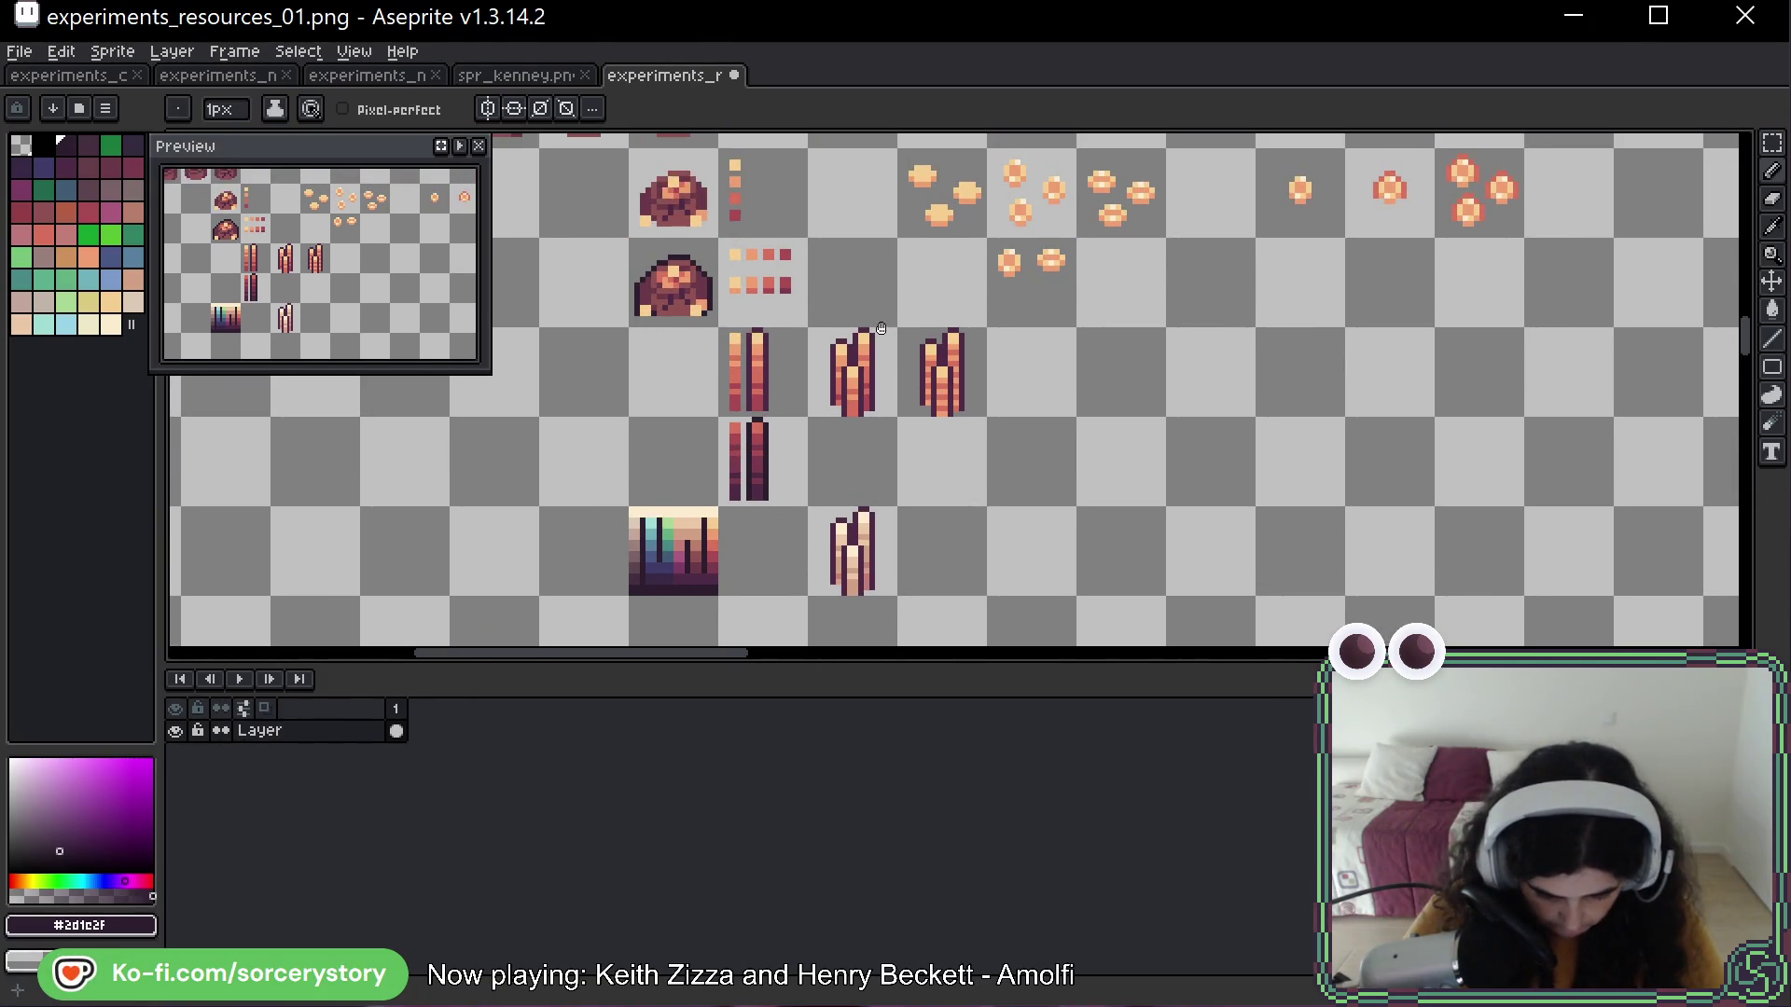
scroll(1026, 317, up, 5)
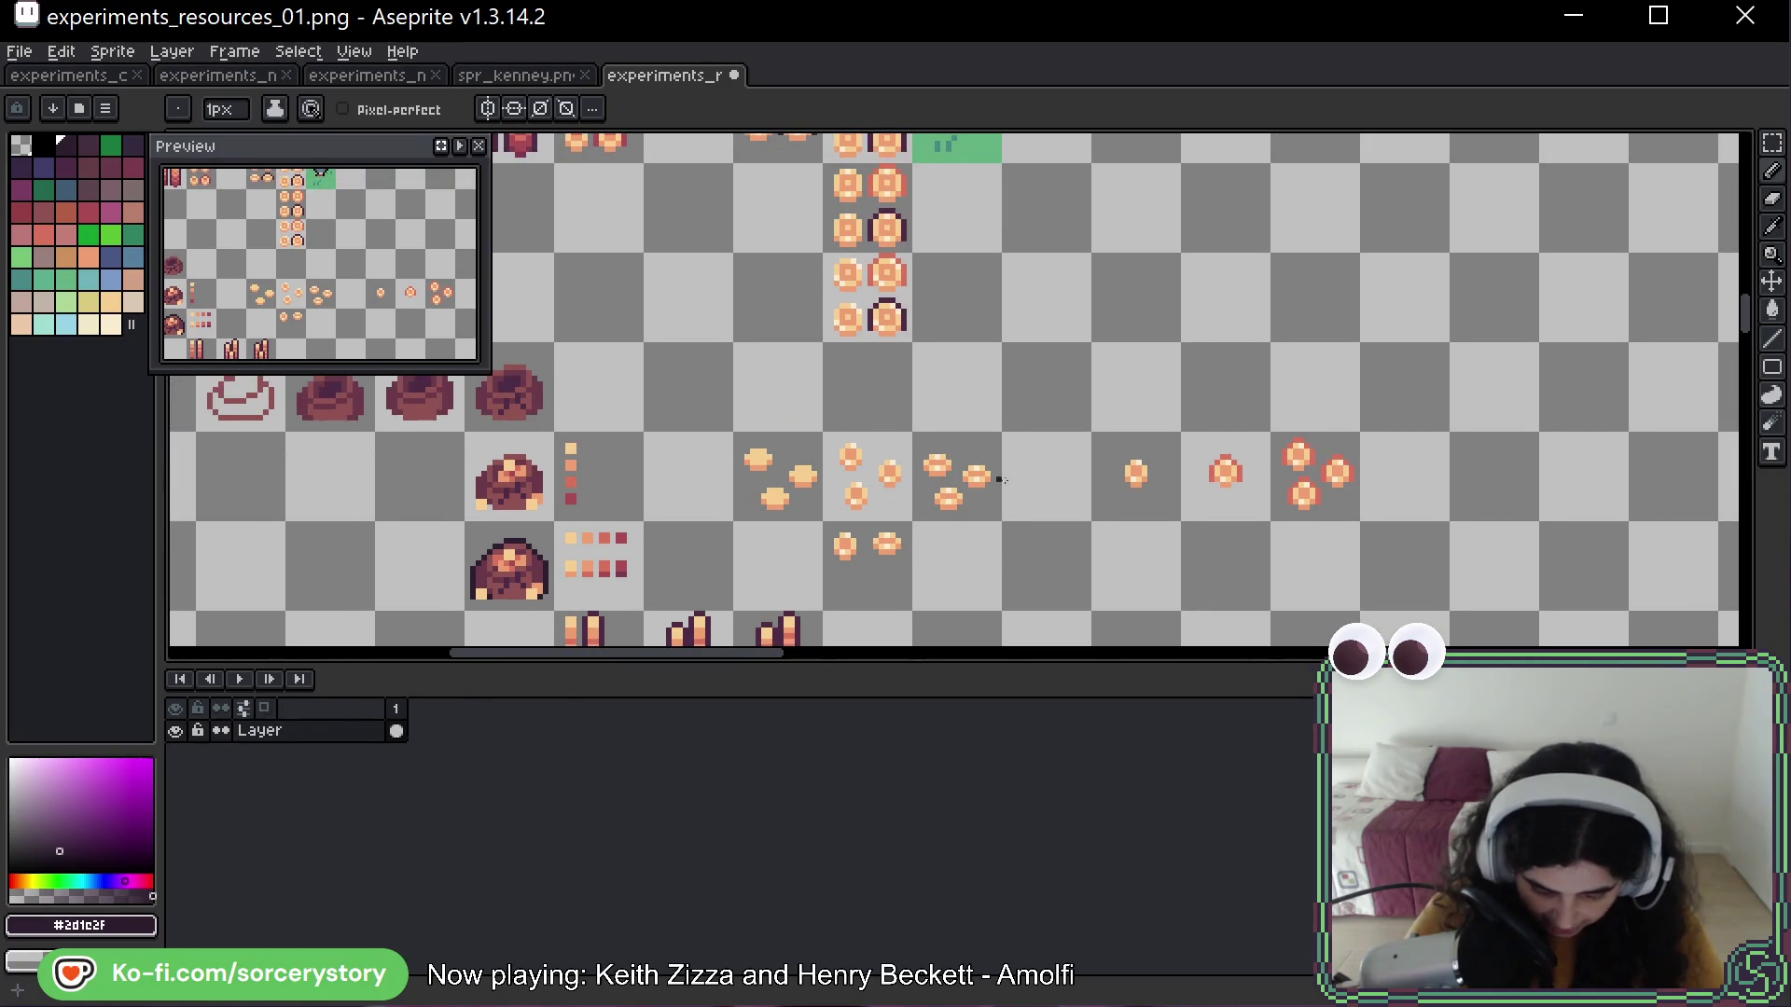
scroll(966, 488, up, 2)
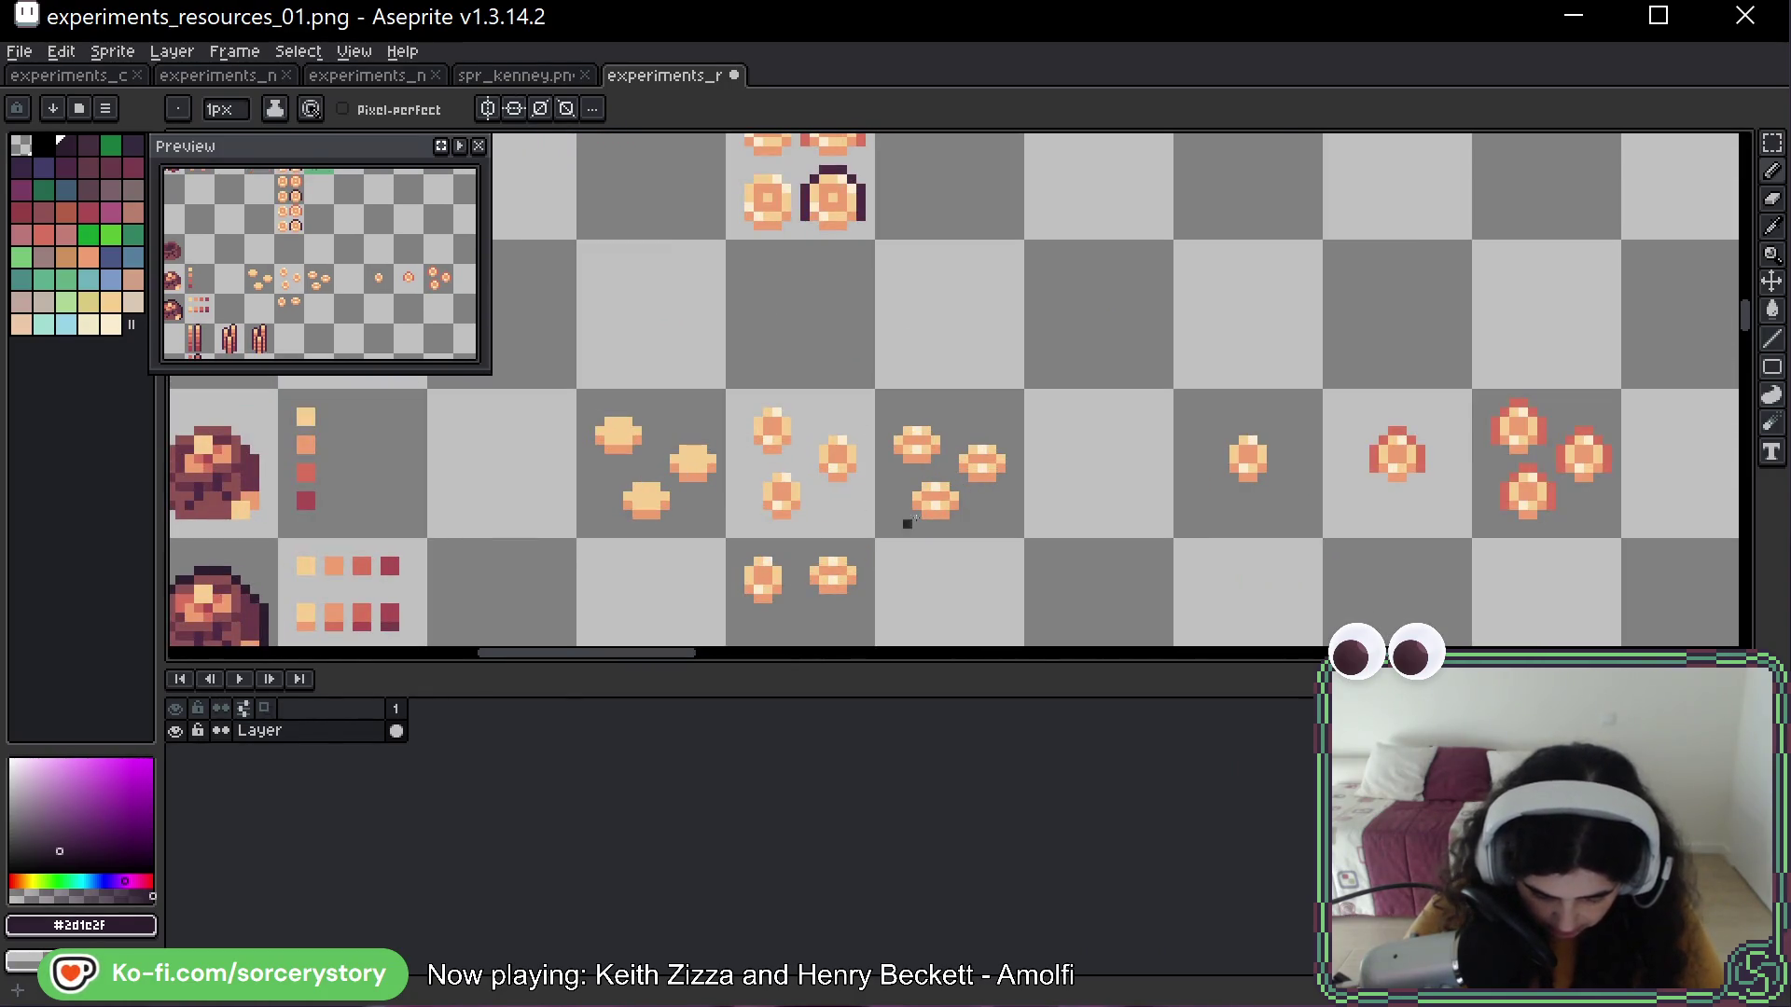
scroll(1250, 304, down, 2)
drag(818, 538, 913, 188)
scroll(913, 188, up, 1)
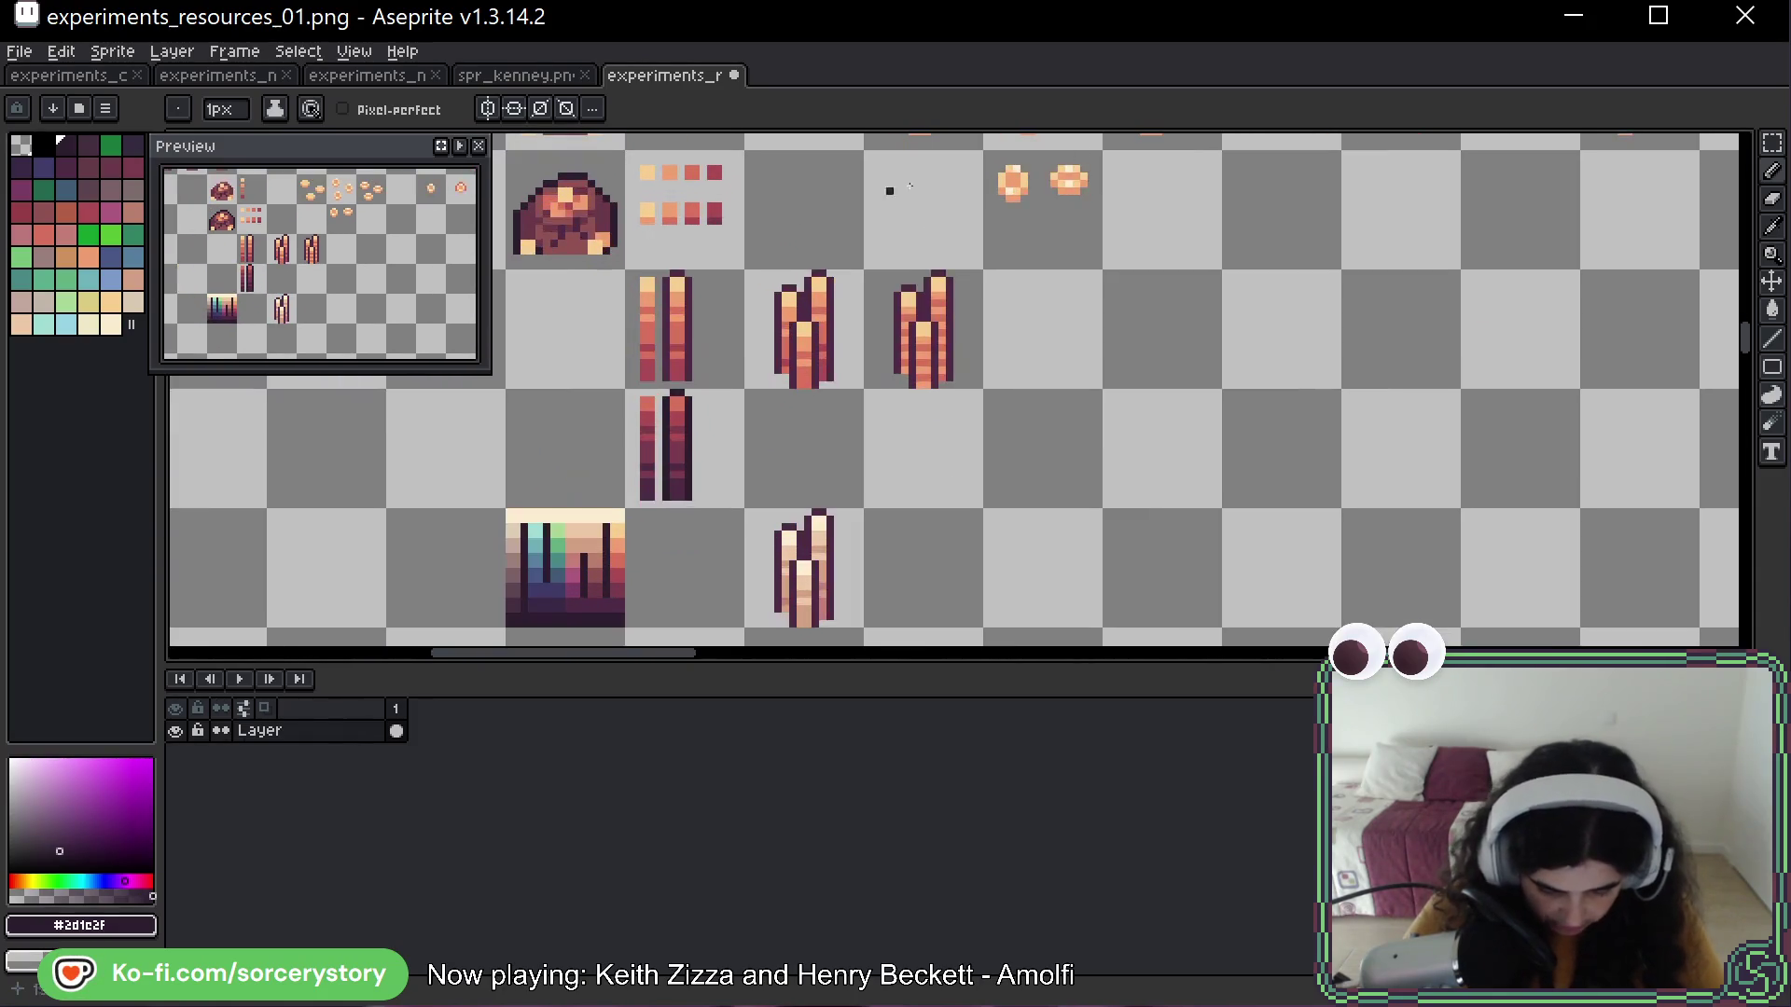
click(1772, 145)
drag(627, 190, 660, 243)
click(665, 220)
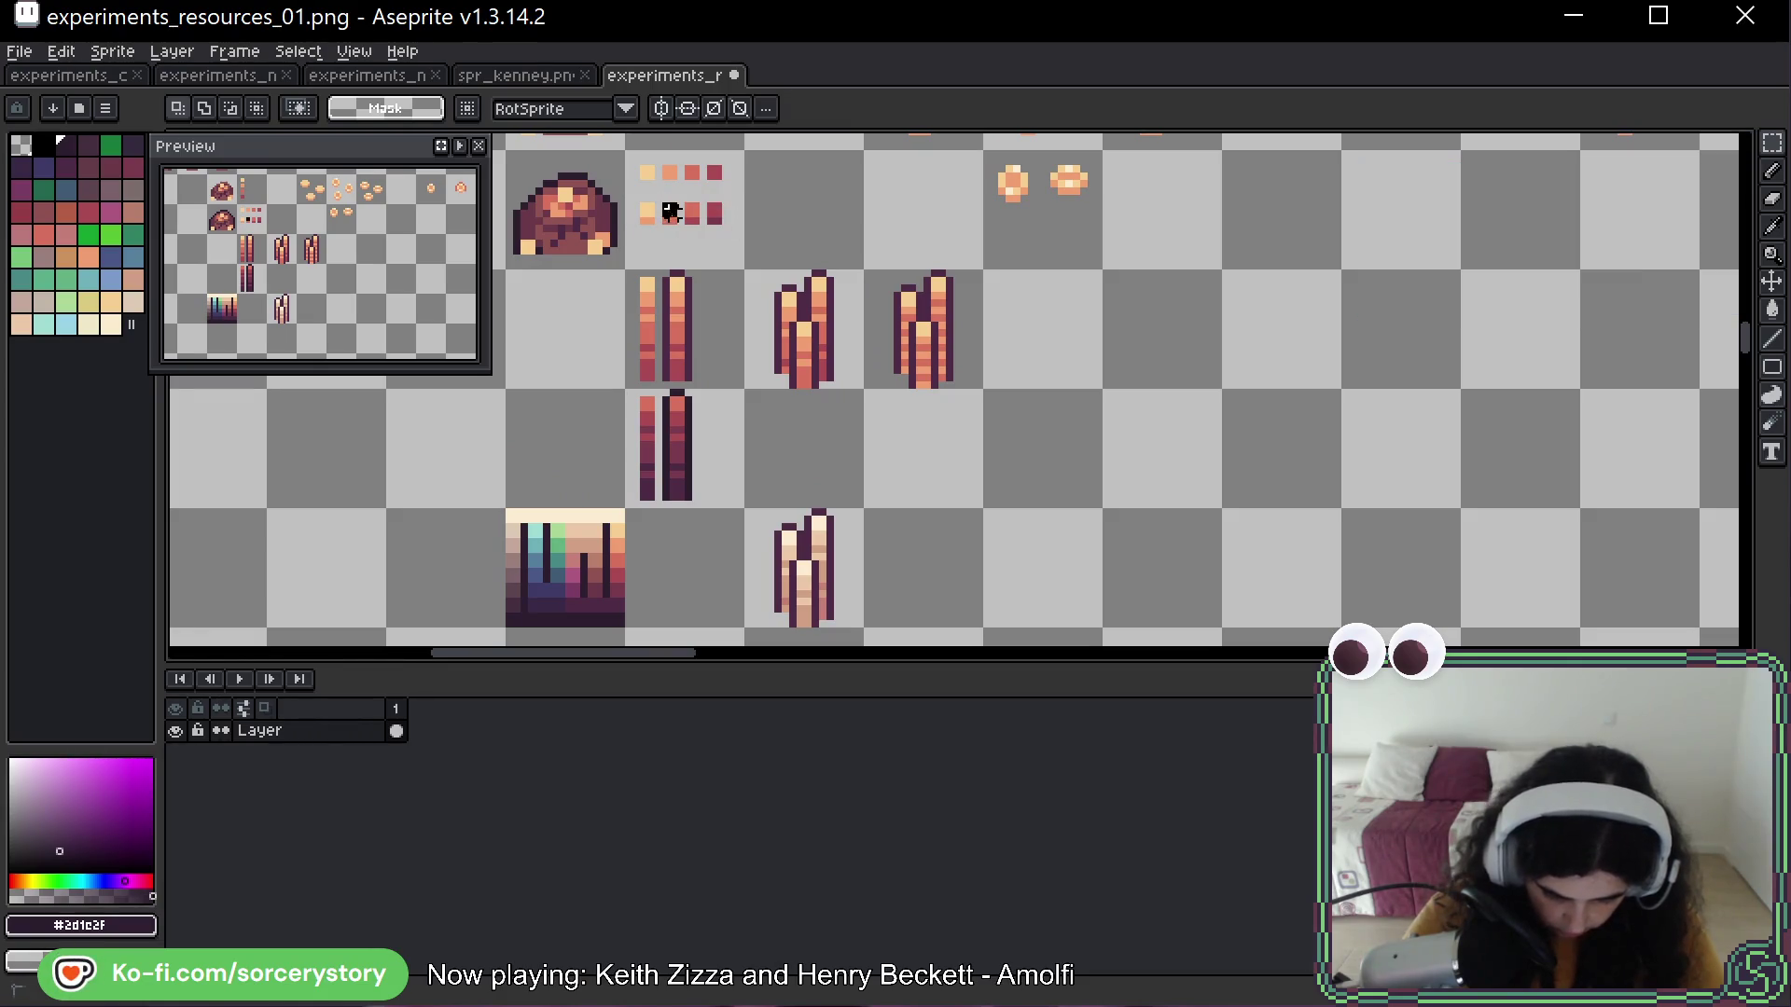
Copy pixel blocks and single chips into empty spots around the chip pile's lower half
scroll(671, 213, up, 2)
mouse_move(653, 179)
mouse_down()
mouse_move(688, 250)
mouse_move(951, 569)
mouse_move(1634, 331)
mouse_up()
mouse_move(1577, 289)
mouse_down()
mouse_move(1529, 189)
mouse_move(1257, 301)
mouse_move(1259, 599)
mouse_move(1203, 543)
mouse_move(1669, 173)
mouse_move(1175, 472)
mouse_move(999, 408)
mouse_move(1033, 512)
mouse_move(1009, 421)
mouse_move(1123, 529)
mouse_move(1057, 440)
mouse_move(1072, 434)
mouse_move(1010, 411)
mouse_move(1010, 385)
mouse_move(1180, 495)
mouse_move(1239, 413)
mouse_move(1224, 405)
mouse_move(1137, 495)
mouse_move(1166, 456)
mouse_up()
scroll(1224, 405, down, 1)
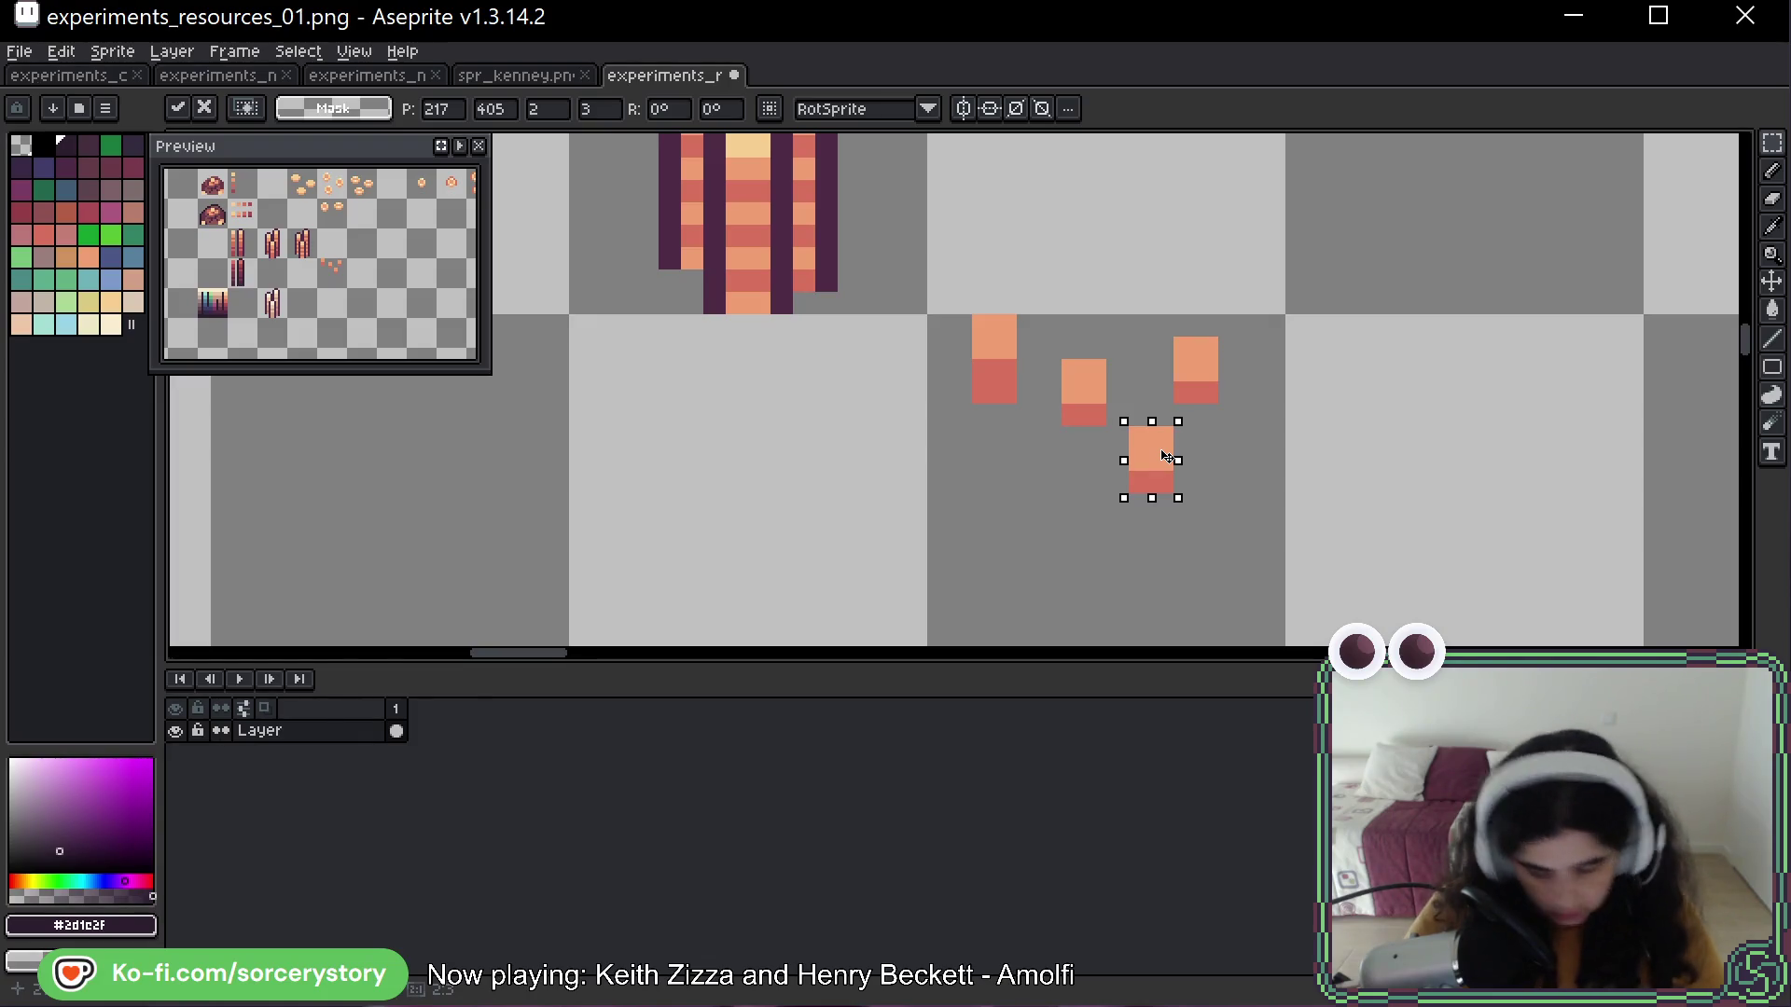
mouse_move(1155, 447)
mouse_down()
mouse_move(1042, 470)
mouse_move(991, 618)
mouse_move(1117, 458)
mouse_move(1179, 496)
mouse_move(1224, 429)
mouse_move(1183, 431)
mouse_move(1185, 539)
mouse_move(1085, 555)
mouse_up()
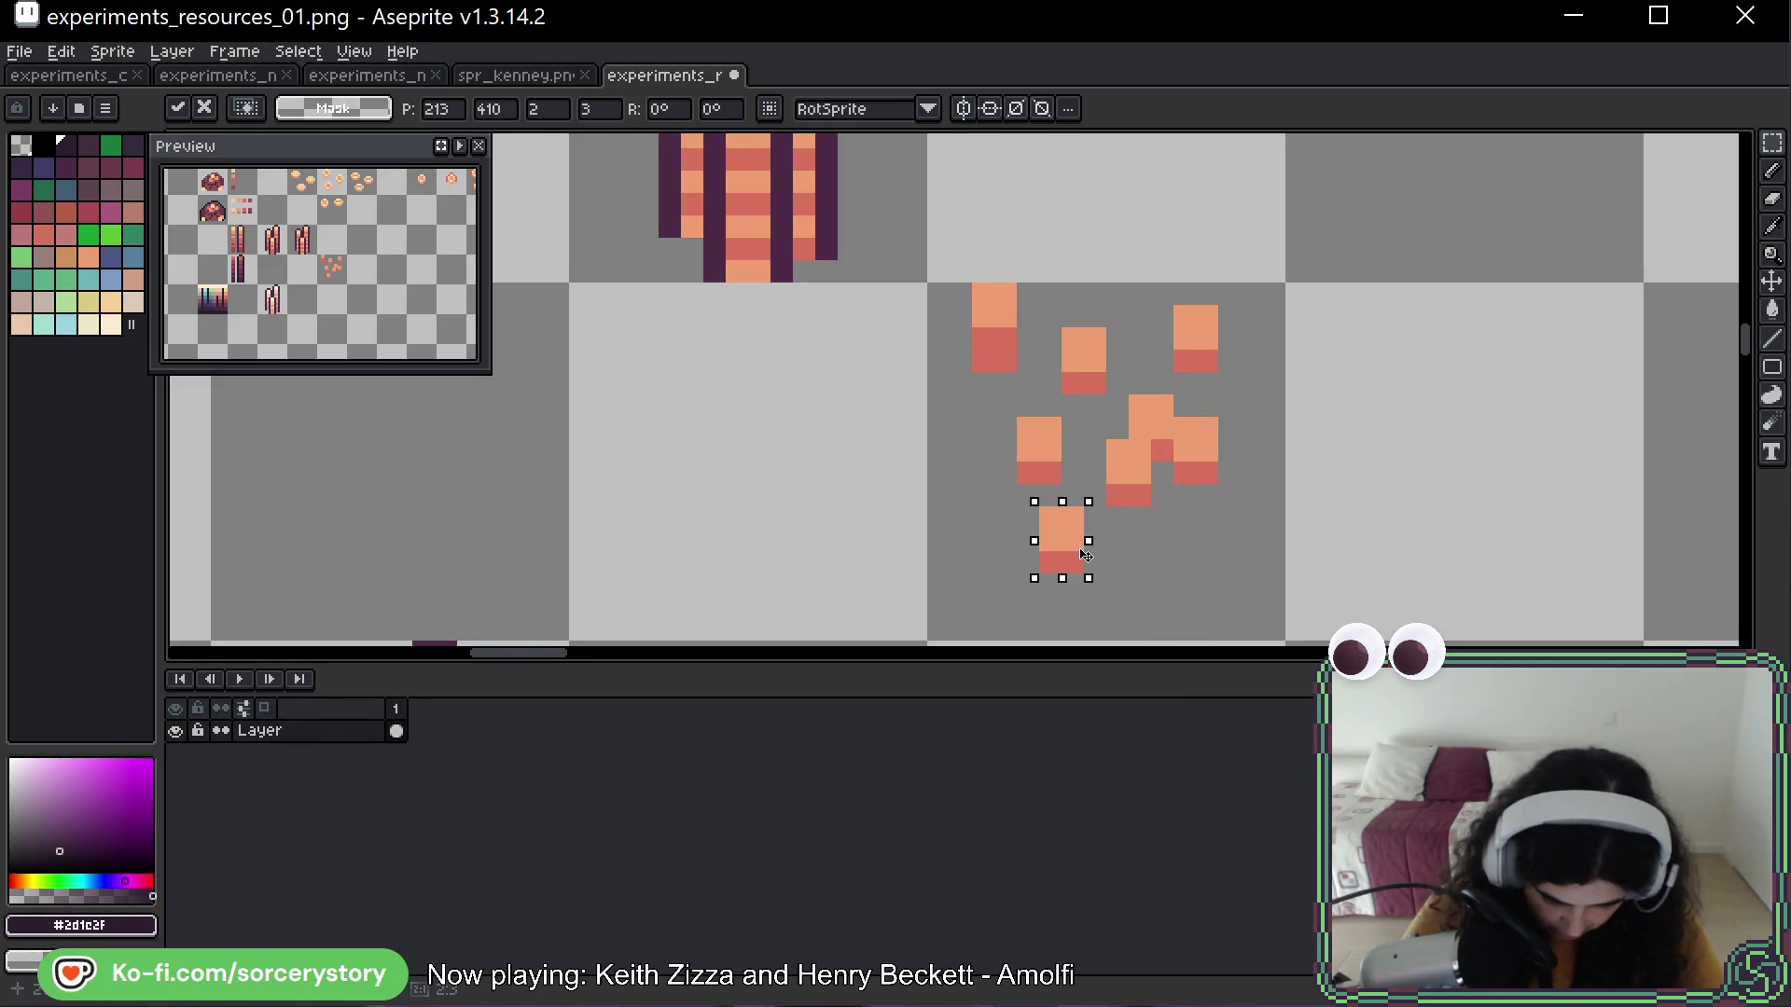
mouse_move(1070, 548)
mouse_down()
mouse_move(984, 491)
mouse_move(1010, 497)
mouse_move(1001, 479)
mouse_move(1245, 552)
mouse_move(1140, 574)
mouse_move(963, 569)
mouse_move(985, 569)
mouse_move(962, 547)
mouse_move(965, 564)
mouse_move(978, 549)
mouse_up()
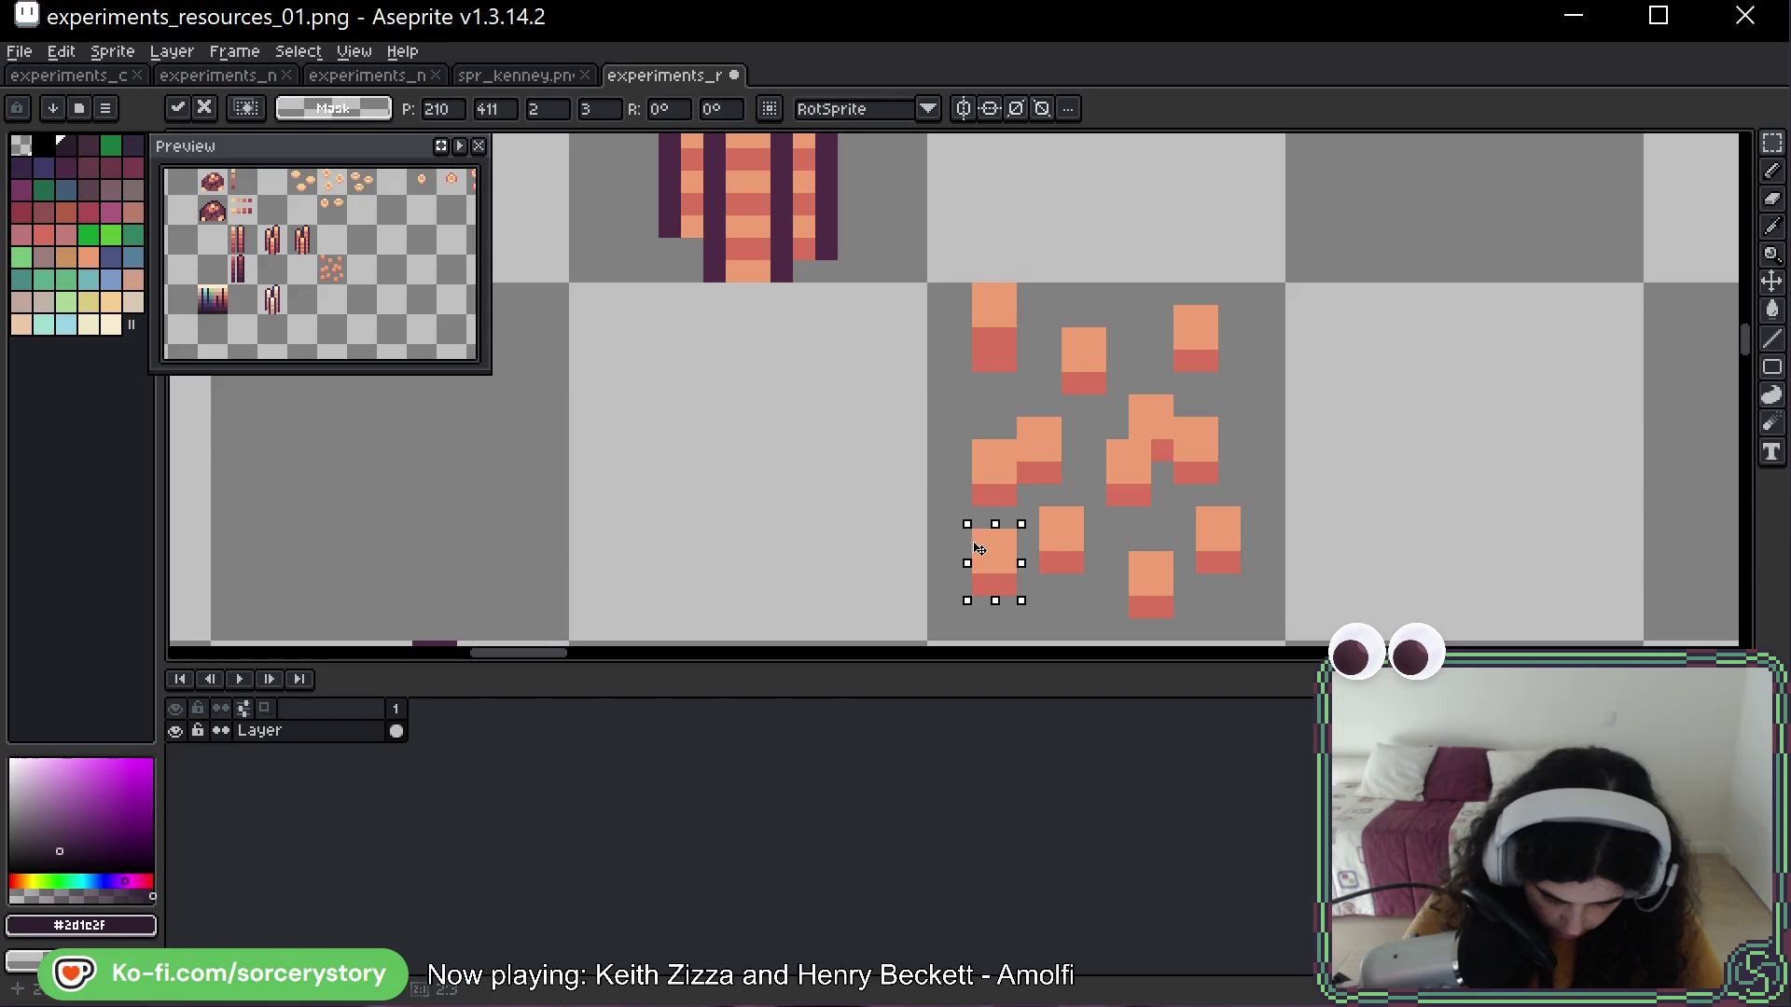
click(1207, 560)
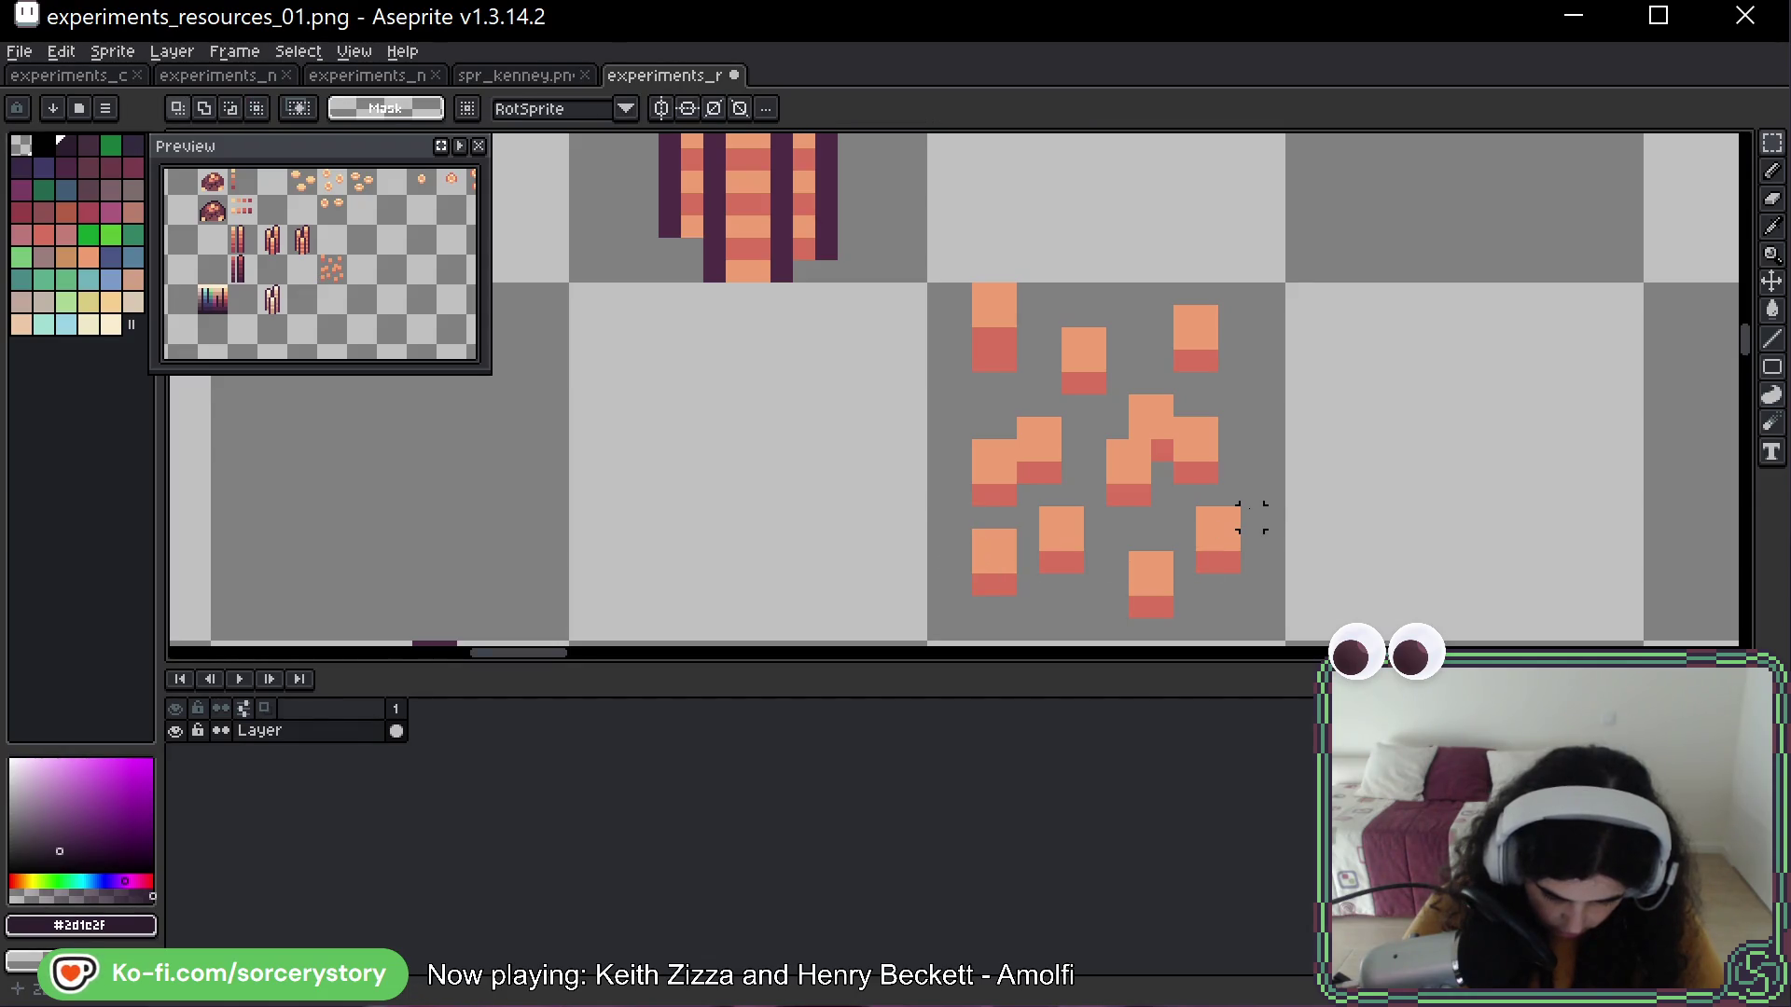
scroll(1254, 517, down, 3)
Sample the reddish #a94b54 from one of the bar bundles
scroll(1194, 433, up, 3)
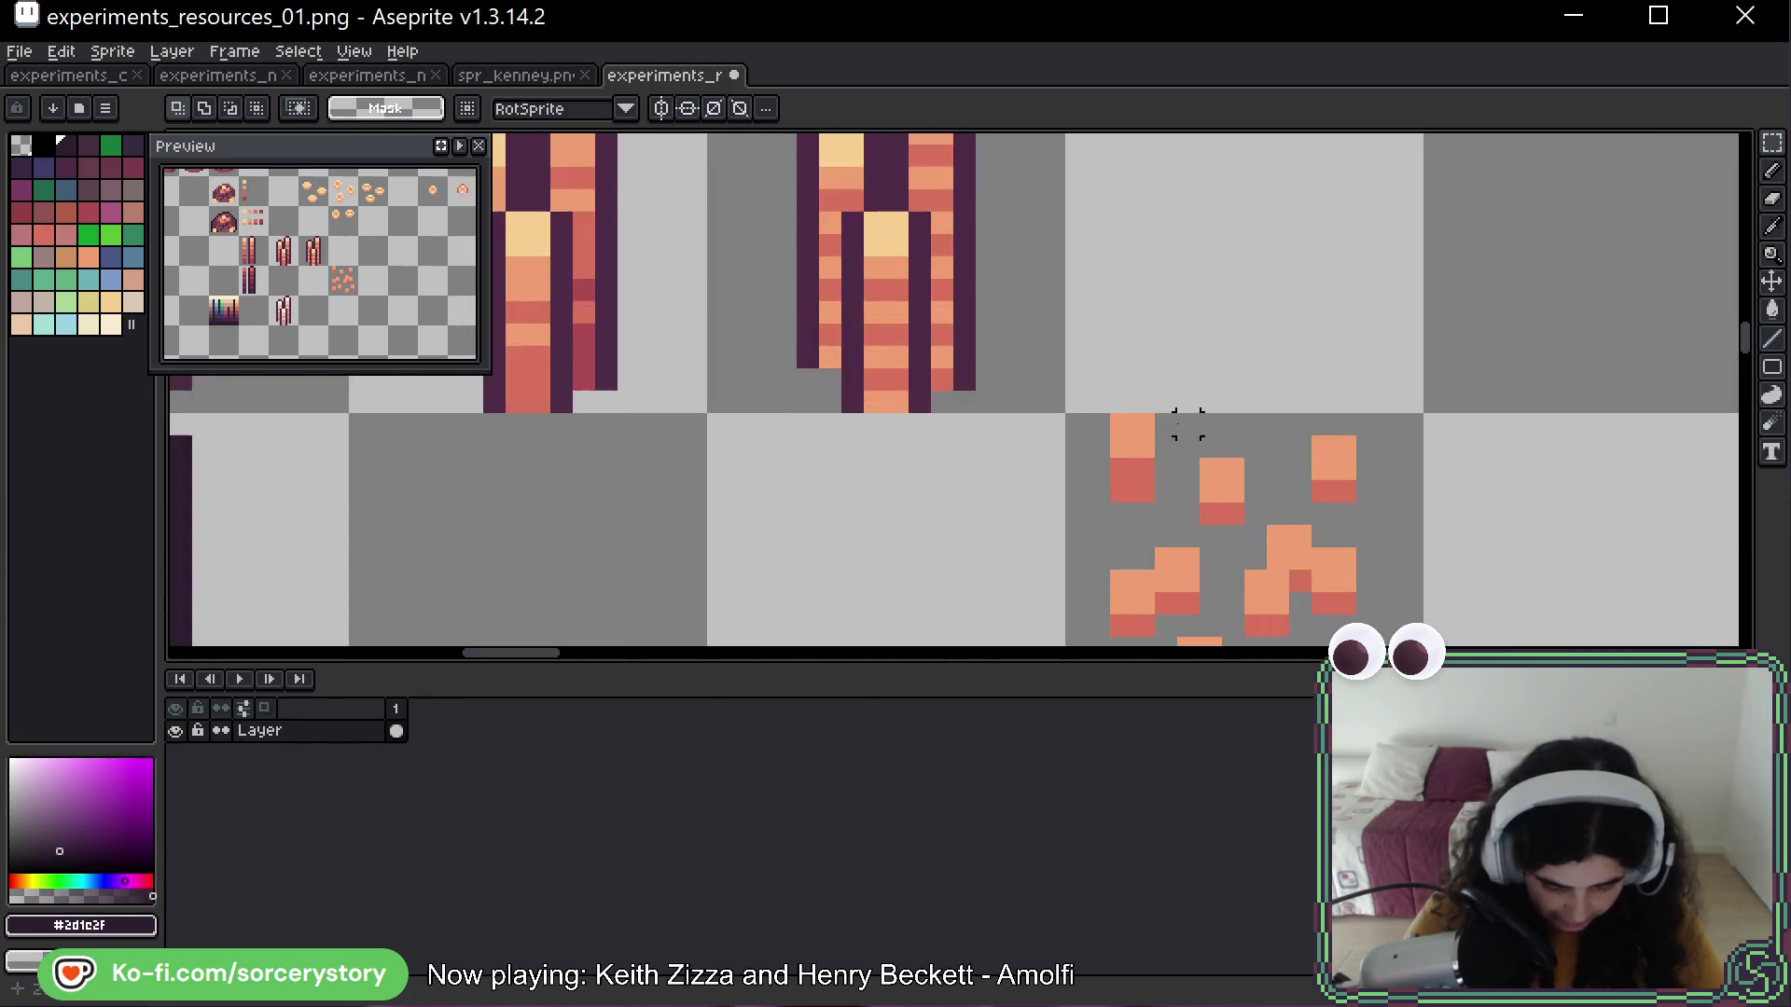
drag(1110, 435, 1155, 502)
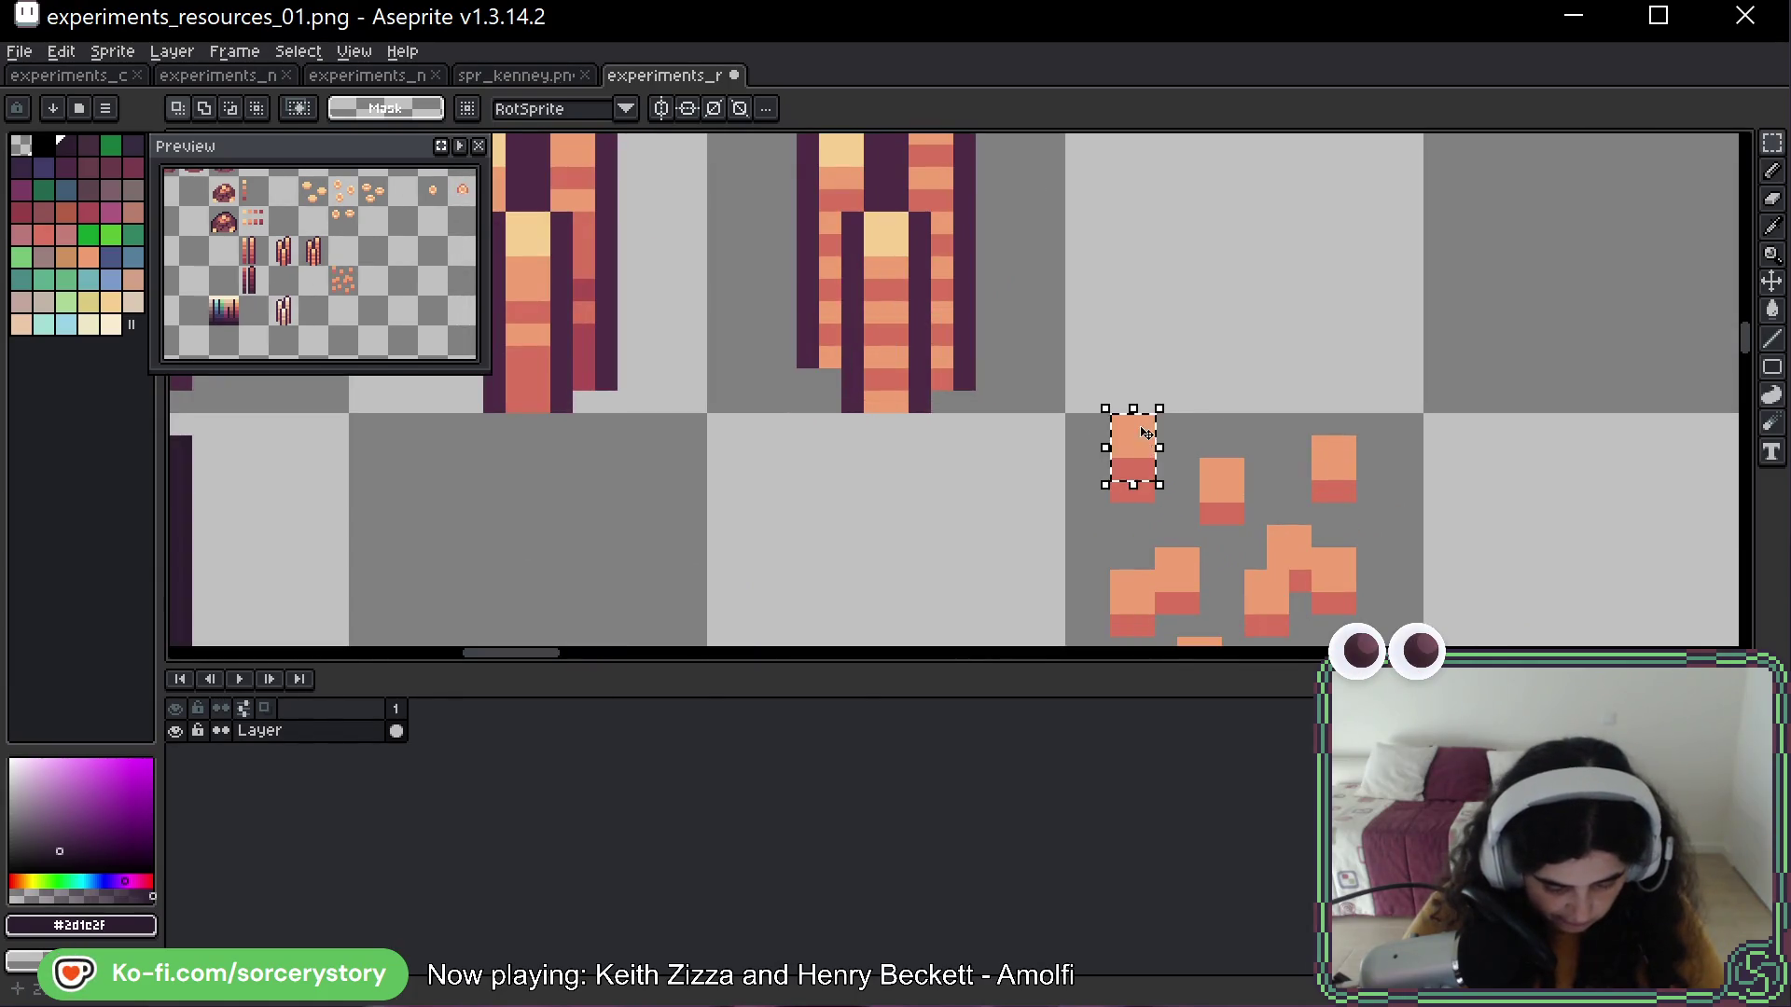
key(ctrl+d)
drag(1317, 509, 1114, 247)
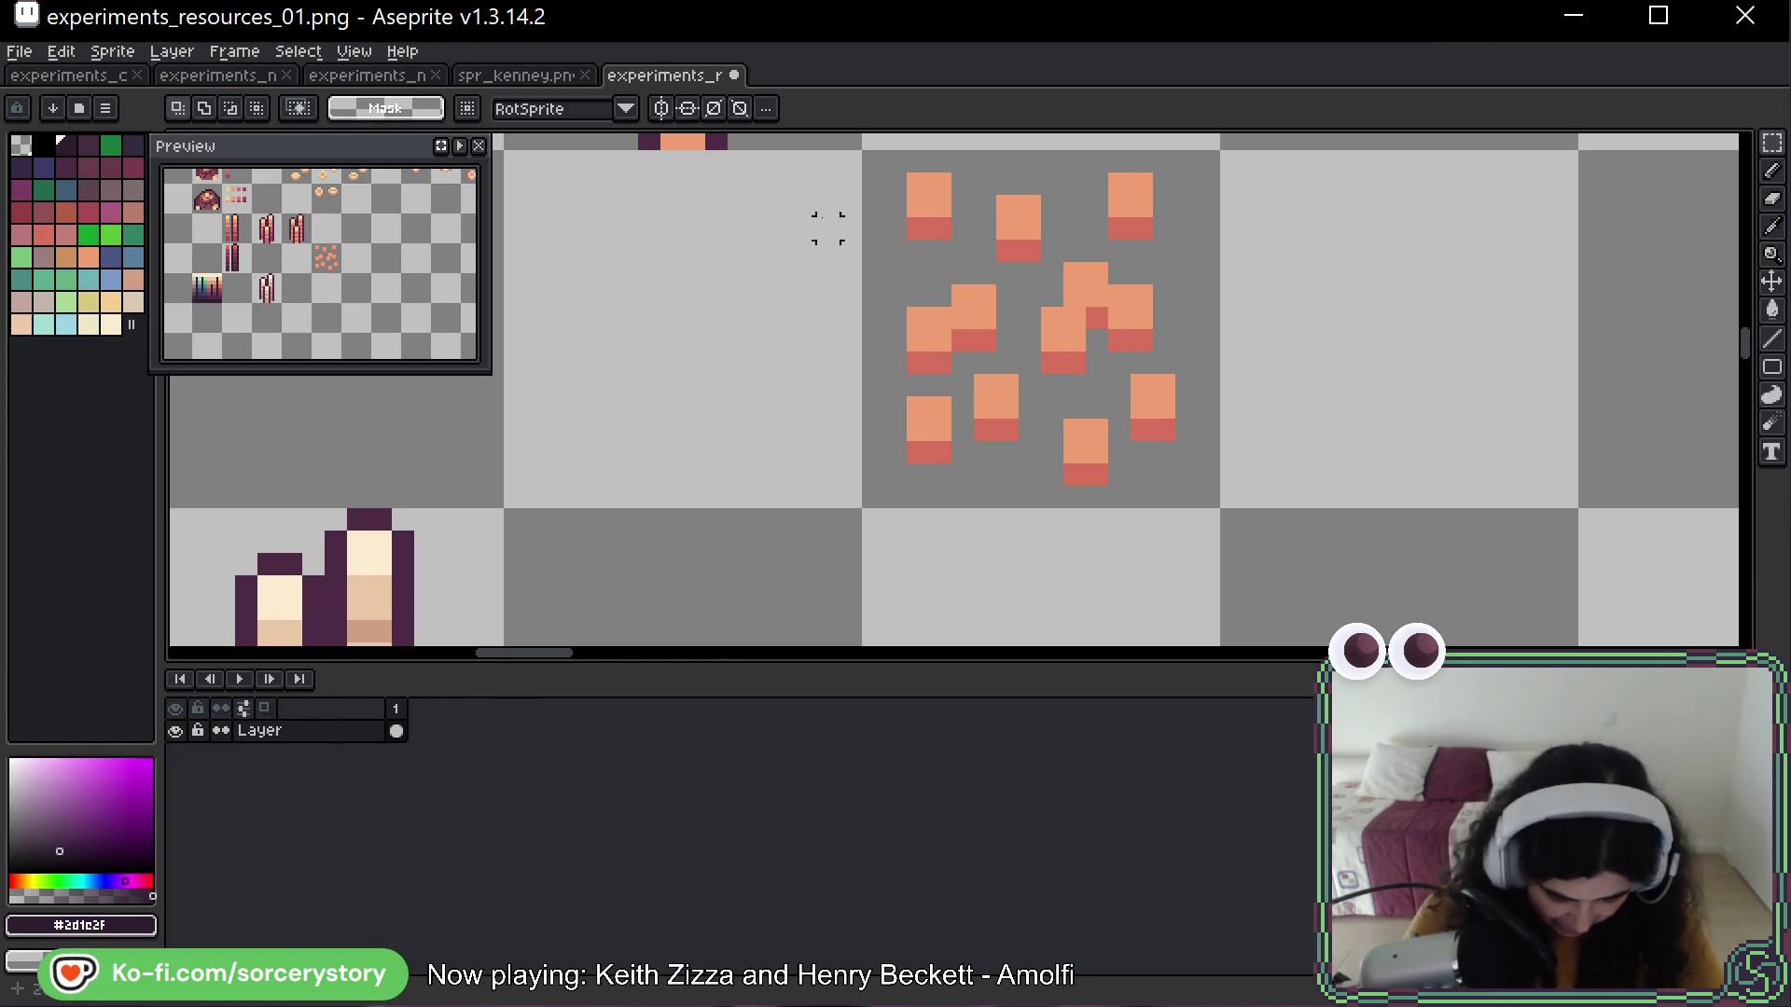
key(space)
drag(852, 304, 971, 528)
drag(560, 410, 876, 410)
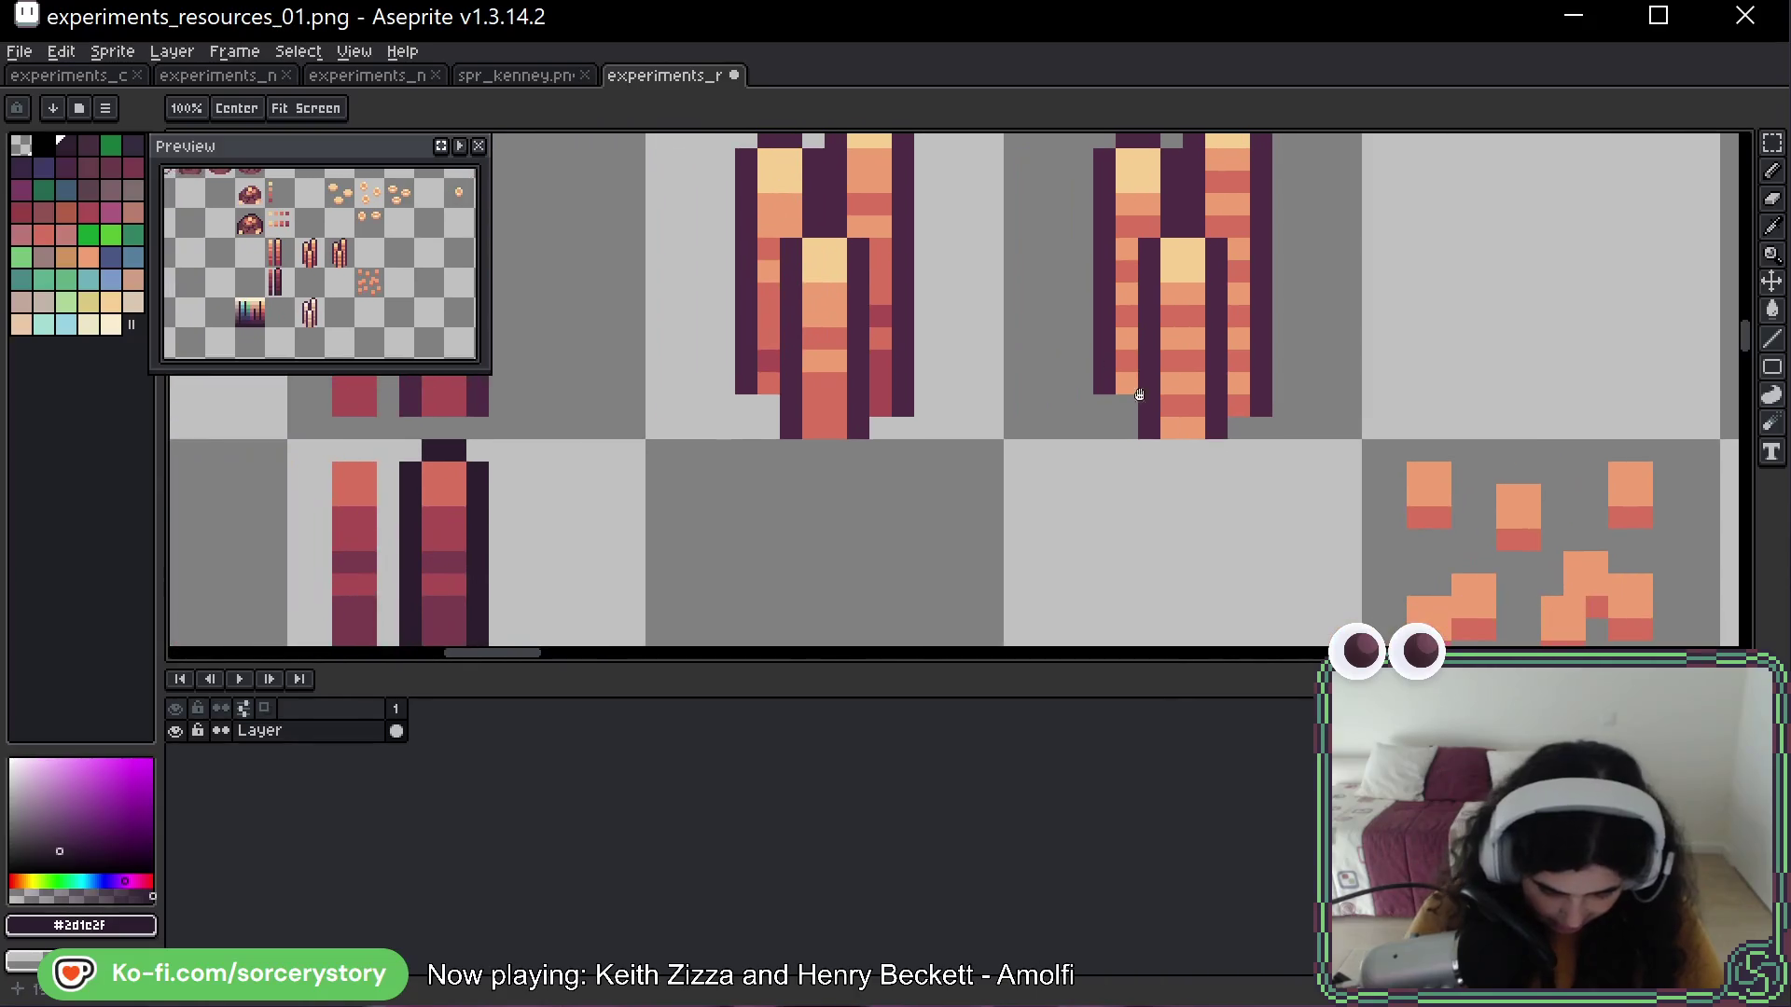
key(alt)
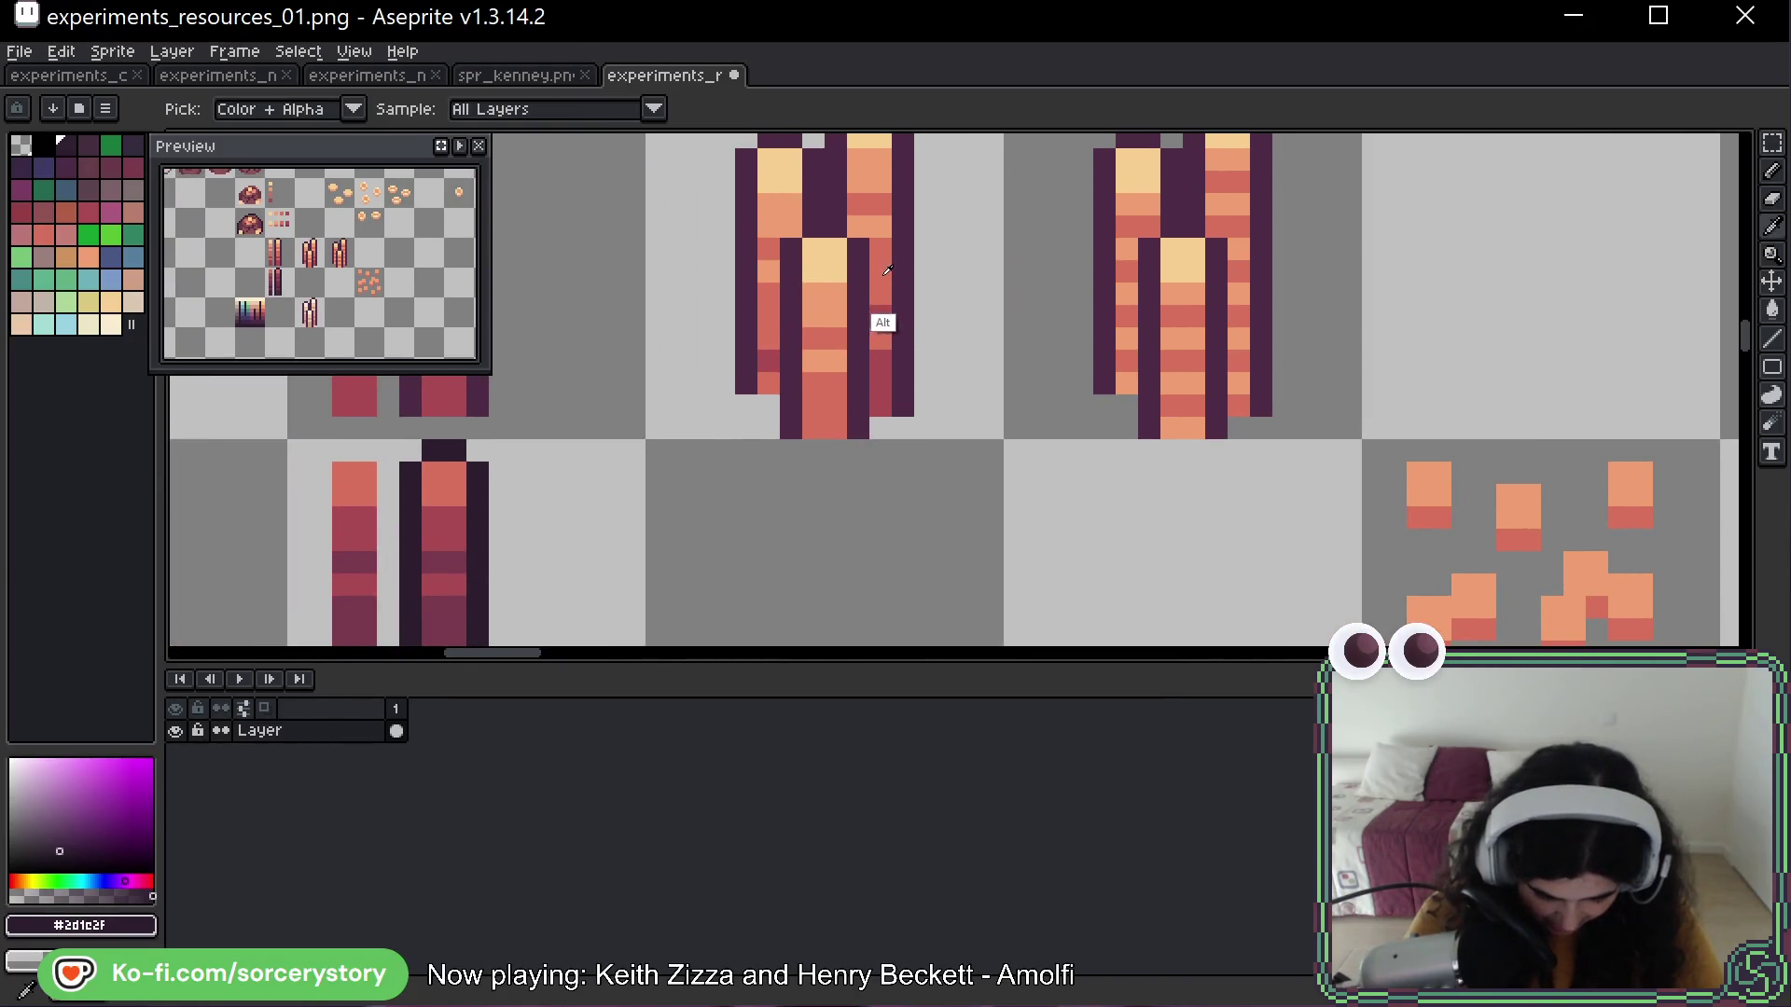
alt+click(888, 328)
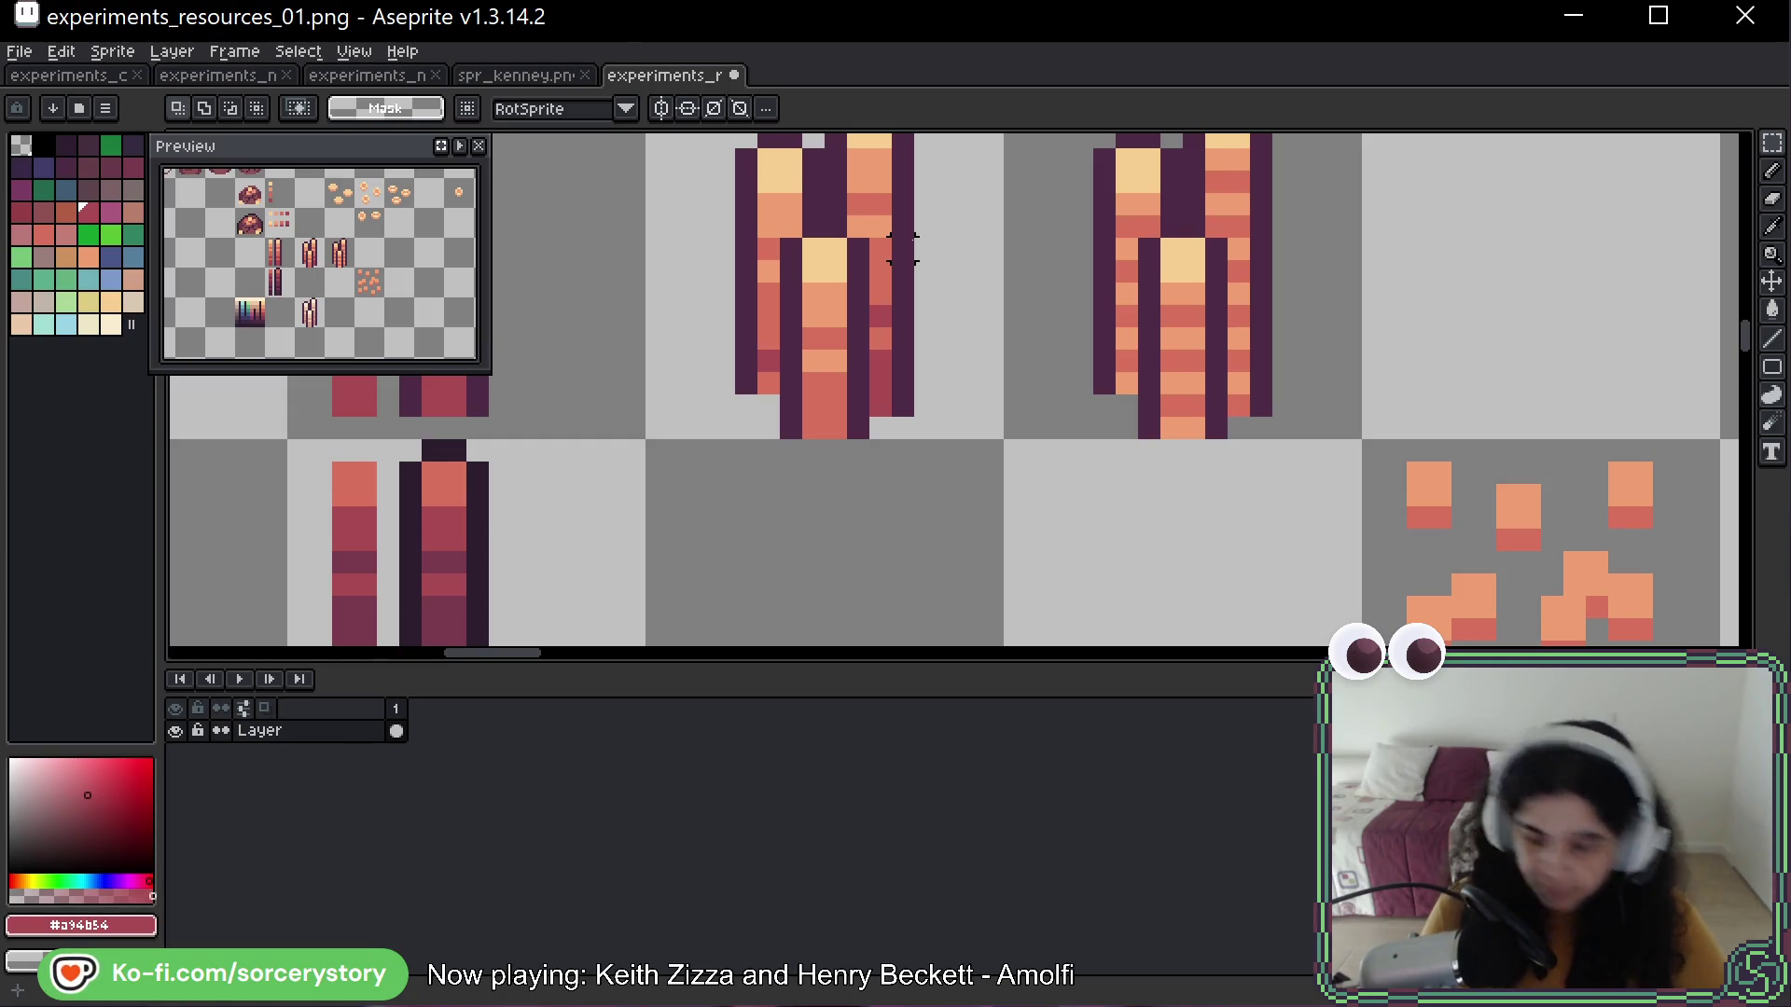
Copy the scattered chip pile into the neighbouring tile to the right
key(h)
mouse_move(1491, 375)
mouse_down()
mouse_move(1216, 194)
mouse_move(1323, 300)
mouse_move(1241, 362)
mouse_up()
key(m)
key(b)
mouse_move(914, 548)
mouse_down()
mouse_move(937, 480)
mouse_move(978, 480)
mouse_move(982, 549)
mouse_up()
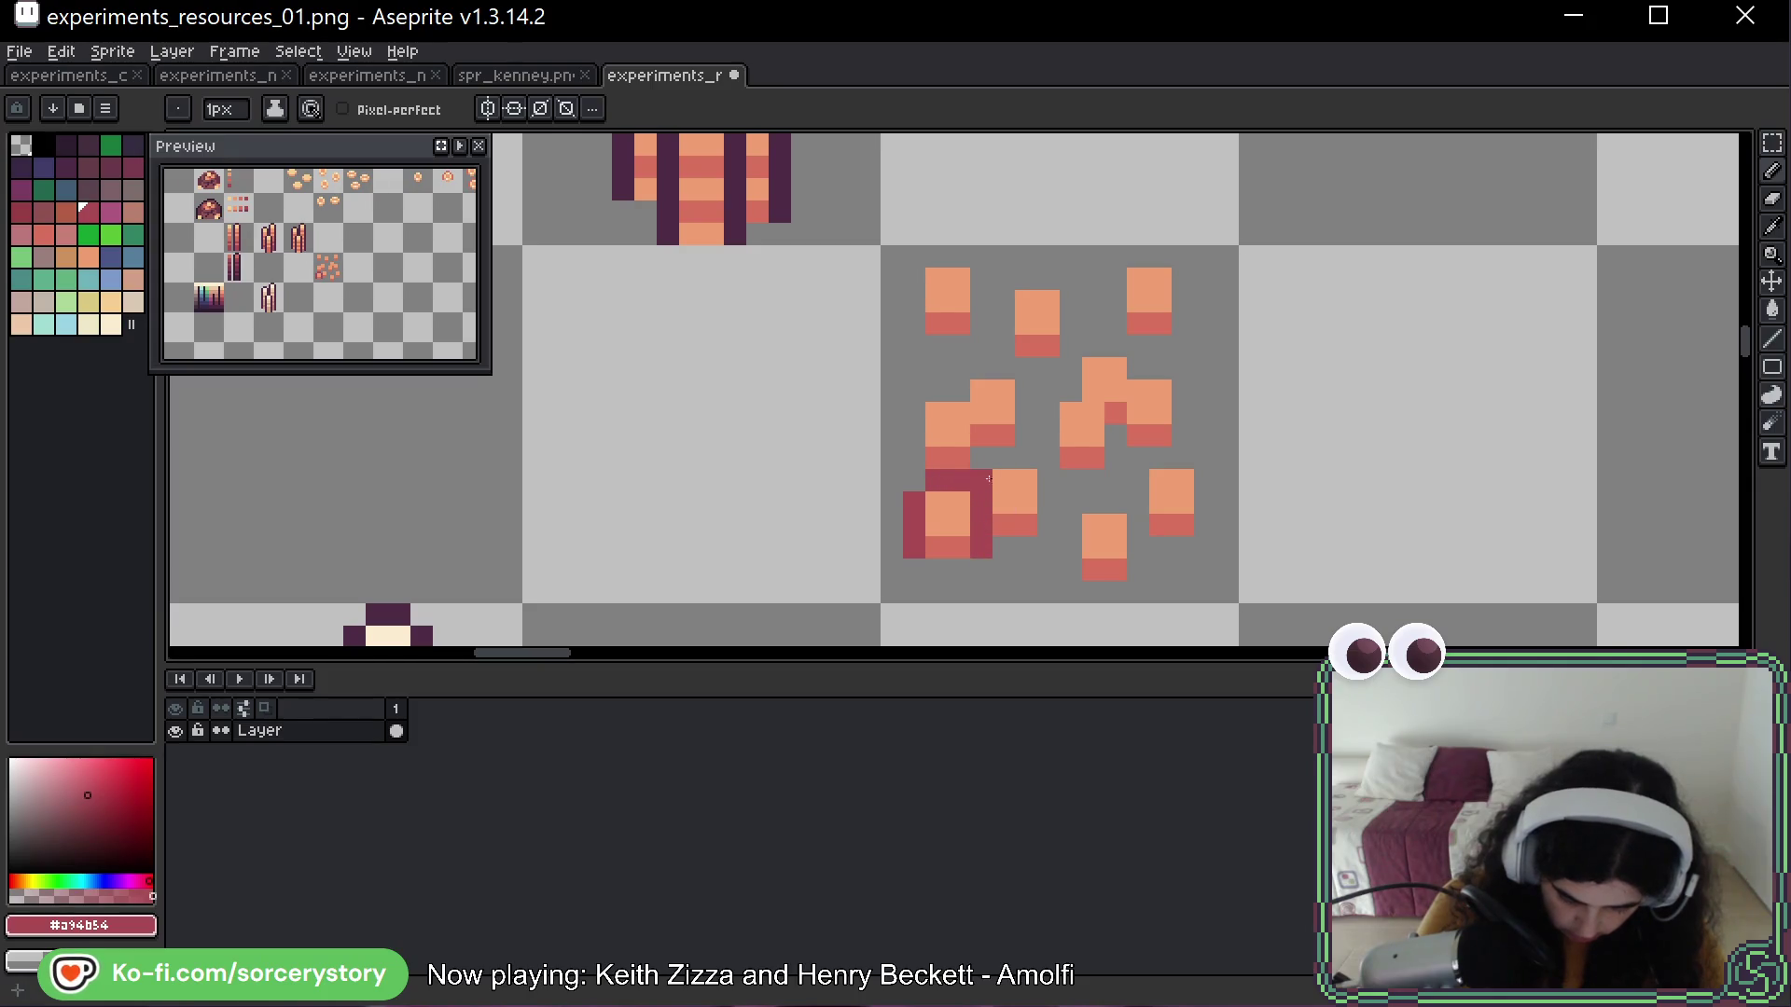
key(v)
key(ctrl+z)
key(ctrl+z)
key(ctrl+z)
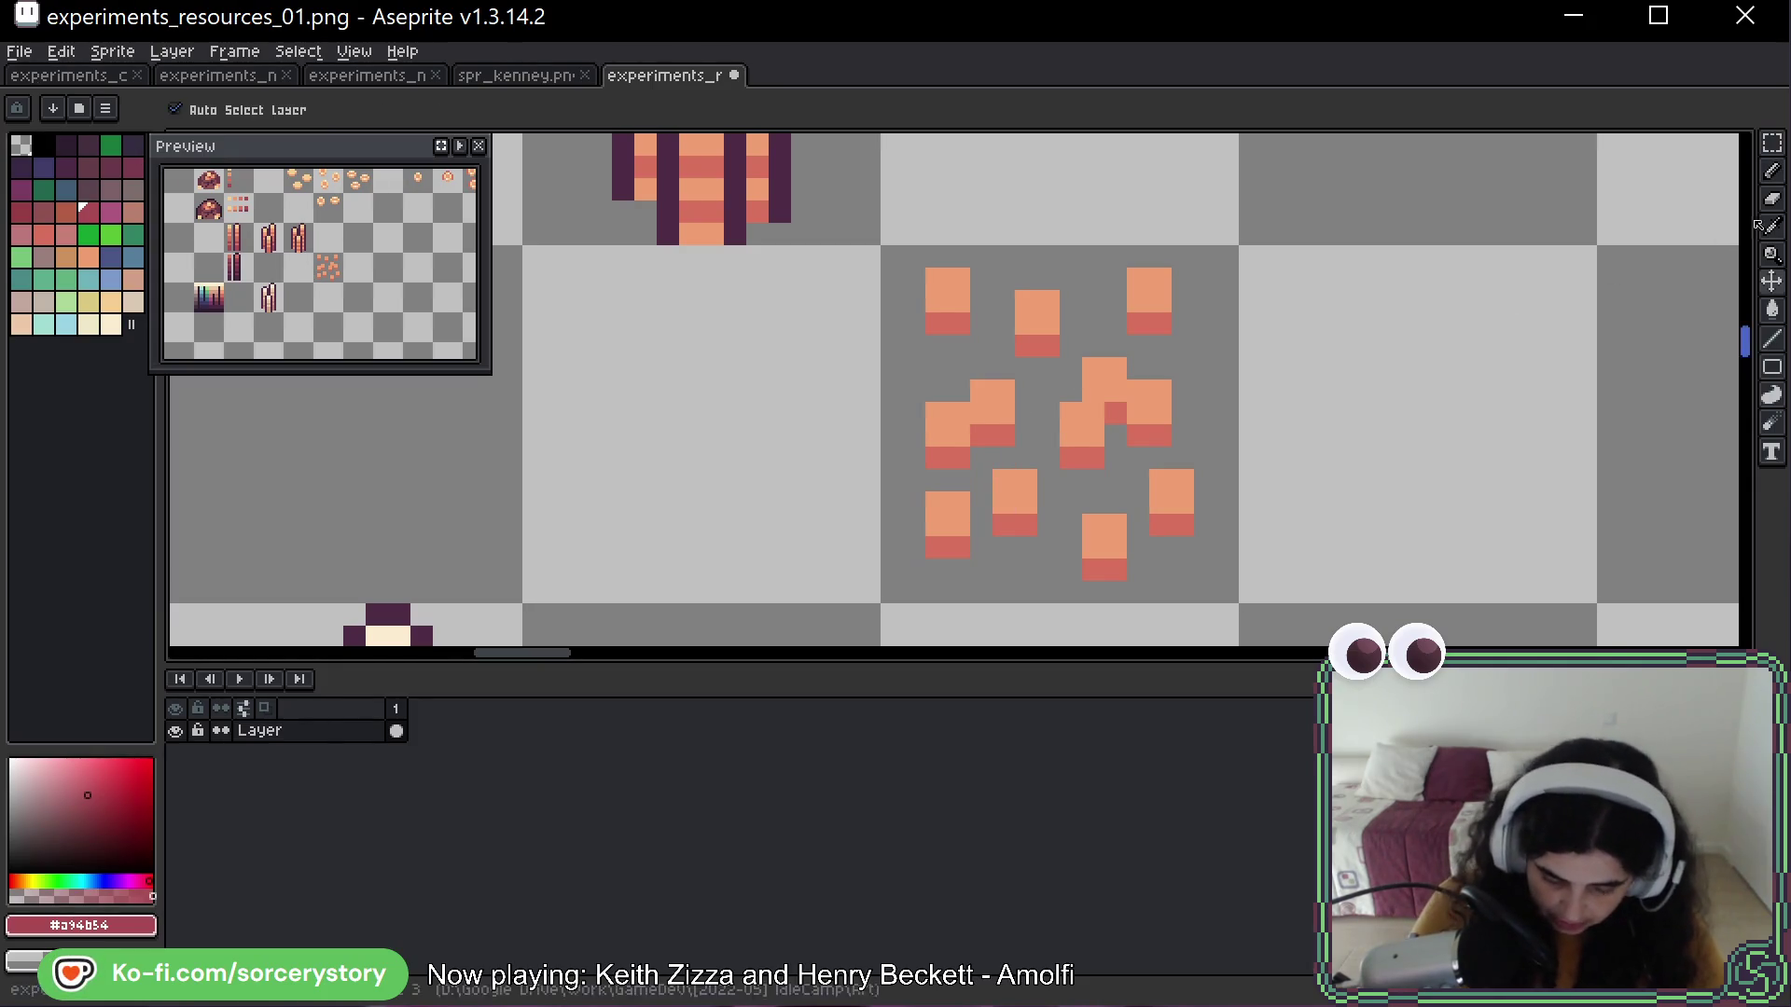
key(m)
mouse_move(1017, 410)
mouse_down()
mouse_move(1125, 455)
mouse_move(1465, 438)
mouse_up()
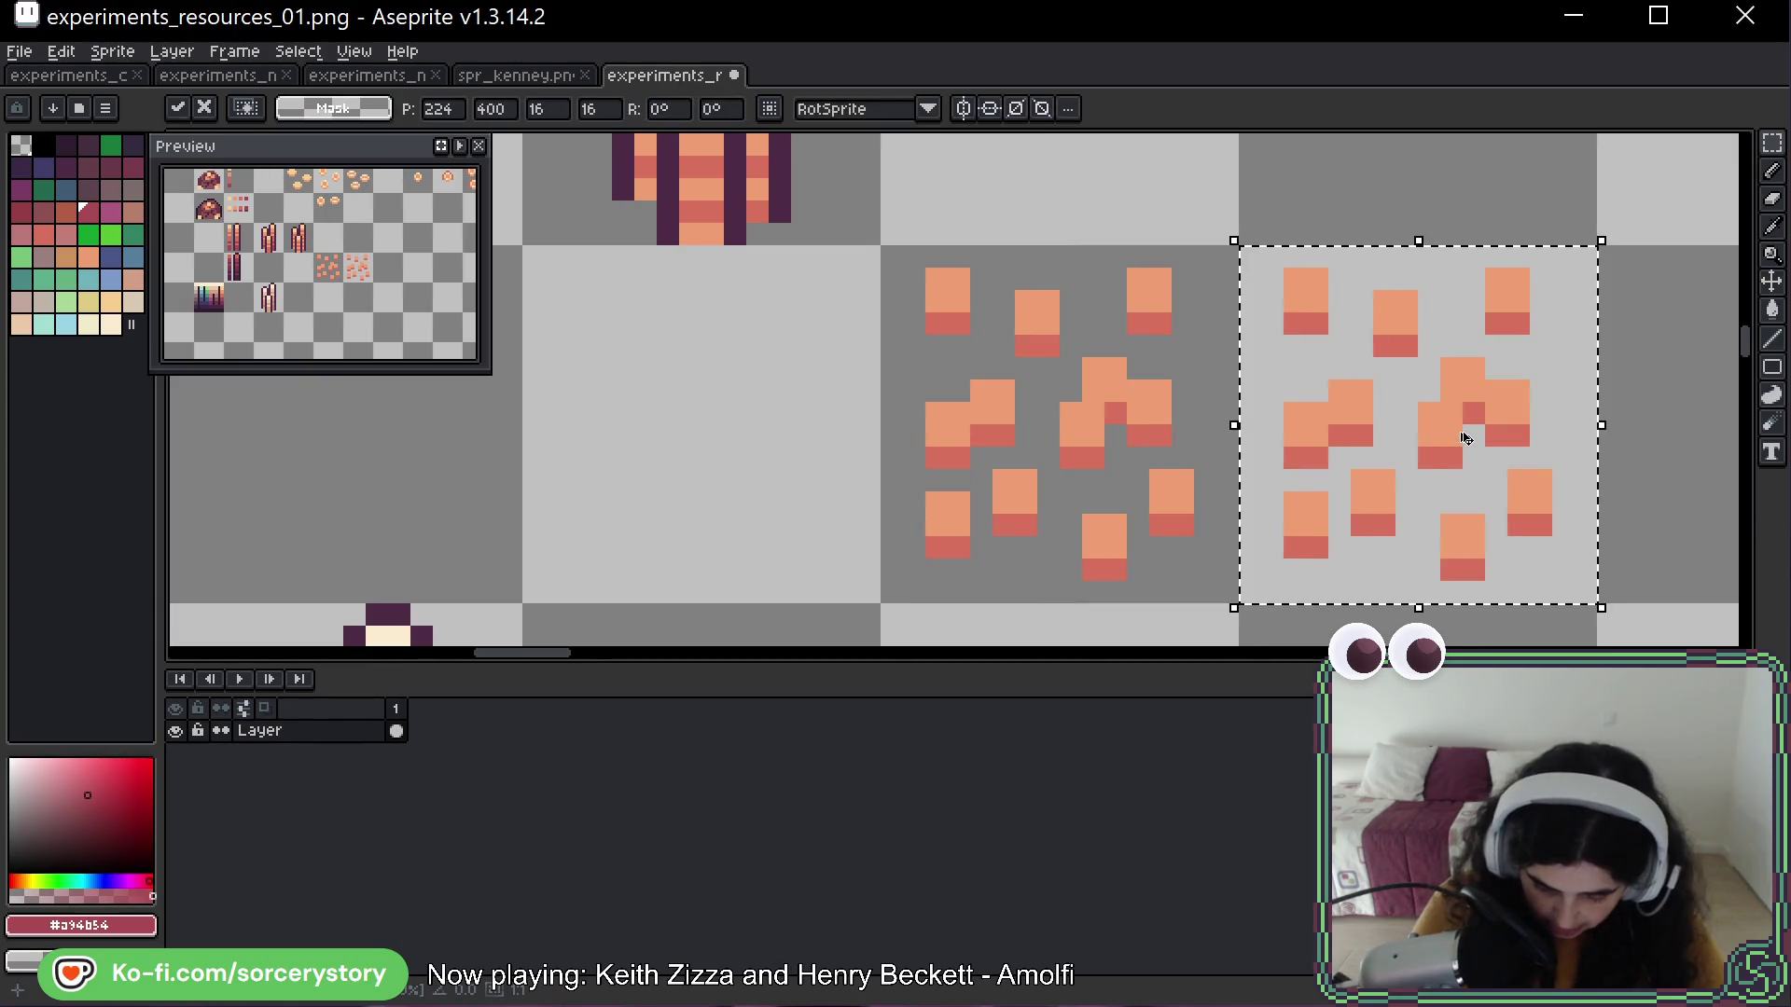
Fill dark red around the copy's lower, middle and left-side chips, undoing a stray pixel
key(b)
click(1272, 547)
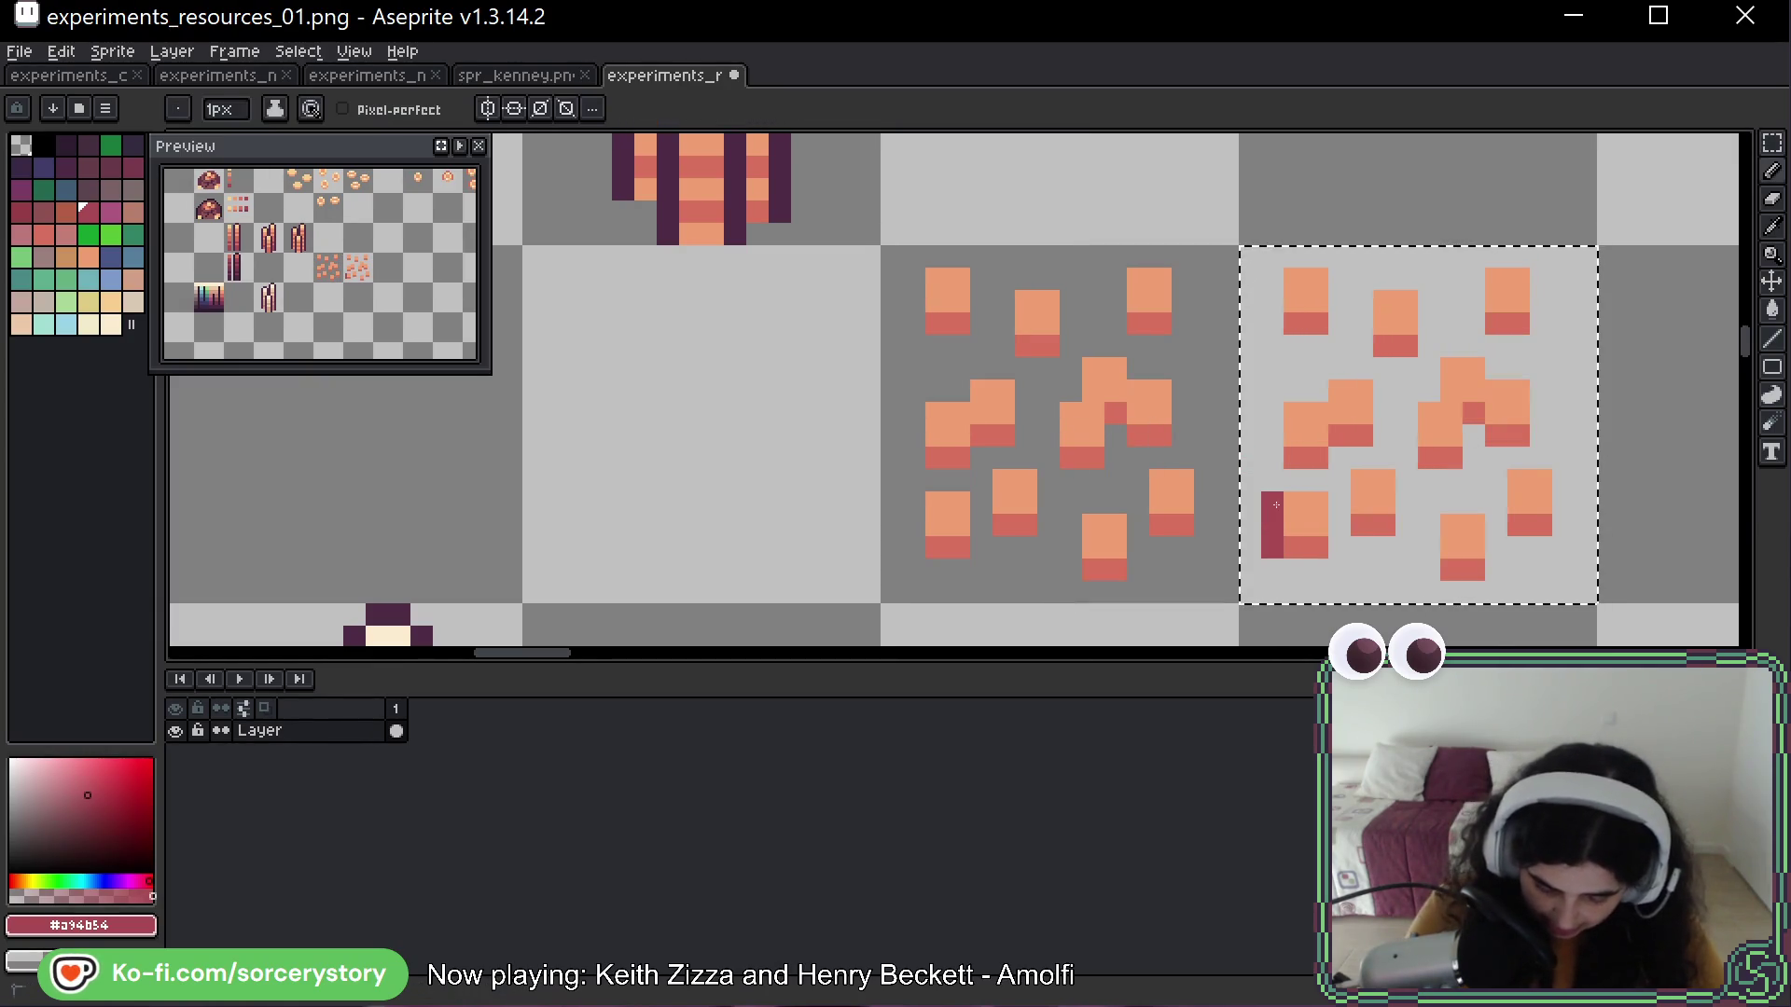
drag(1313, 476, 1341, 485)
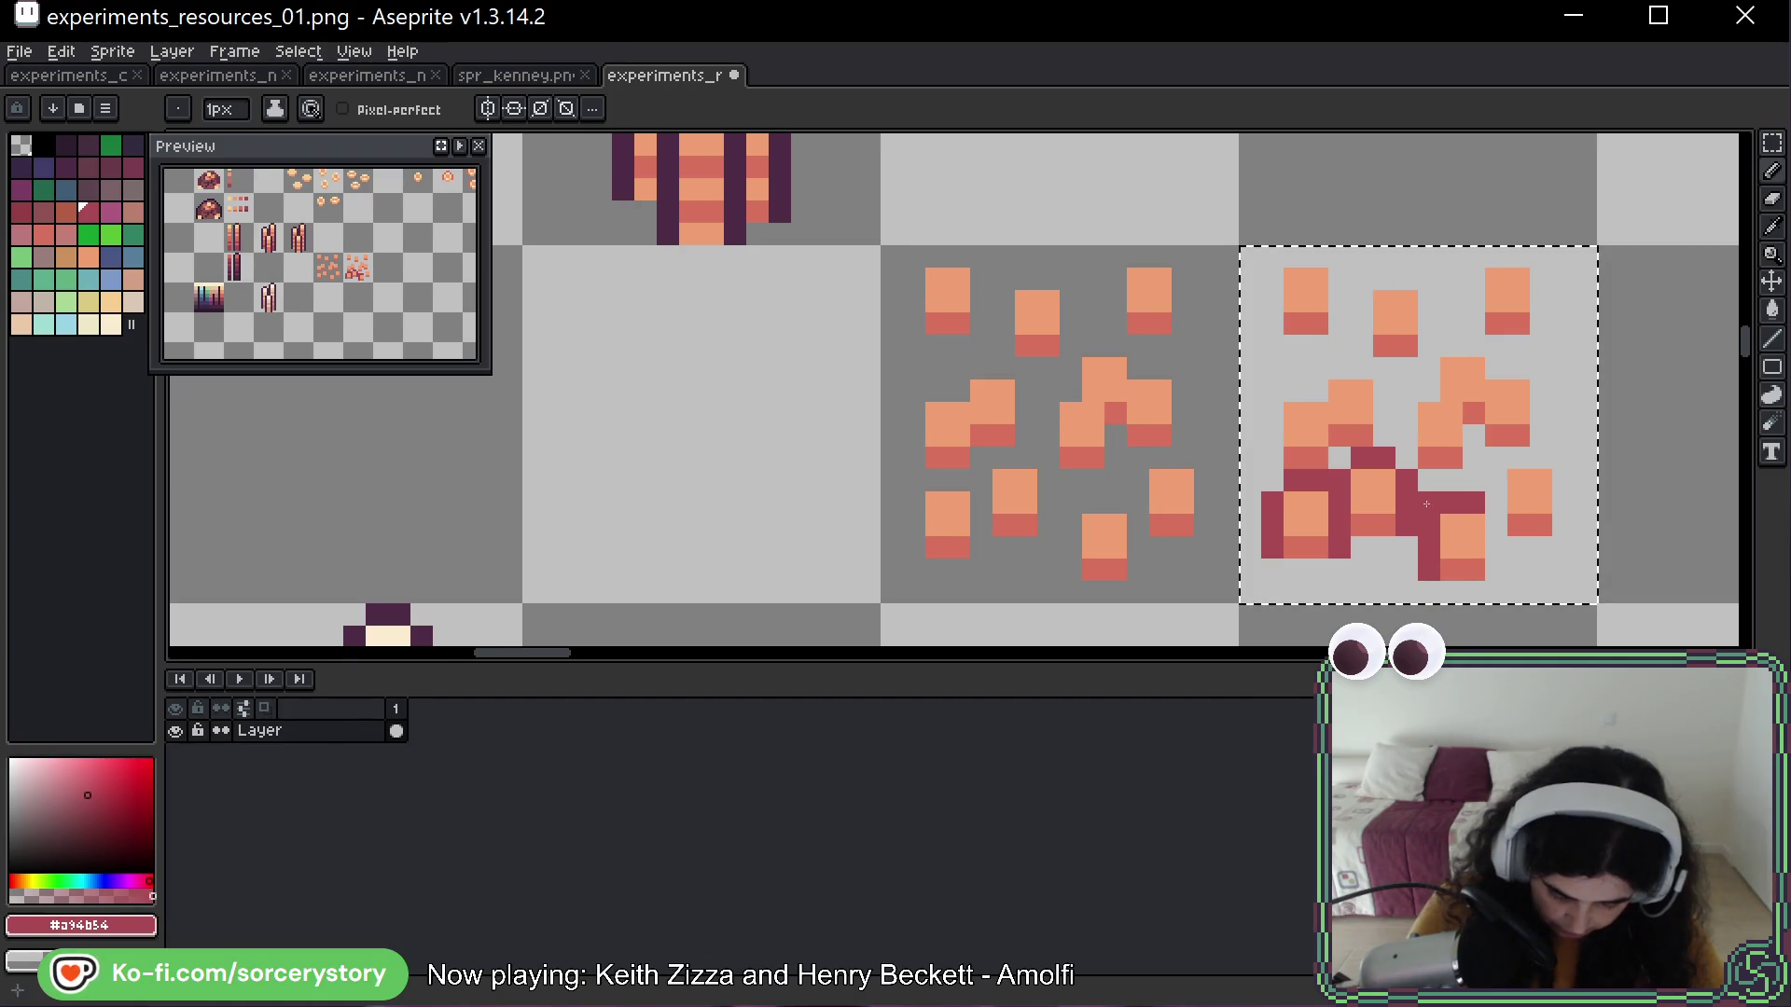
drag(1496, 568, 1501, 502)
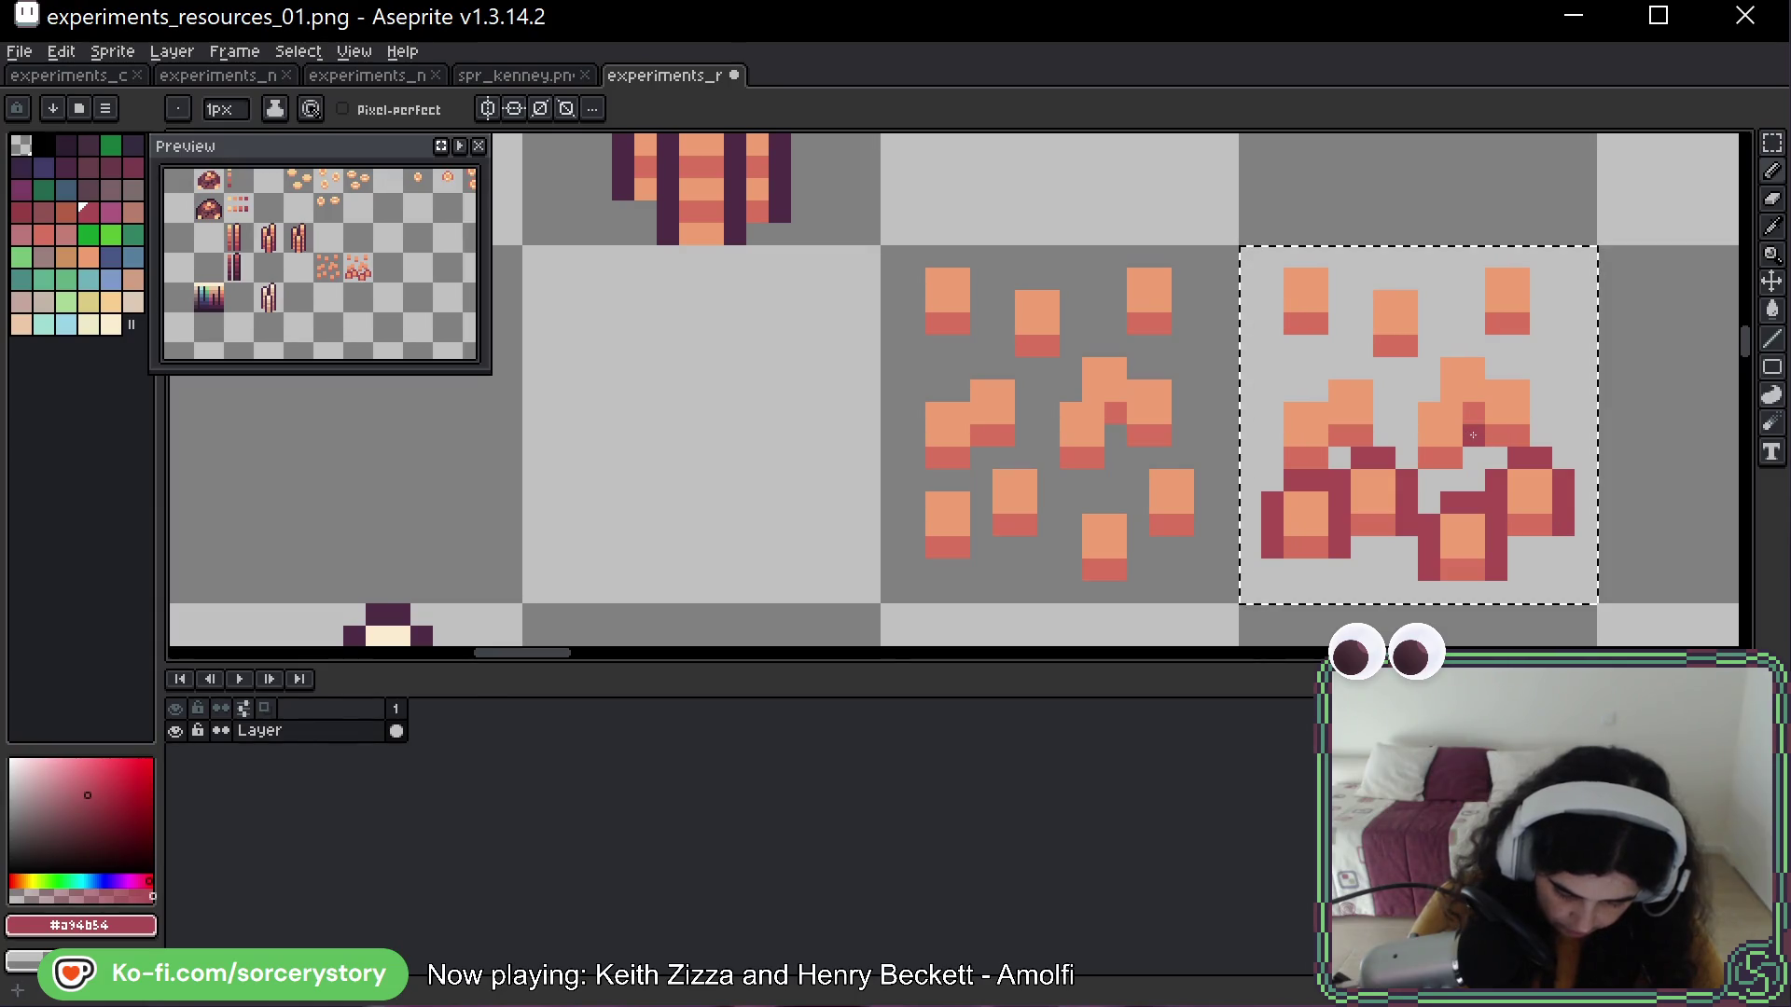
mouse_move(1405, 452)
mouse_down()
mouse_move(1444, 350)
mouse_move(1526, 367)
mouse_up()
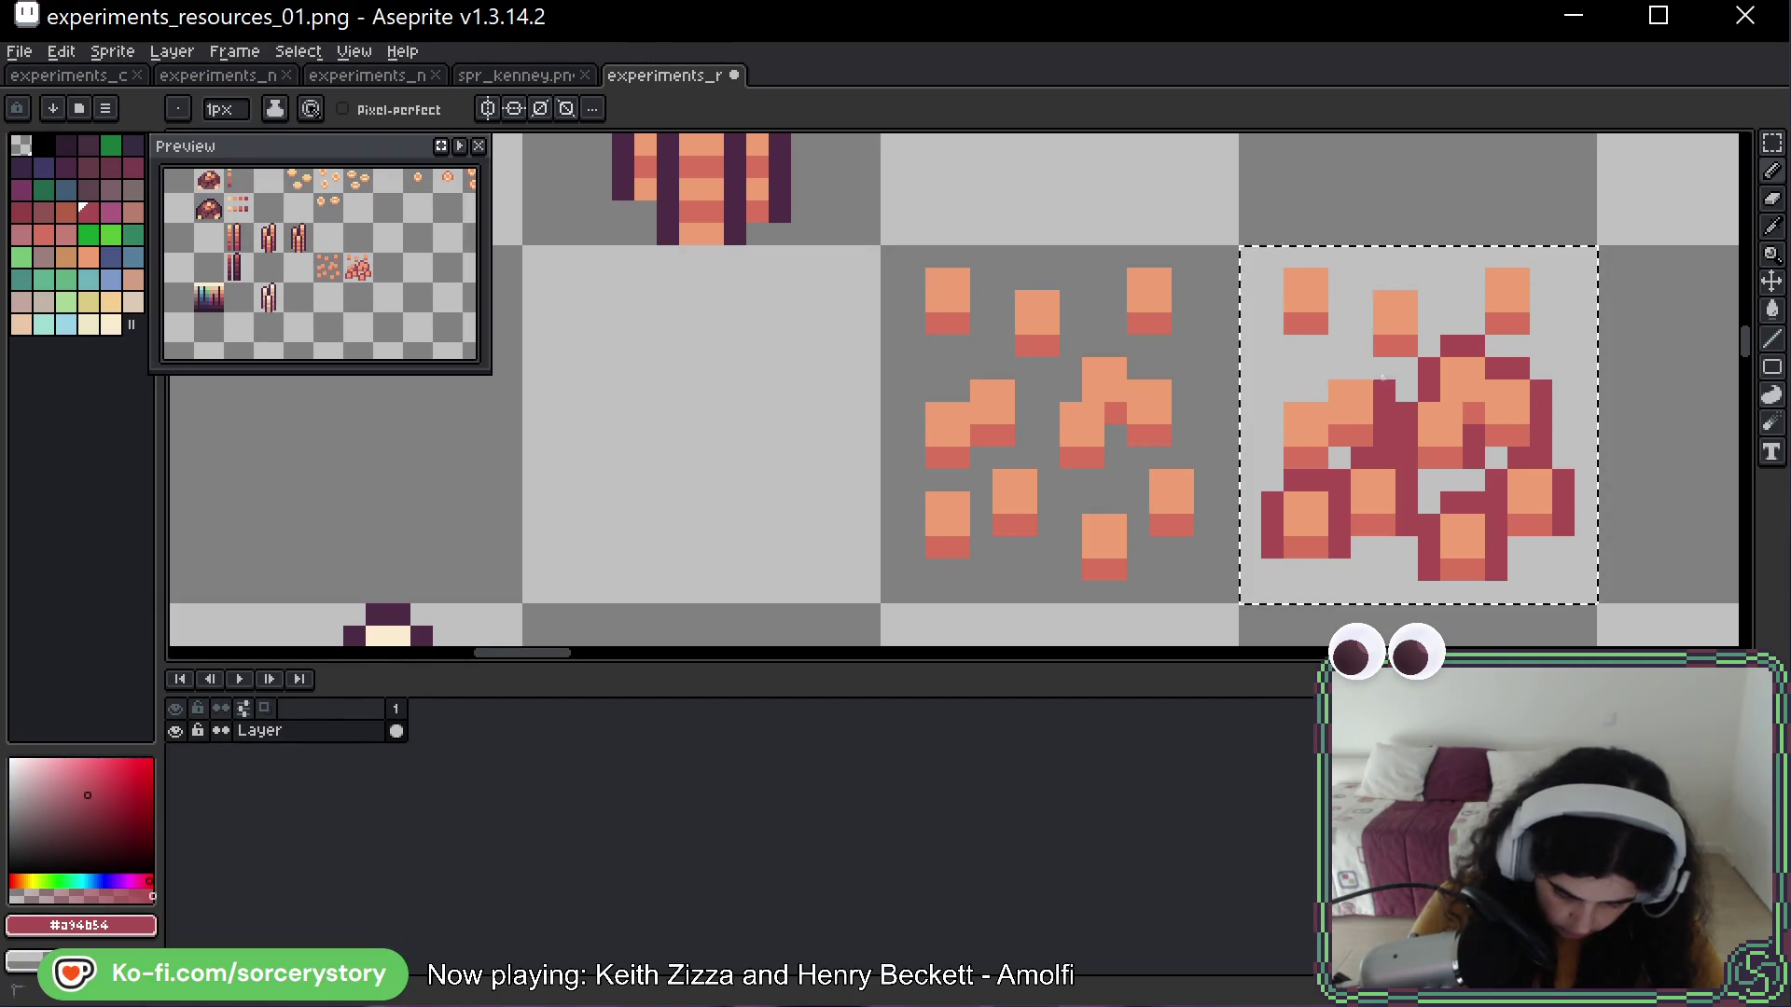
mouse_move(1316, 386)
mouse_down()
mouse_move(1281, 408)
mouse_move(1349, 501)
mouse_up()
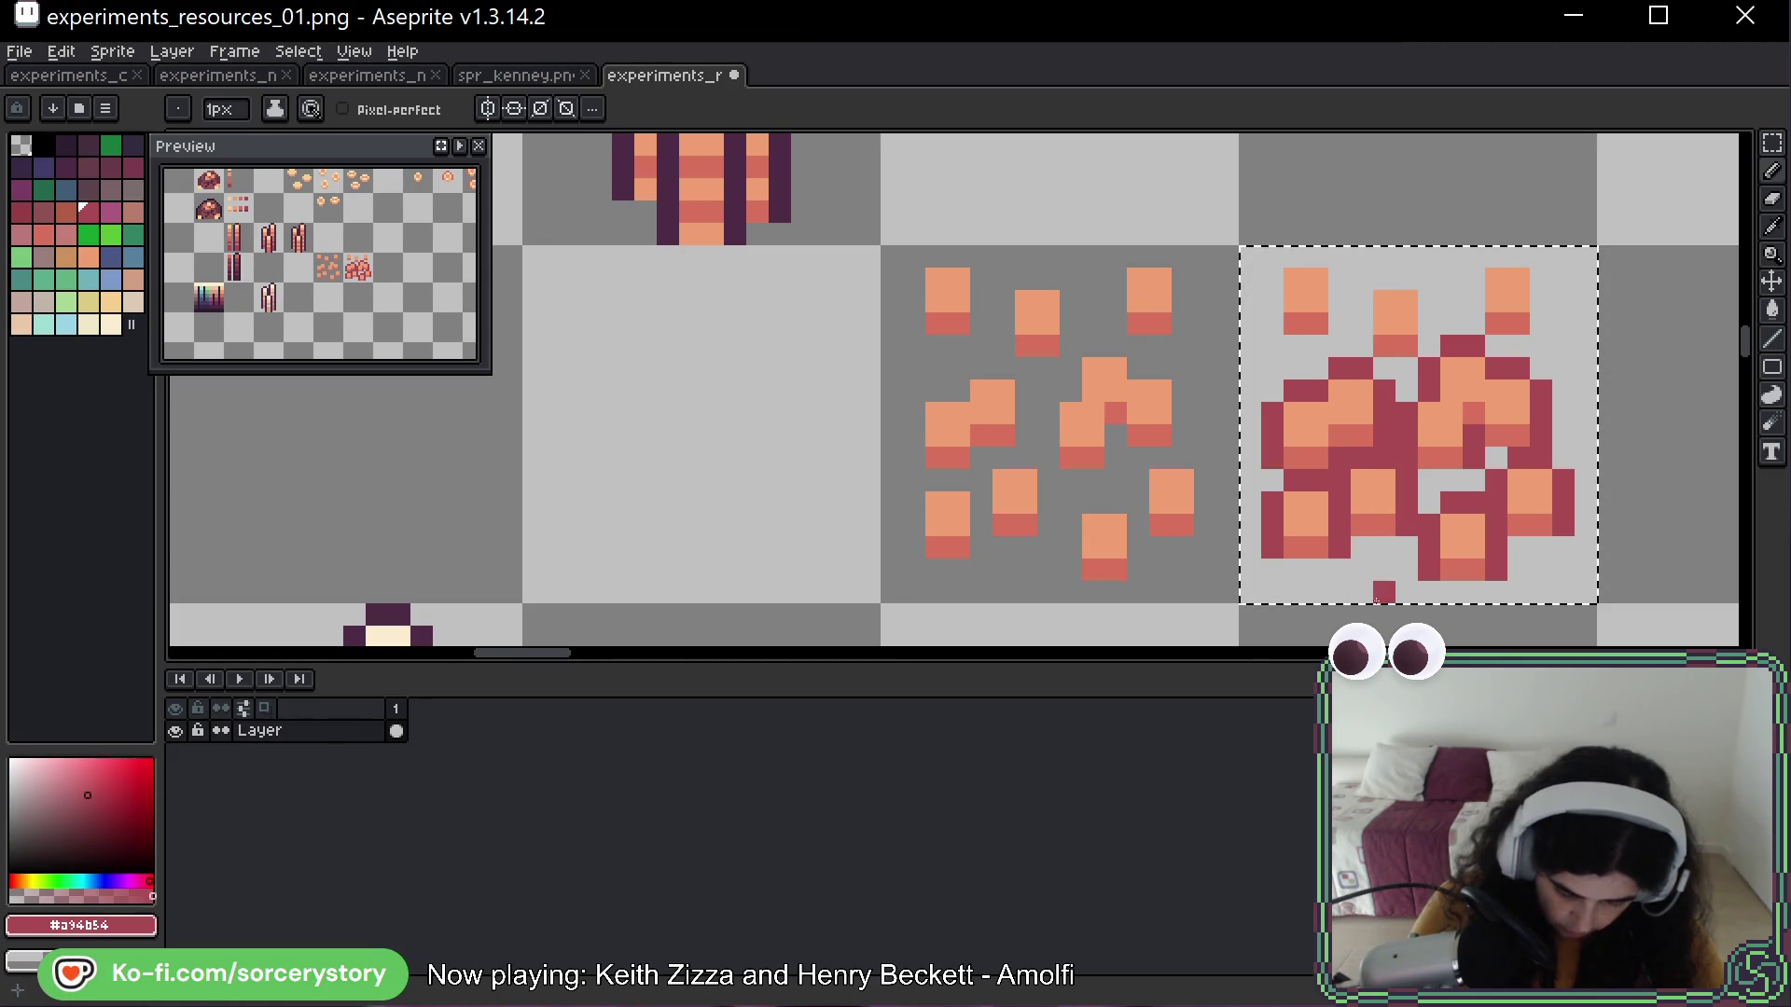
key(ctrl+z)
Edge the top-left, middle and top-right chips with dark red pixels
click(1362, 502)
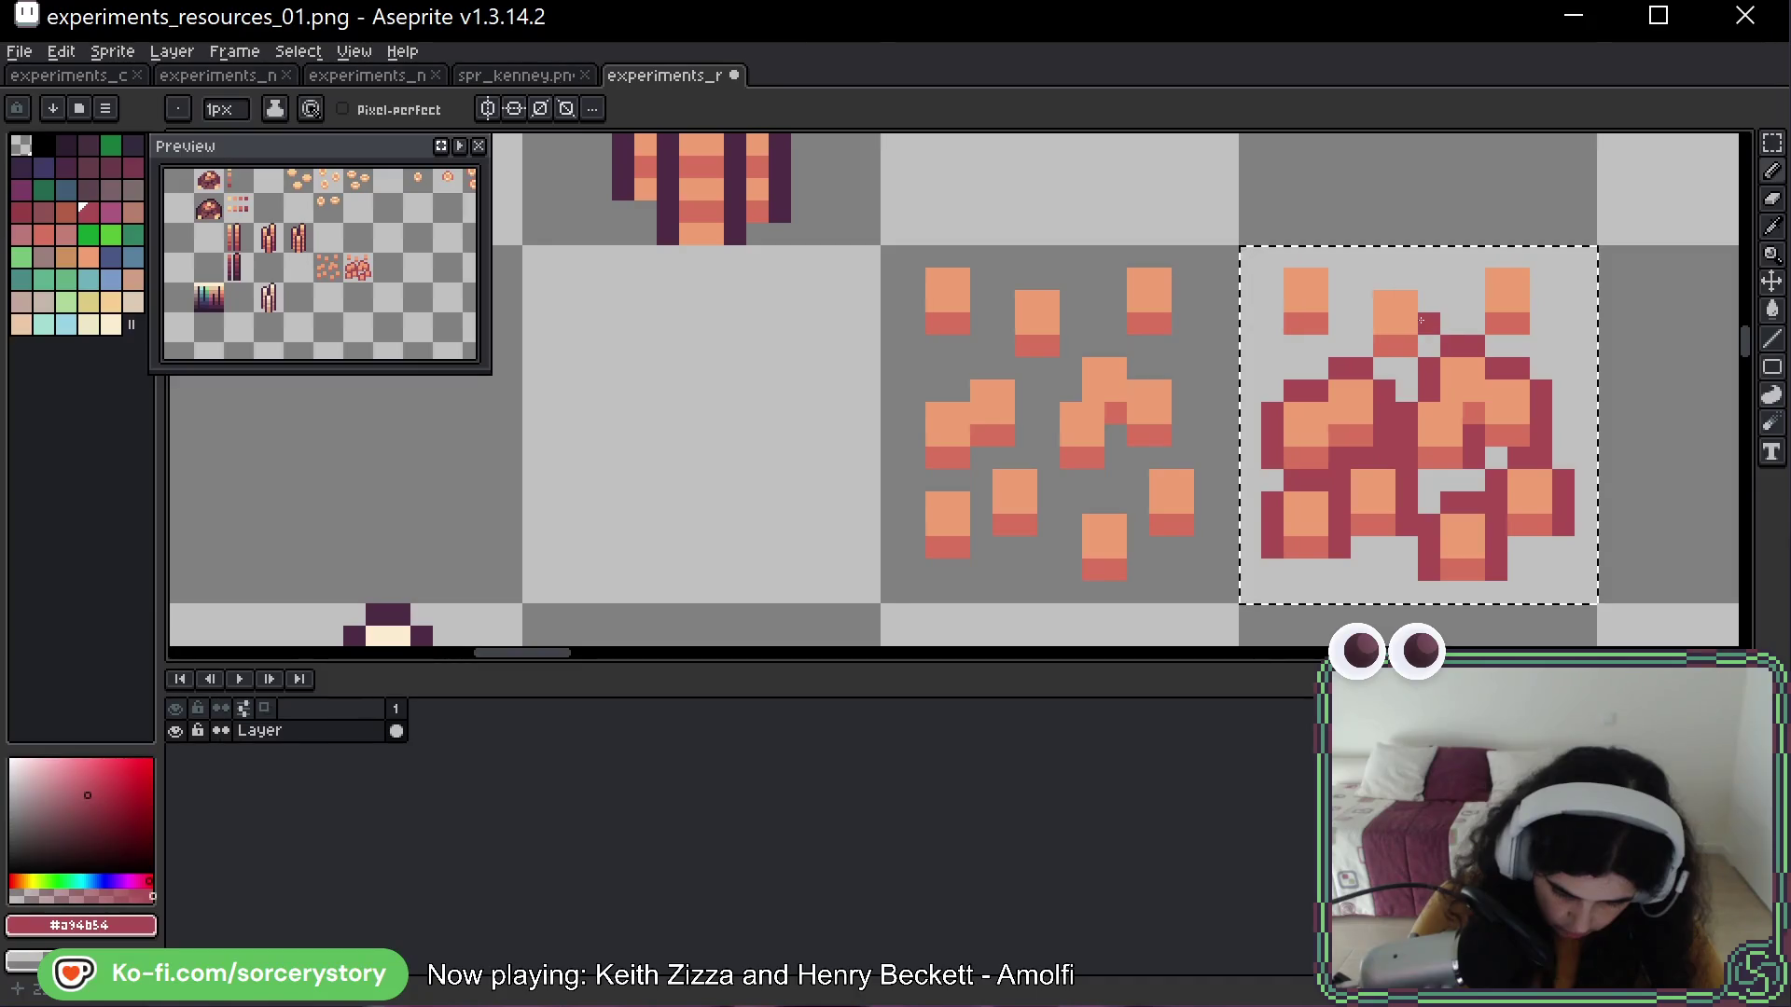
click(1287, 321)
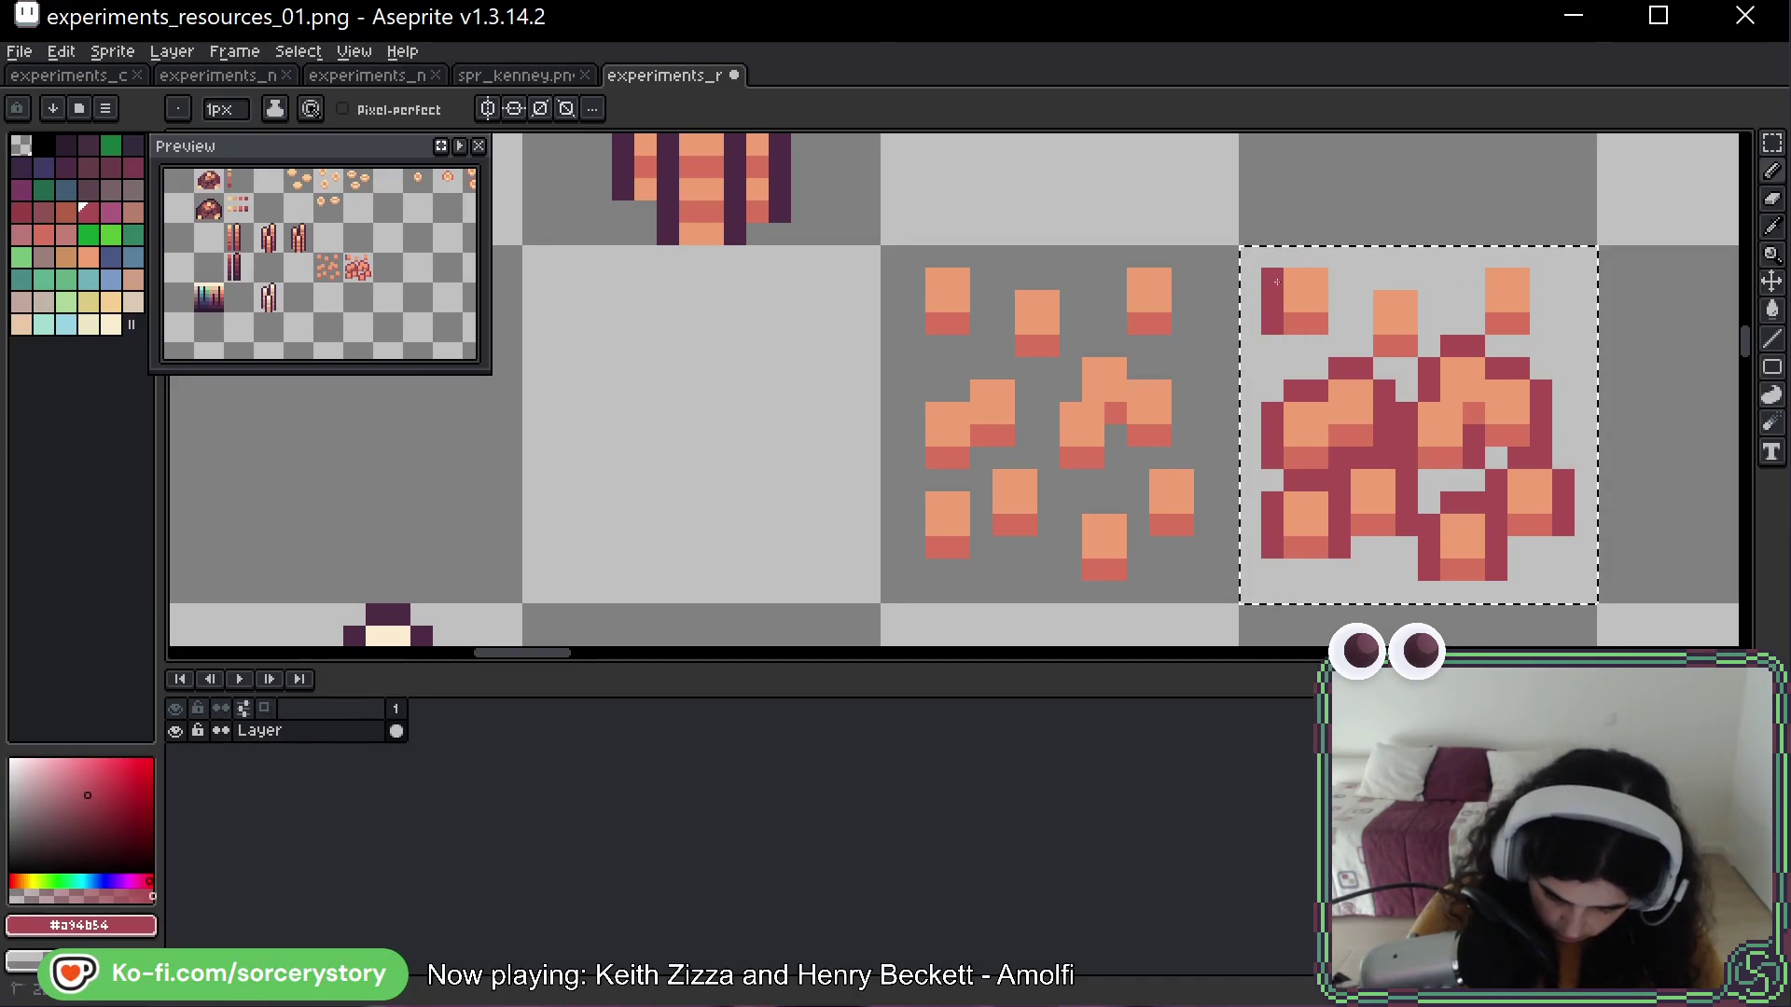
drag(1295, 258, 1340, 323)
click(1407, 303)
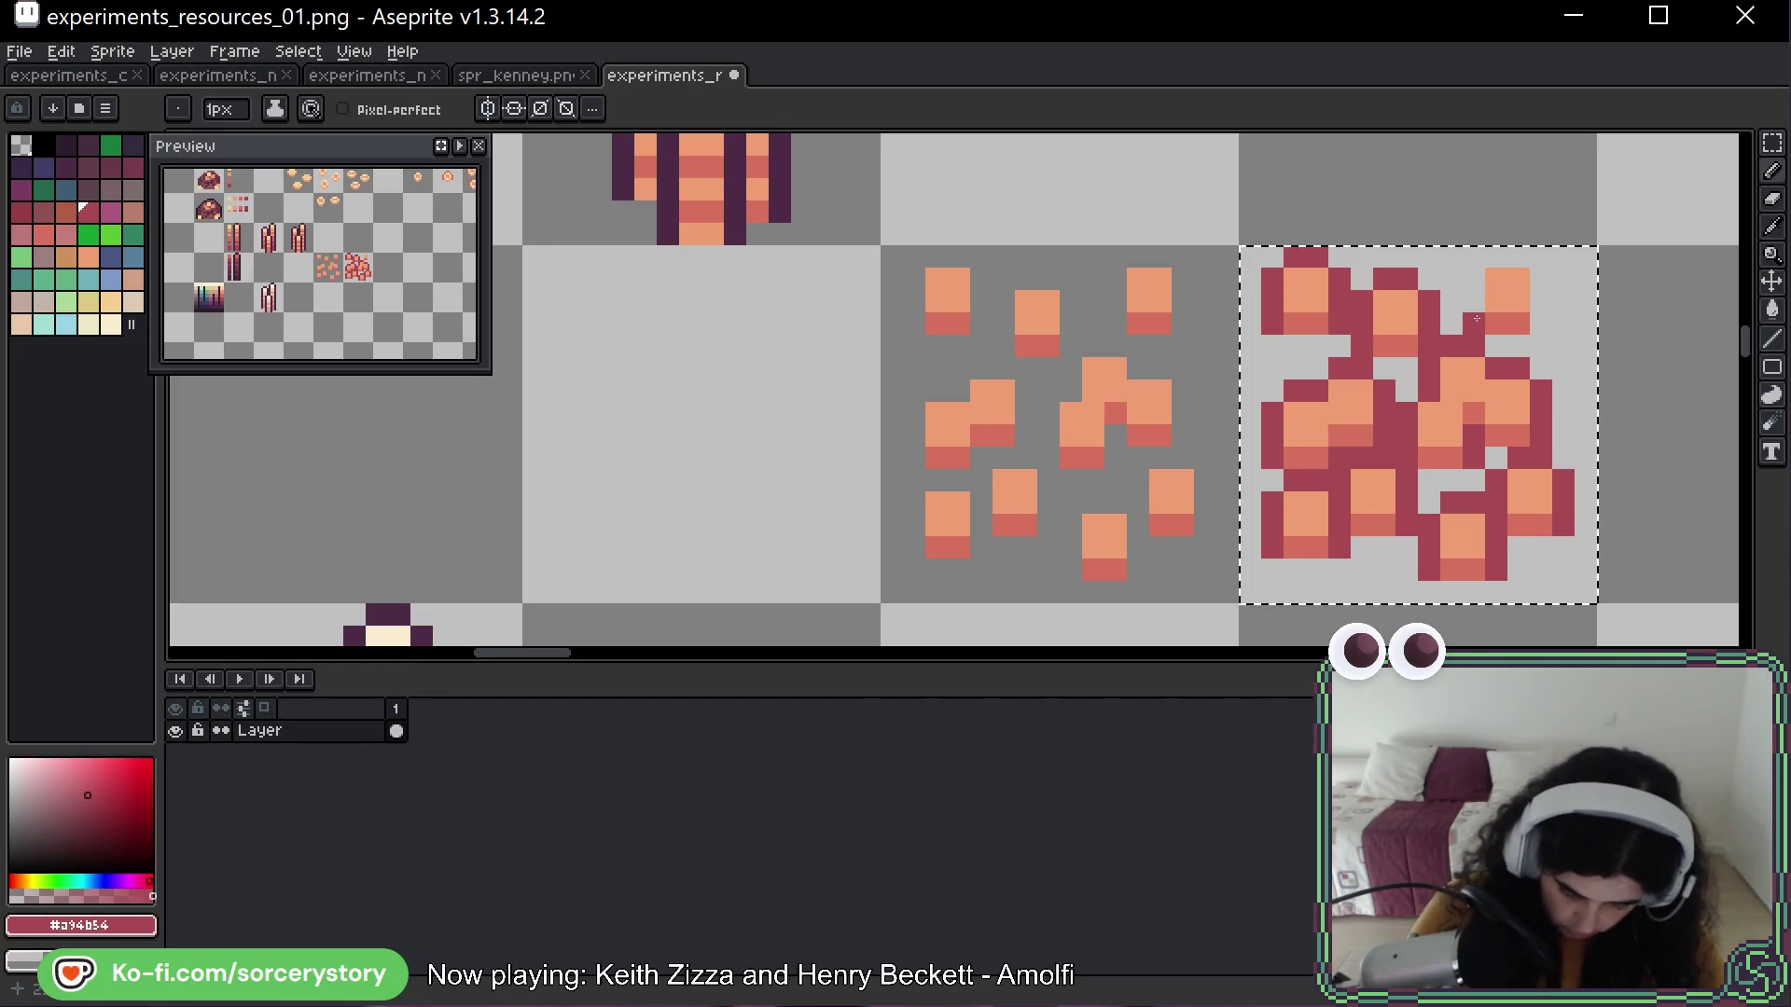
drag(1541, 278, 1541, 326)
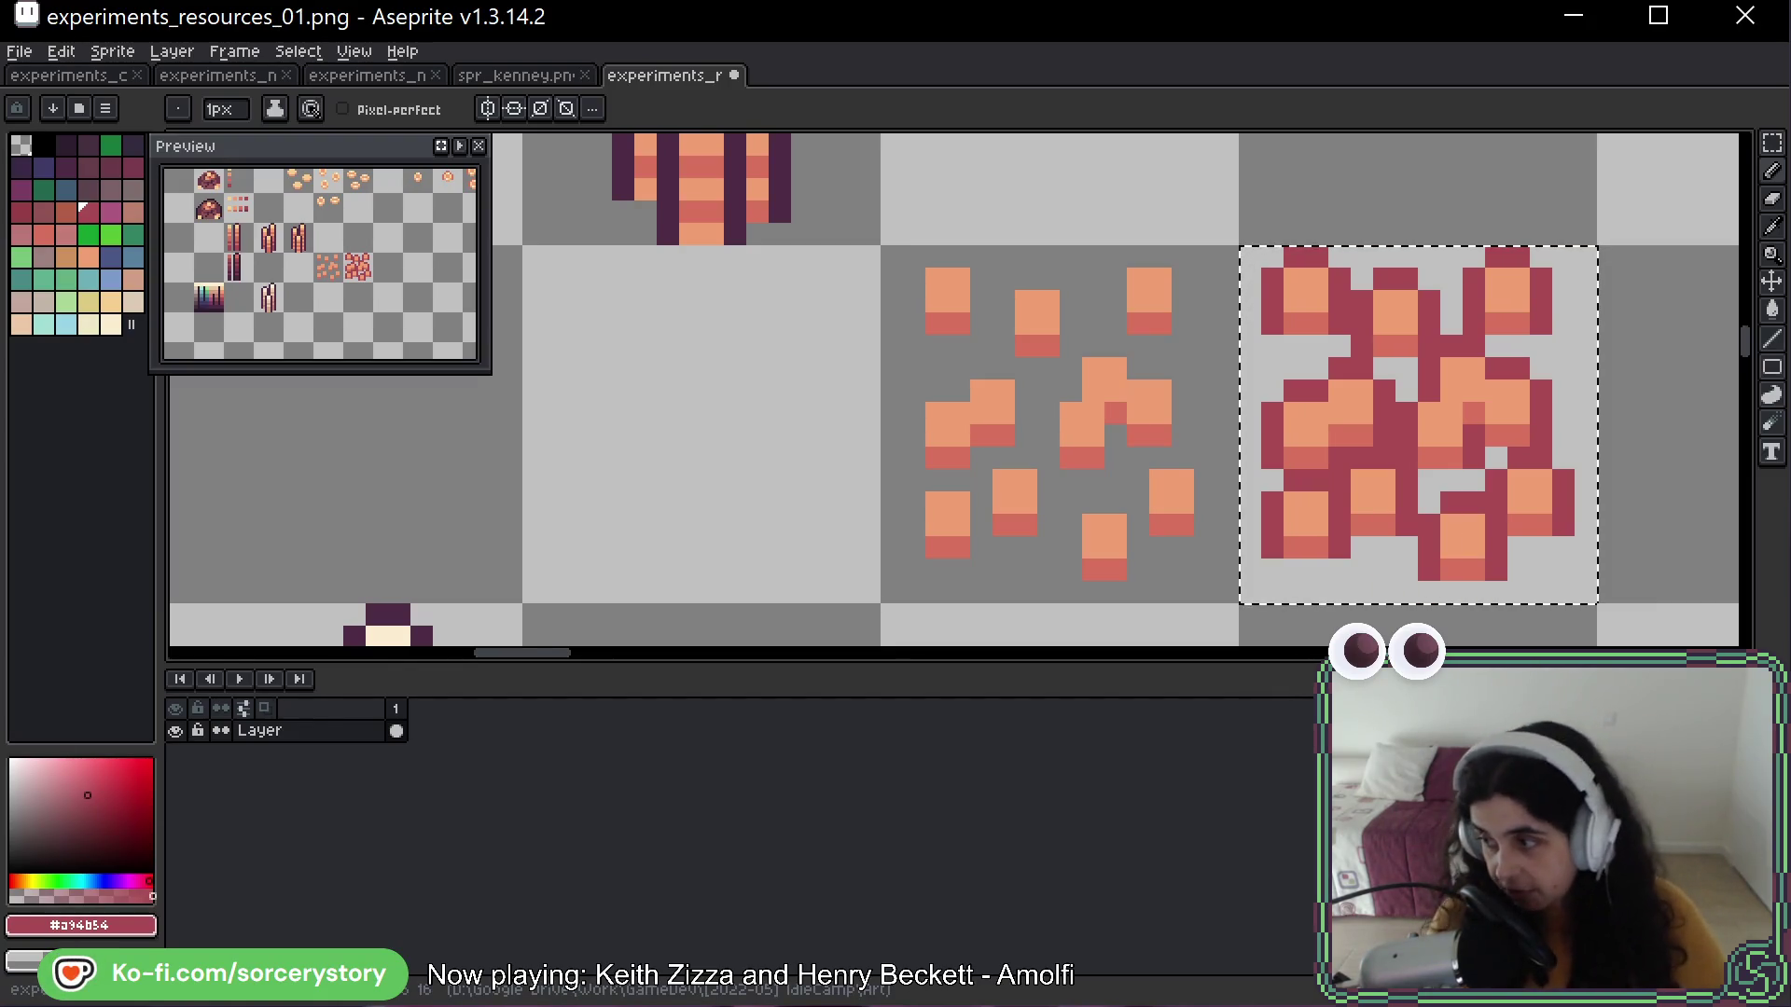
Save the sprite sheet with Ctrl+S
scroll(1508, 382, right, 5)
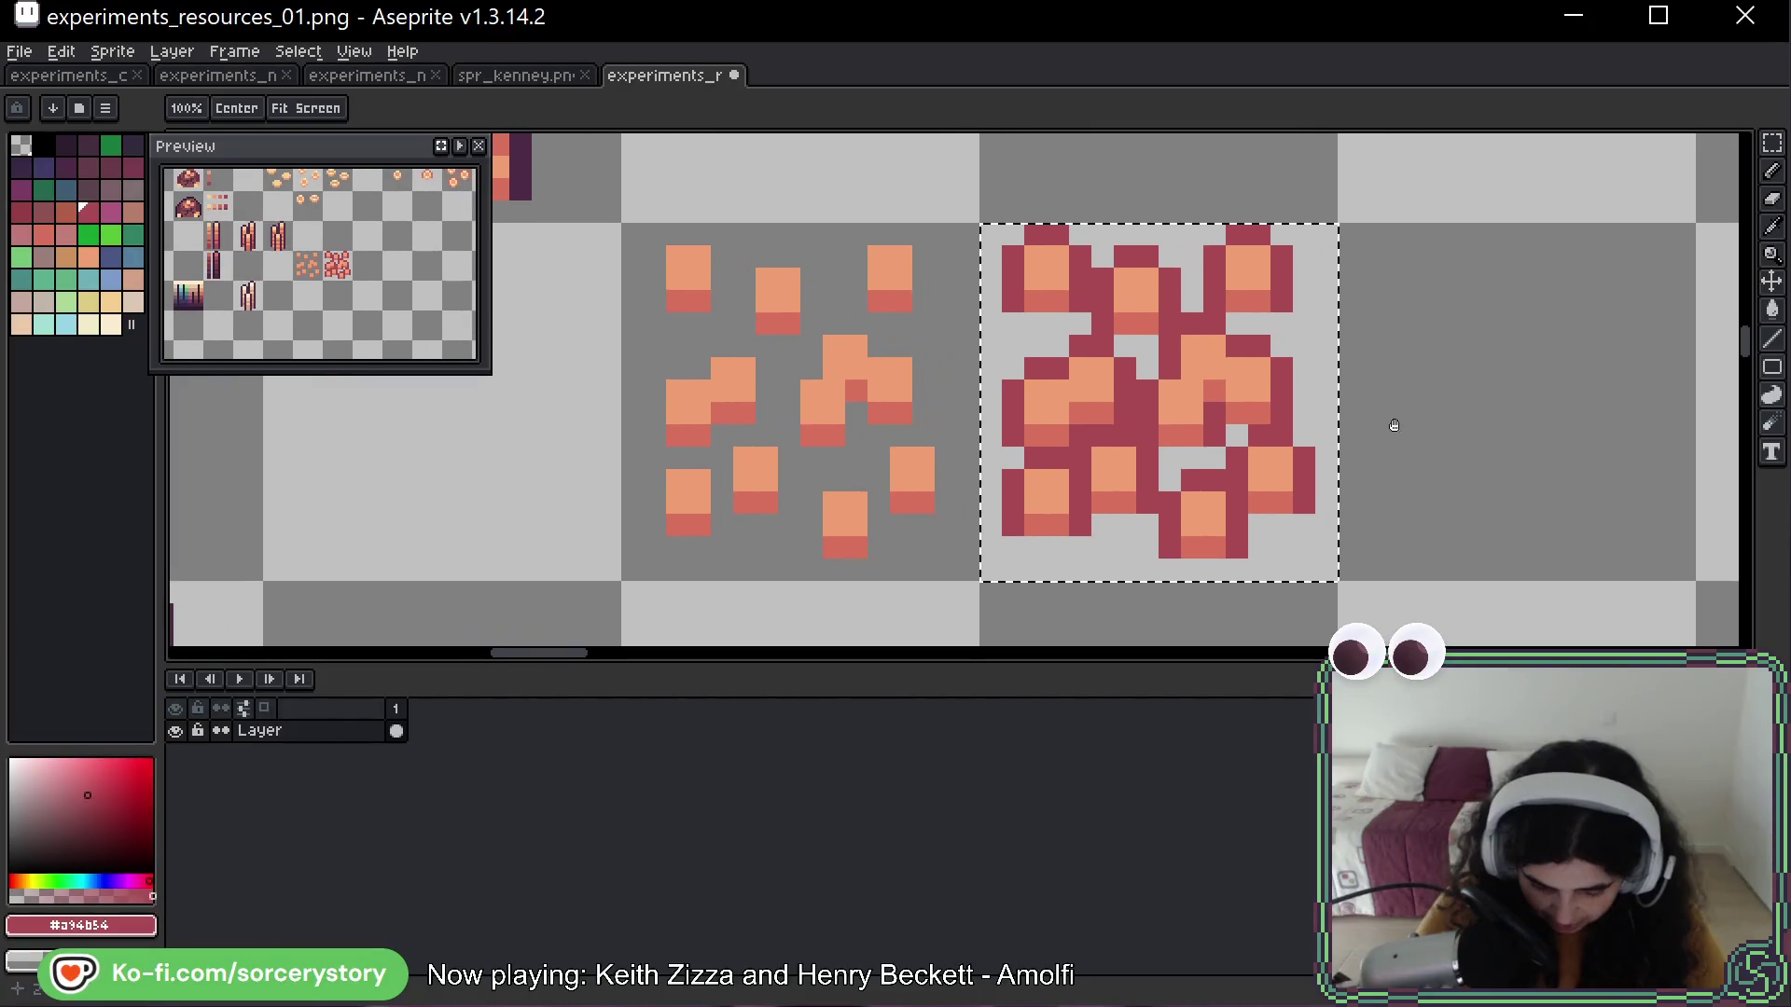
drag(1508, 382, 1452, 399)
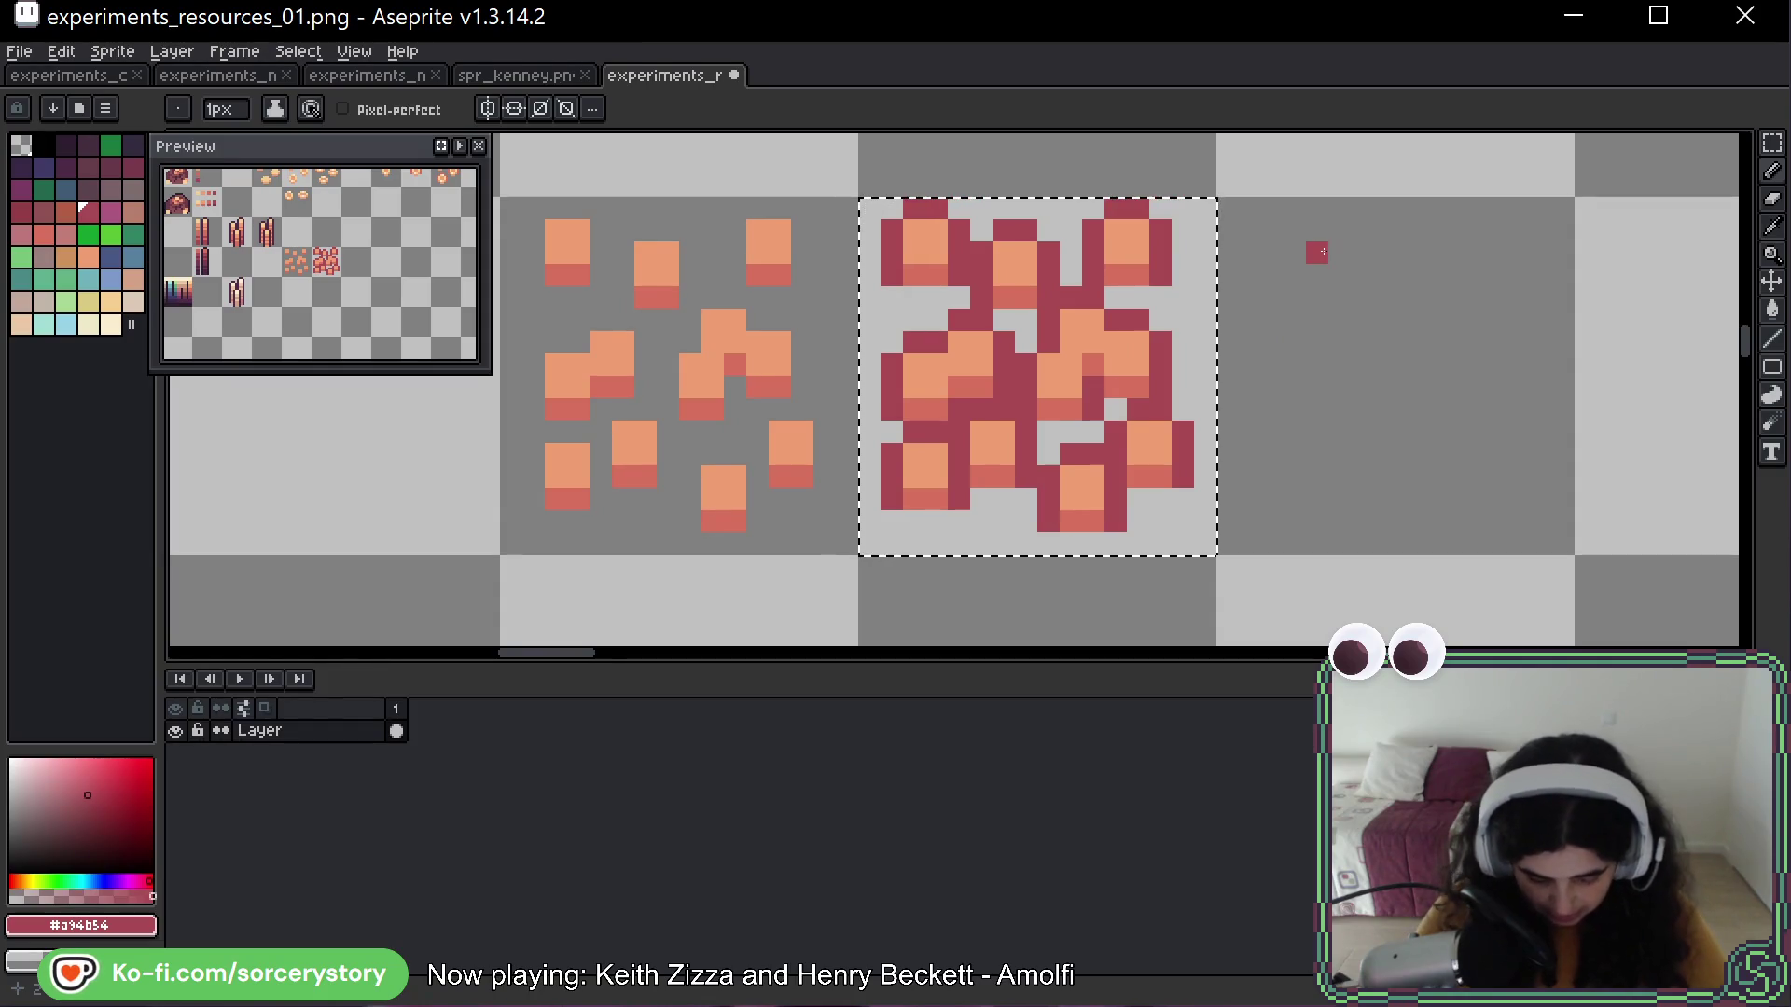
key(ctrl)
key(ctrl+d)
key(ctrl+s)
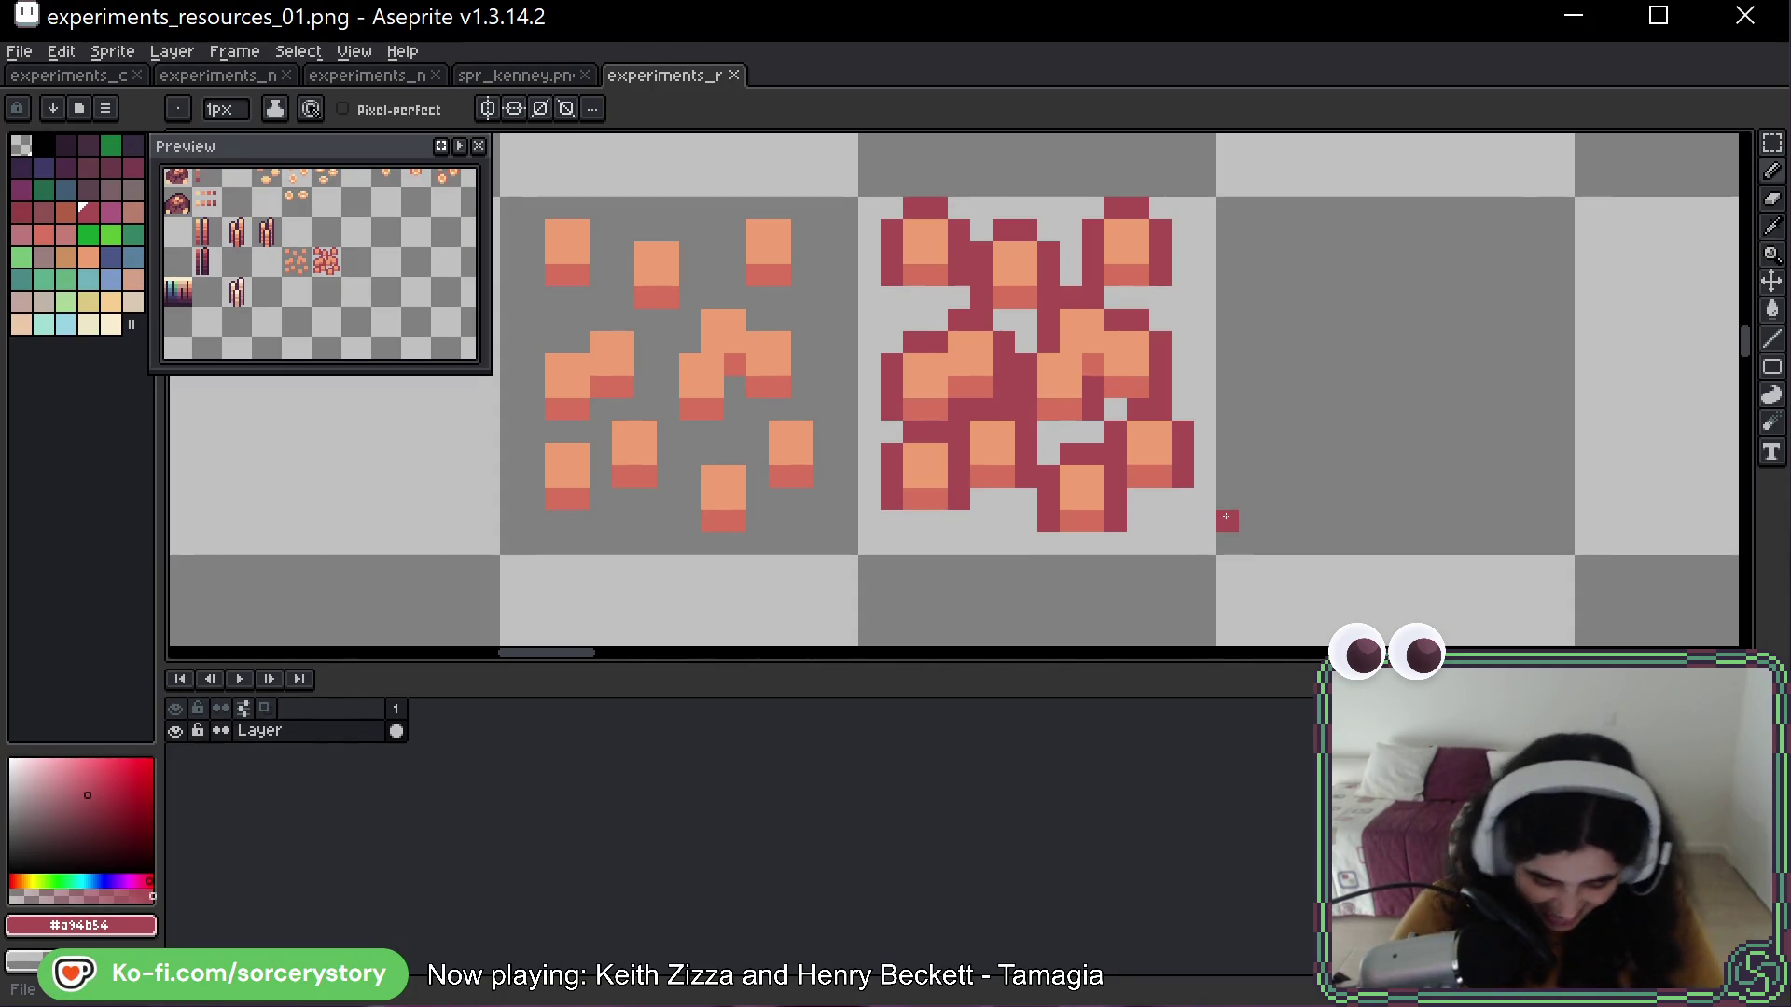
Place test red pixels in the empty tiles further down the sheet
key(space)
mouse_move(1262, 224)
mouse_down()
mouse_move(1213, 245)
mouse_move(1067, 220)
mouse_up()
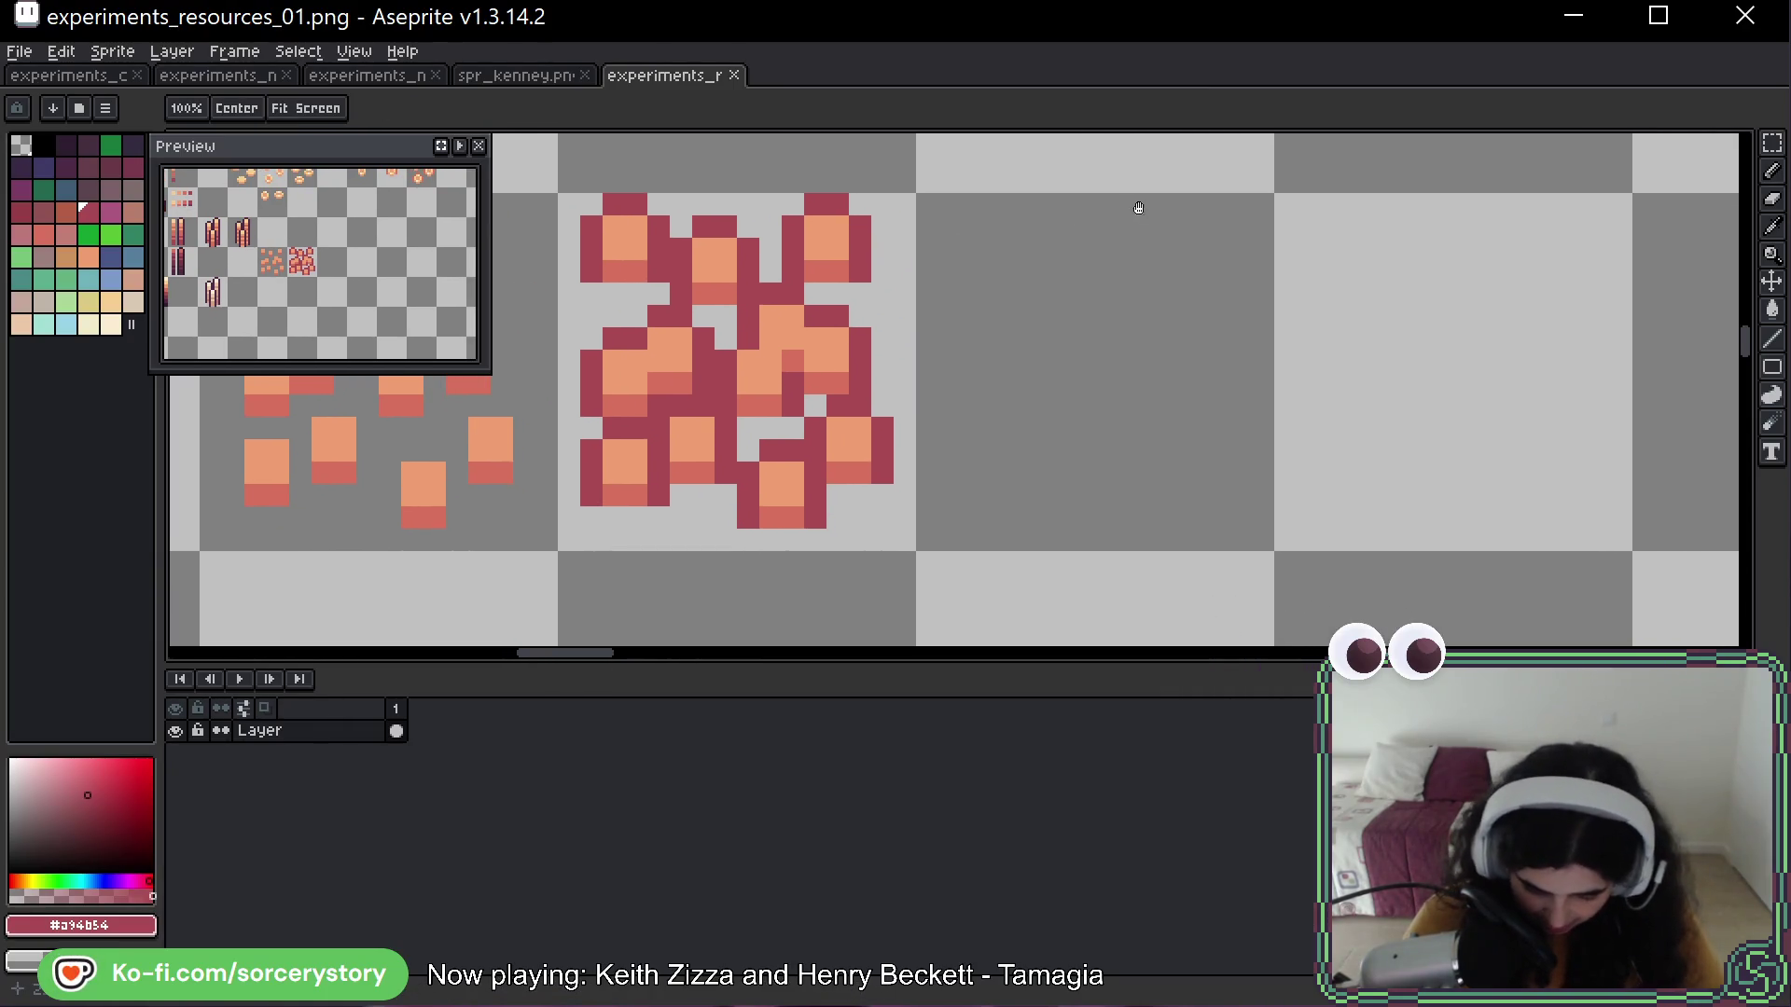
click(1124, 146)
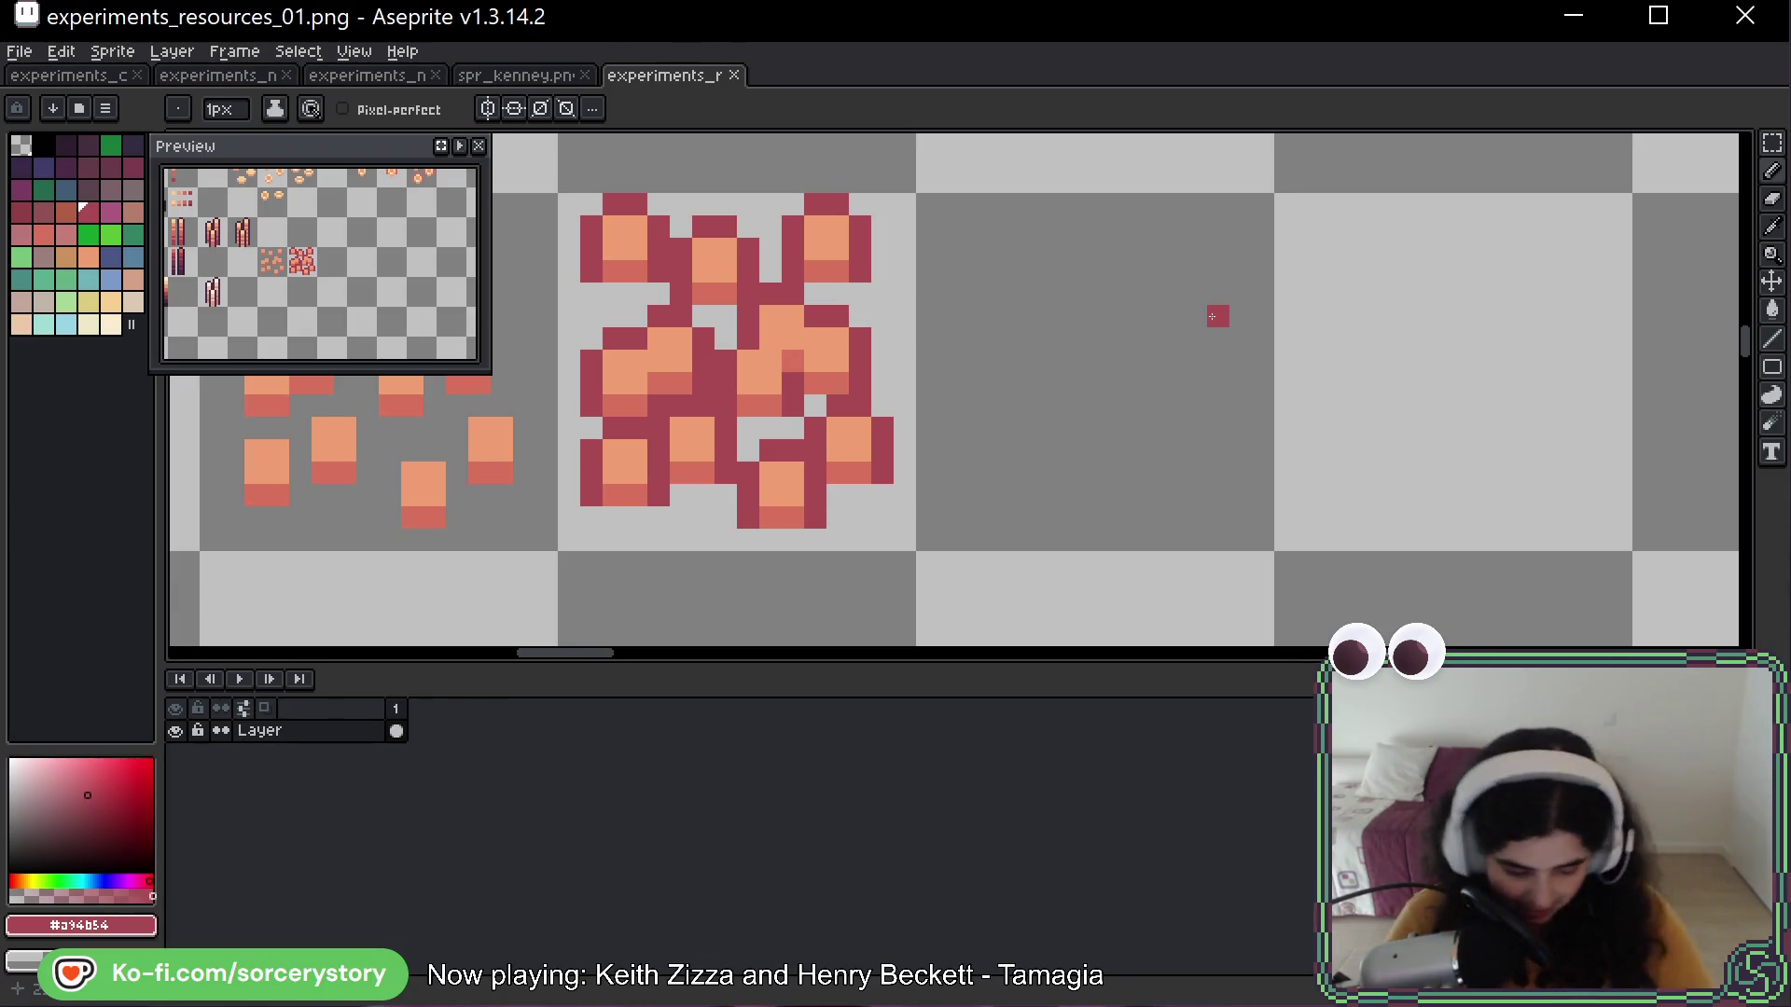
drag(983, 236, 1014, 365)
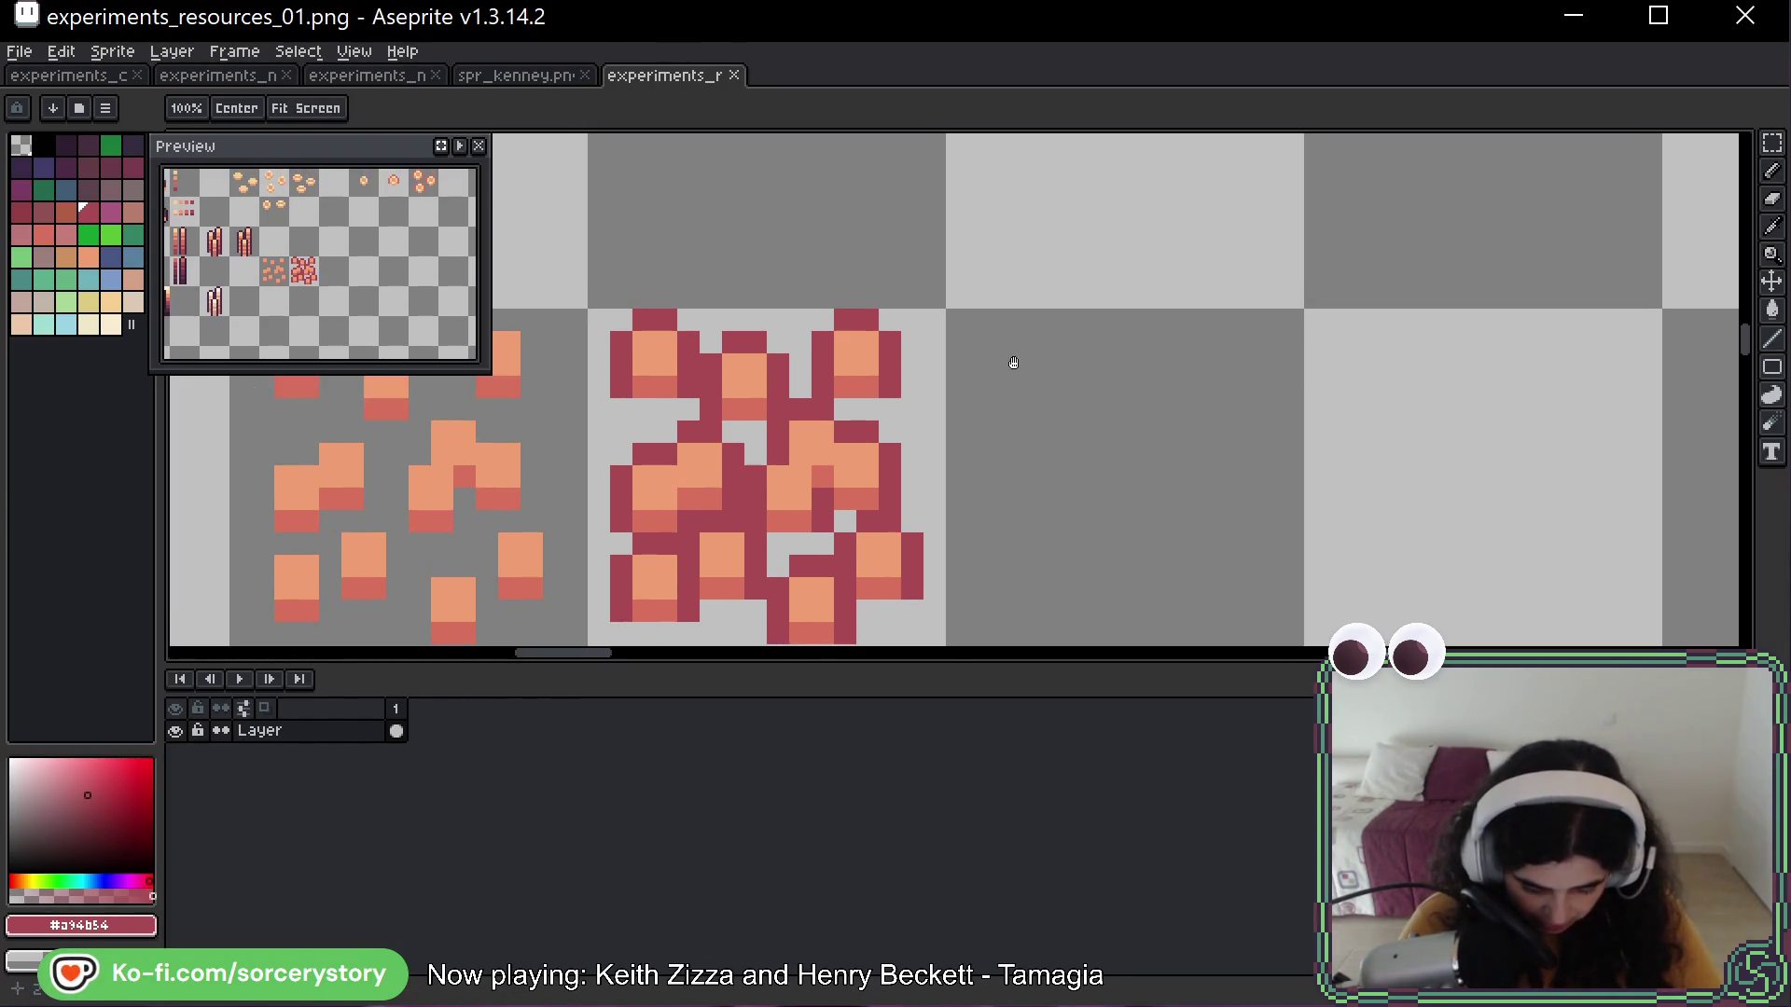
mouse_move(986, 236)
mouse_down()
mouse_move(976, 364)
mouse_move(1023, 428)
mouse_up()
click(1007, 398)
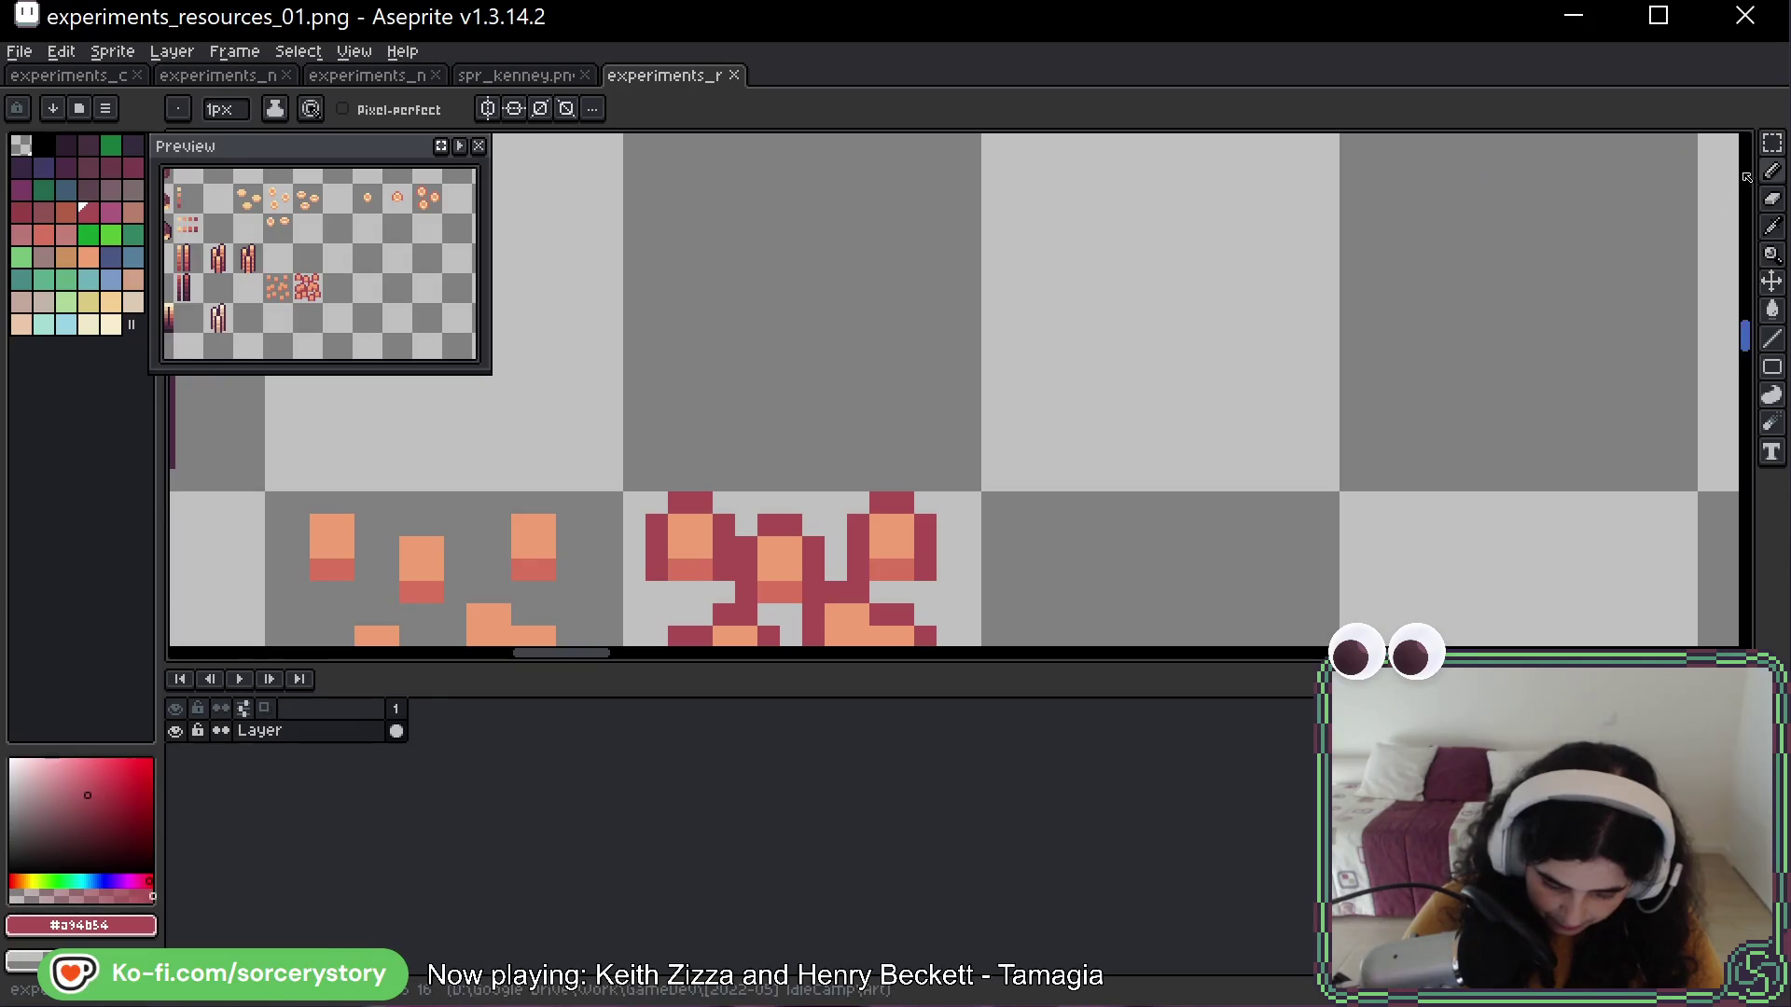
key(m)
scroll(1201, 324, down, 4)
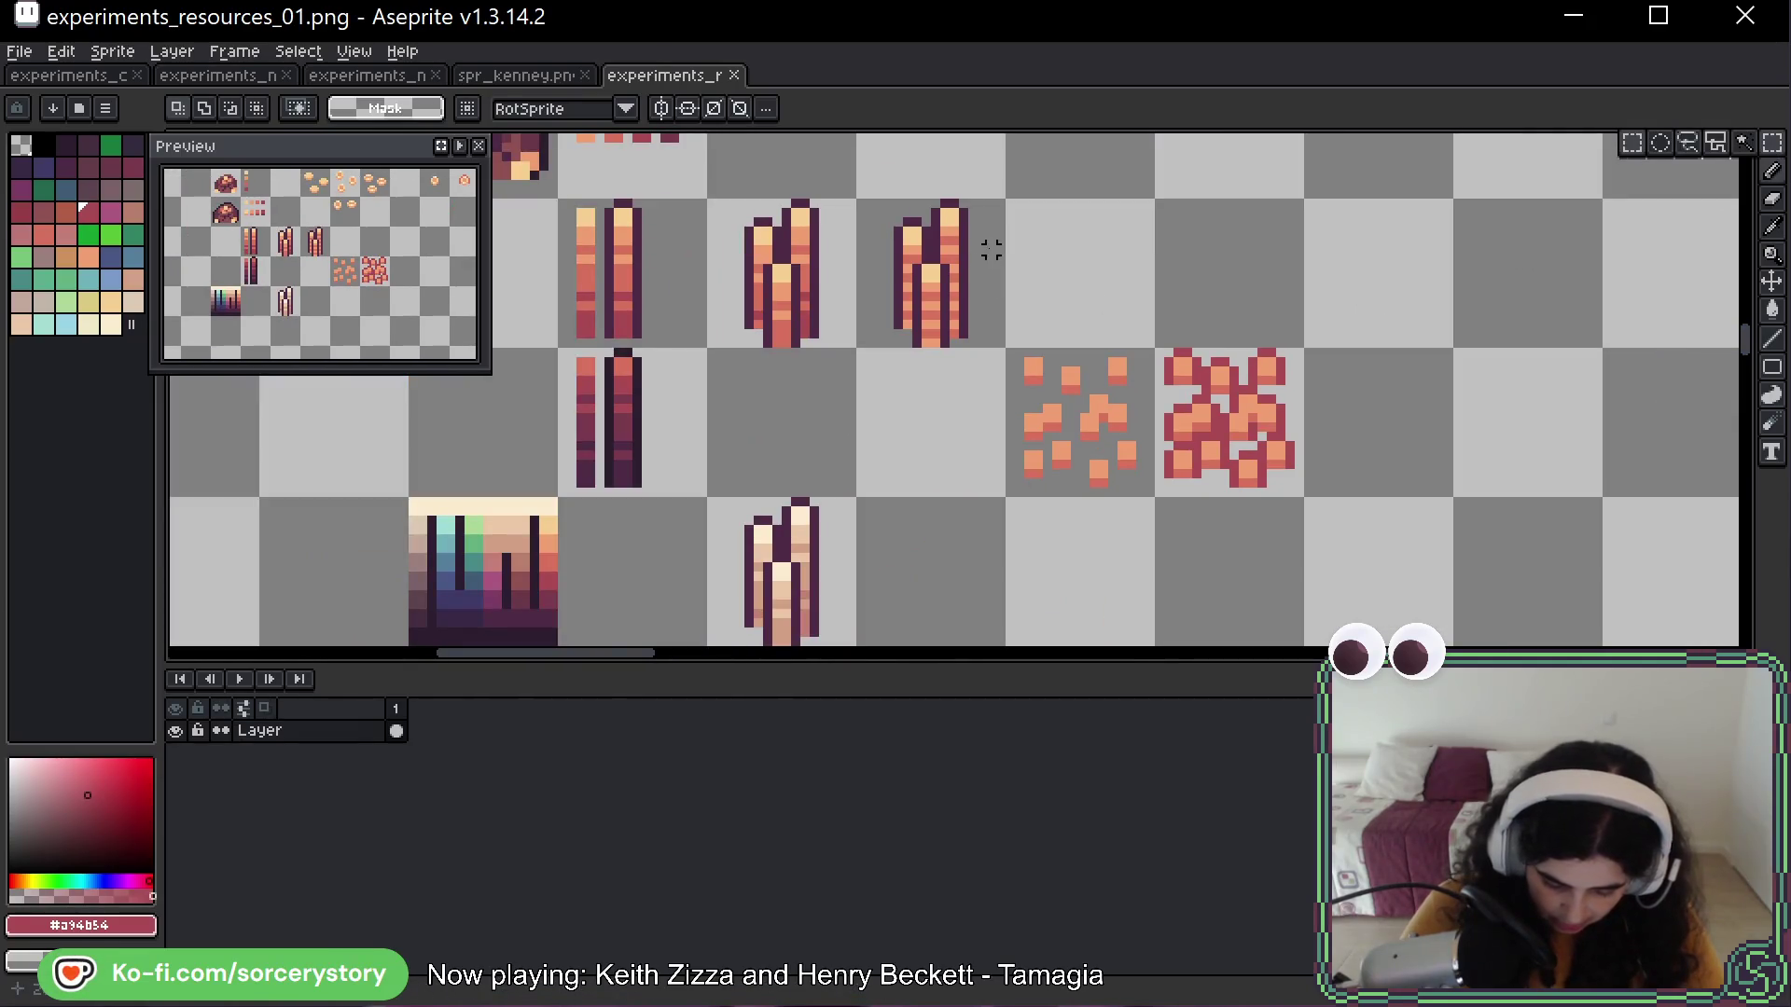
Select the torch column, undo an accidental move, then select the lower torch
drag(708, 201, 853, 345)
scroll(981, 261, up, 4)
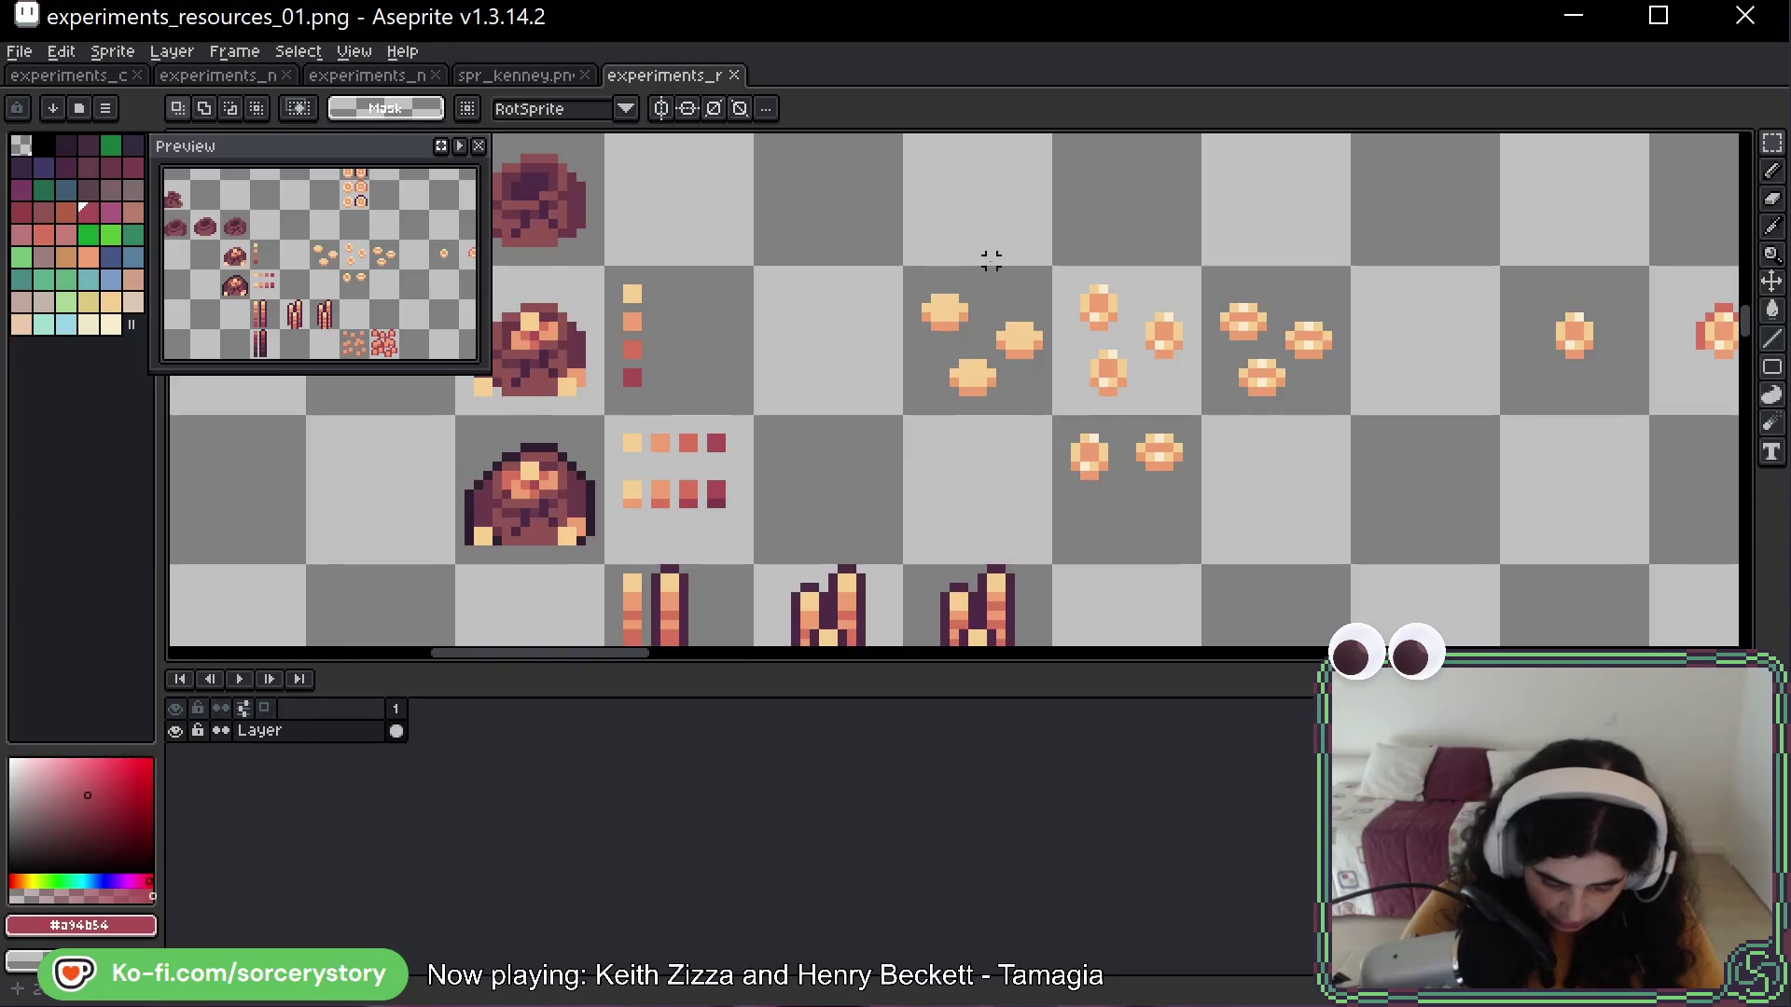
scroll(981, 261, up, 5)
scroll(979, 571, left, 3)
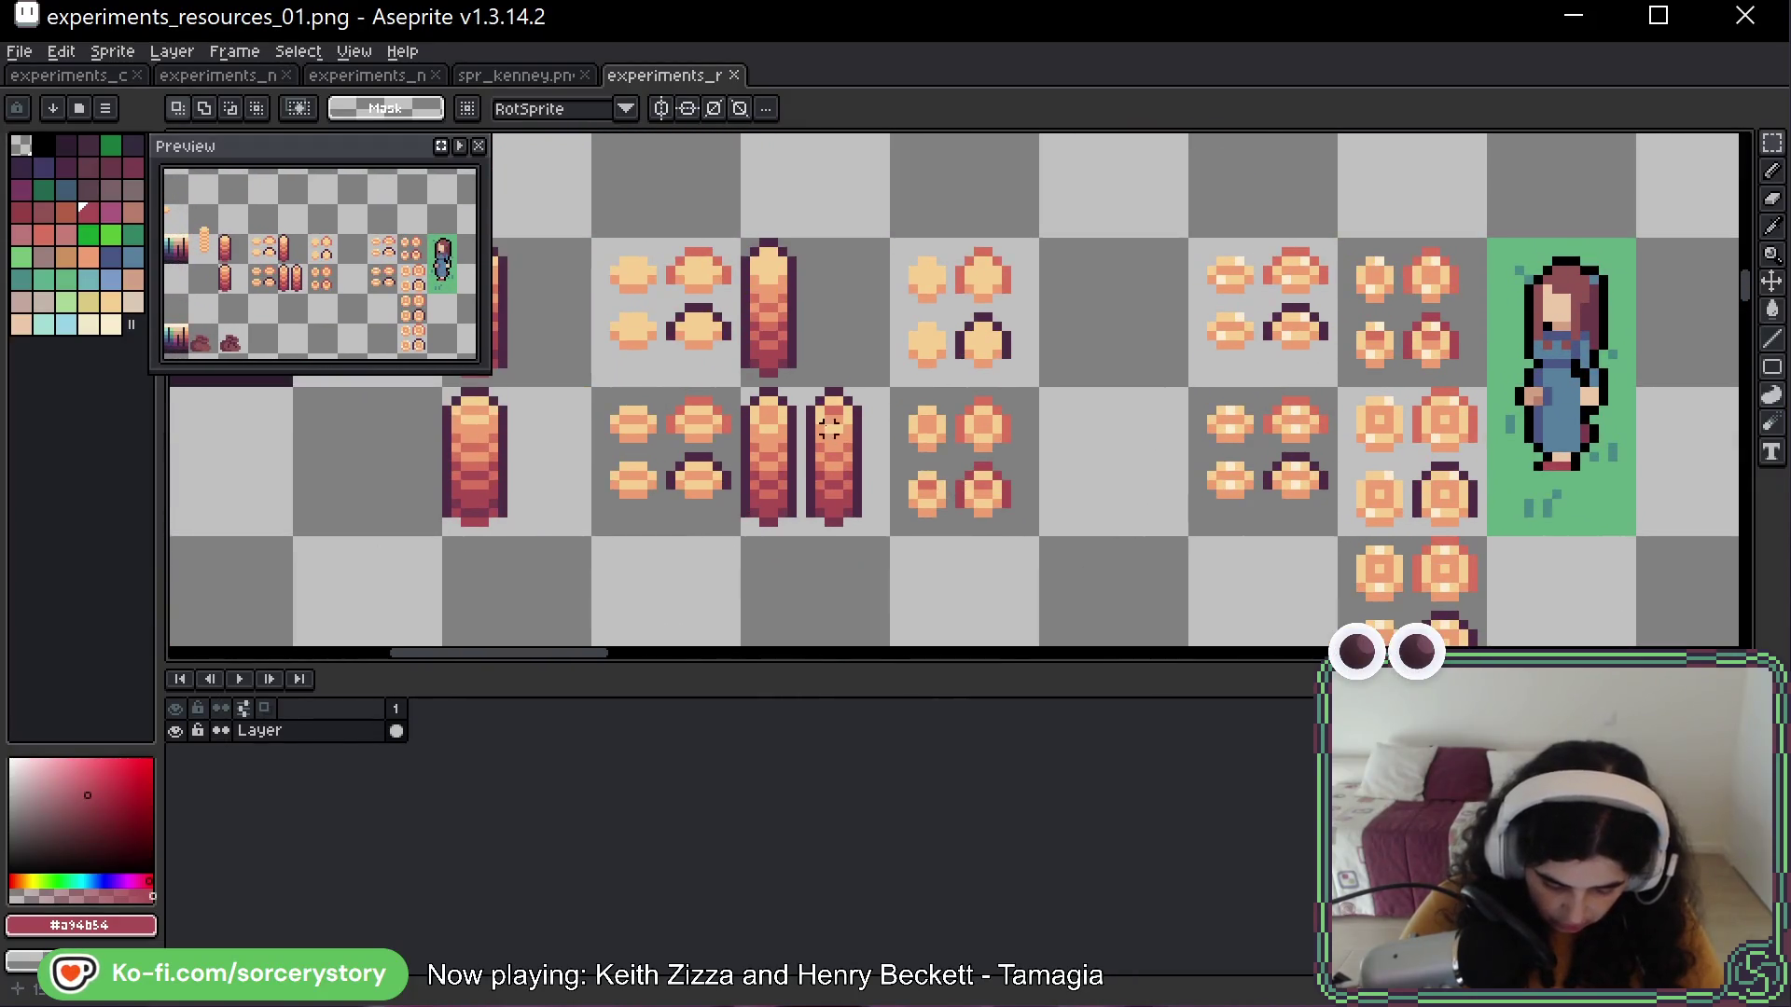
drag(801, 541, 689, 242)
drag(773, 449, 767, 308)
key(ctrl+z)
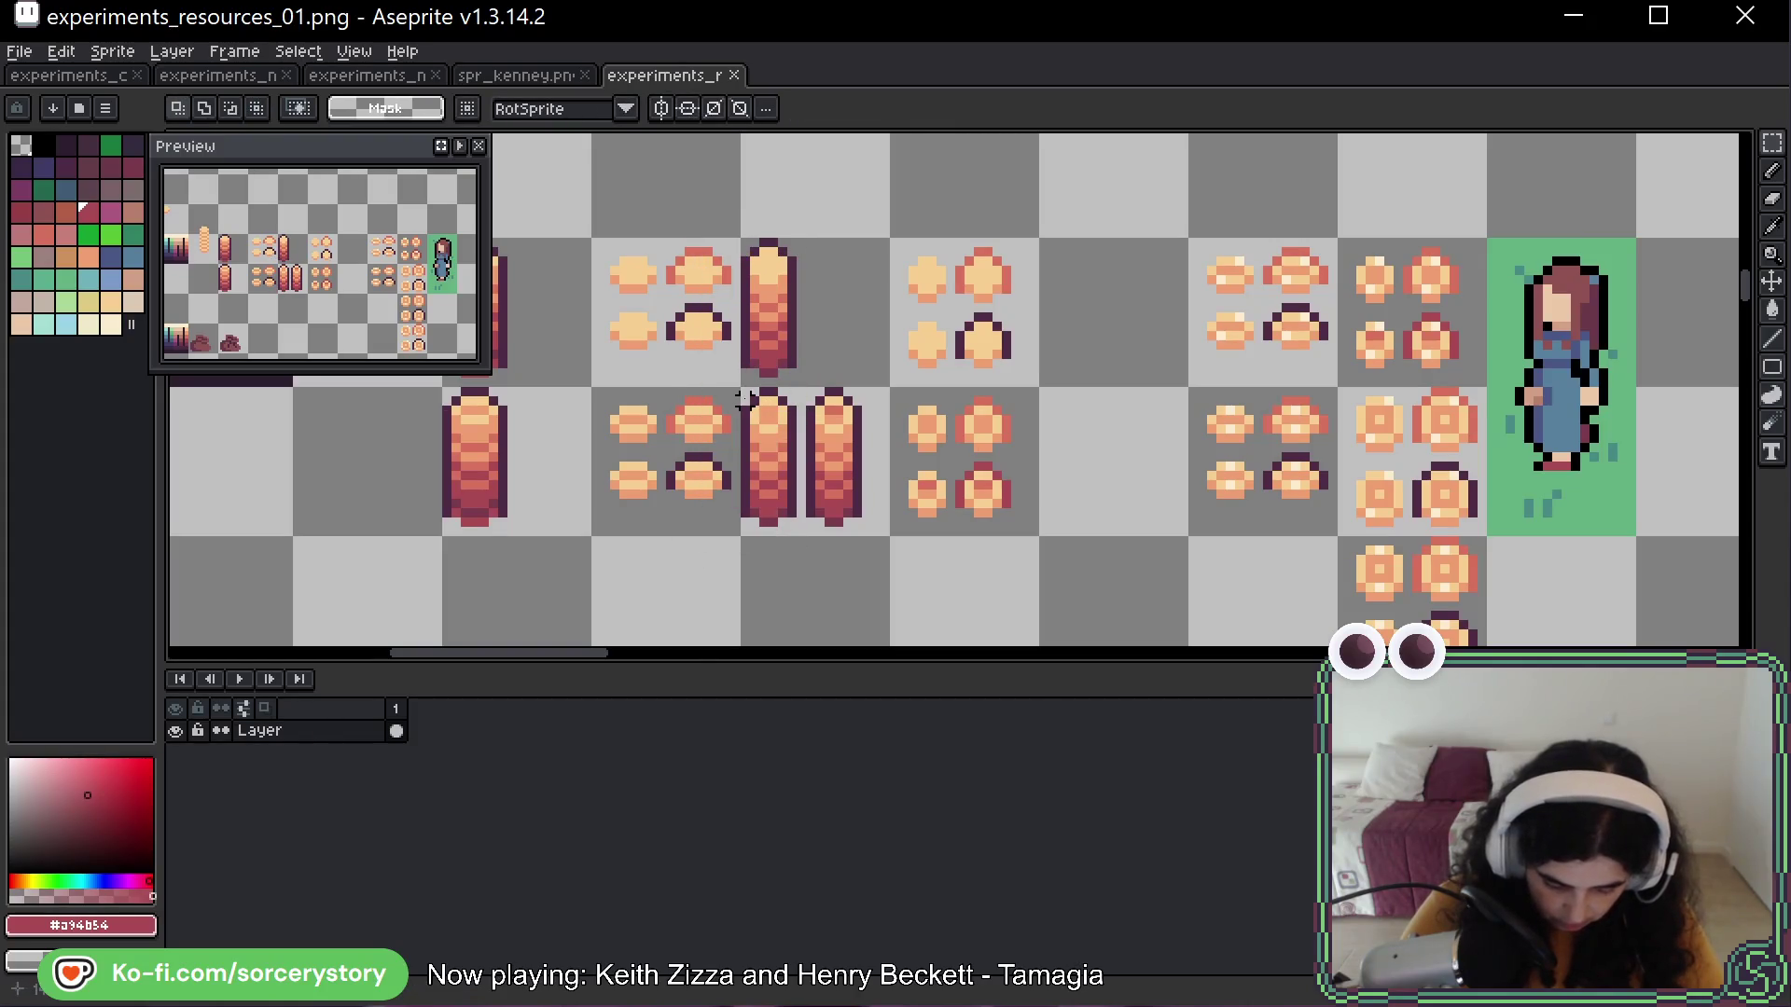
mouse_move(742, 387)
mouse_down()
mouse_move(789, 523)
mouse_move(1741, 643)
mouse_move(376, 467)
mouse_up()
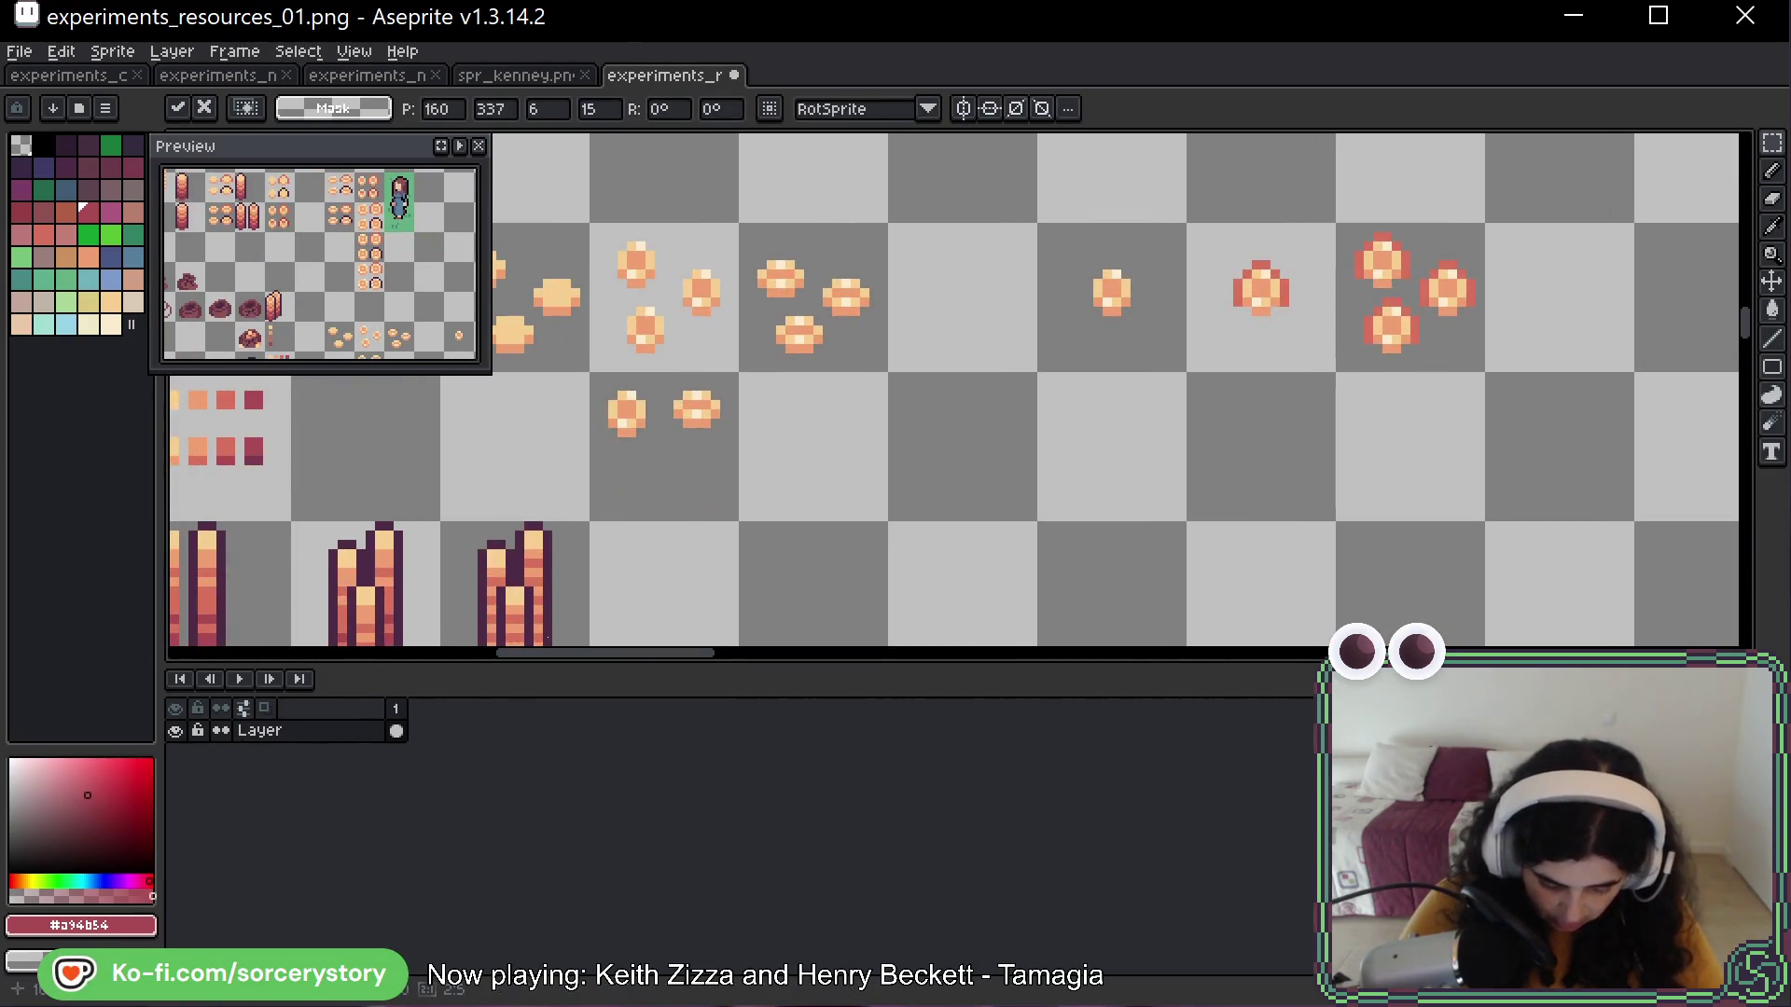
Undo the bar sprite's stray move and commit it in a new position
scroll(650, 546, down, 5)
scroll(901, 411, up, 1)
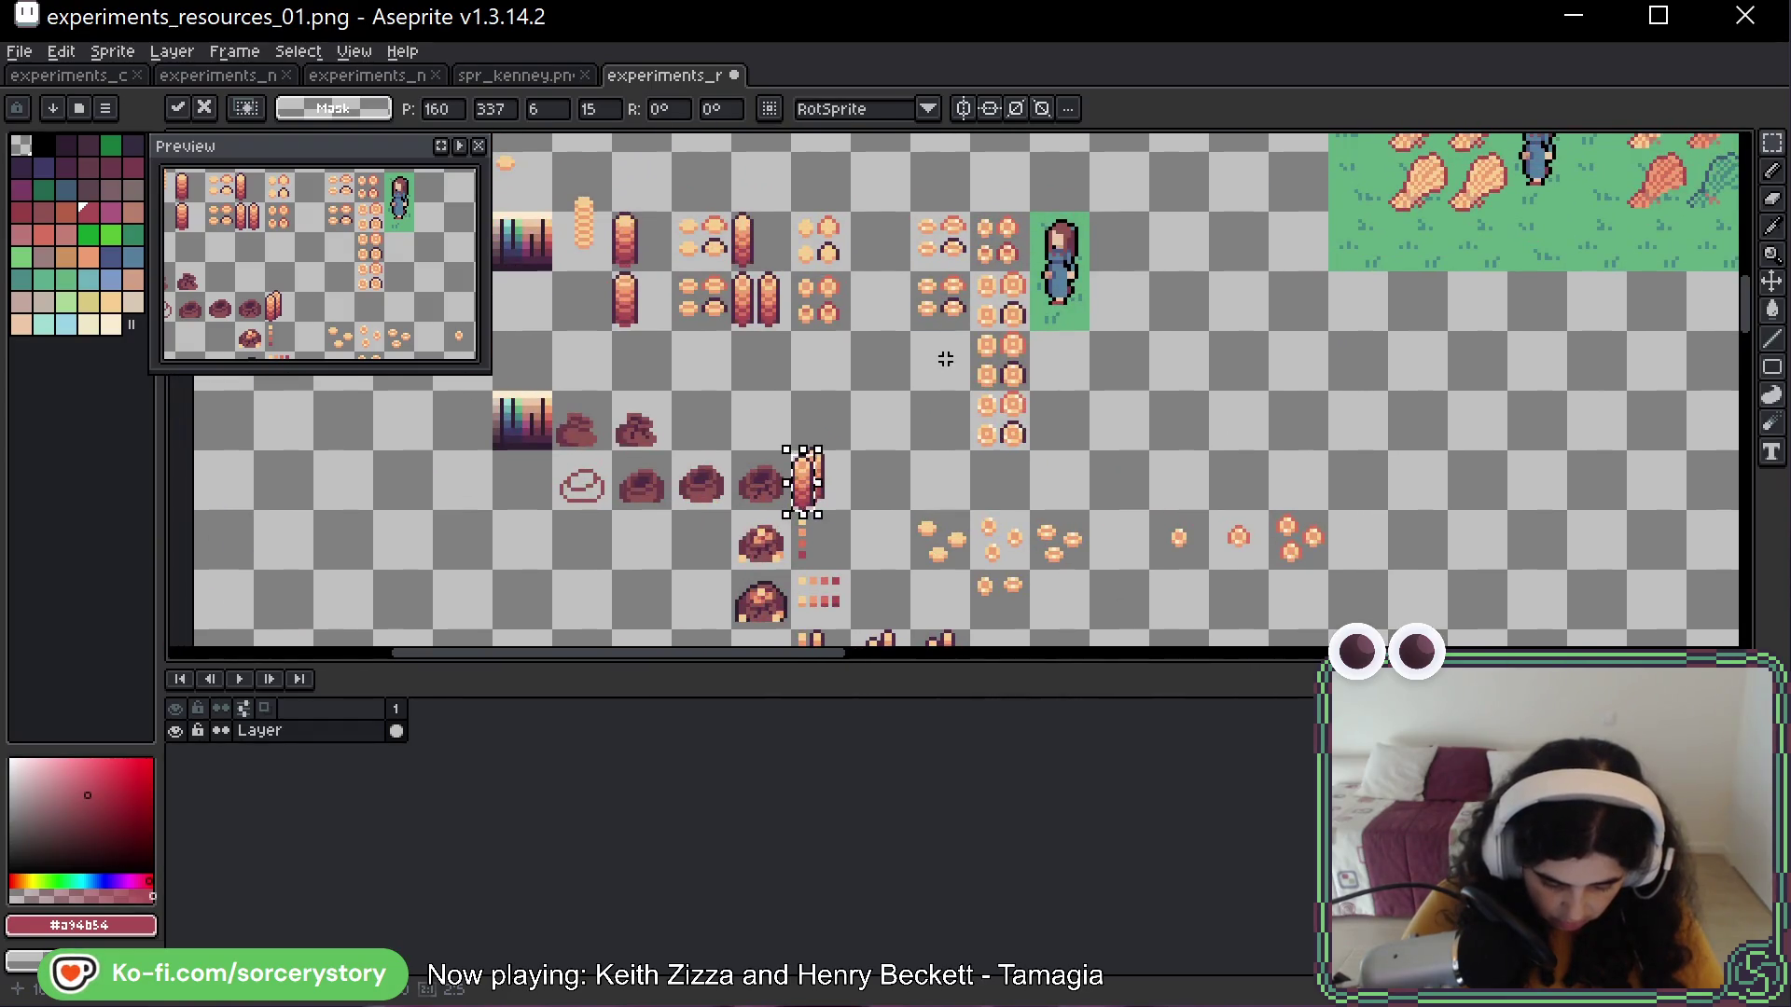
key(Return)
key(ctrl+z)
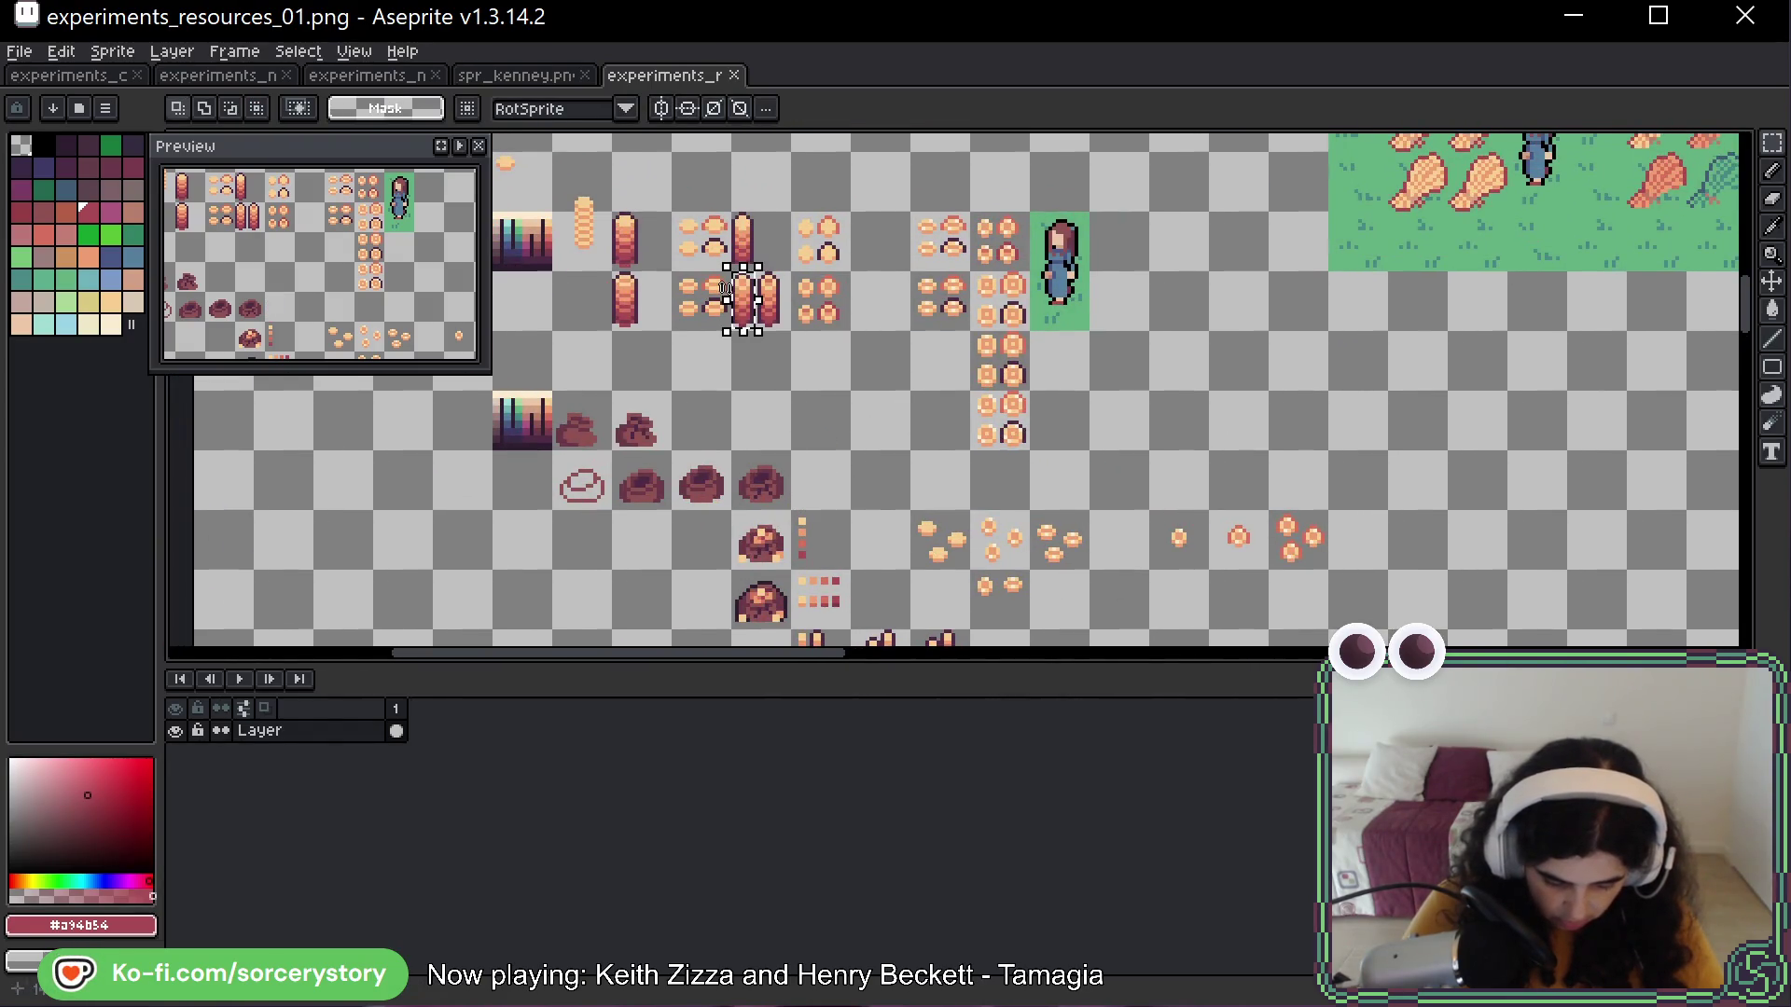
mouse_move(743, 303)
mouse_down()
mouse_move(971, 600)
mouse_move(997, 458)
mouse_up()
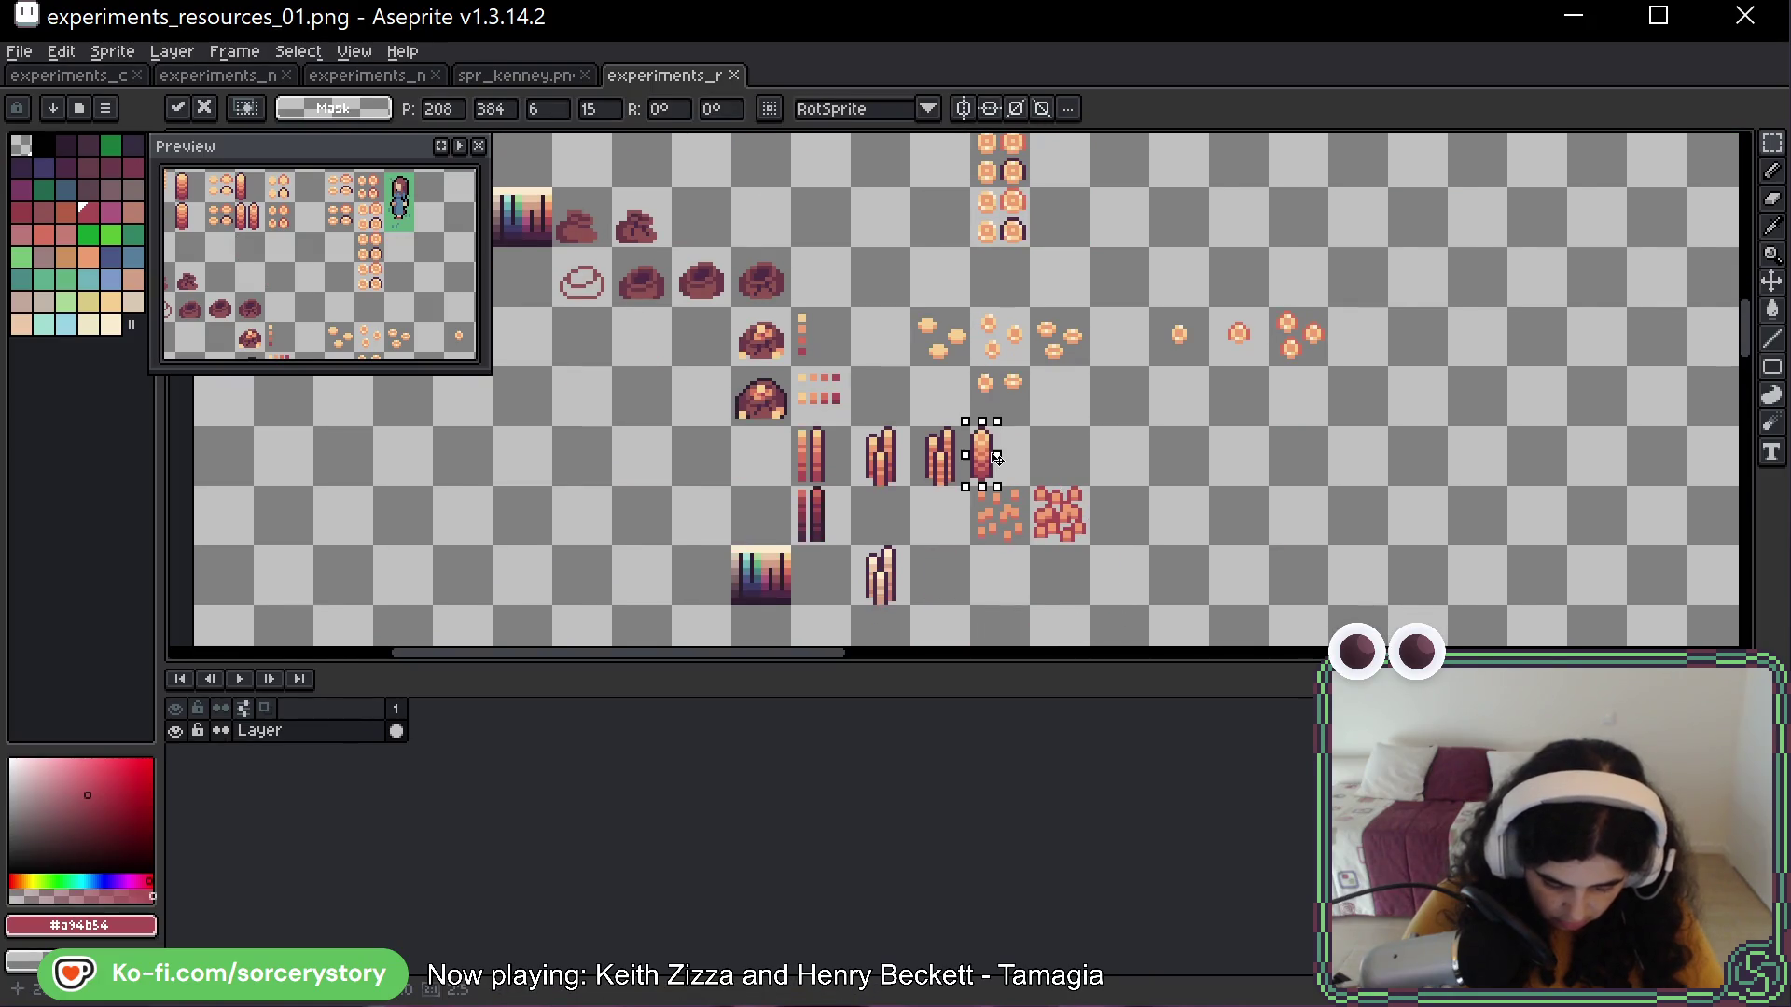
key(Return)
scroll(998, 448, up, 5)
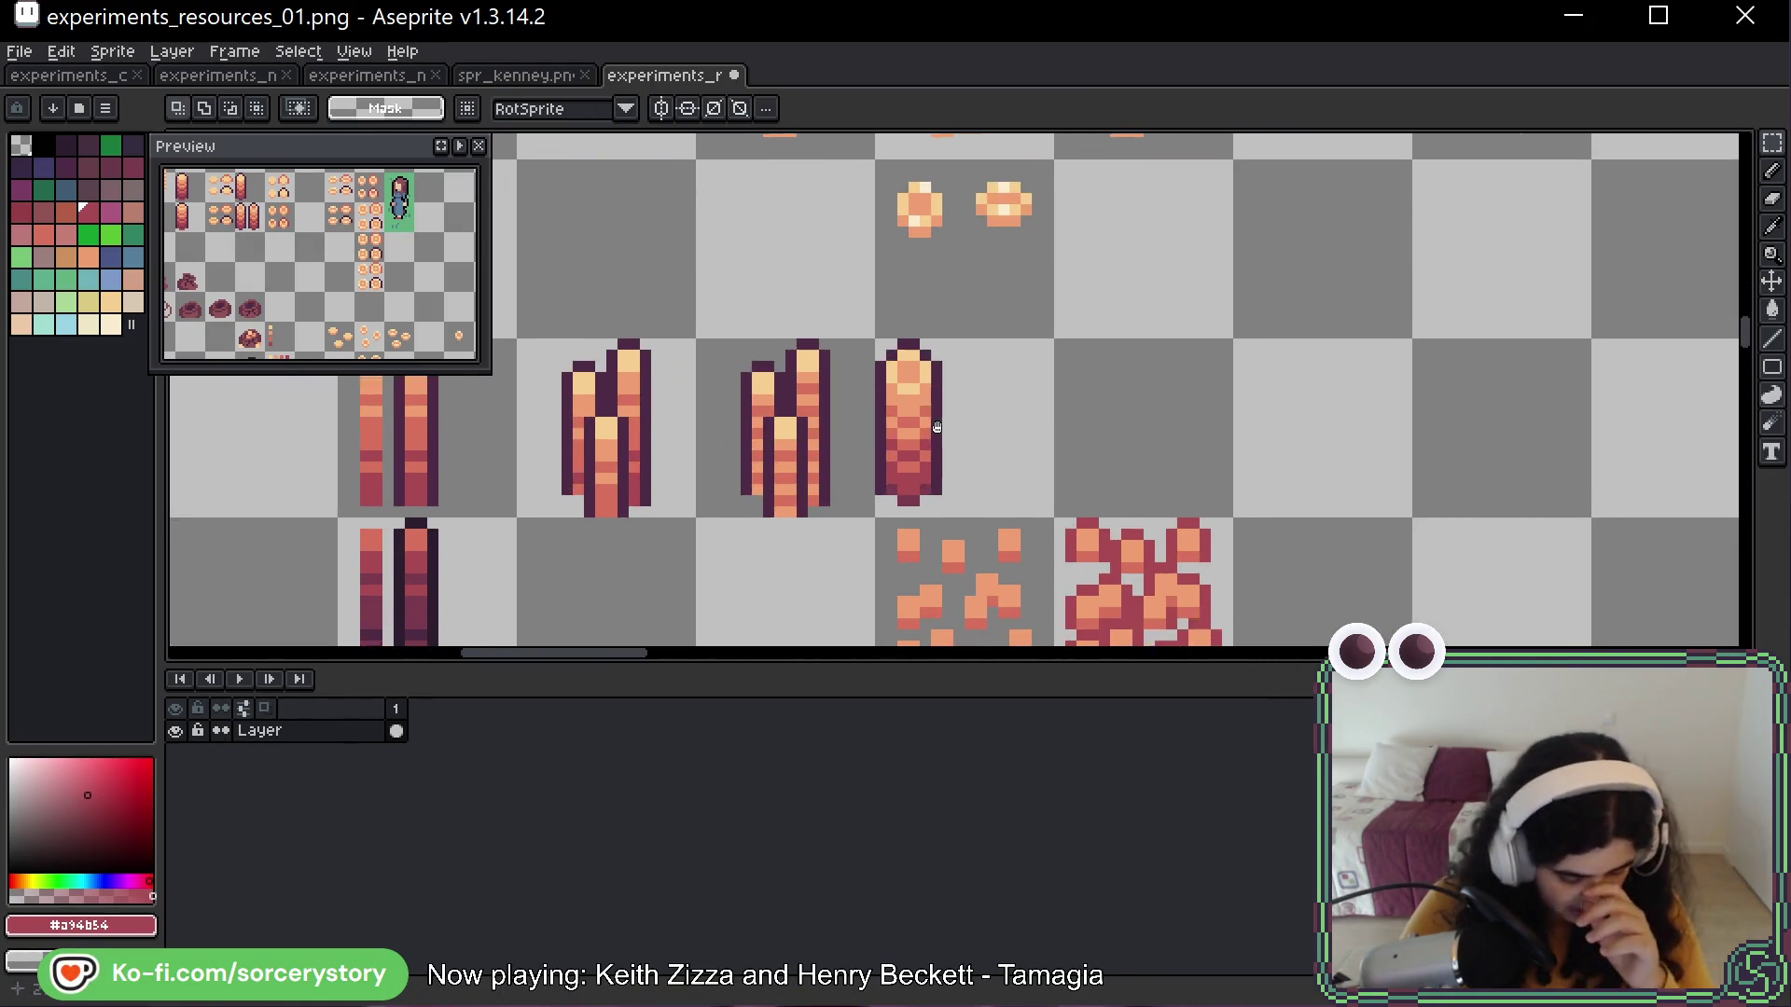
Move the tall bar into the pile so it overlaps the other bars, then deselect
mouse_move(866, 330)
mouse_down()
mouse_move(931, 496)
mouse_move(977, 446)
mouse_up()
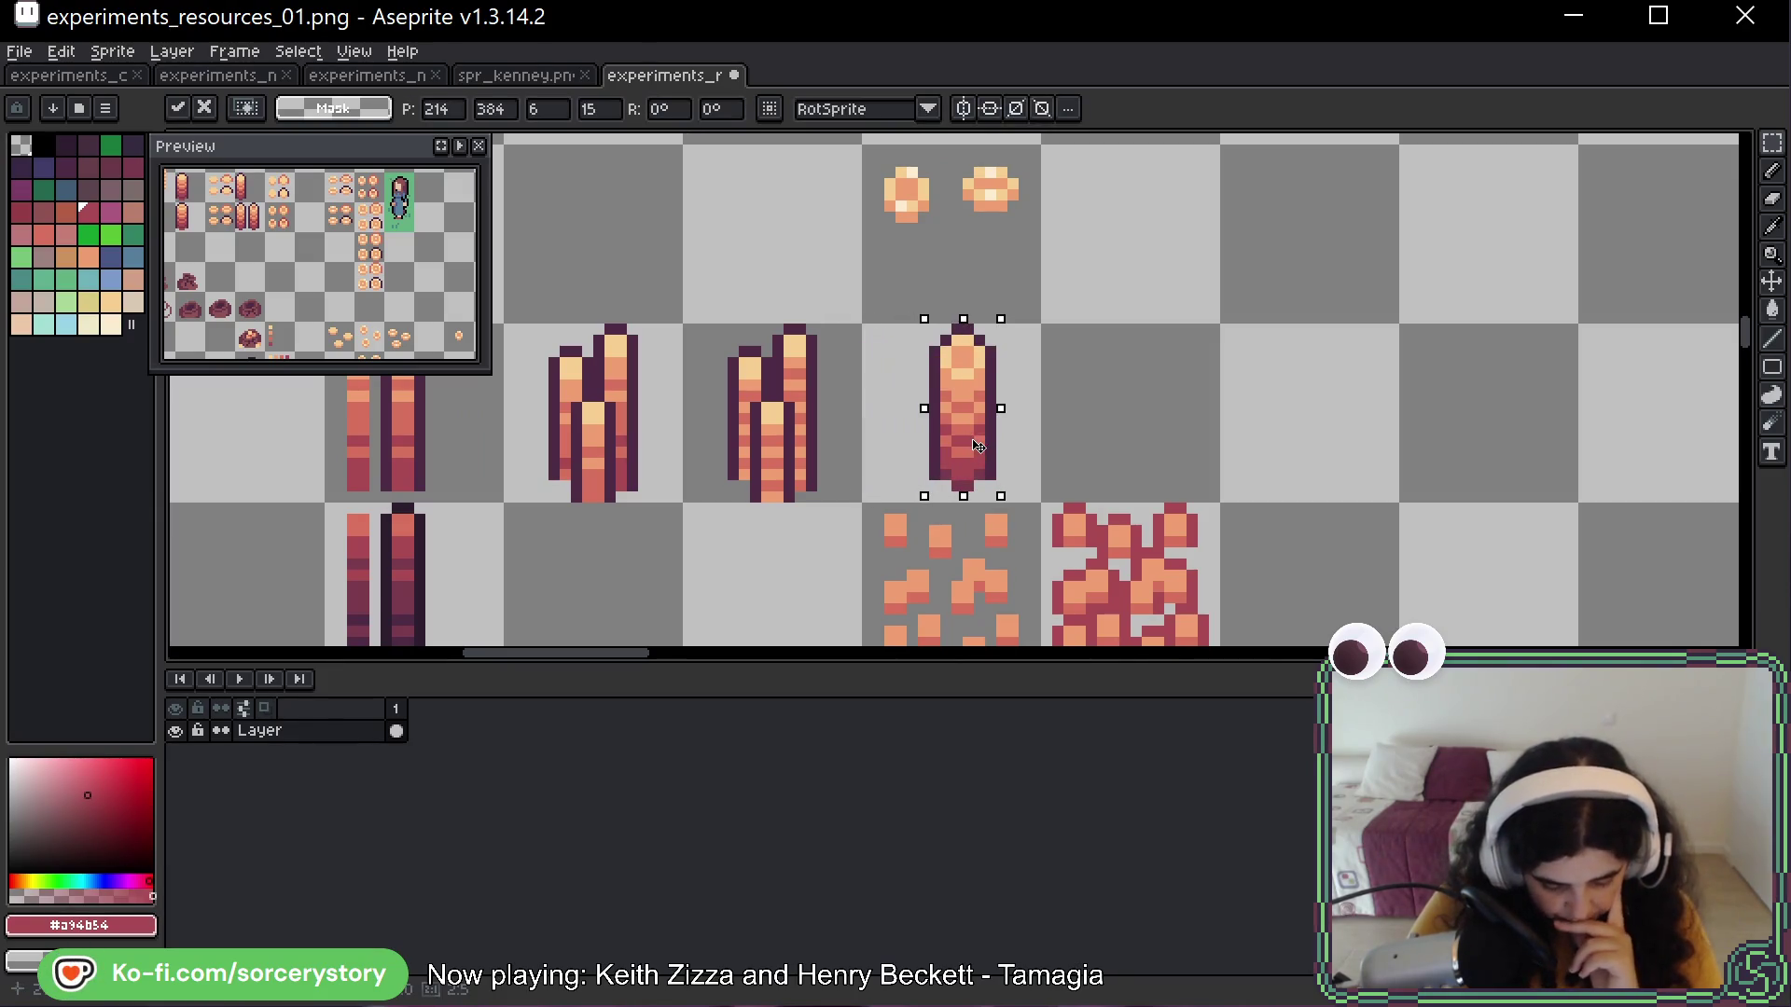
key(Right)
key(Right)
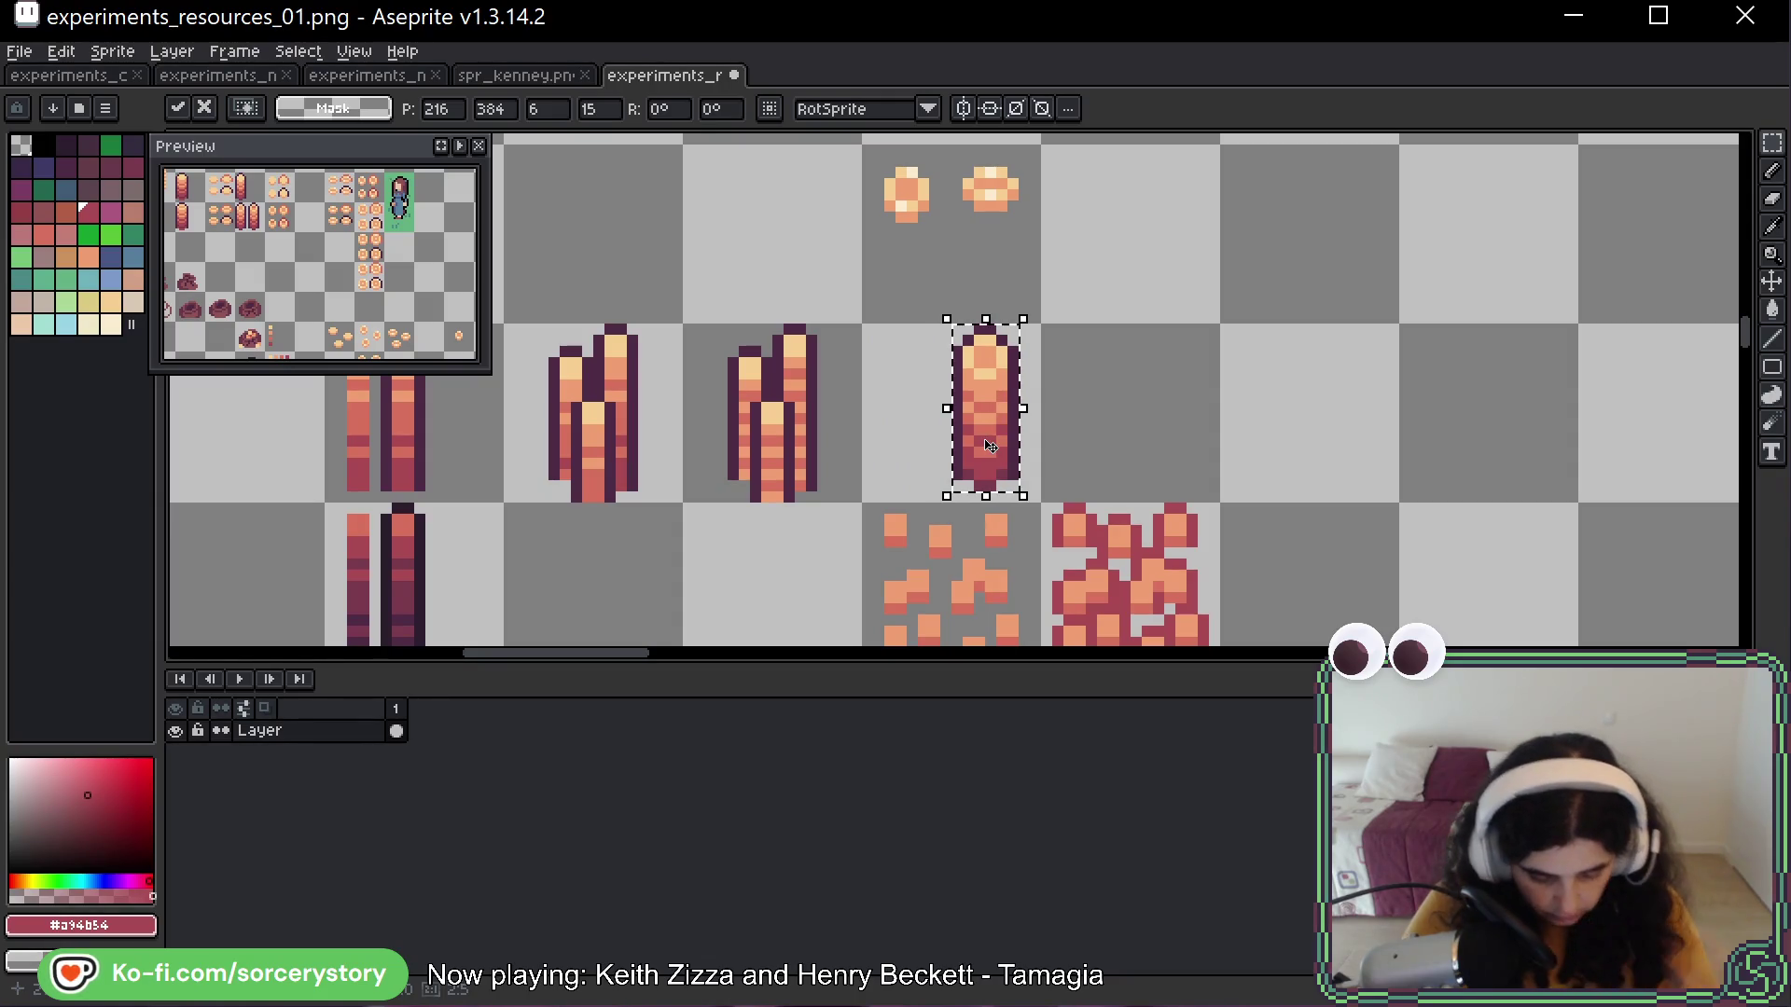
mouse_move(984, 411)
mouse_down()
mouse_move(918, 418)
mouse_move(939, 419)
mouse_move(961, 656)
mouse_move(886, 252)
mouse_move(775, 299)
mouse_move(815, 308)
mouse_move(765, 284)
mouse_move(746, 346)
mouse_up()
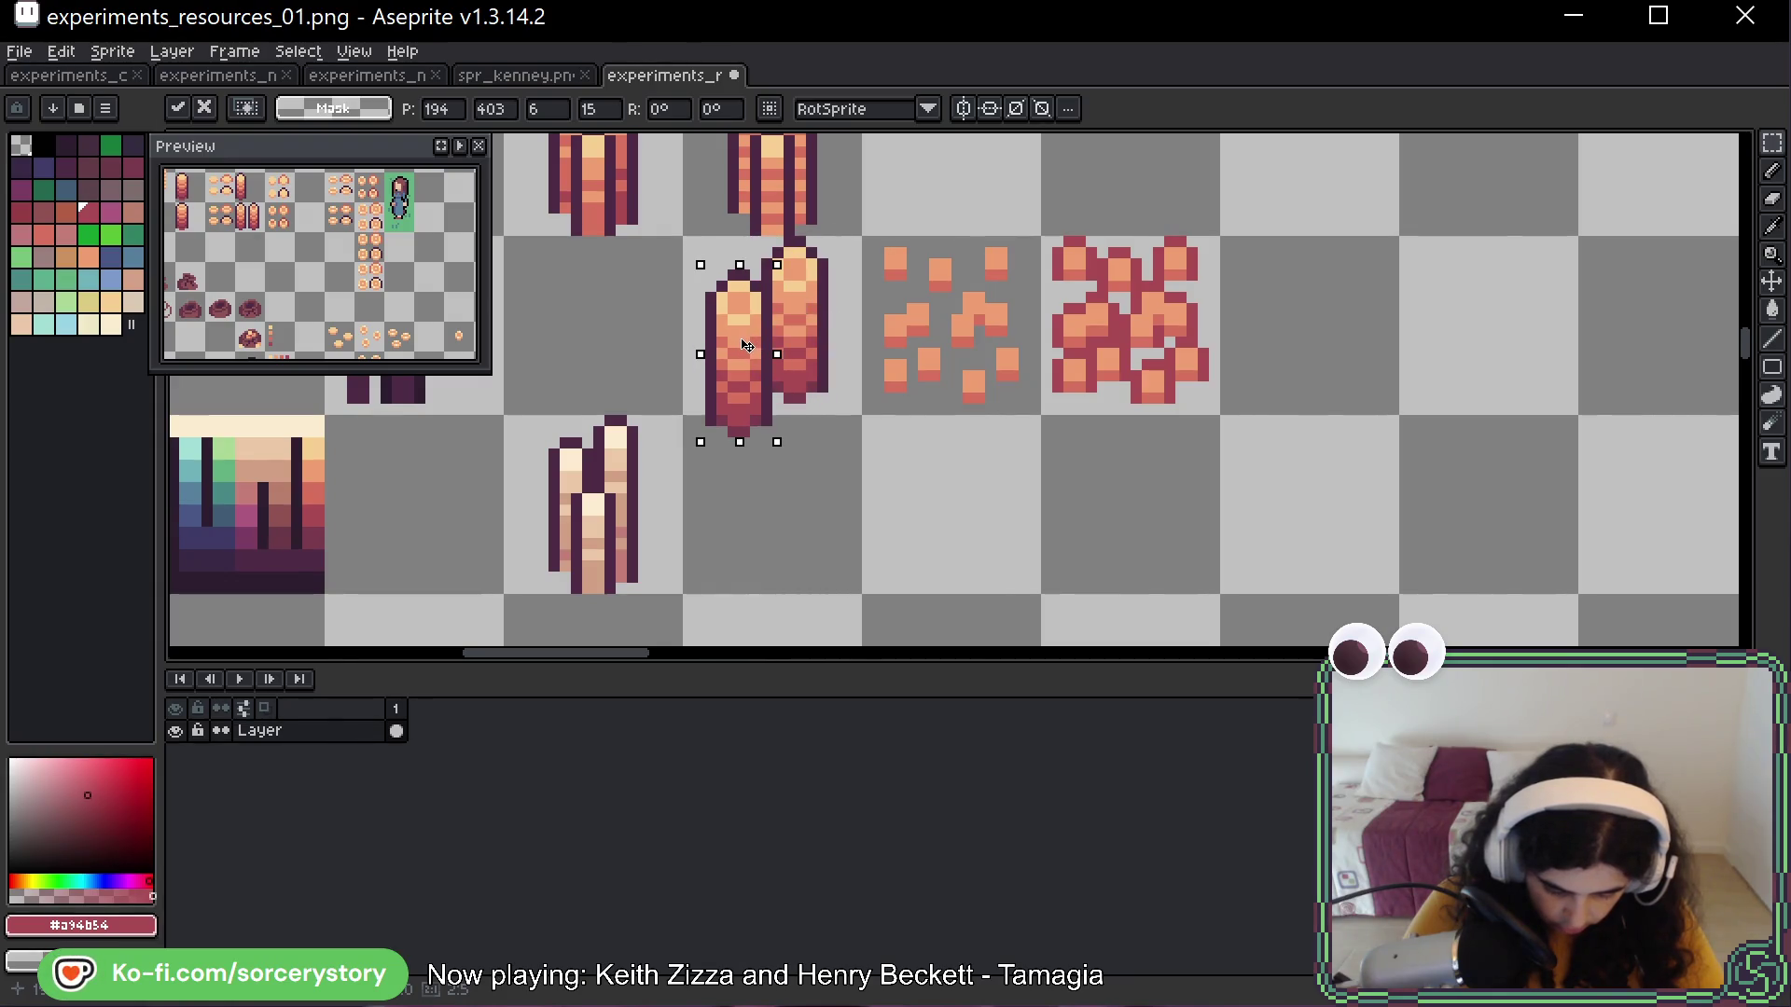
drag(808, 258, 823, 403)
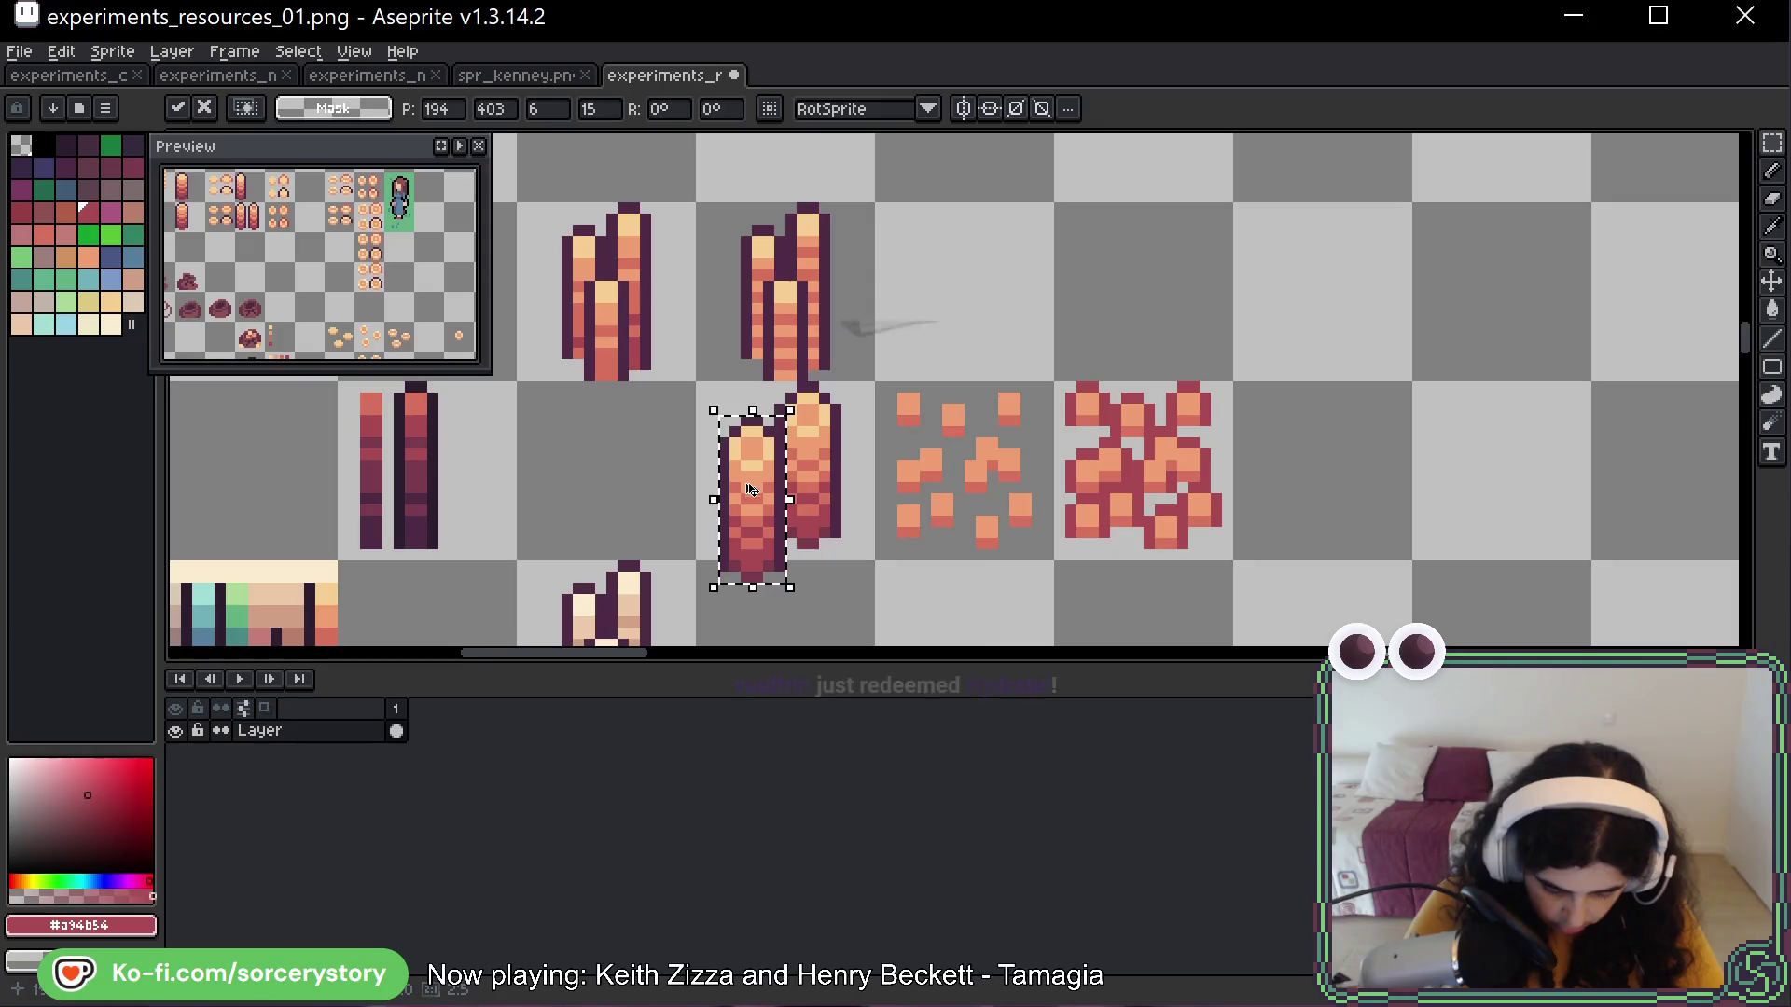
drag(755, 474, 784, 528)
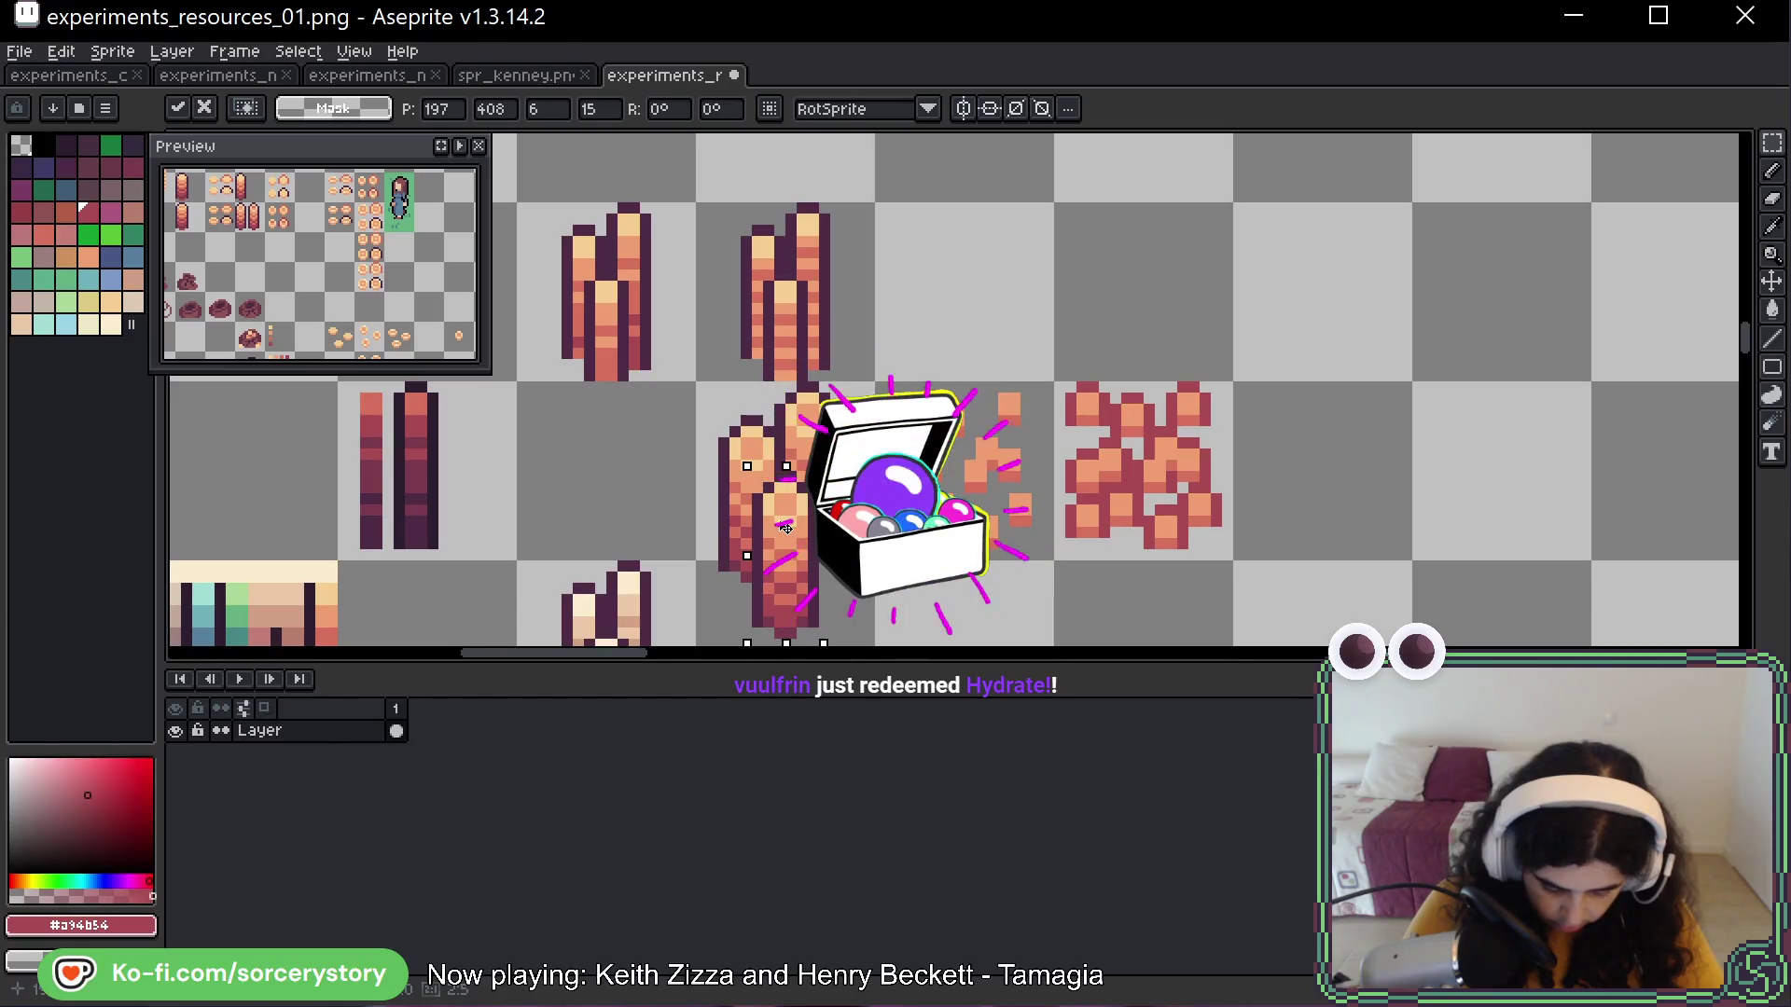
key(ctrl+d)
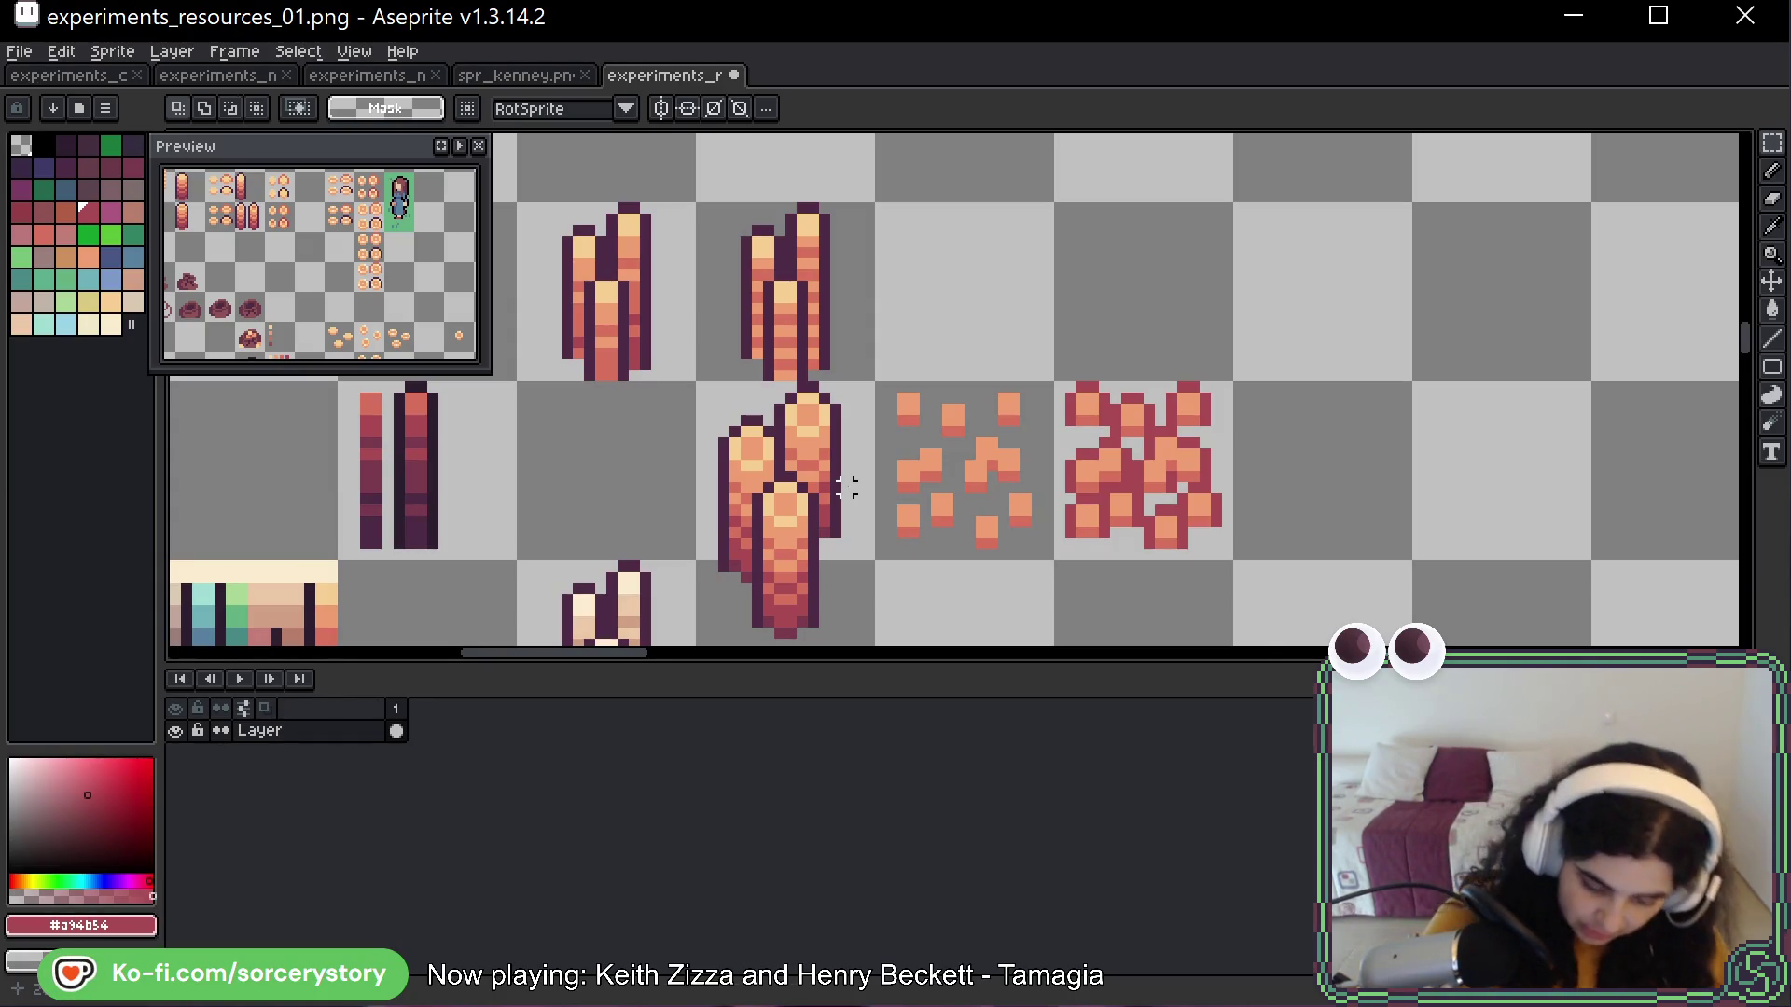
key(space)
Erase pixels from the lower-left of the pile's bottom ingot
mouse_move(871, 375)
mouse_down()
mouse_move(918, 291)
mouse_move(972, 254)
mouse_up()
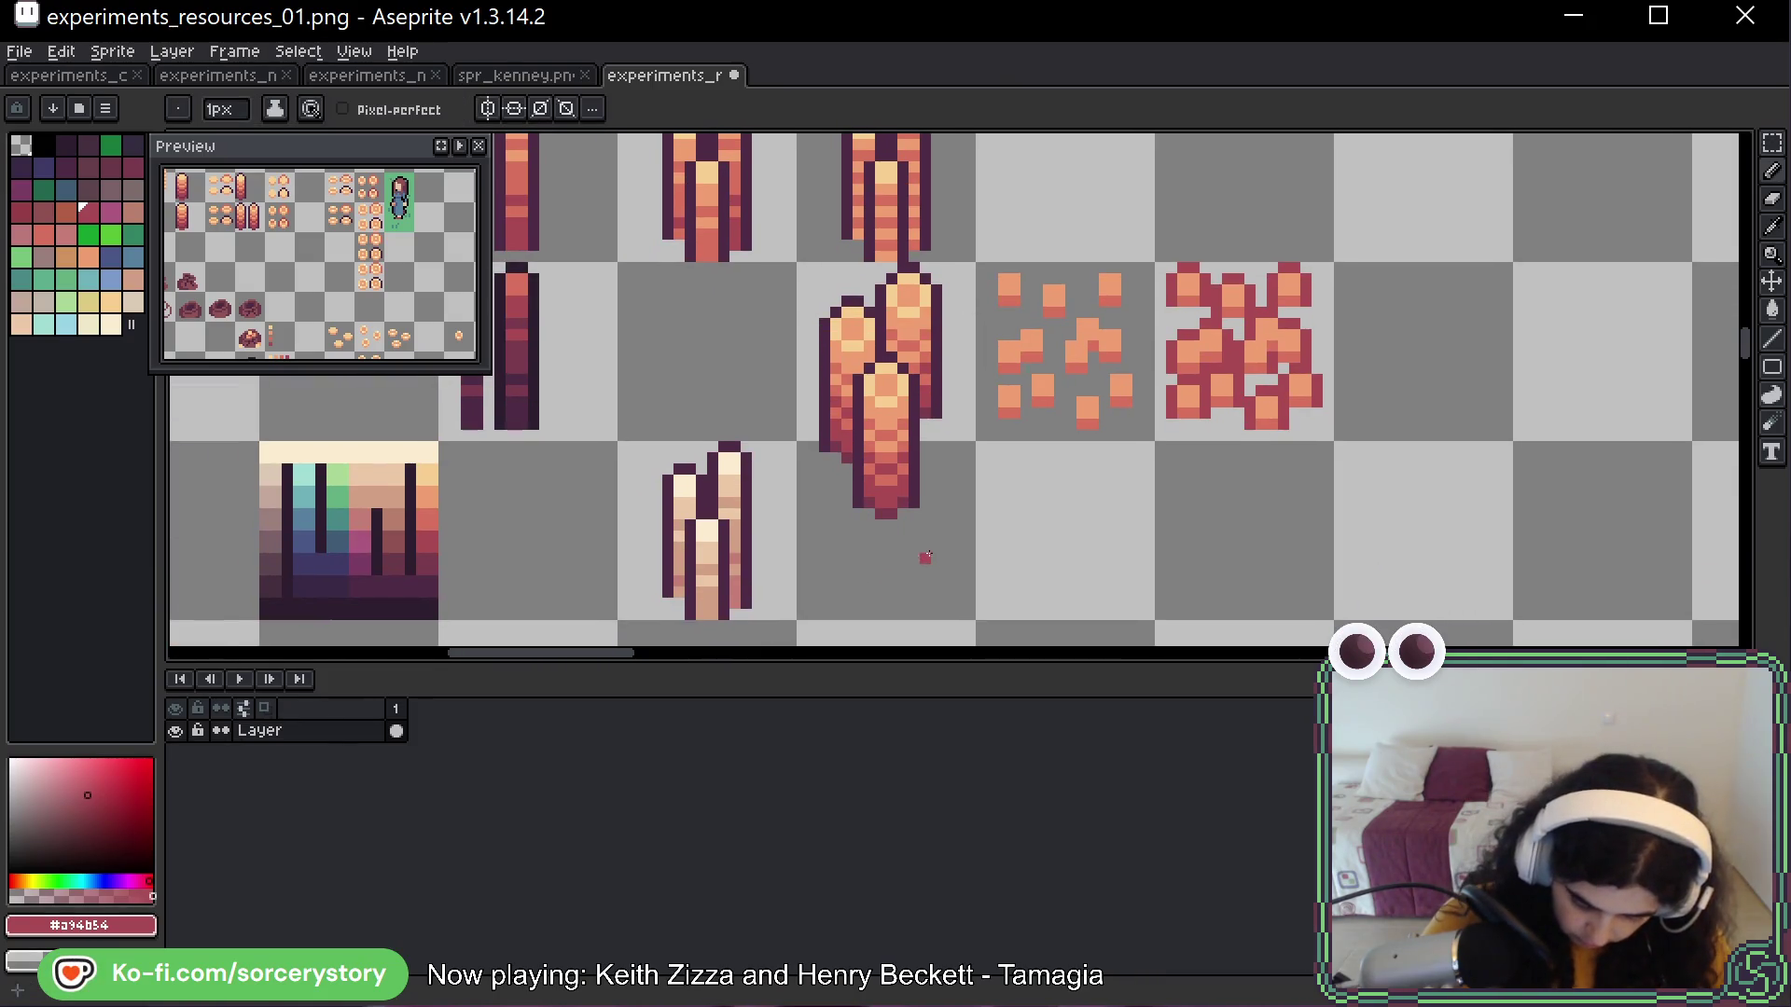
key(space)
drag(970, 208, 965, 236)
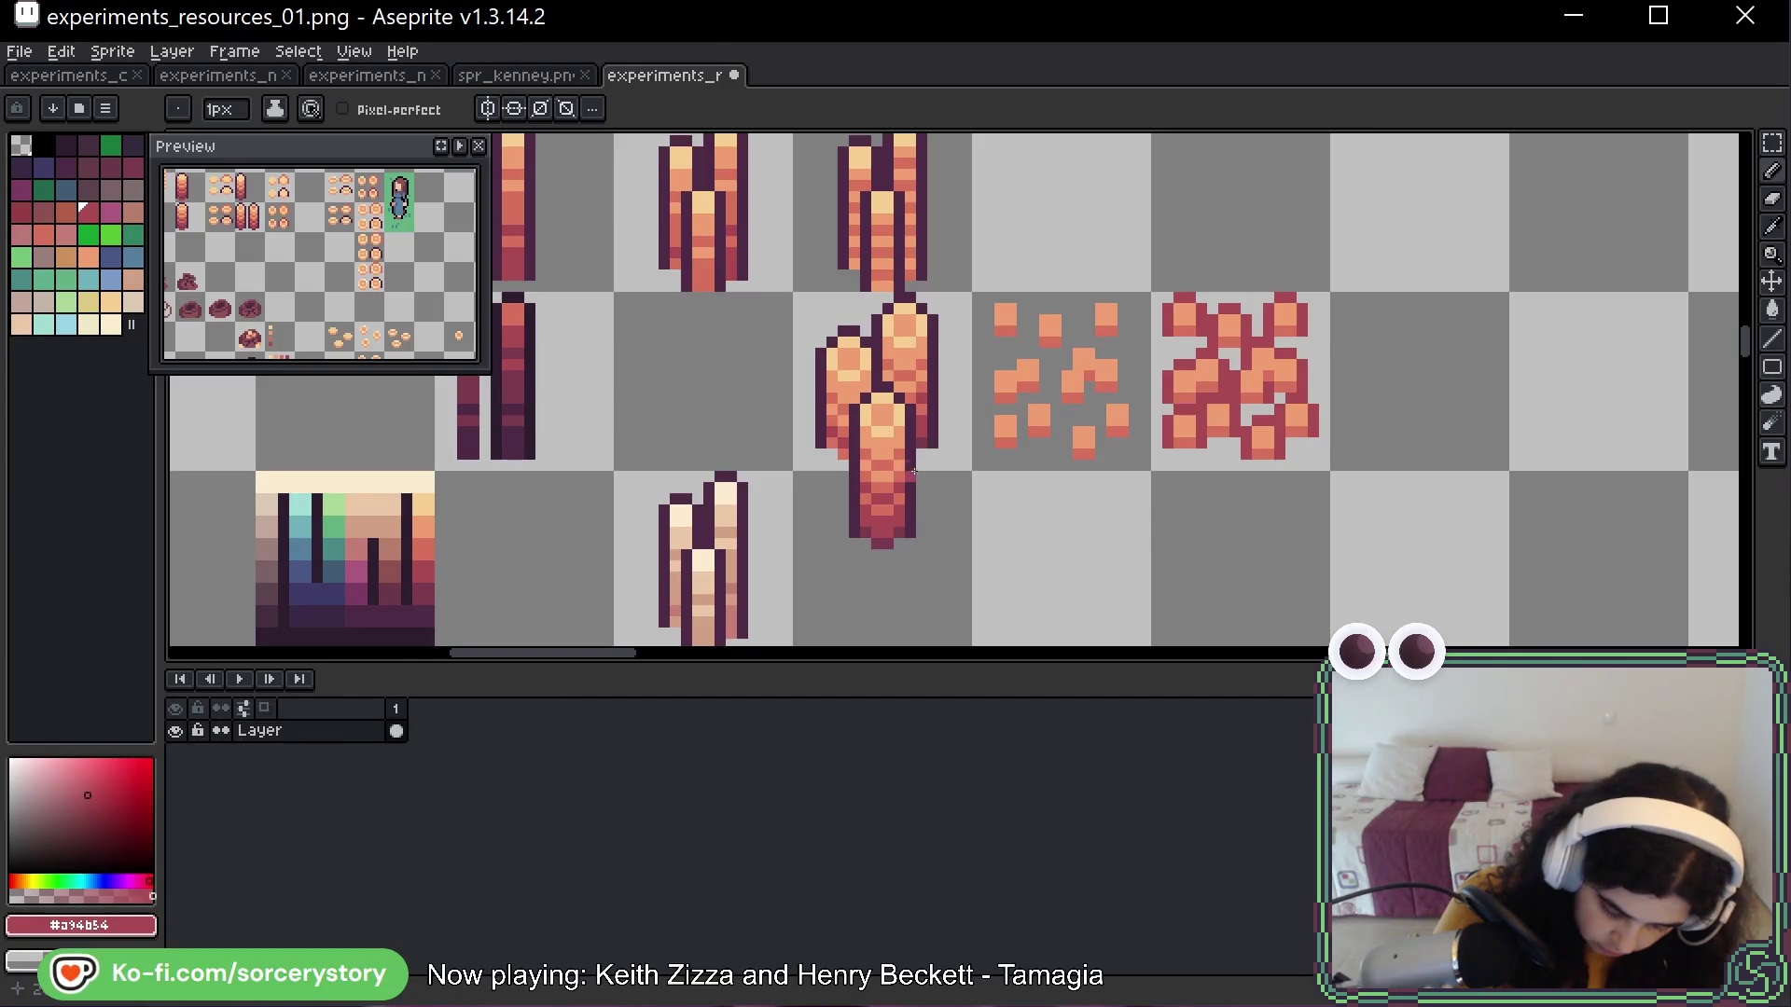
mouse_move(902, 468)
mouse_down()
mouse_move(851, 476)
mouse_move(863, 506)
mouse_move(887, 484)
mouse_move(892, 544)
mouse_move(903, 503)
mouse_move(917, 520)
mouse_up()
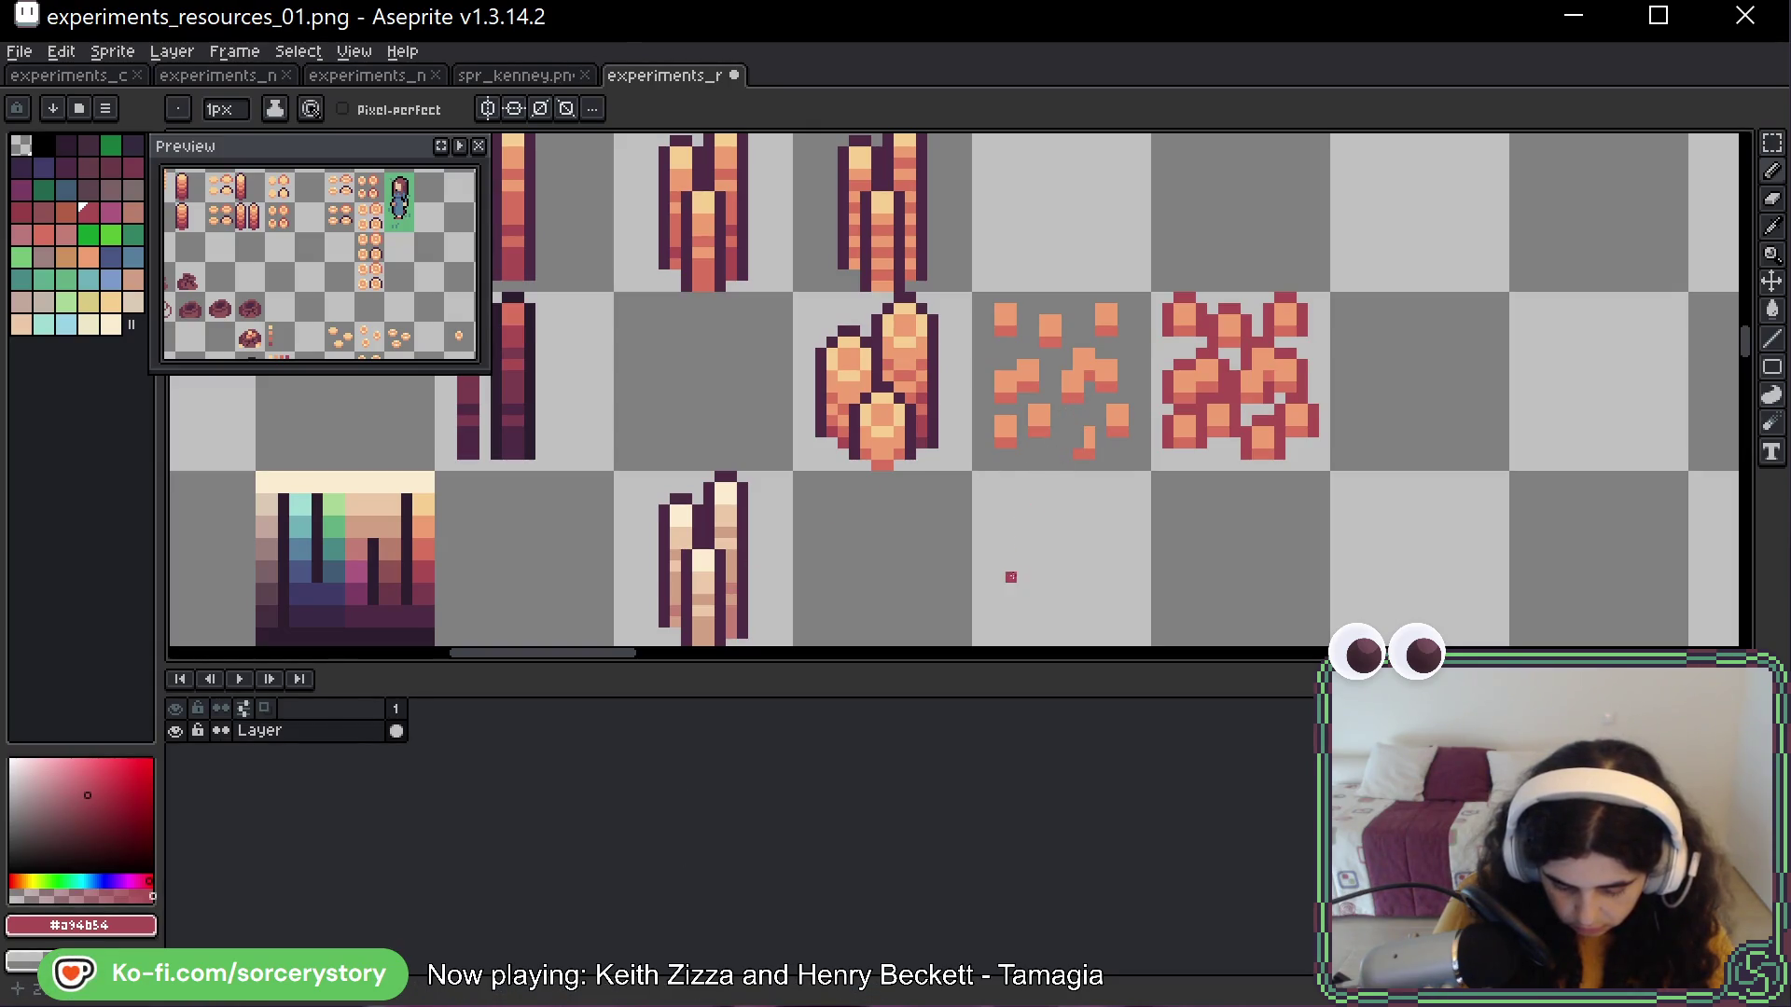
mouse_move(983, 569)
mouse_down()
mouse_move(1020, 499)
mouse_move(1039, 512)
mouse_move(1012, 511)
mouse_up()
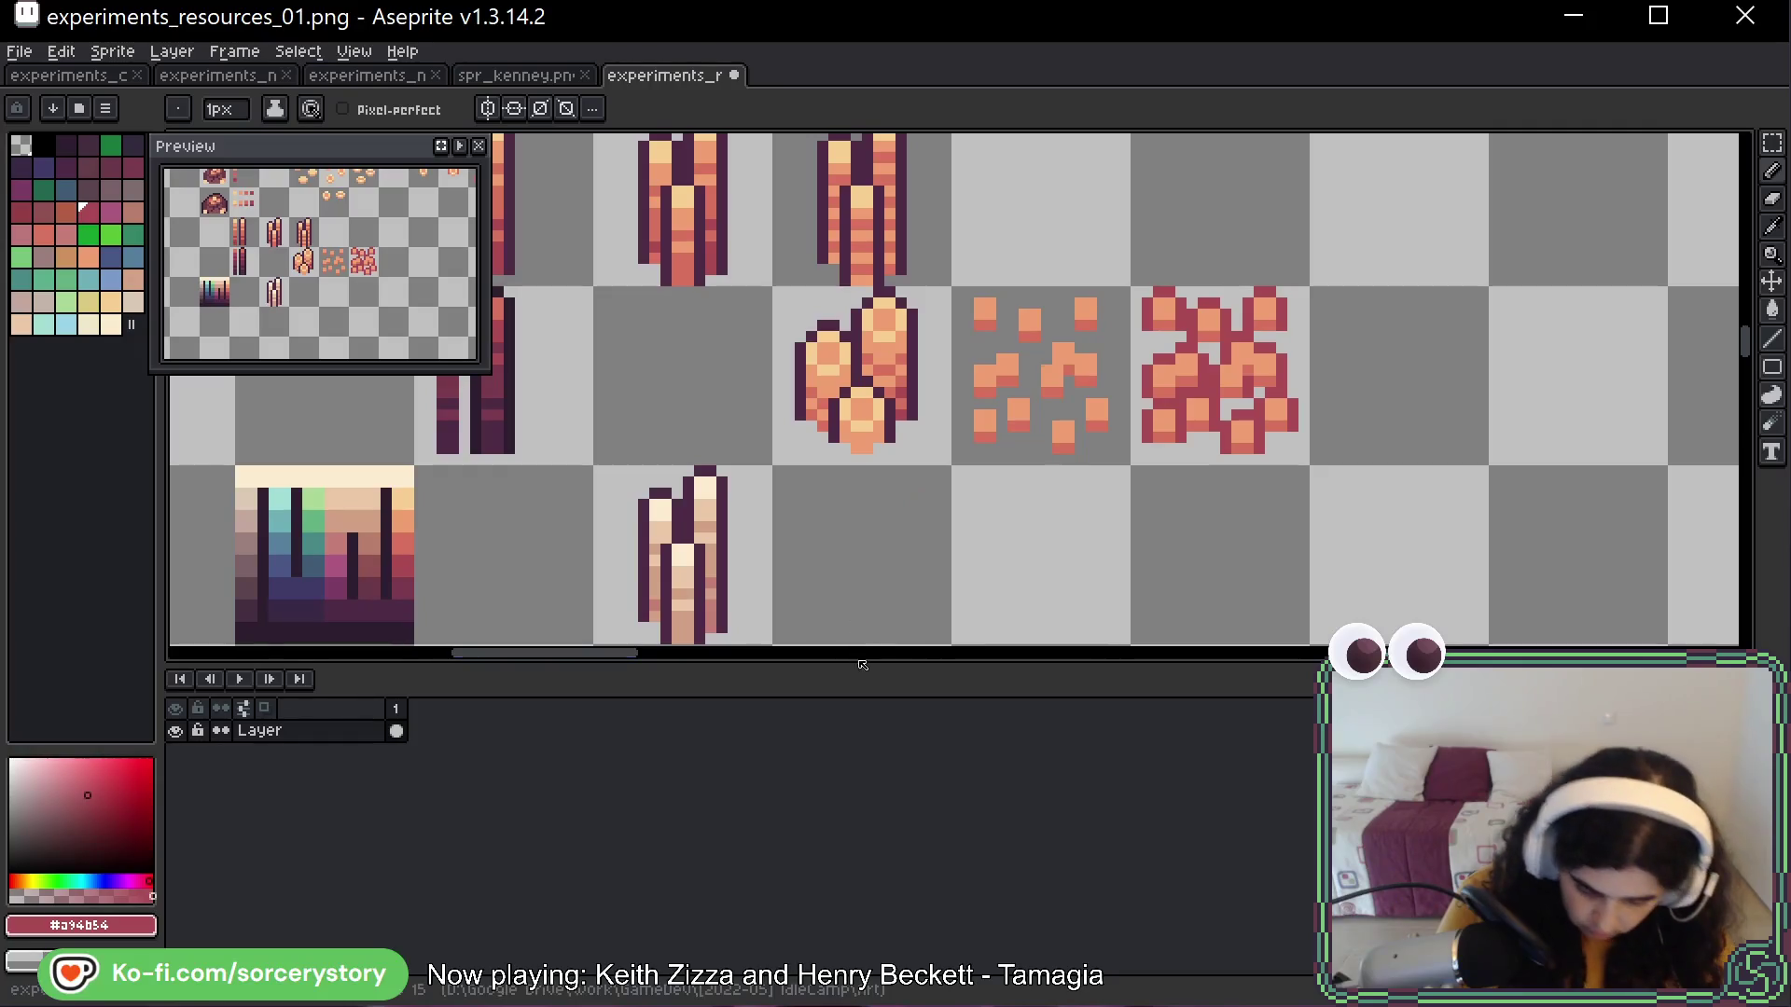
Shift the pile's lower ingot into a tighter stack and sample the cream highlight colour
key(m)
drag(860, 375, 881, 392)
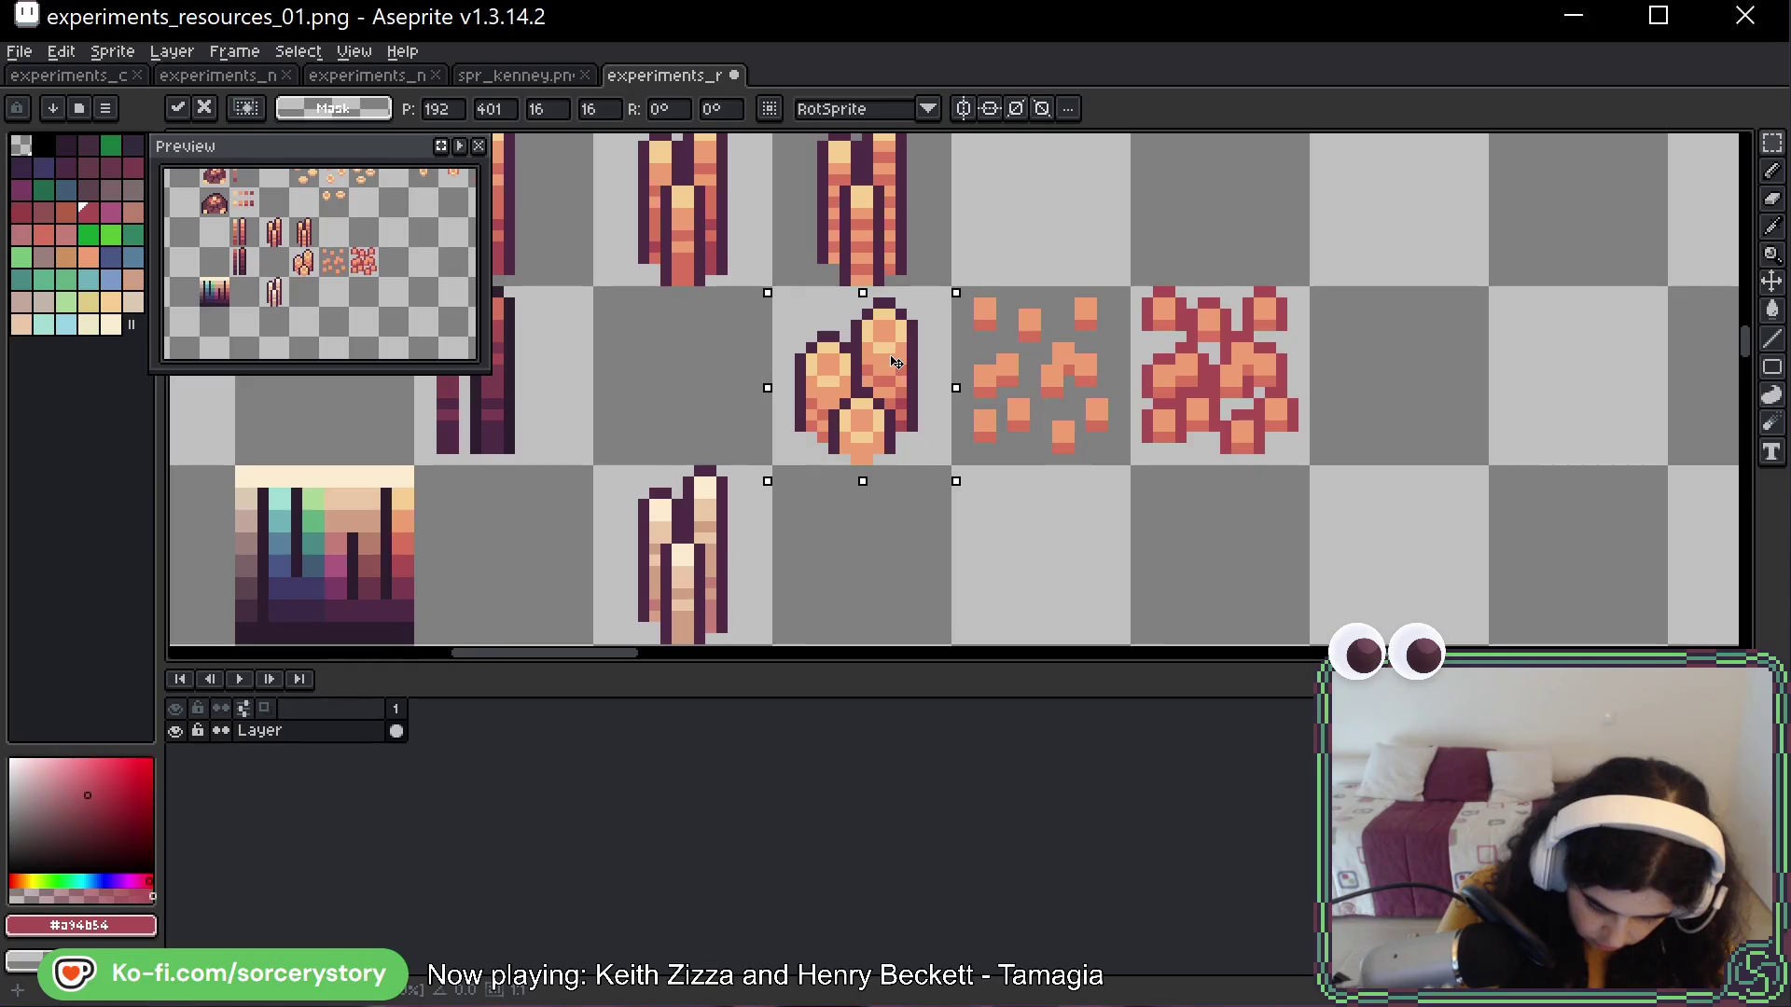
key(ctrl+d)
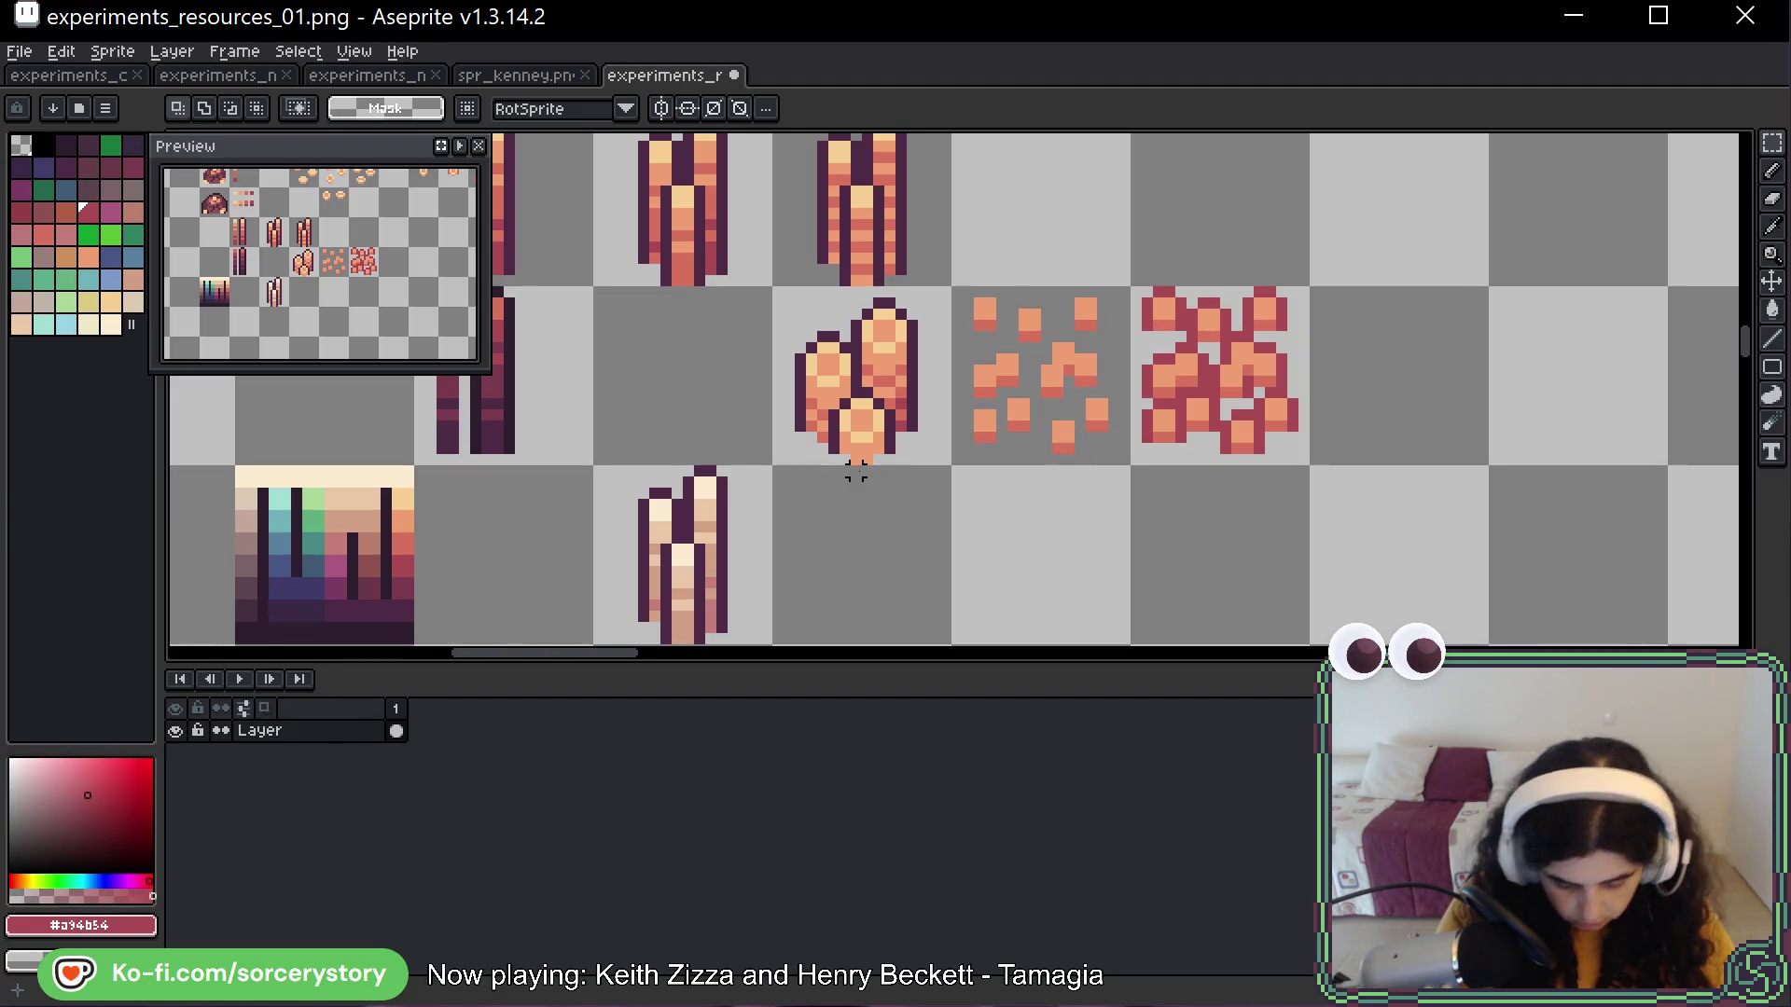
key(b)
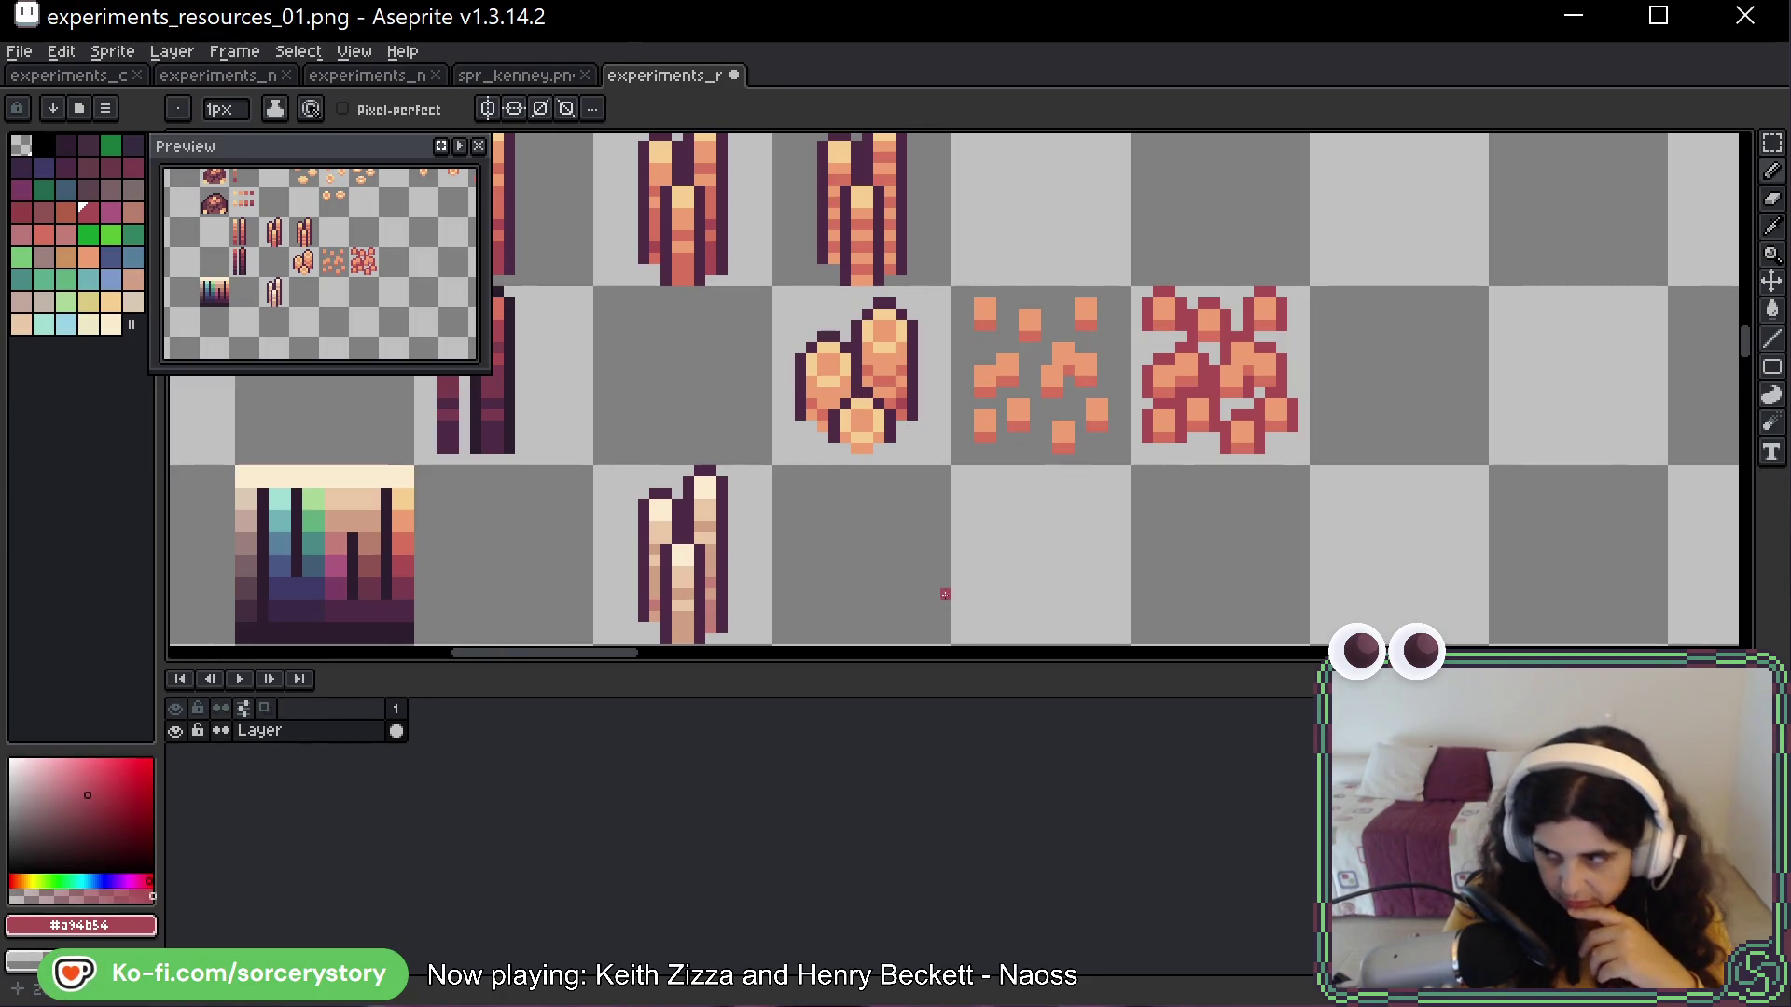
key(m)
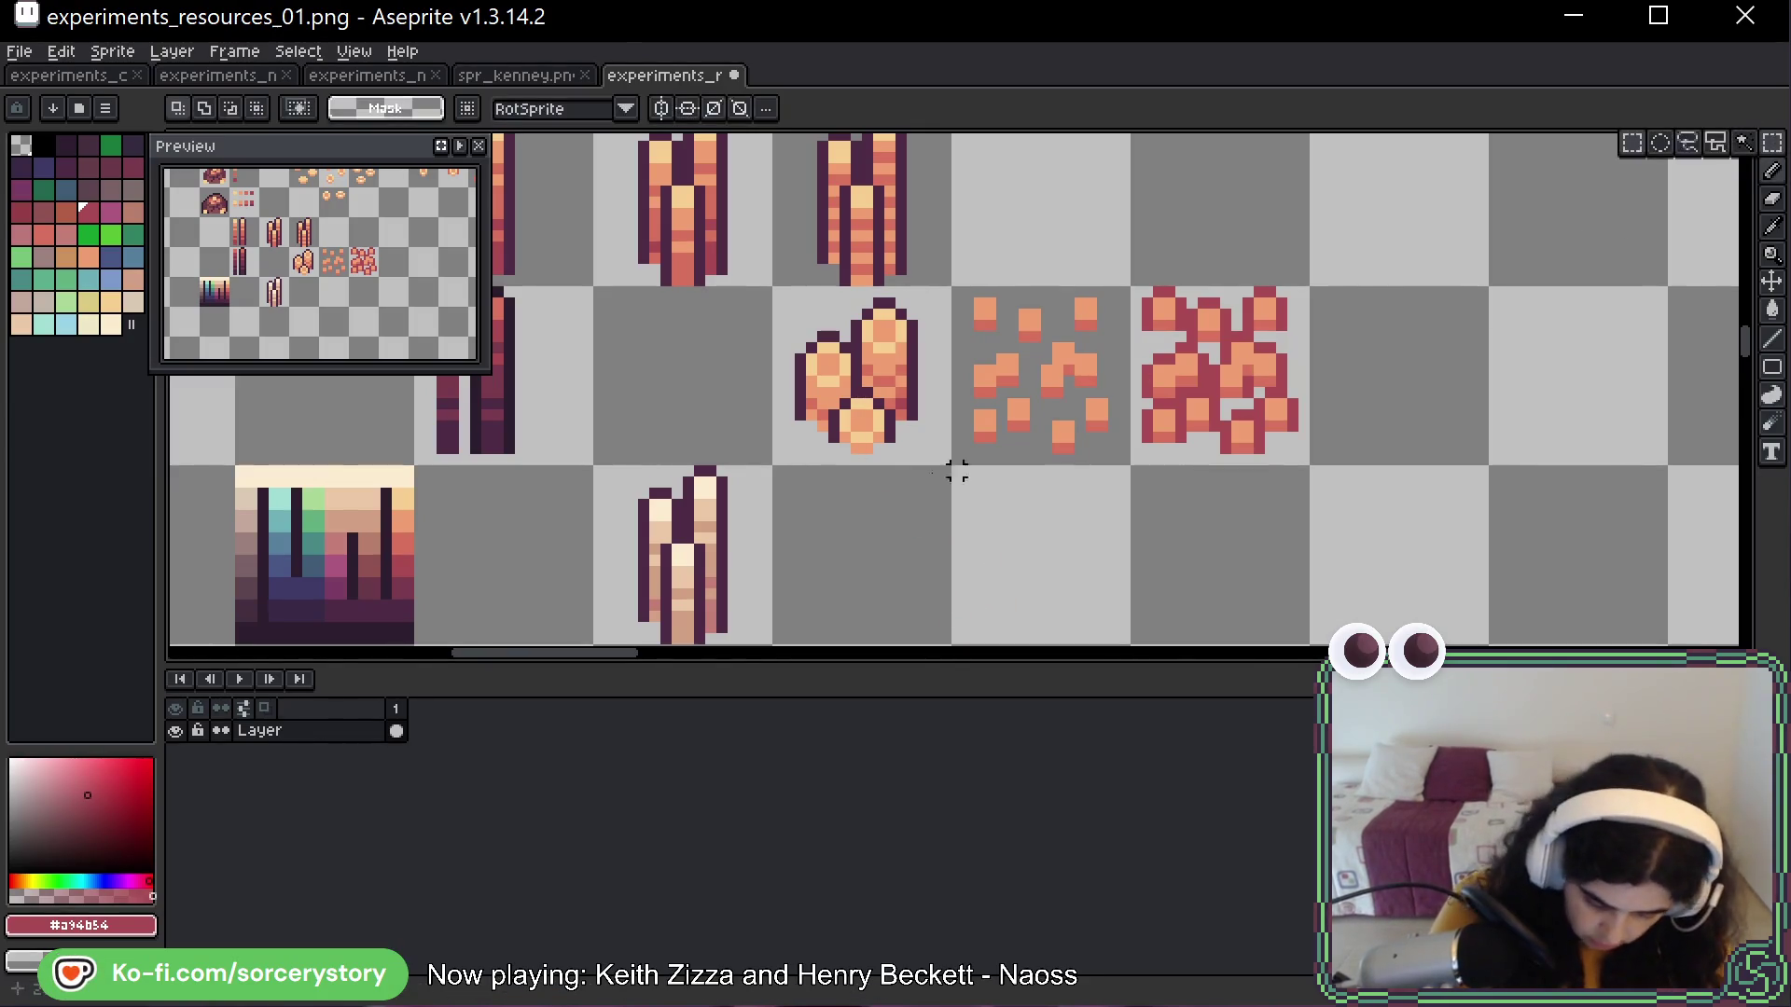
mouse_move(823, 404)
mouse_down()
mouse_move(900, 459)
mouse_move(863, 415)
mouse_move(863, 485)
mouse_move(863, 385)
mouse_move(875, 417)
mouse_up()
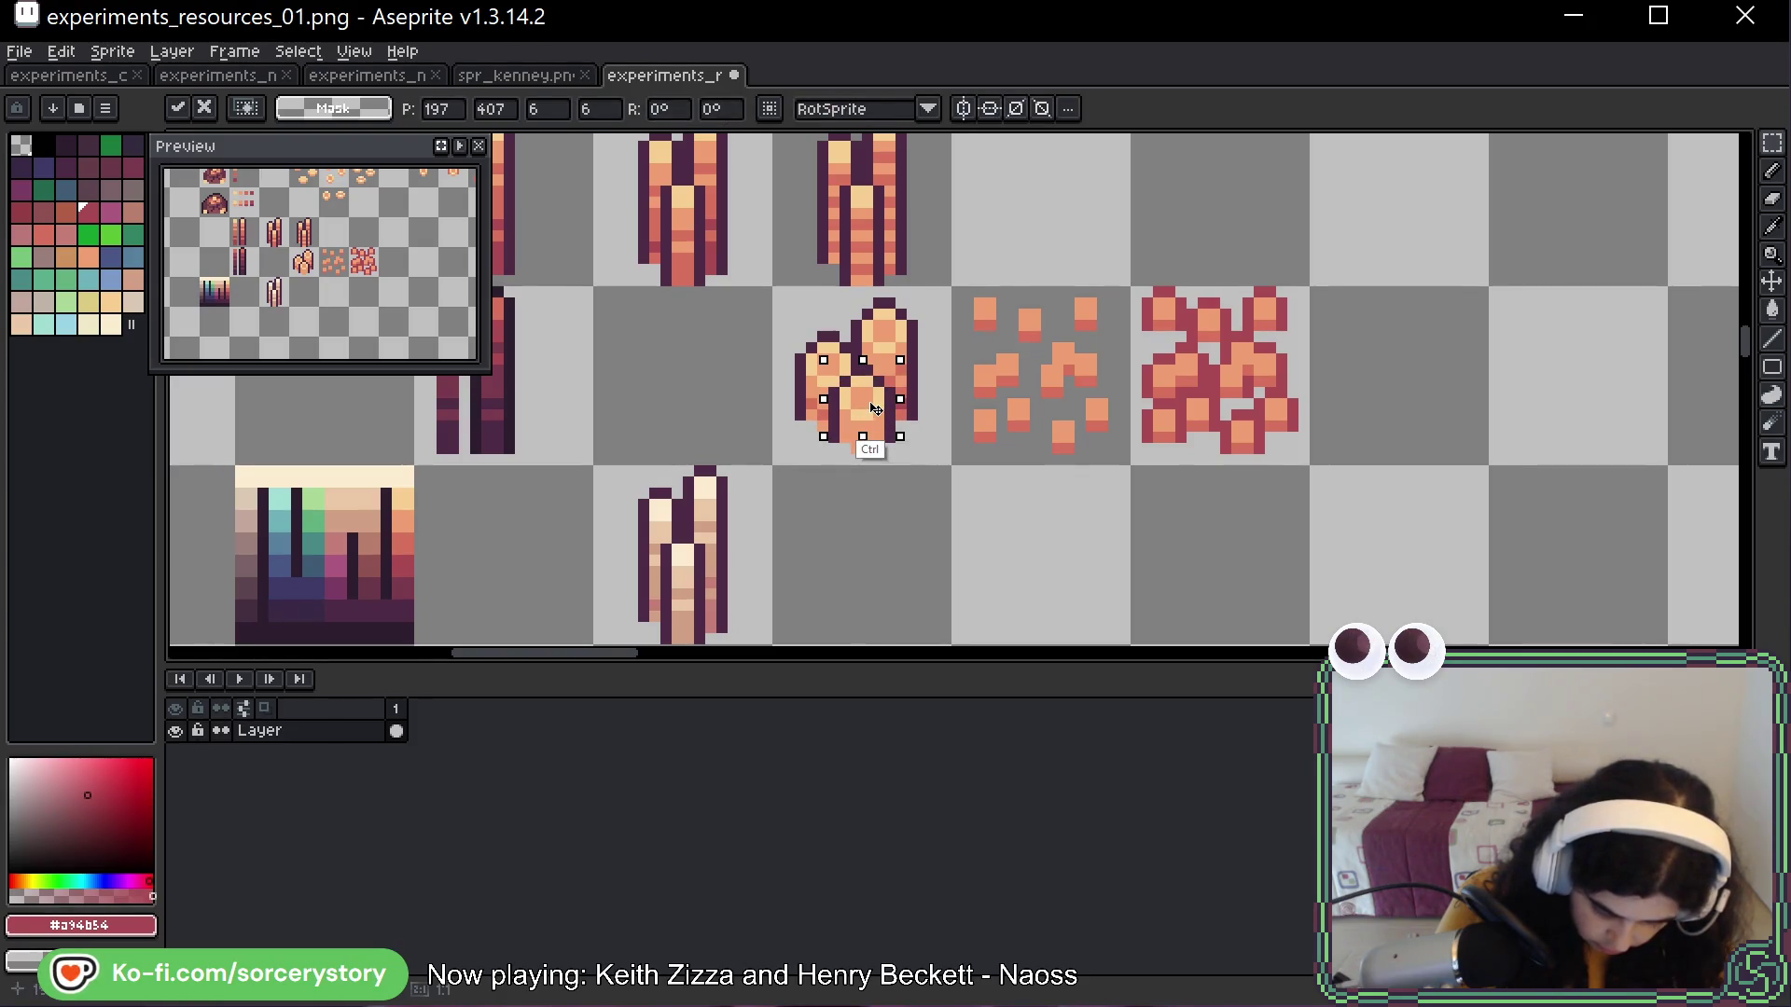
click(864, 600)
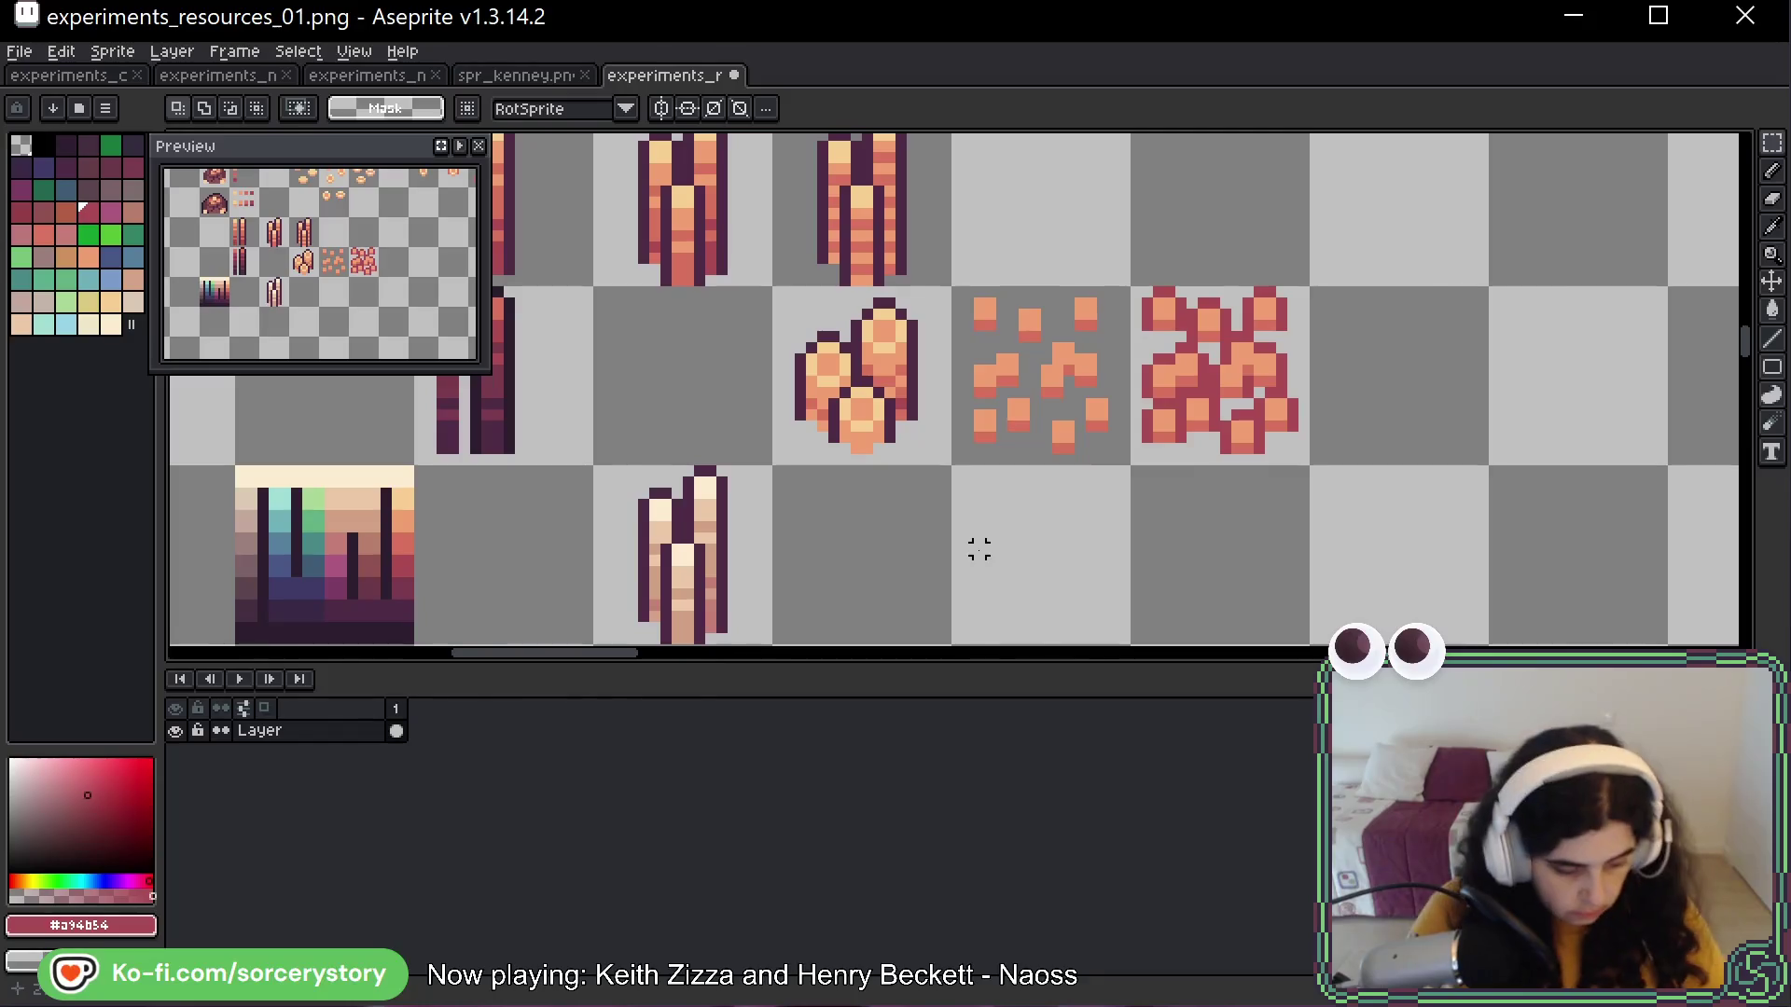
key(b)
alt+click(907, 333)
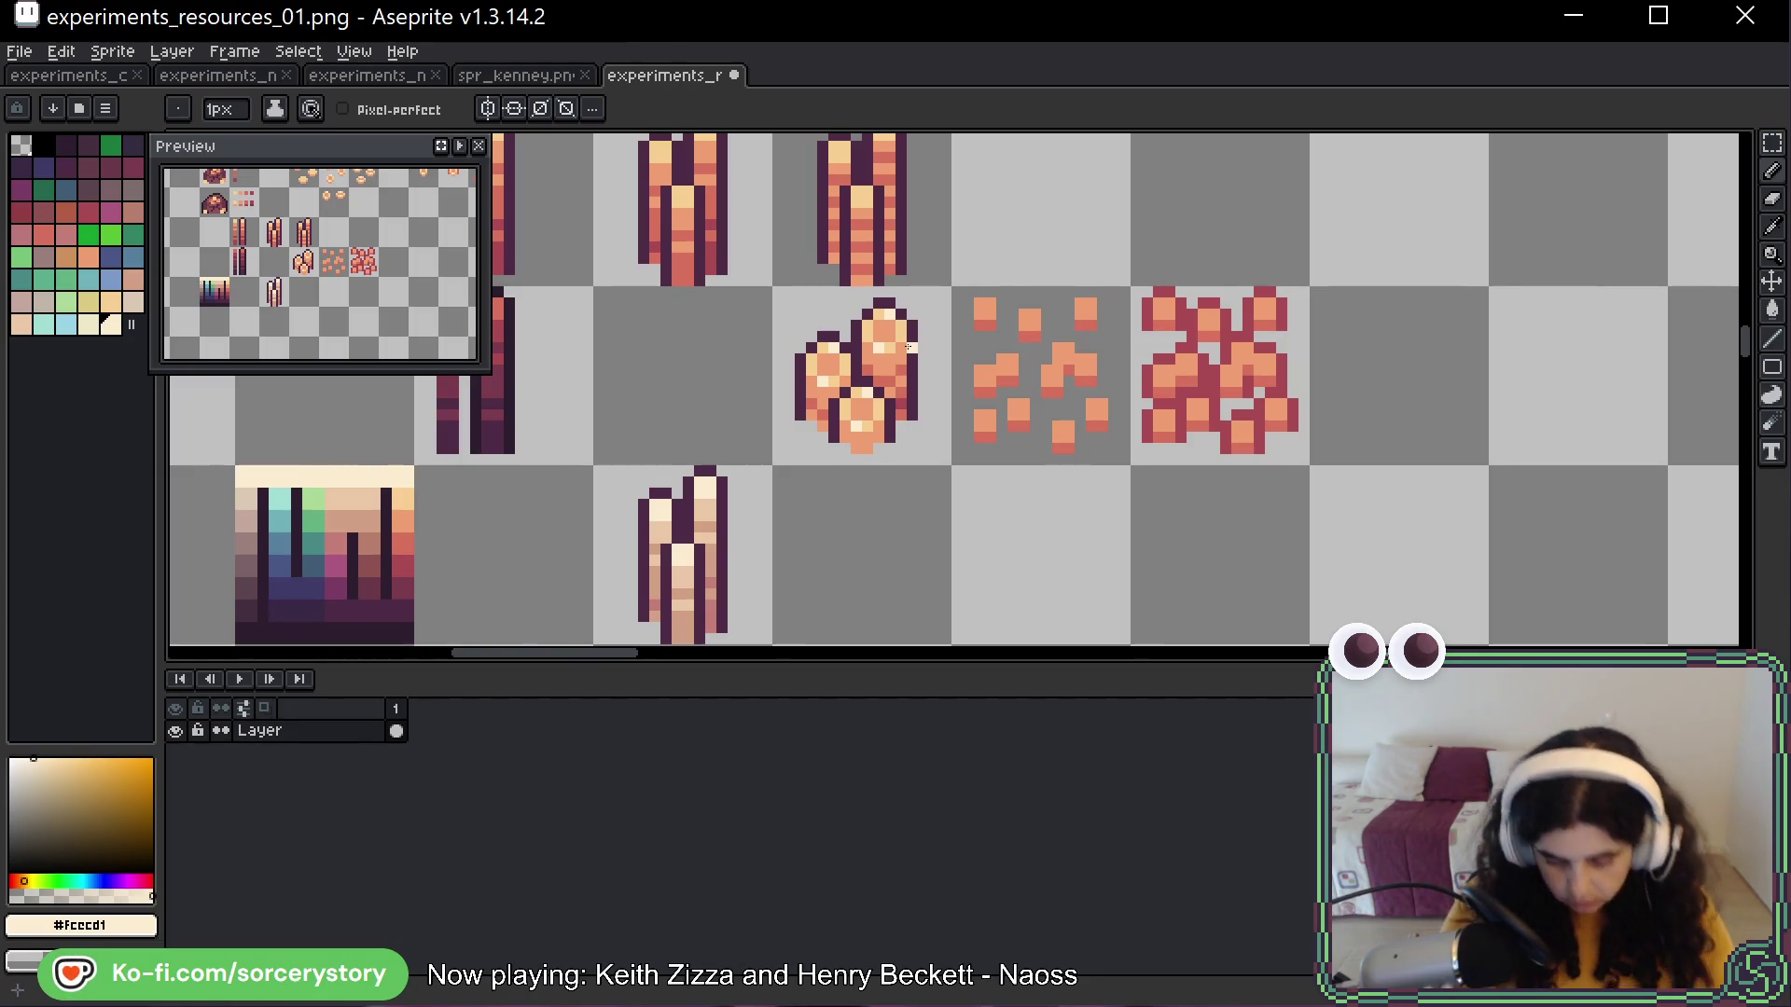
Undo a stray cream stroke drawn on the ingot pile
drag(908, 347, 891, 422)
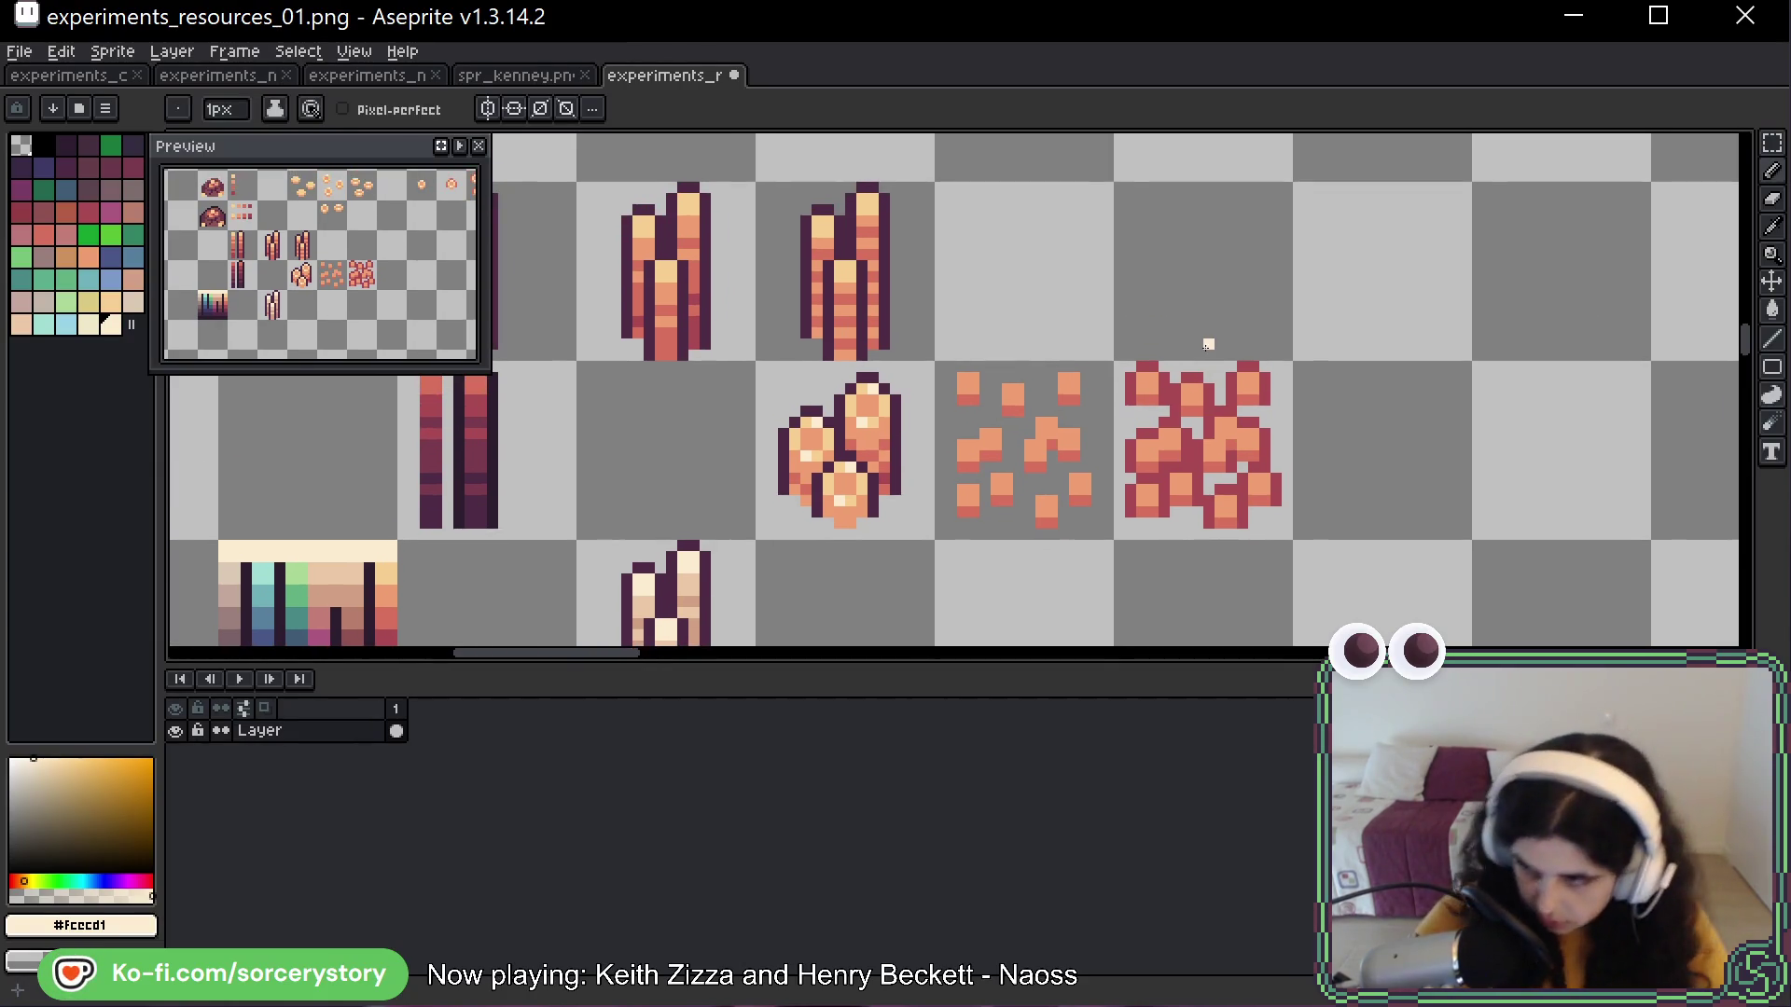
scroll(918, 387, down, 4)
scroll(912, 267, up, 5)
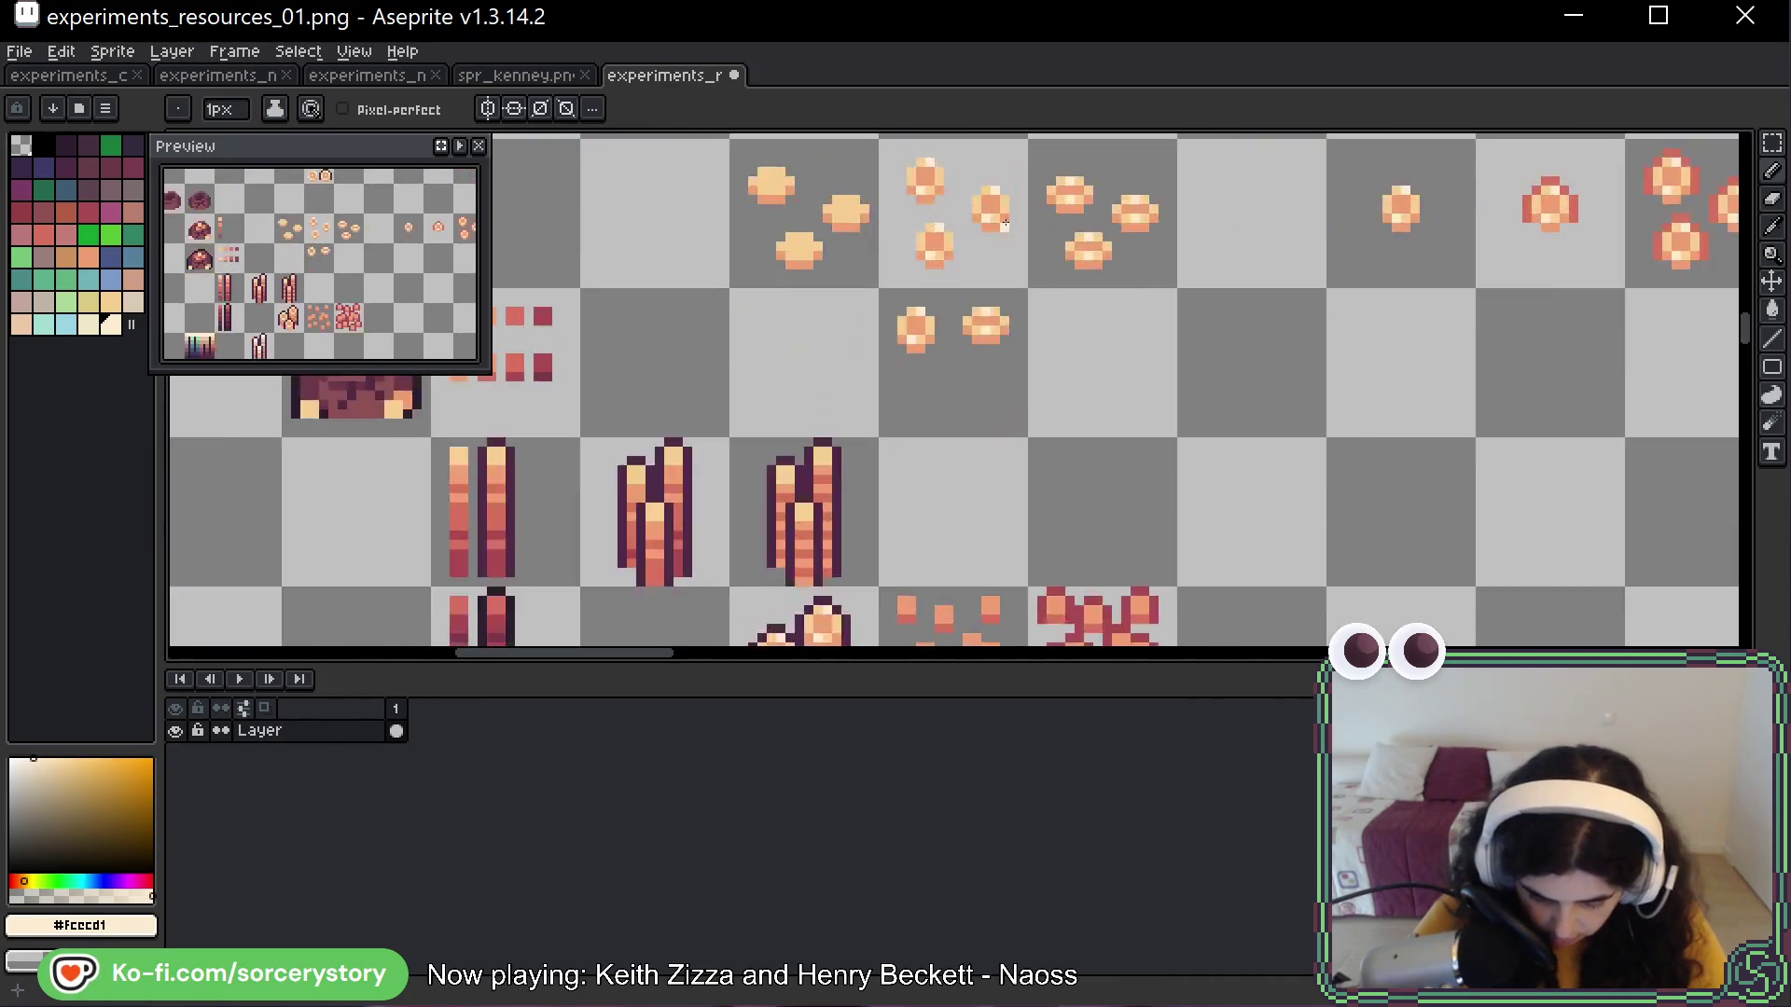
scroll(913, 267, up, 3)
mouse_move(872, 198)
mouse_down()
mouse_move(821, 523)
mouse_move(1026, 419)
mouse_up()
key(ctrl+z)
Check the logs in spr_kenney.png, return to the resource sheet, and sample dusty red #a94b54
click(523, 88)
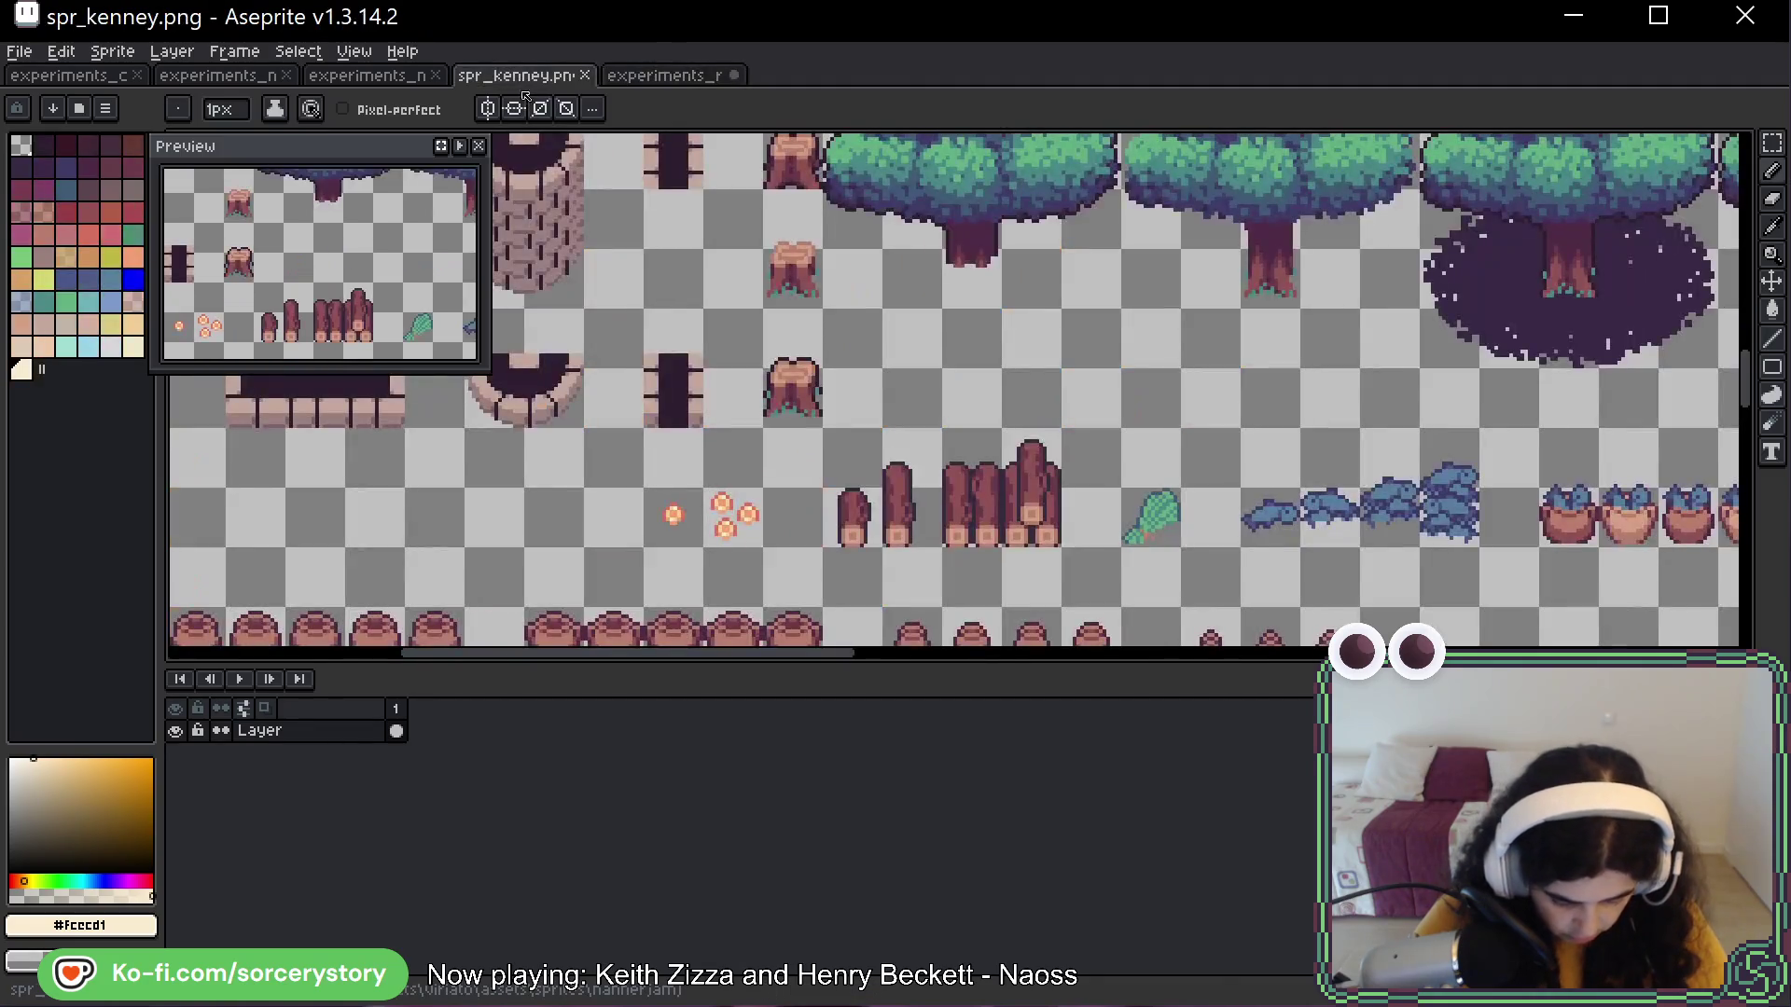
scroll(806, 456, up, 3)
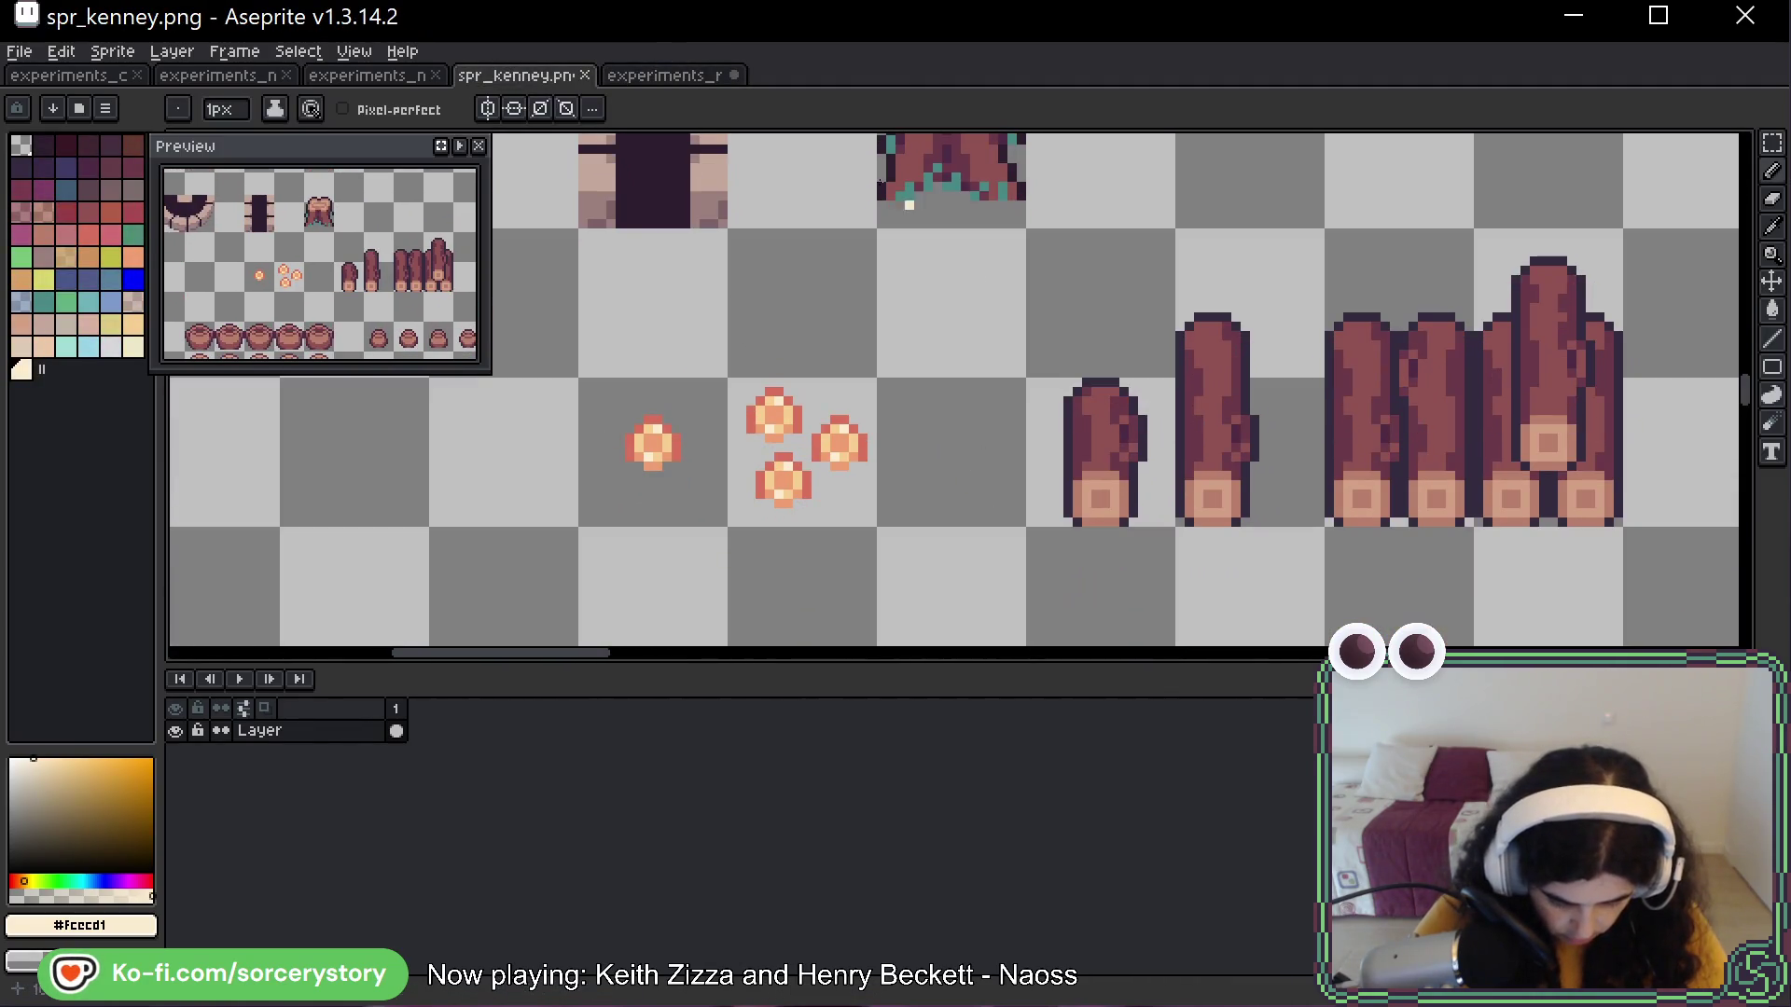
key(ctrl+Tab)
scroll(1199, 308, up, 2)
scroll(1198, 308, down, 2)
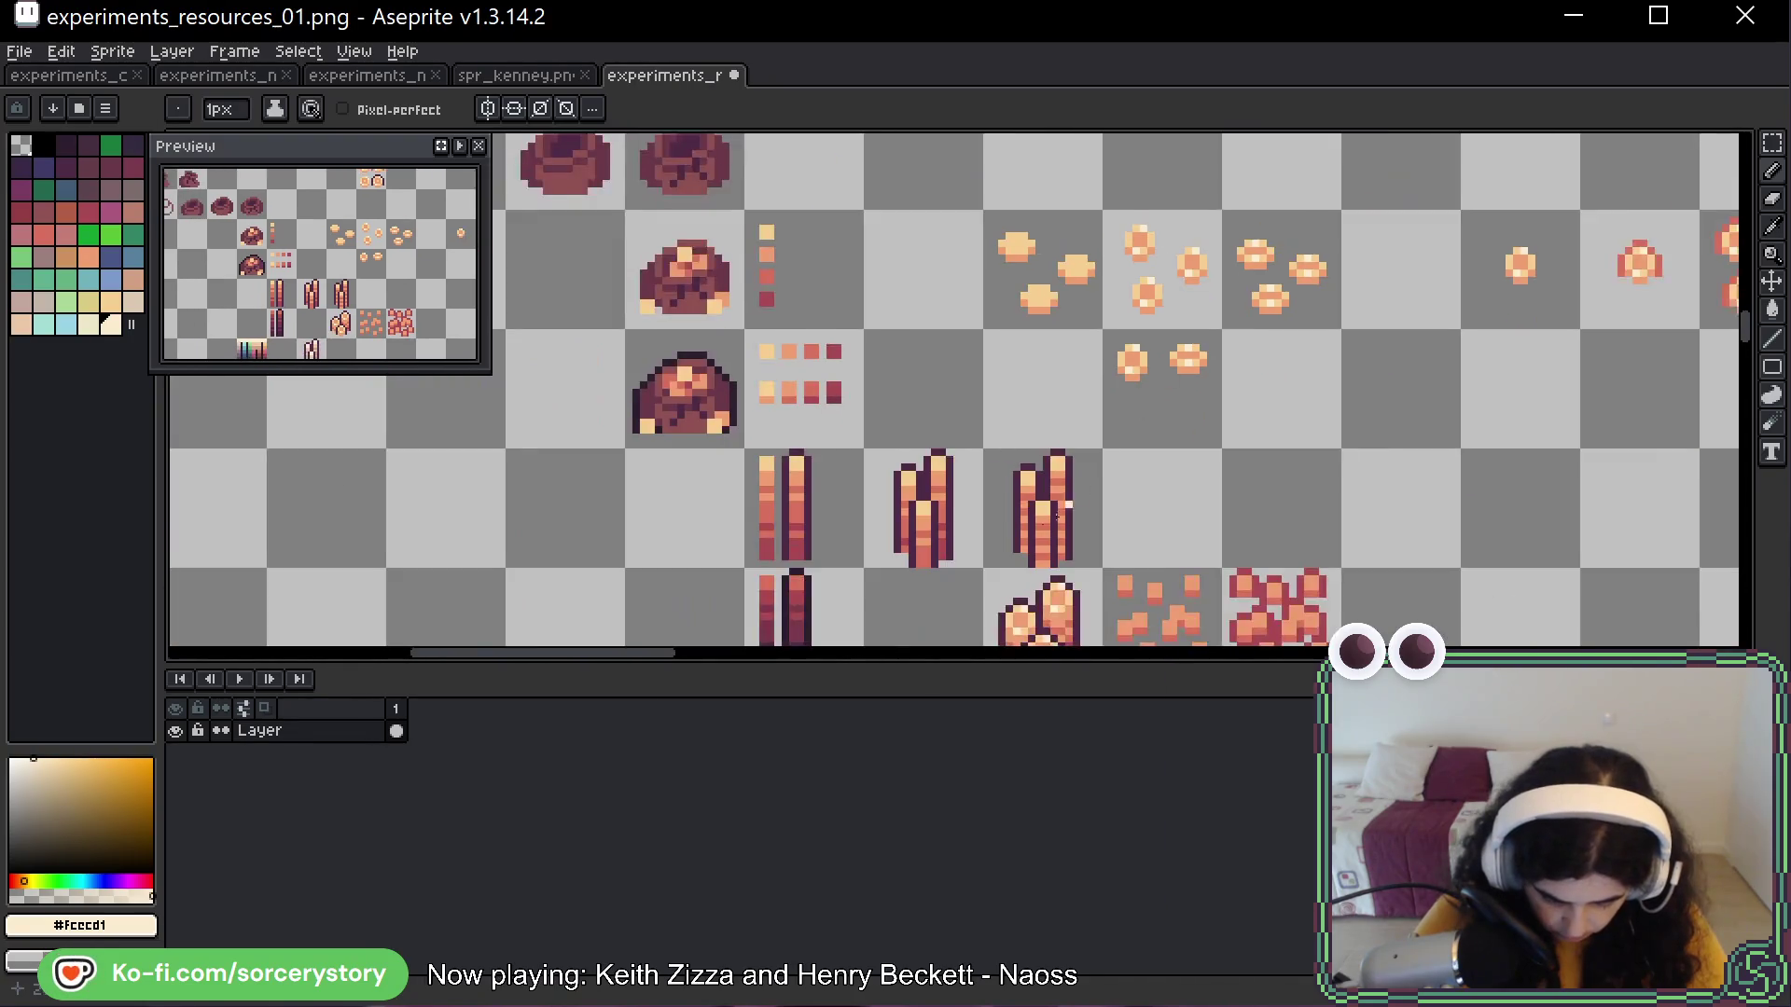
scroll(987, 372, up, 4)
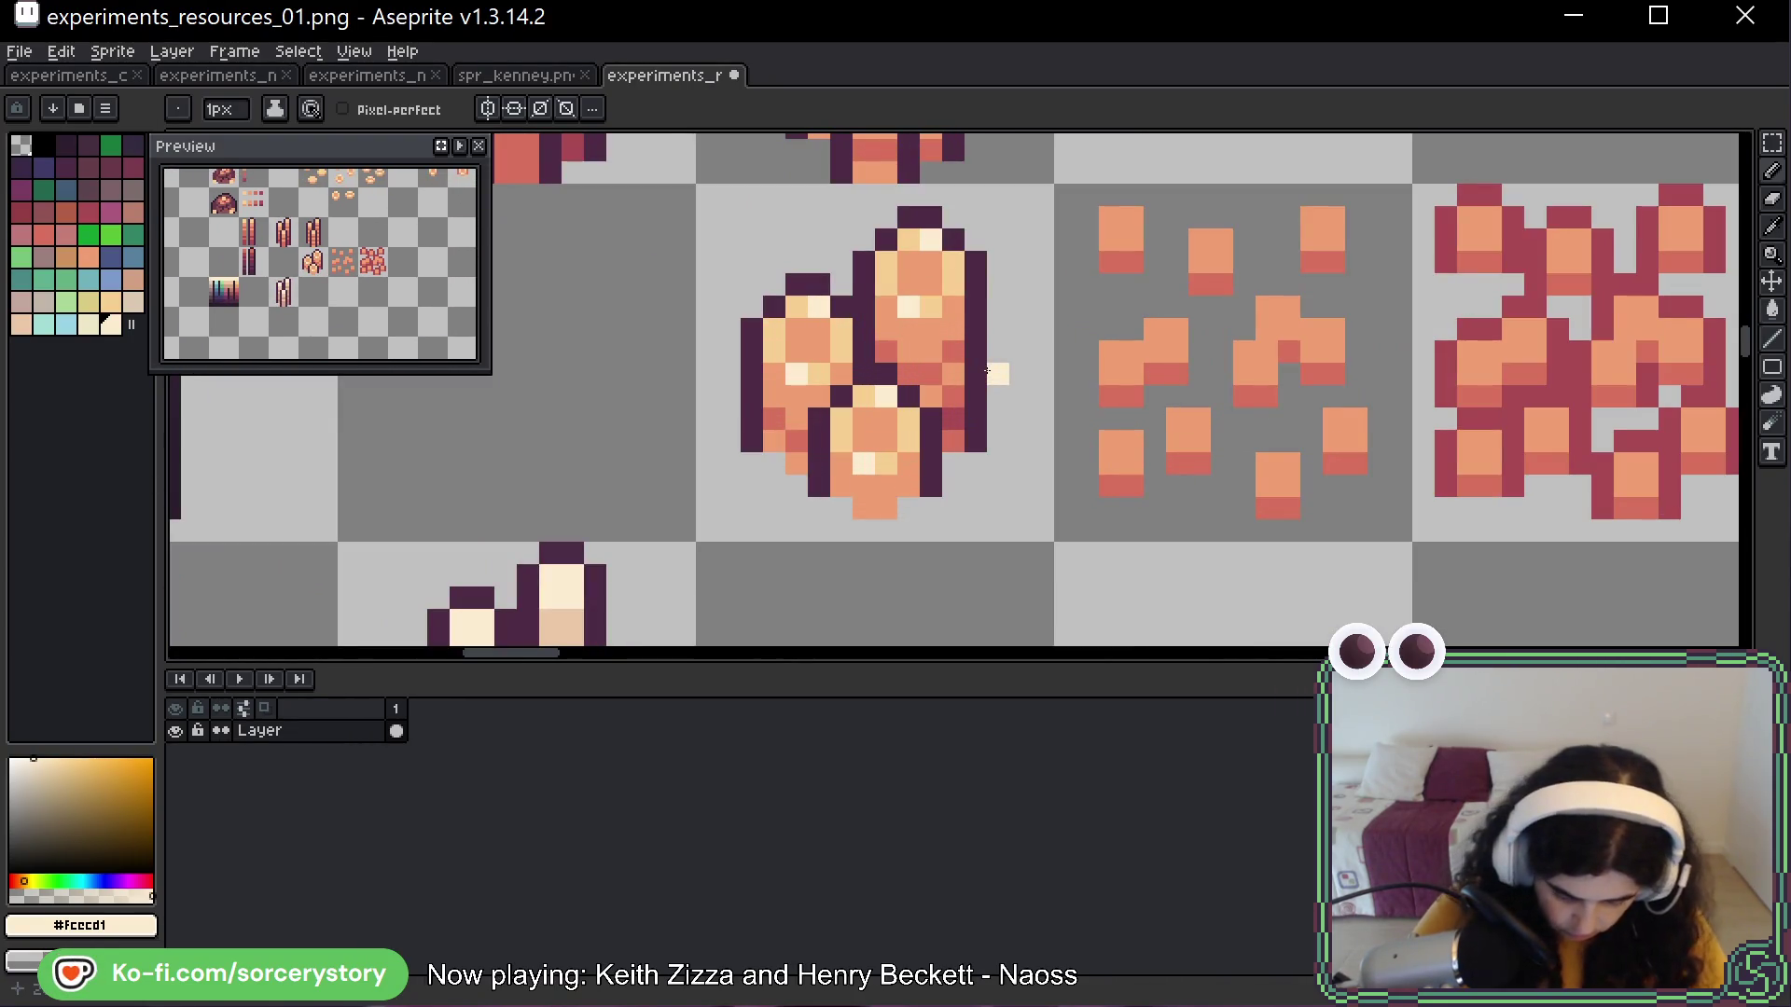
scroll(1000, 360, up, 3)
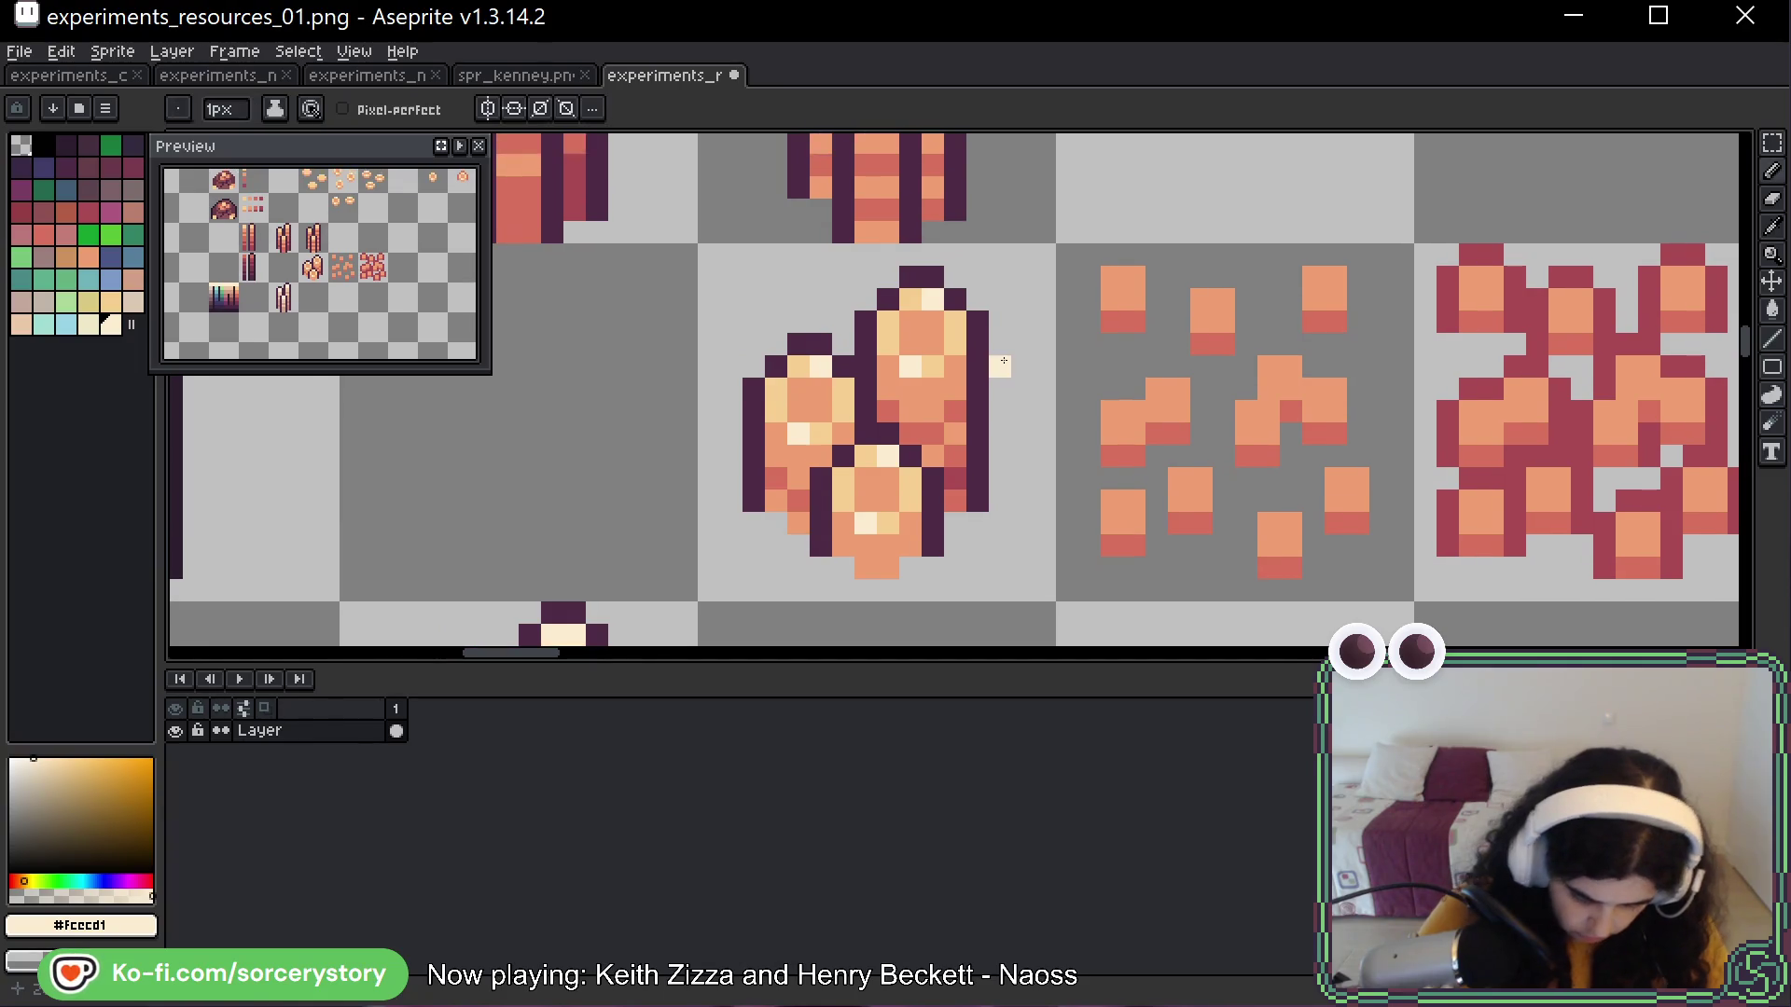
scroll(999, 360, down, 3)
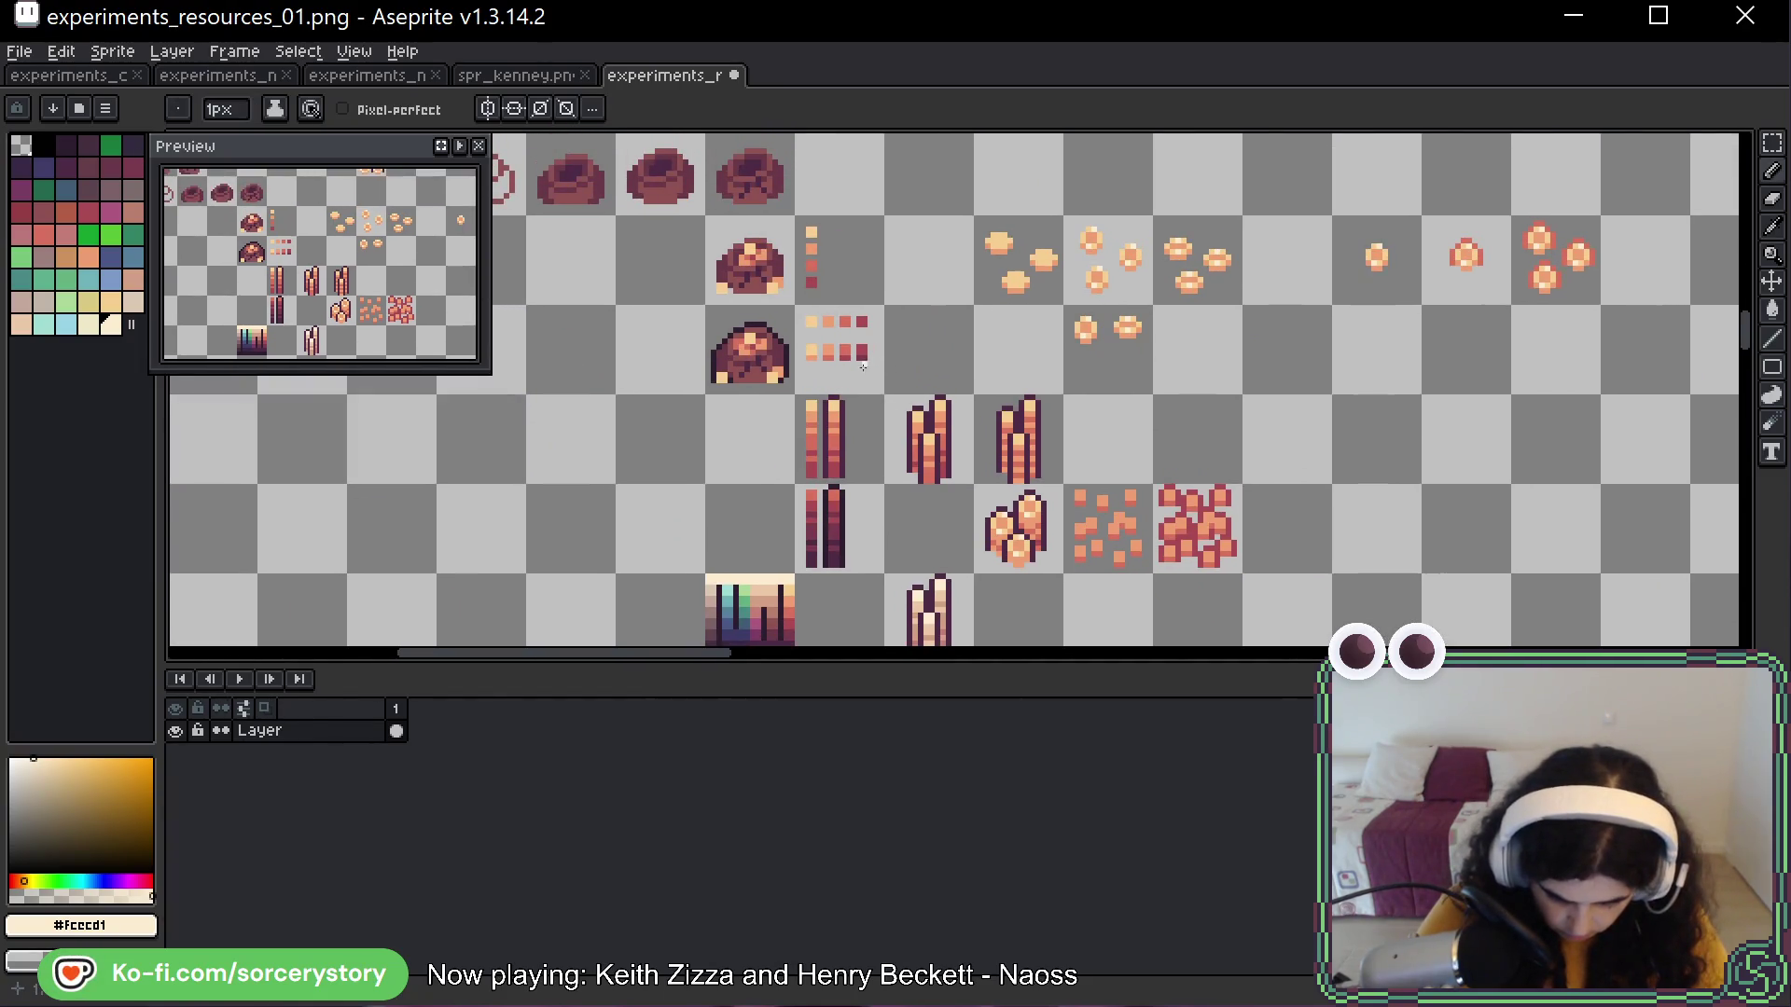
scroll(1019, 509, up, 3)
alt+click(1022, 543)
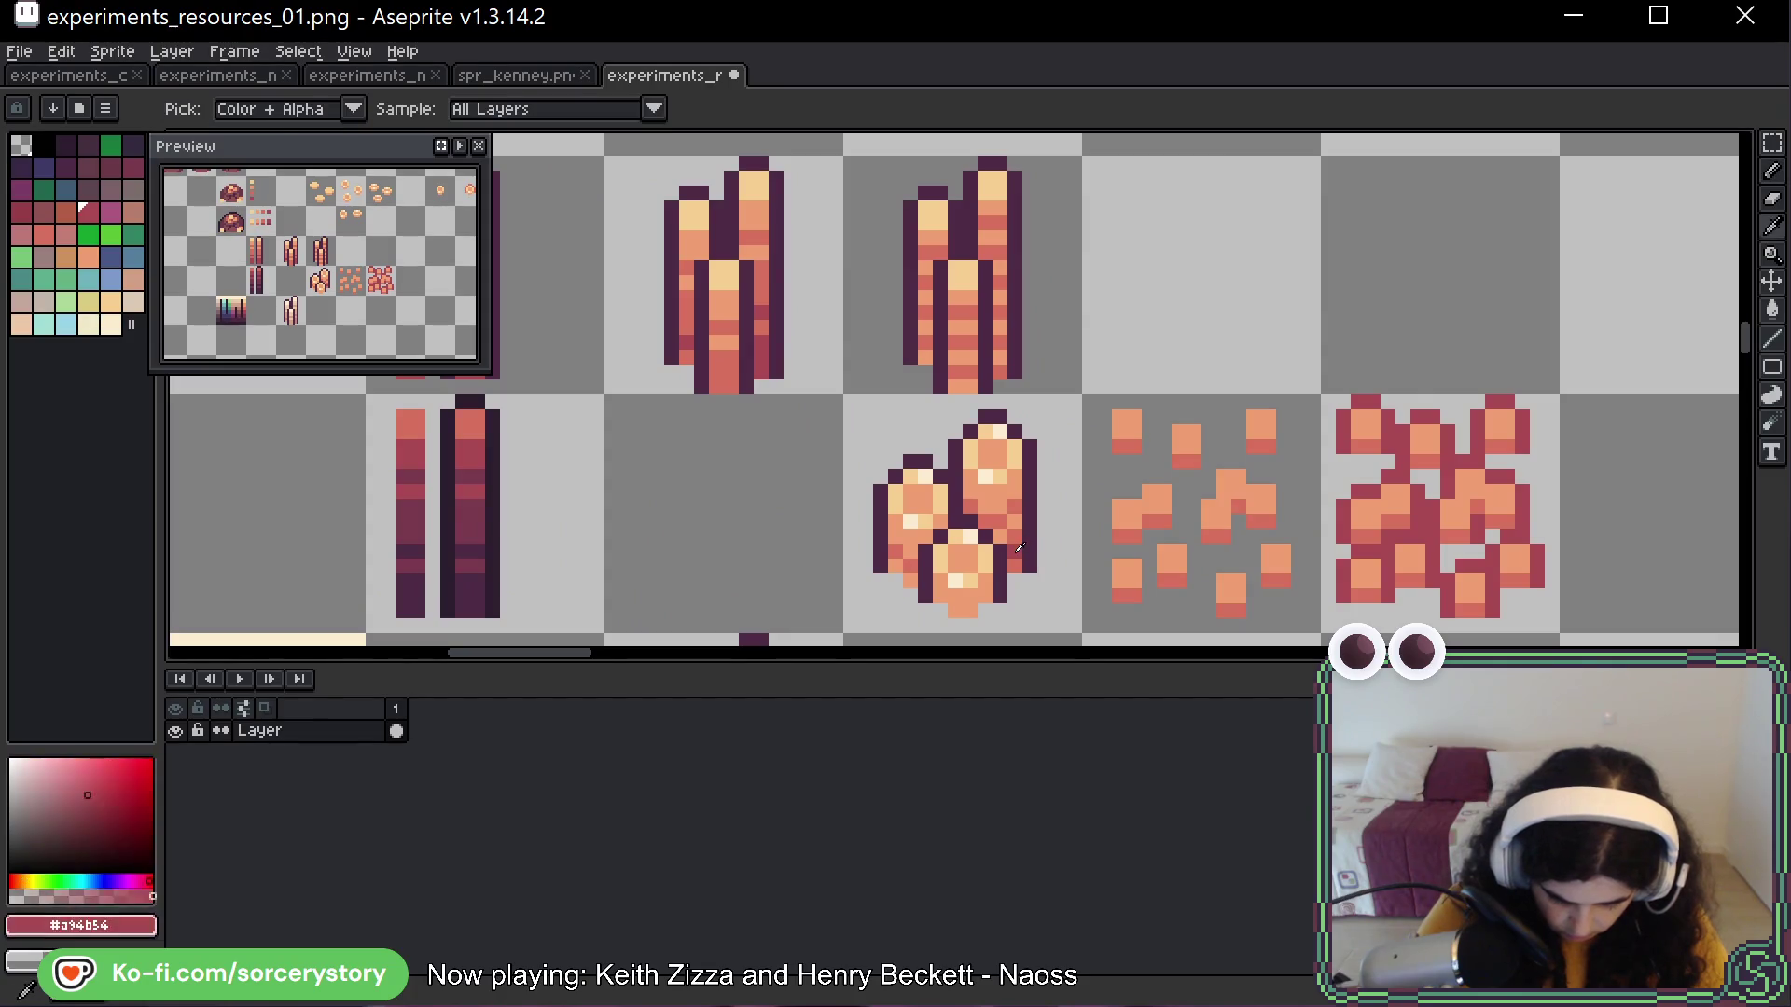
Sample a darker red from the swatches and redo a pixel touch-up on the ingot pile
scroll(858, 531, up, 1)
drag(858, 532, 971, 745)
alt+click(901, 565)
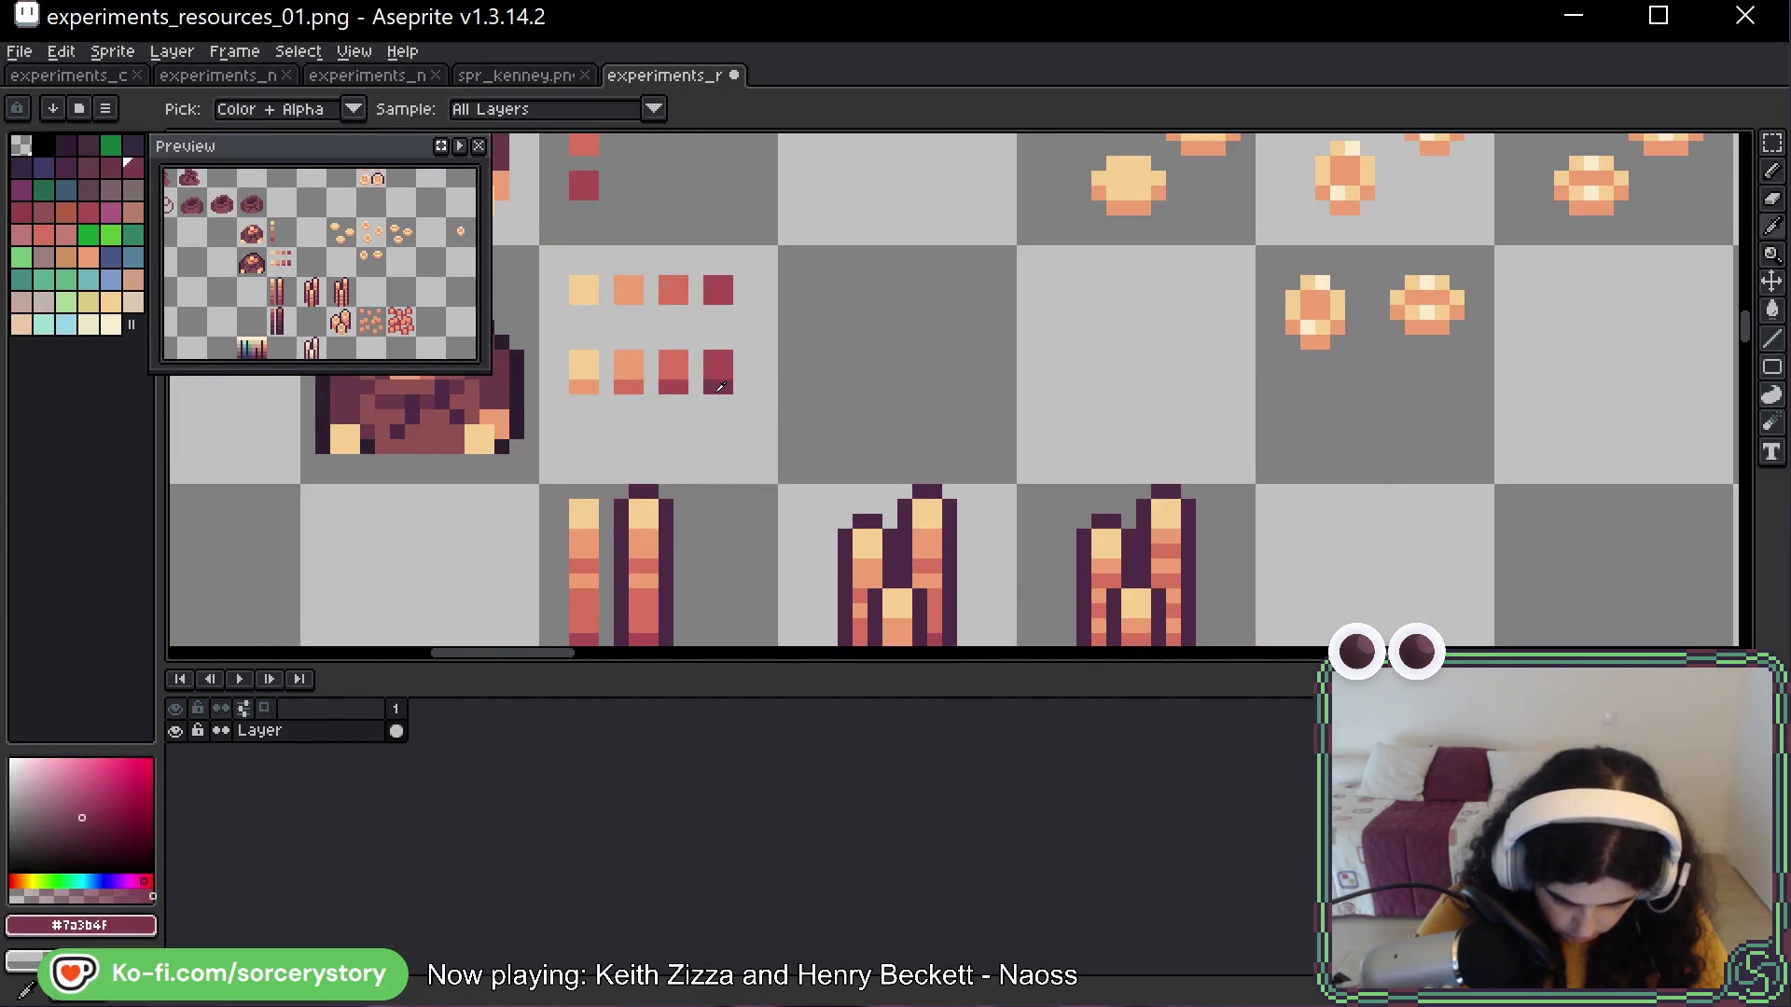
drag(901, 565, 740, 117)
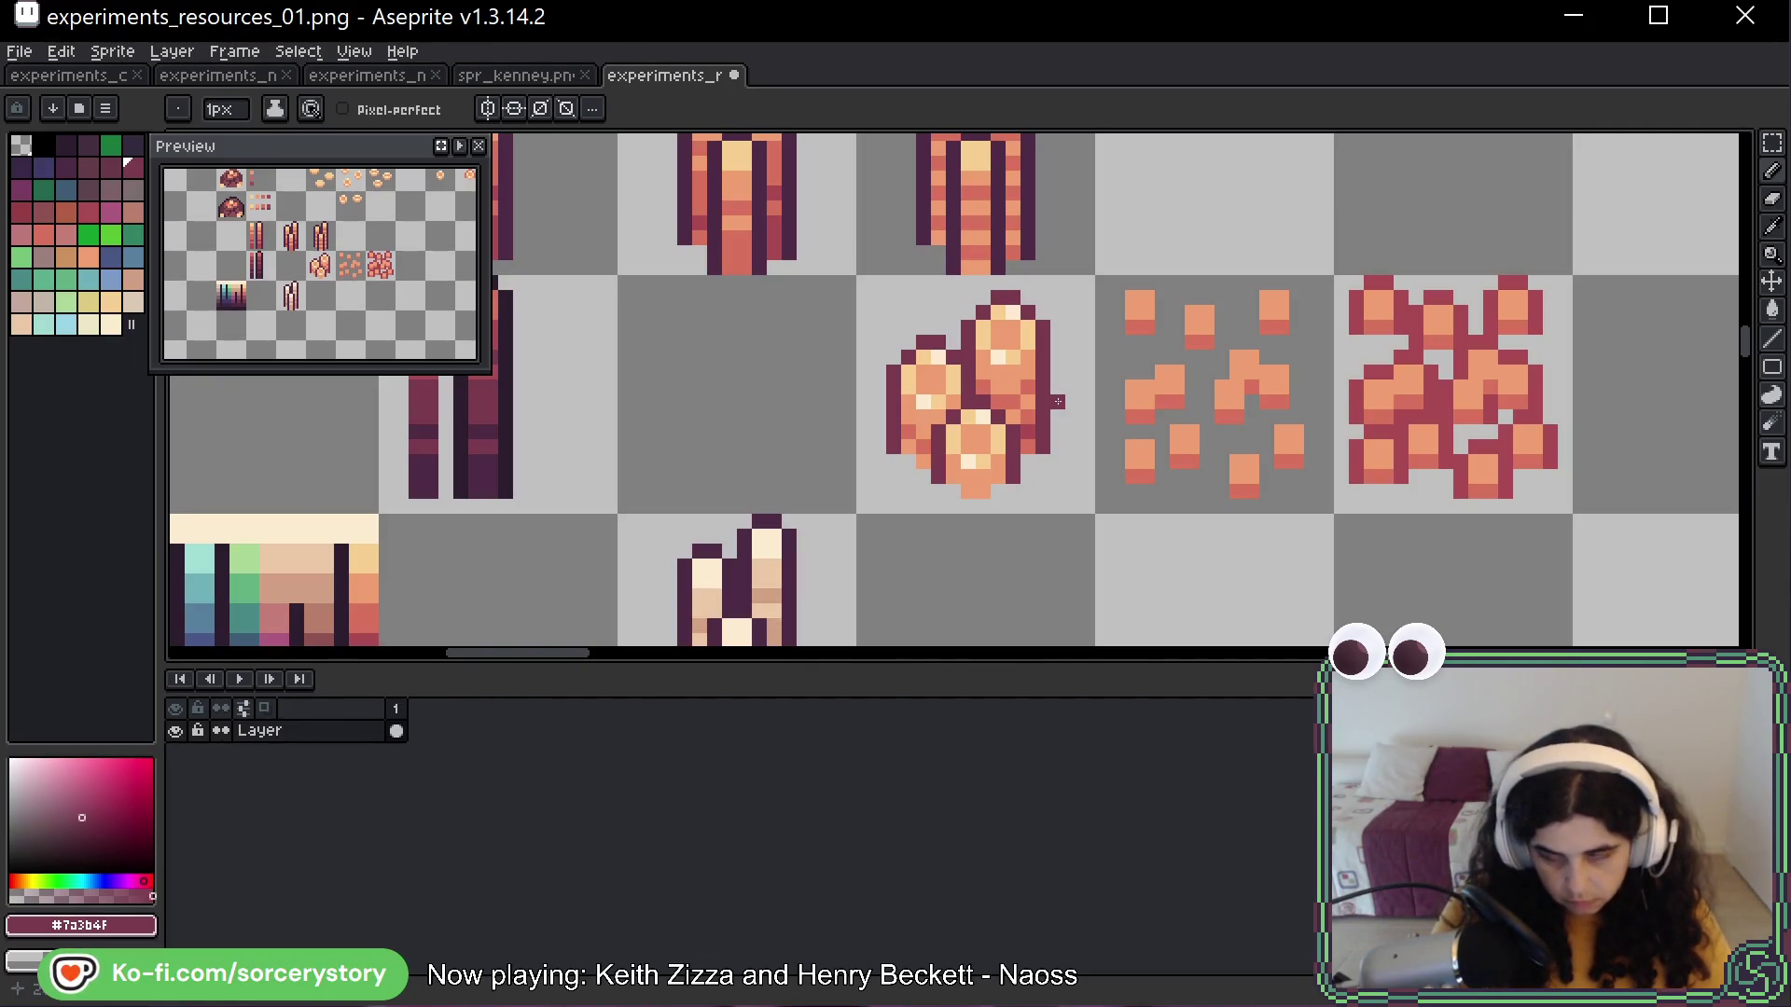
key(ctrl+z)
key(ctrl+z)
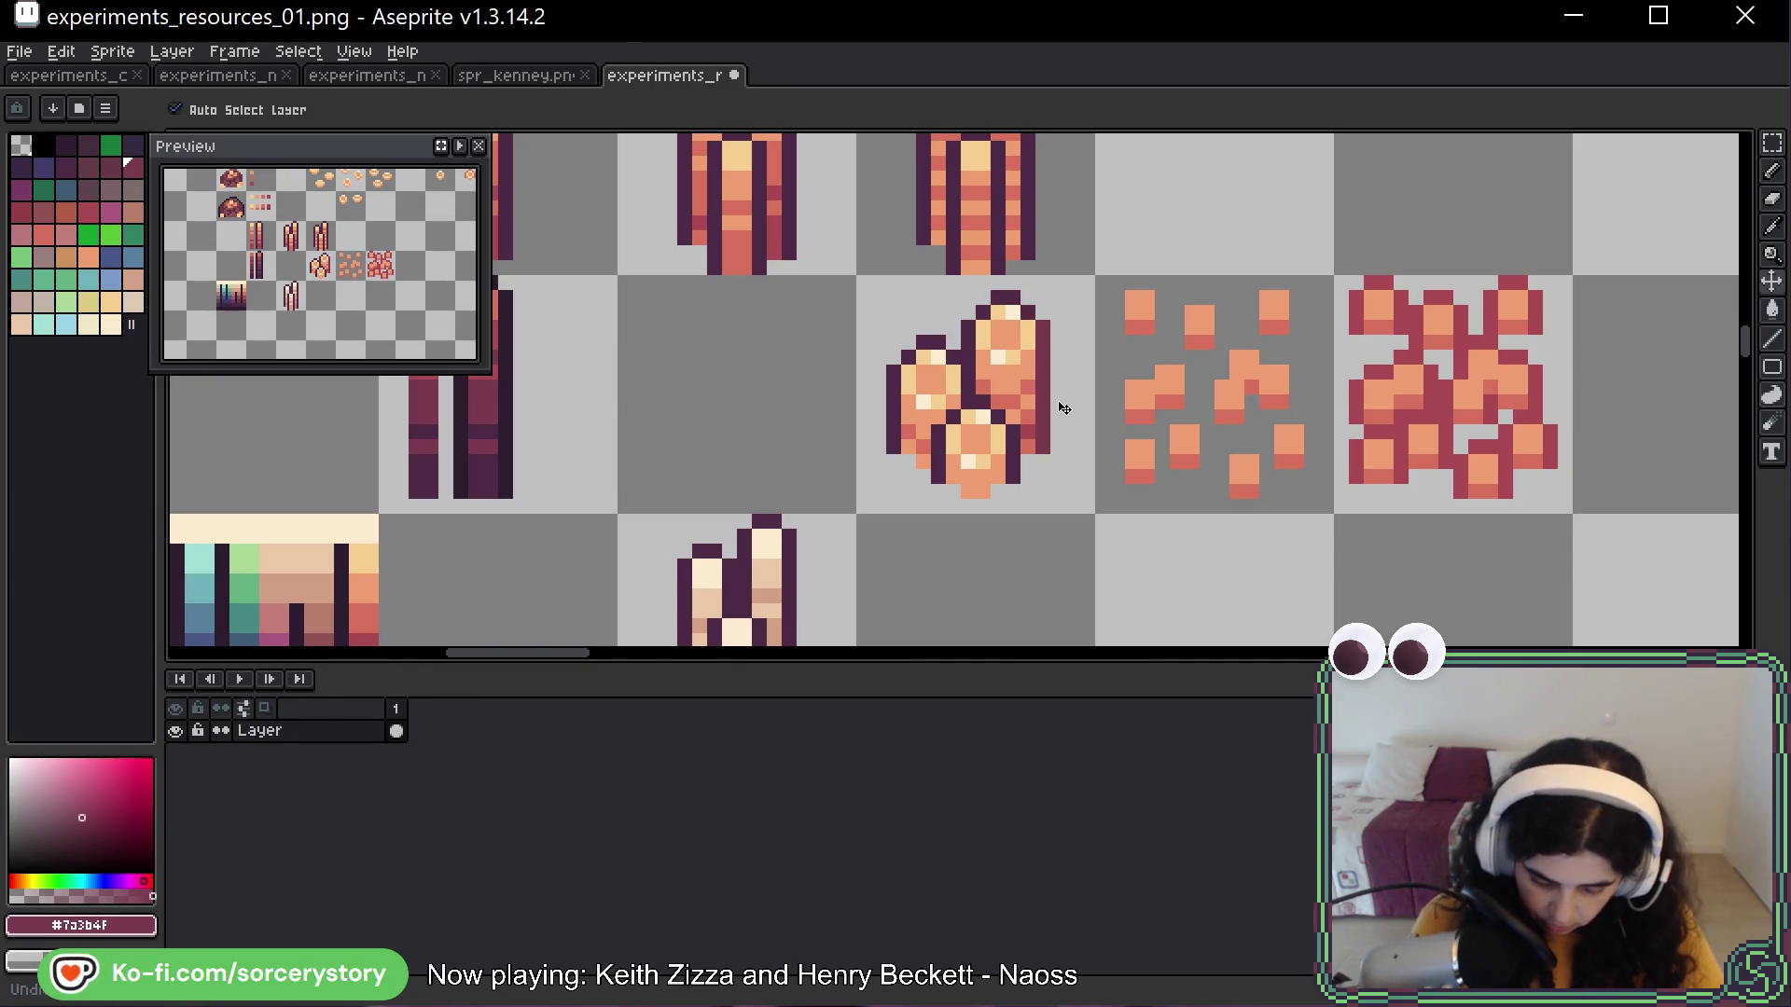
click(1148, 253)
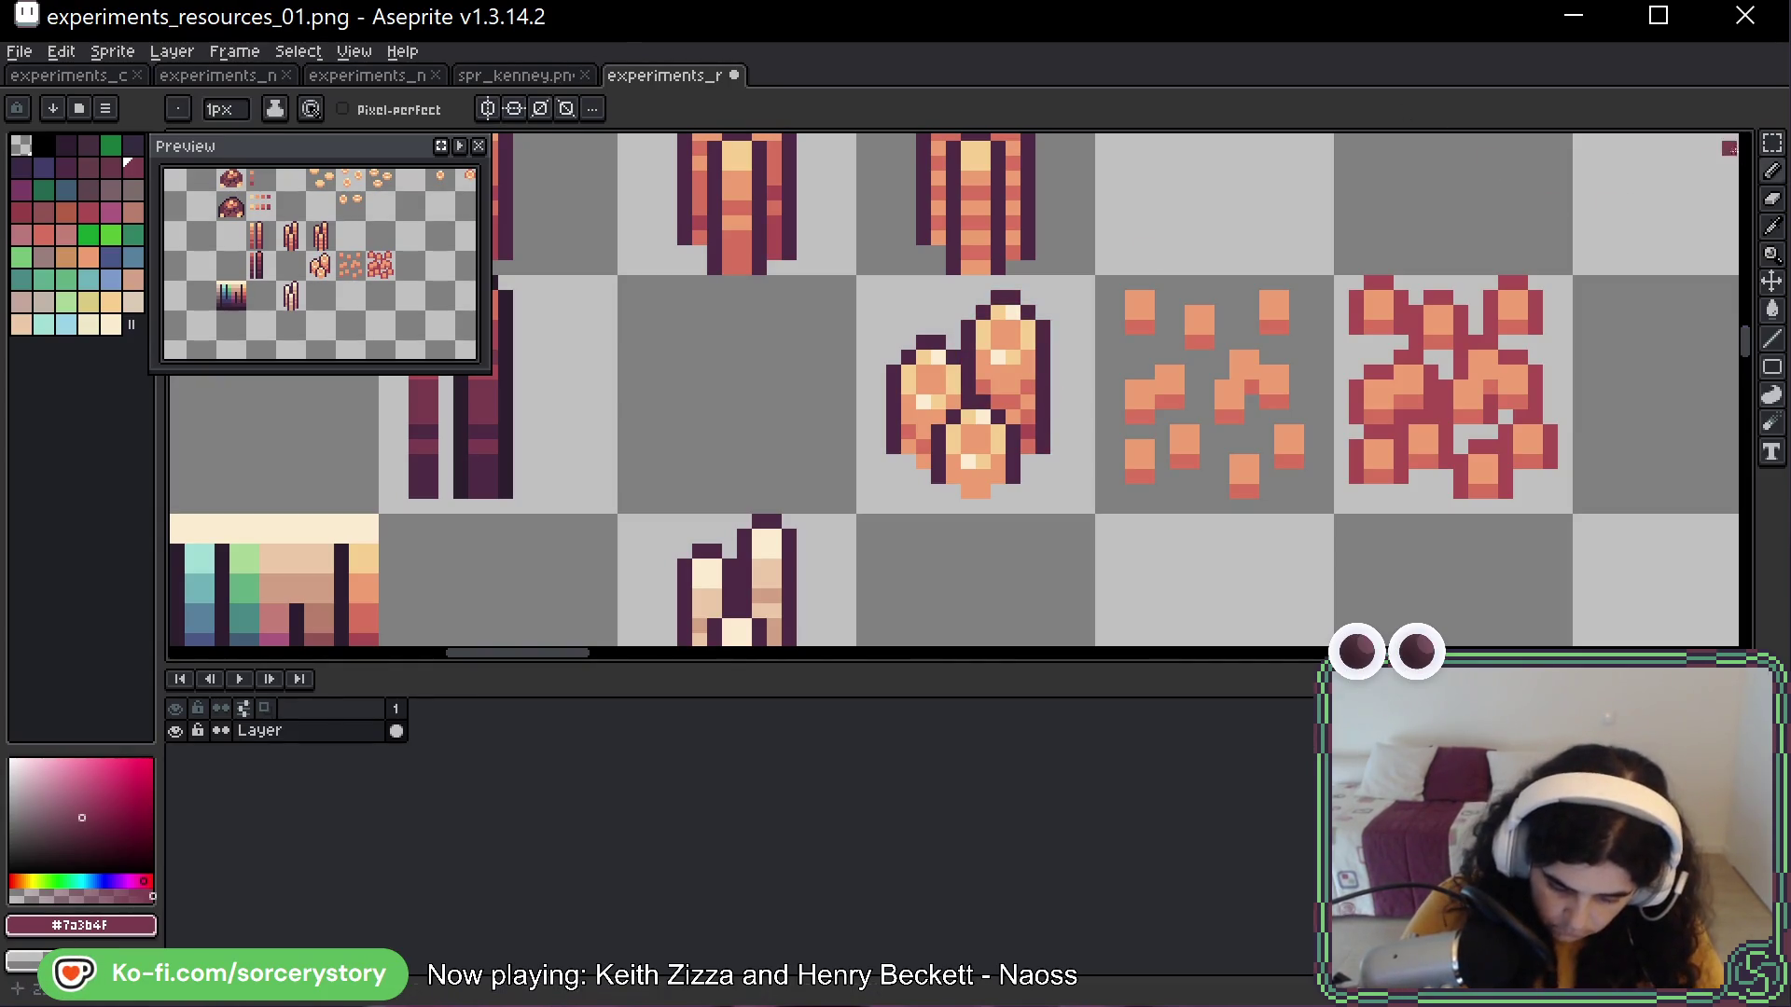
Move the tall sprite and the rainbow swatch sprite down one grid cell each
click(1772, 142)
key(minus)
scroll(836, 252, down, 1)
mouse_move(836, 252)
mouse_down()
mouse_move(885, 232)
mouse_move(828, 336)
mouse_up()
mouse_move(709, 308)
mouse_down()
mouse_move(783, 424)
mouse_move(851, 429)
mouse_move(851, 578)
mouse_up()
mouse_move(560, 438)
mouse_down()
mouse_move(579, 457)
mouse_move(578, 606)
mouse_up()
drag(1195, 478, 1185, 477)
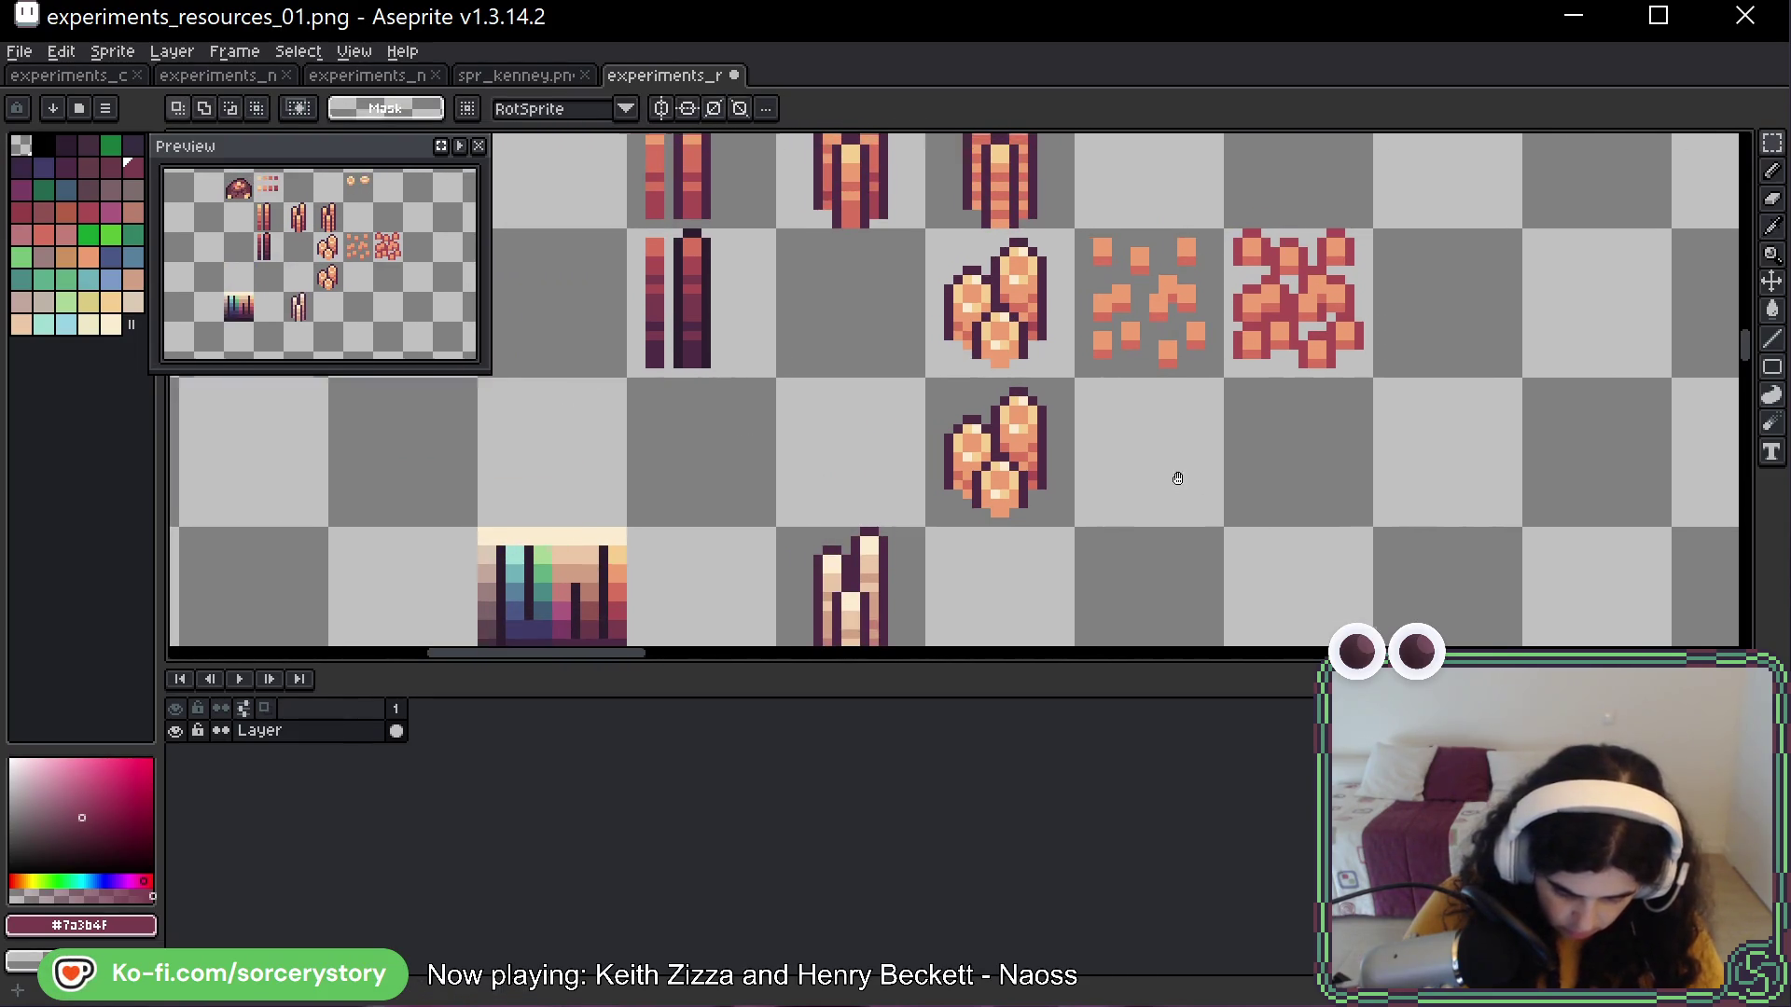
Select the copied pile's cell and pick dark plum #7a3b4f for the Paint Bucket
scroll(1053, 425, up, 2)
drag(1005, 442, 1017, 453)
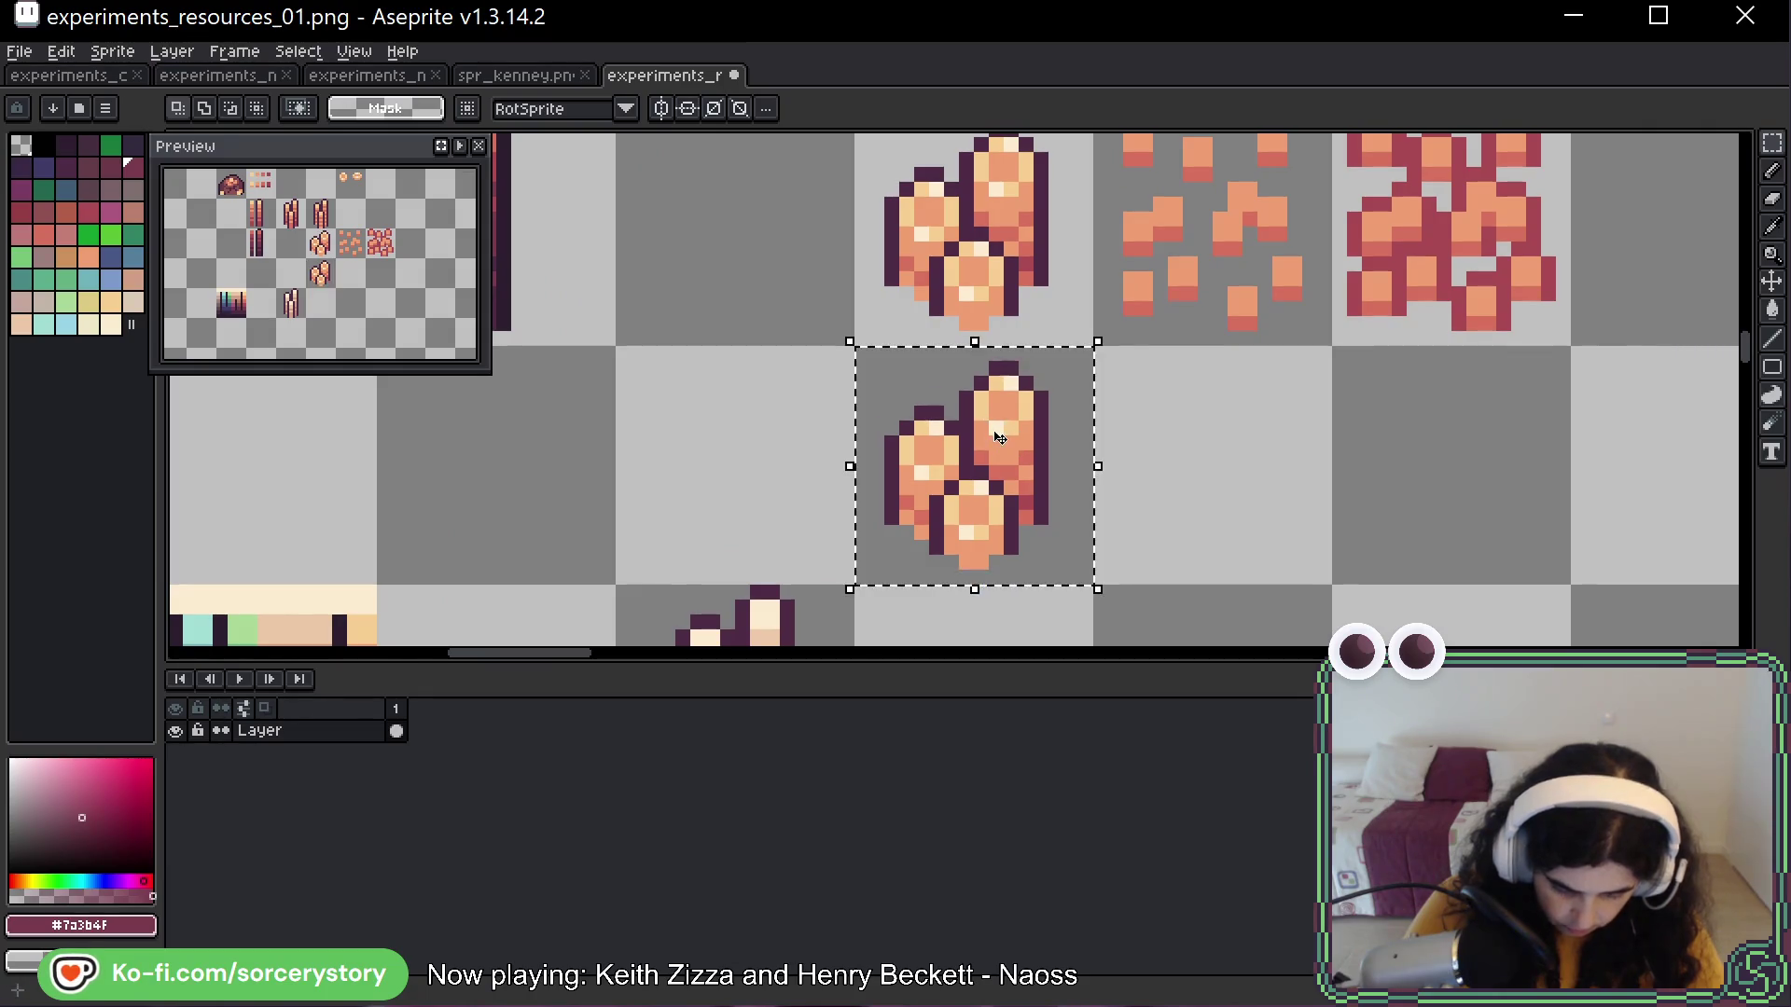
key(w)
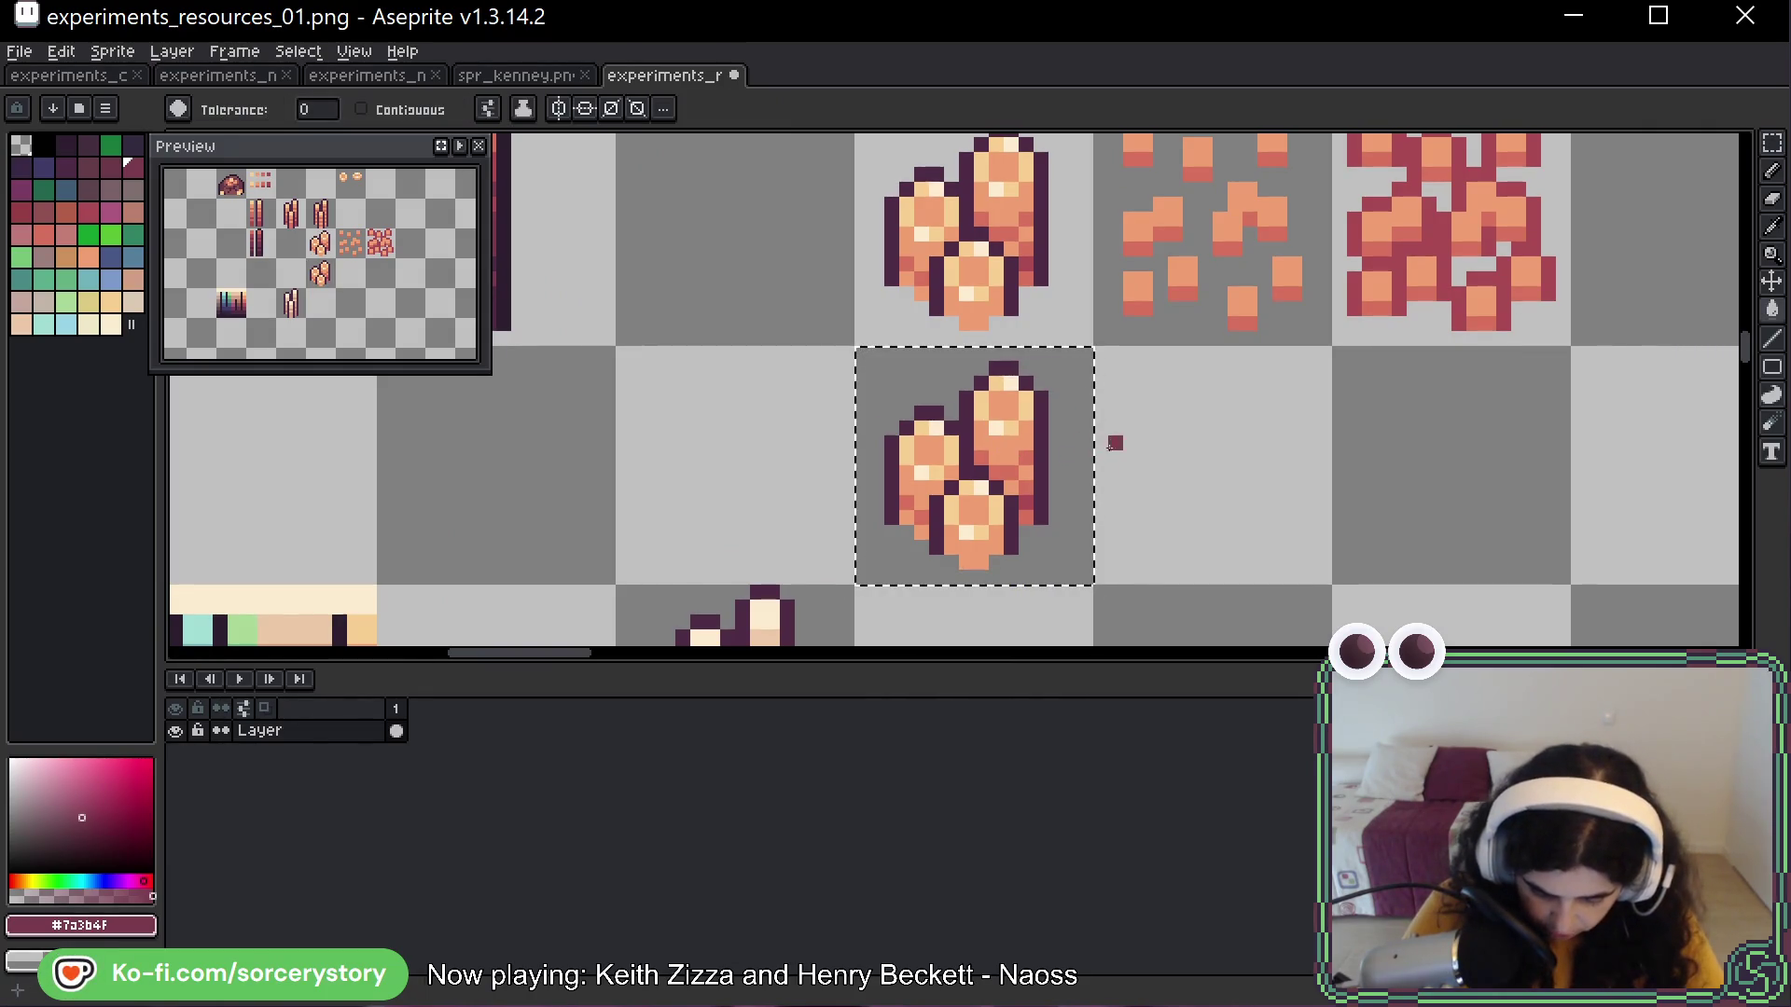
alt+click(1026, 499)
scroll(897, 395, up, 5)
scroll(897, 395, up, 4)
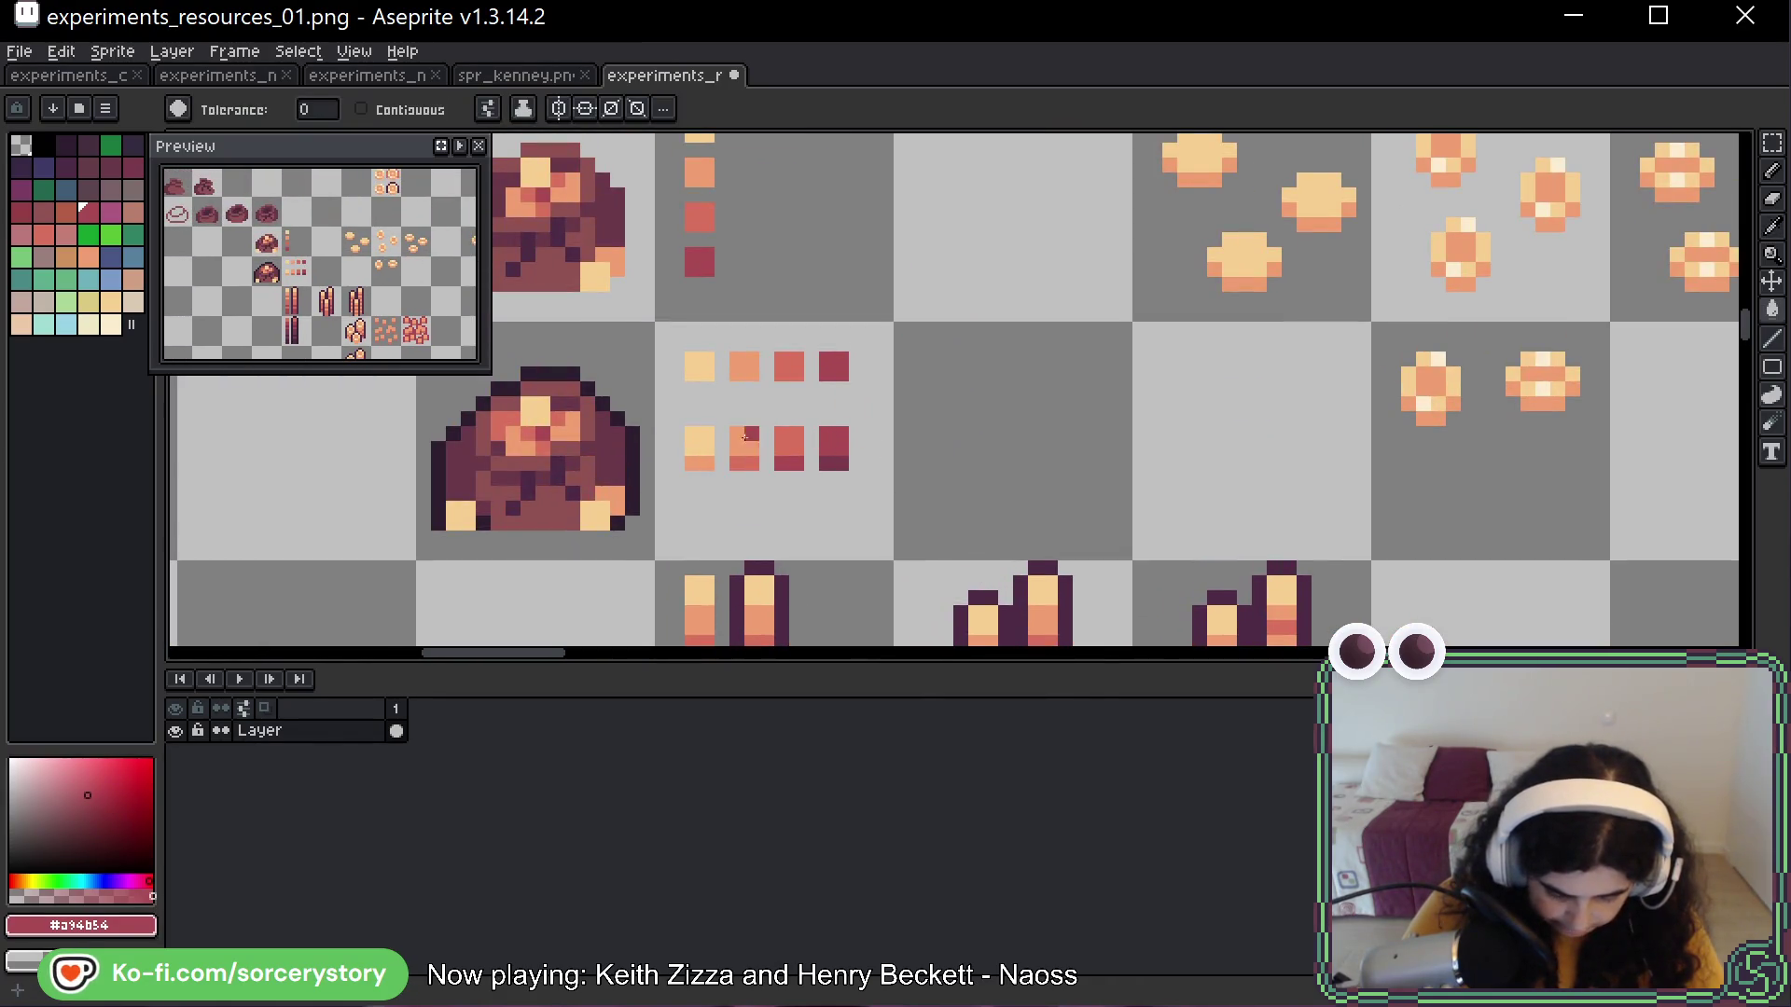
key(alt)
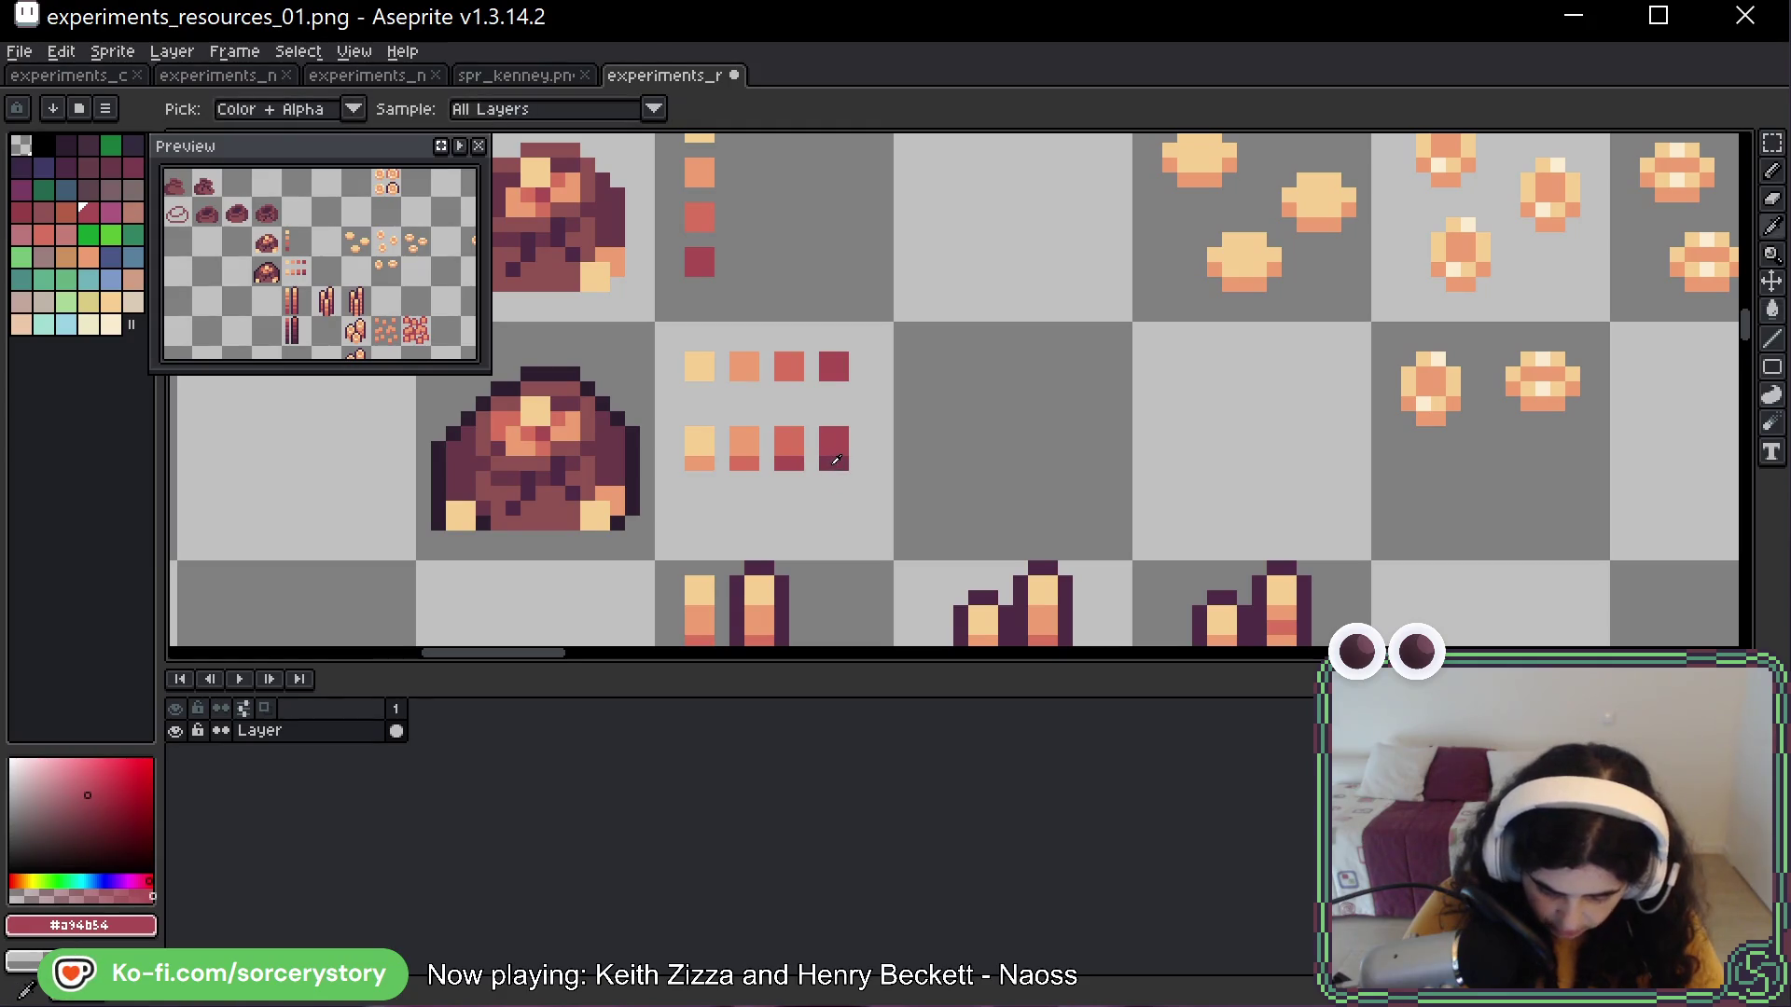
click(835, 461)
scroll(896, 392, down, 2)
scroll(977, 510, up, 3)
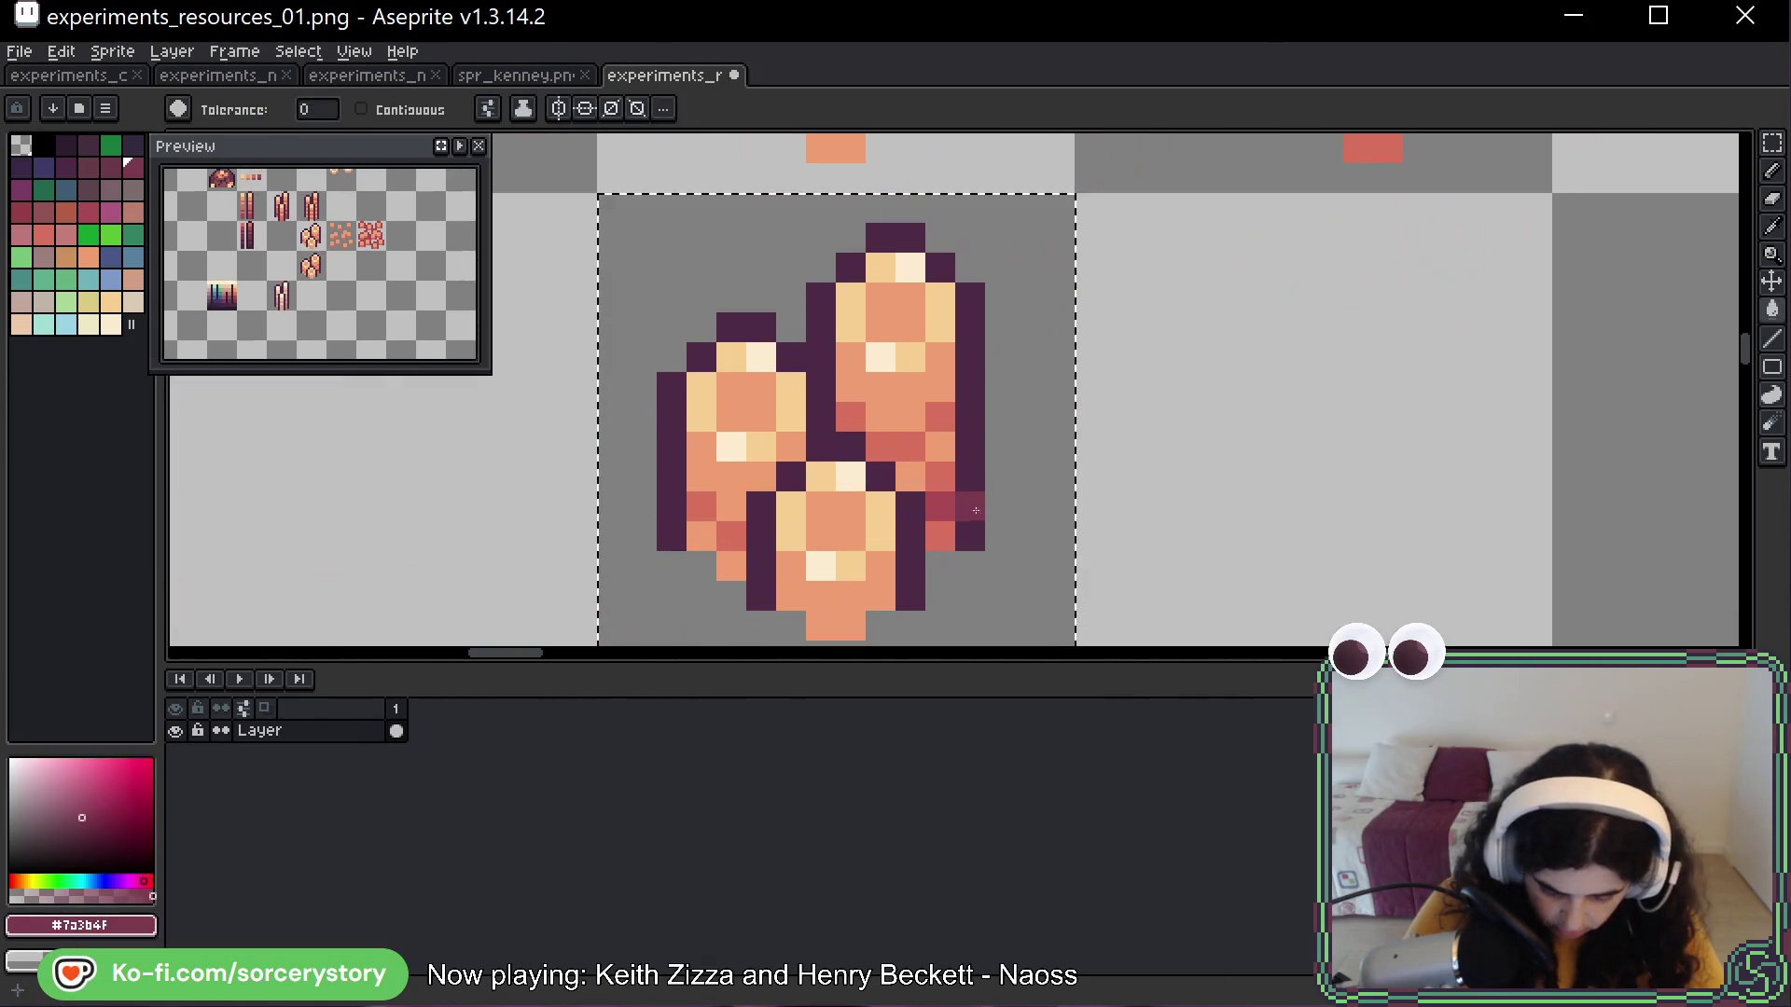
scroll(937, 512, down, 3)
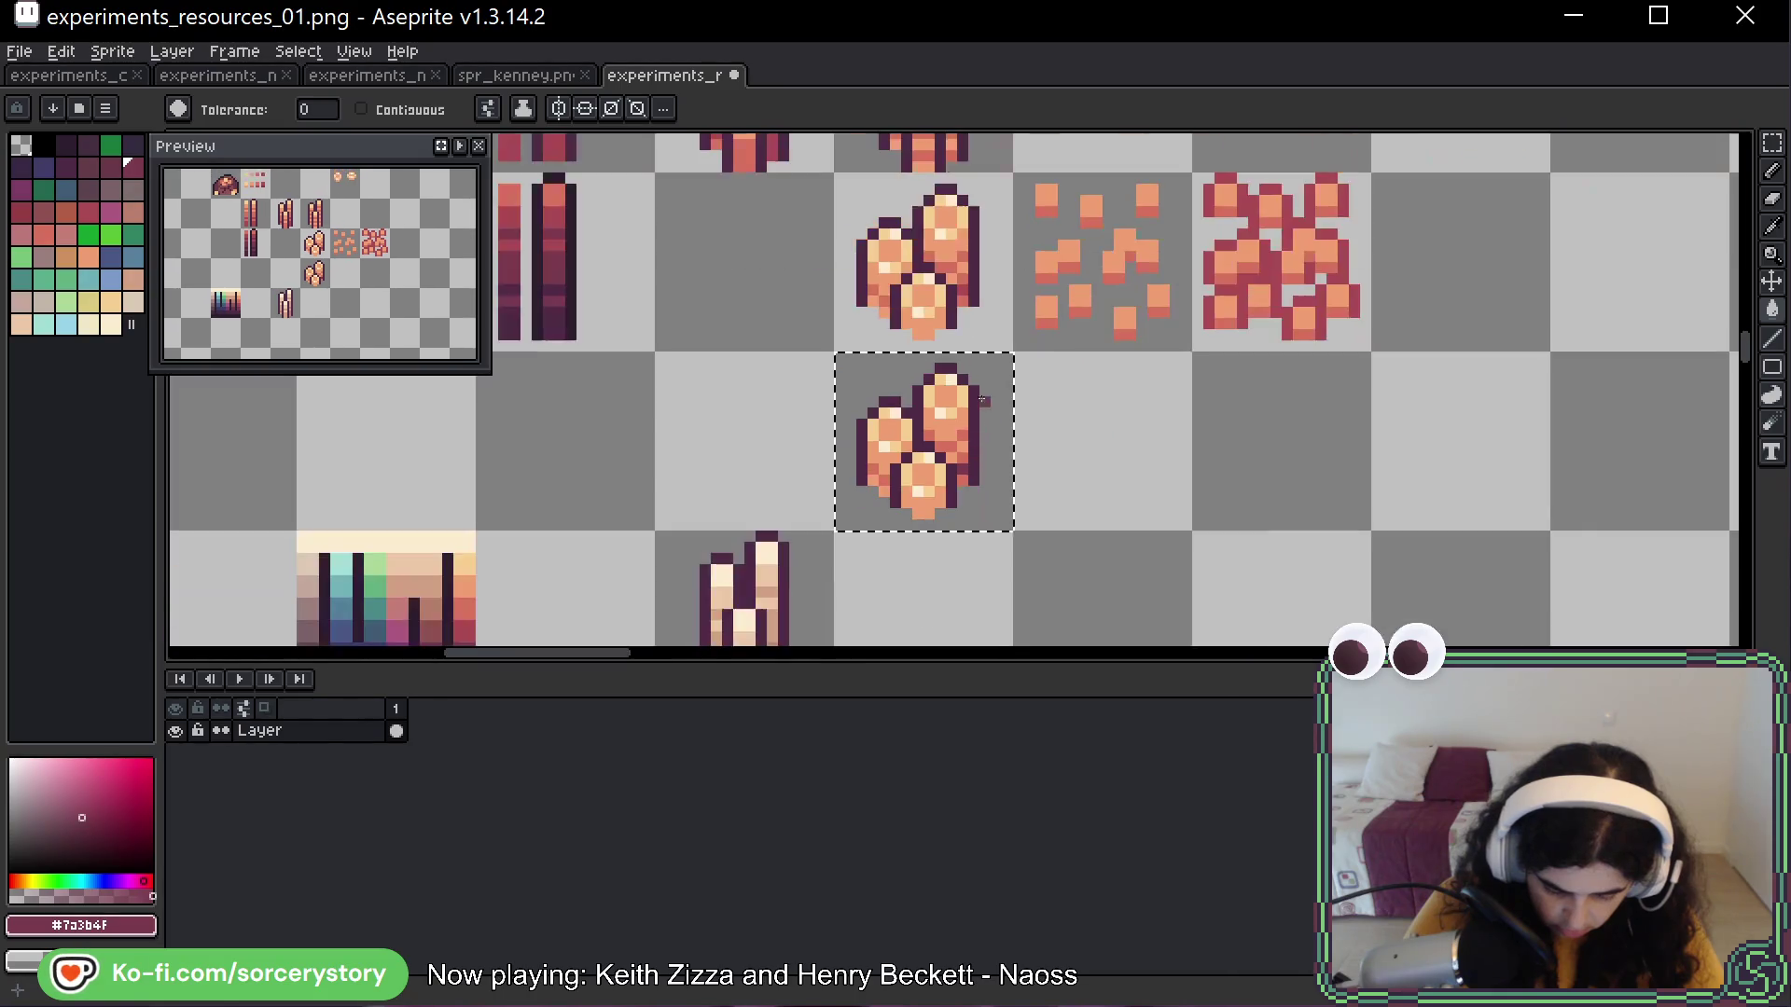
scroll(963, 270, up, 1)
Recolour the pile's tones using #a94b54, #d8725c and light peach #F09F71
key(alt)
click(963, 270)
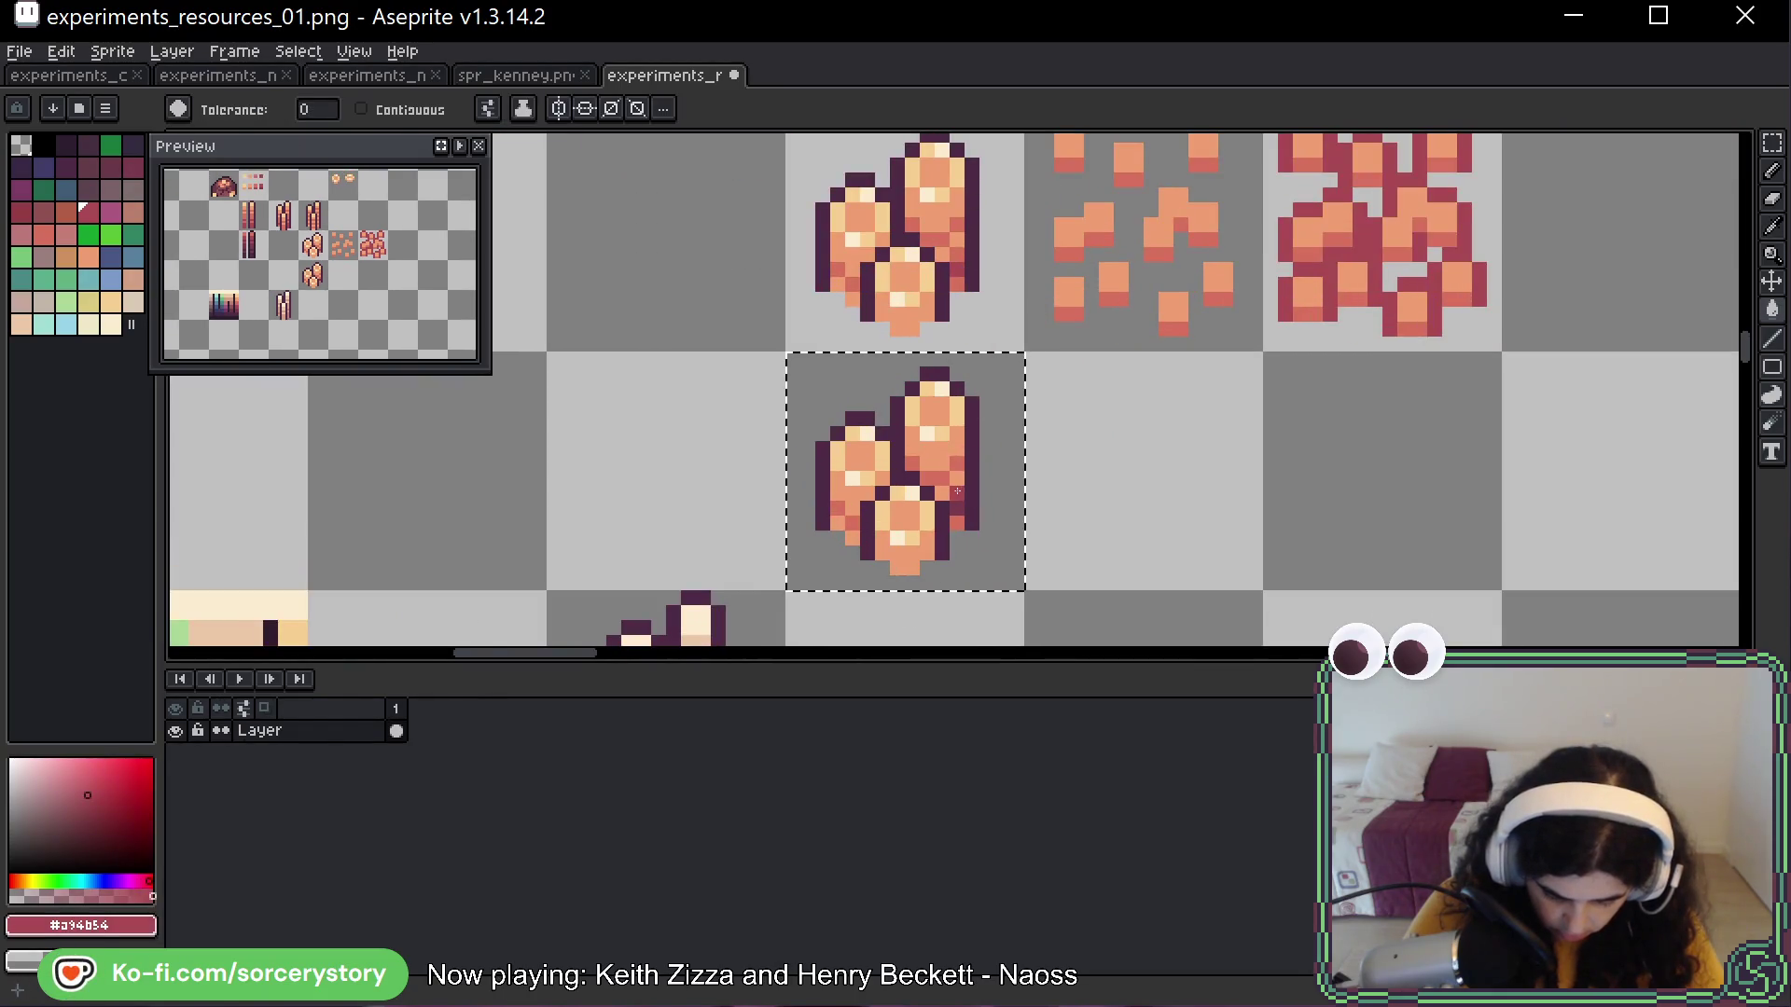
key(alt)
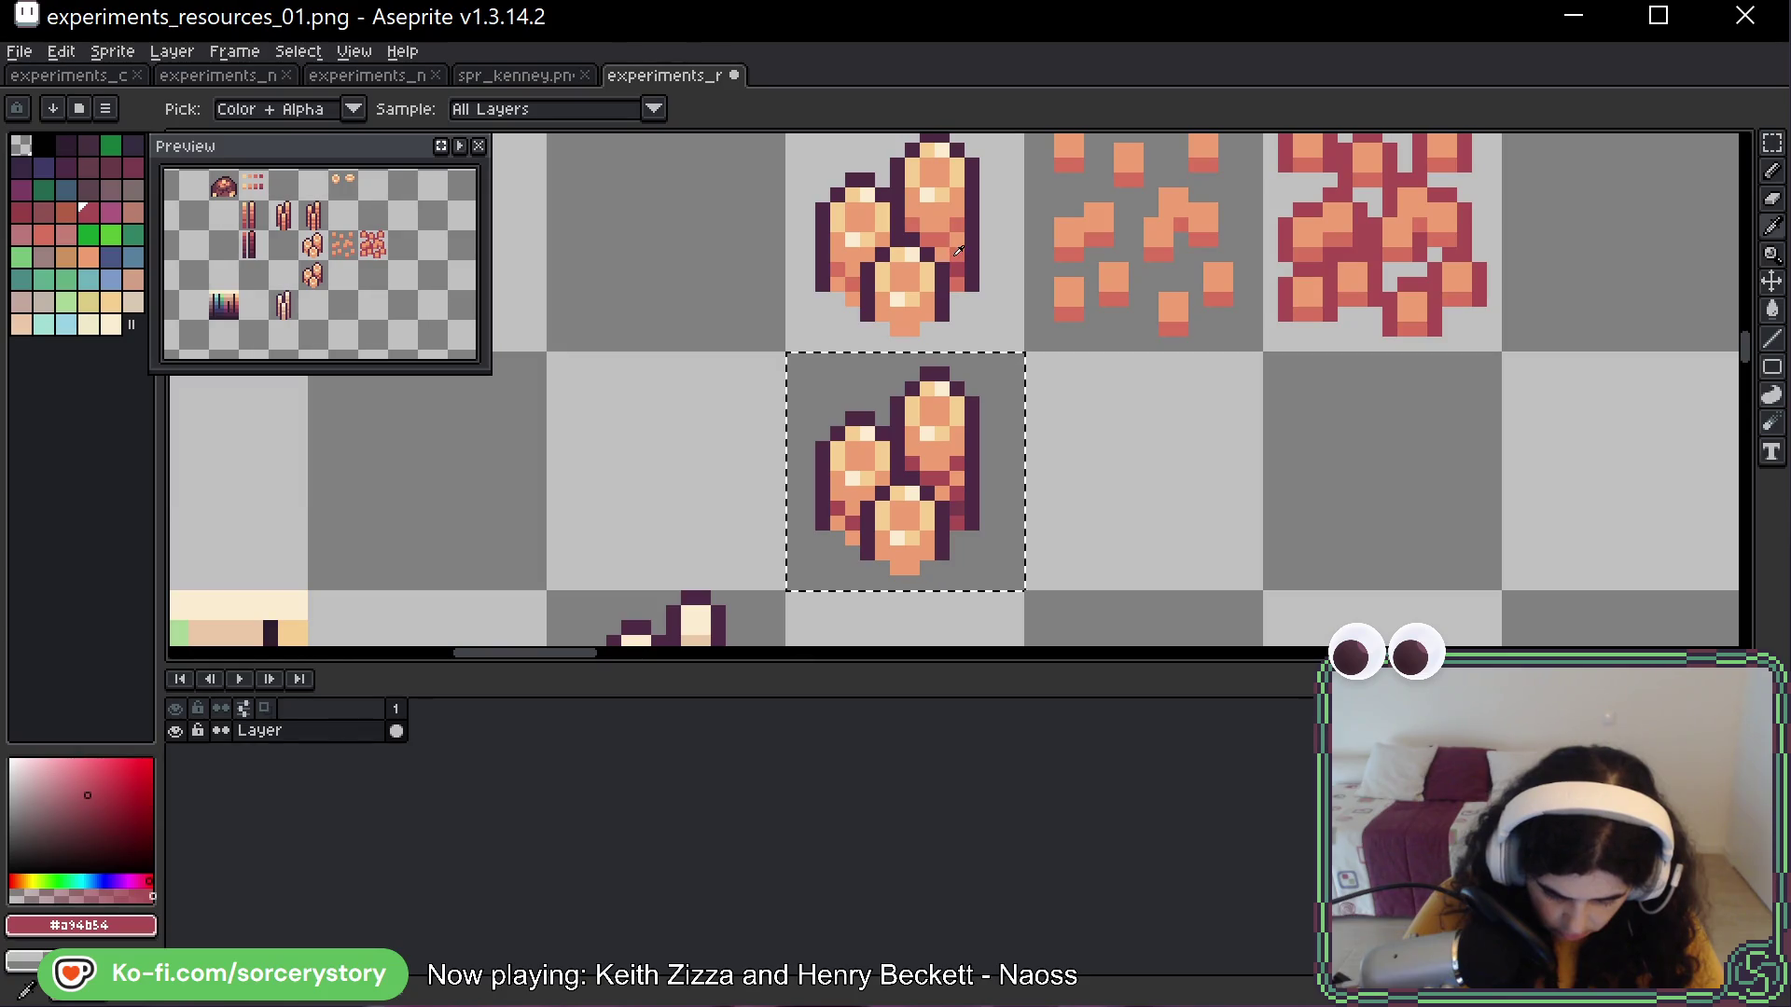
click(959, 467)
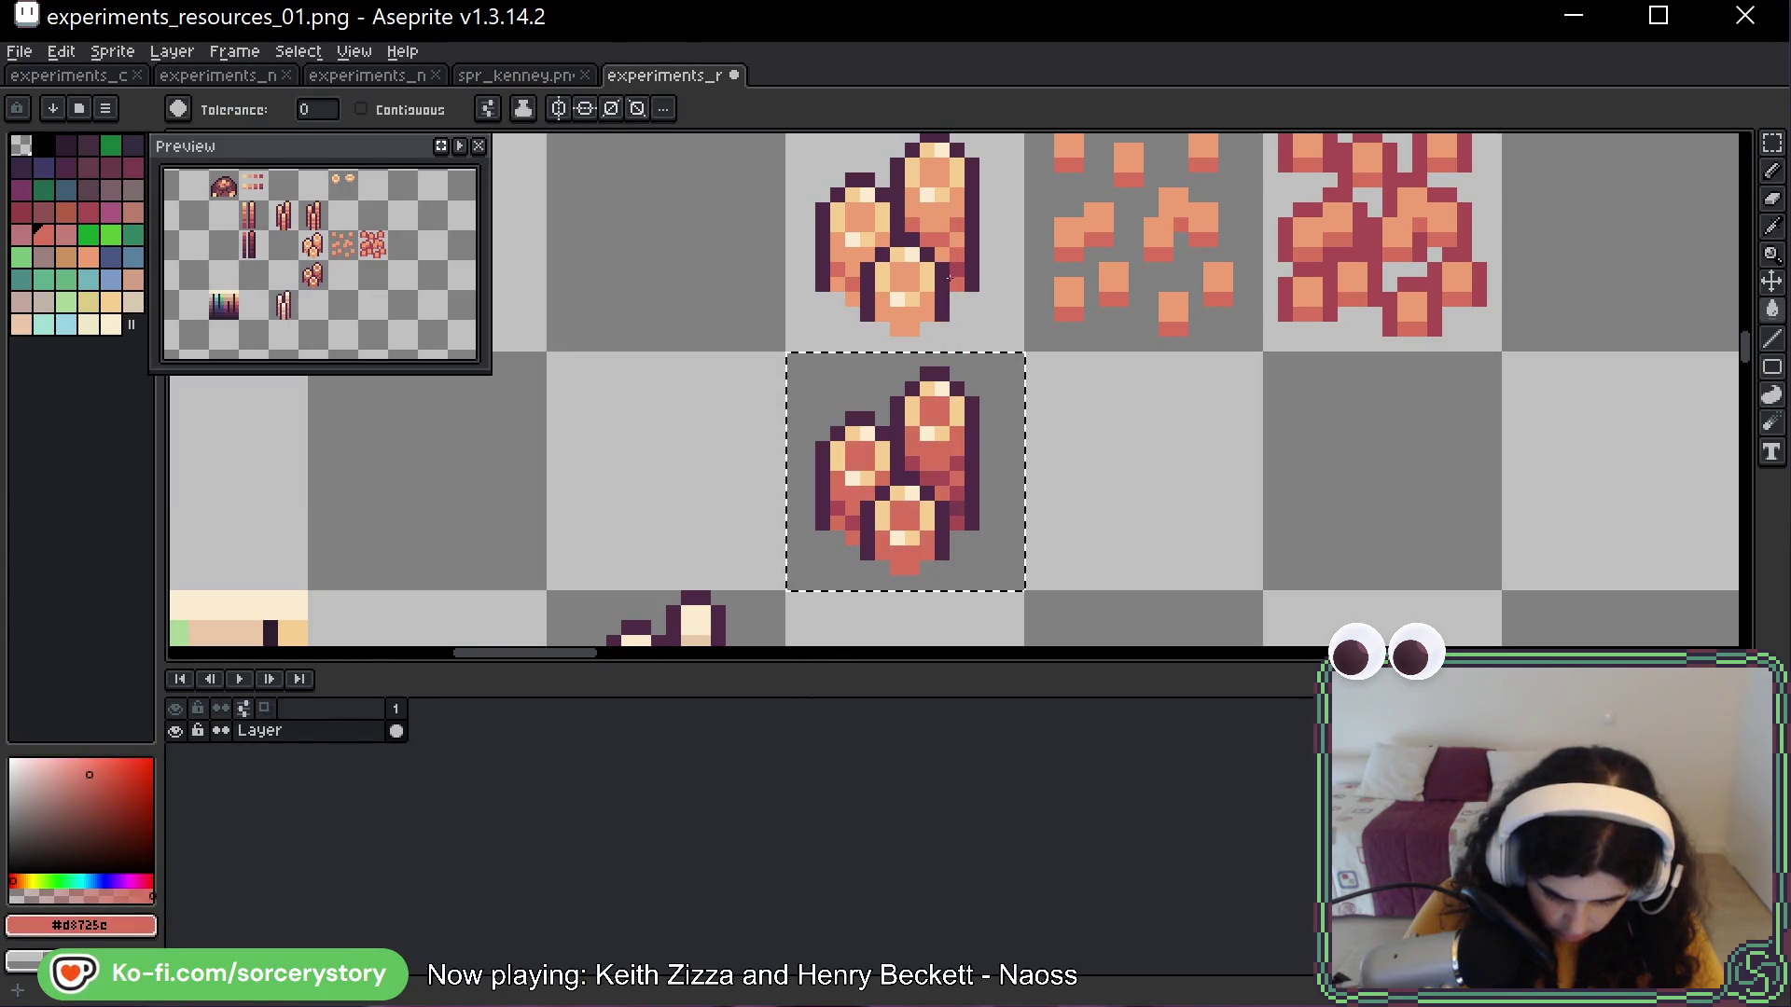
alt+click(960, 235)
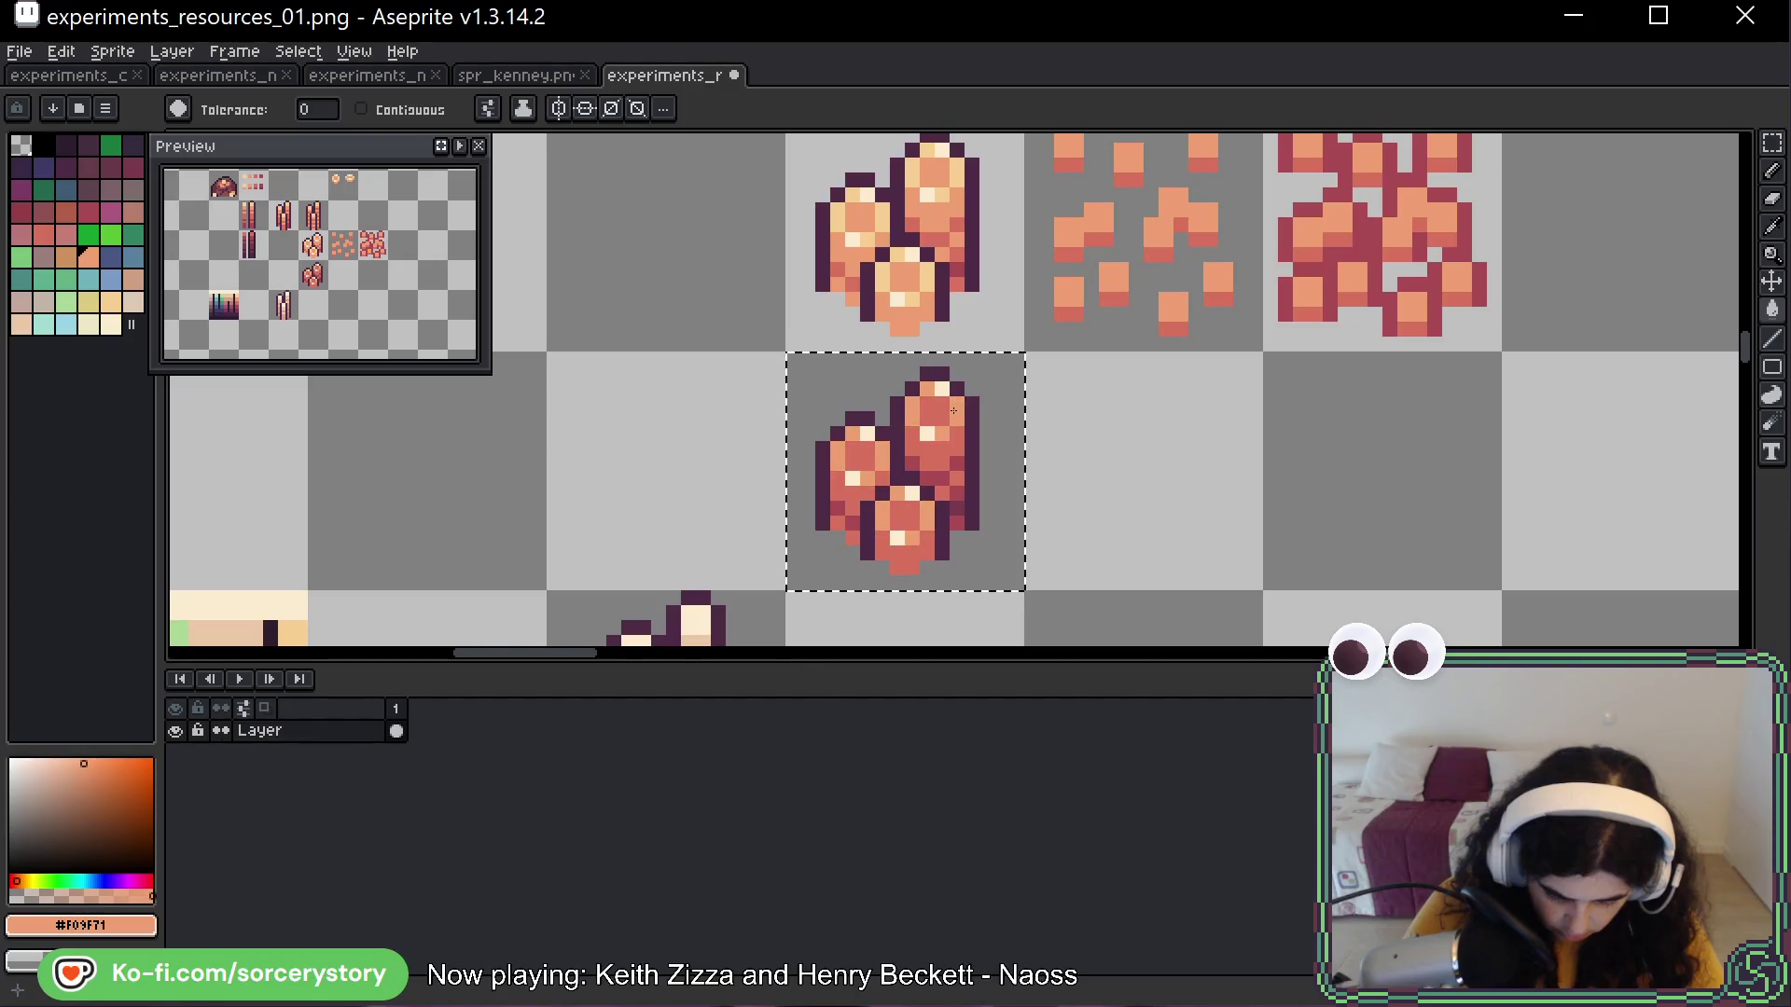
key(v)
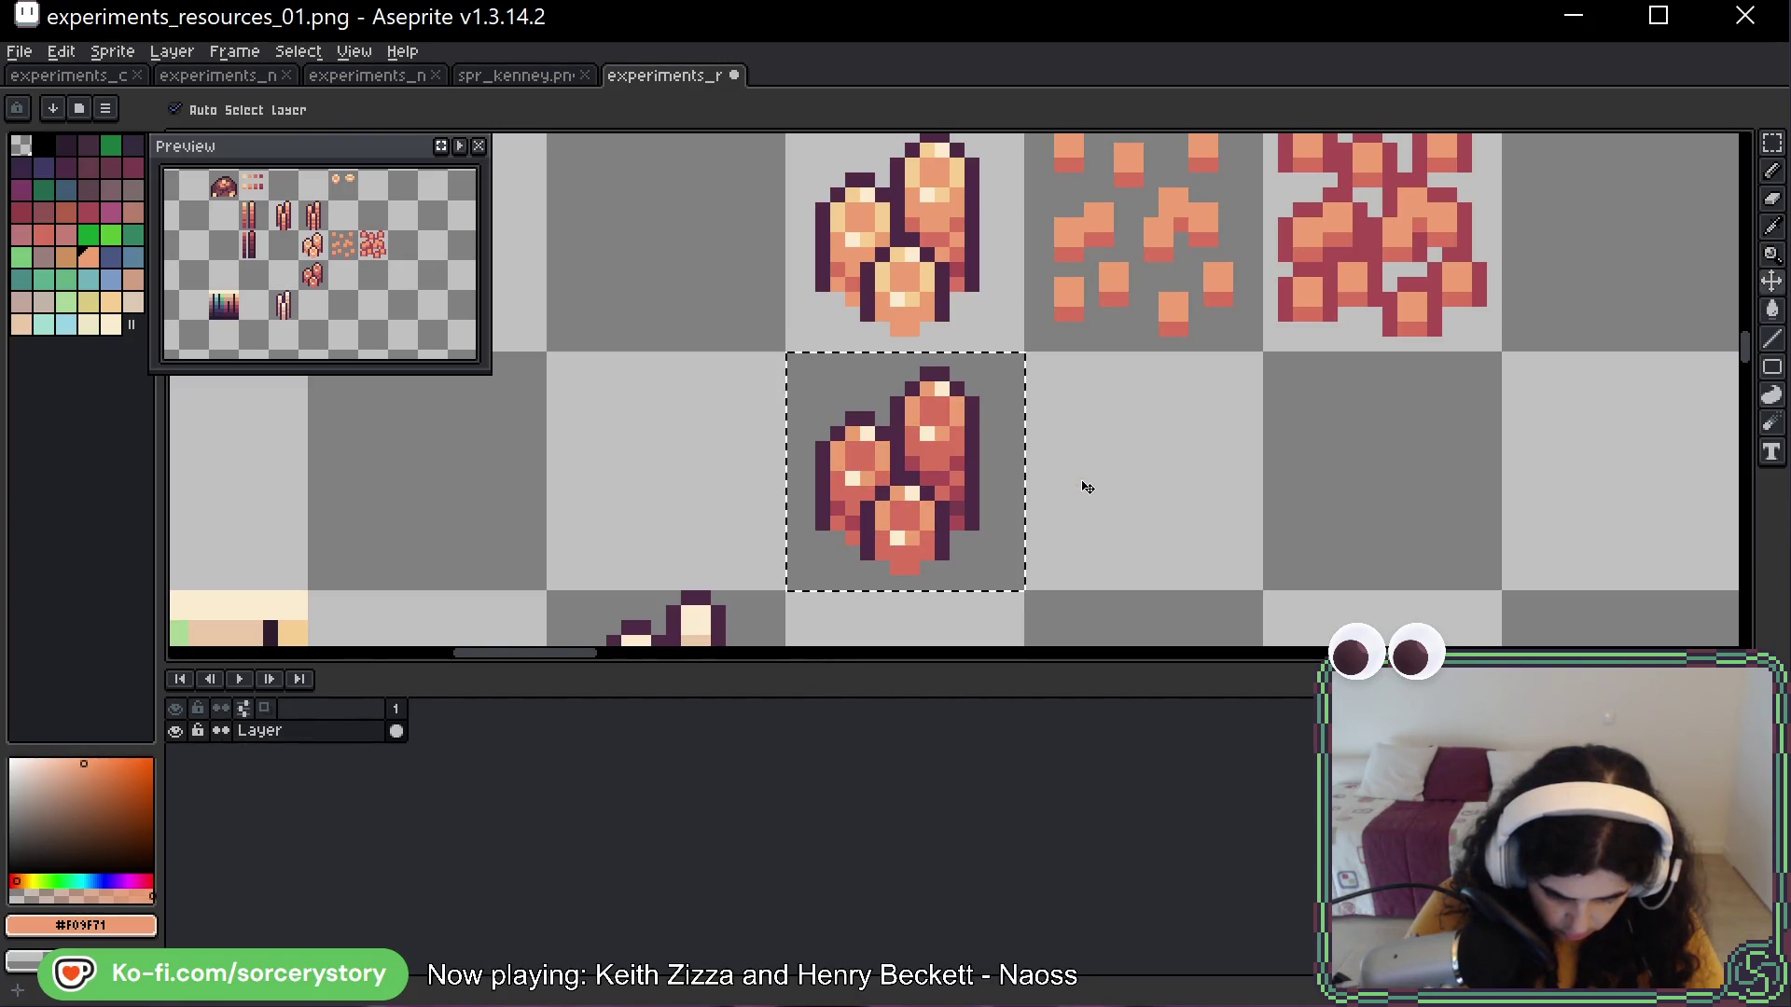
key(g)
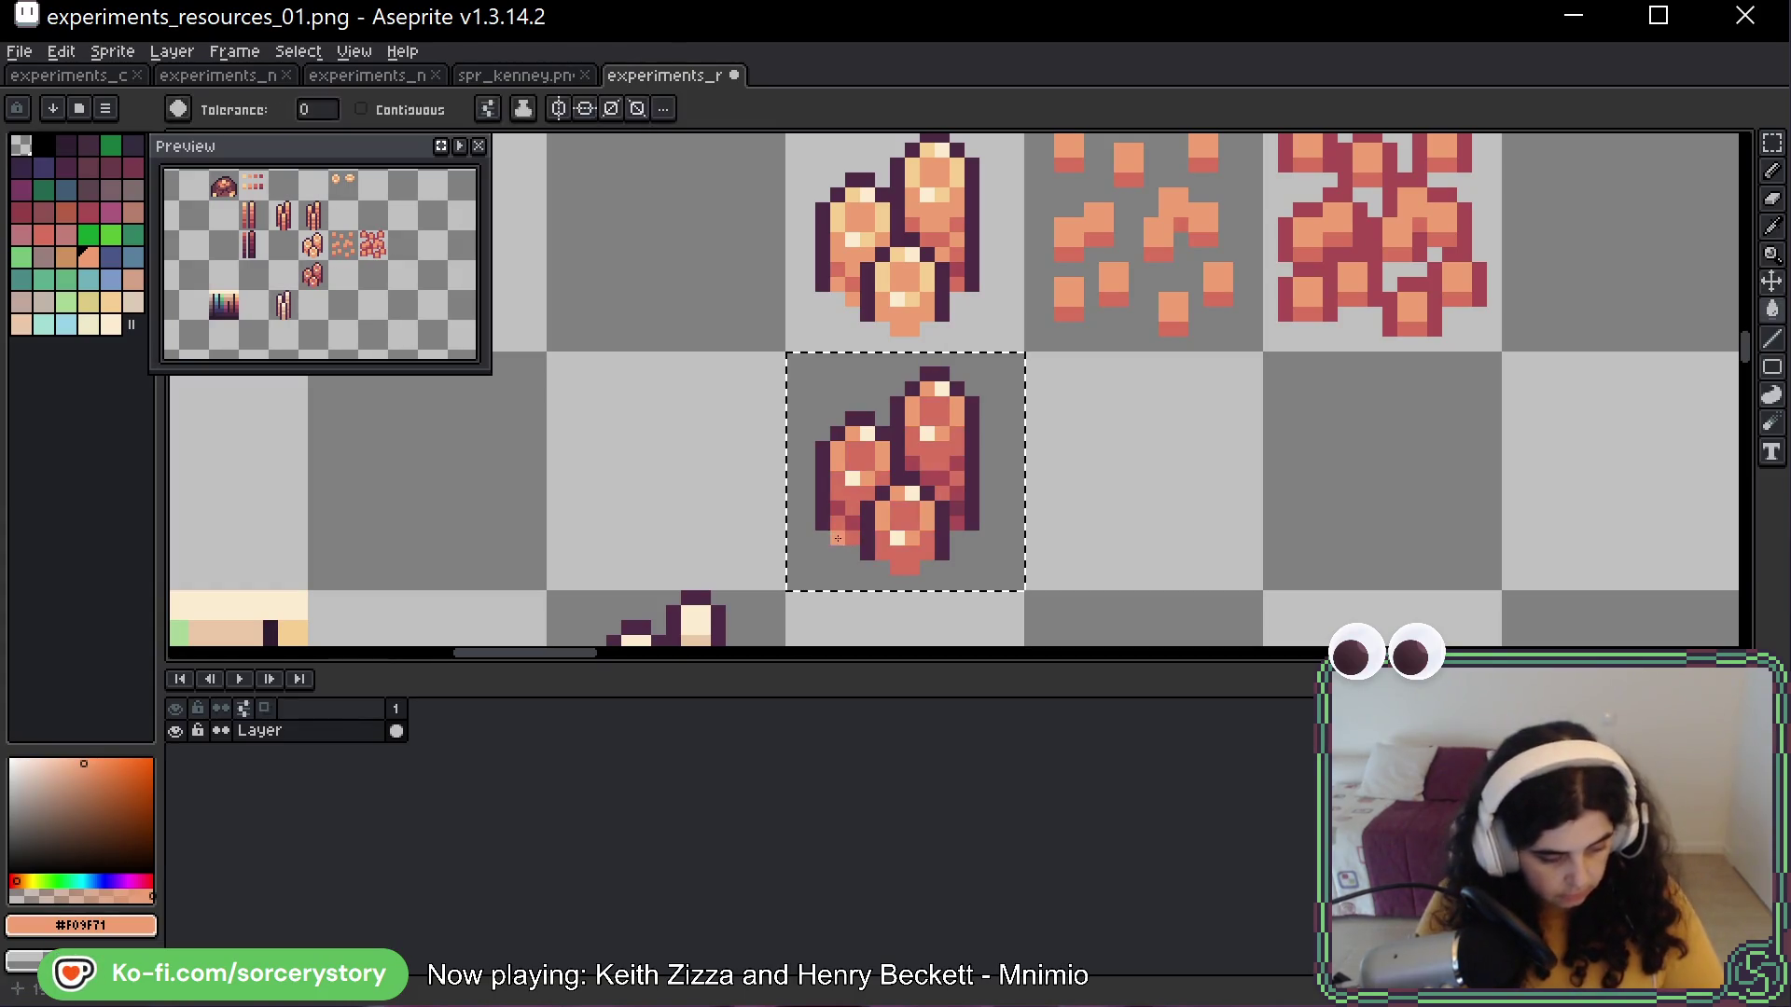
Pencil dark red #a94b54 shading onto the copied pile's right half, undoing some
key(b)
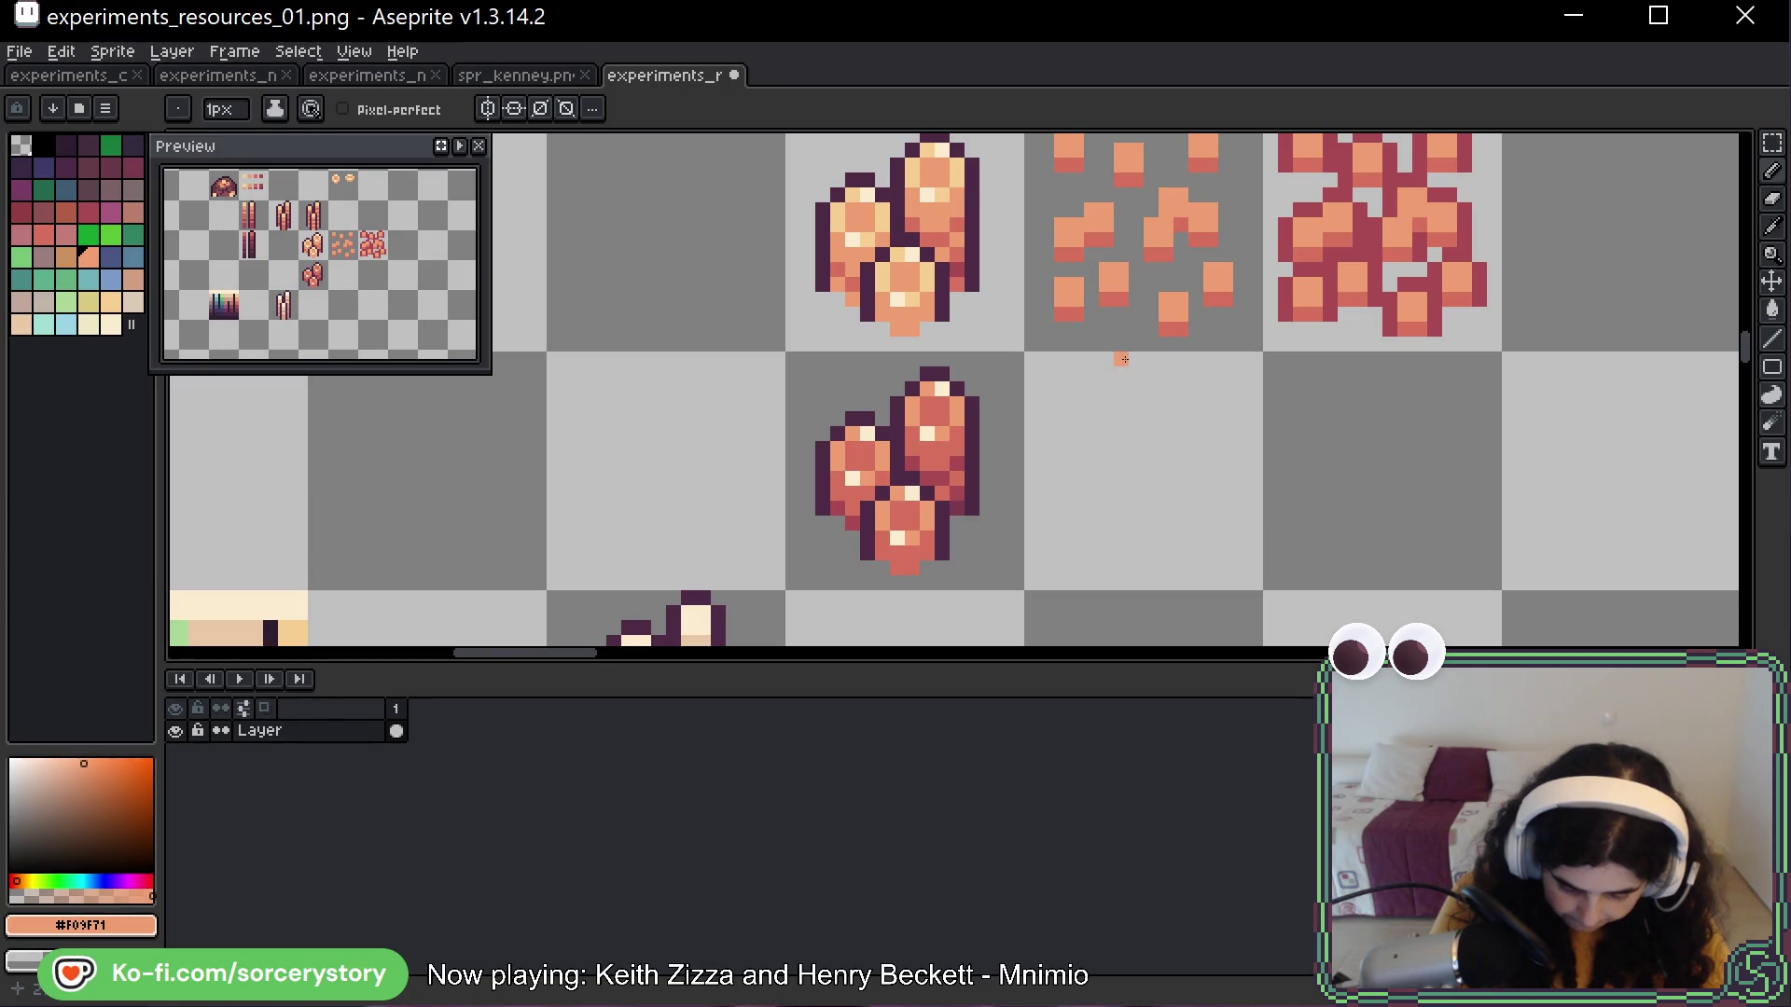
alt+click(837, 485)
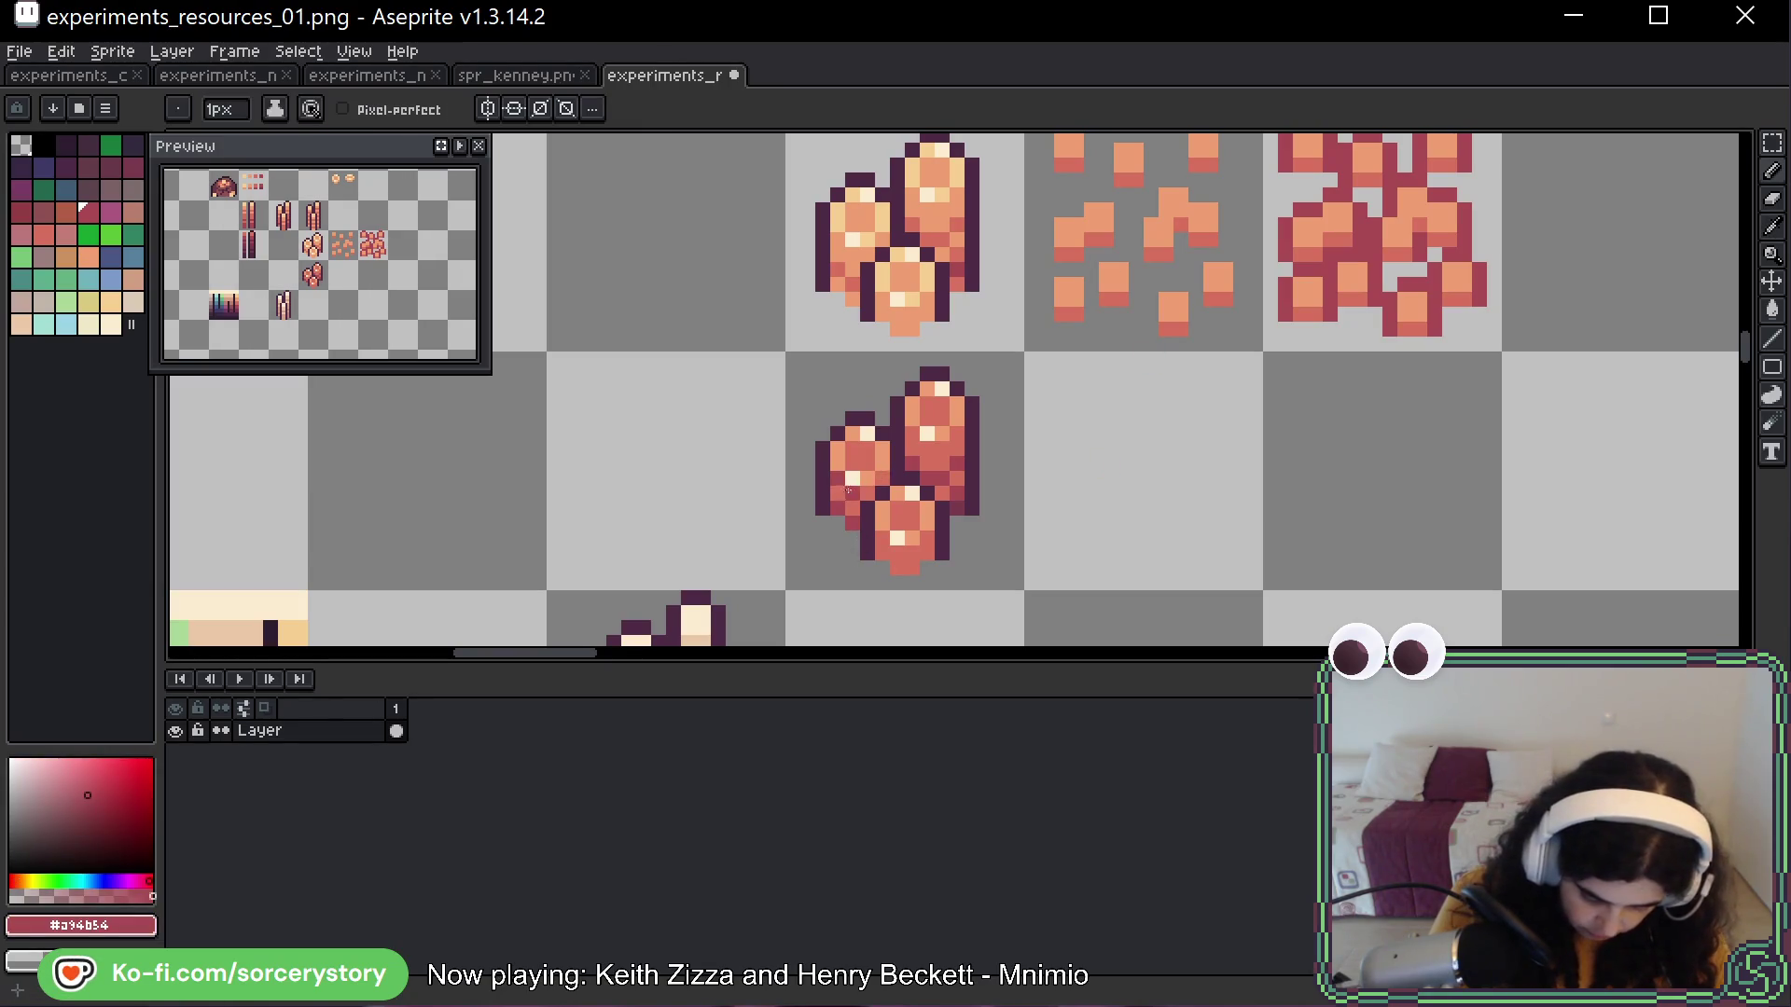
drag(890, 463, 960, 435)
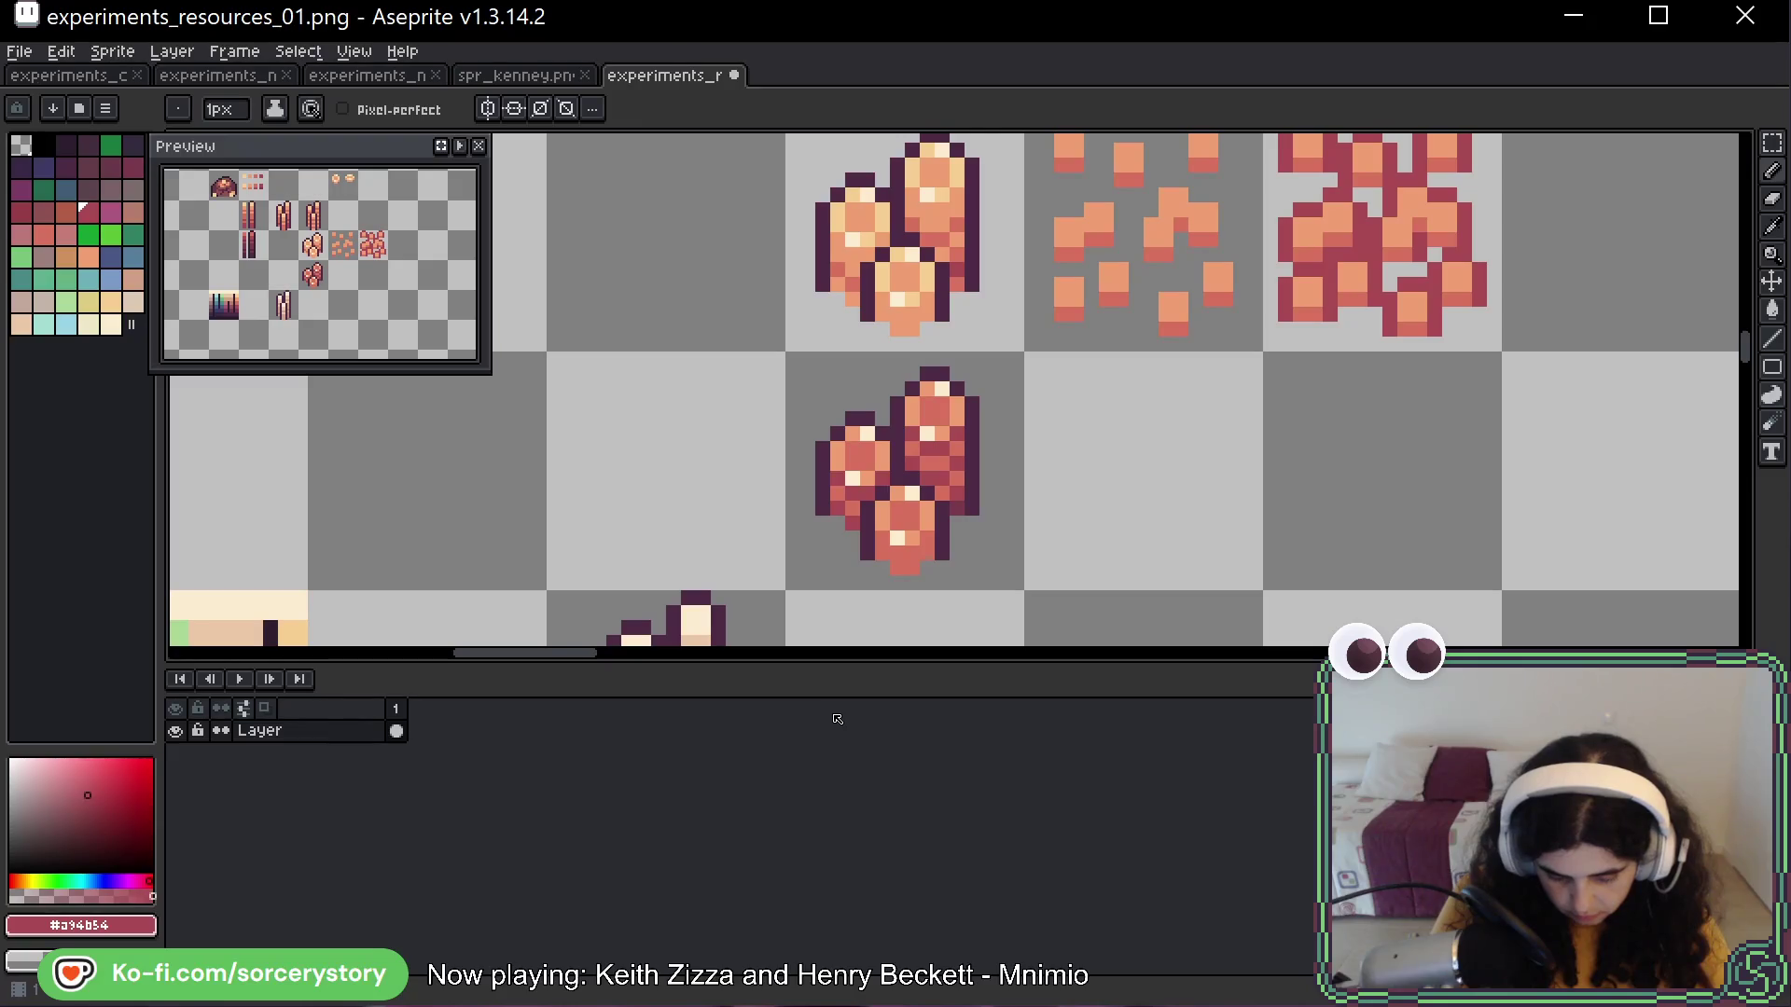
key(ctrl+z)
key(ctrl+z)
key(ctrl+z)
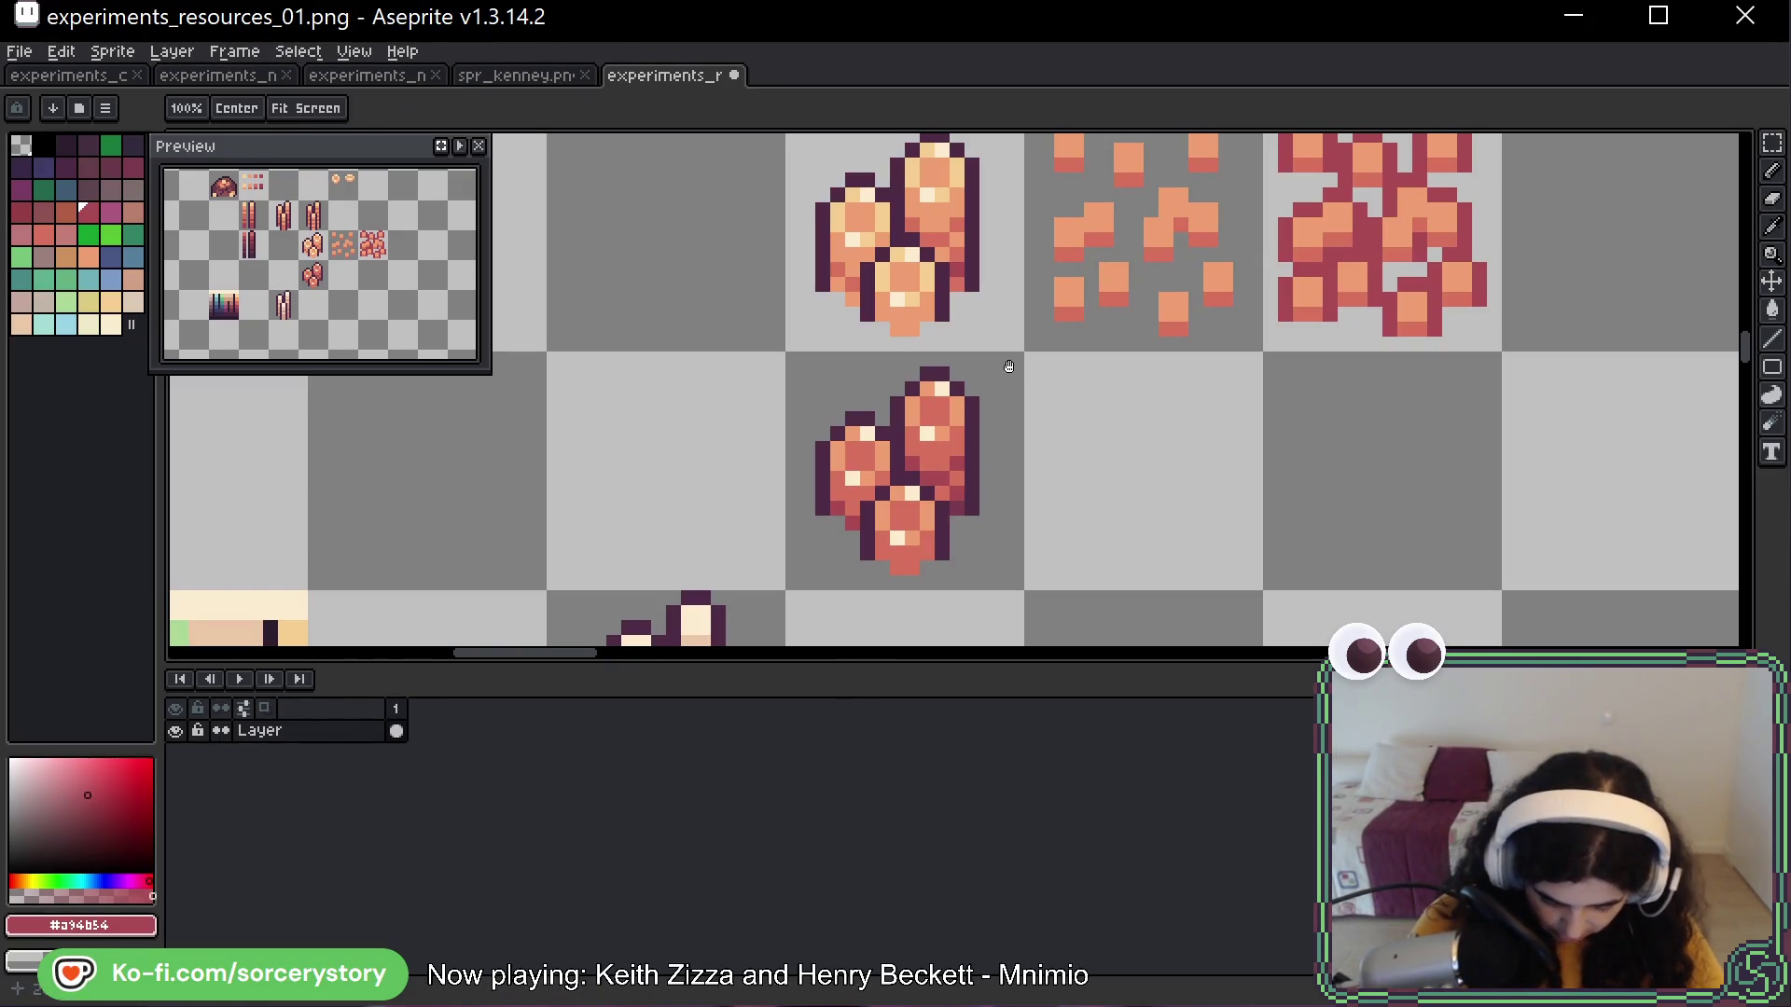
Save the sprite sheet and pick cream #fcecd1 as the drawing colour
drag(971, 412, 948, 419)
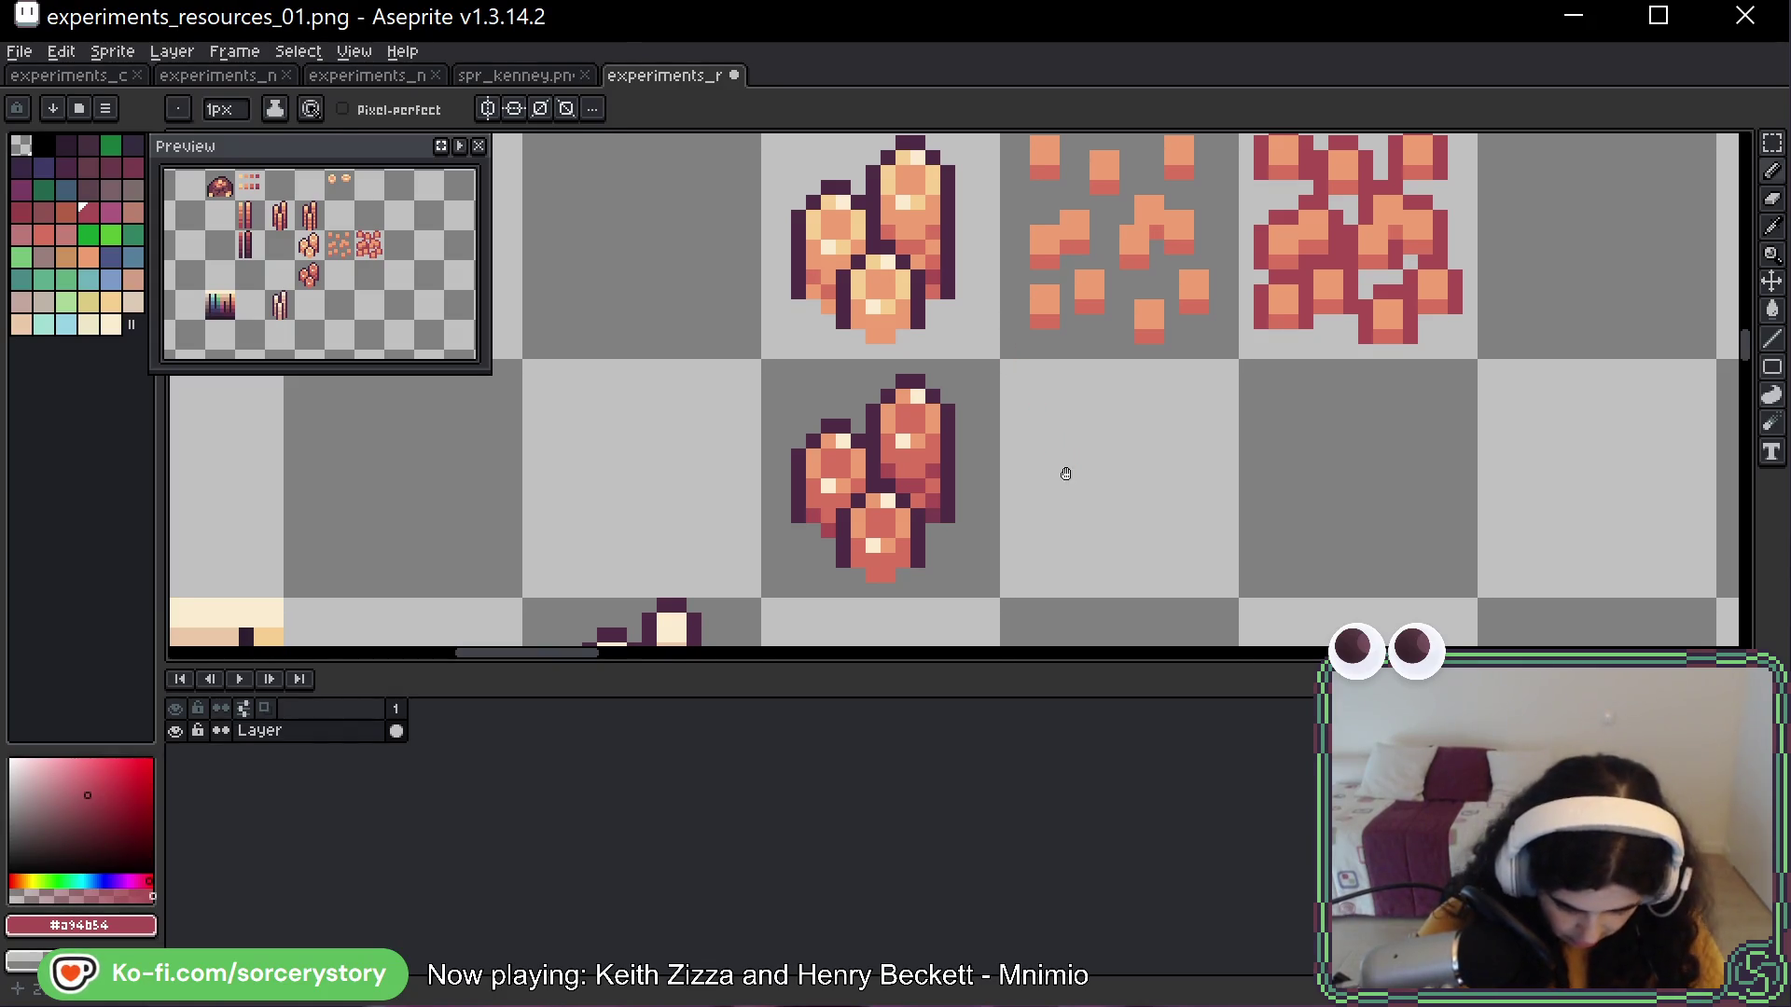
key(space)
mouse_move(1071, 496)
mouse_down()
mouse_move(1043, 486)
mouse_move(1071, 512)
mouse_move(1062, 490)
mouse_up()
key(space)
key(ctrl+s)
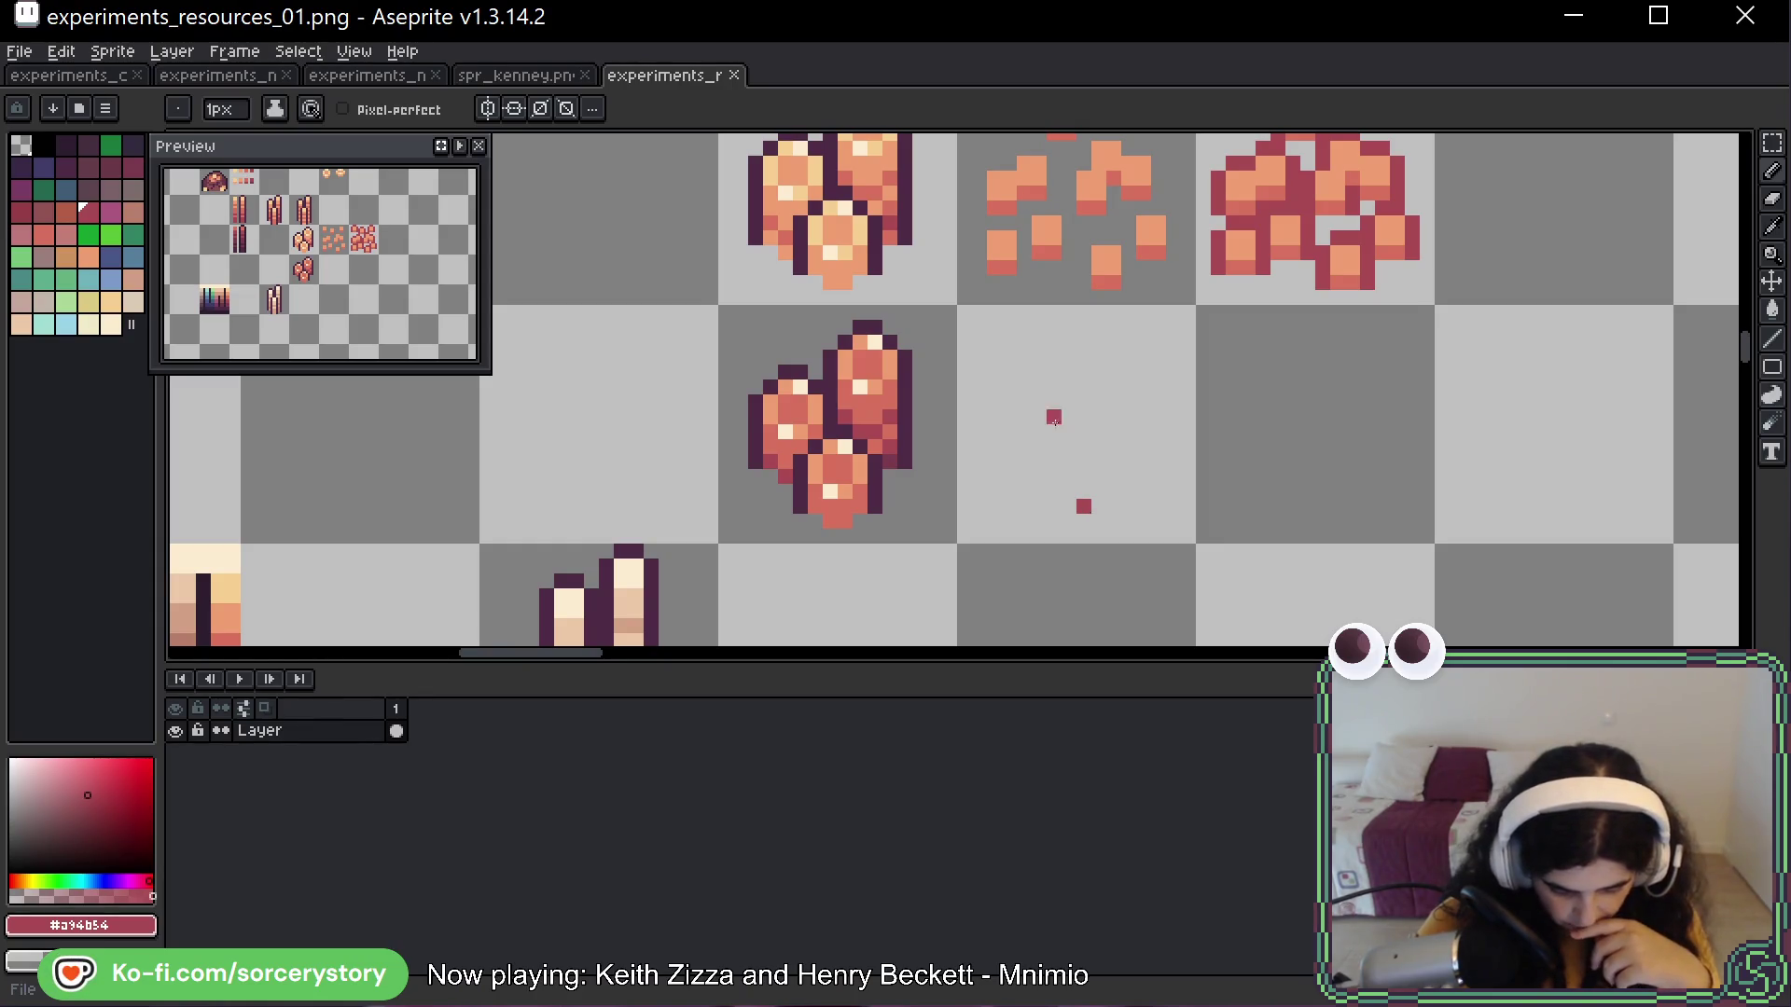
alt+click(635, 571)
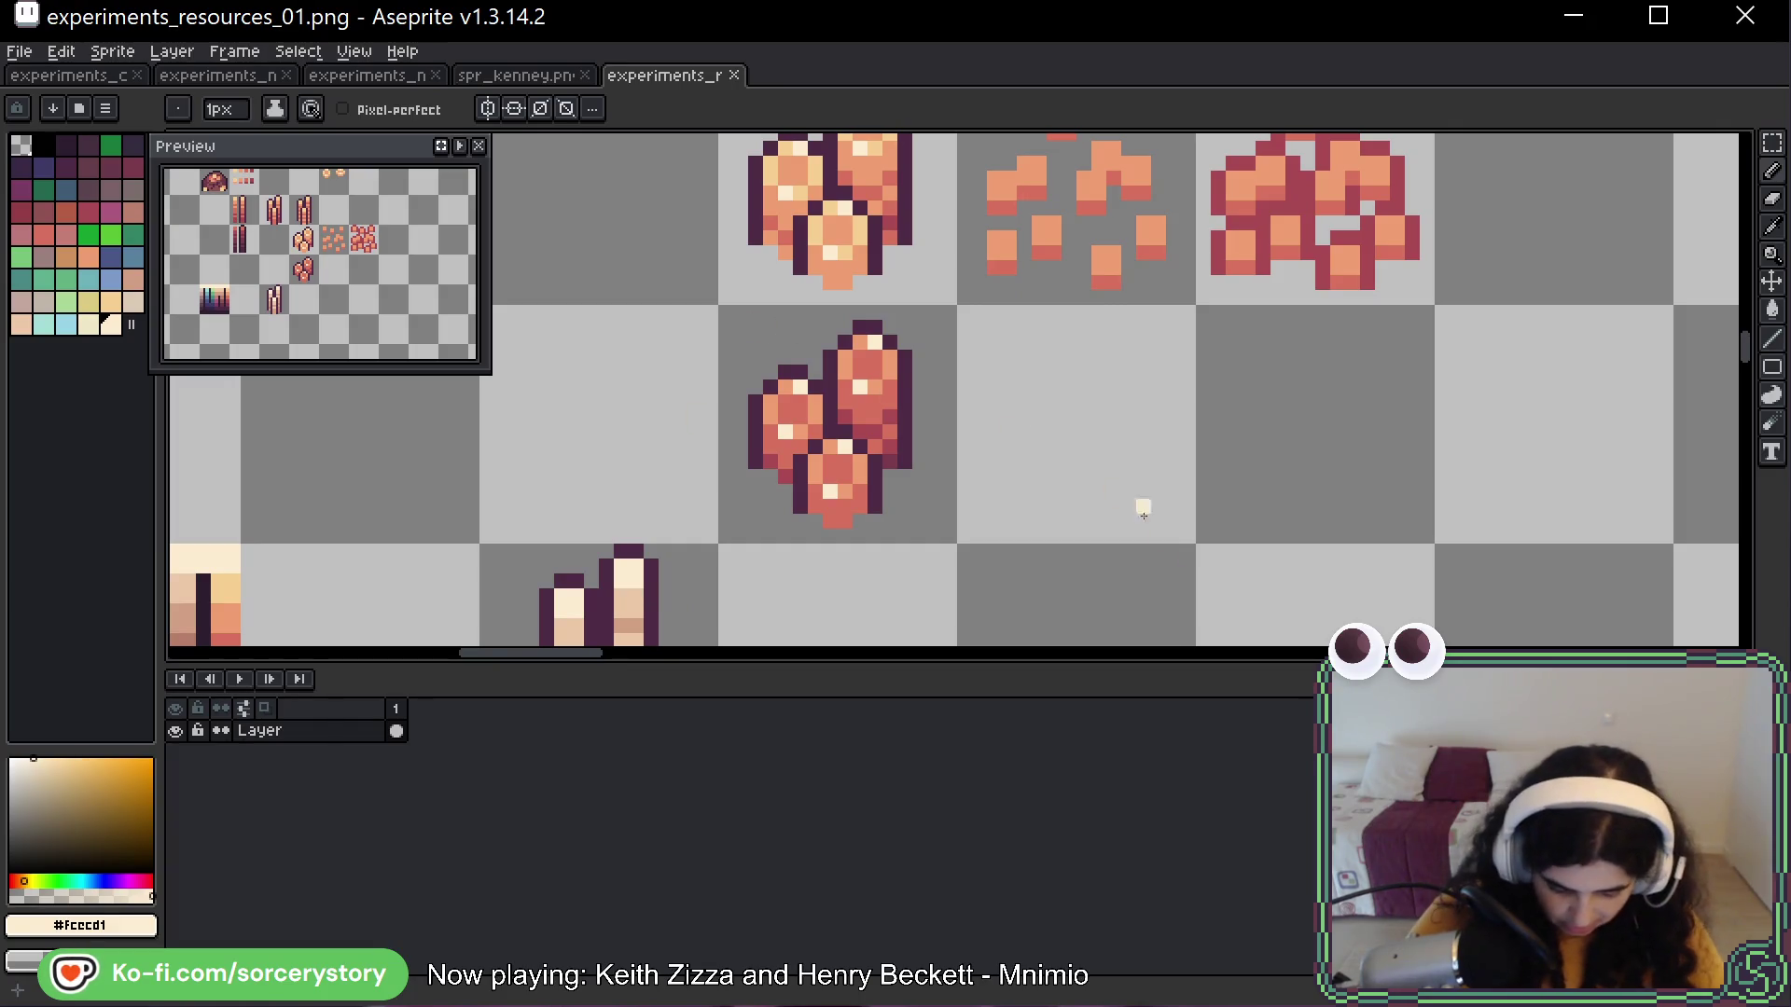
Draw a filled cream inverted-V triangle pile in an empty cell beside the logs
drag(1114, 493, 960, 332)
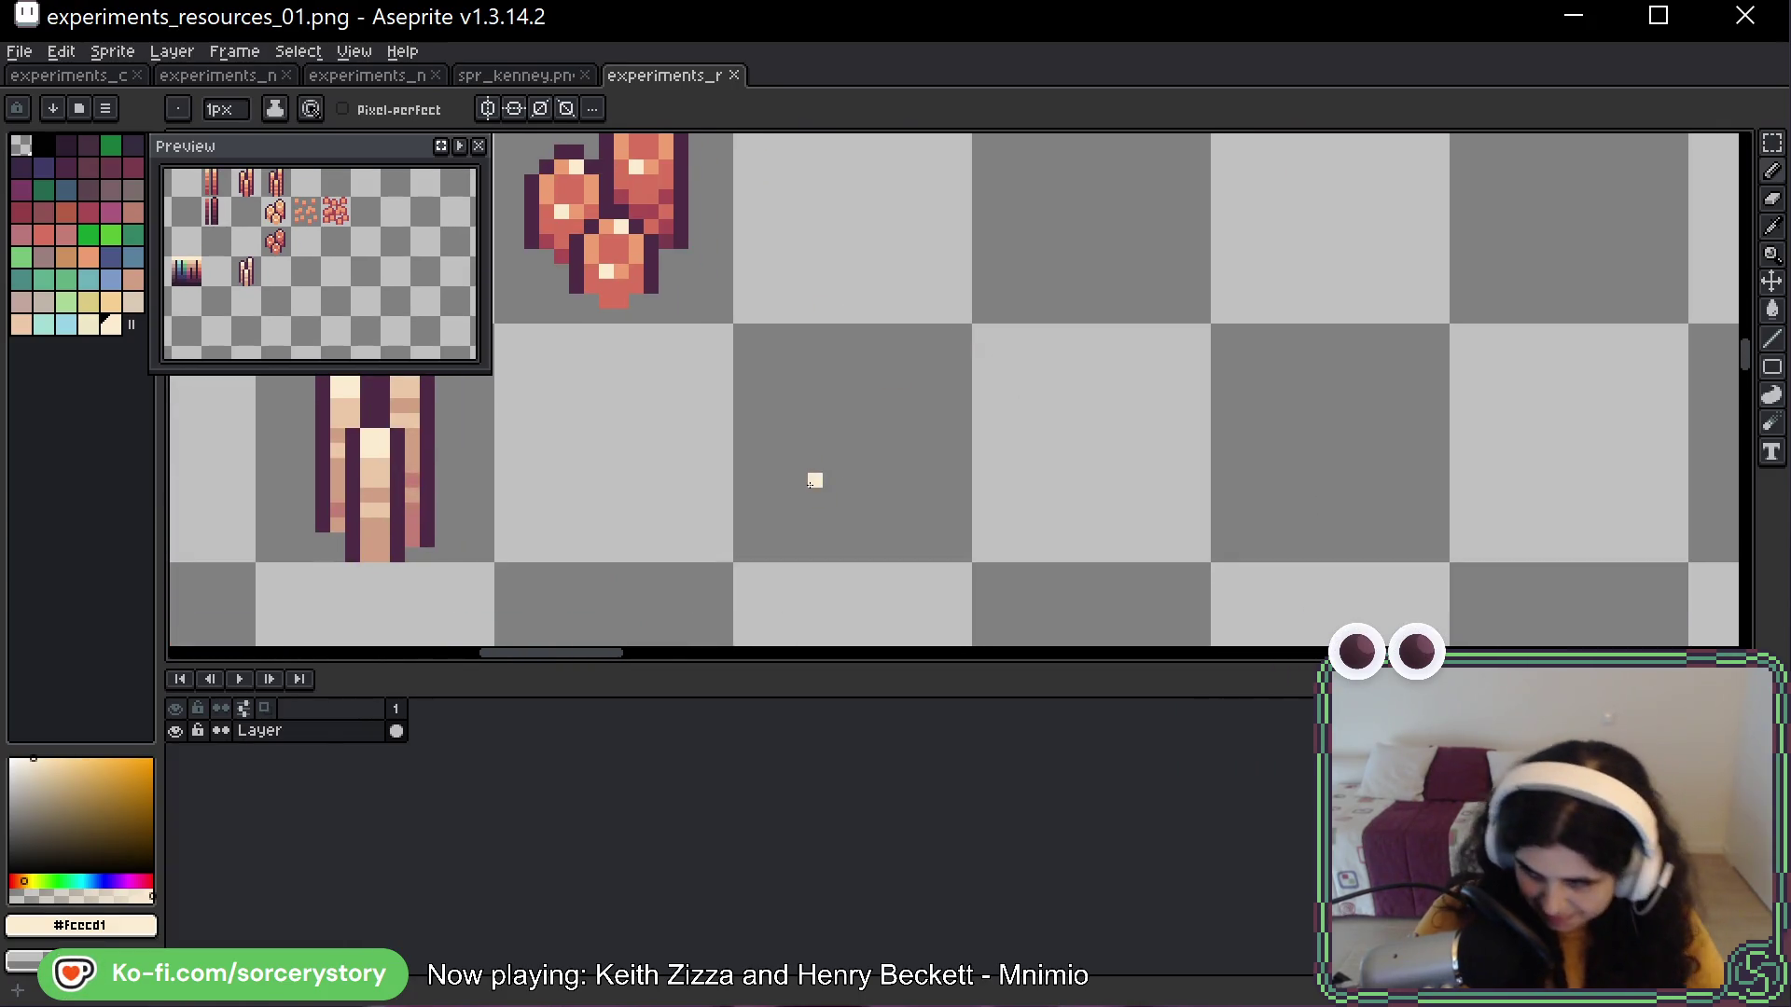
mouse_move(769, 494)
mouse_down()
mouse_move(859, 375)
mouse_move(936, 511)
mouse_up()
mouse_move(859, 401)
mouse_down()
mouse_move(890, 452)
mouse_move(839, 459)
mouse_move(798, 507)
mouse_up()
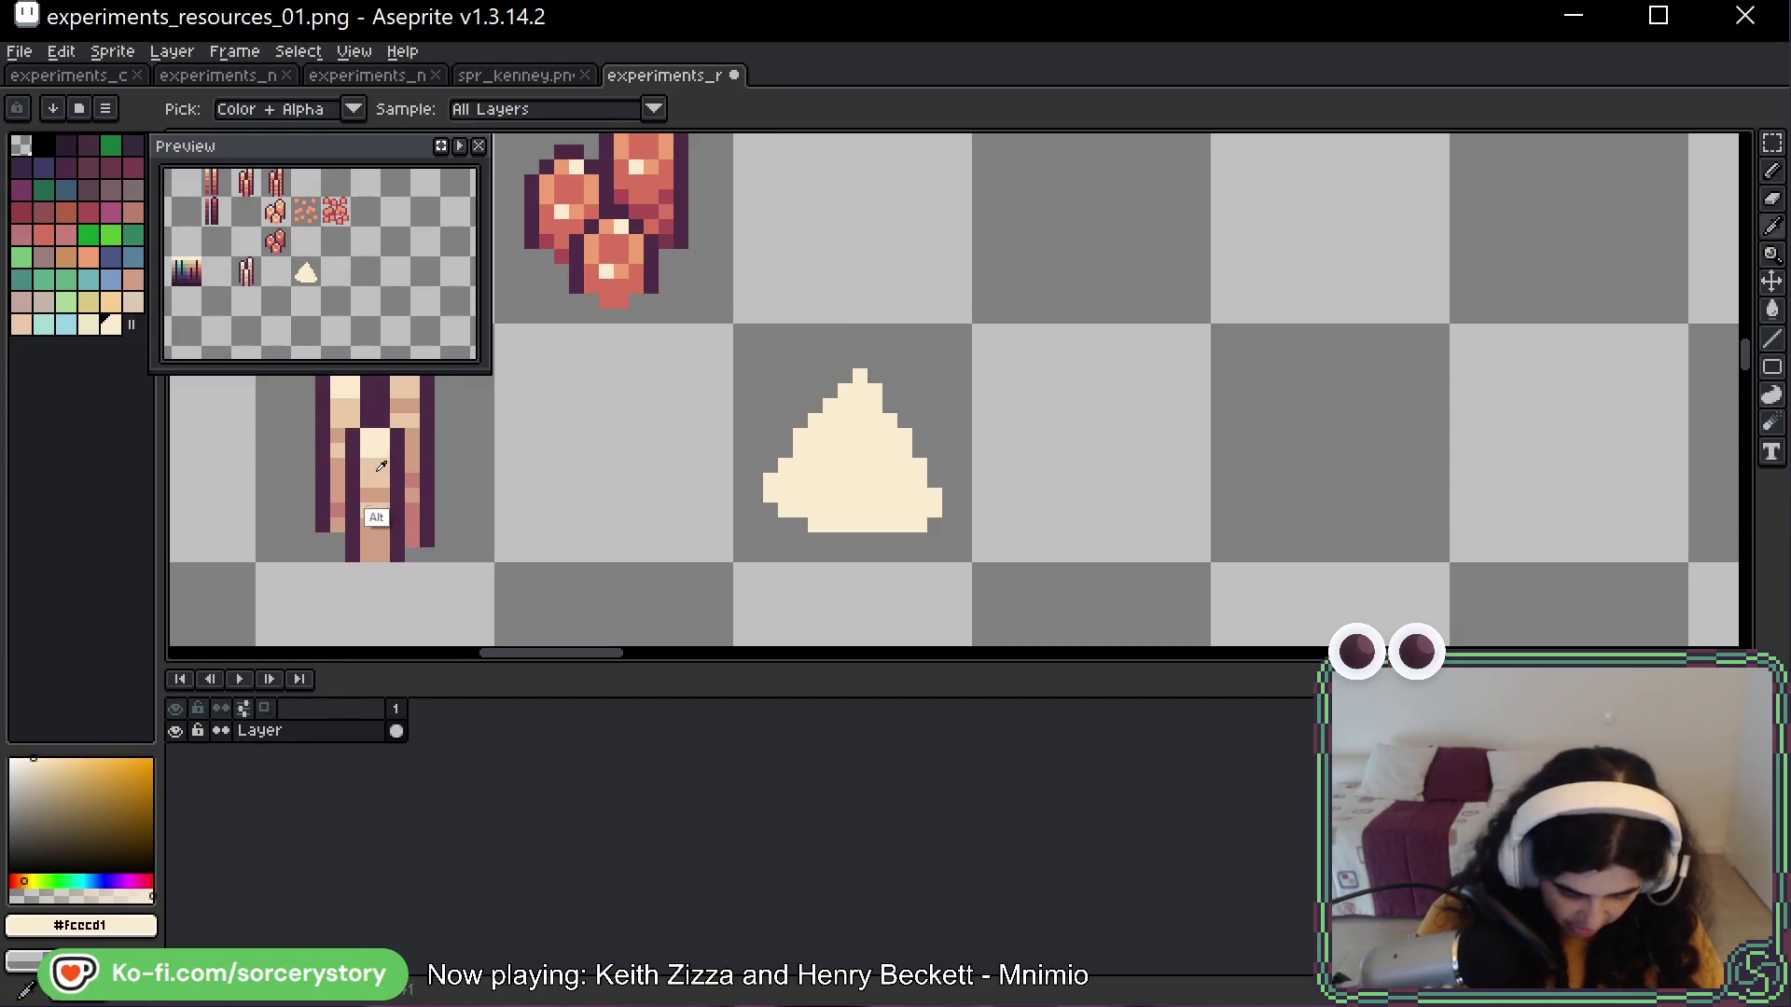
Sample tan #ebc8a7 and magic-wand select the cream triangle's pixels
alt+click(373, 511)
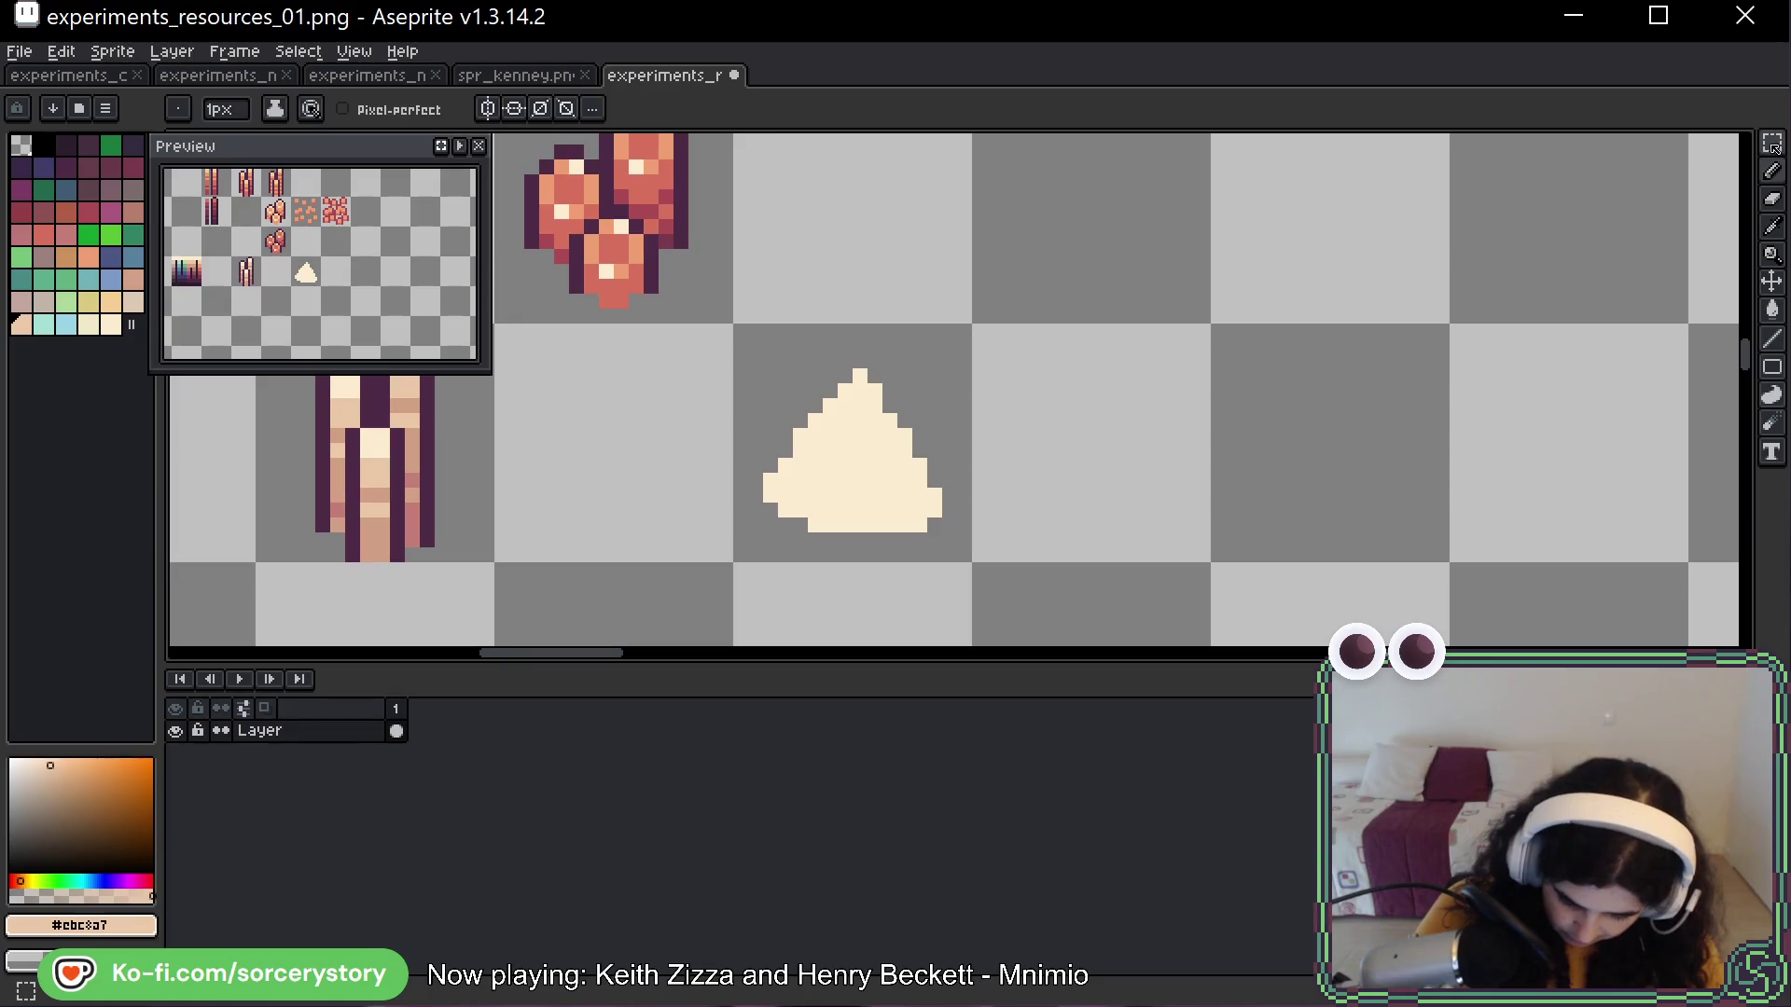
key(w)
click(937, 515)
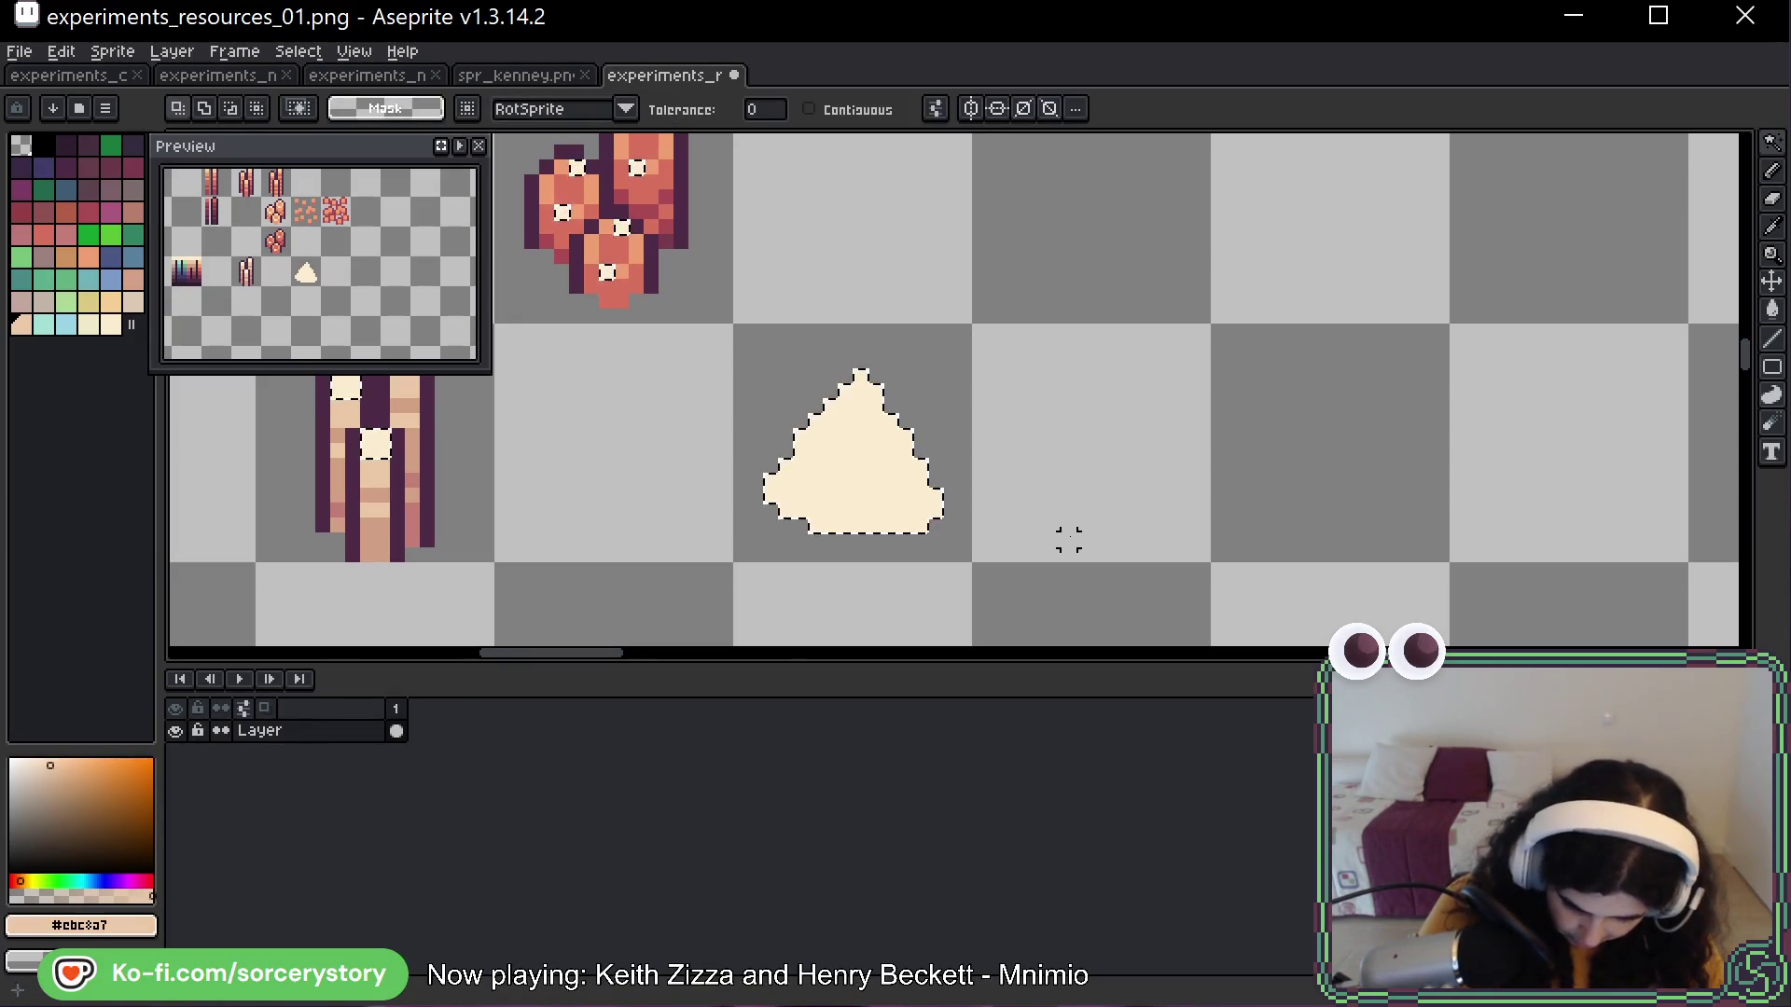
Try the Paint Bucket, Polygon, Blur and Contour tools before settling on the Spray tool
click(1771, 310)
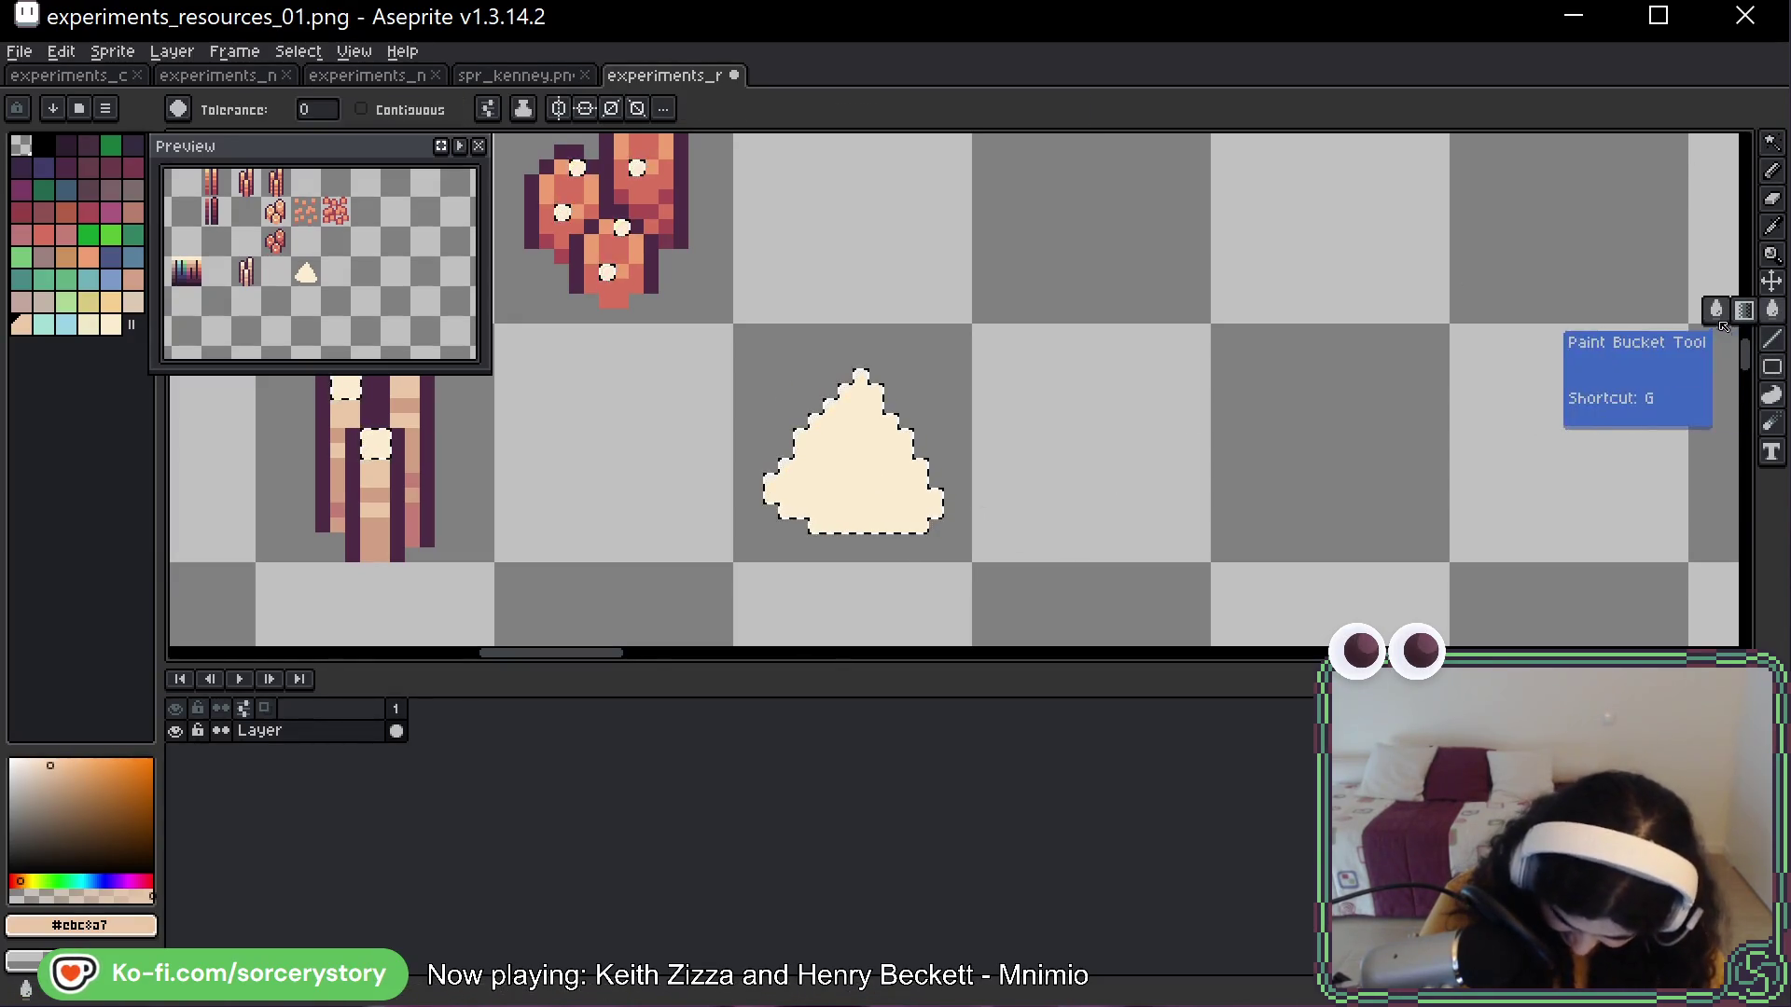
click(1763, 410)
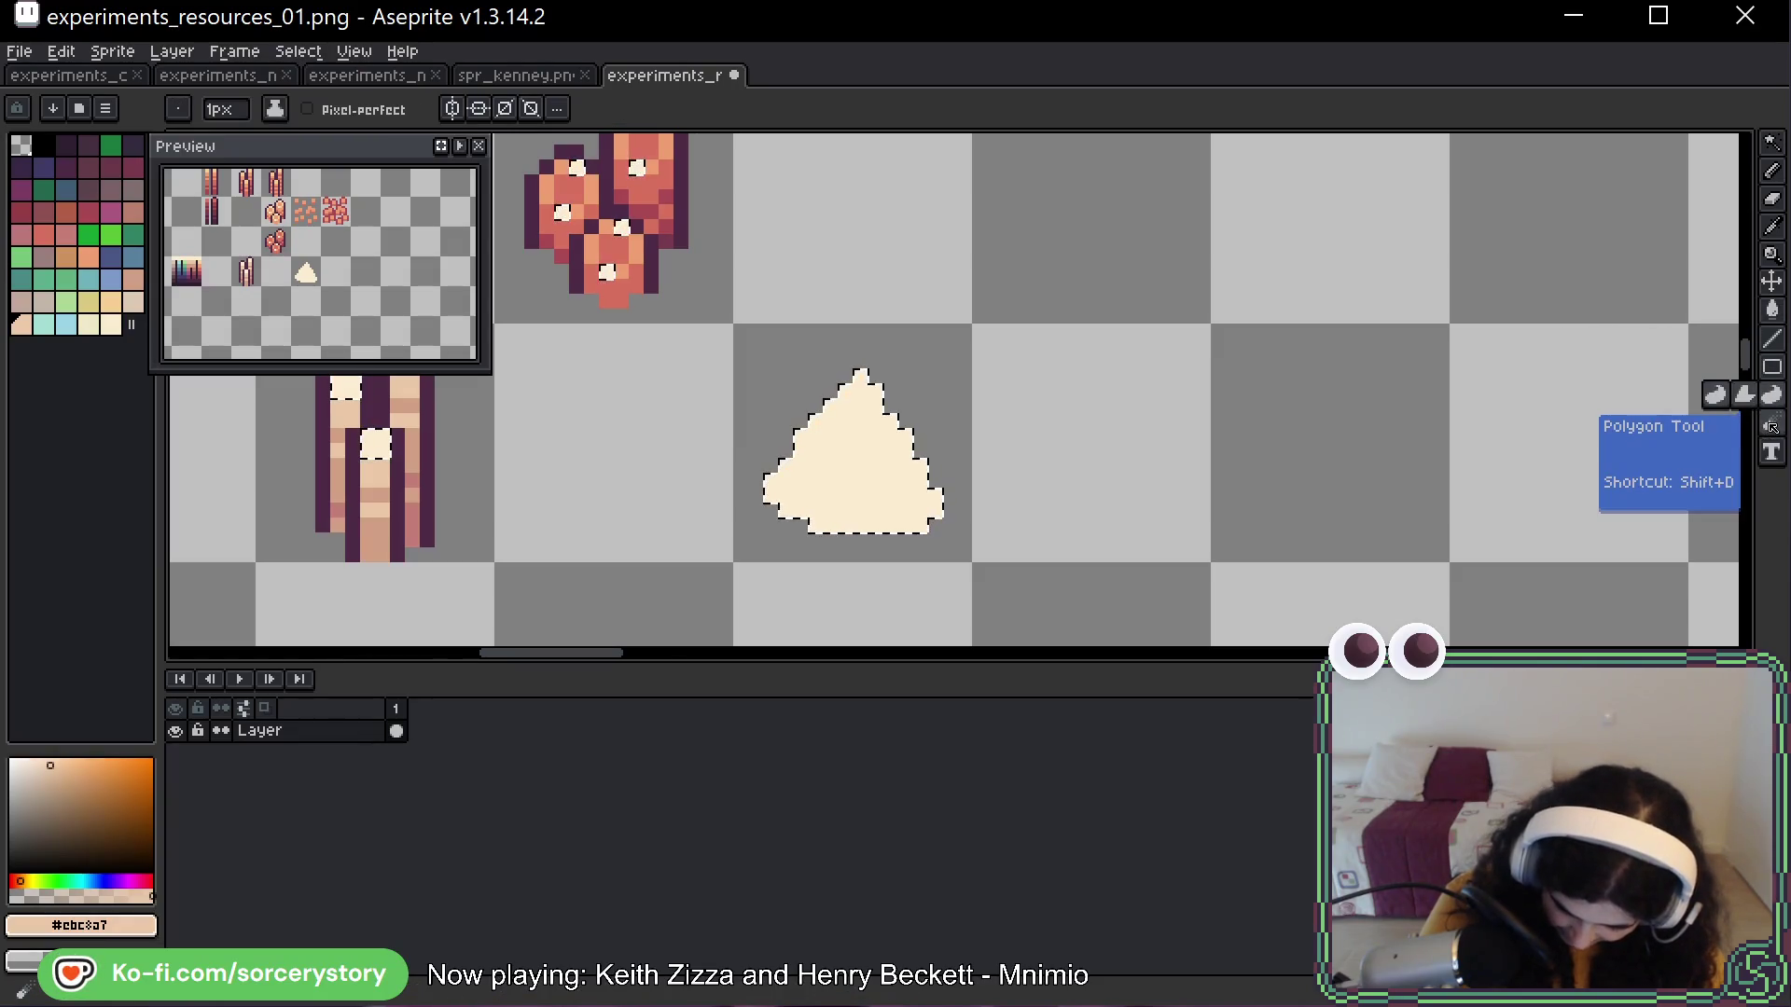
click(1771, 424)
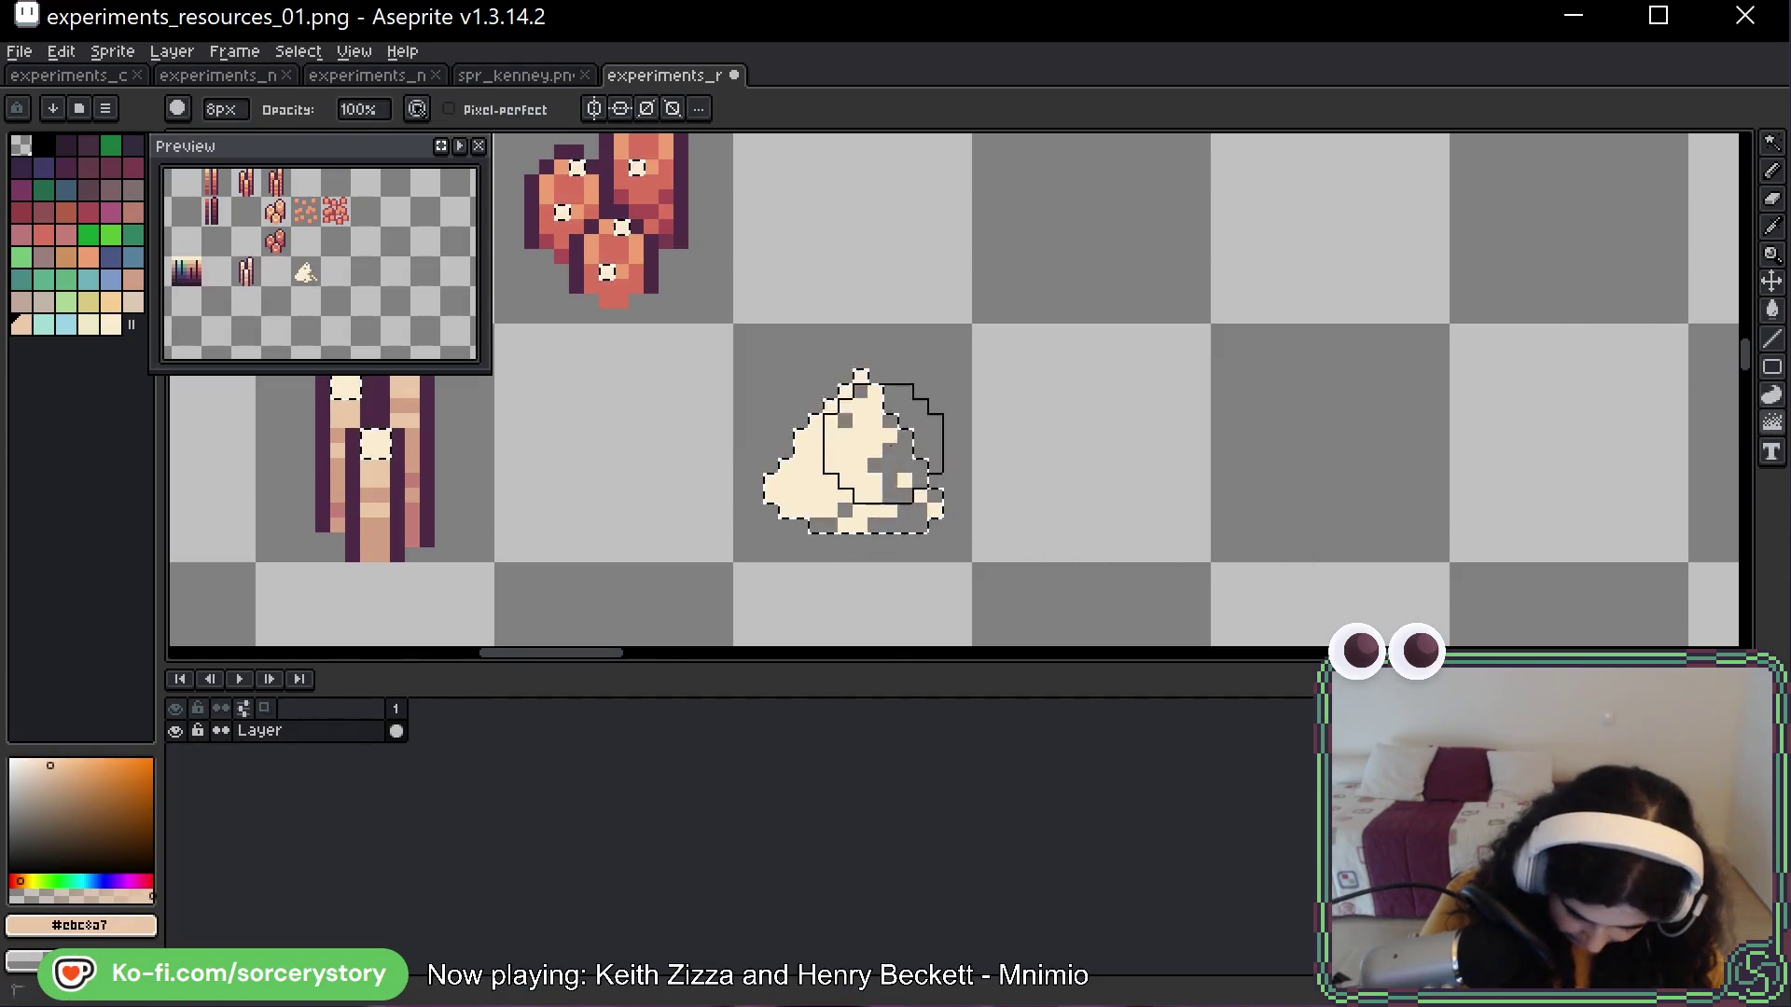
mouse_move(1747, 439)
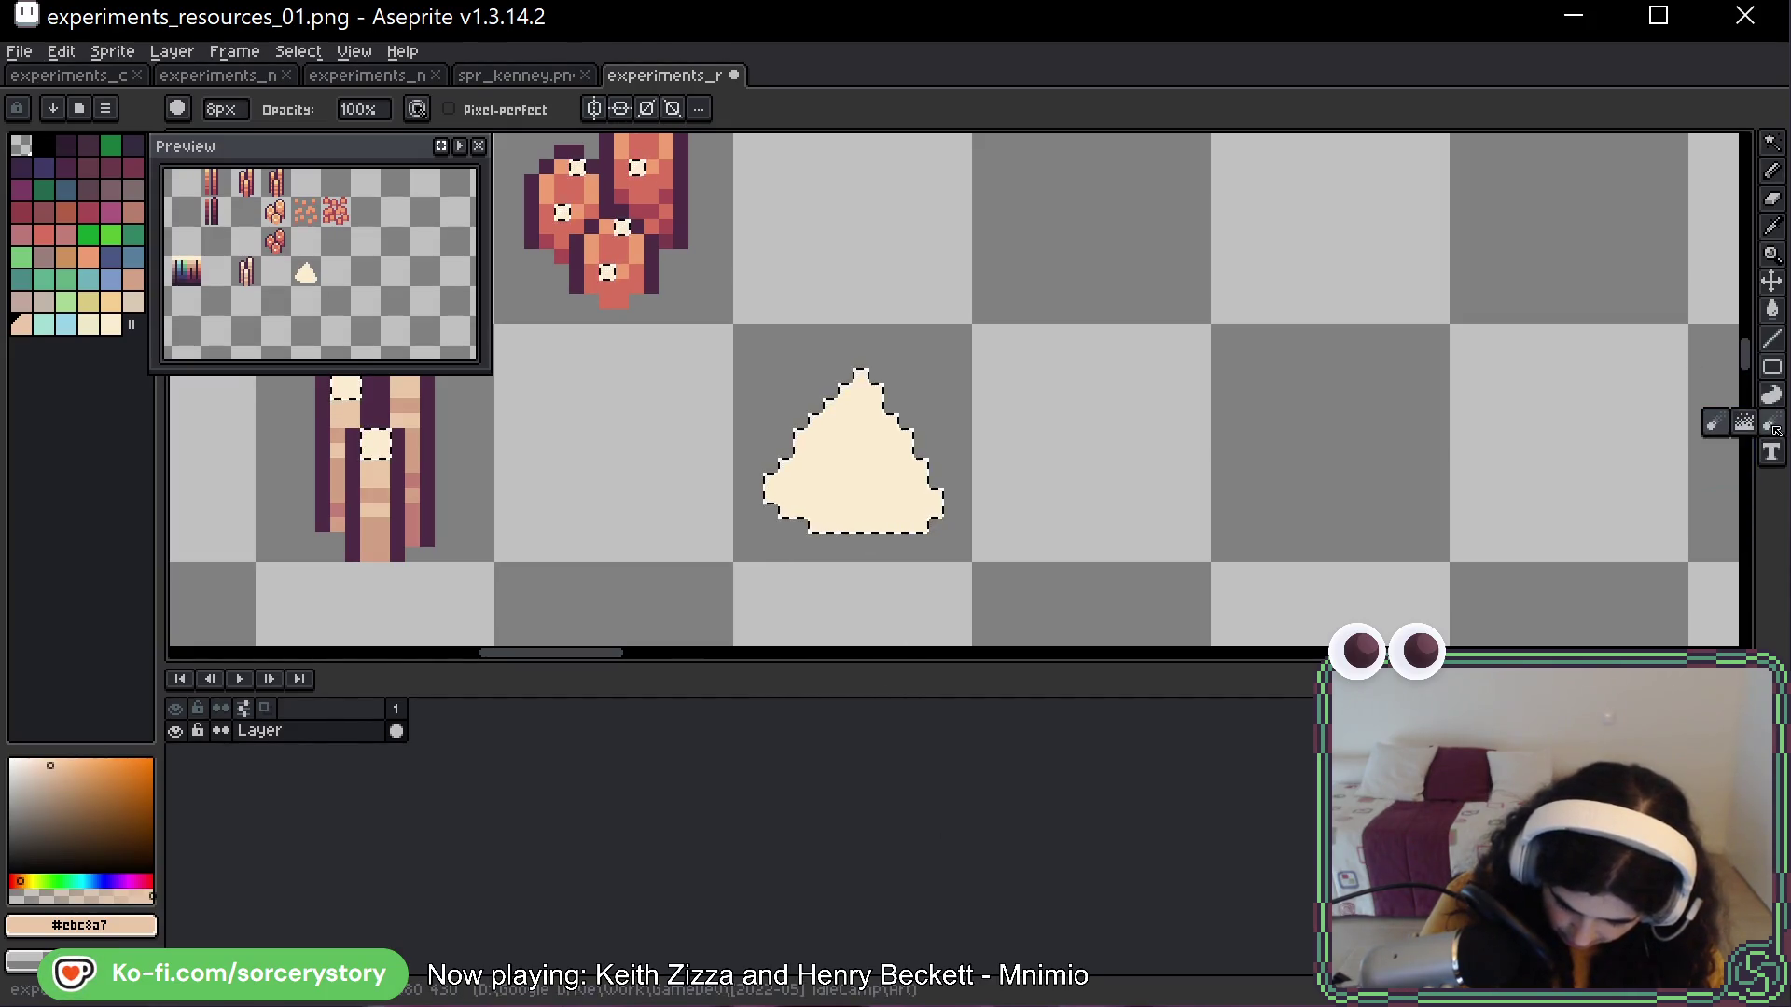
click(1770, 401)
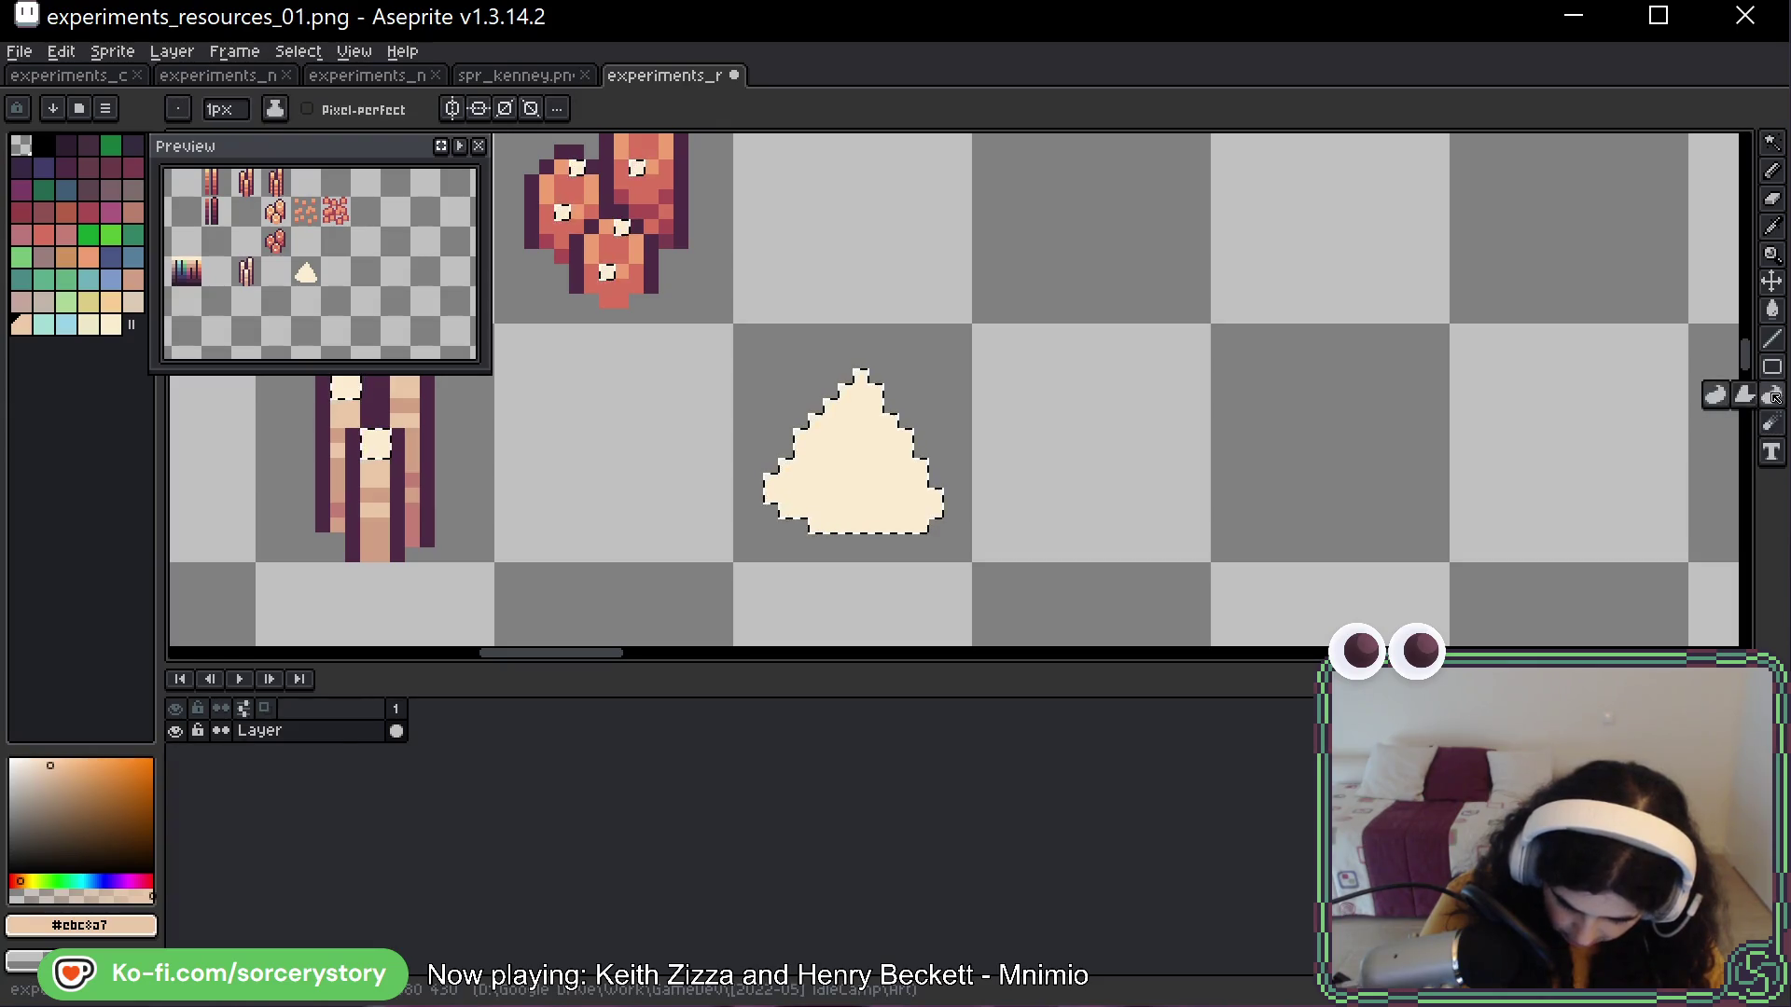
click(1772, 312)
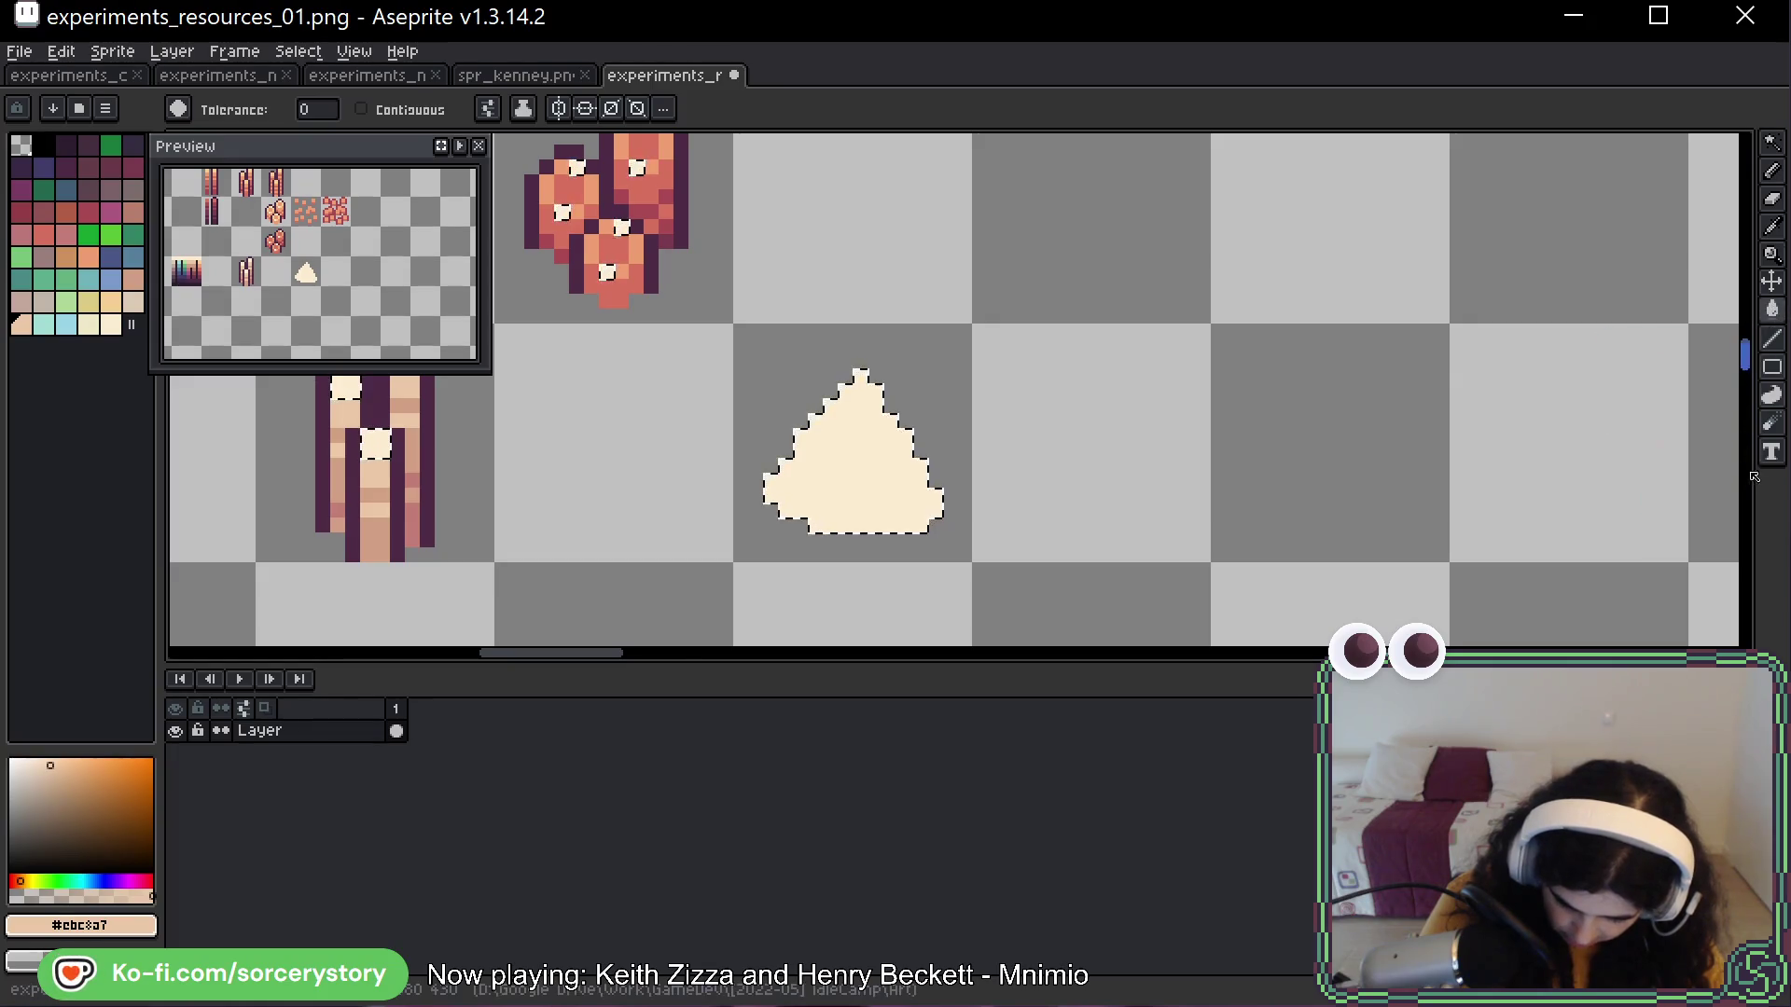
click(1771, 424)
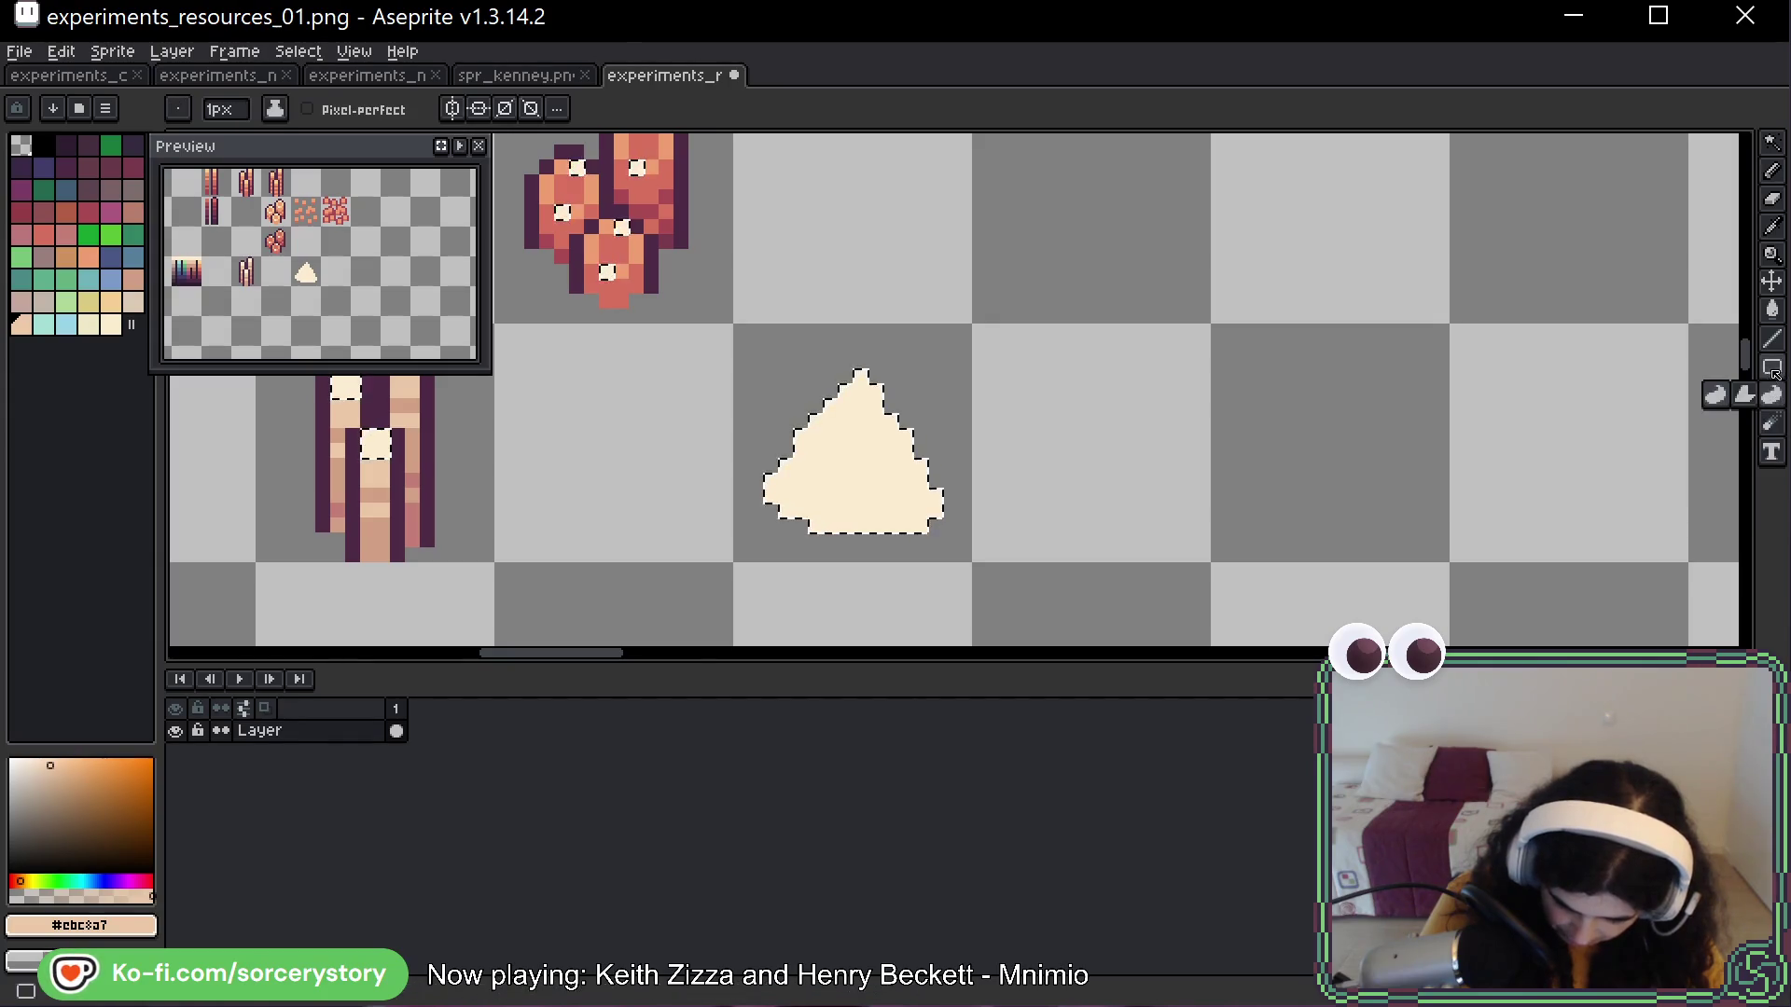
click(1771, 310)
click(1772, 282)
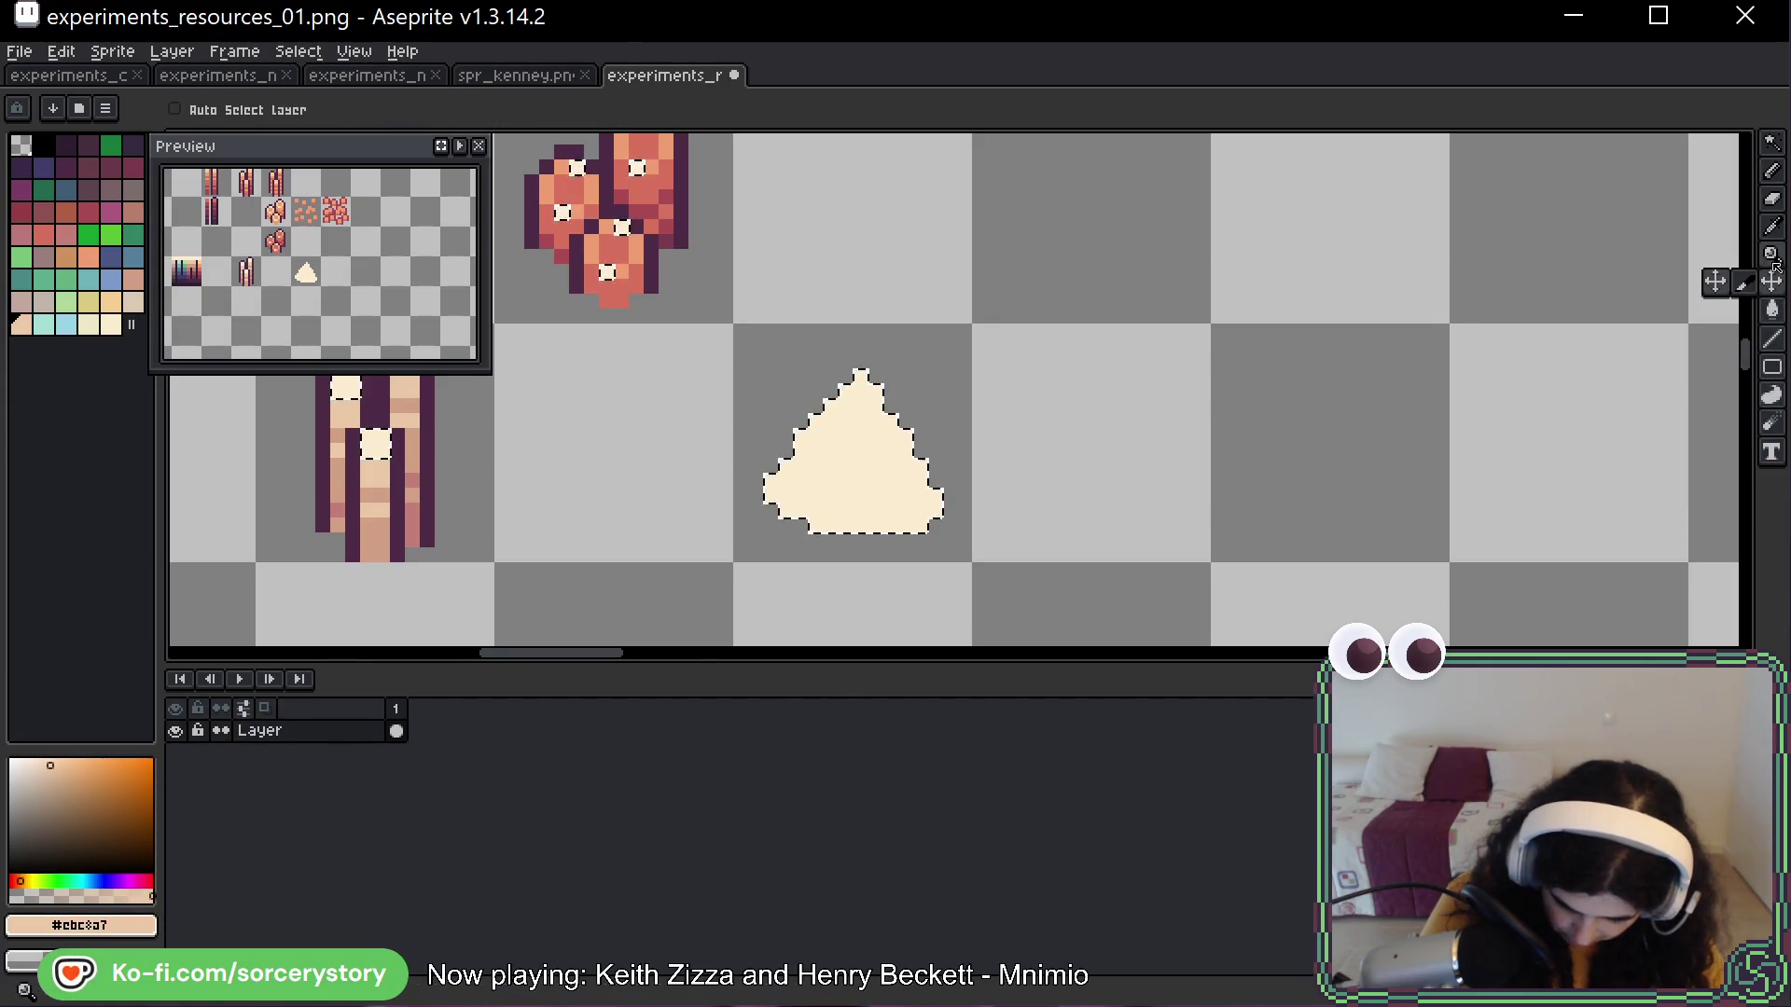
click(1772, 229)
click(1774, 170)
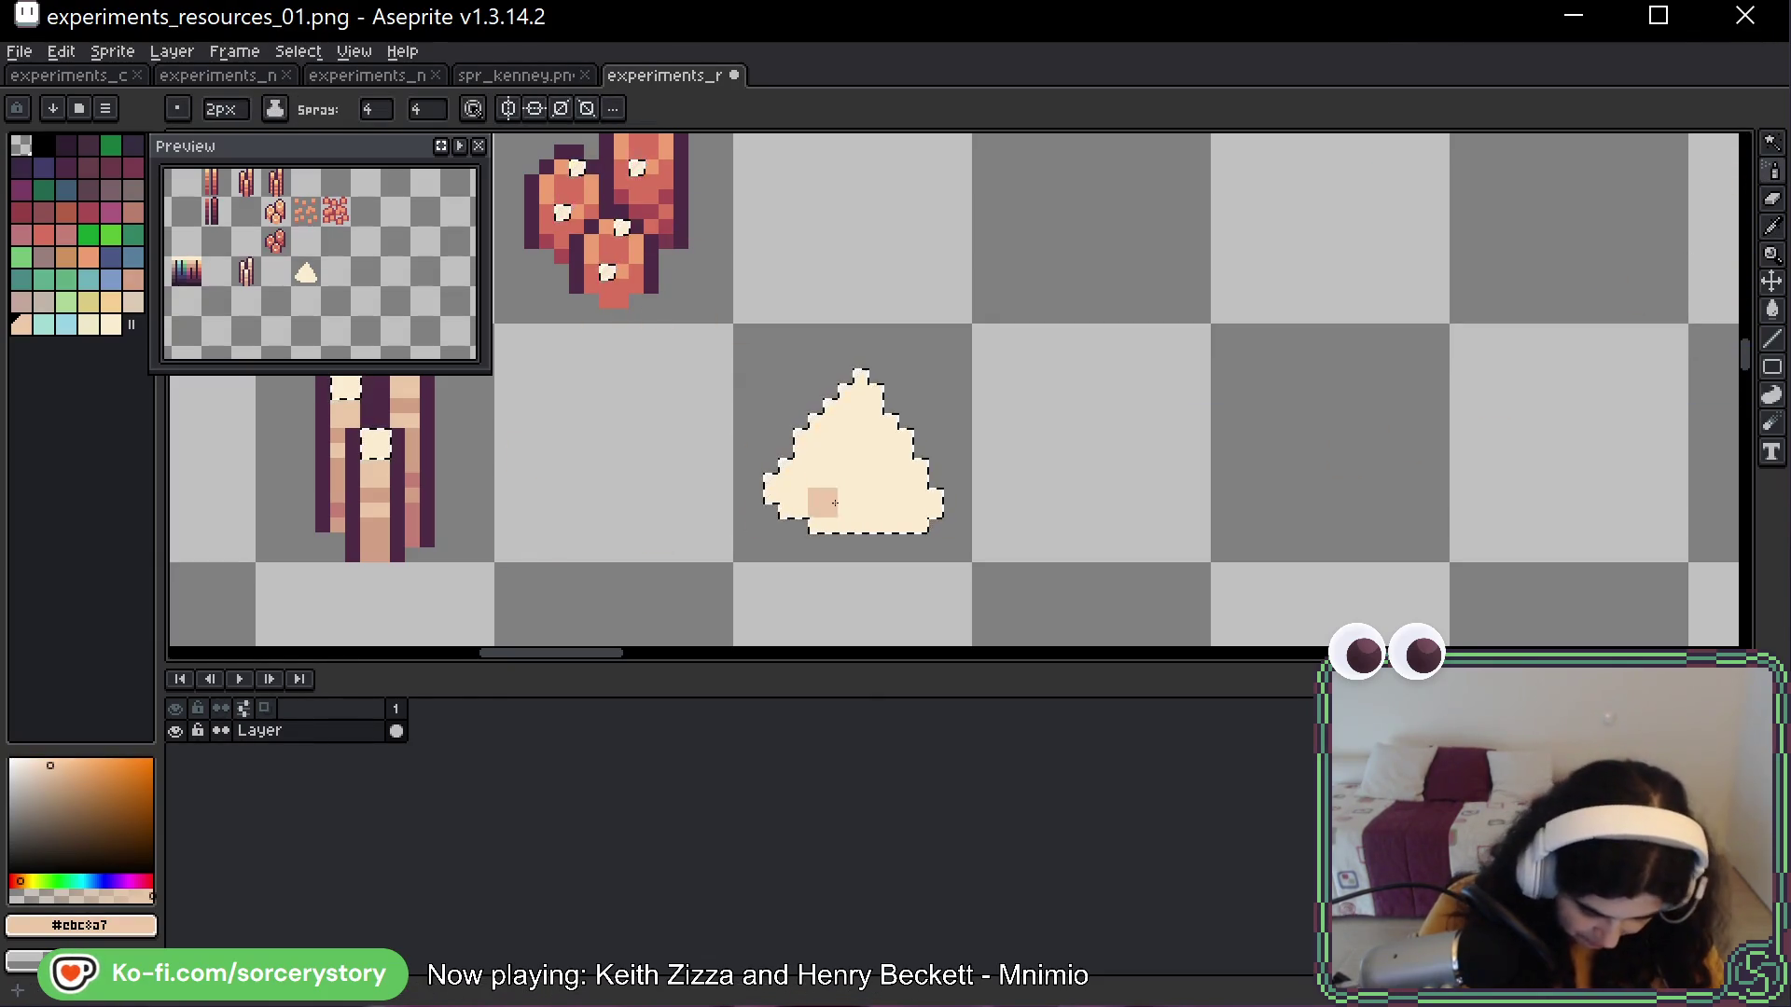
Spray pink dots on the triangle with a 1-pixel brush, then deselect and undo the triangle
key(minus)
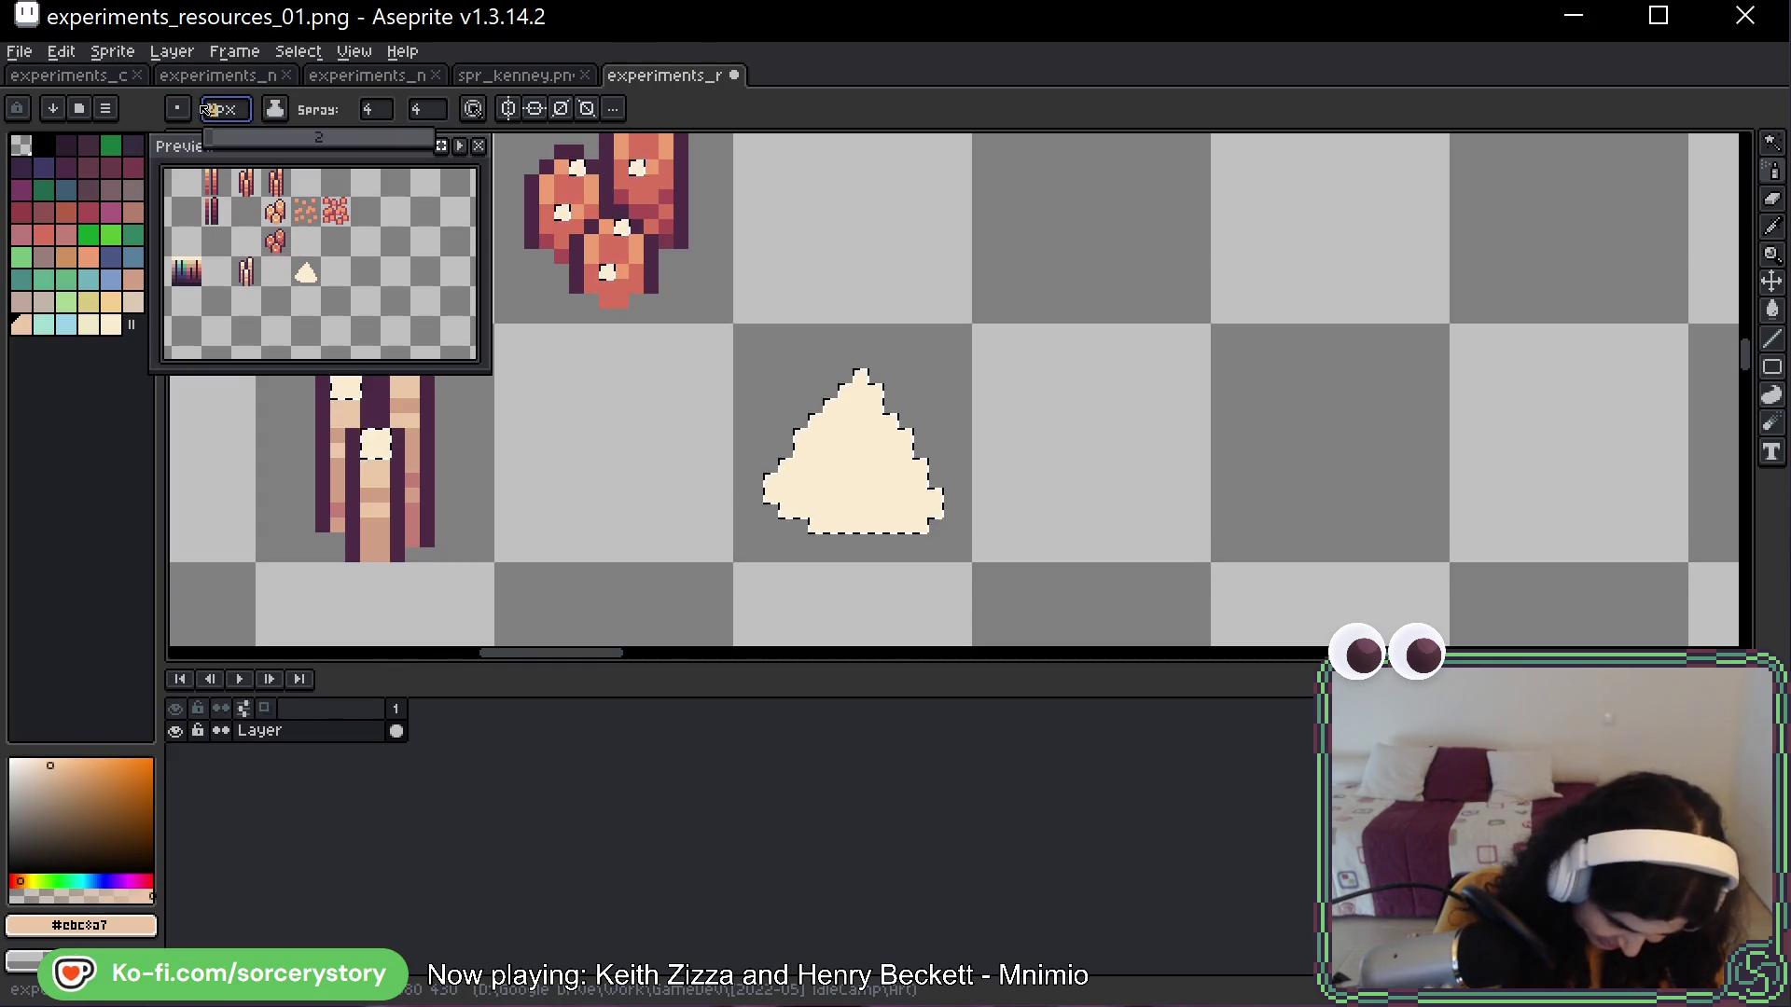
click(810, 488)
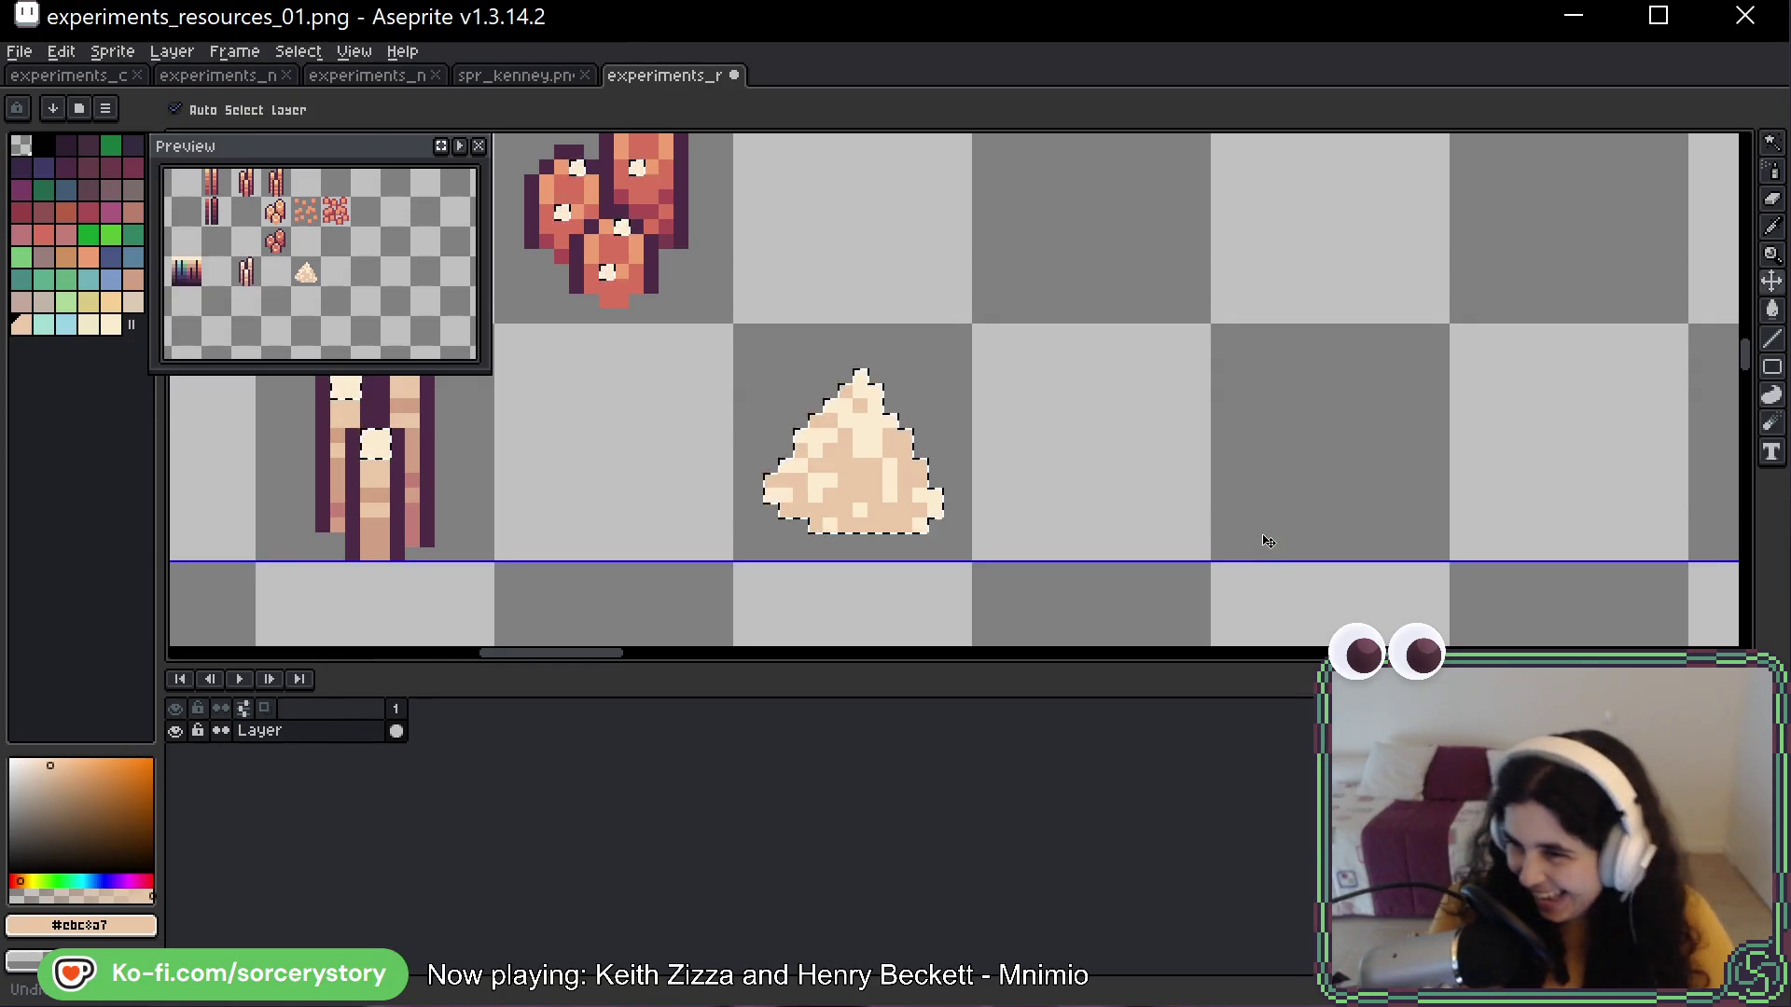
key(ctrl+d)
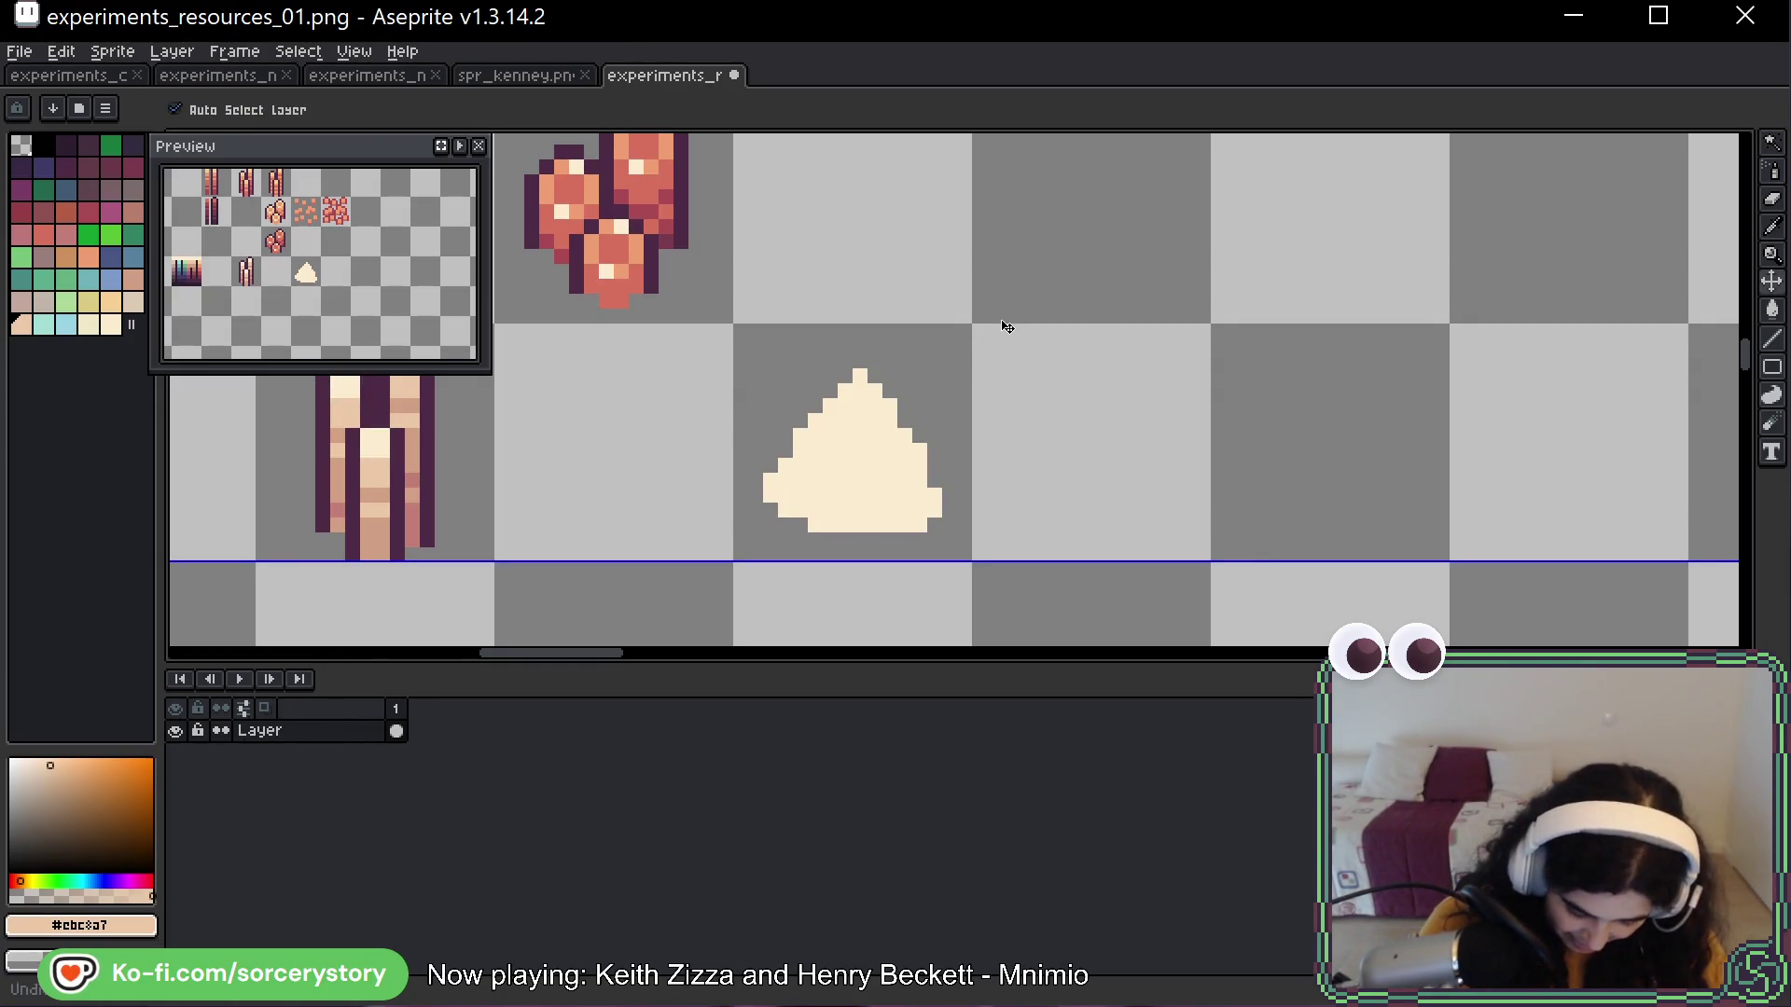
key(ctrl+z)
key(ctrl+z)
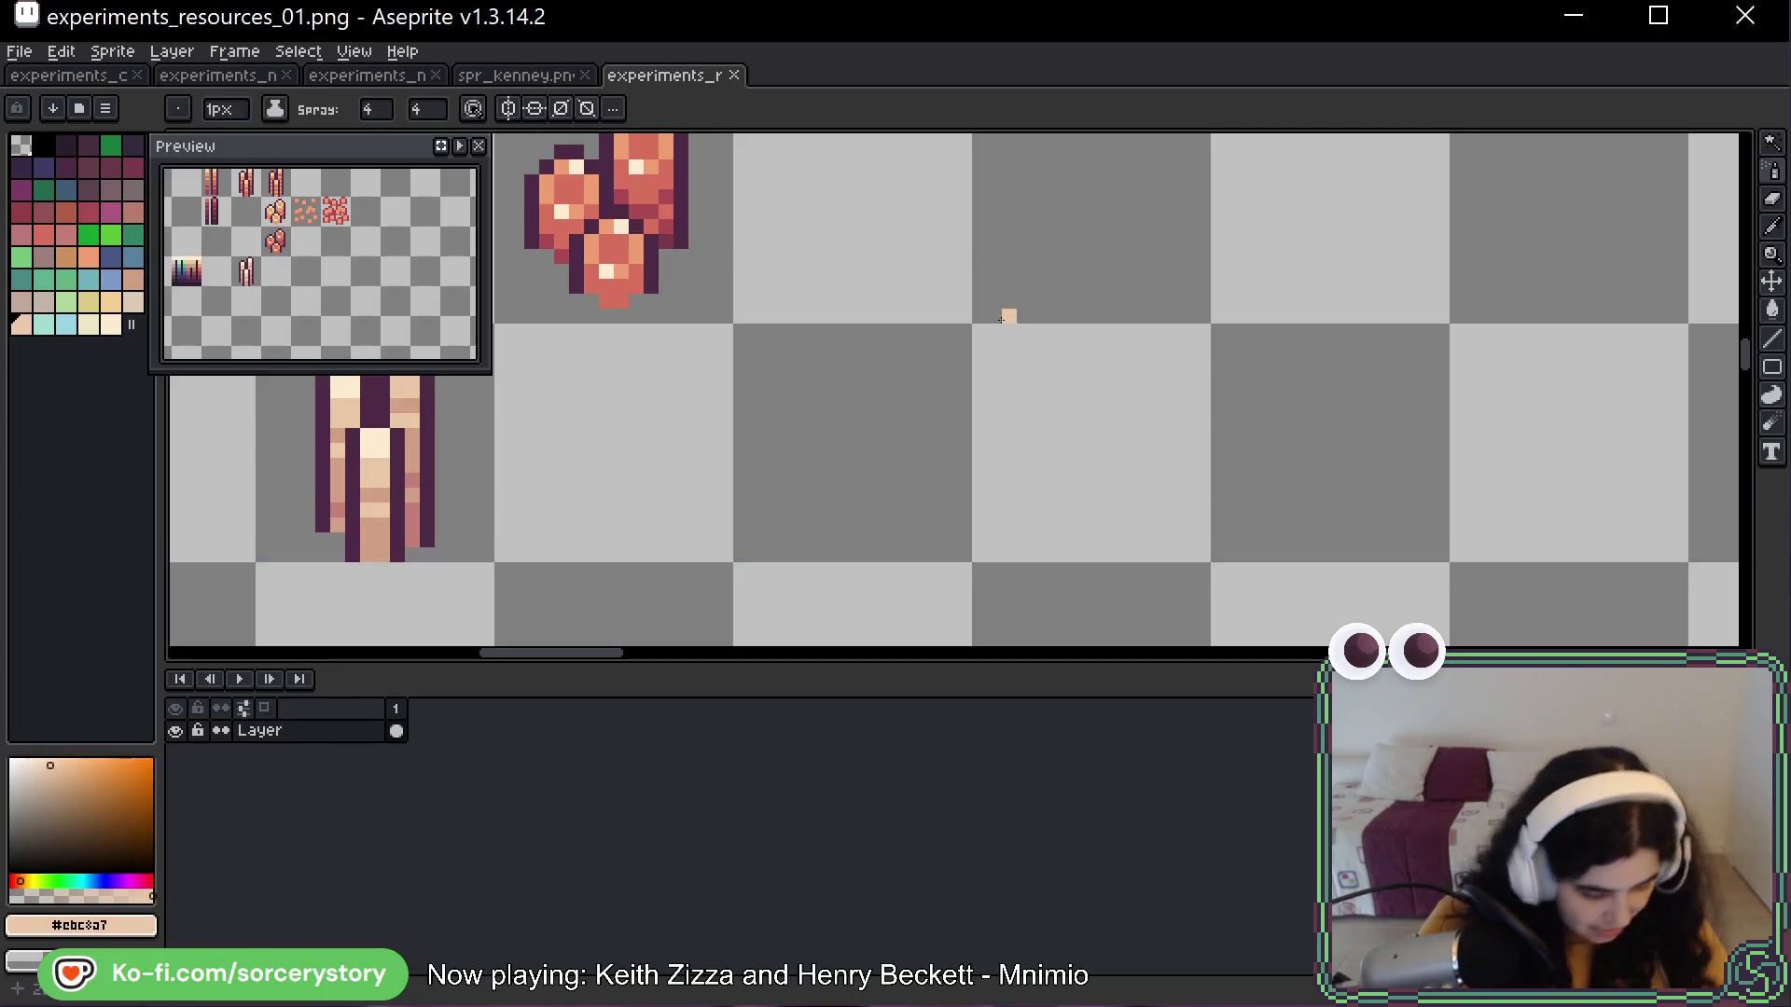
Test the spray at brush size 12 across the canvas centre, then undo it
click(224, 109)
text(12)
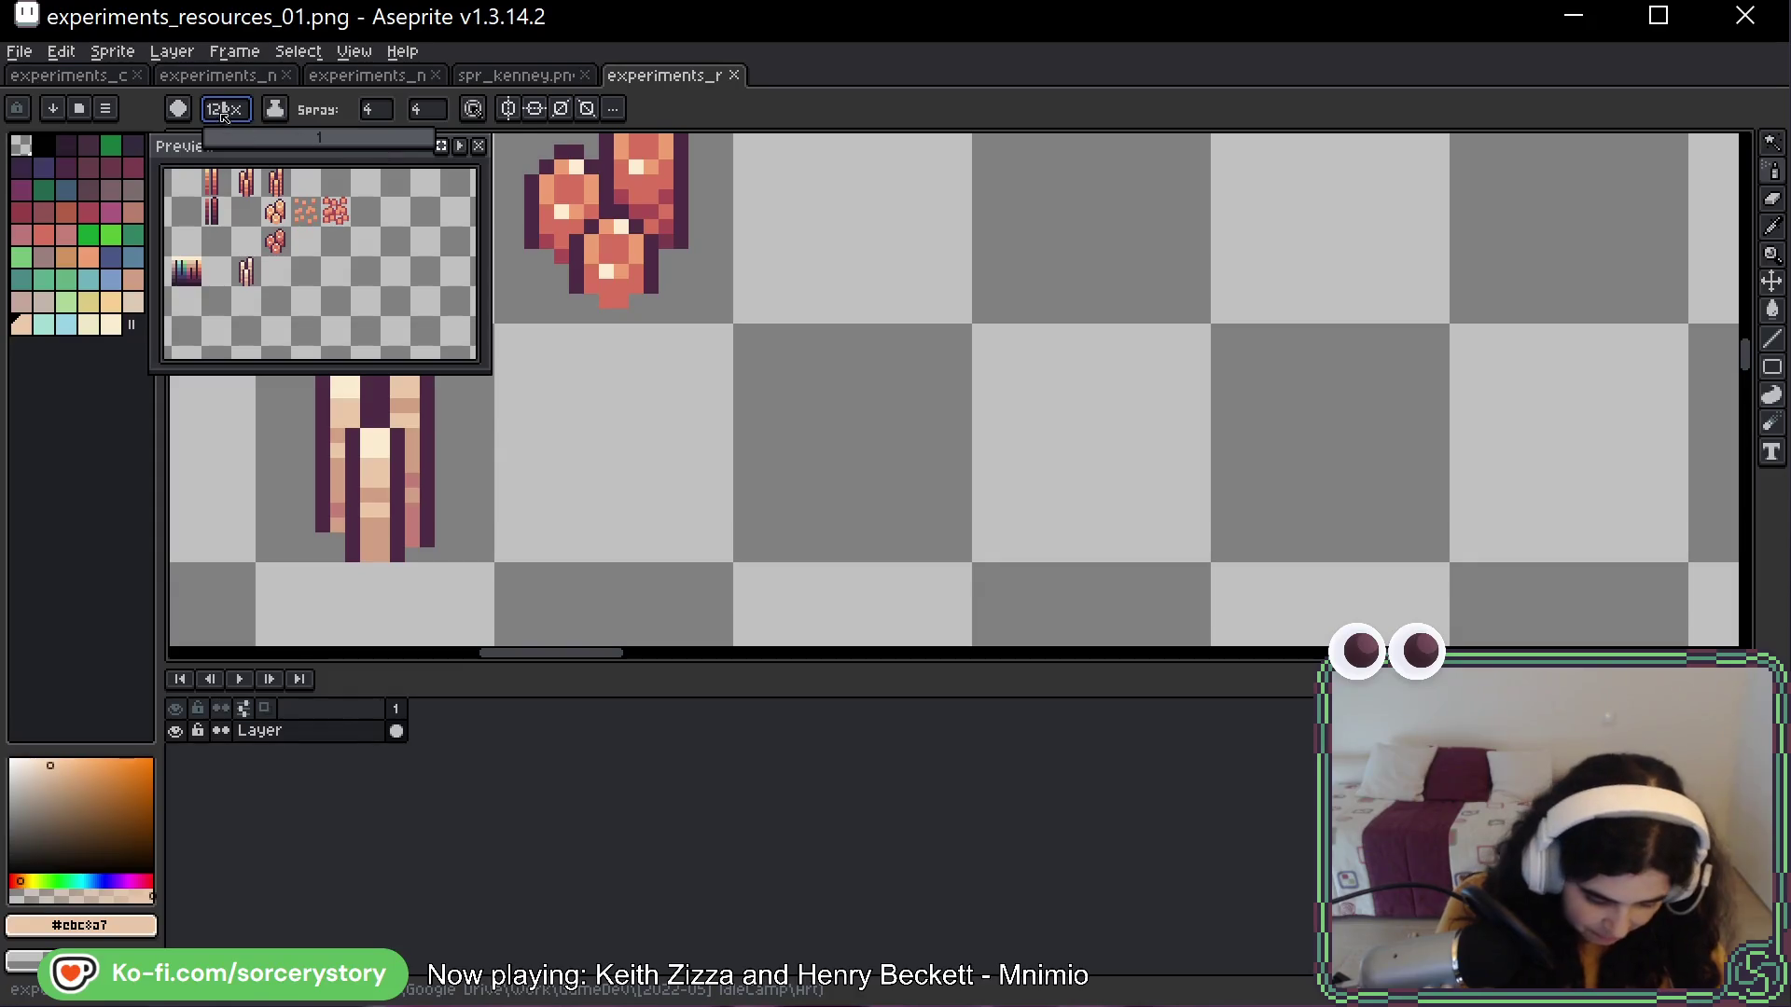
mouse_move(1026, 485)
mouse_down()
mouse_move(1166, 411)
mouse_move(1306, 438)
mouse_up()
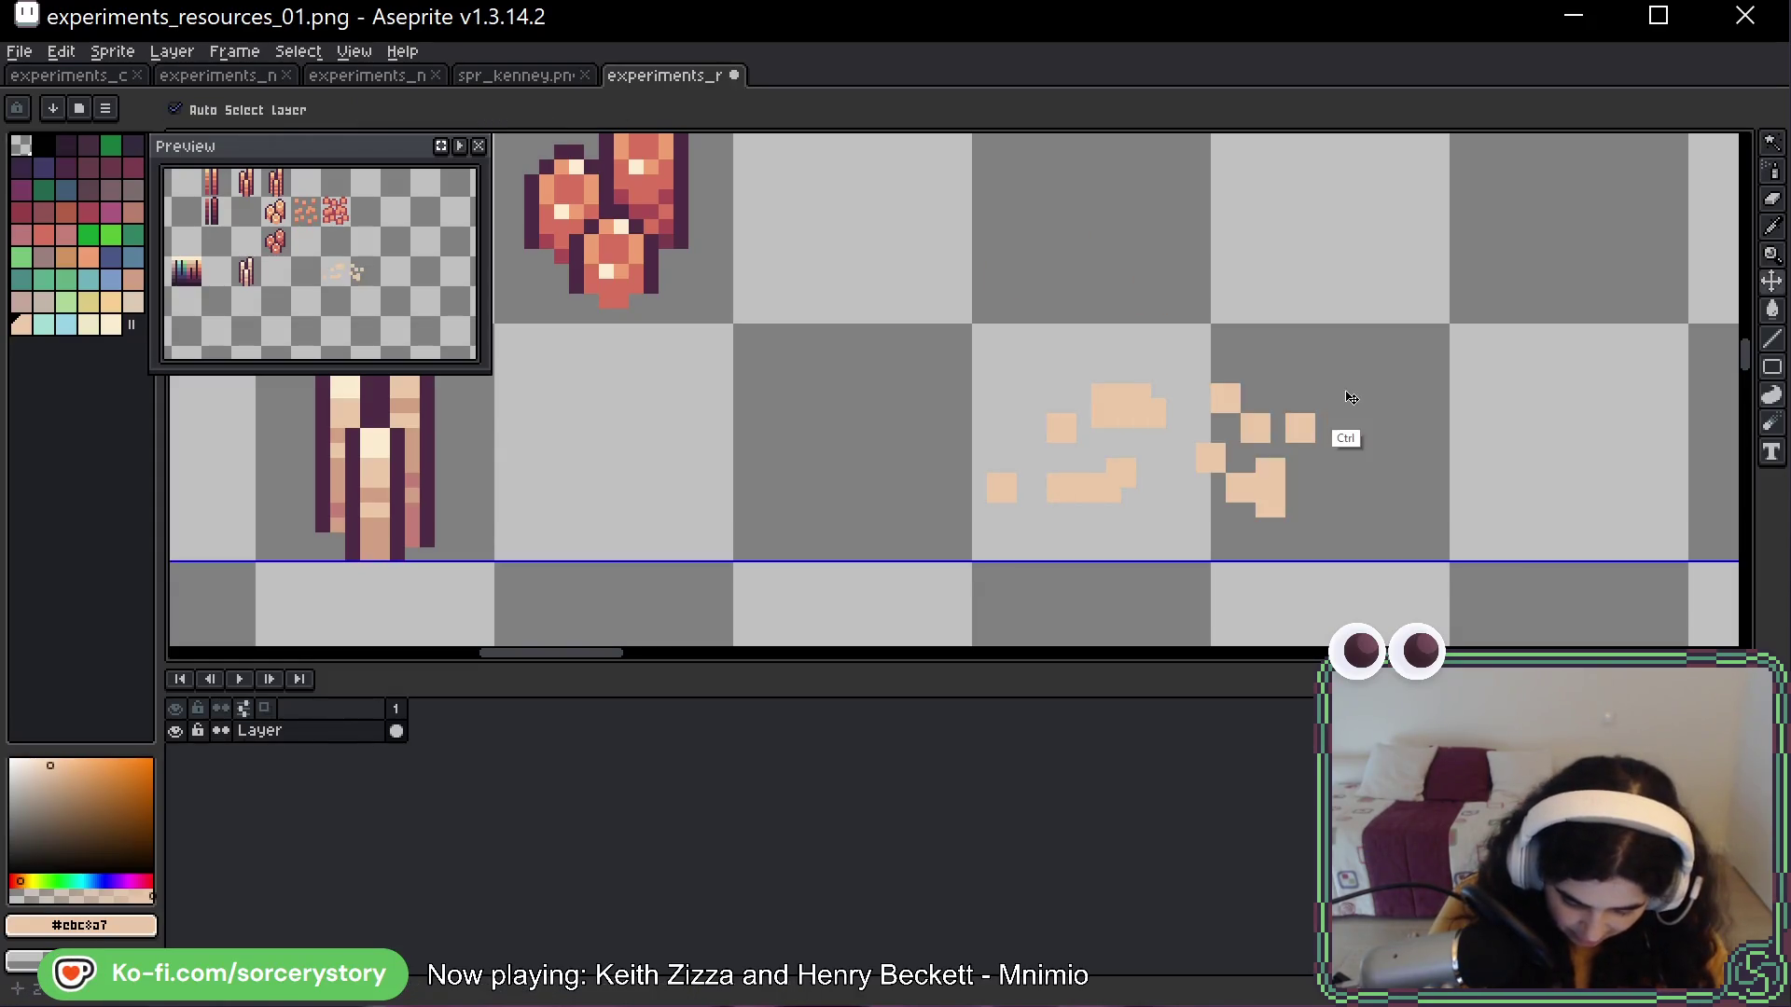
key(ctrl+z)
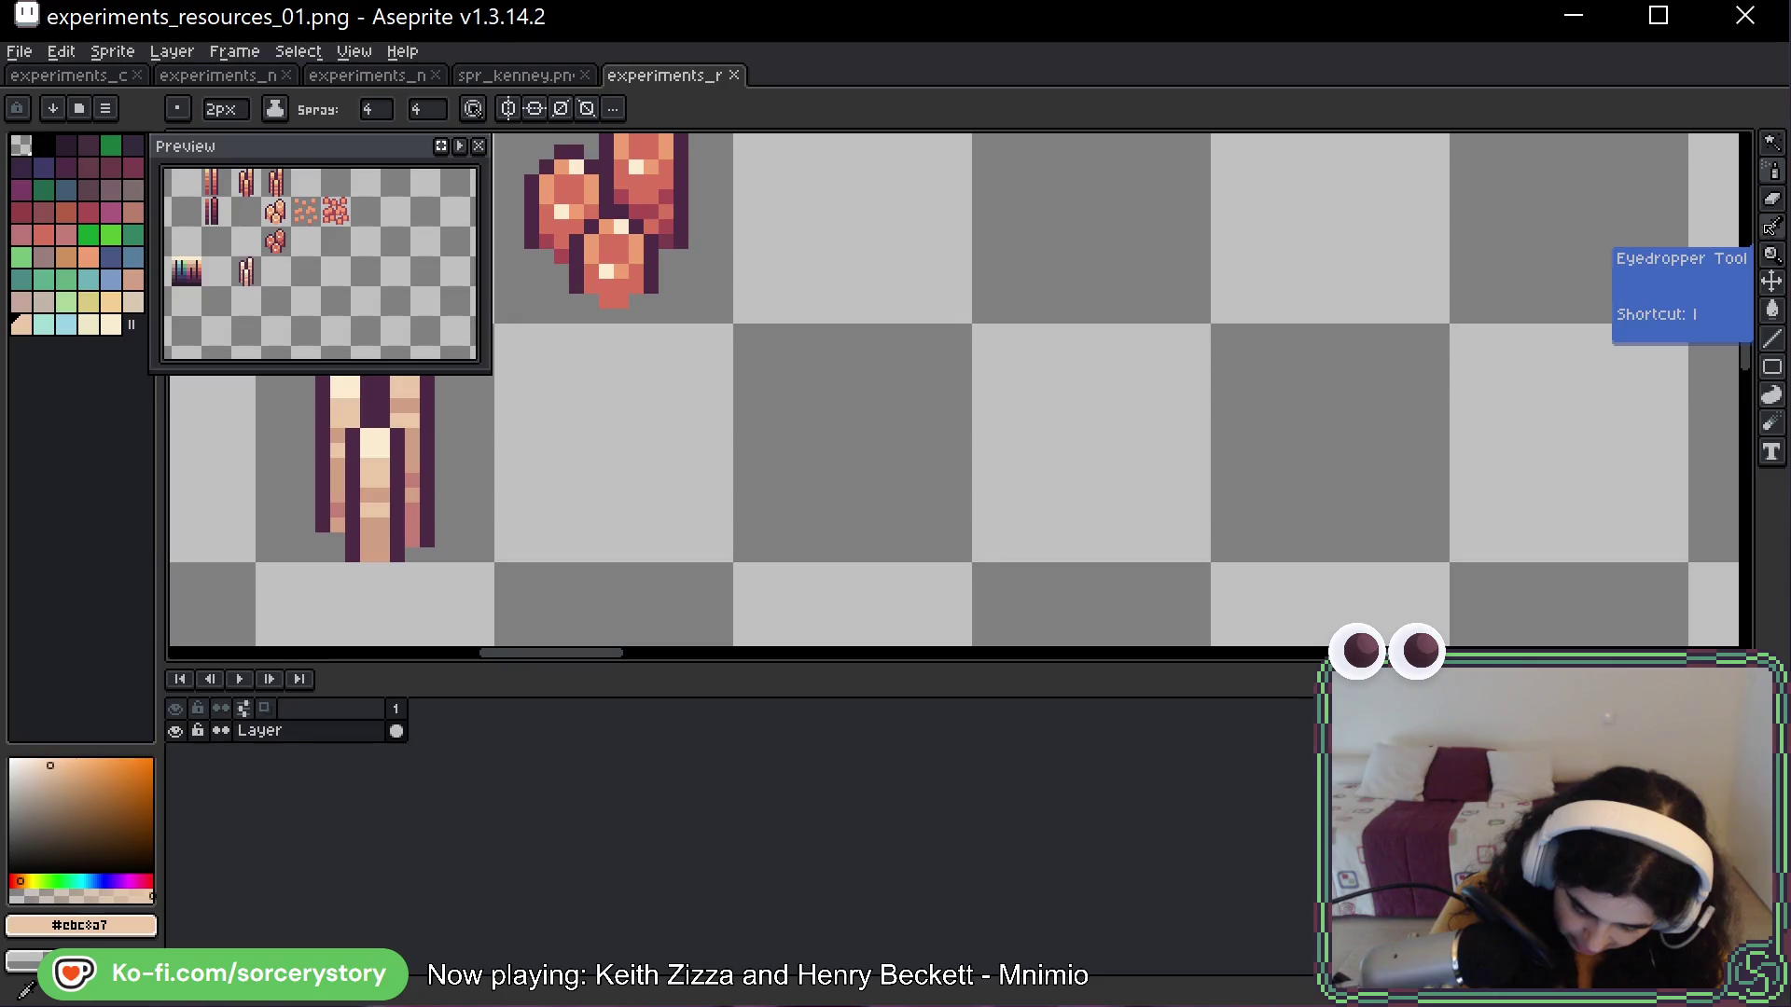
Switch back to the single-pixel Pencil tool
click(1772, 170)
click(1623, 257)
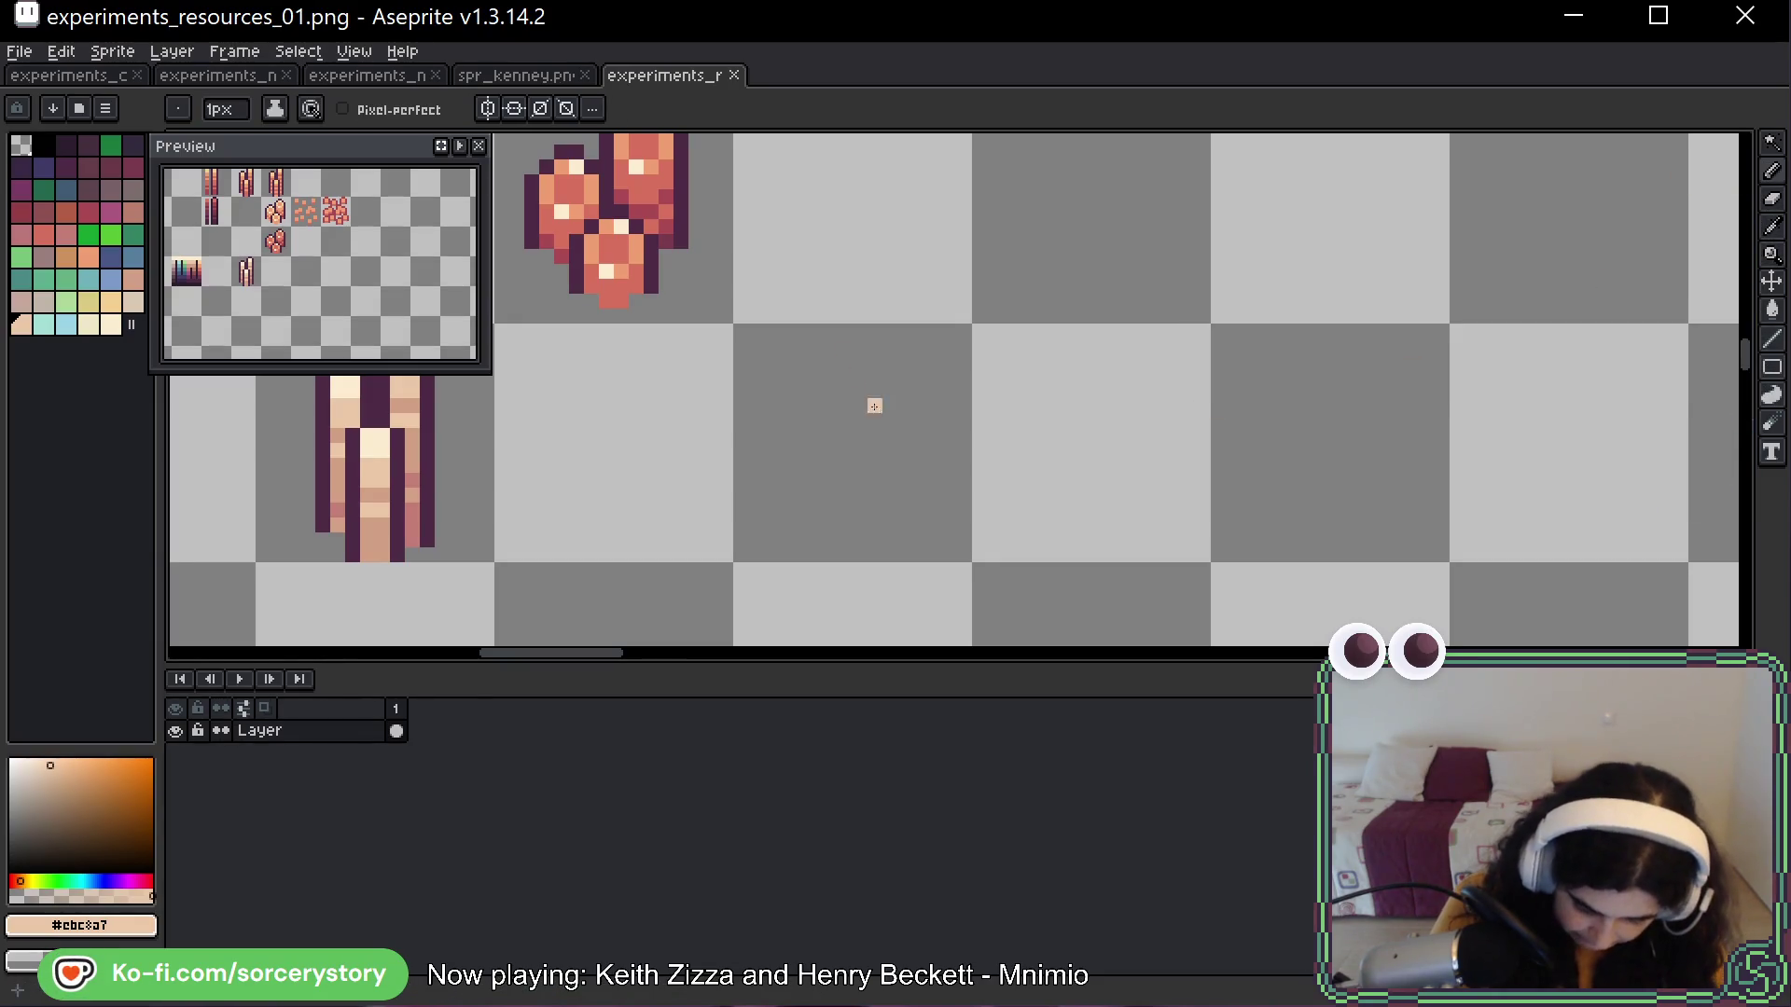
scroll(853, 368, up, 3)
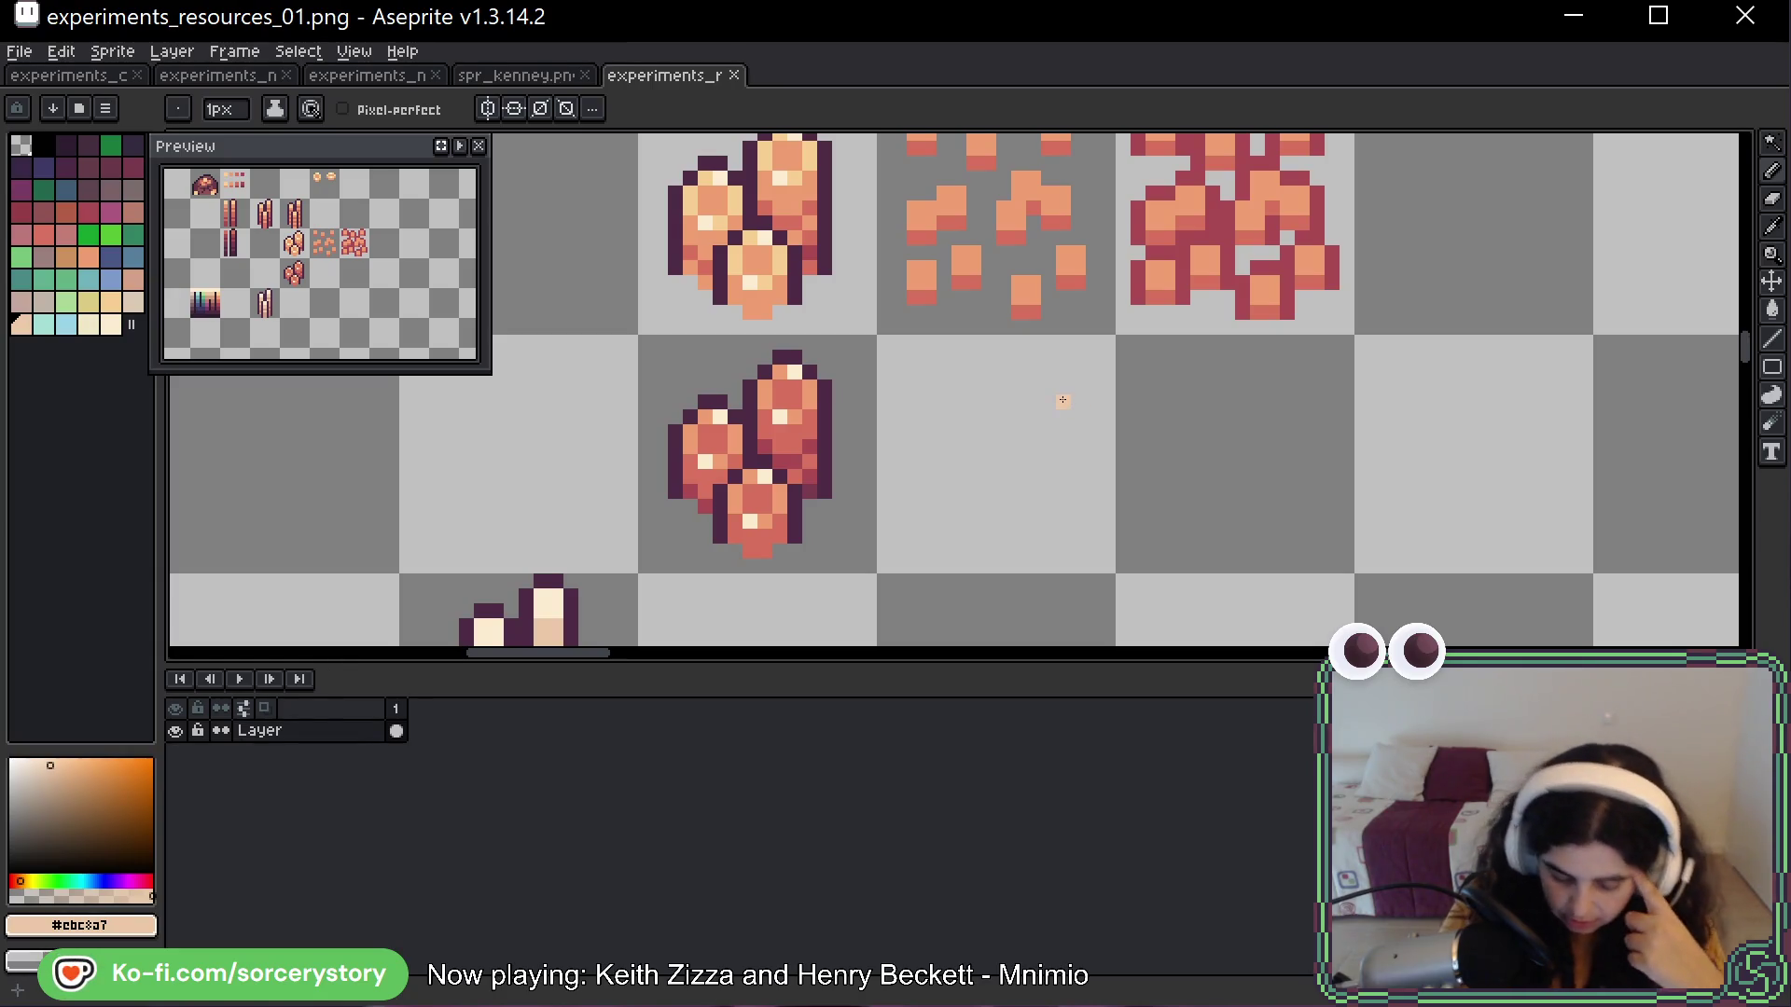
Marquee-select the two chip pile tiles and shift them one cell right
click(1772, 145)
drag(646, 342, 832, 469)
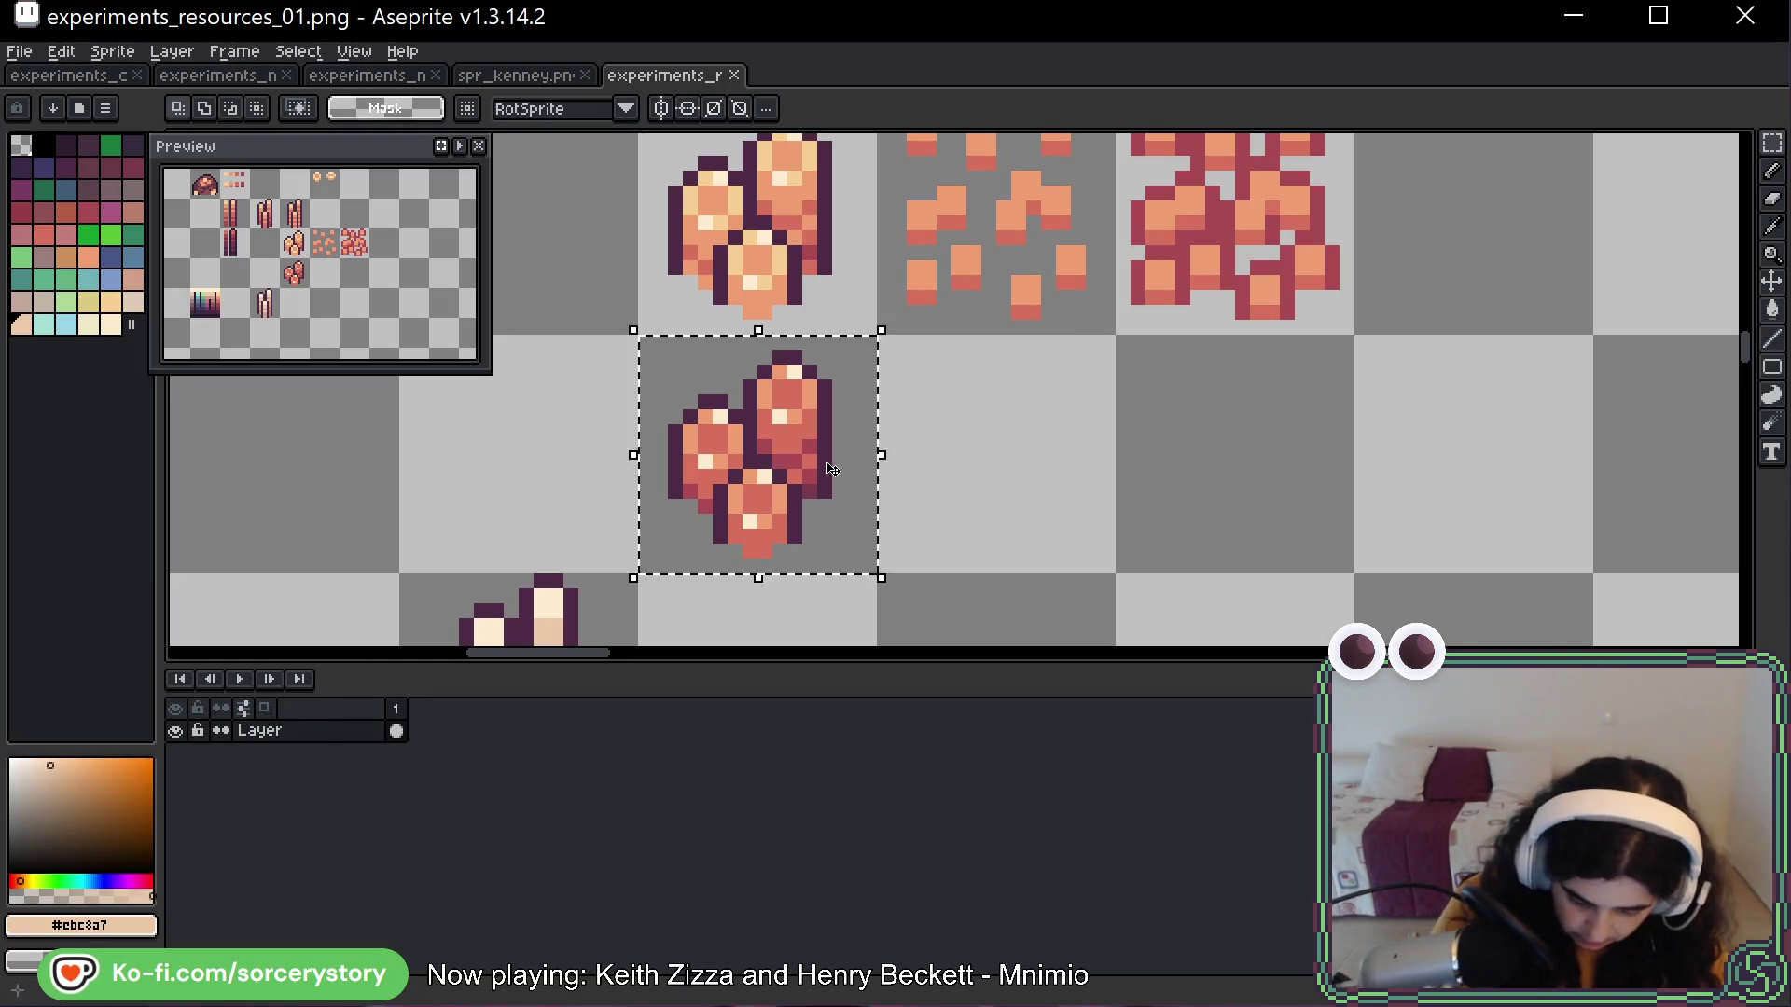
key(ctrl+d)
scroll(832, 469, down, 1)
mouse_move(995, 260)
mouse_down()
mouse_move(1041, 341)
mouse_move(1221, 340)
mouse_up()
click(1042, 341)
mouse_move(840, 355)
mouse_down()
mouse_move(852, 524)
mouse_move(1031, 524)
mouse_up()
Duplicate both ingot piles one cell right and repaint the upper copy's highlights with #F7CF91
key(ctrl+d)
key(b)
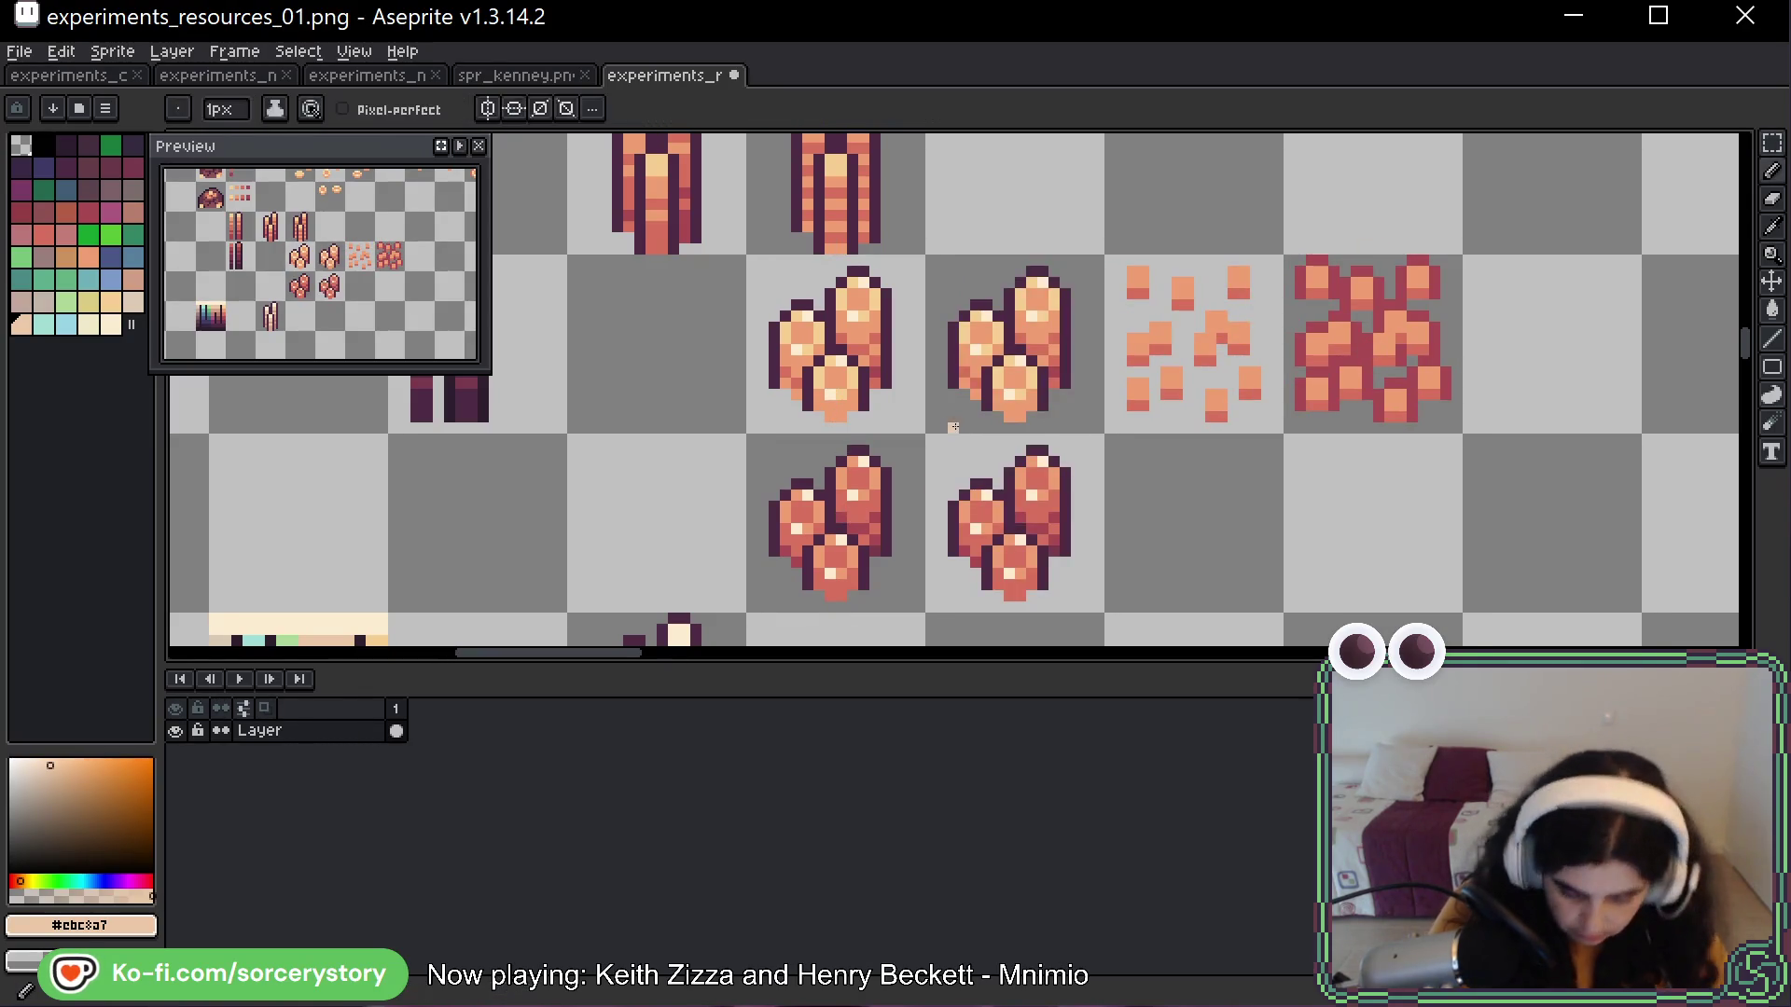
alt+click(858, 331)
drag(858, 303, 864, 293)
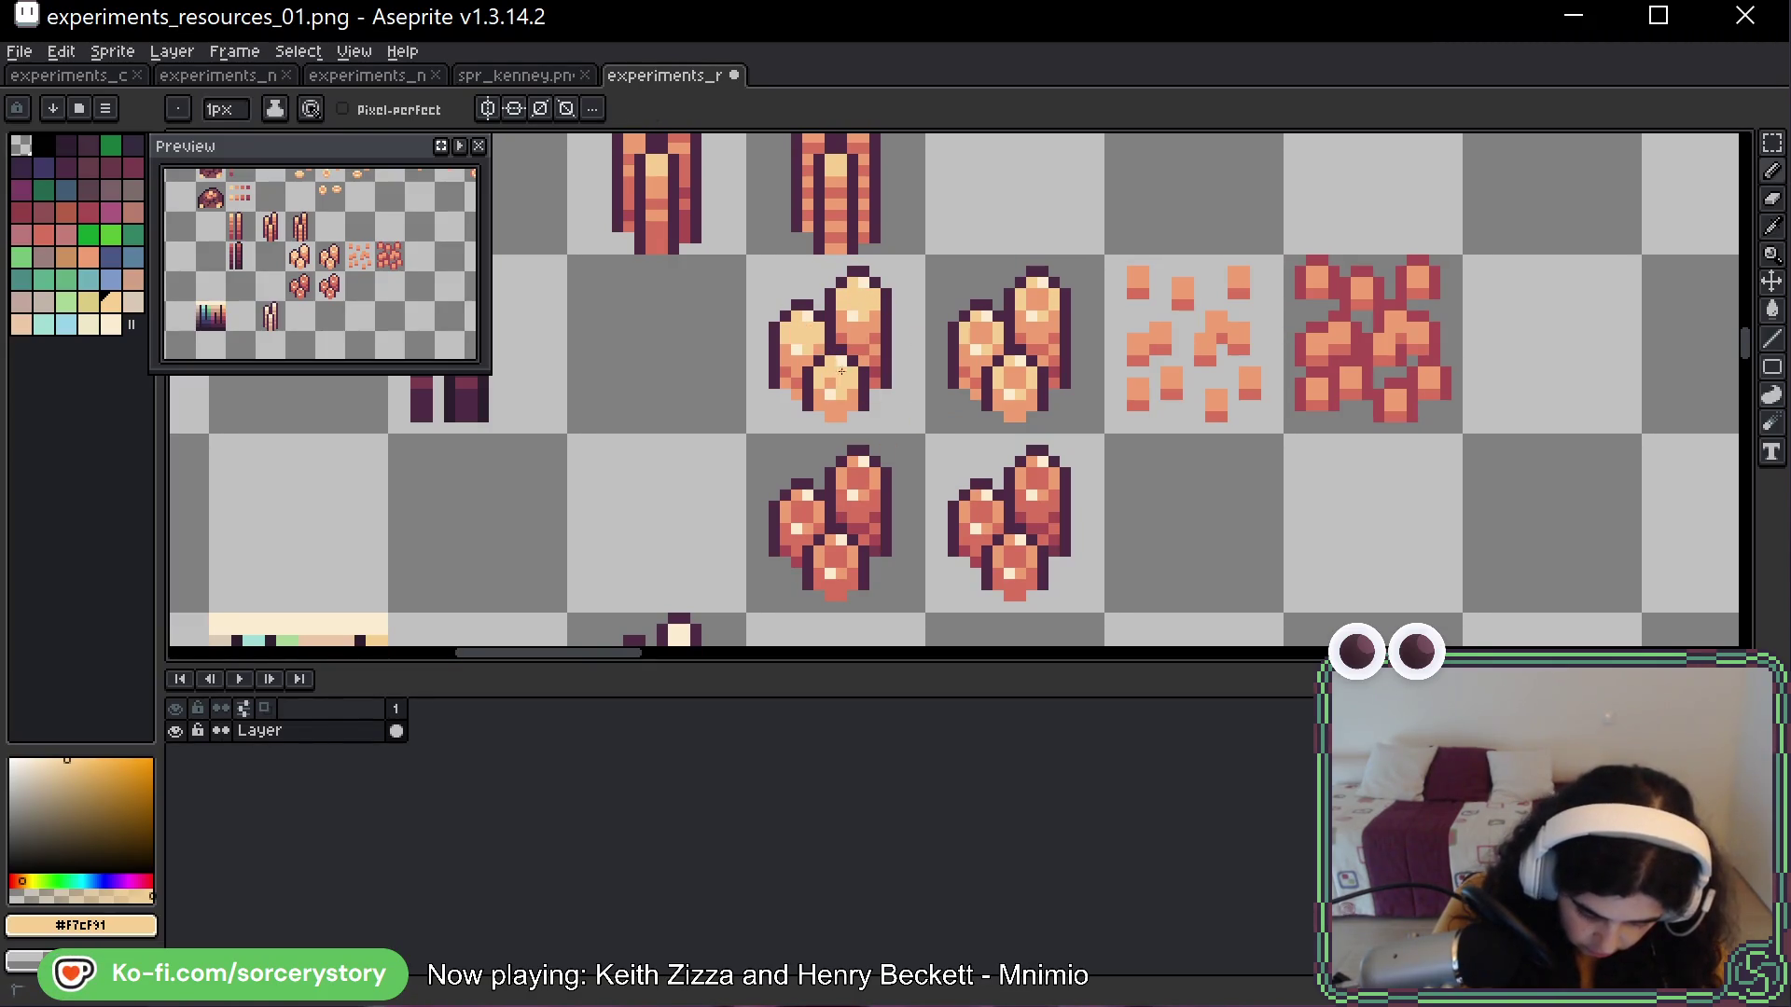
click(981, 336)
drag(1035, 307, 1030, 303)
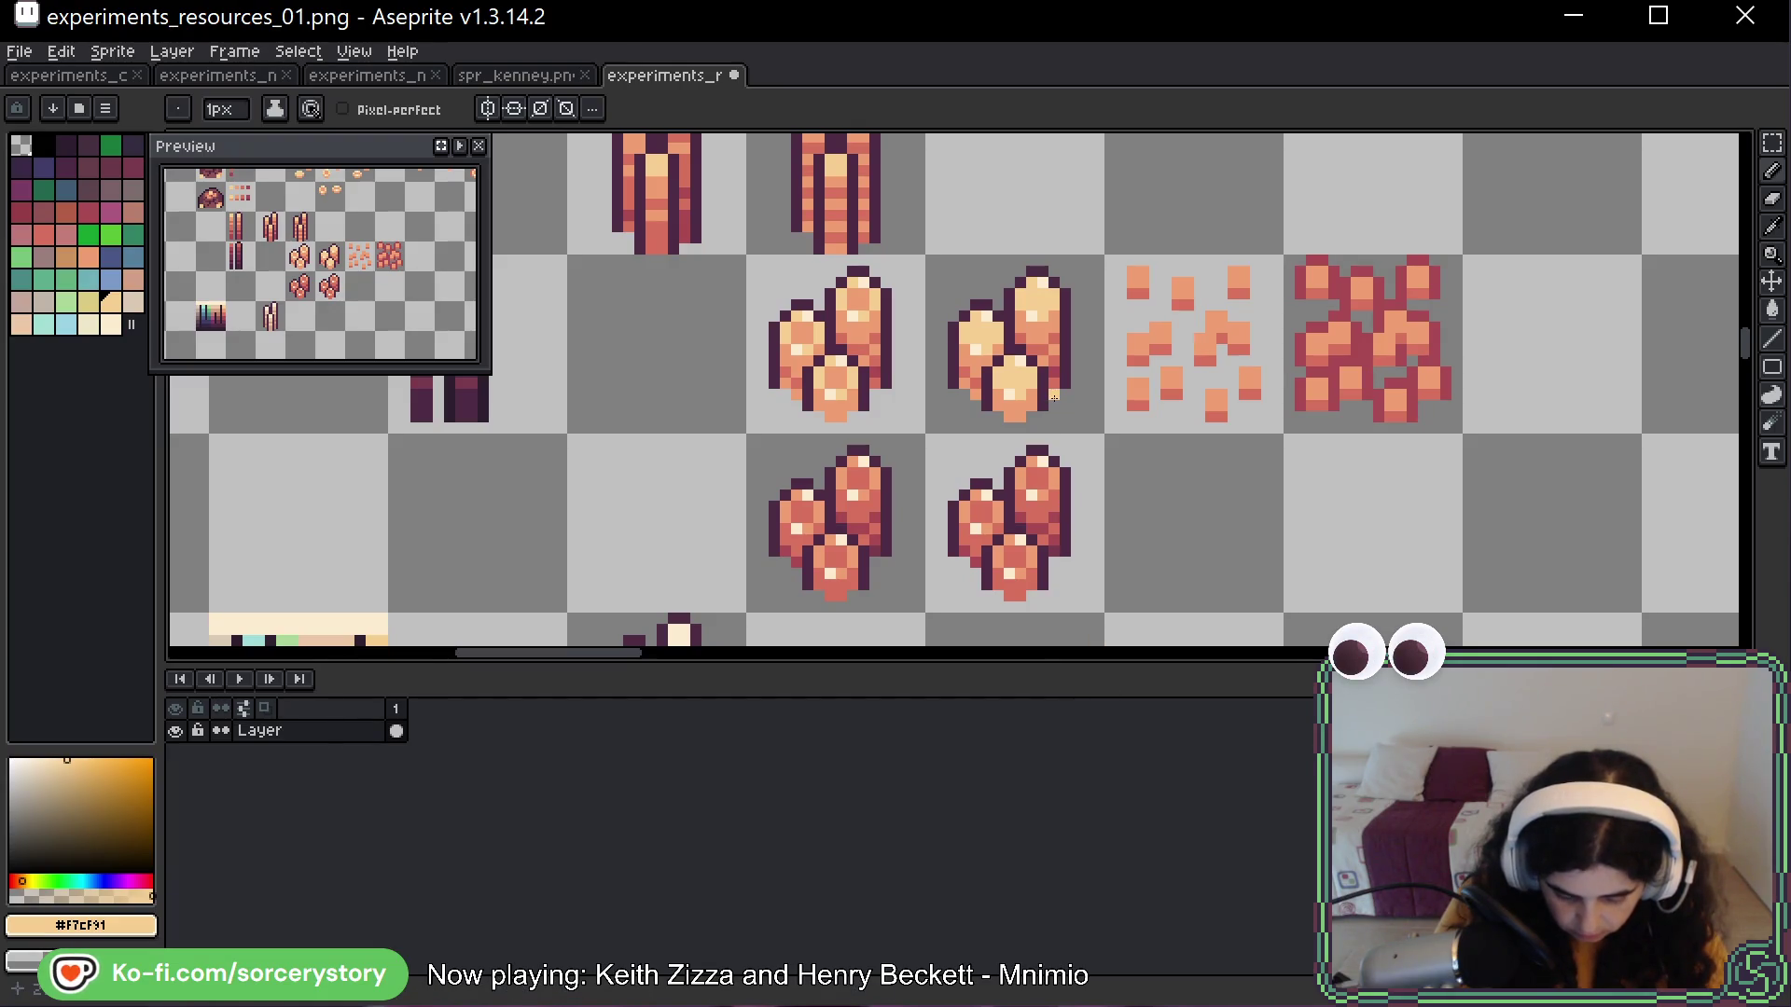
Sample colours from the lower piles, ending with pale cream #fcecd1 as the drawing colour
alt+click(986, 536)
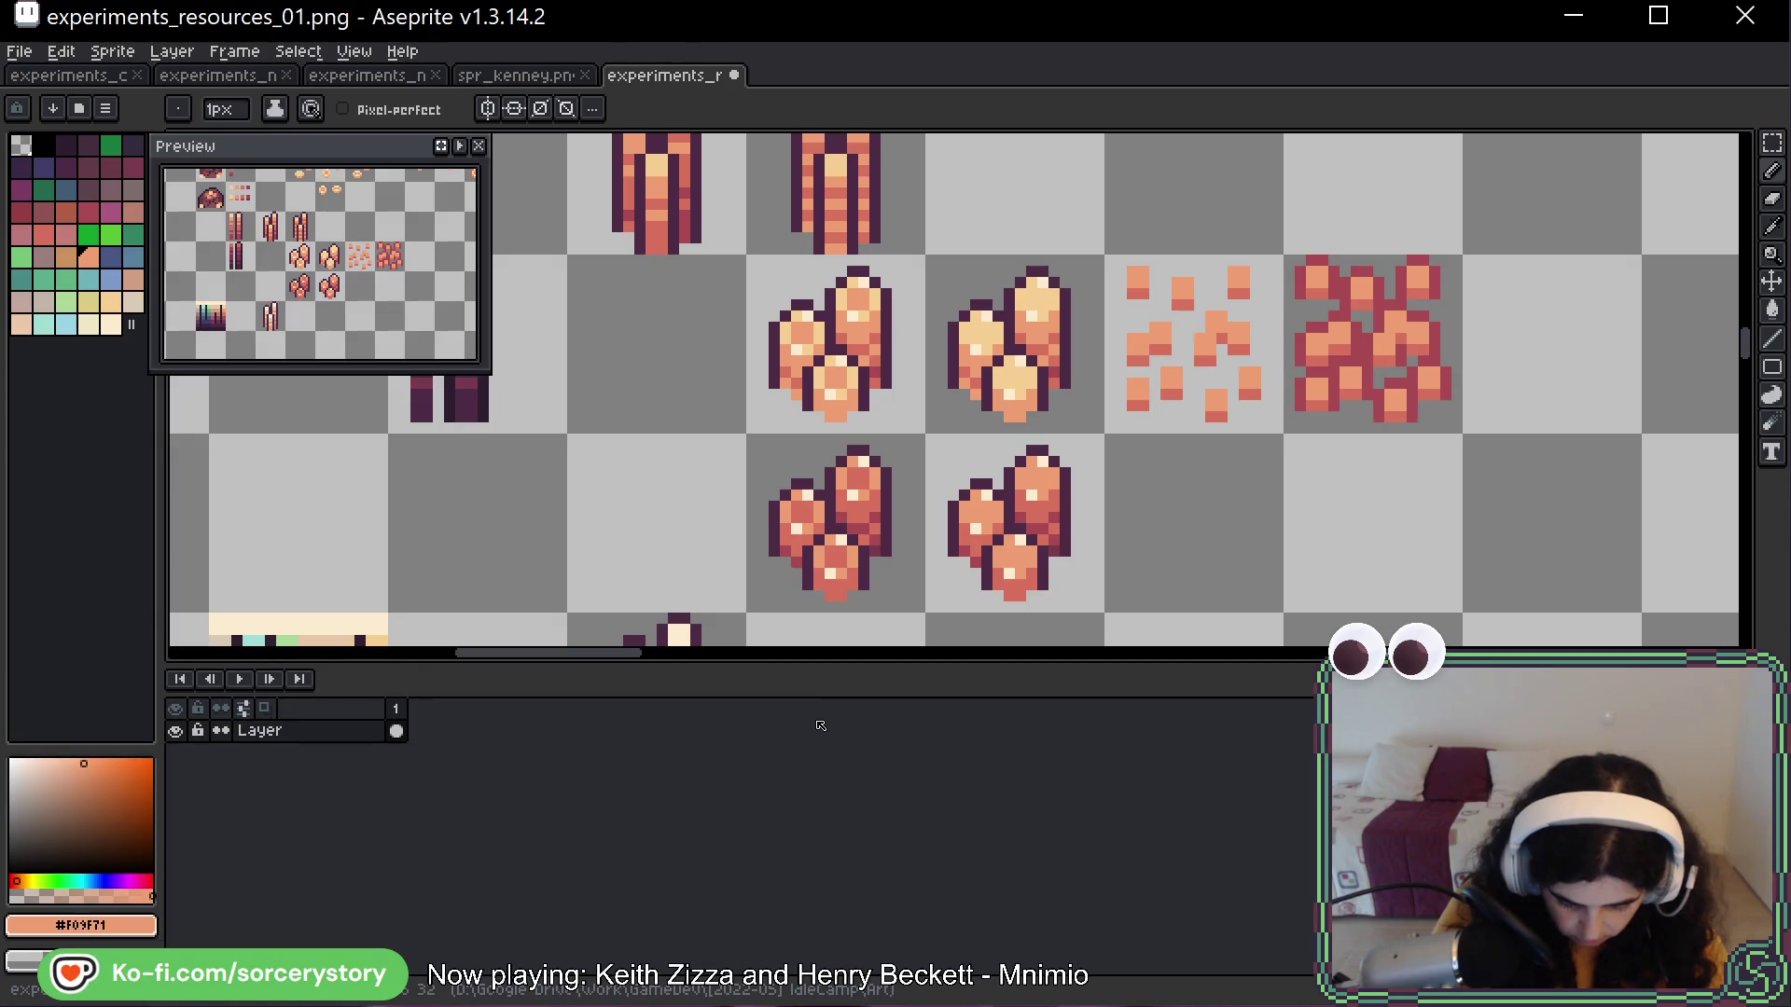
key(alt)
alt+click(1037, 488)
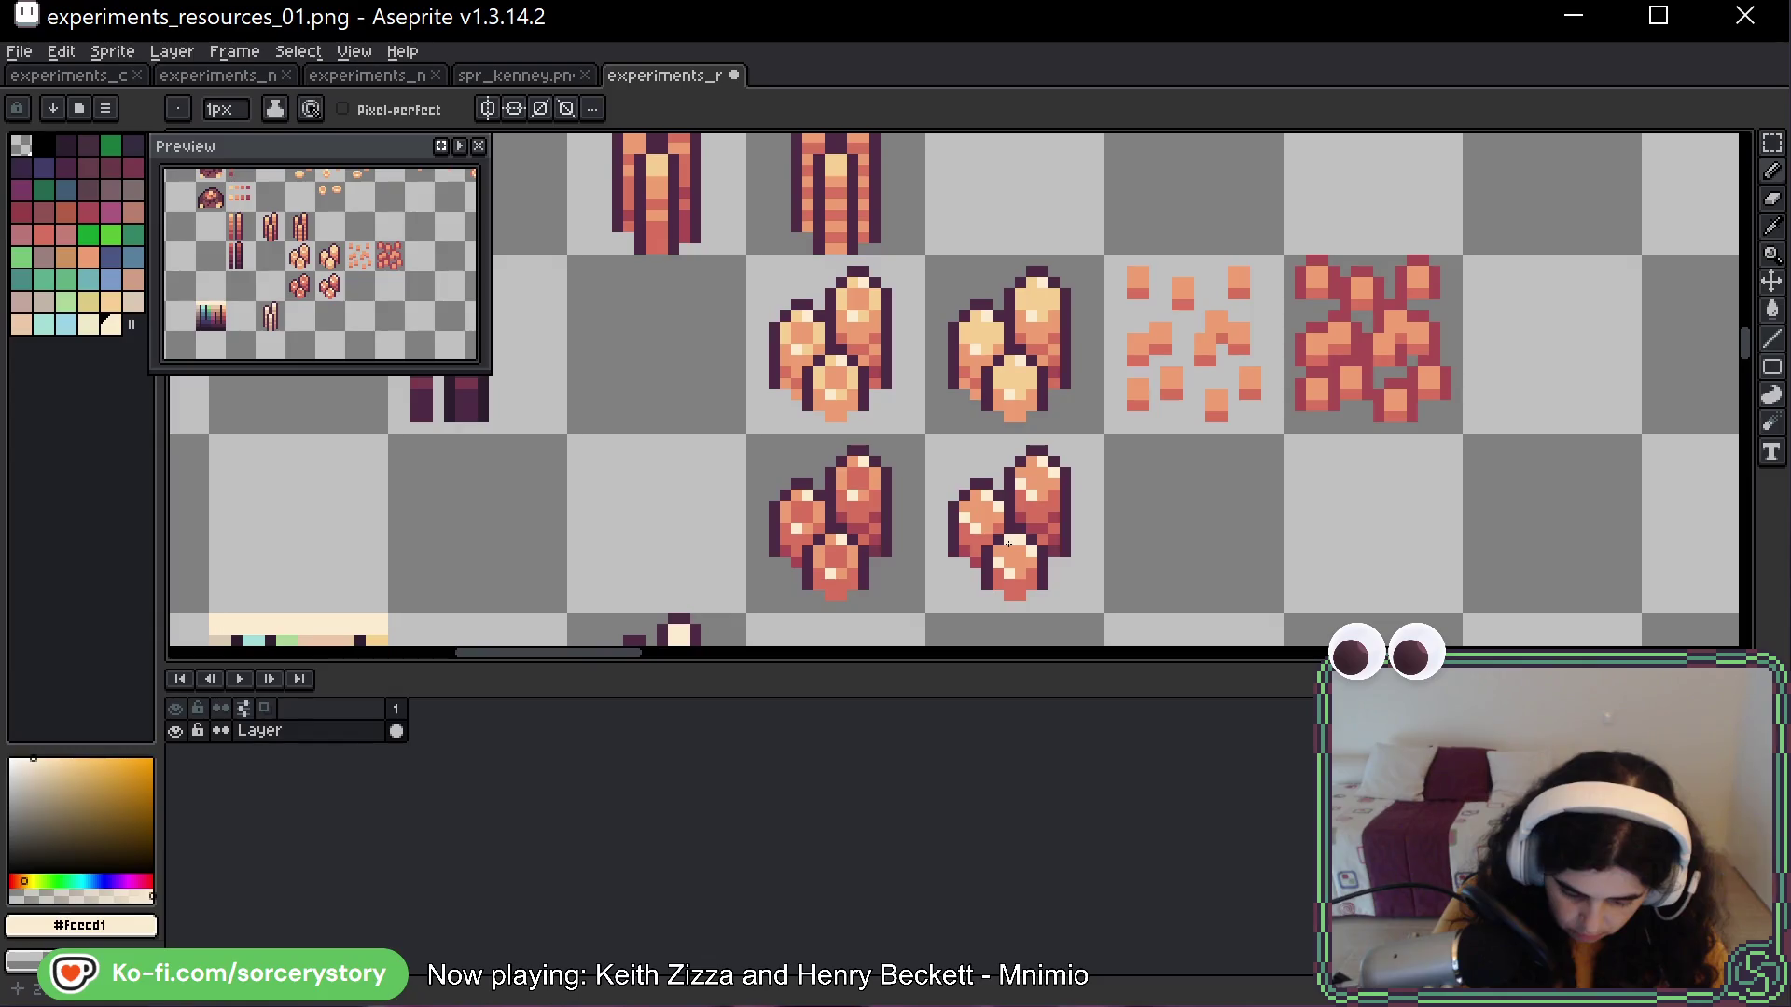
Undo the stray light pixel, add a corrective light pixel on the ingot pile, and save the sheet
key(v)
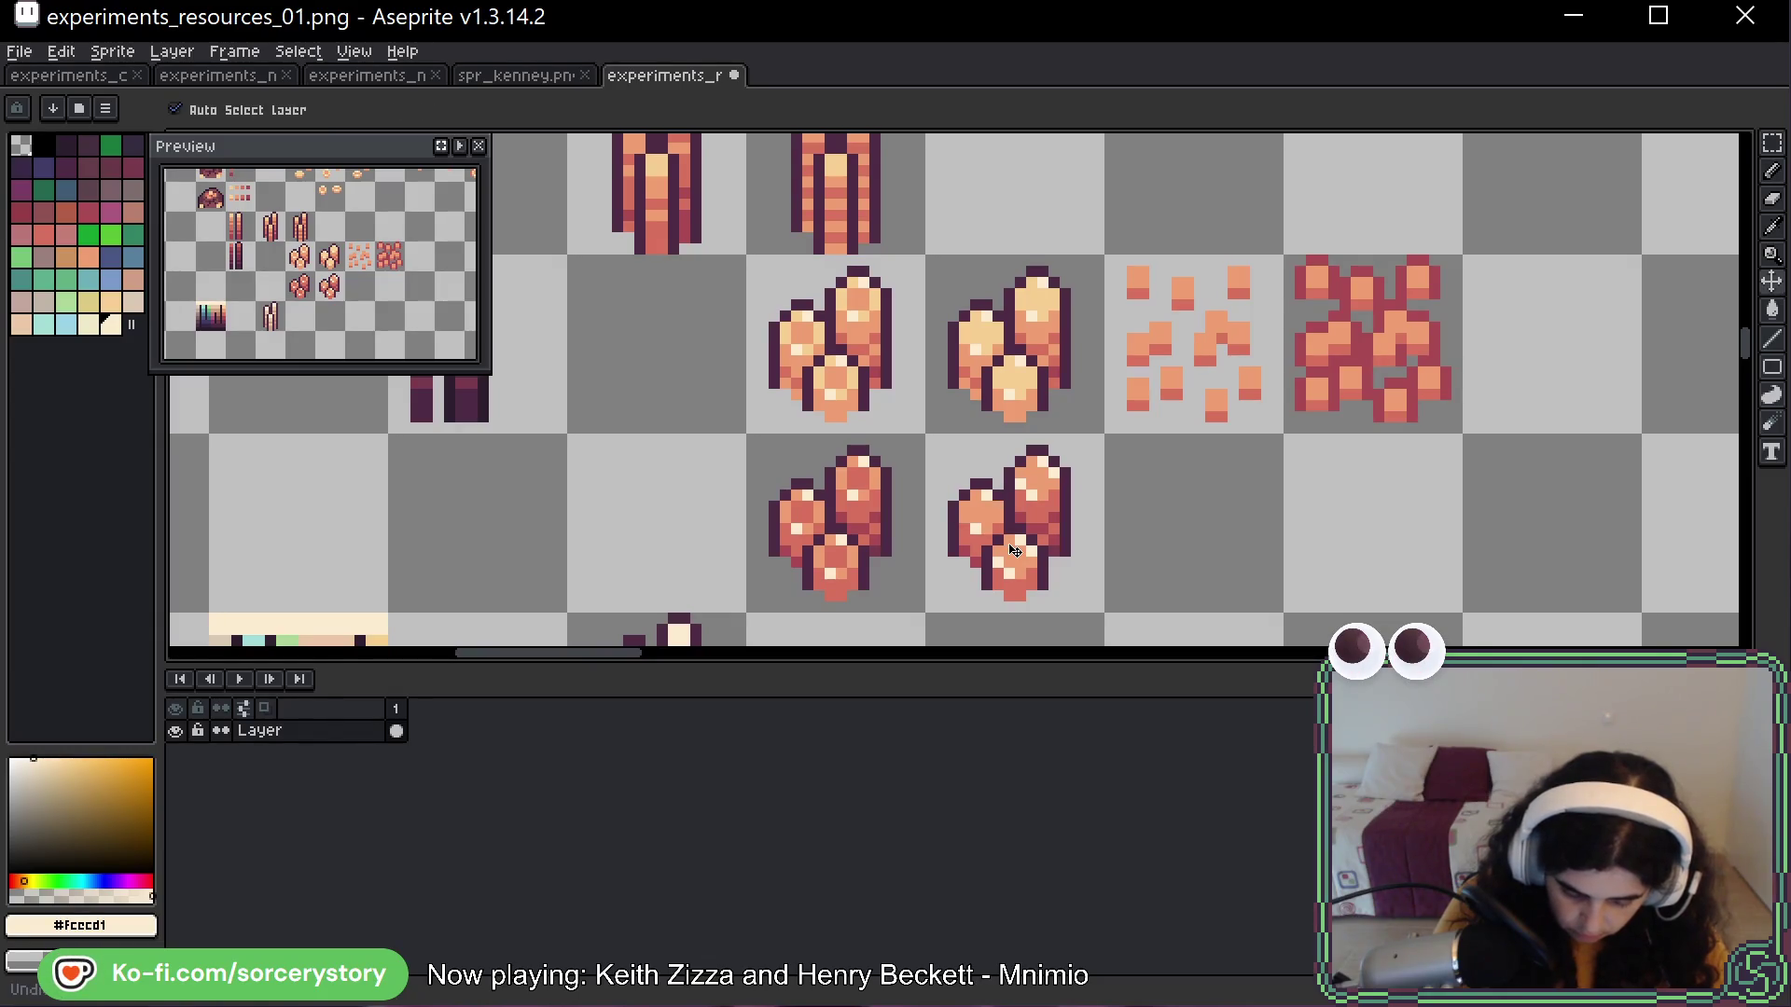
key(b)
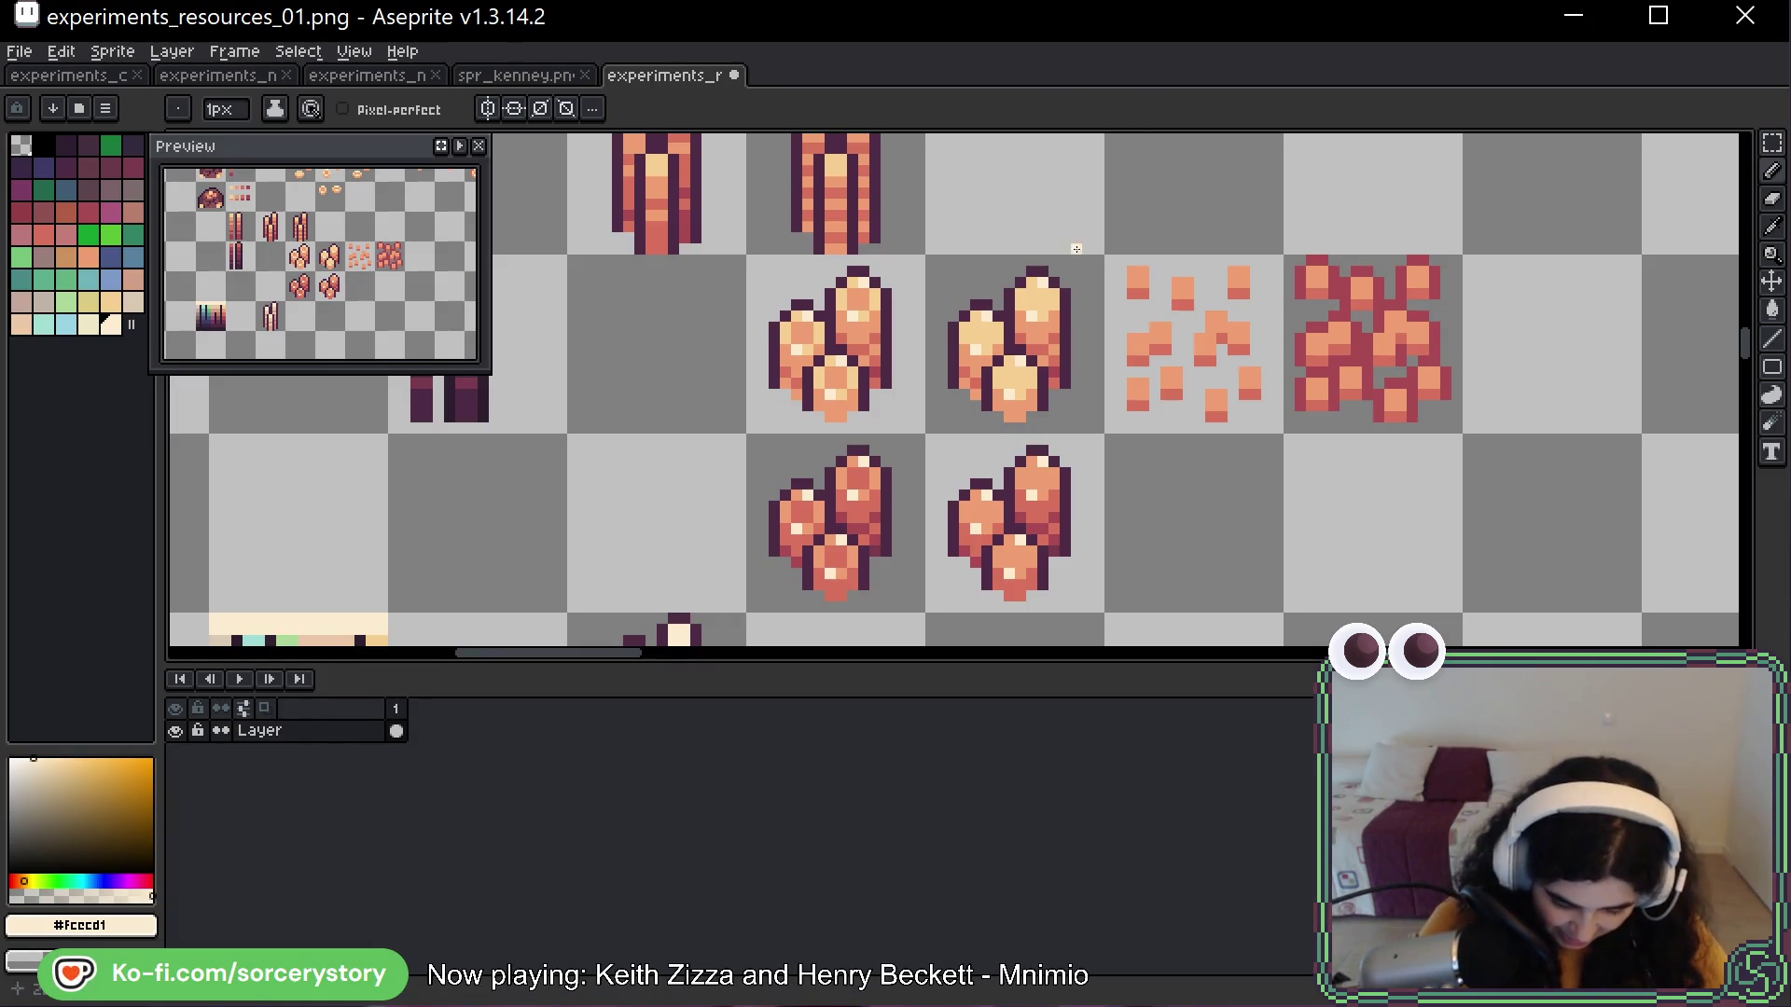
key(ctrl+z)
key(space)
drag(1089, 458, 1055, 414)
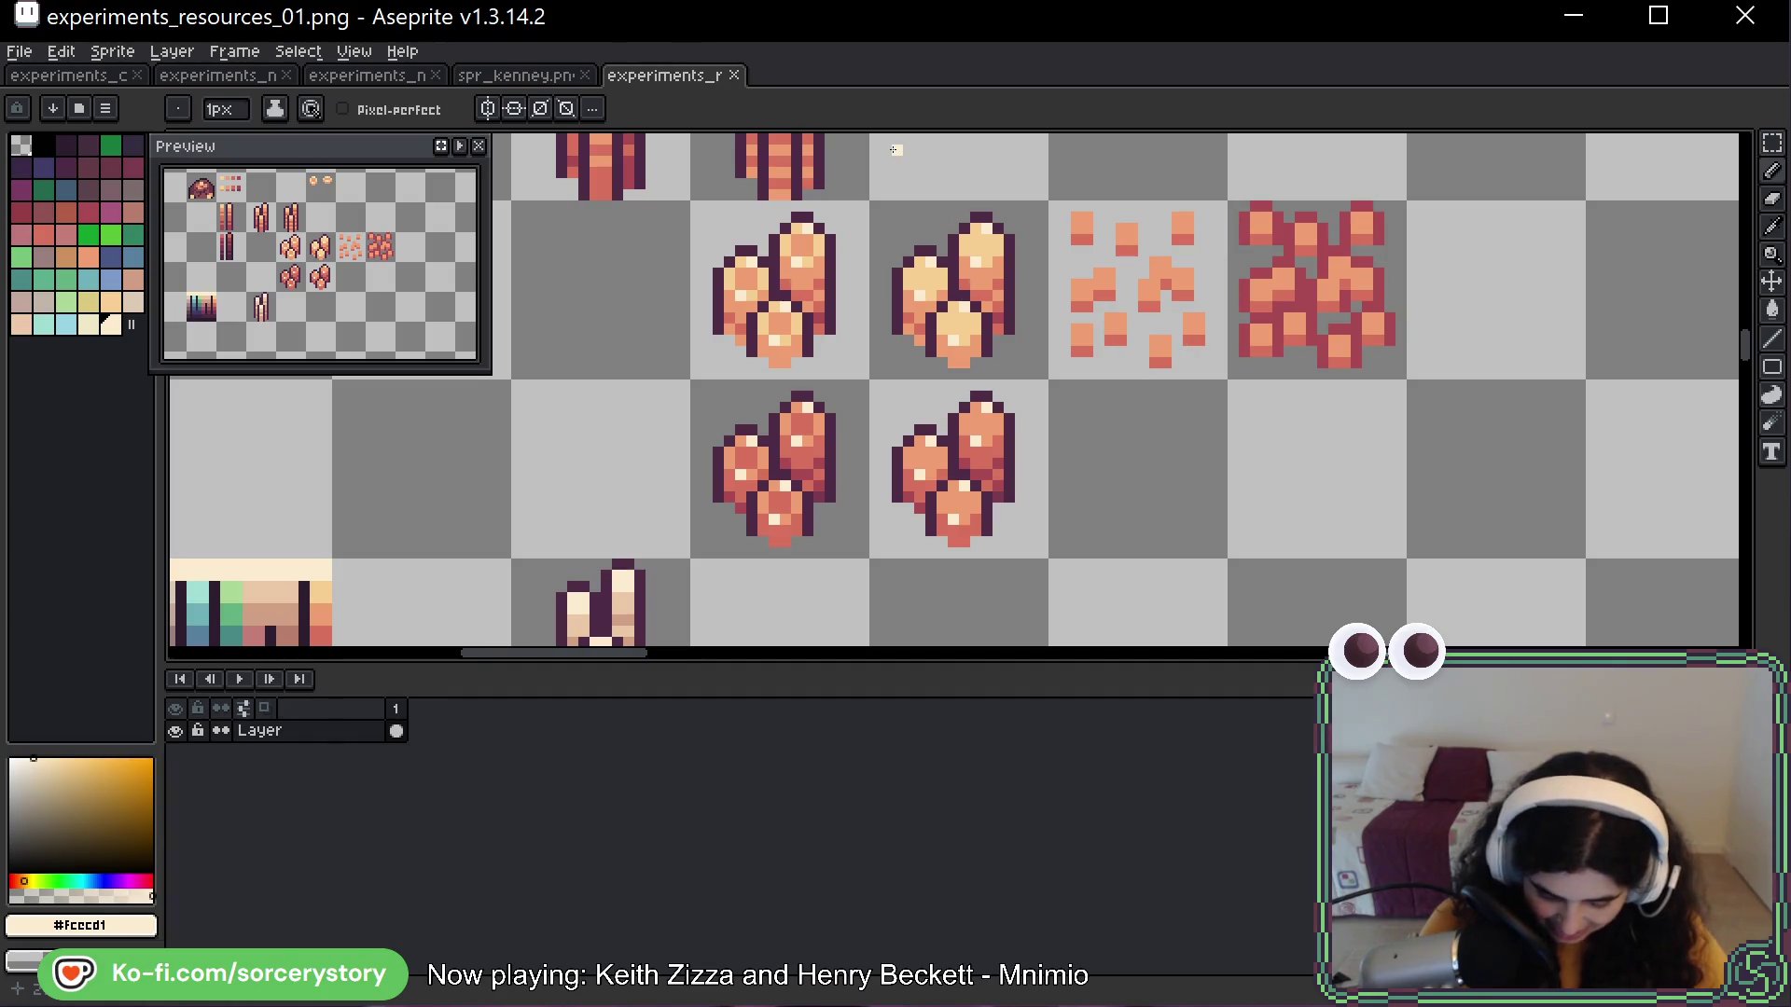
click(911, 332)
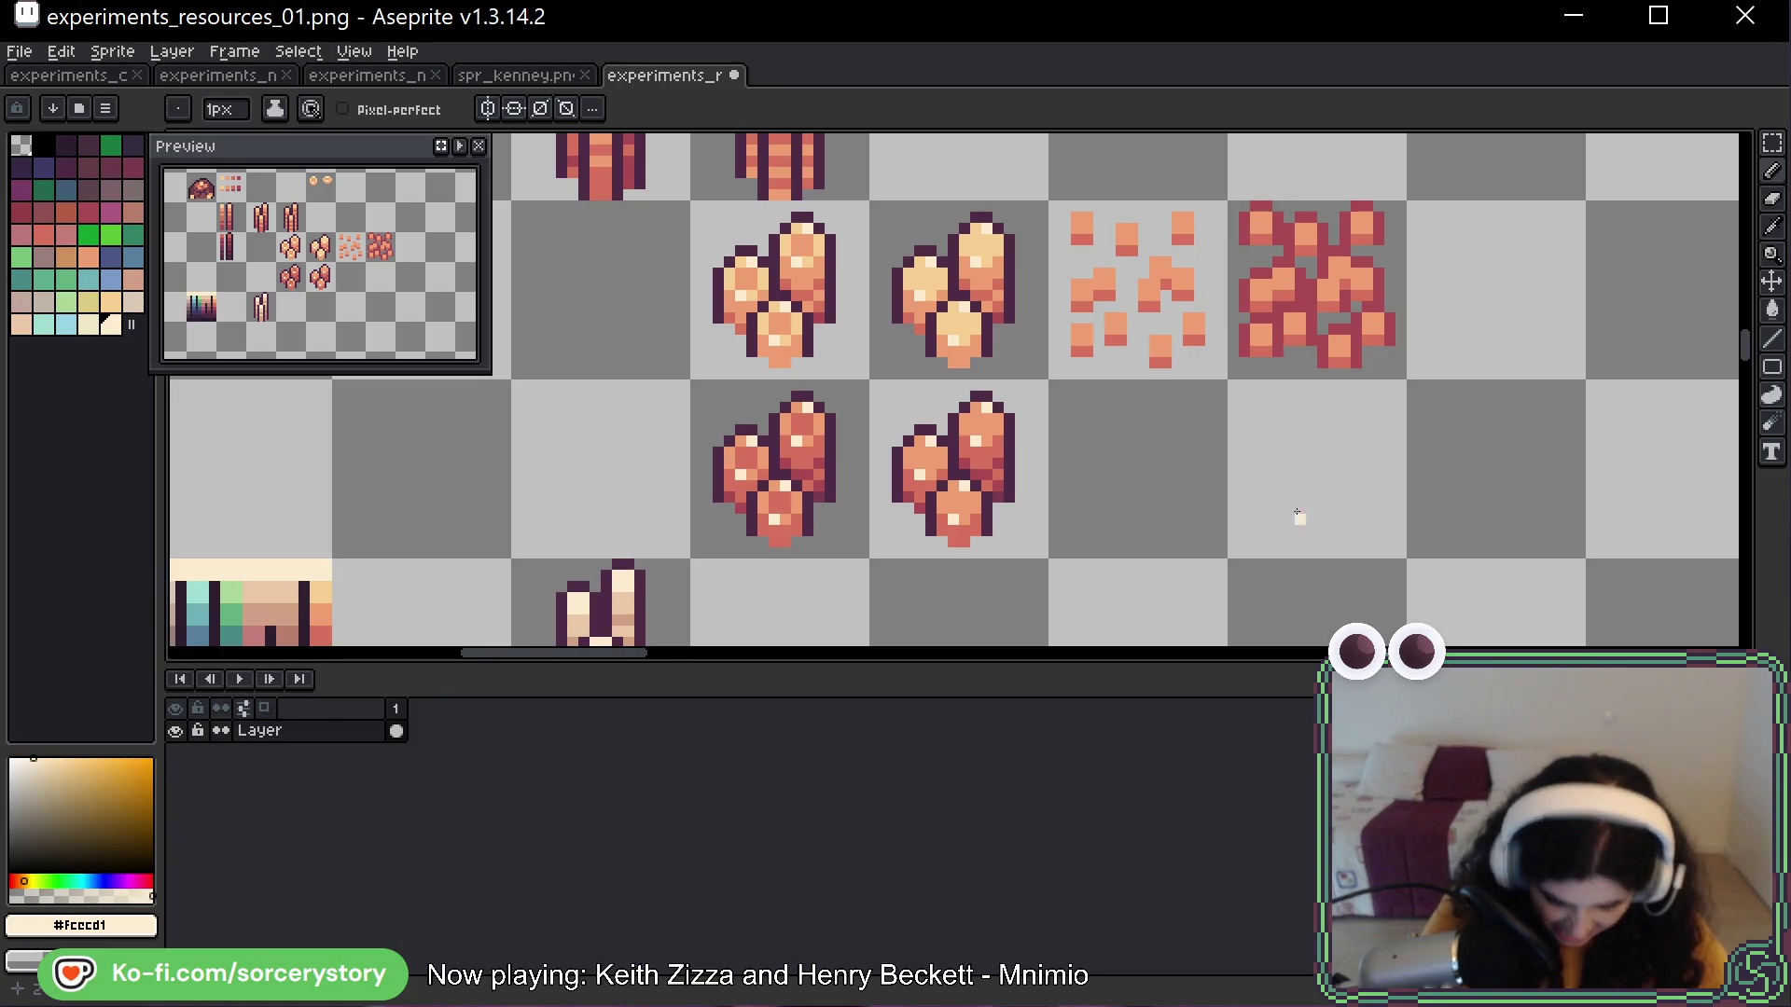
key(ctrl+s)
drag(1229, 225, 1188, 287)
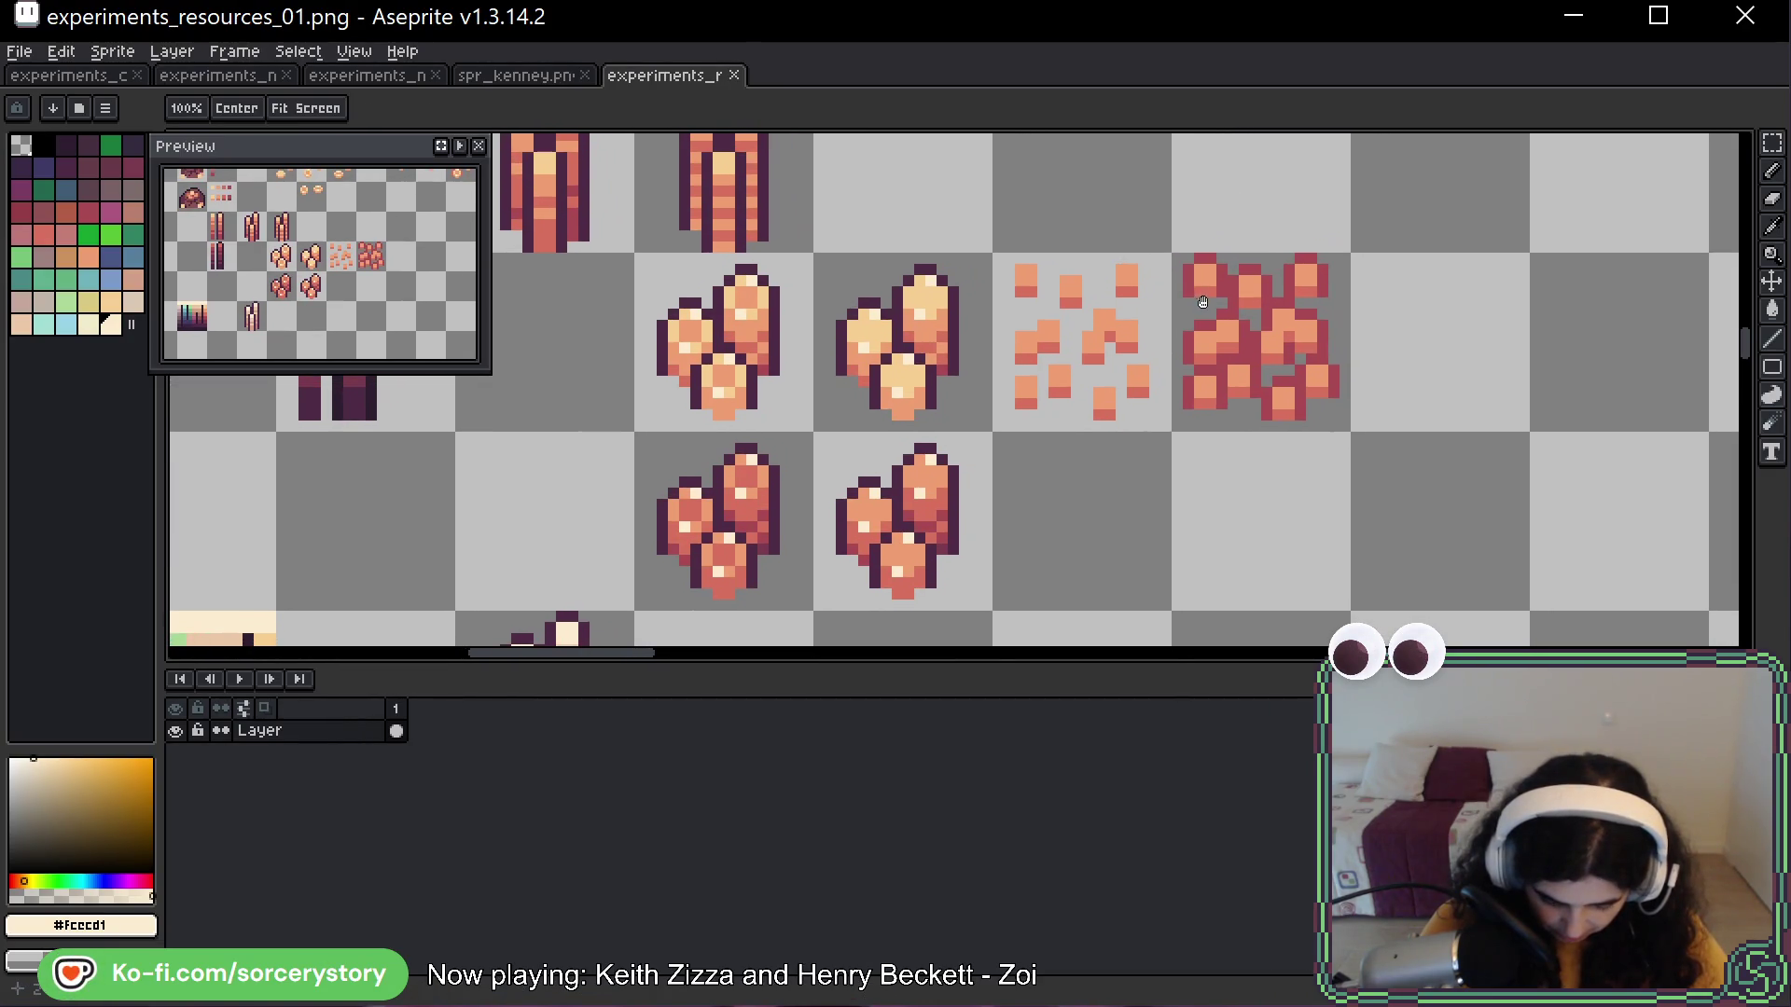
Maximize Aseprite, test-select the empty cell below the chip piles, then bring up the Firefox macaron photo
key(b)
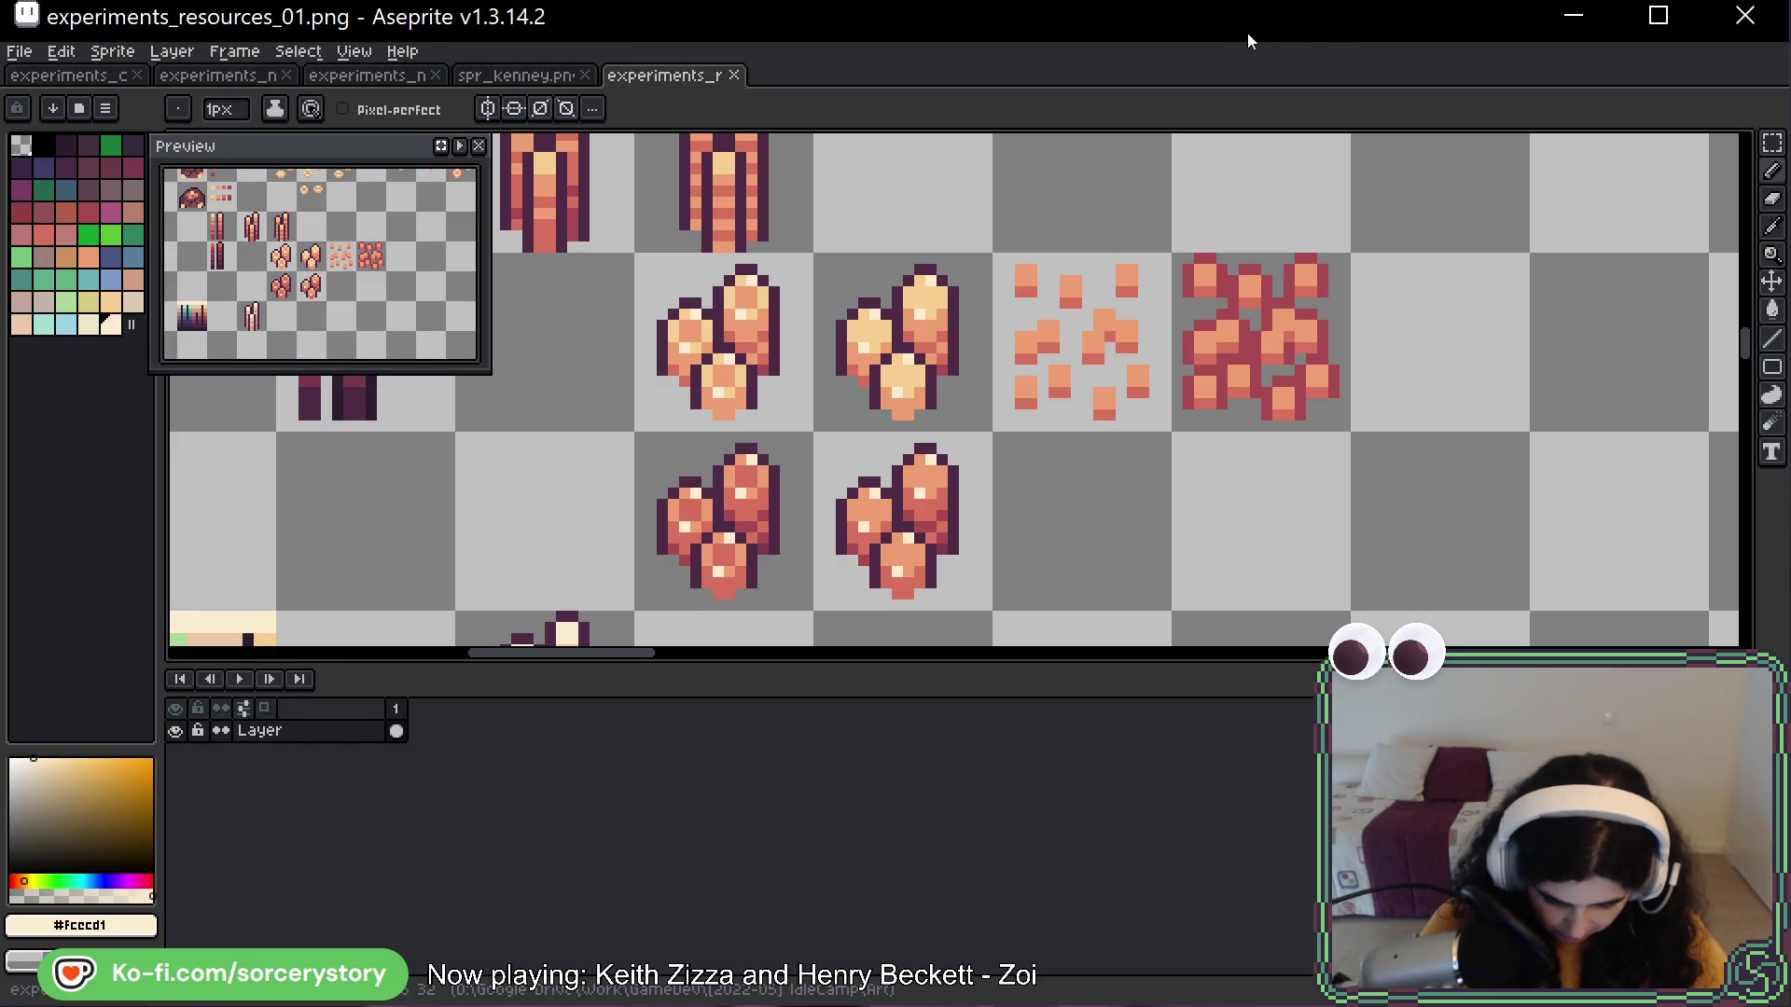
double_click(1248, 32)
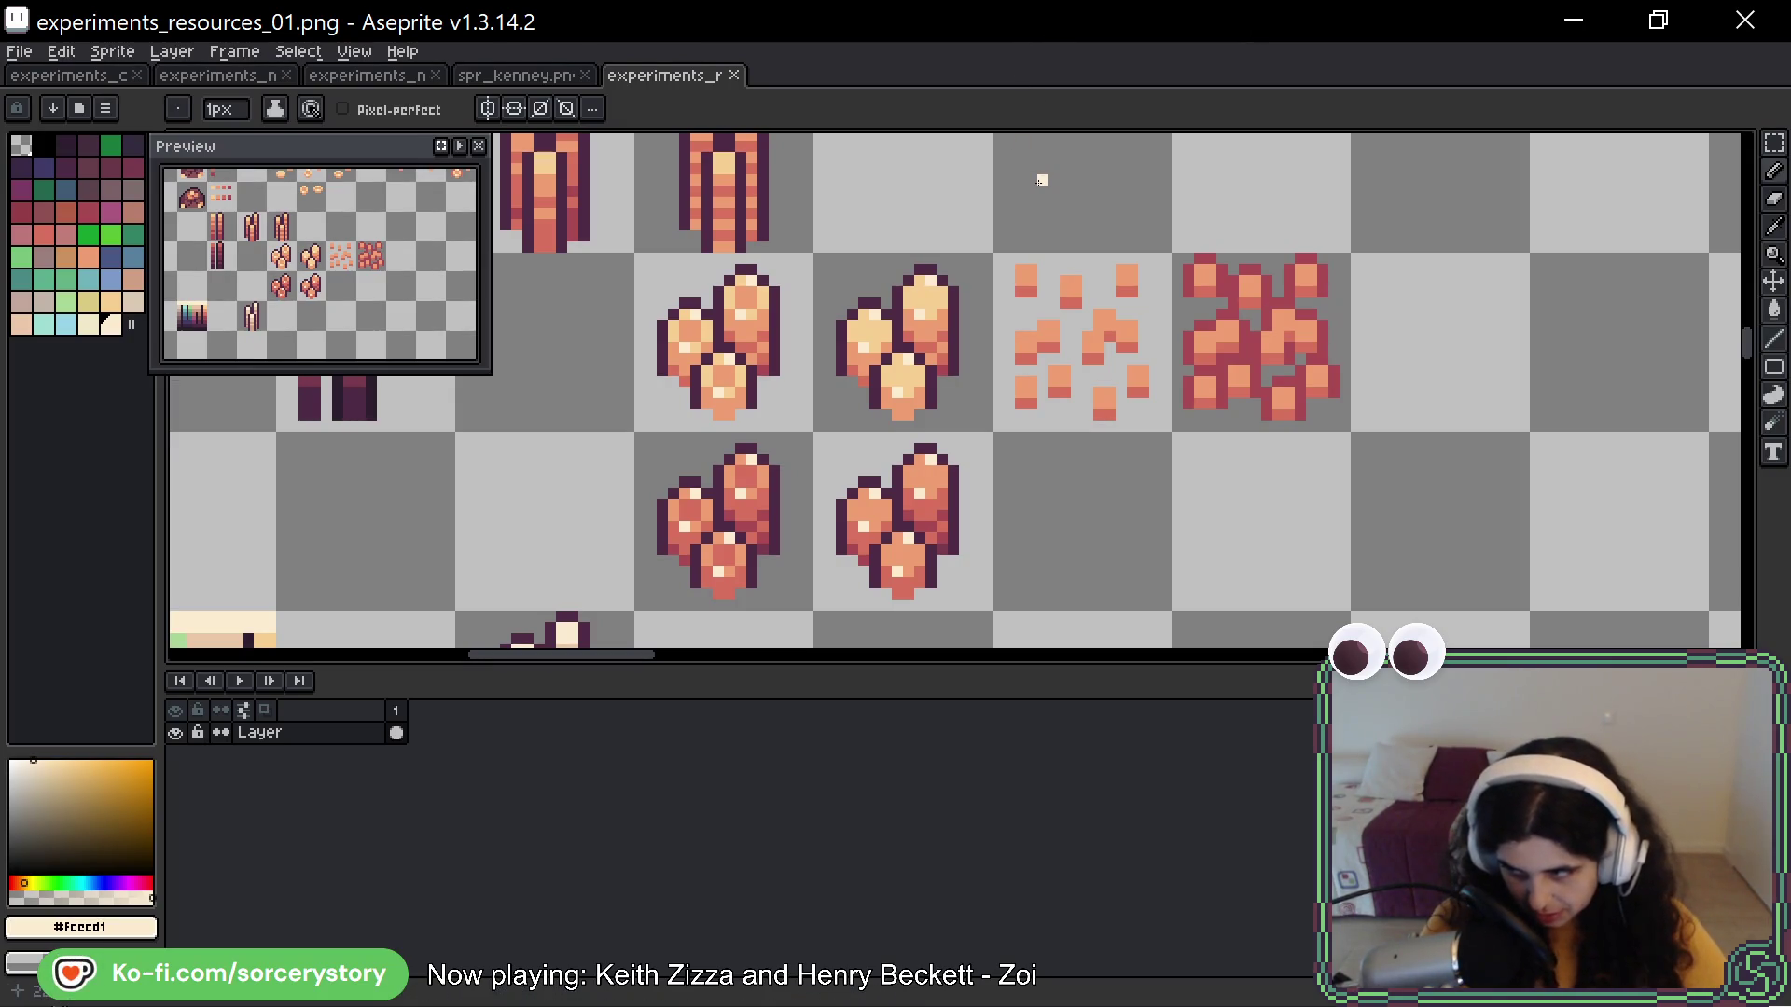
scroll(1026, 233, down, 1)
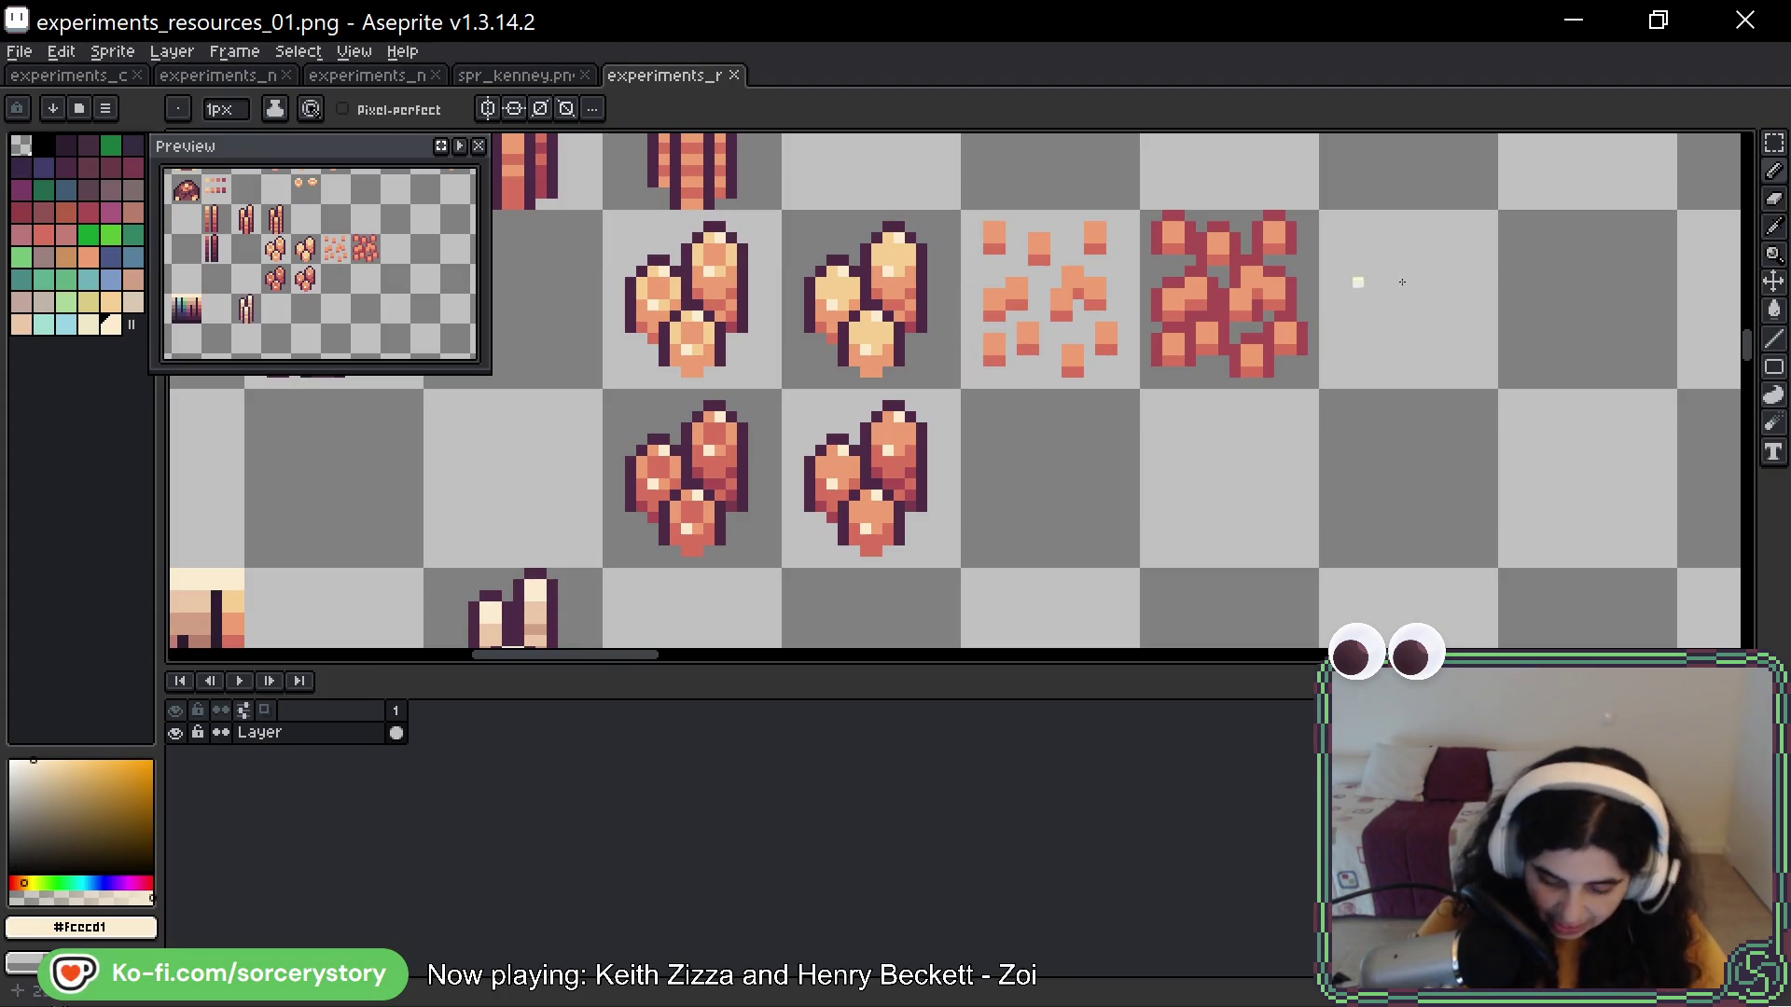
click(1774, 143)
drag(855, 436, 907, 520)
key(ctrl+d)
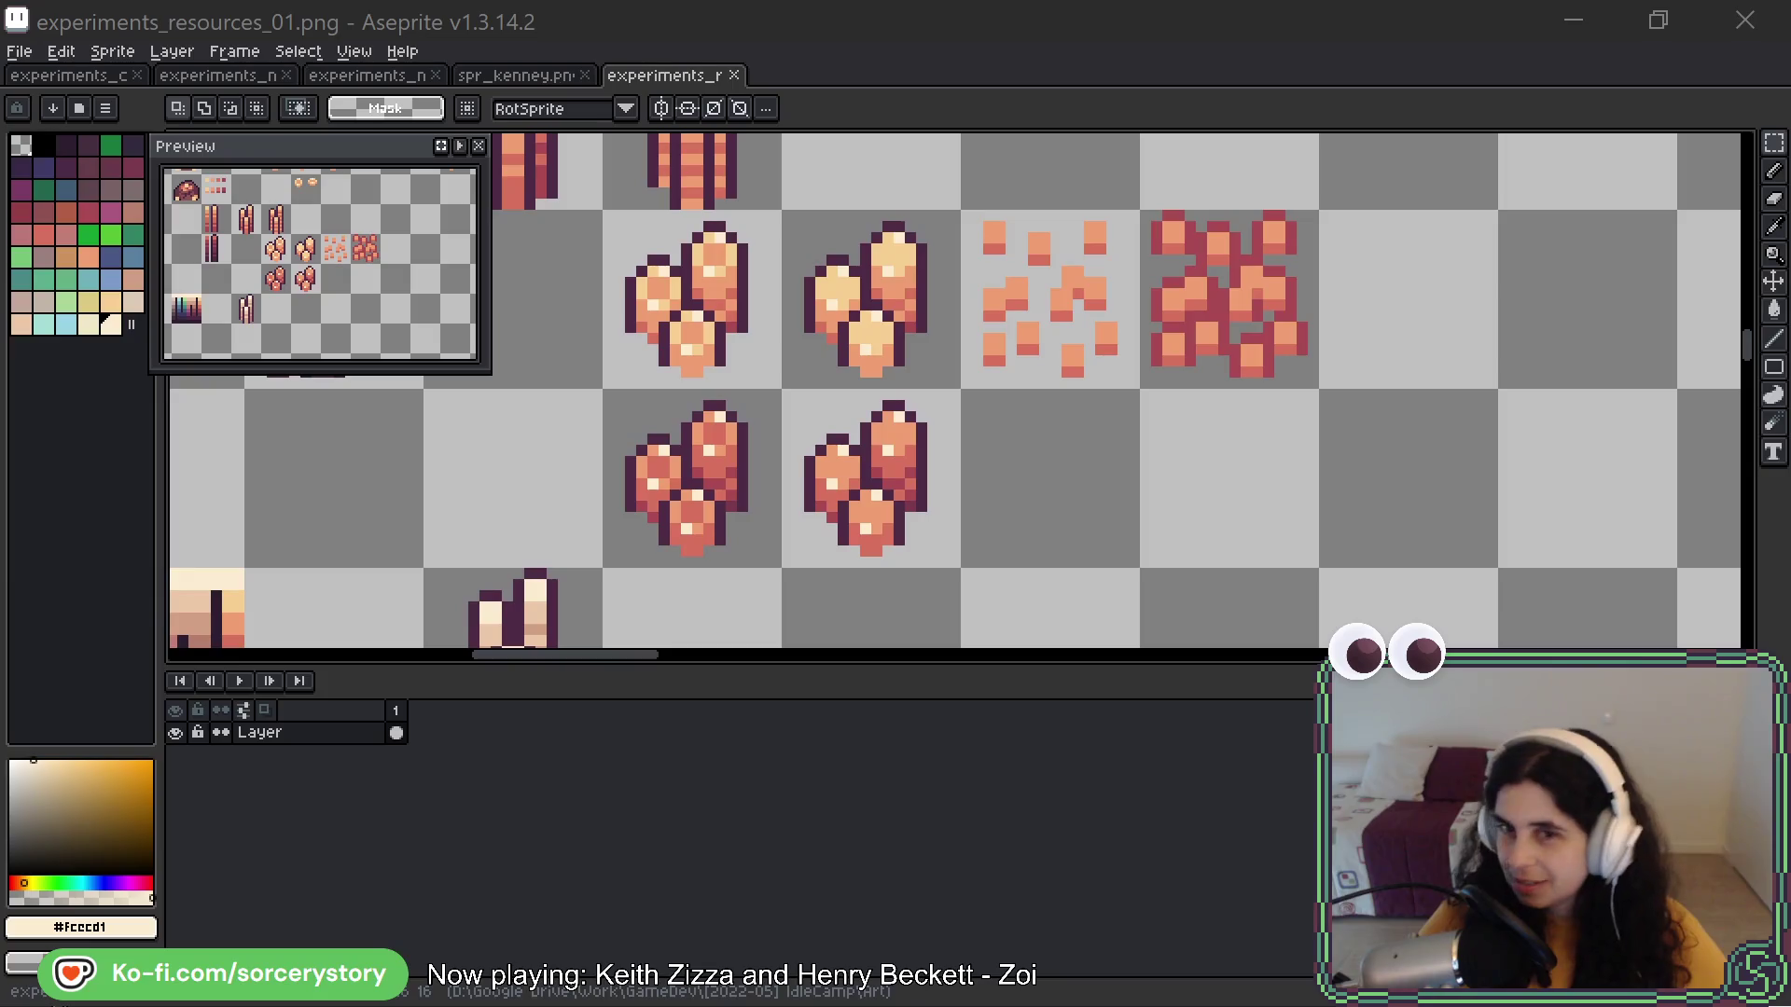
key(alt+Tab)
mouse_move(634, 354)
mouse_down()
mouse_move(709, 189)
mouse_move(780, 333)
mouse_move(900, 366)
mouse_move(883, 269)
mouse_up()
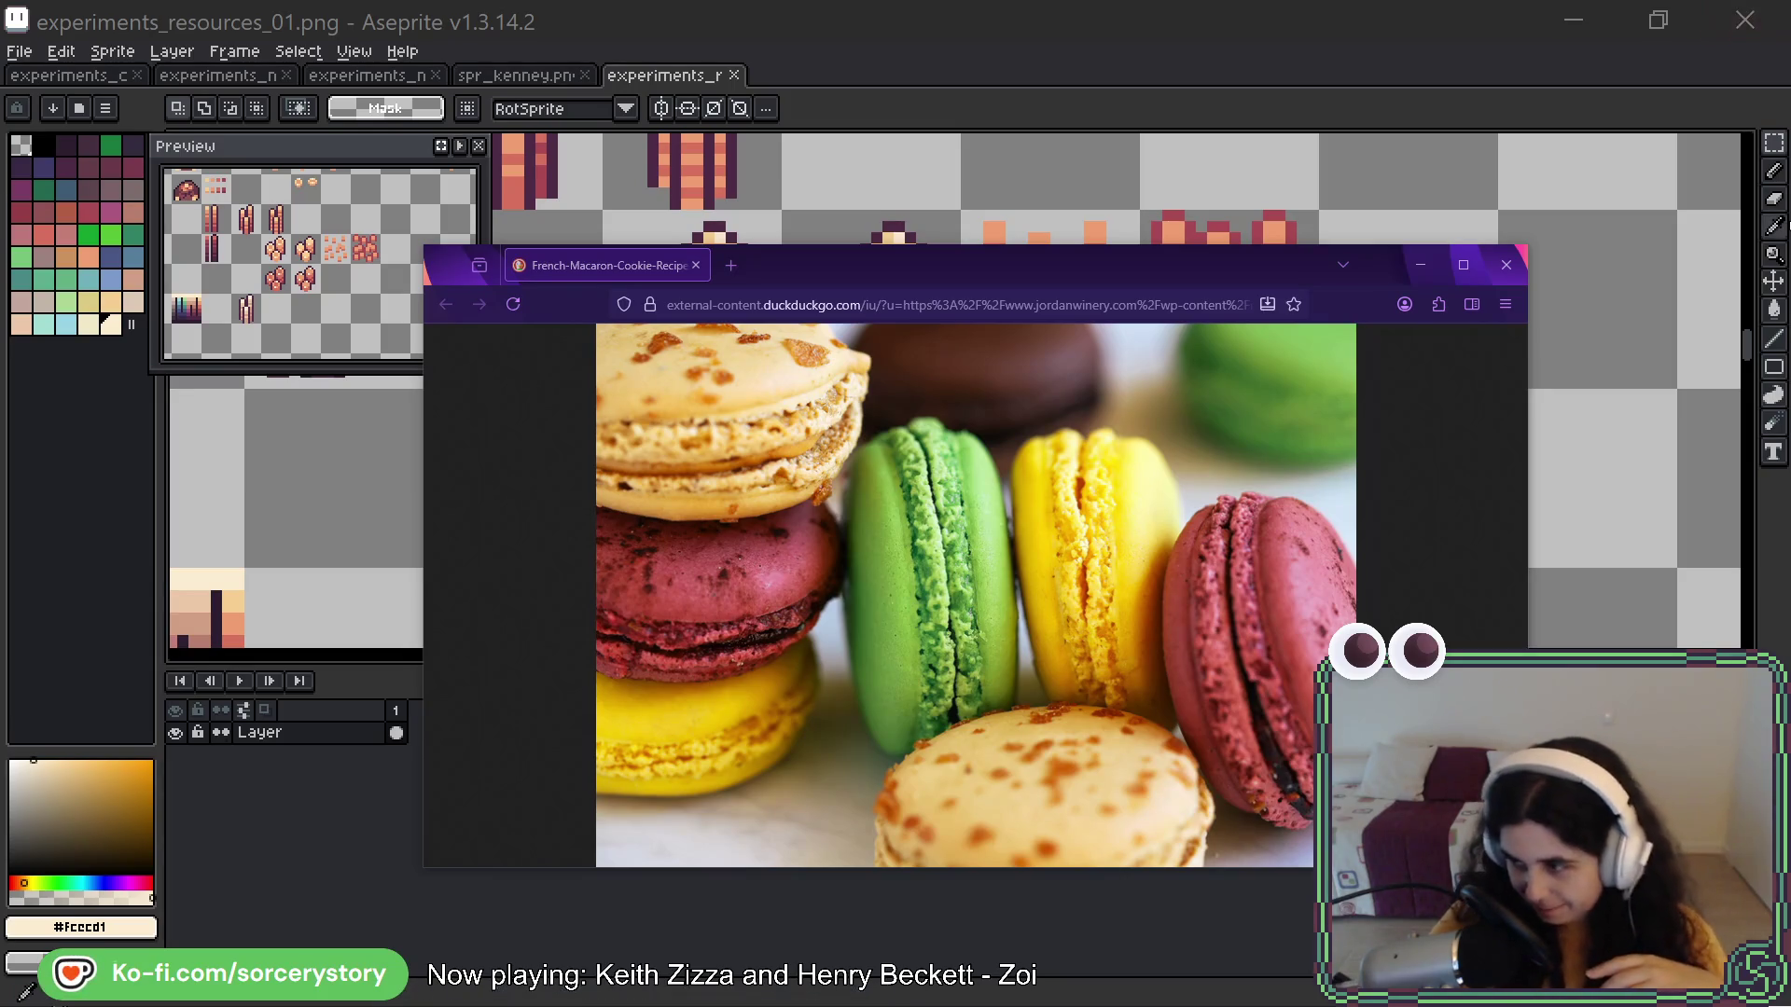
Shift and narrow the Firefox macaron window, then minimize it to reveal the full sheet
drag(1033, 272, 640, 271)
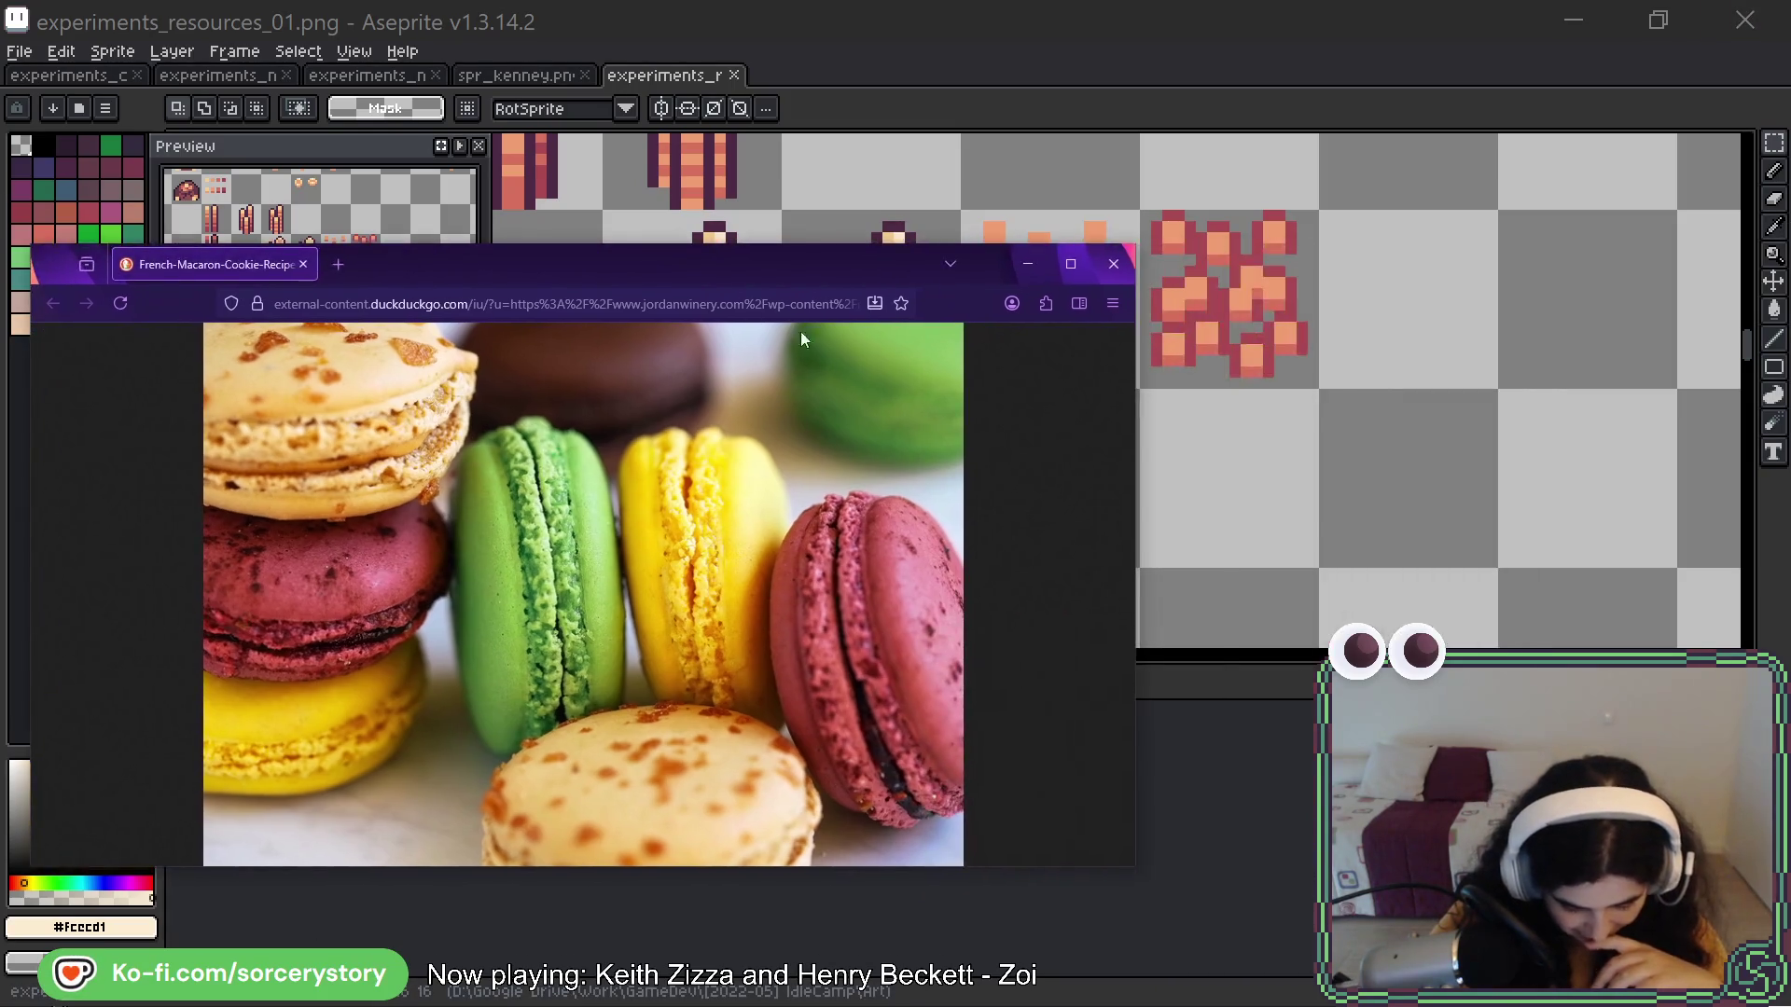
mouse_move(1136, 430)
mouse_down()
mouse_move(697, 490)
mouse_move(674, 511)
mouse_move(799, 519)
mouse_up()
mouse_move(468, 264)
mouse_down()
mouse_move(1352, 278)
mouse_move(1390, 212)
mouse_move(1397, 45)
mouse_up()
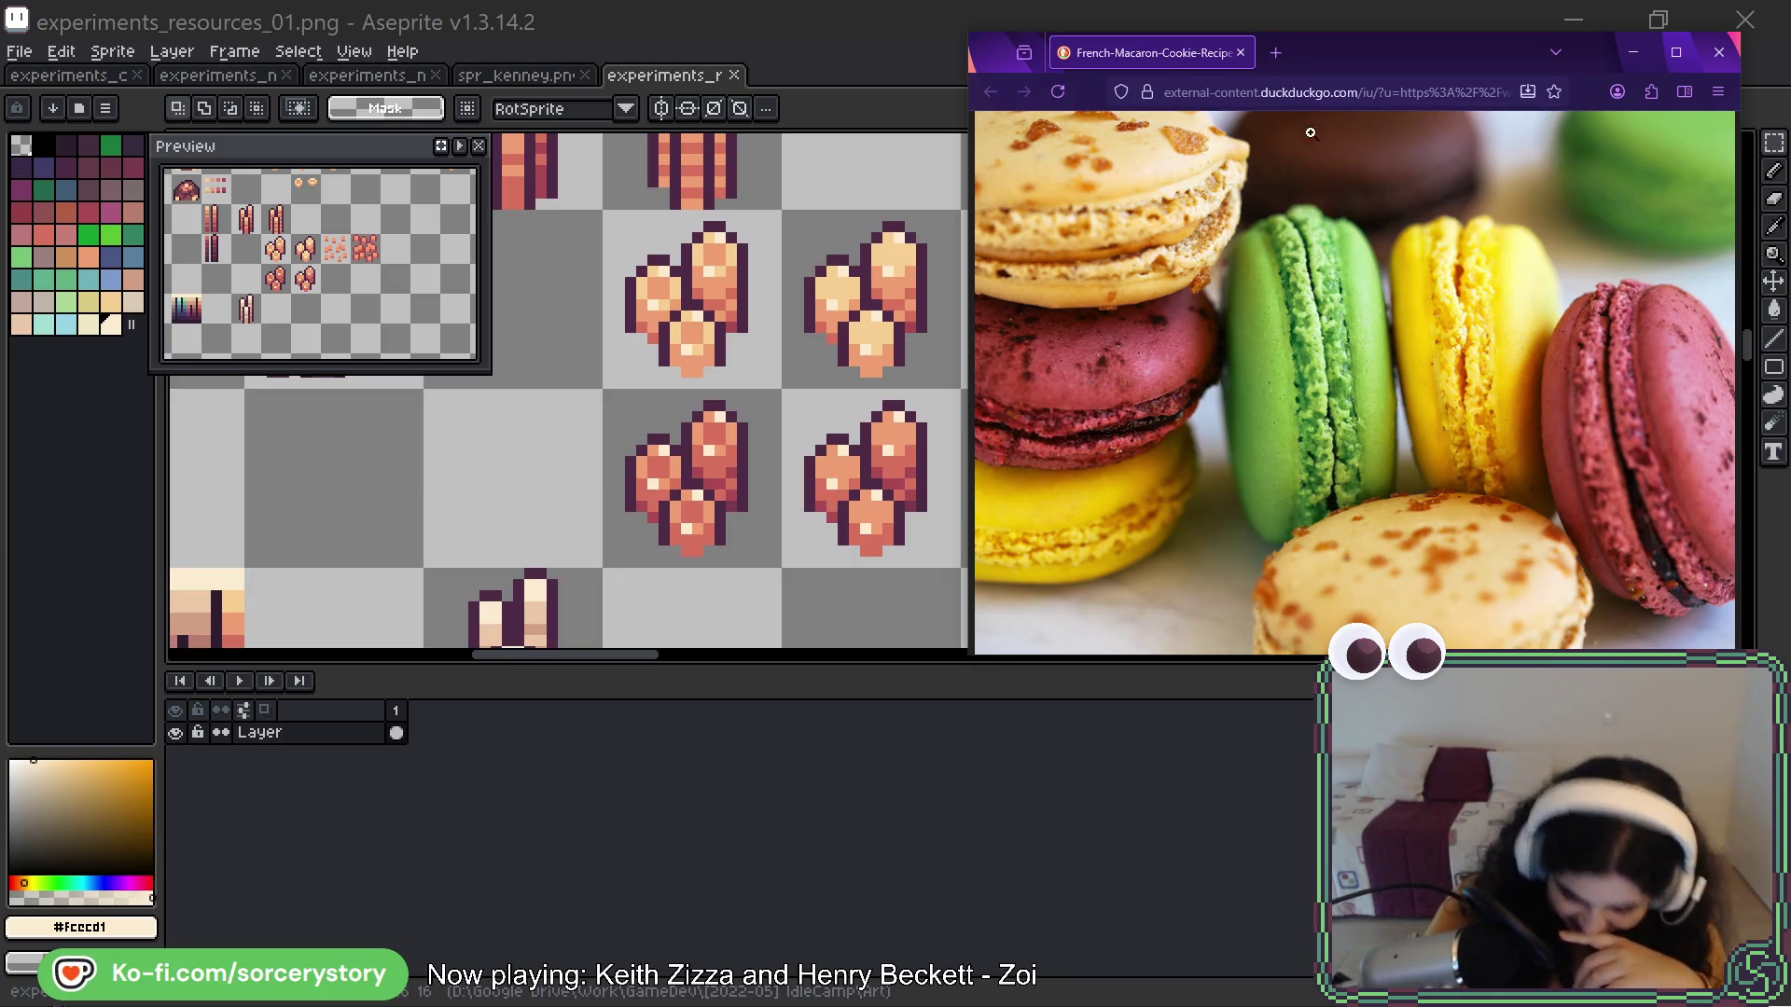
click(1632, 53)
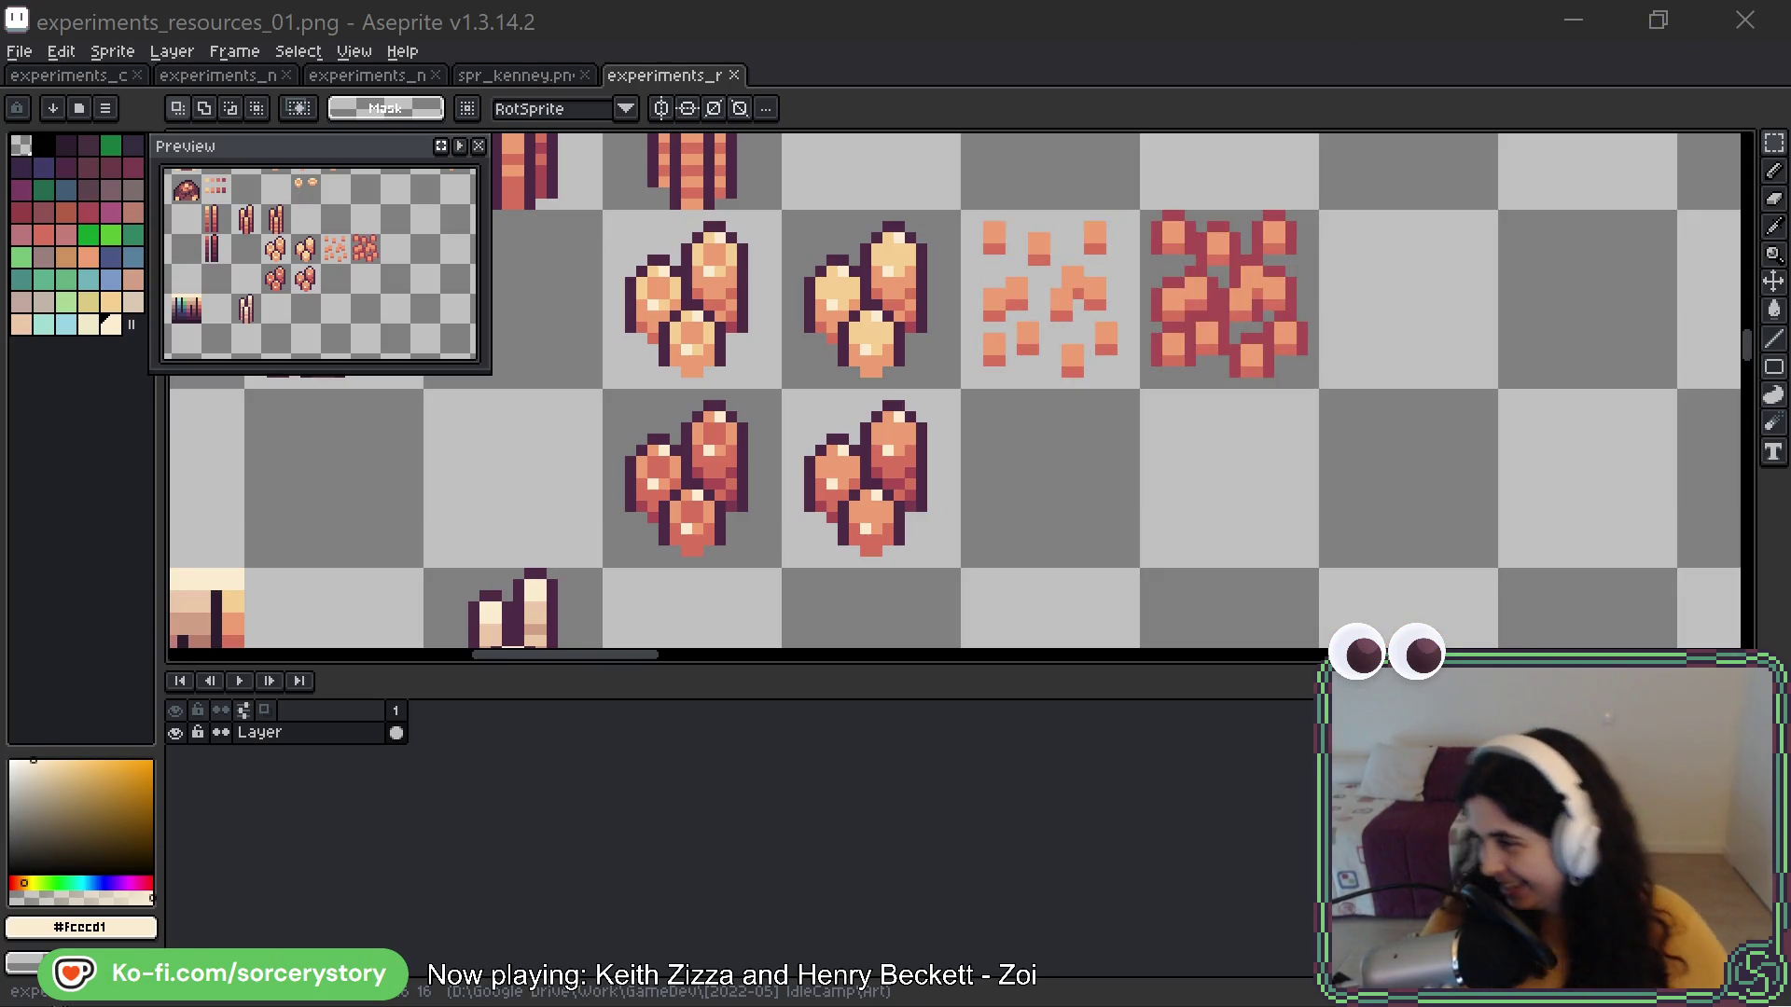
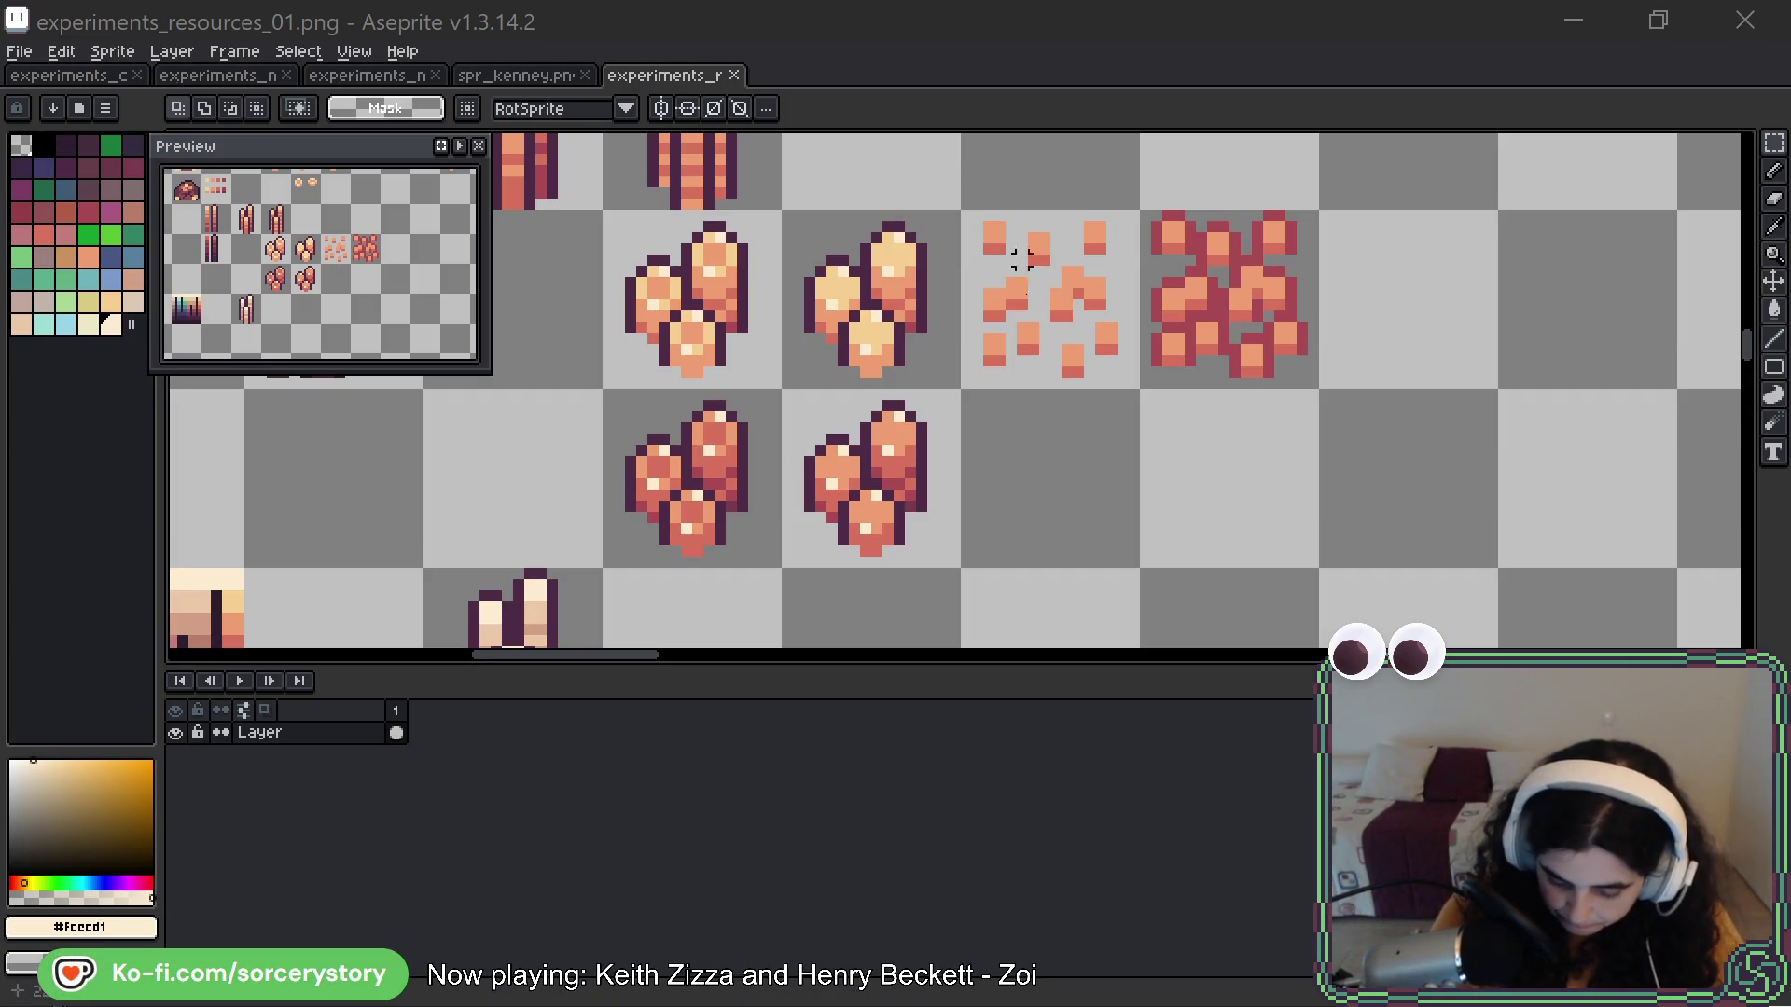
Marquee-select the tile holding the lower dome-shaped rock pile on experiments_resources_01.png
scroll(1172, 481, down, 2)
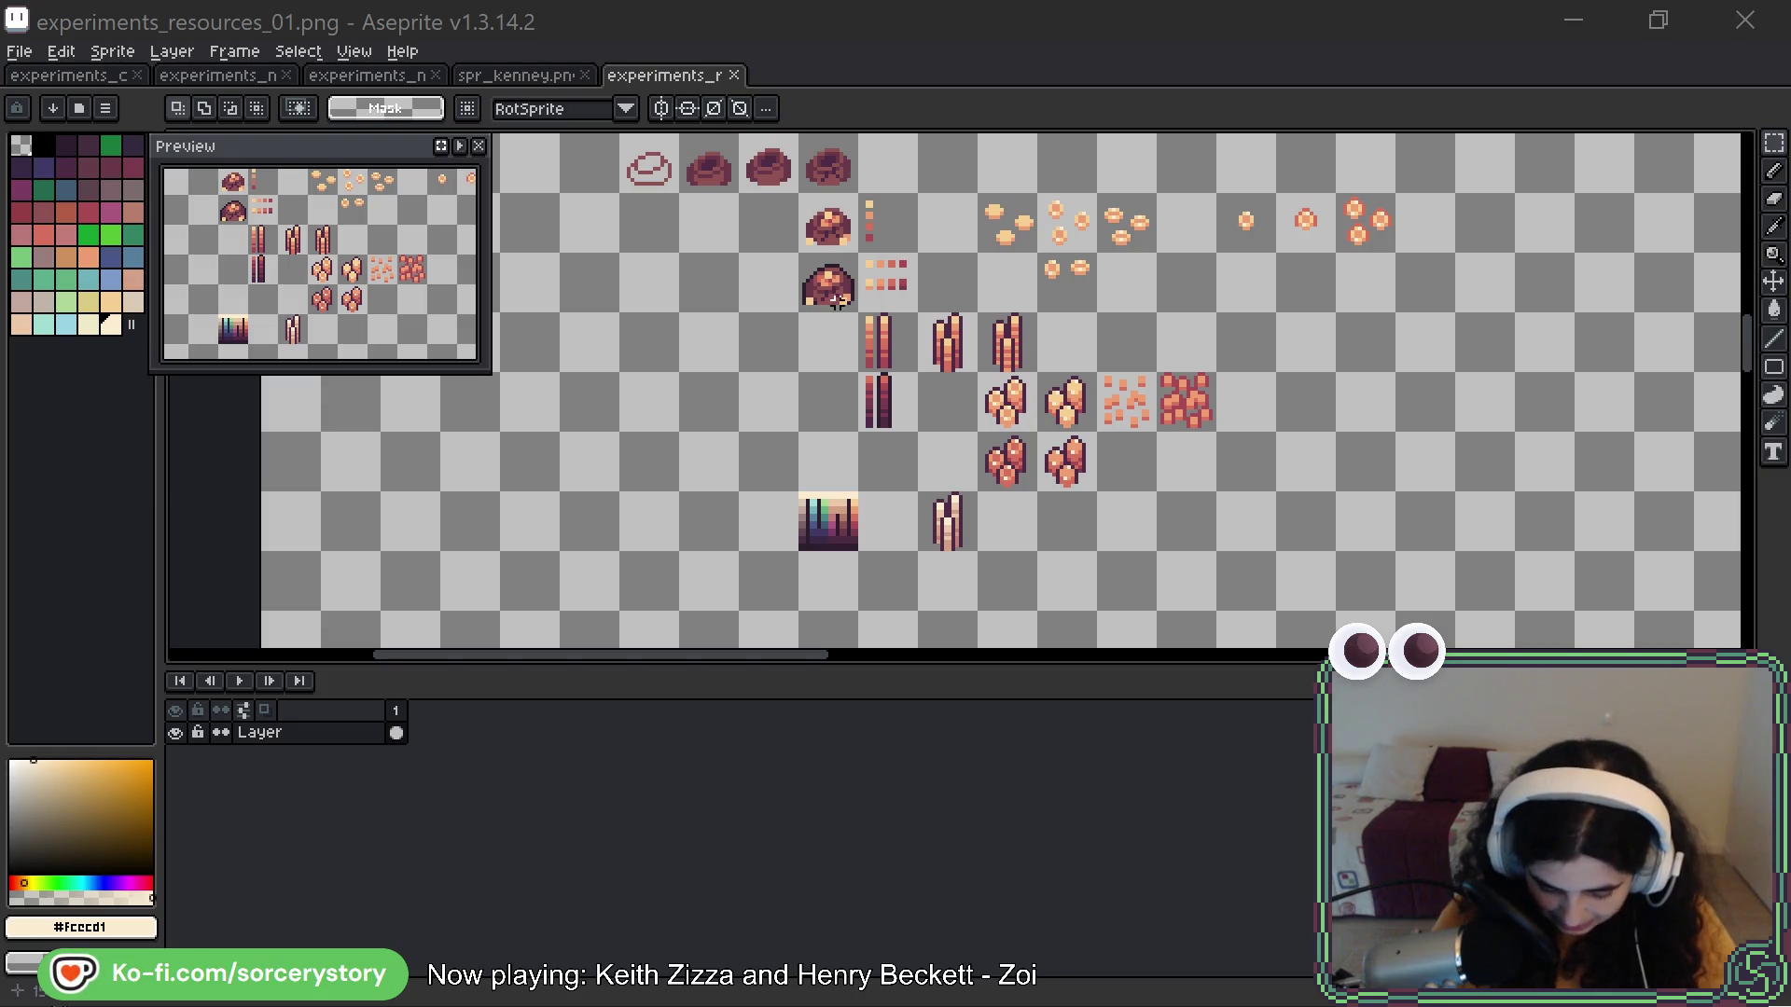
drag(828, 289, 848, 415)
scroll(846, 380, up, 5)
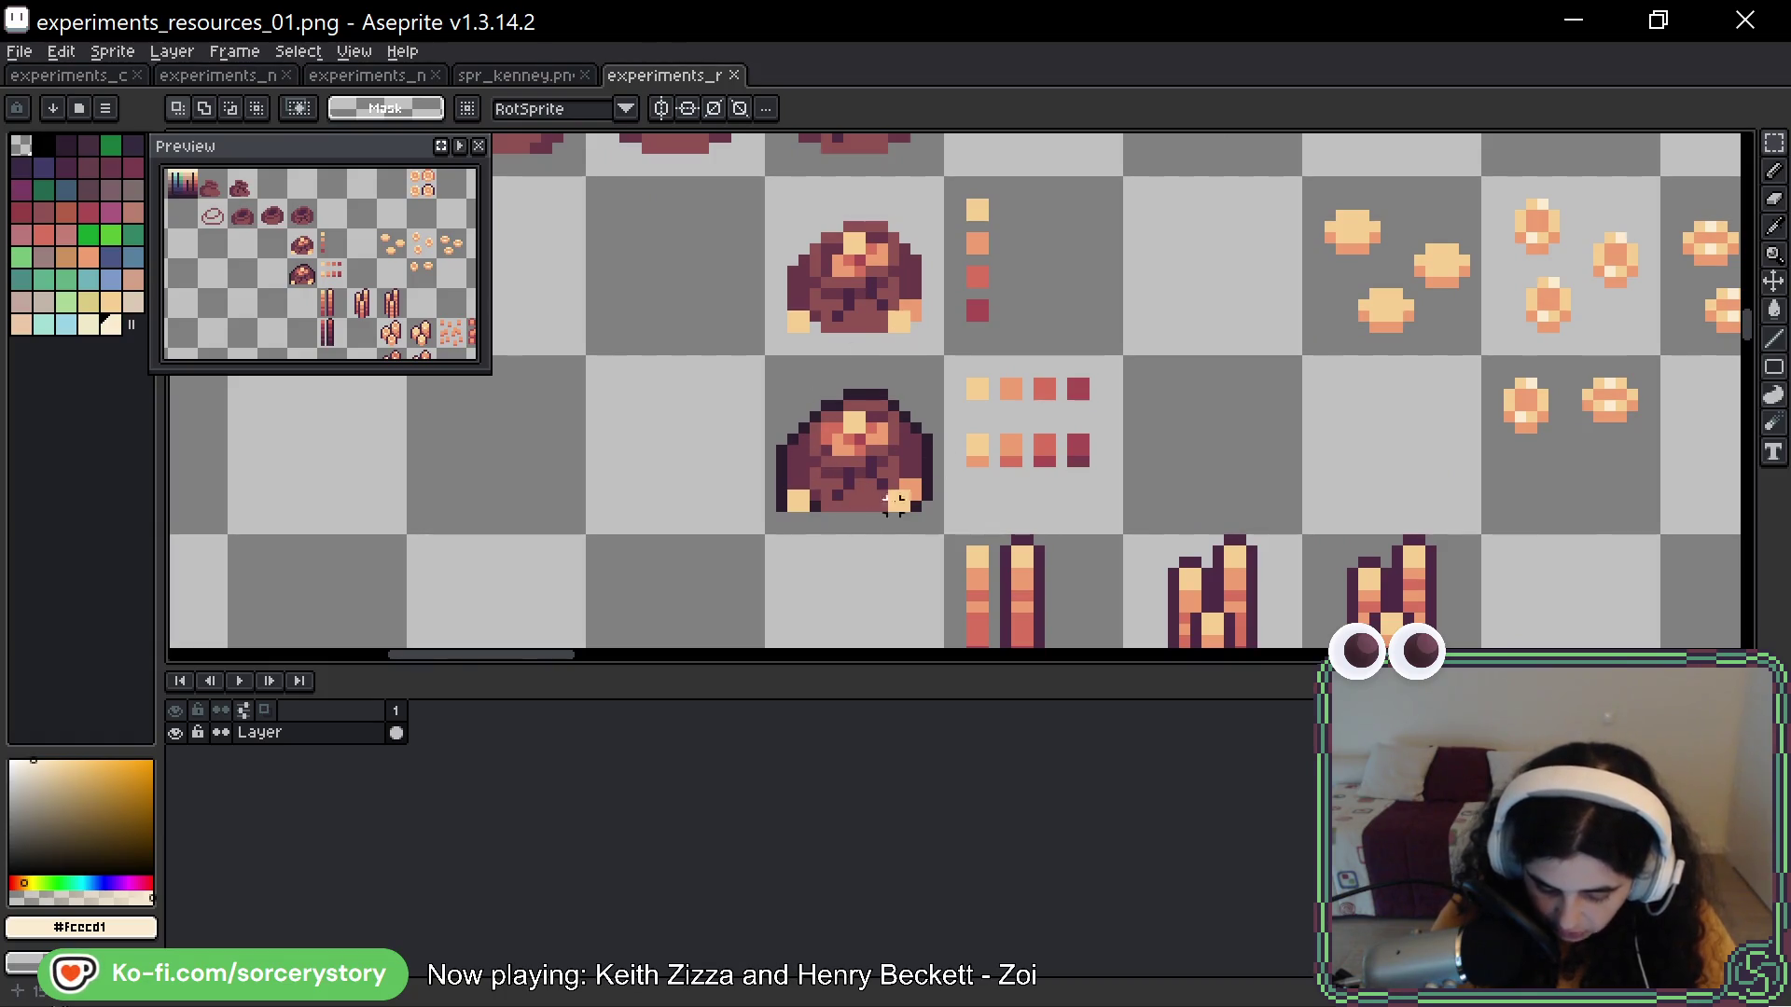
mouse_move(914, 484)
mouse_down()
mouse_move(774, 363)
mouse_move(1006, 257)
mouse_up()
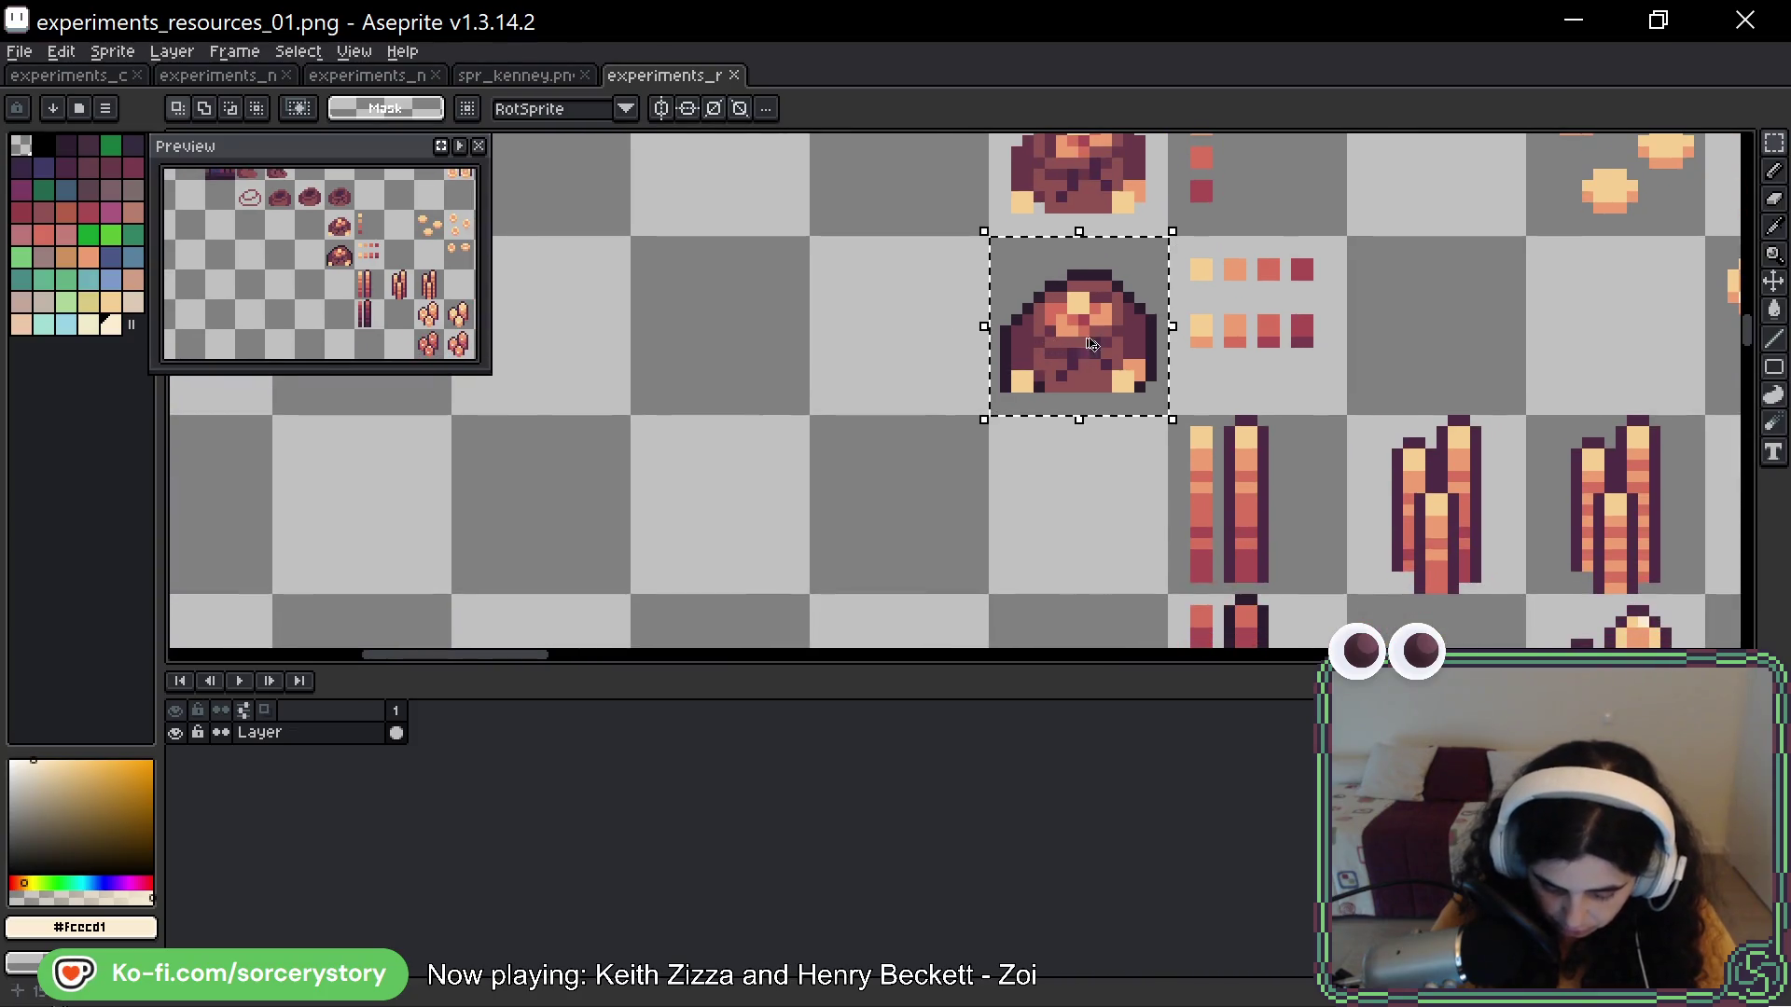
Switch to the 1px pencil and add a dark pixel to the rock pile
scroll(1217, 417, down, 1)
scroll(802, 291, down, 5)
scroll(785, 304, up, 2)
key(b)
scroll(785, 303, up, 5)
click(1075, 479)
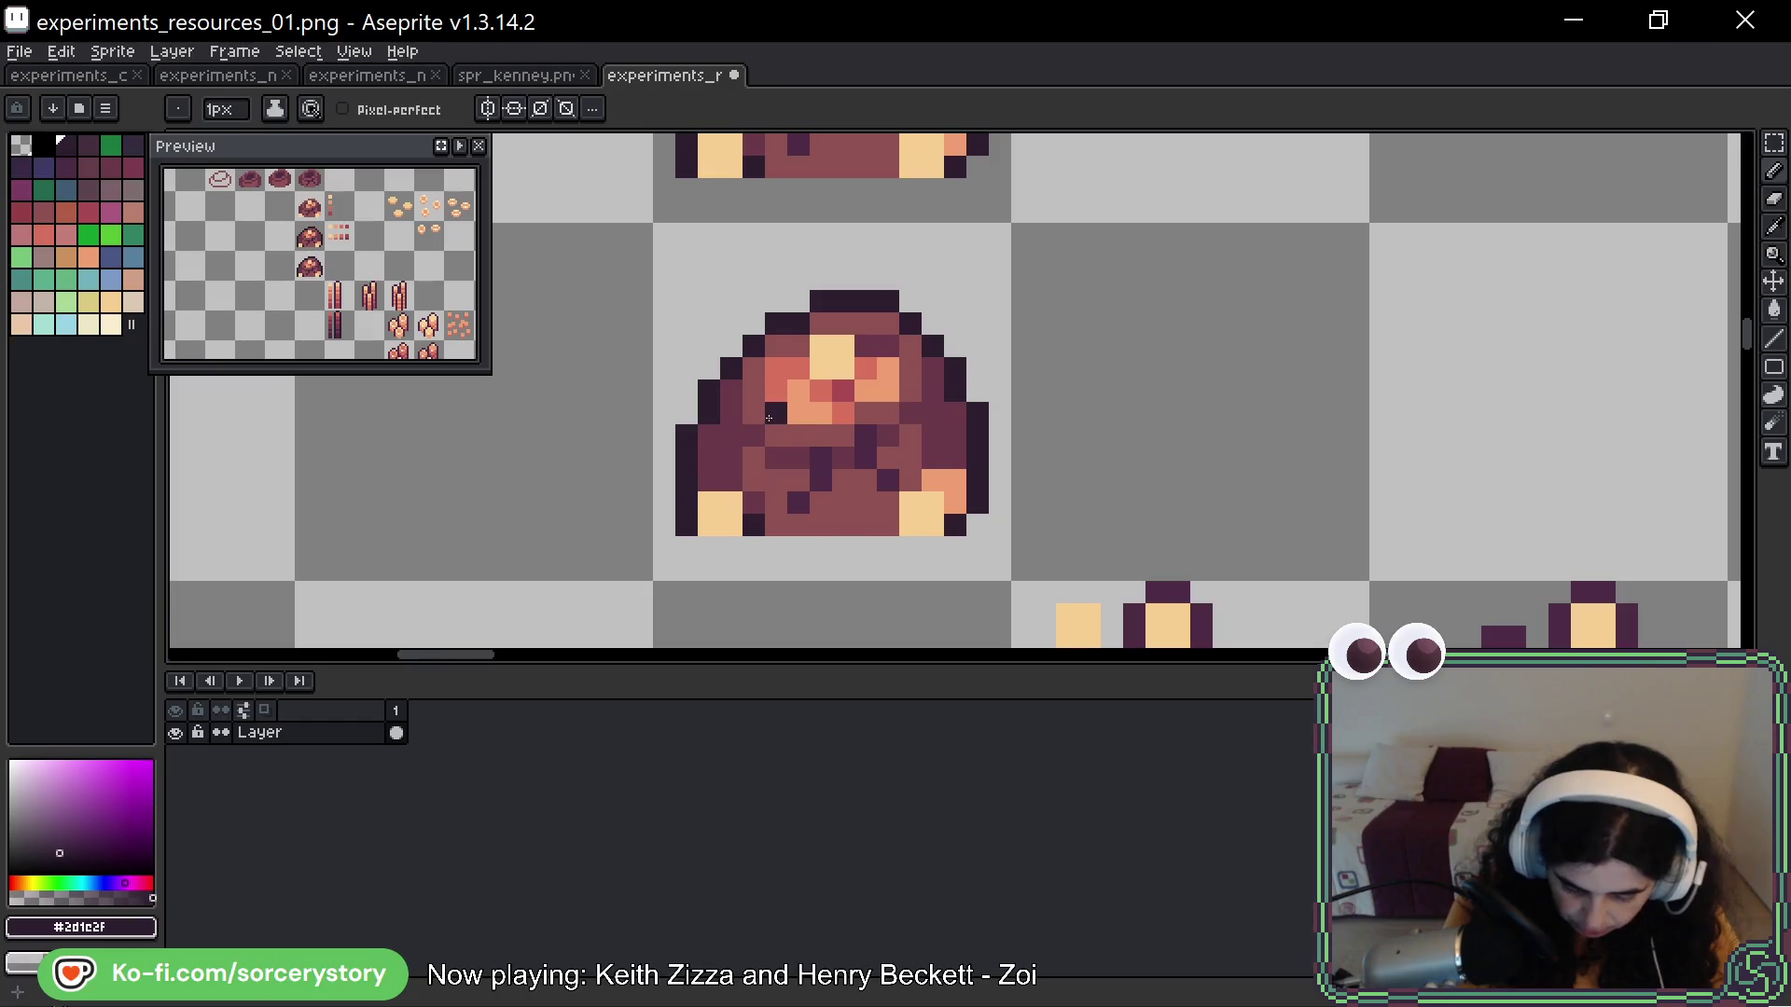
Eyedrop the darkest purple from the palette strip and repaint six rock pixels with it
alt+click(947, 475)
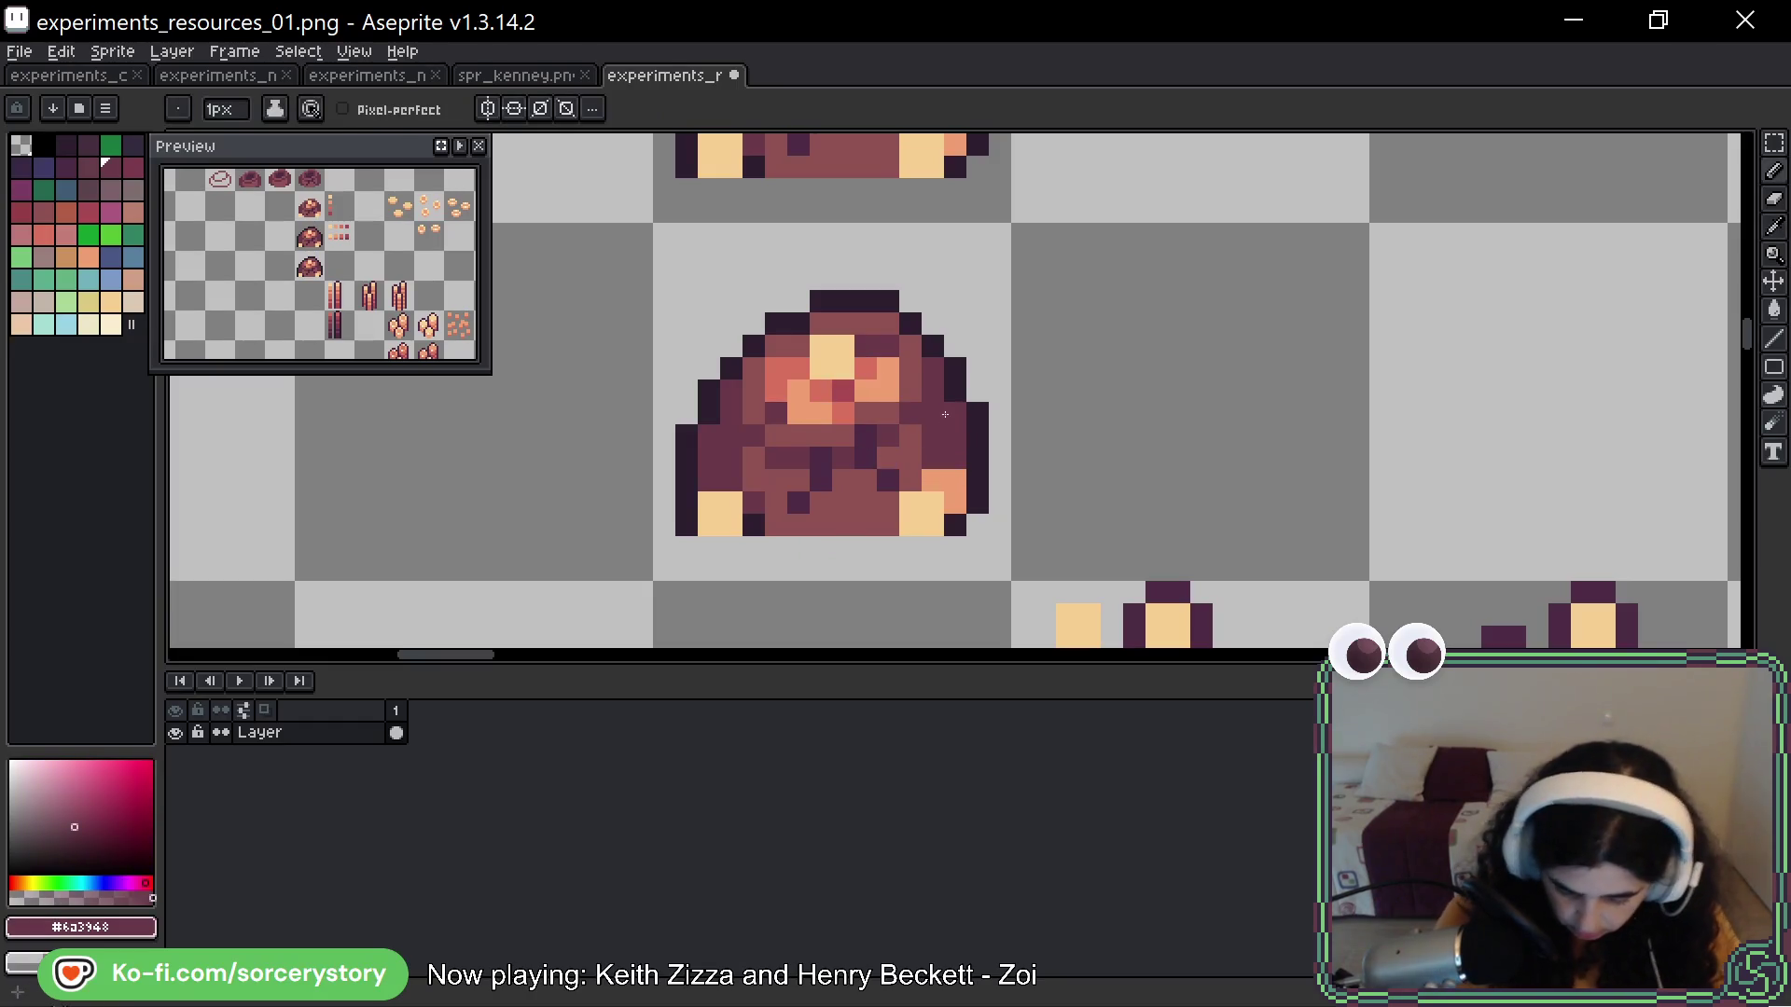
scroll(944, 480, down, 4)
drag(929, 494, 959, 372)
scroll(962, 424, up, 4)
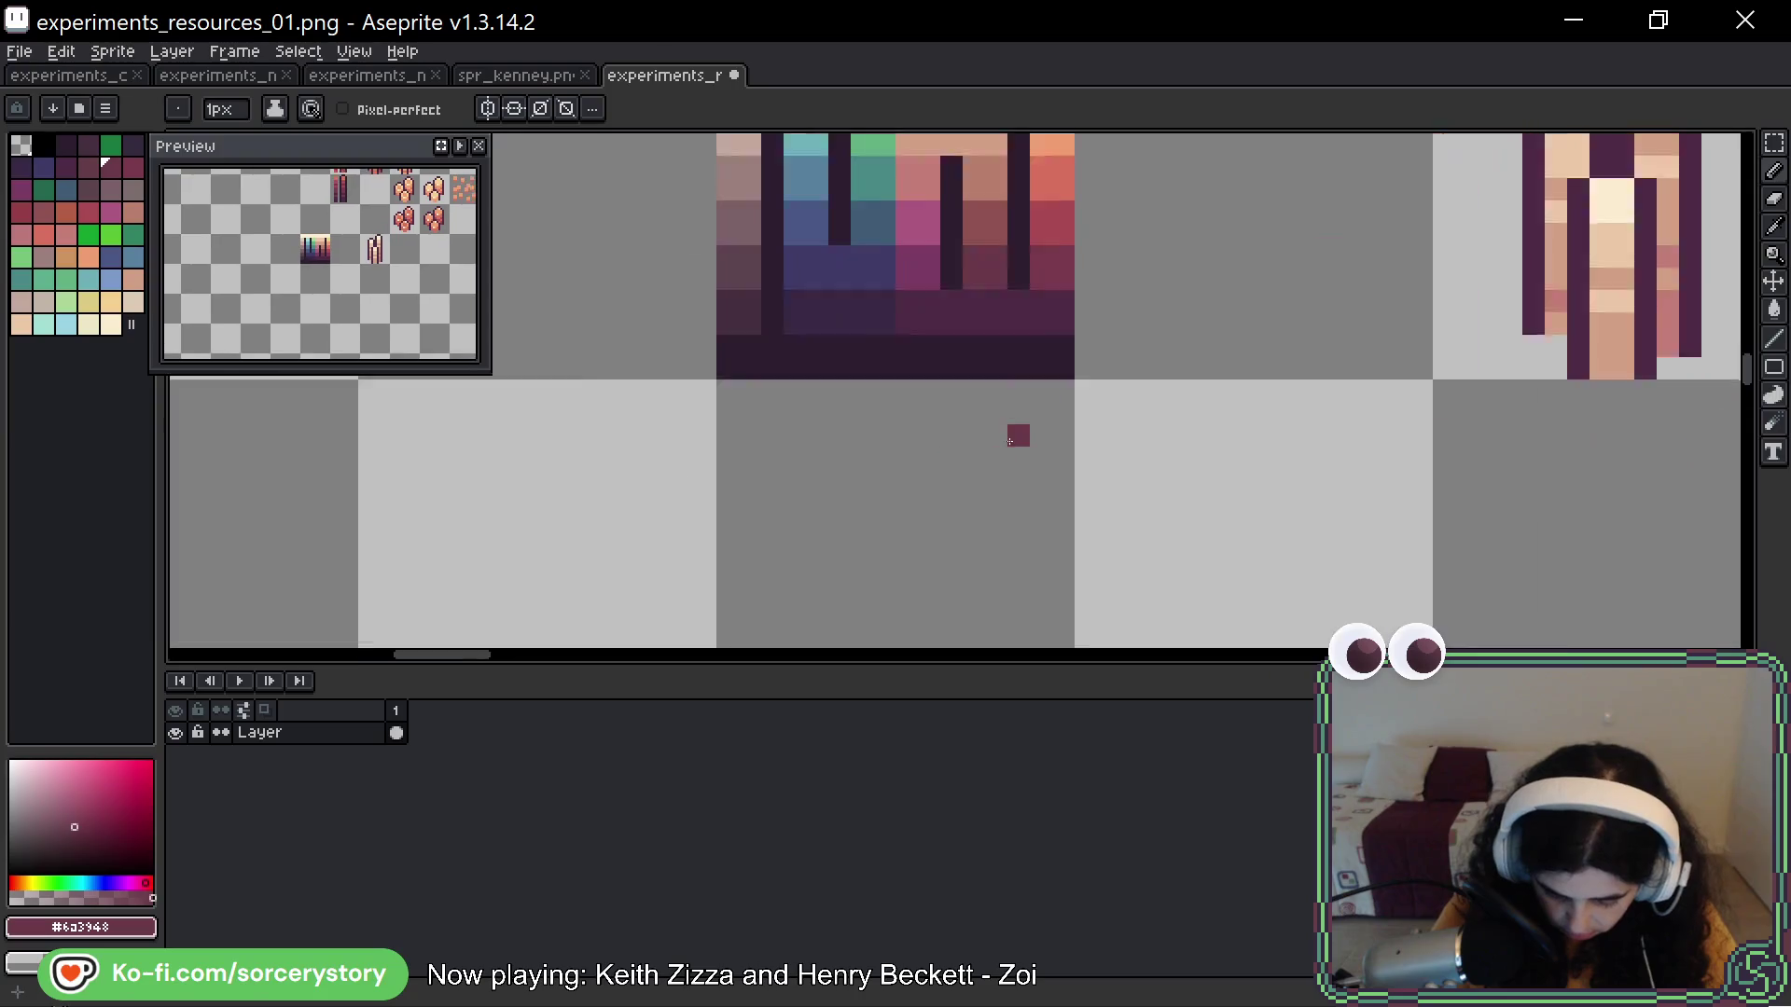
alt+click(918, 429)
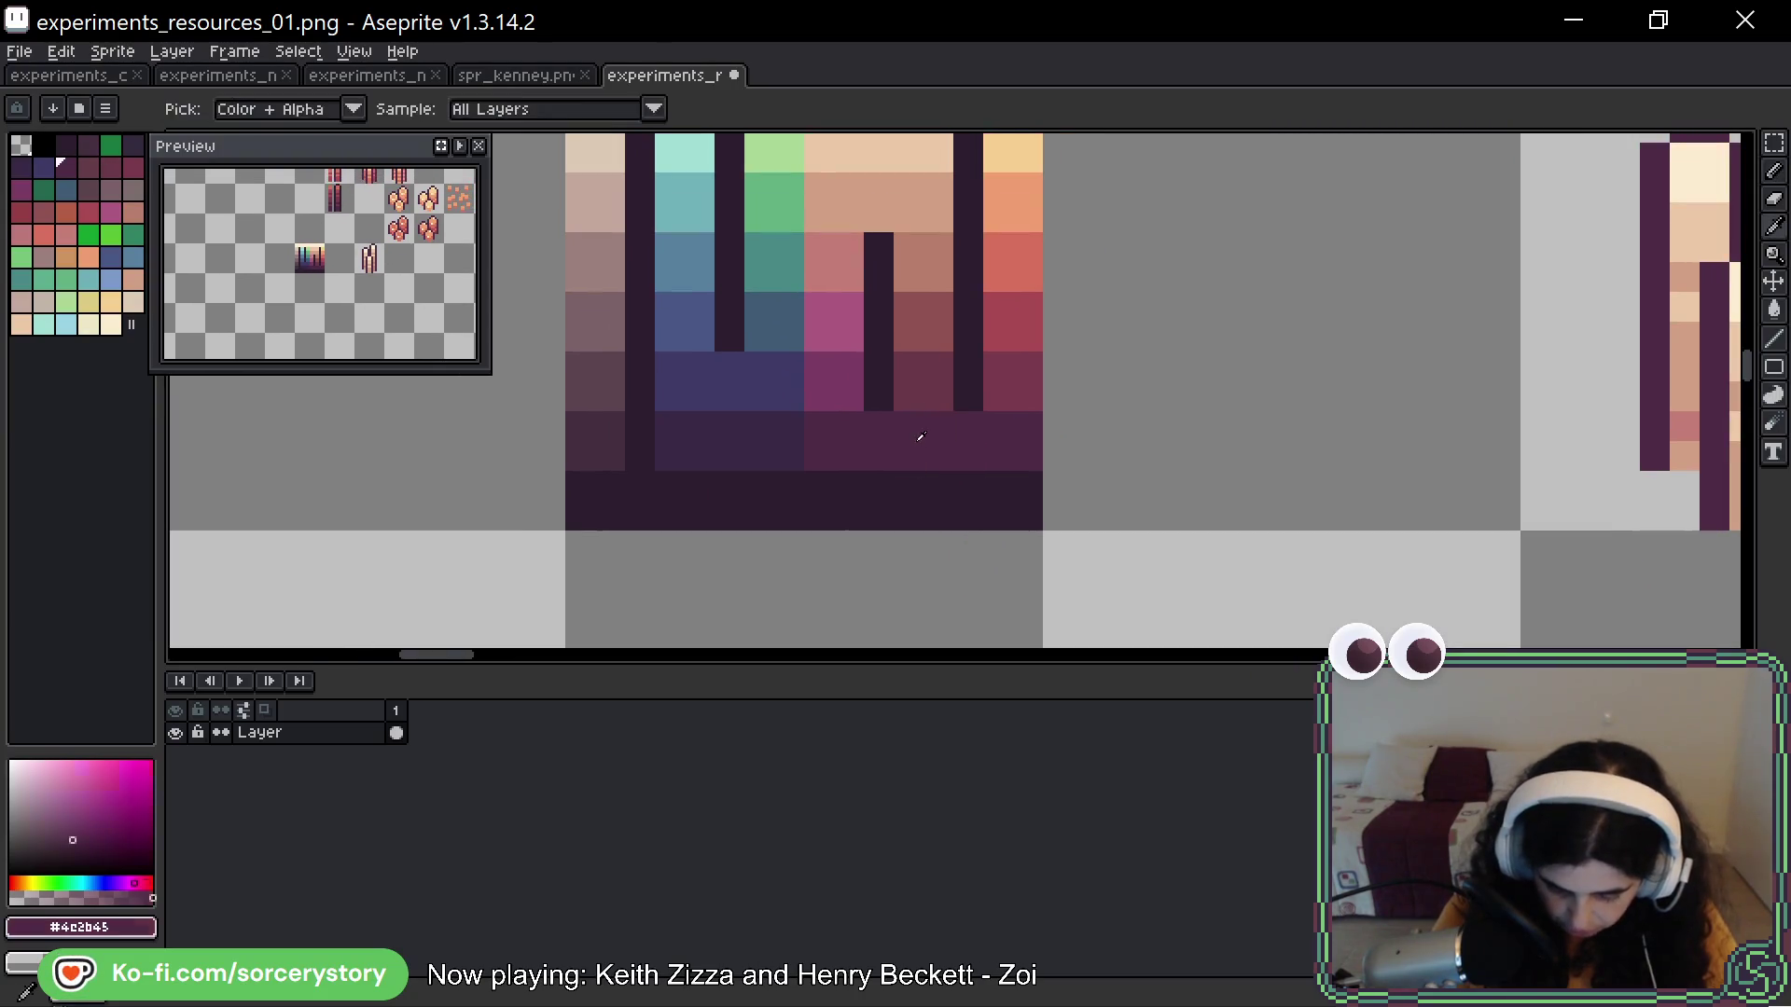
scroll(923, 280, down, 4)
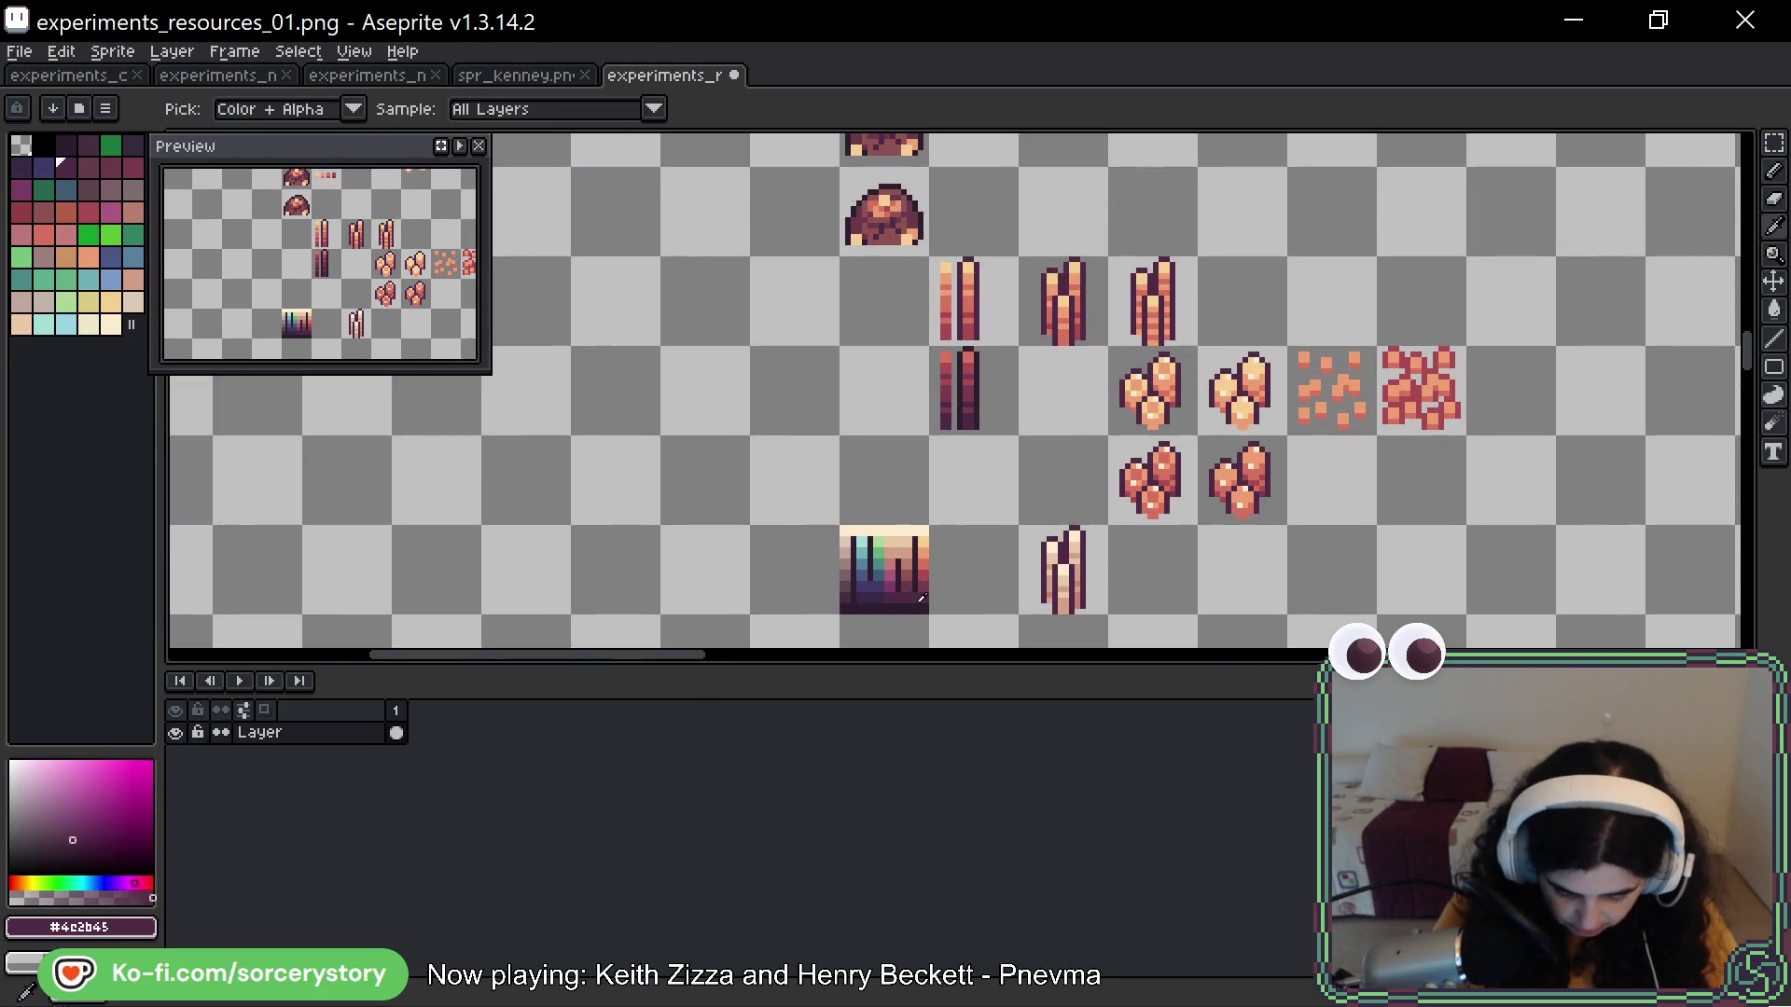
alt+click(903, 616)
scroll(909, 462, up, 4)
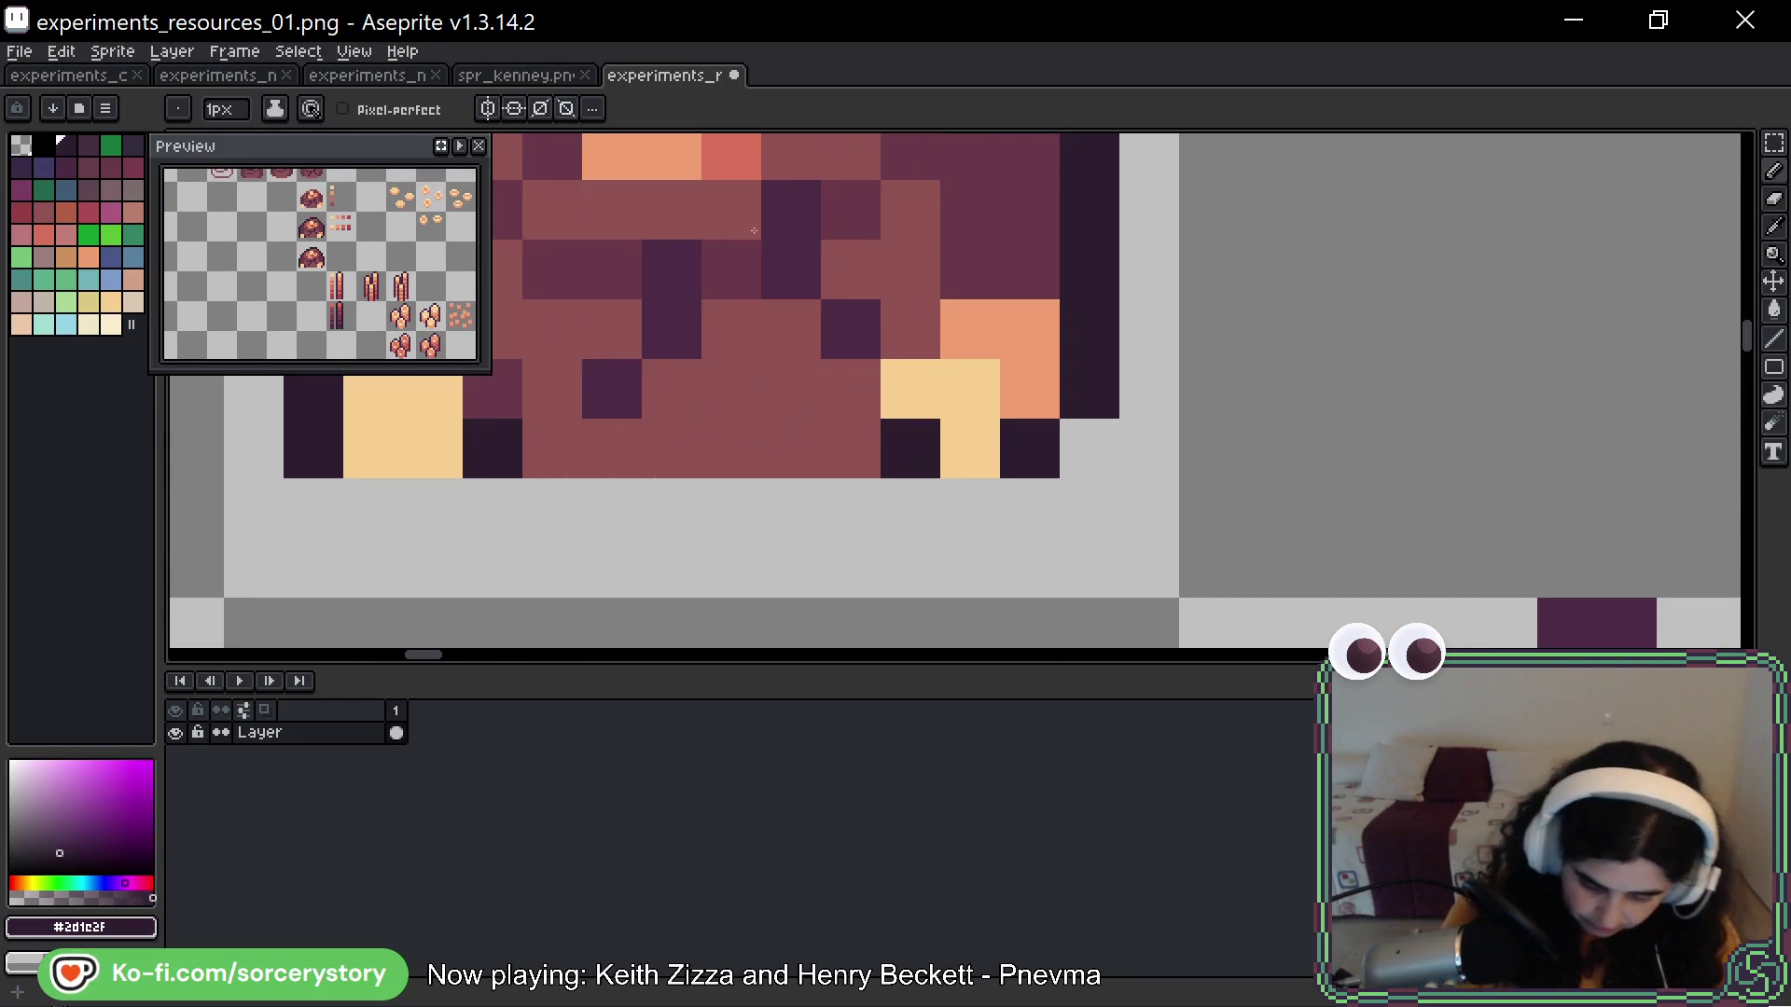
click(791, 209)
click(791, 271)
click(851, 329)
click(672, 270)
click(671, 331)
click(616, 387)
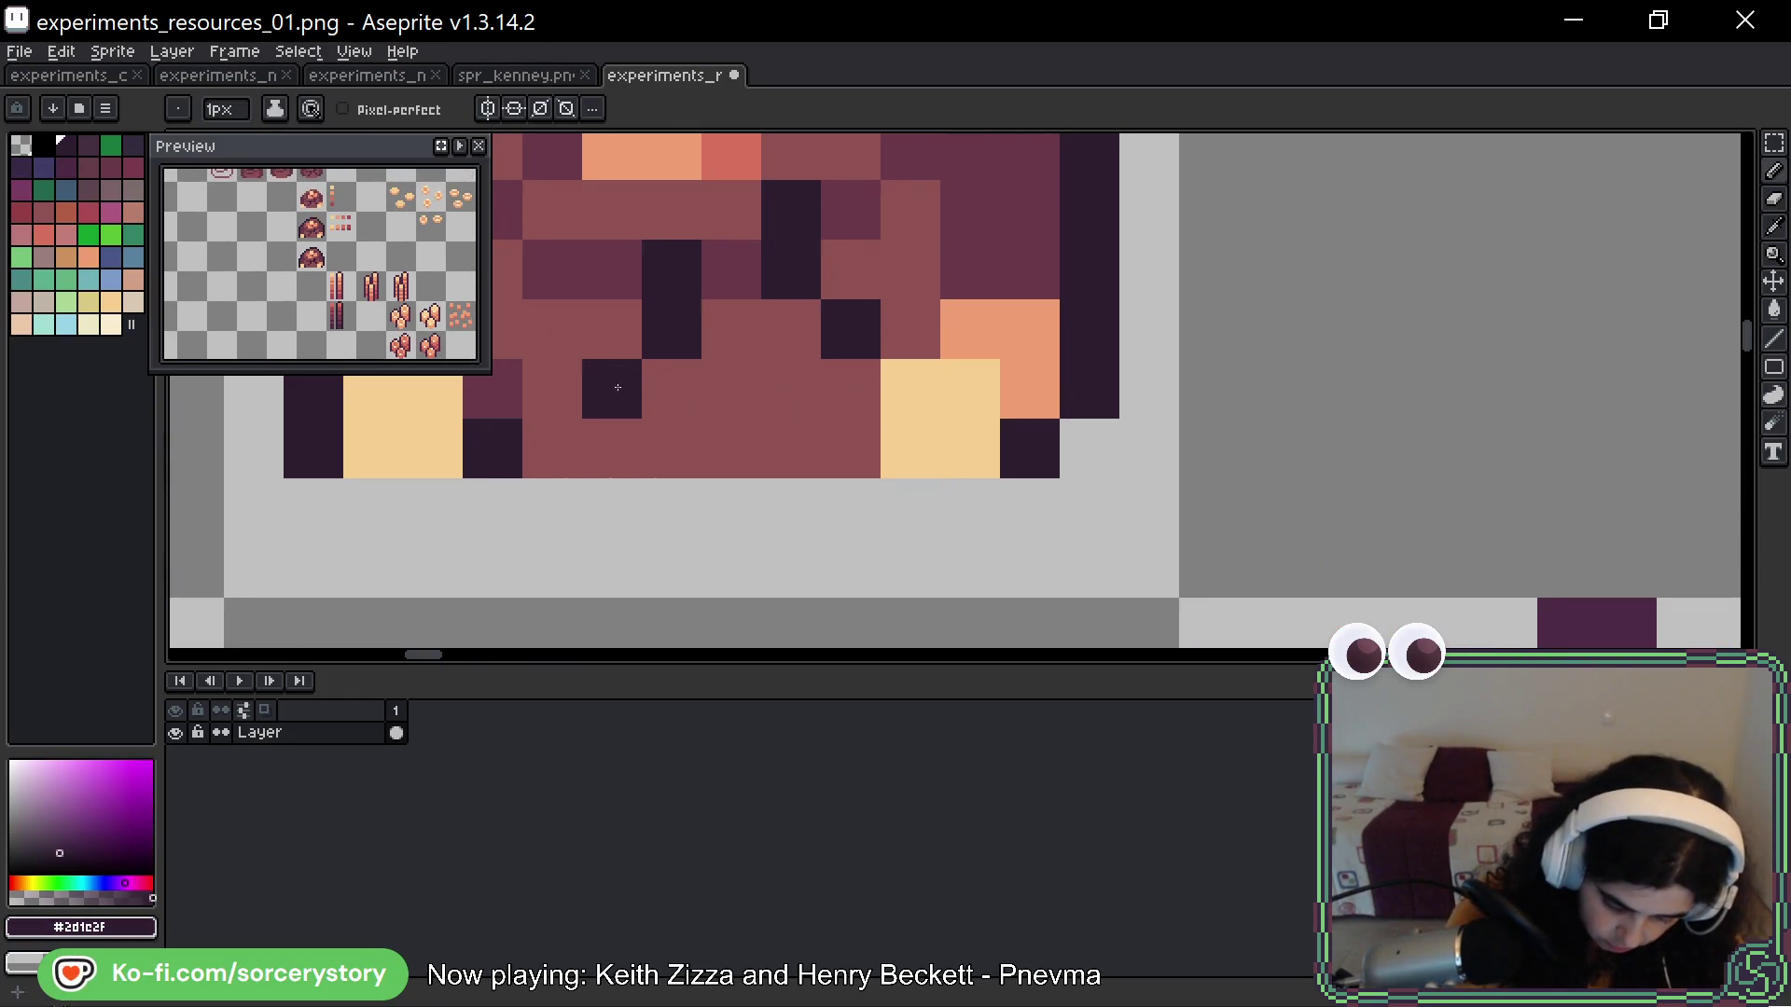
Paint a dark purple crack across the rock pile from its right side to its left
scroll(663, 376, down, 3)
scroll(792, 419, down, 3)
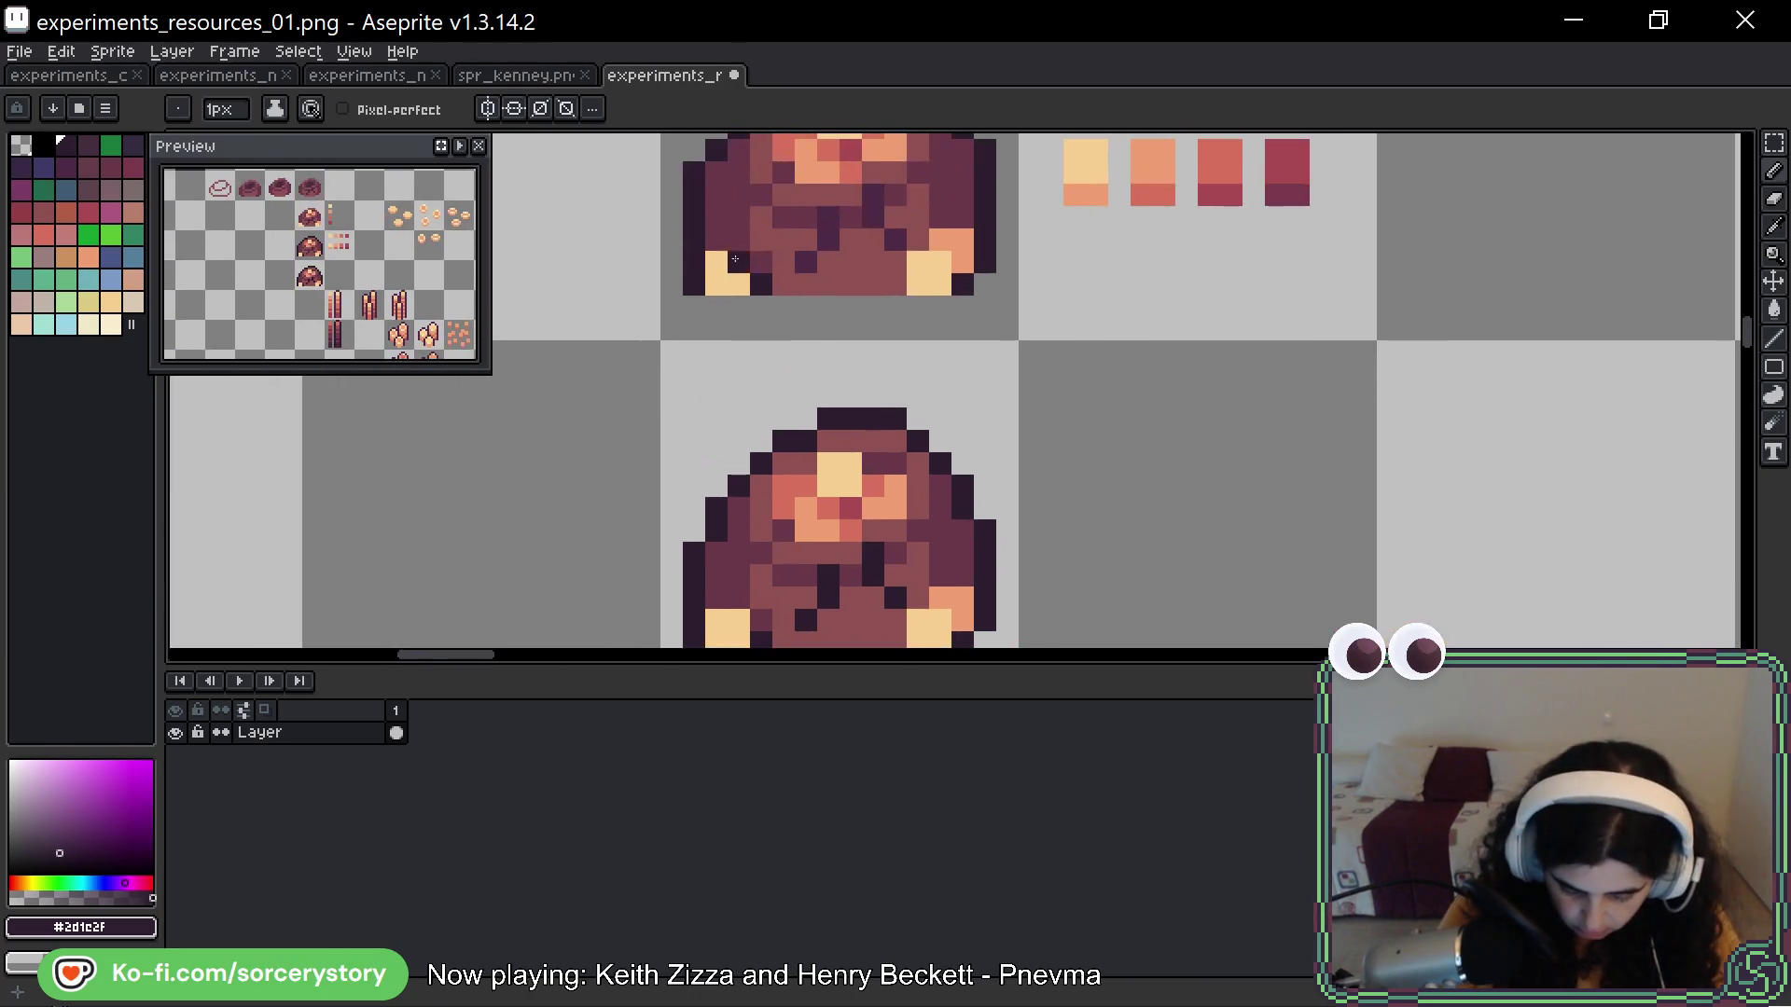
alt+click(824, 436)
scroll(838, 451, up, 2)
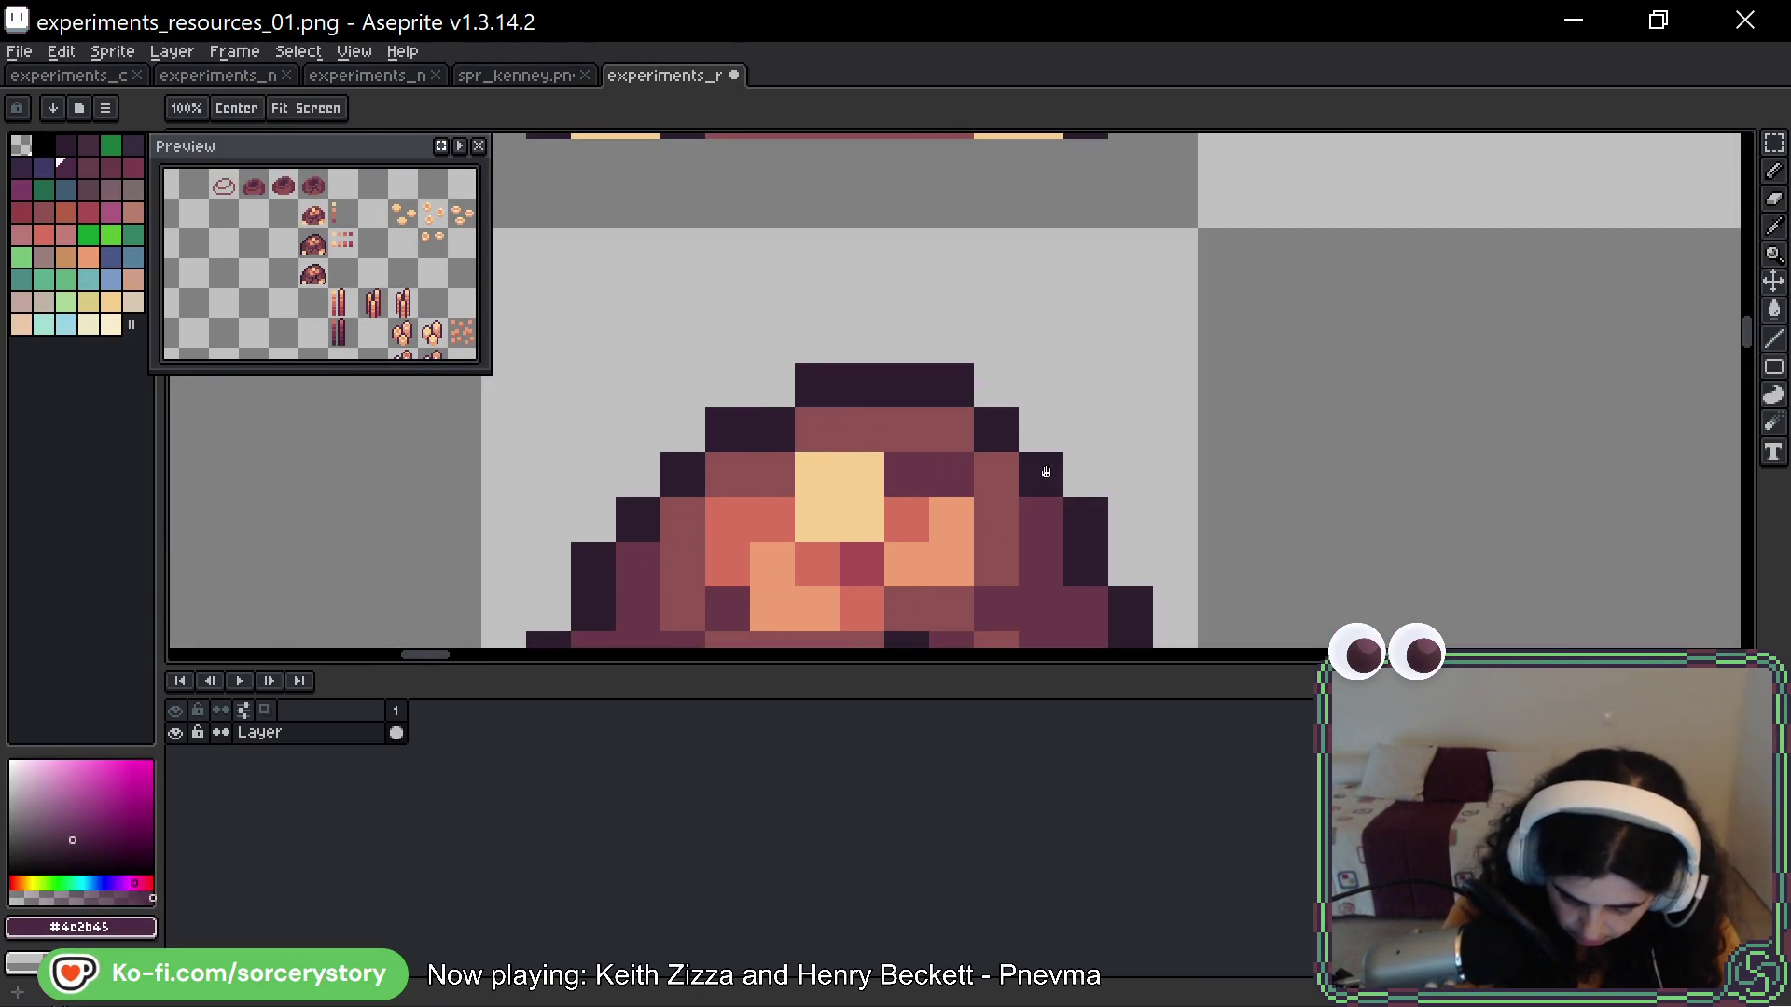
scroll(1044, 472, up, 2)
click(1063, 381)
click(1076, 420)
click(1031, 463)
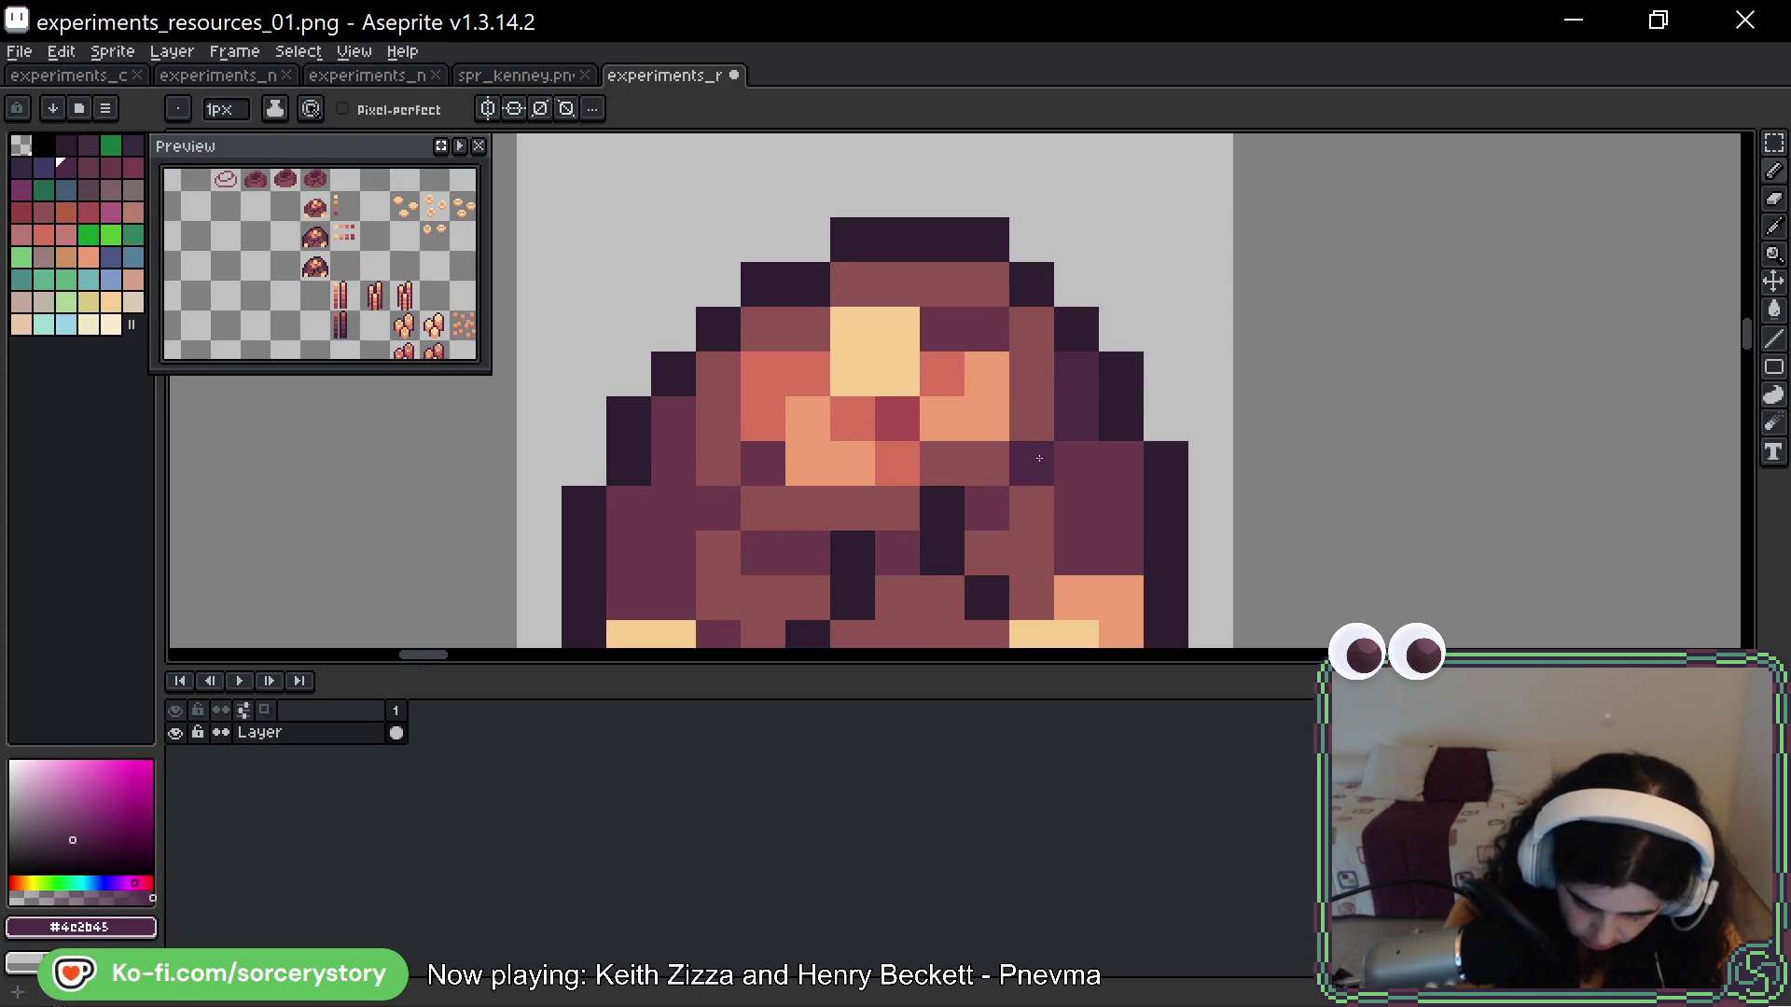
click(987, 509)
click(901, 550)
click(808, 554)
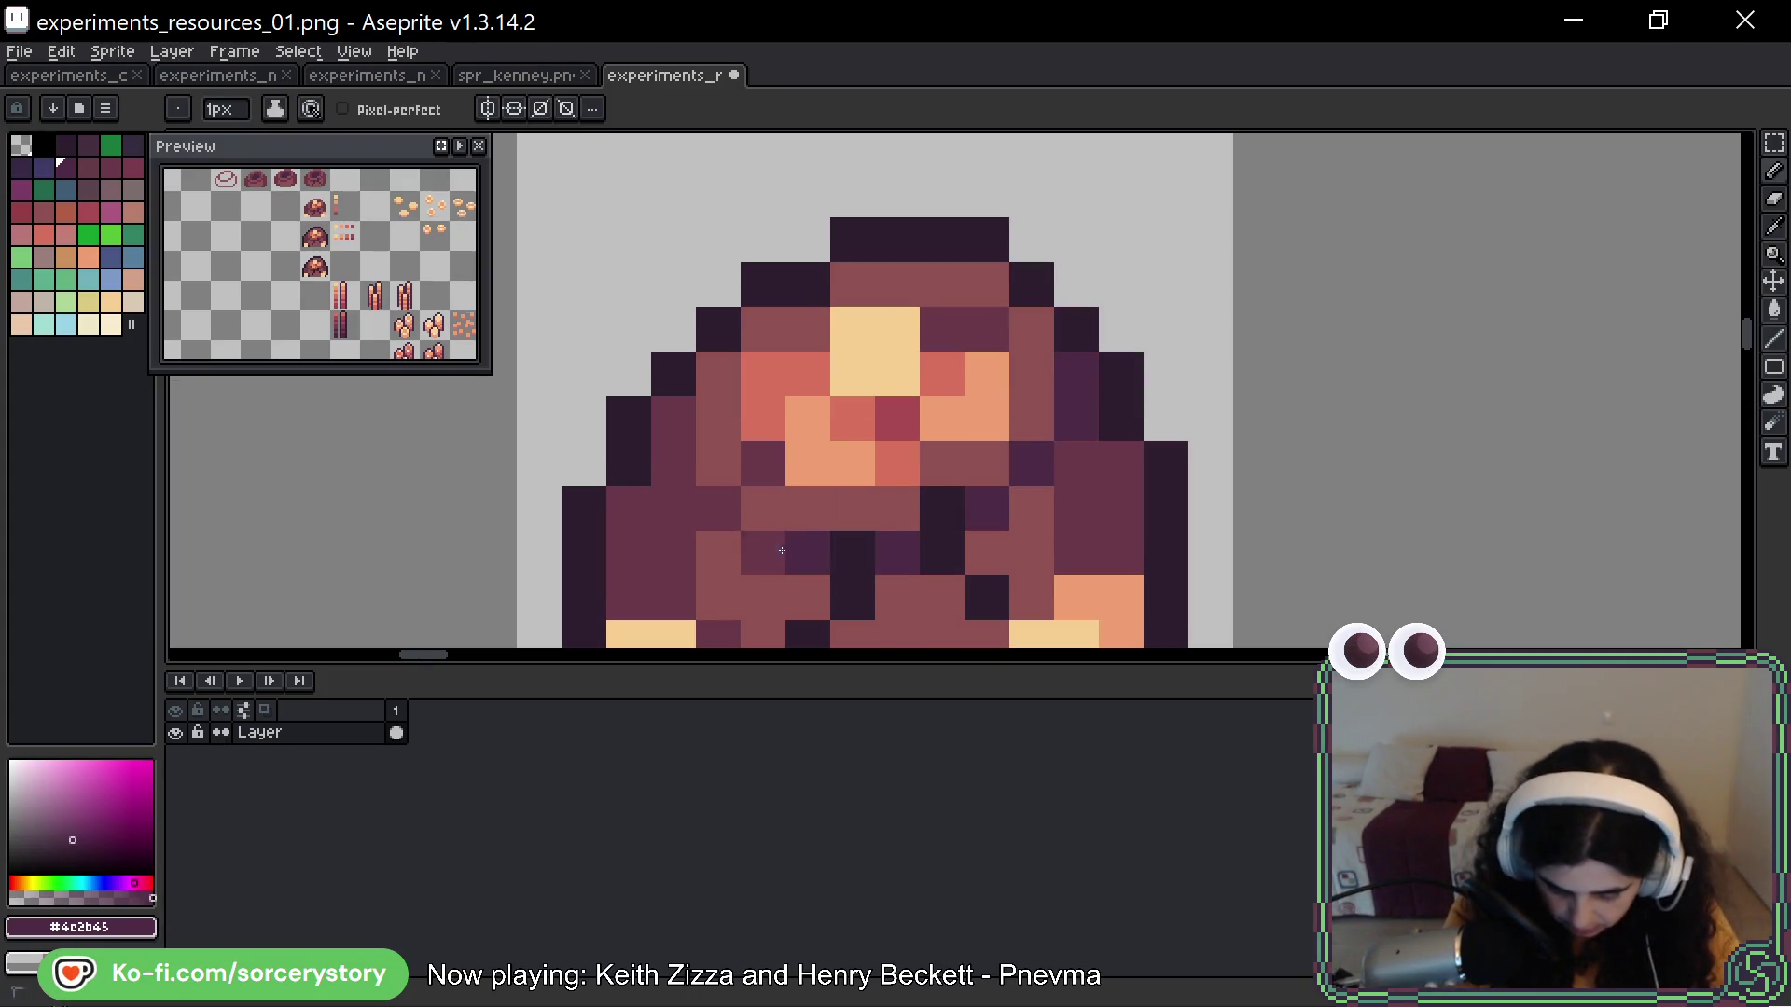
click(762, 554)
click(719, 509)
click(673, 464)
click(673, 427)
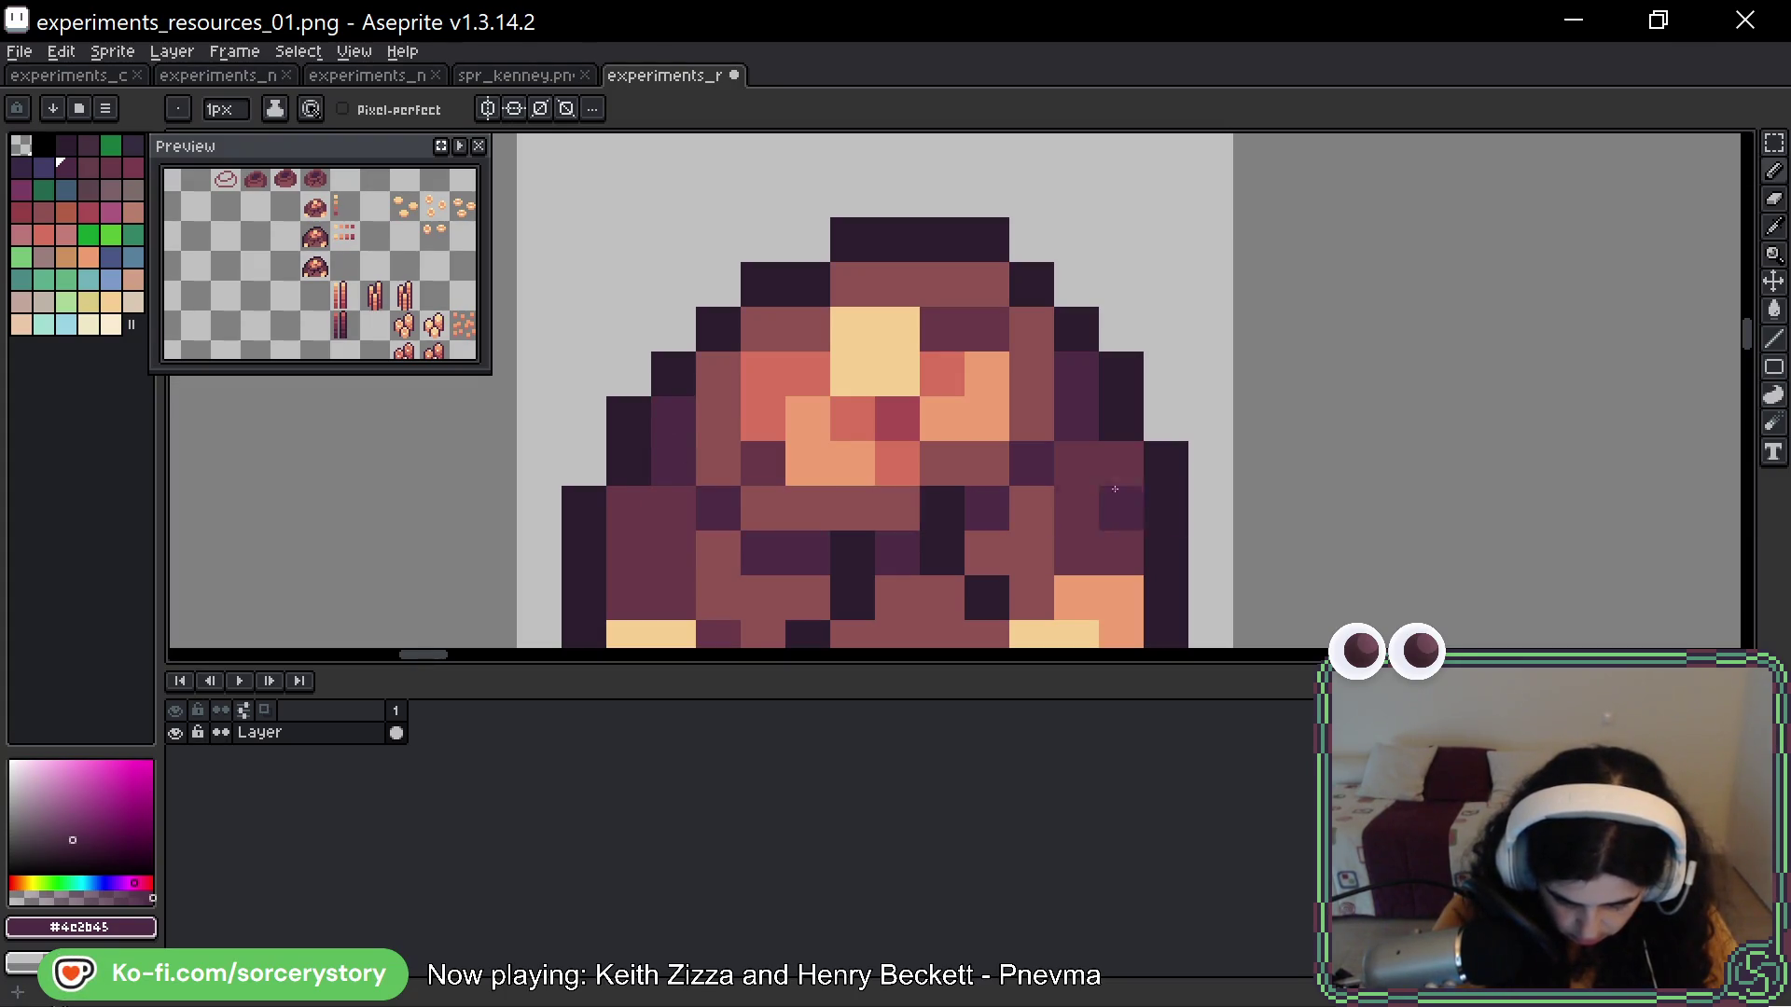
Sample the rock's red tone and add two red highlight pixels to the lower rock pile
scroll(1249, 473, down, 8)
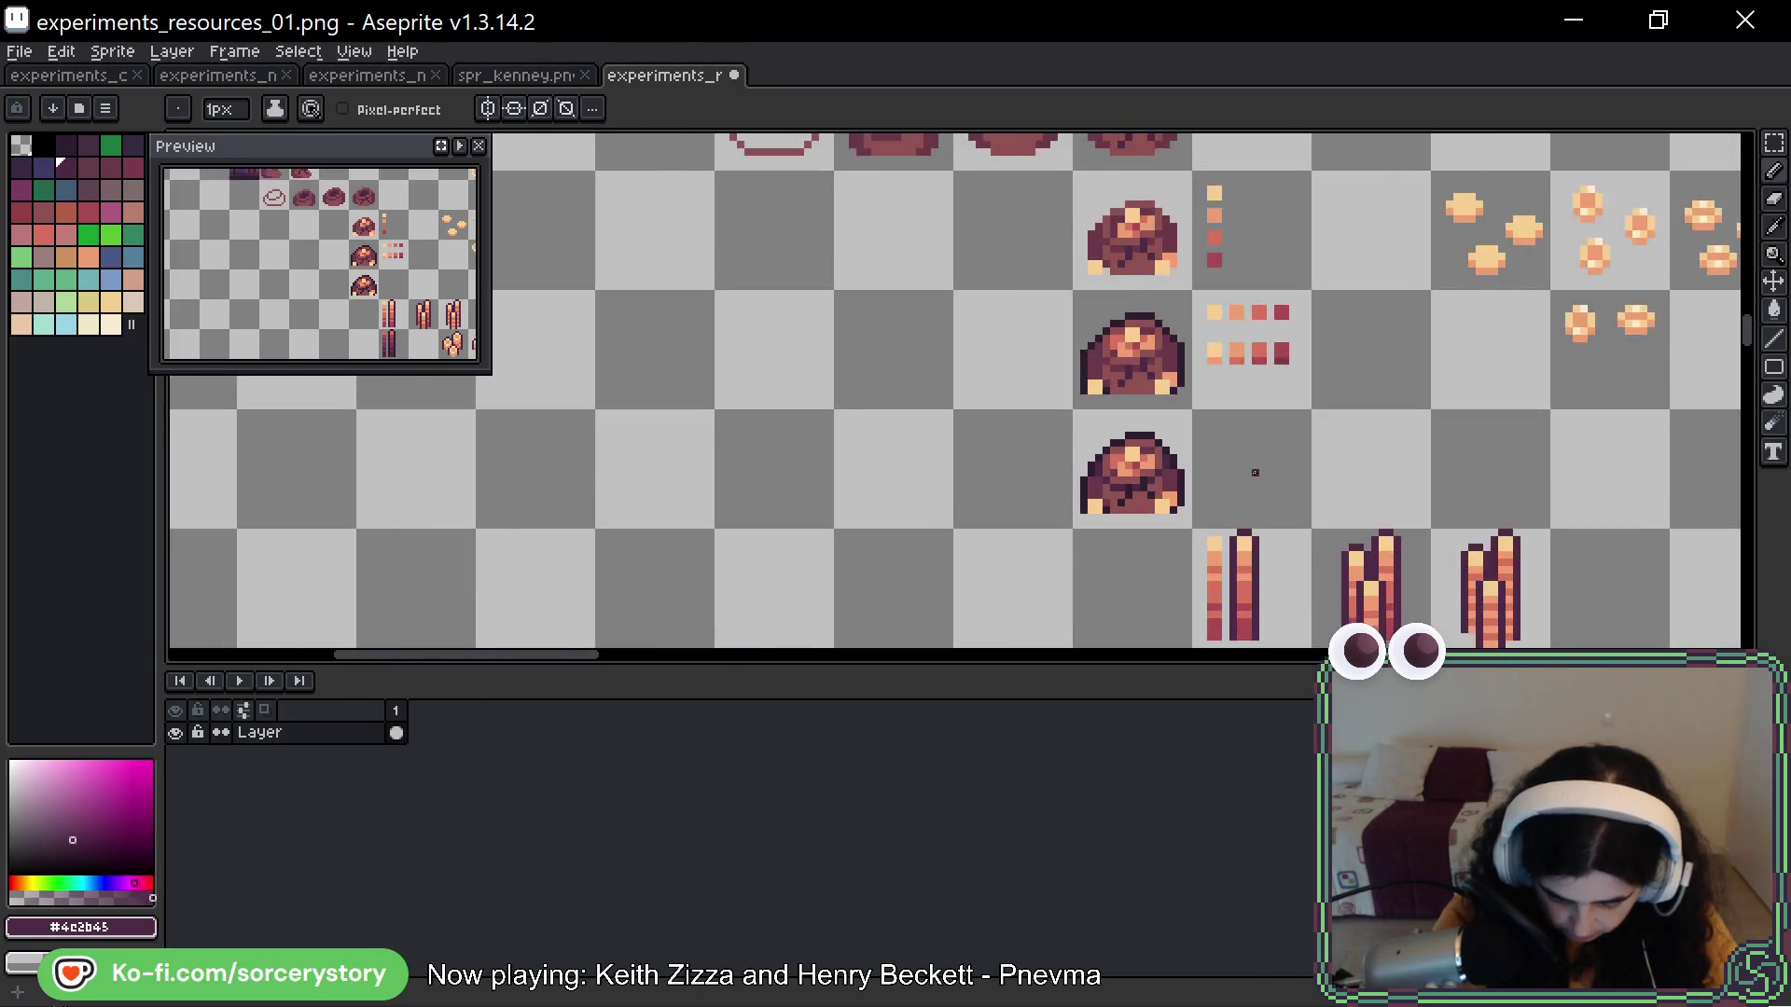
scroll(1255, 473, down, 2)
drag(1299, 488, 1186, 475)
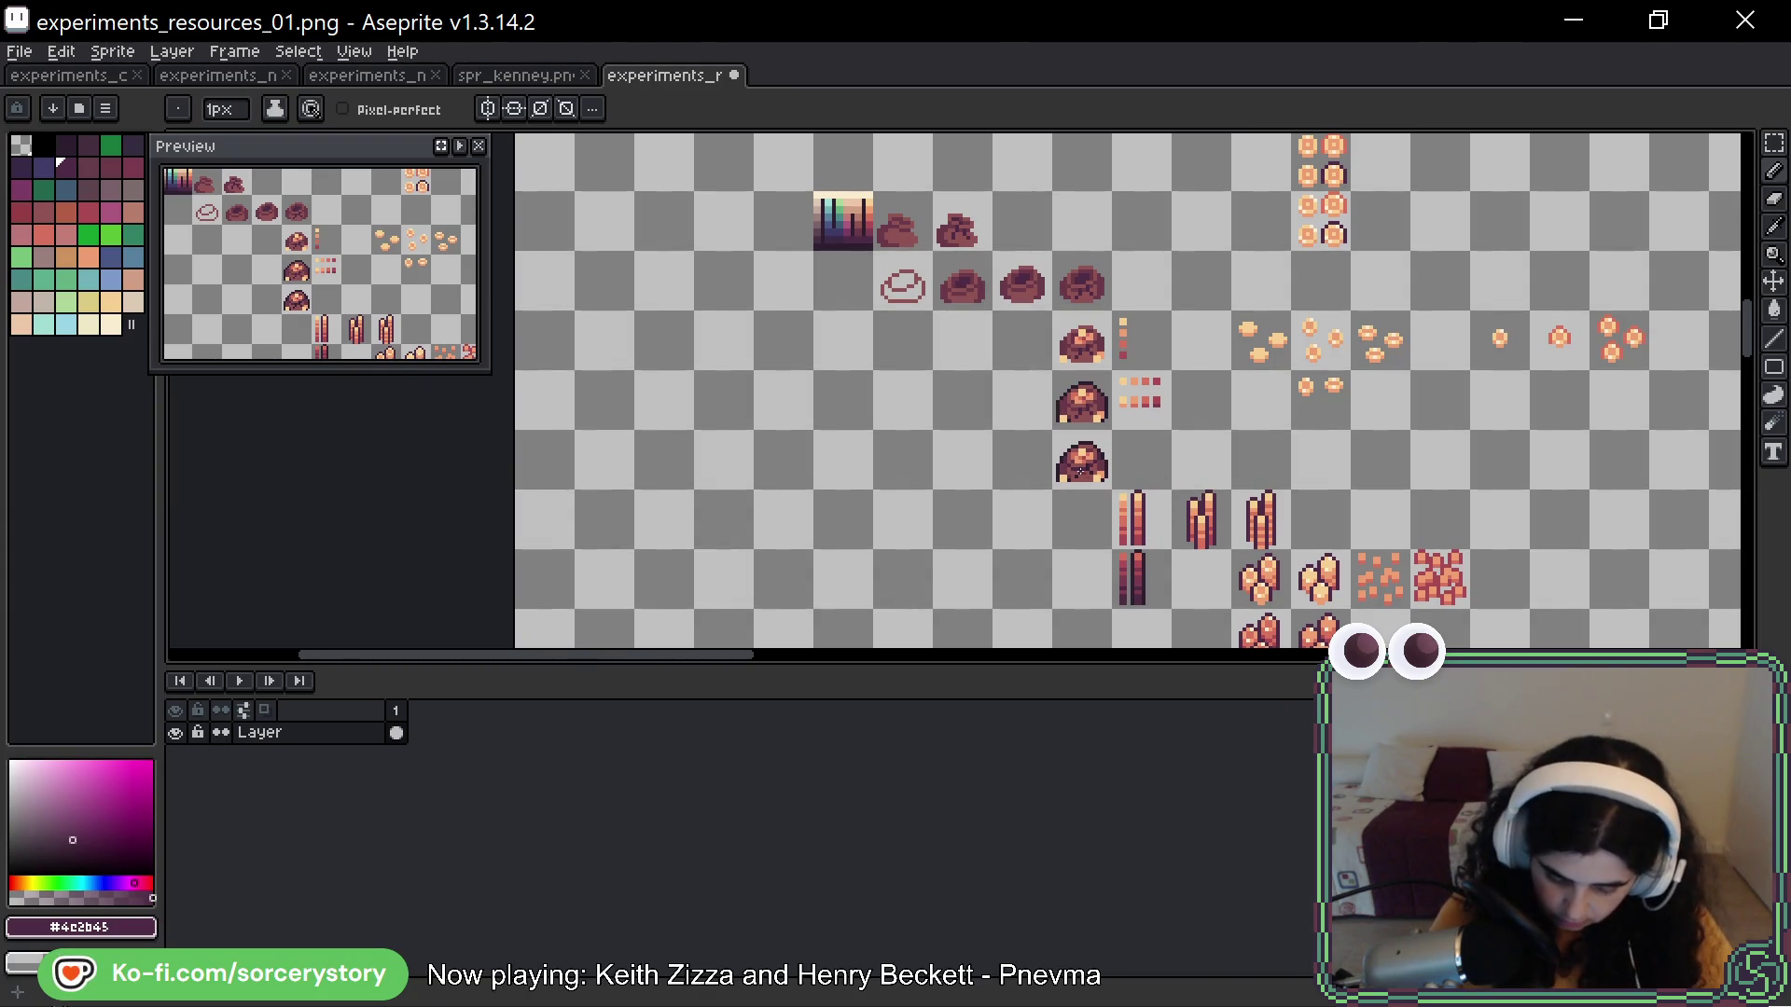
scroll(1078, 472, up, 8)
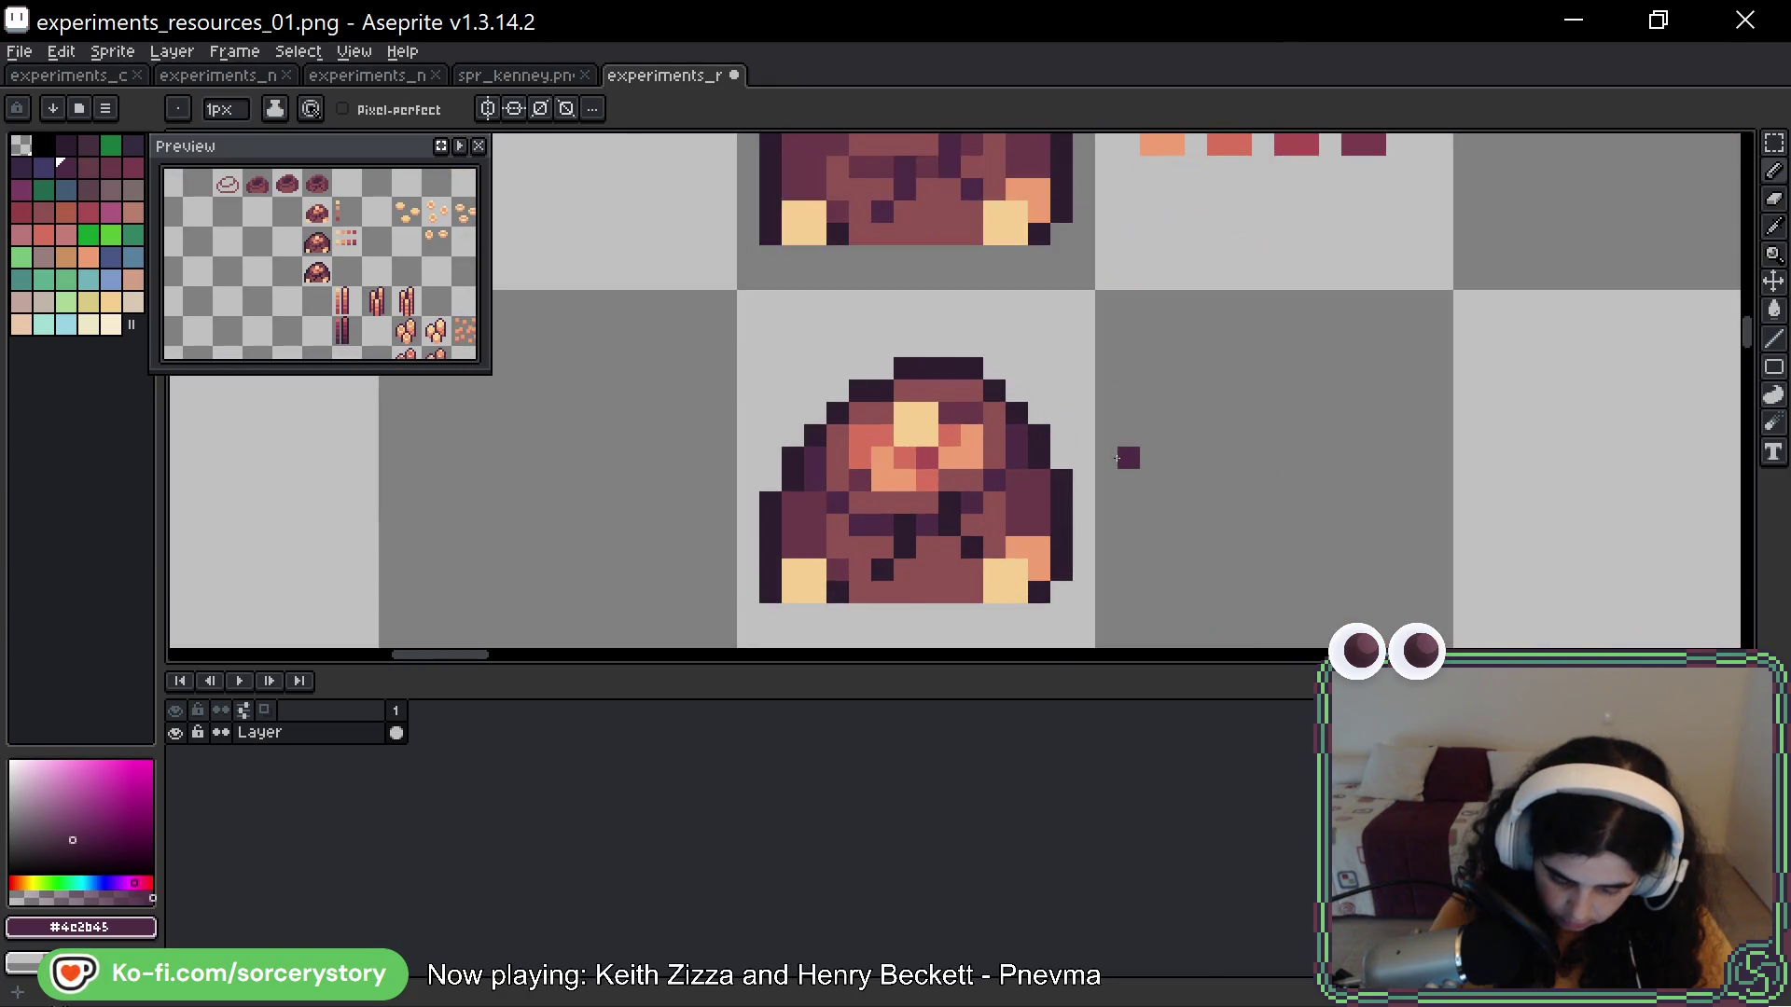
drag(1117, 457, 1094, 400)
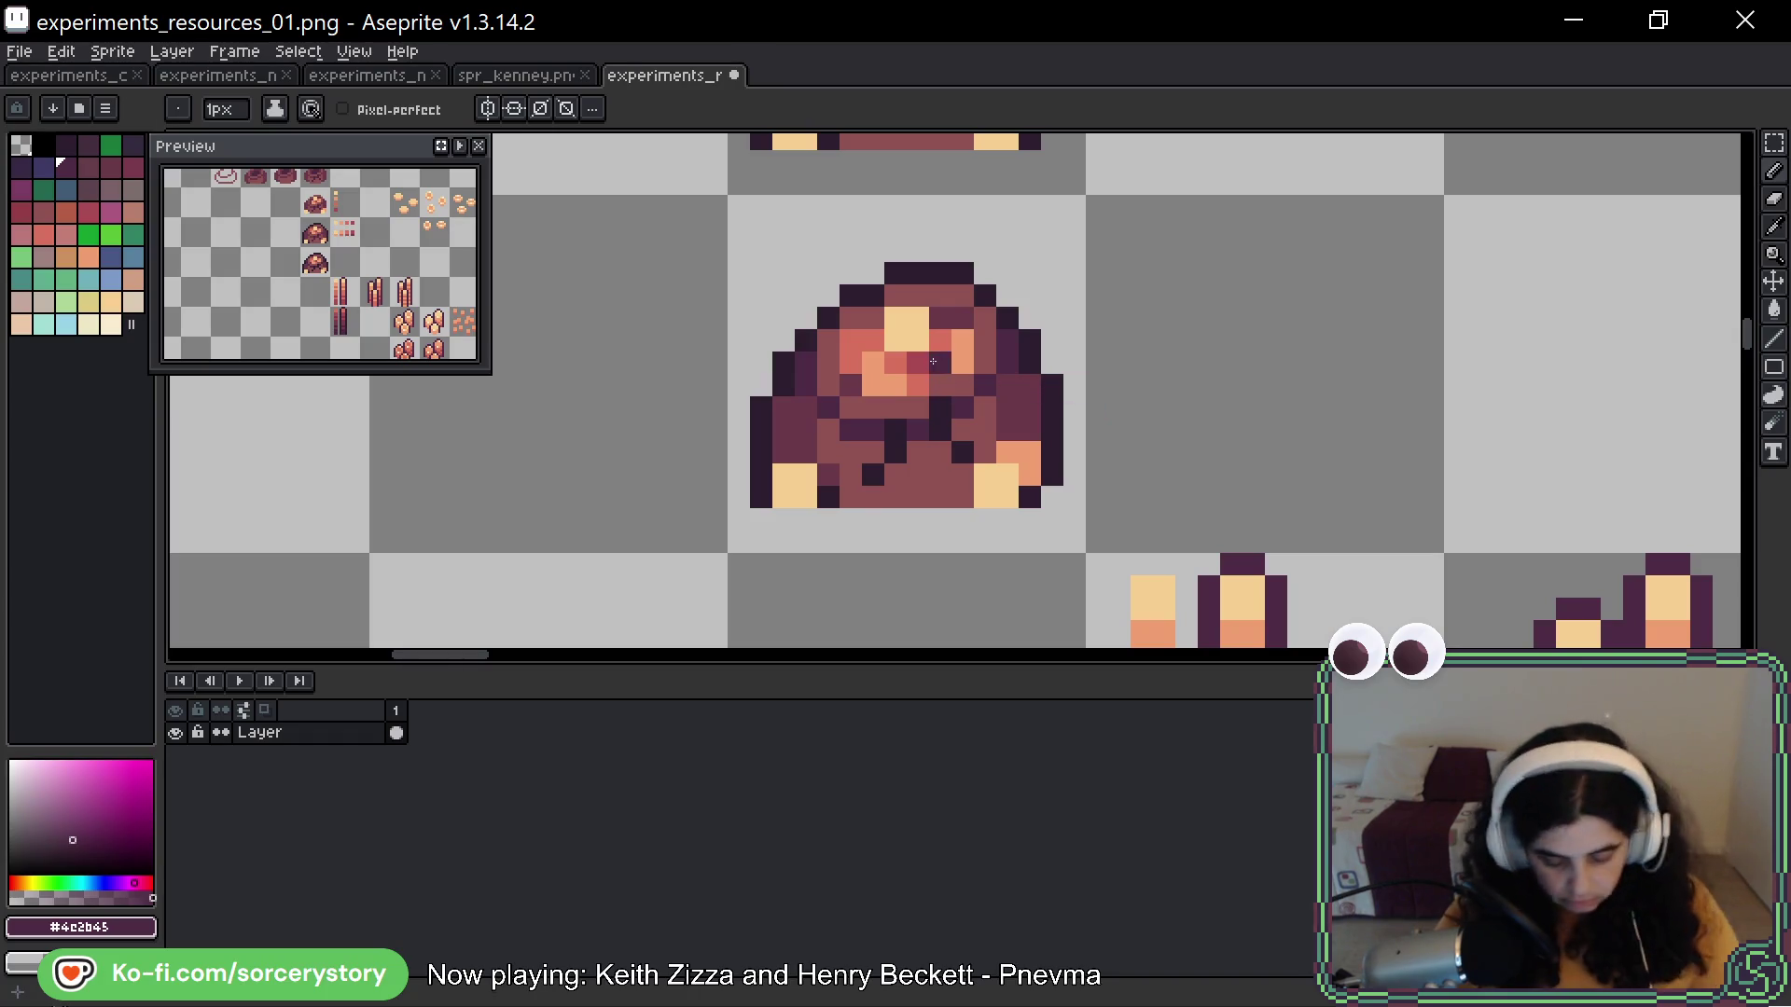
alt+click(915, 372)
click(962, 319)
click(850, 386)
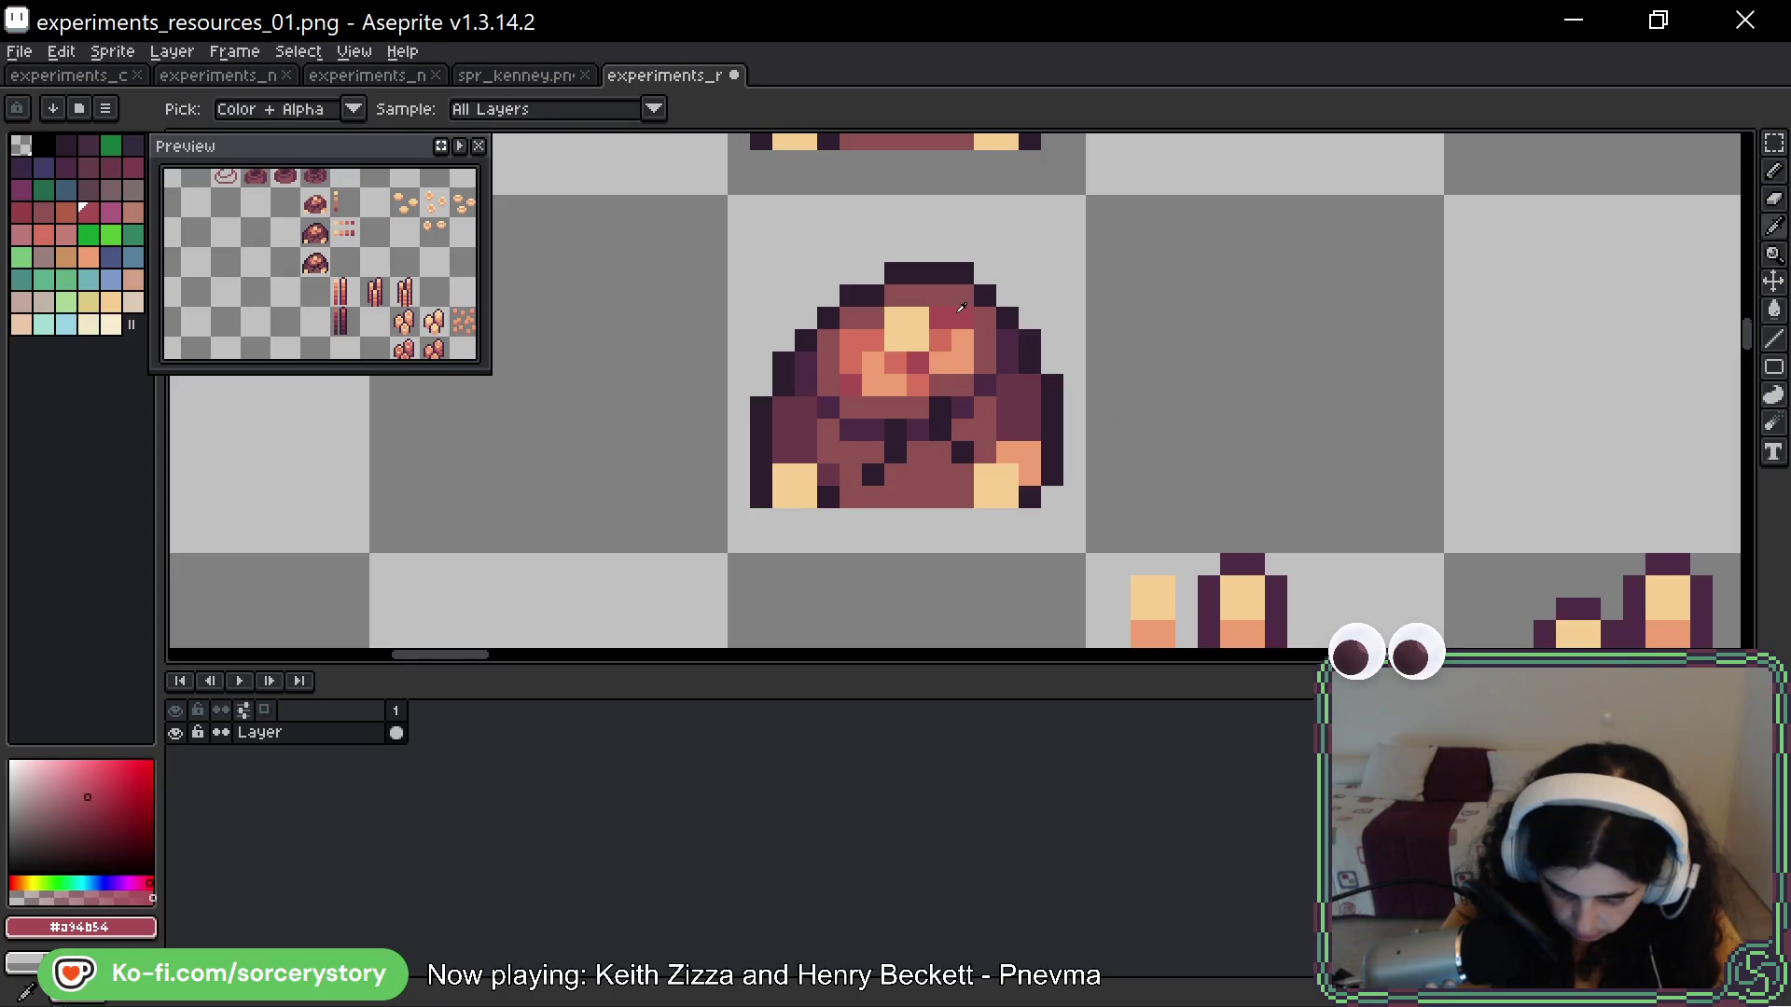
Sample the deep red and darkest purple, then bring the column of rock piles into view
scroll(1069, 585, down, 4)
scroll(1069, 586, up, 2)
scroll(1069, 586, up, 2)
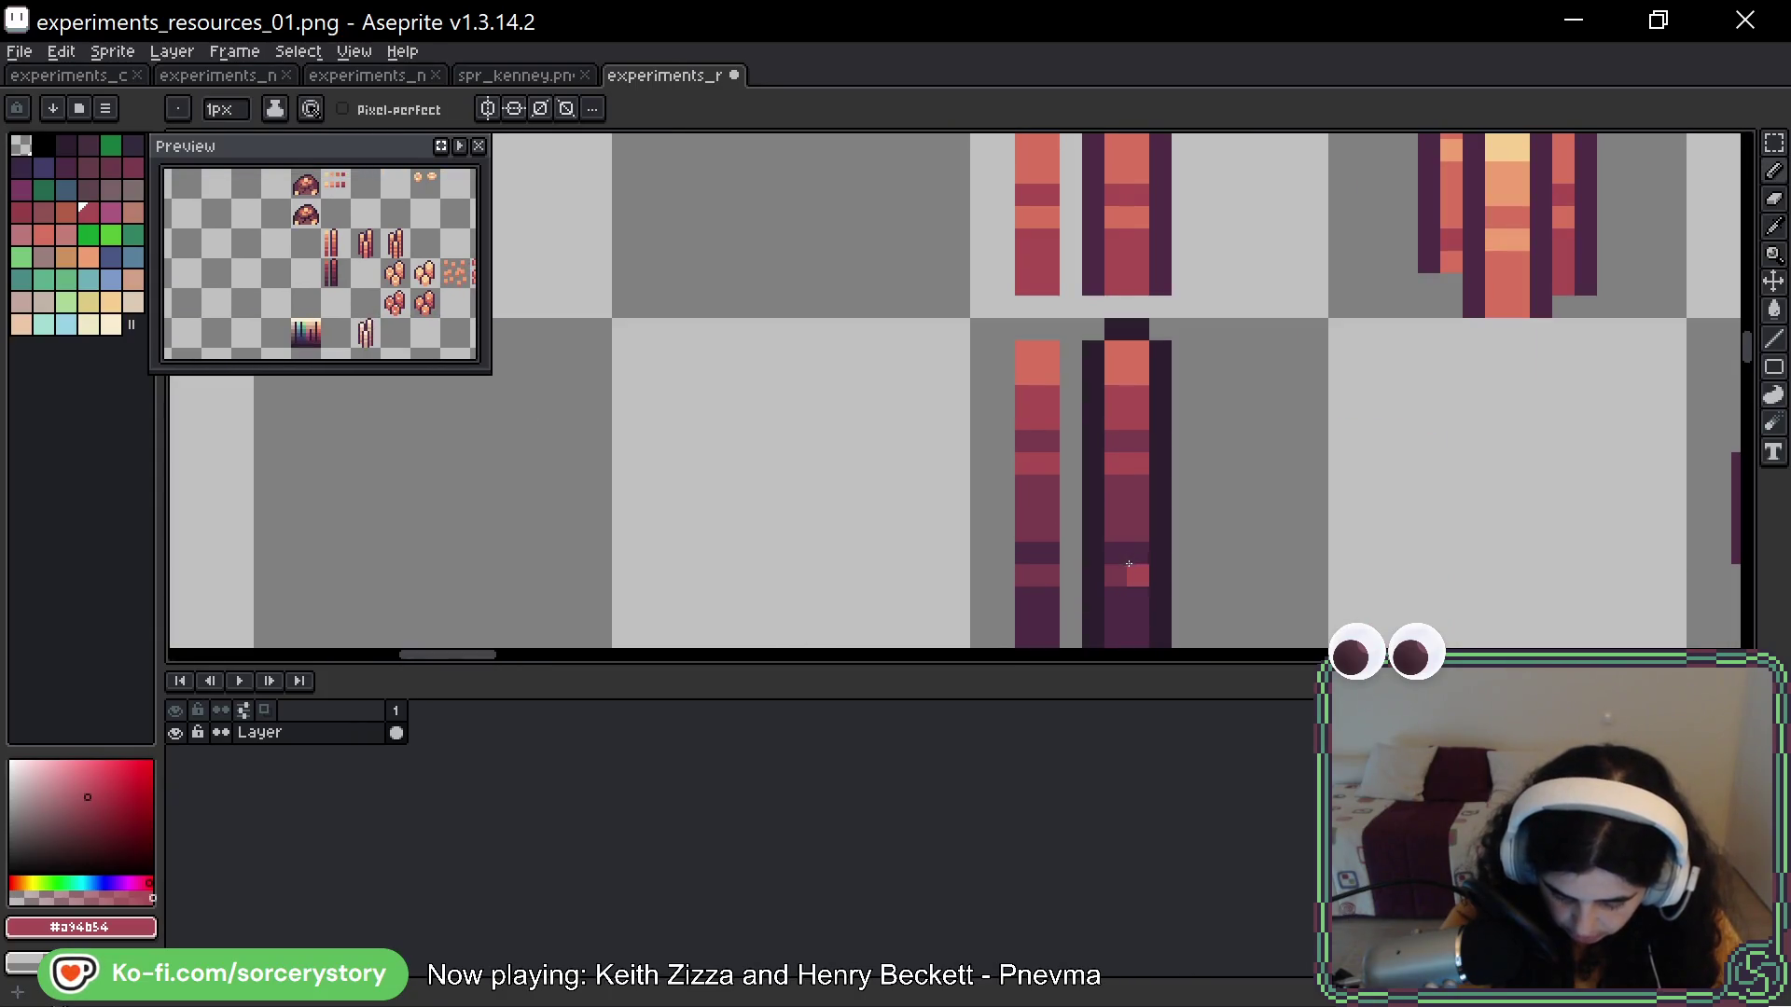
alt+click(1116, 479)
scroll(1116, 479, down, 3)
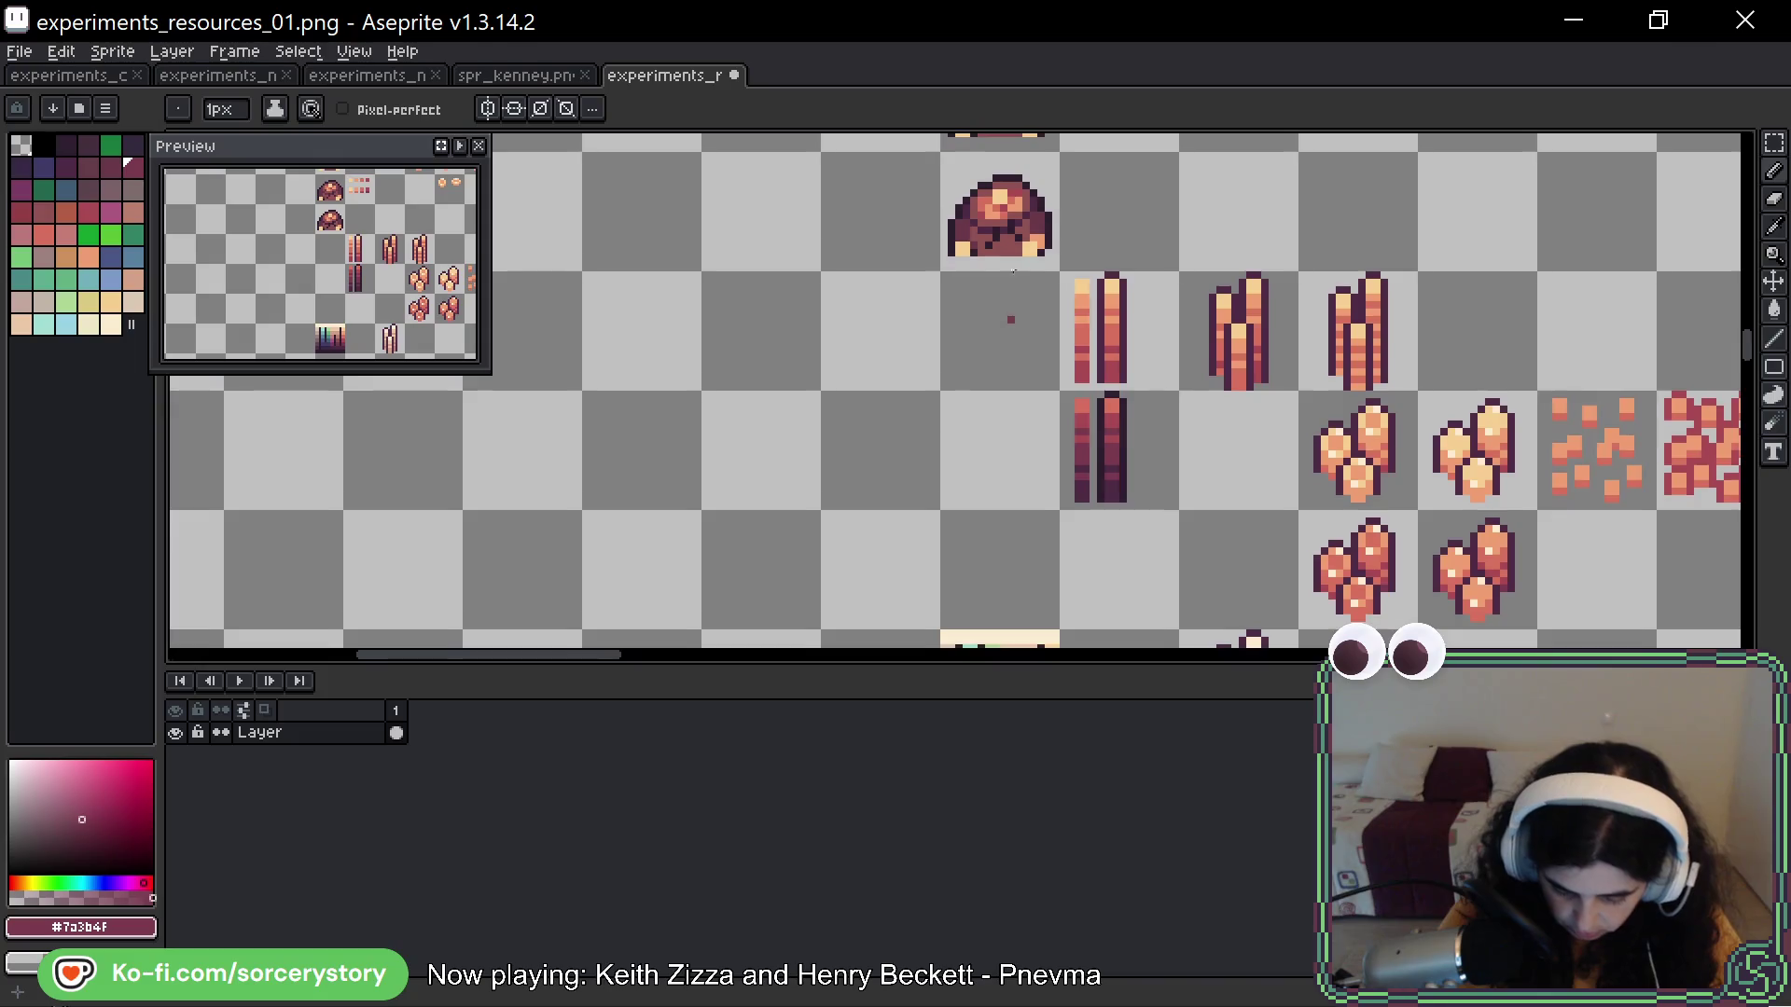
scroll(1012, 283, up, 4)
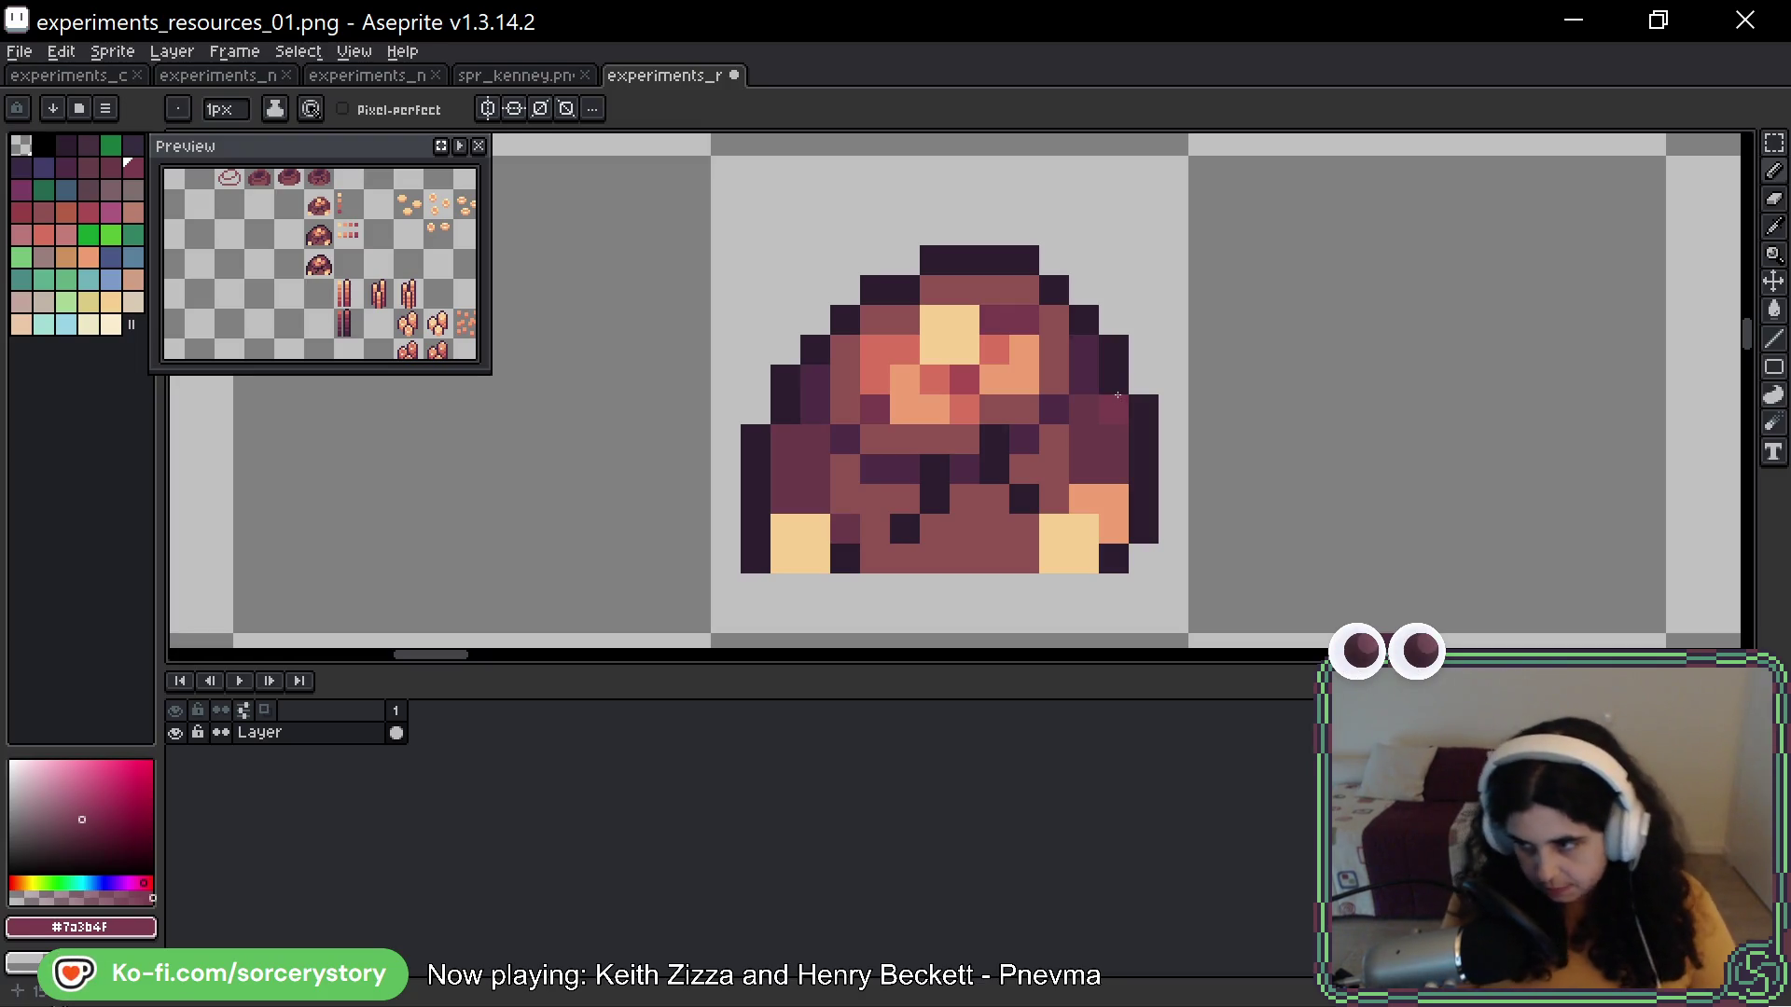
alt+click(1101, 344)
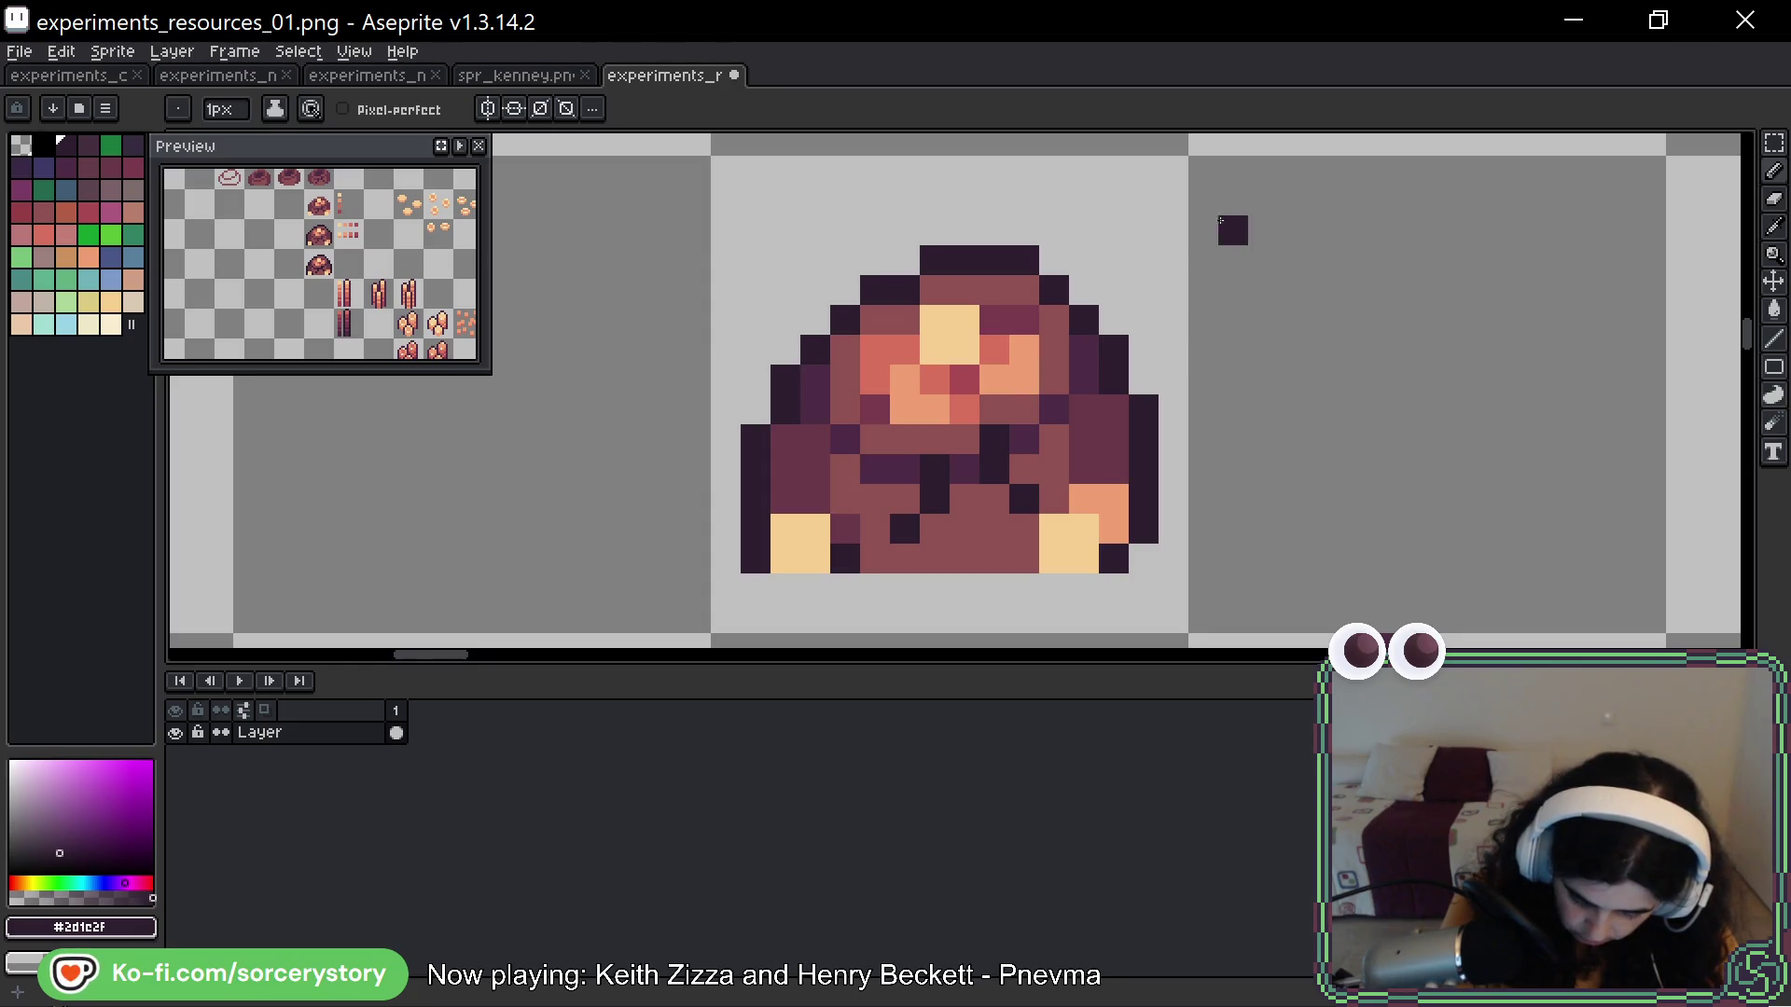
scroll(1160, 431, down, 5)
scroll(1161, 431, down, 1)
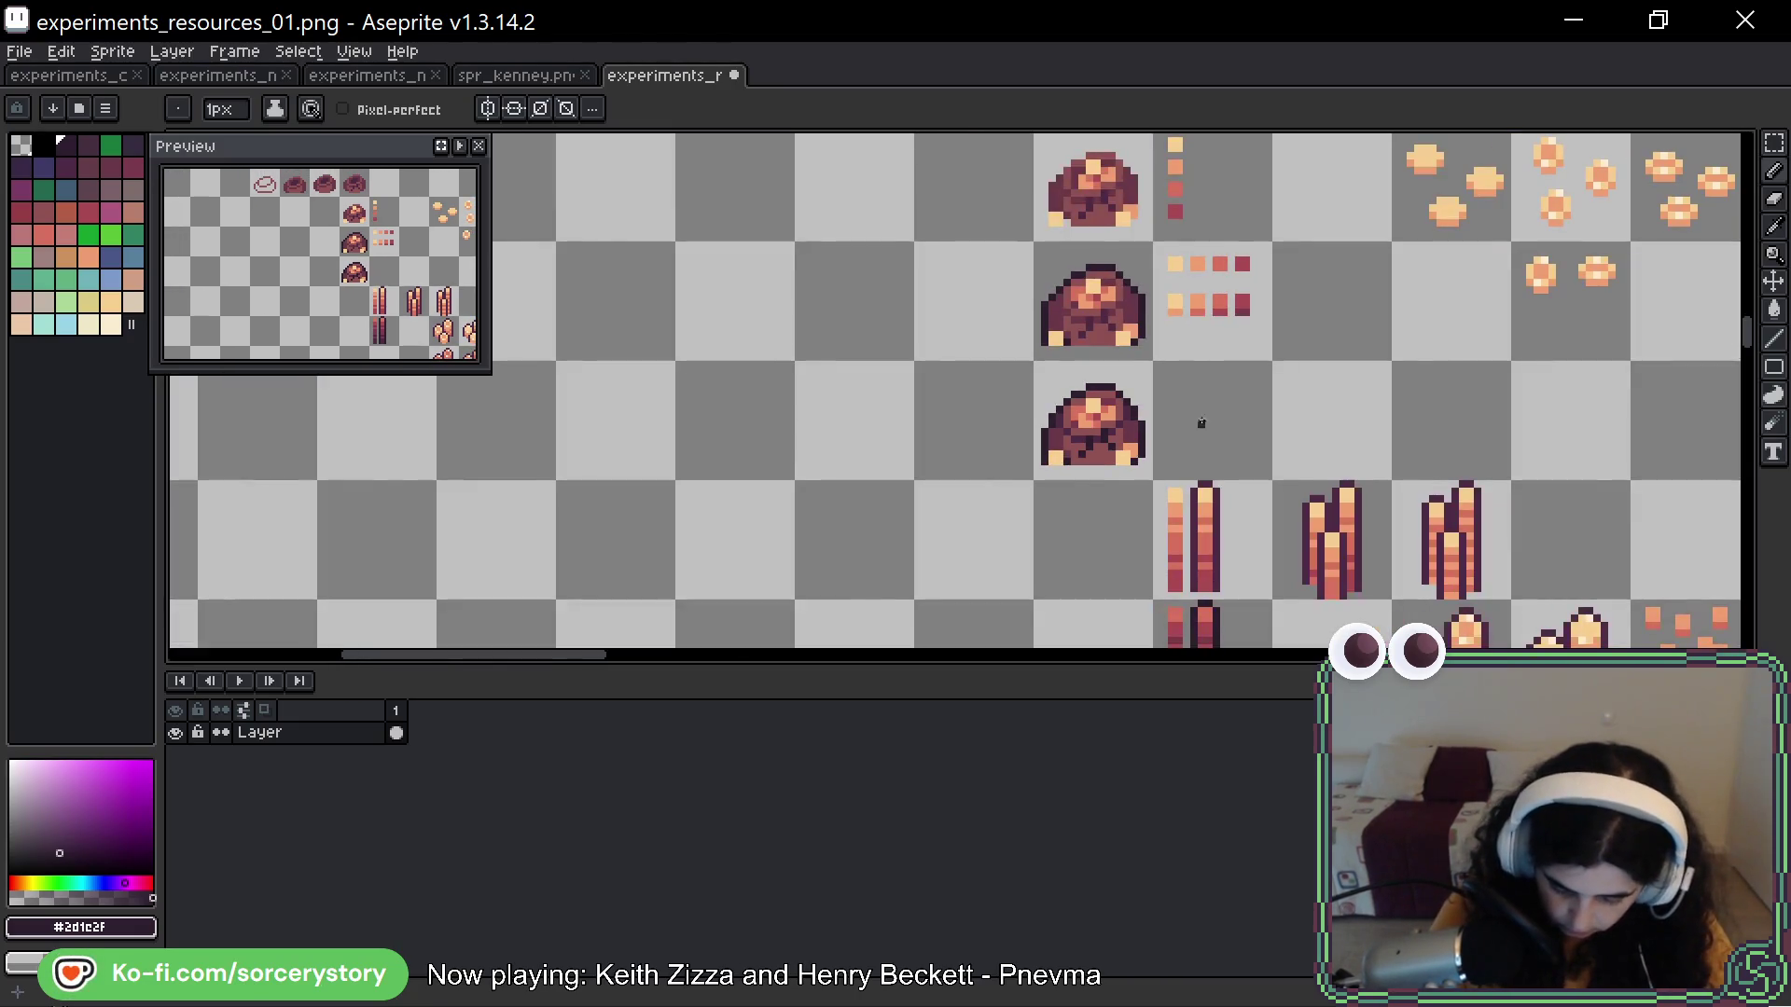
mouse_move(1275, 386)
mouse_down()
mouse_move(1147, 507)
mouse_move(1170, 456)
mouse_up()
click(1774, 143)
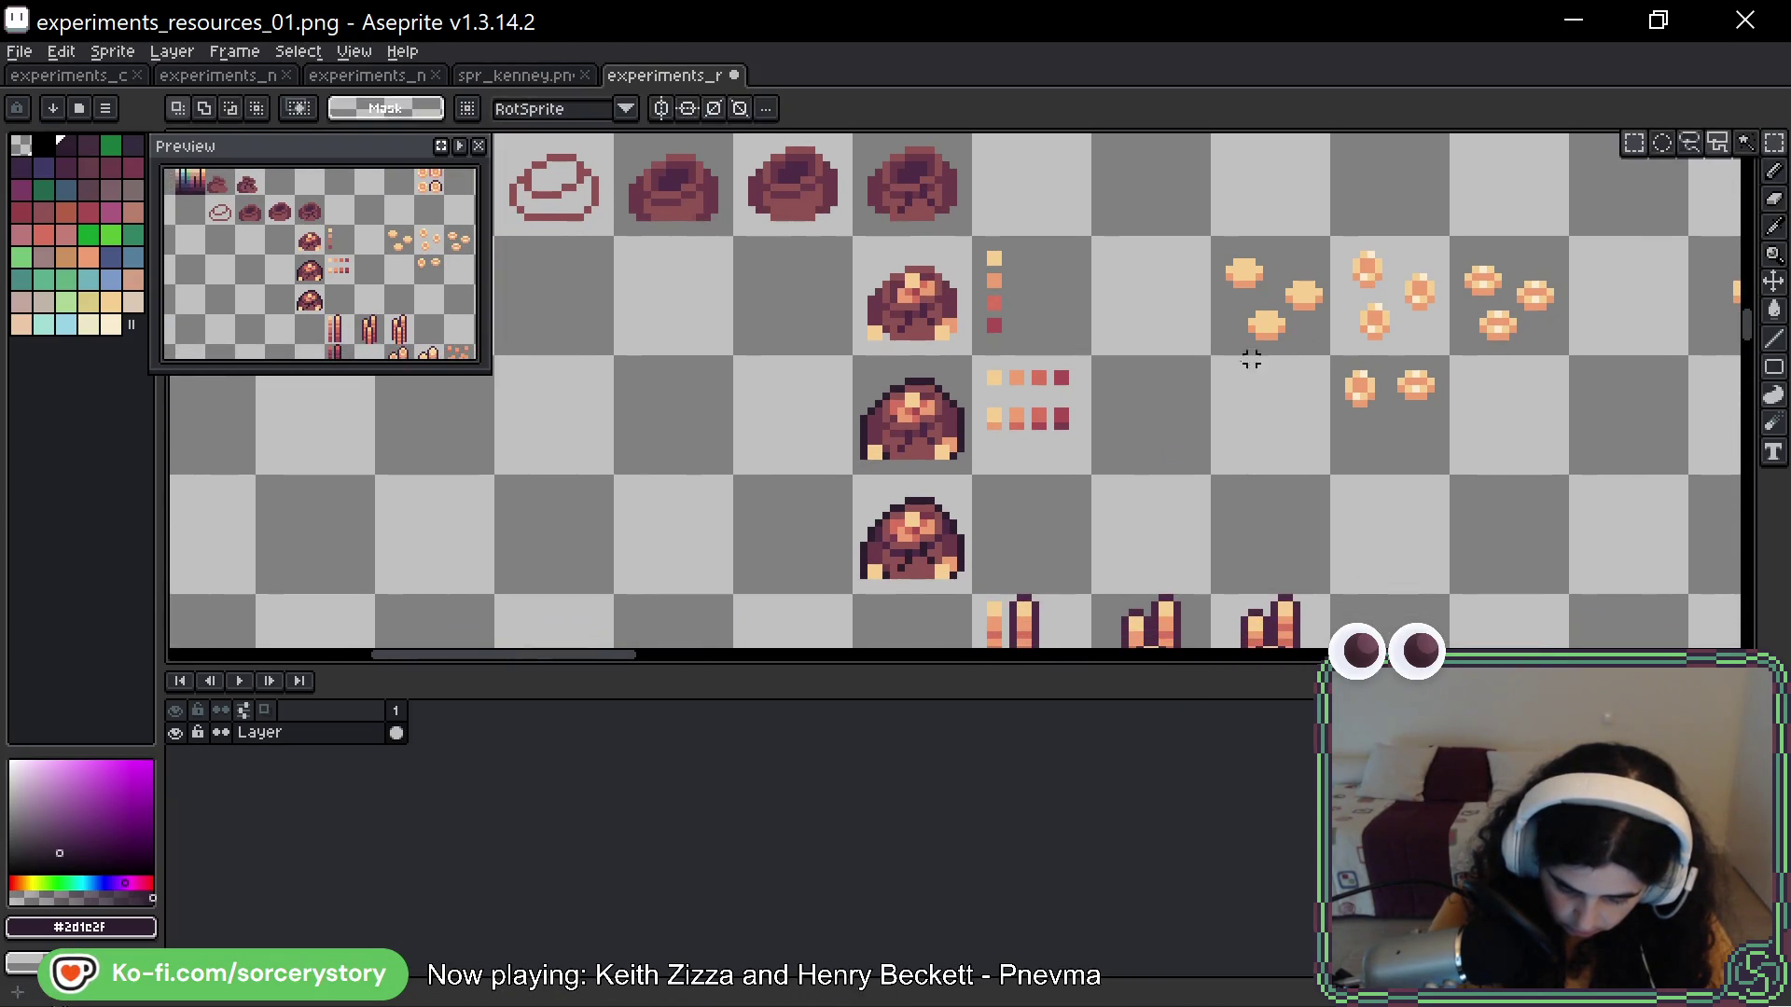
Copy the lowest rock pile one tile to the left, undoing two stray test pixels
mouse_move(863, 559)
mouse_down()
mouse_move(945, 567)
mouse_move(825, 566)
mouse_up()
scroll(826, 559, up, 4)
drag(859, 492, 962, 351)
key(b)
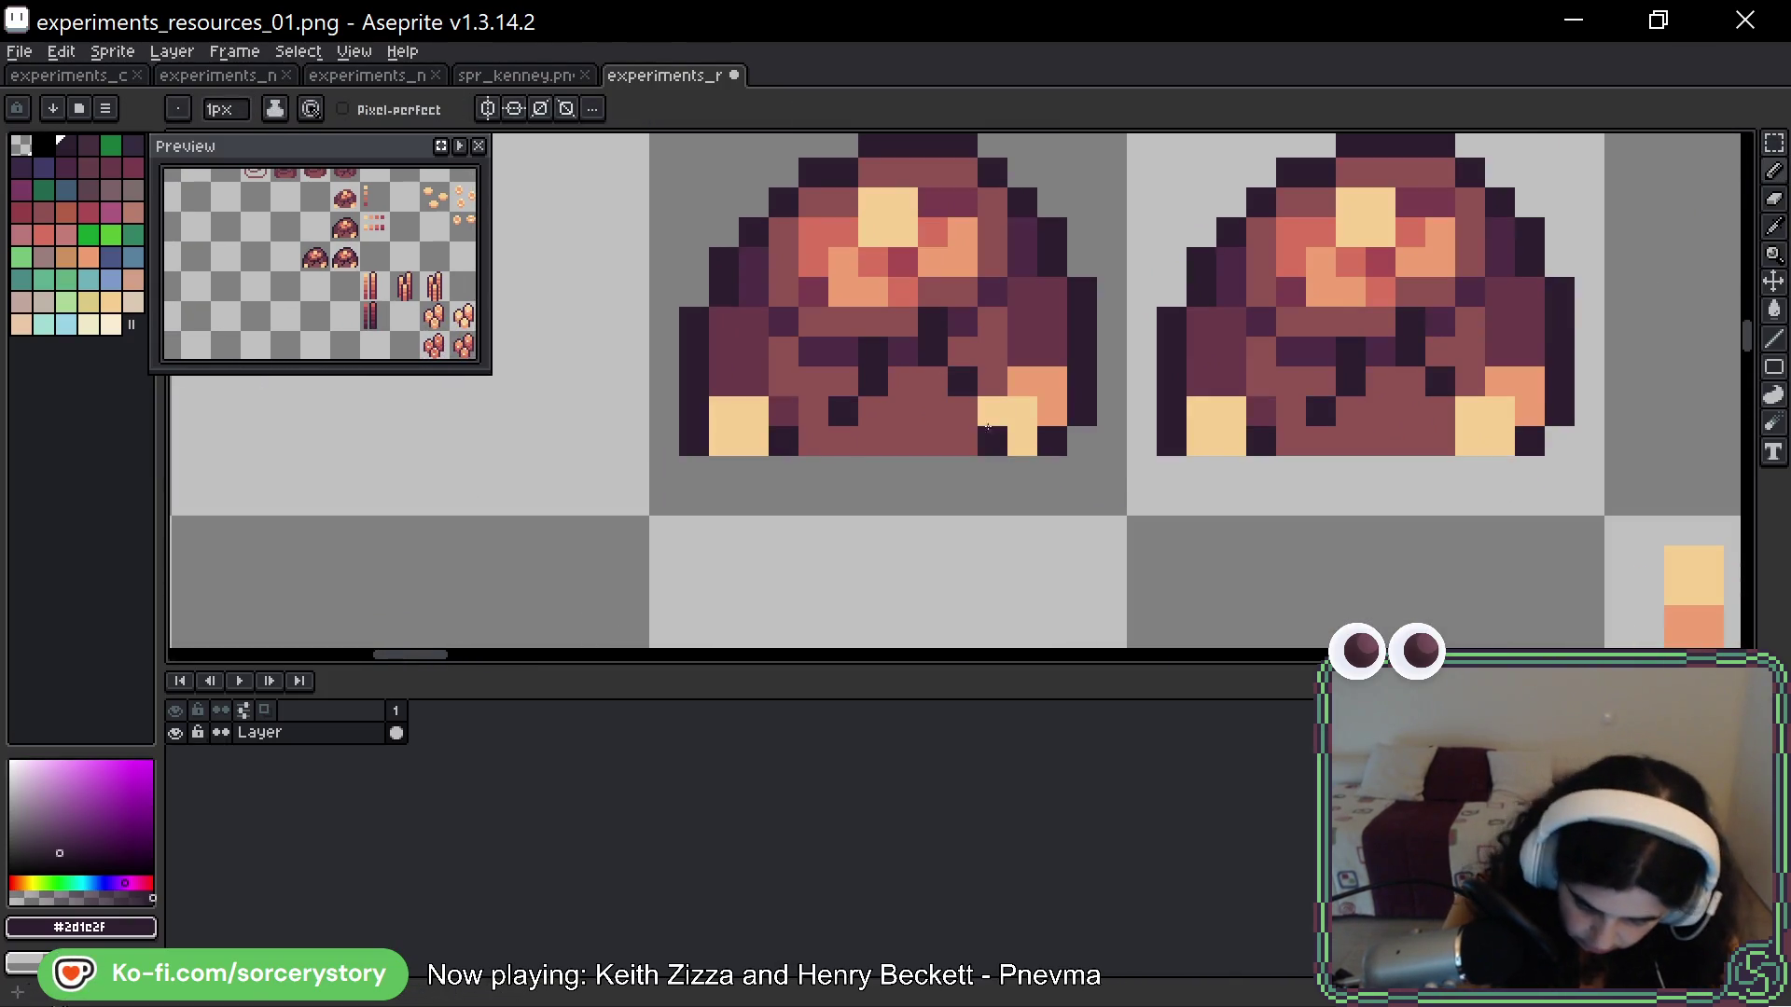
key(alt)
alt+click(963, 432)
click(934, 487)
key(ctrl+z)
alt+click(783, 439)
click(754, 410)
key(ctrl+z)
Erase the yellow nuggets from the copied ore pile's base
key(e)
mouse_move(694, 410)
mouse_down()
mouse_move(709, 441)
mouse_move(738, 436)
mouse_up()
click(754, 411)
mouse_move(995, 443)
mouse_down()
mouse_move(1022, 411)
mouse_move(1041, 431)
mouse_up()
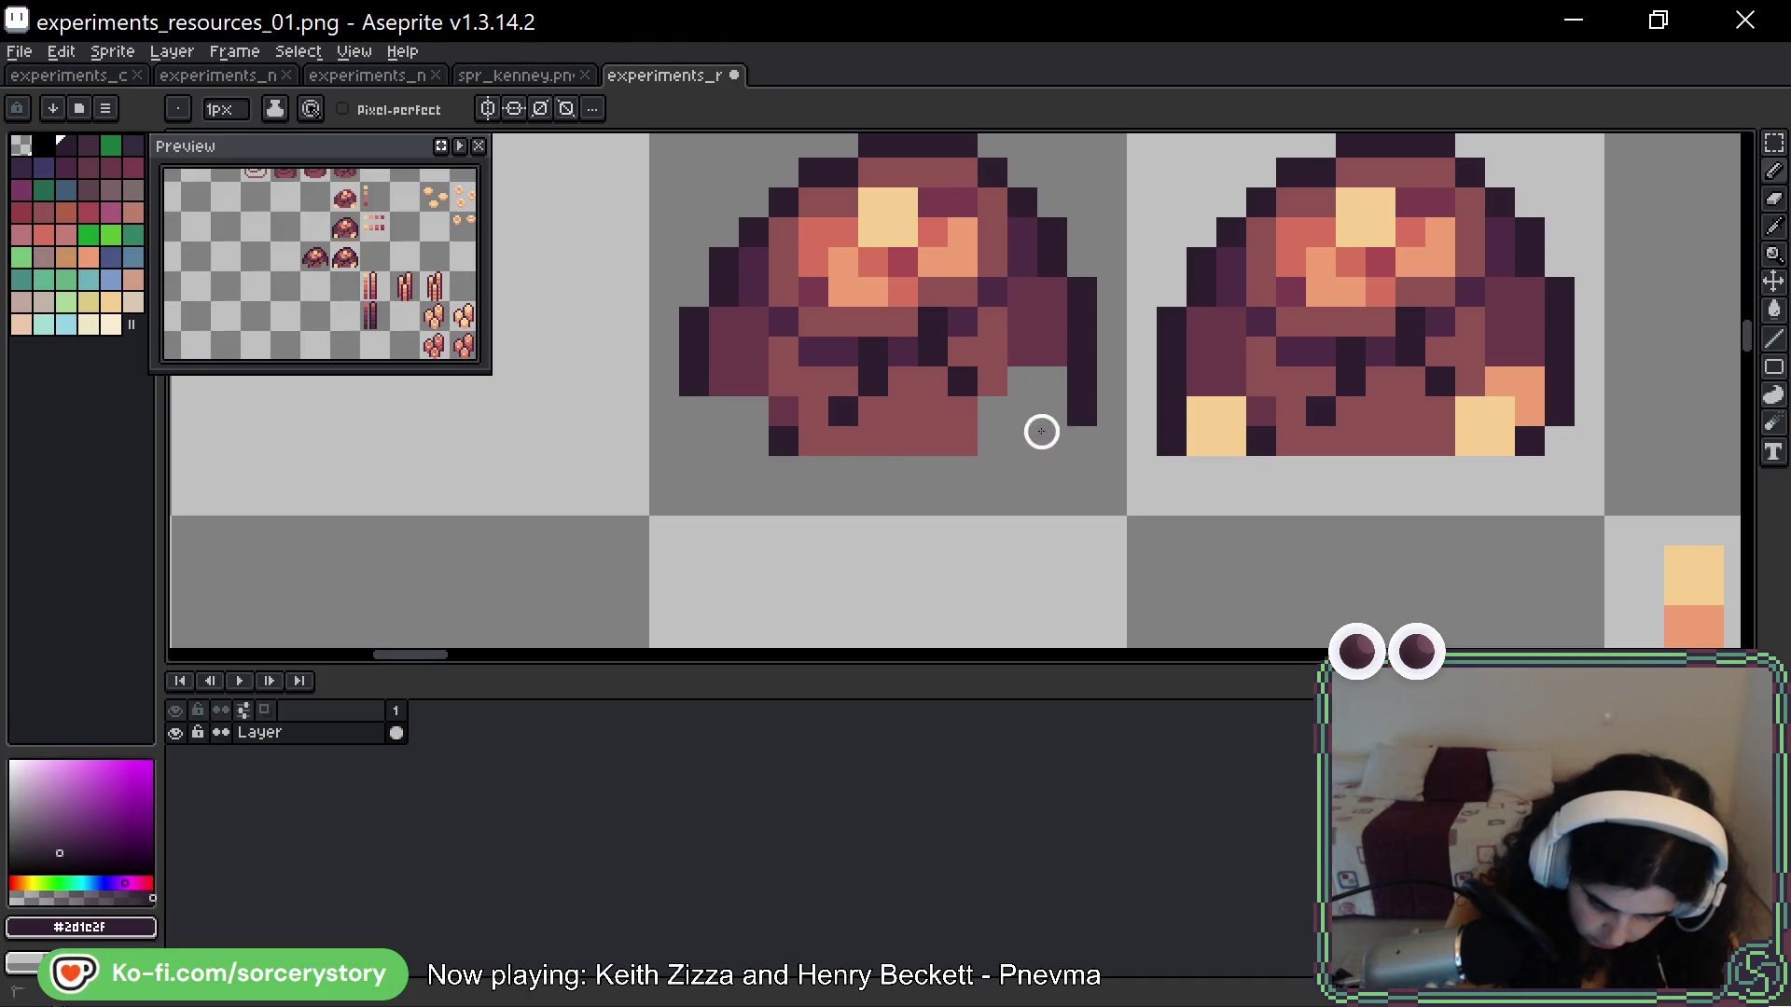
scroll(1041, 431, down, 5)
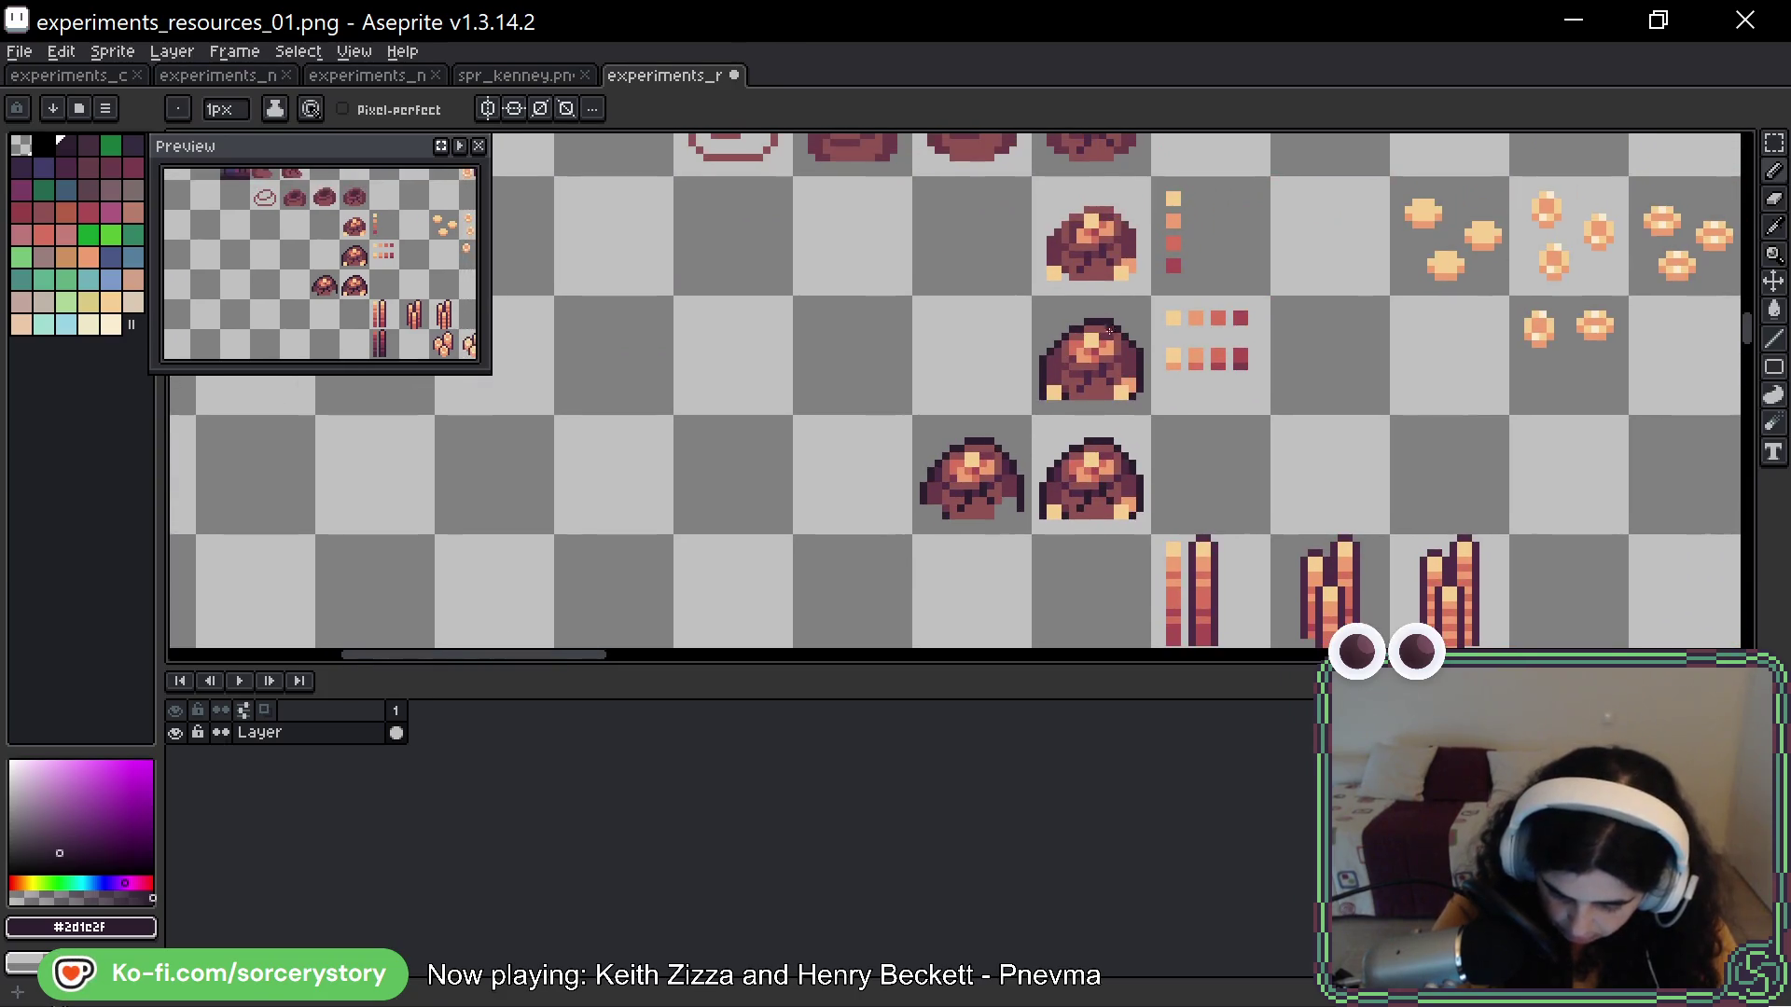
scroll(1108, 320, up, 2)
Move the dark rock sprite into an empty cell
click(1774, 143)
mouse_move(1052, 160)
mouse_down()
mouse_move(1166, 276)
mouse_move(871, 600)
mouse_move(873, 486)
mouse_up()
click(974, 492)
scroll(979, 494, up, 2)
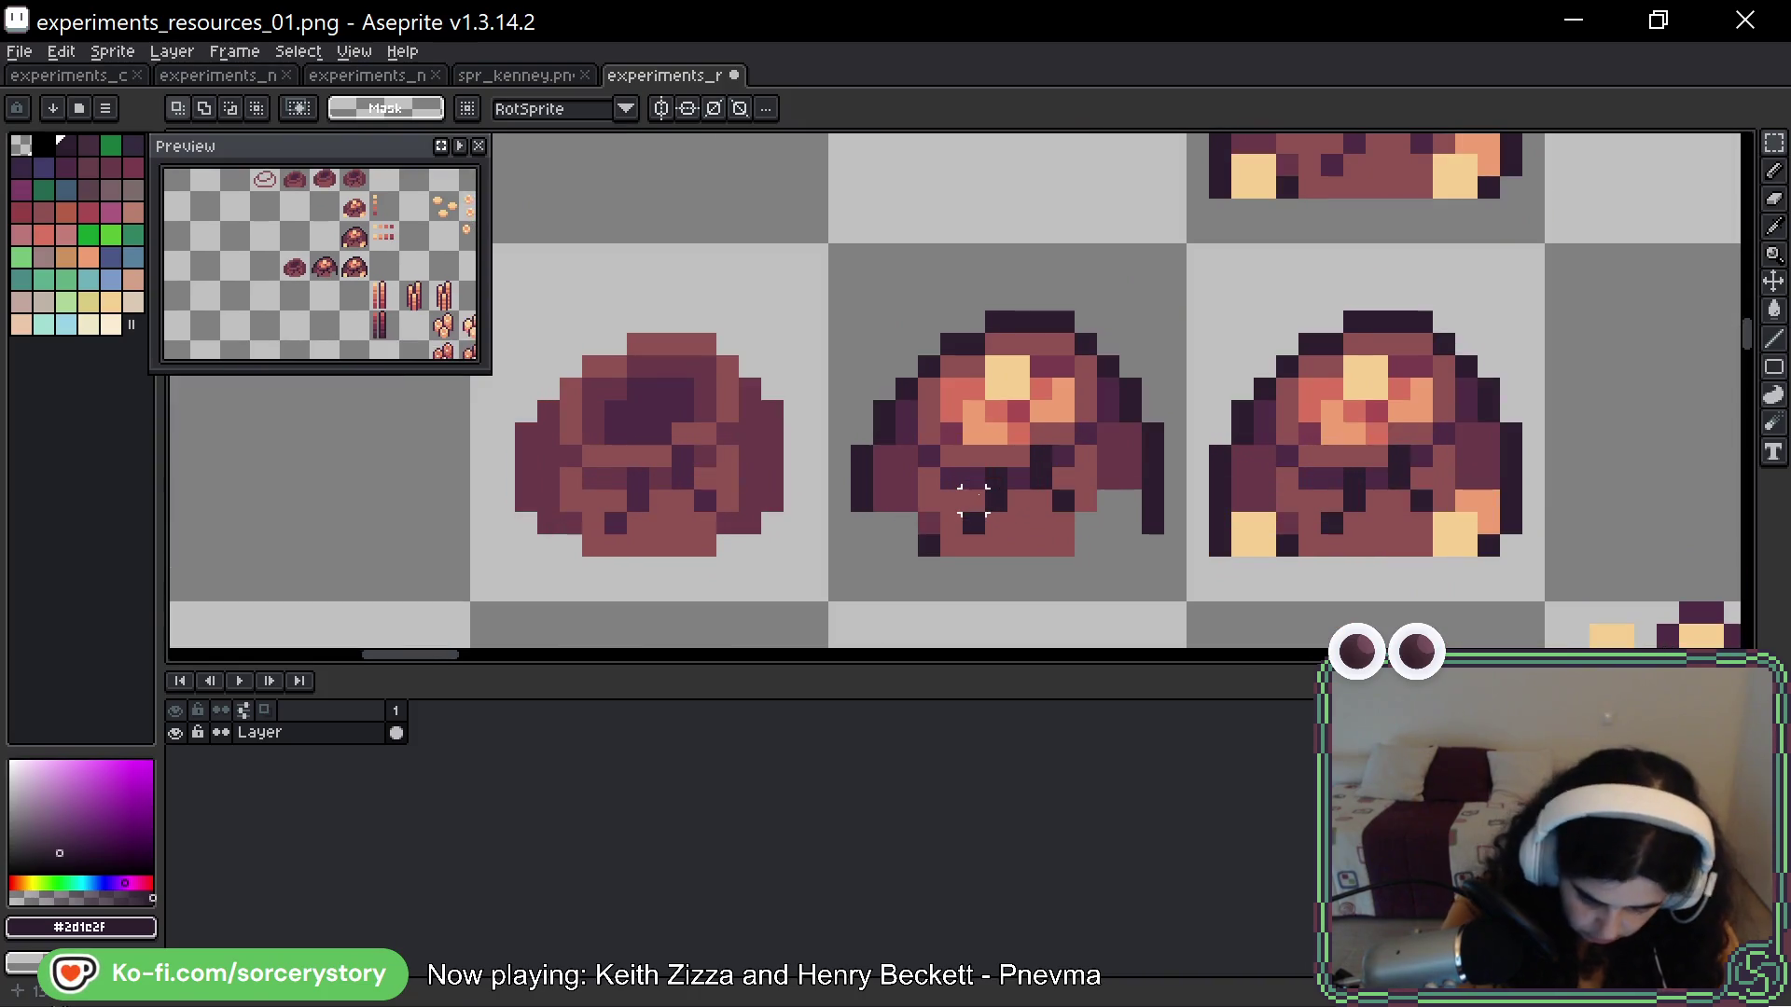
Add dark outline and red-brown pixels along the middle pile's right edge and bottom row
key(b)
scroll(1110, 420, down, 1)
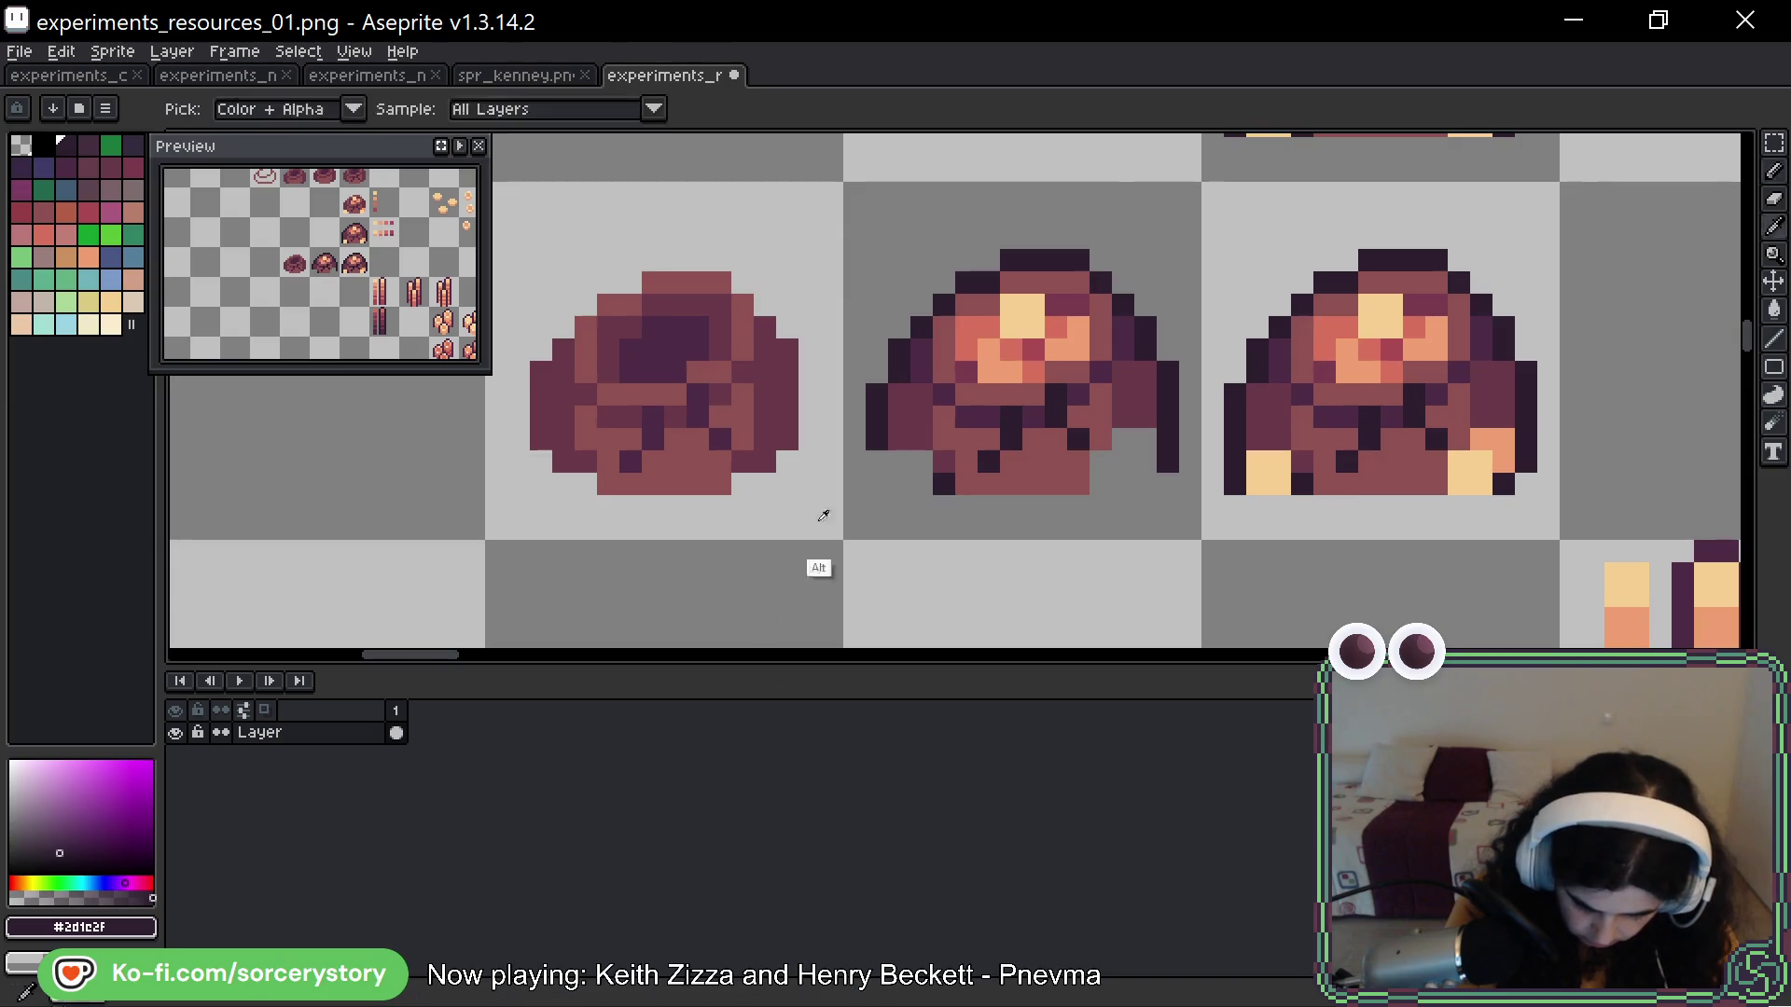
alt+click(903, 466)
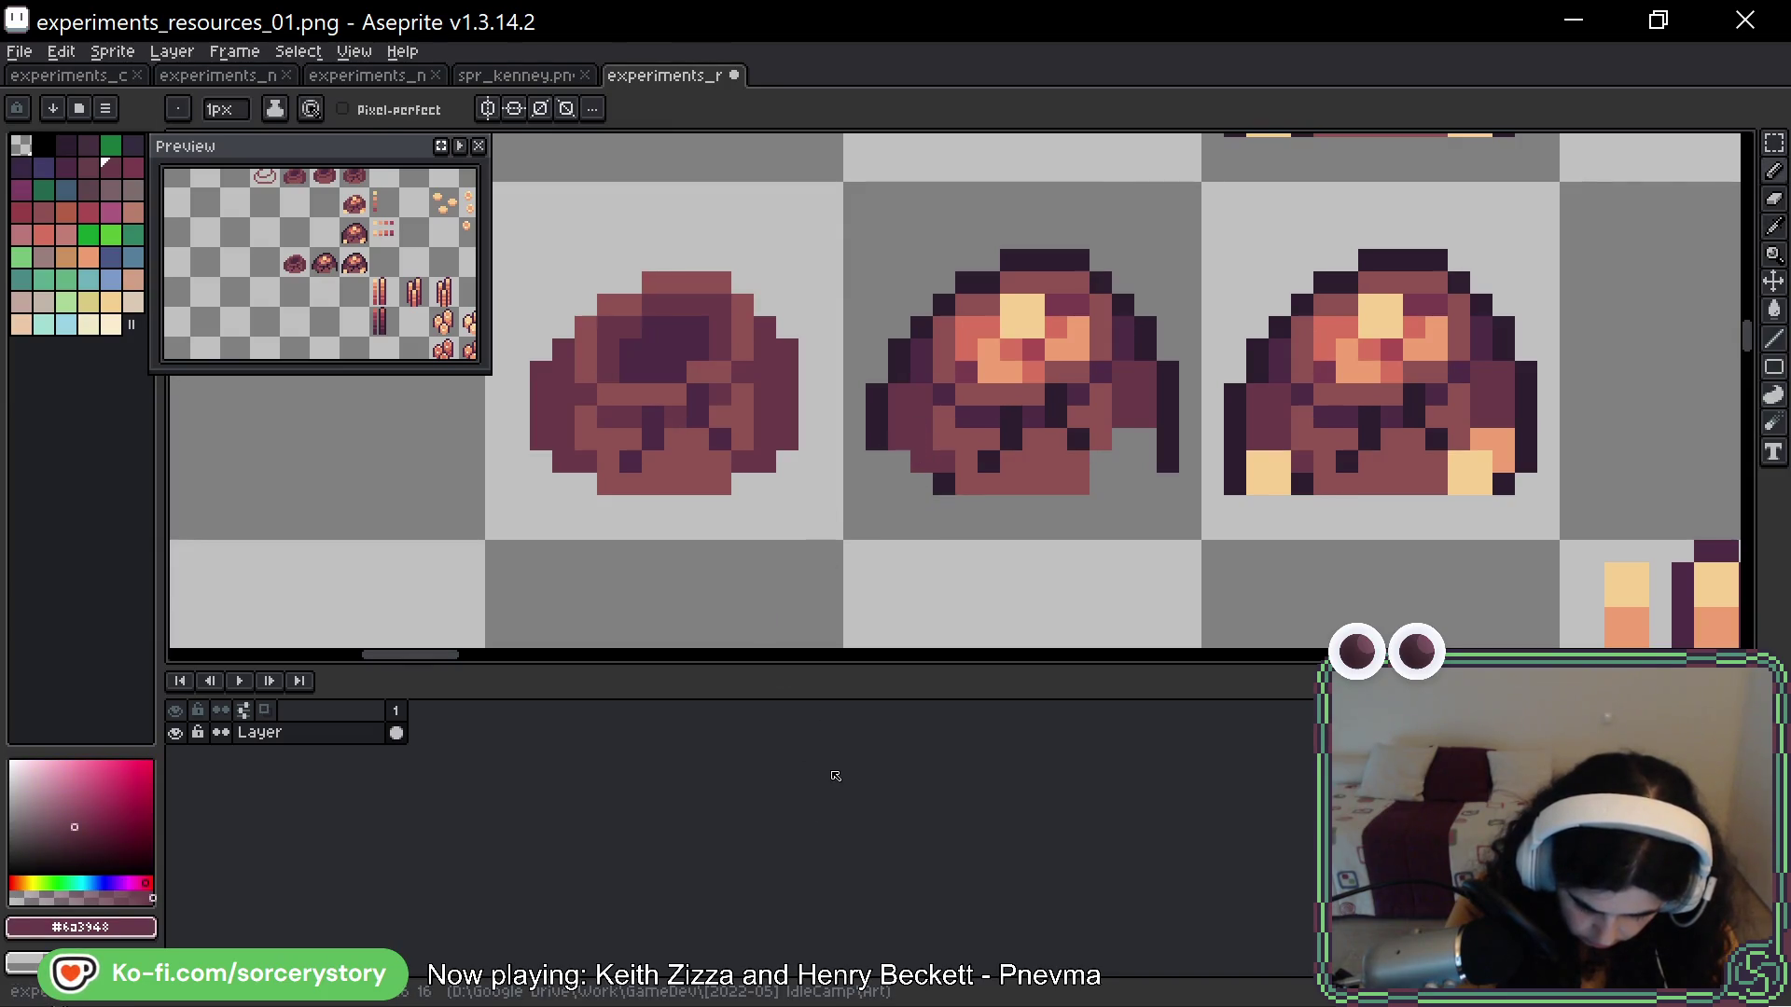
alt+click(897, 461)
click(920, 504)
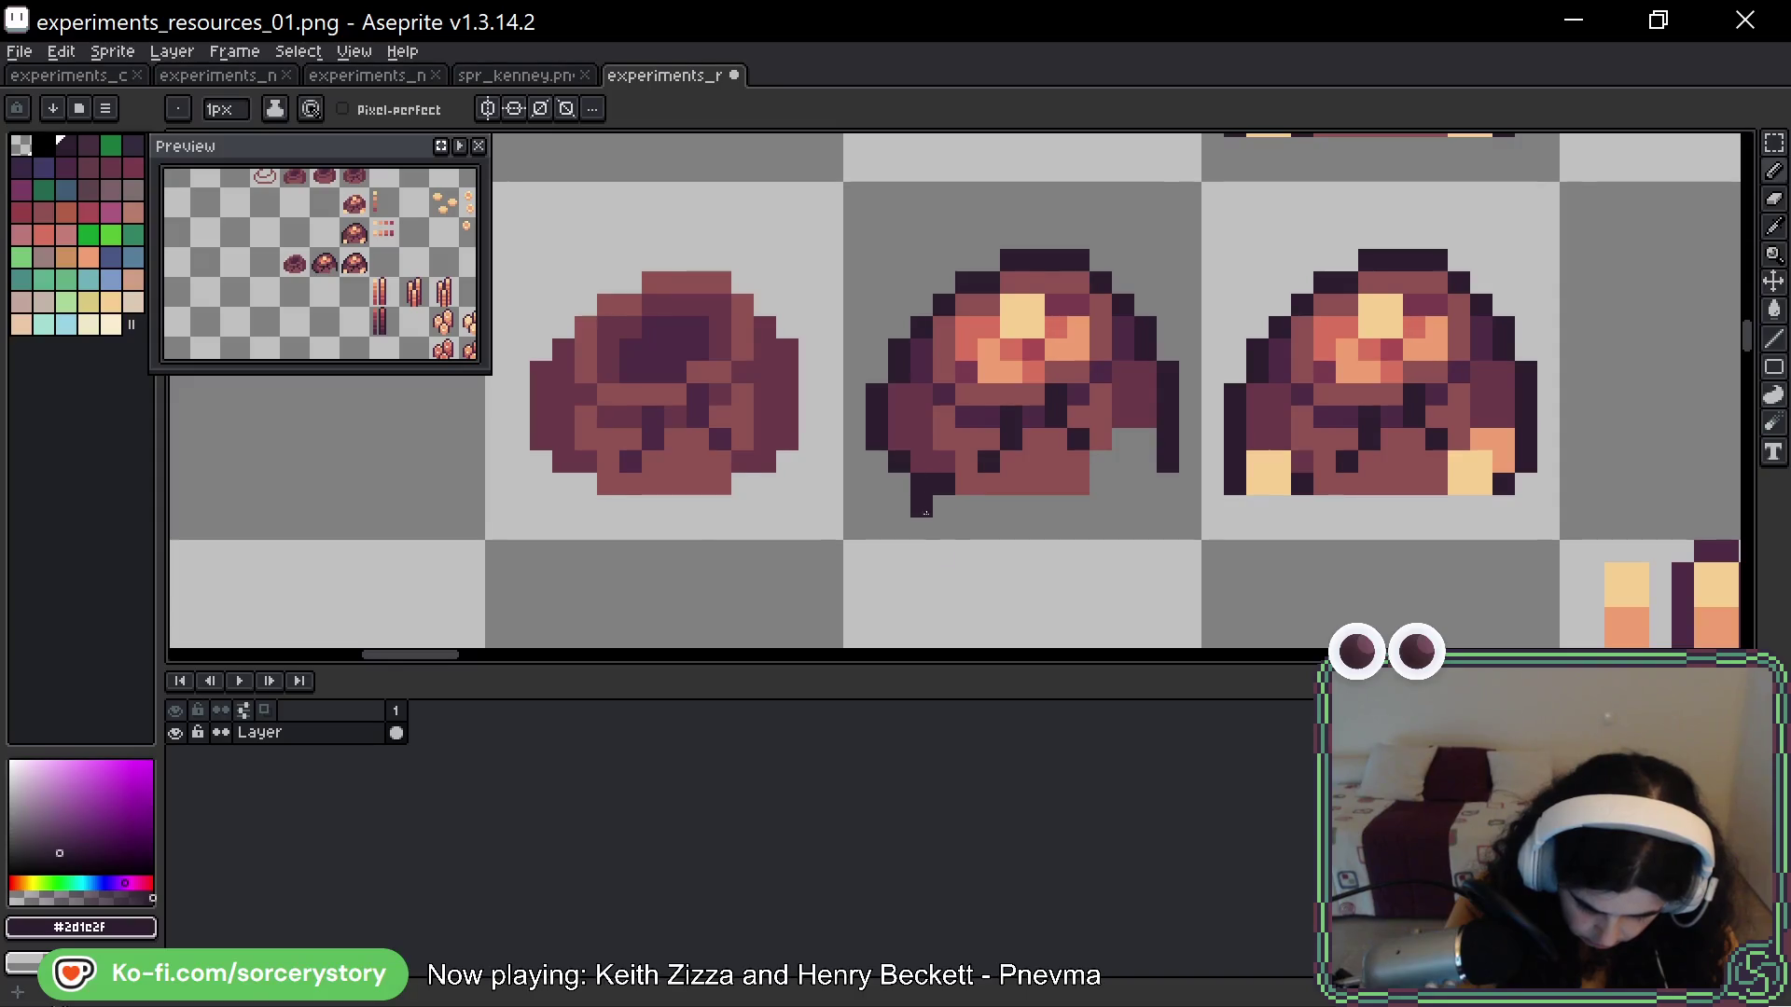
key(alt)
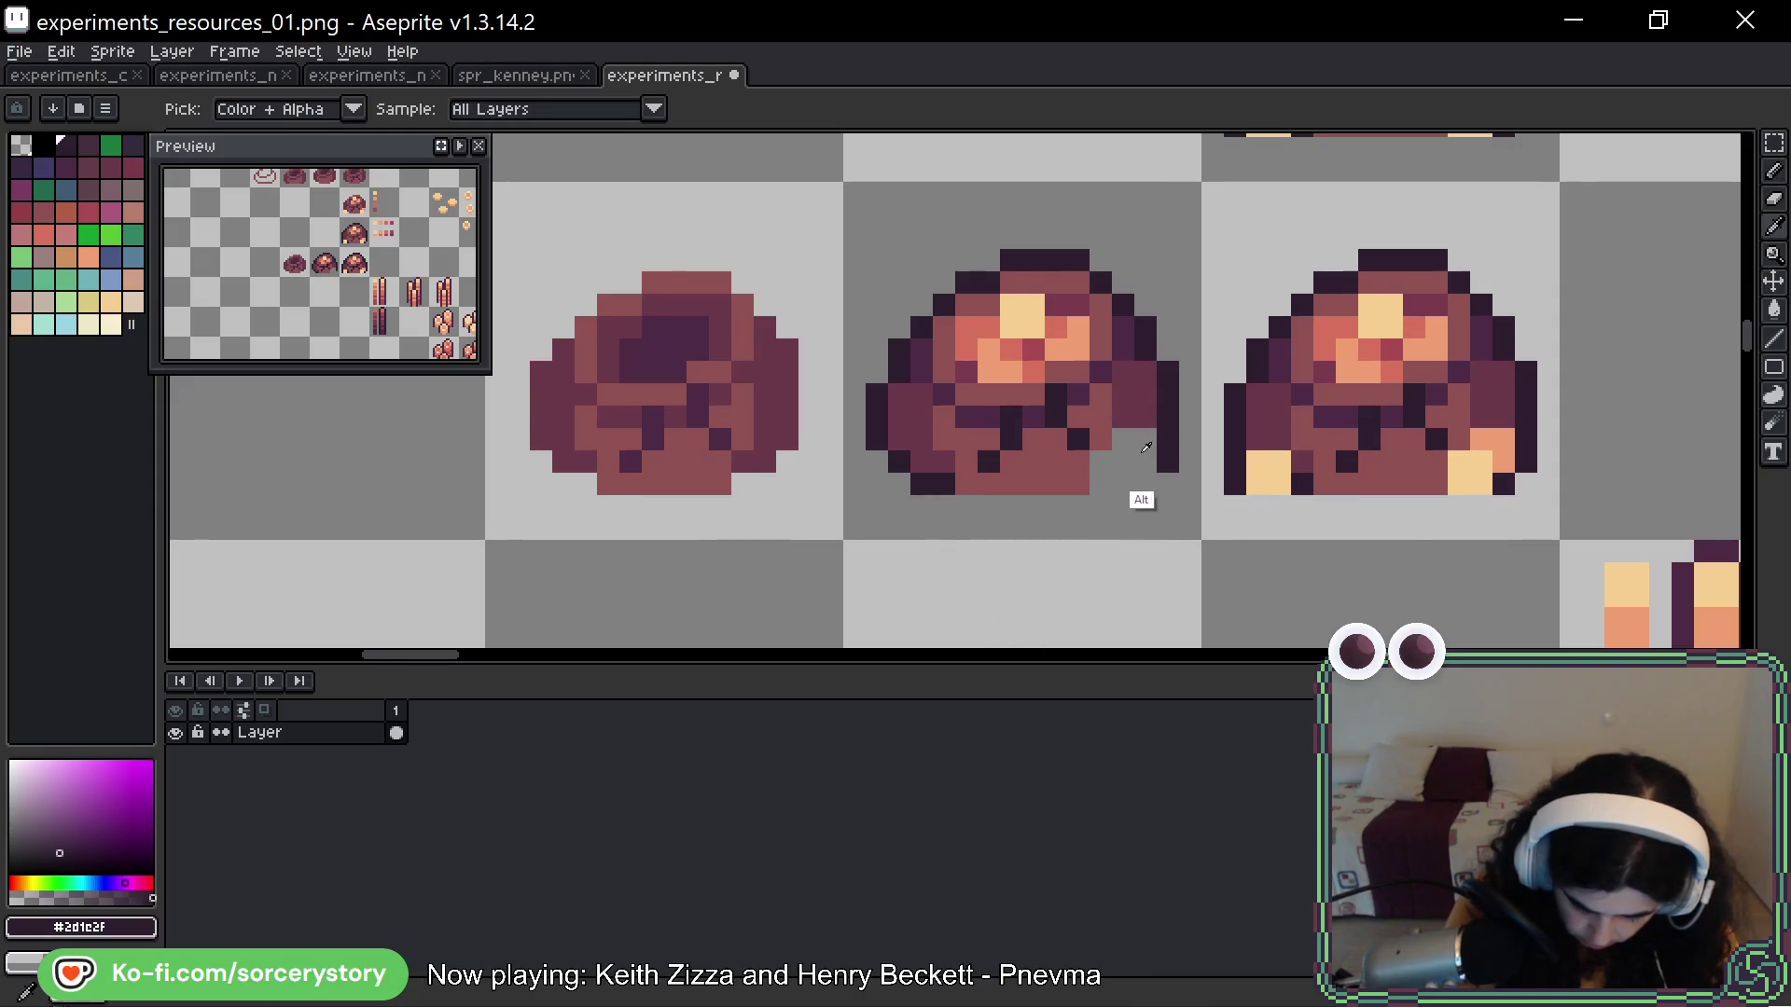
alt+click(1141, 448)
click(1120, 464)
click(1101, 462)
alt+click(1166, 467)
click(1190, 462)
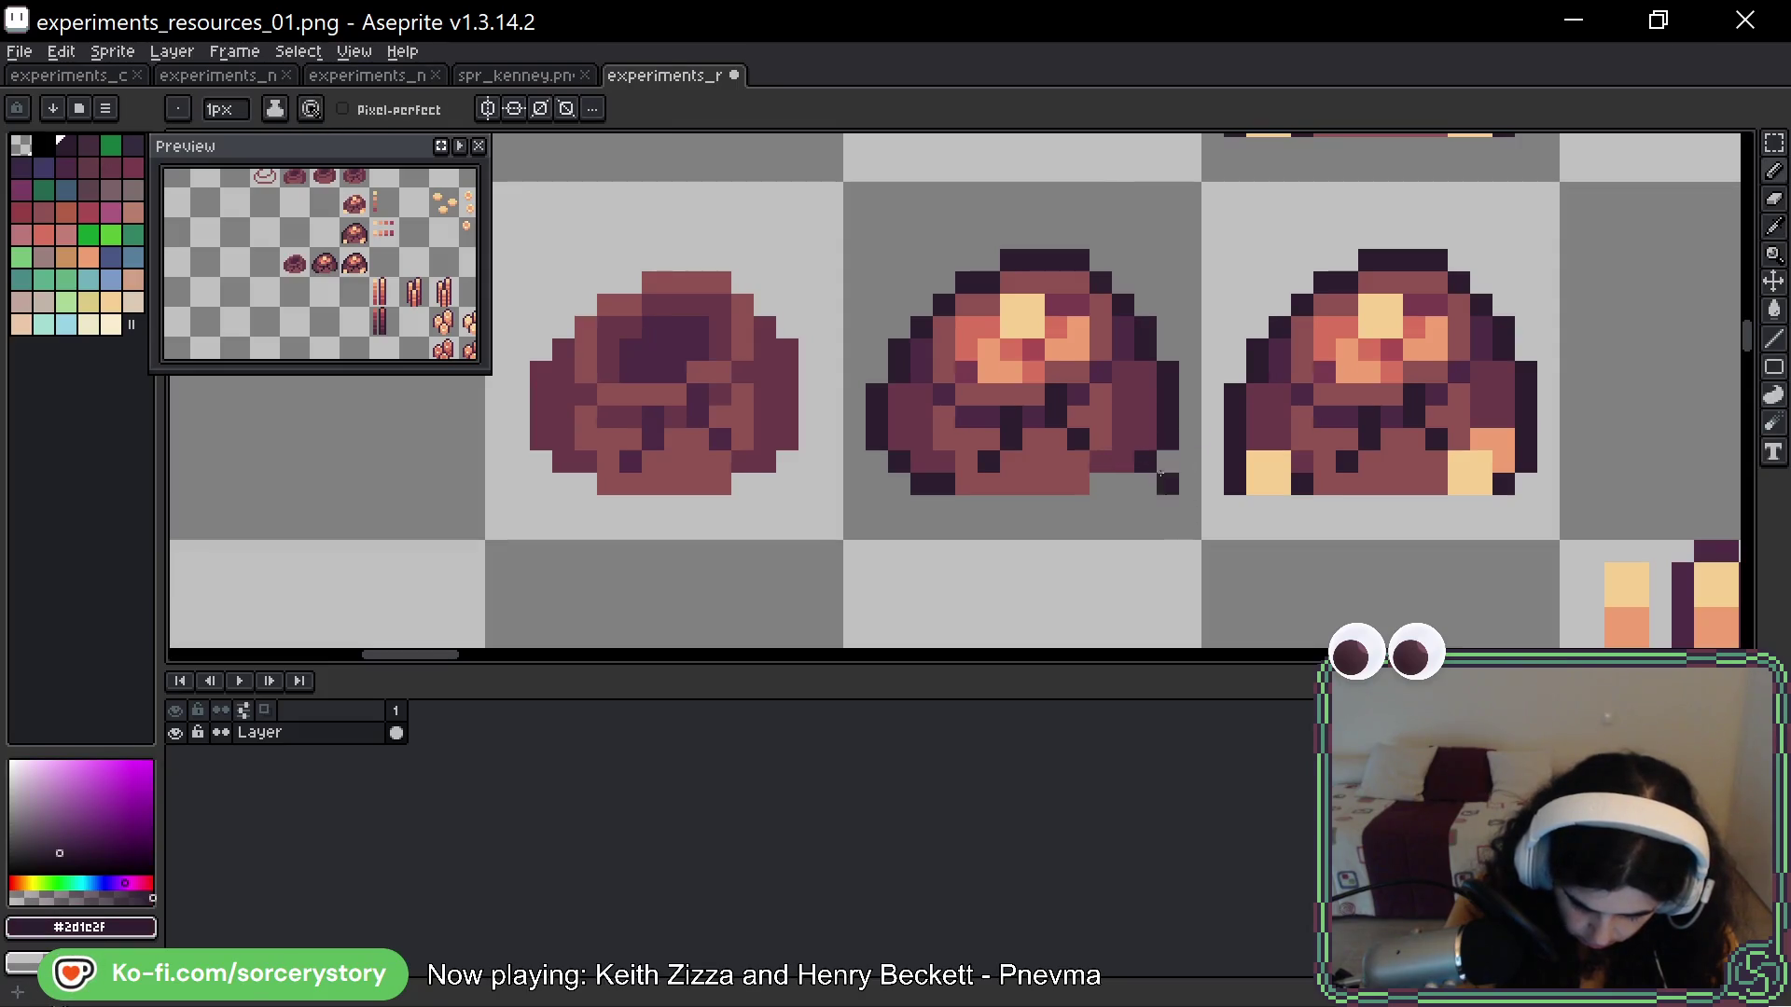
click(1101, 484)
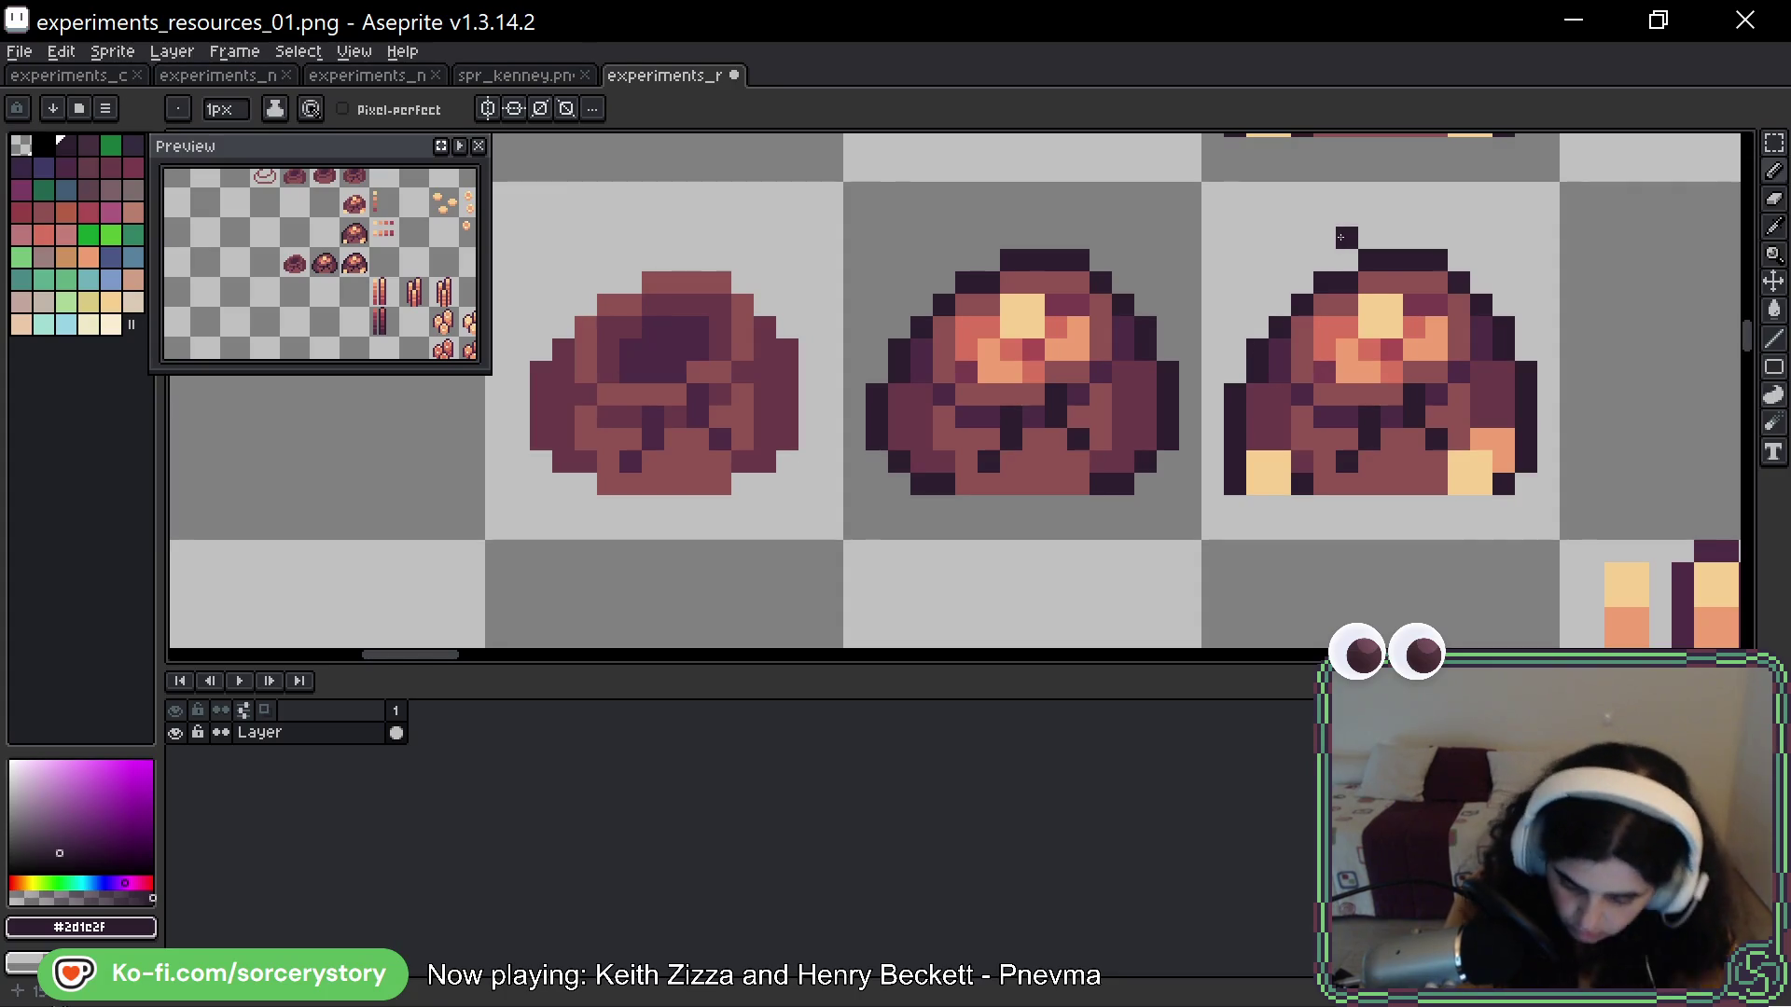
key(w)
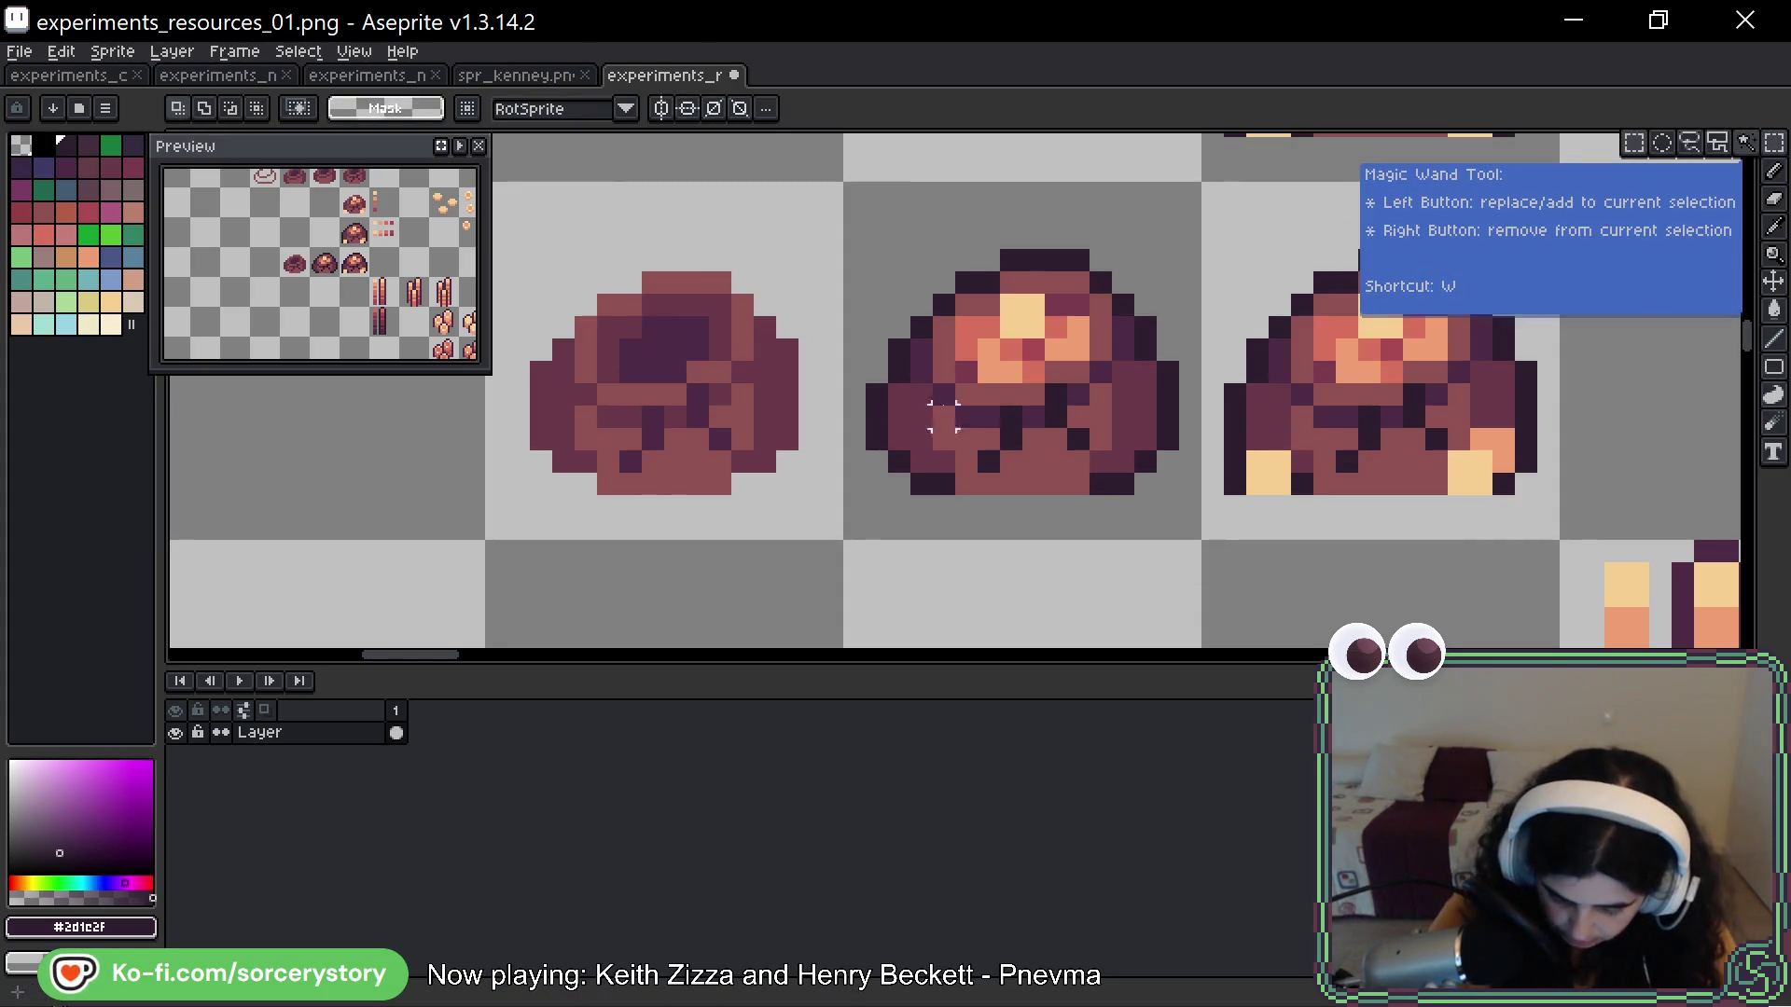
Shift the two rock piles one tile to the left with the magic wand
click(896, 411)
scroll(893, 437, down, 3)
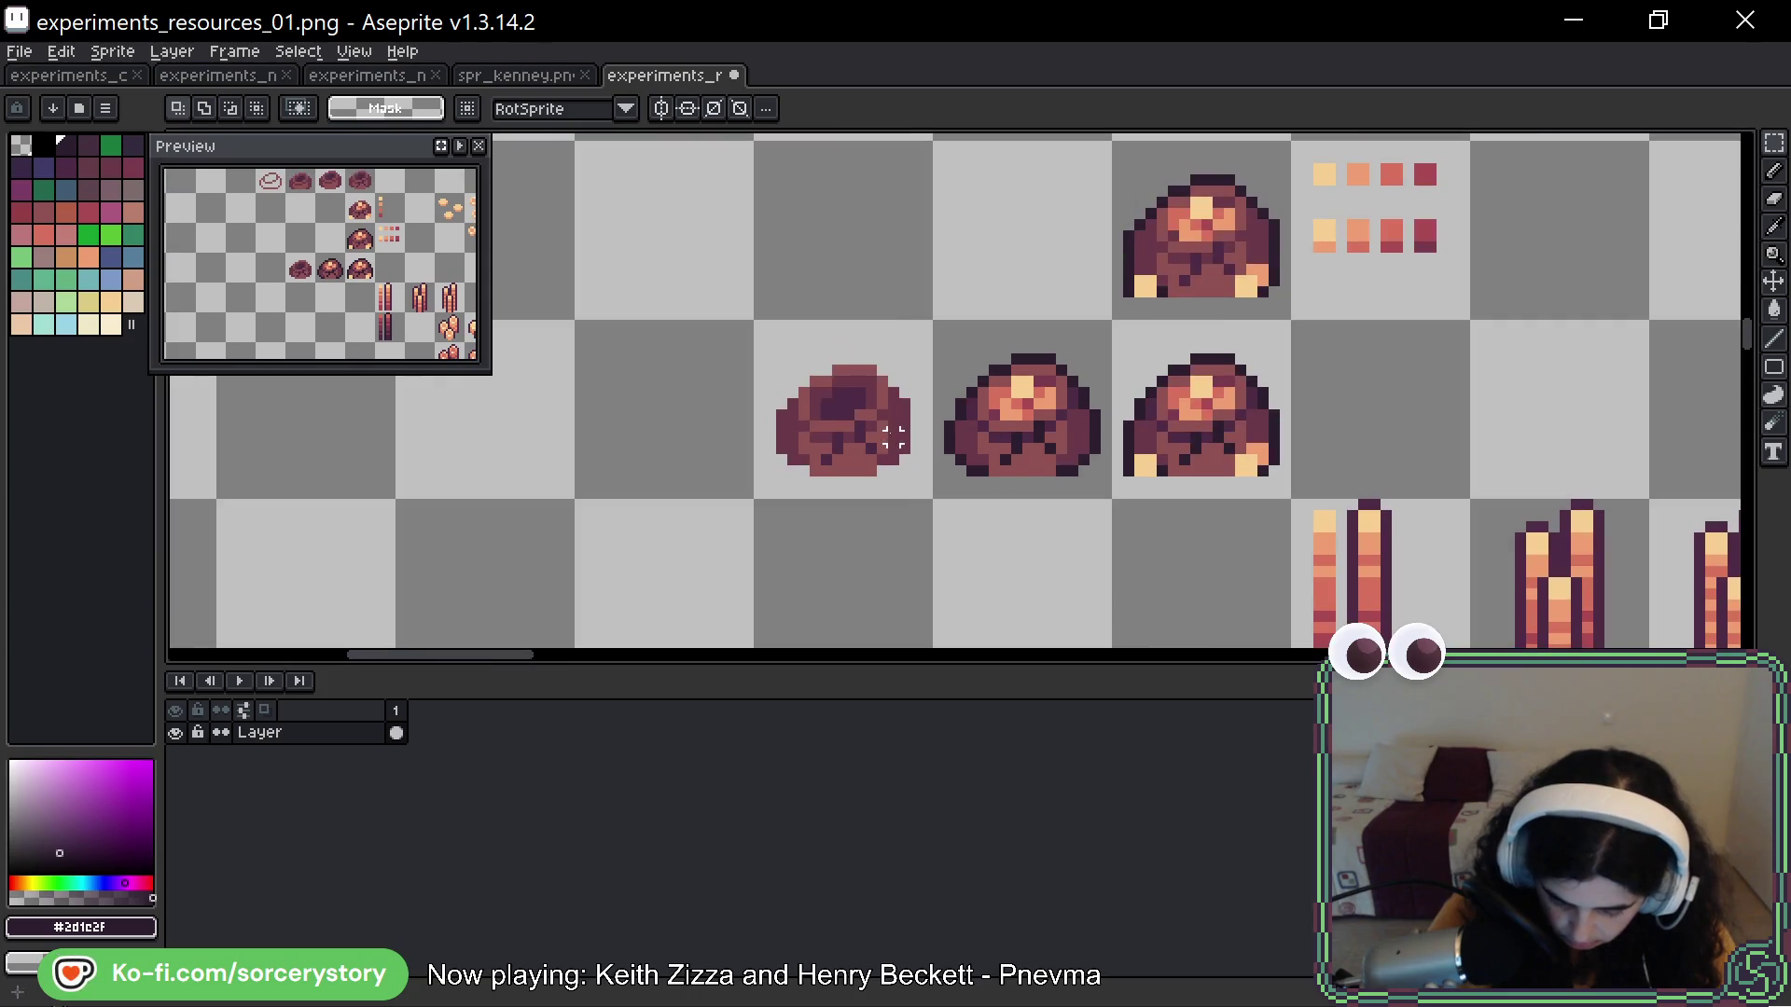
drag(869, 426, 691, 427)
click(1036, 420)
drag(1035, 419, 859, 419)
key(Return)
Raise the upper part of the nugget-less ore pile by one pixel
scroll(854, 415, up, 1)
scroll(954, 179, up, 1)
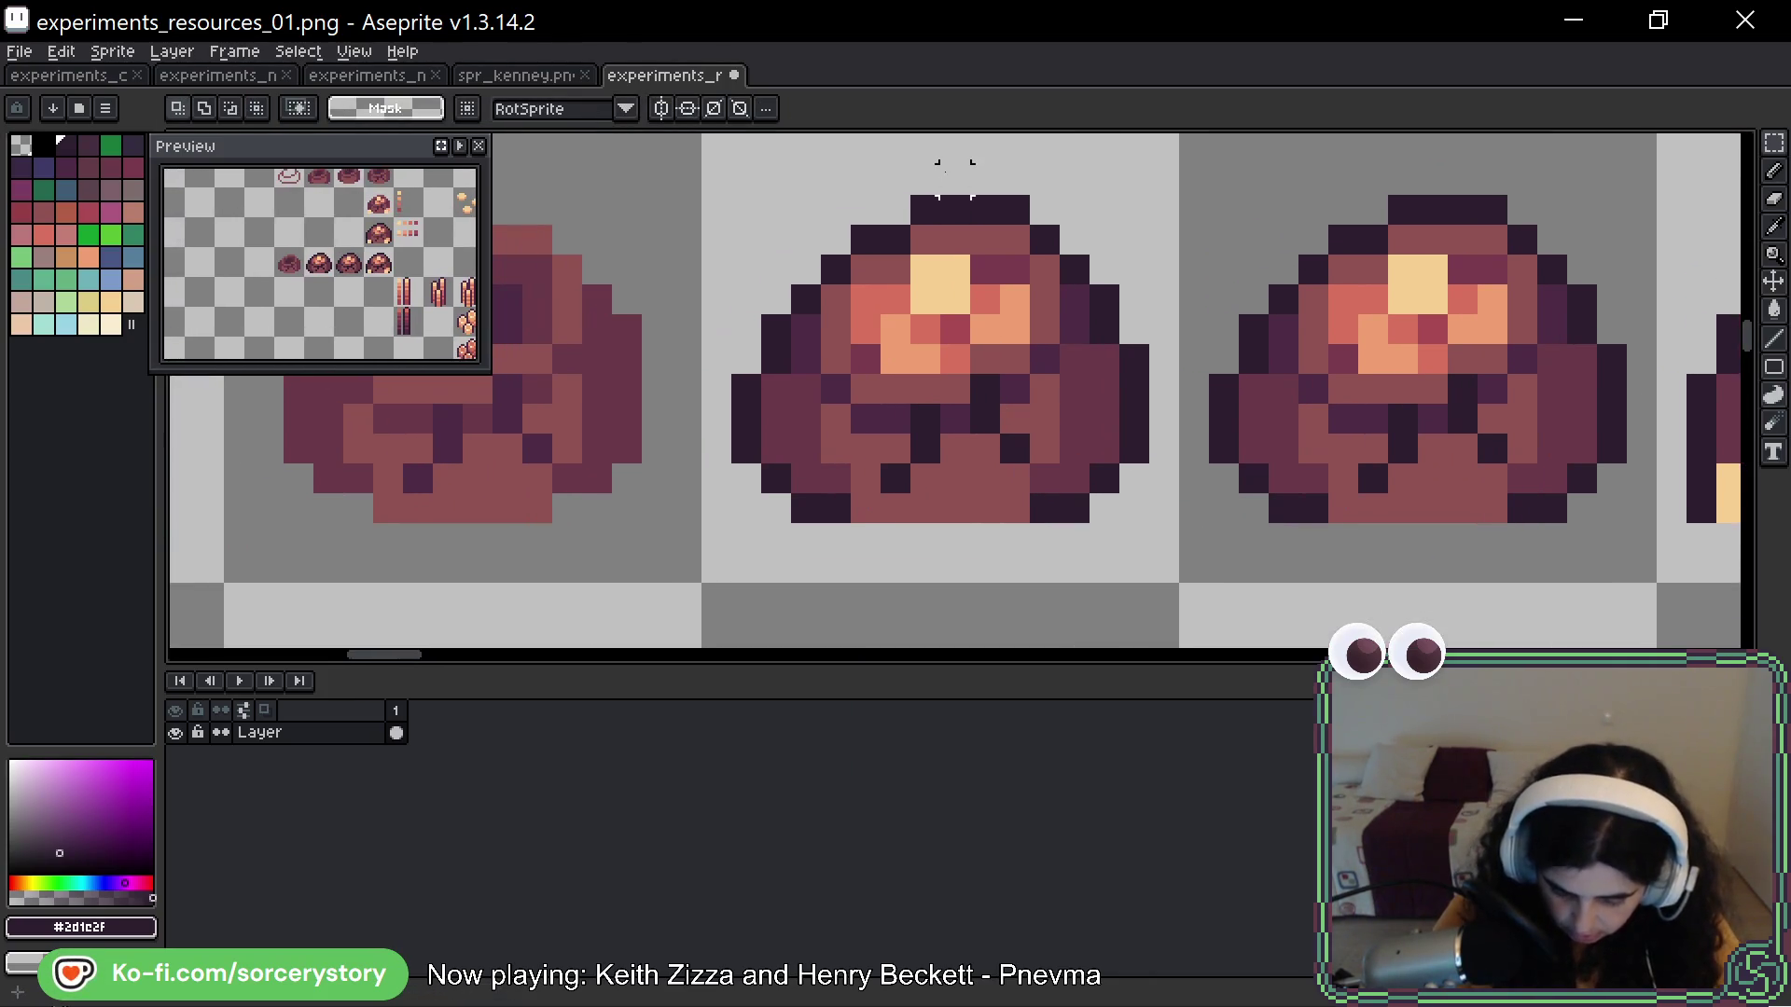
scroll(955, 180, up, 1)
mouse_move(696, 197)
mouse_down()
mouse_move(739, 260)
mouse_move(1154, 533)
mouse_up()
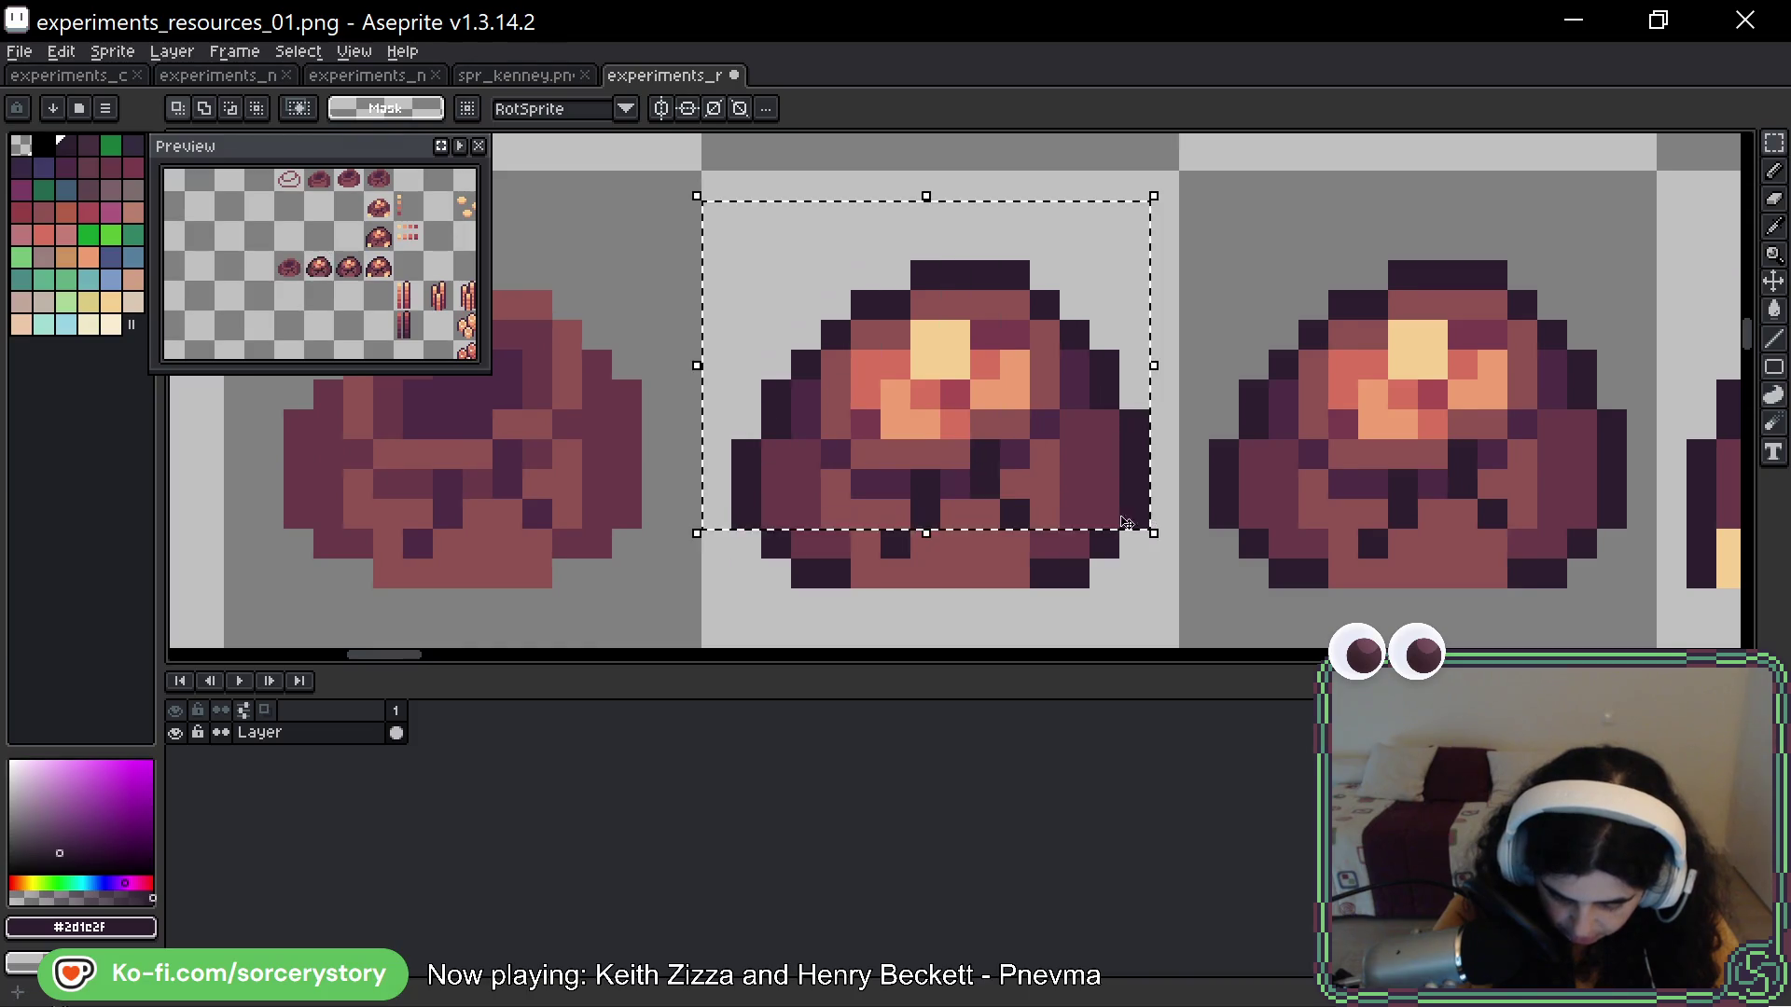
drag(978, 452, 976, 421)
key(ctrl+d)
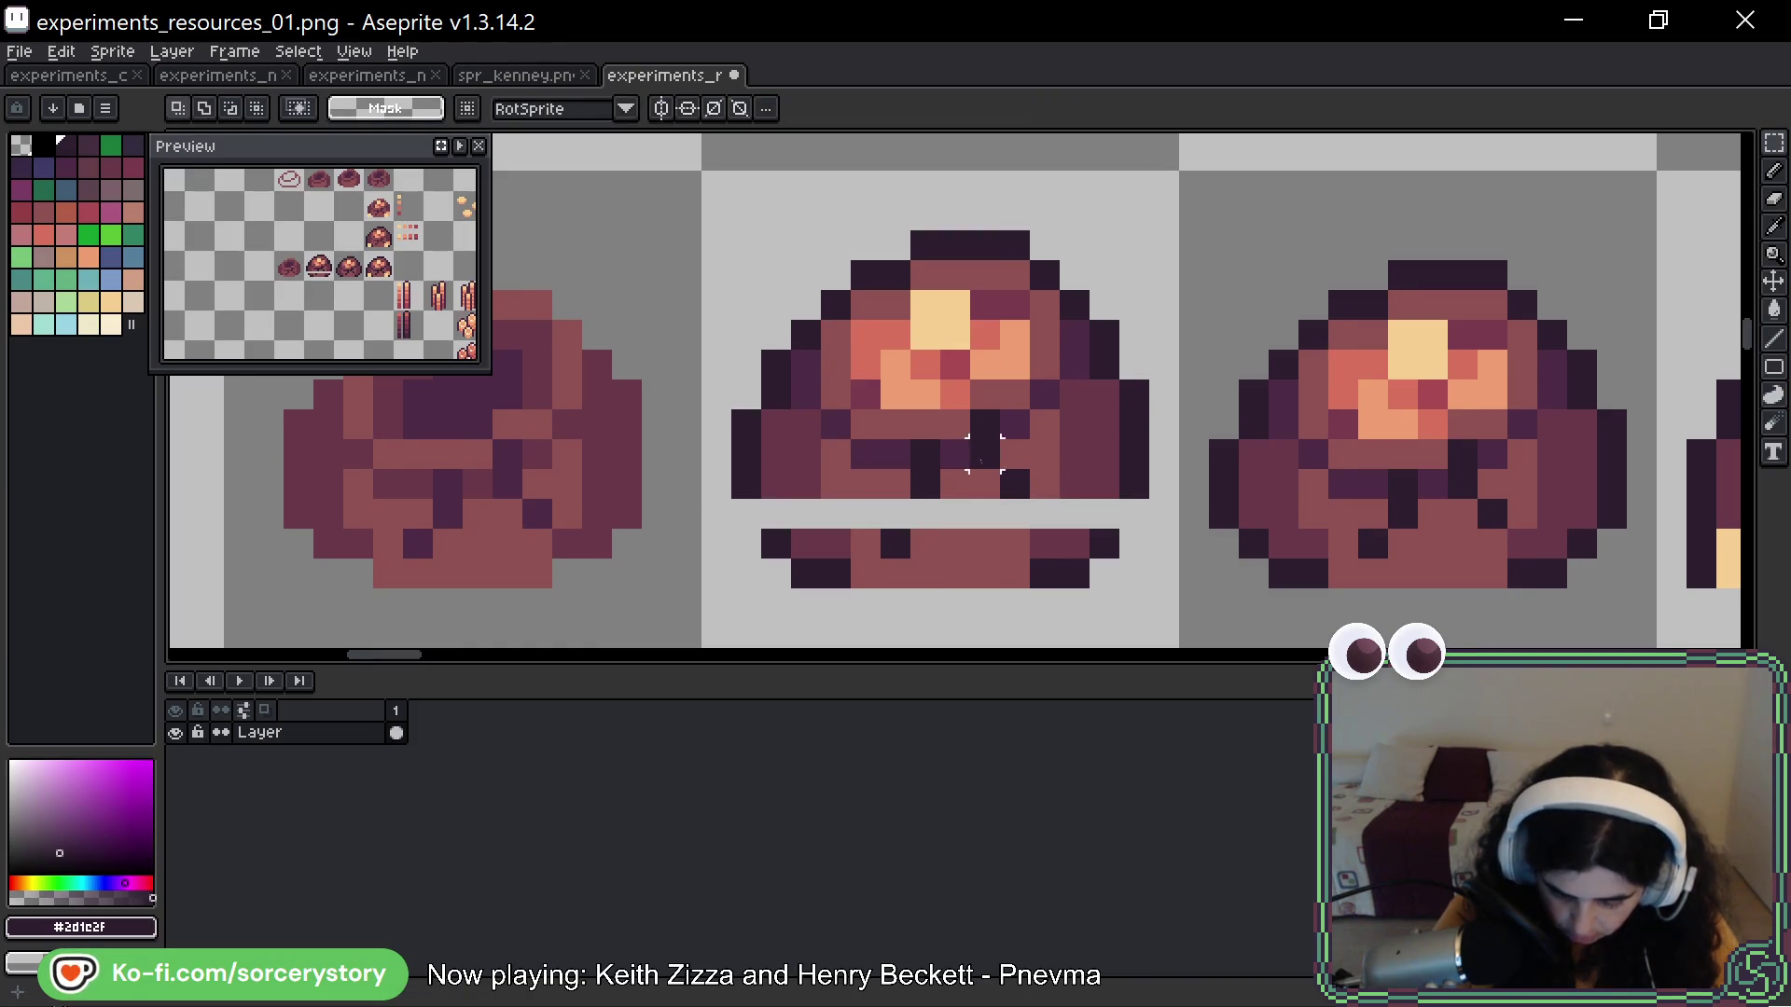
Fill the new gap row with outline, dark red-brown and medium red-brown pixels
key(alt)
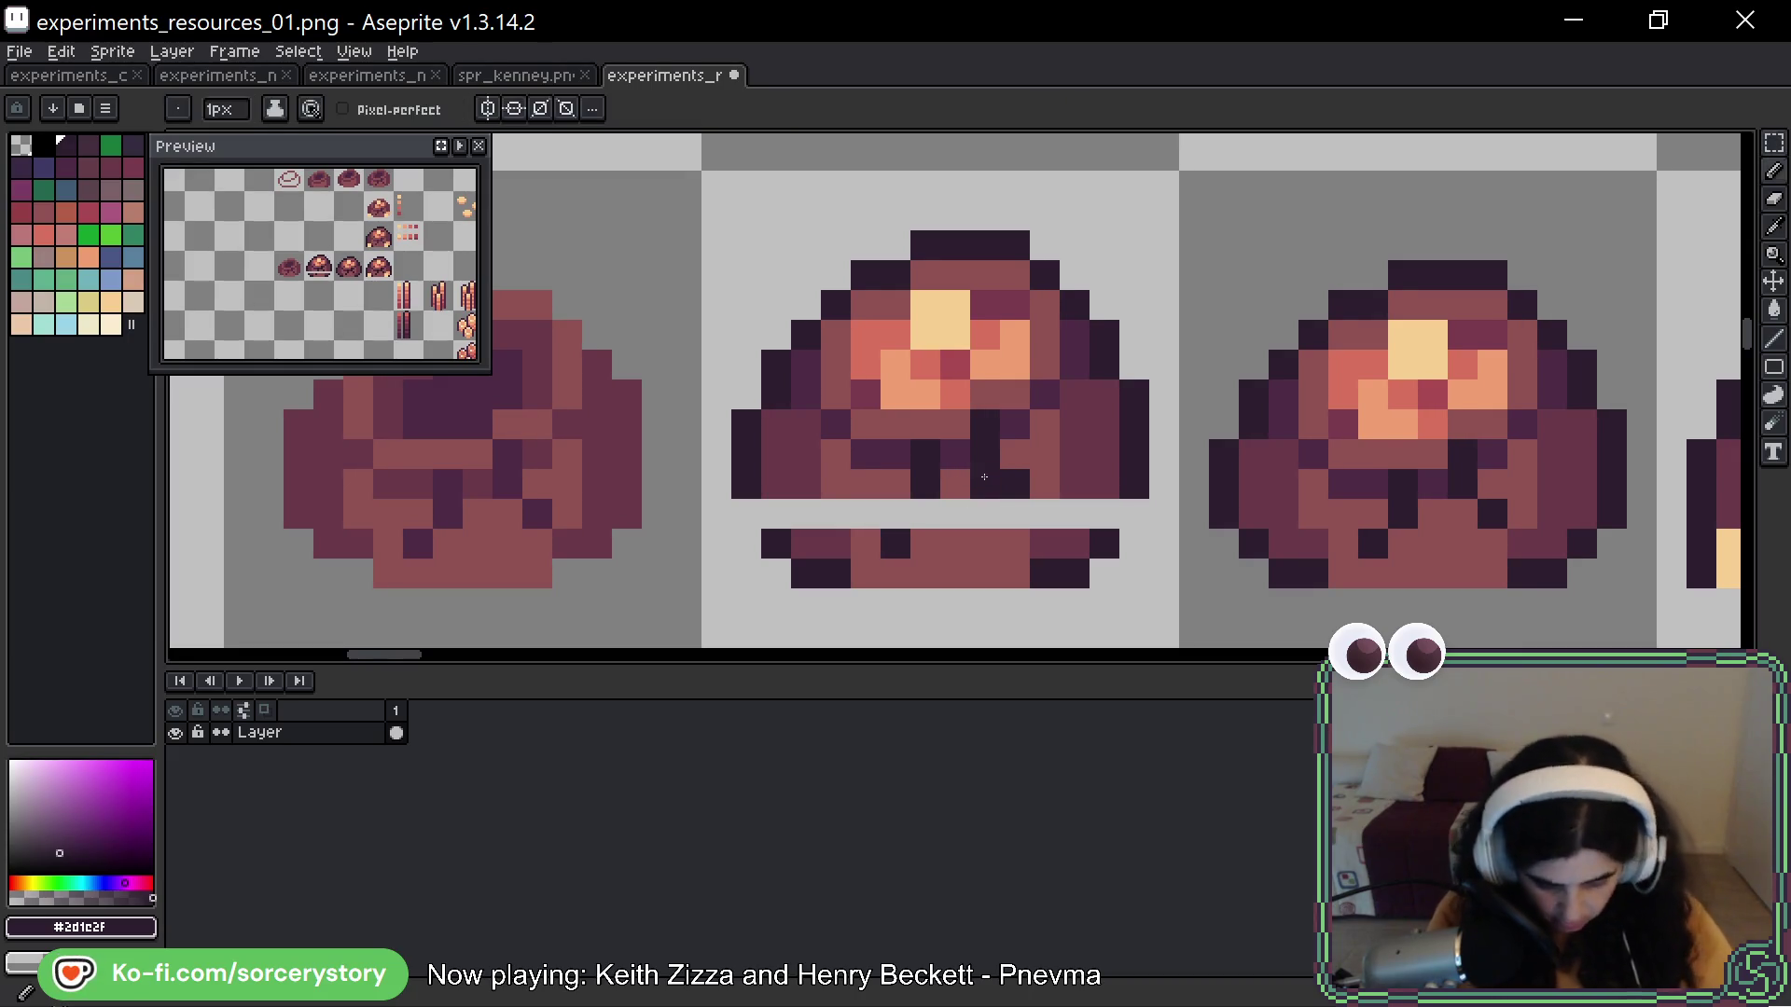
click(746, 513)
click(1125, 519)
alt+click(1102, 485)
click(1102, 513)
click(776, 513)
click(806, 513)
alt+click(836, 485)
drag(836, 513, 985, 513)
alt+click(927, 480)
click(896, 513)
alt+click(971, 486)
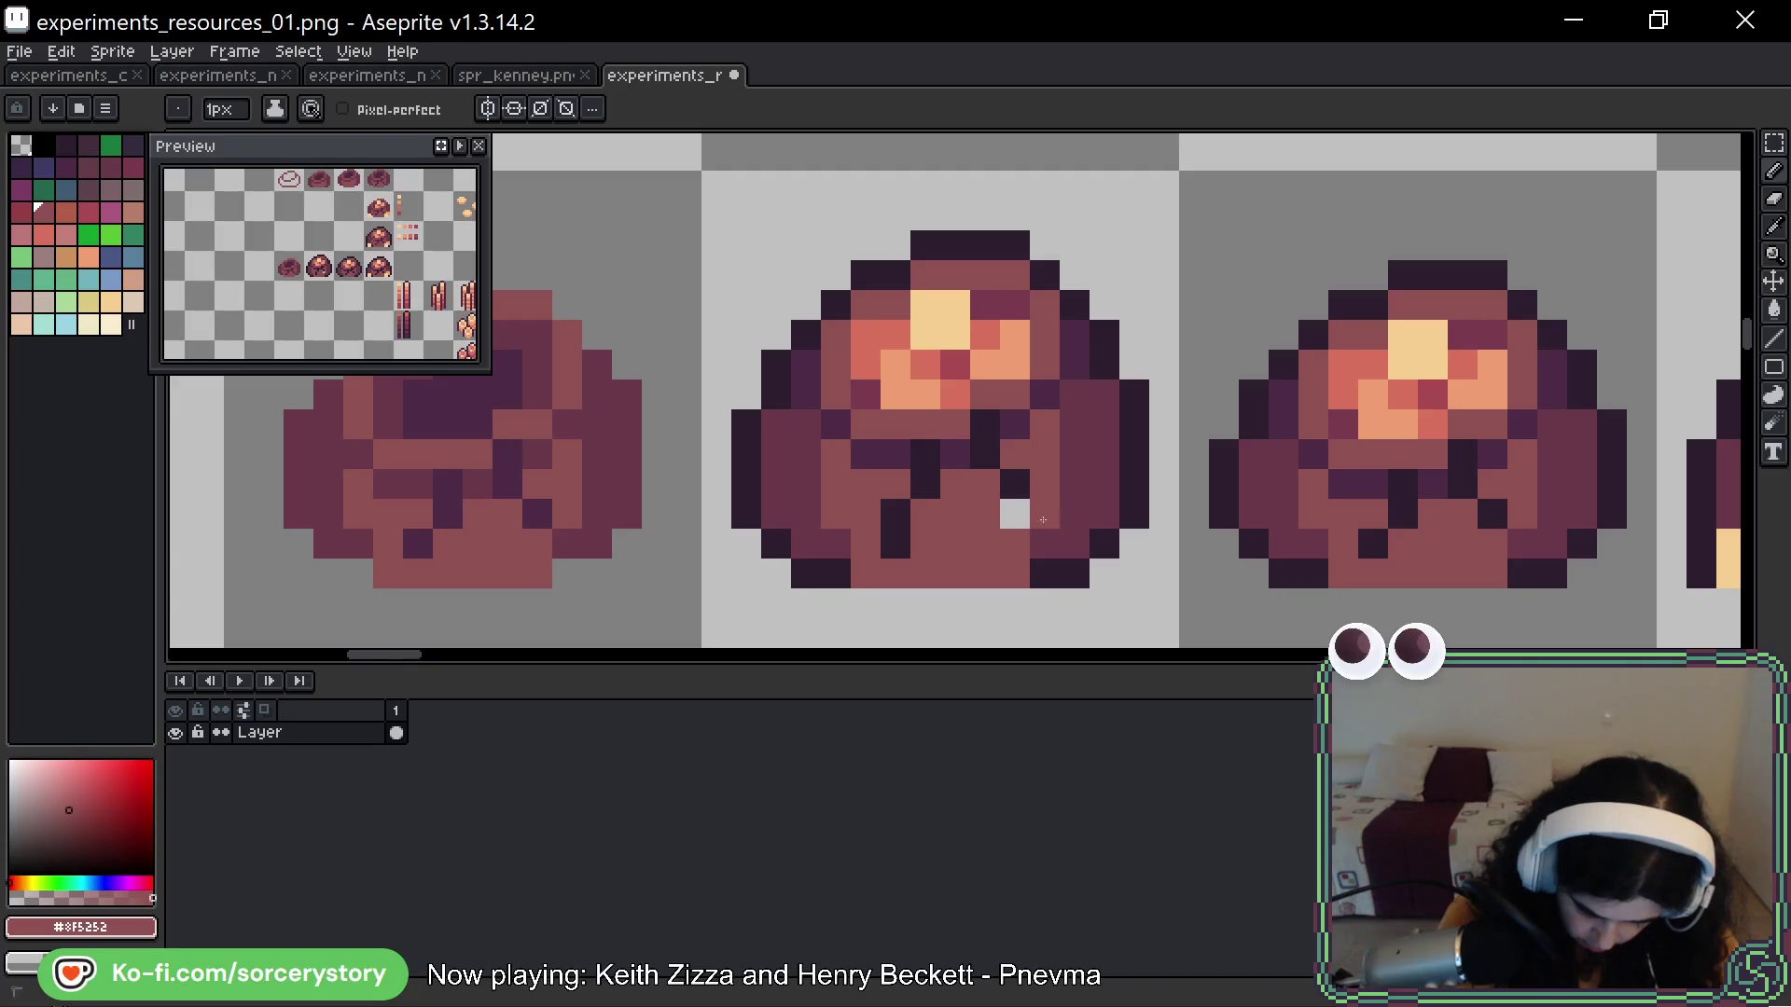
alt+click(1015, 485)
click(1015, 513)
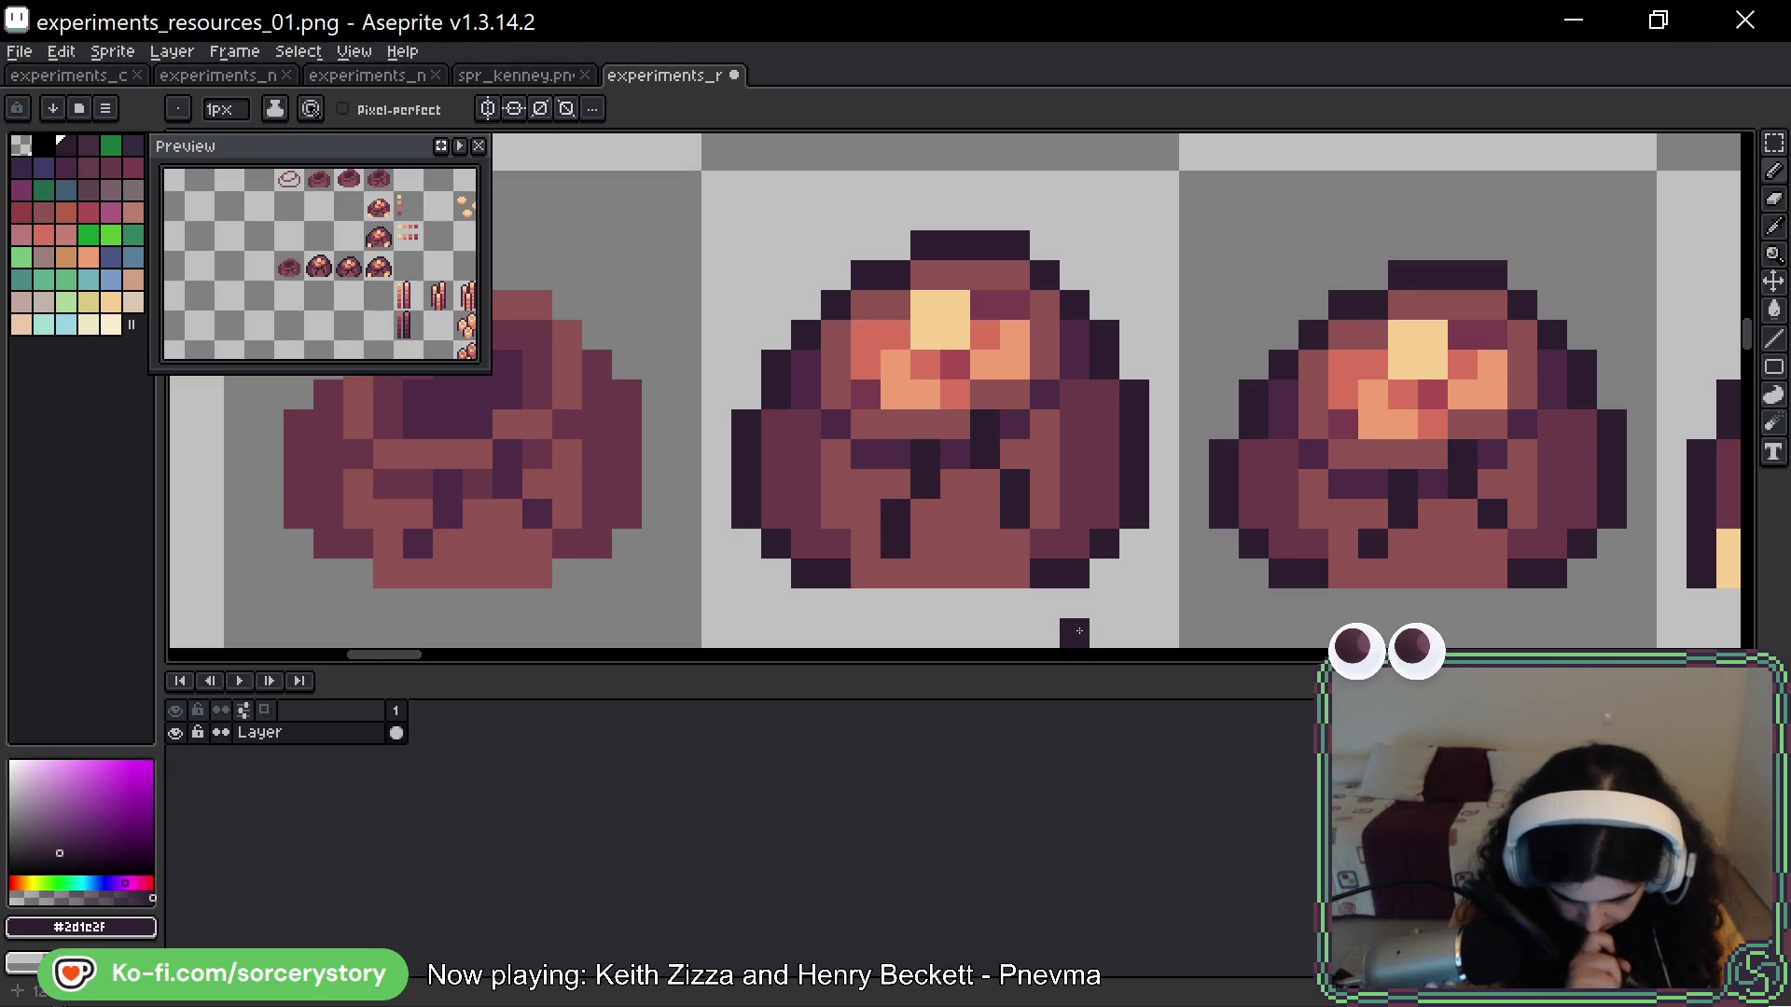
Repaint the middle pile's shading and soften its lower cracks with #4e2b45 purple
alt+click(1073, 546)
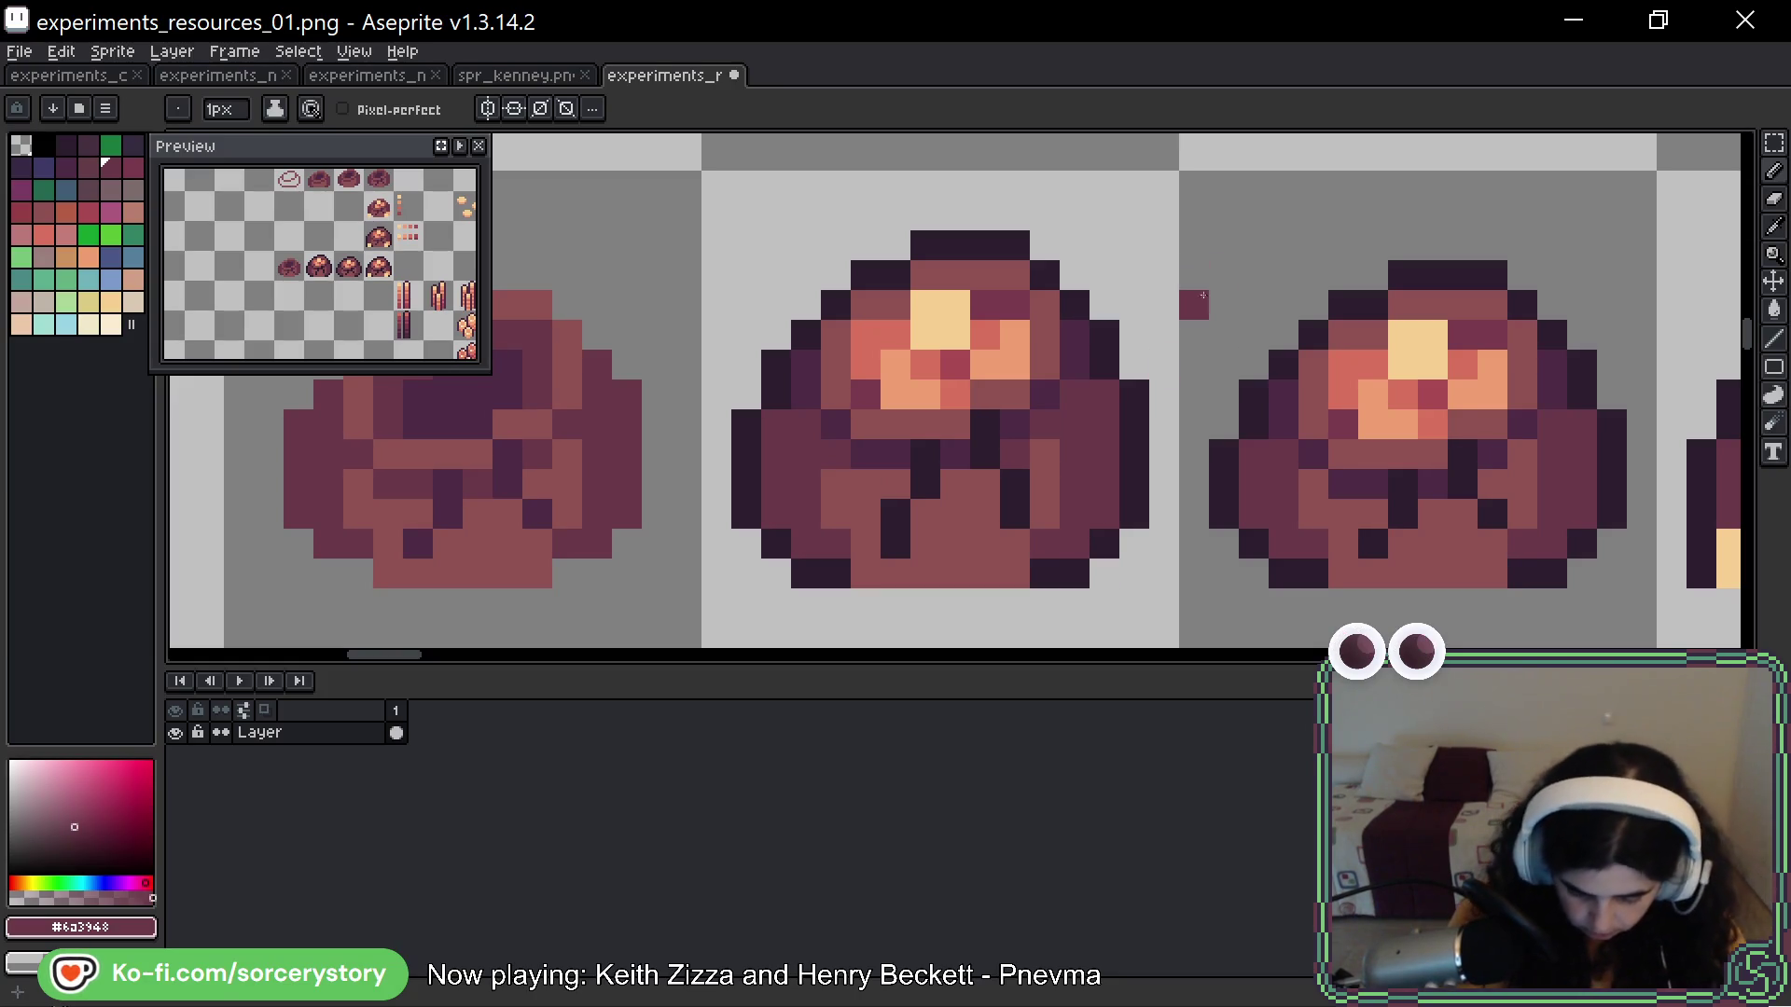
drag(867, 484, 1003, 436)
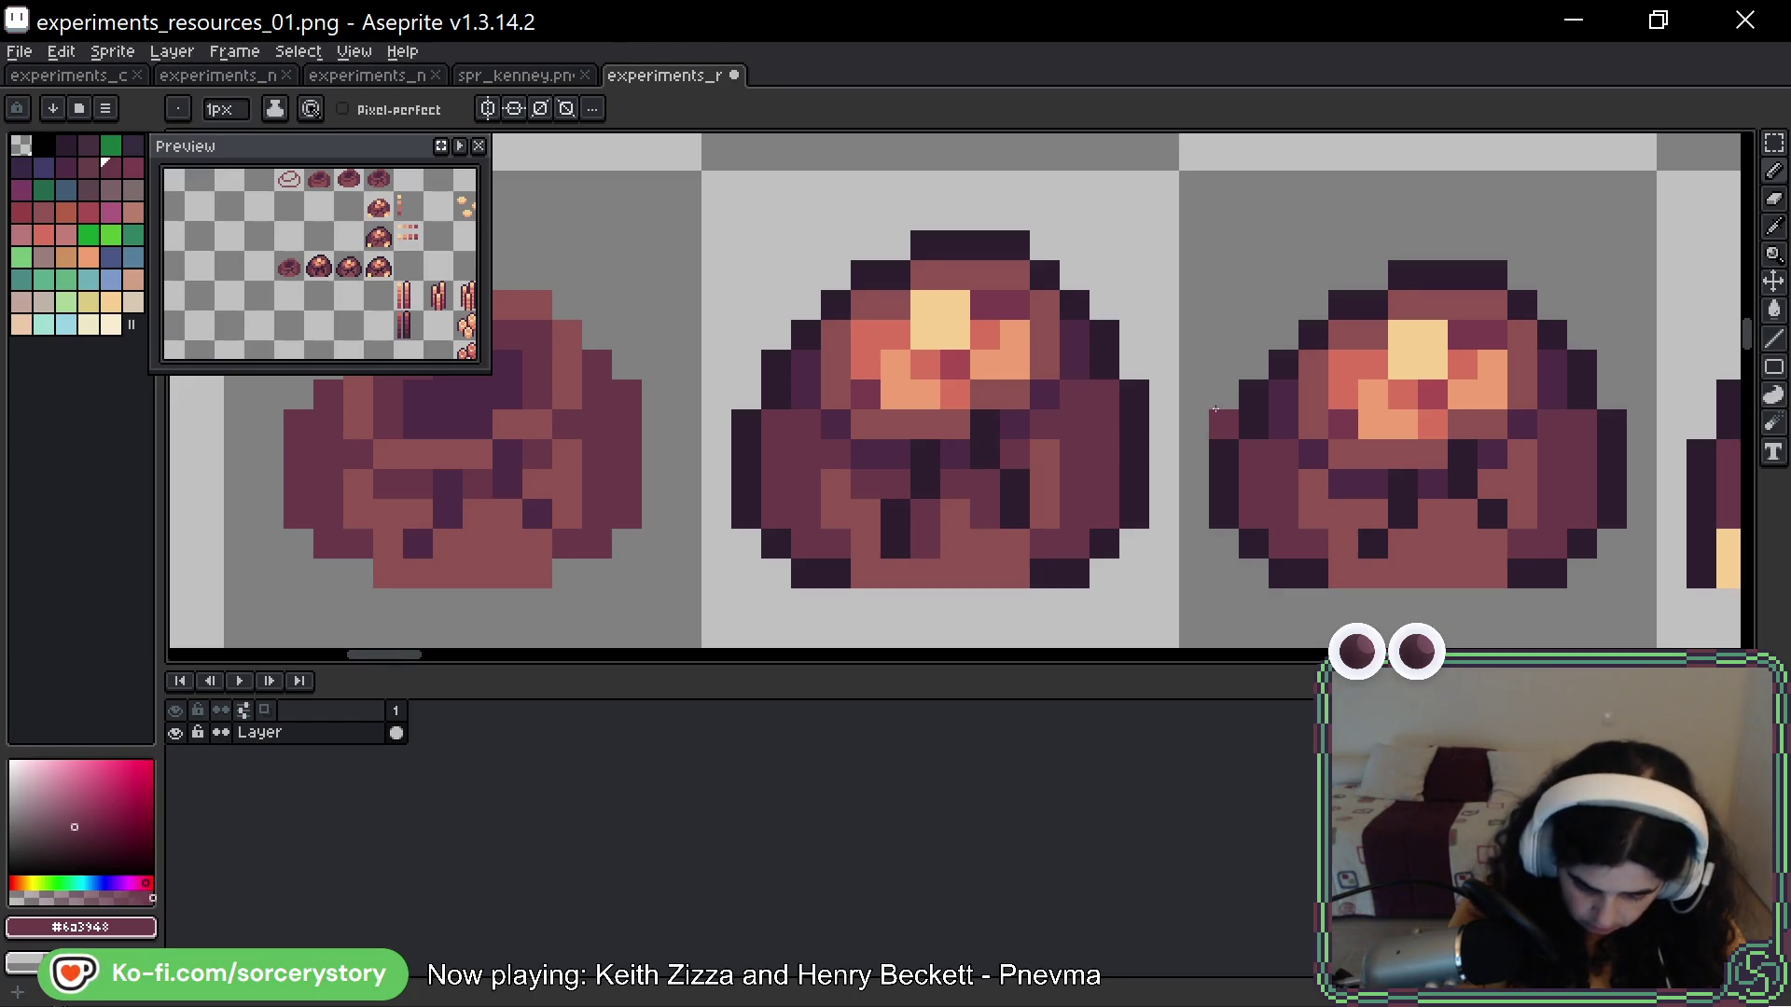
drag(1183, 333, 1078, 410)
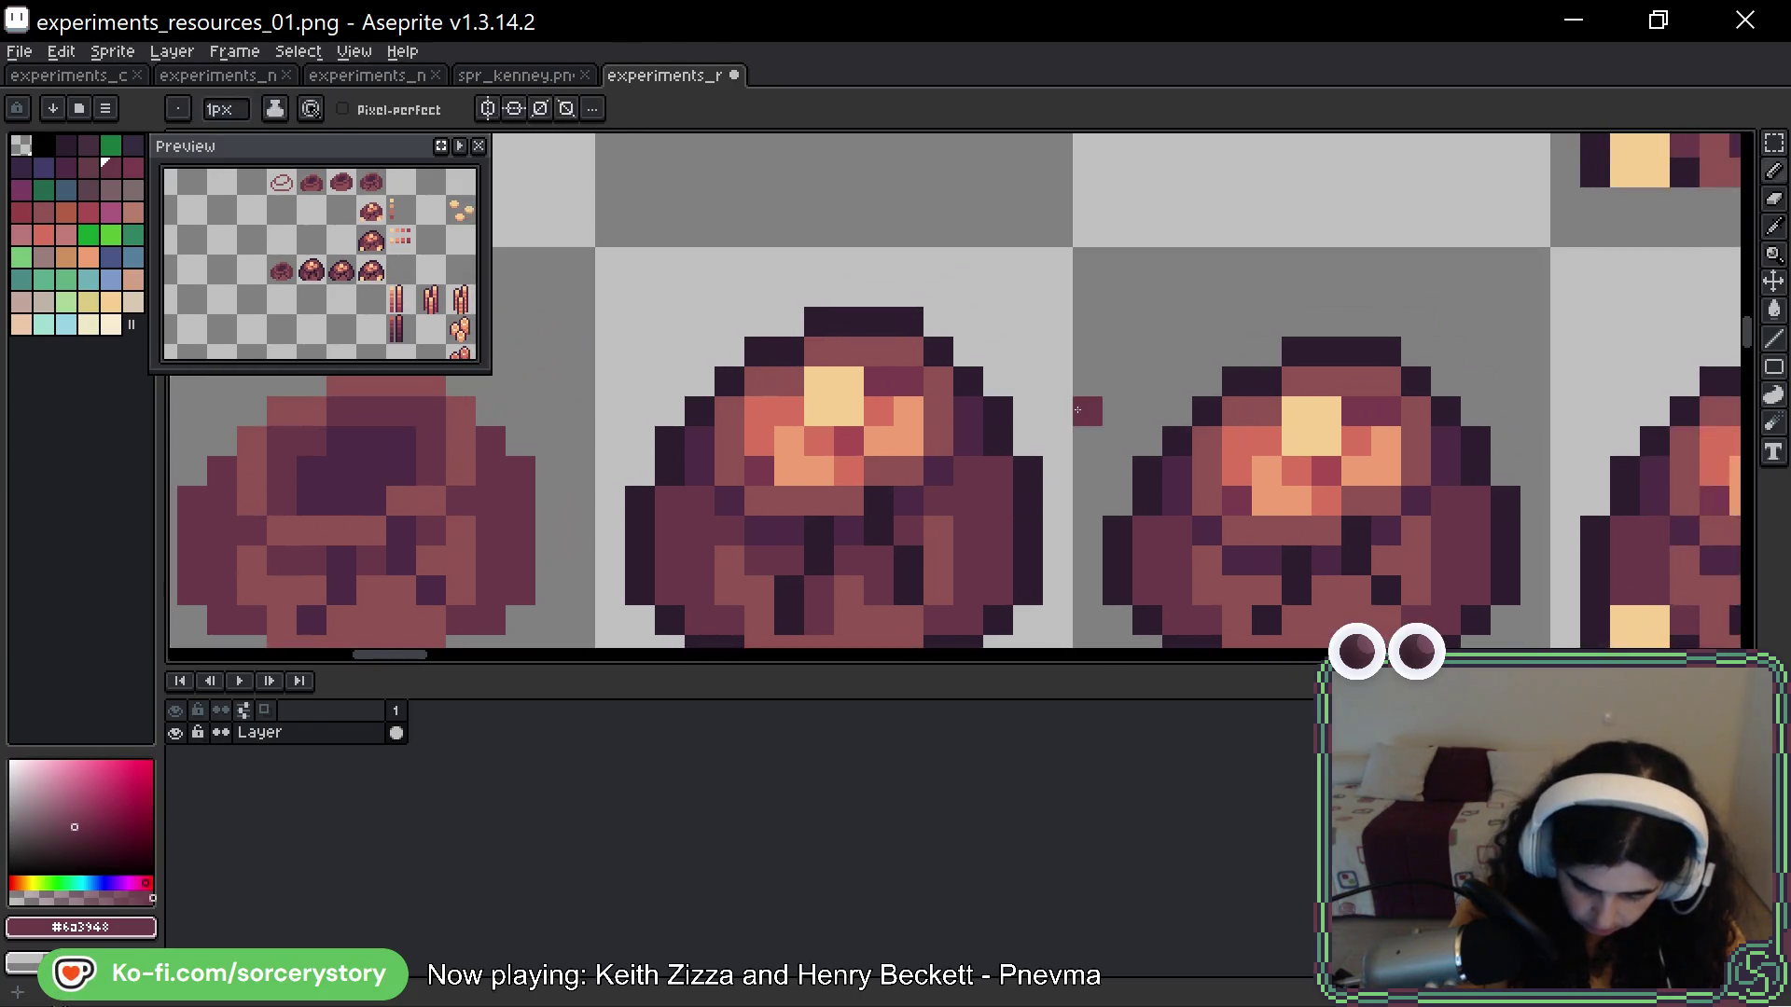
key(alt)
key(b)
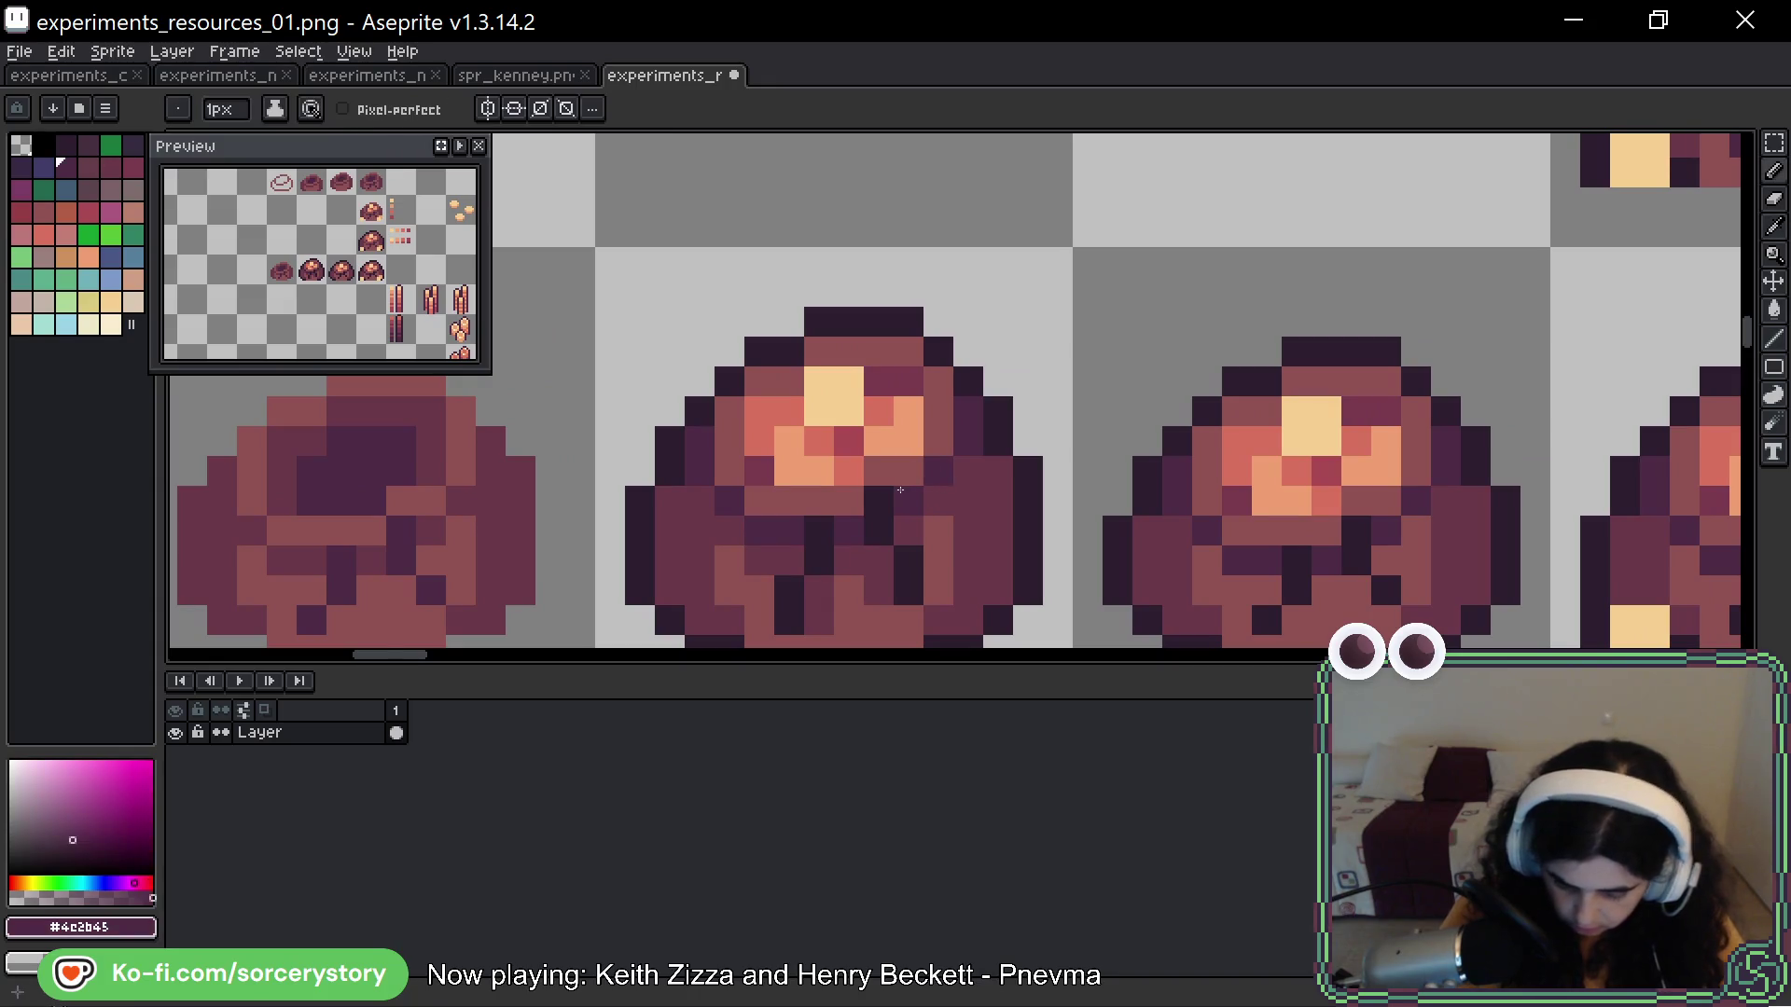
click(879, 501)
click(907, 560)
click(907, 589)
click(819, 530)
click(819, 560)
drag(789, 620, 816, 581)
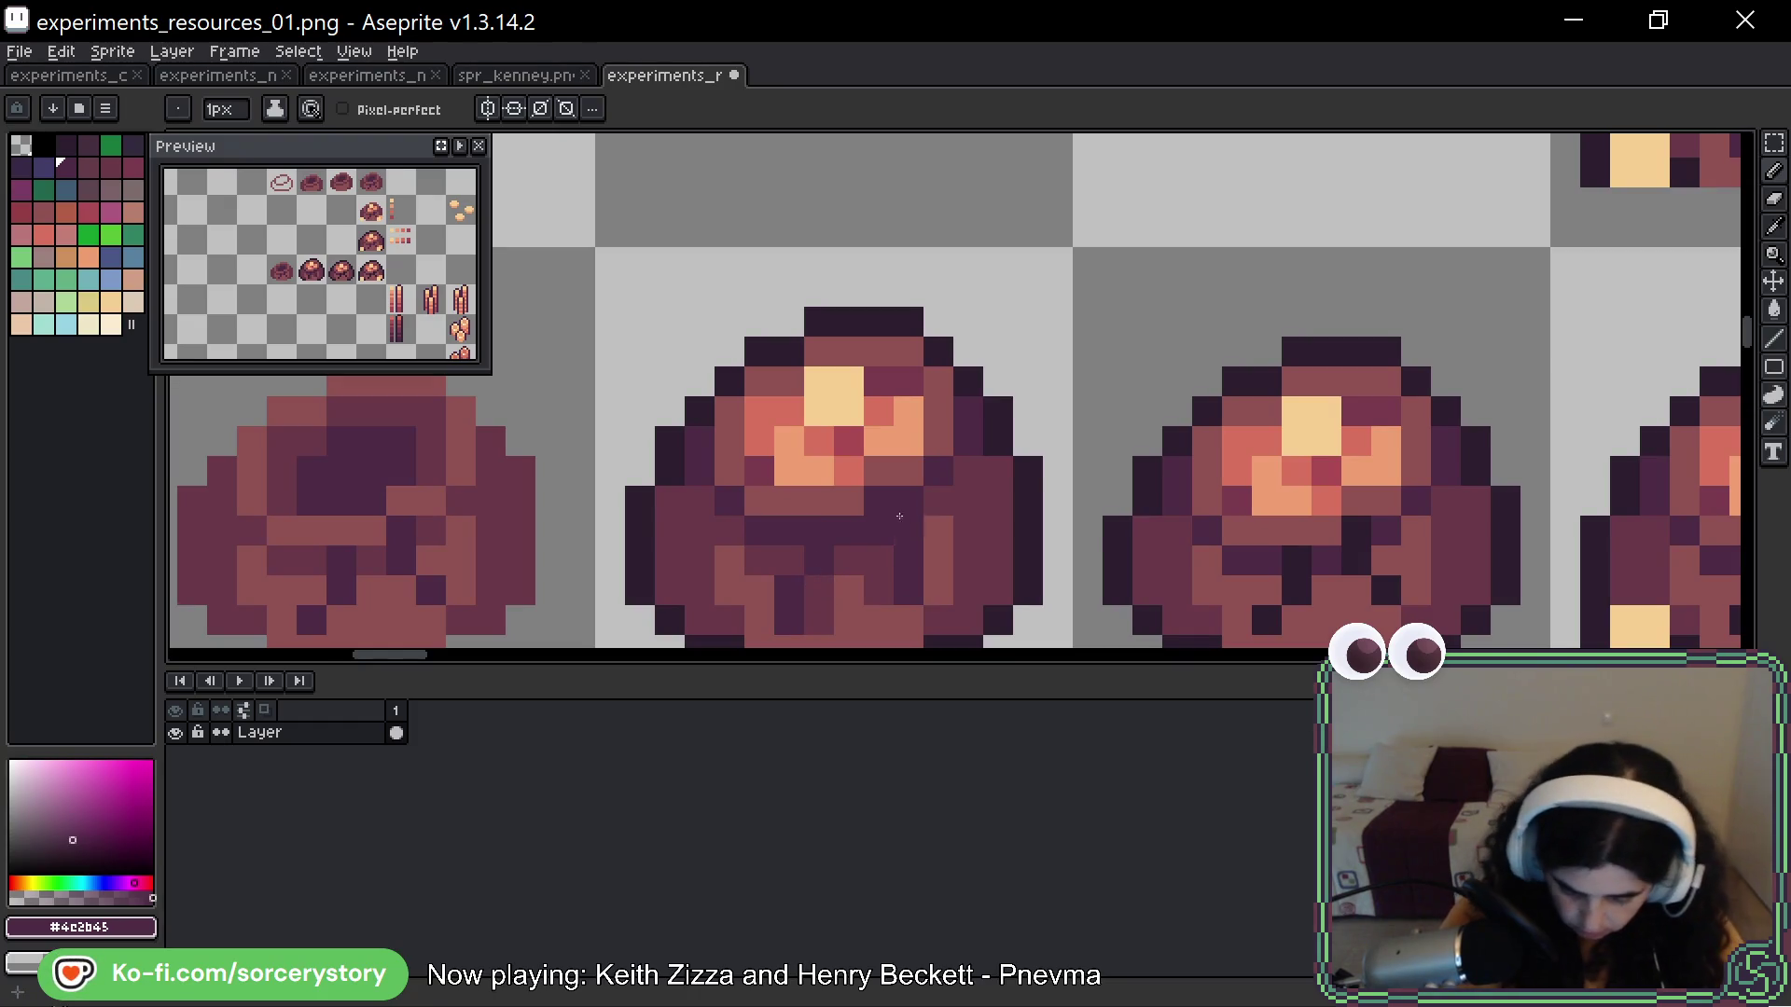
scroll(887, 516, down, 3)
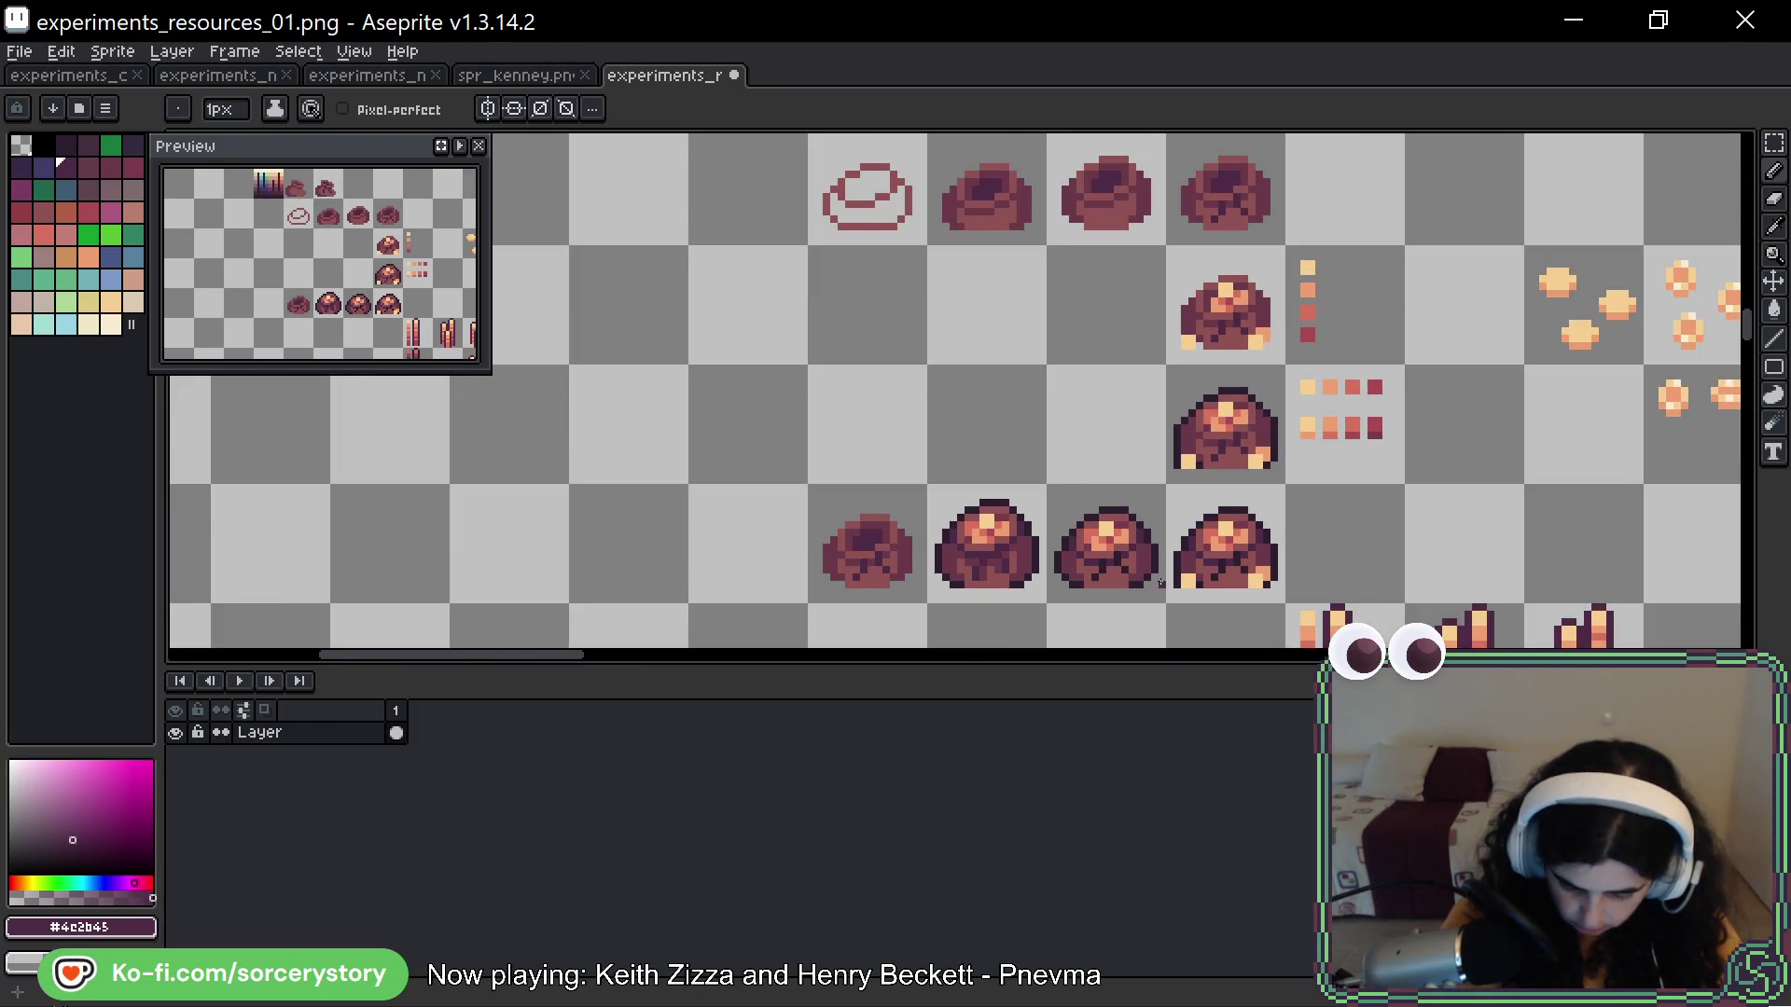
Paint two dark purple pixels into the ore pile
drag(1140, 572, 985, 420)
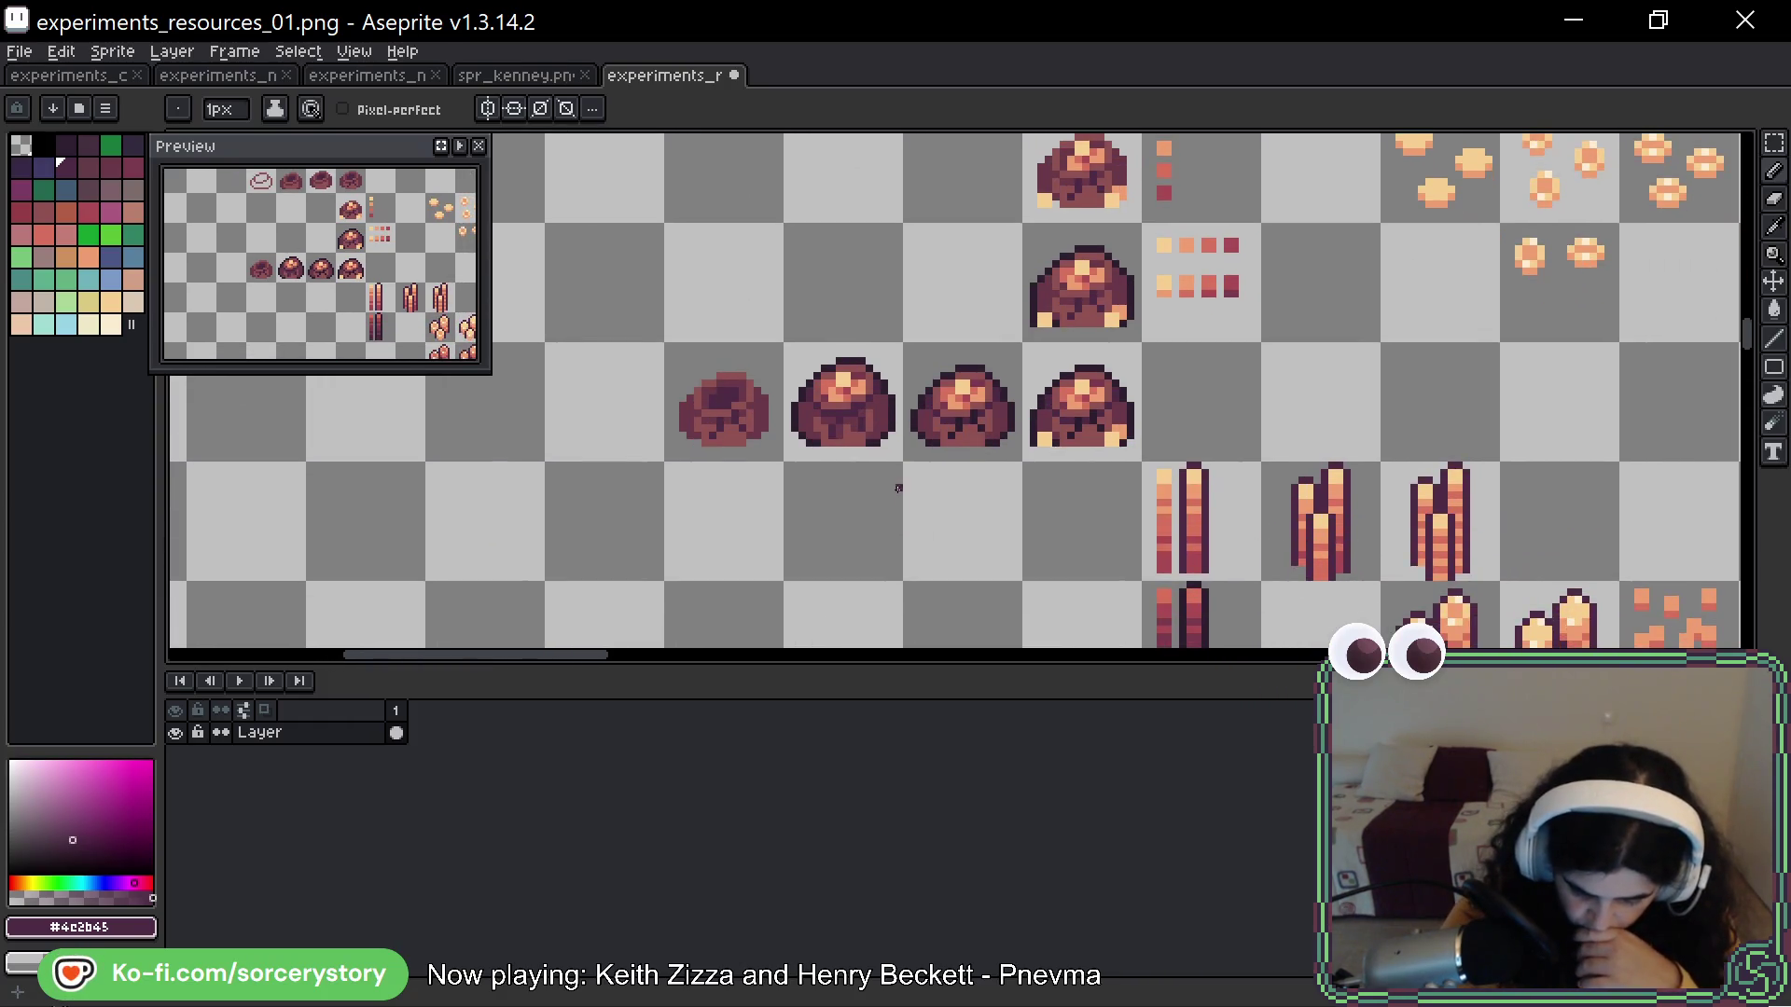
scroll(898, 487, up, 4)
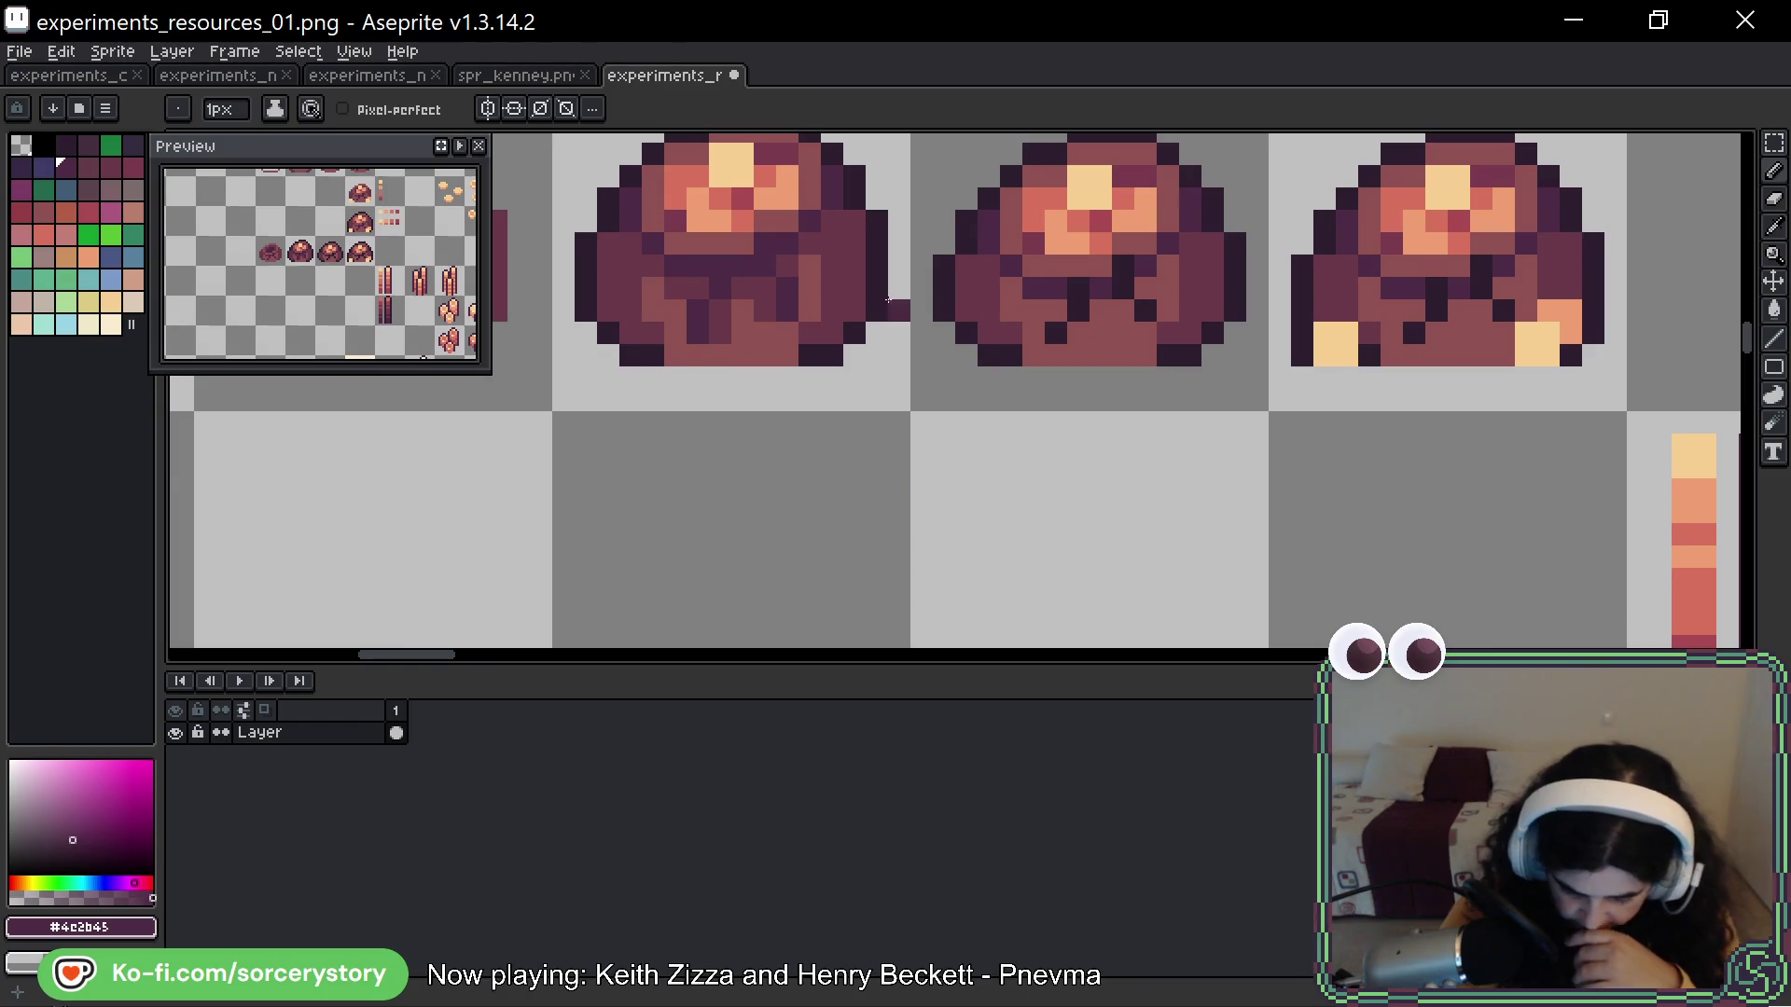
drag(888, 300, 864, 452)
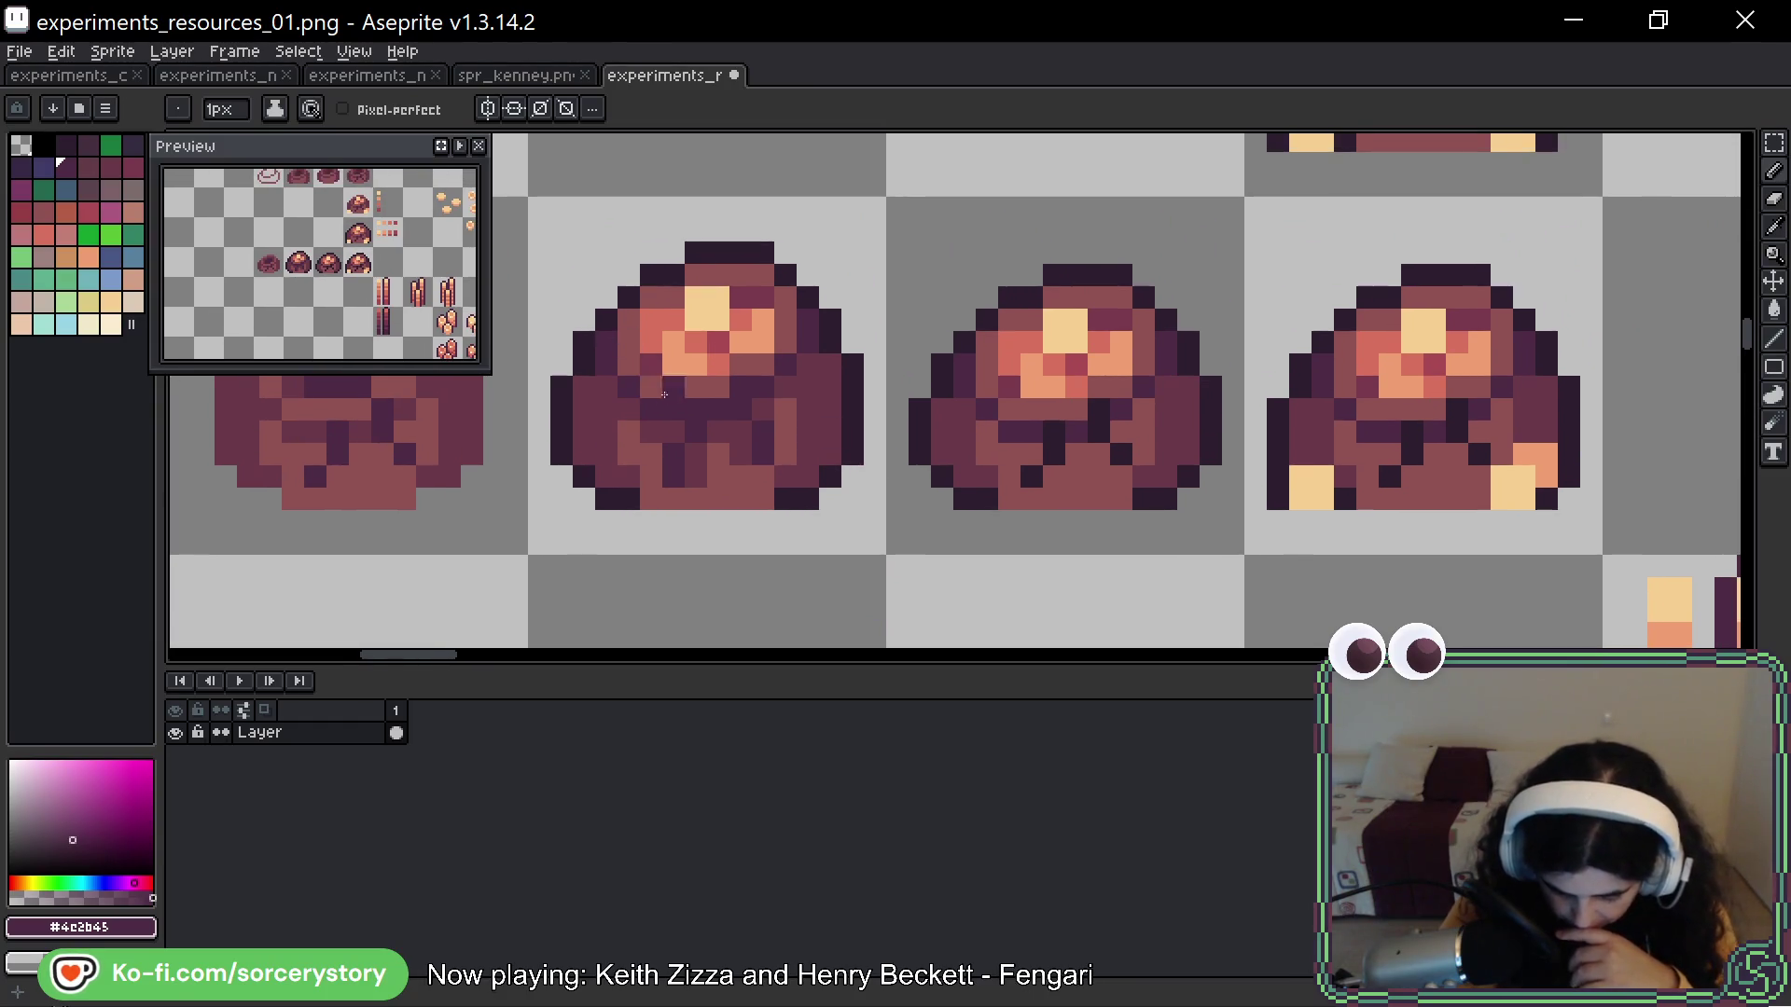
drag(806, 364, 807, 420)
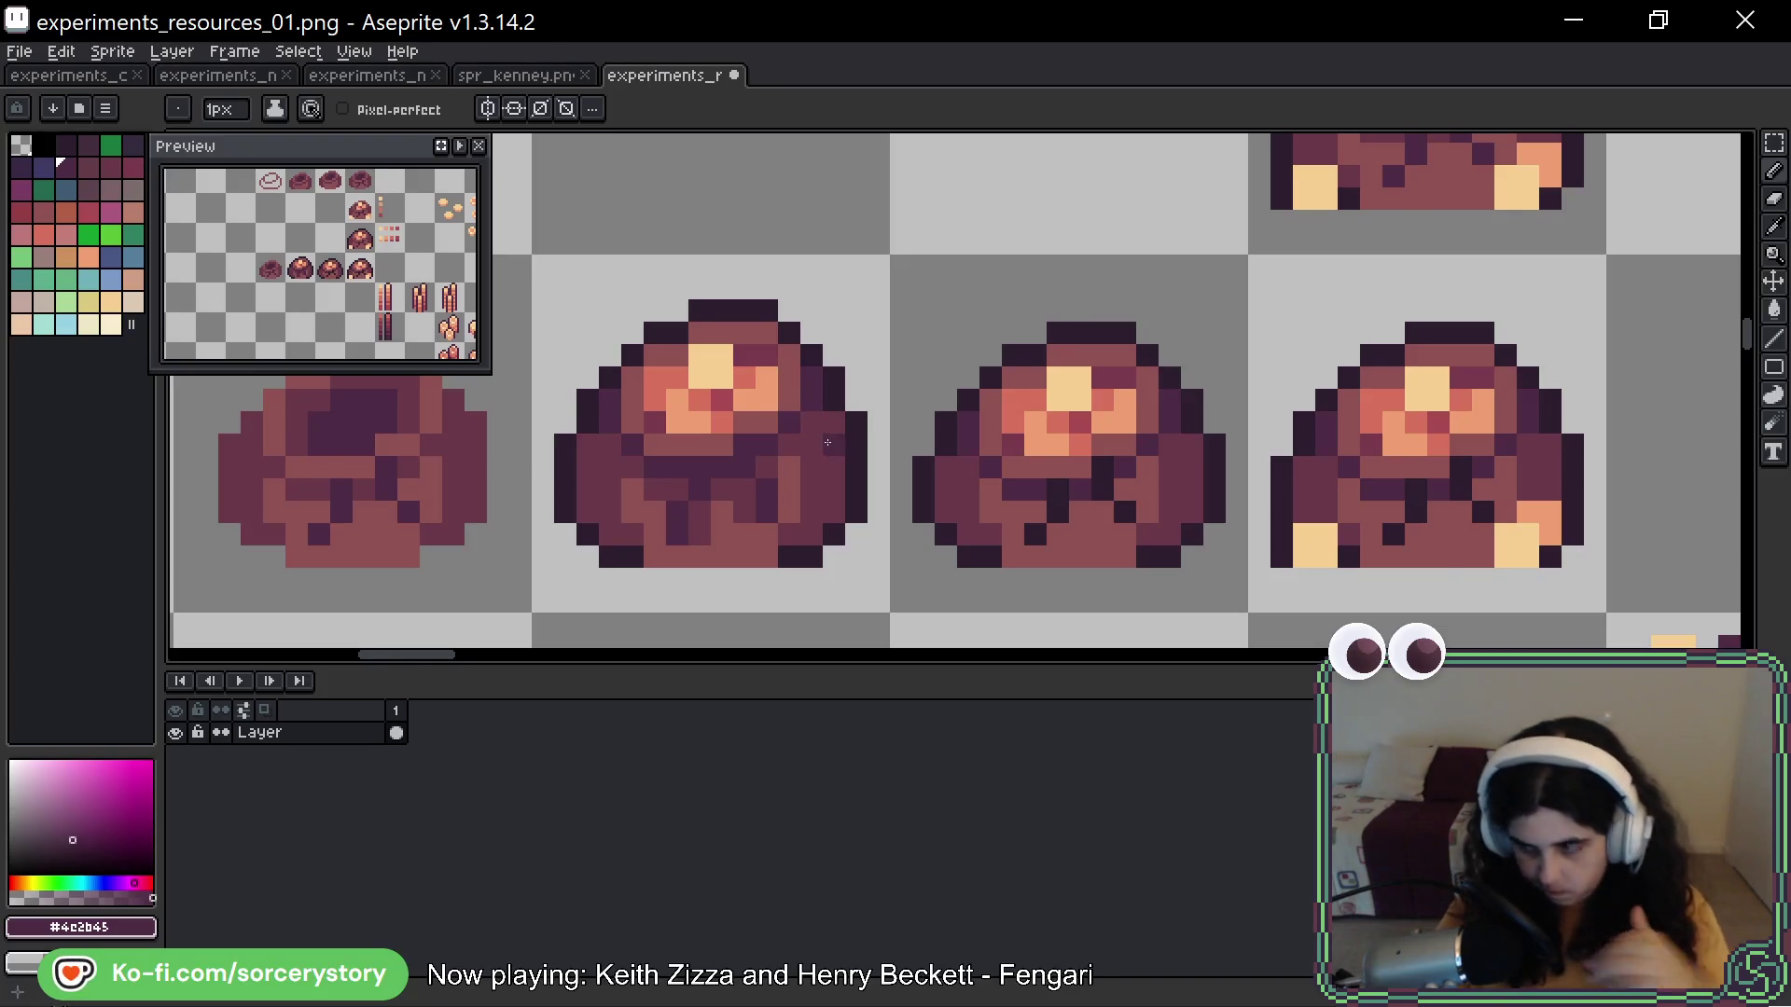
scroll(827, 440, up, 3)
drag(838, 397, 839, 444)
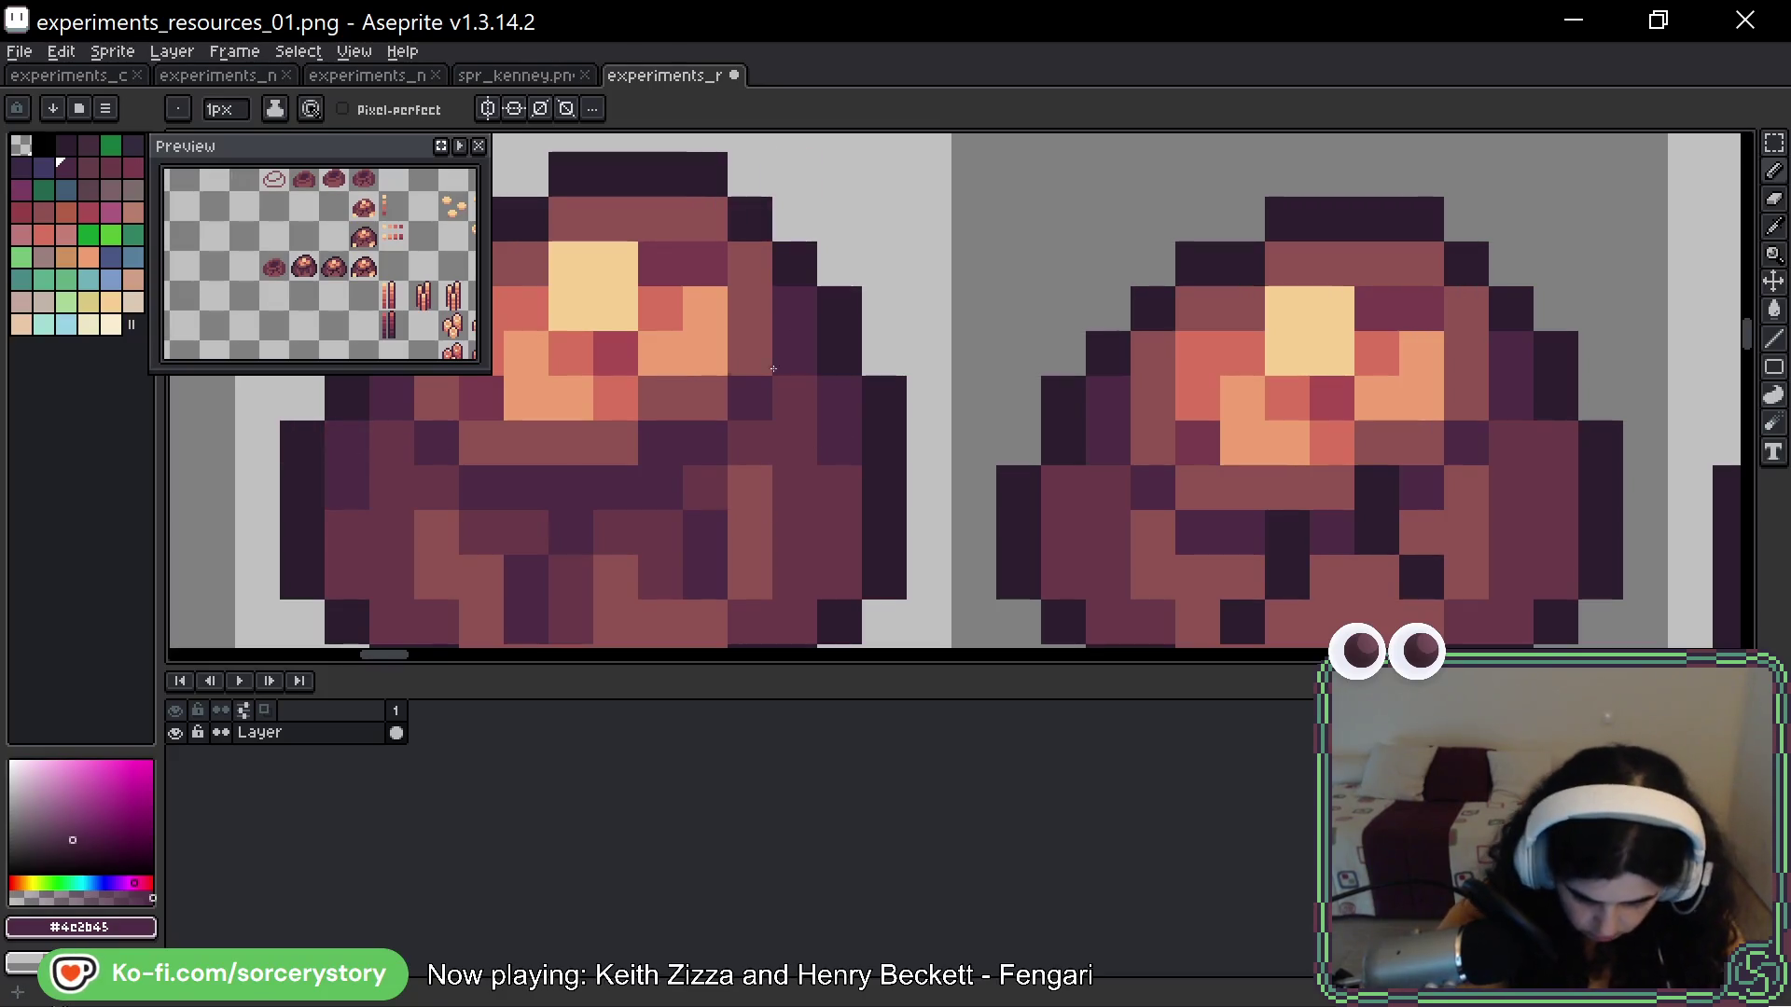
Repaint two dark pixels in the middle rock pile's lower part with lighter brown #8F5252
scroll(783, 370, down, 5)
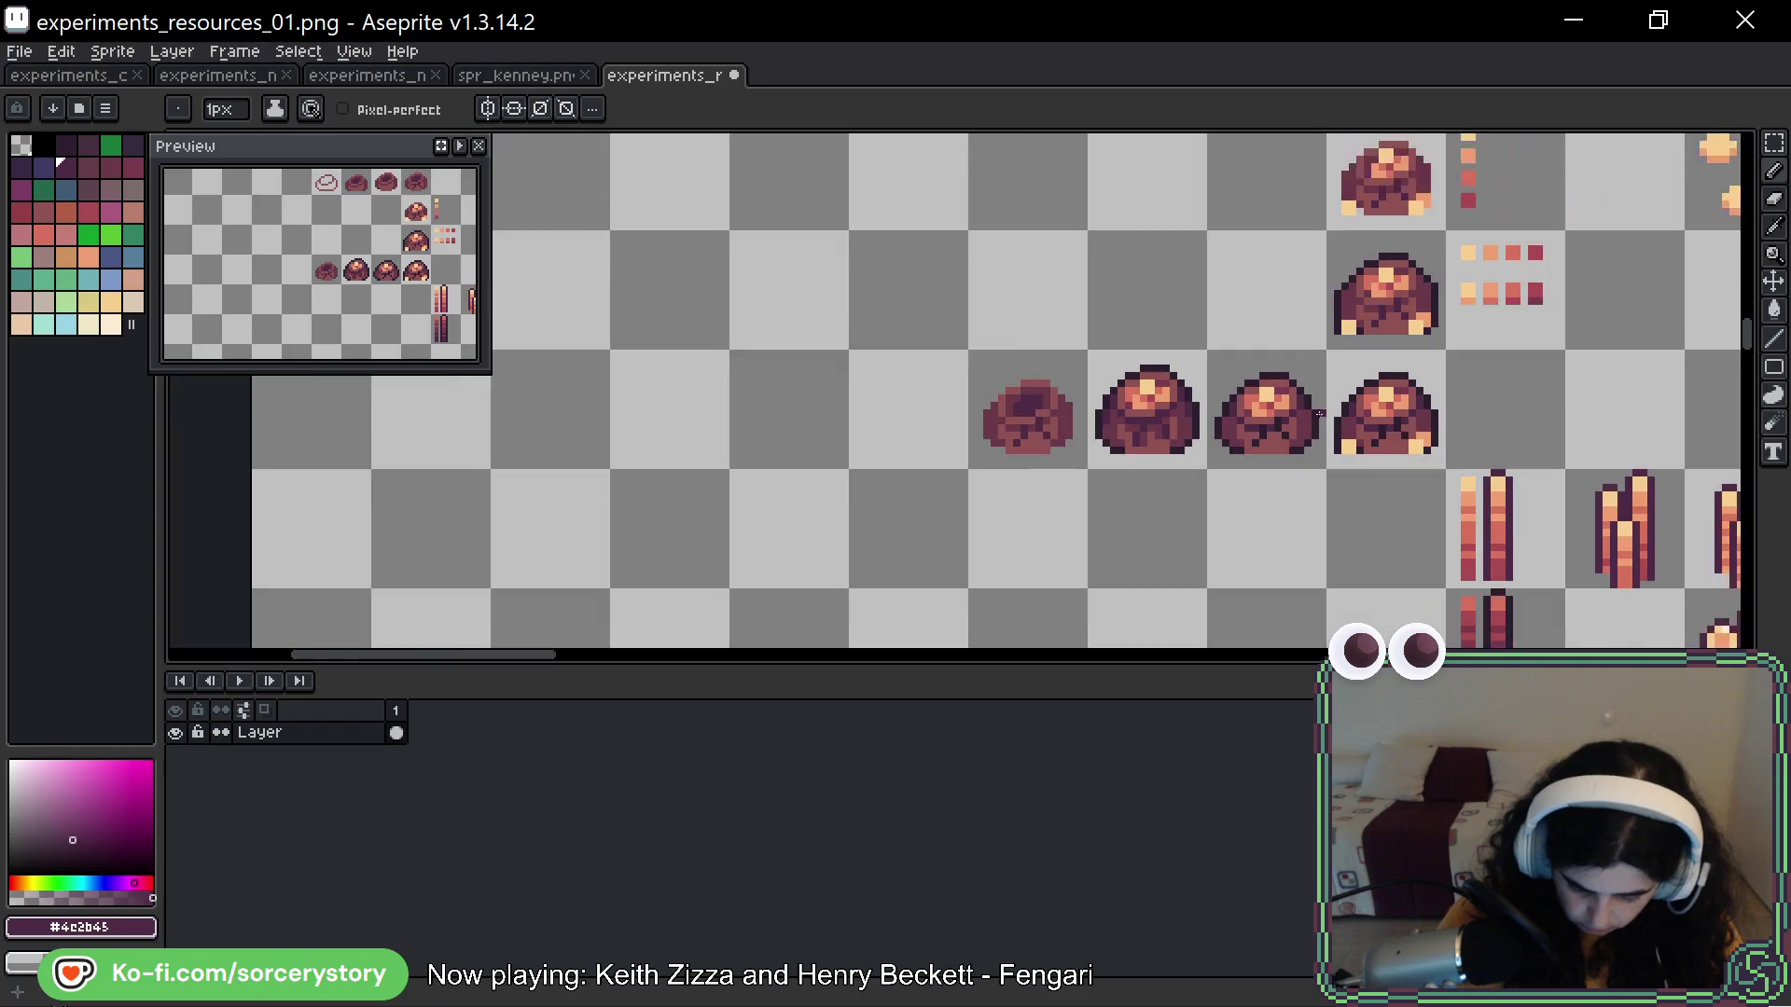
scroll(1374, 448, down, 3)
scroll(1418, 435, down, 2)
drag(1399, 435, 1028, 434)
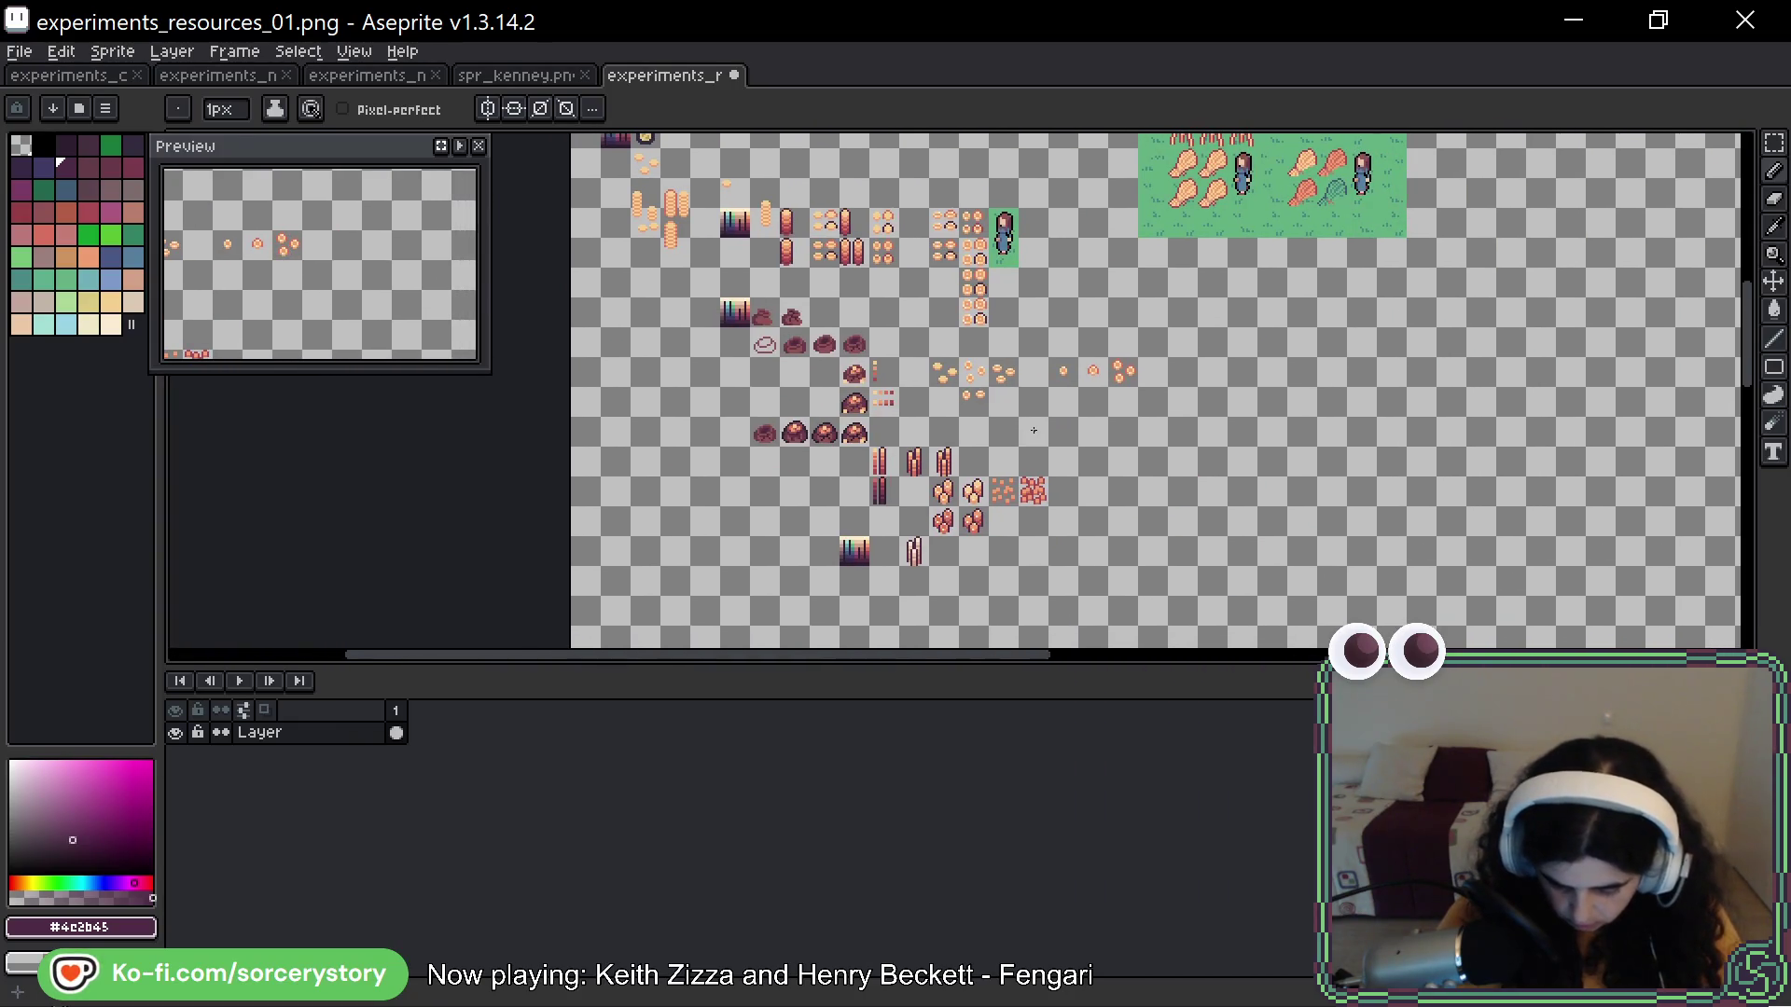
scroll(807, 415, up, 6)
mouse_move(807, 415)
mouse_down()
mouse_move(1031, 130)
mouse_move(1014, 205)
mouse_up()
mouse_move(804, 520)
mouse_down()
mouse_move(800, 487)
mouse_move(733, 458)
mouse_up()
click(733, 429)
Lighten one more dark pixel in the pile with #8F5252, removing a stray test pixel
key(ctrl+z)
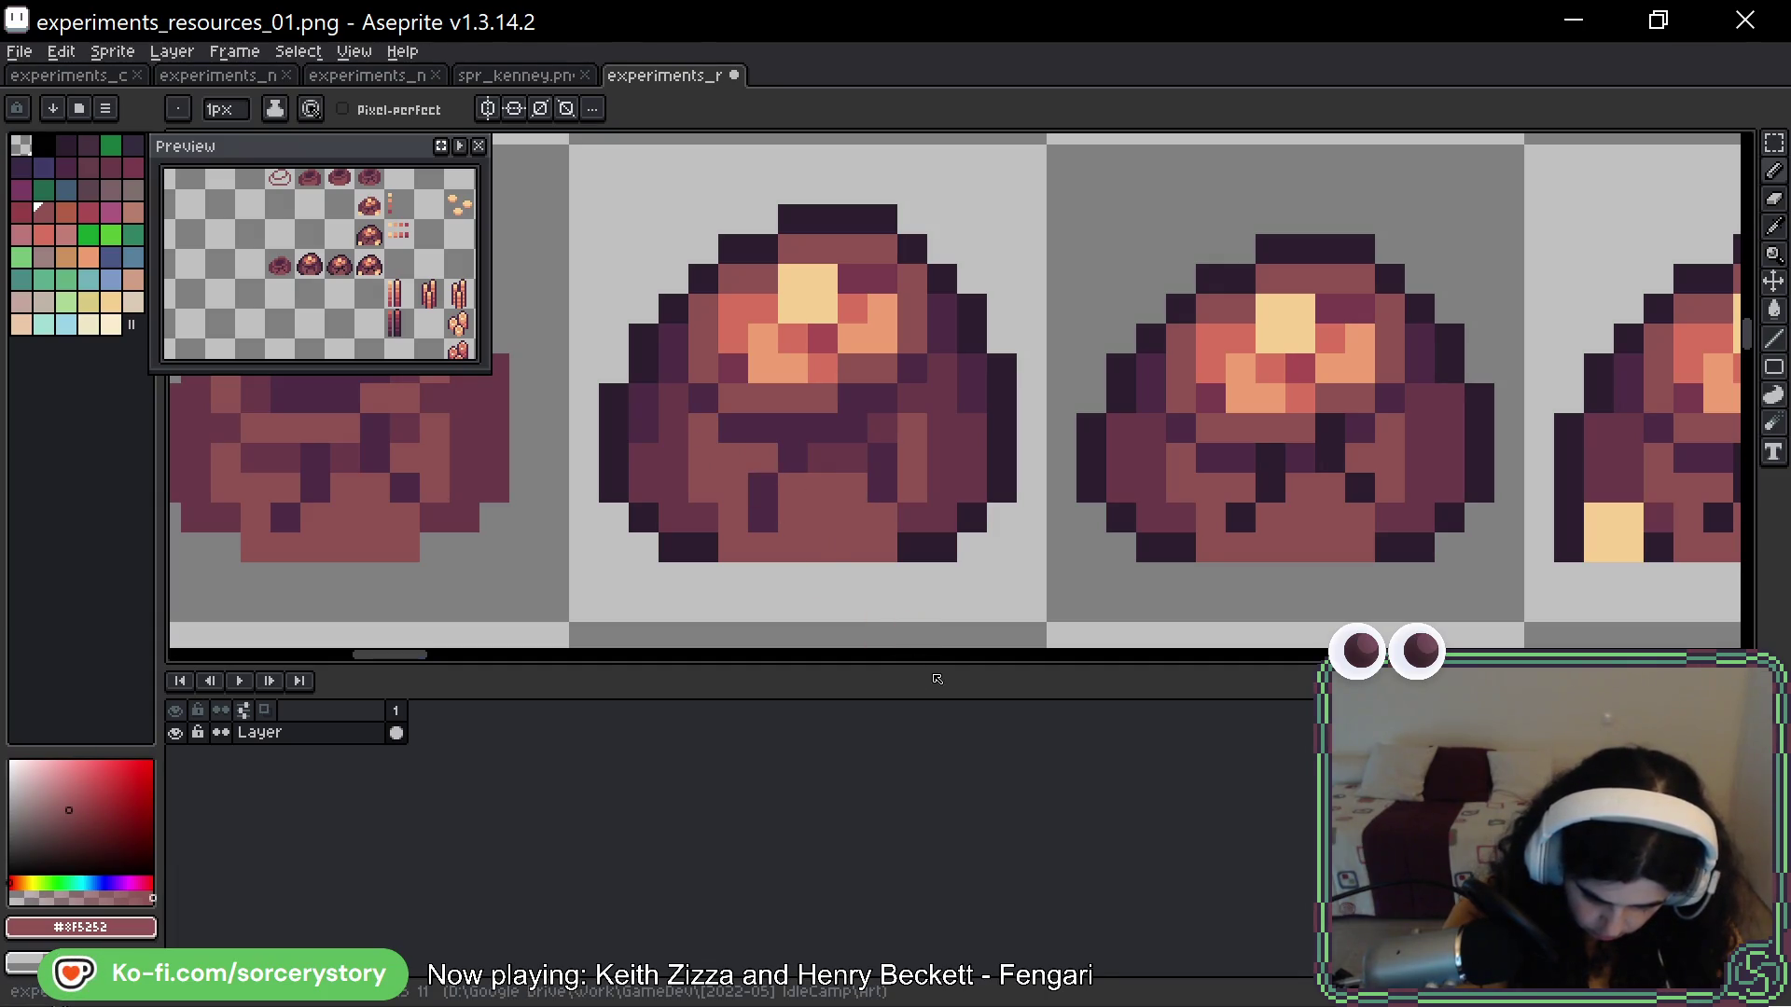
click(822, 457)
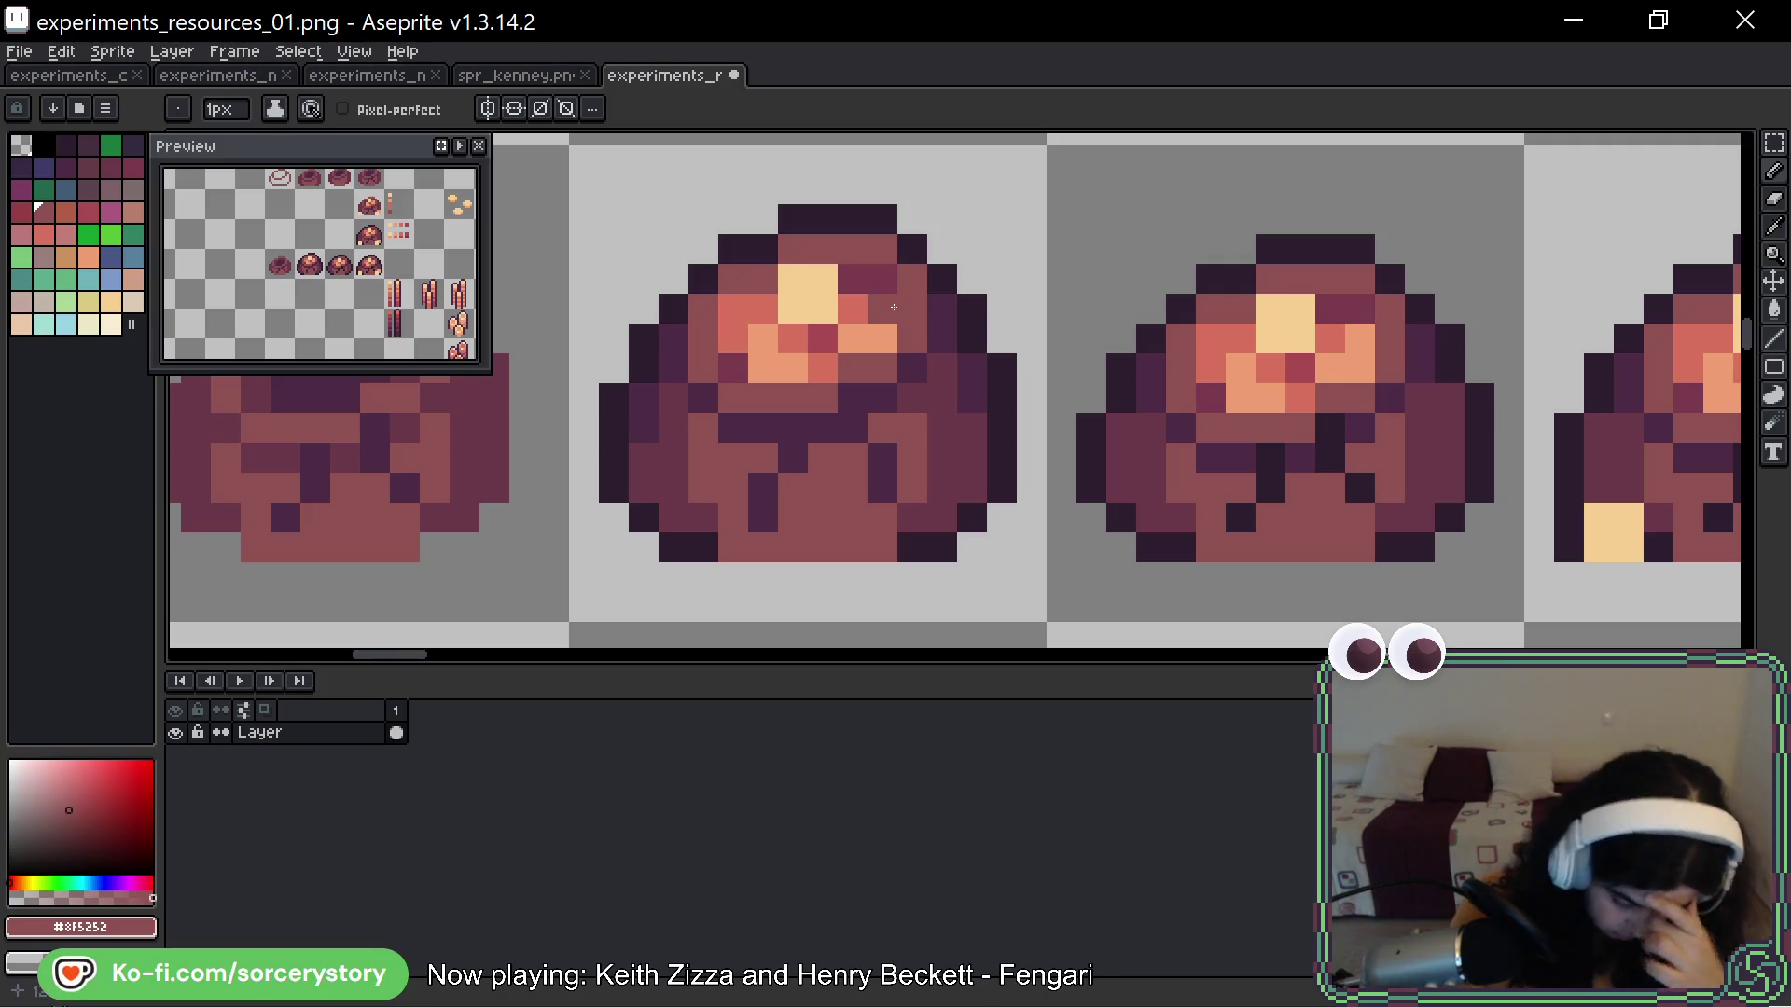
alt+click(673, 429)
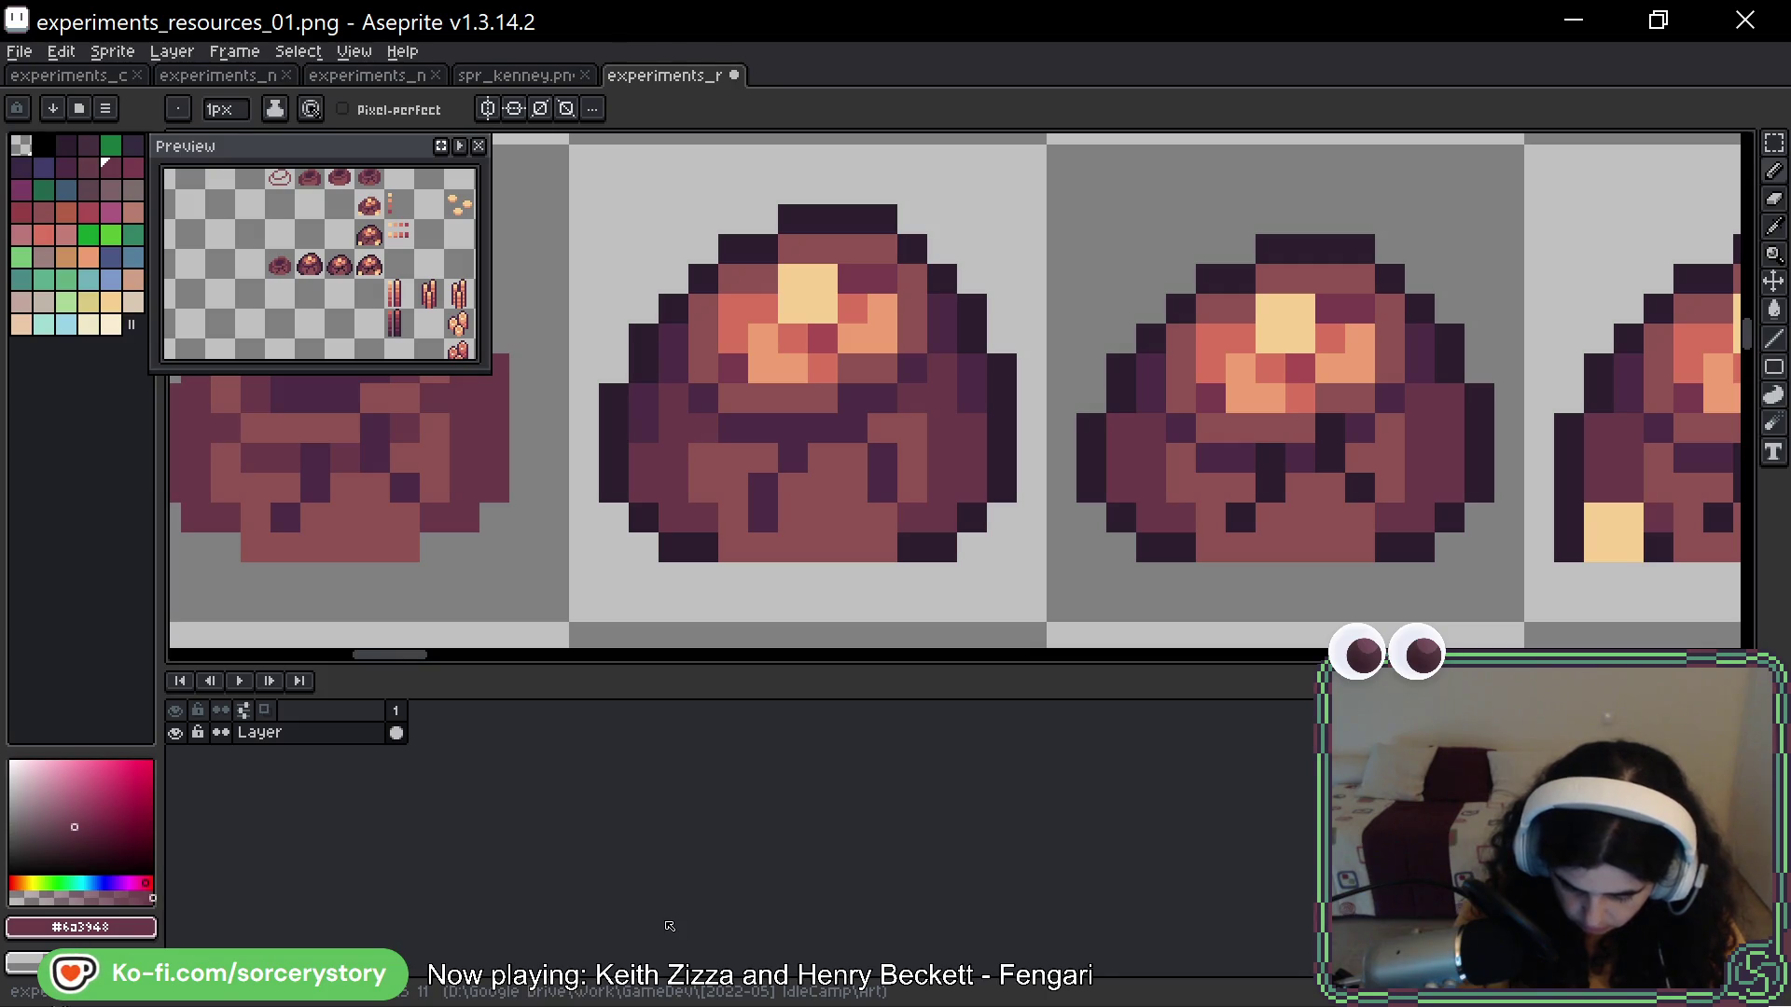
alt+click(911, 488)
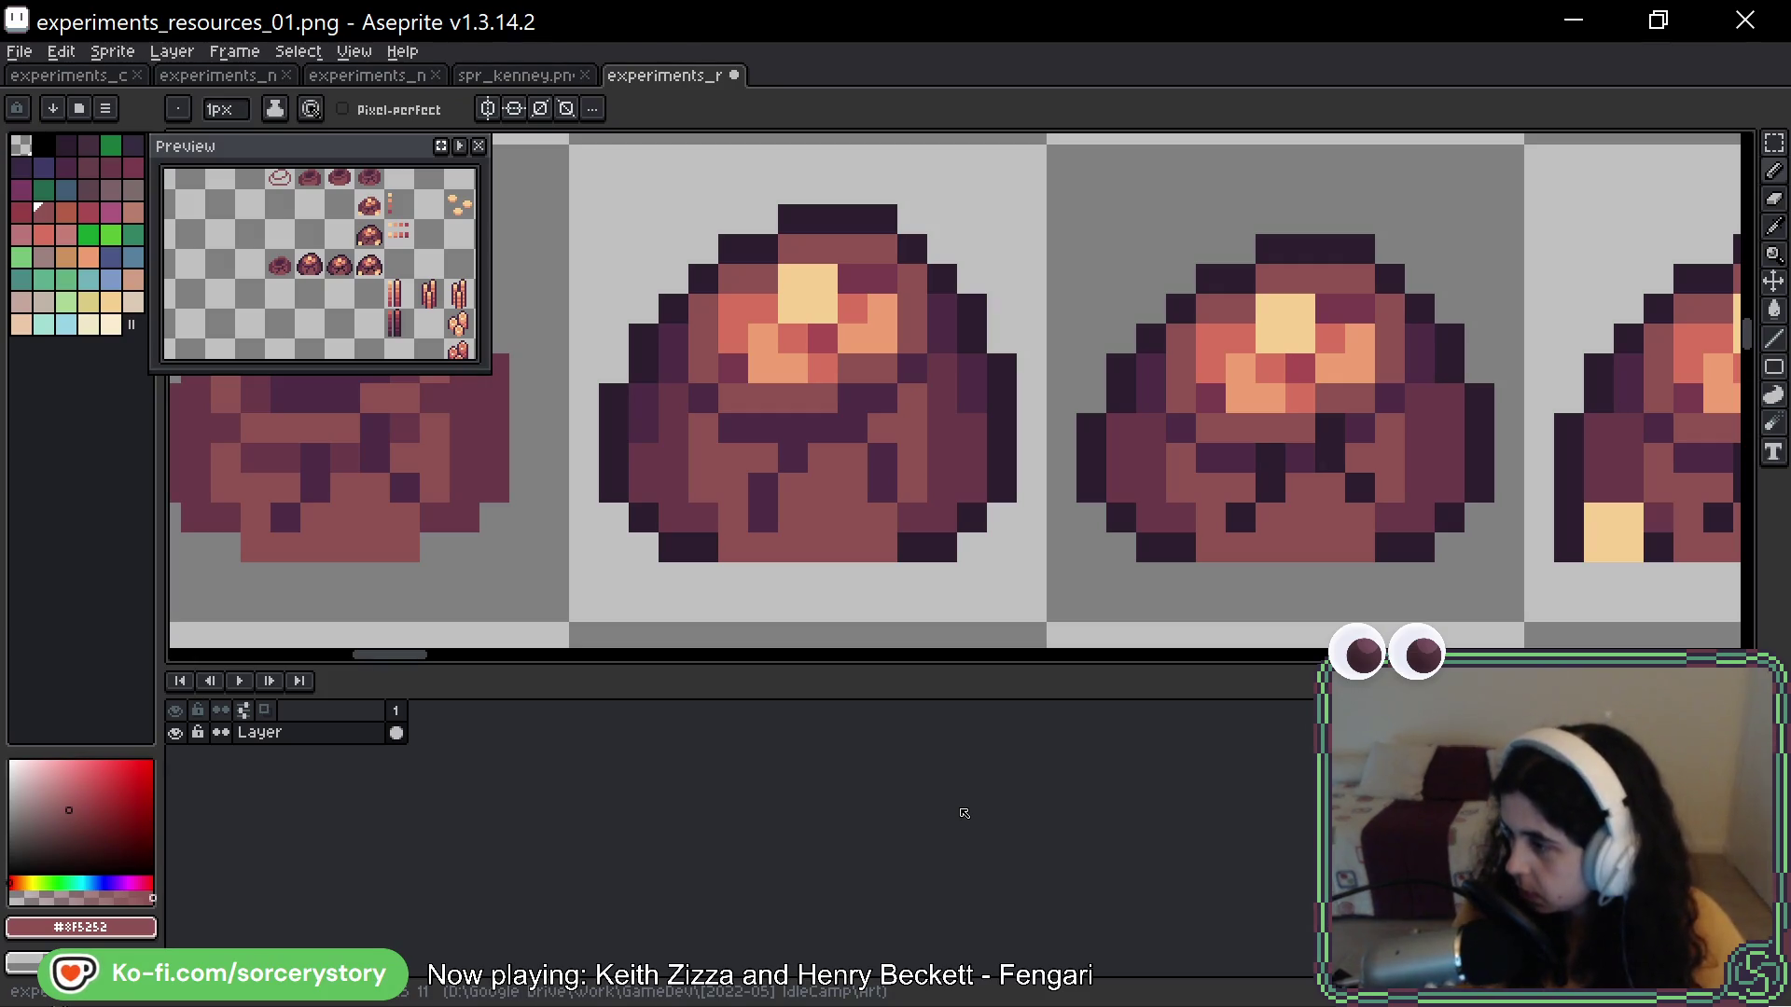
click(1049, 267)
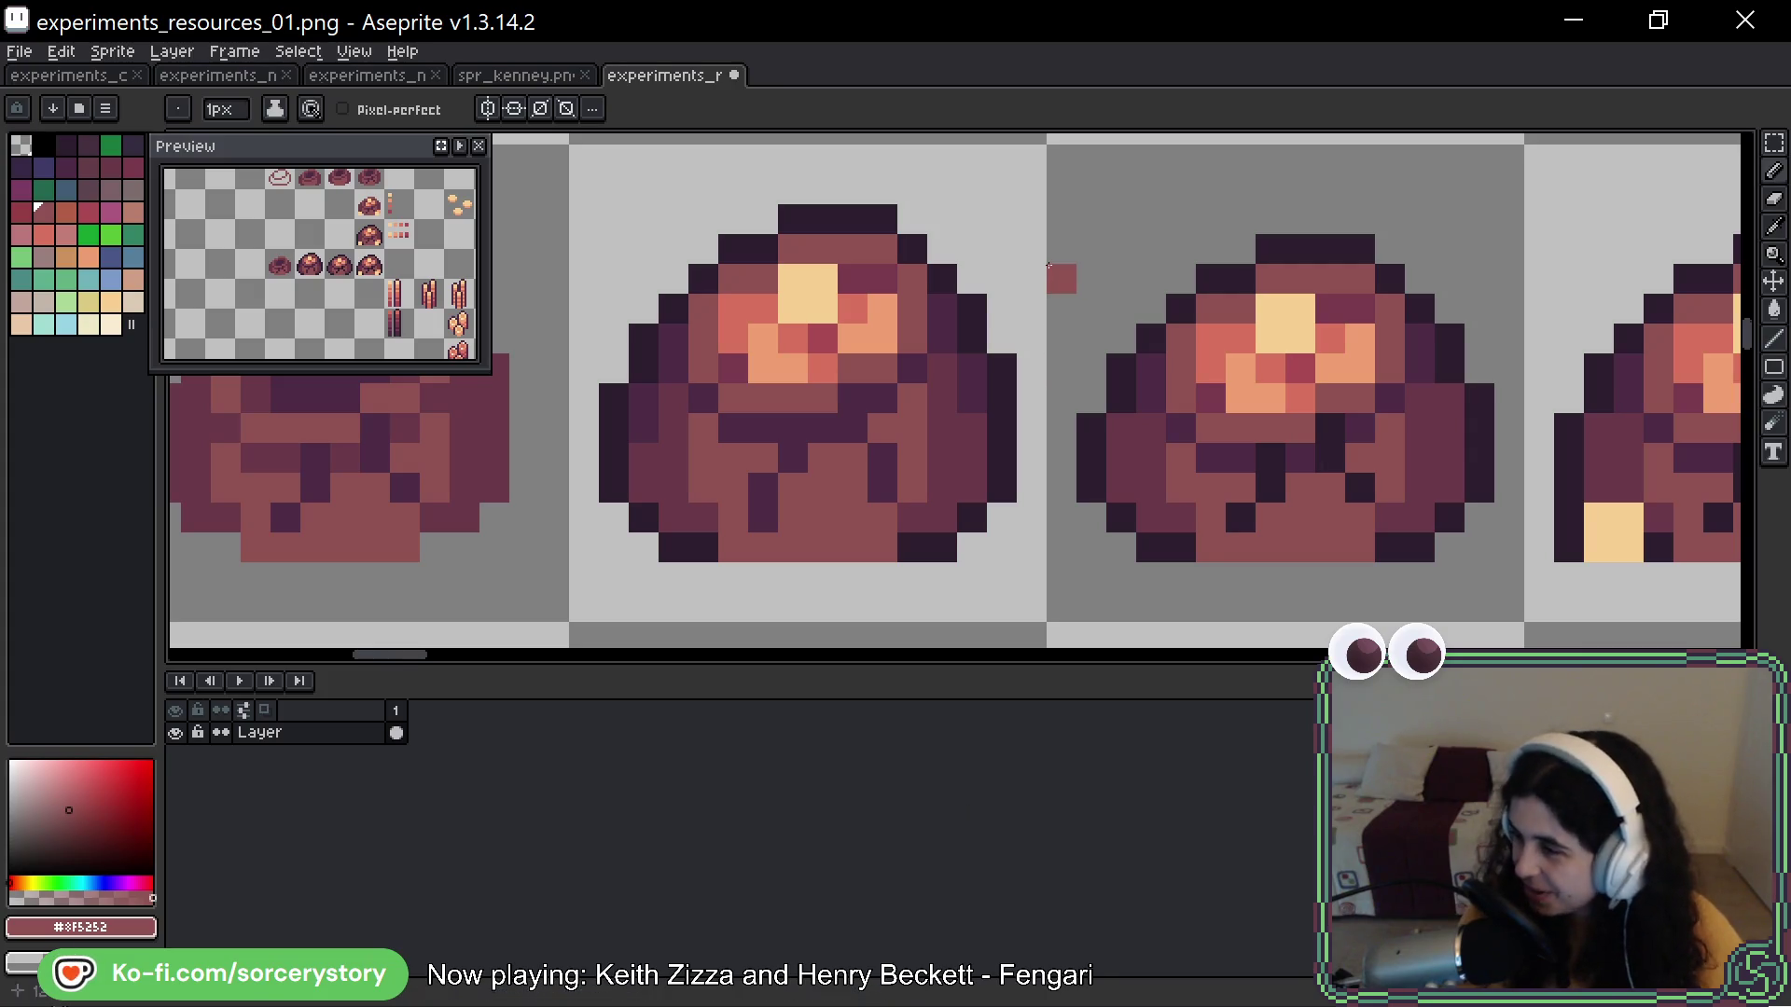
key(ctrl+z)
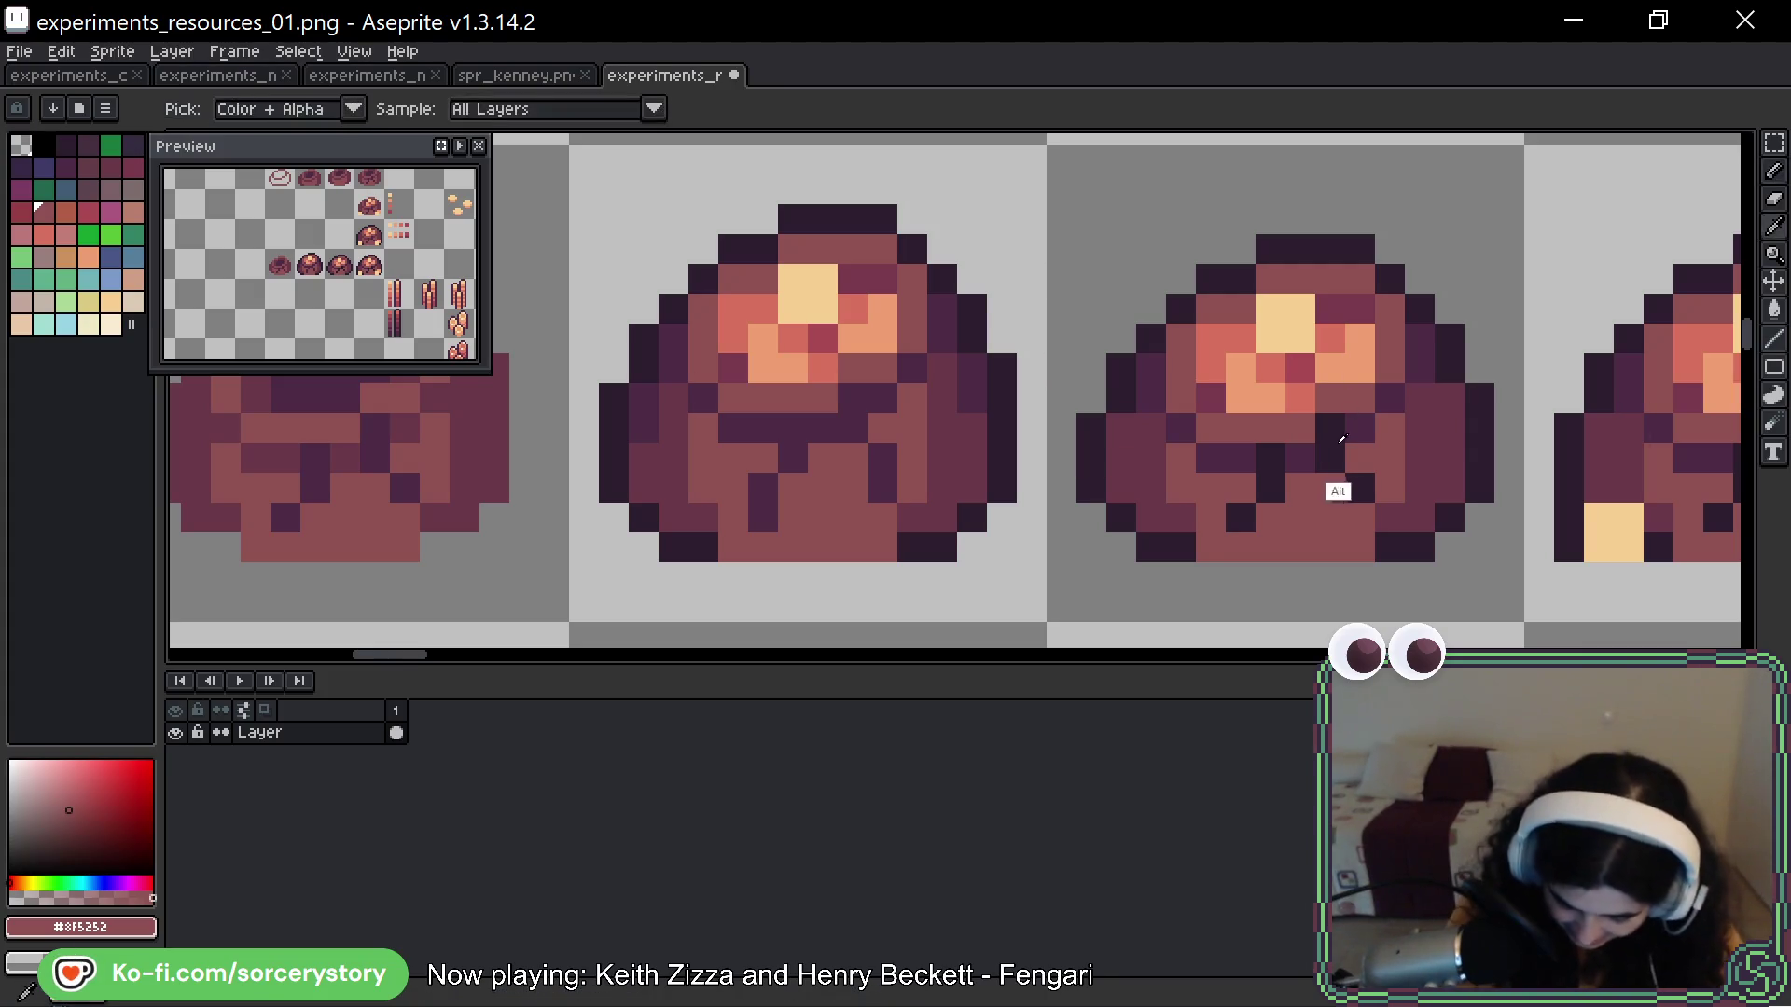
Add four dark #2D1C2F crack pixels to the rock pile
alt+click(1343, 487)
click(853, 398)
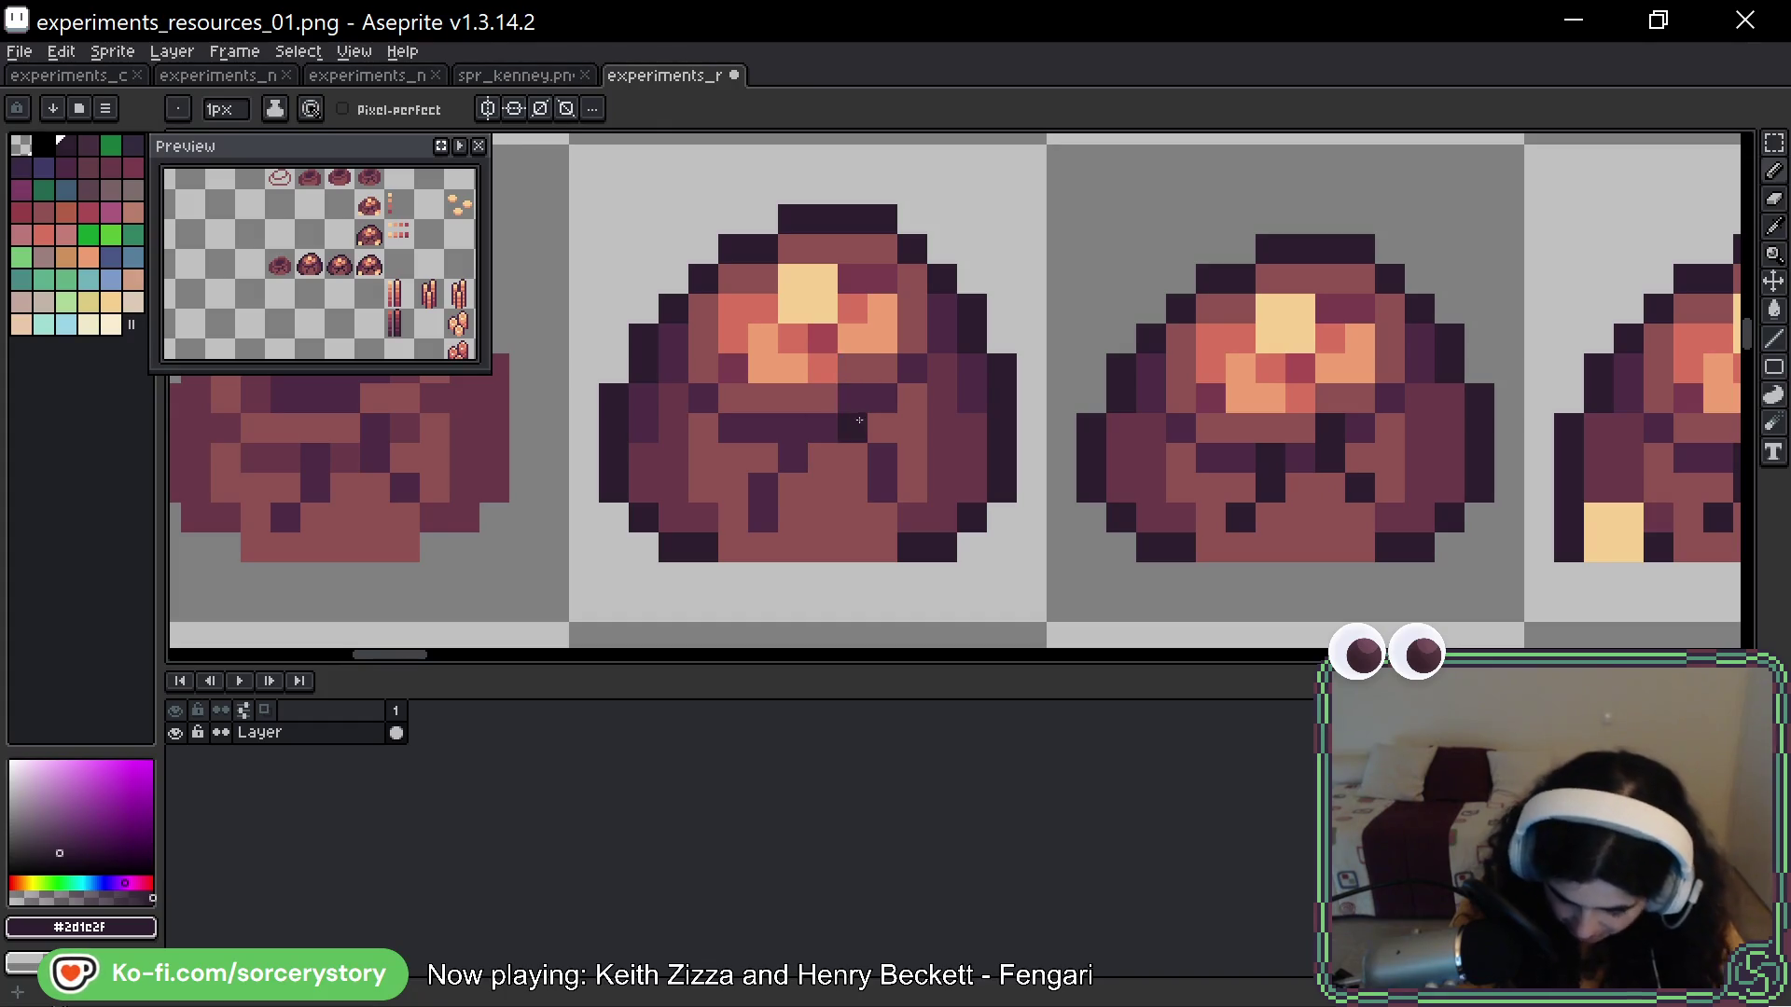
click(881, 457)
click(882, 488)
click(792, 429)
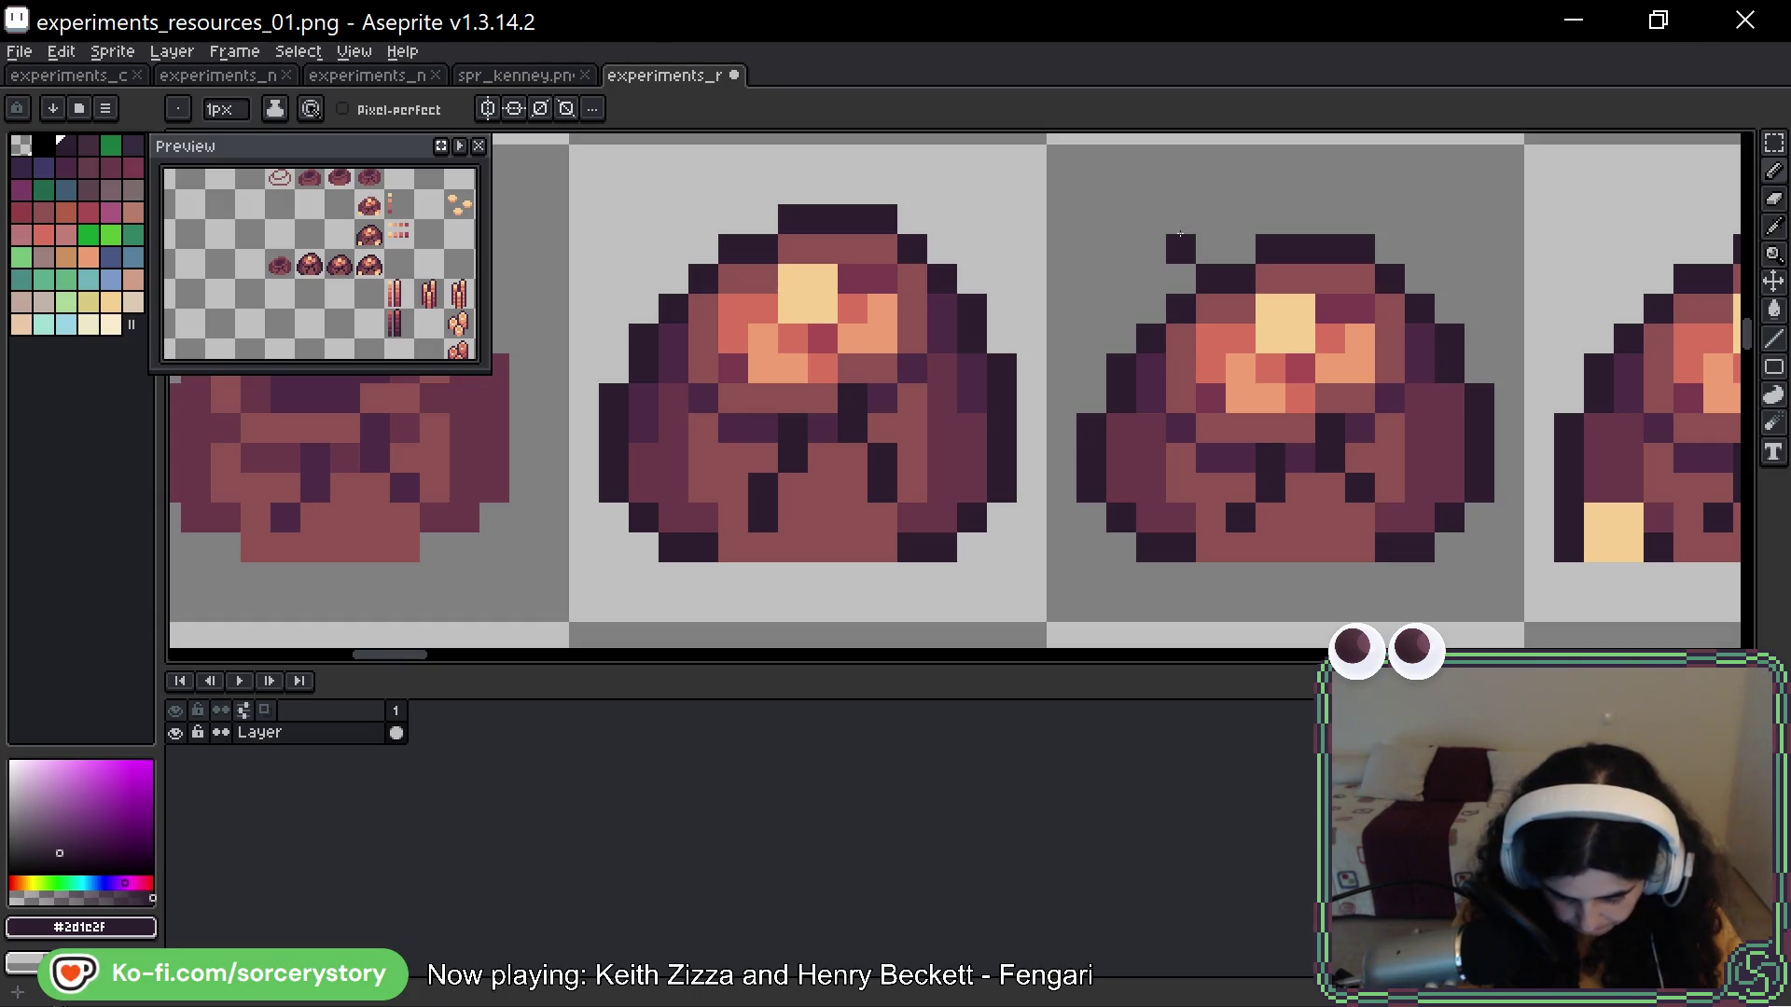
Try darkening the pile's bottom row with #6a3948, then undo it
alt+click(967, 449)
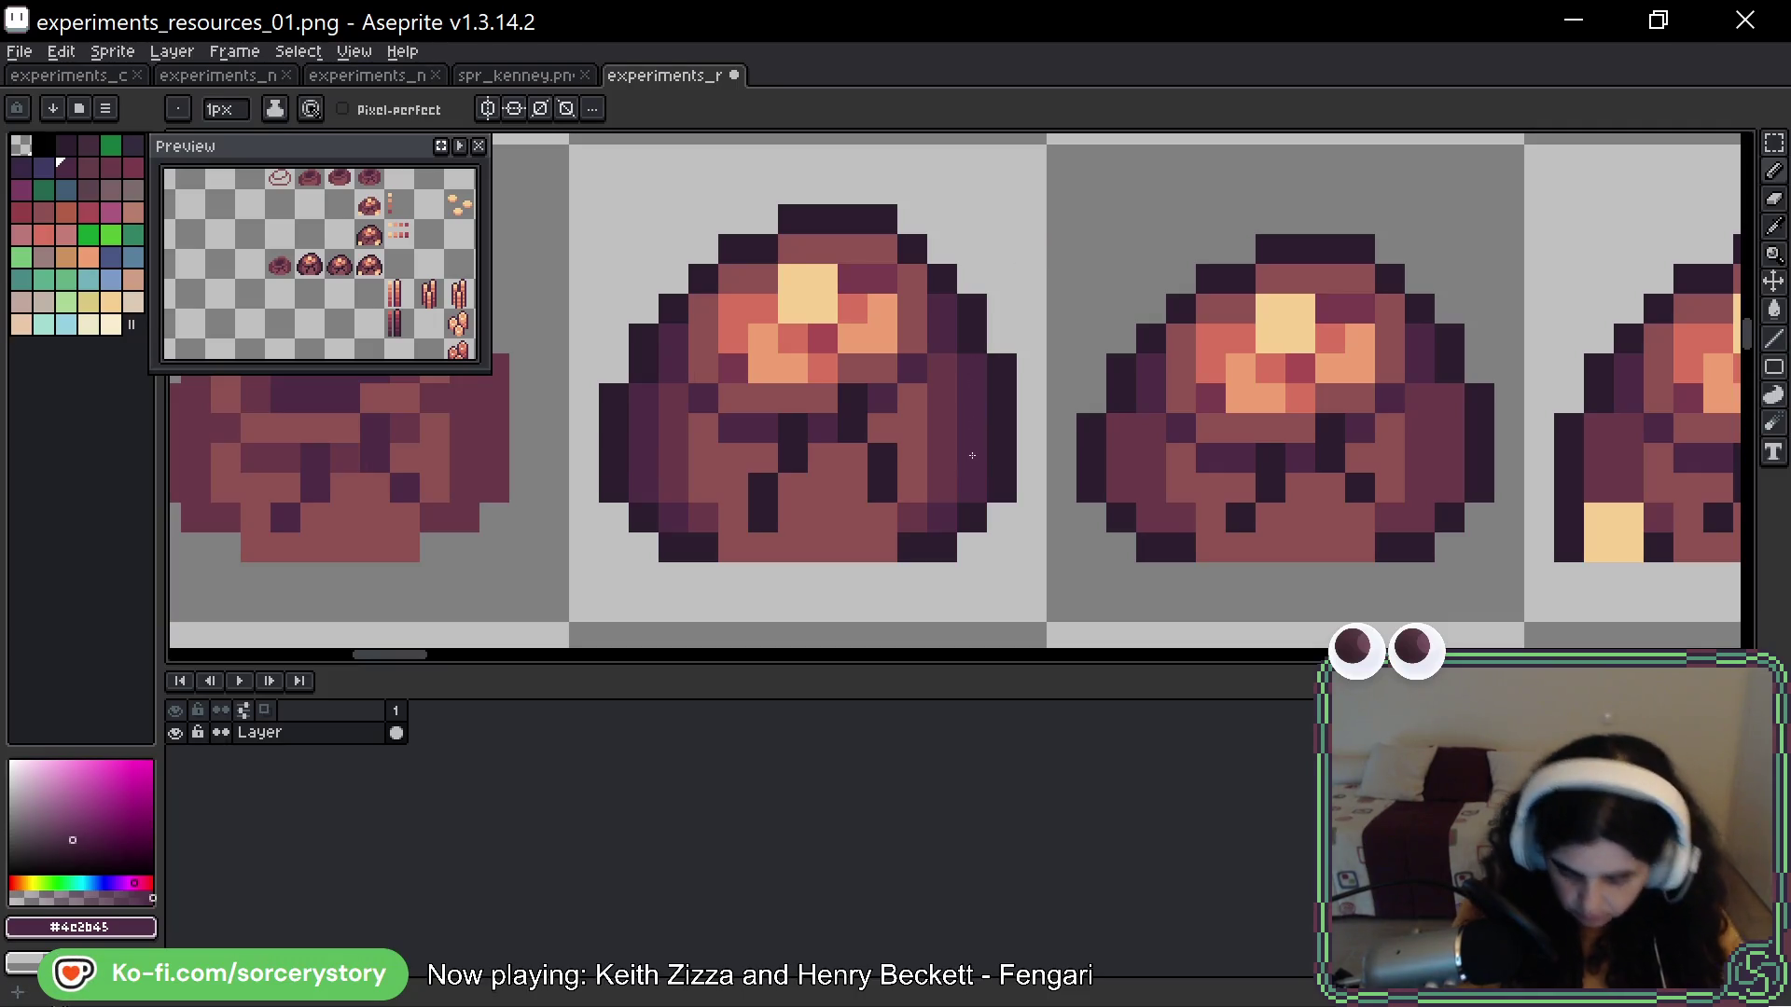
key(v)
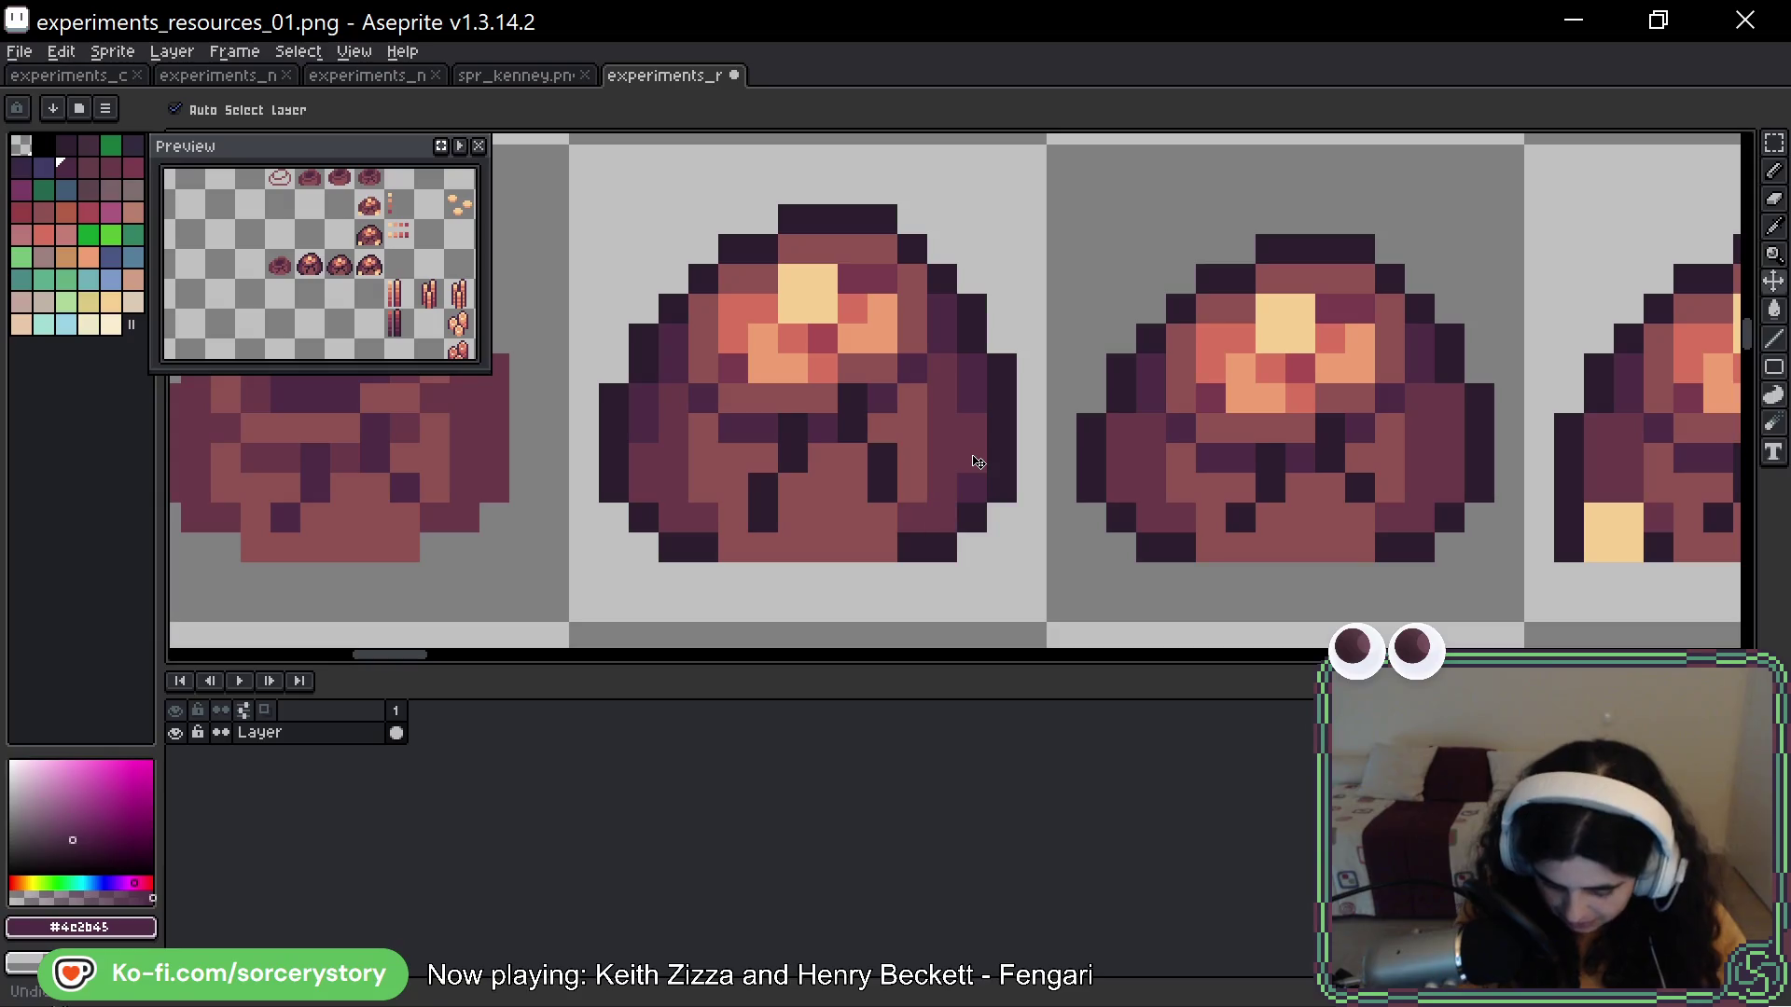
key(b)
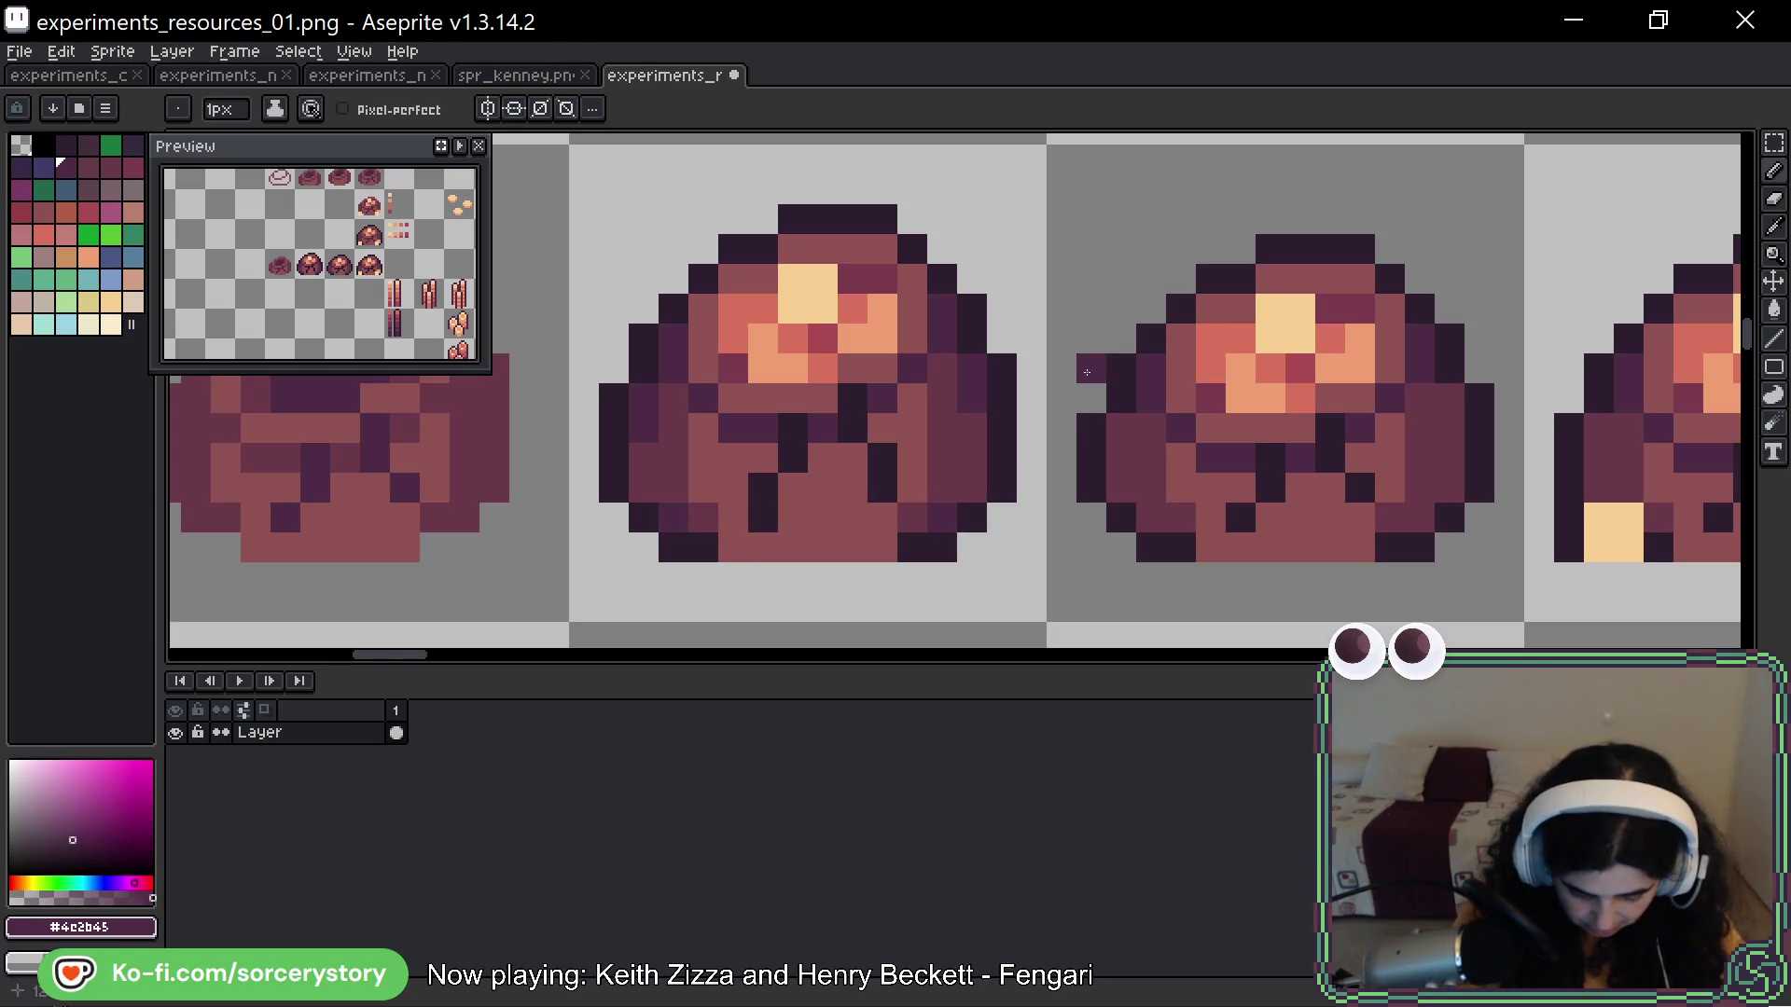
key(ctrl)
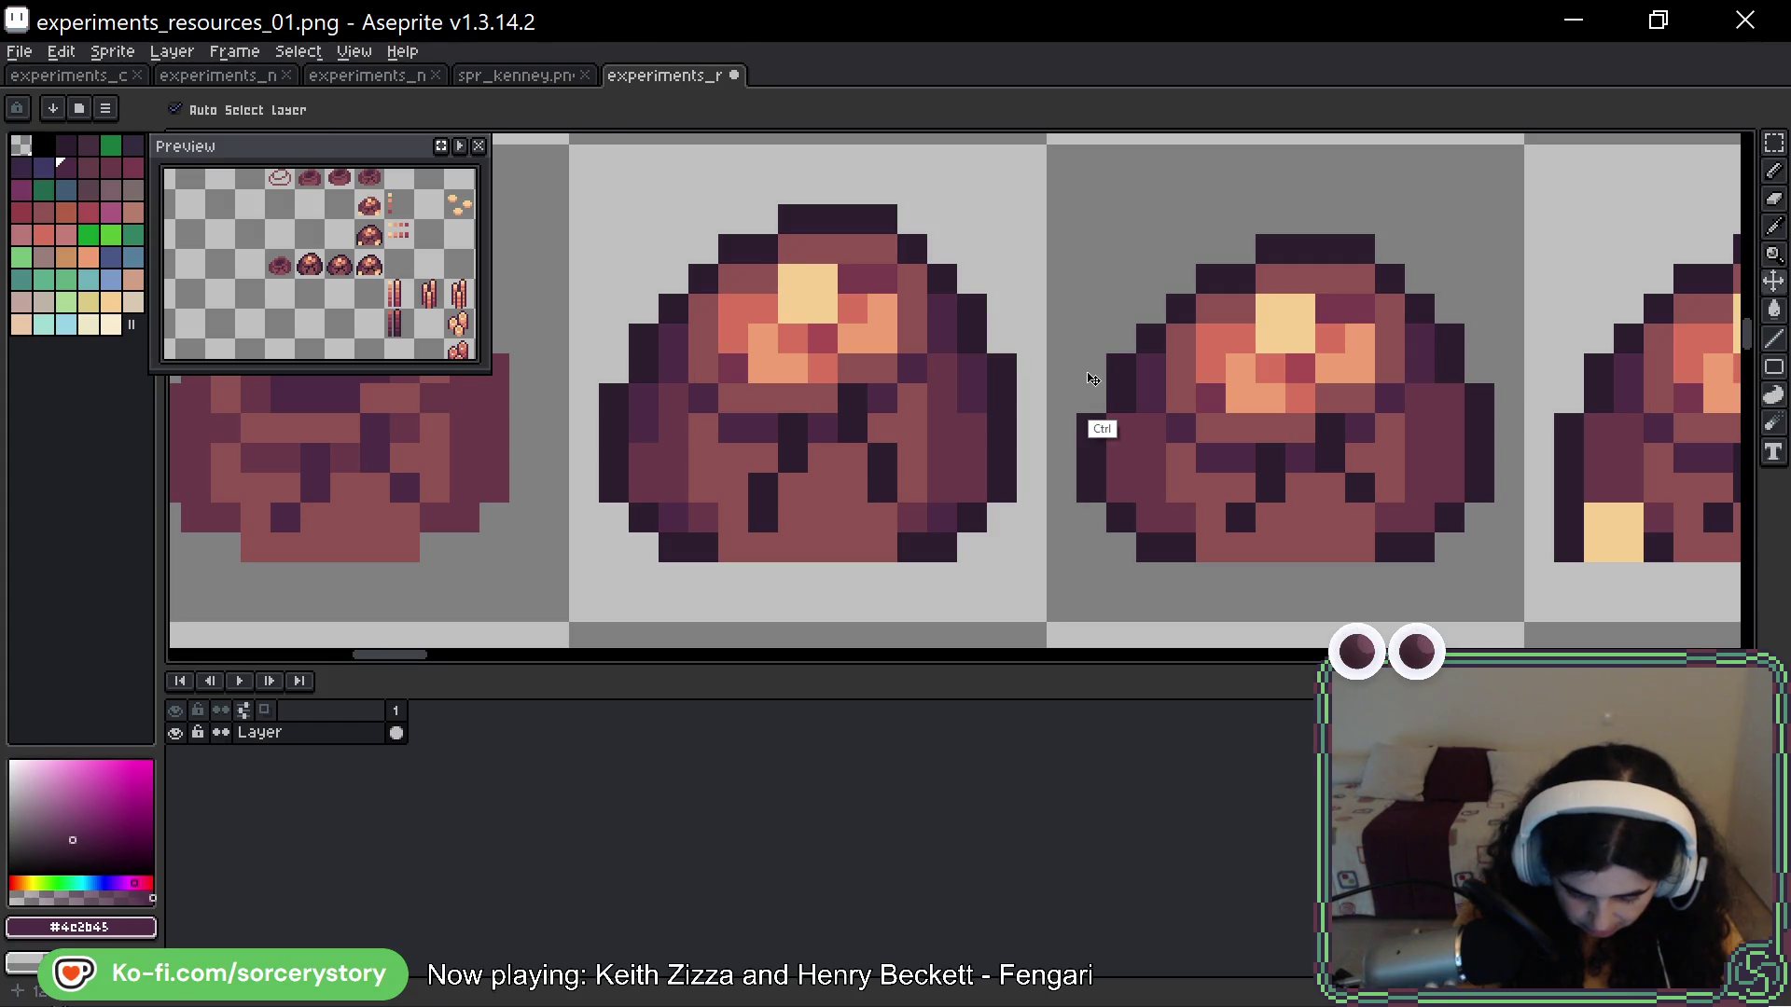
alt+click(942, 518)
drag(732, 548, 870, 539)
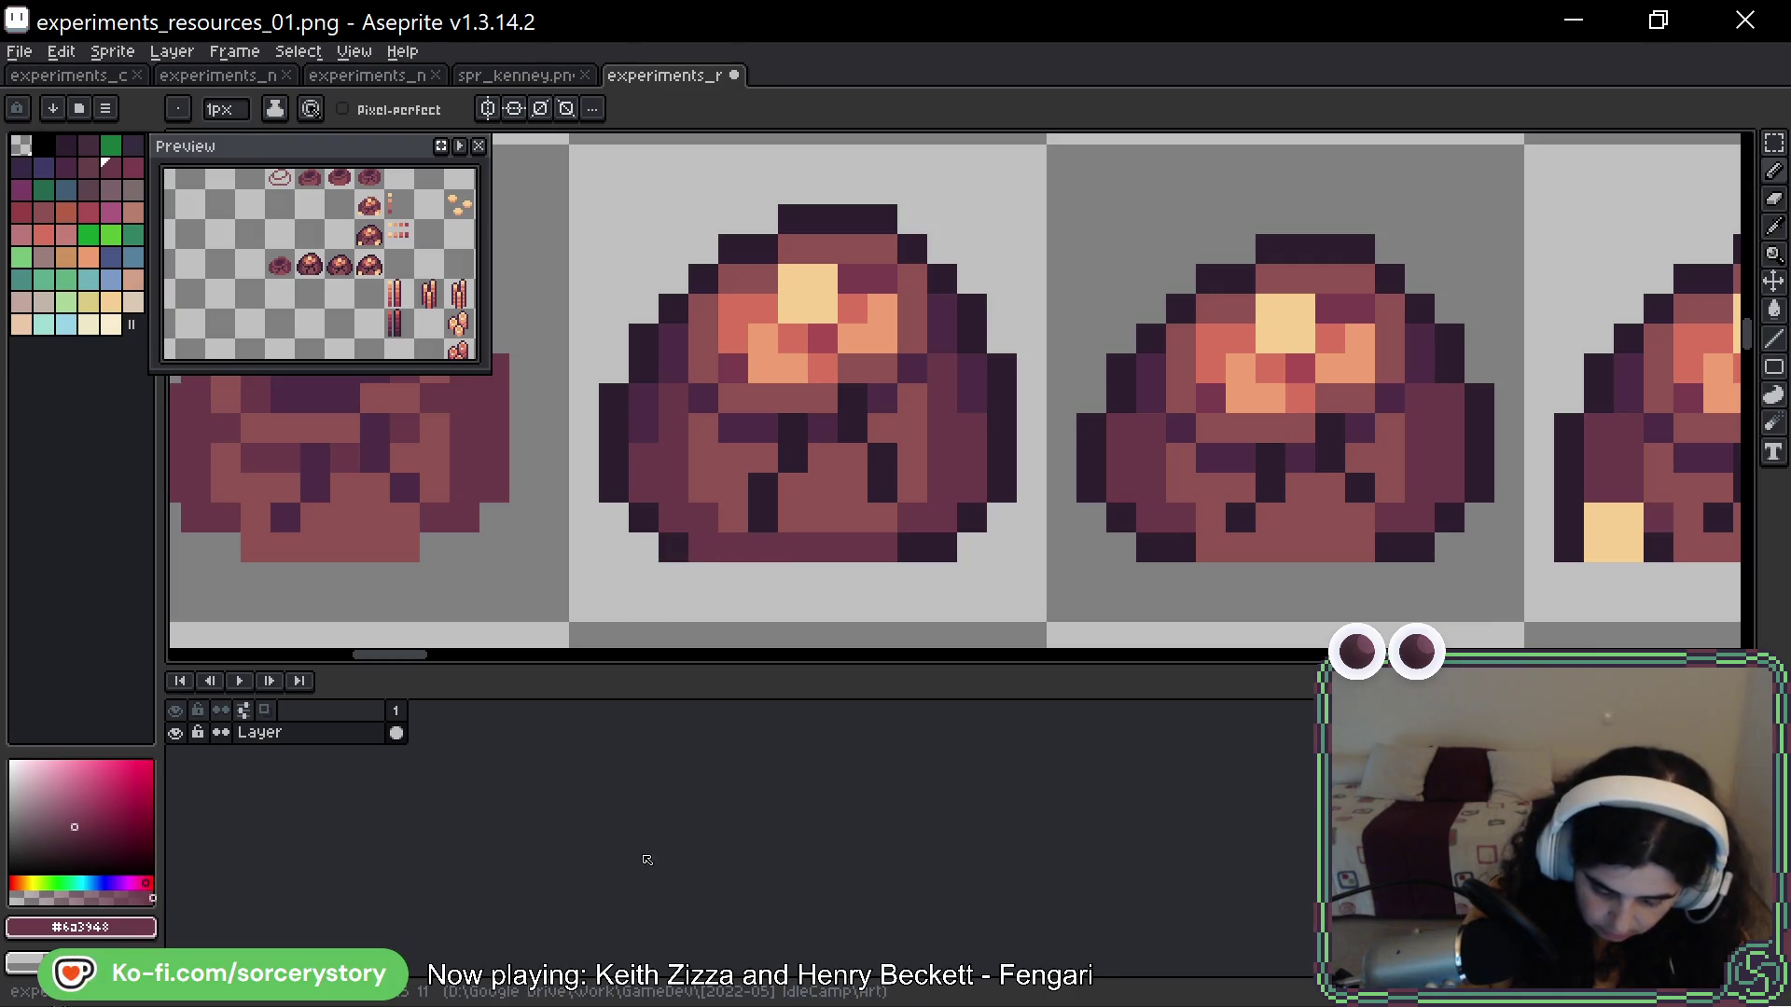
key(ctrl+z)
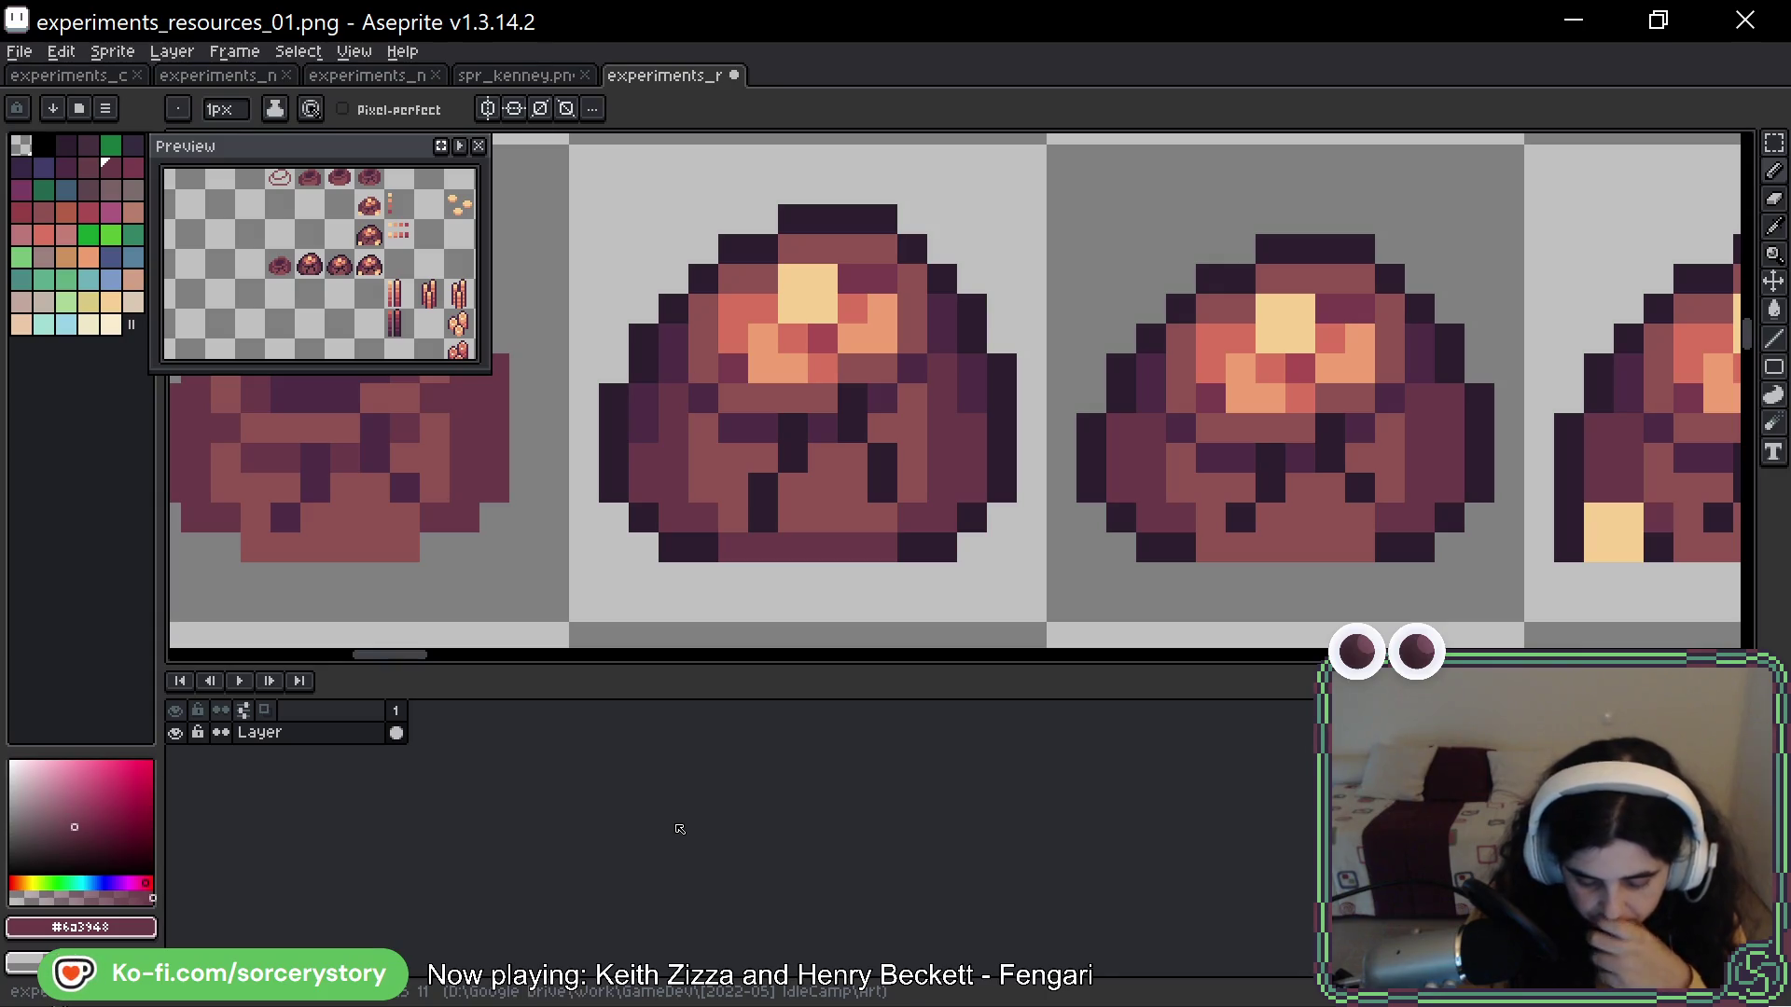
Darken individual pixels along the pile's bottom edge with #4c2b45 purple
click(732, 521)
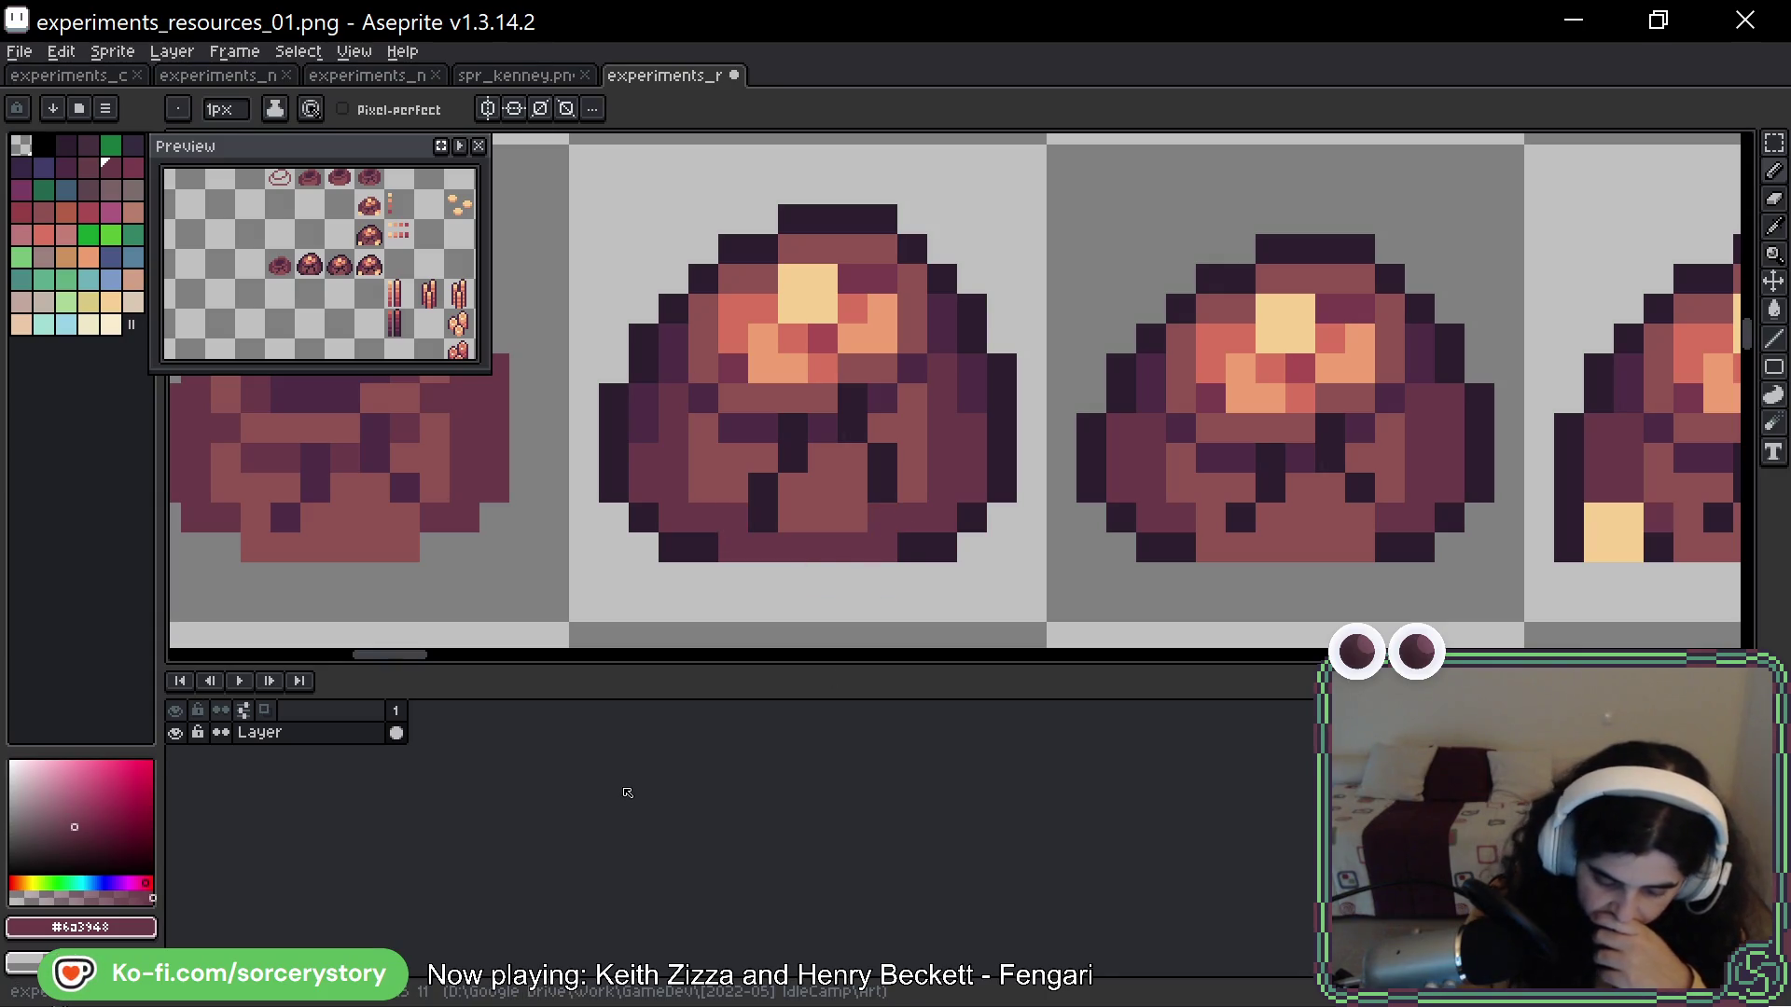
alt+click(651, 486)
click(673, 518)
click(733, 548)
click(883, 547)
click(949, 512)
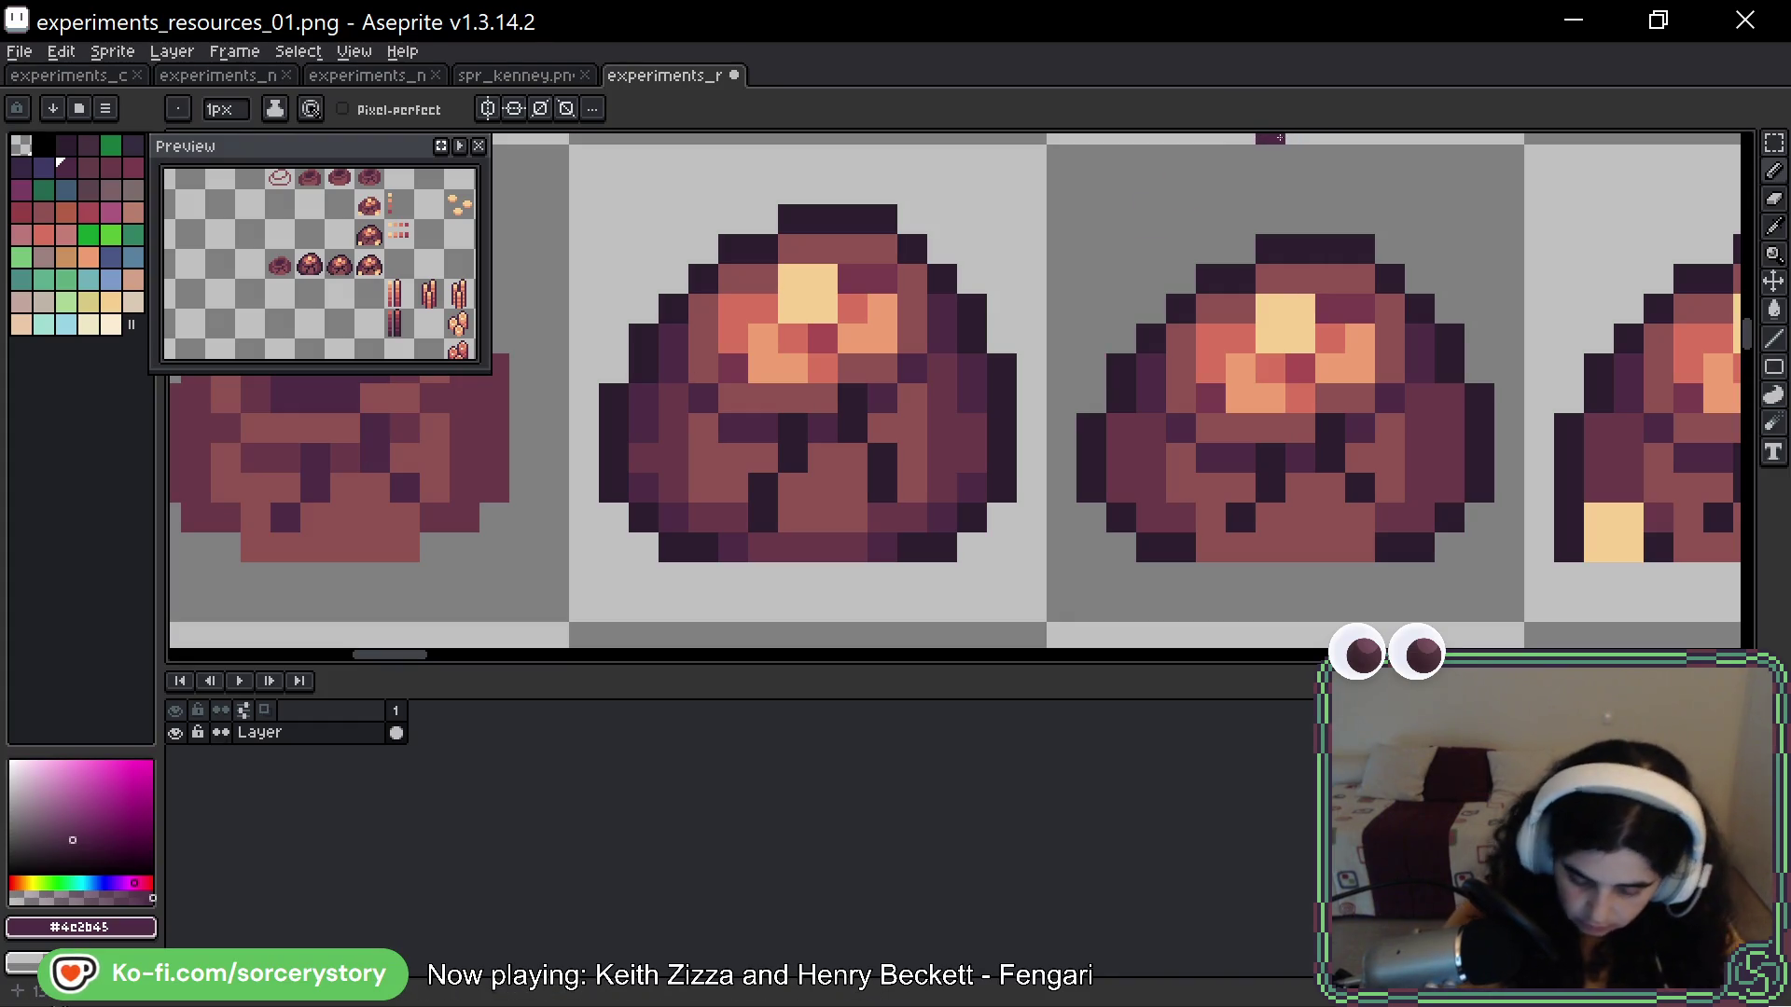
Copy the refined rock pile's tile and save experiments_resources_01.png
scroll(1085, 391, down, 5)
scroll(1132, 417, down, 2)
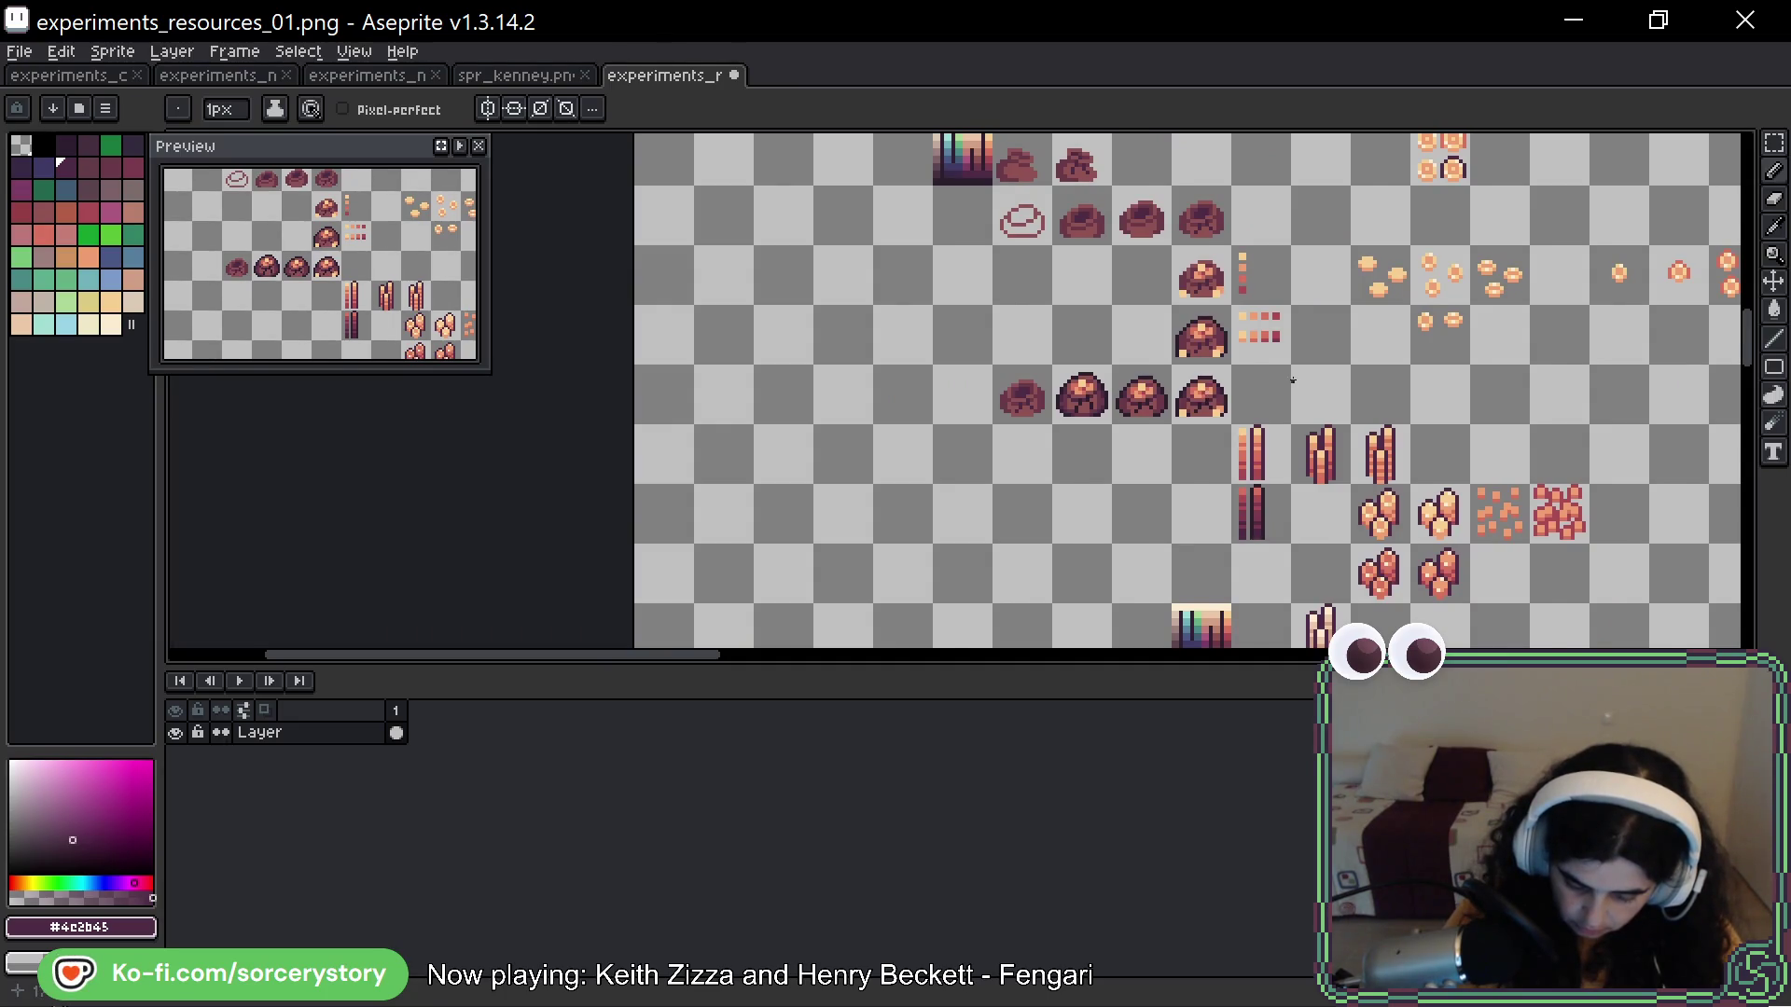
scroll(1290, 380, down, 2)
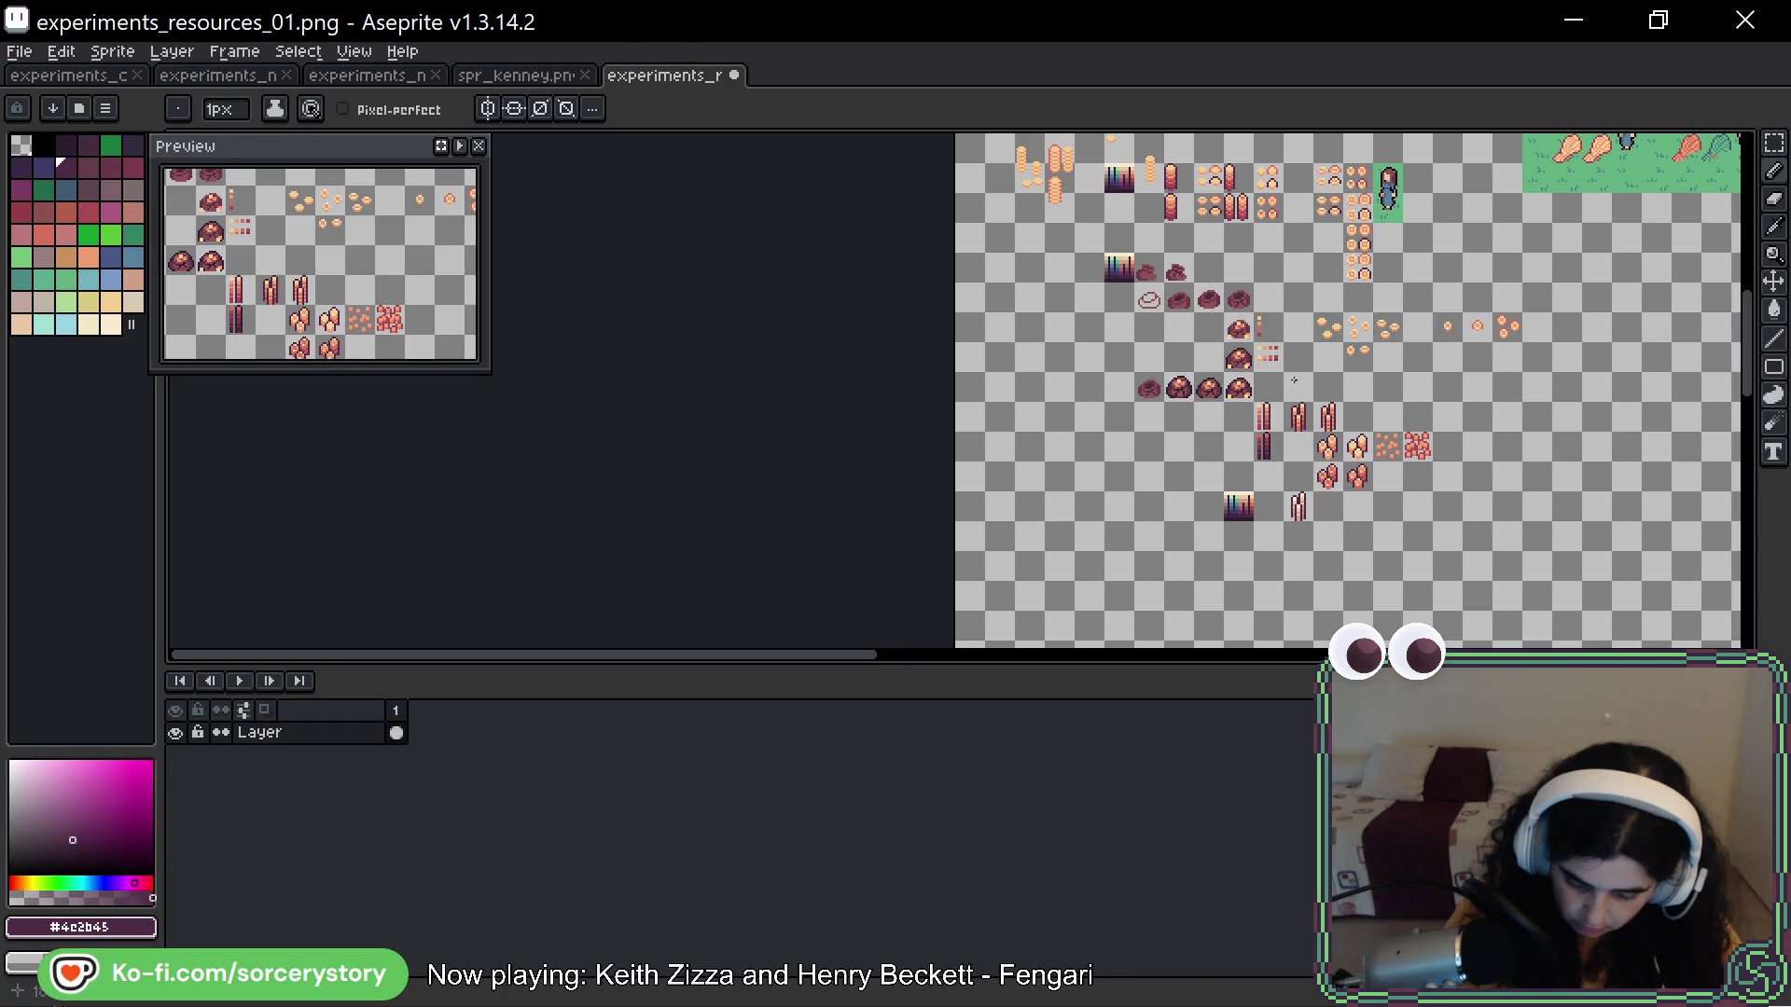
drag(1365, 361, 1196, 390)
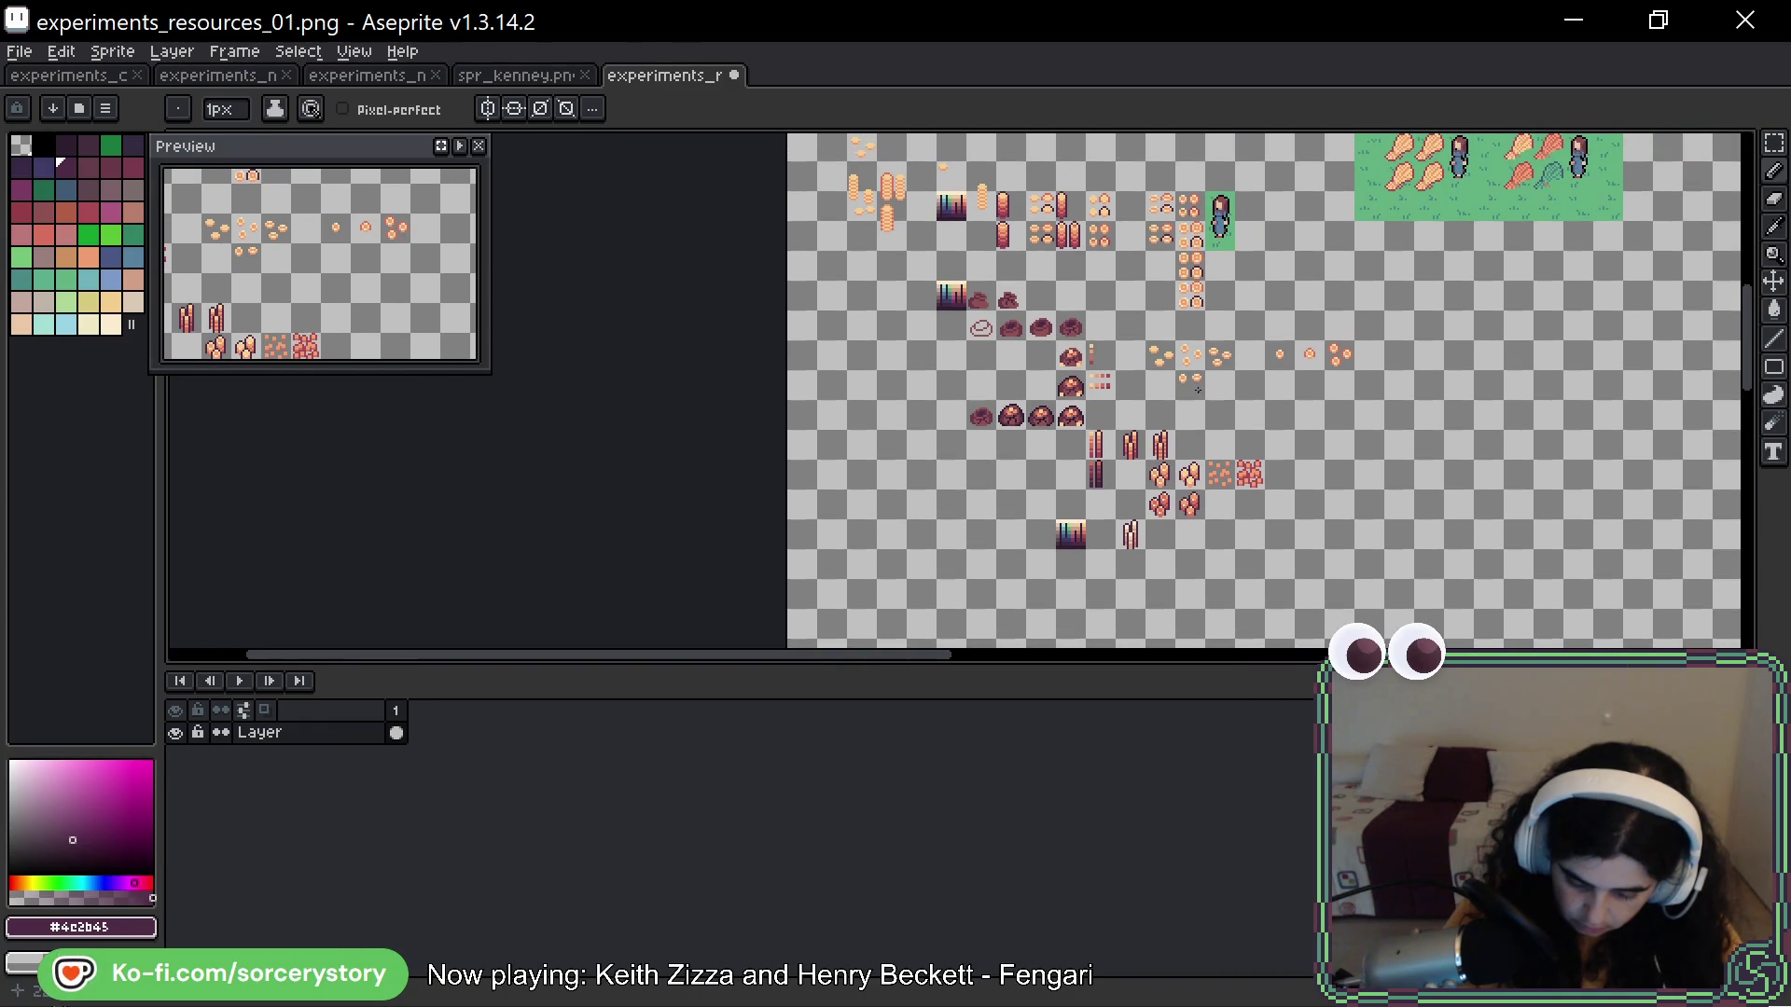
scroll(1068, 439, up, 2)
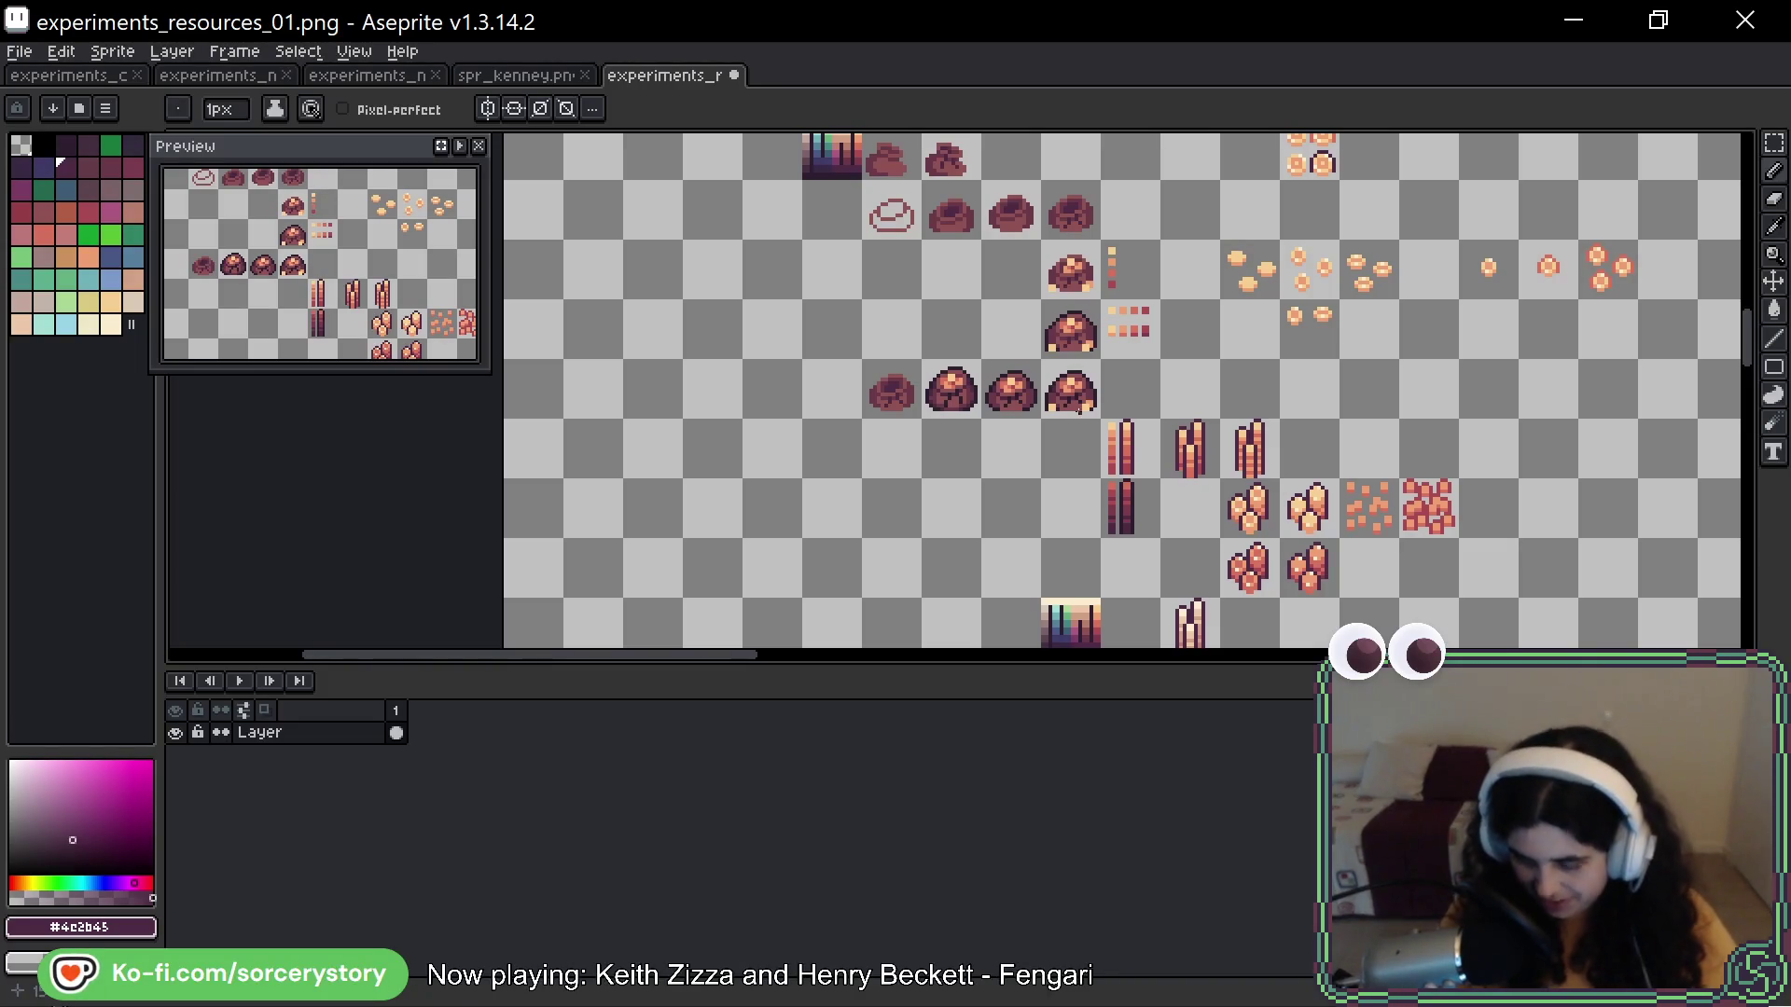
scroll(1147, 336, up, 2)
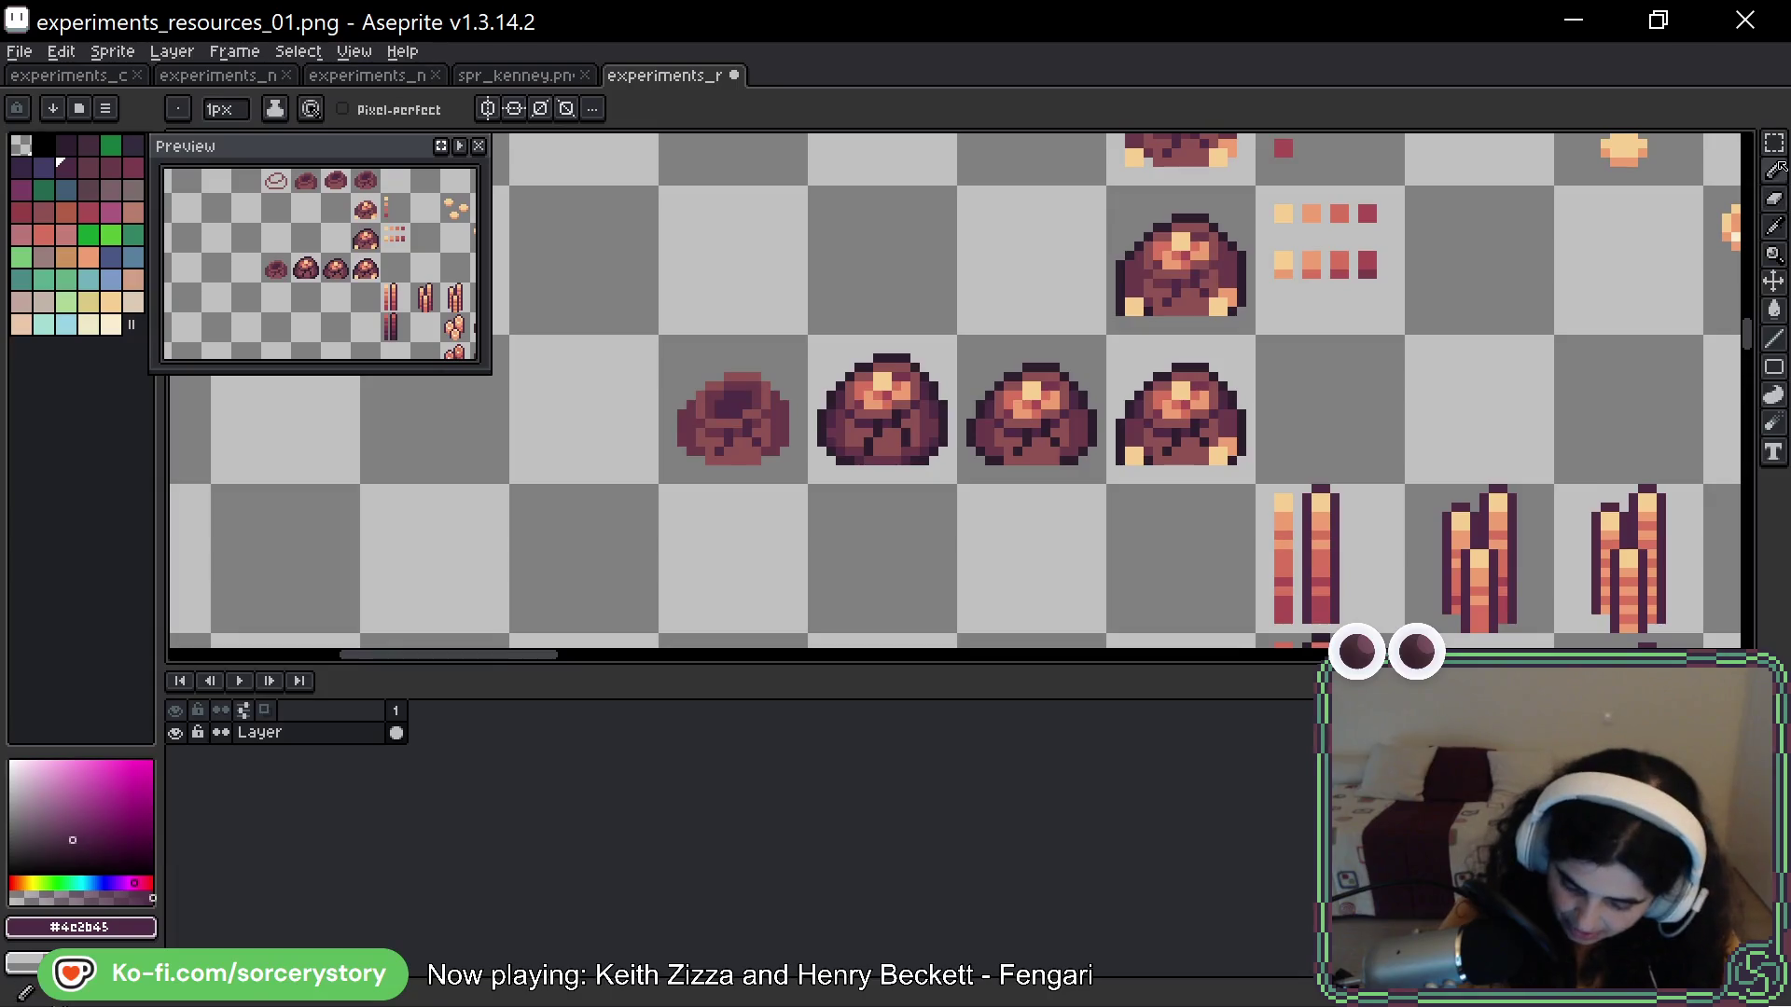
click(1773, 143)
drag(876, 439, 886, 453)
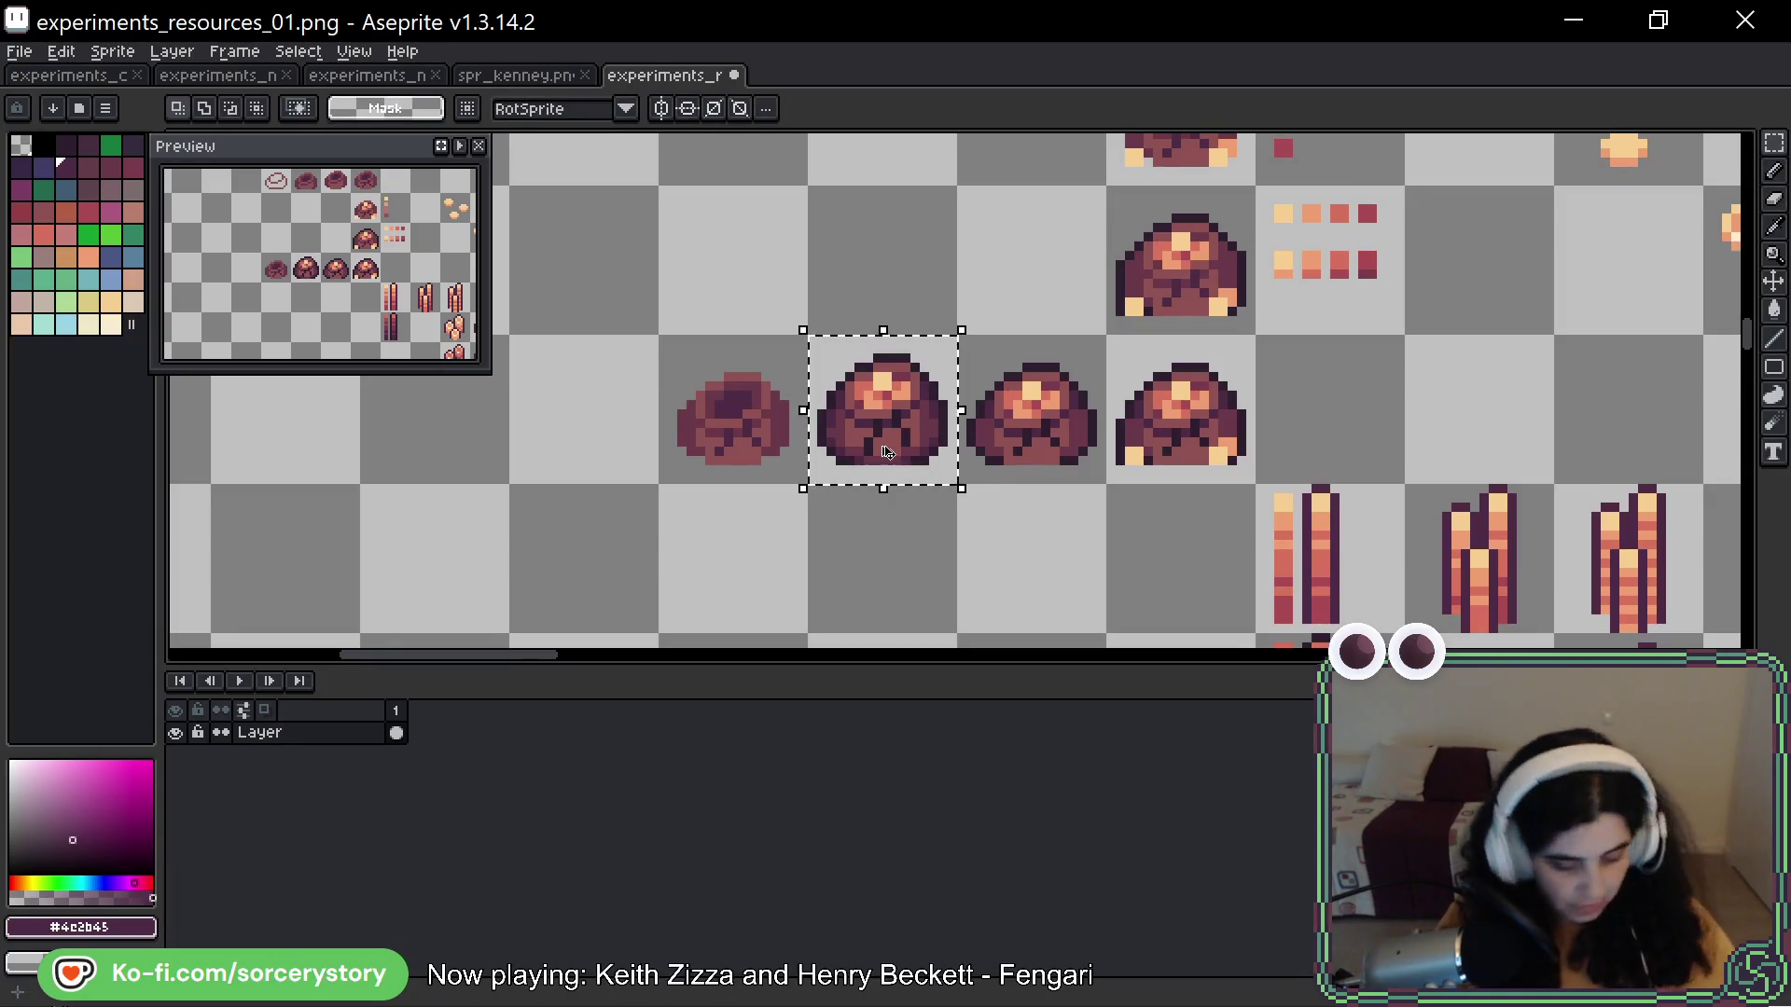
key(ctrl+d)
key(ctrl+s)
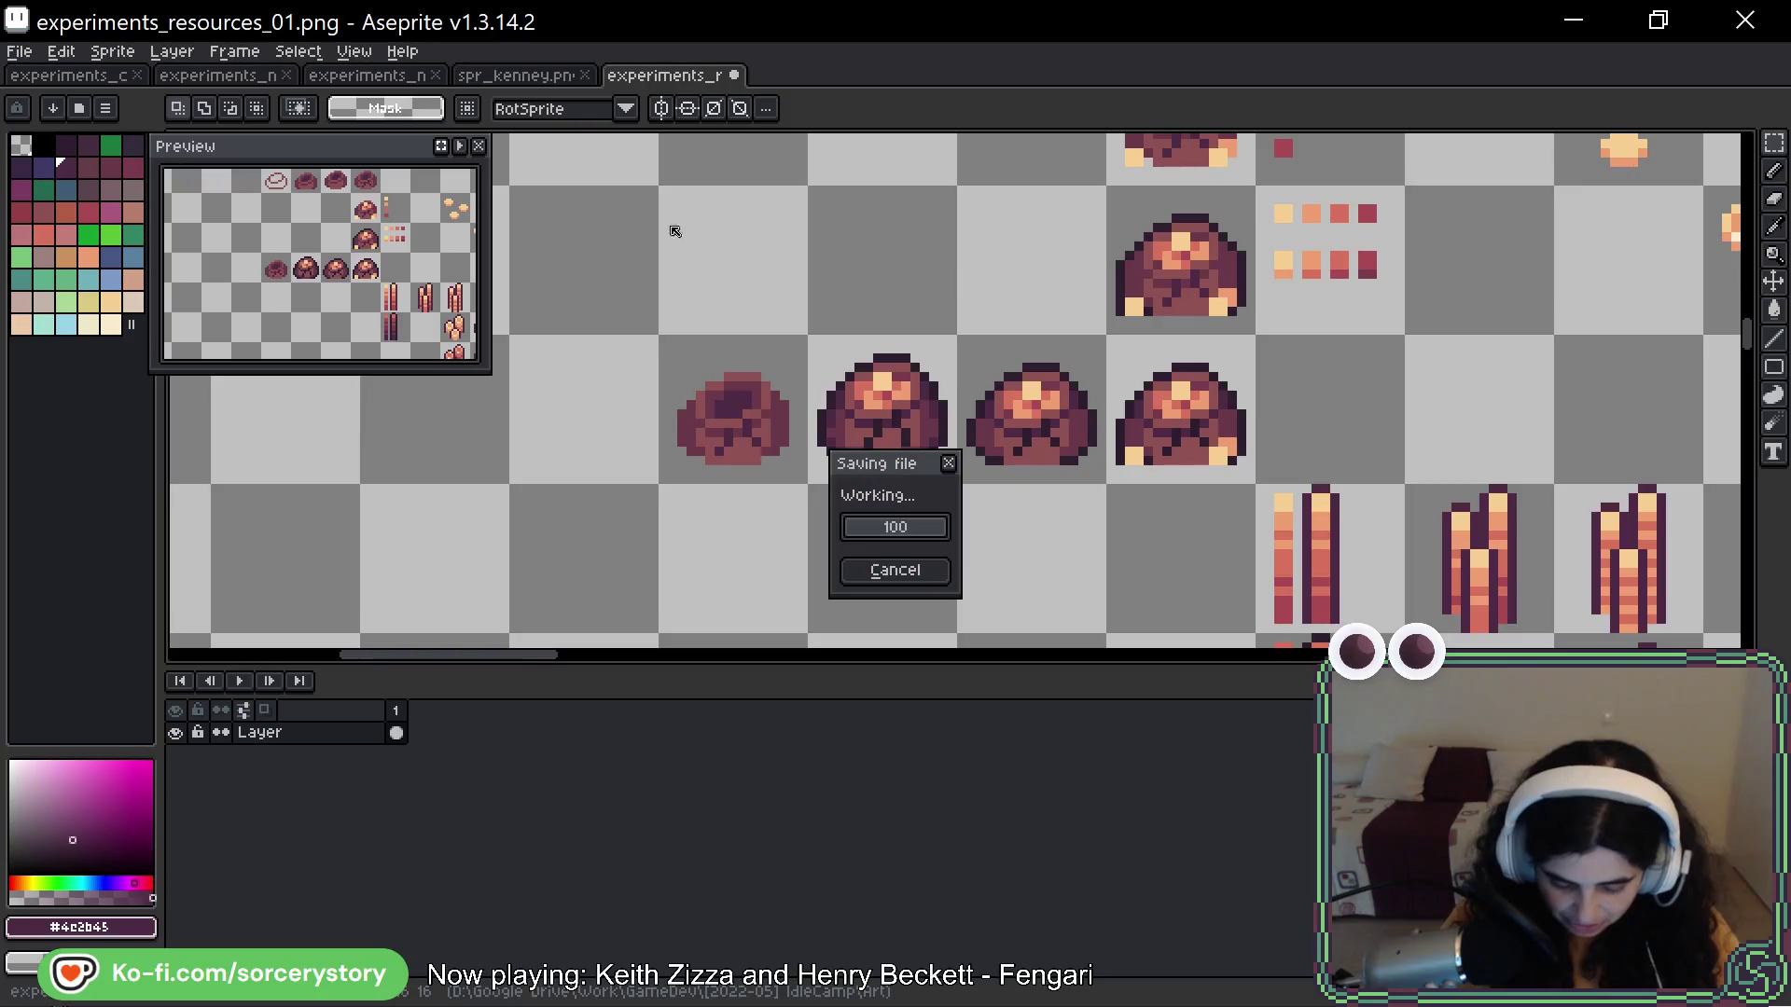
Paste the rock pile into spr_kenney.png, shift the three ore sprites one cell left, and save
click(523, 77)
scroll(656, 422, down, 2)
drag(657, 423, 979, 429)
key(ctrl+v)
key(Return)
drag(757, 378, 1023, 468)
drag(933, 424, 844, 424)
key(Return)
key(ctrl+s)
Check the warehouse's resources in the game's Transfer Resources trade window, then return to Aseprite
key(alt+Tab)
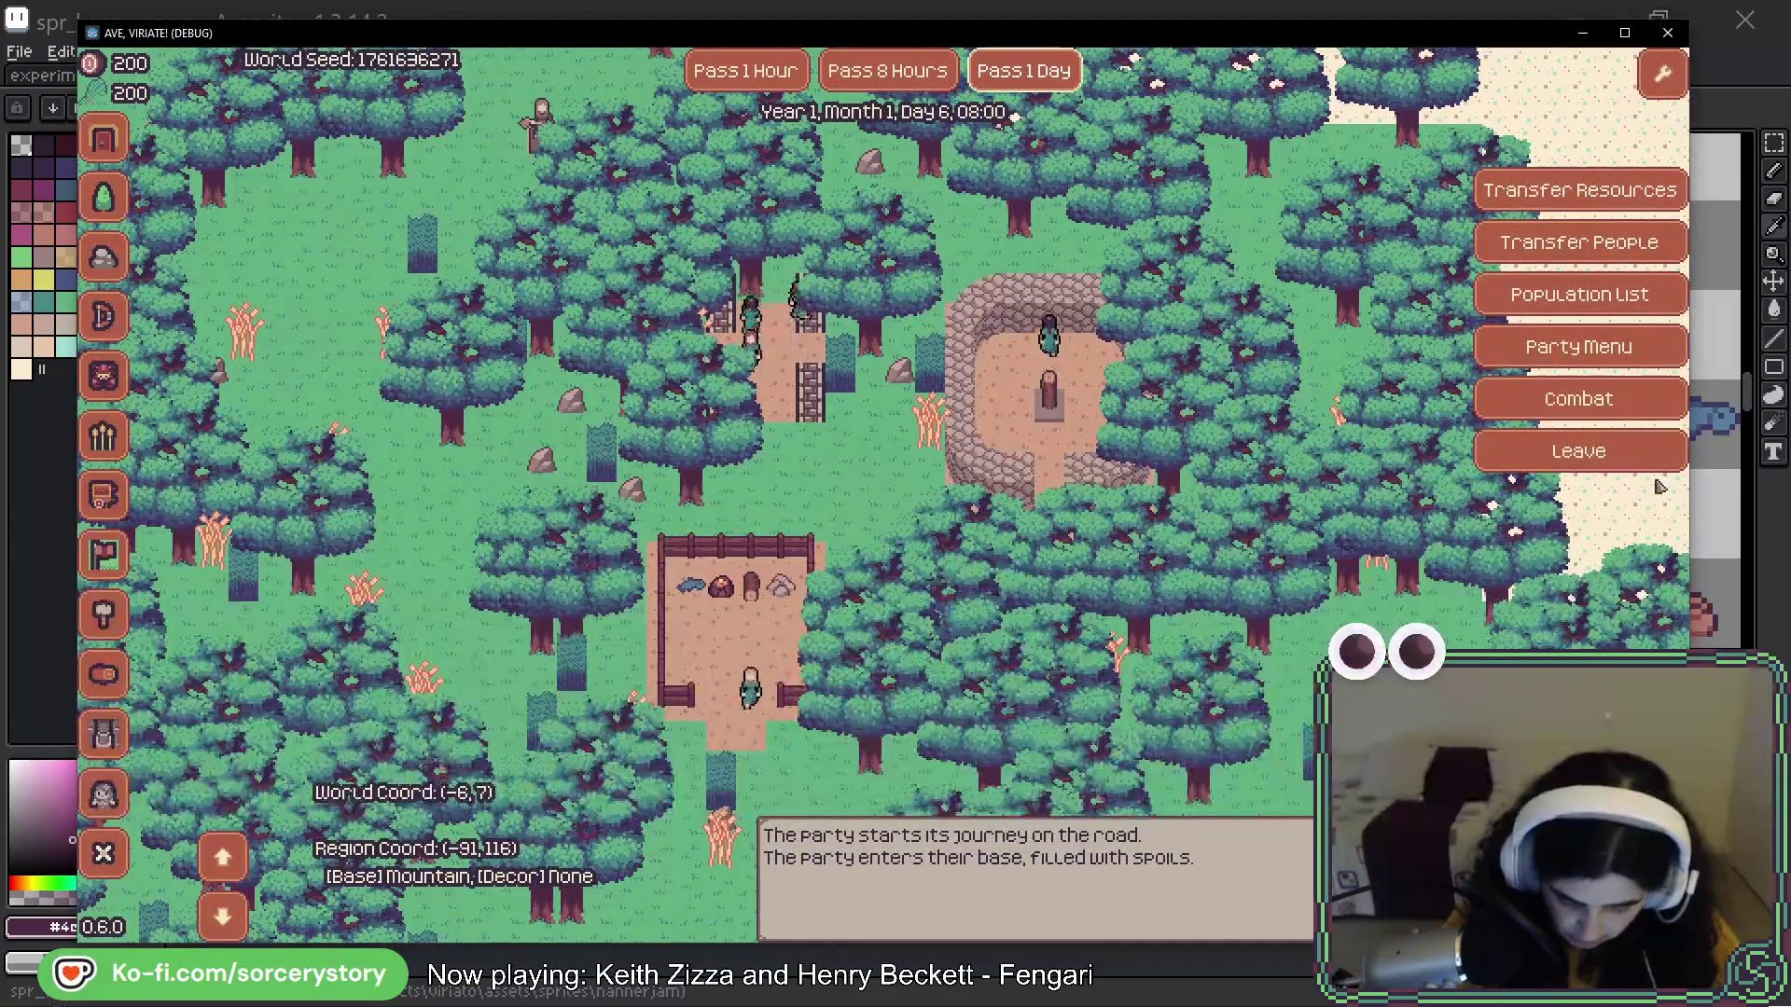
click(732, 594)
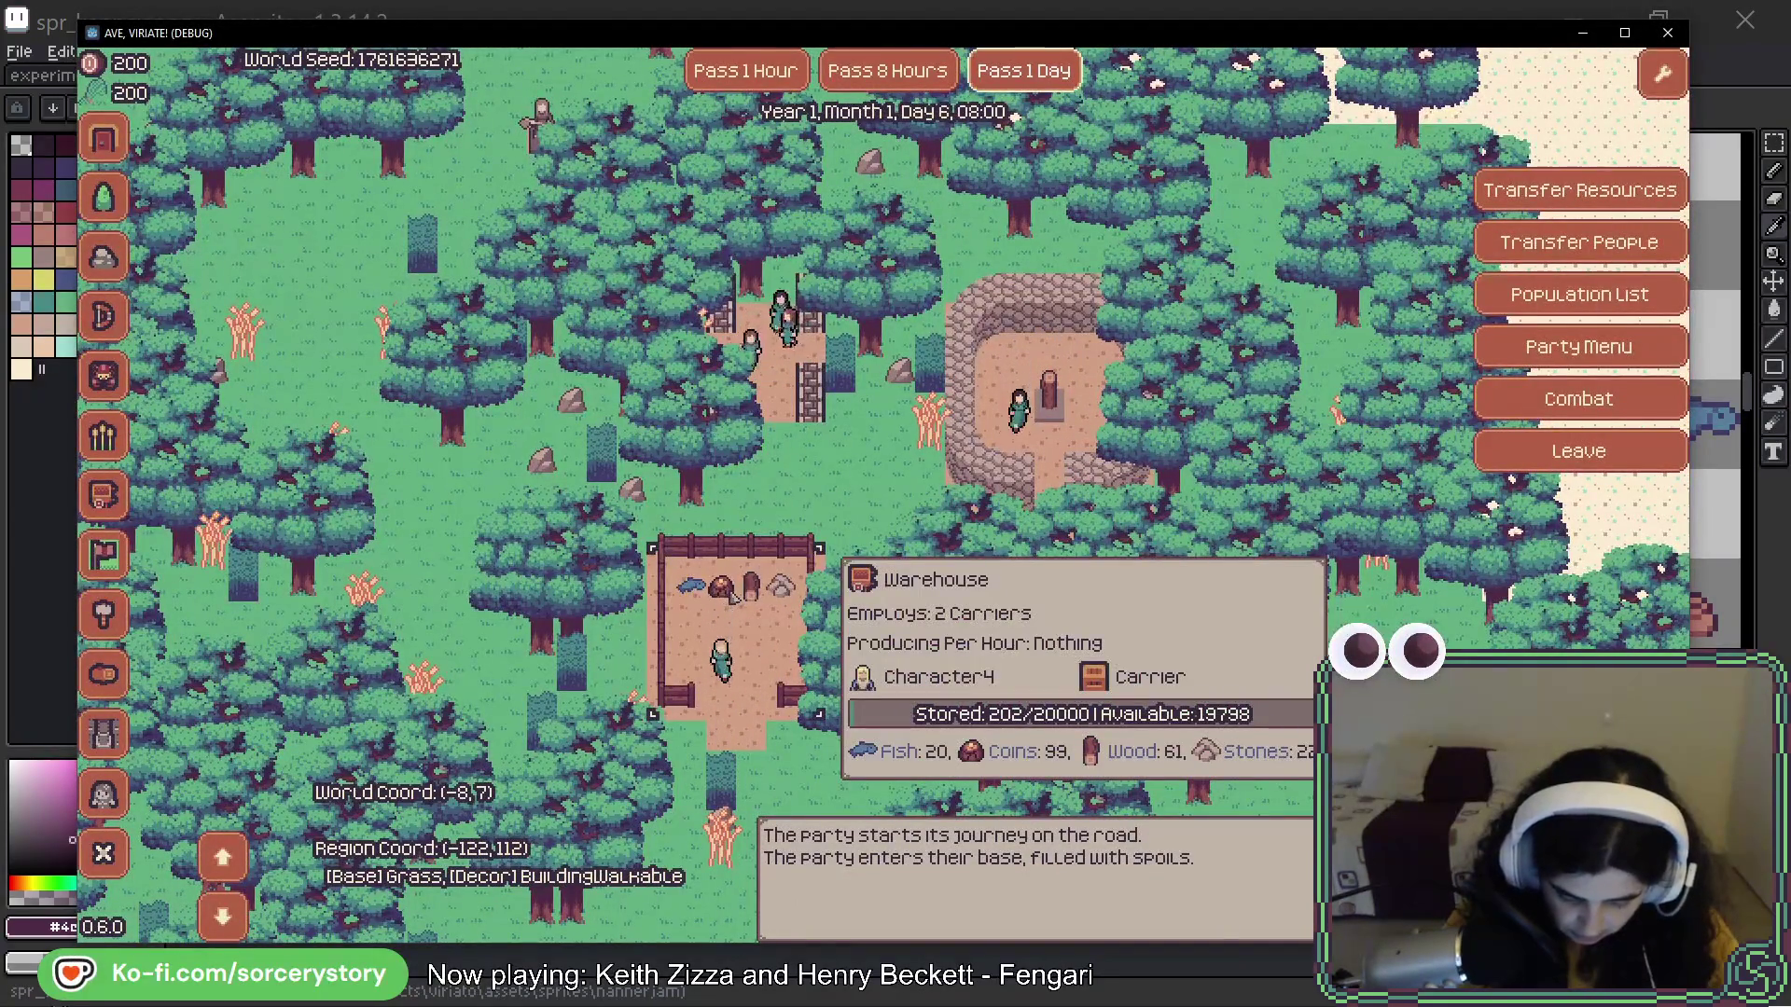
click(1579, 191)
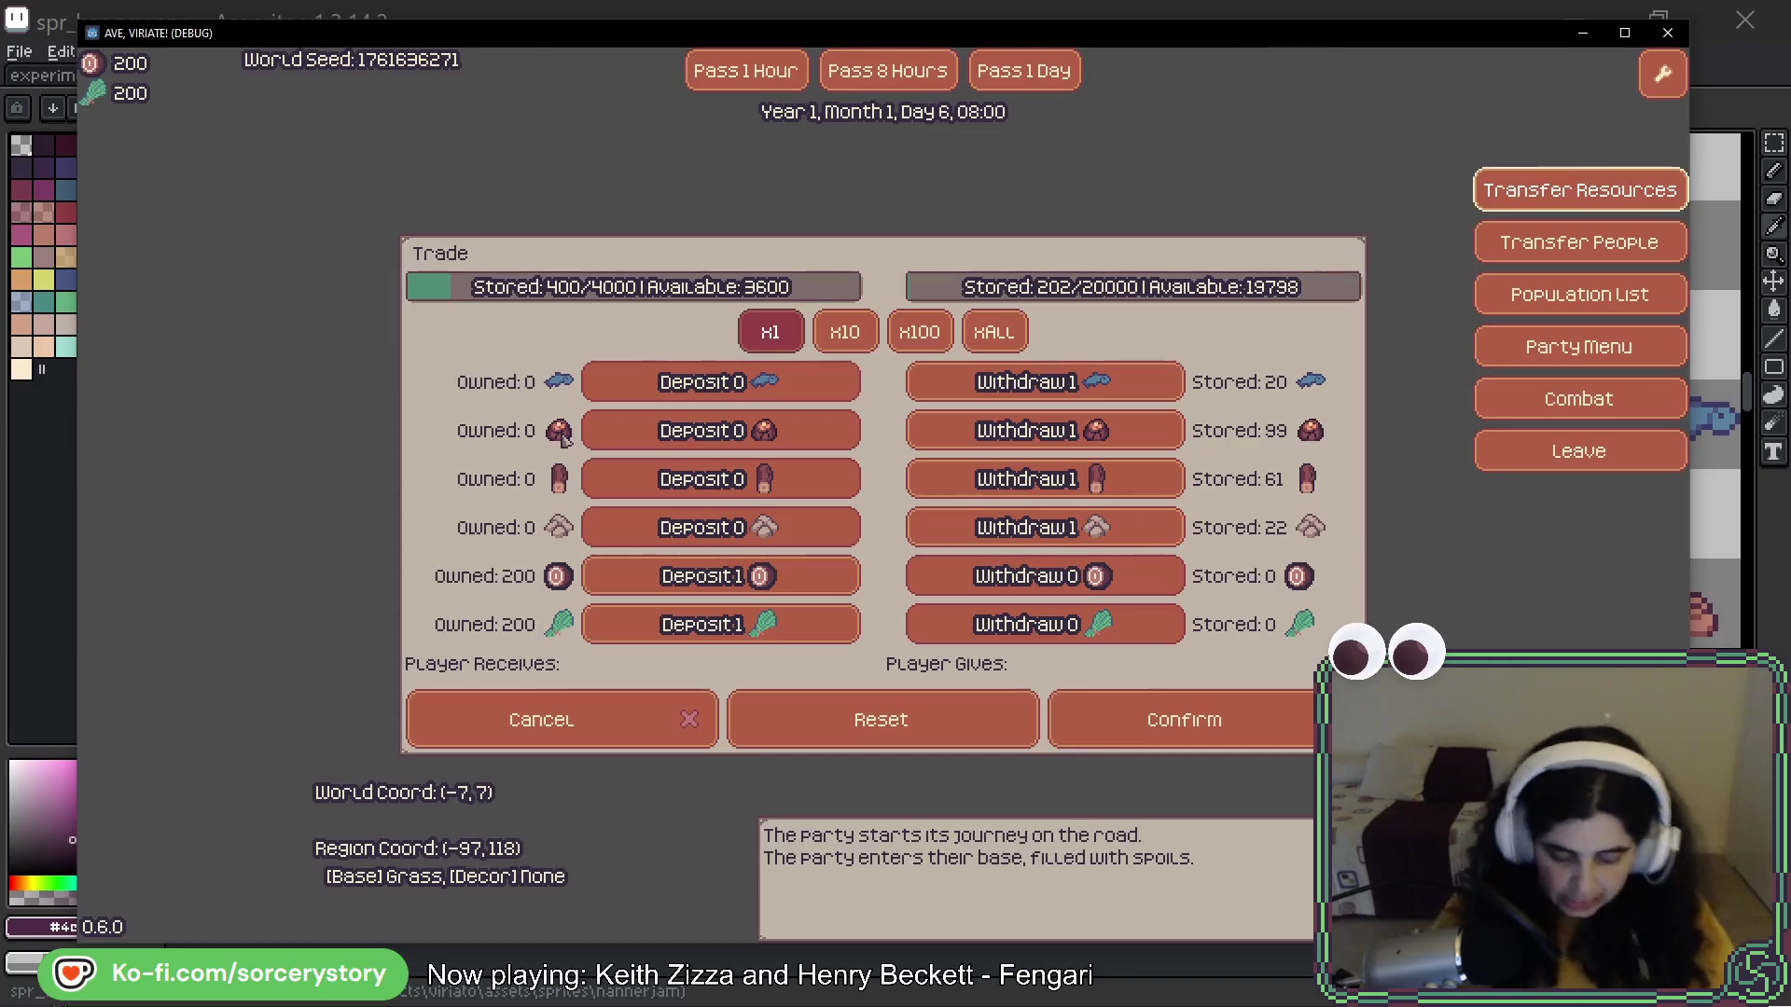
key(alt+Tab)
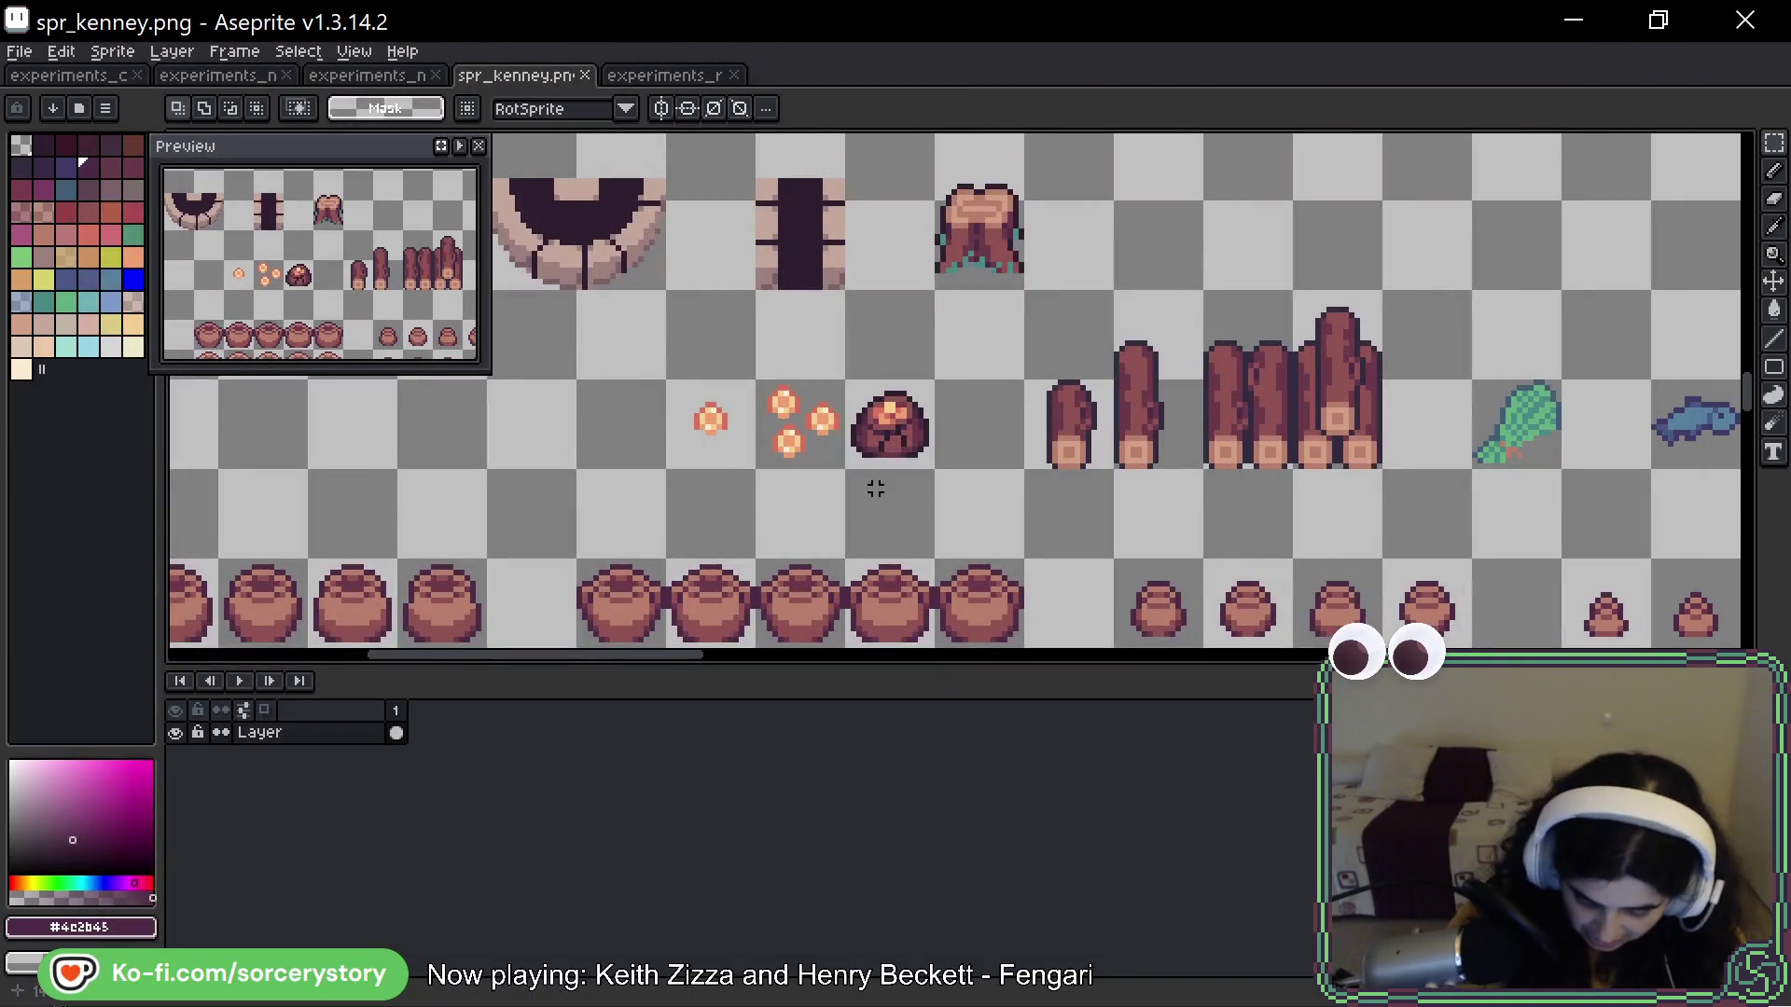
Move the faded rock pile one tile left and copy an ore pile into its old tile
key(ctrl+Tab)
drag(871, 299, 1016, 334)
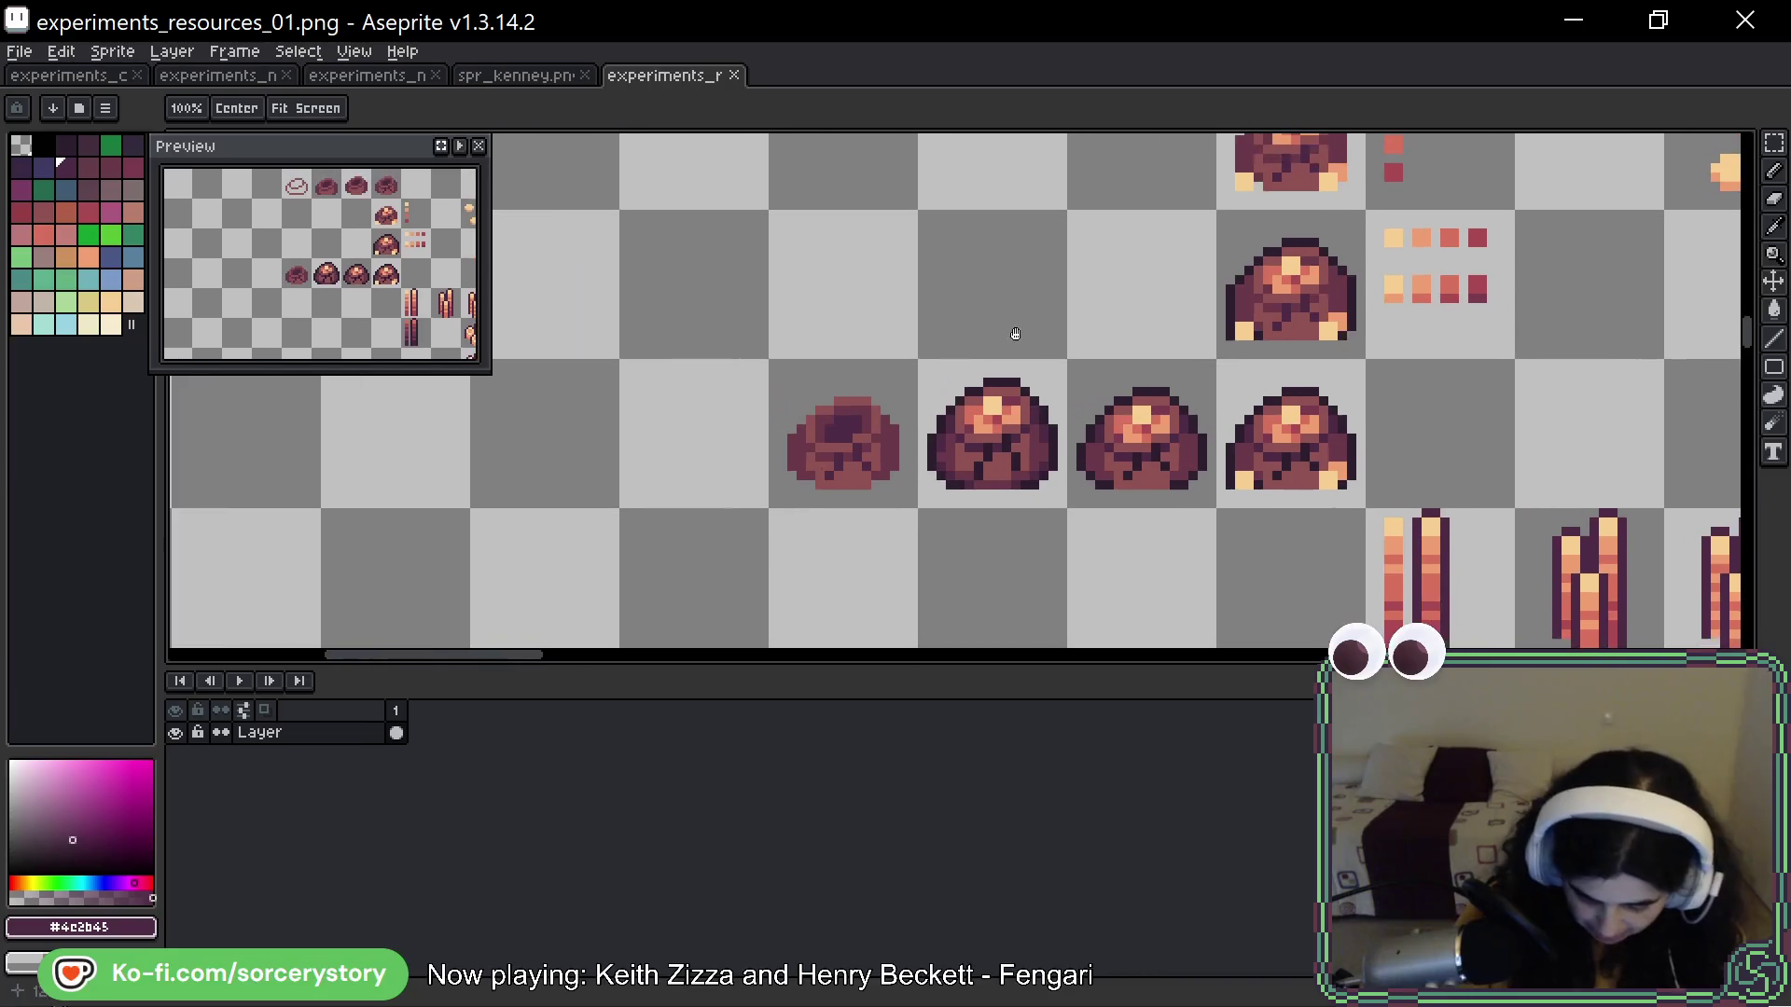
drag(1279, 355, 1133, 211)
drag(1310, 266, 1284, 325)
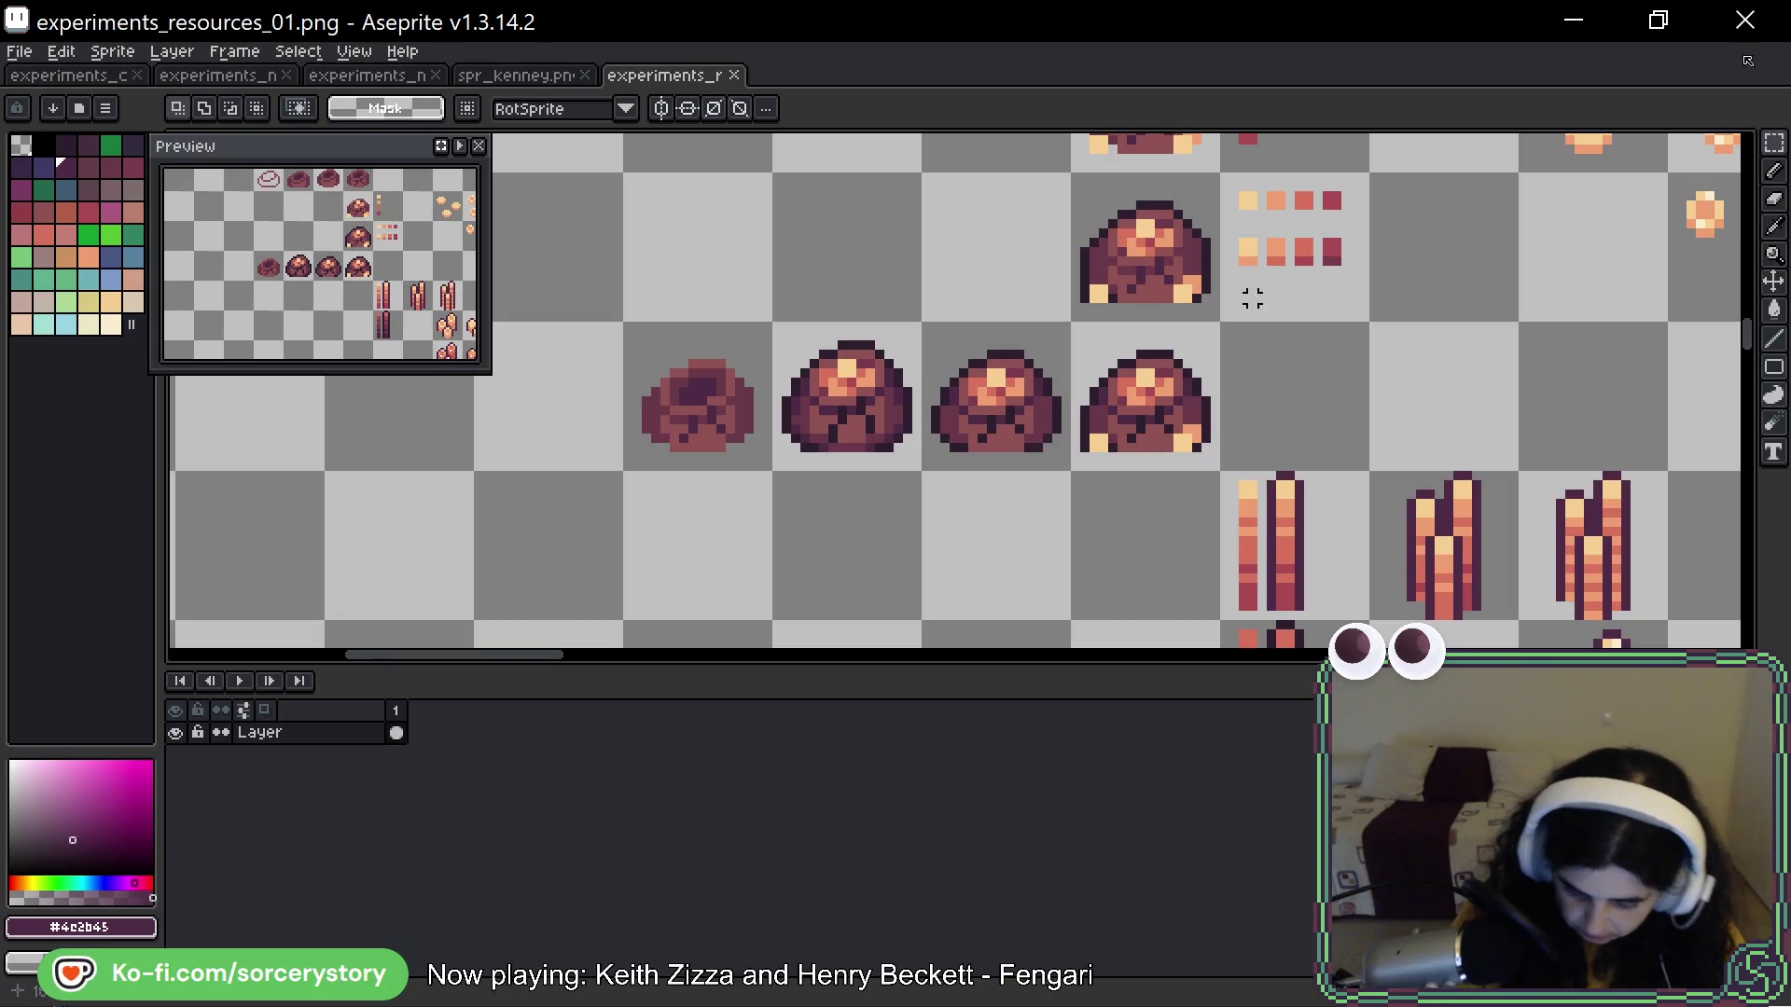
mouse_move(626, 327)
mouse_down()
mouse_move(704, 419)
mouse_move(555, 419)
mouse_up()
mouse_move(779, 324)
mouse_down()
mouse_move(896, 438)
mouse_move(733, 388)
mouse_up()
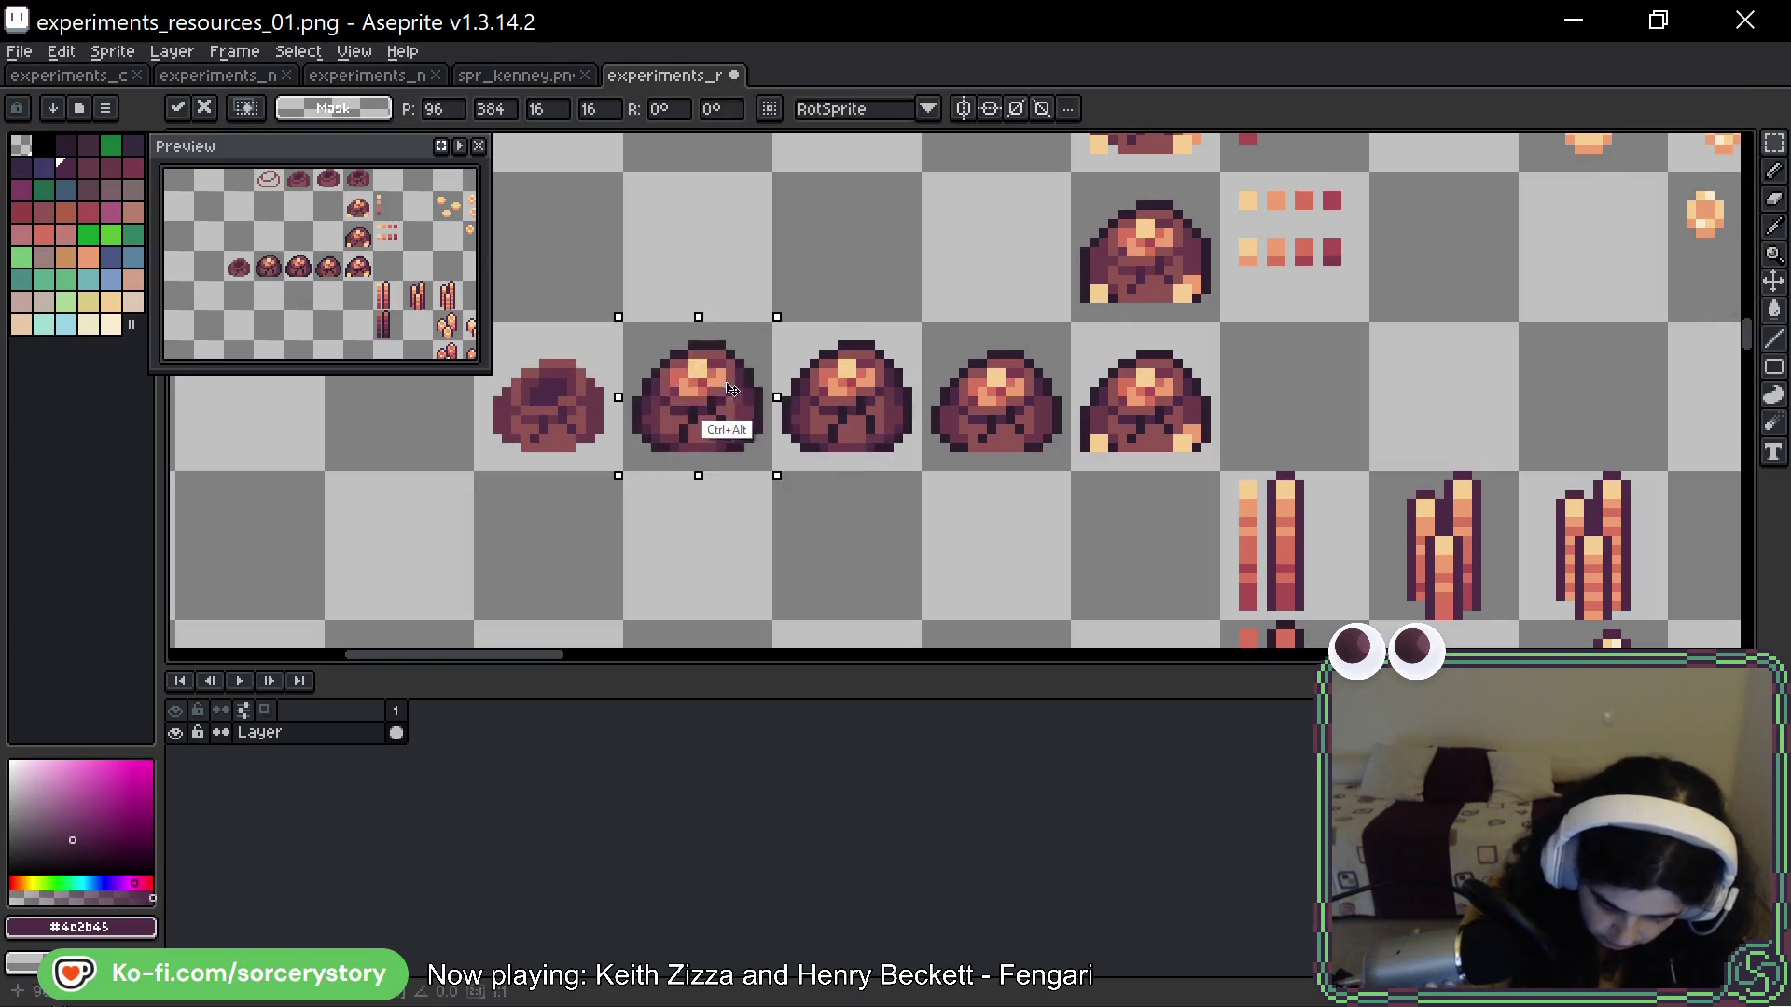
click(786, 382)
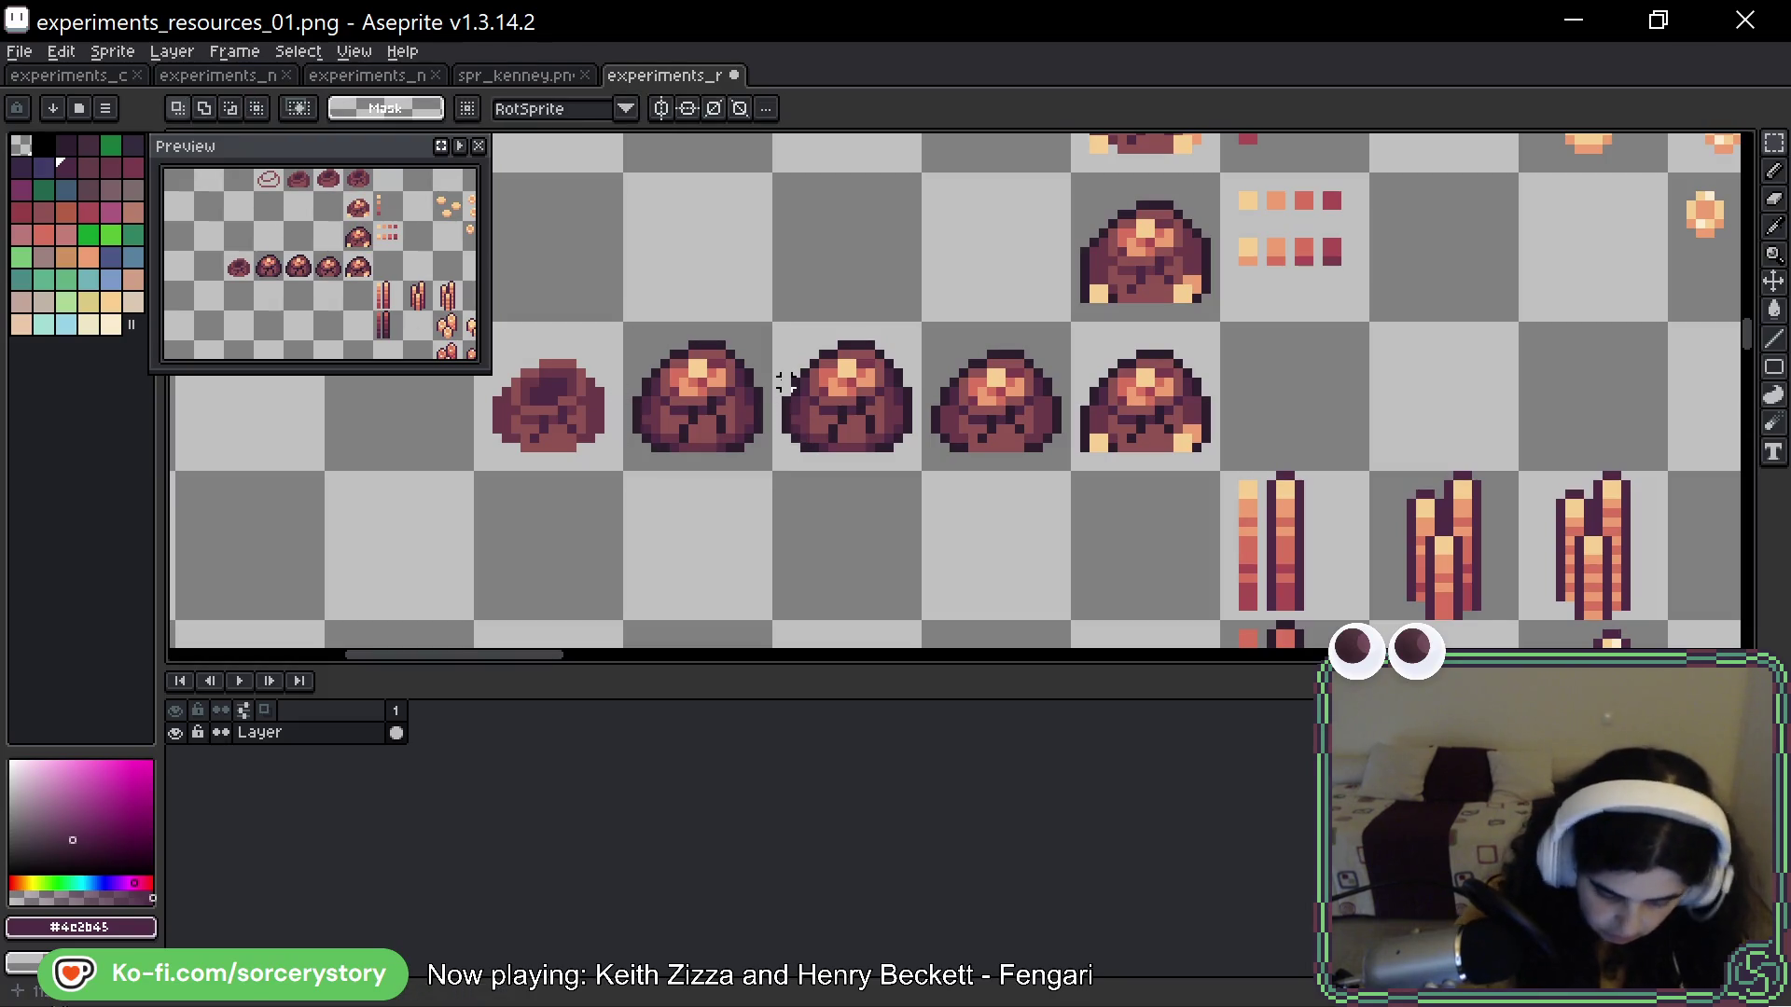
Pick the darkest outline purple, mid shadow and bottom outline colours from the rock for the pencil
key(b)
scroll(724, 388, up, 2)
alt+click(810, 482)
alt+click(811, 482)
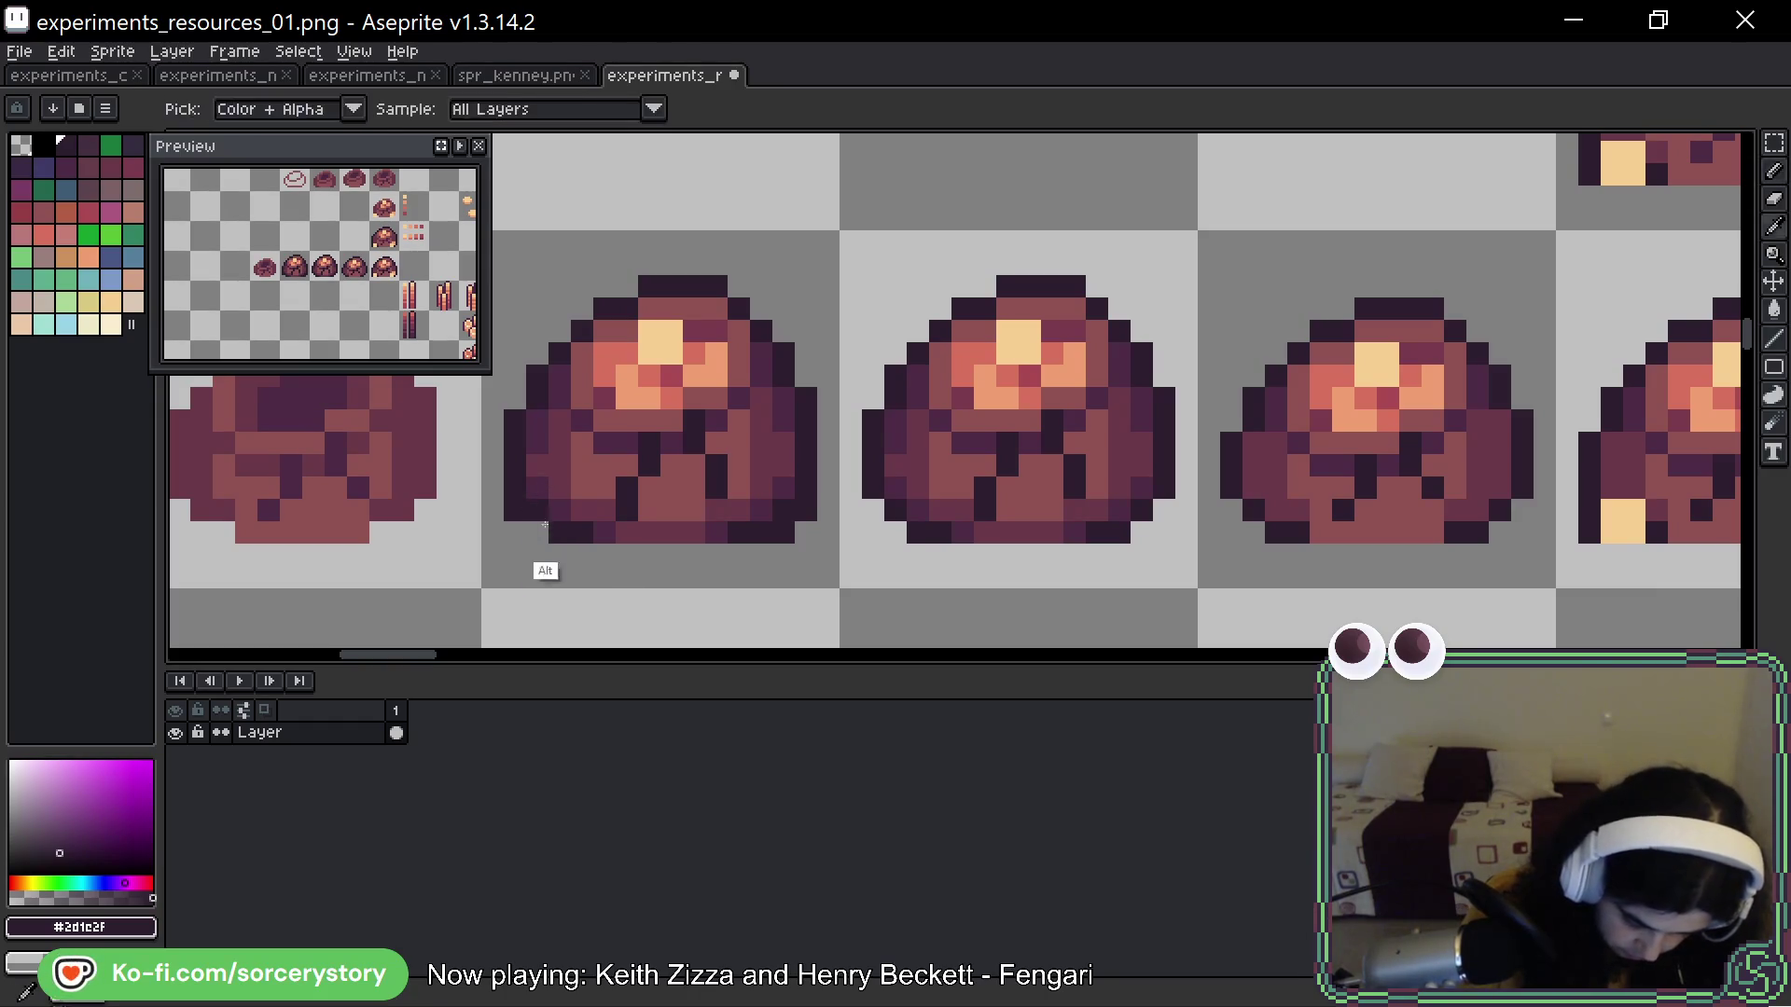
alt+click(552, 476)
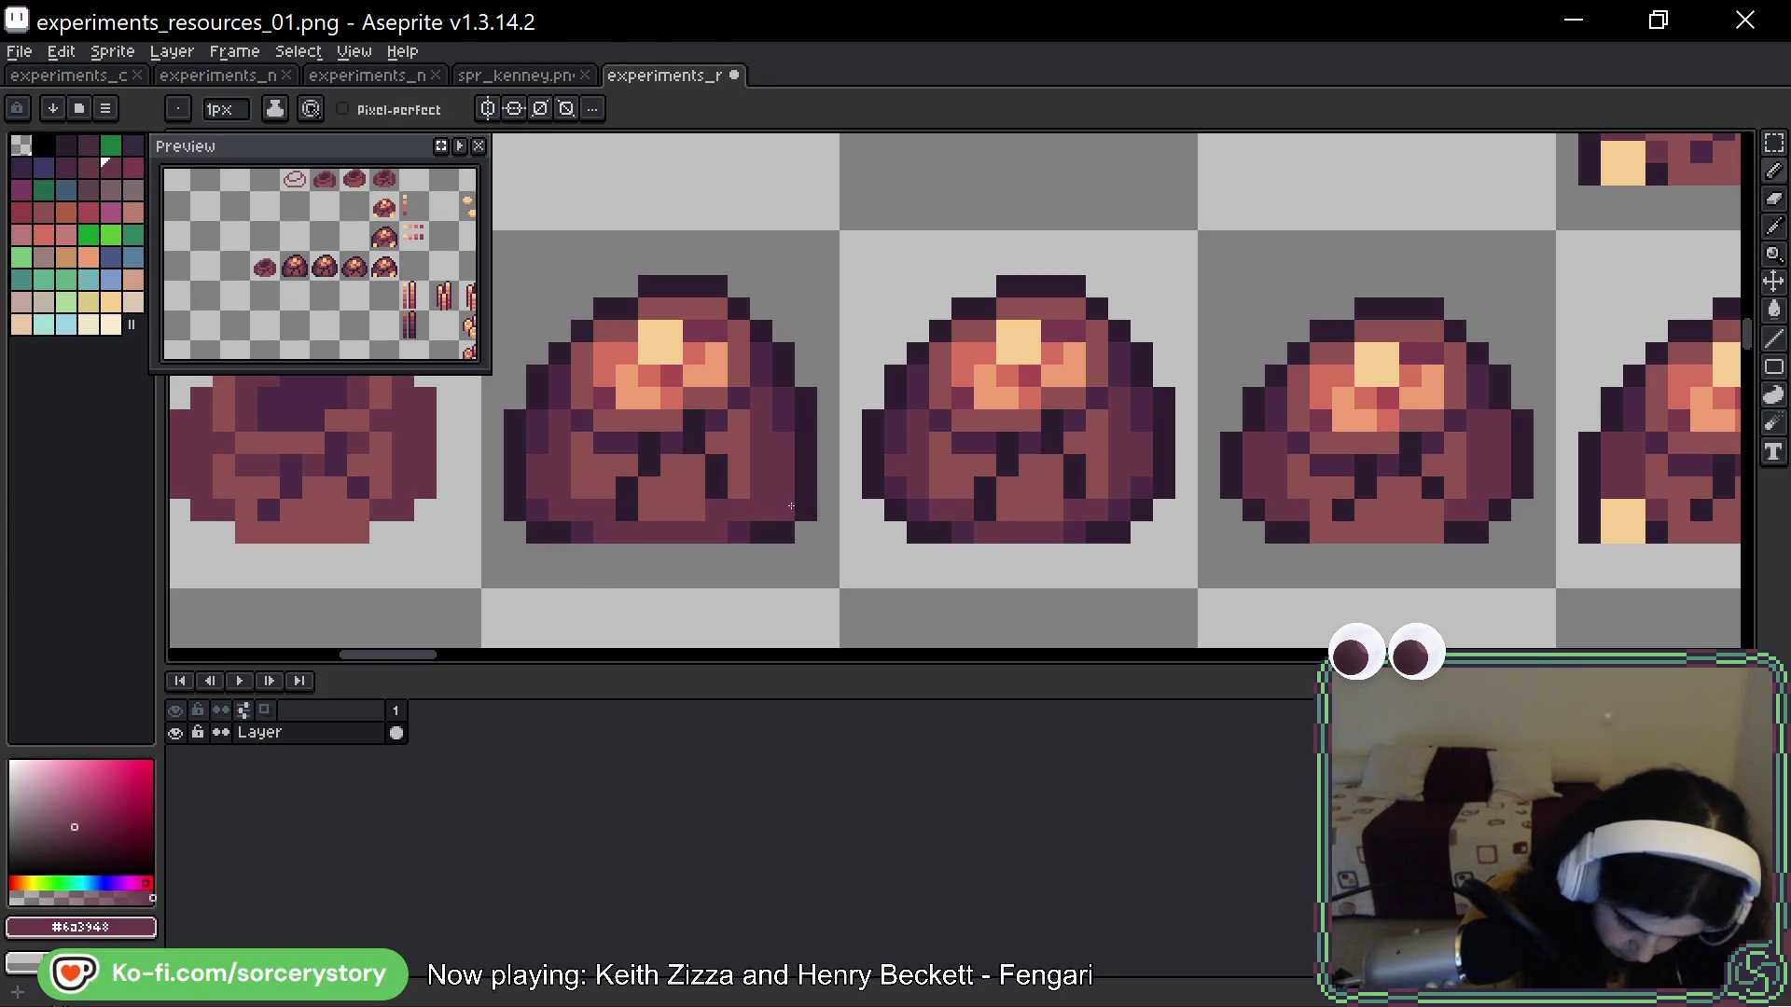
alt+click(786, 522)
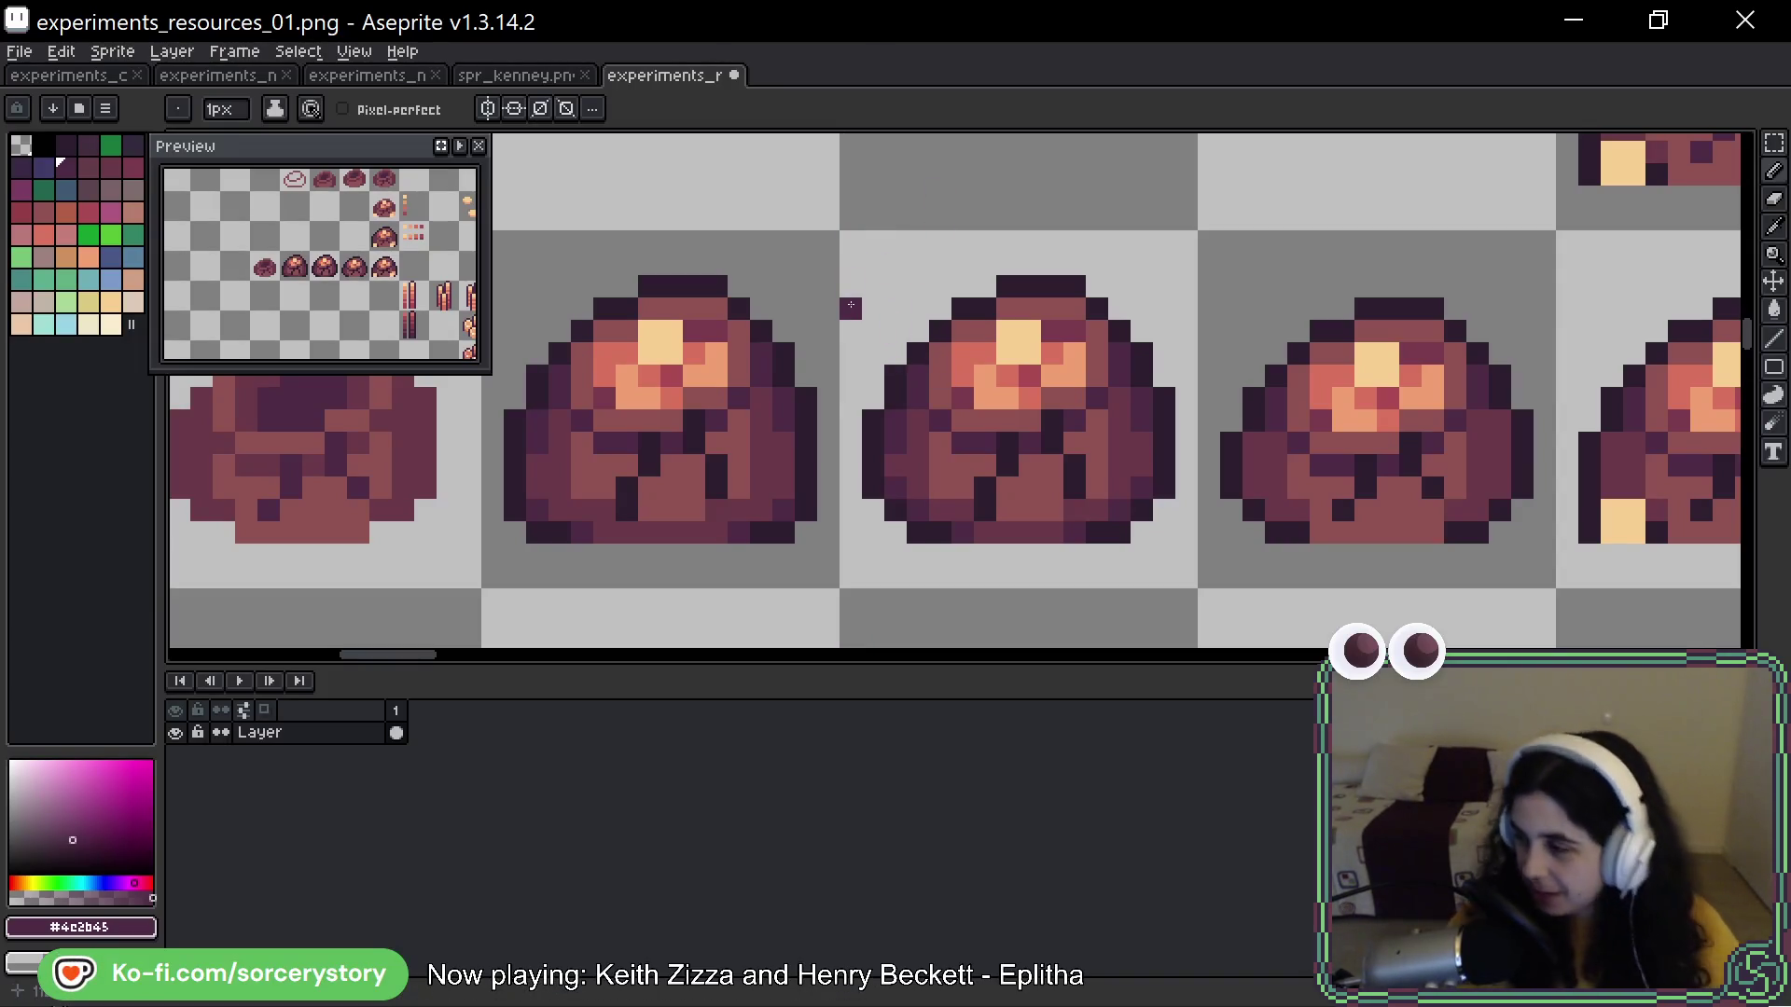
key(space)
drag(807, 297, 925, 263)
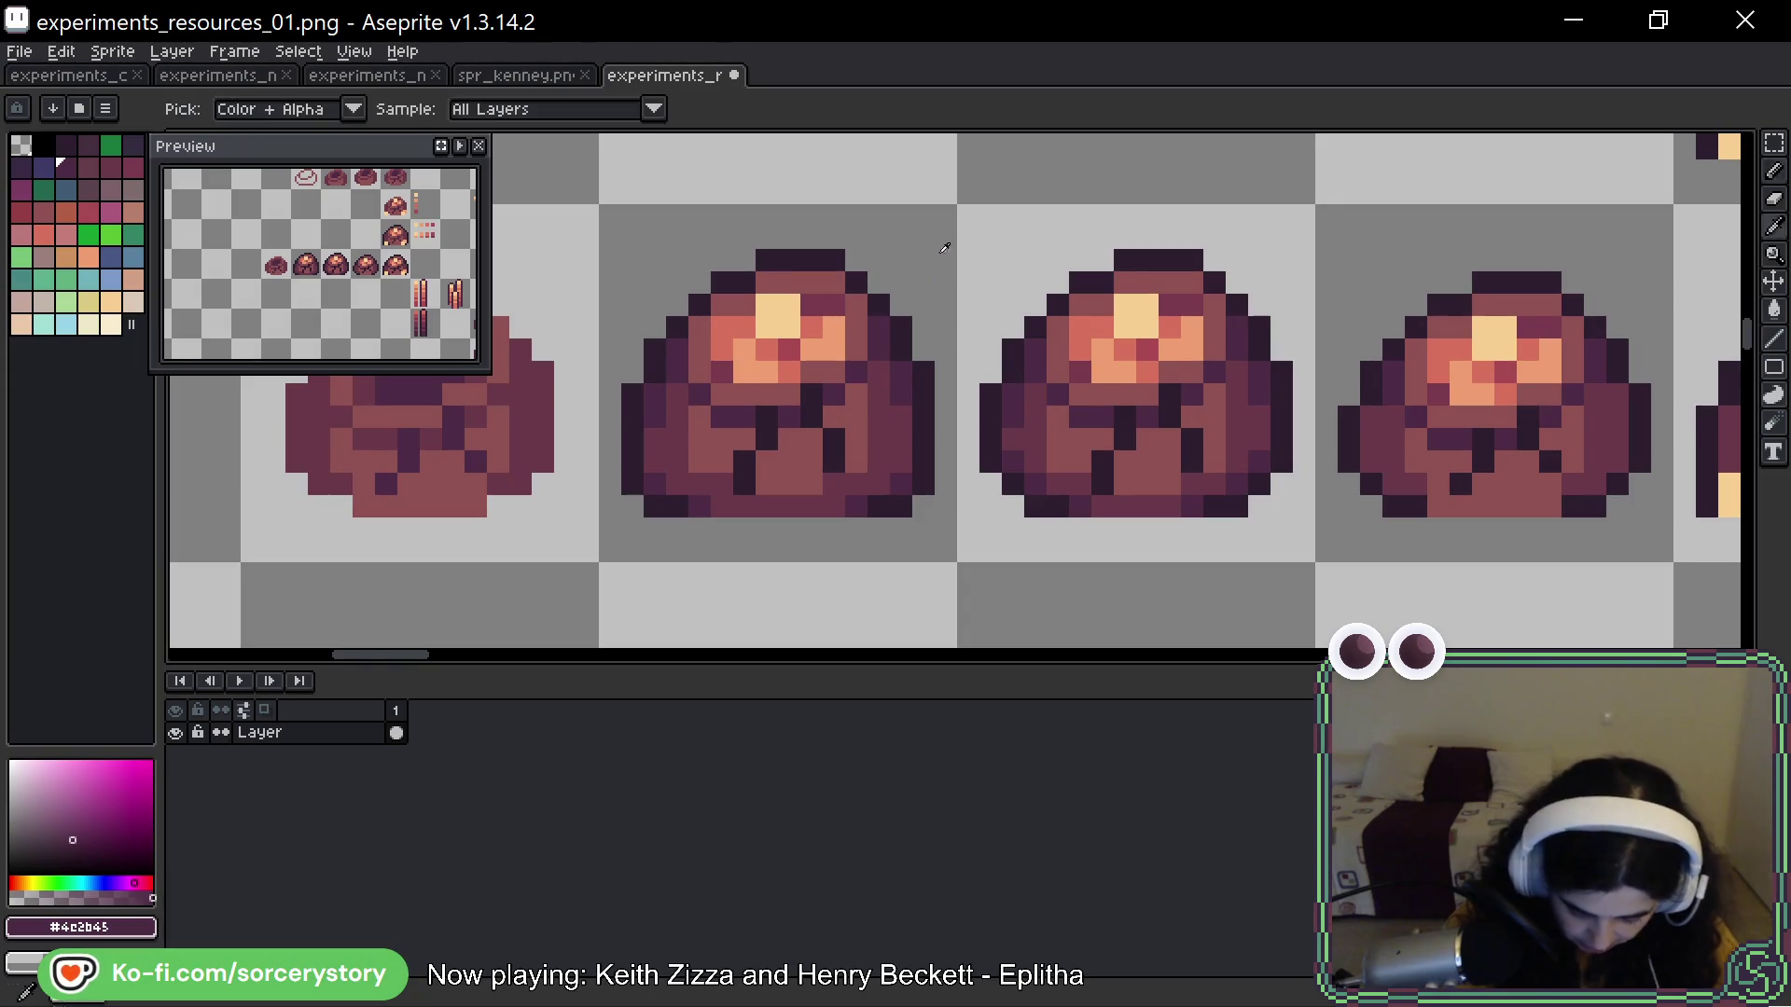
alt+click(716, 434)
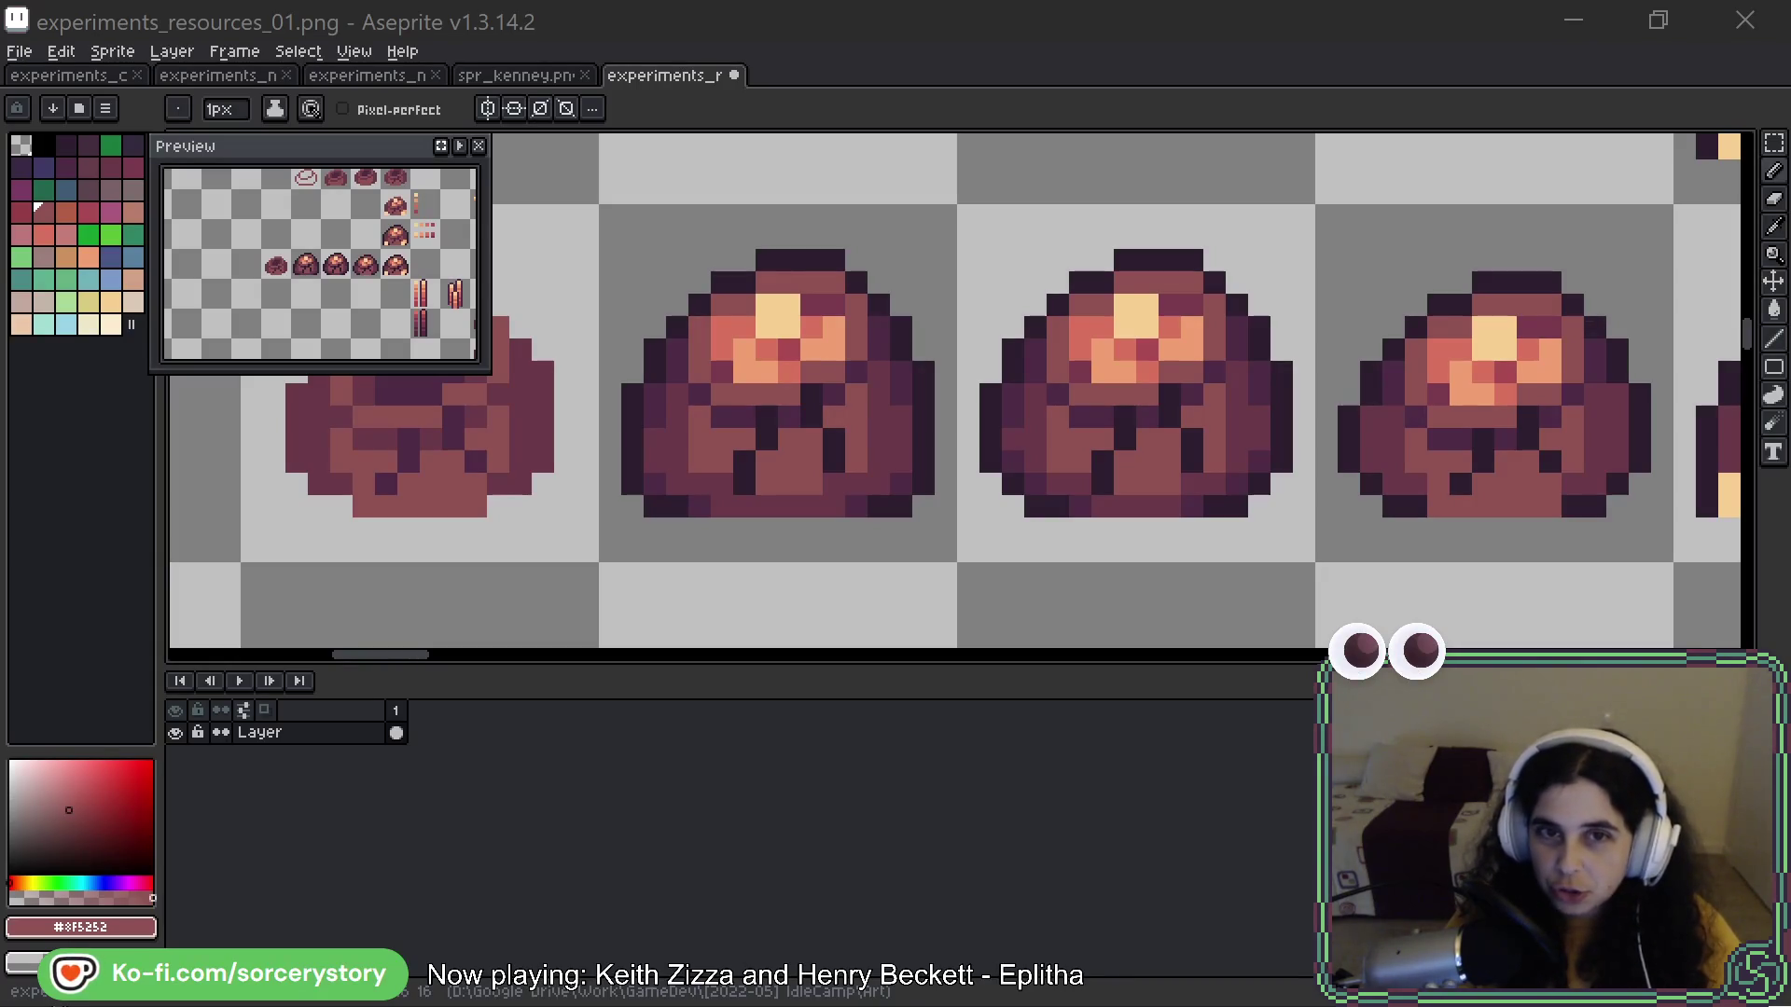
key(alt+Tab)
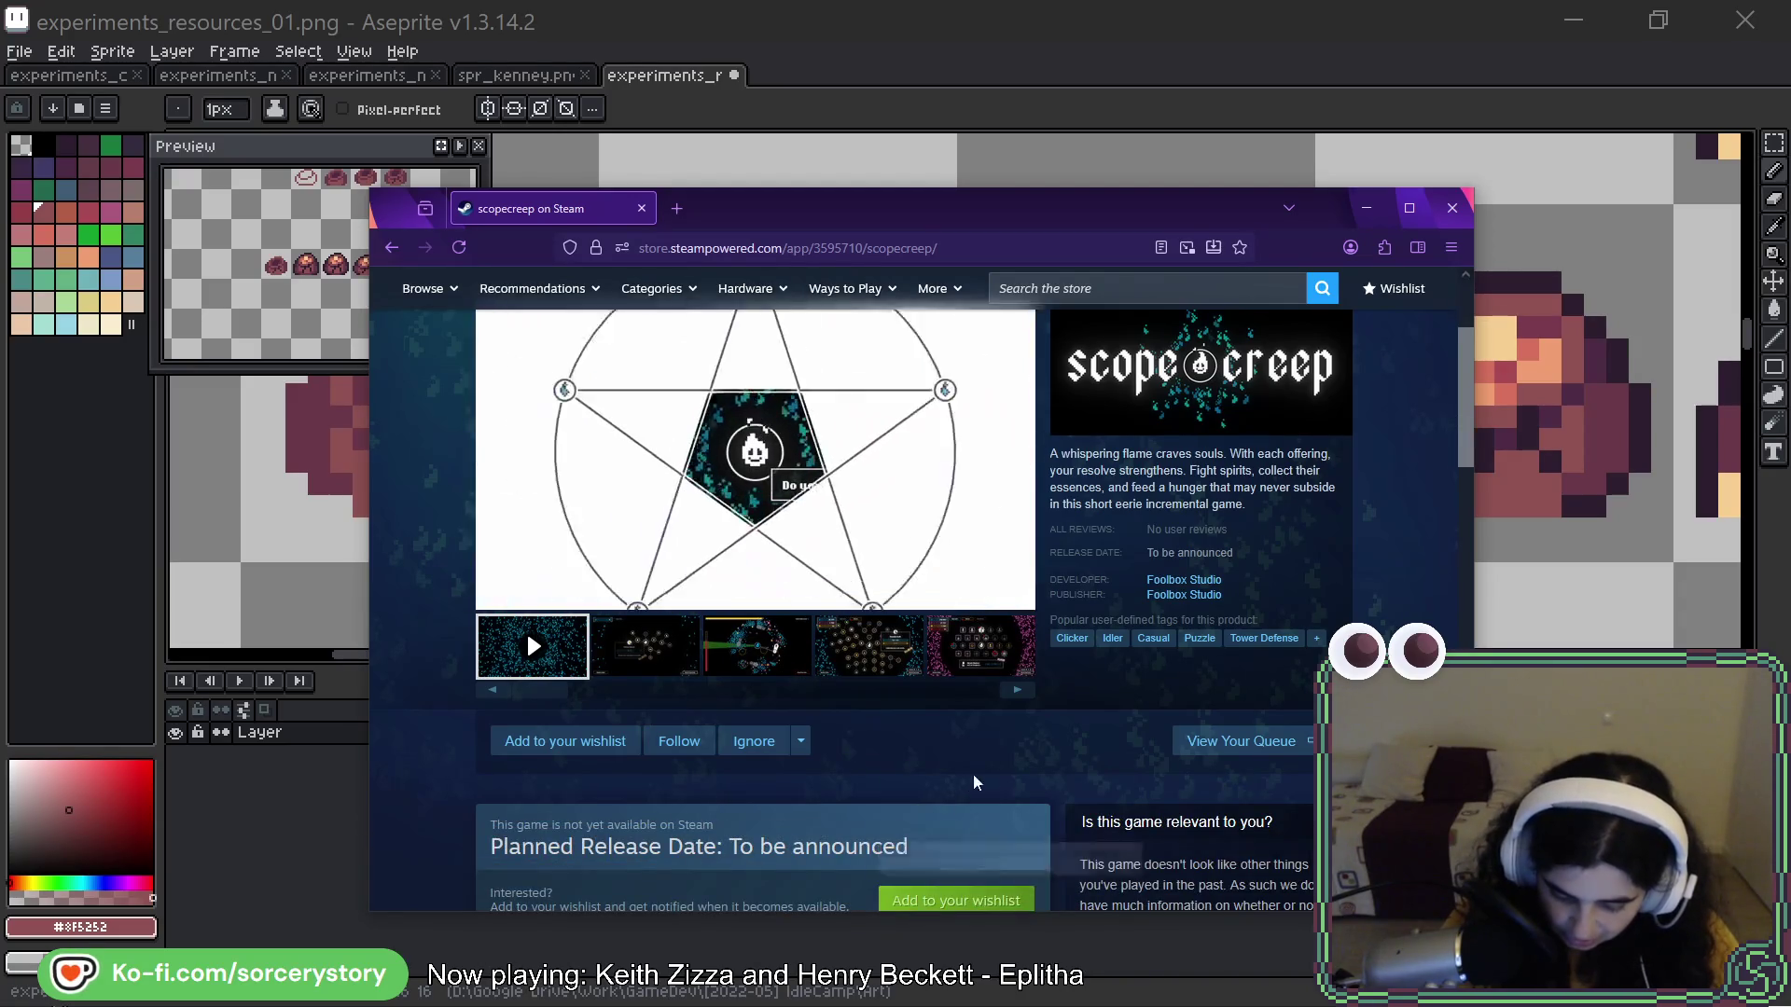
scroll(1466, 436, up, 1)
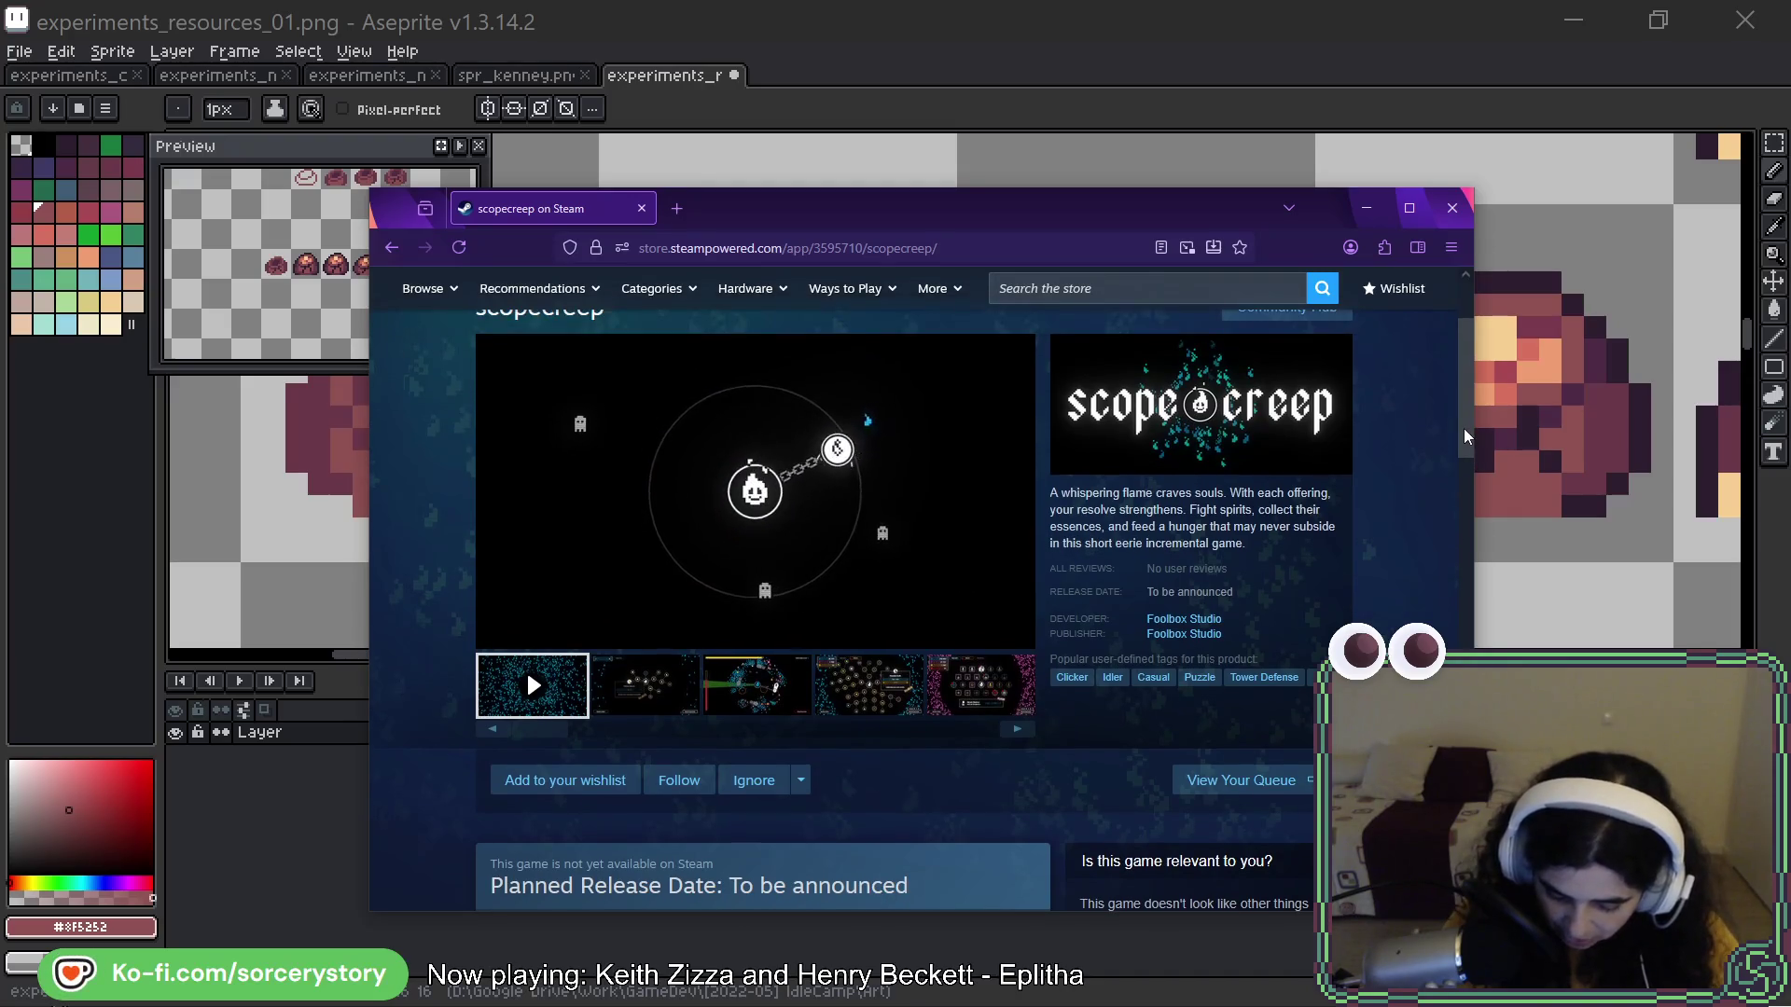
scroll(1466, 436, up, 2)
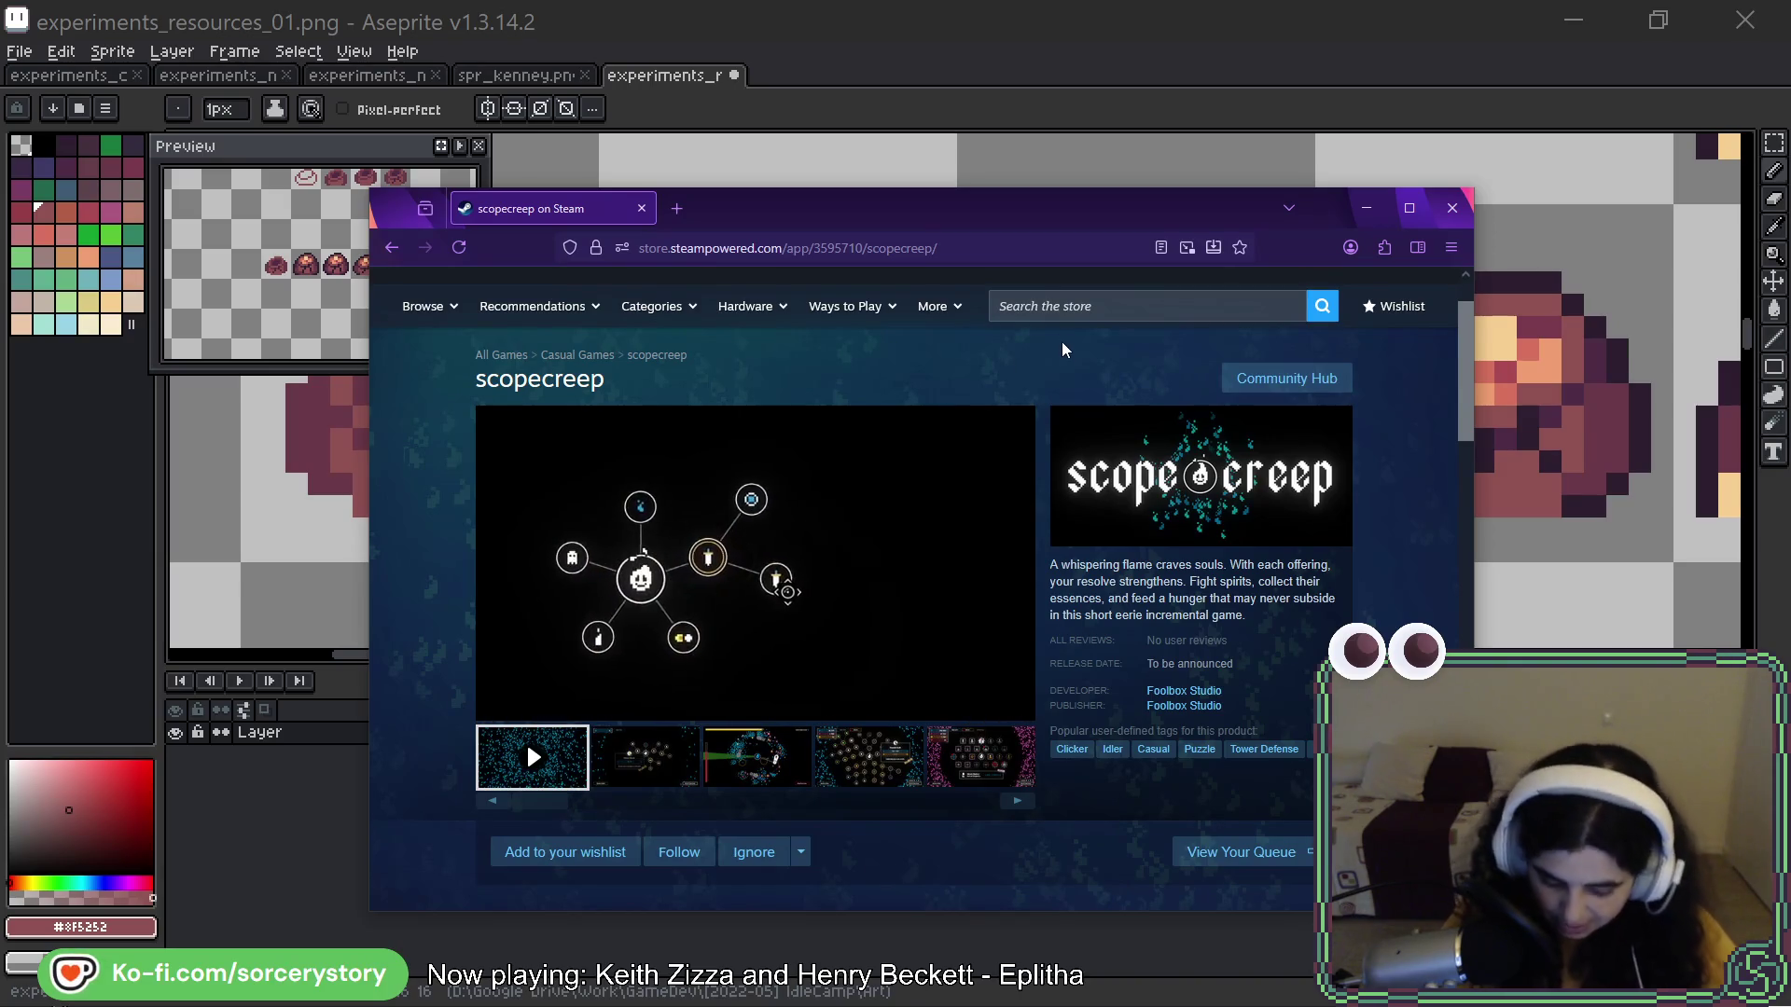
key(ctrl+l)
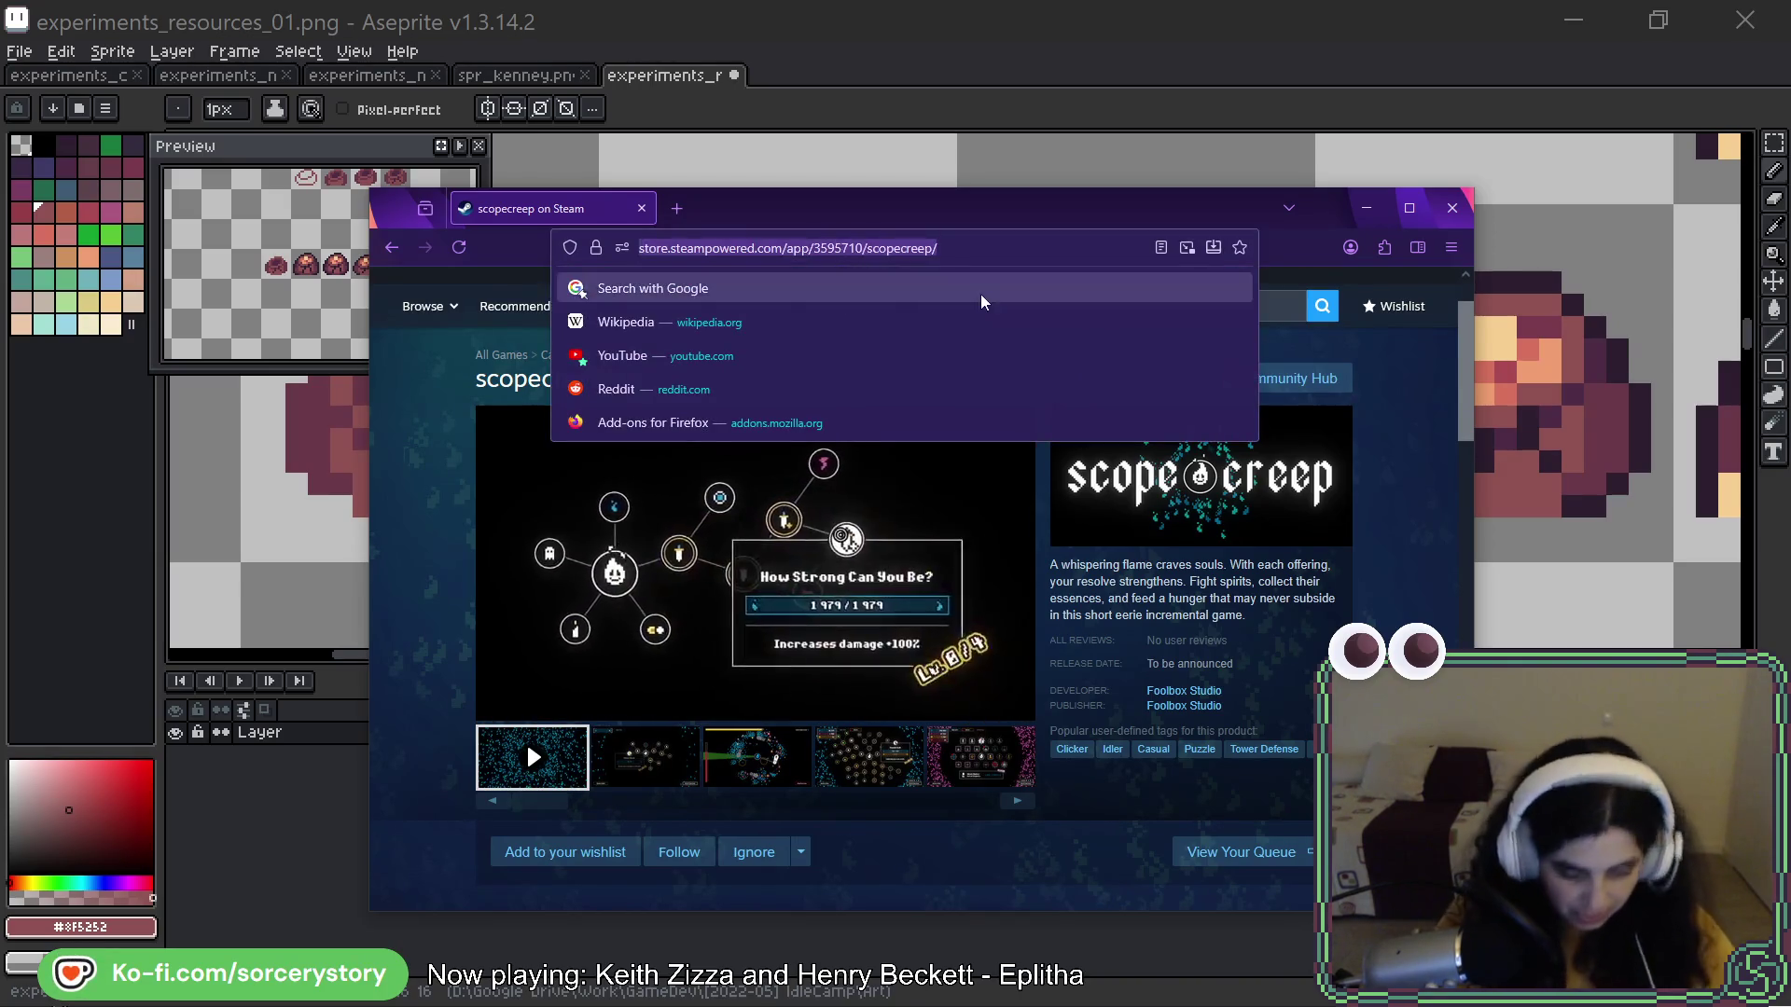
key(Escape)
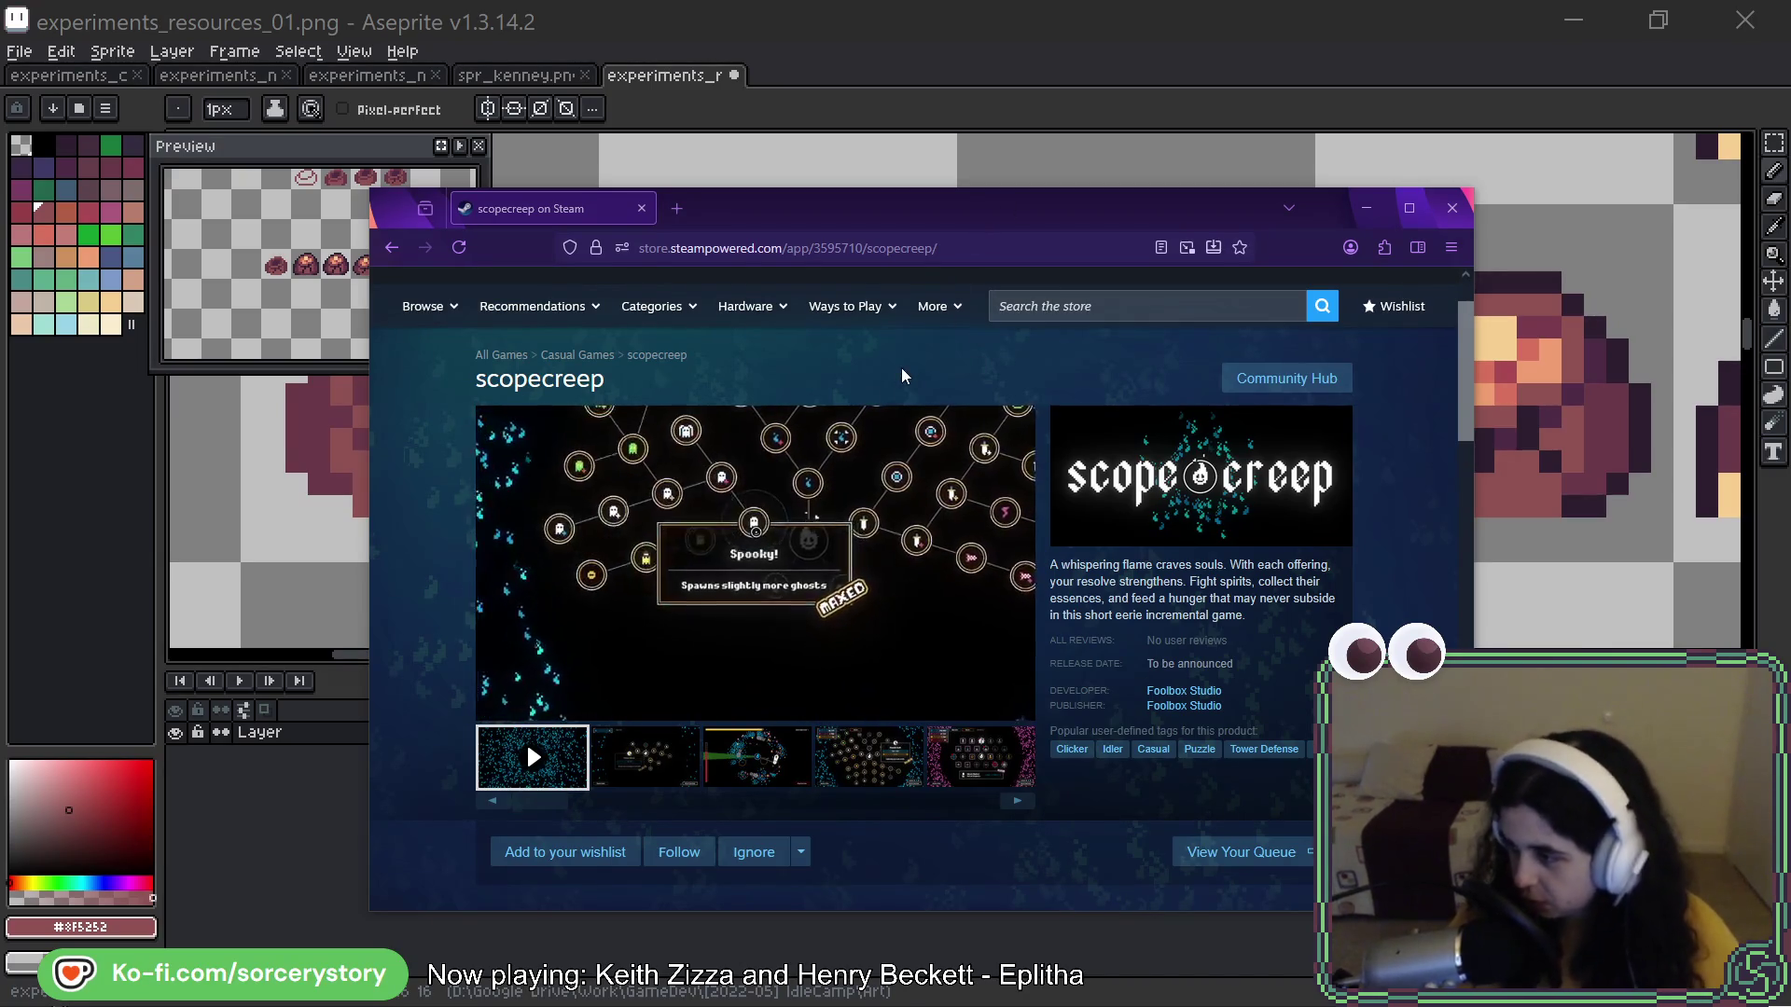
key(super+Down)
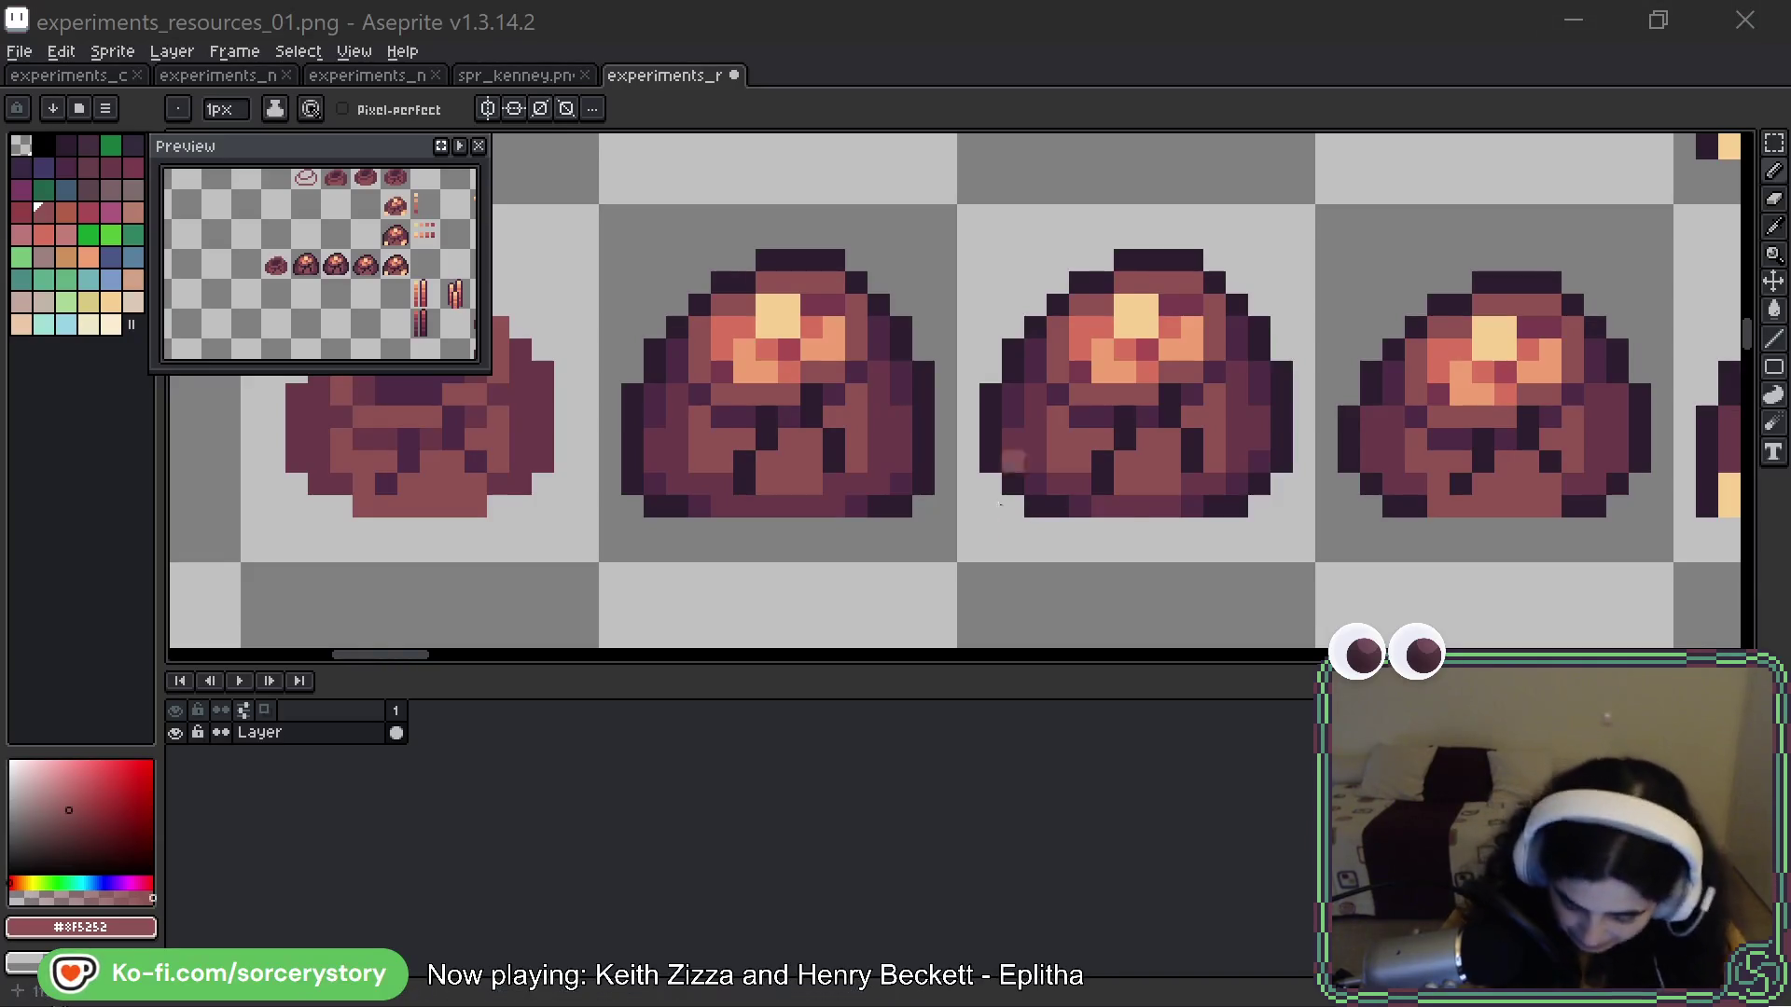
Save the sheet and recolour outline pixels on the second ore pile using sampled dark and shadow tones
click(1012, 440)
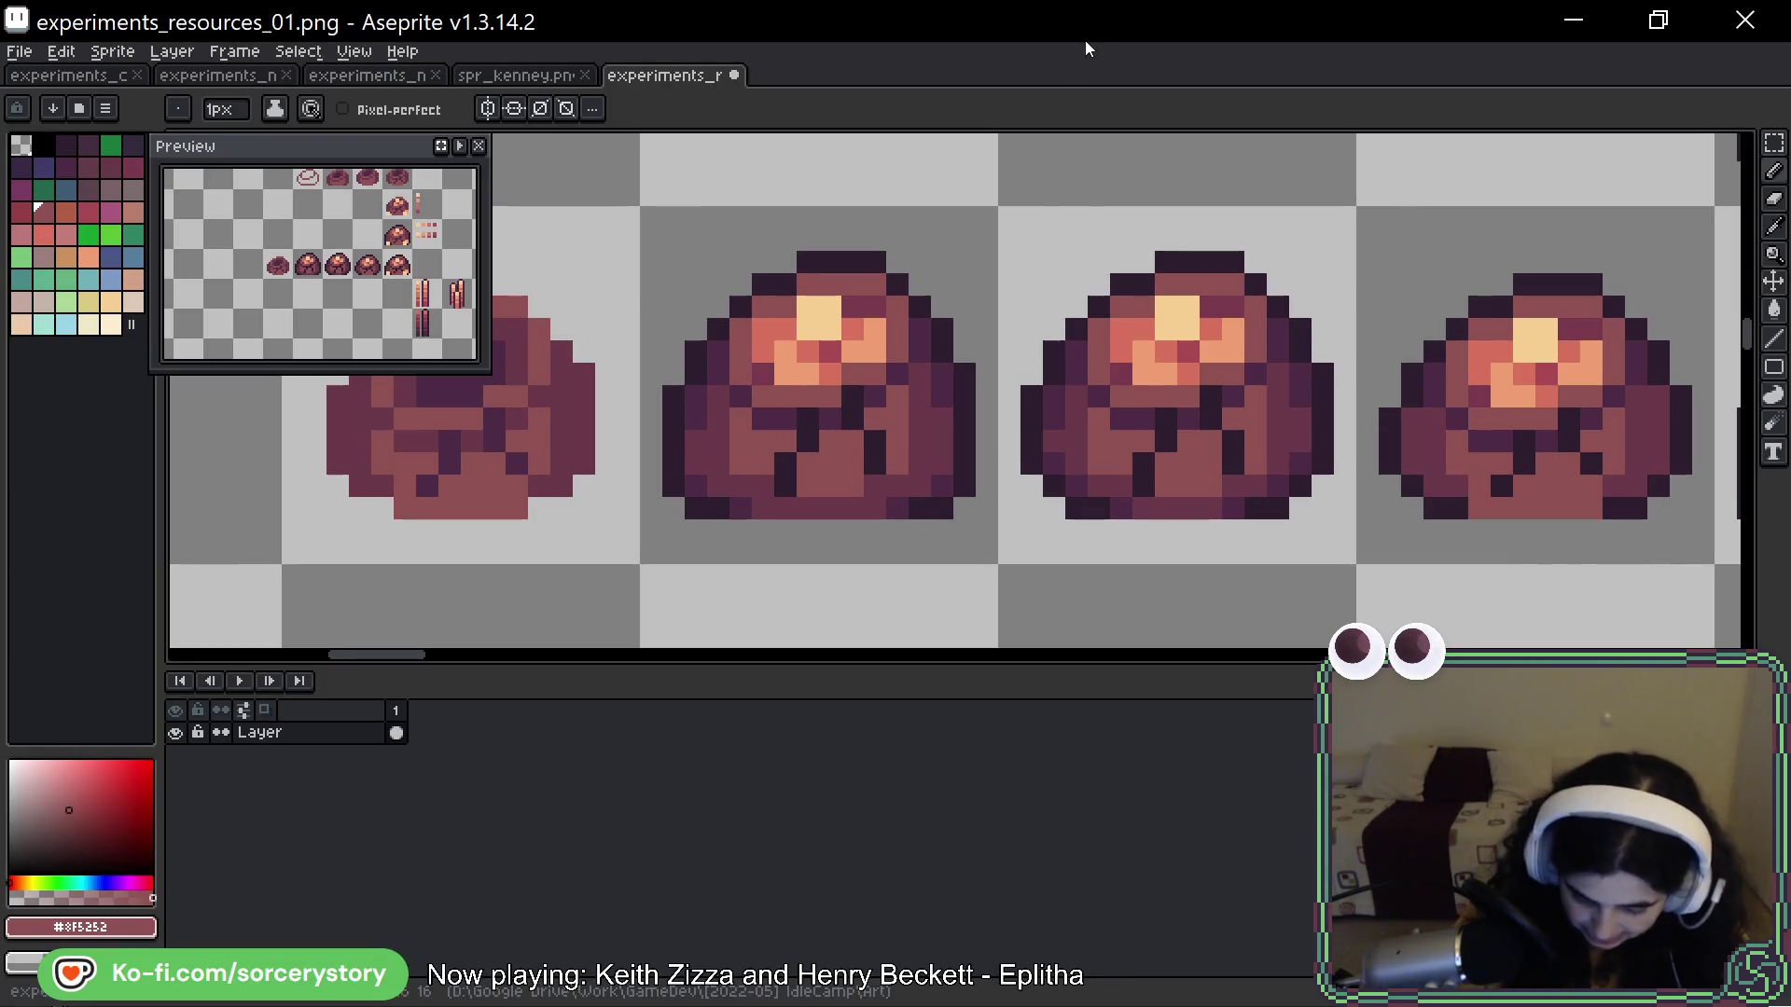
key(ctrl+s)
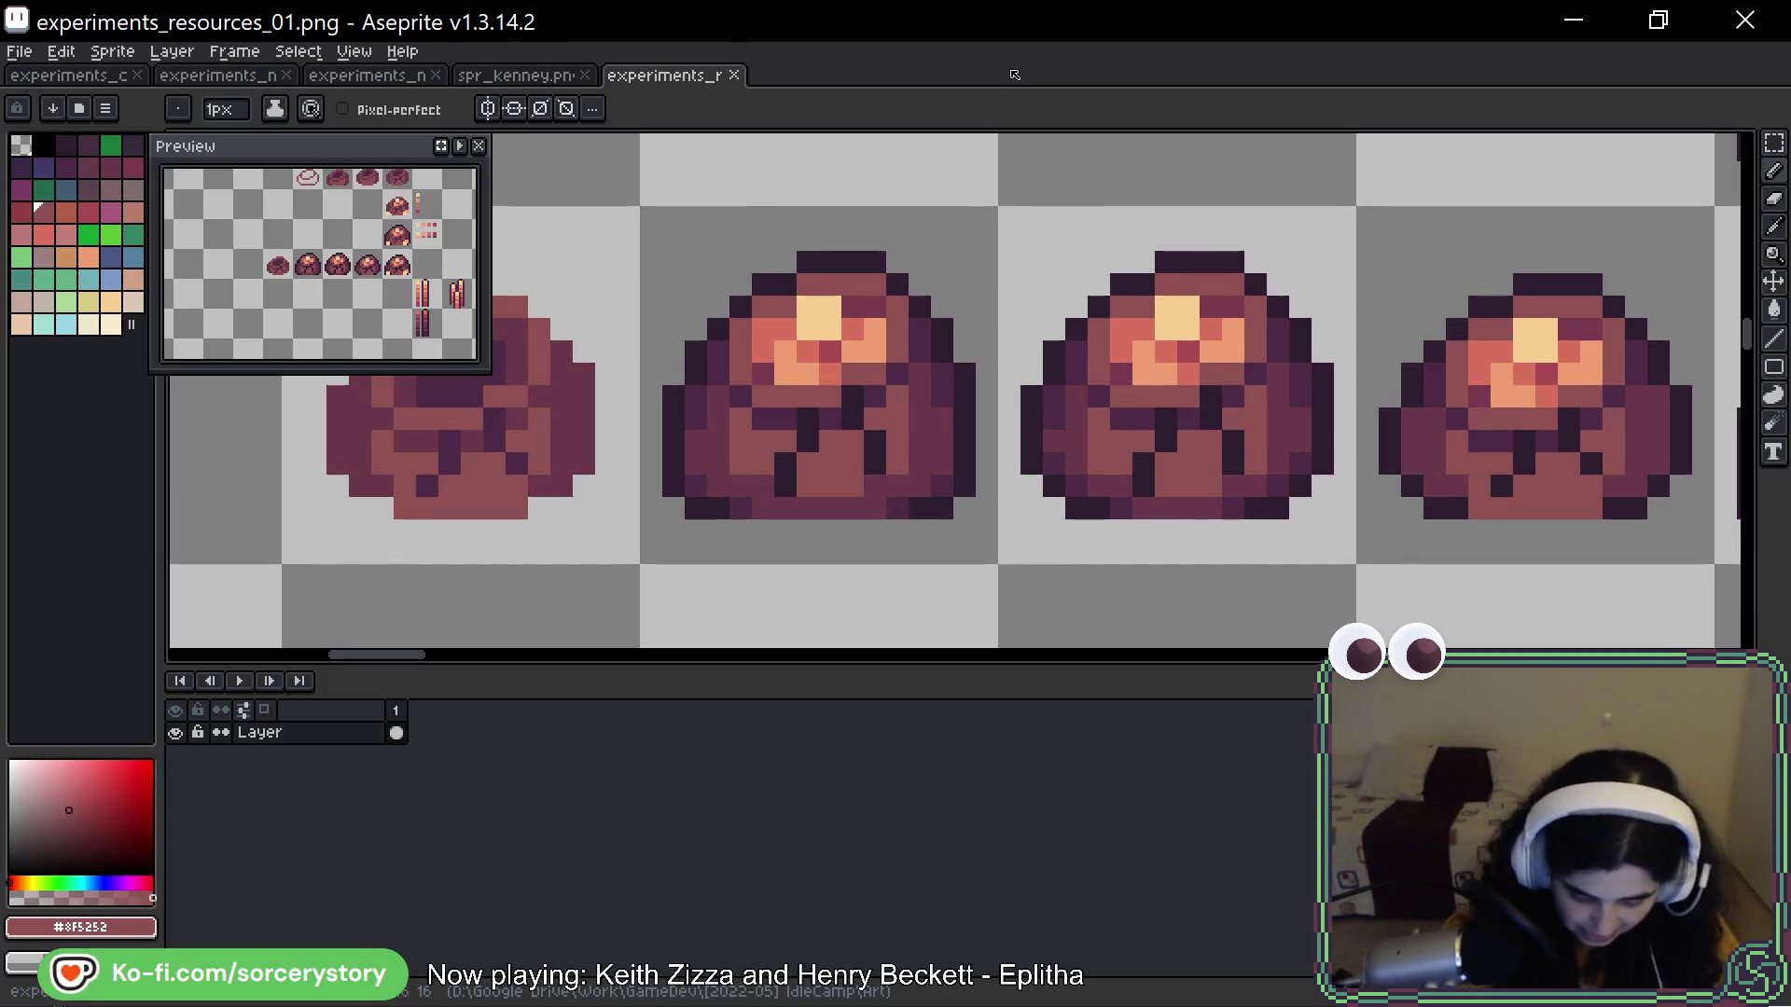
click(968, 470)
key(alt)
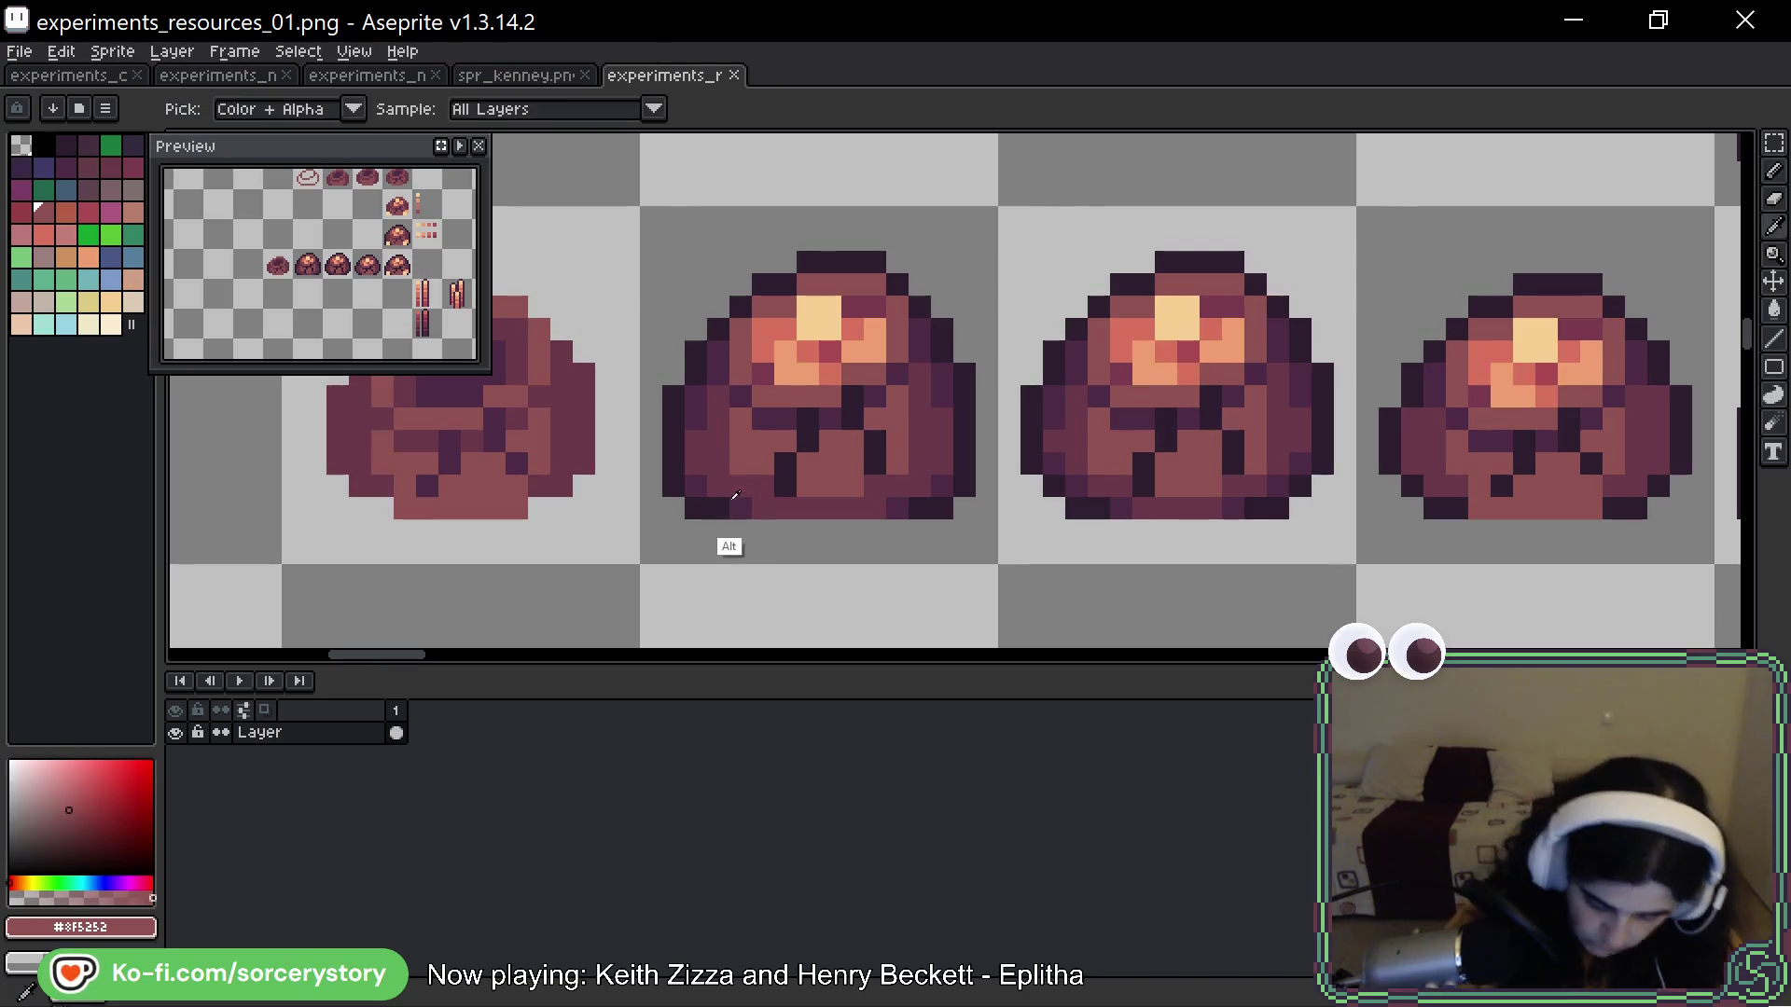
alt+click(706, 486)
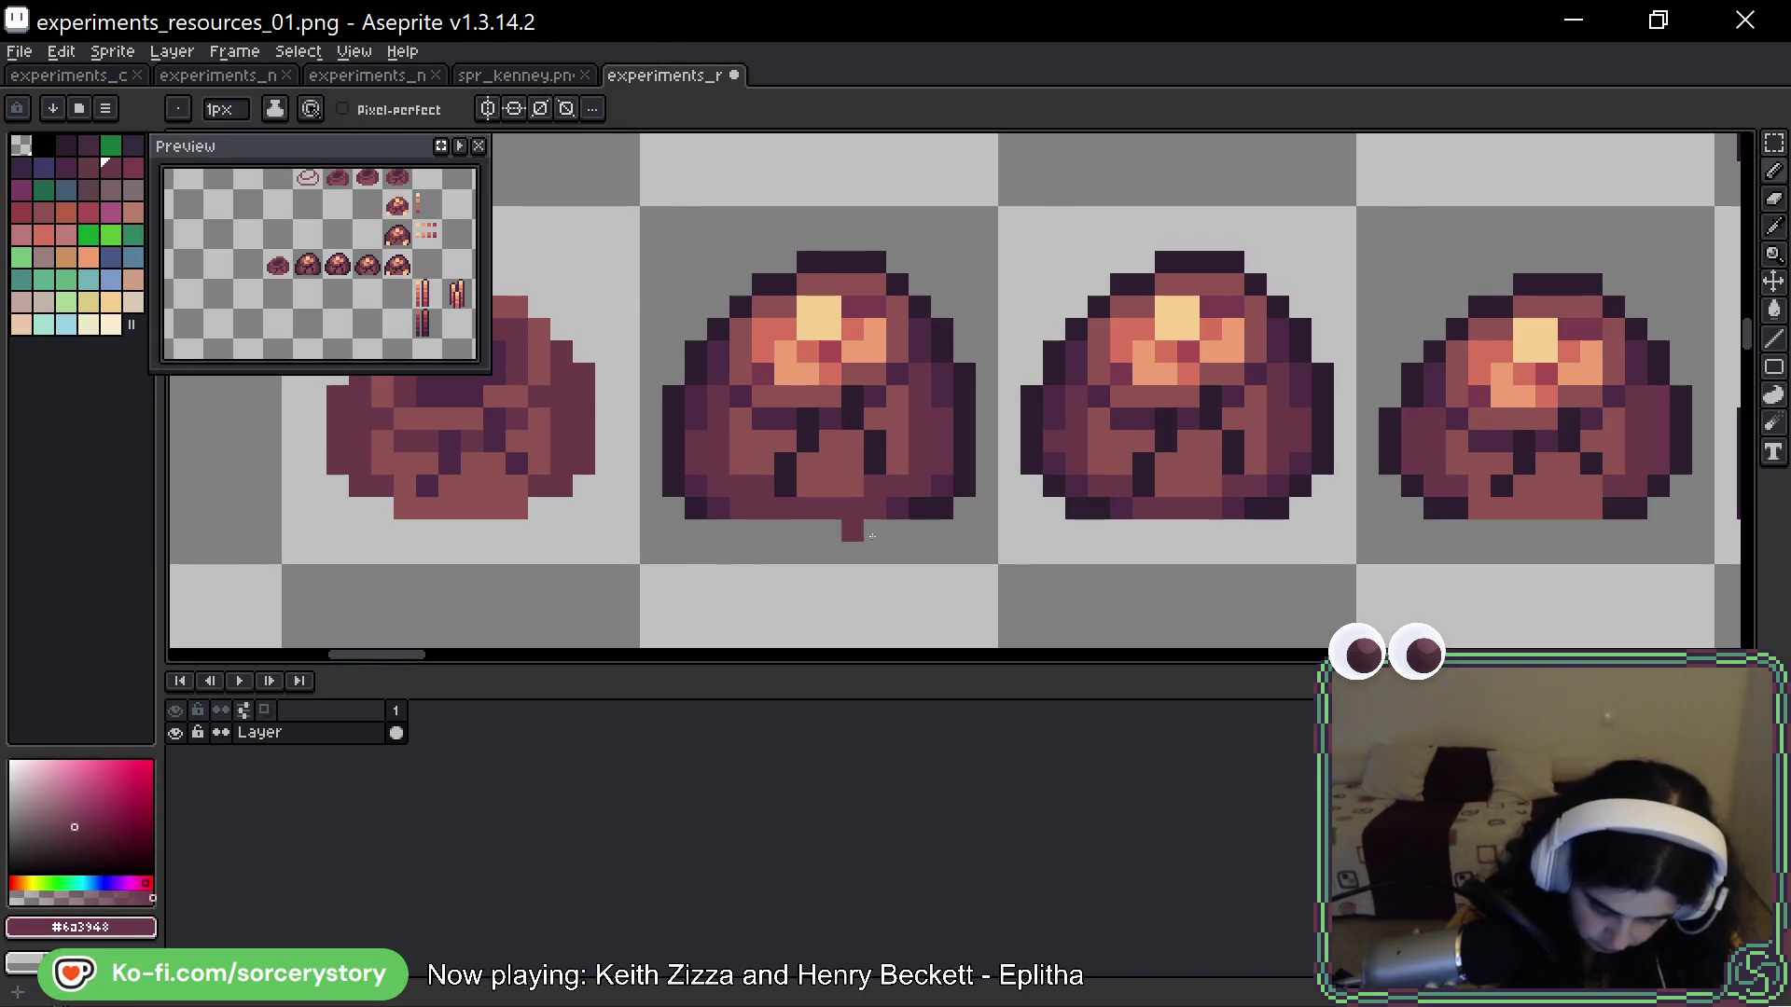
alt+click(946, 478)
alt+click(956, 499)
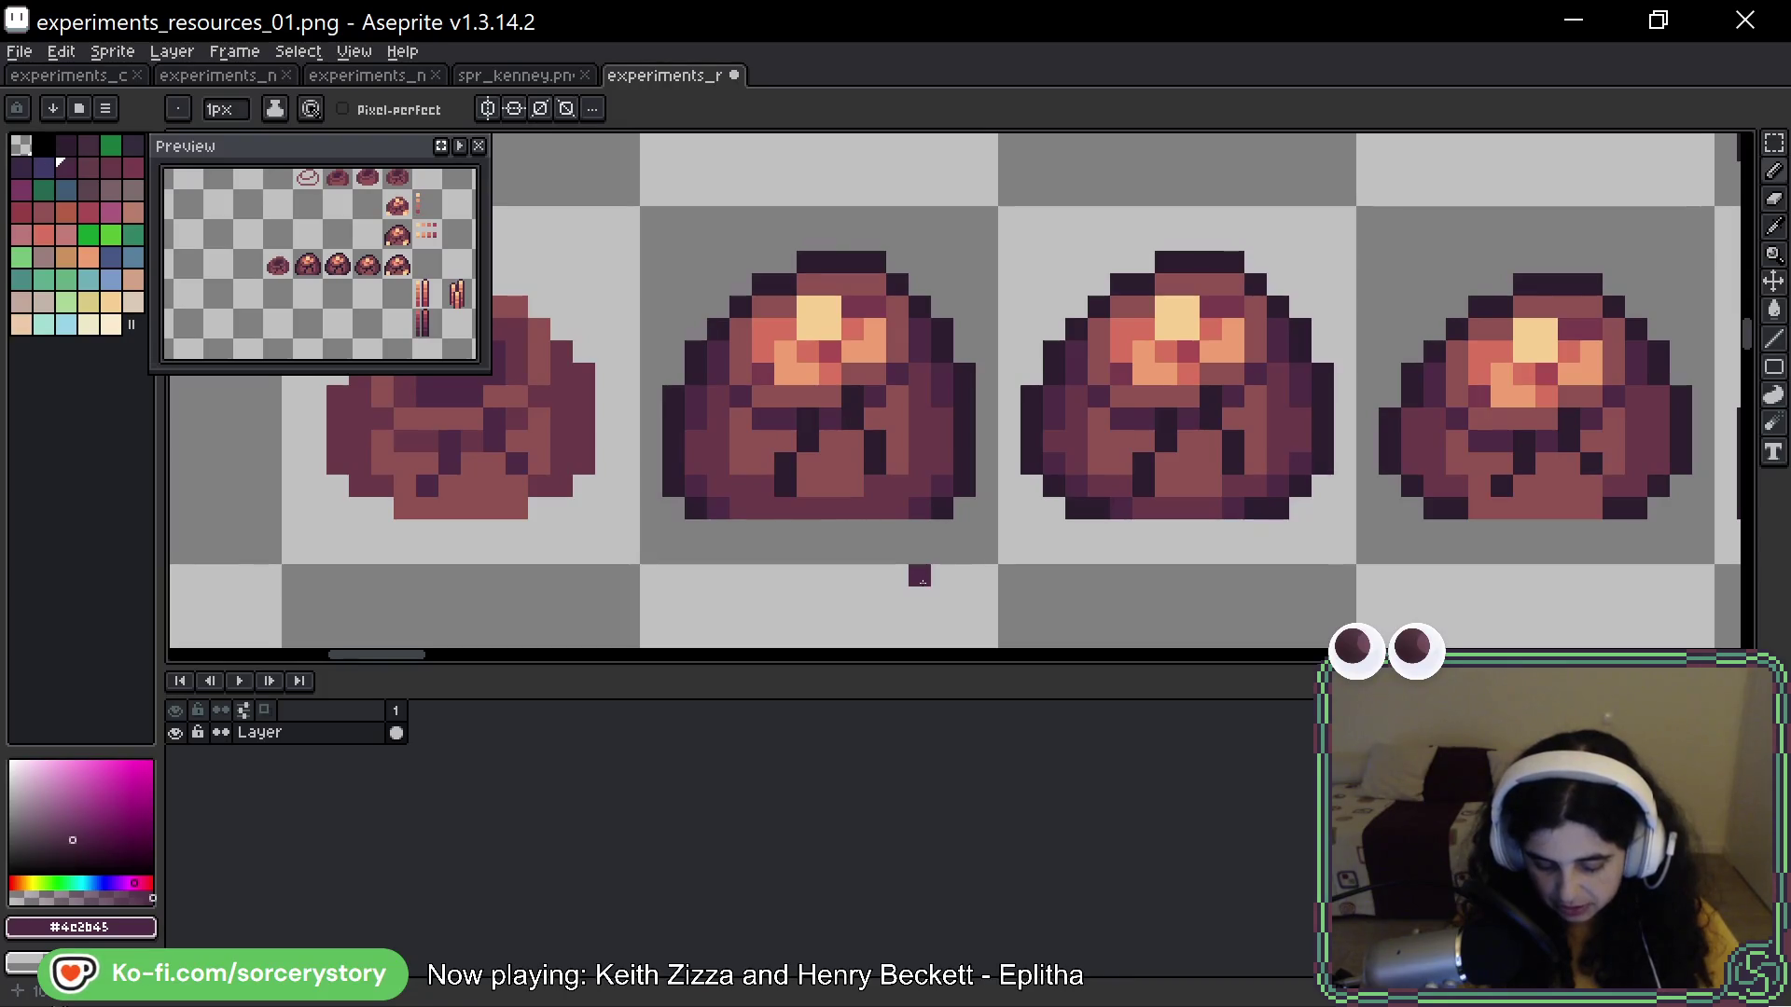
Undo and redo the bottom-edge outline edits, then loop a freehand line around the middle ore pile
key(v)
key(ctrl+z)
key(ctrl+z)
key(ctrl+z)
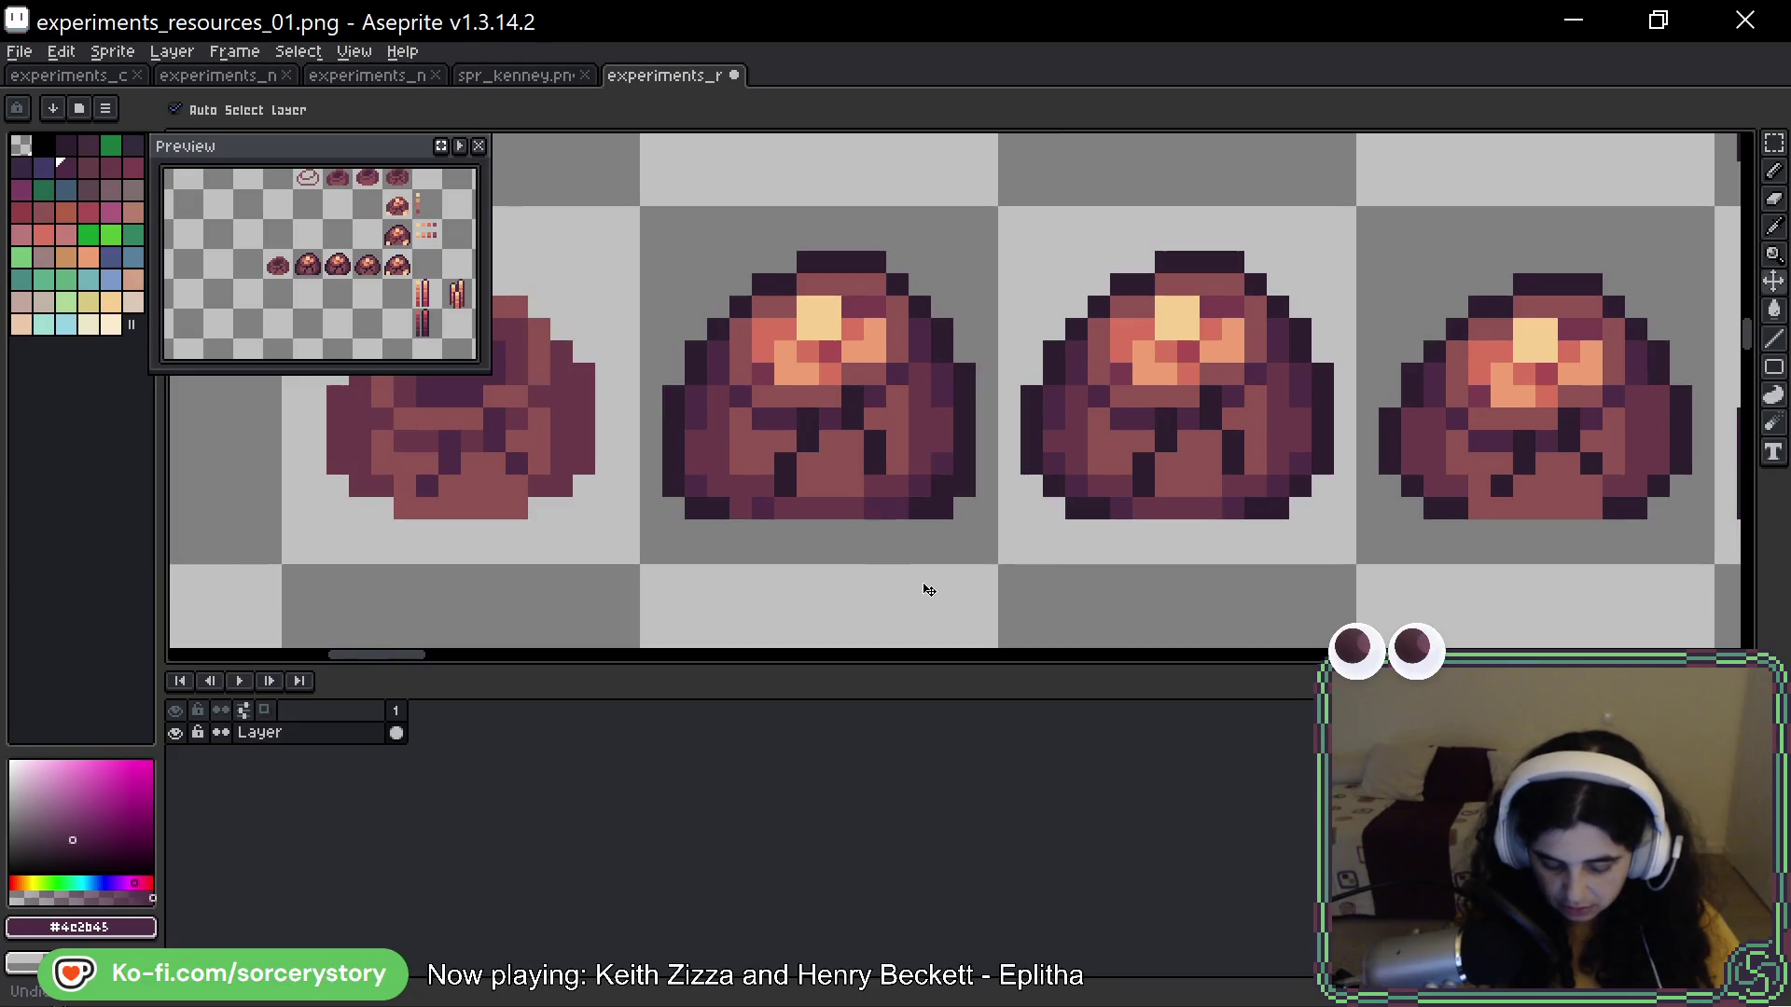
key(ctrl+y)
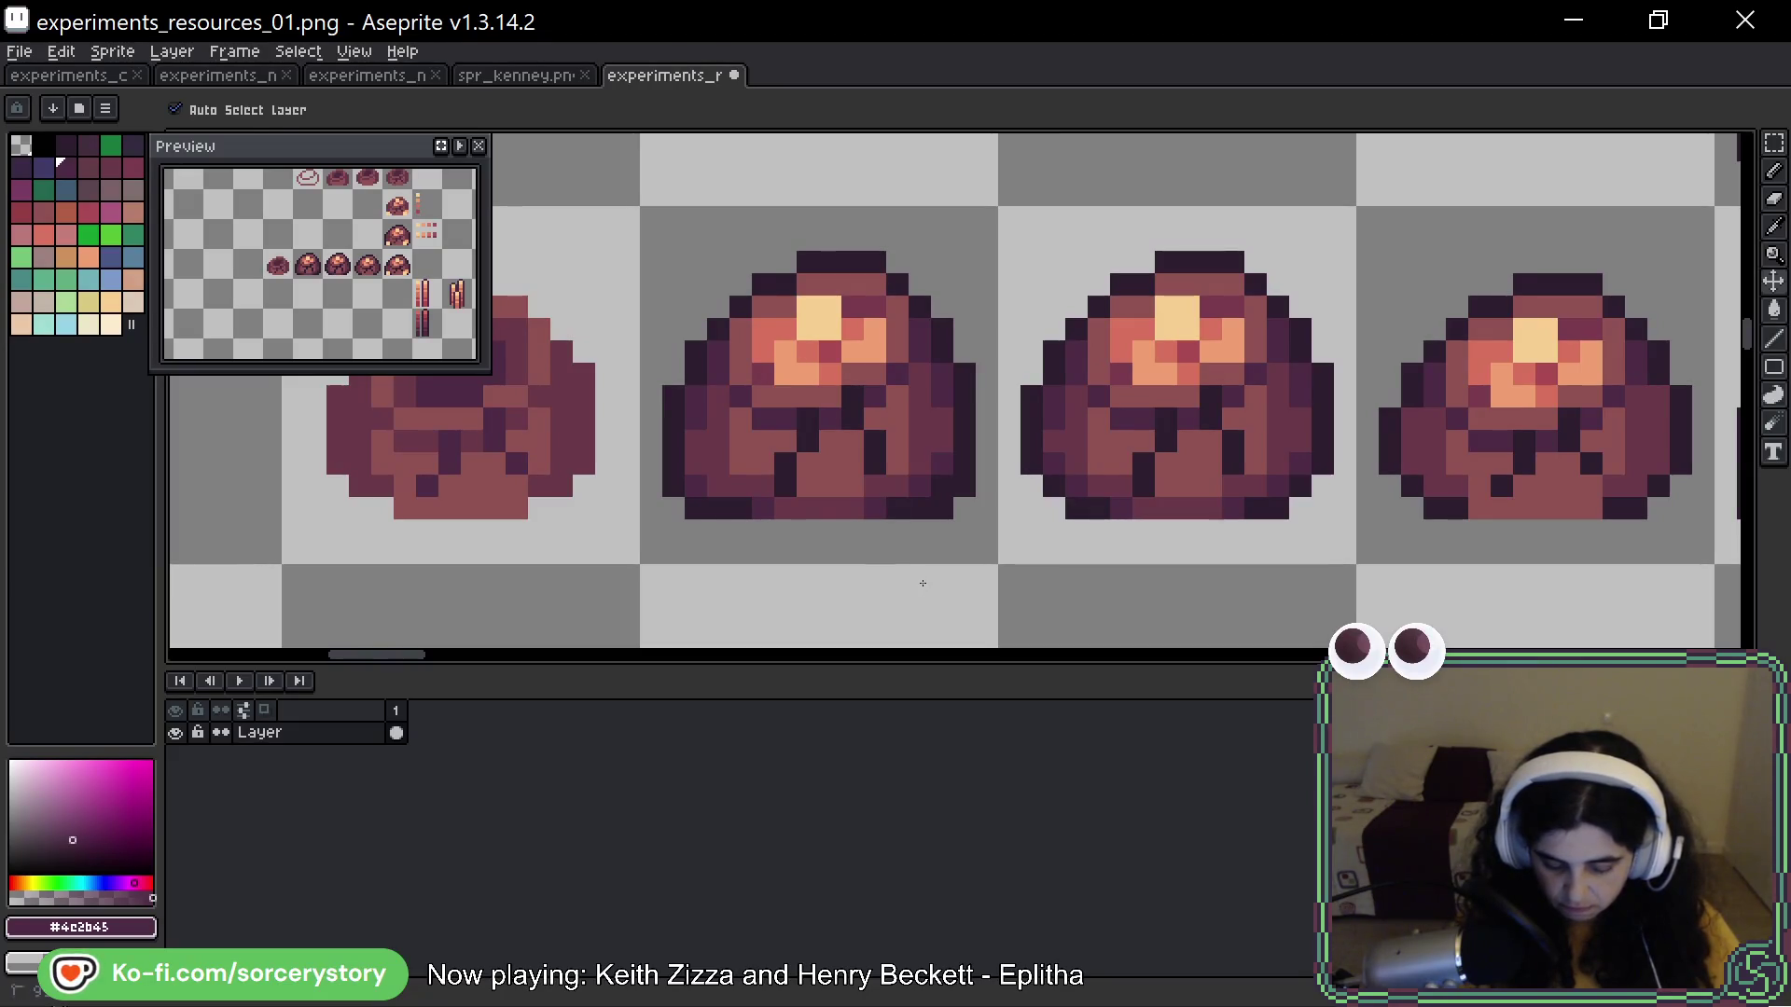
key(b)
key(ctrl+z)
key(ctrl+y)
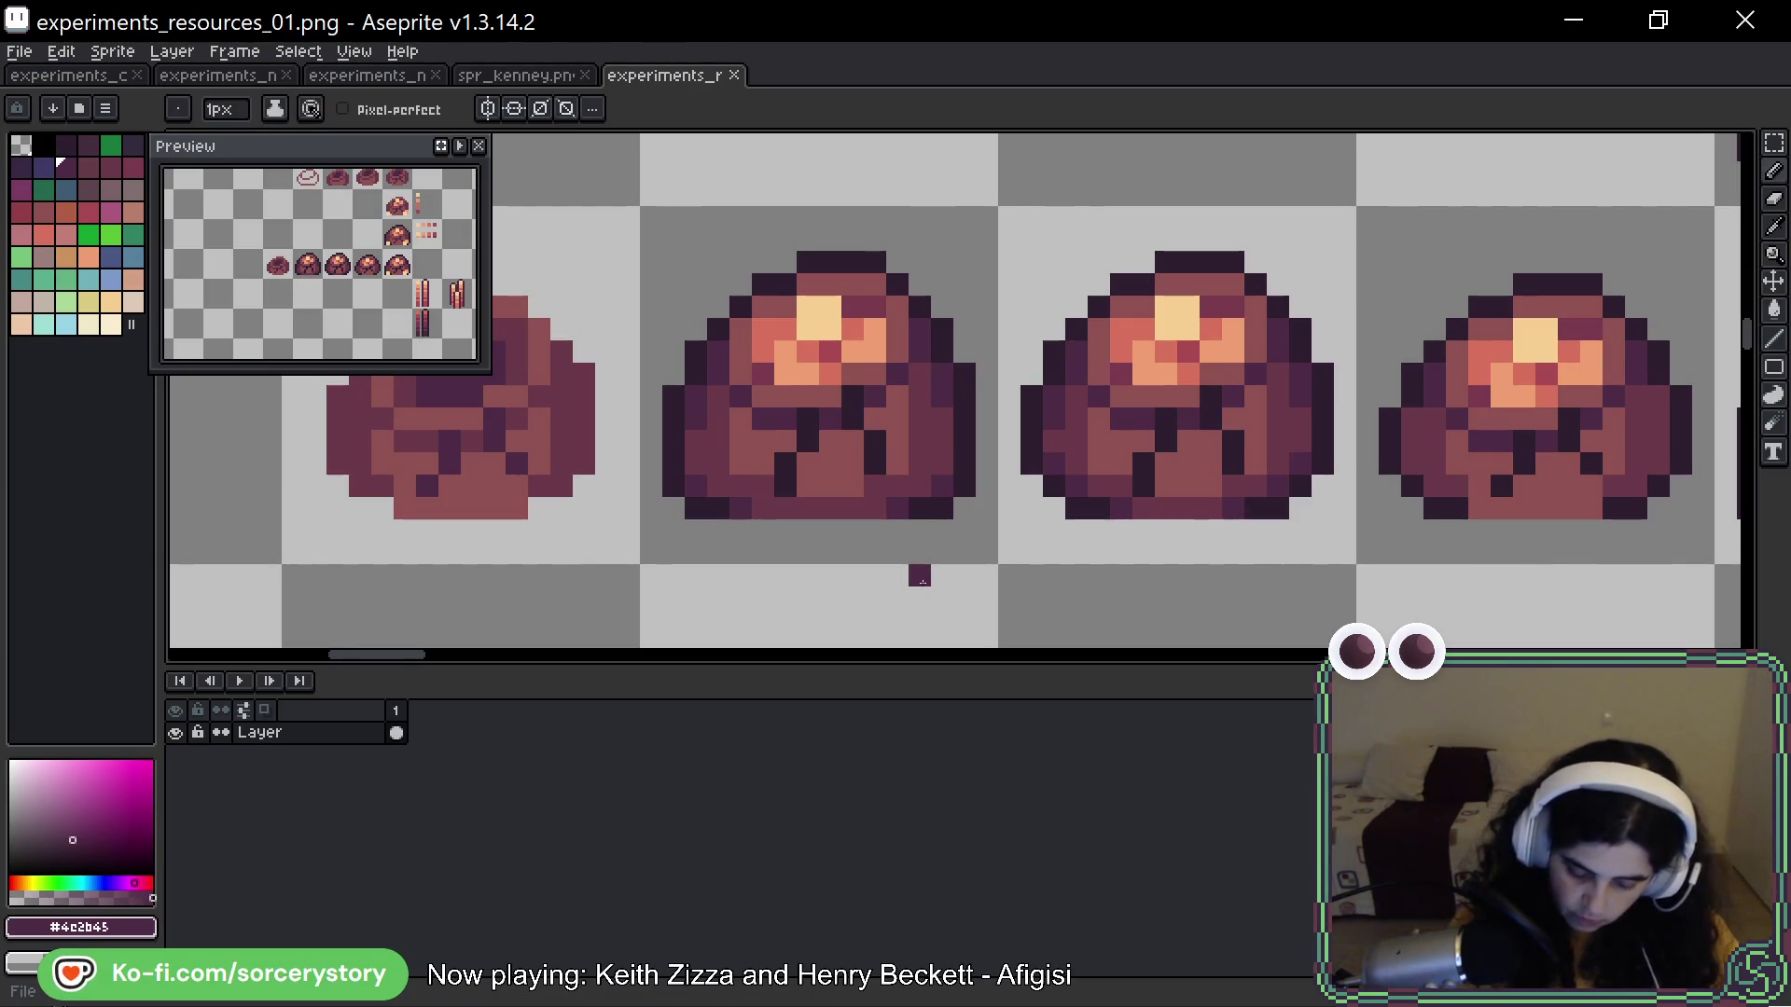
mouse_move(1325, 194)
mouse_down()
mouse_move(990, 447)
mouse_move(1367, 173)
mouse_up()
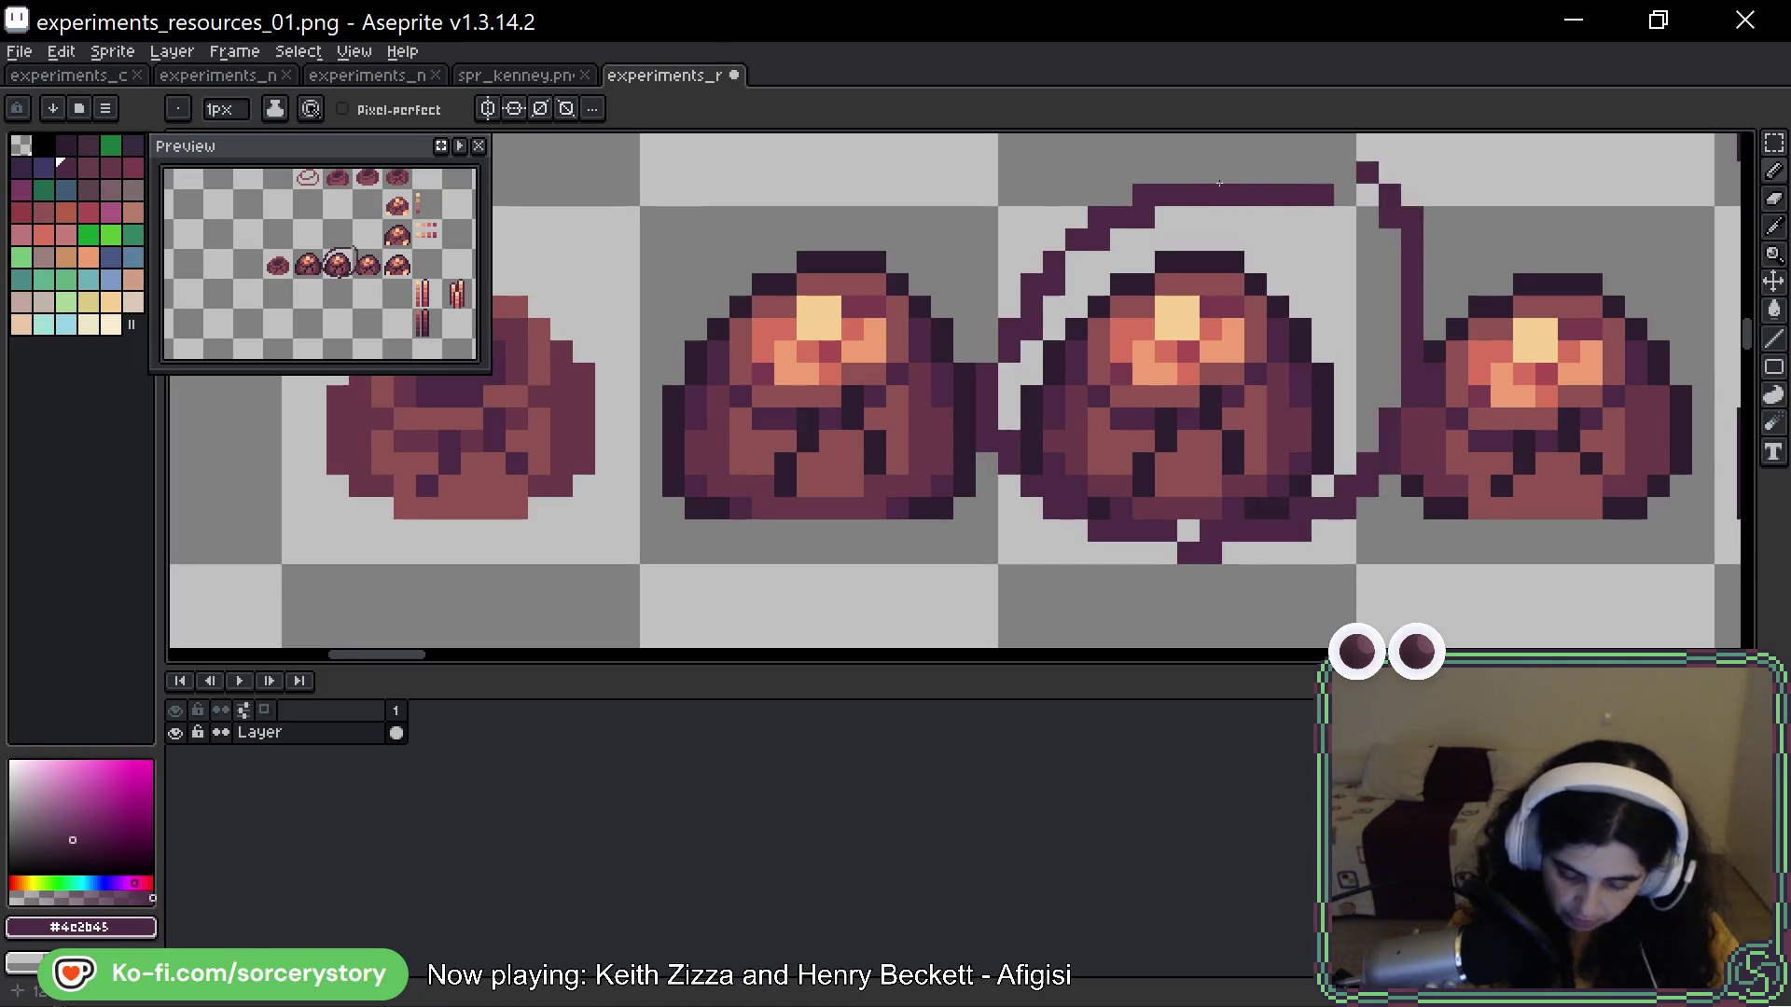
Undo the freehand loop, compare with spr_kenney.png, then go back to experiments_resources_01.png and the game
key(ctrl+z)
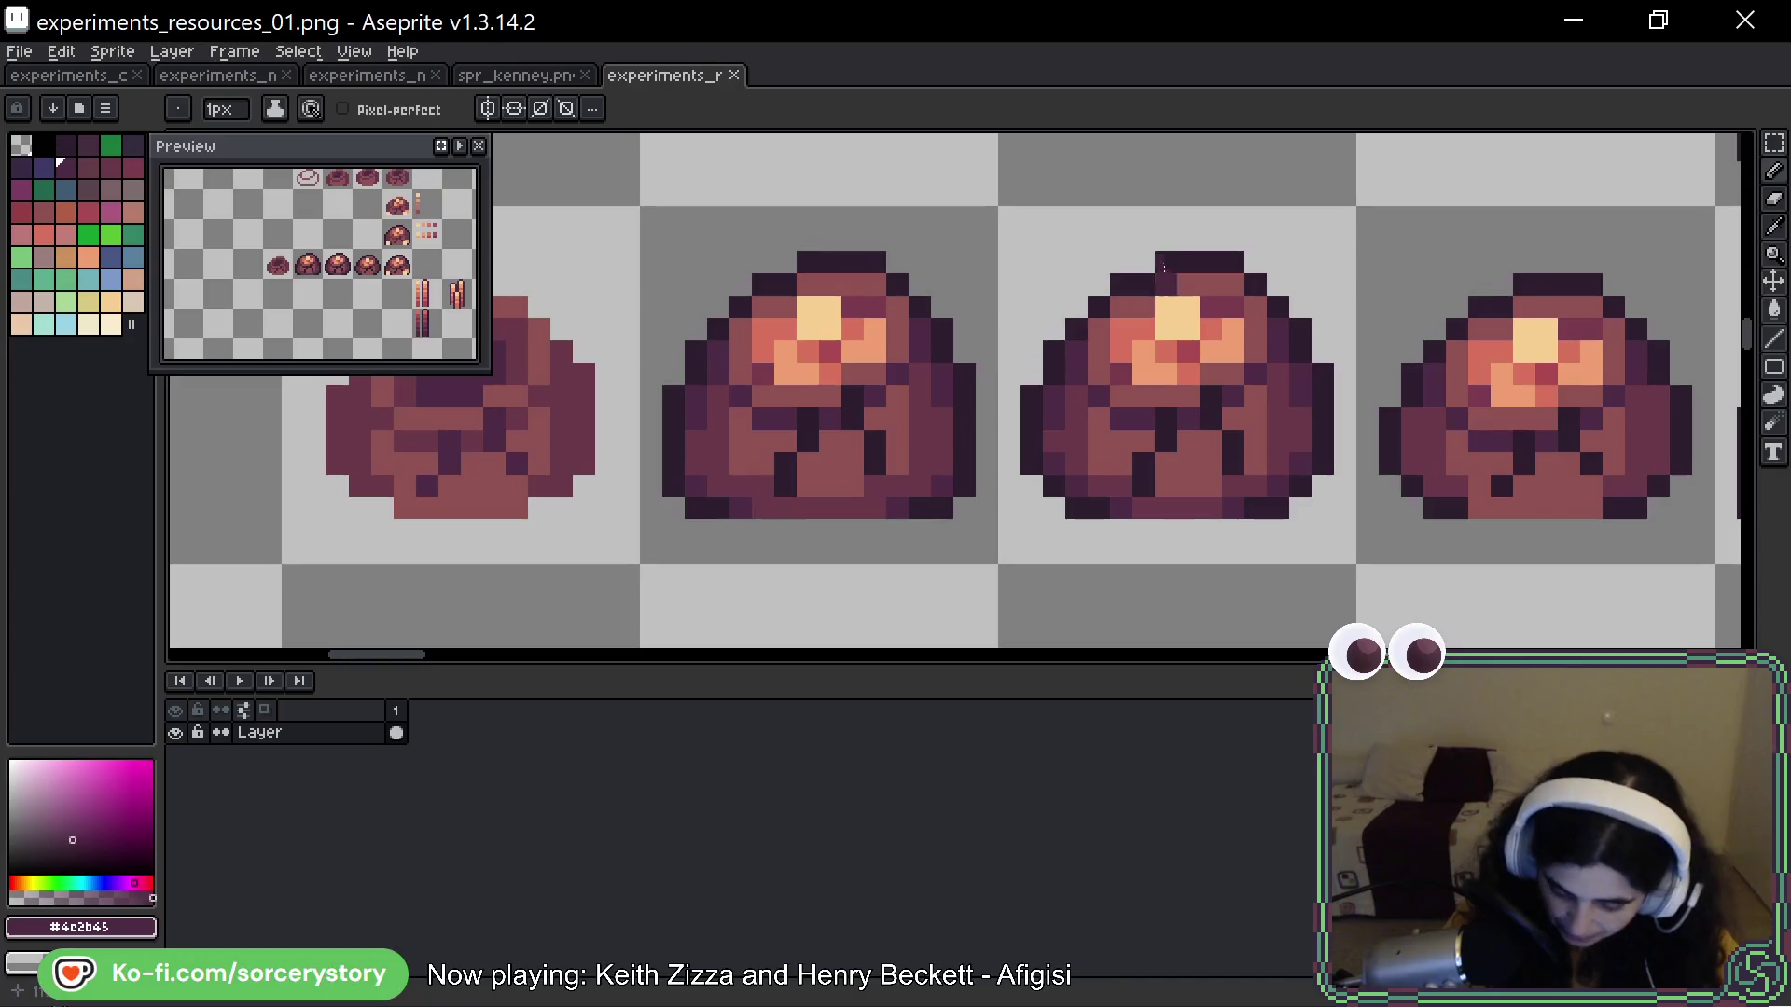
scroll(1271, 234, right, 3)
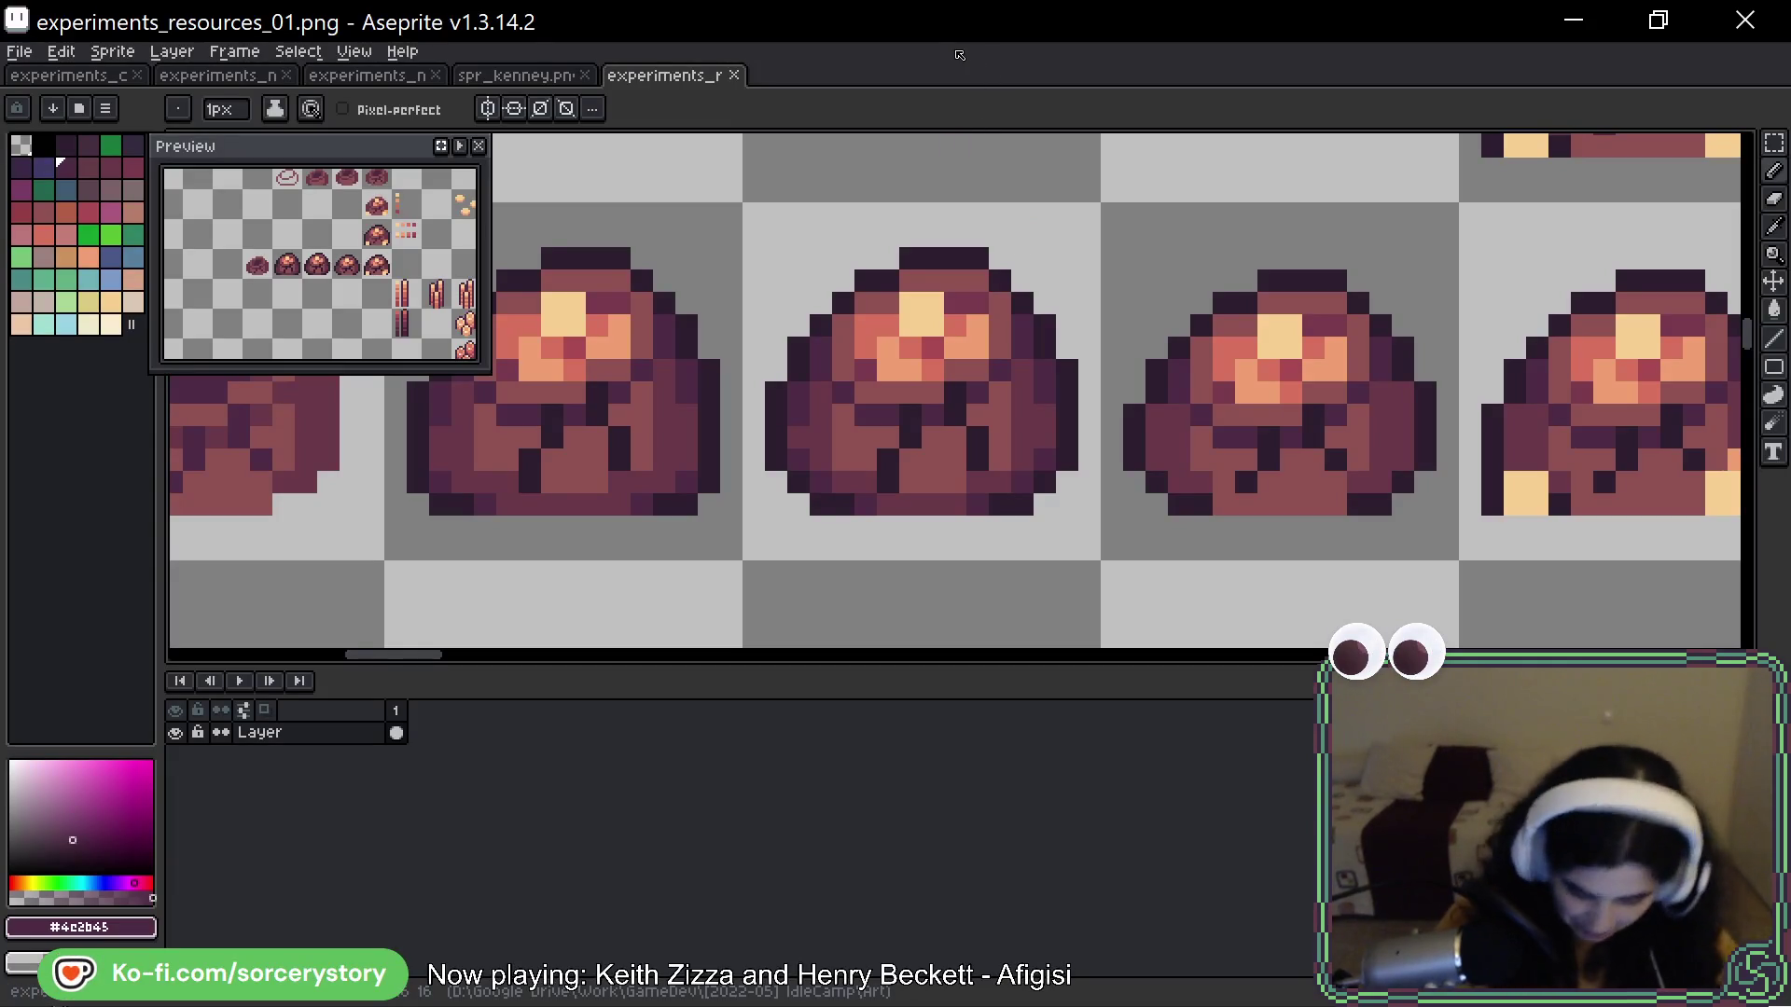
click(915, 208)
drag(915, 208, 956, 261)
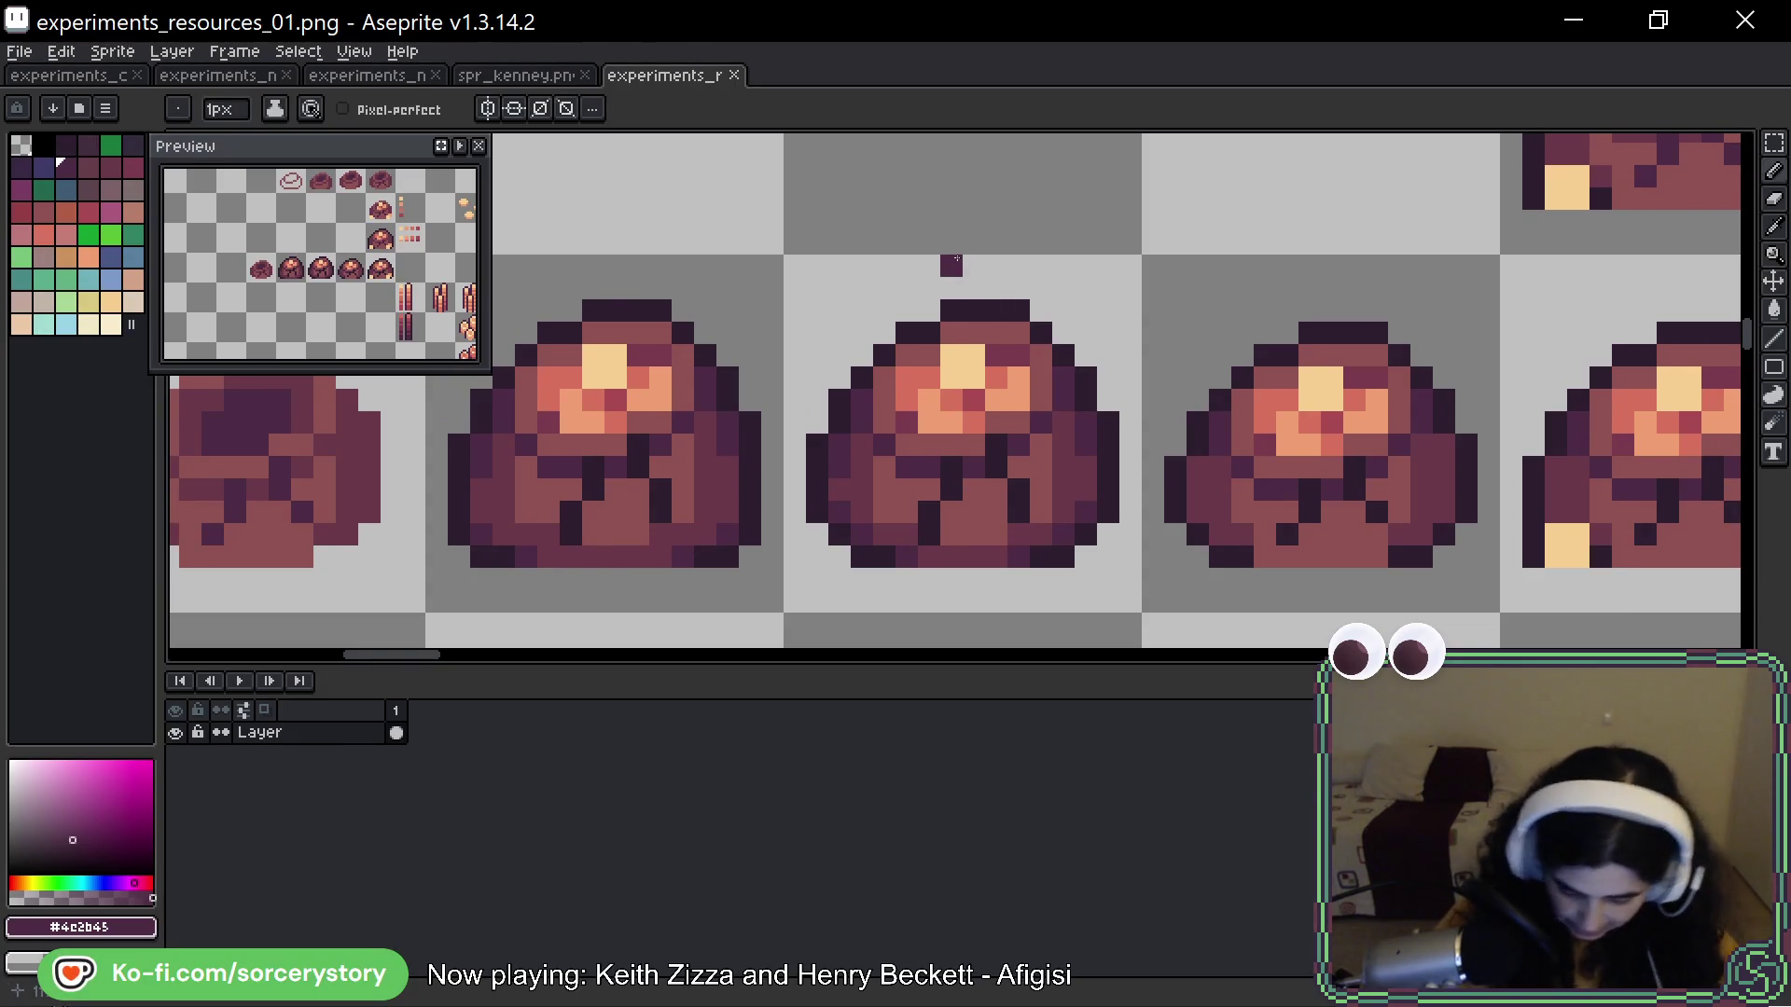
click(525, 75)
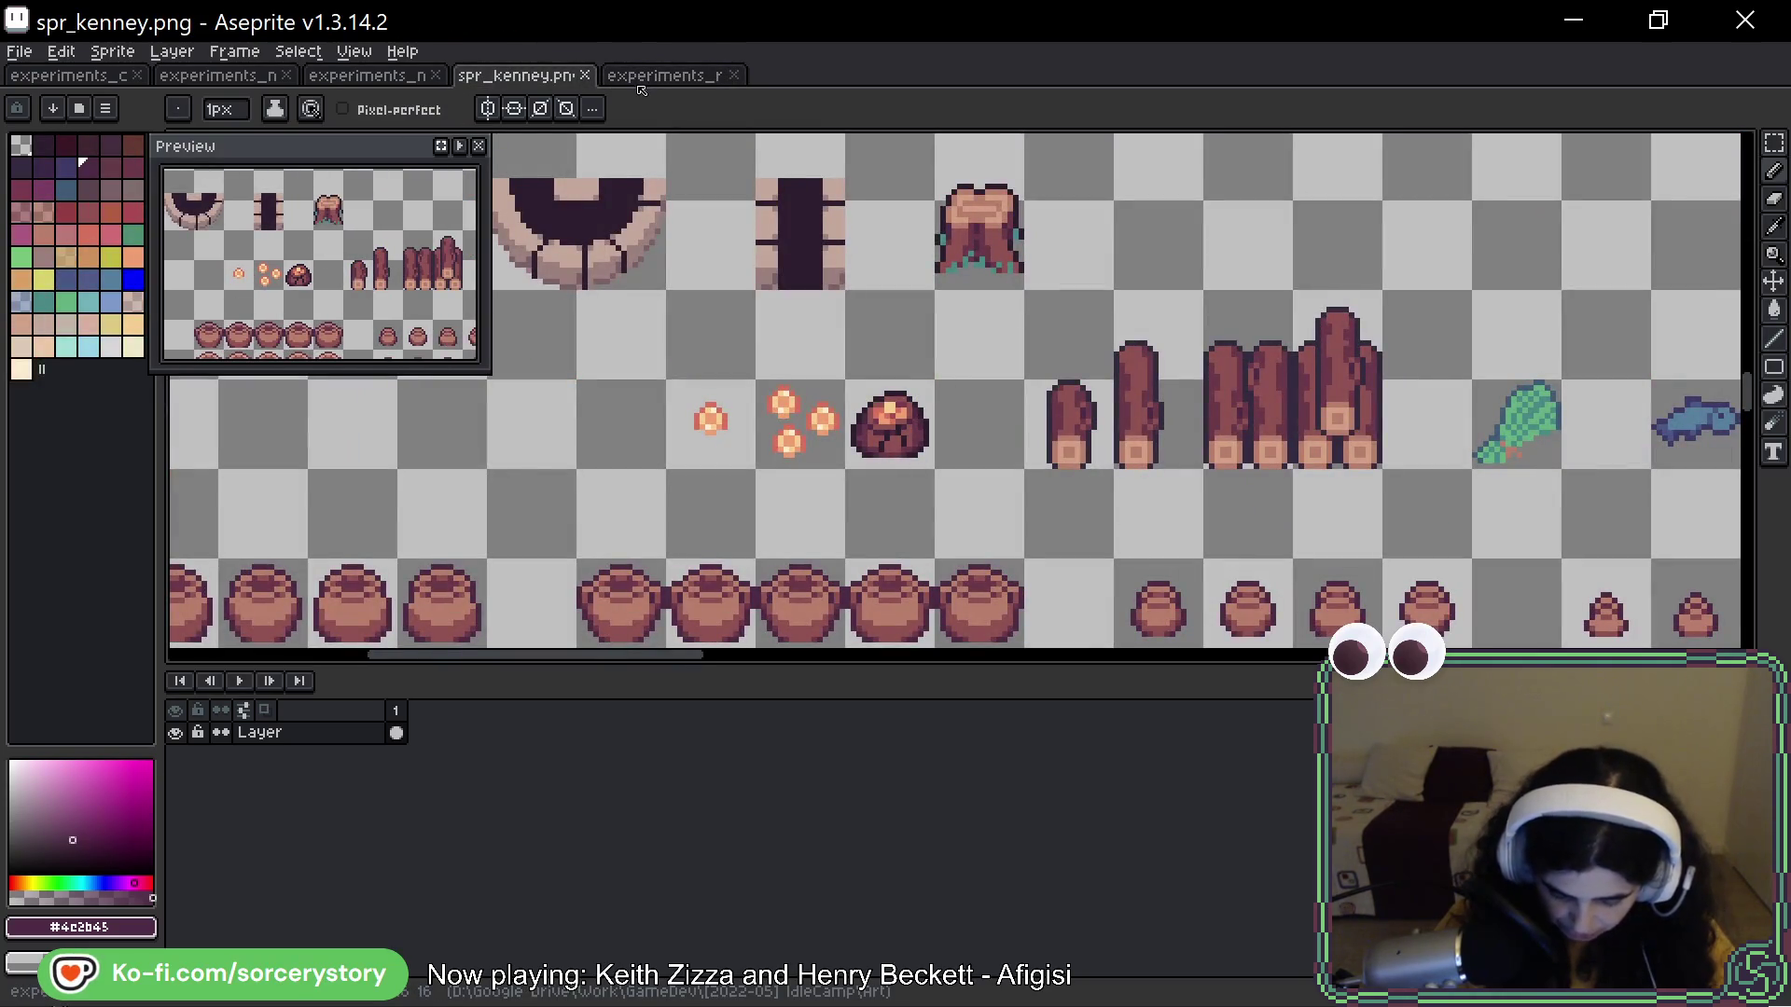
scroll(882, 446, up, 3)
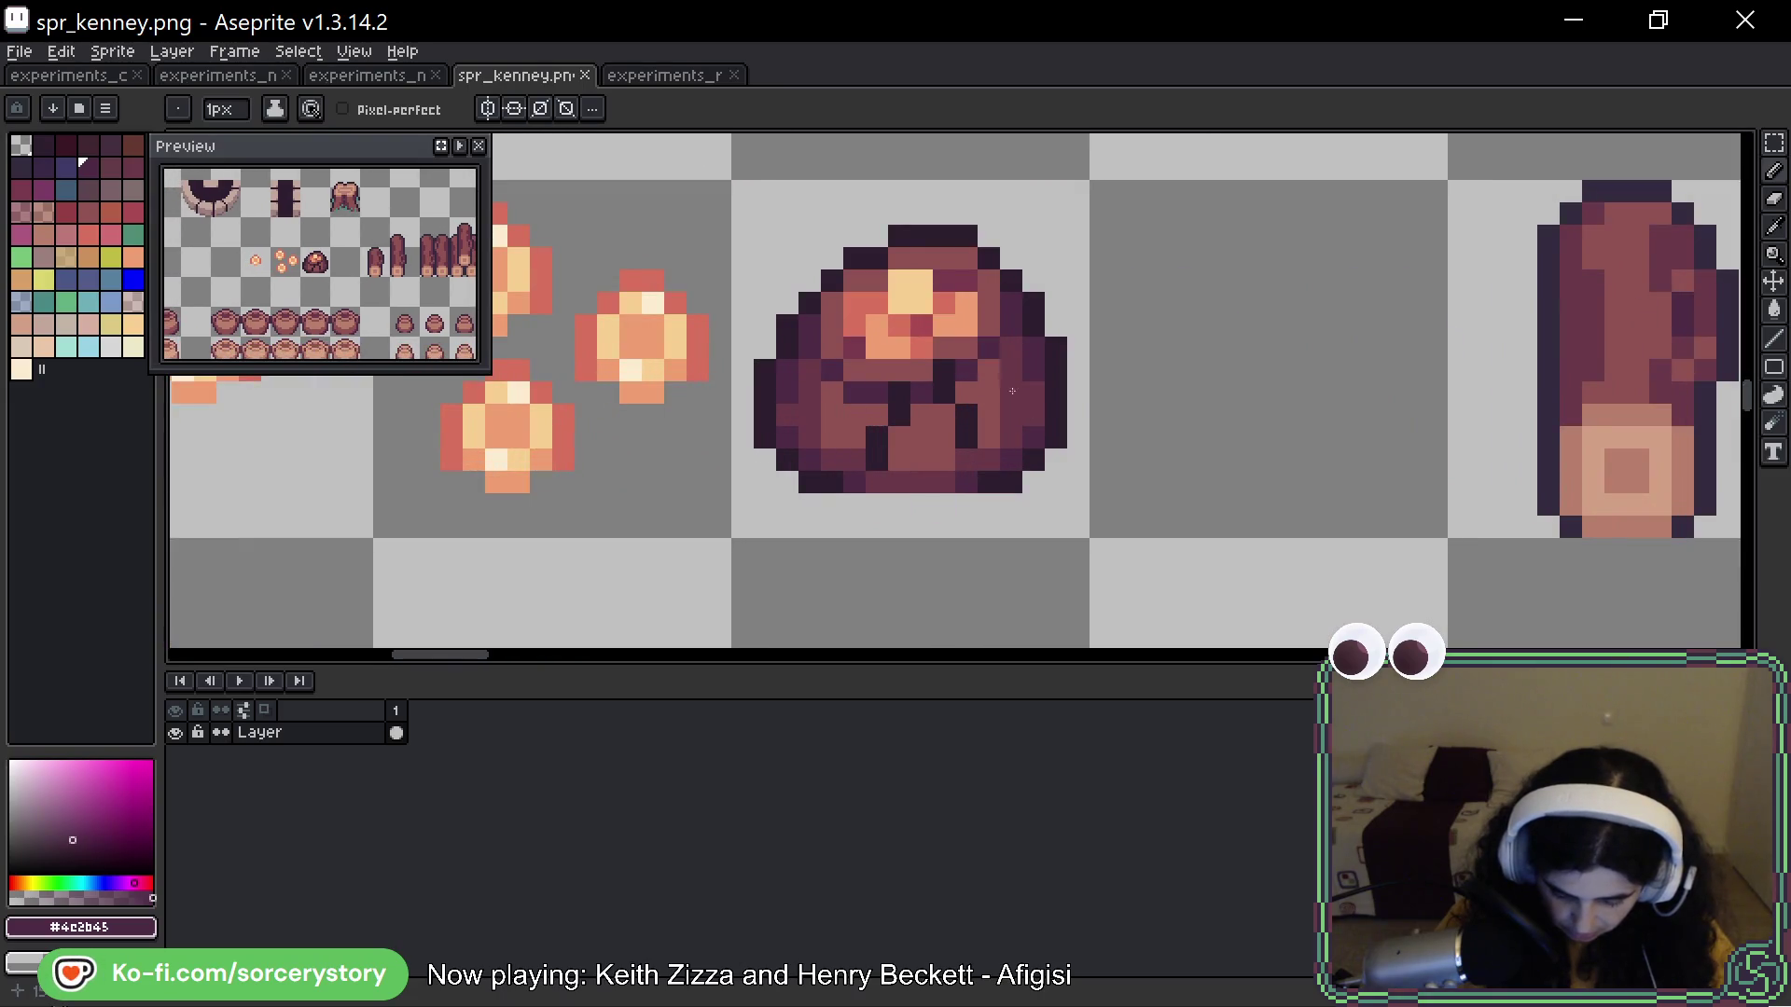
click(670, 75)
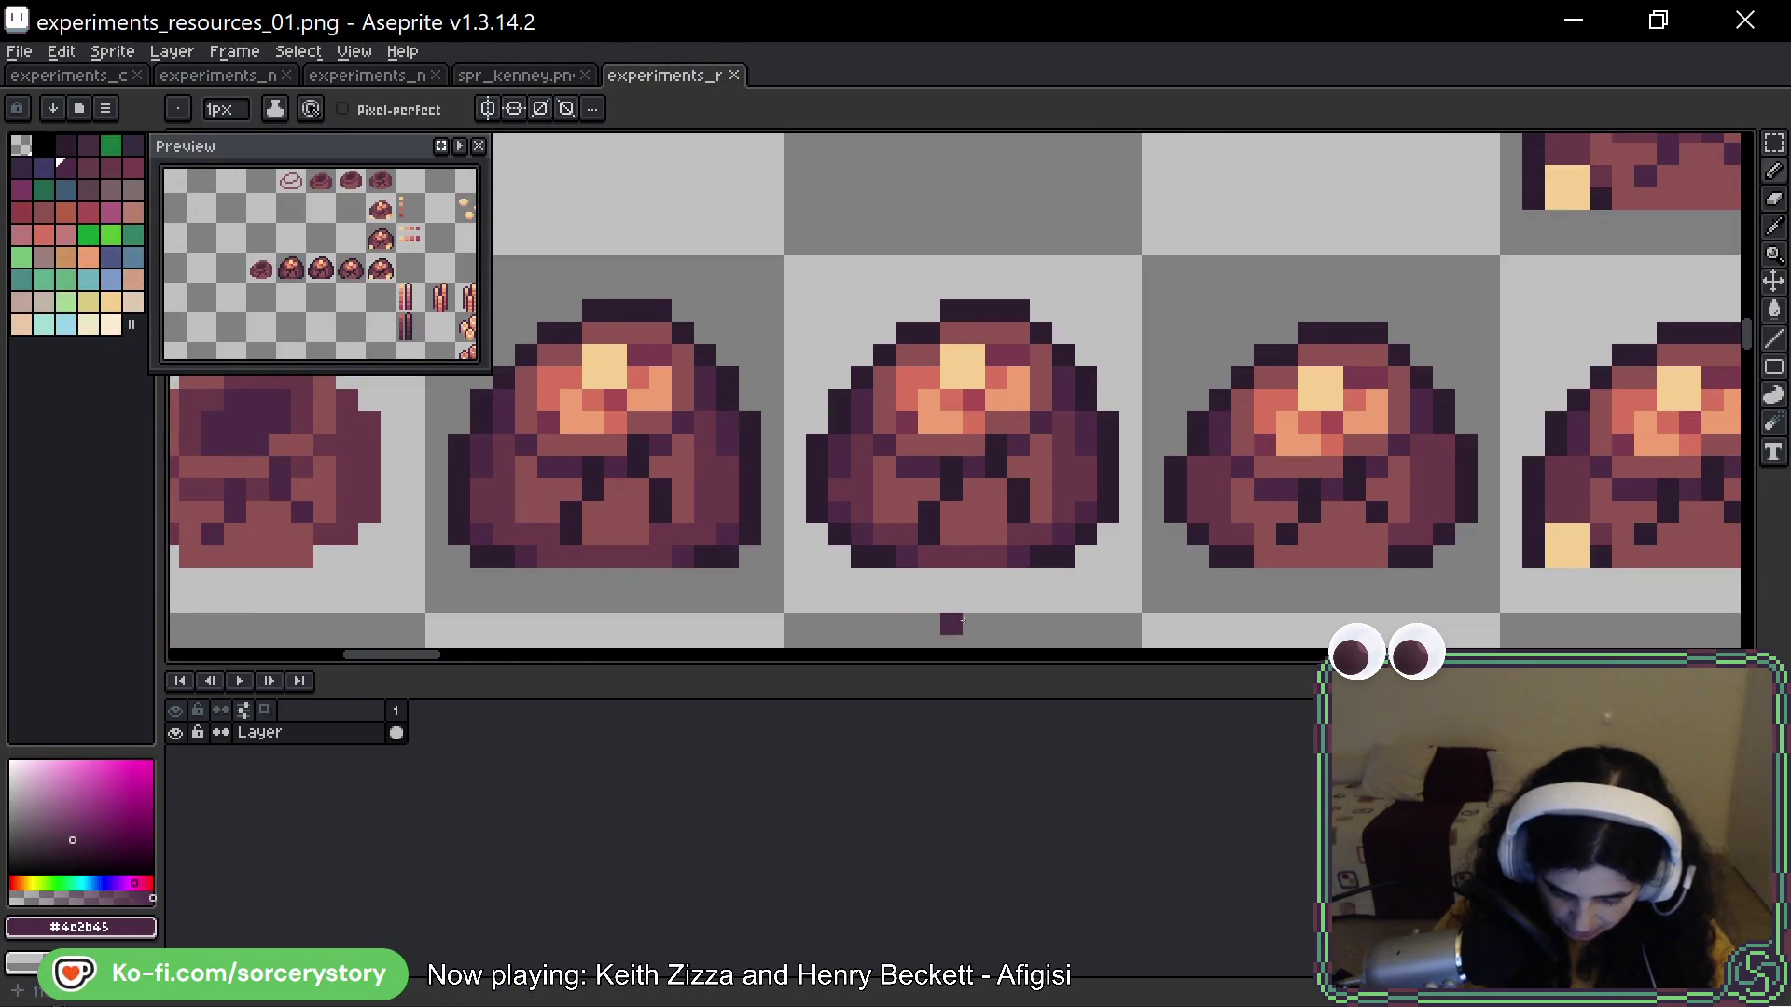
key(alt+Tab)
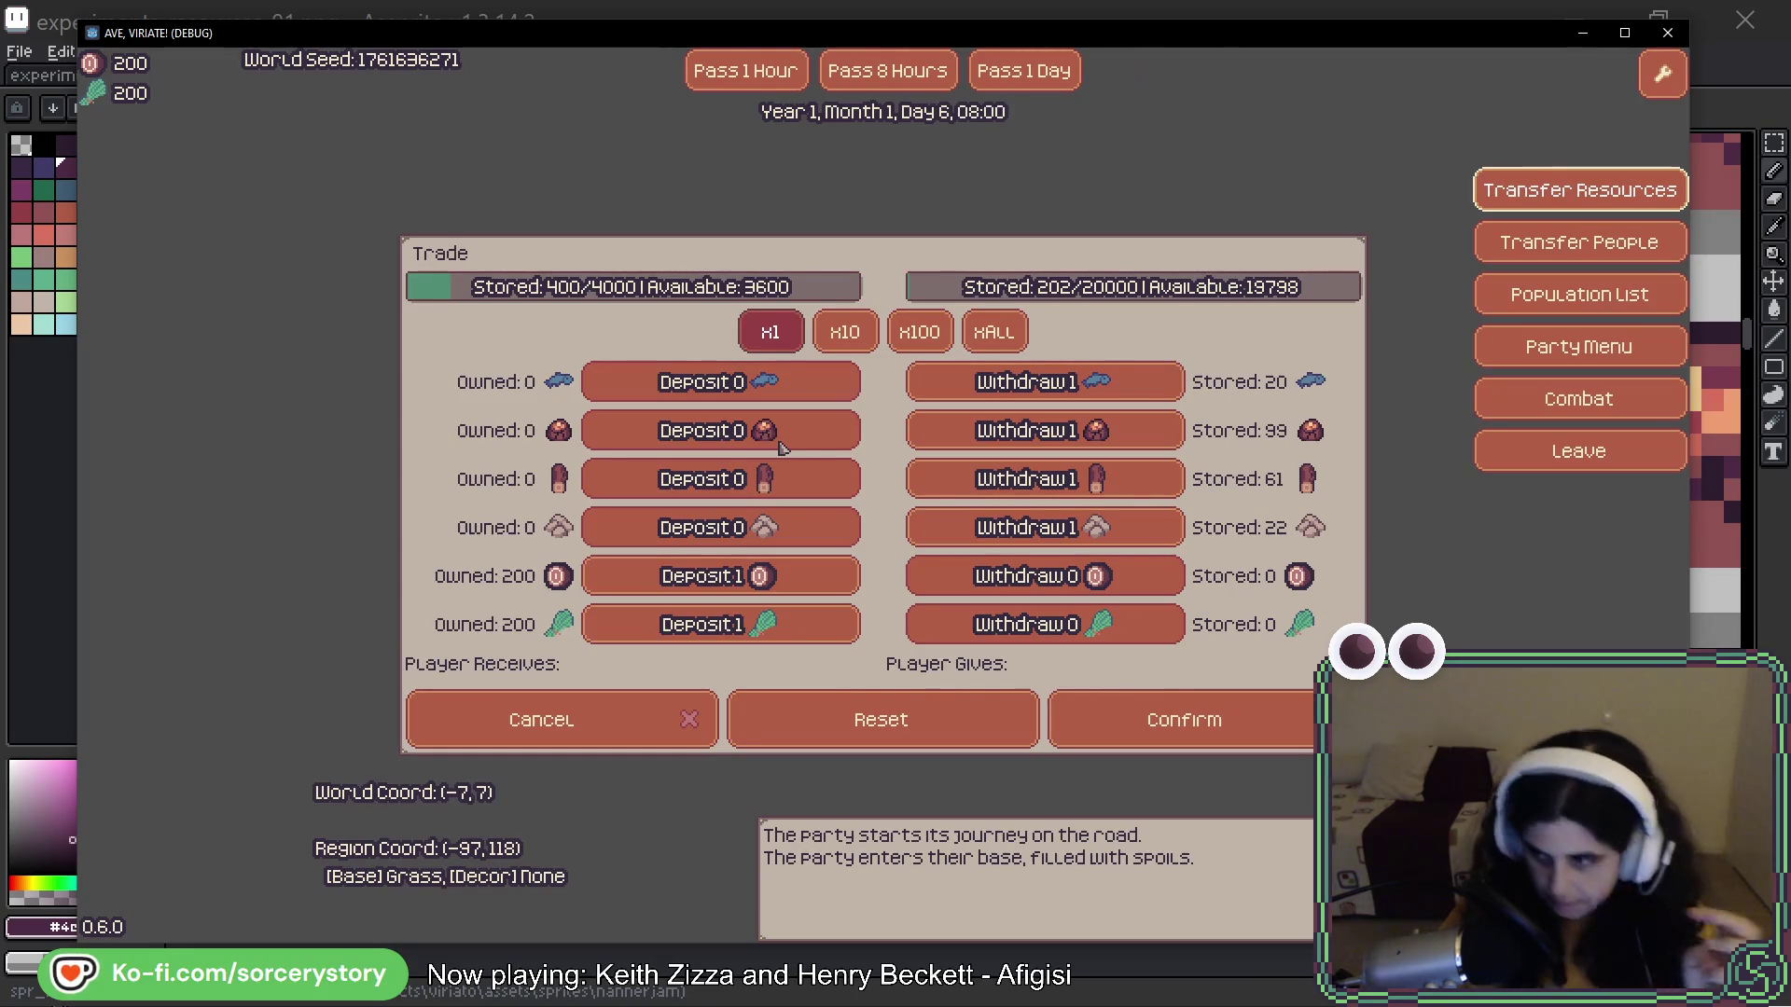
Cancel the trade, read the warehouse's storage (2 carriers, 202 of 20000), then return to Aseprite
click(602, 737)
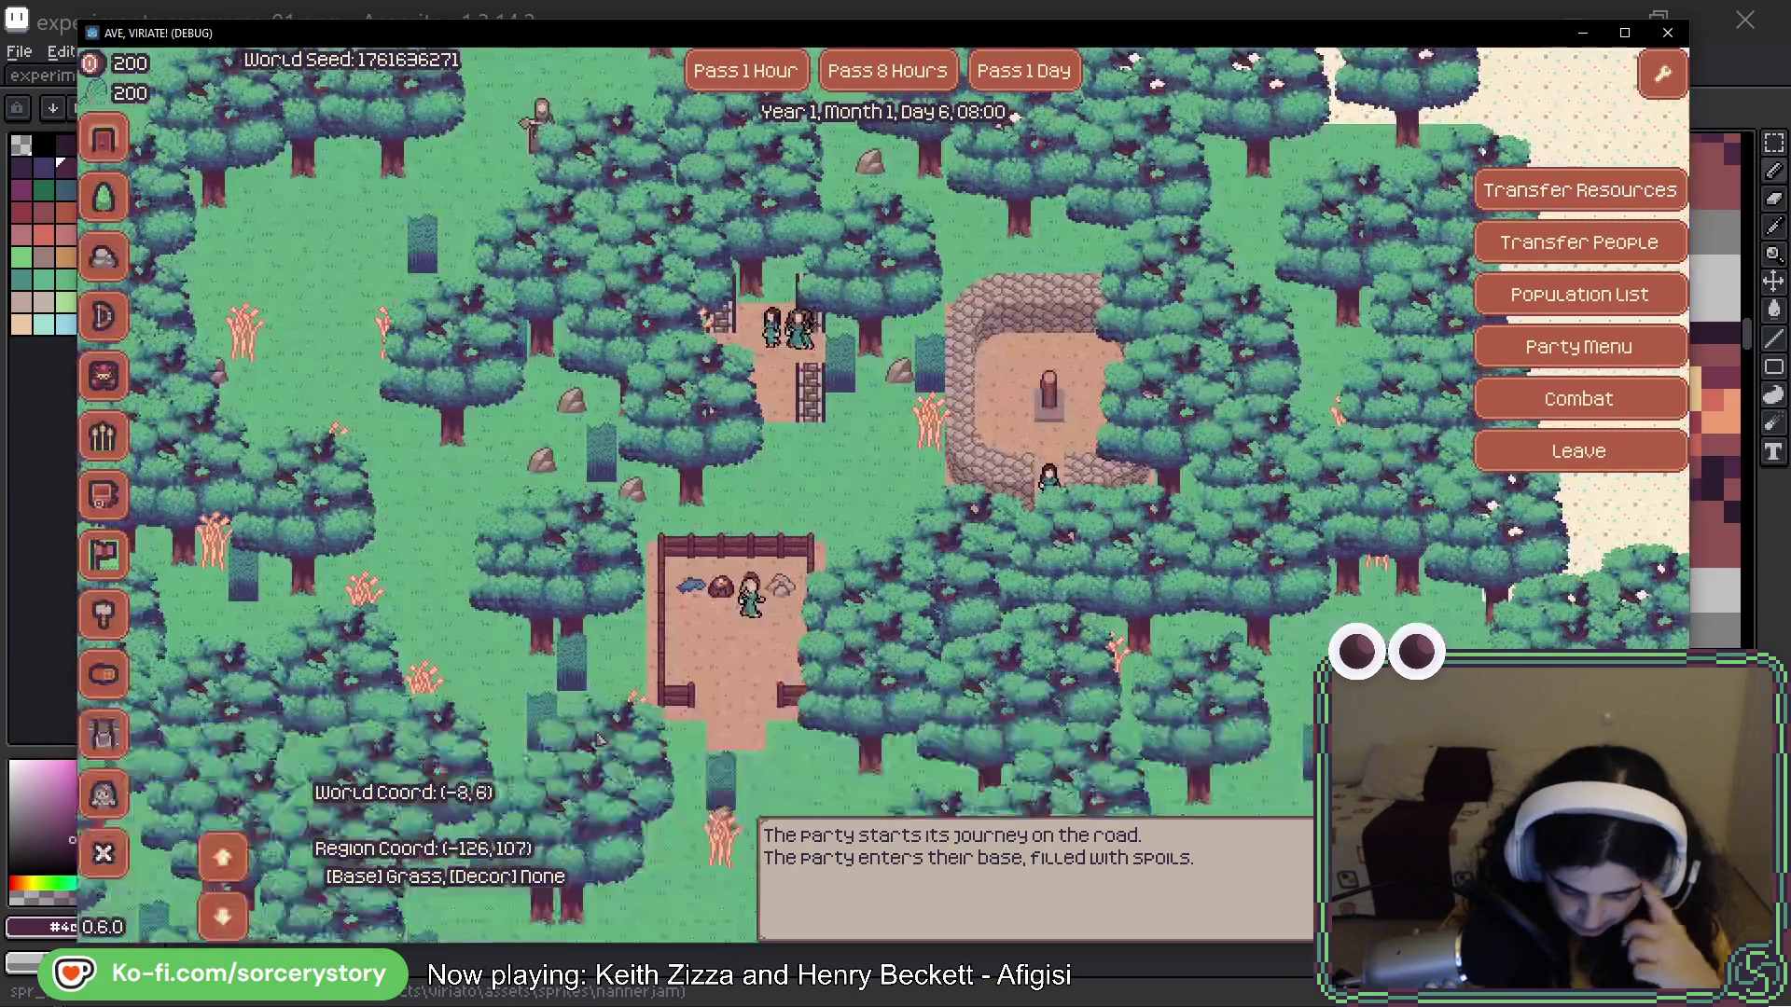
mouse_move(658, 695)
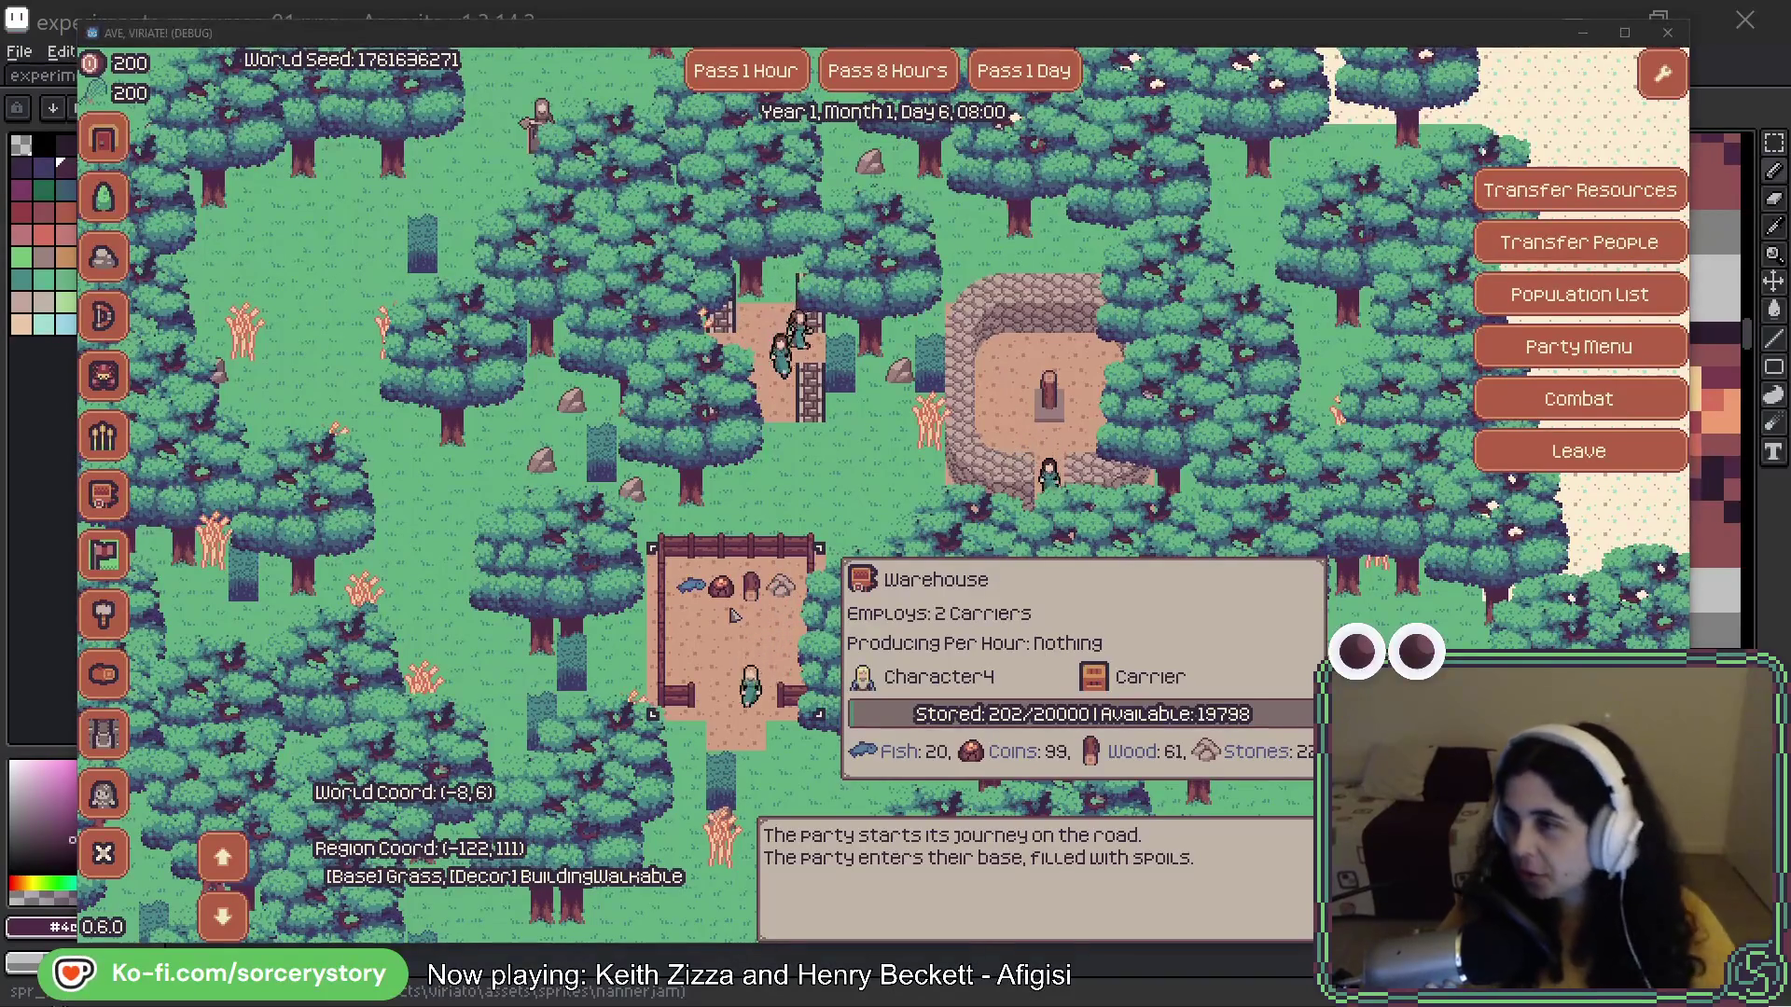
key(alt+Tab)
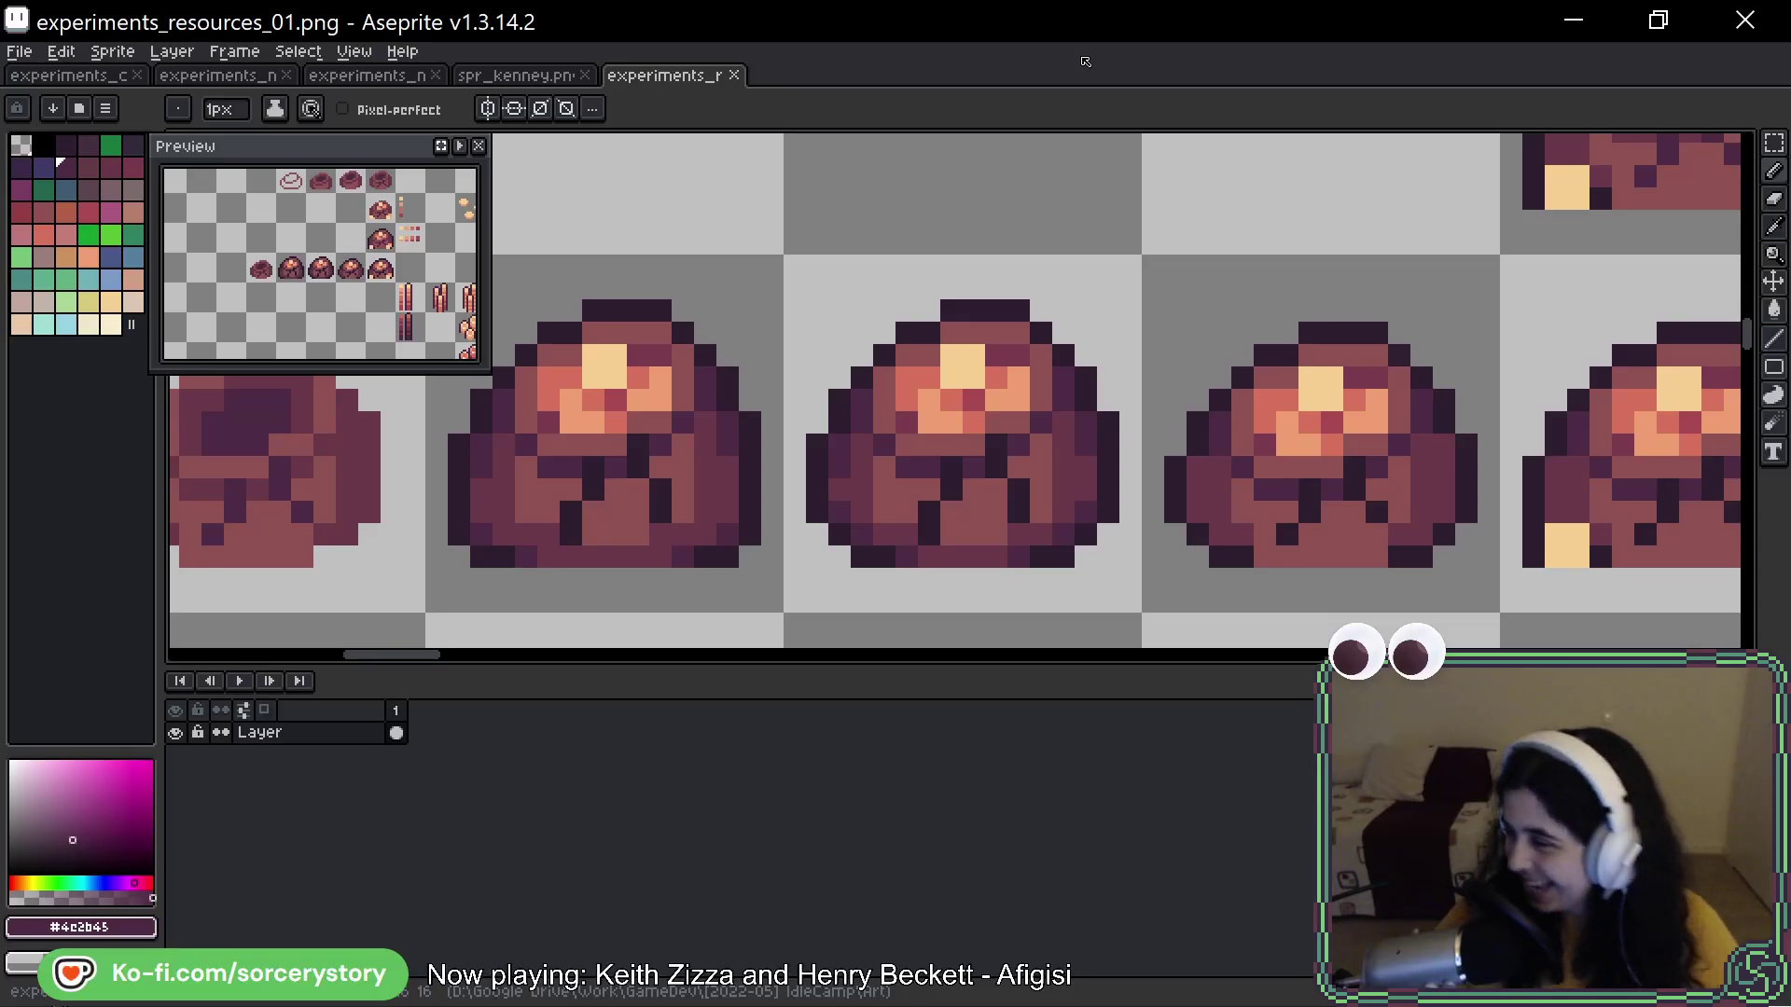
Pan and zoom across the sheet to review the rock pile row, crystals and ore sprites
scroll(881, 365, down, 3)
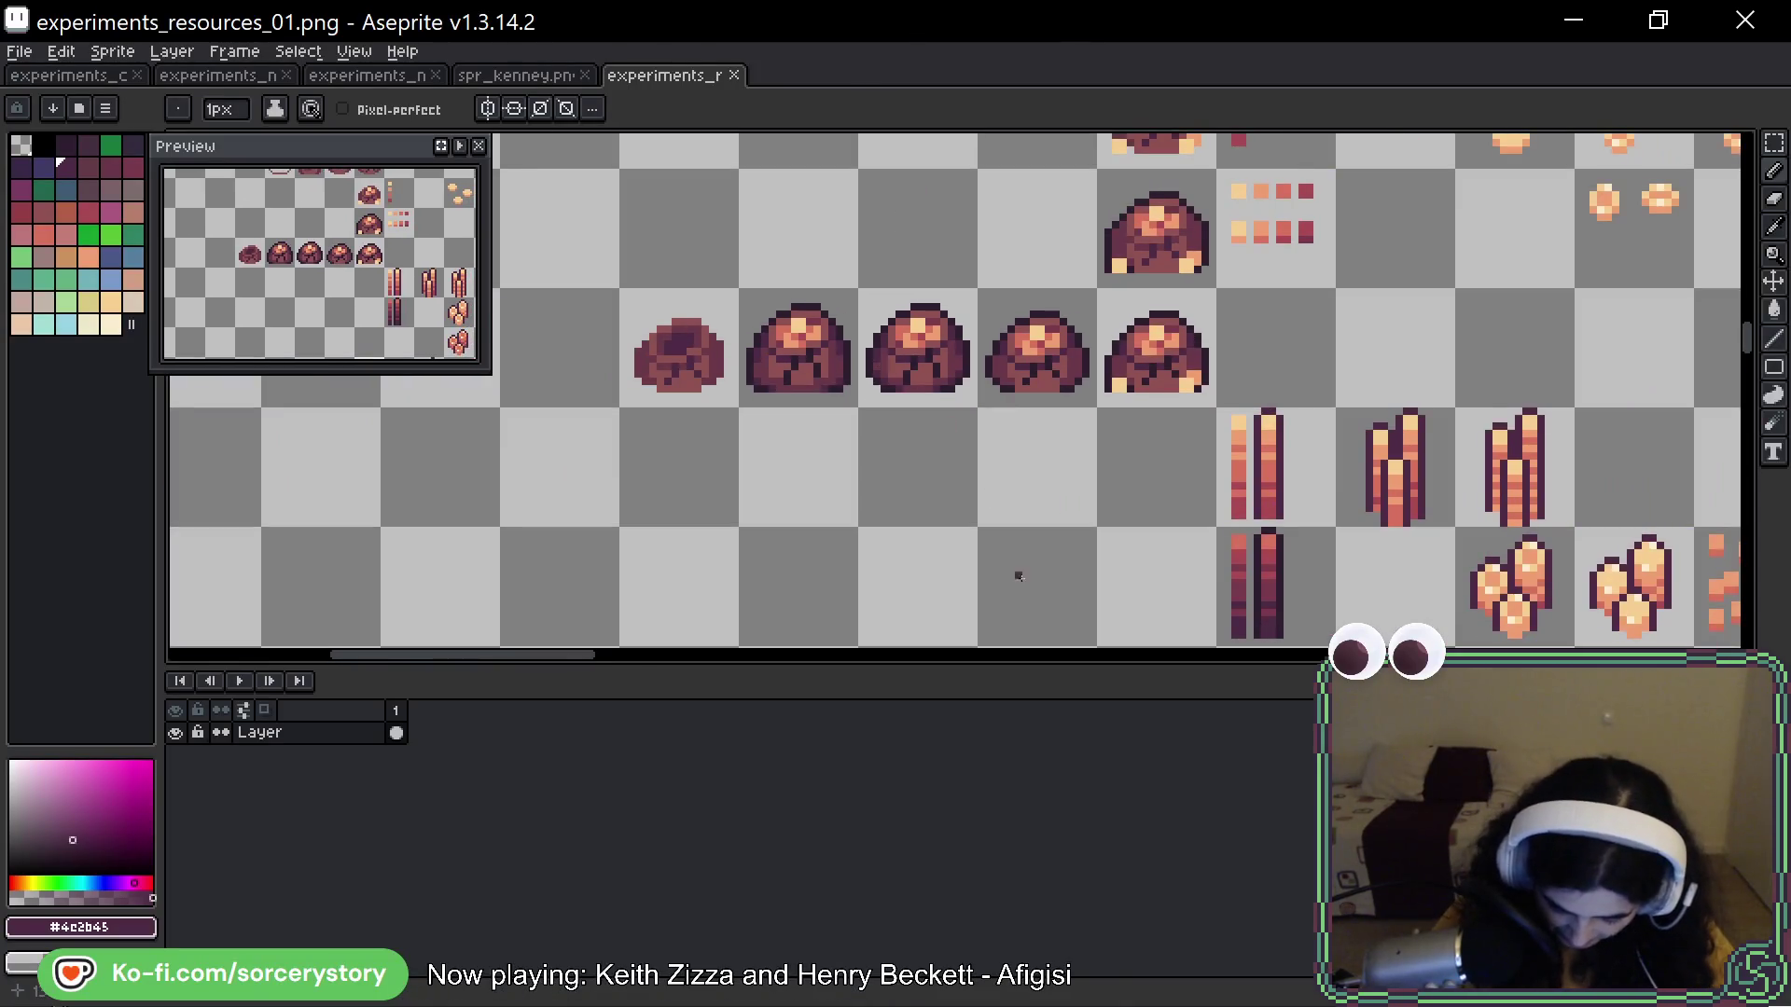
drag(1018, 560, 836, 356)
scroll(896, 359, down, 2)
mouse_move(1131, 531)
mouse_down()
mouse_move(932, 560)
mouse_move(762, 550)
mouse_up()
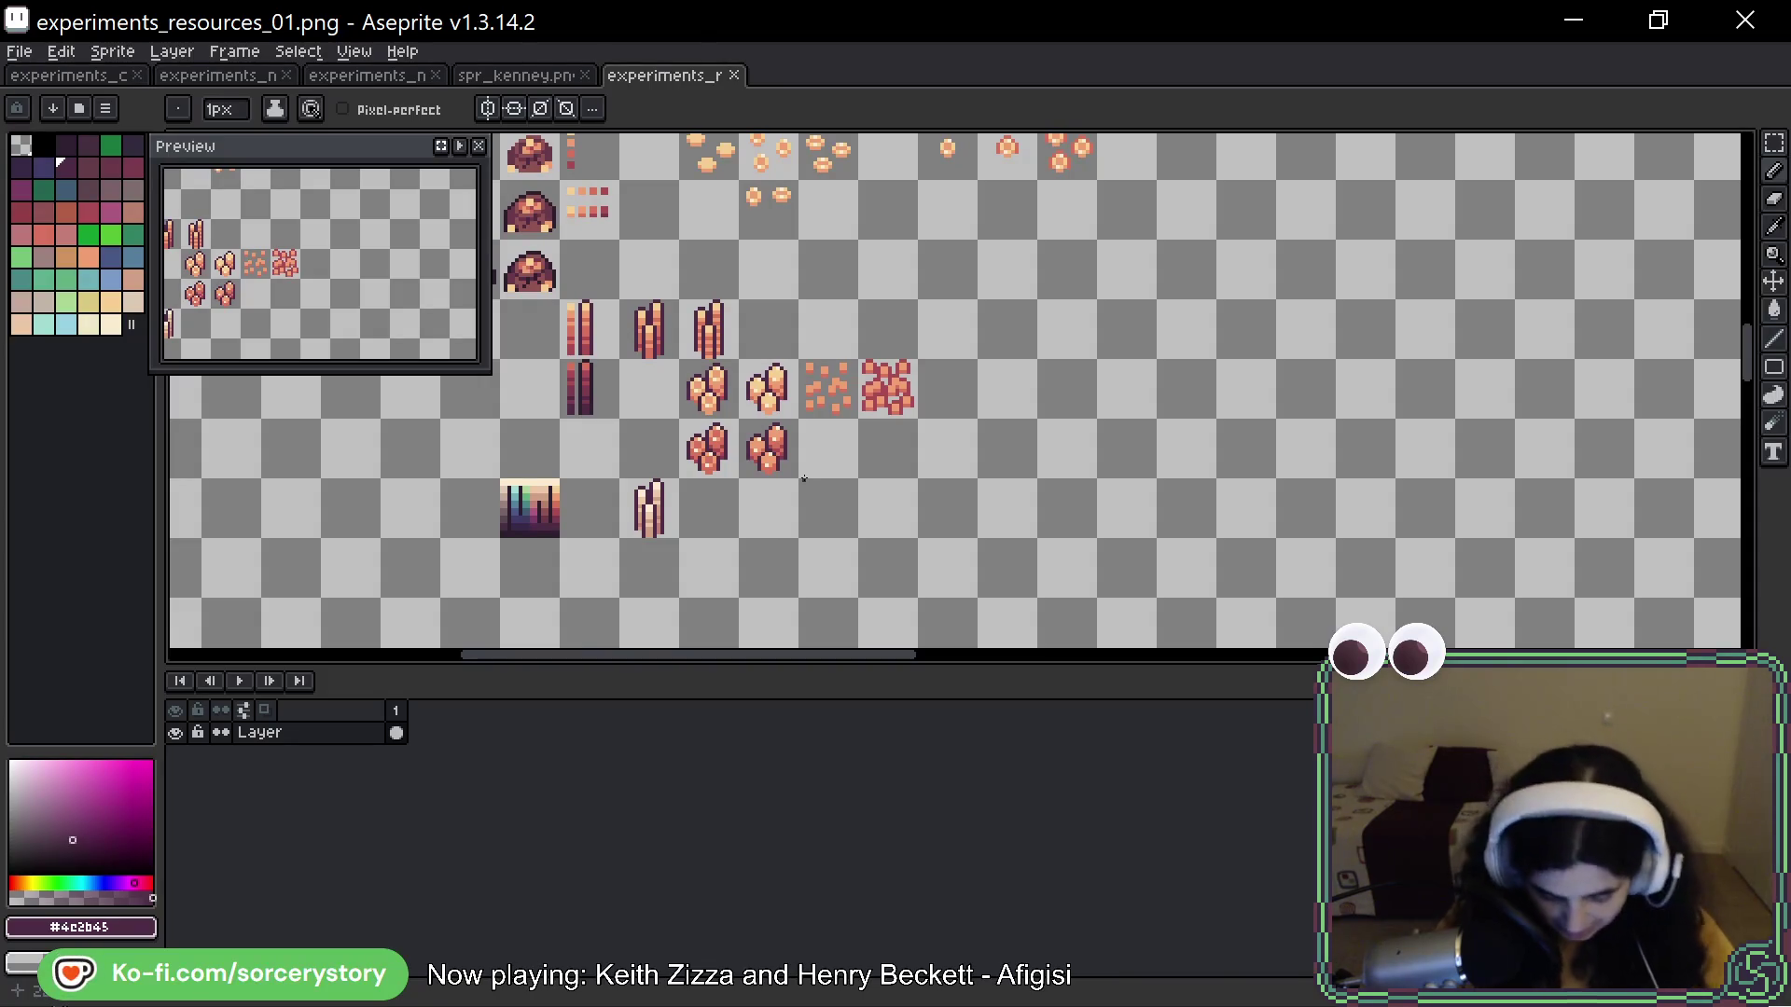
mouse_move(657, 435)
mouse_down()
mouse_move(859, 459)
mouse_move(927, 505)
mouse_up()
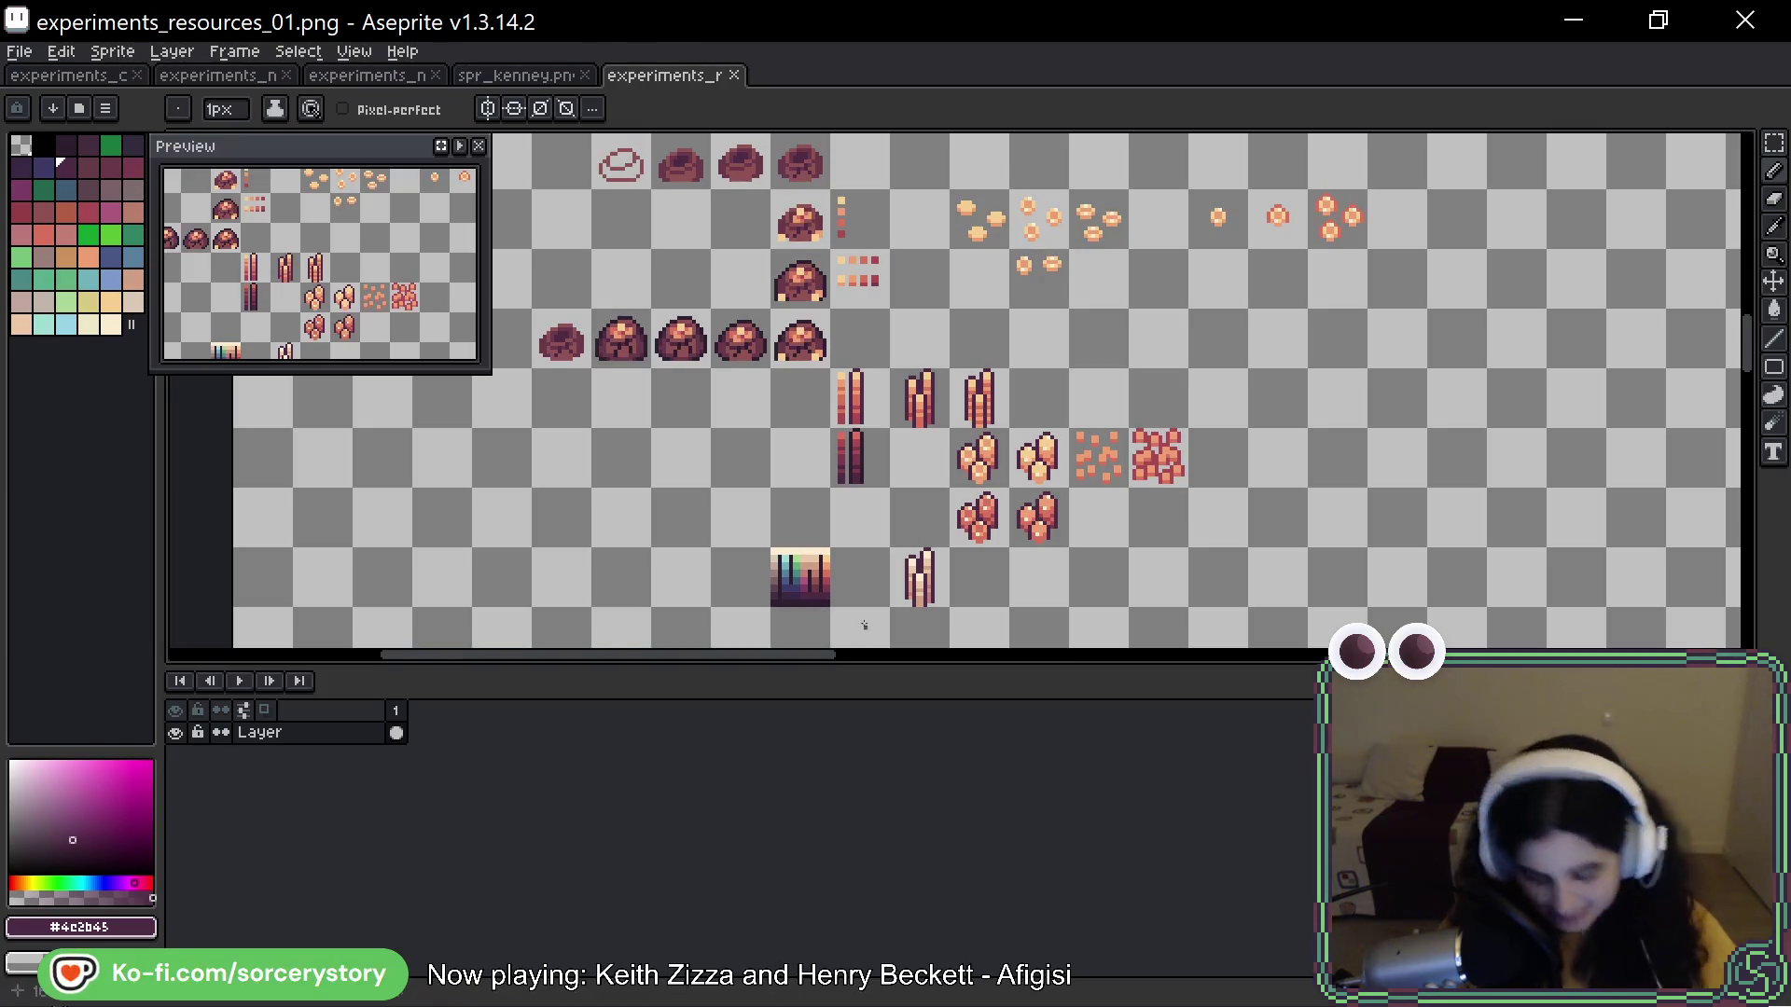
drag(700, 501, 883, 505)
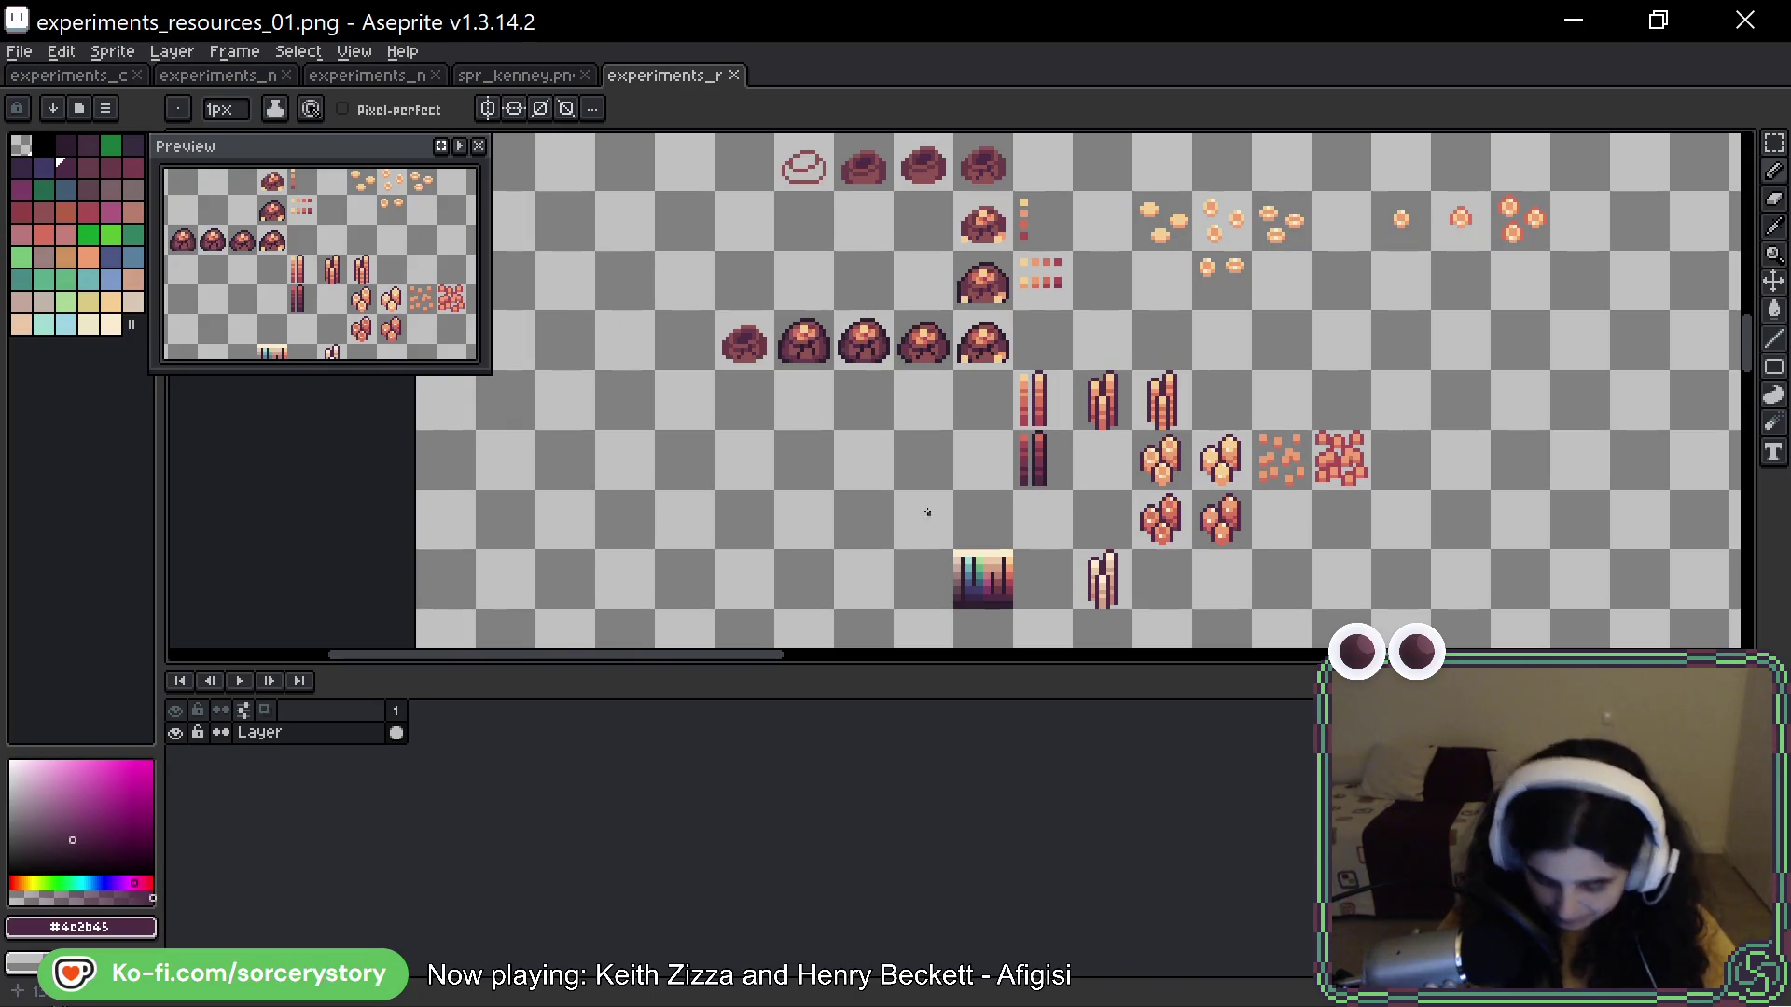
scroll(915, 531, right, 2)
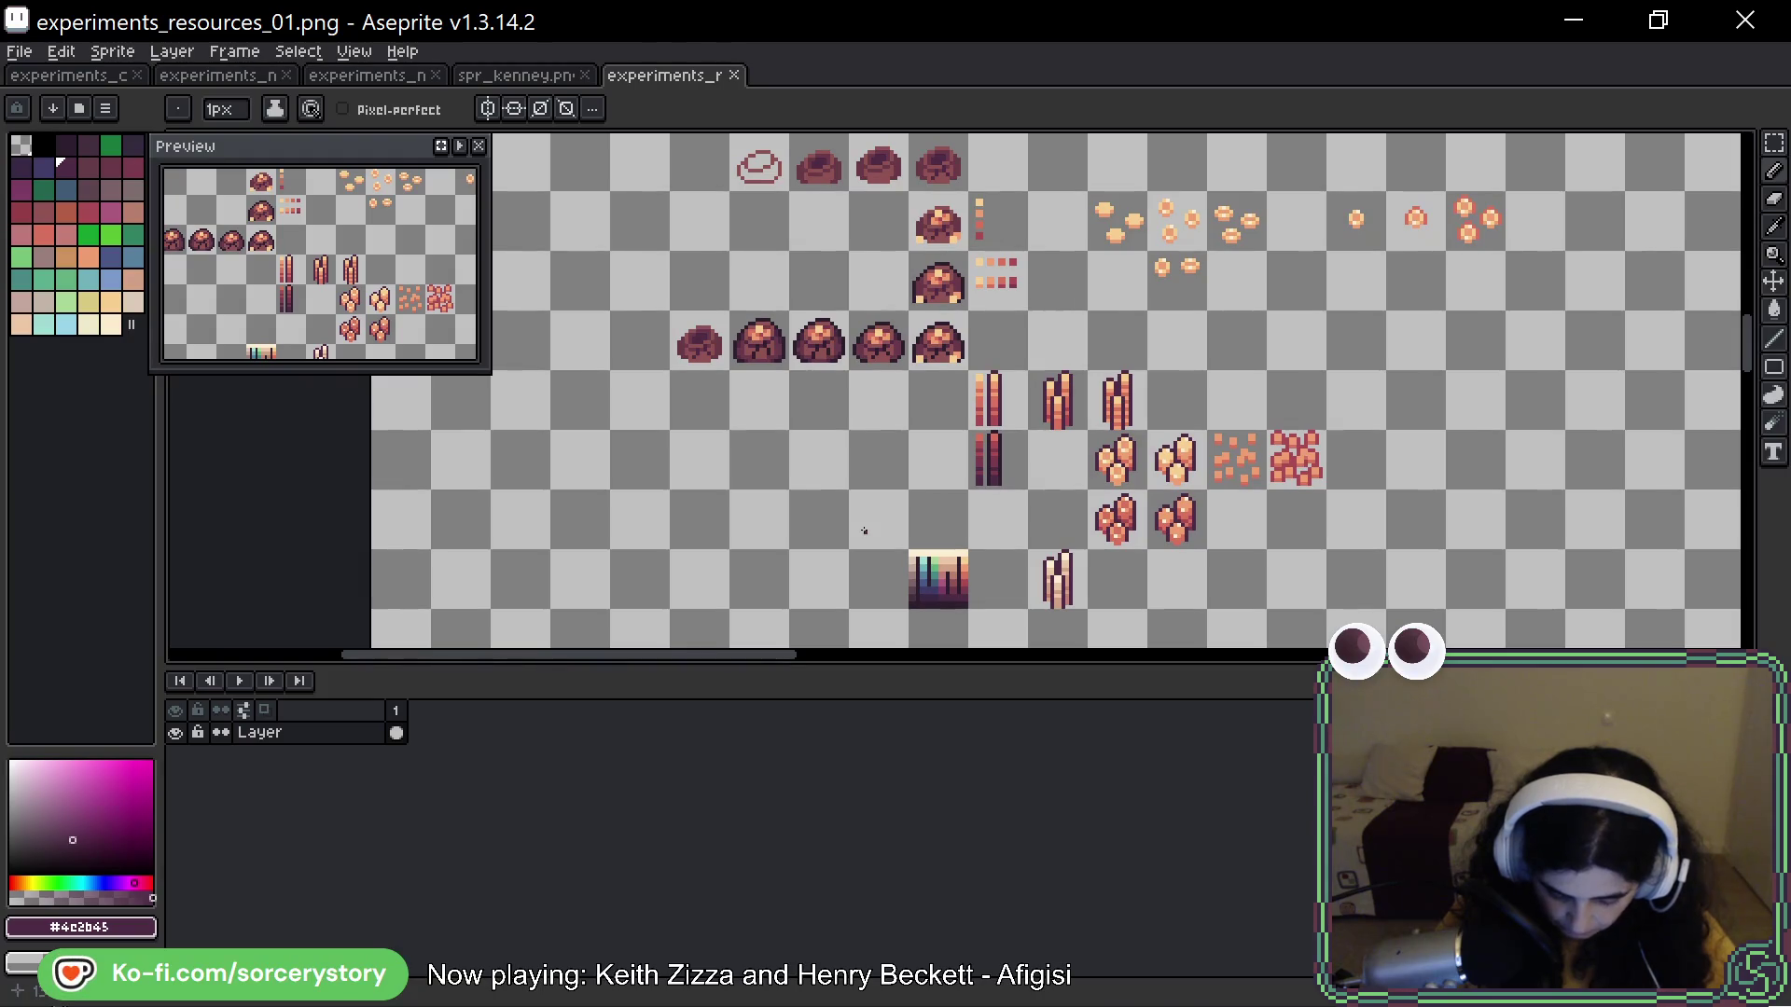
scroll(866, 298, up, 1)
mouse_move(839, 336)
mouse_down()
mouse_move(698, 336)
mouse_move(867, 308)
mouse_up()
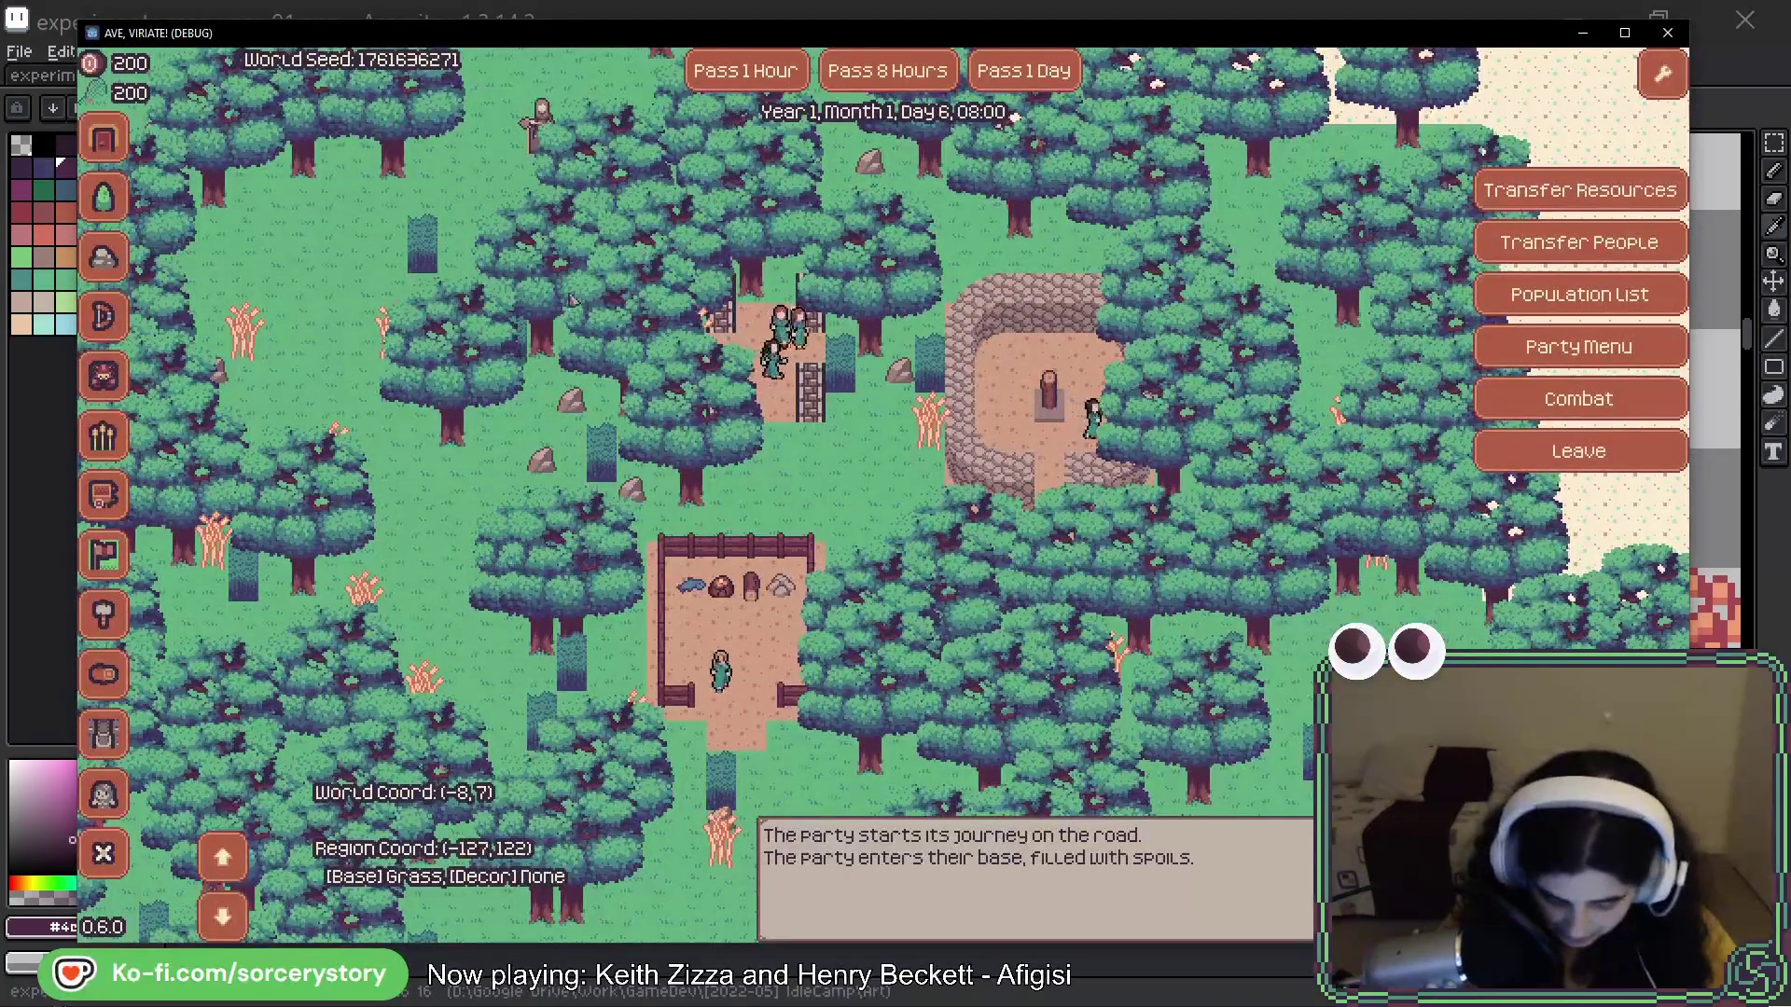
Check the warehouse's stored resources, close the game with Alt+F4, and view Aseprite's crystal clusters
click(765, 627)
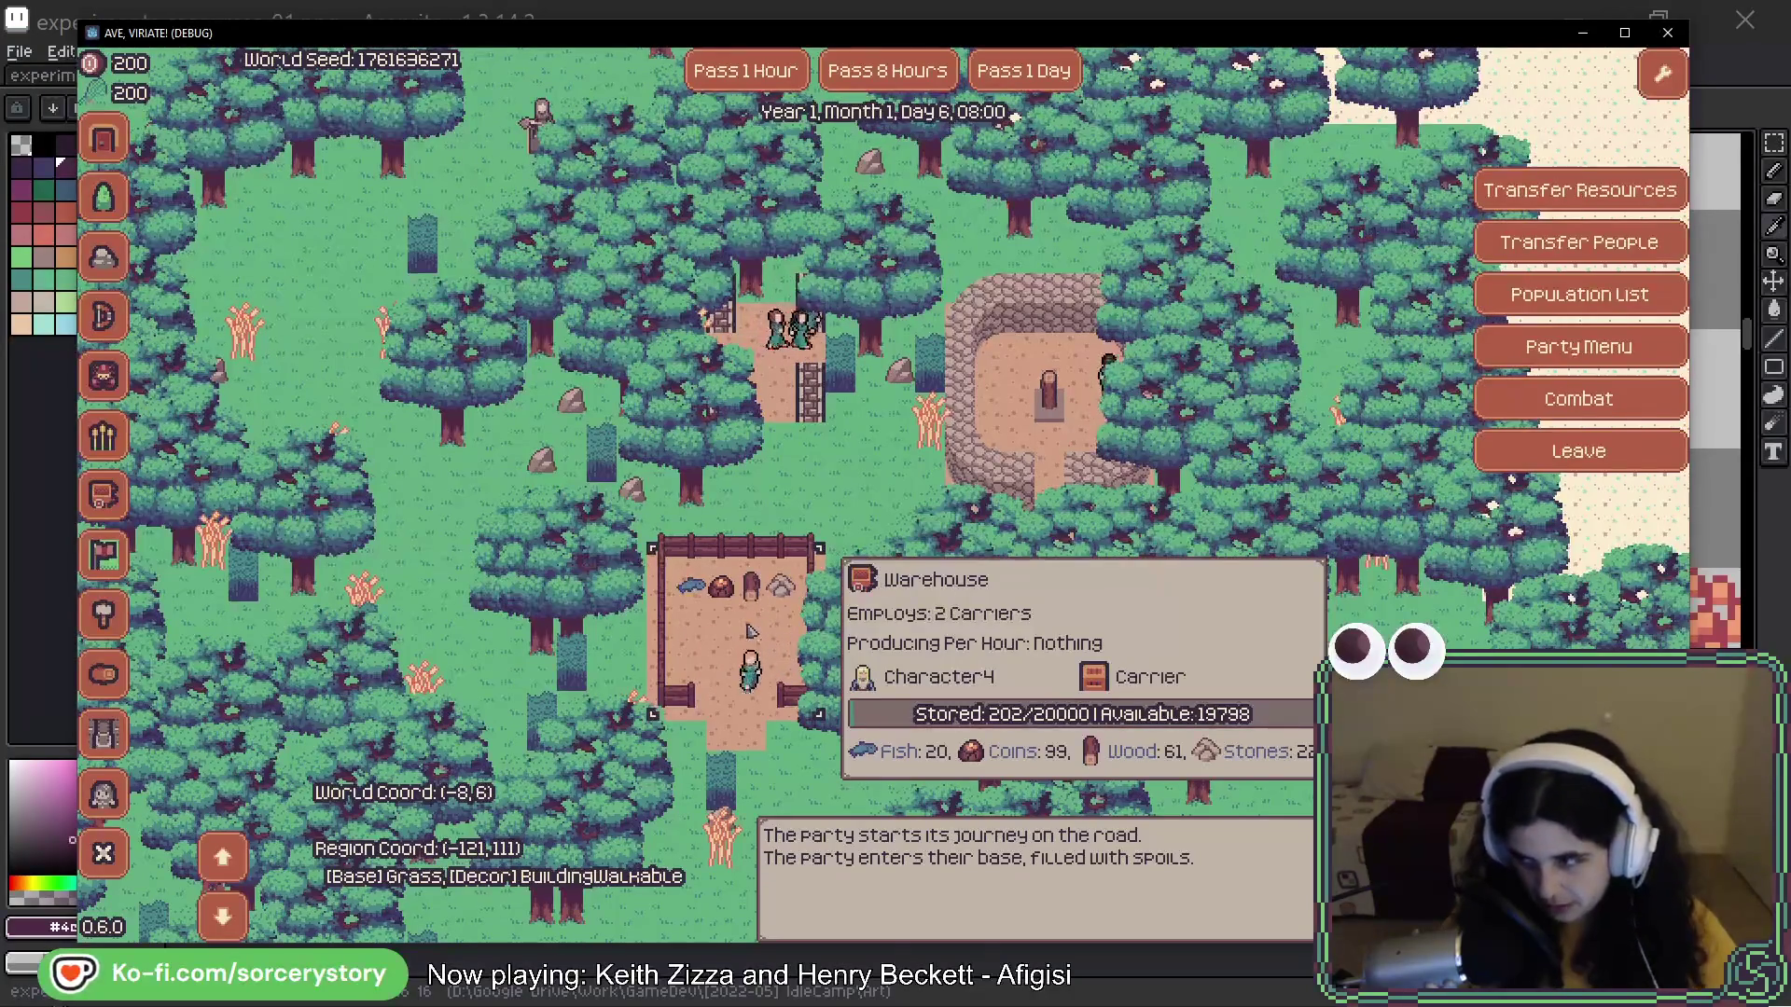
key(alt+F4)
drag(762, 577, 744, 332)
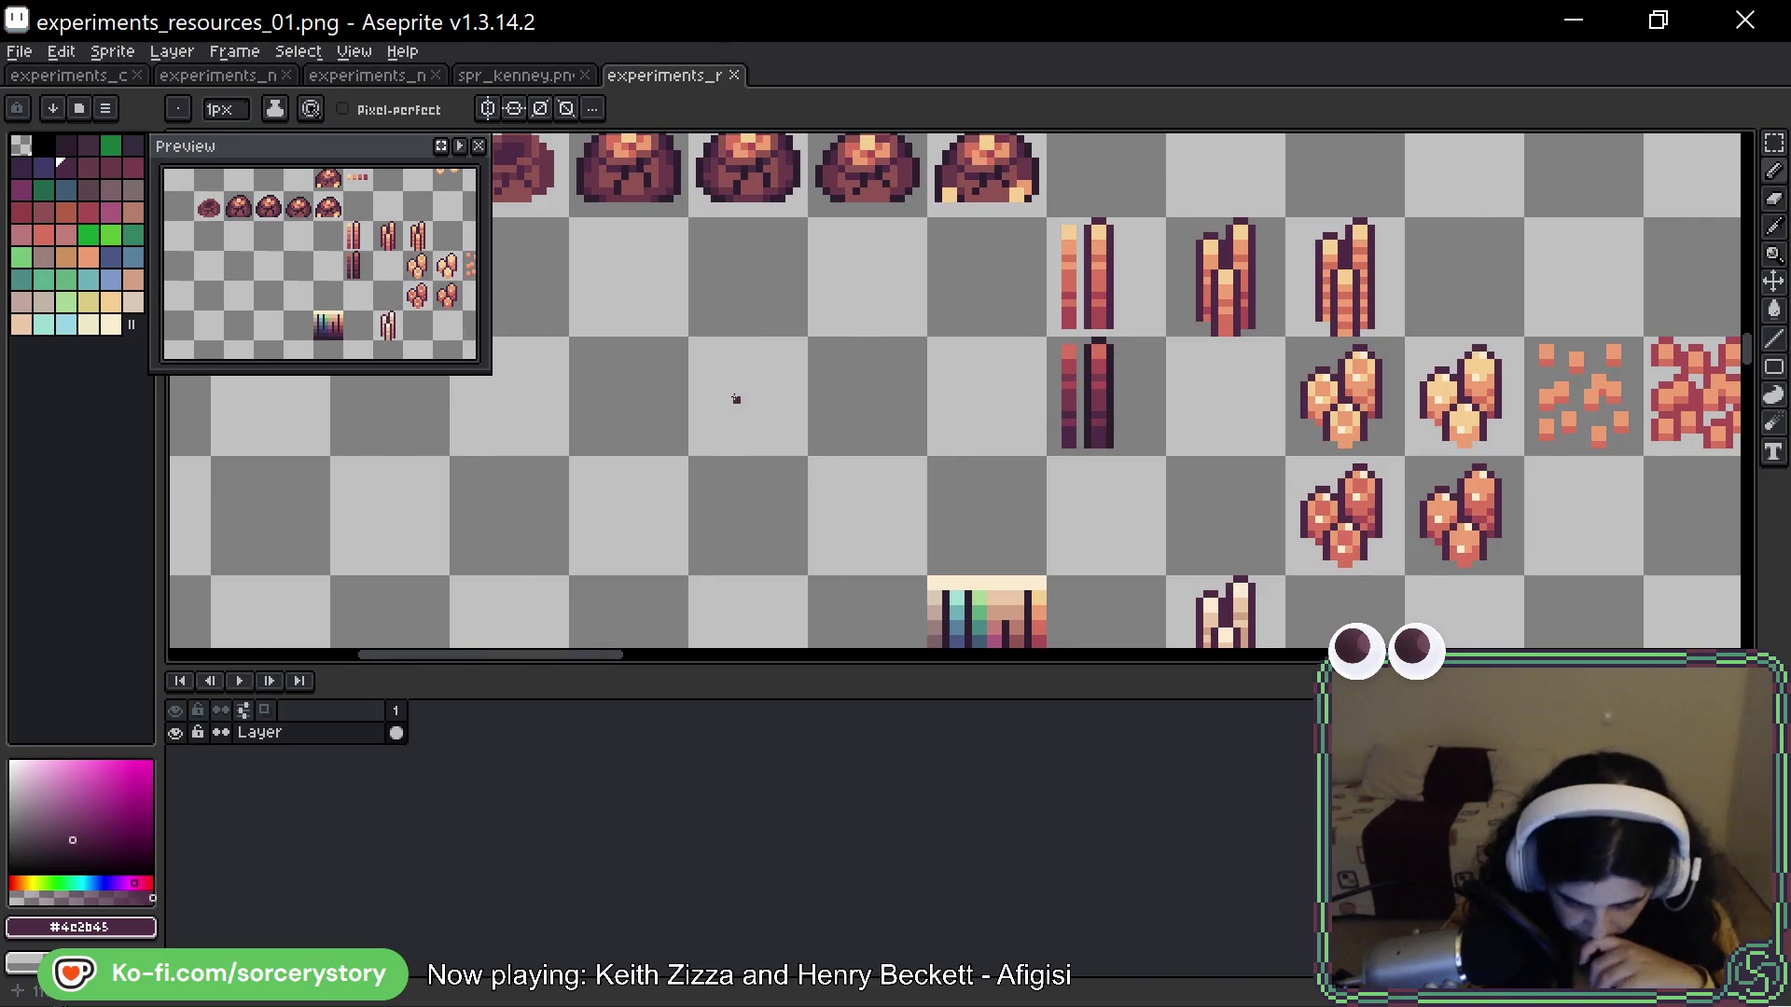
Move the two scattered-pixel copper sprites two cells right, then duplicate the lower crystal cluster
scroll(736, 399, down, 1)
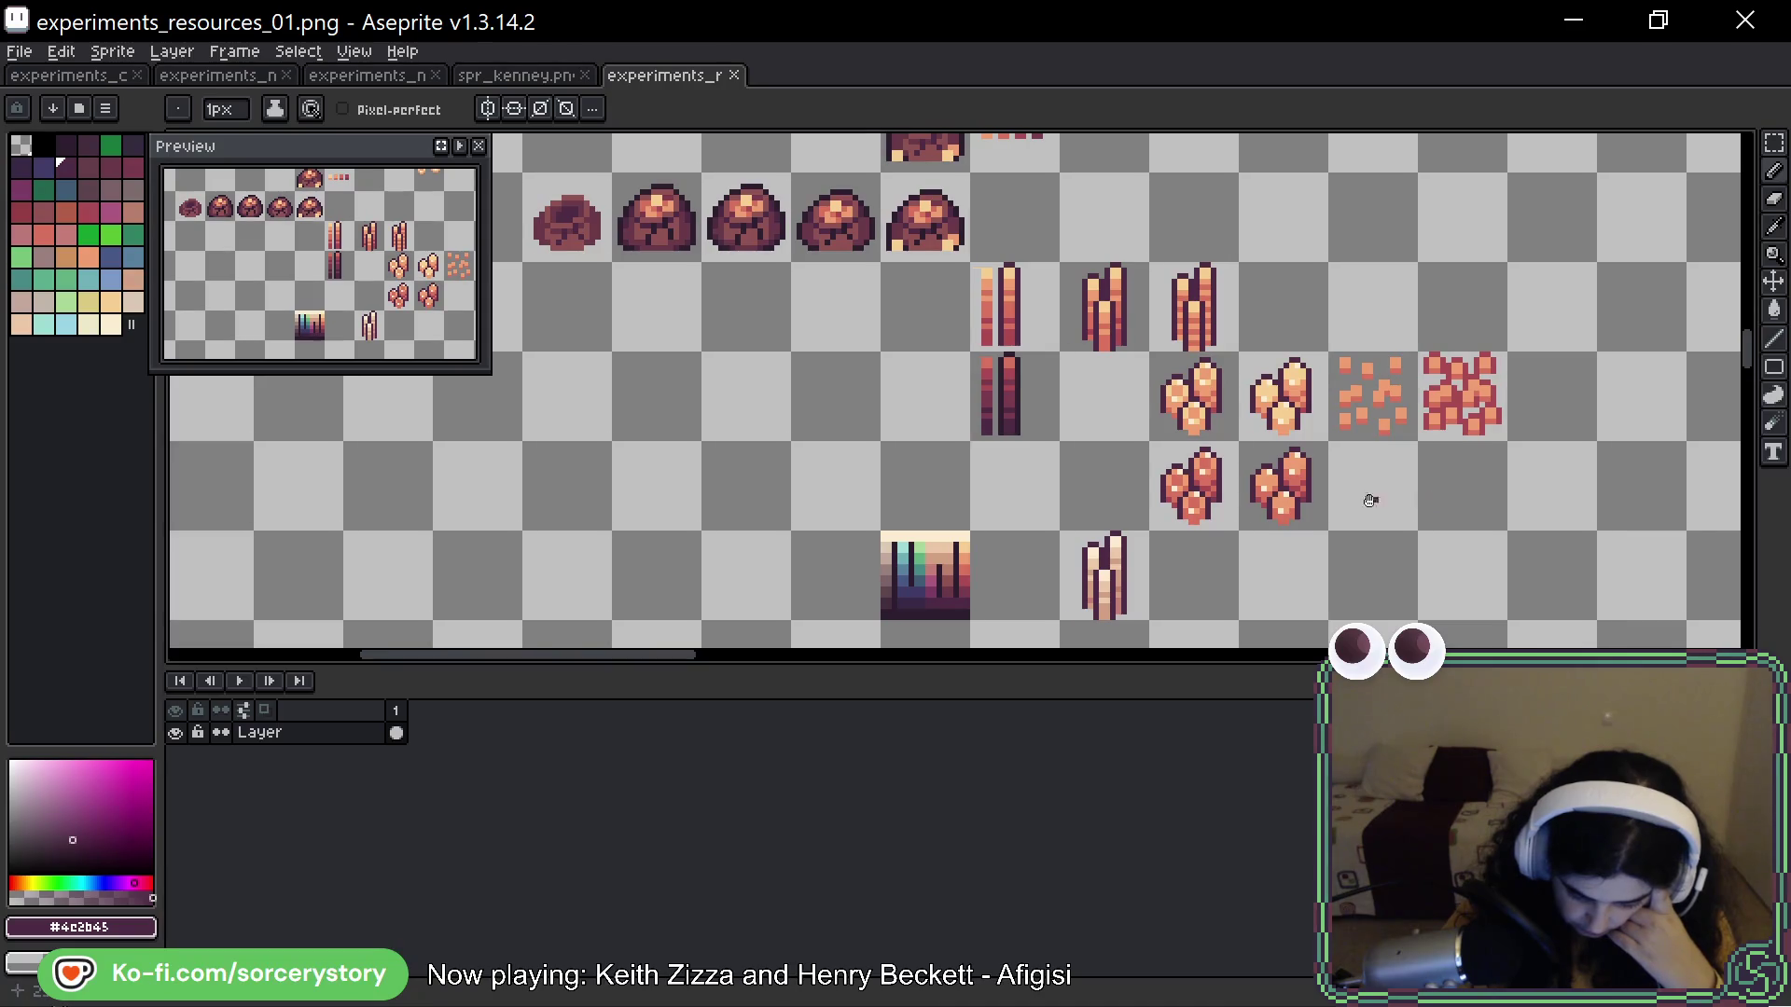
drag(1385, 501, 999, 512)
key(m)
scroll(952, 541, up, 2)
mouse_move(1019, 318)
mouse_down()
mouse_move(1030, 160)
mouse_move(971, 311)
mouse_move(1392, 320)
mouse_up()
mouse_move(774, 429)
mouse_down()
mouse_move(846, 511)
mouse_move(956, 473)
mouse_up()
key(ctrl+d)
Repaint pixels on the new cluster copy in orange #F09F71, then sample pale orange #F7CF91
key(alt)
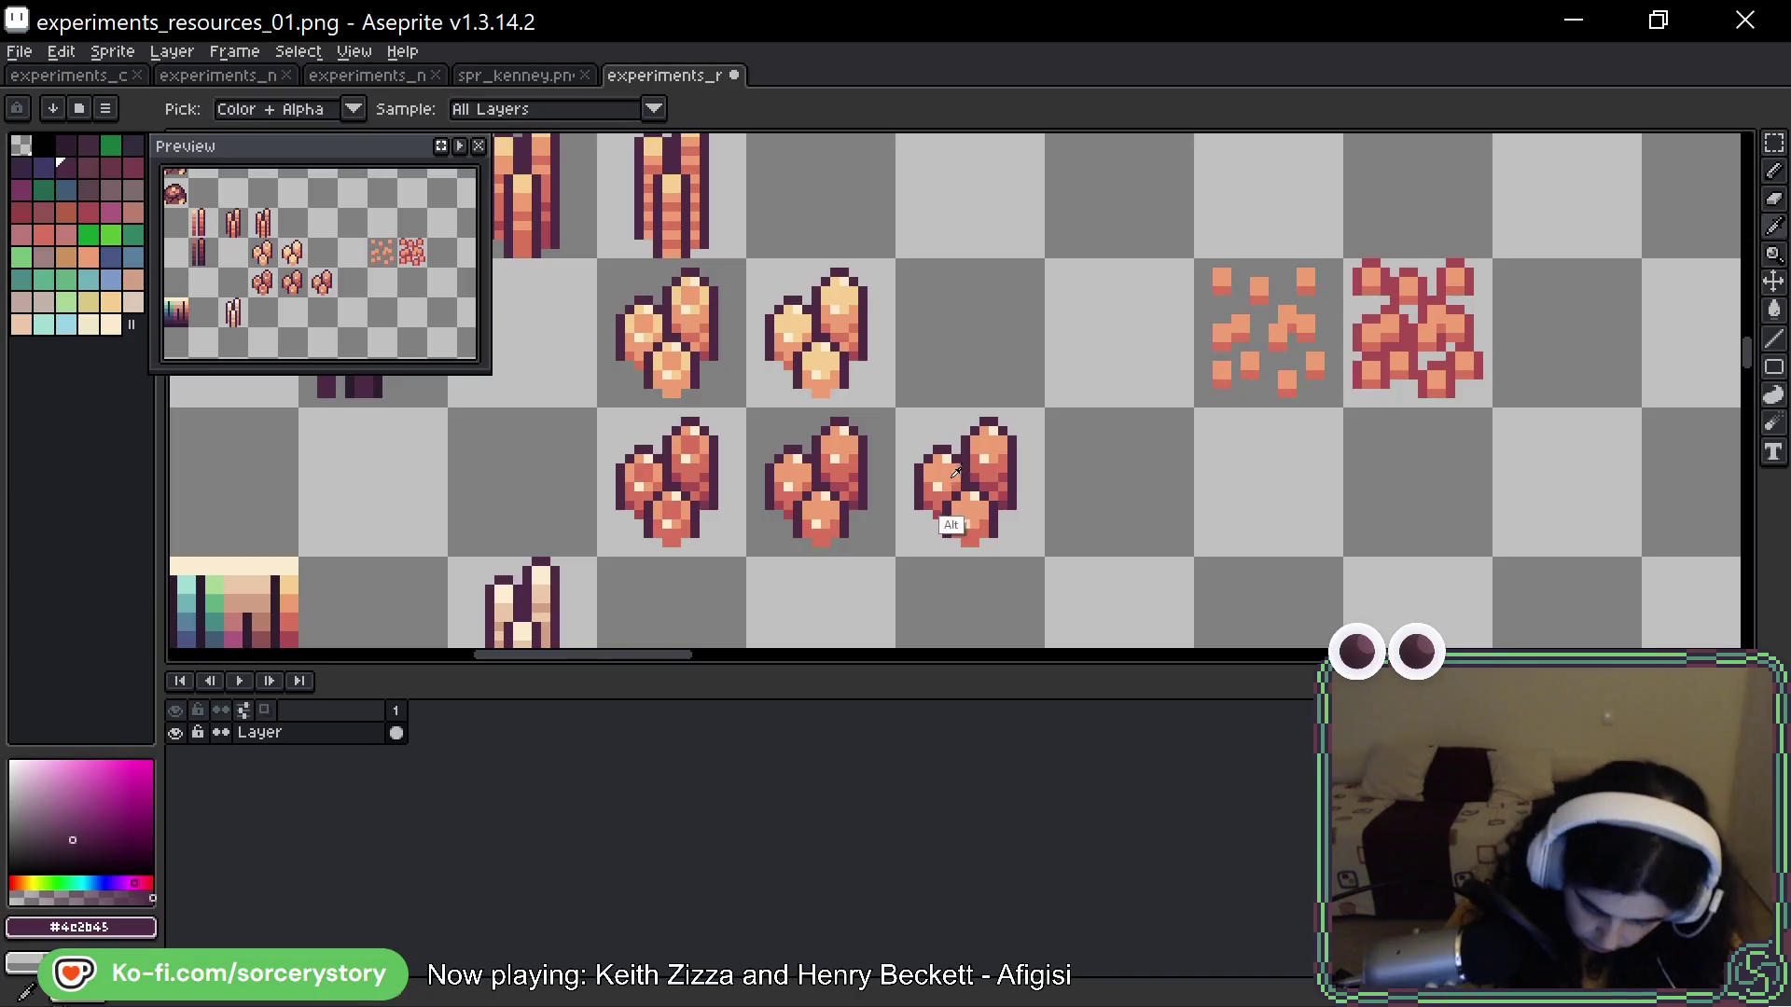
alt+click(941, 482)
click(973, 495)
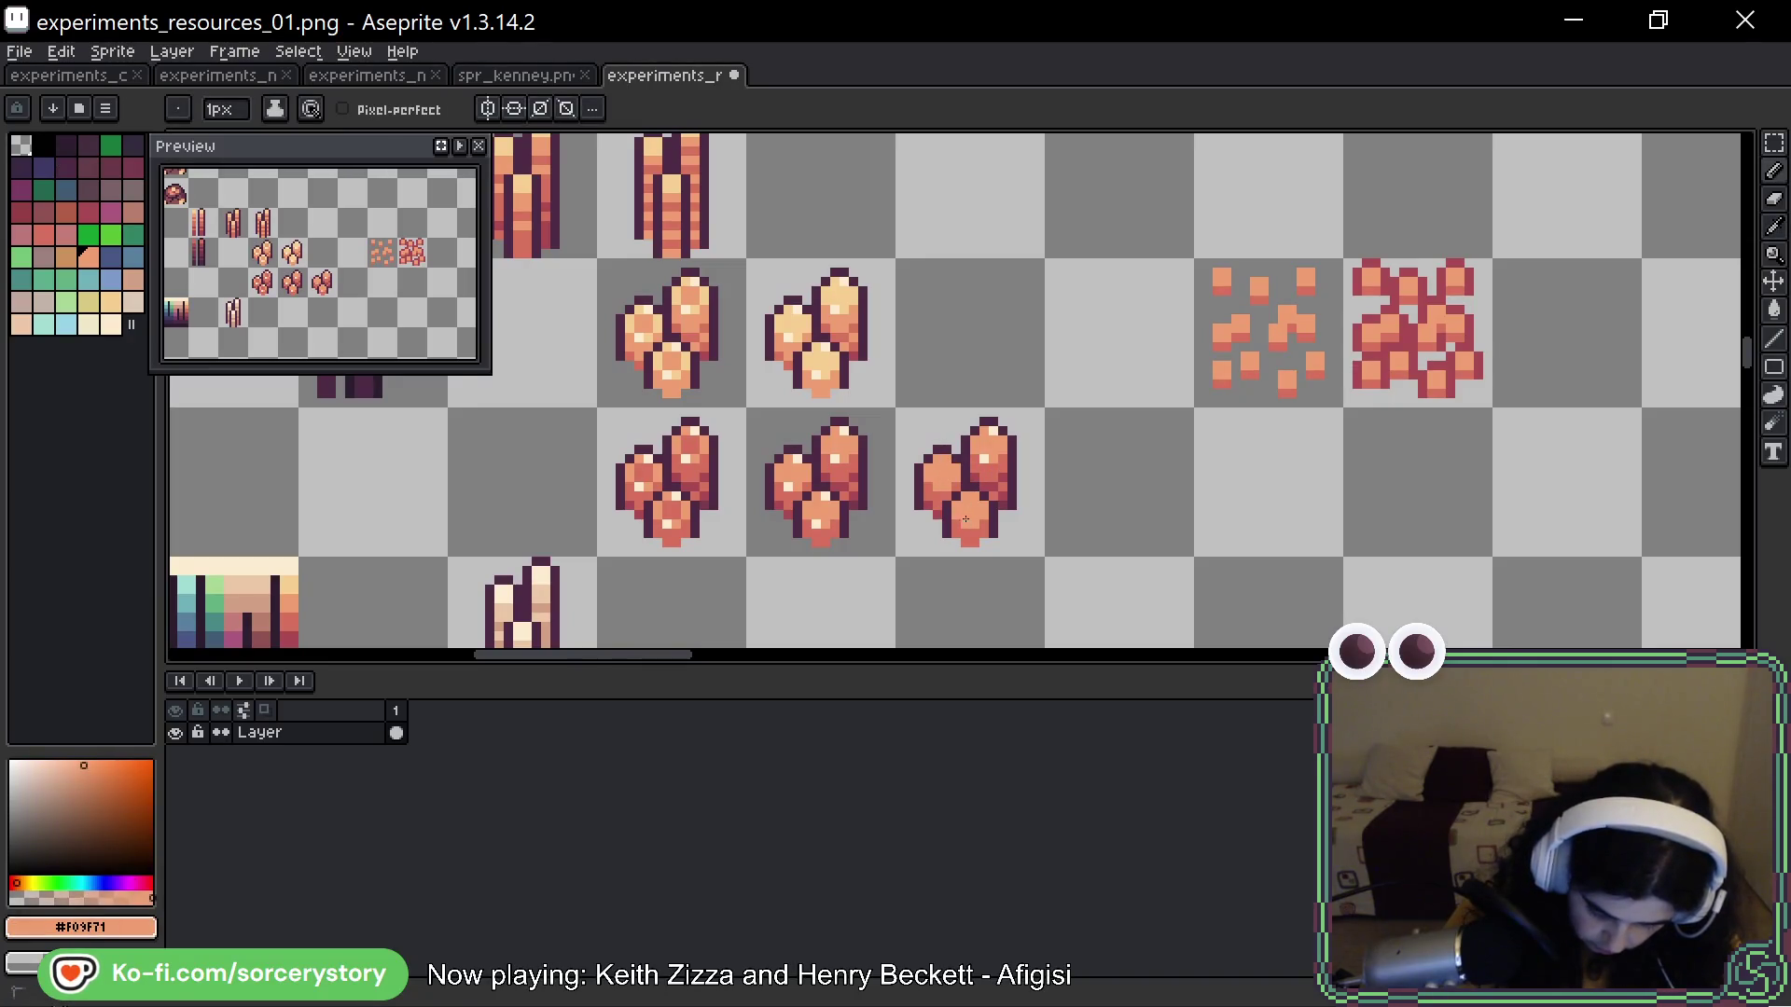
click(987, 454)
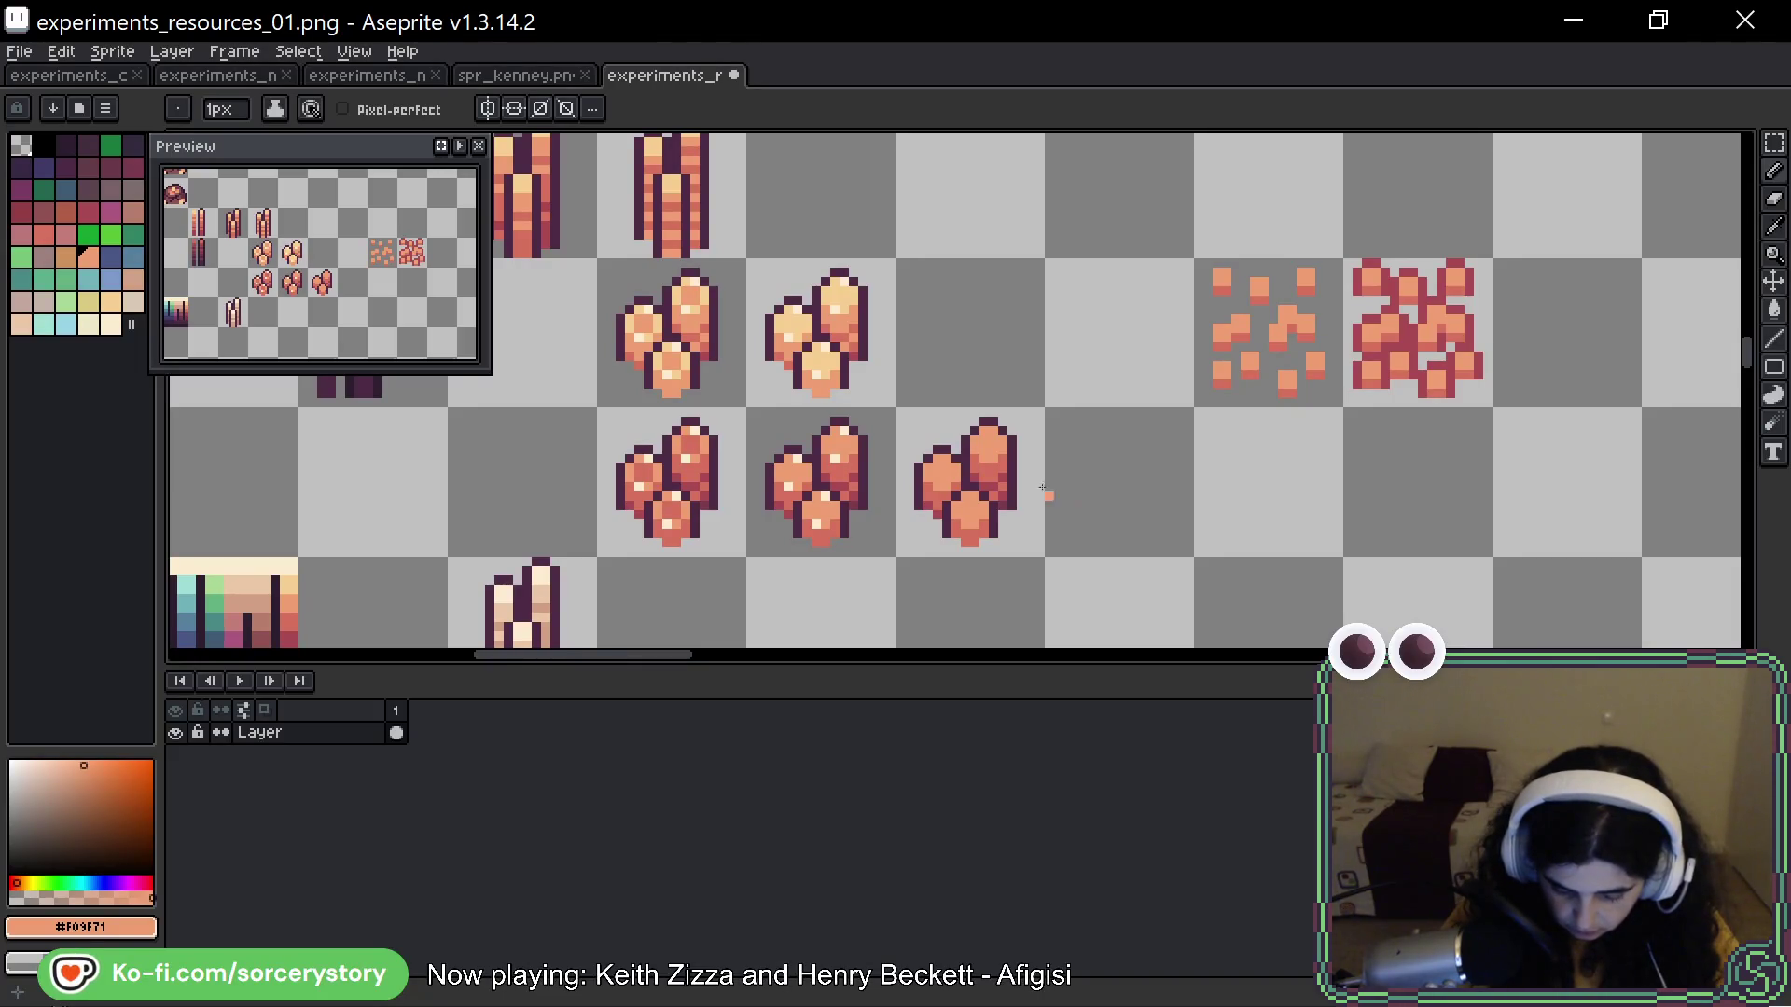
alt+click(834, 297)
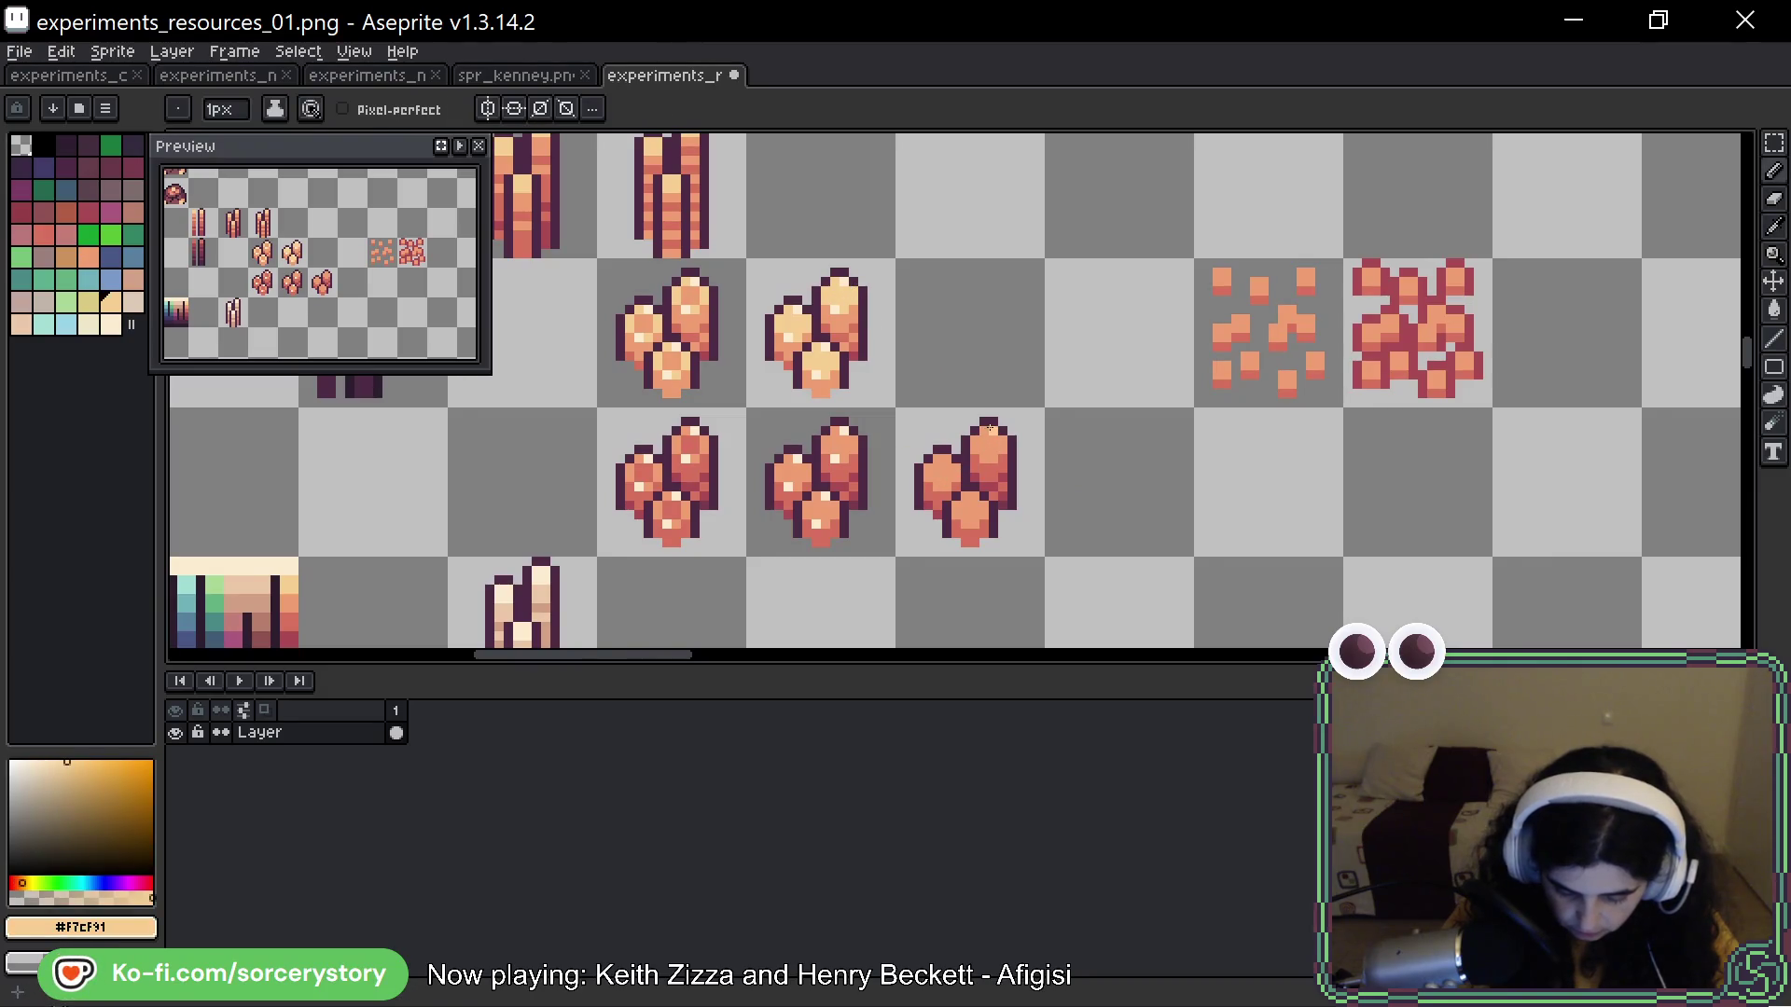